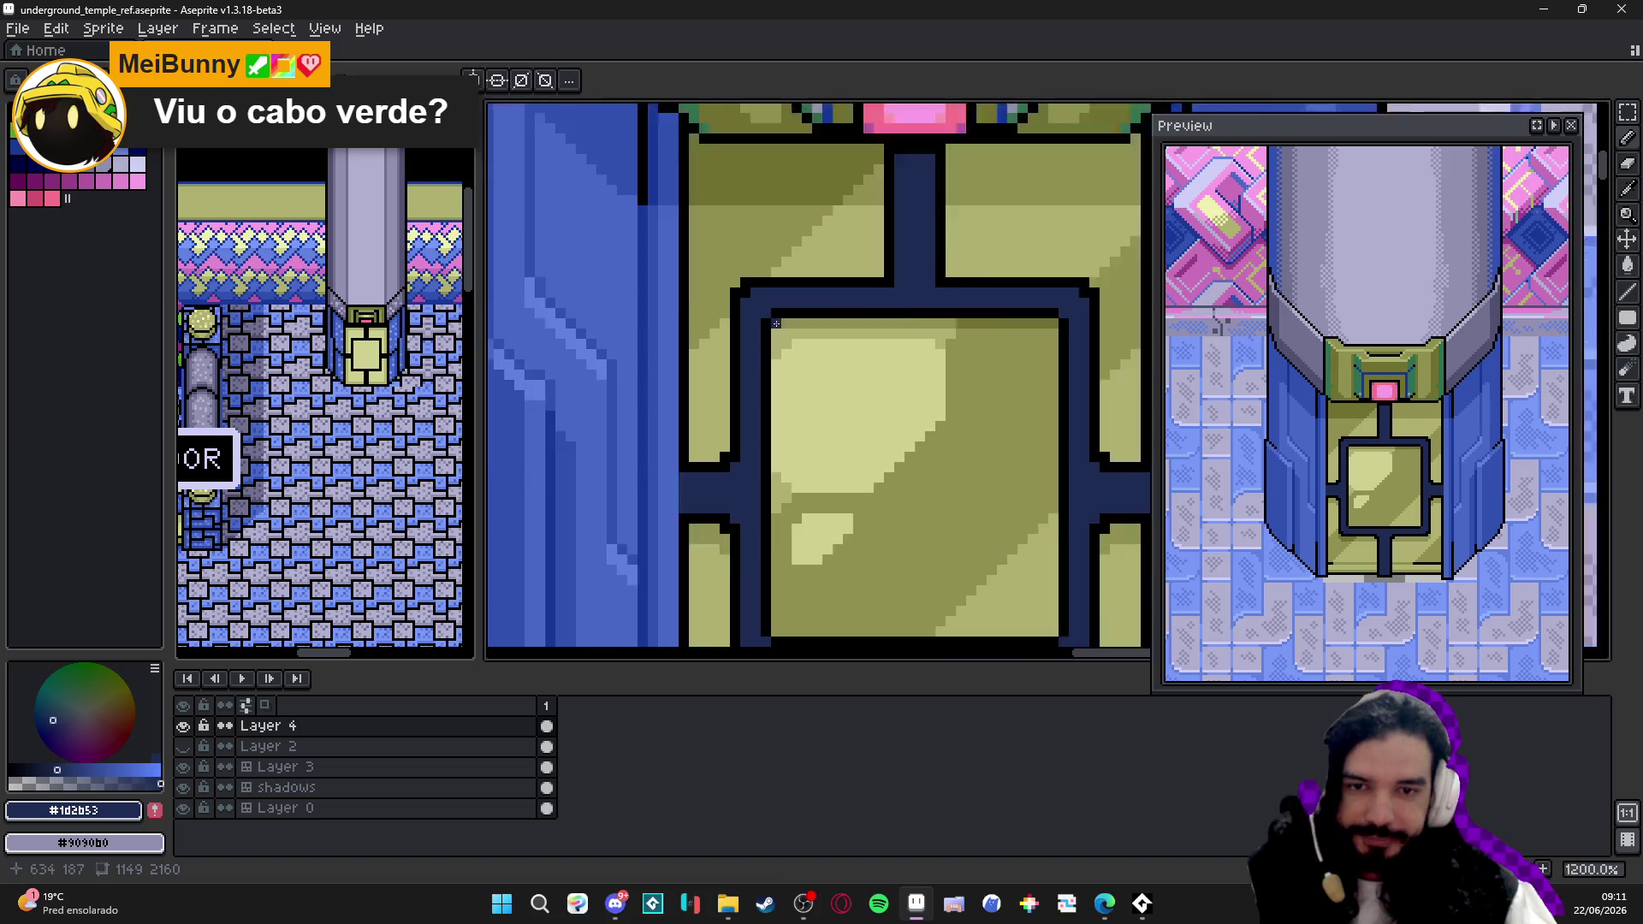
scroll(782, 302, up, 1)
- Pick black as the drawing colour and save the temple map file
alt+click(775, 320)
scroll(899, 346, down, 2)
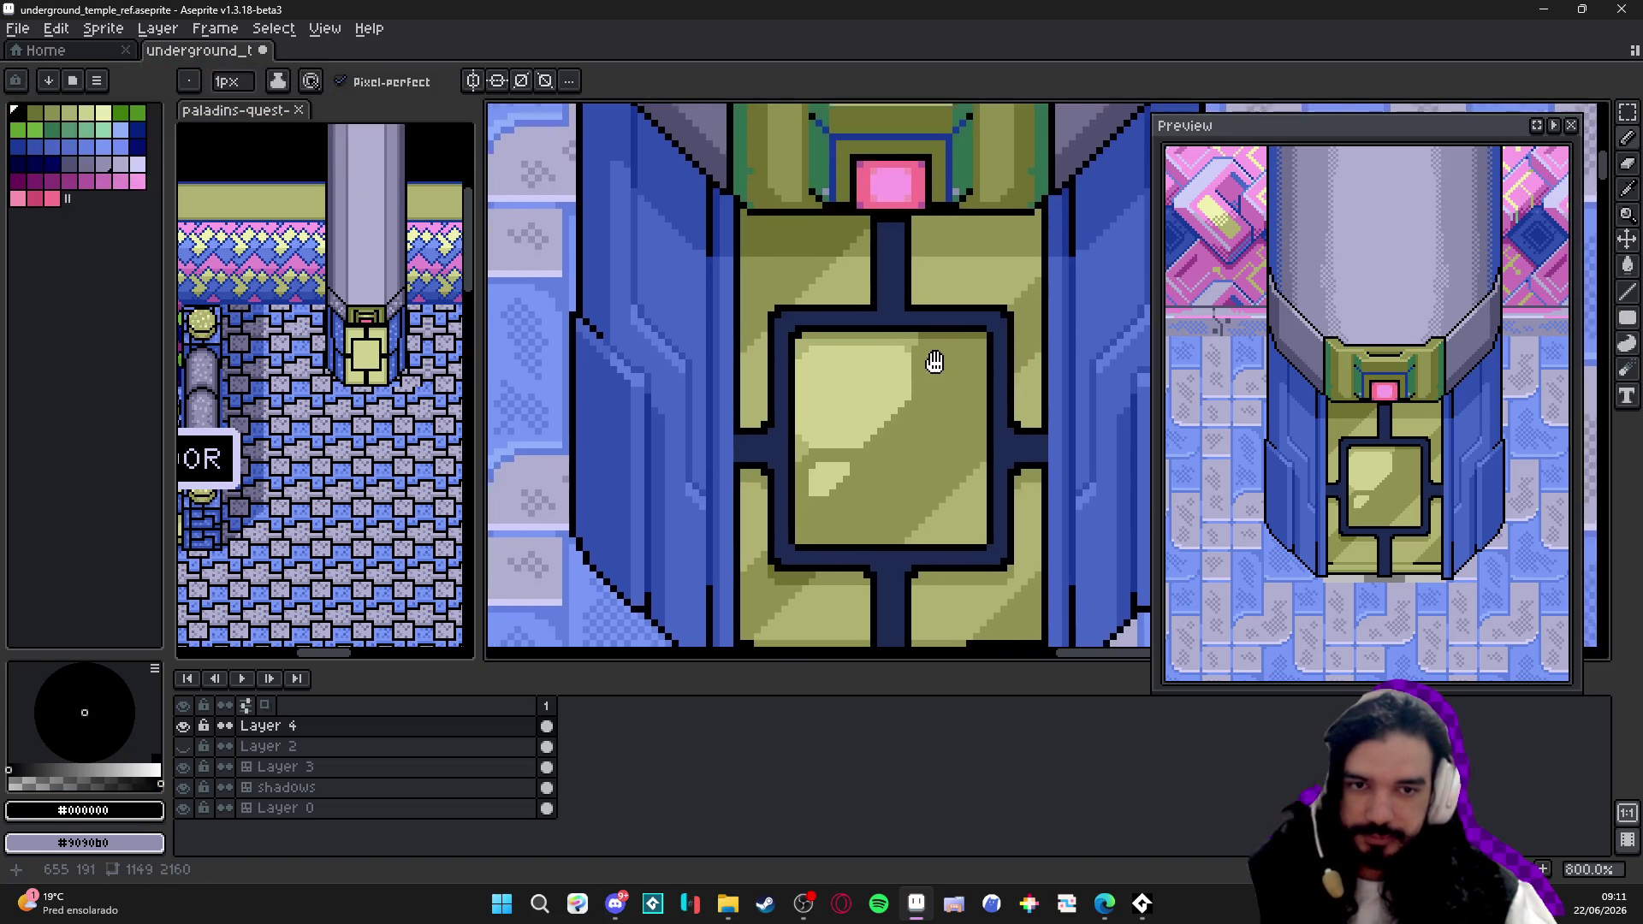
scroll(960, 343, down, 1)
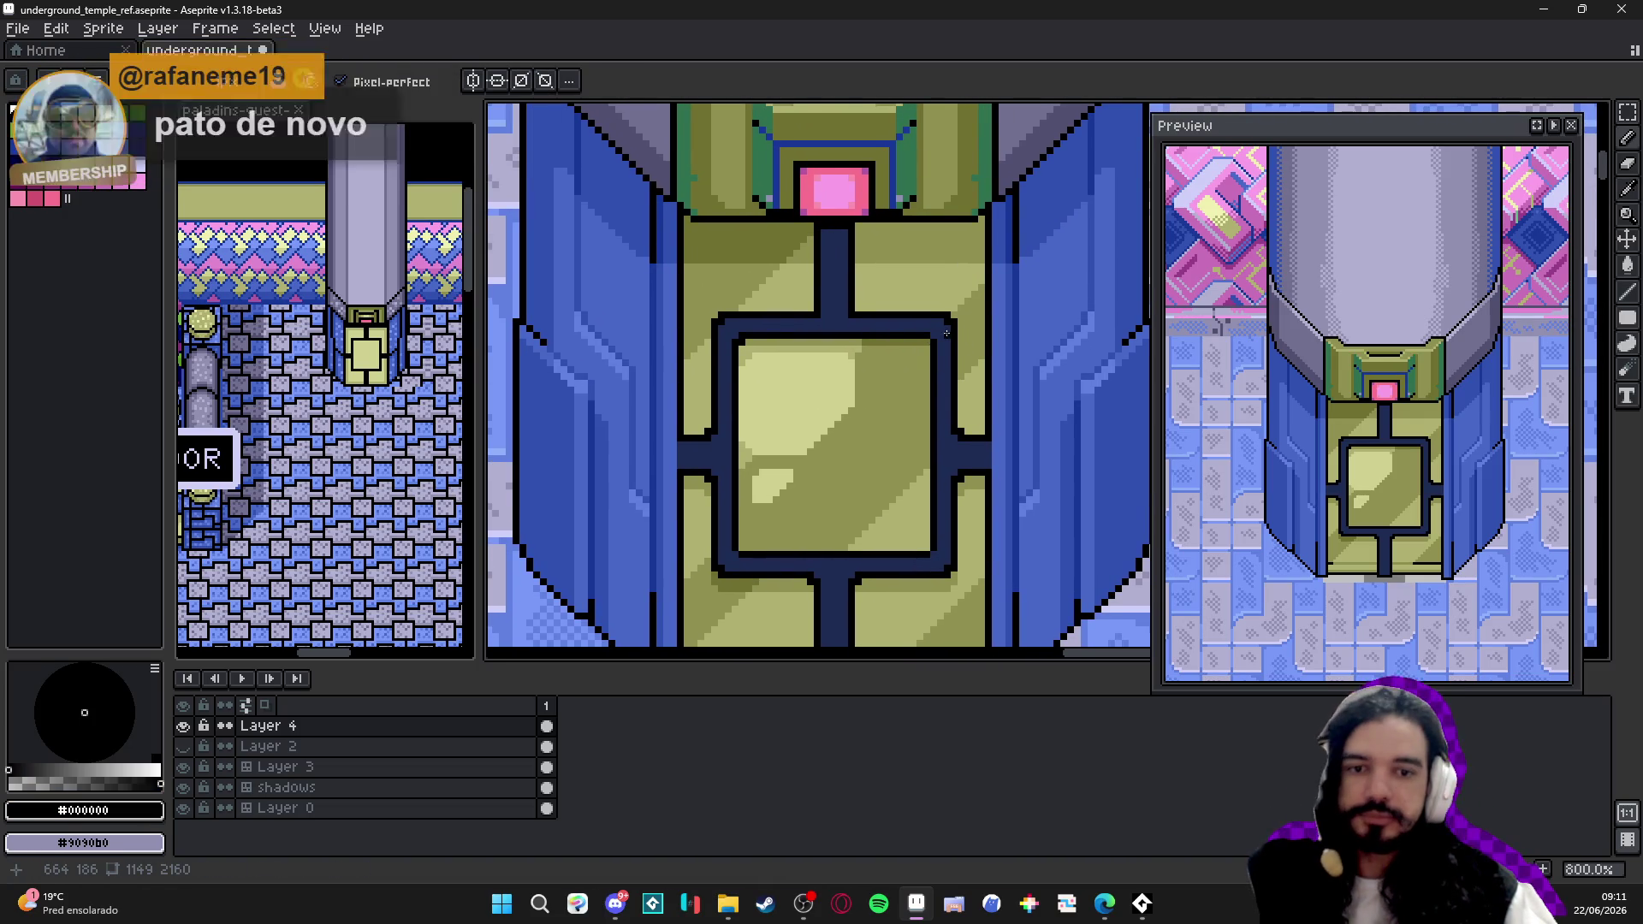
scroll(934, 336, up, 1)
scroll(898, 386, down, 1)
scroll(899, 395, up, 1)
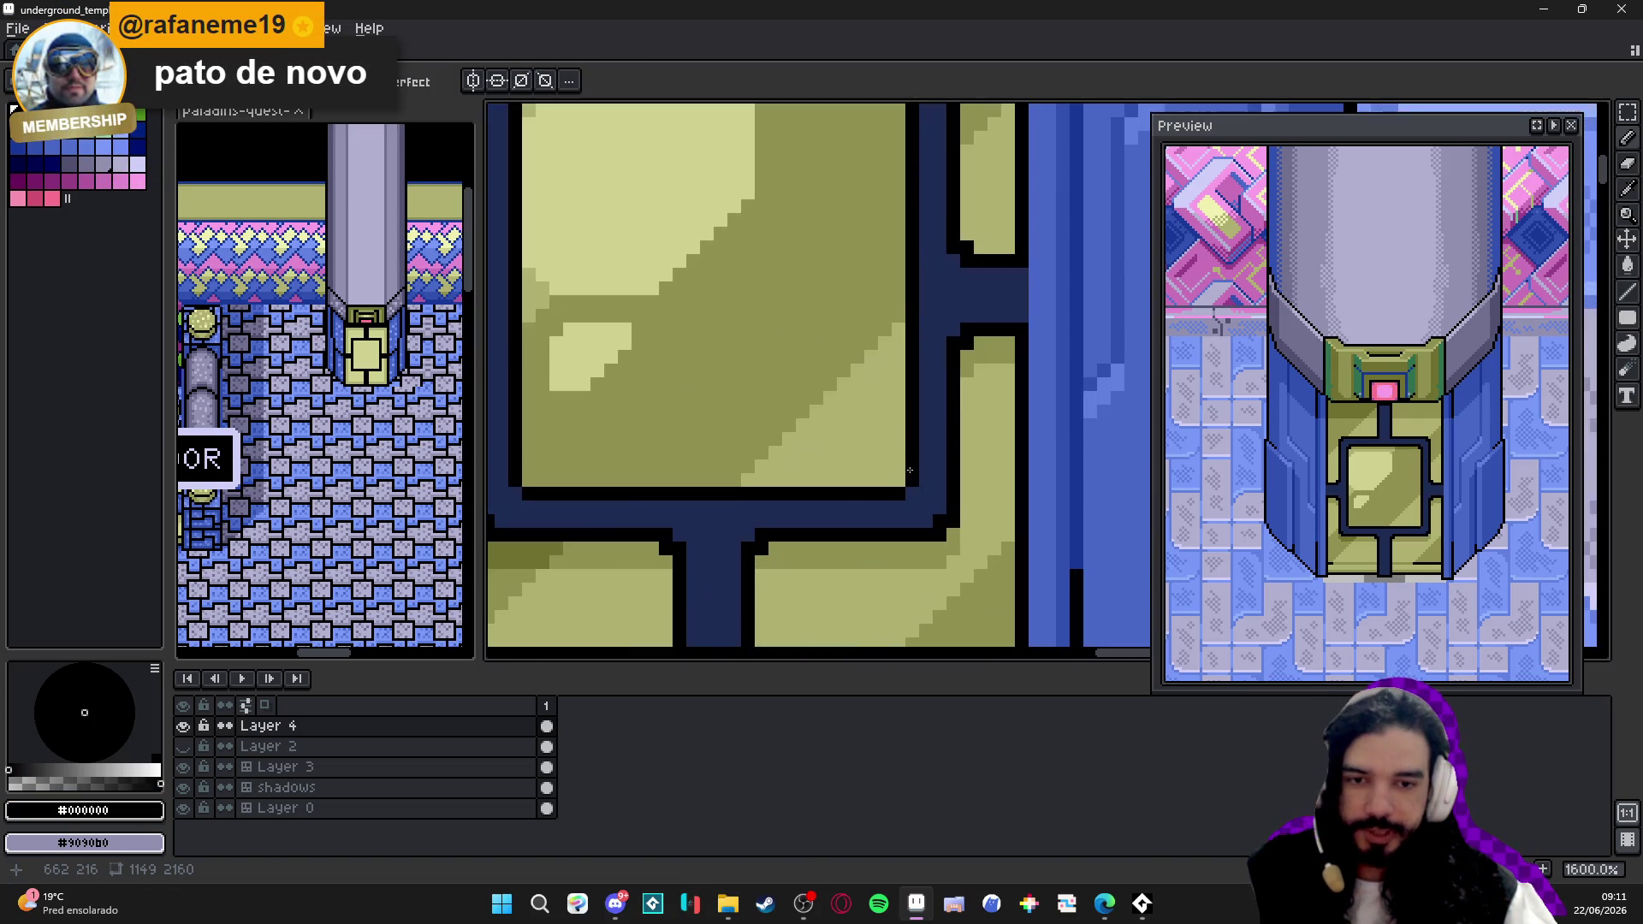
scroll(565, 481, down, 2)
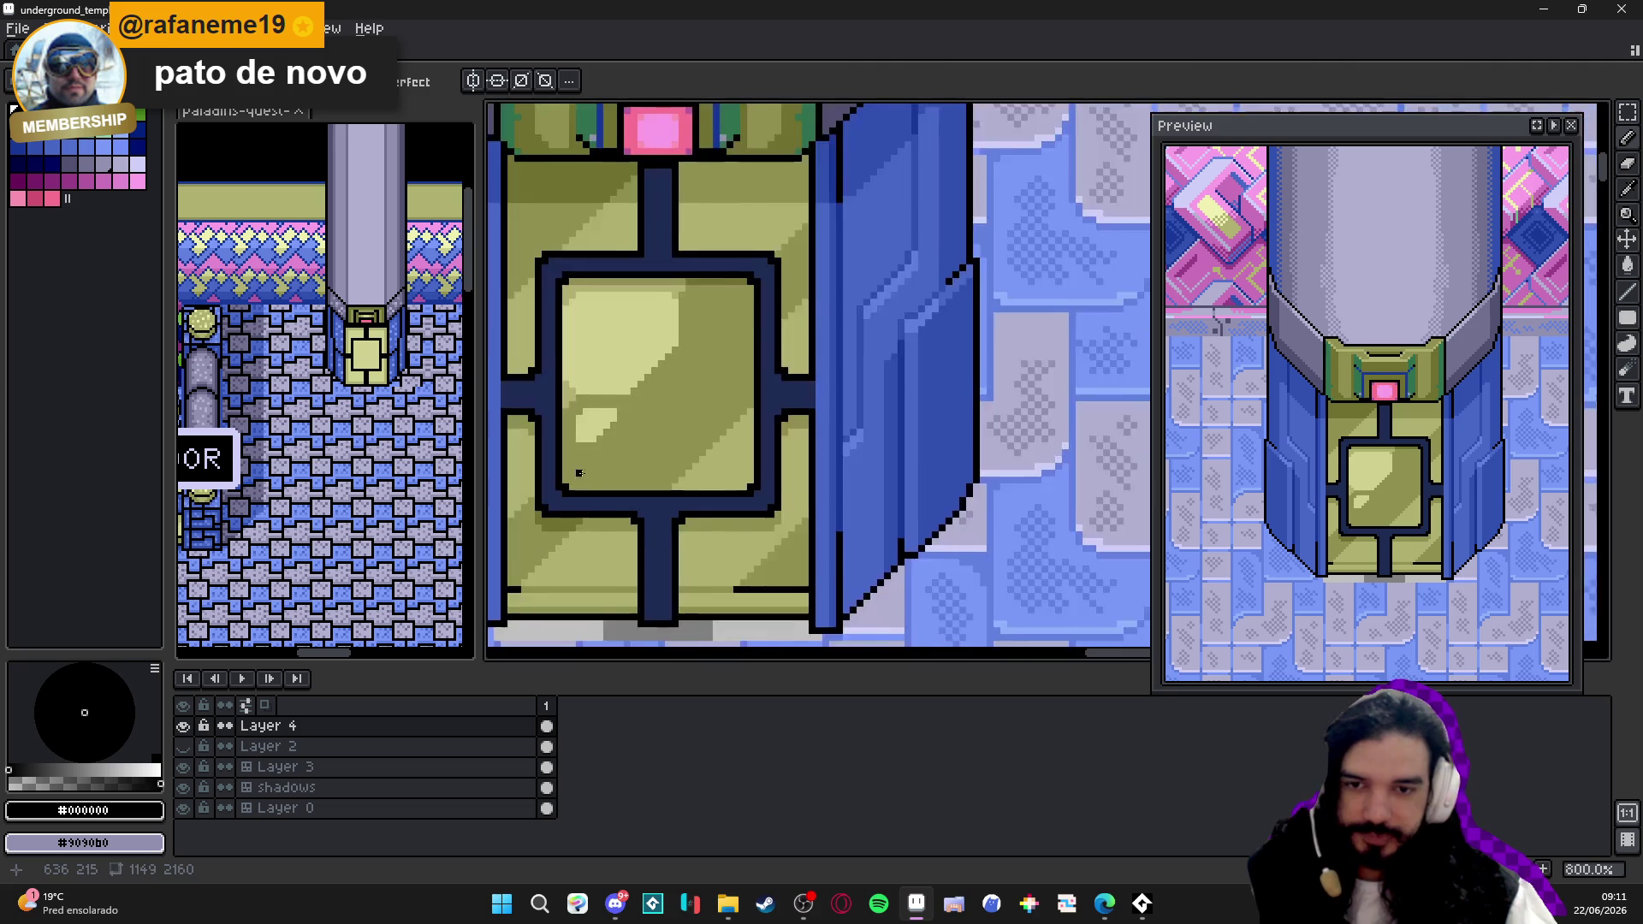
scroll(654, 378, down, 1)
scroll(670, 372, down, 1)
scroll(670, 369, down, 1)
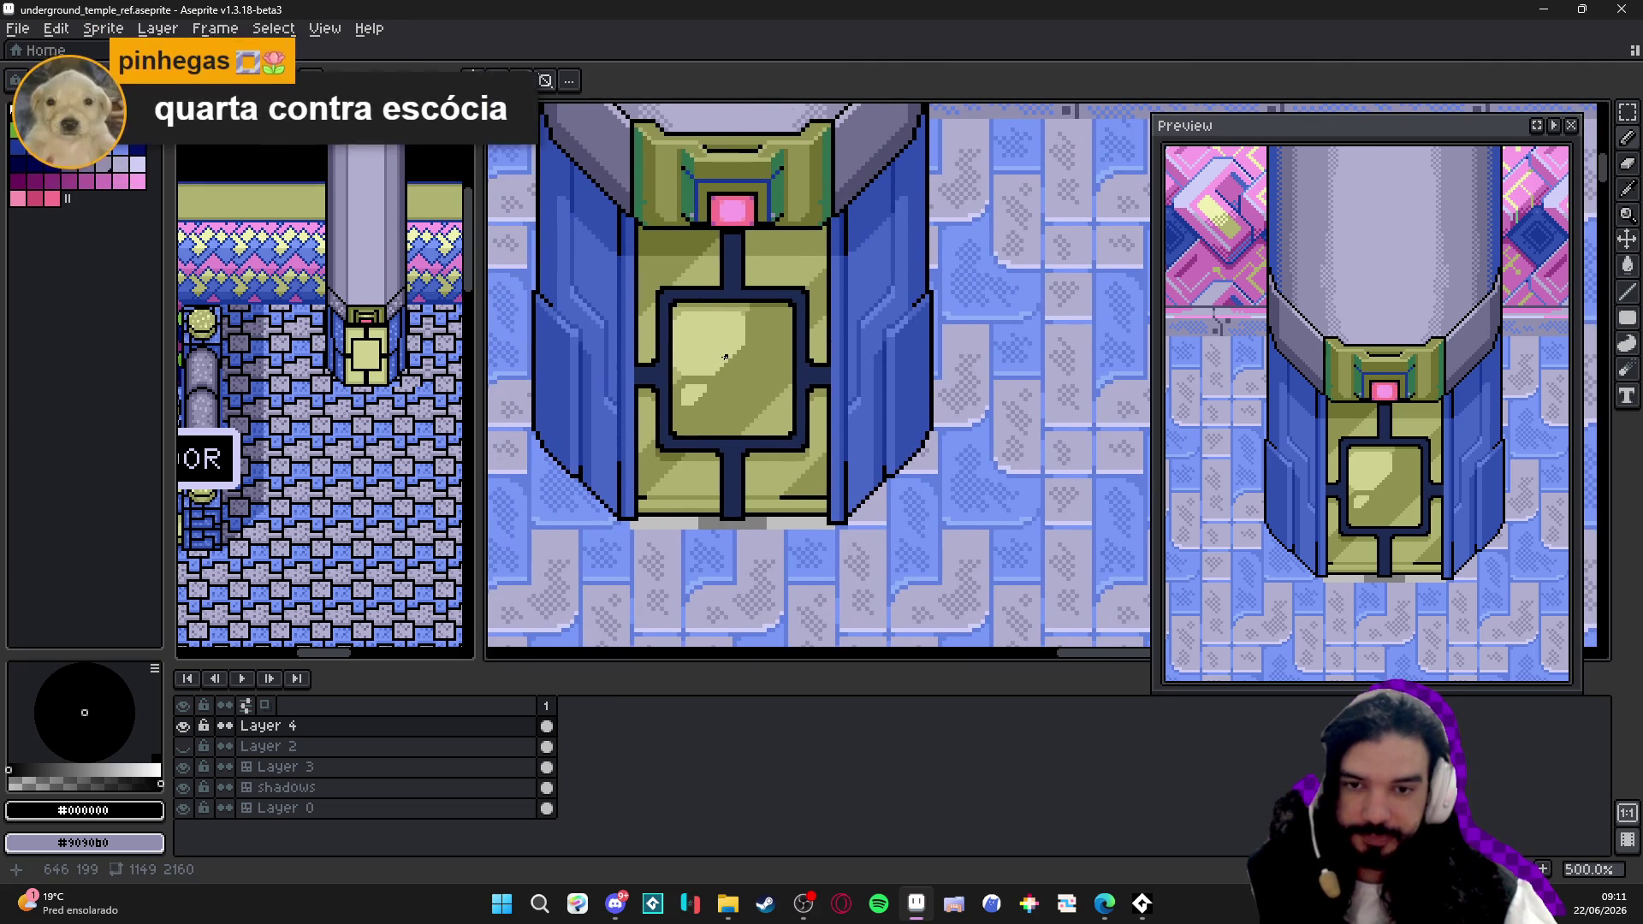
key(ctrl+s)
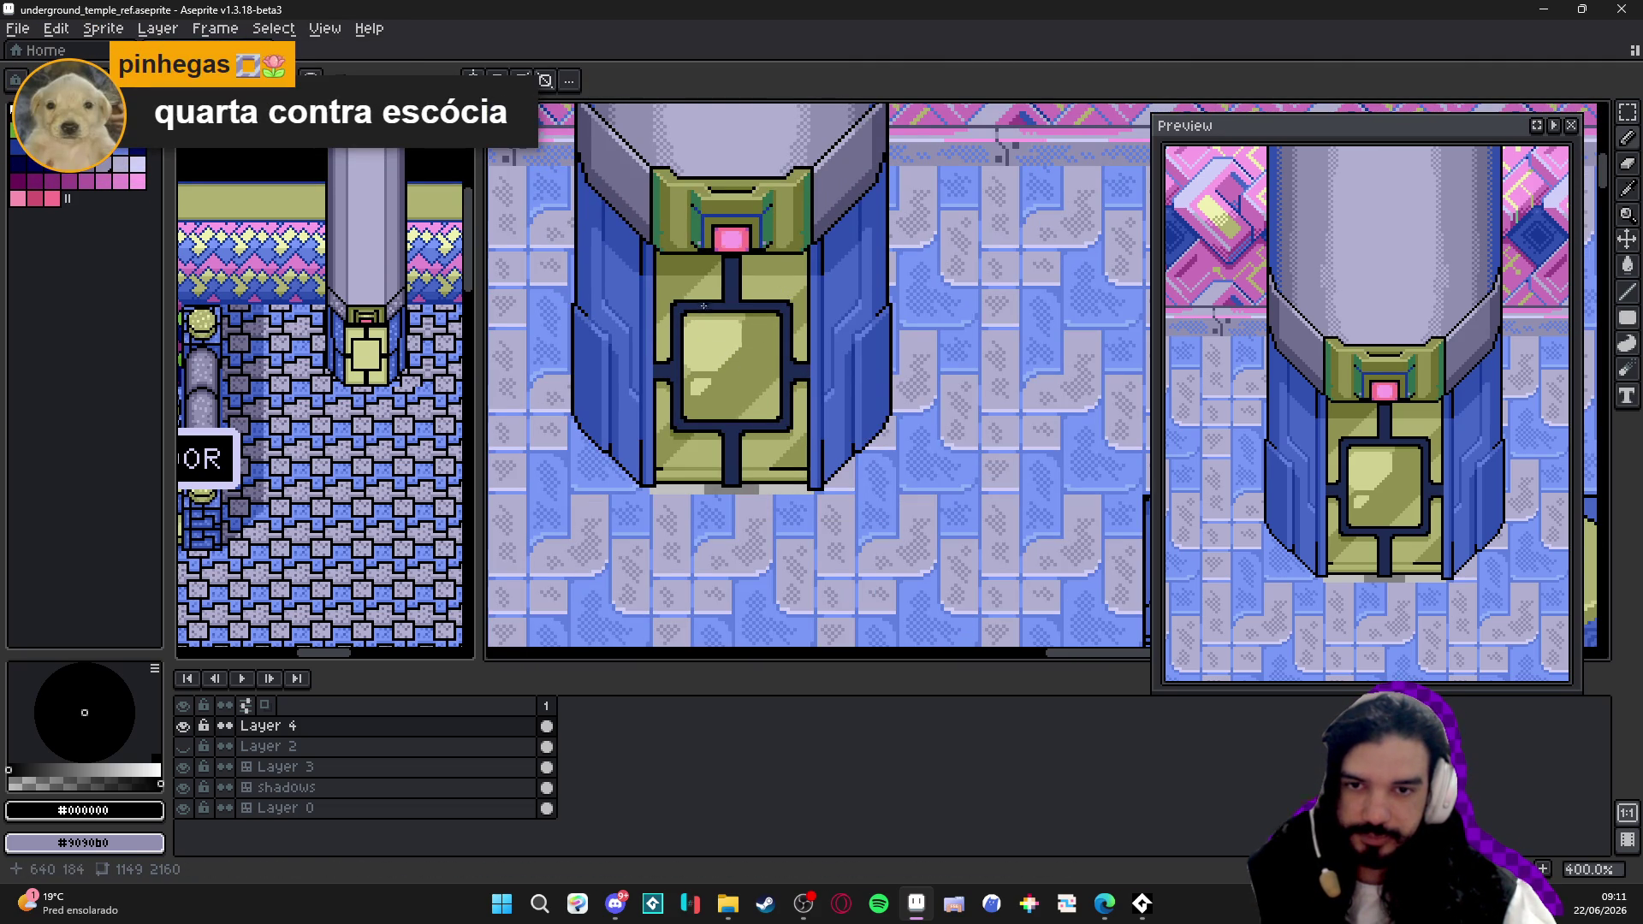
scroll(736, 300, up, 5)
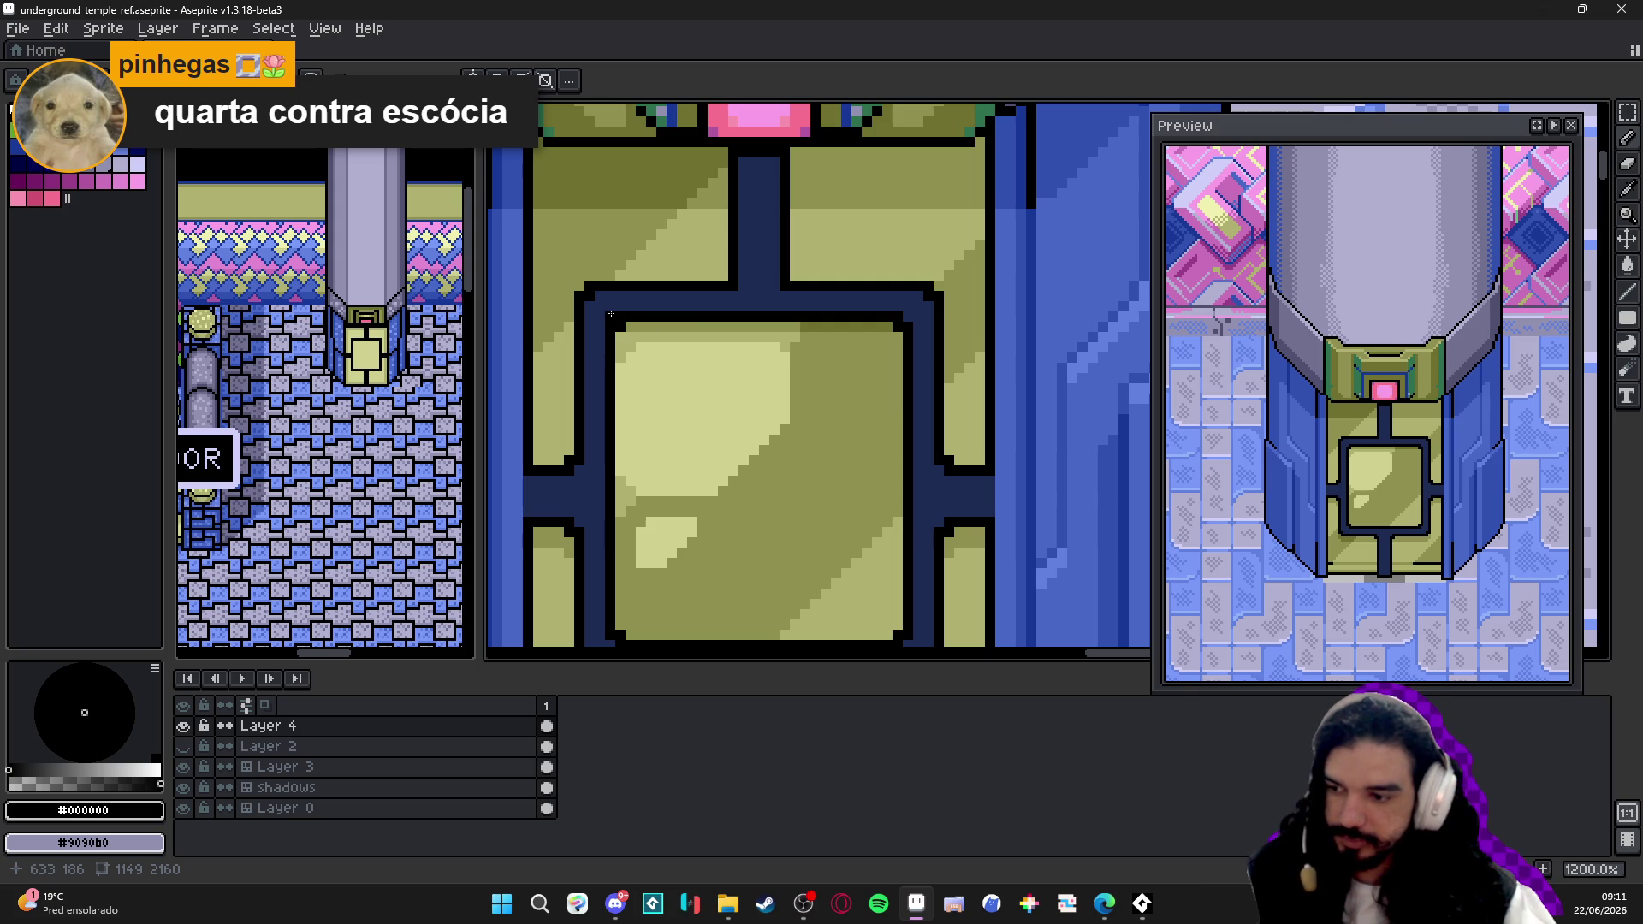
- Draw a light-blue line along the green square's top edge, undoing an accidental nudge
key(l)
scroll(610, 316, up, 1)
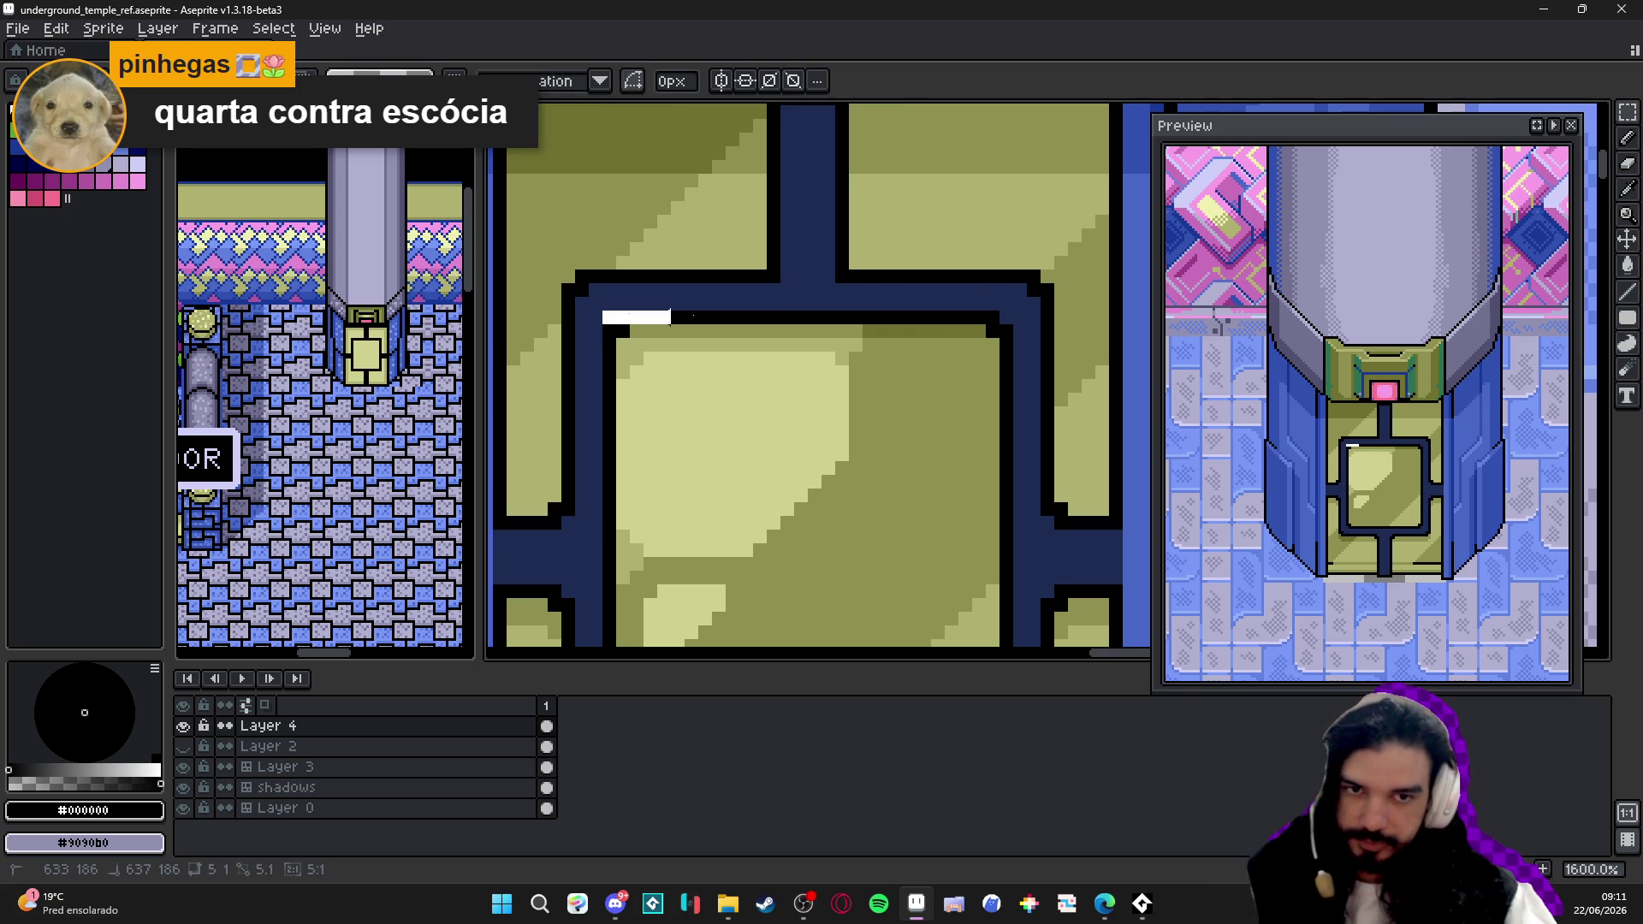
drag(604, 317, 1015, 328)
drag(882, 326, 879, 336)
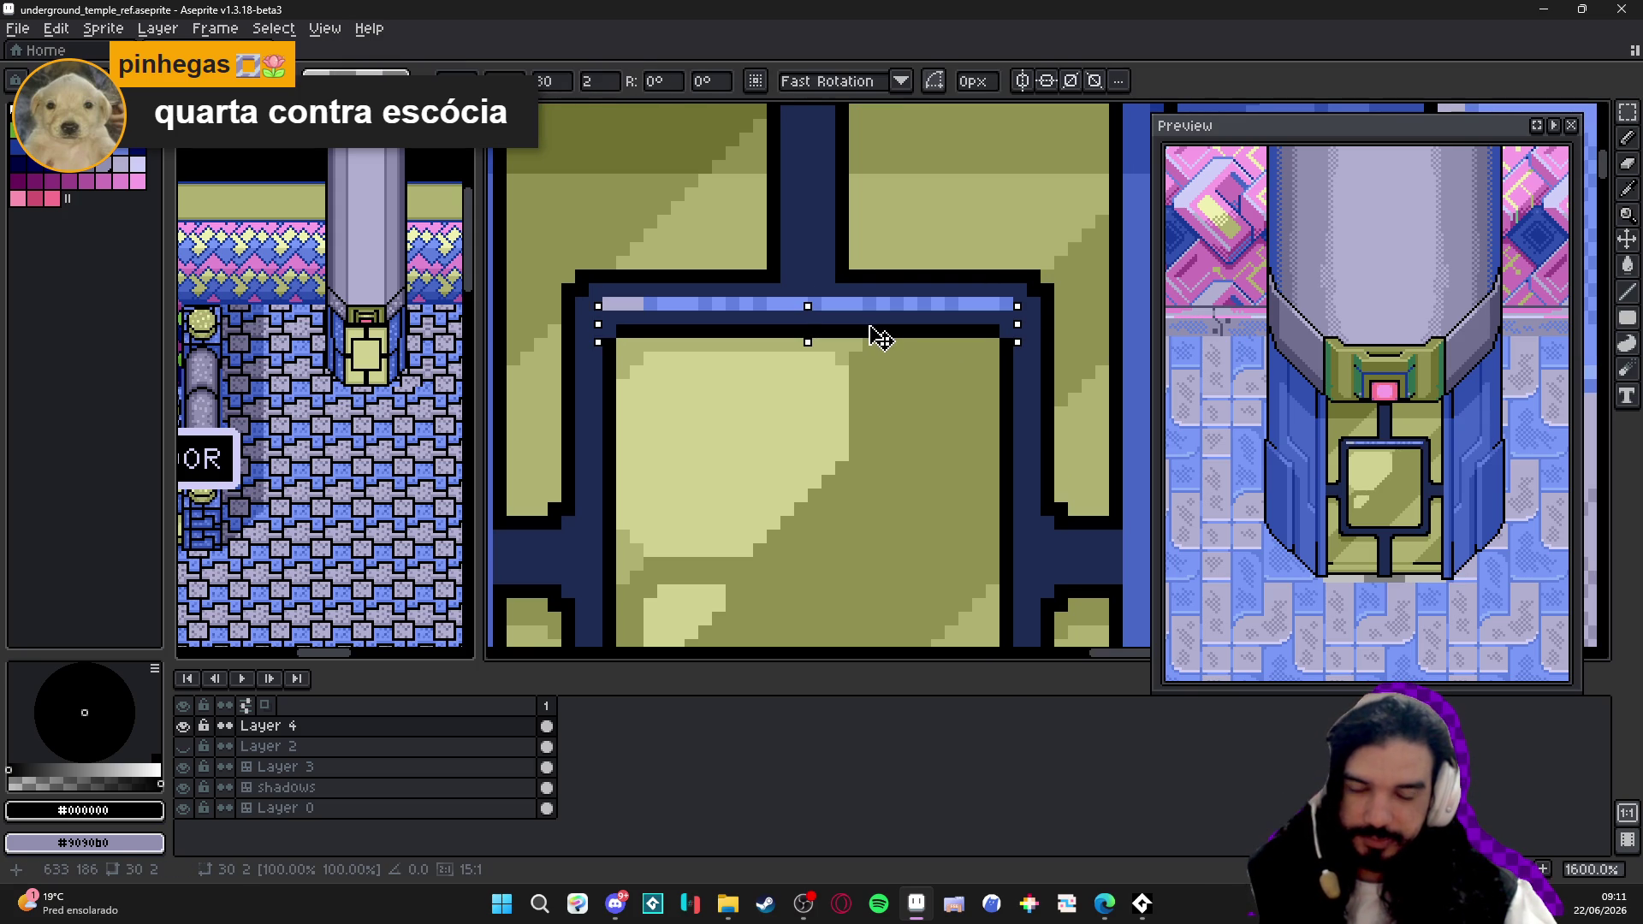
key(ctrl+z)
scroll(615, 346, up, 2)
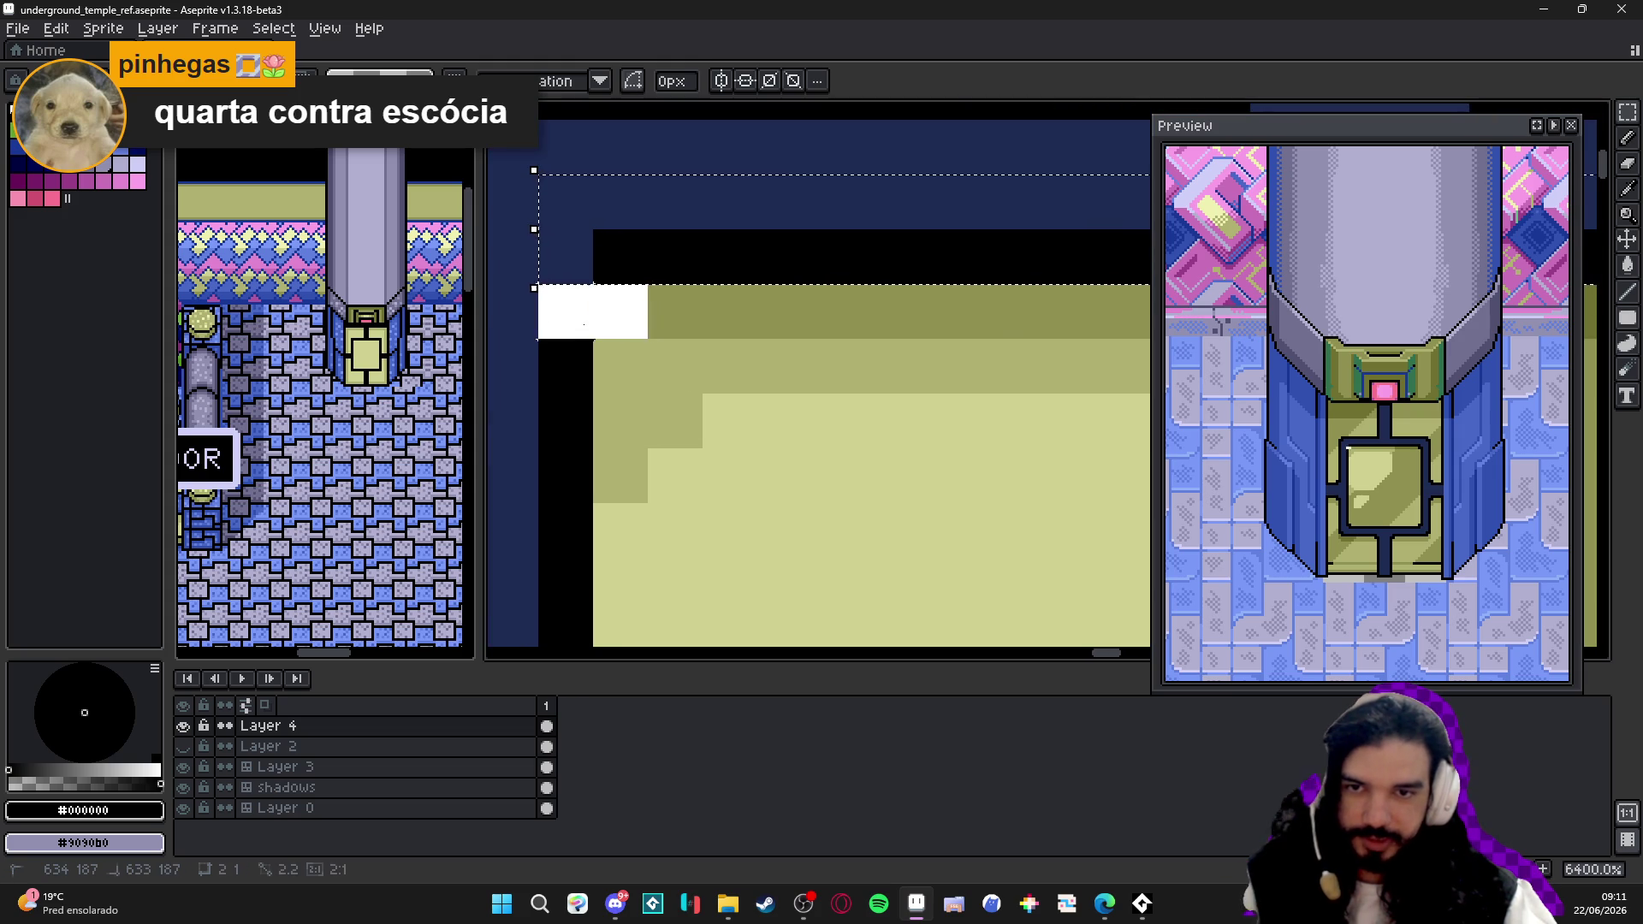
scroll(789, 348, down, 2)
scroll(780, 319, up, 3)
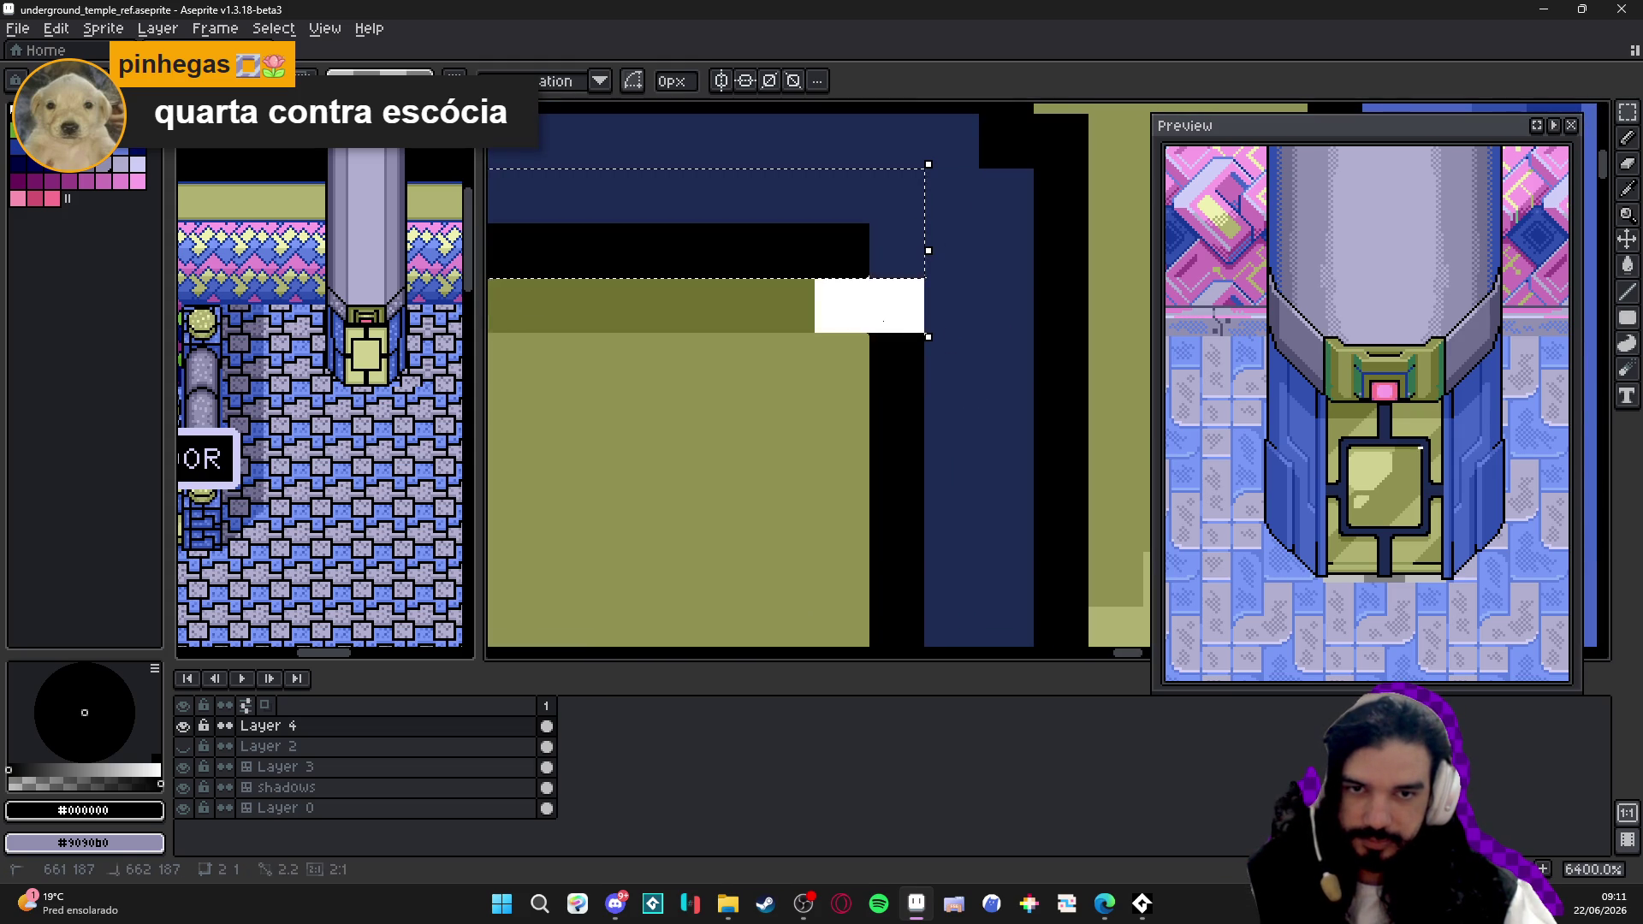
scroll(780, 318, down, 4)
scroll(779, 318, up, 1)
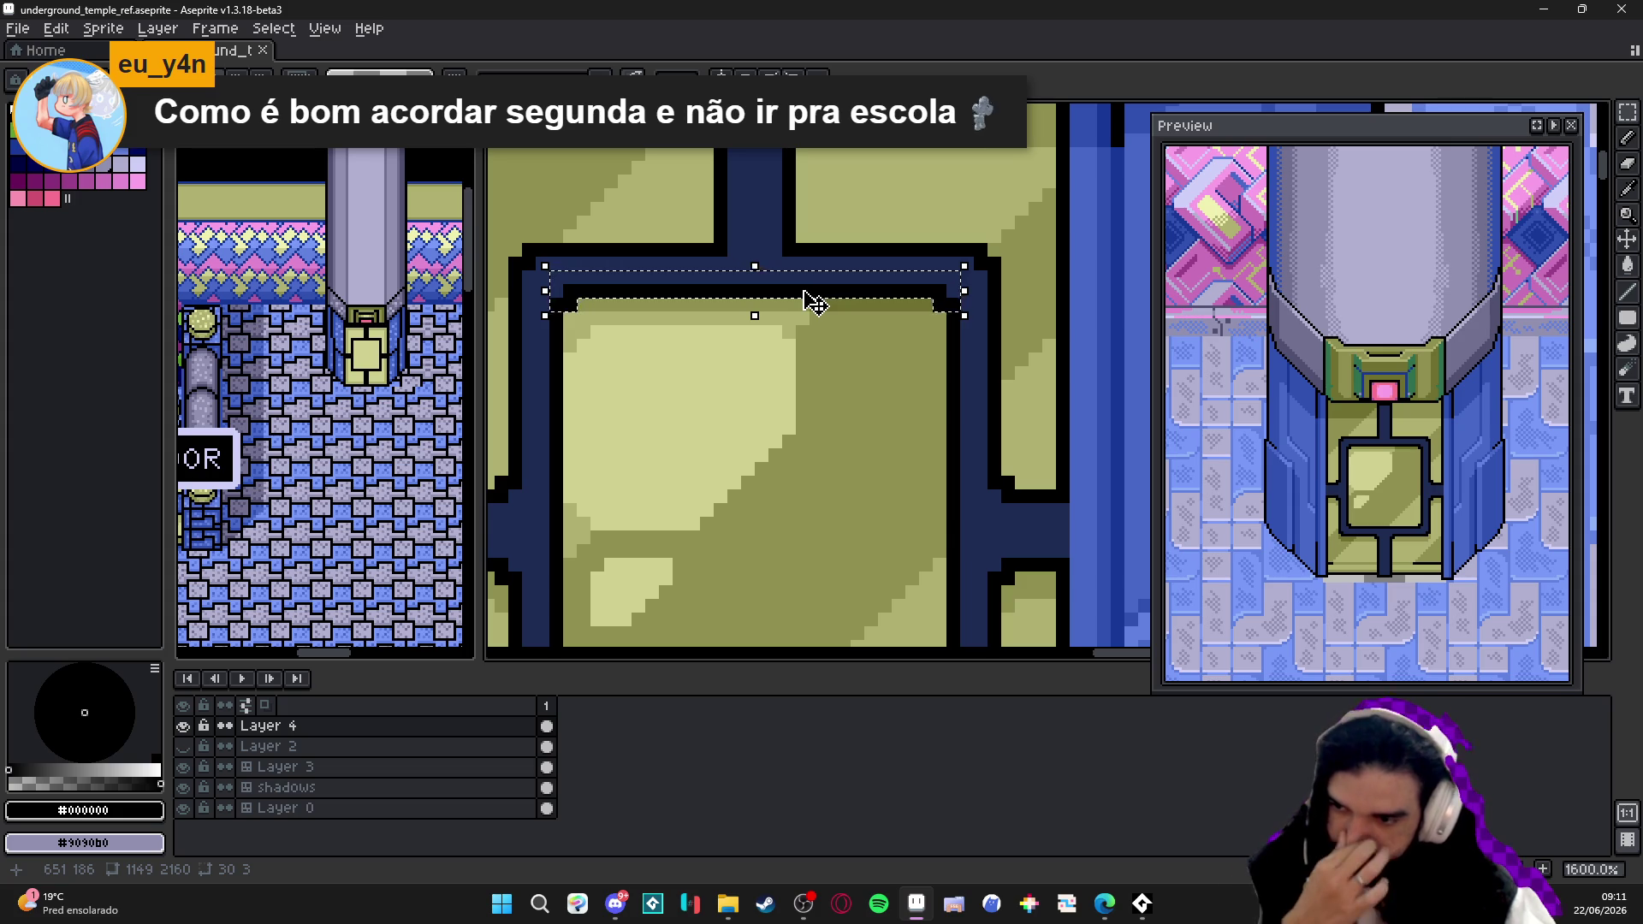
scroll(813, 304, up, 1)
scroll(812, 303, up, 1)
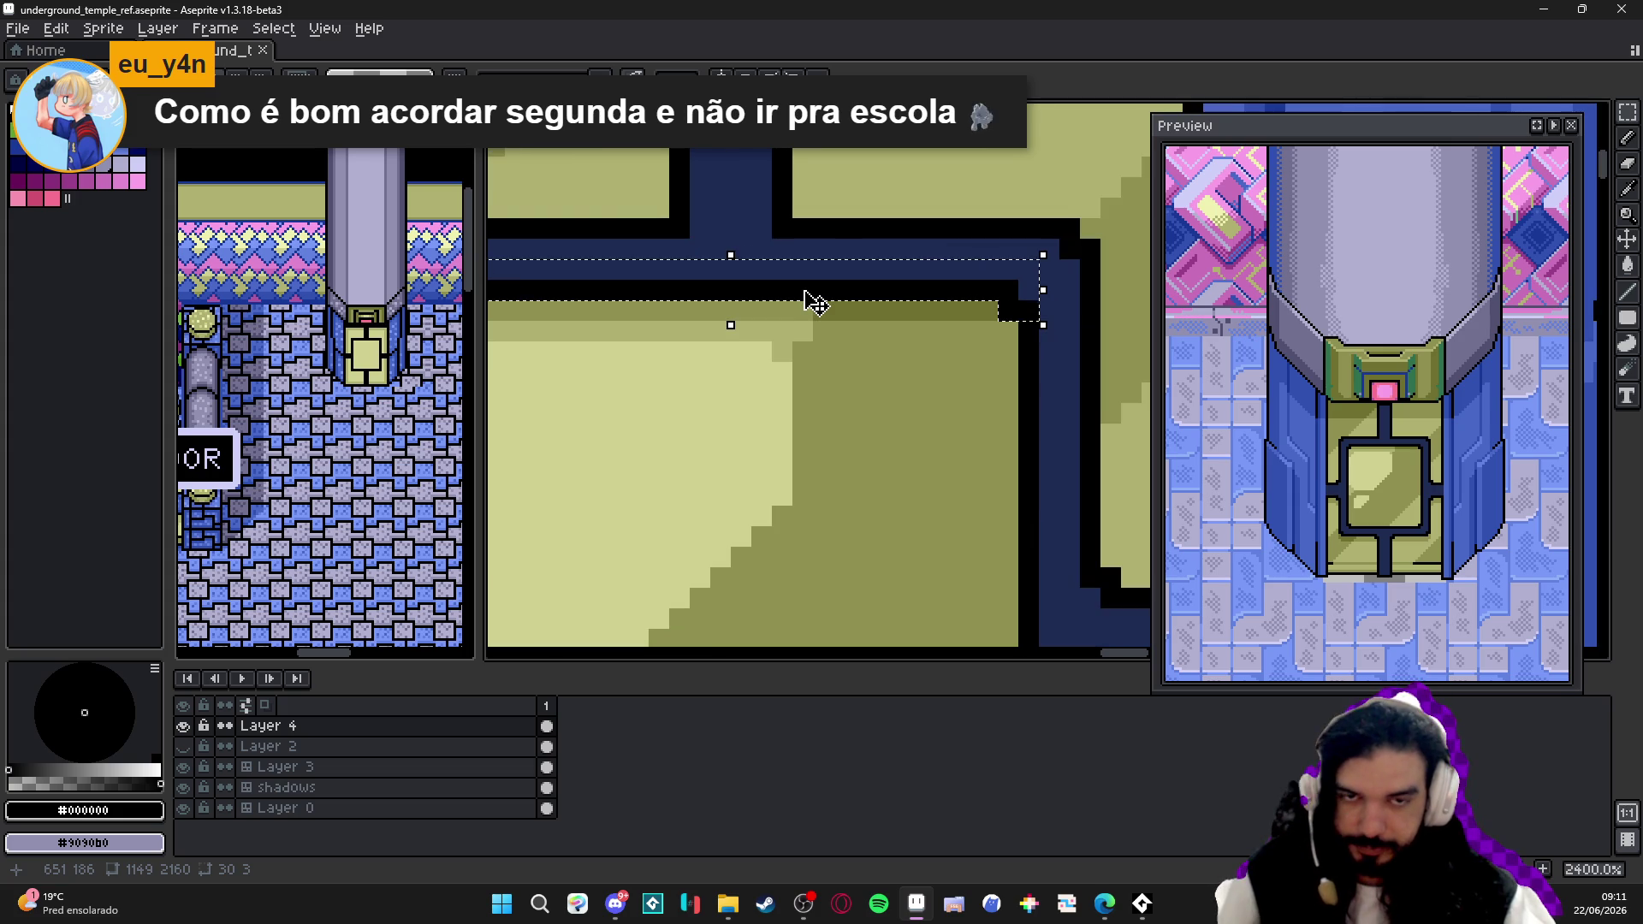
- Paste the light-blue strip into place and select the small black corner pixels
key(ctrl+v)
scroll(813, 319, down, 1)
scroll(898, 386, up, 1)
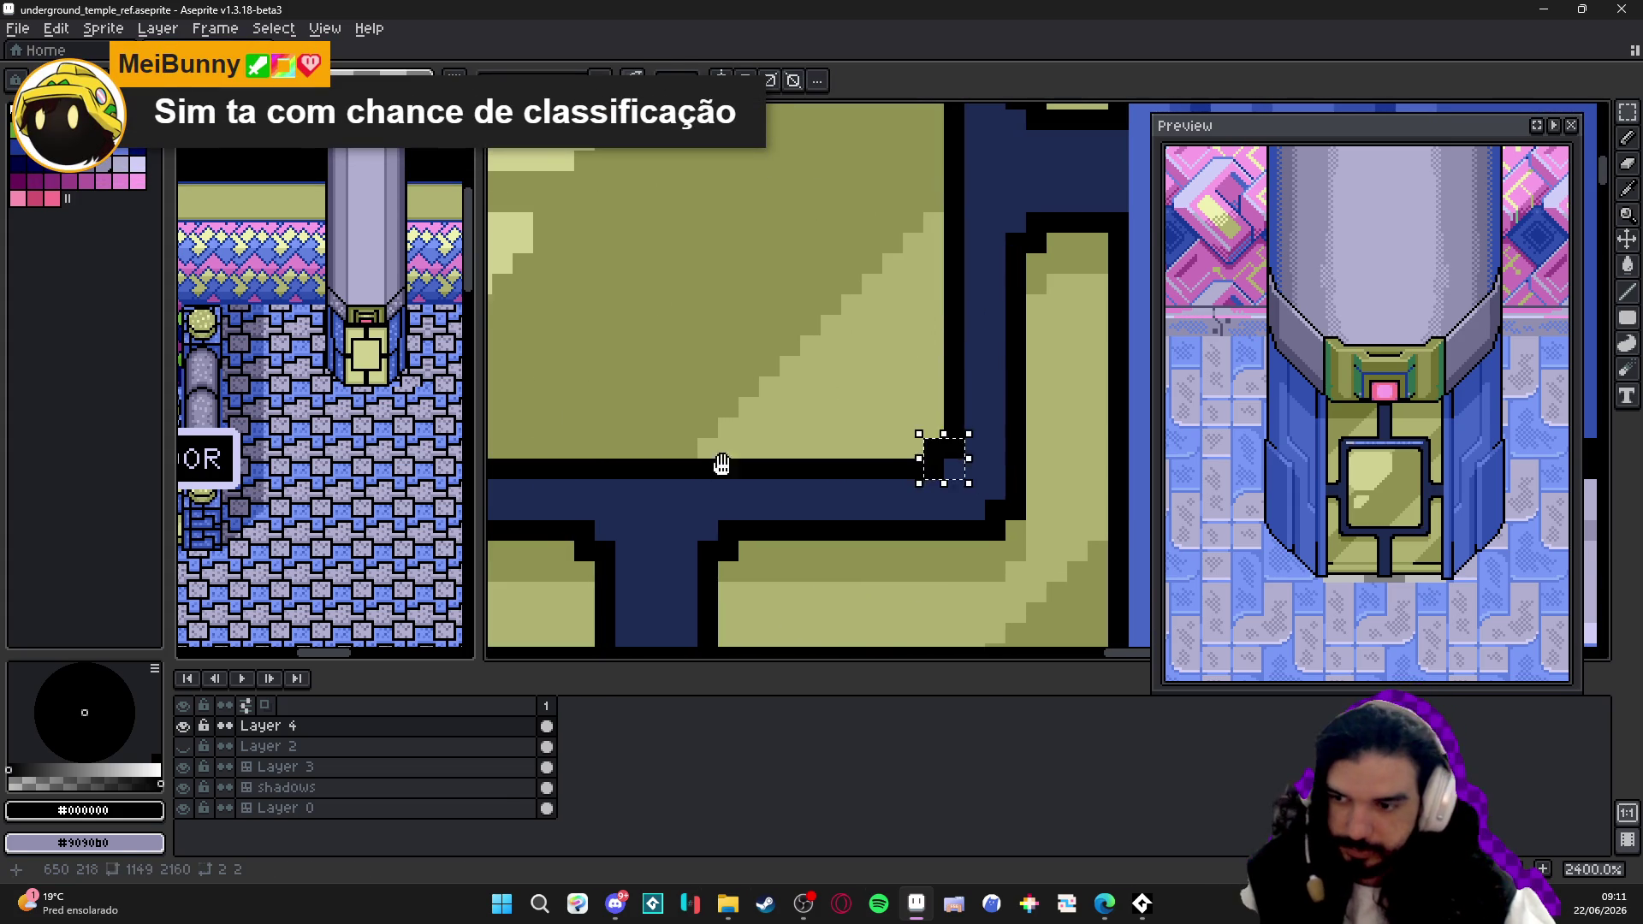
scroll(723, 466, down, 1)
scroll(665, 433, up, 1)
scroll(666, 433, down, 1)
scroll(647, 425, up, 1)
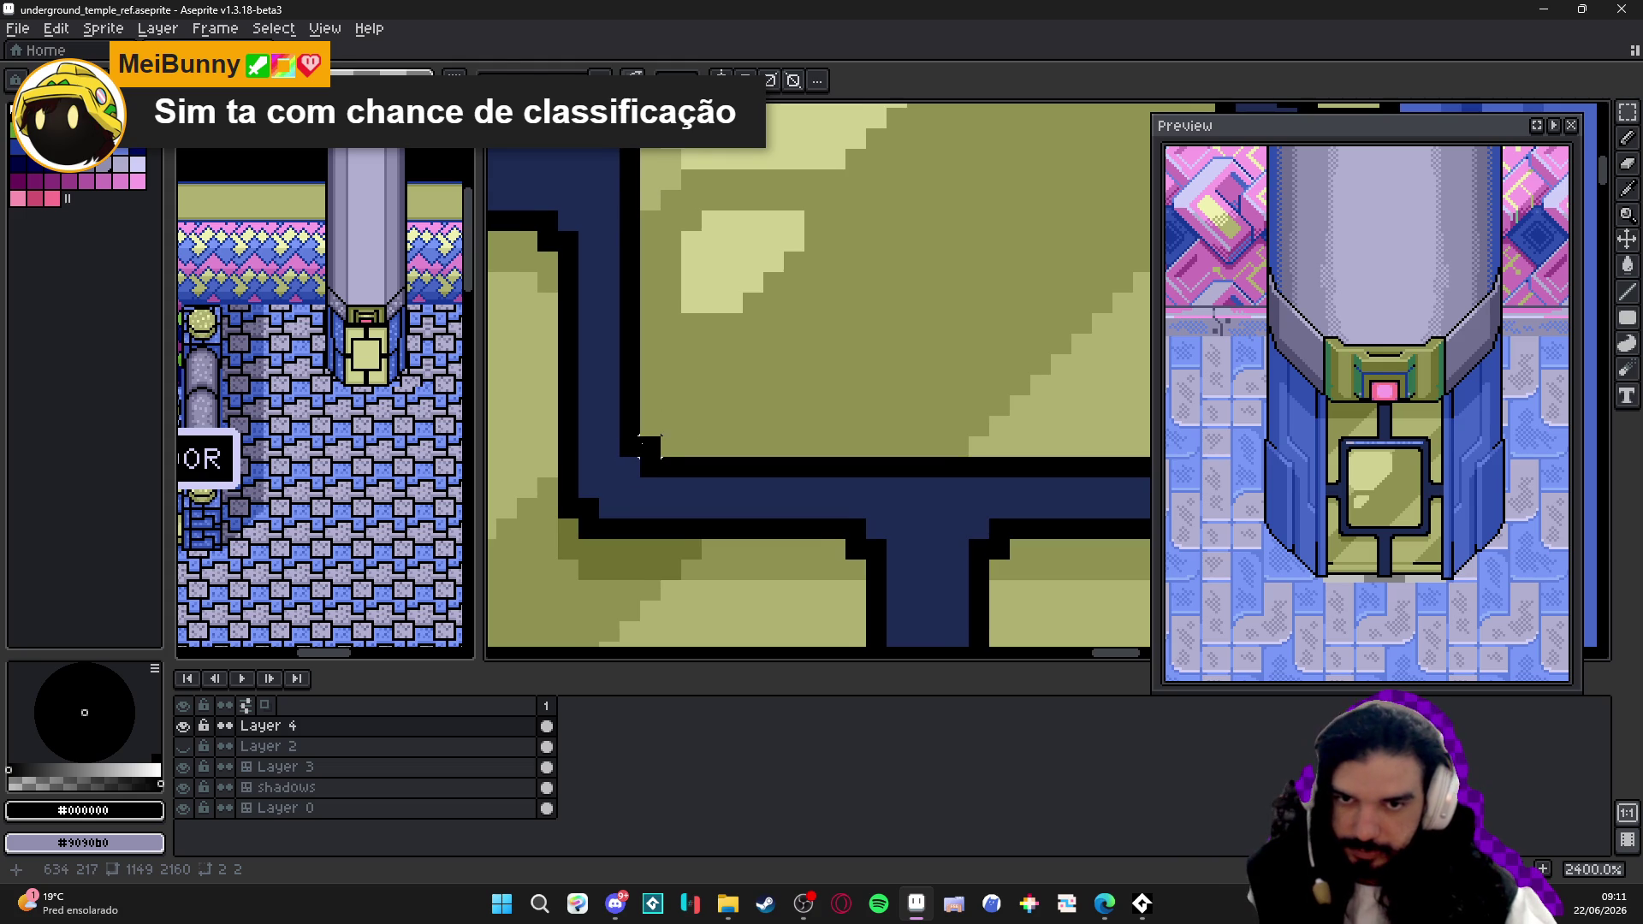
click(648, 447)
scroll(617, 447, down, 1)
scroll(578, 447, up, 1)
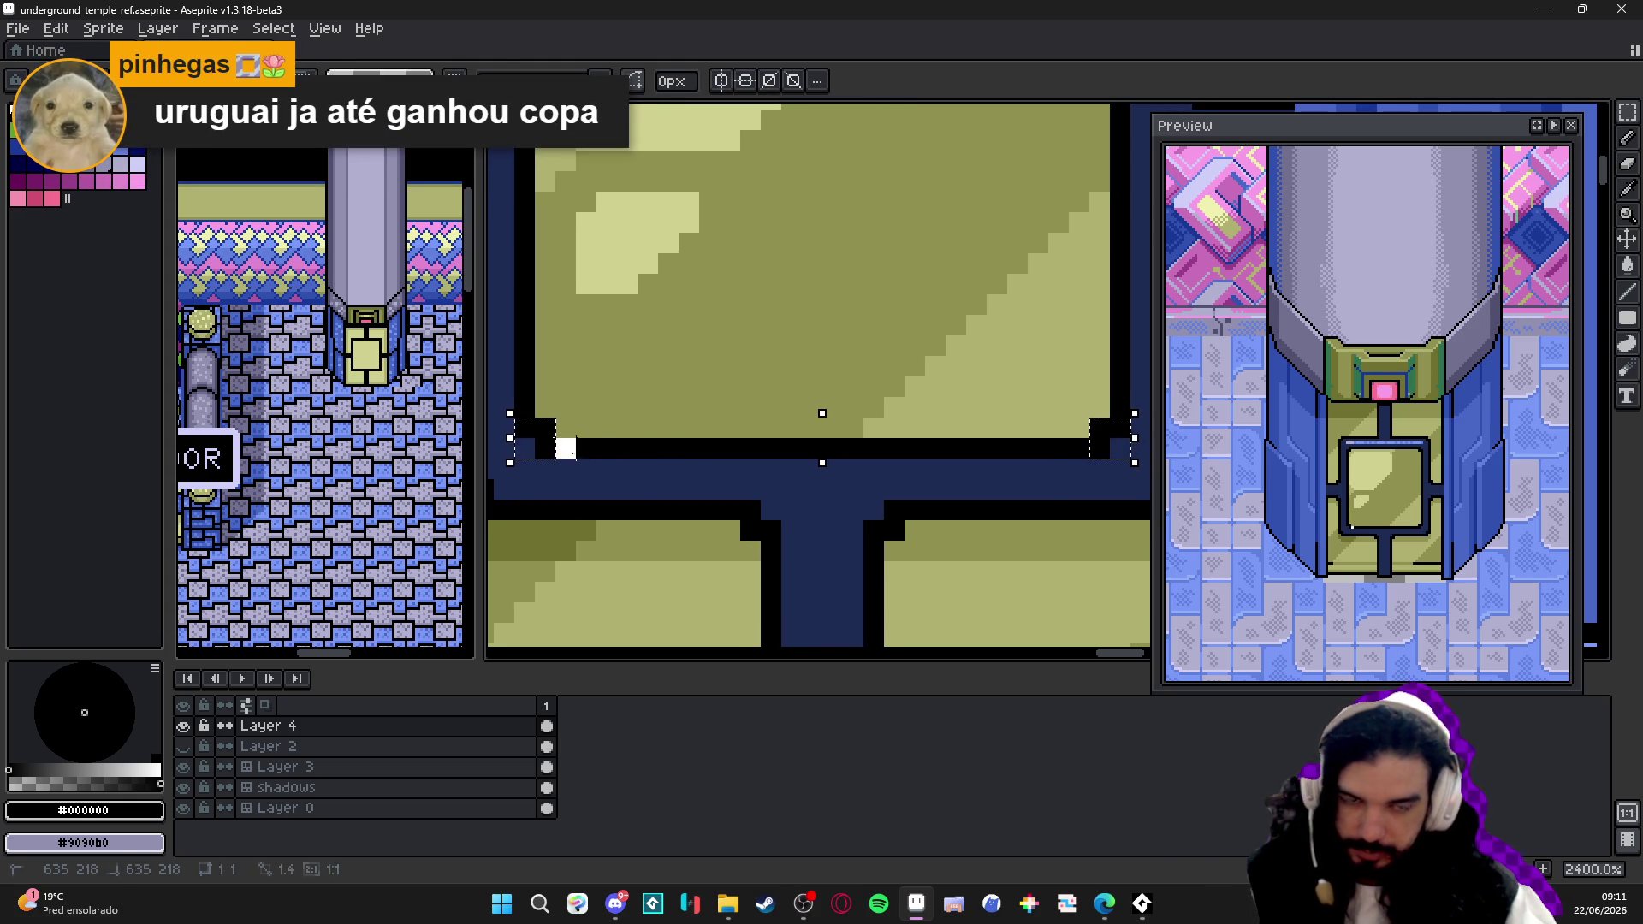
- Add highlight strips along the frame's bottom, left and right inner edges, adjusting the corners
drag(565, 448, 1028, 459)
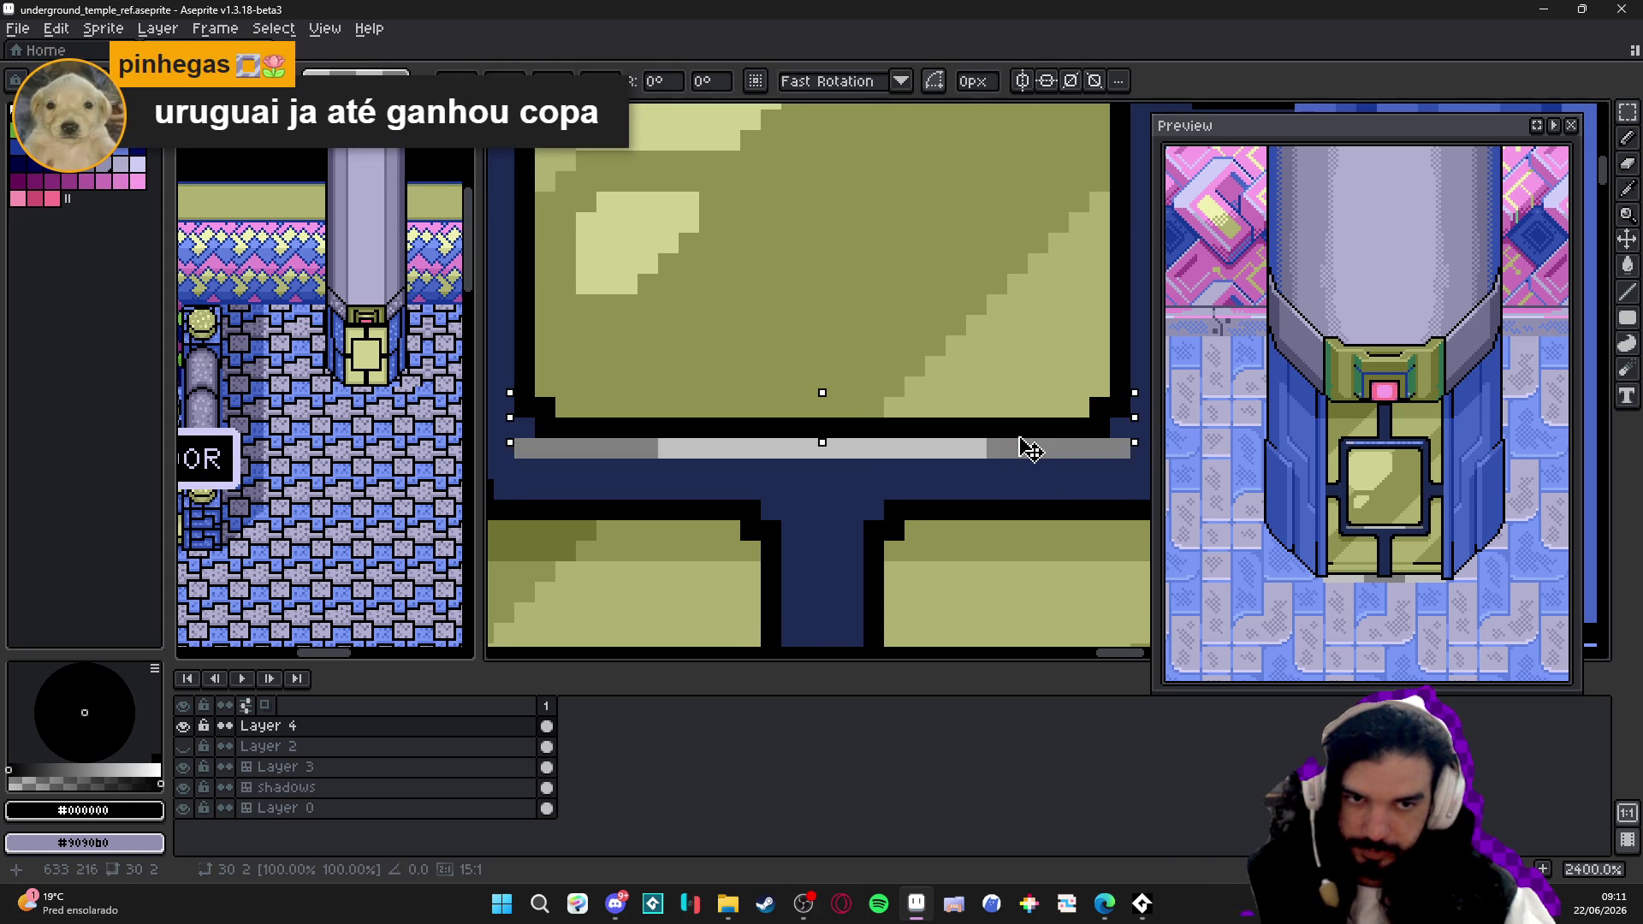
scroll(1021, 444, down, 3)
key(ctrl+d)
scroll(809, 257, up, 3)
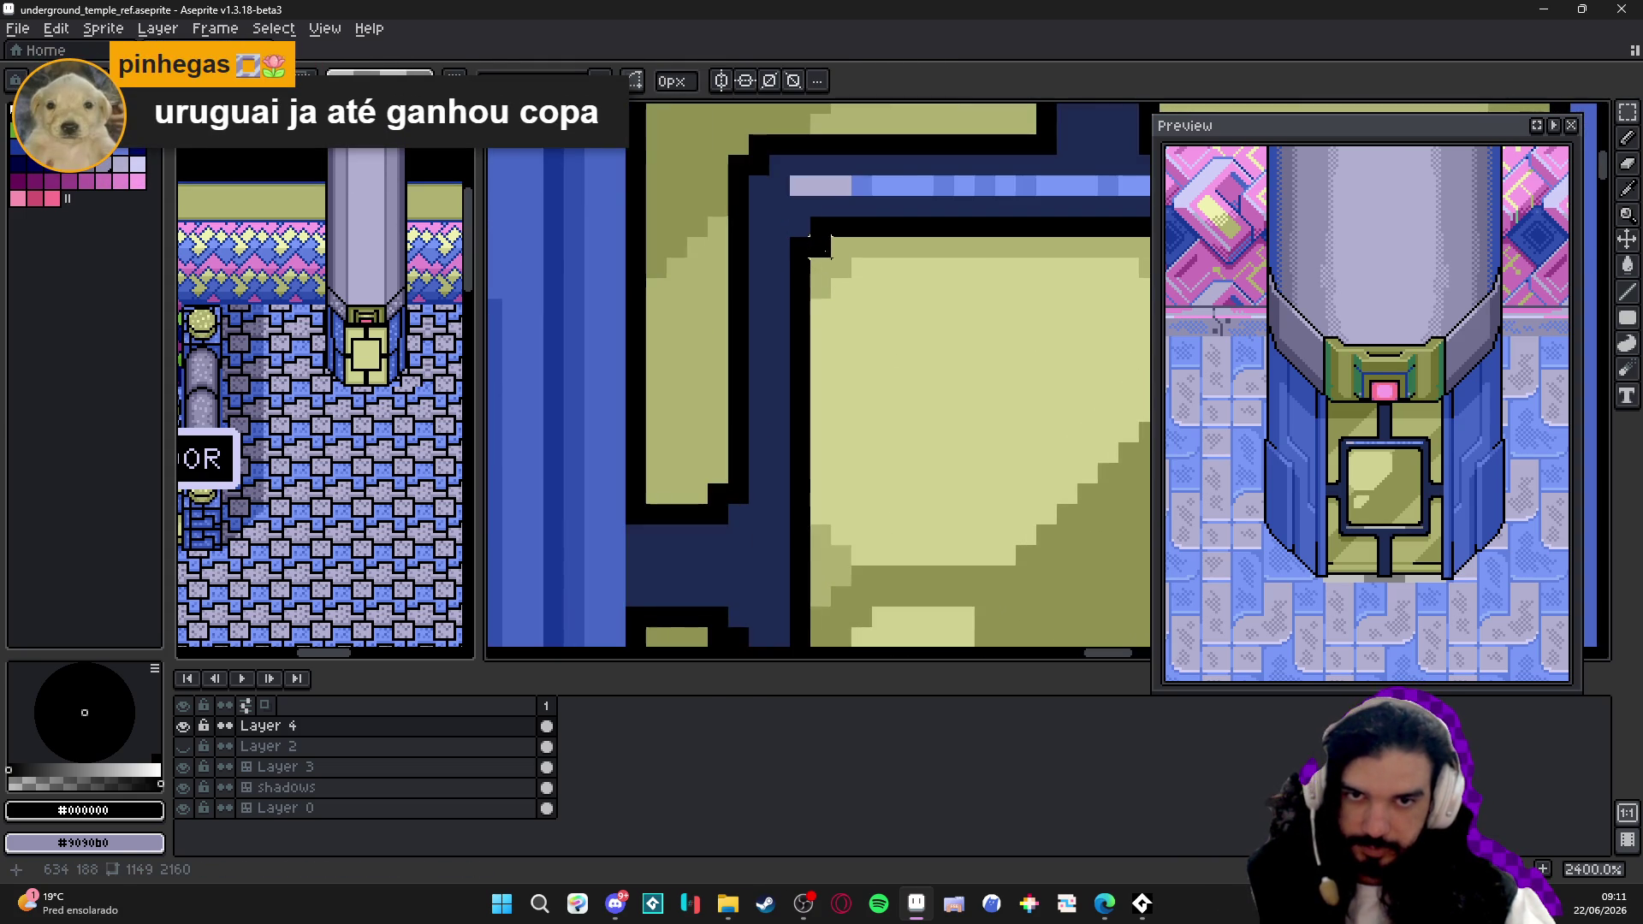
scroll(792, 234, down, 3)
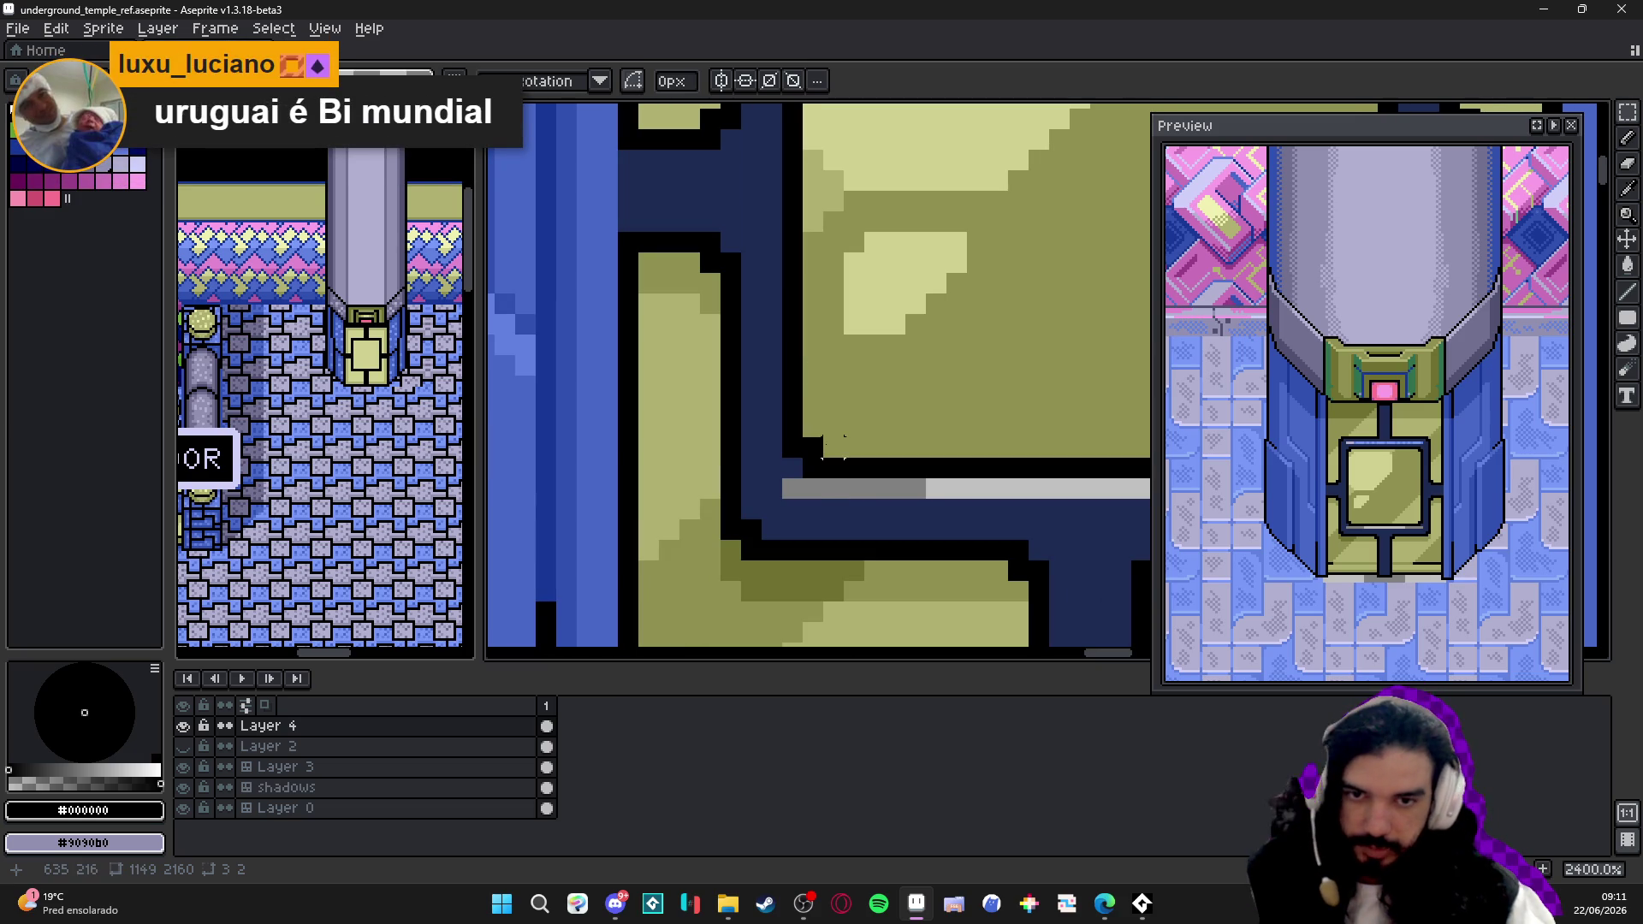
drag(828, 439, 763, 501)
scroll(799, 533, up, 2)
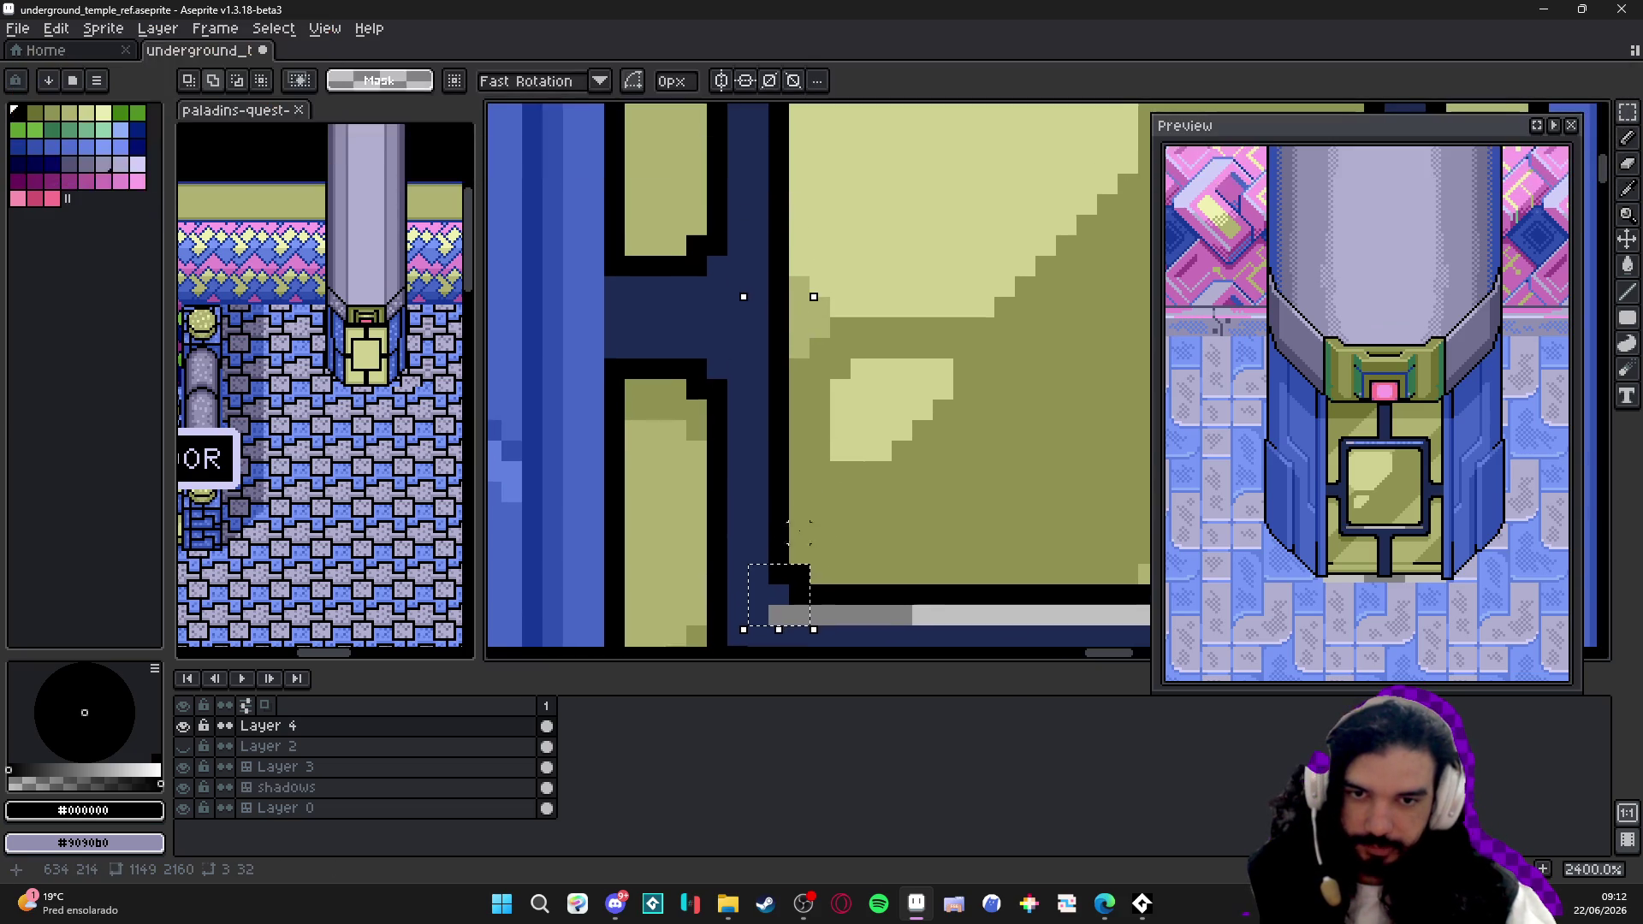
scroll(785, 540, down, 5)
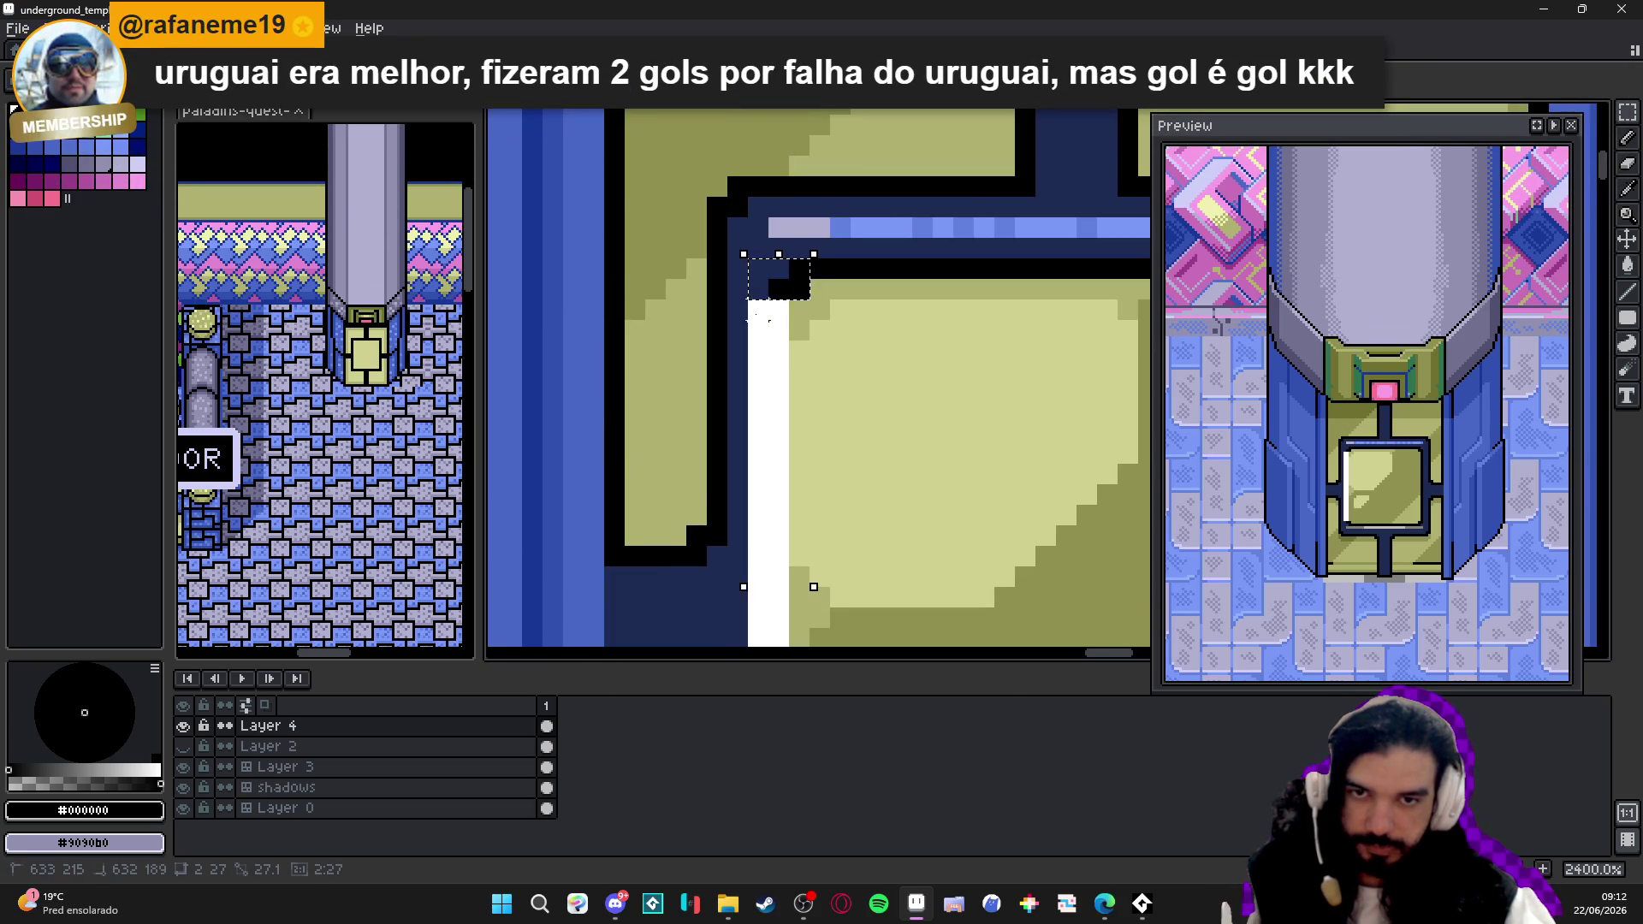
scroll(801, 353, down, 1)
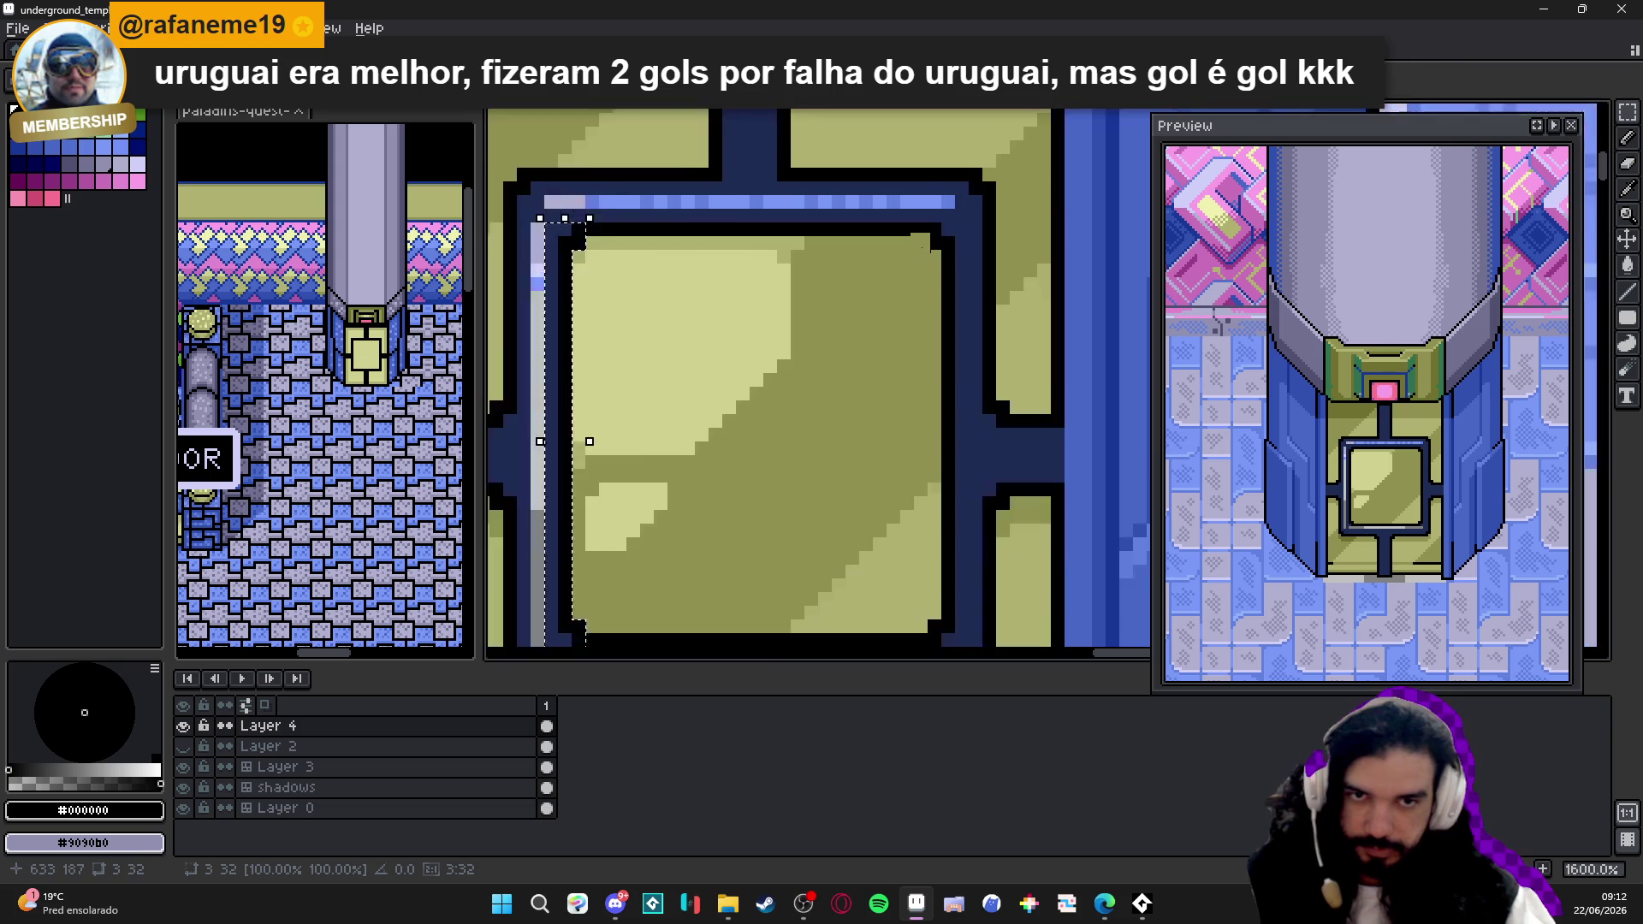
scroll(922, 244, up, 1)
scroll(946, 238, down, 3)
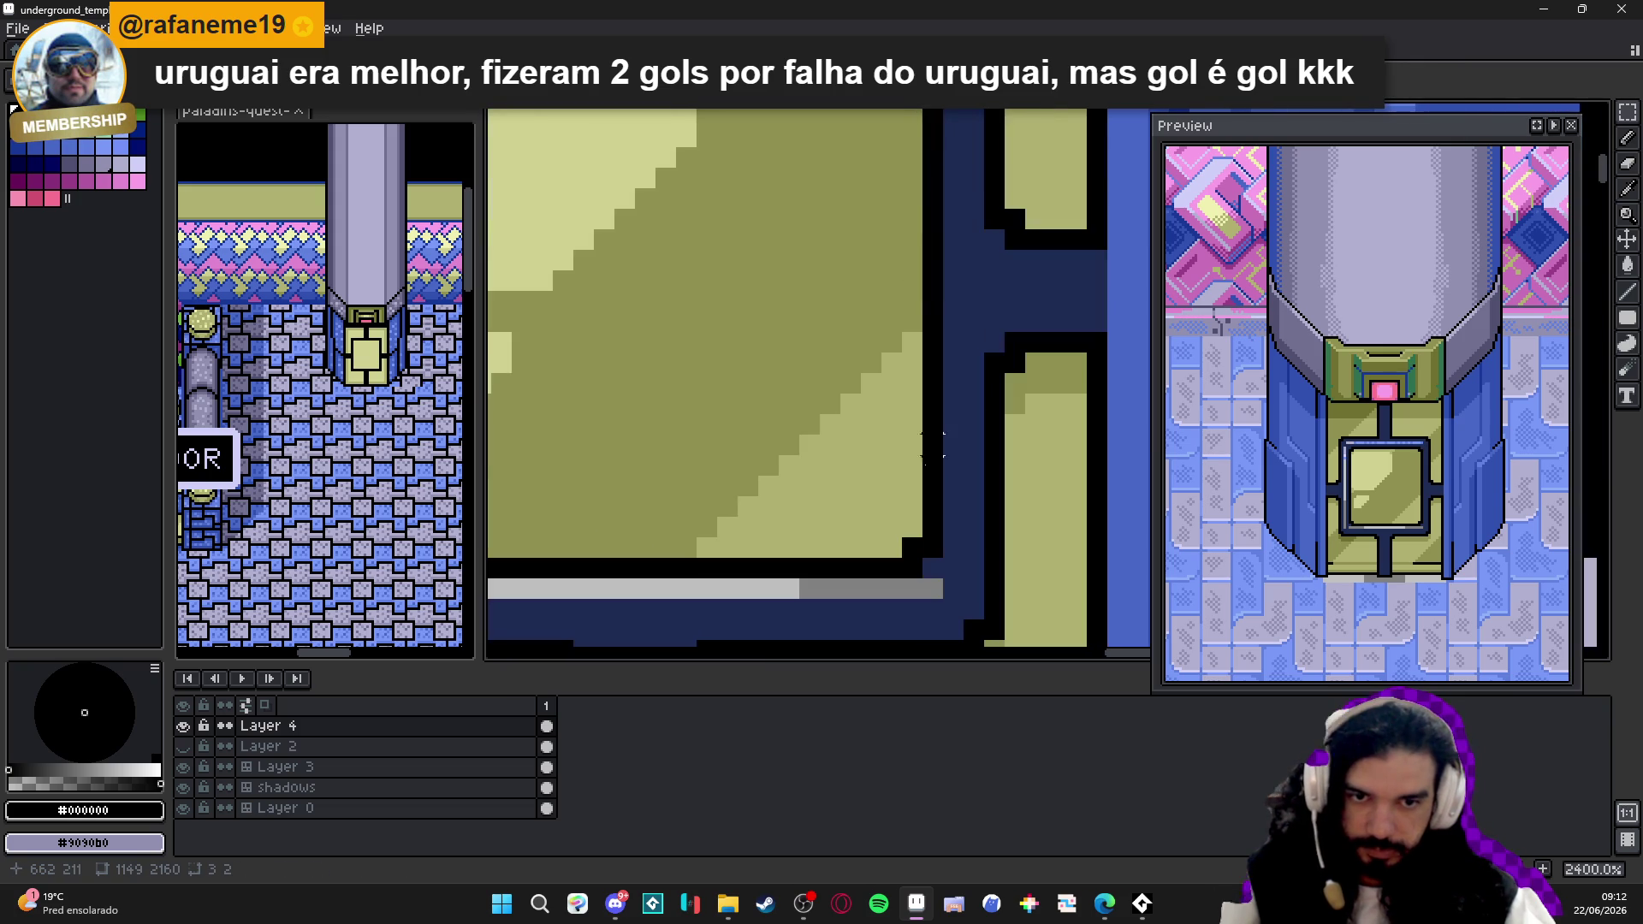
drag(912, 552, 962, 458)
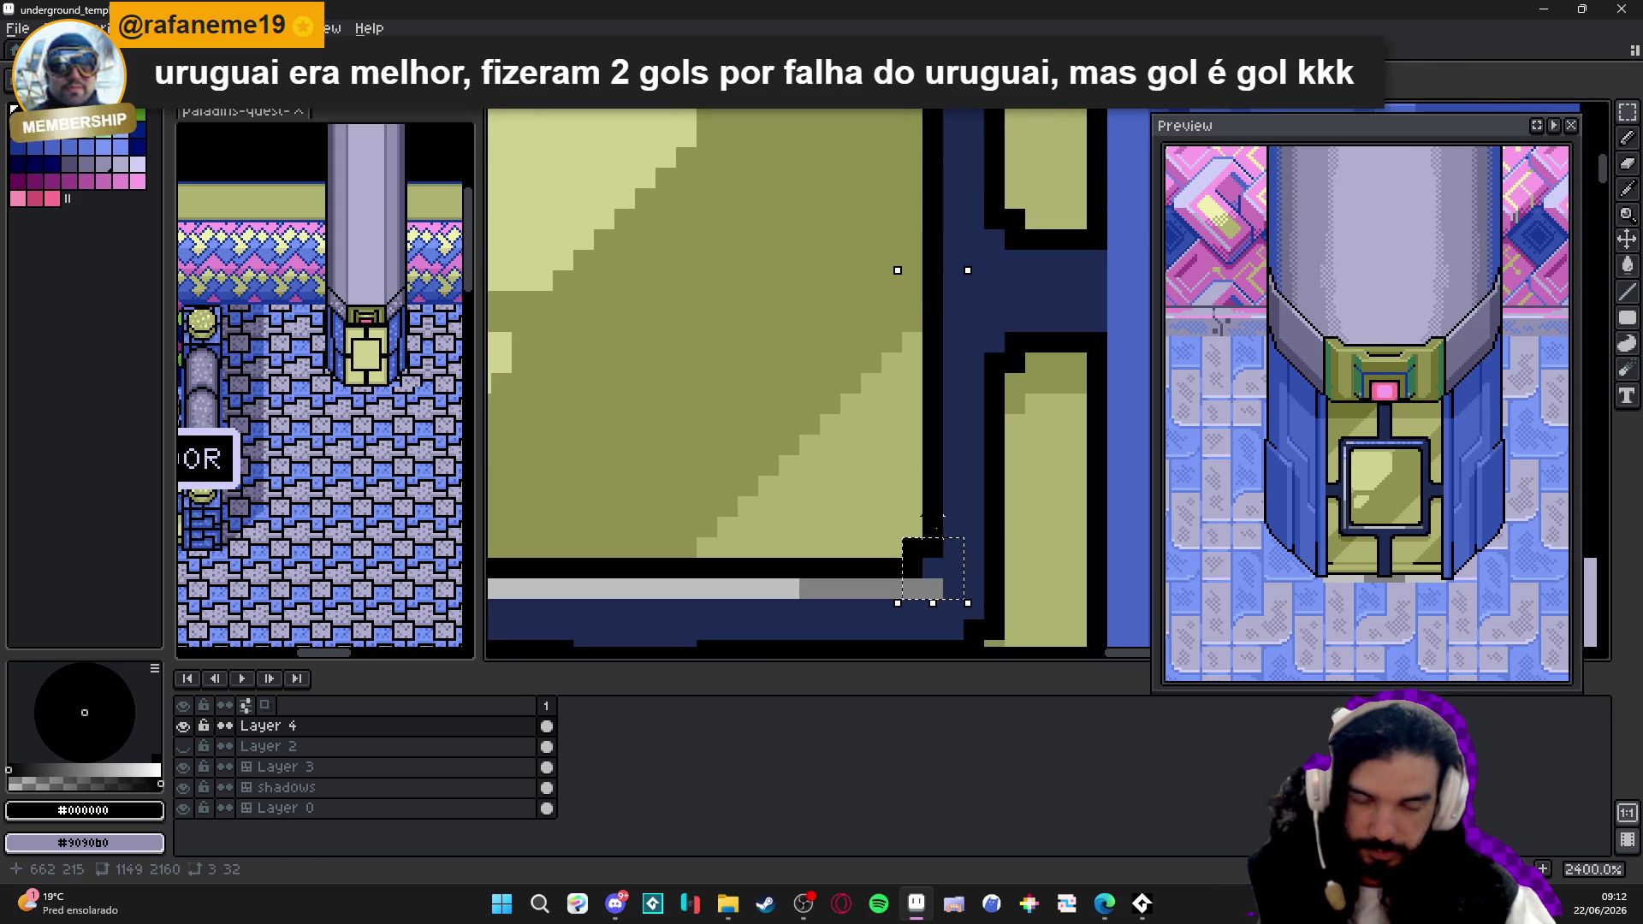
key(ctrl+z)
key(ctrl+z)
scroll(941, 478, down, 3)
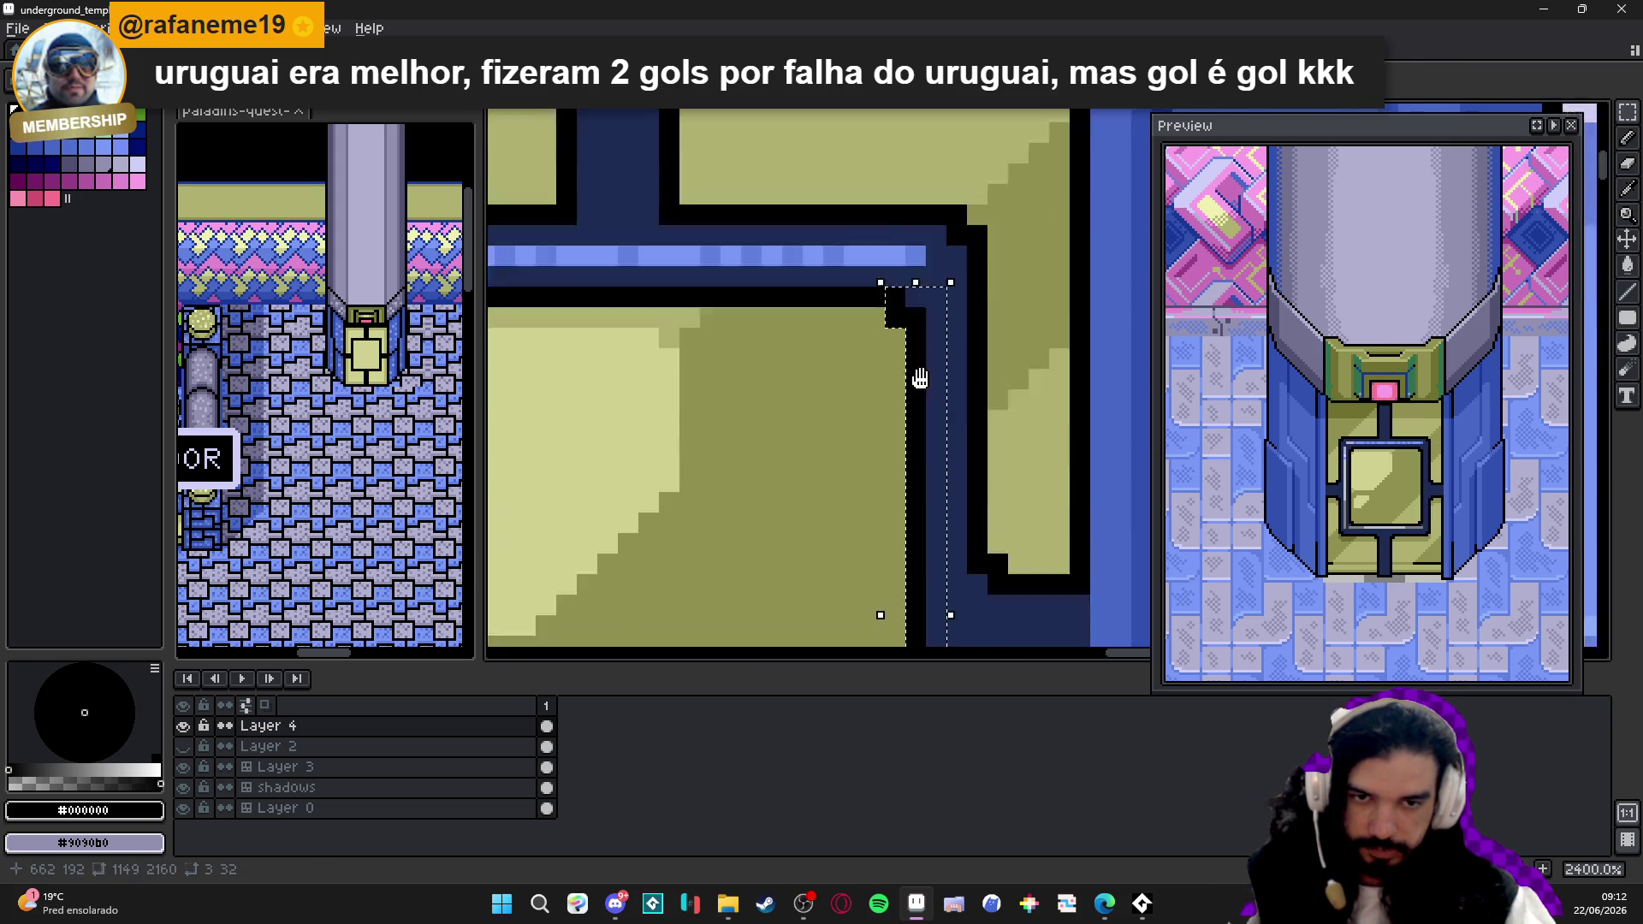
scroll(920, 377, down, 1)
key(ctrl+z)
- Recolour the light column top and the panel's grey edge lines to navy
alt+click(989, 302)
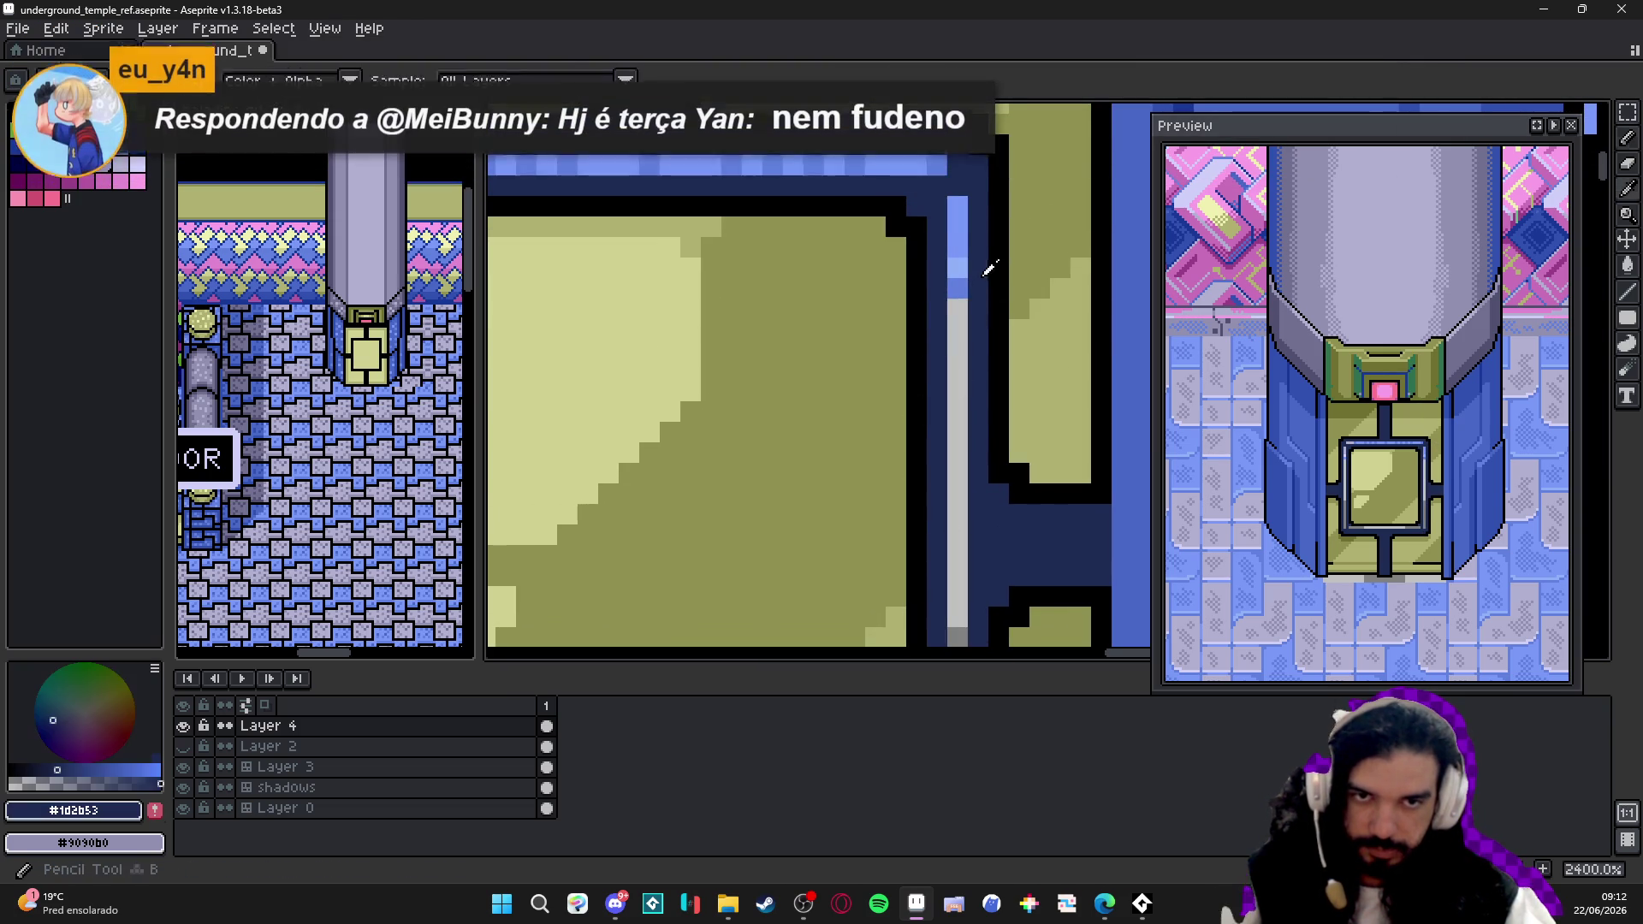
click(957, 206)
scroll(964, 215, down, 3)
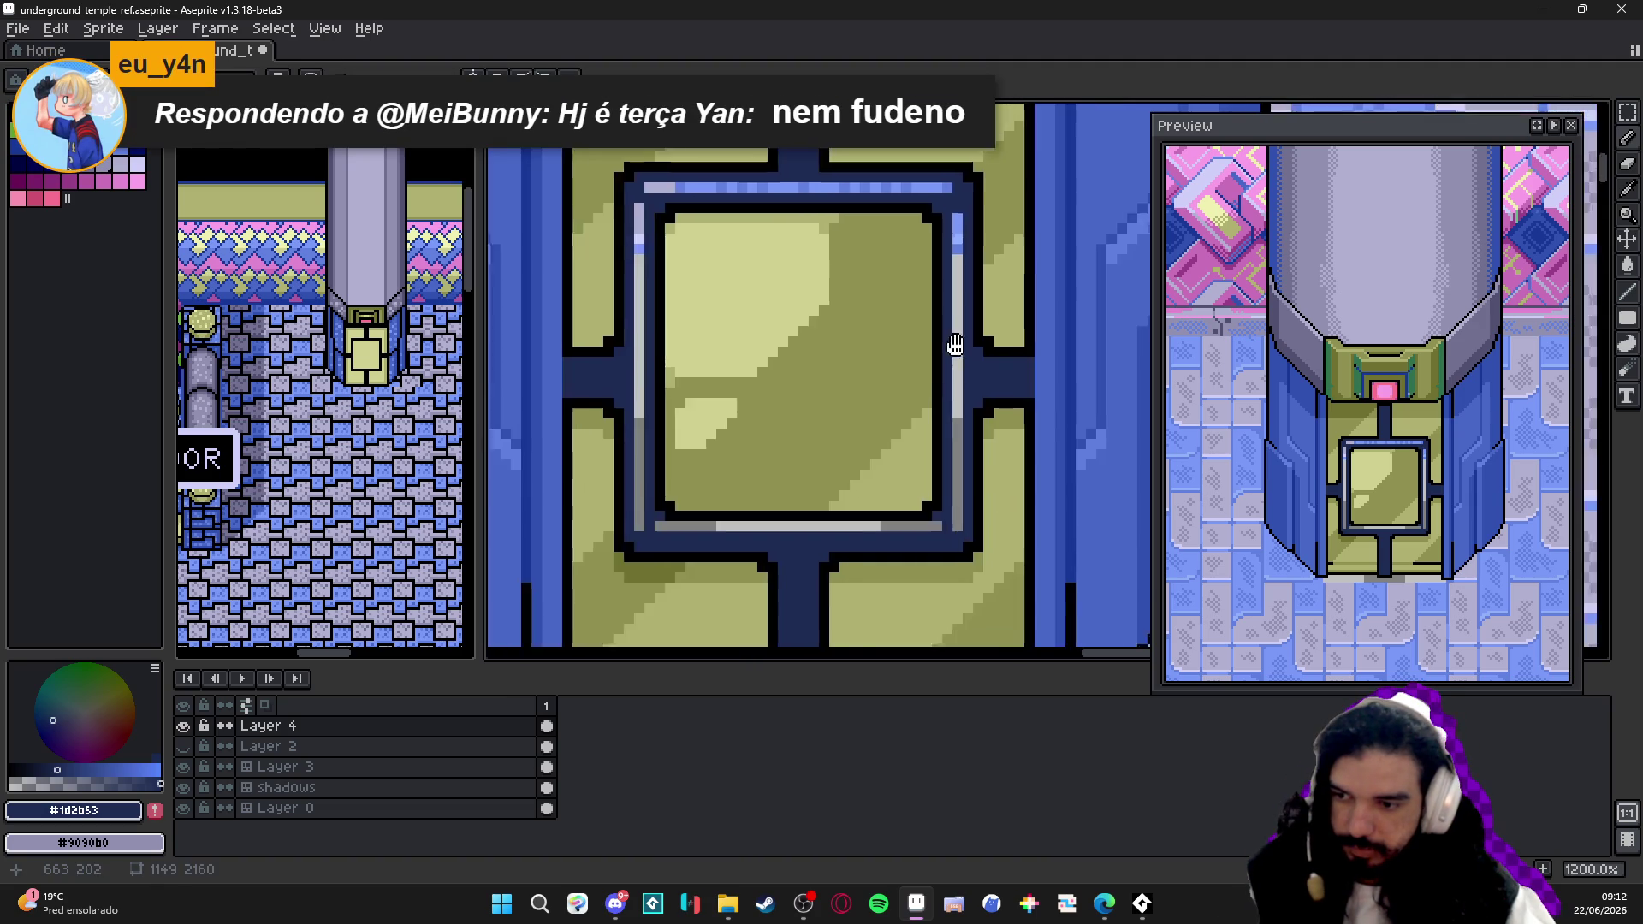
scroll(955, 347, down, 1)
scroll(950, 394, up, 1)
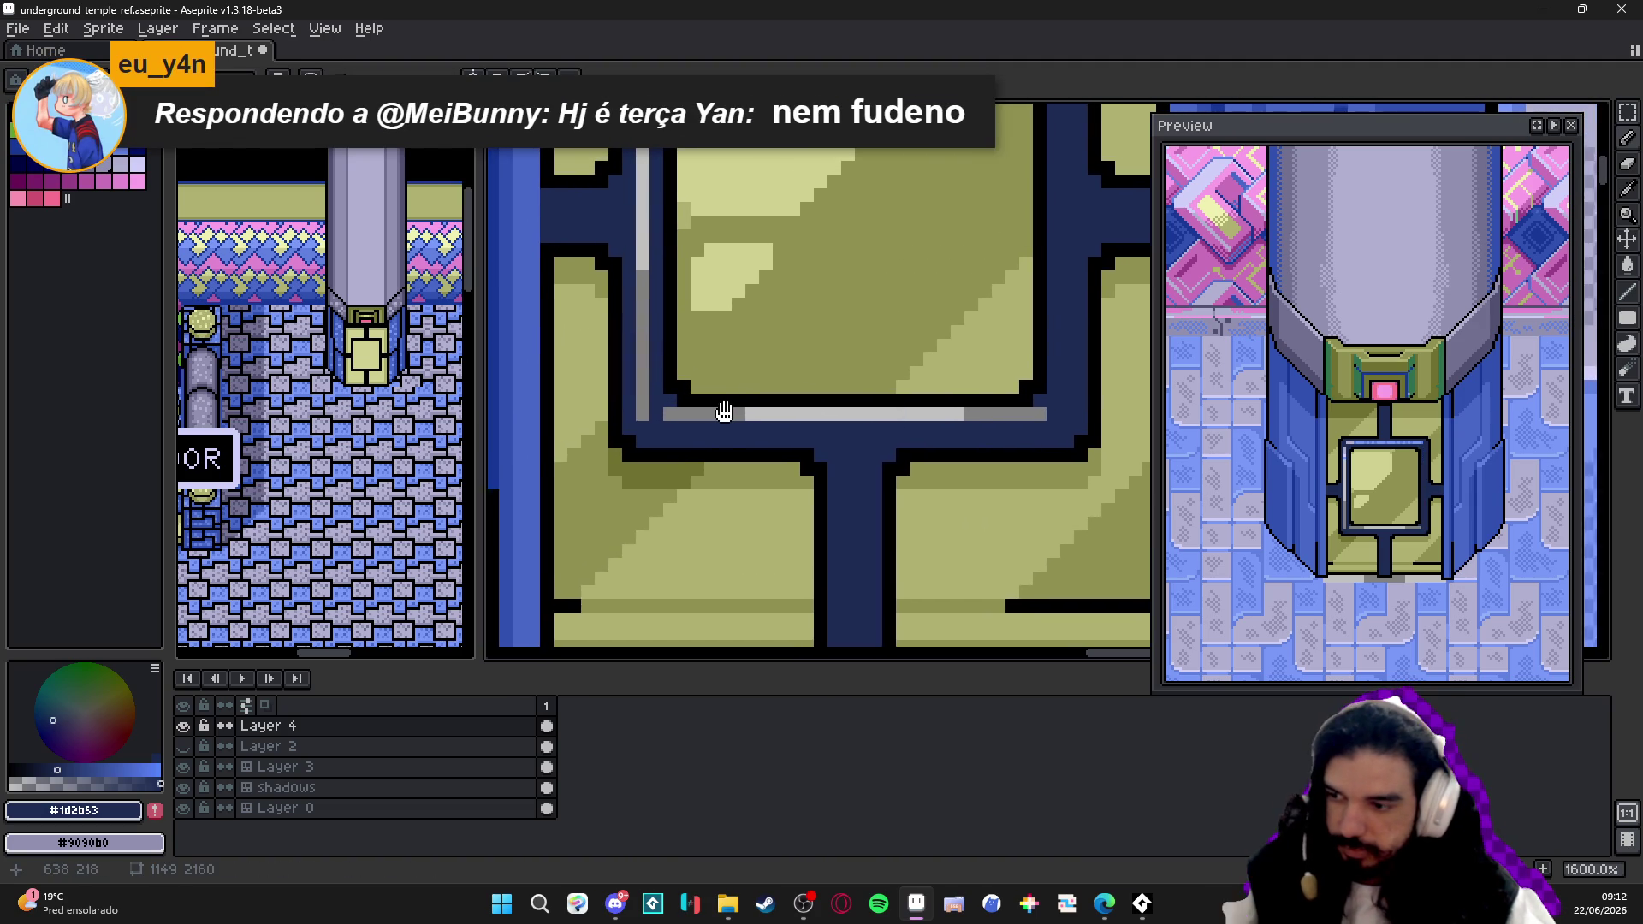
scroll(749, 402, left, 2)
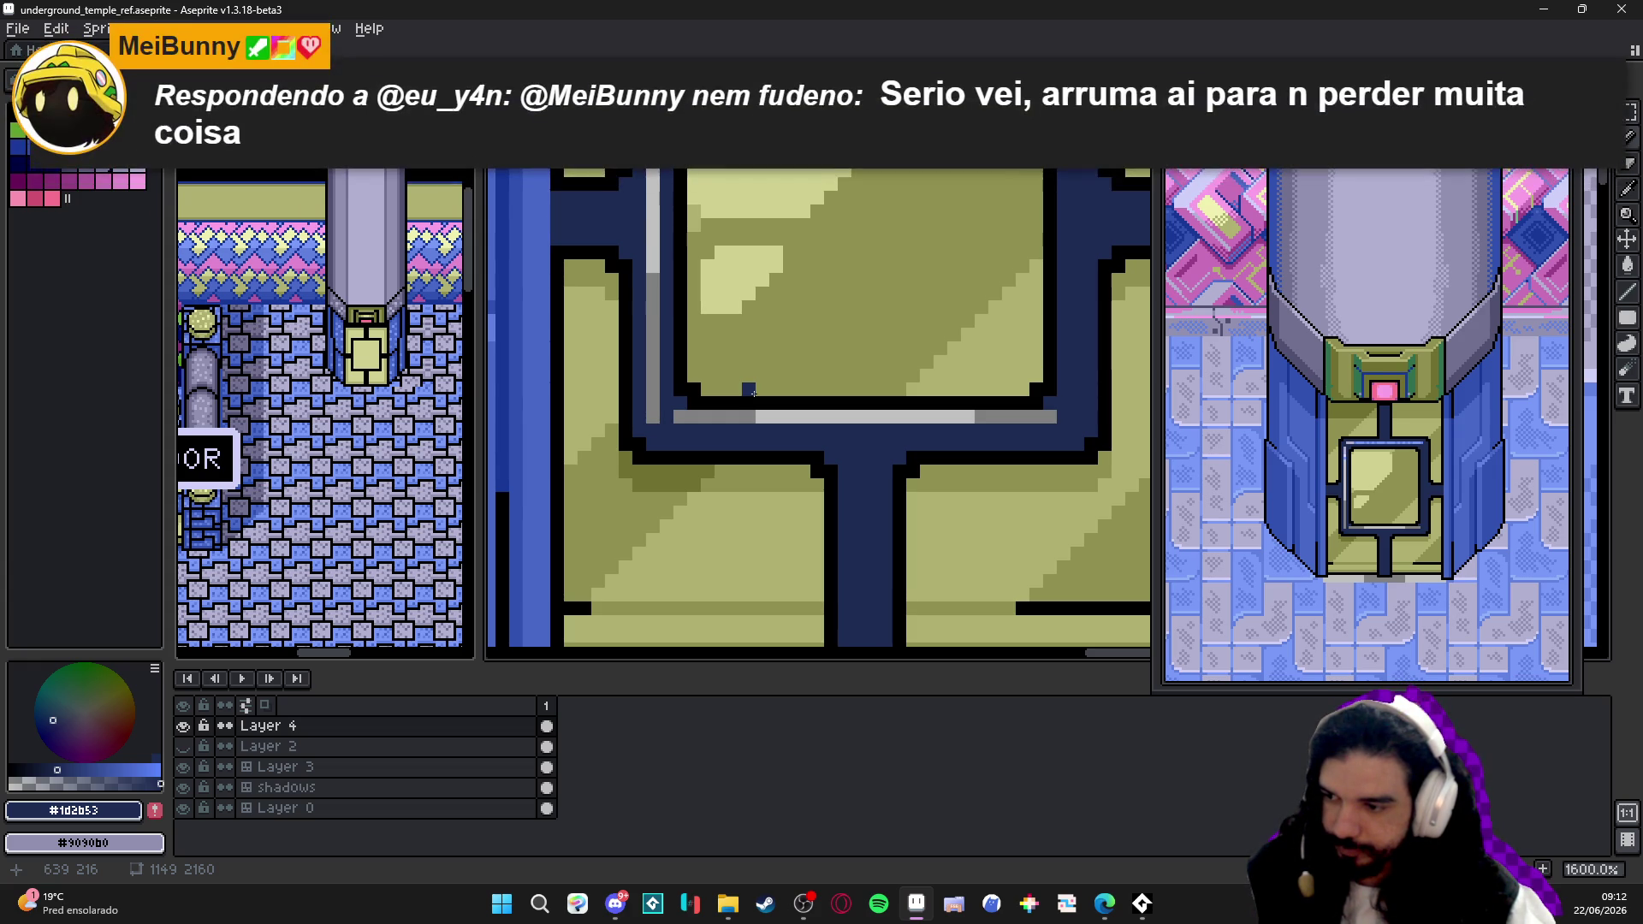
shift+click(652, 417)
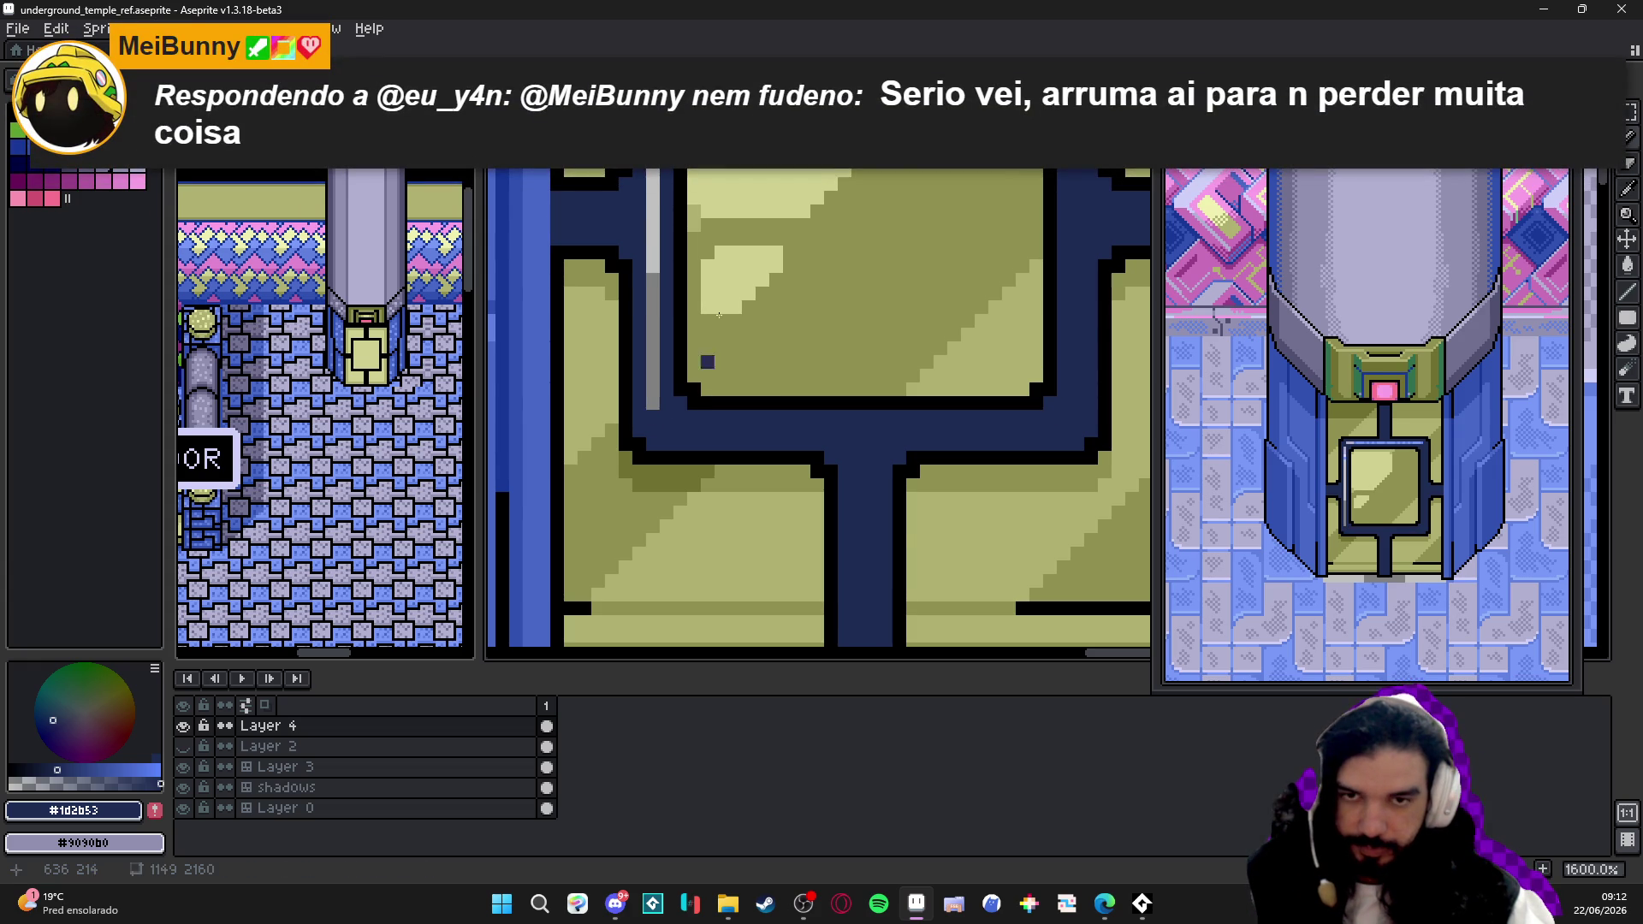
drag(720, 315, 755, 726)
click(698, 335)
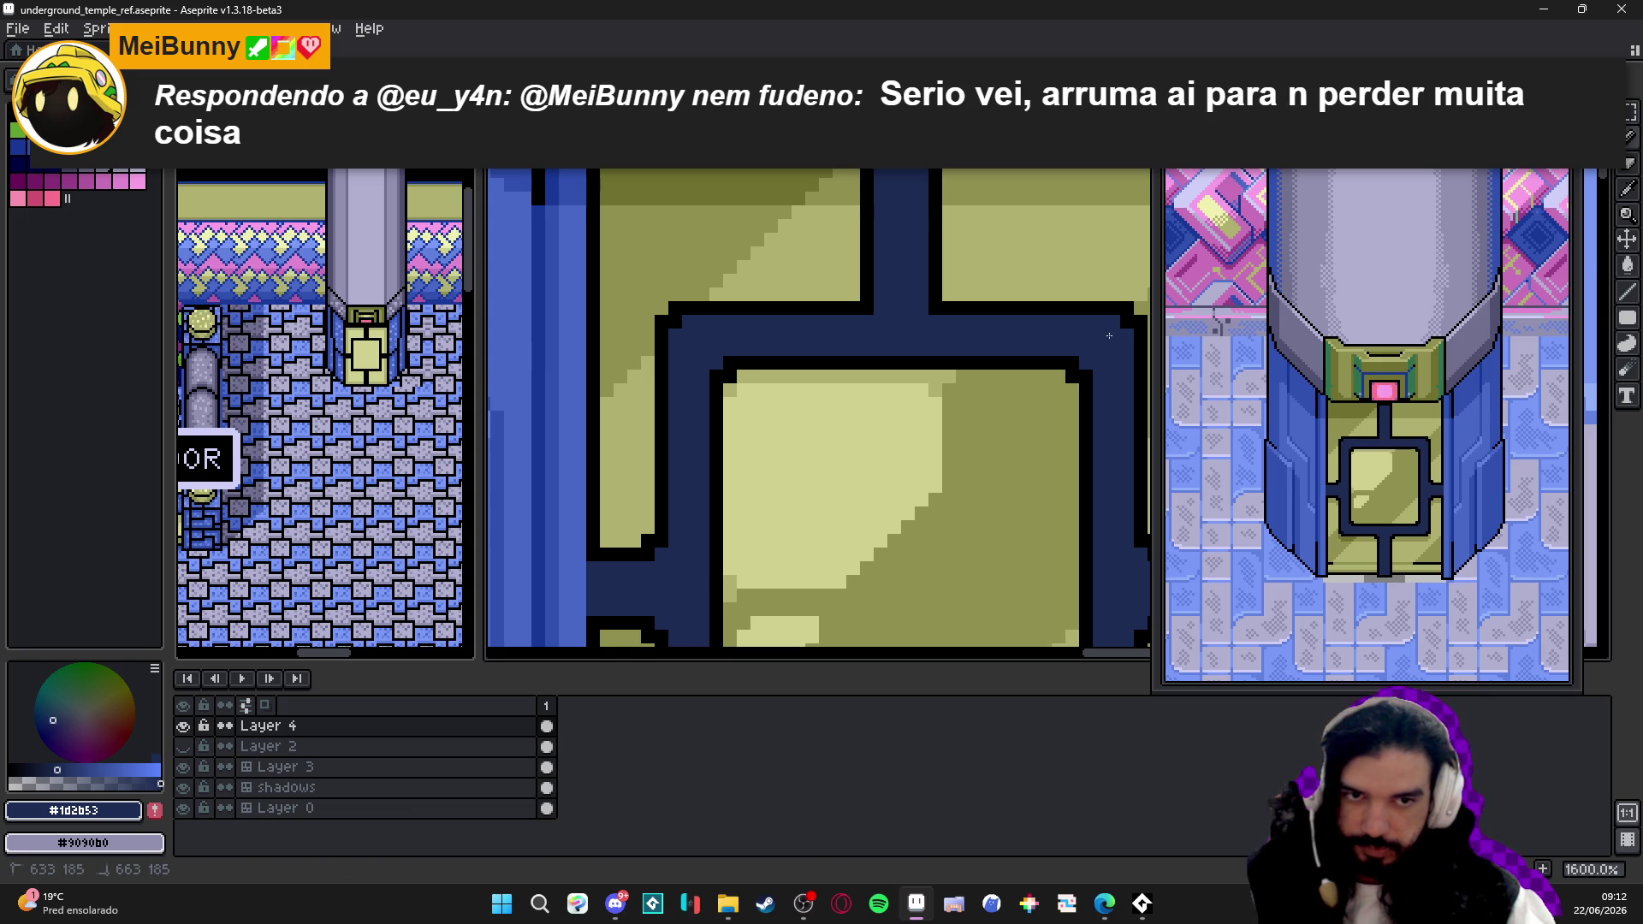
scroll(803, 424, down, 2)
scroll(805, 425, down, 1)
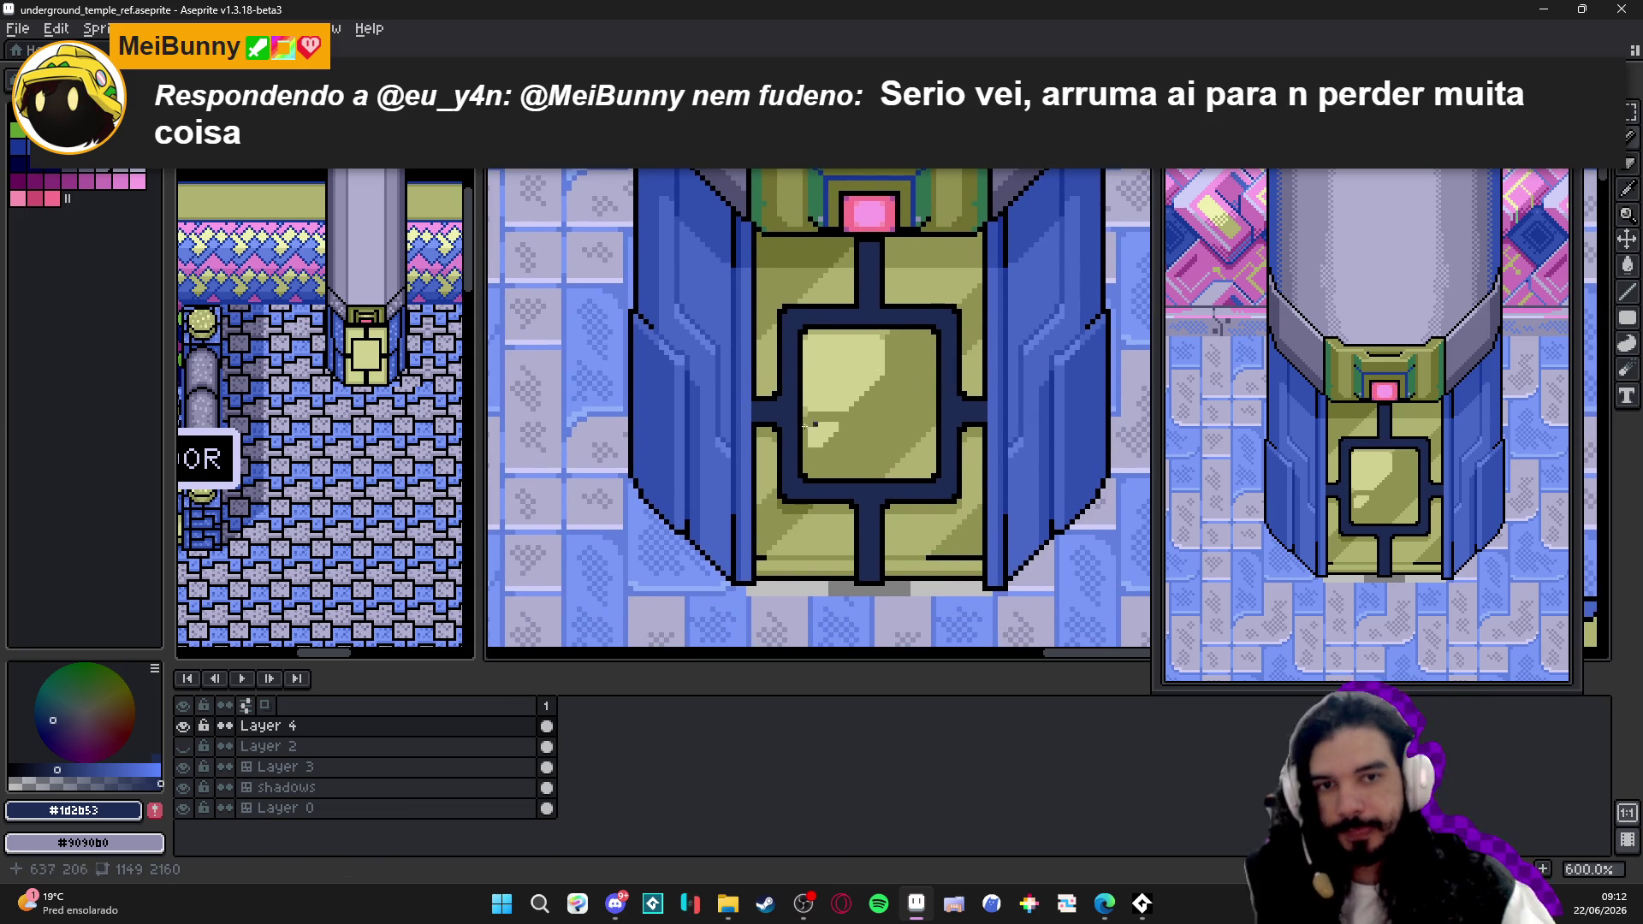
scroll(804, 426, up, 1)
- Save the map file and sample the navy outline colour for the next strokes
key(ctrl+s)
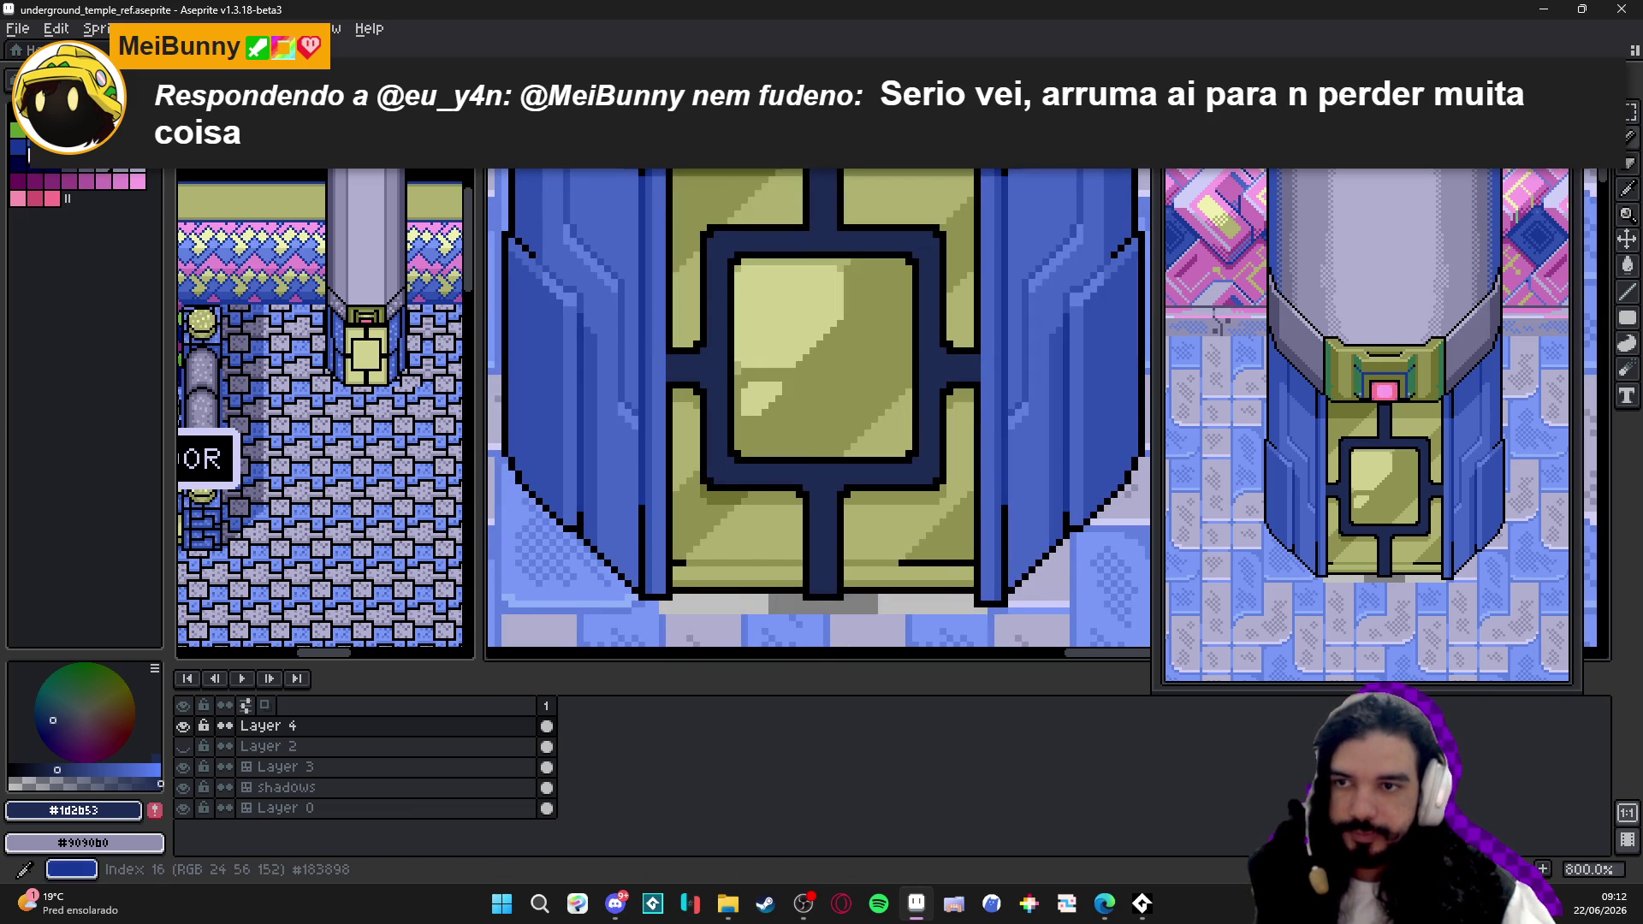
click(28, 152)
scroll(730, 464, up, 2)
alt+click(721, 480)
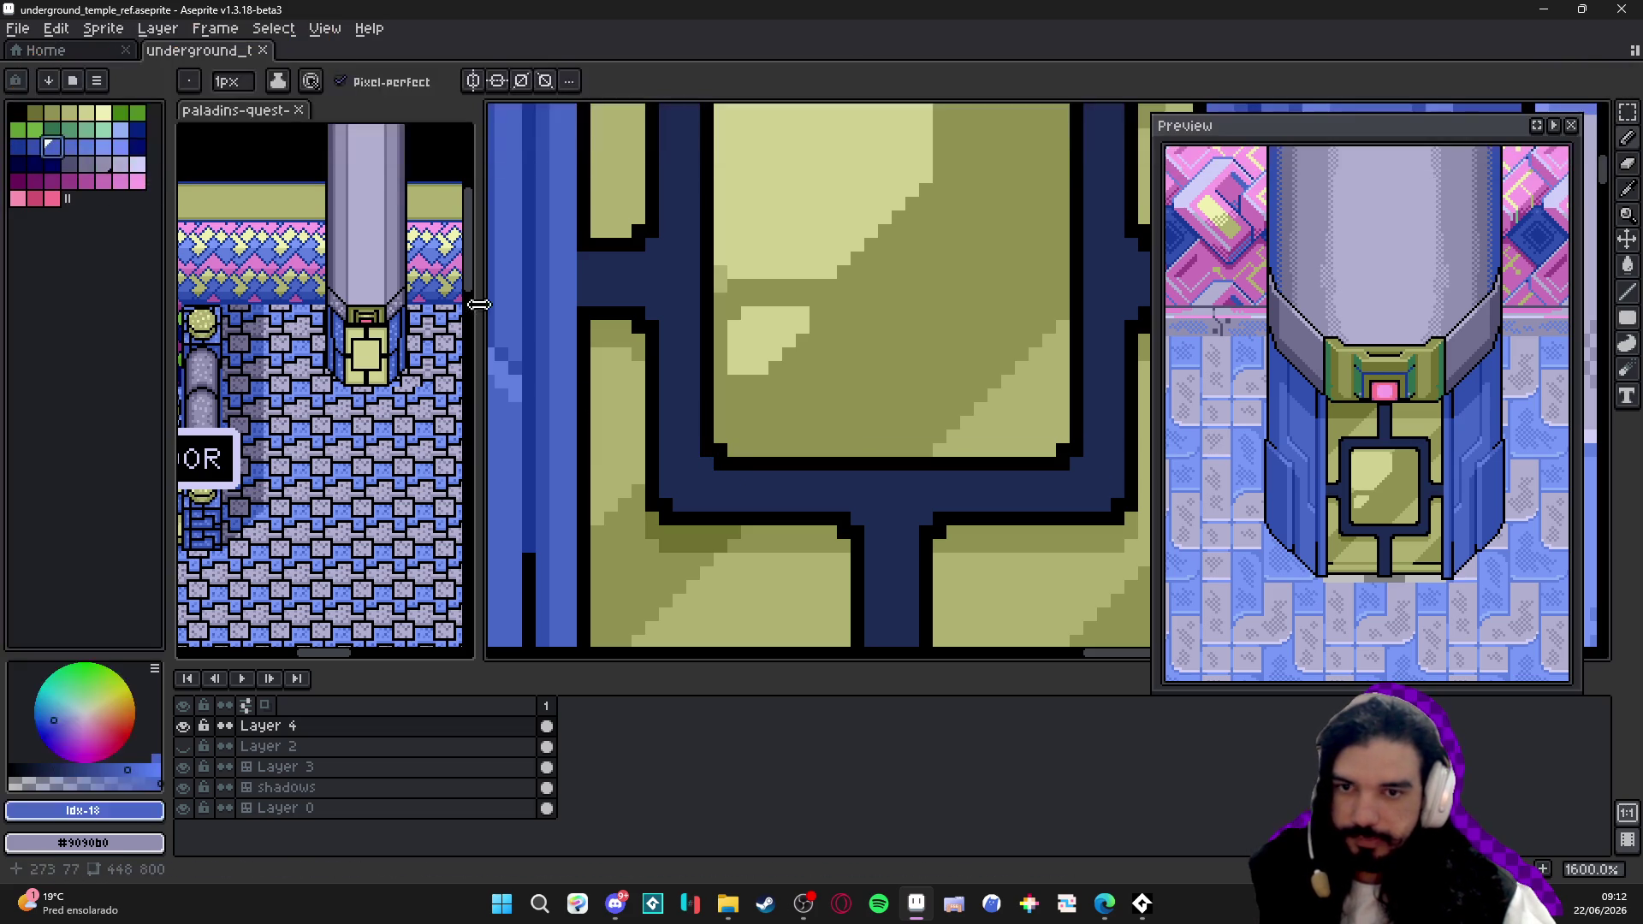
- Settle on the medium blue palette colour and draw a line along the panel's inner bottom edge
alt+click(707, 465)
alt+click(720, 491)
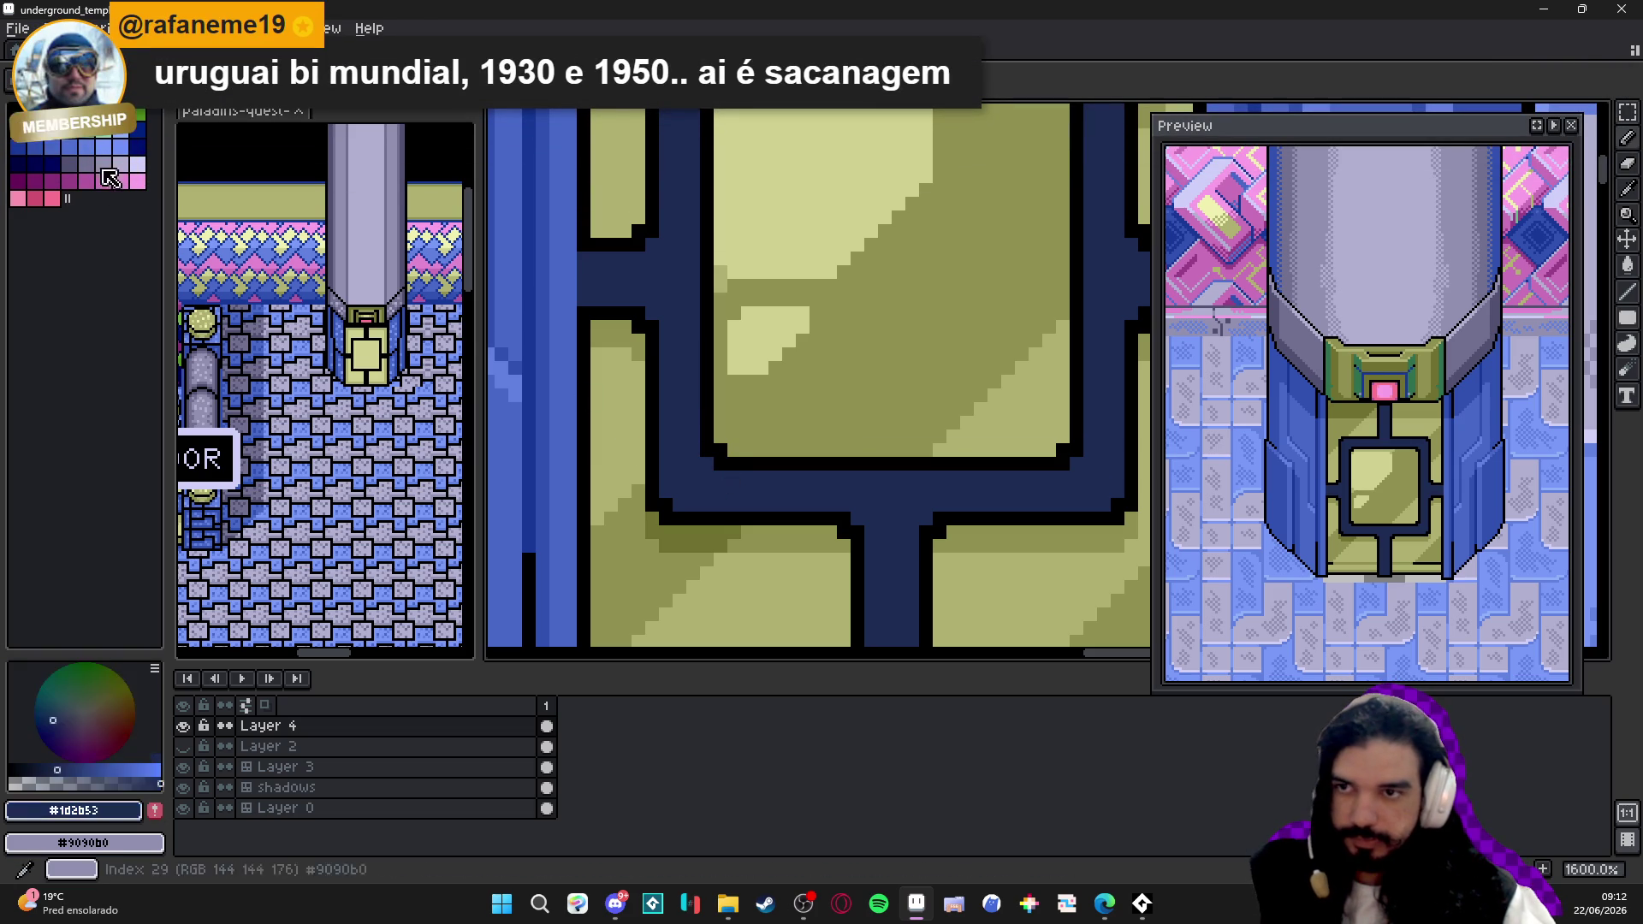
scroll(717, 478, down, 1)
scroll(713, 468, up, 1)
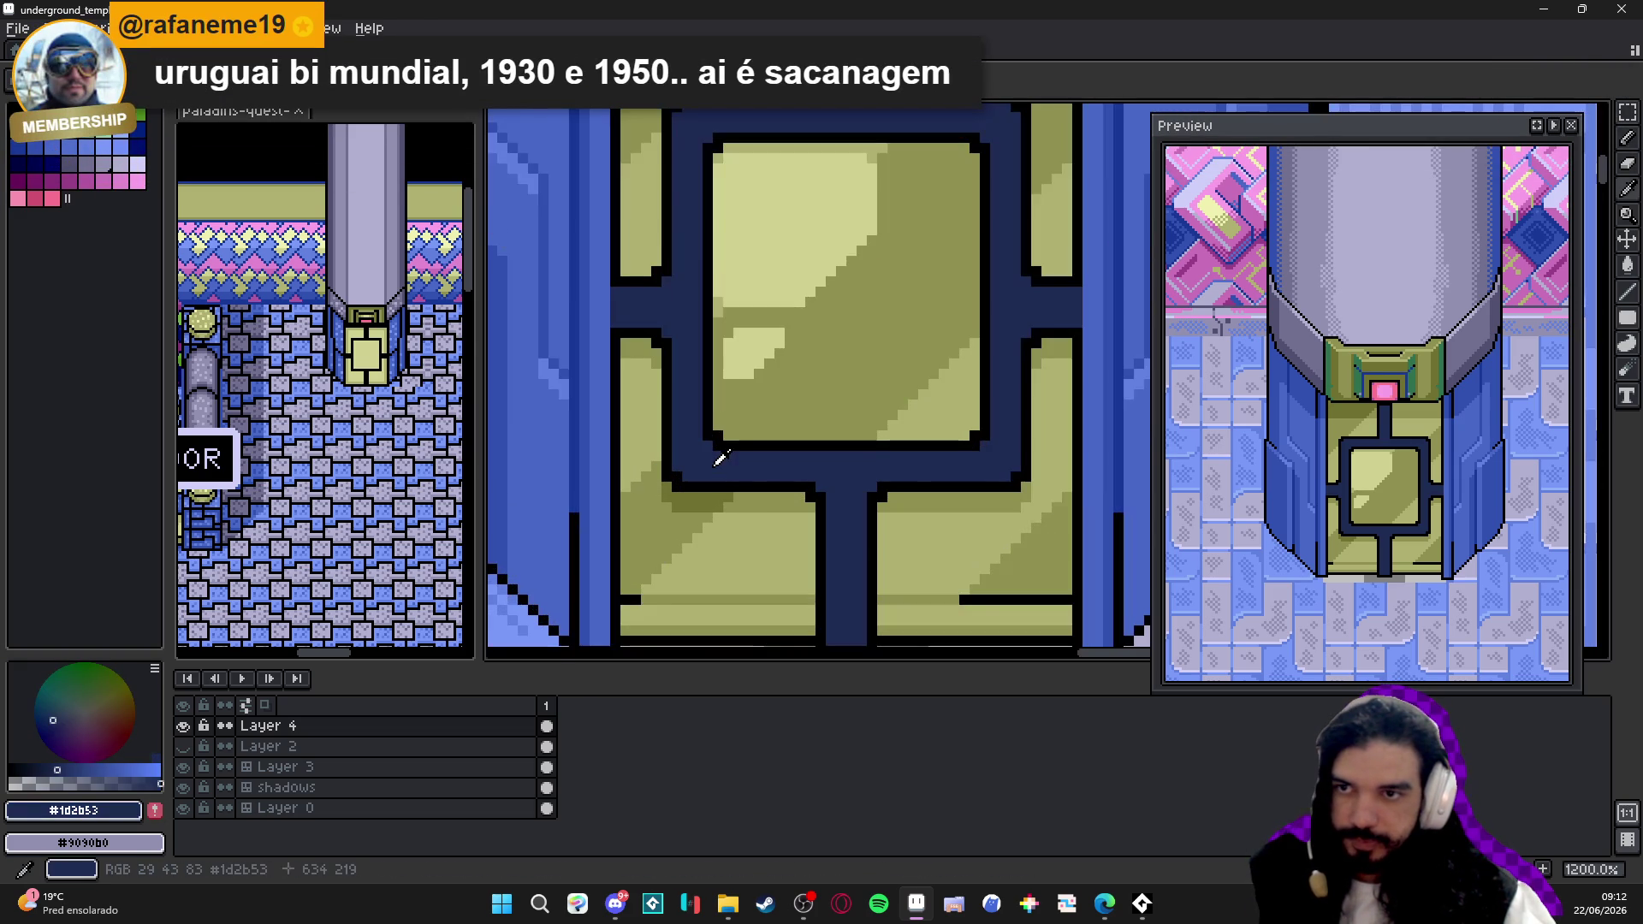
scroll(712, 467, down, 3)
scroll(712, 468, up, 1)
scroll(711, 466, up, 1)
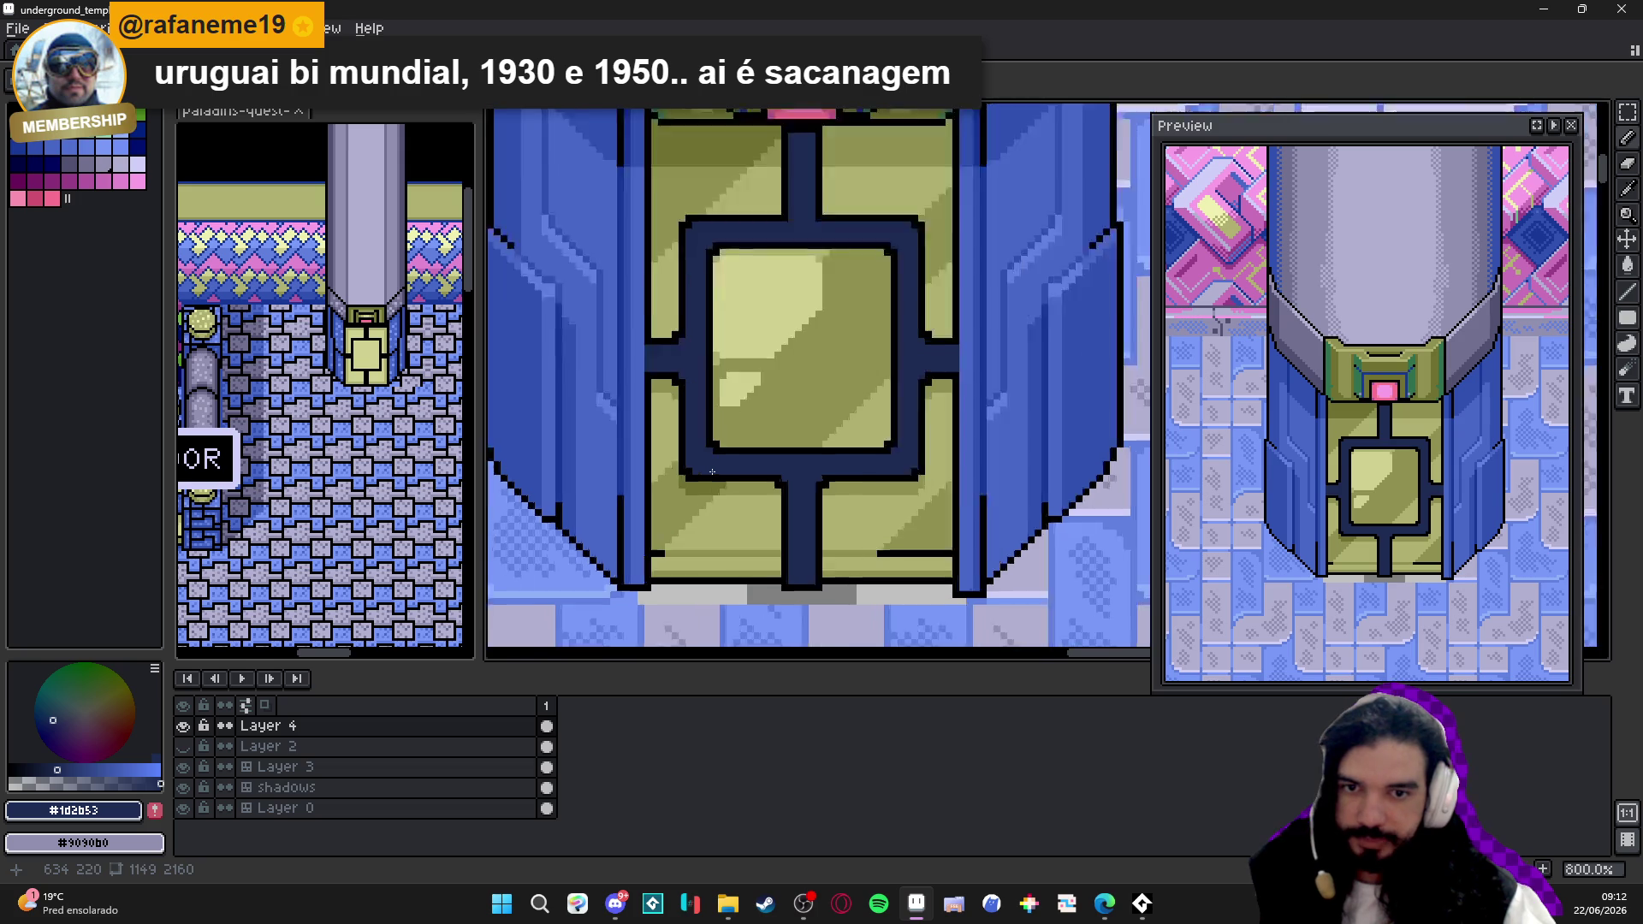
scroll(714, 463, up, 1)
scroll(720, 456, down, 2)
scroll(726, 451, down, 2)
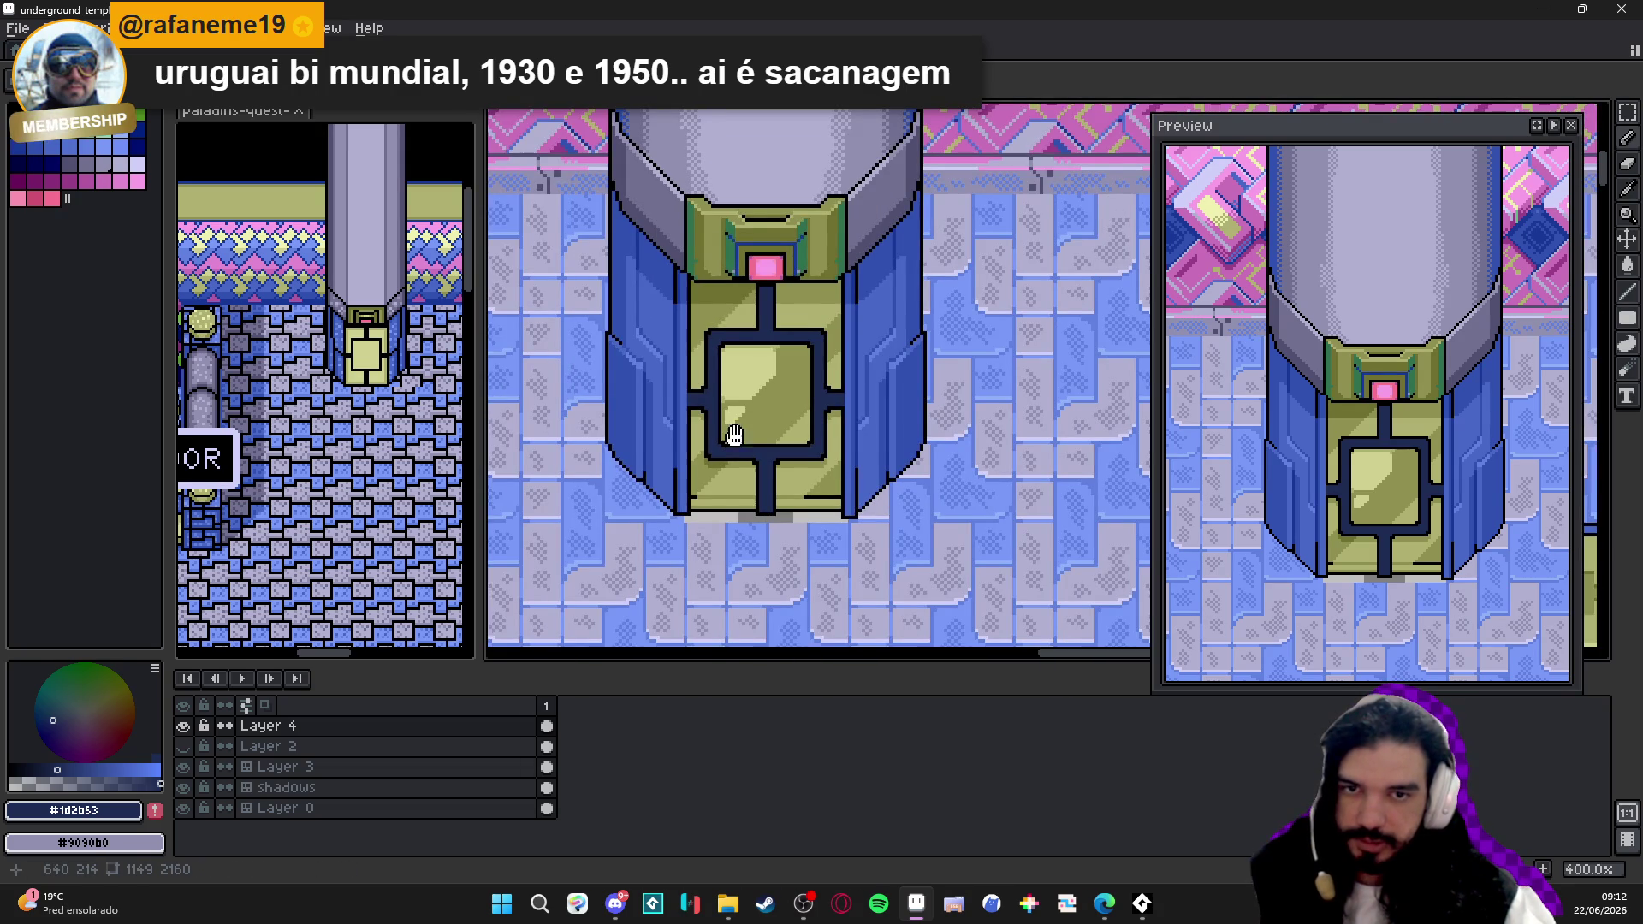
scroll(728, 430, up, 1)
scroll(642, 449, down, 1)
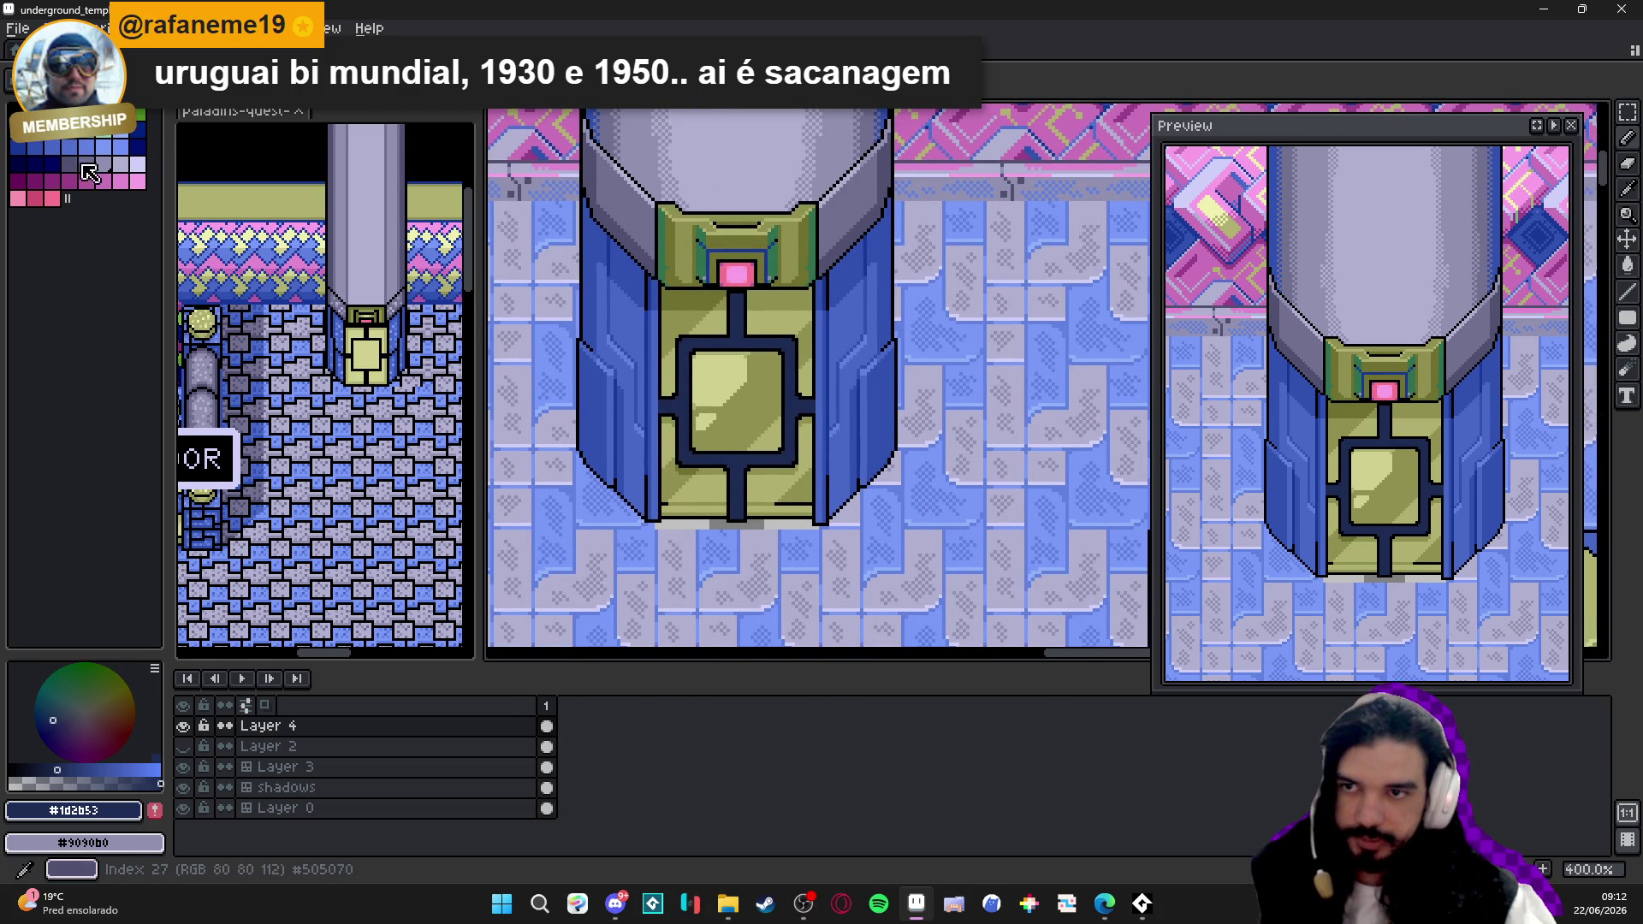
click(27, 171)
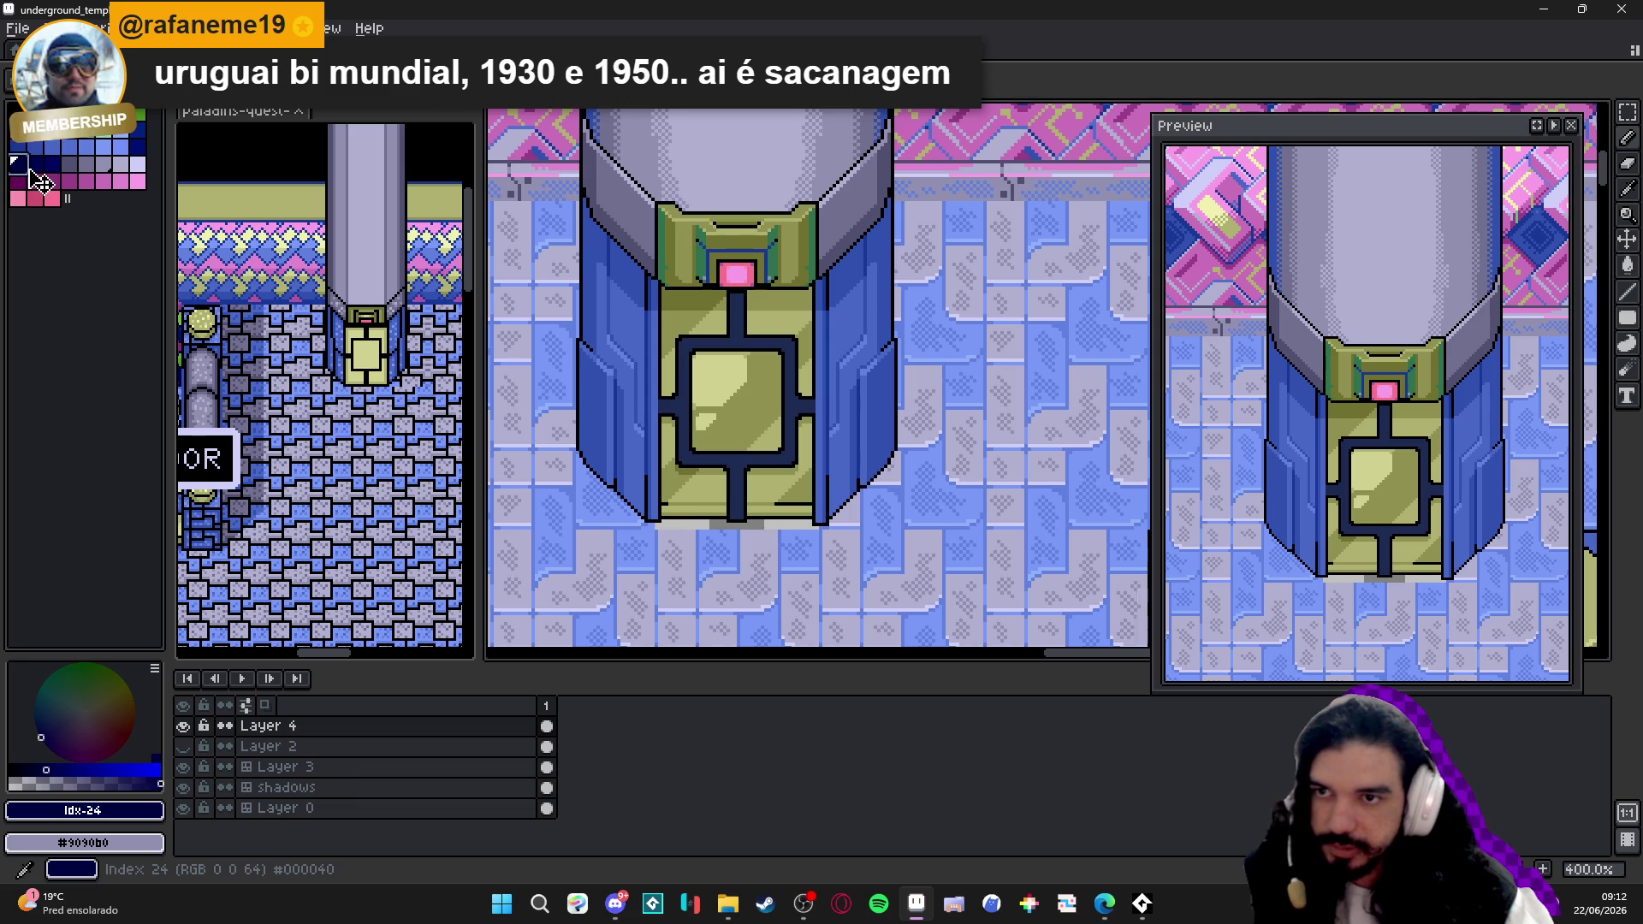
alt+click(699, 445)
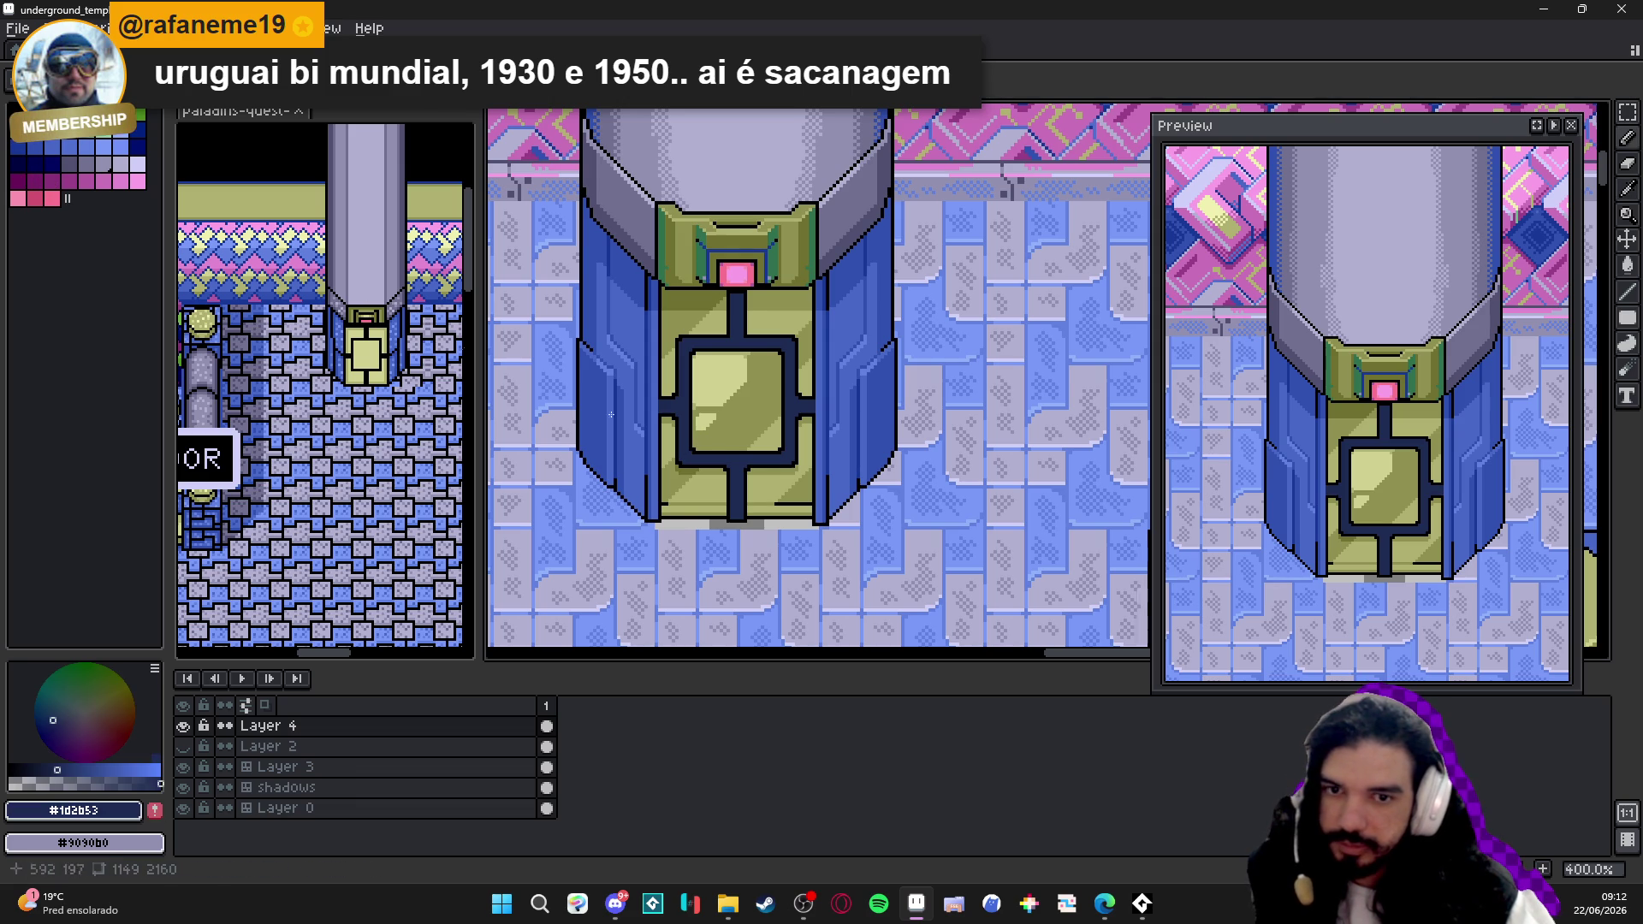
scroll(696, 456, up, 2)
scroll(693, 472, up, 3)
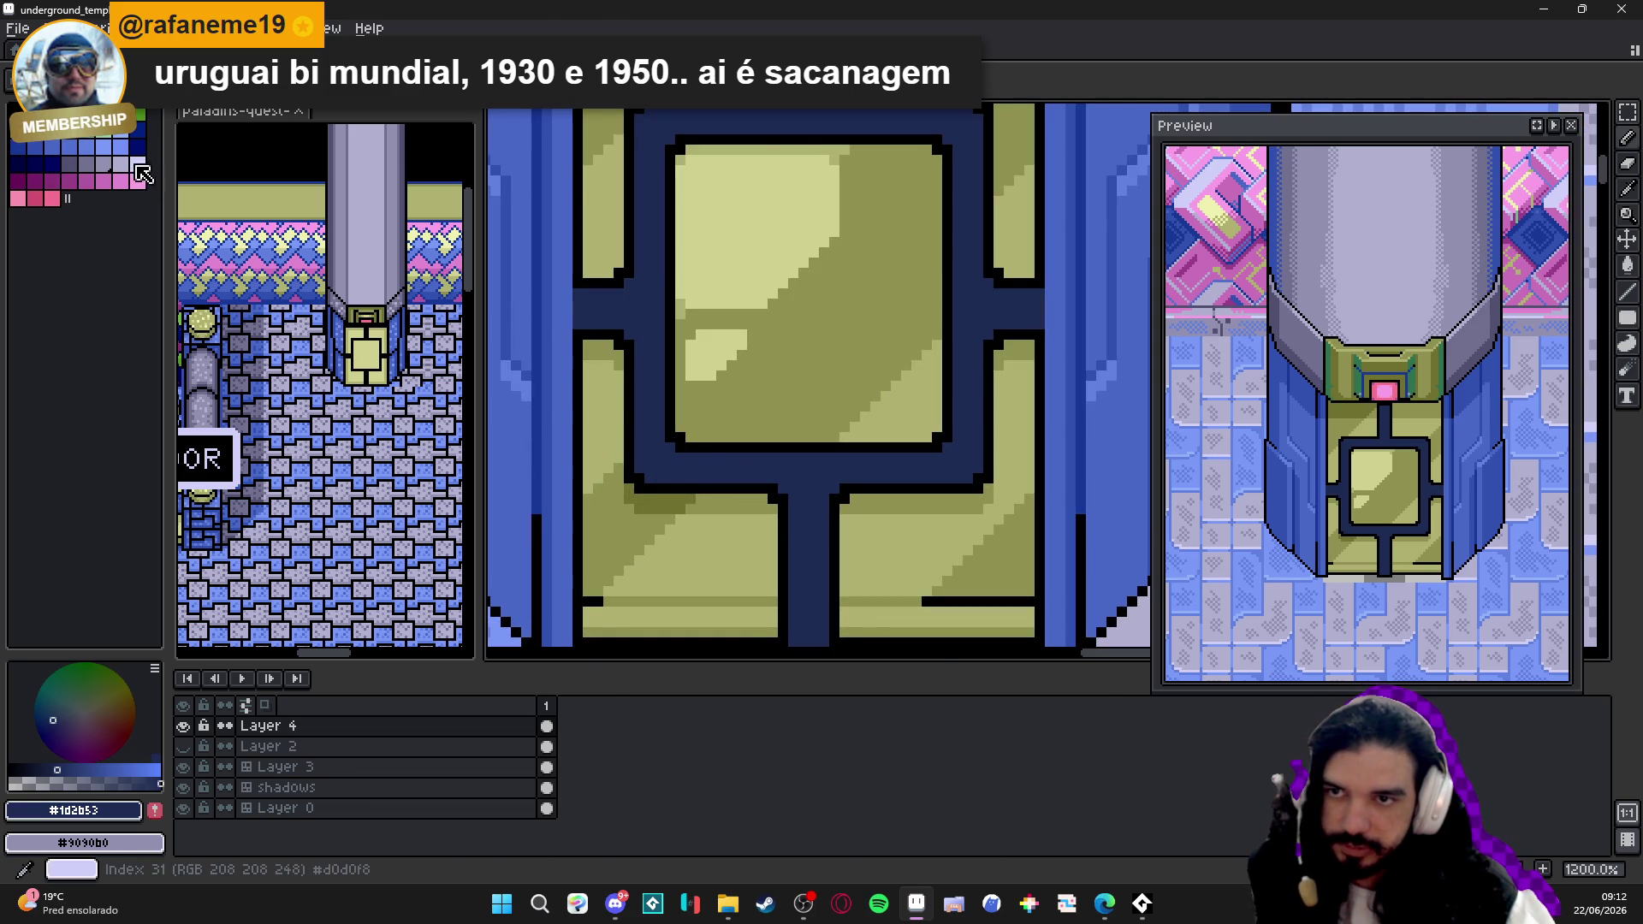
click(19, 147)
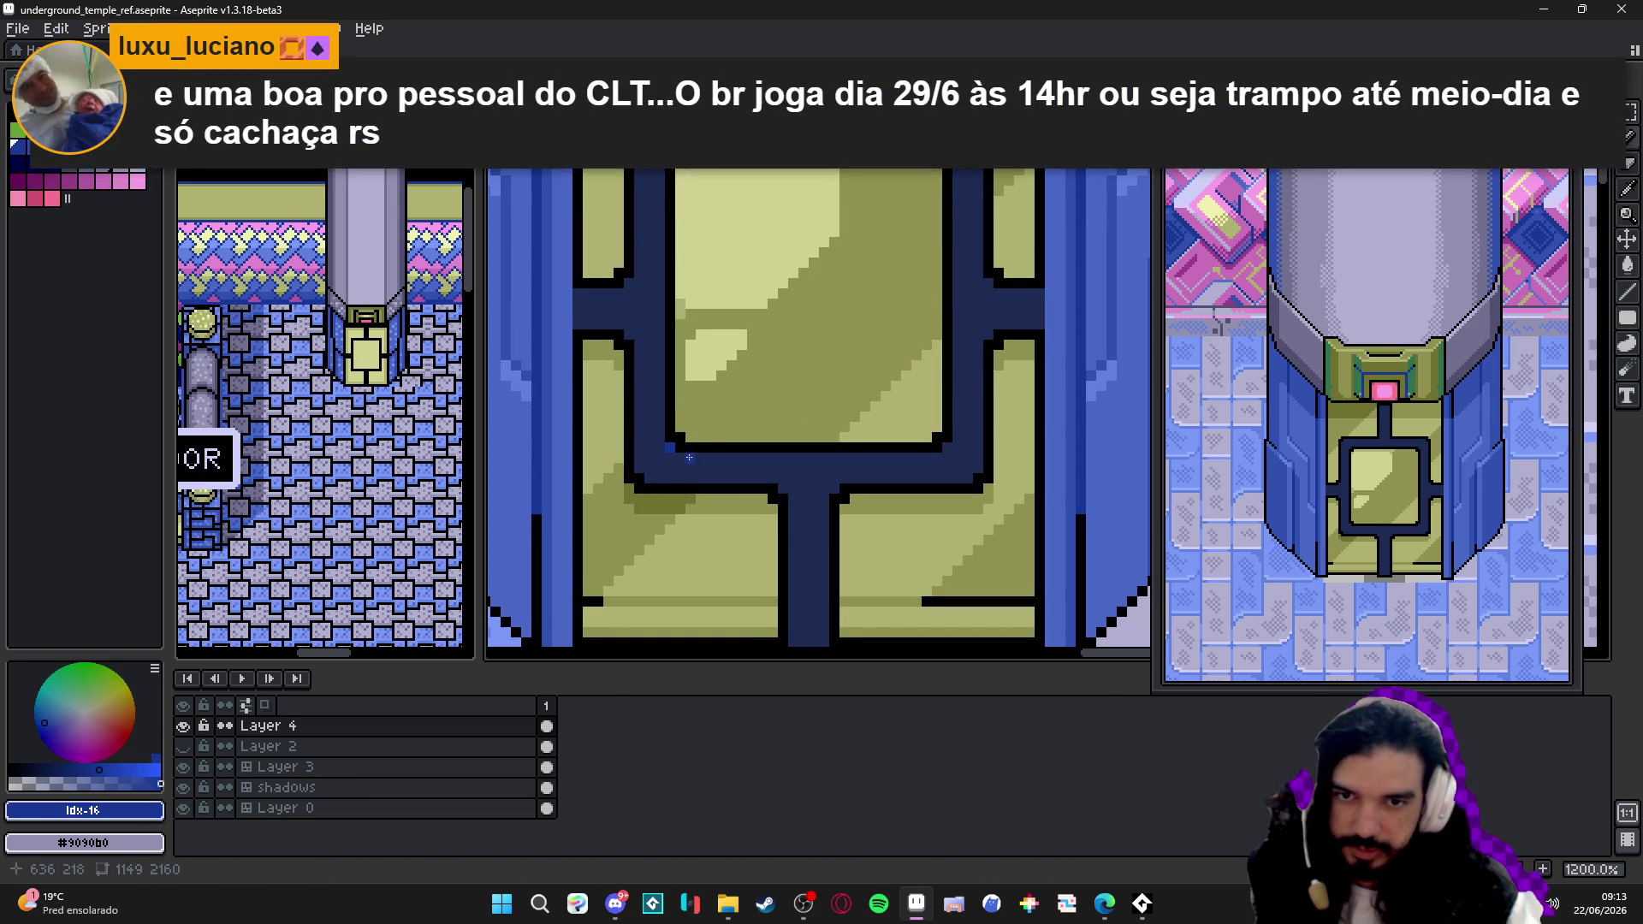
drag(724, 459, 948, 453)
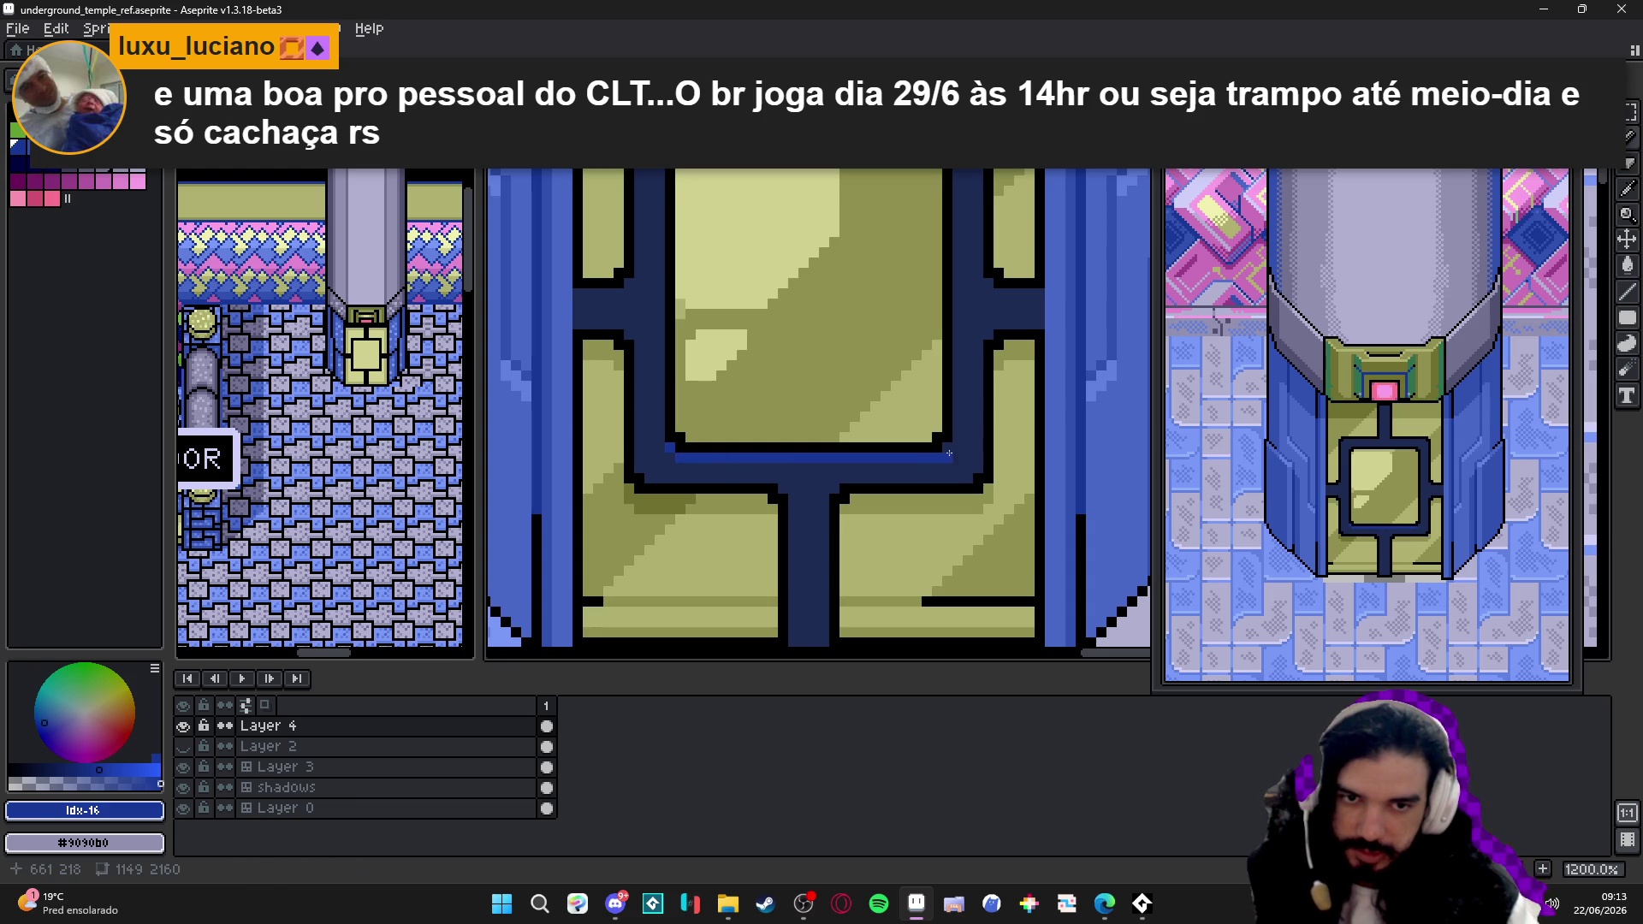
scroll(948, 444, down, 4)
scroll(899, 462, down, 1)
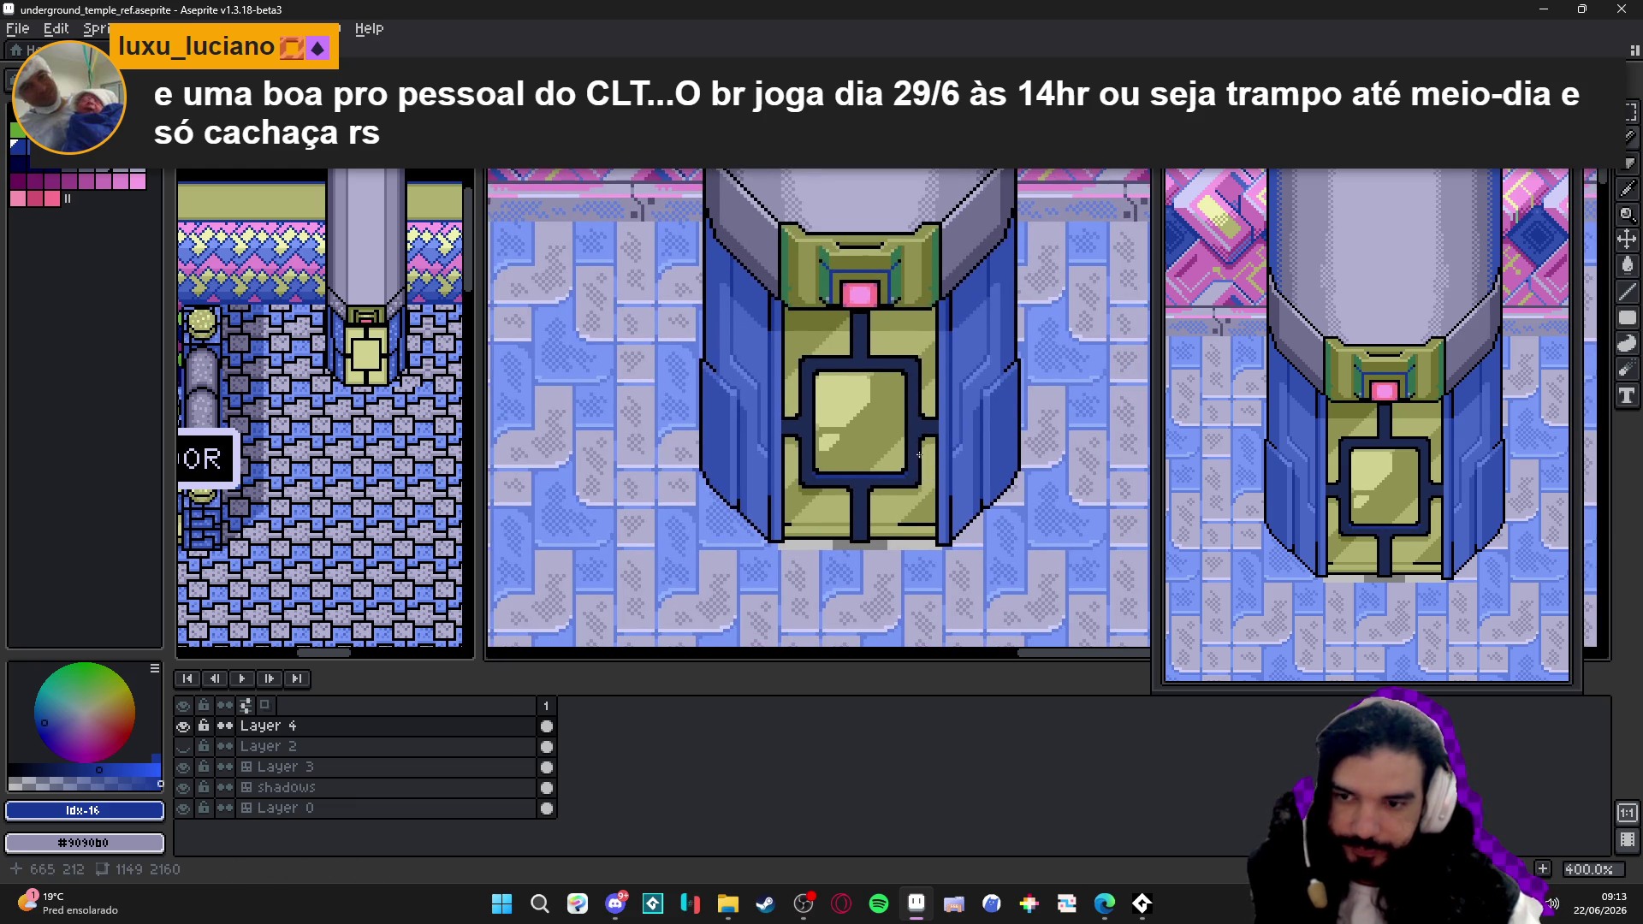
scroll(870, 475, up, 3)
- Eyedrop back and forth between the navy outline and the new medium-blue line to compare colours
key(alt)
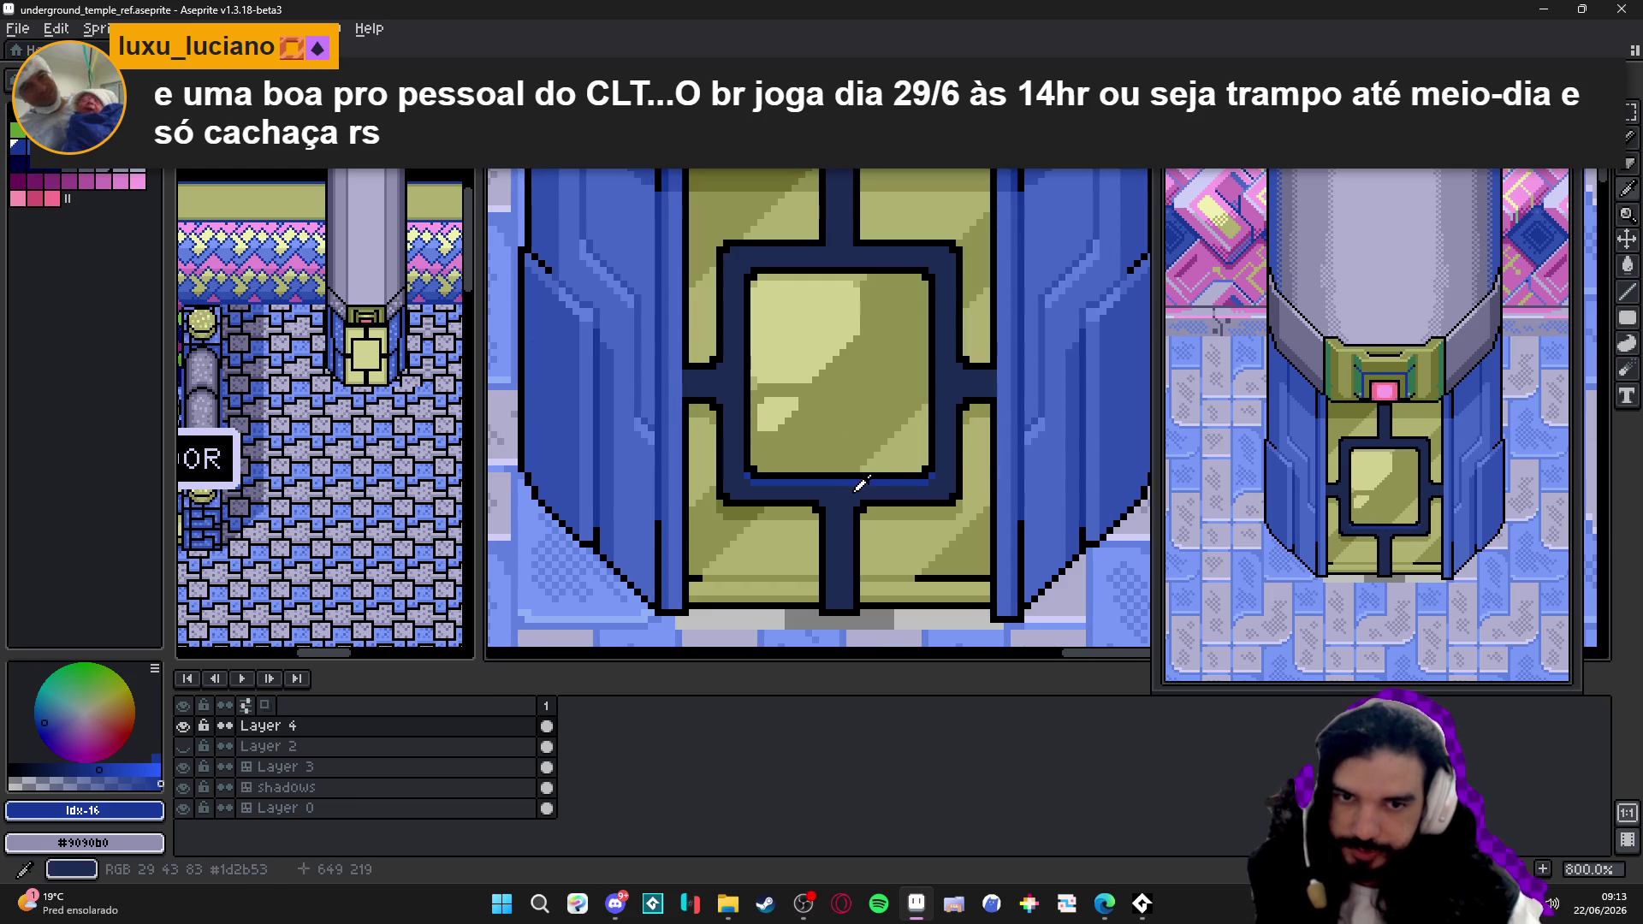
alt+click(847, 485)
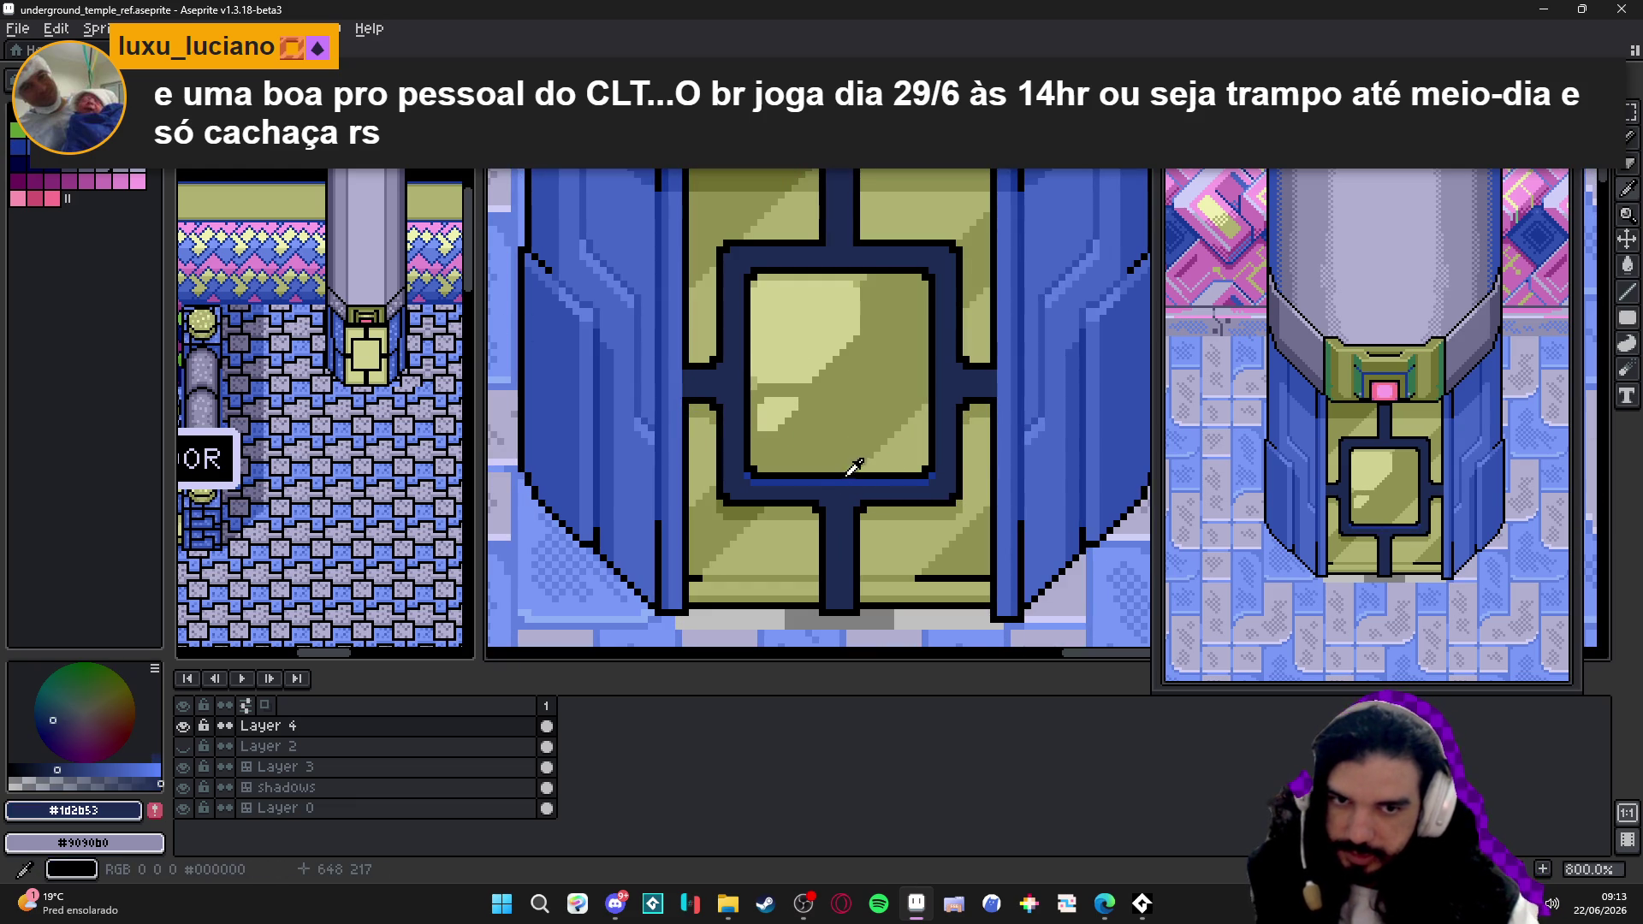
alt+click(844, 474)
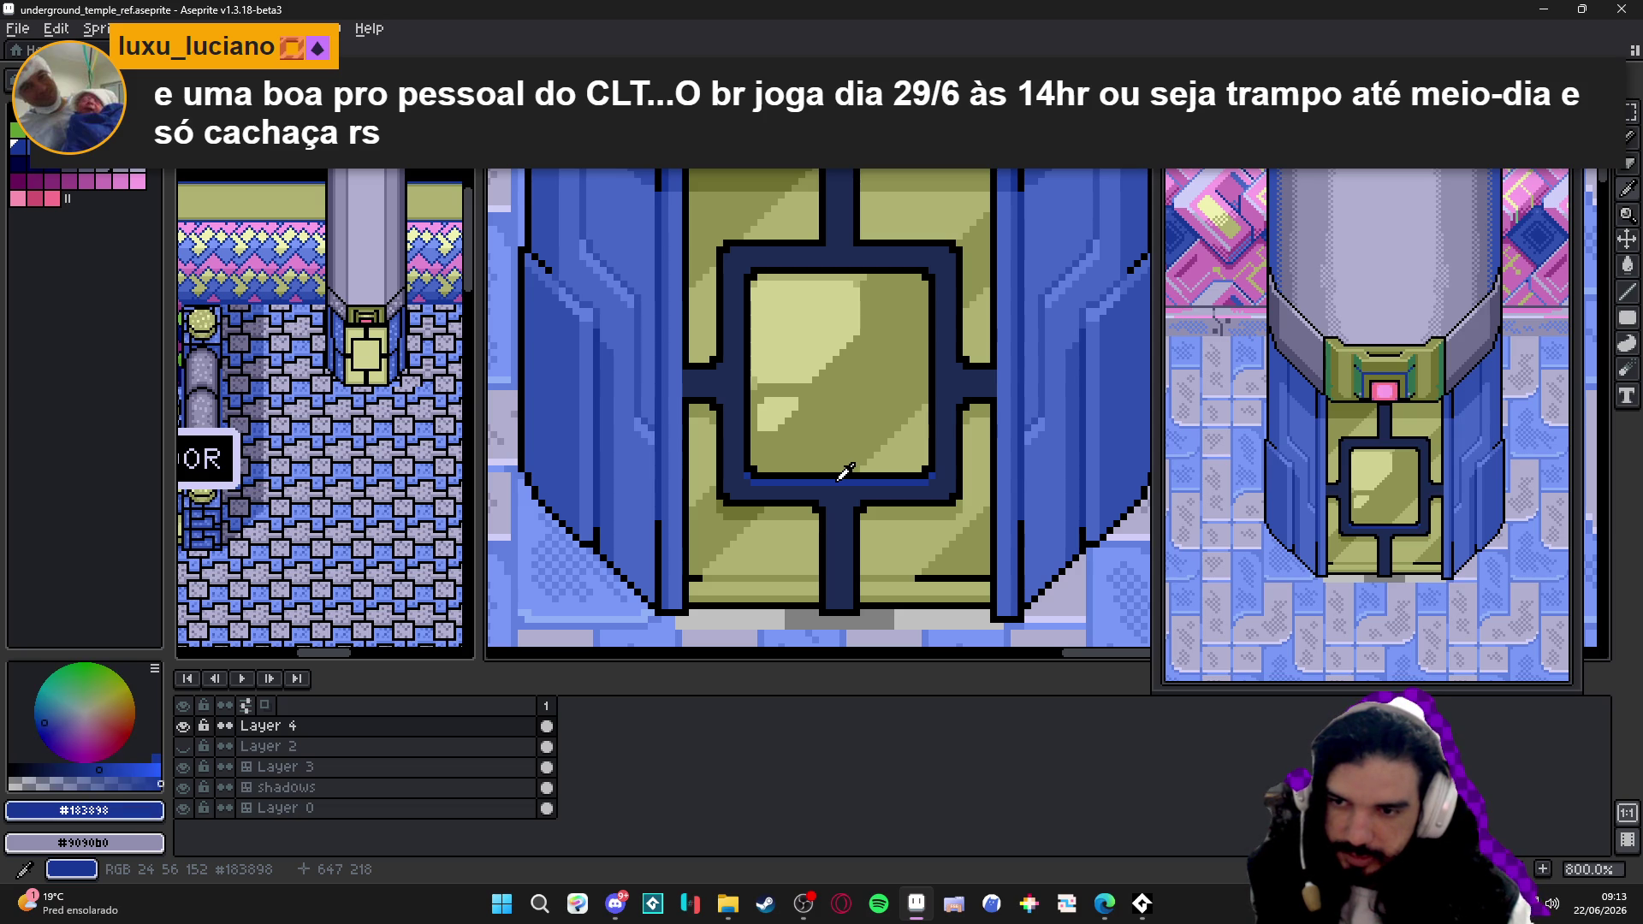
alt+click(848, 482)
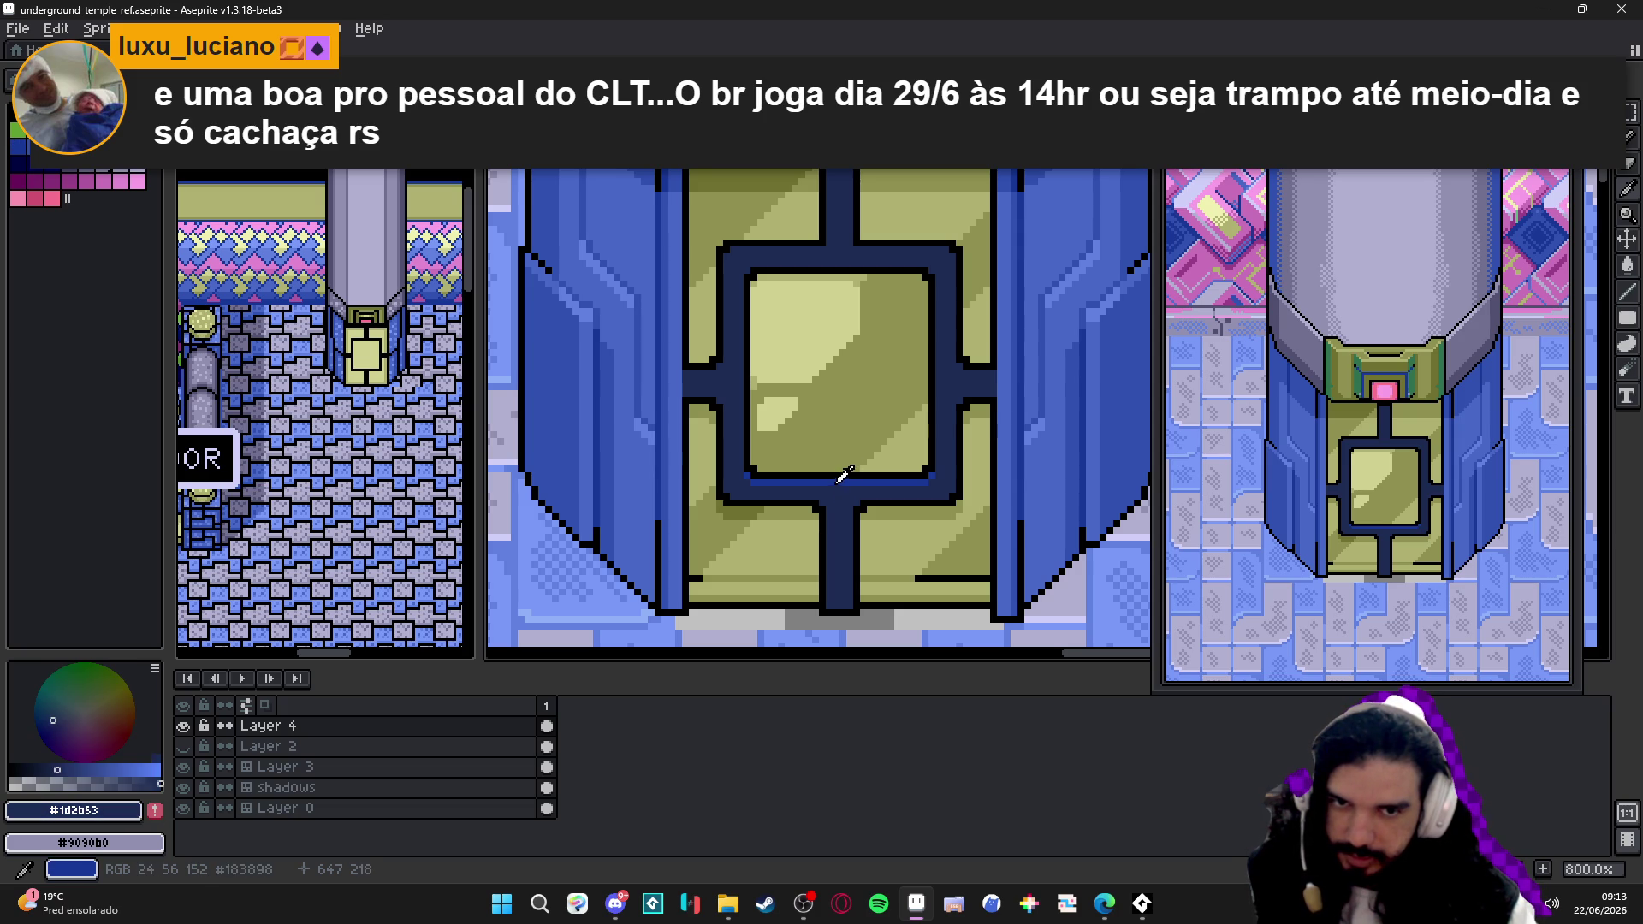
alt+click(843, 473)
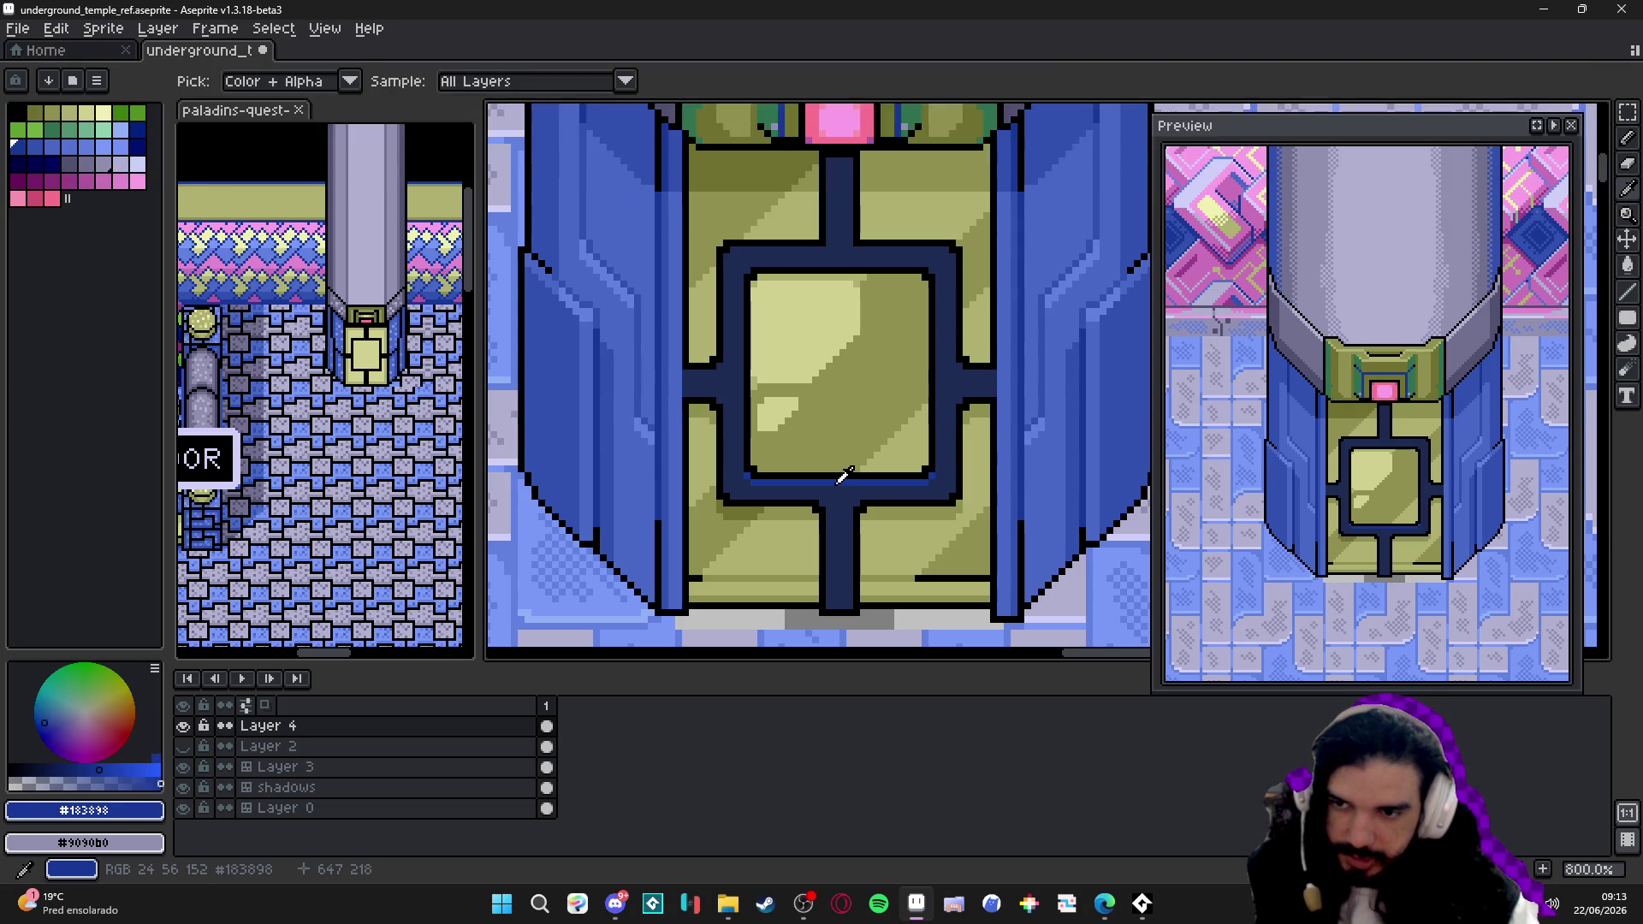
alt+click(843, 483)
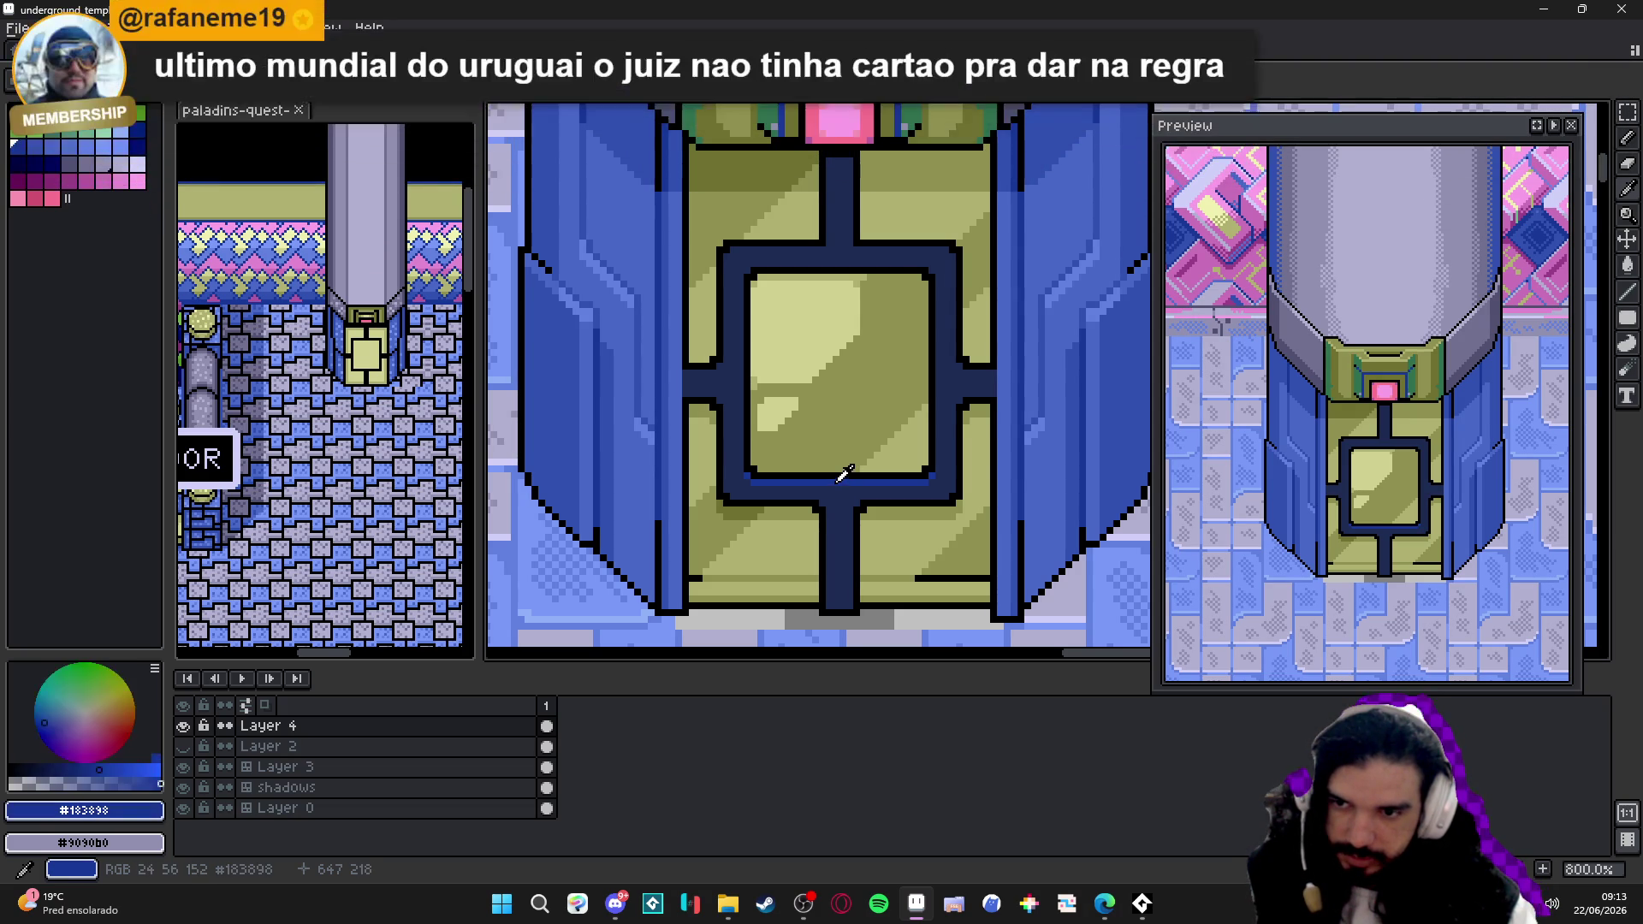
alt+click(847, 473)
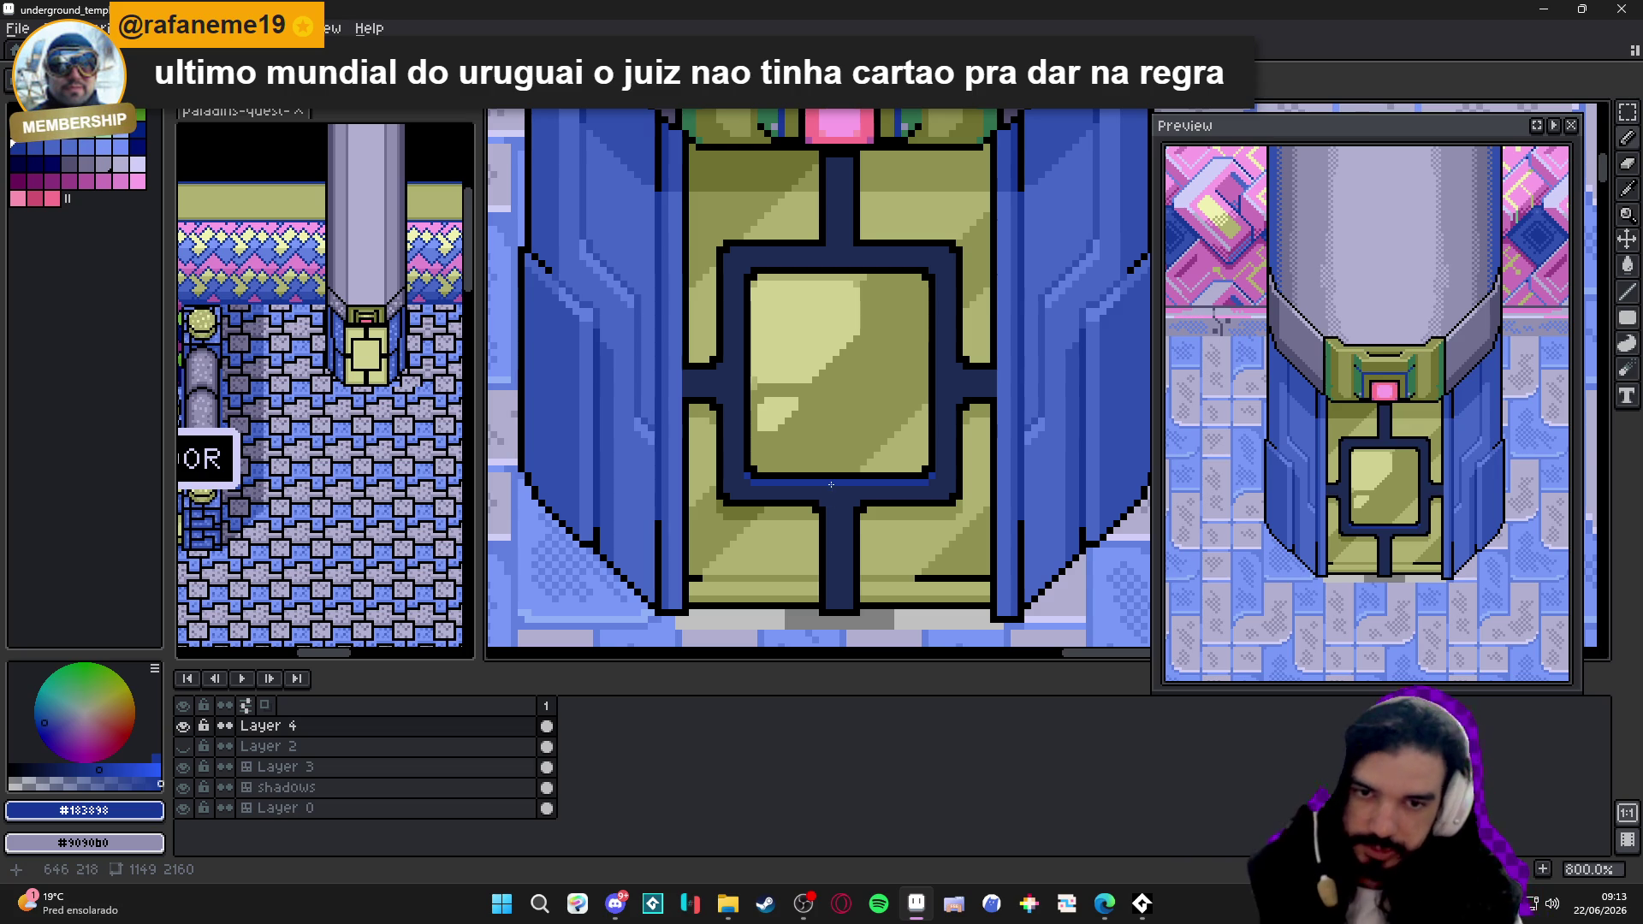
scroll(844, 474, down, 3)
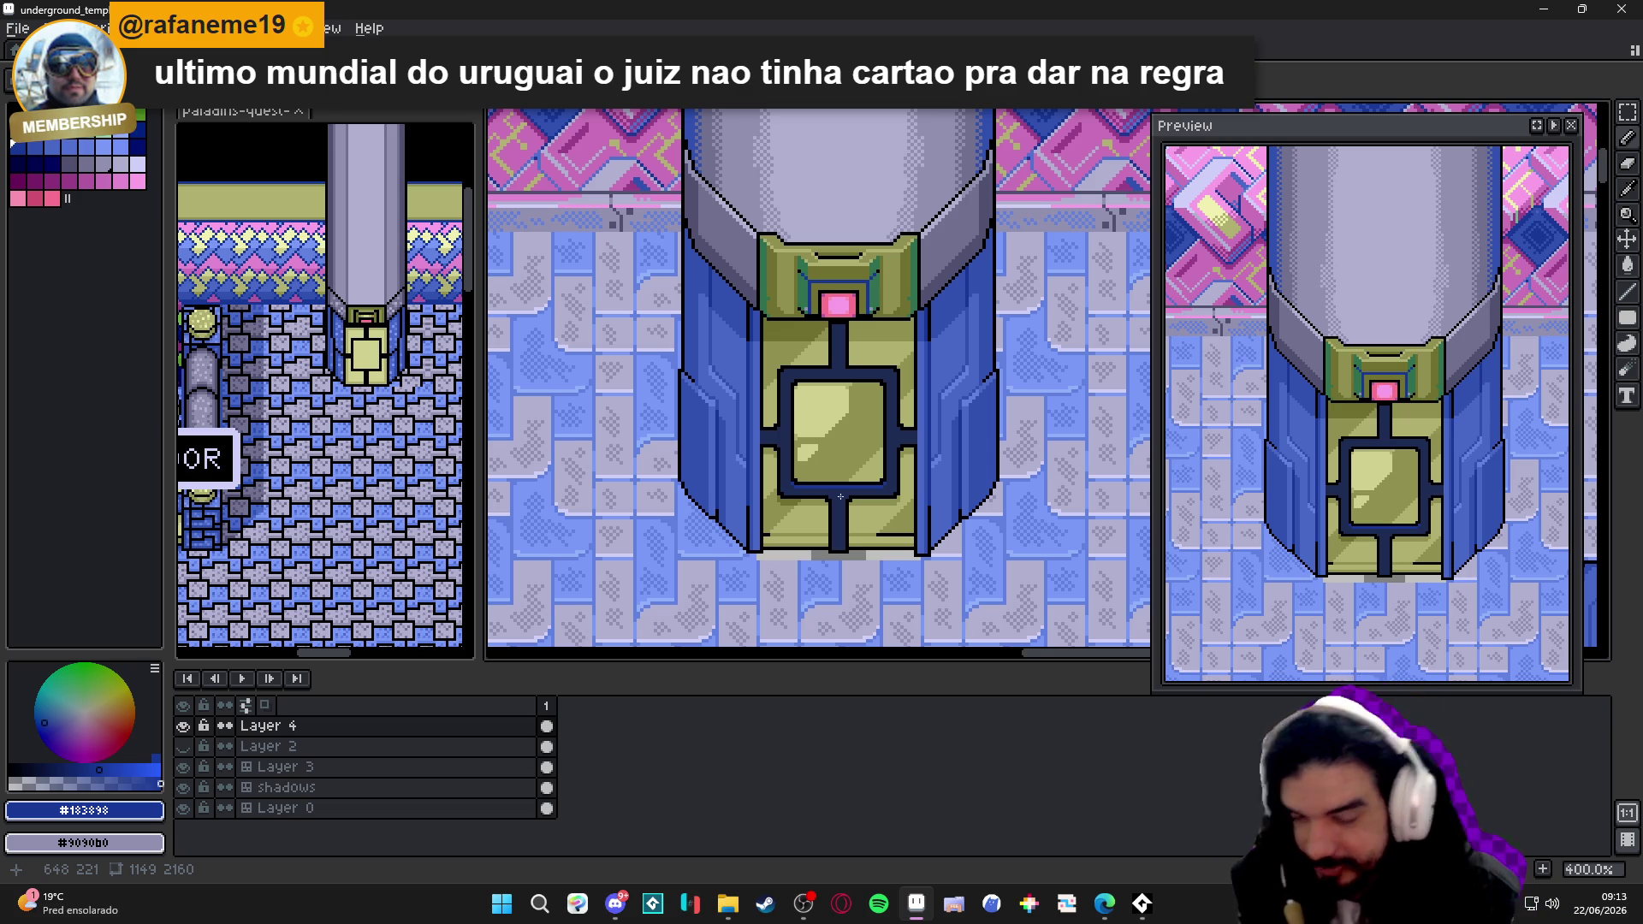
scroll(841, 497, up, 2)
scroll(766, 410, up, 3)
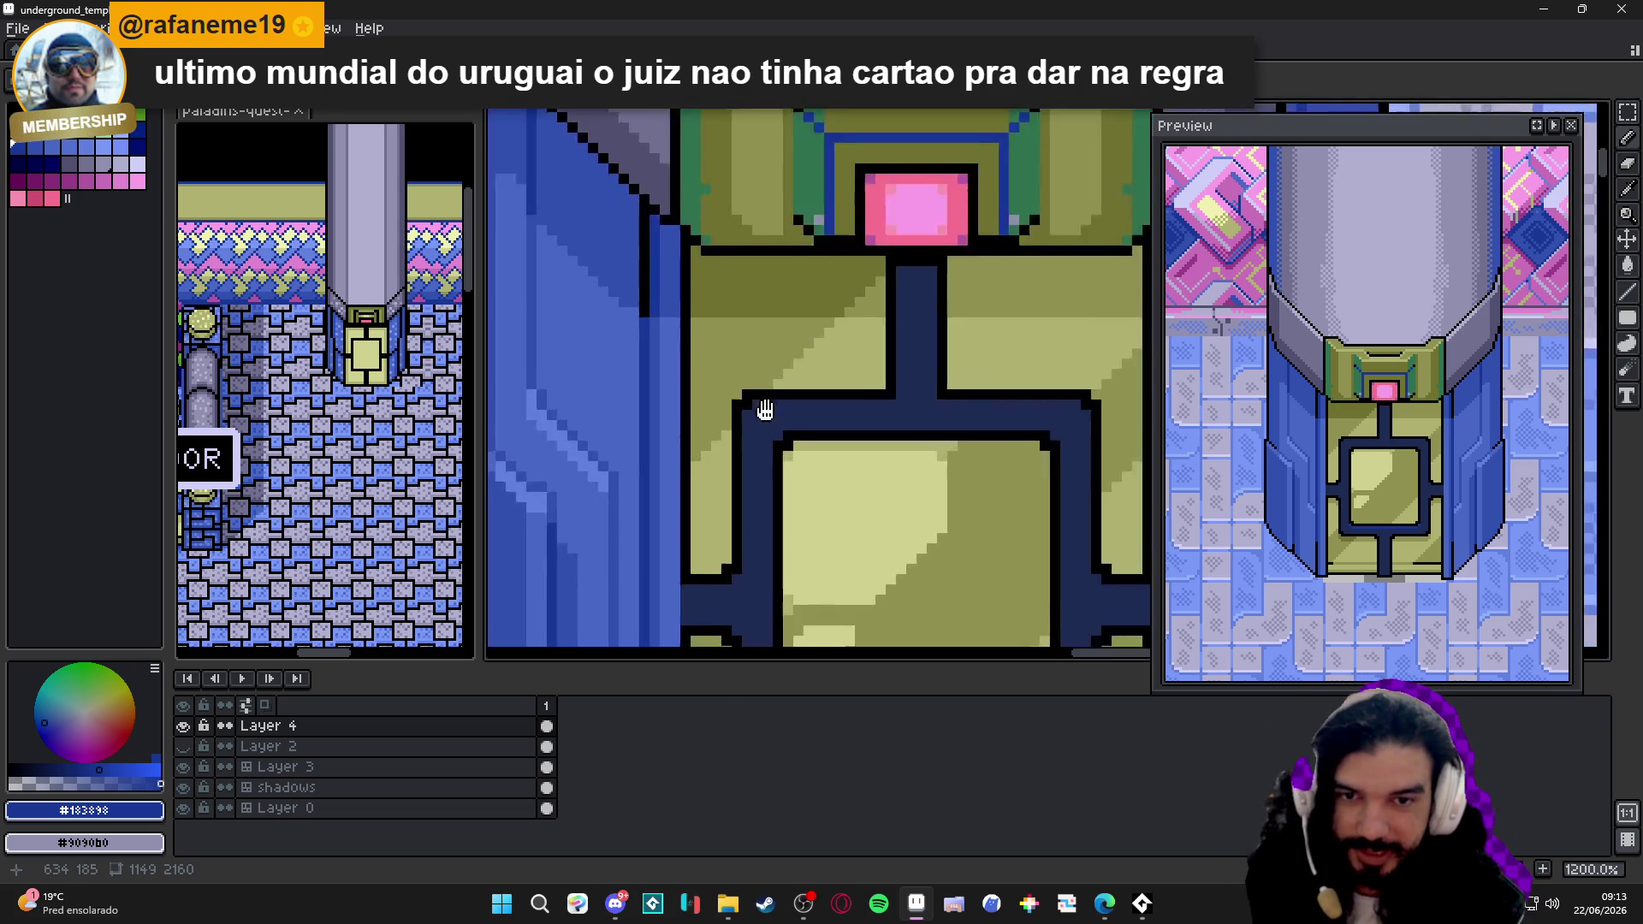
mouse_move(765, 409)
mouse_down()
mouse_move(669, 247)
mouse_move(939, 258)
mouse_up()
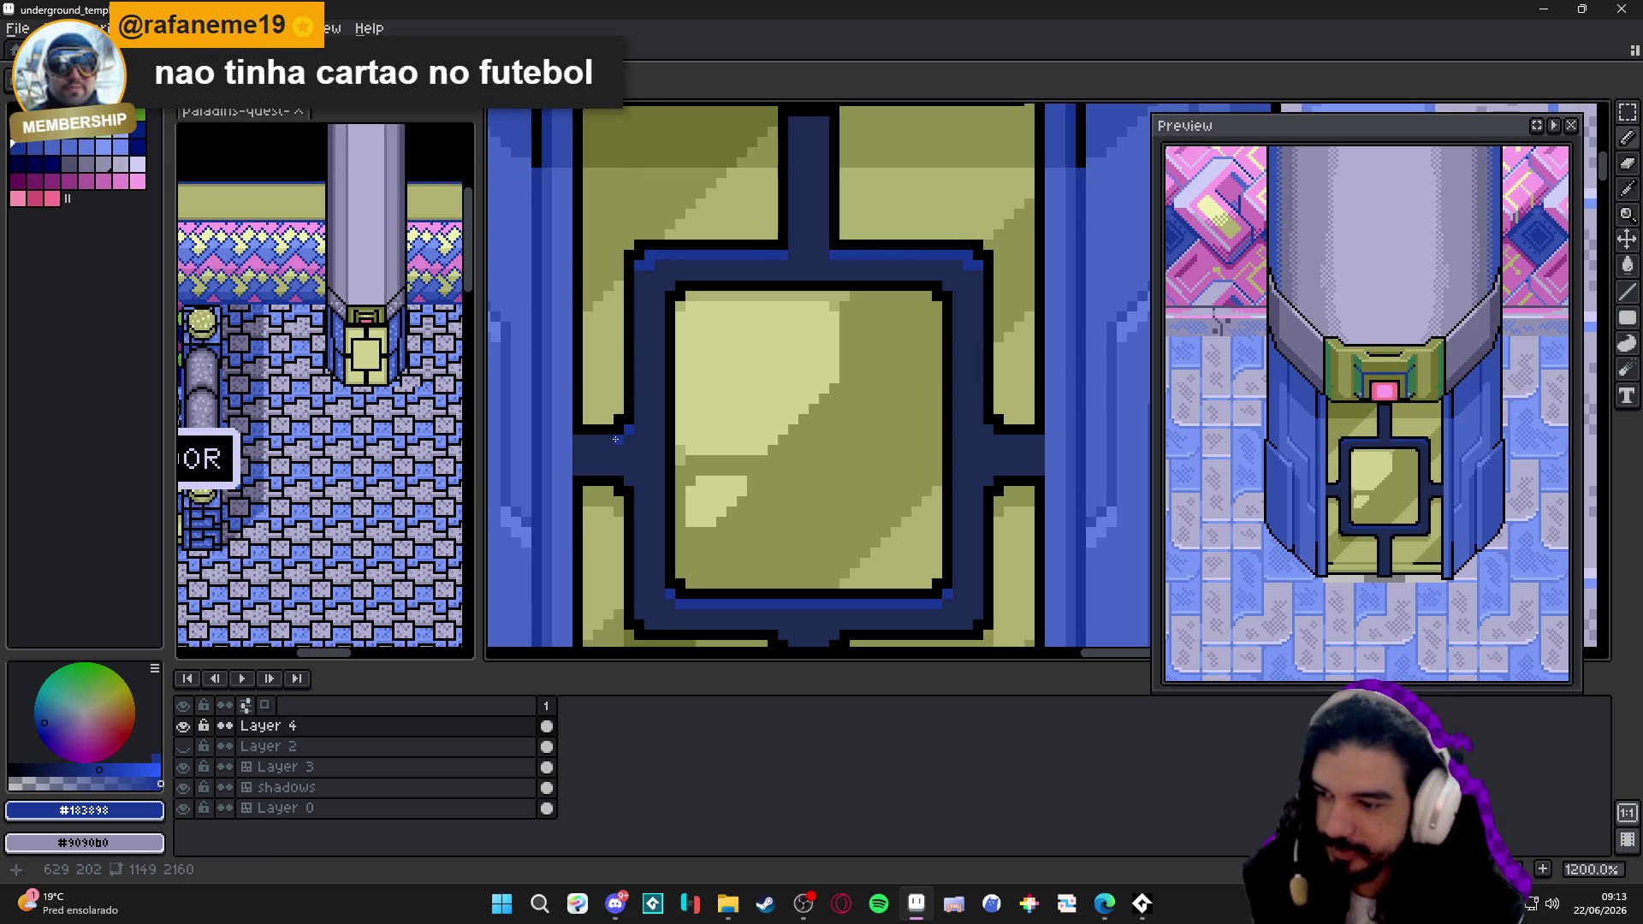
drag(616, 439, 578, 433)
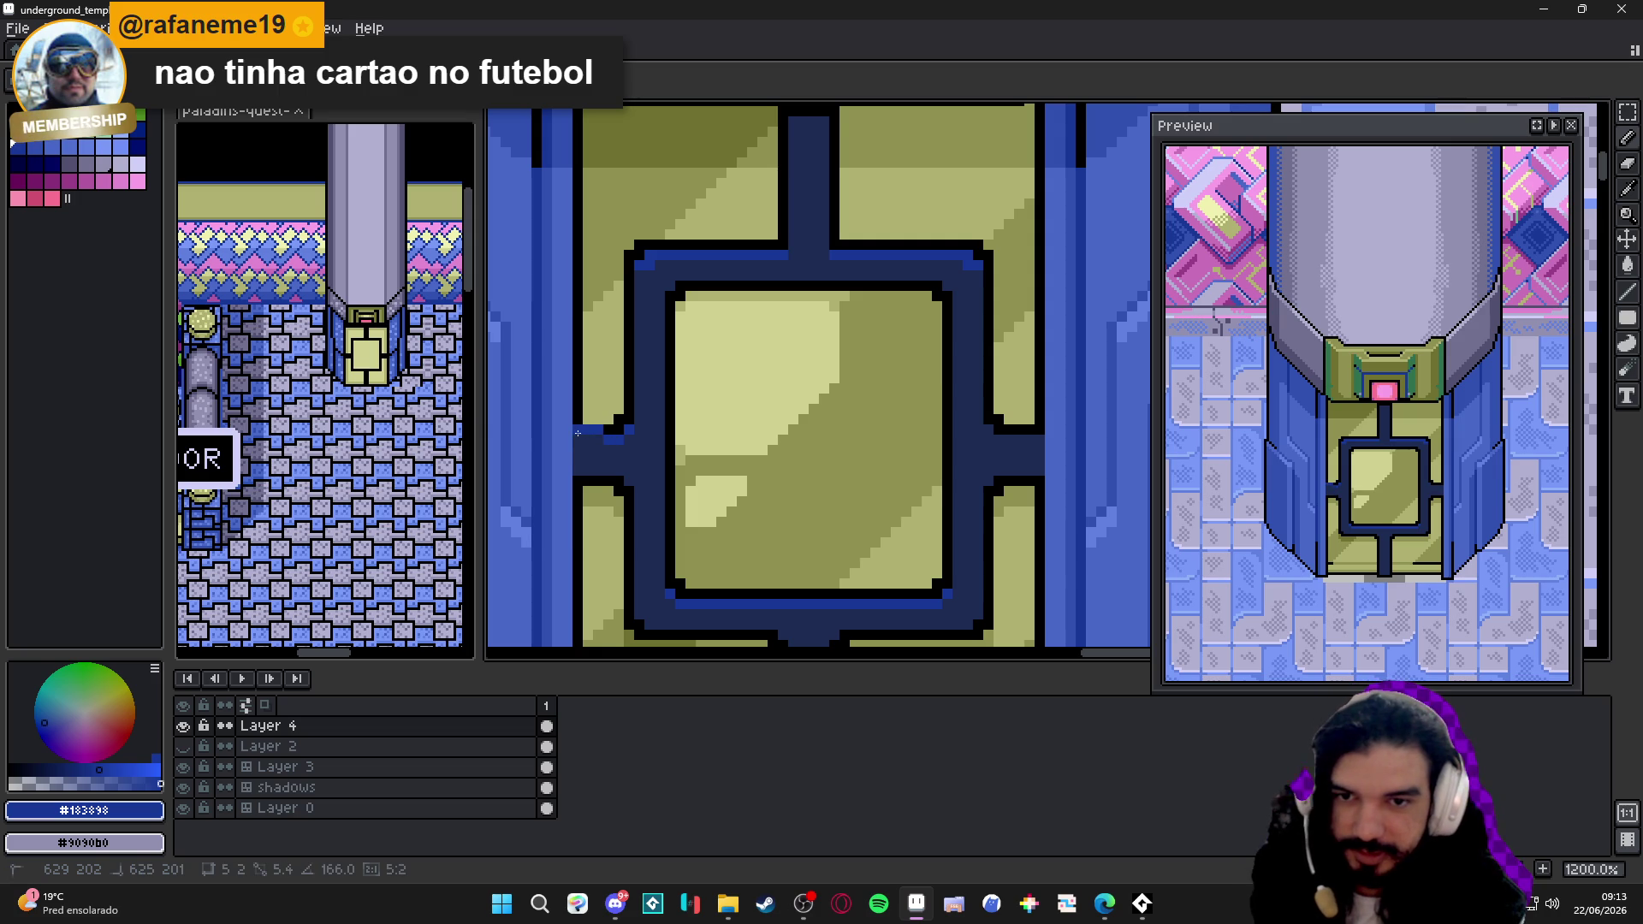
drag(782, 448, 726, 456)
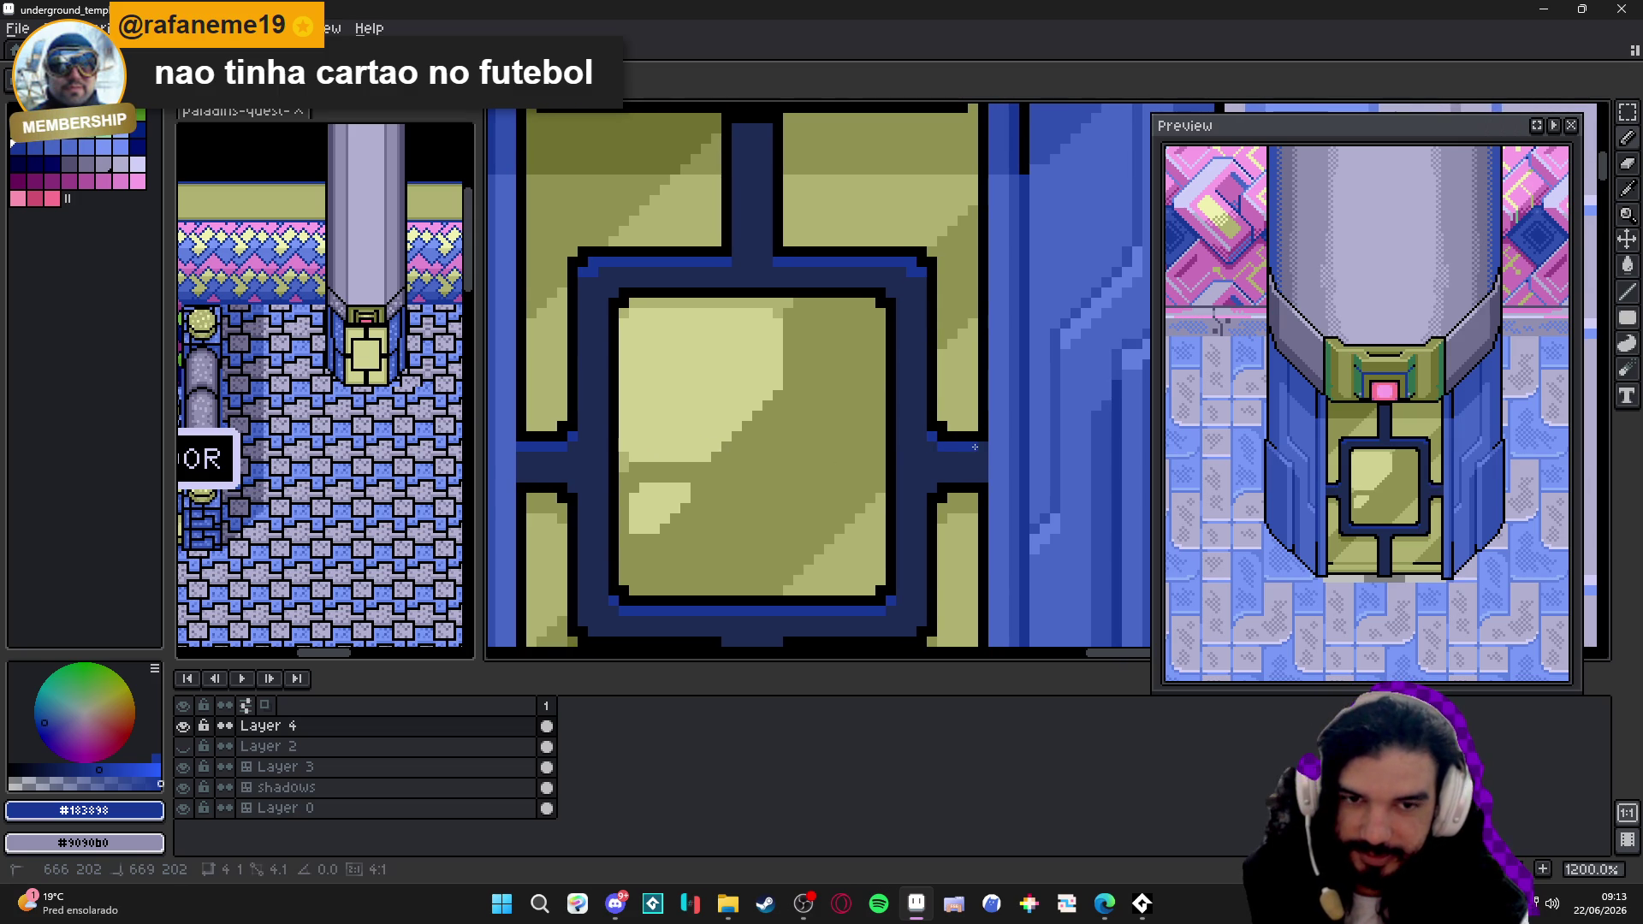
scroll(981, 446, down, 1)
scroll(950, 443, down, 1)
scroll(919, 443, down, 1)
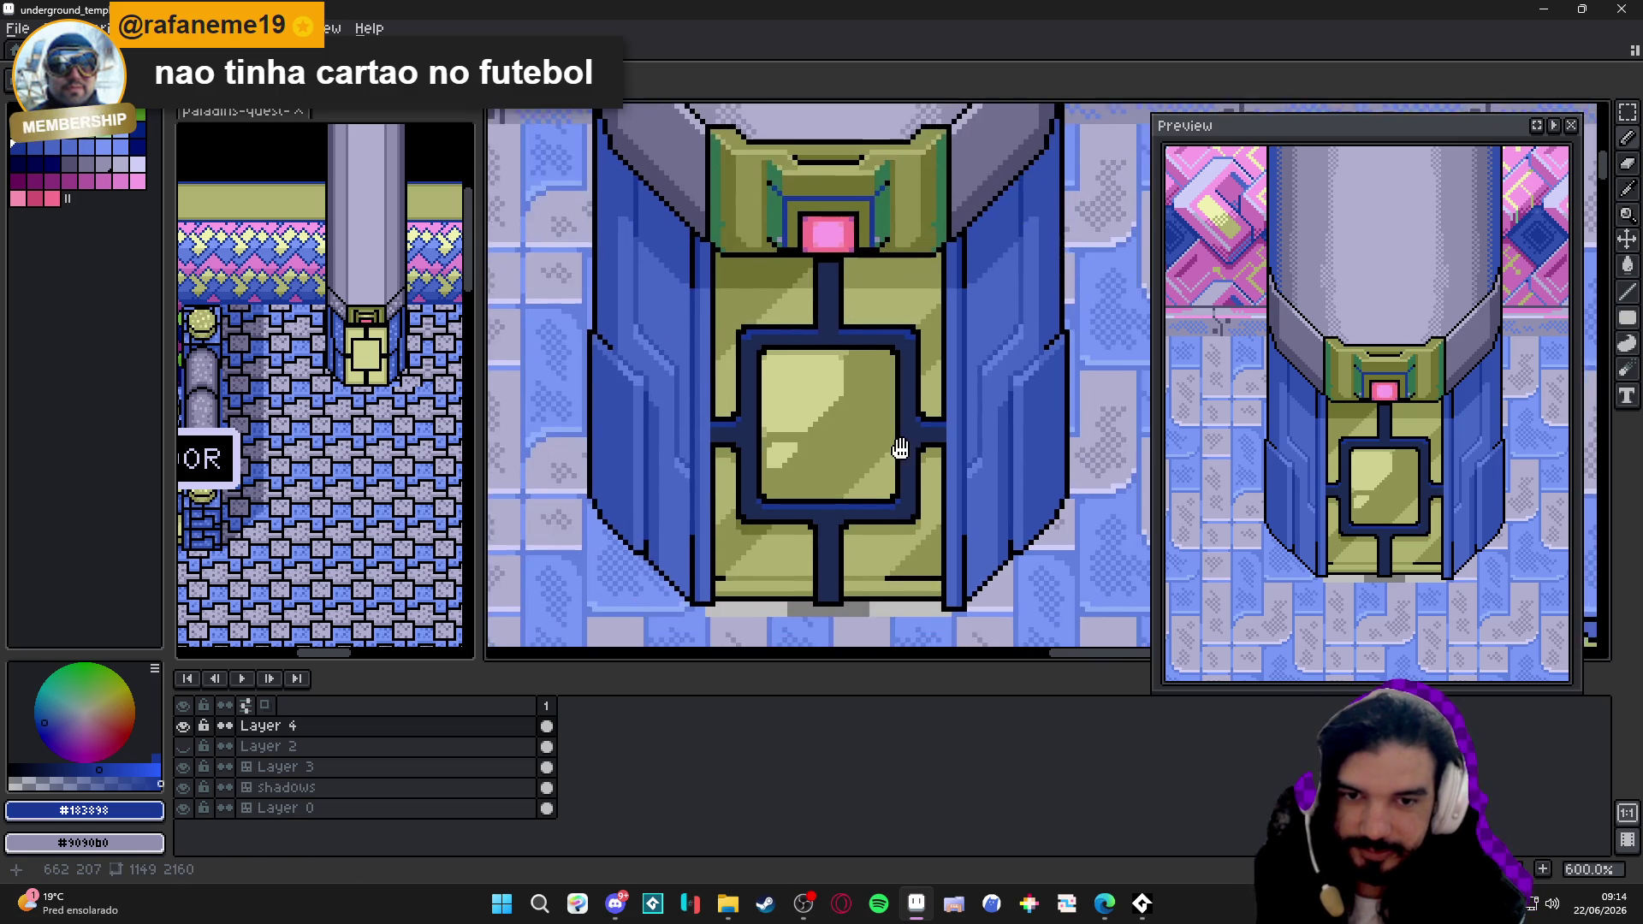
scroll(900, 436, down, 1)
scroll(892, 430, down, 1)
scroll(866, 321, up, 2)
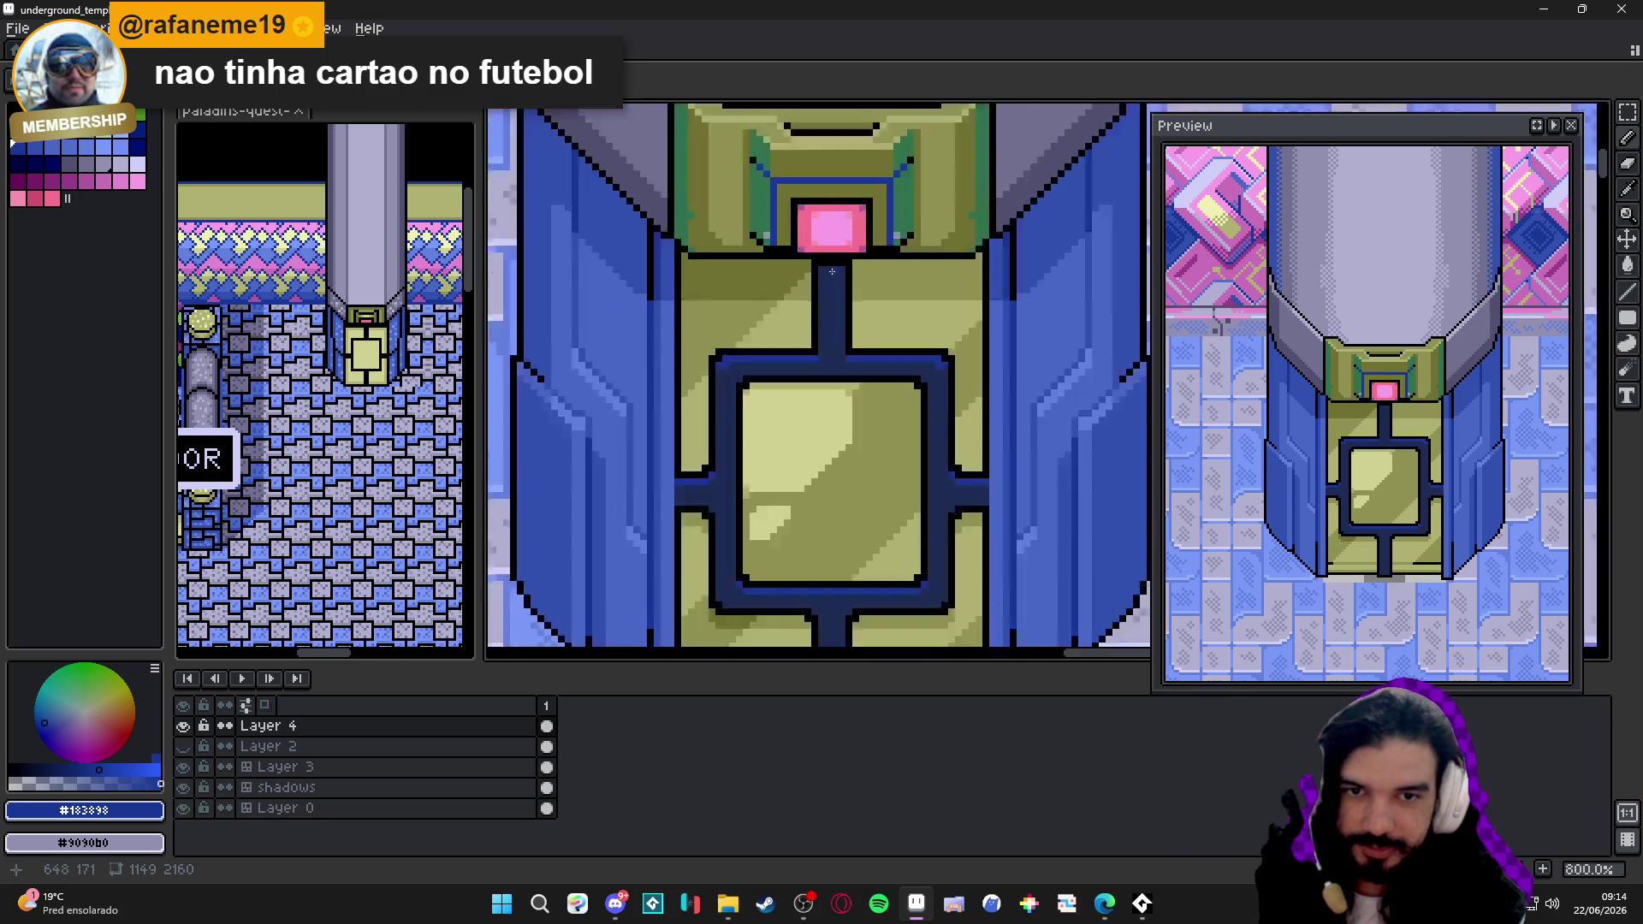
scroll(848, 283, up, 3)
- Add a black pixel atop the navy stem and save the temple map file
alt+click(840, 245)
click(836, 280)
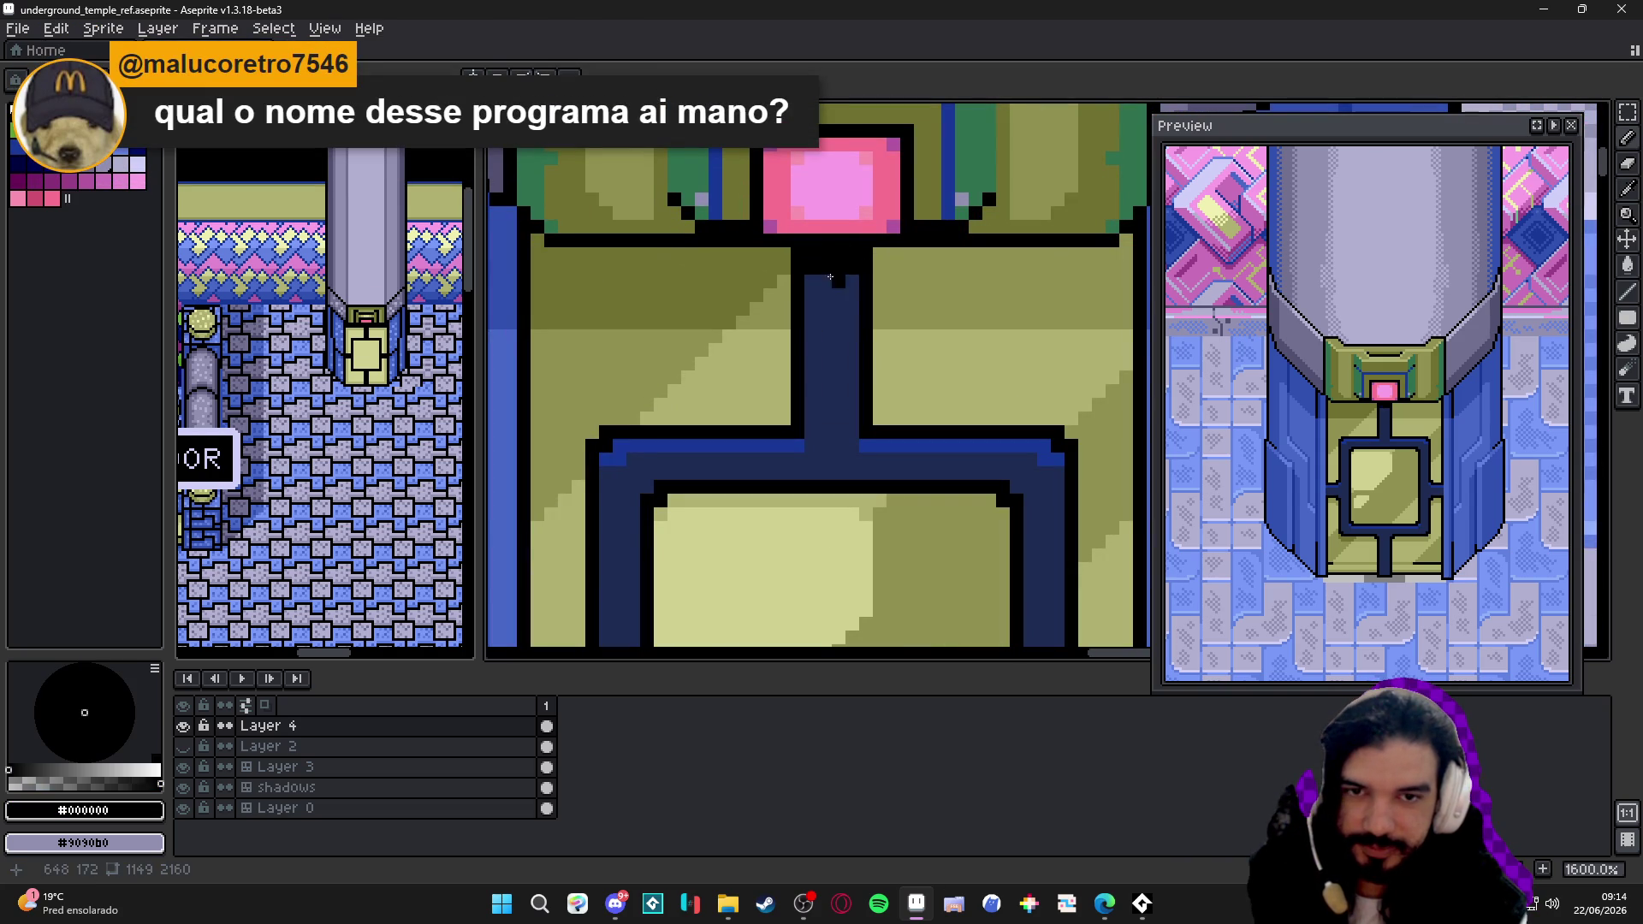
scroll(854, 284, down, 2)
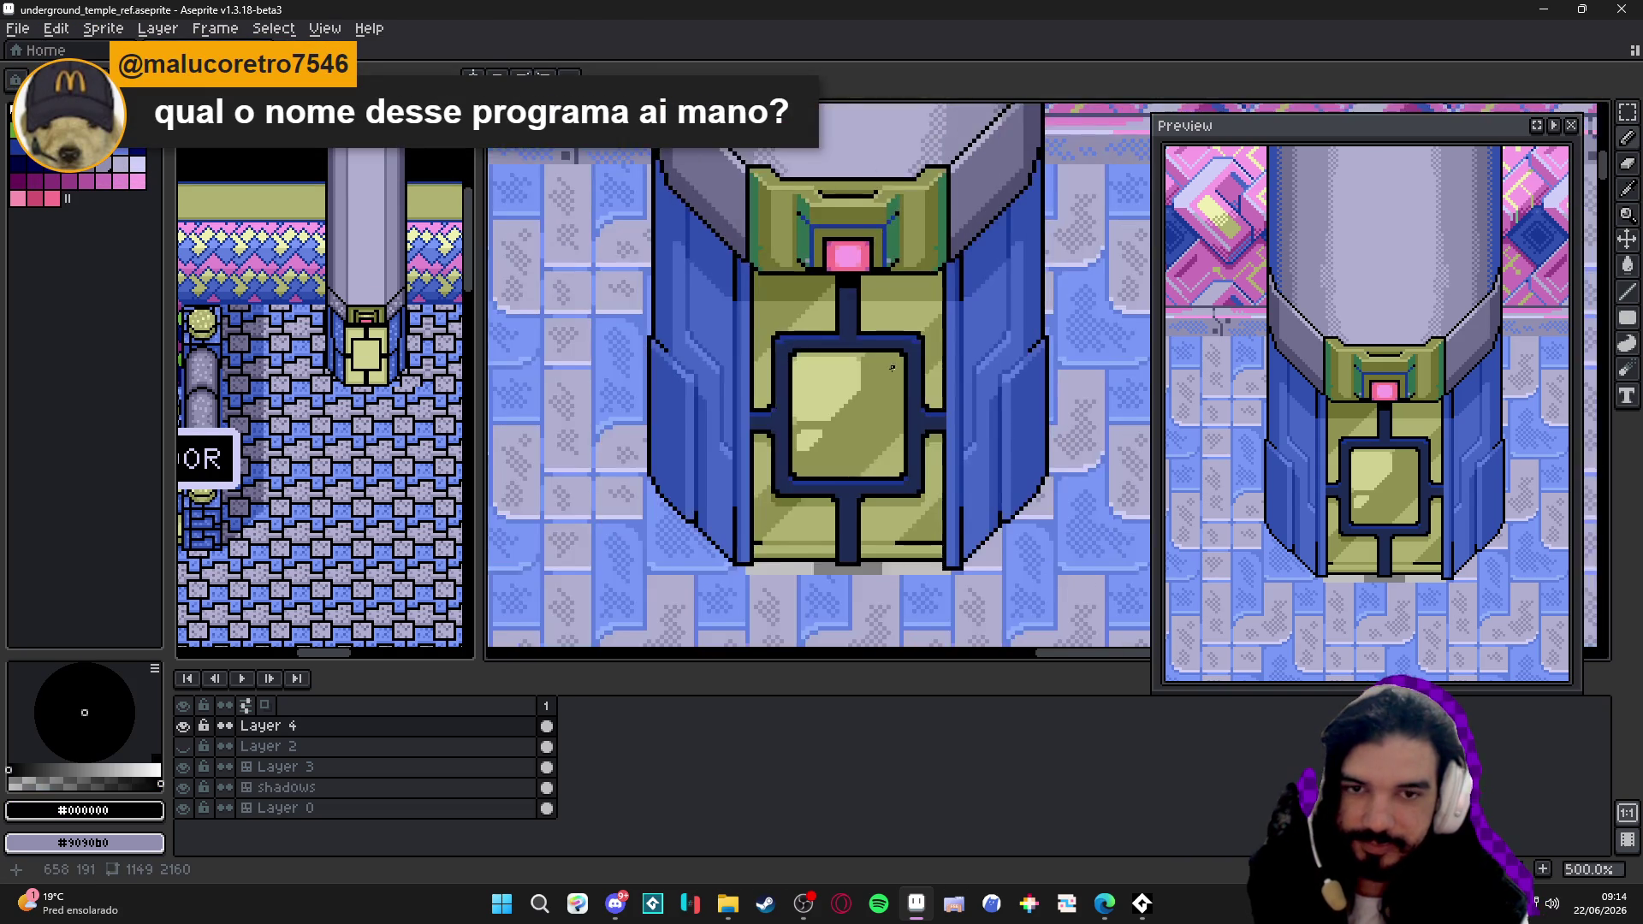
scroll(869, 336, down, 2)
scroll(827, 449, up, 2)
scroll(836, 481, down, 2)
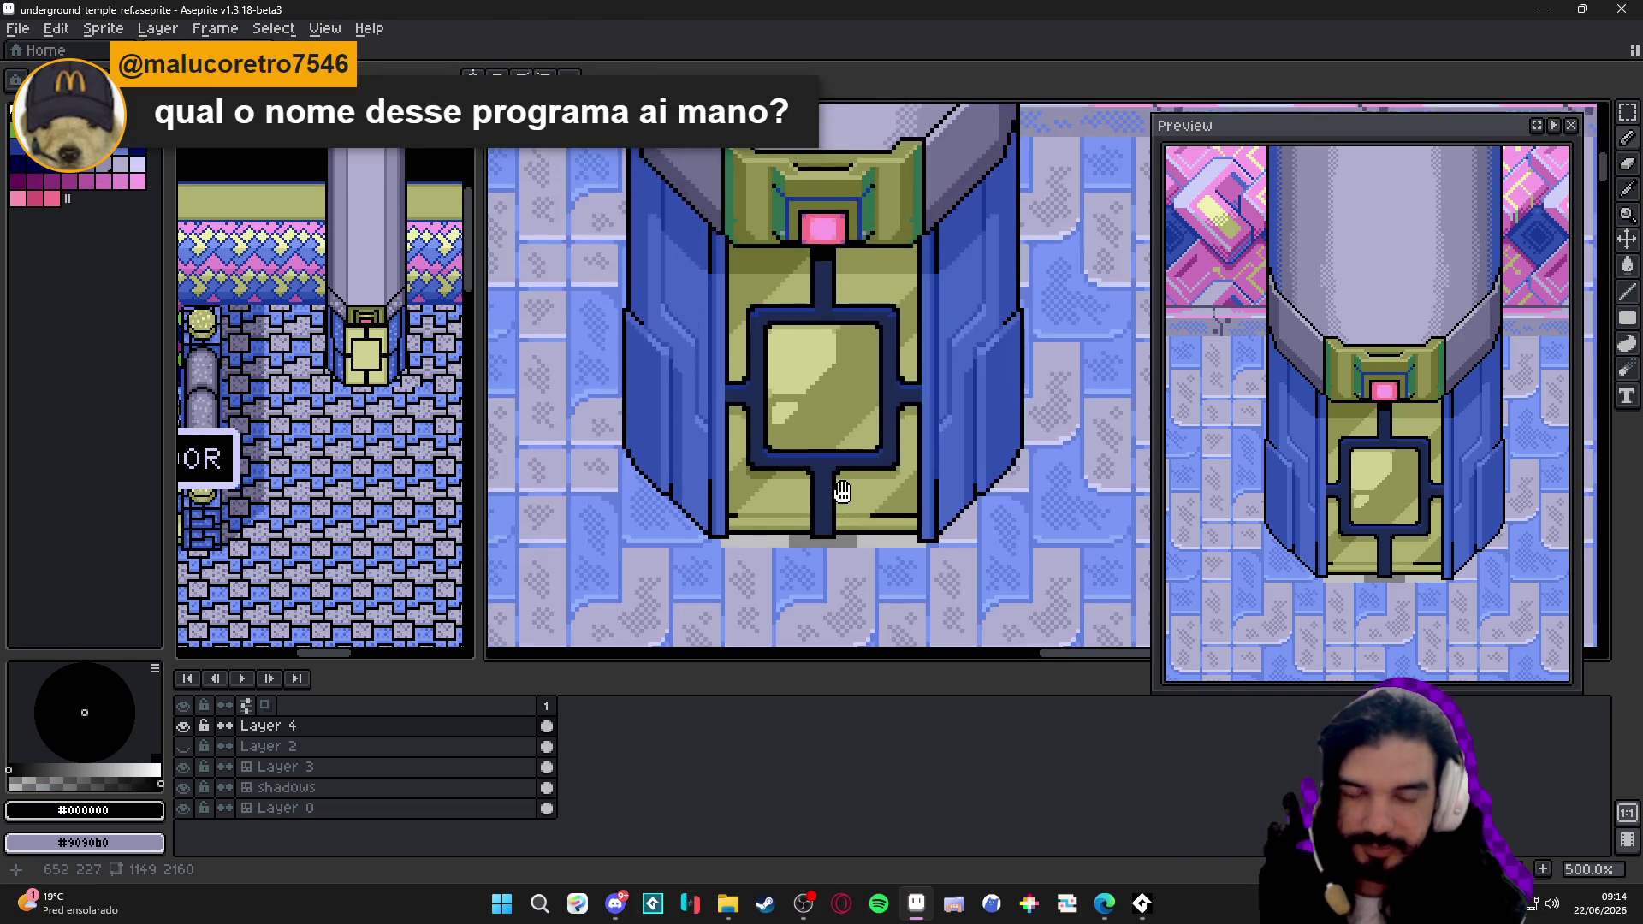
key(ctrl+s)
scroll(863, 457, up, 1)
scroll(848, 424, up, 1)
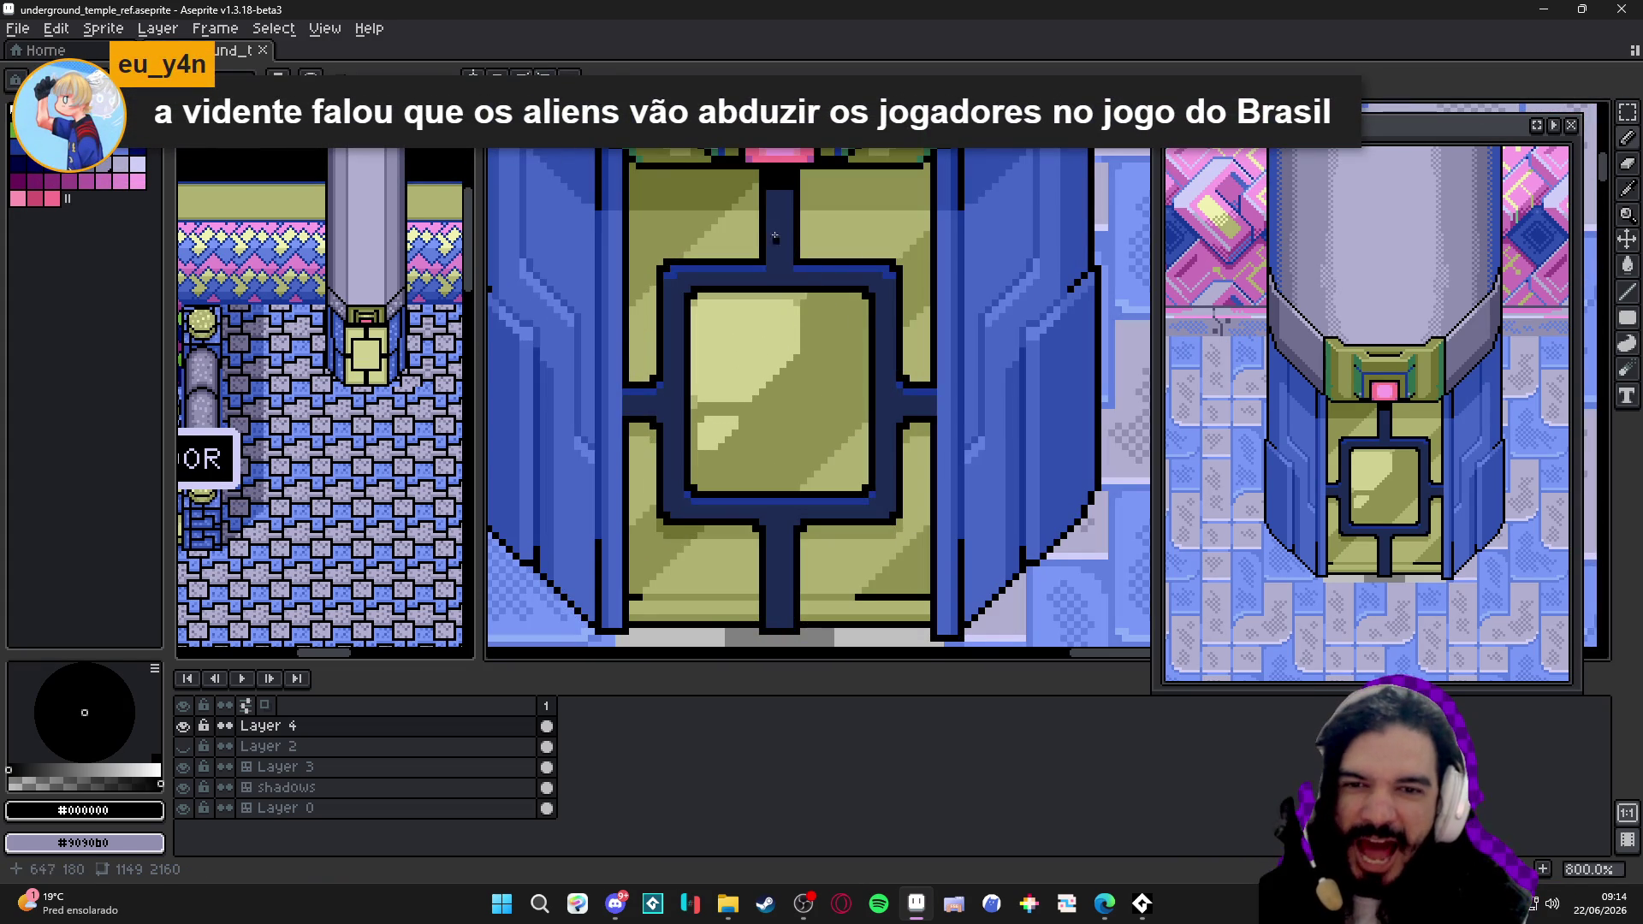
- Shade the inner panel's top-right corner and top edge with darker olive
alt+click(824, 326)
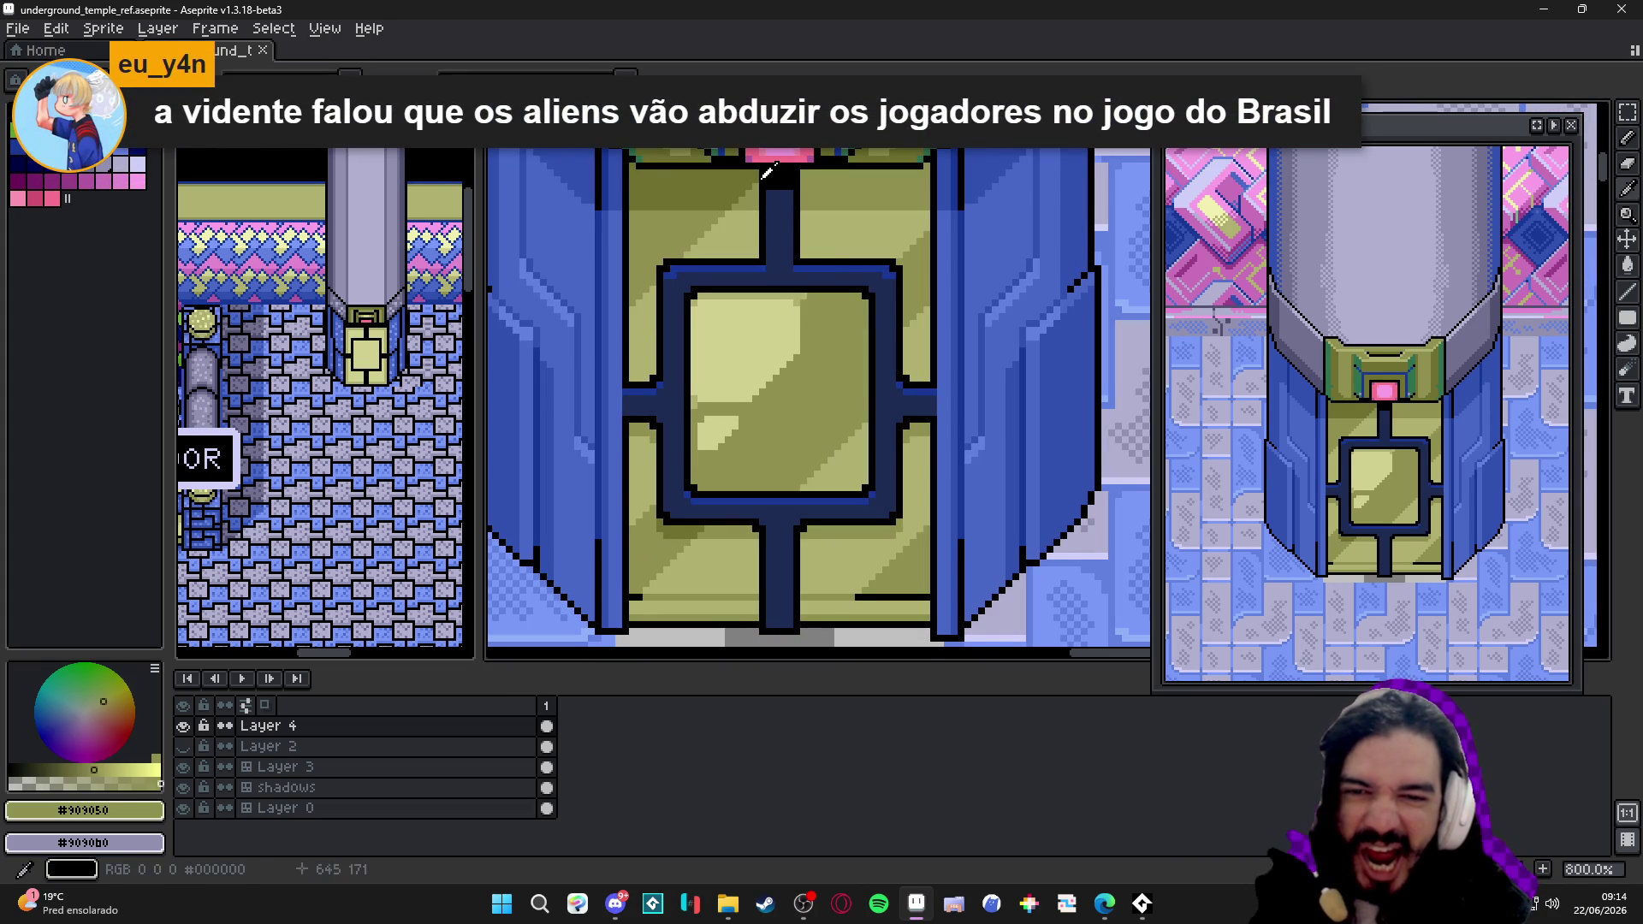
alt+click(825, 260)
scroll(798, 318, up, 1)
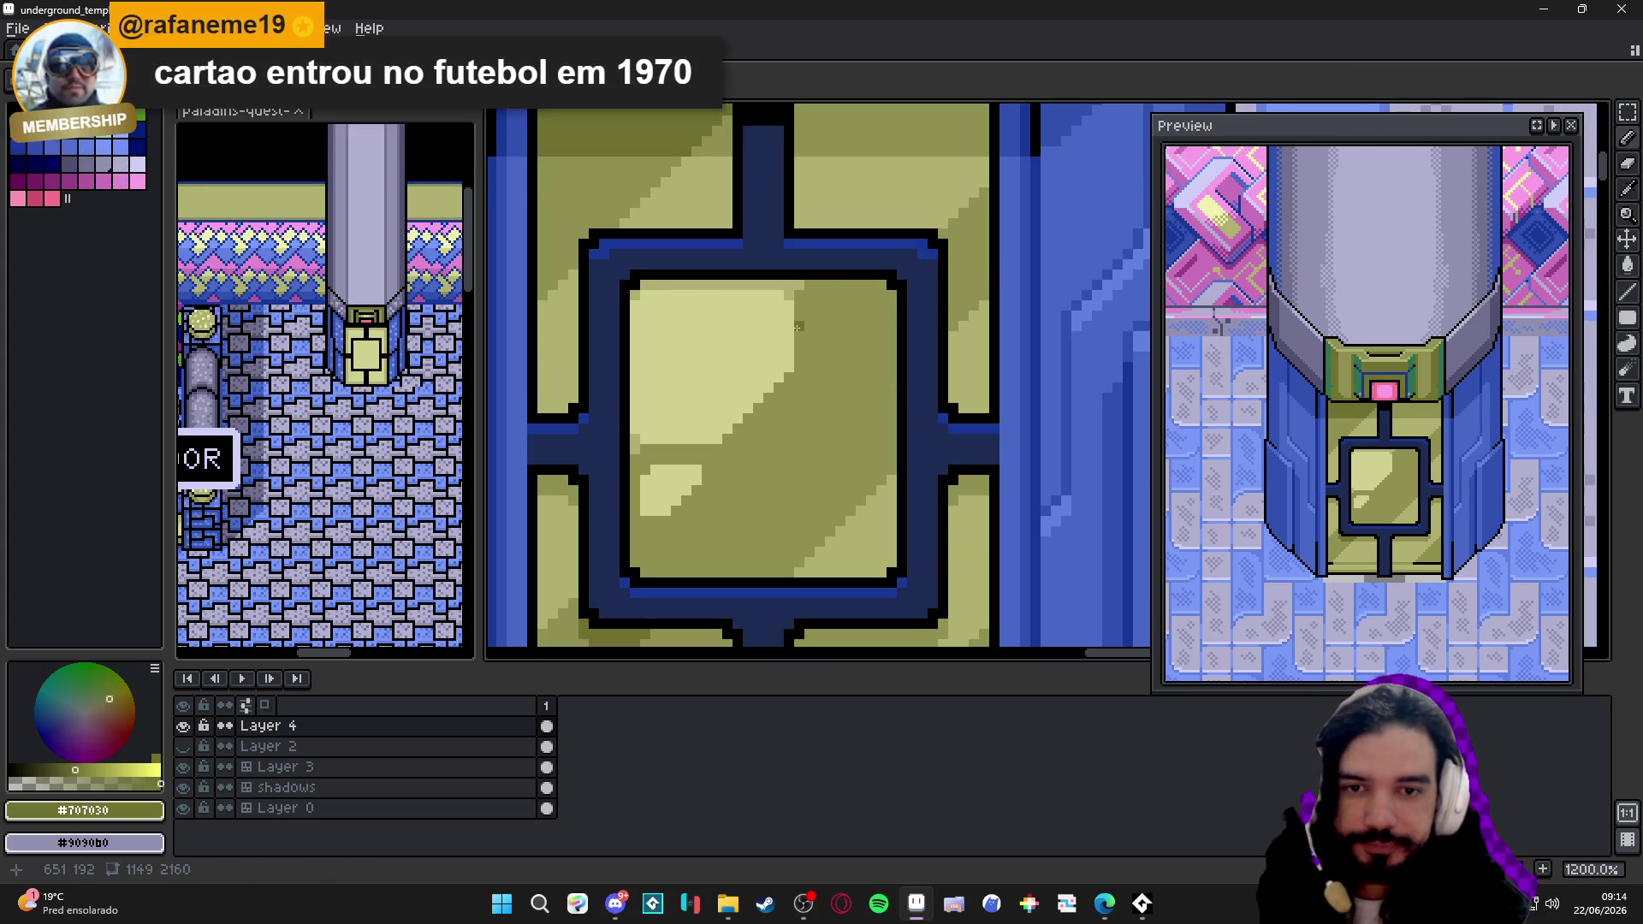
drag(851, 328, 803, 286)
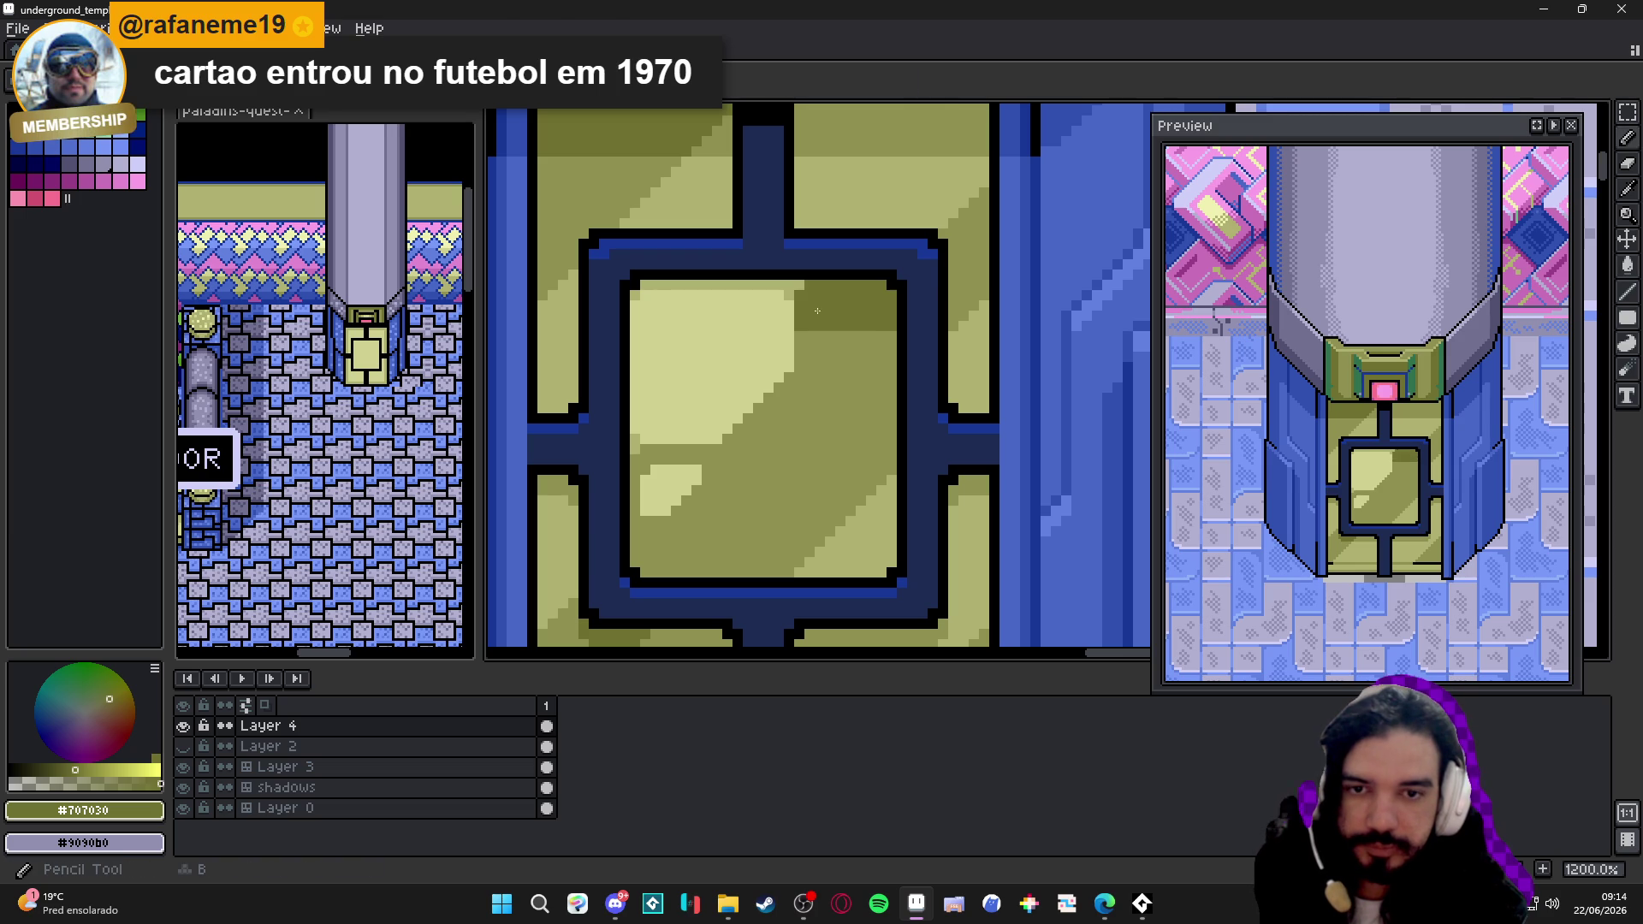
alt+click(797, 281)
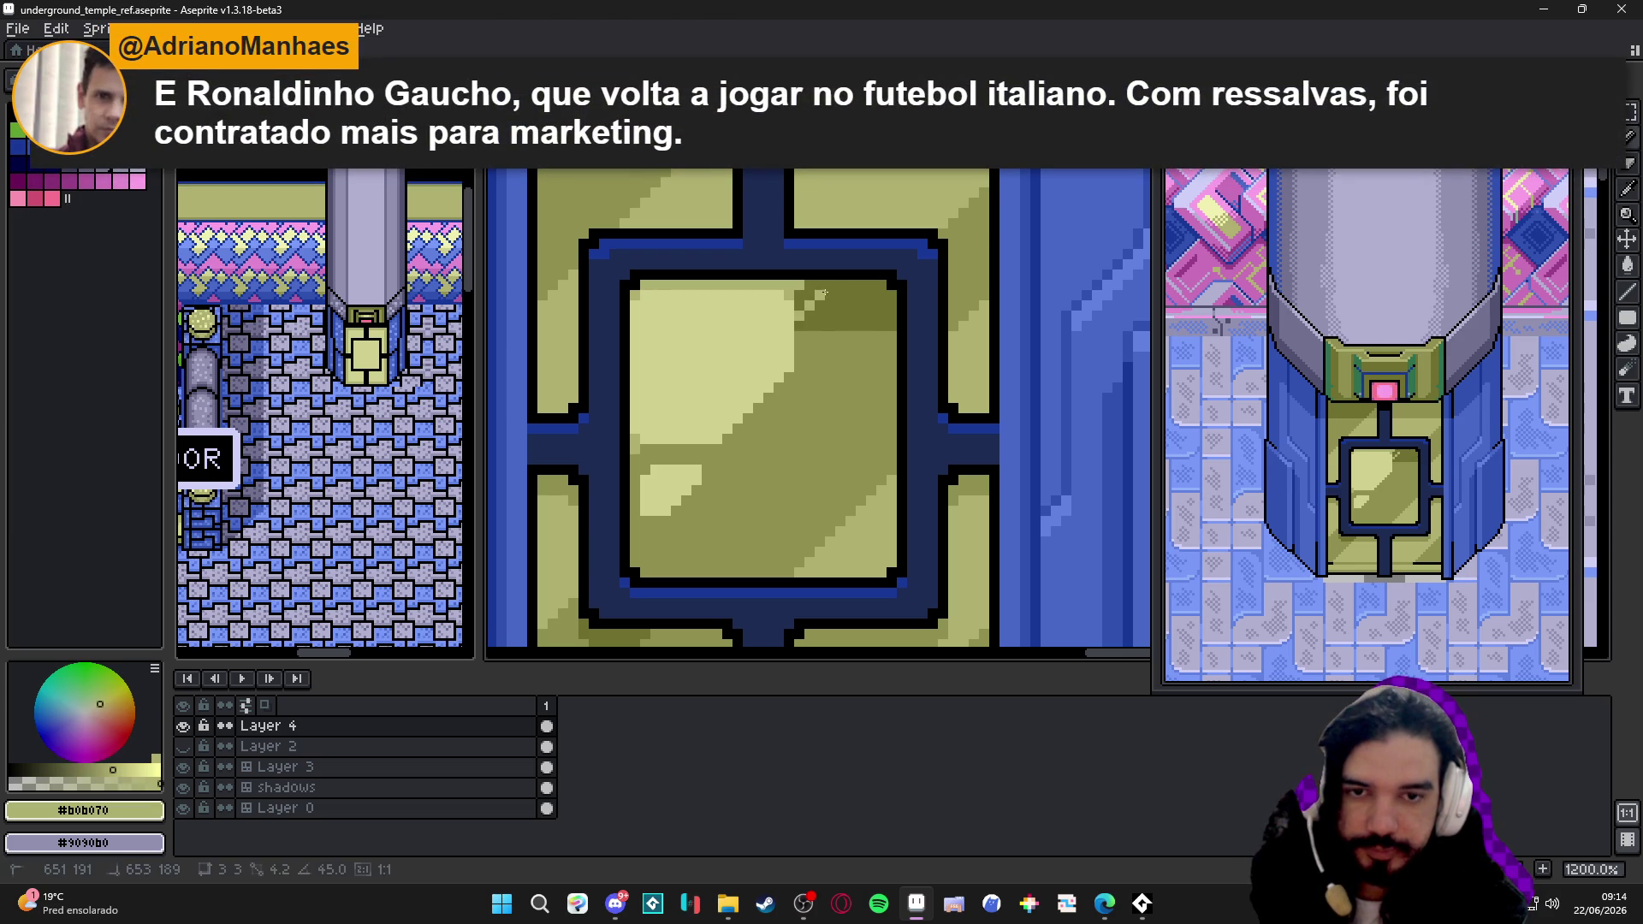
alt+click(800, 350)
drag(834, 295, 642, 290)
scroll(842, 356, down, 5)
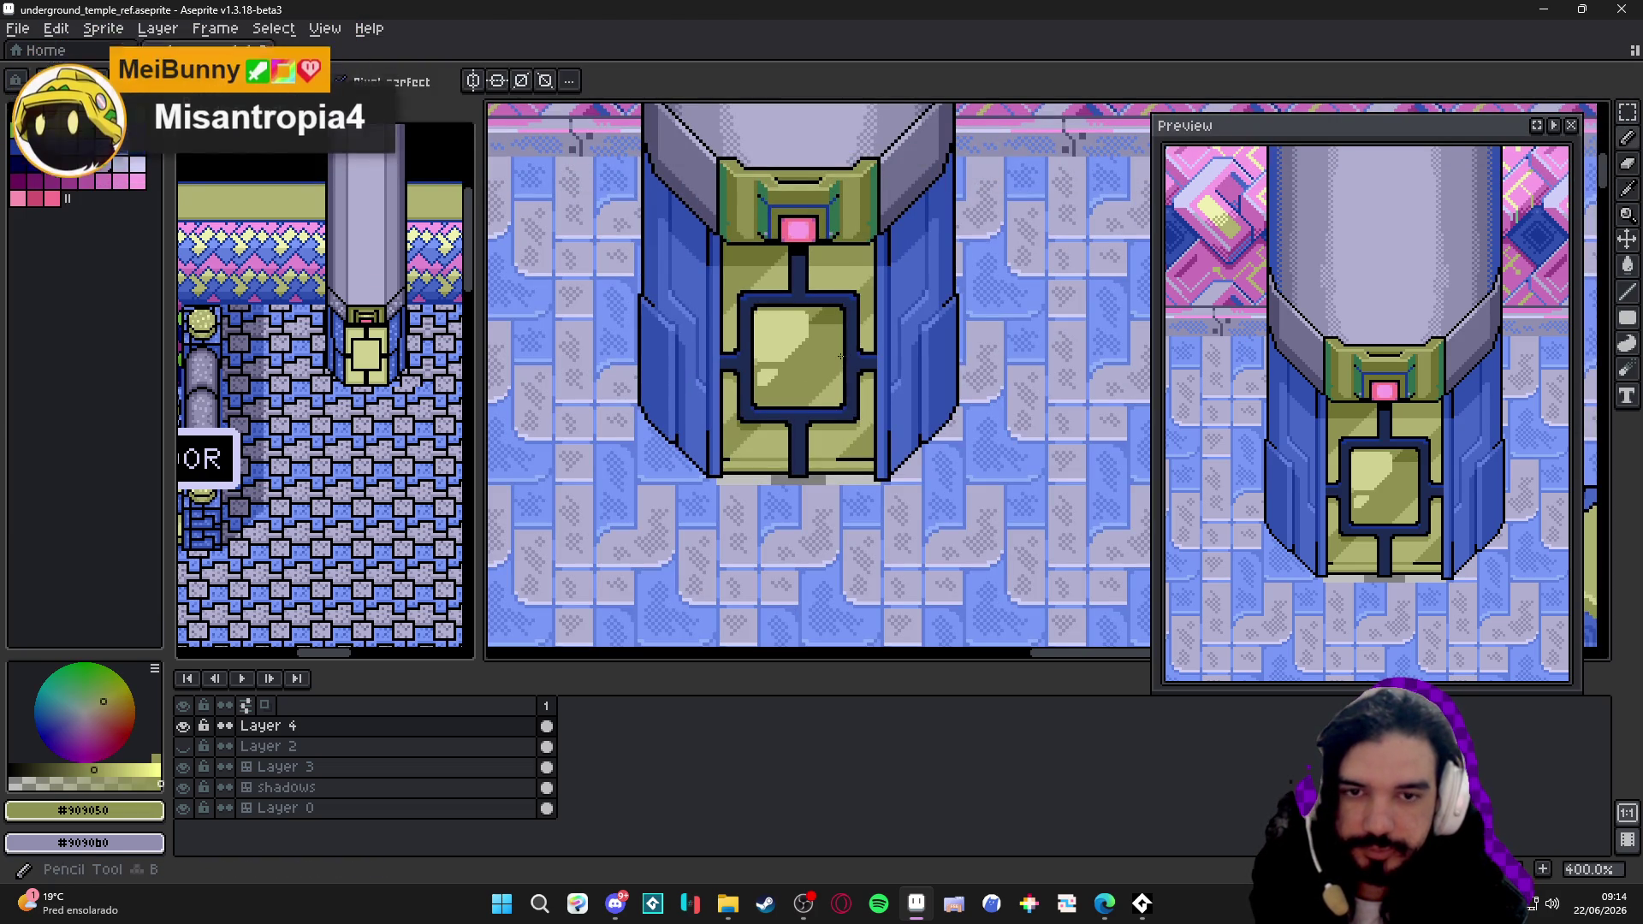
scroll(837, 355, down, 2)
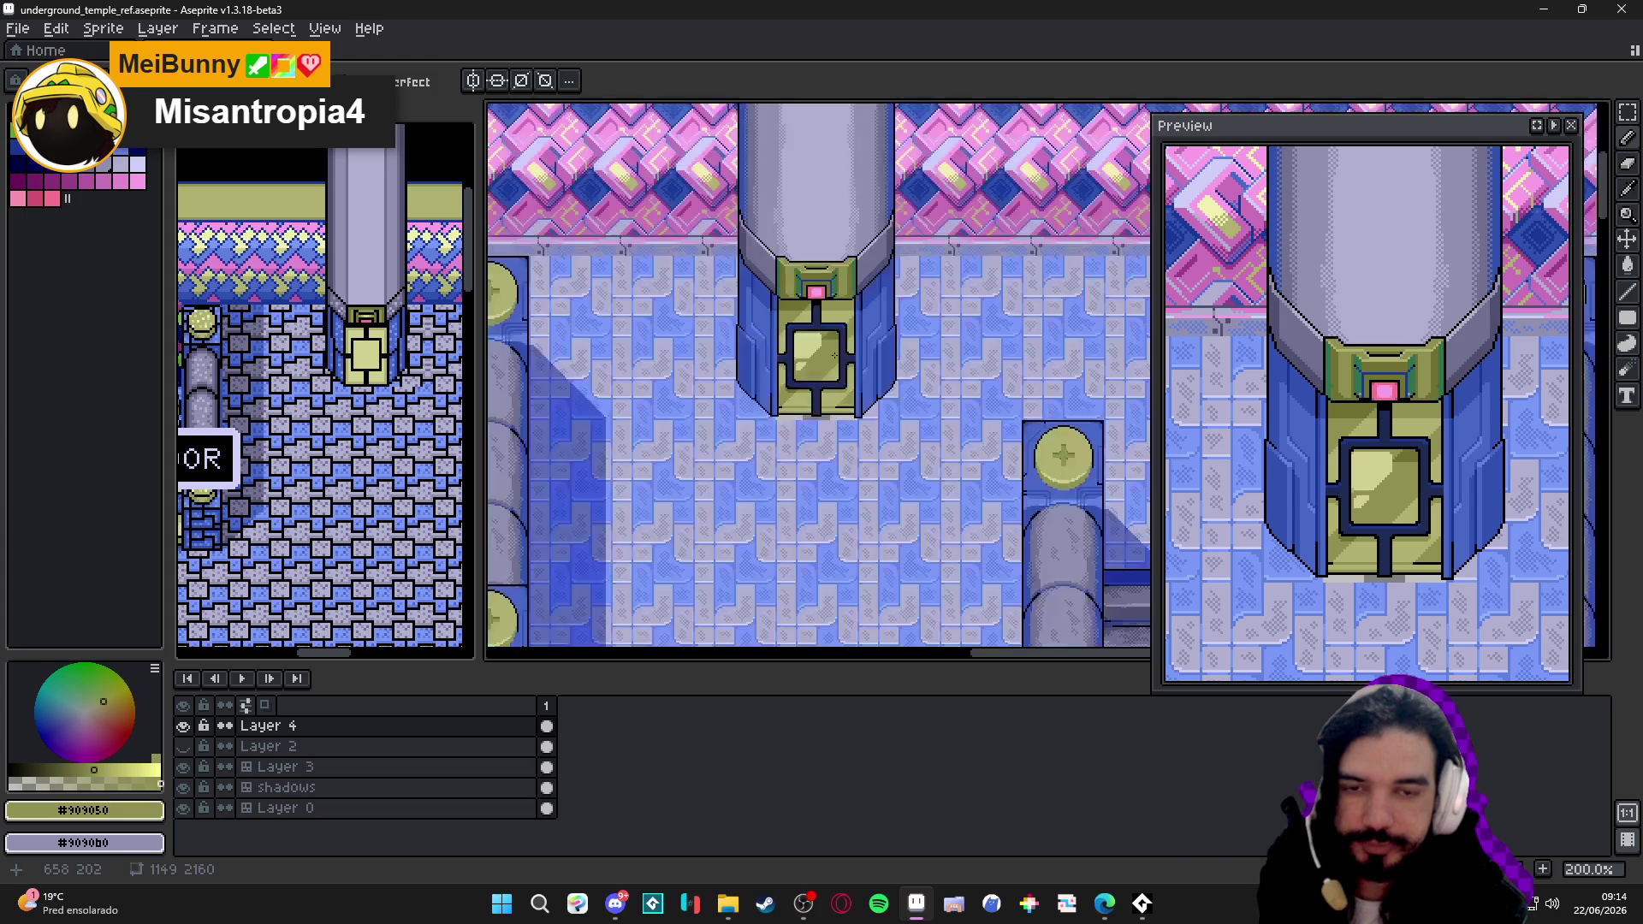
scroll(793, 349, up, 1)
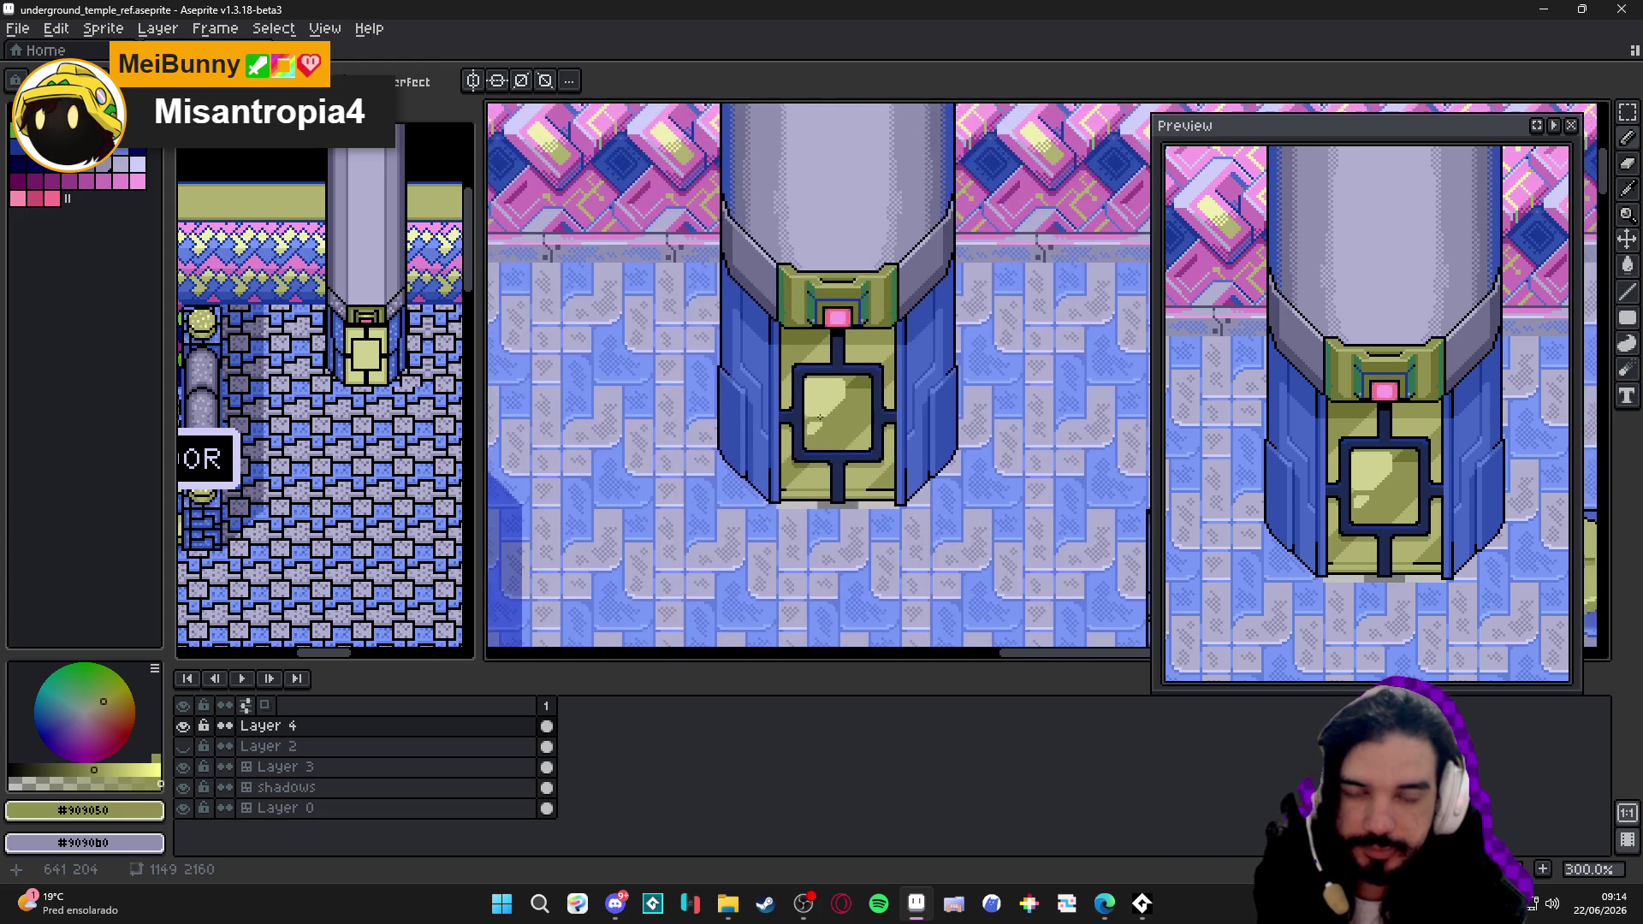
scroll(822, 373, down, 1)
- Save the map file, zoom in close on the pillar and switch to the Pencil tool
key(ctrl+s)
scroll(839, 385, down, 1)
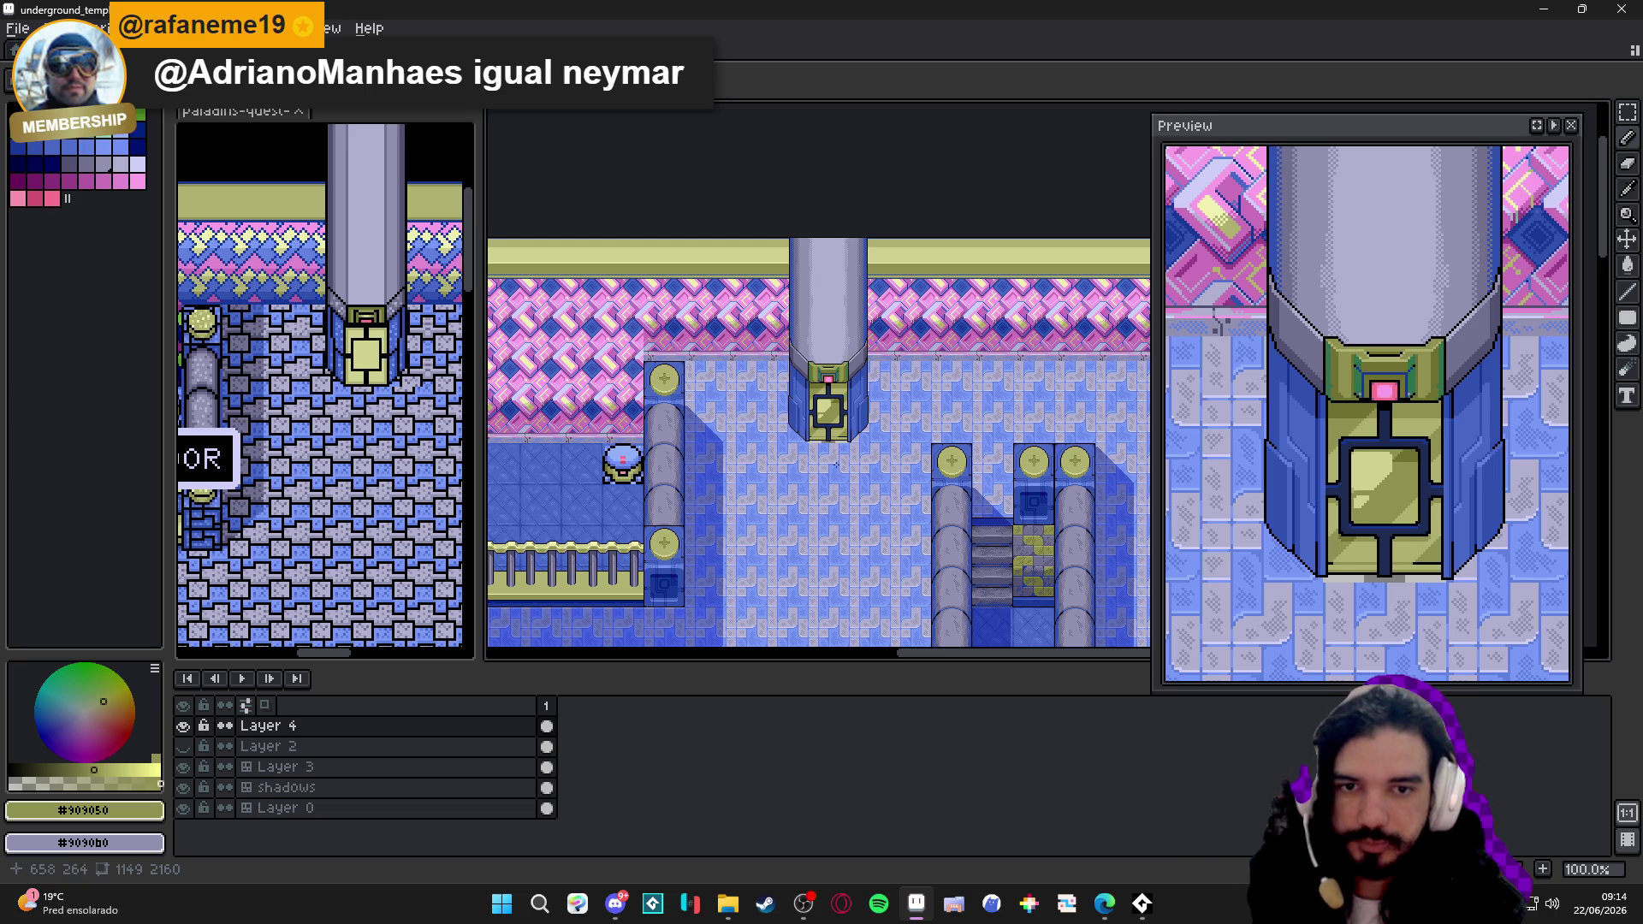
scroll(837, 456, down, 5)
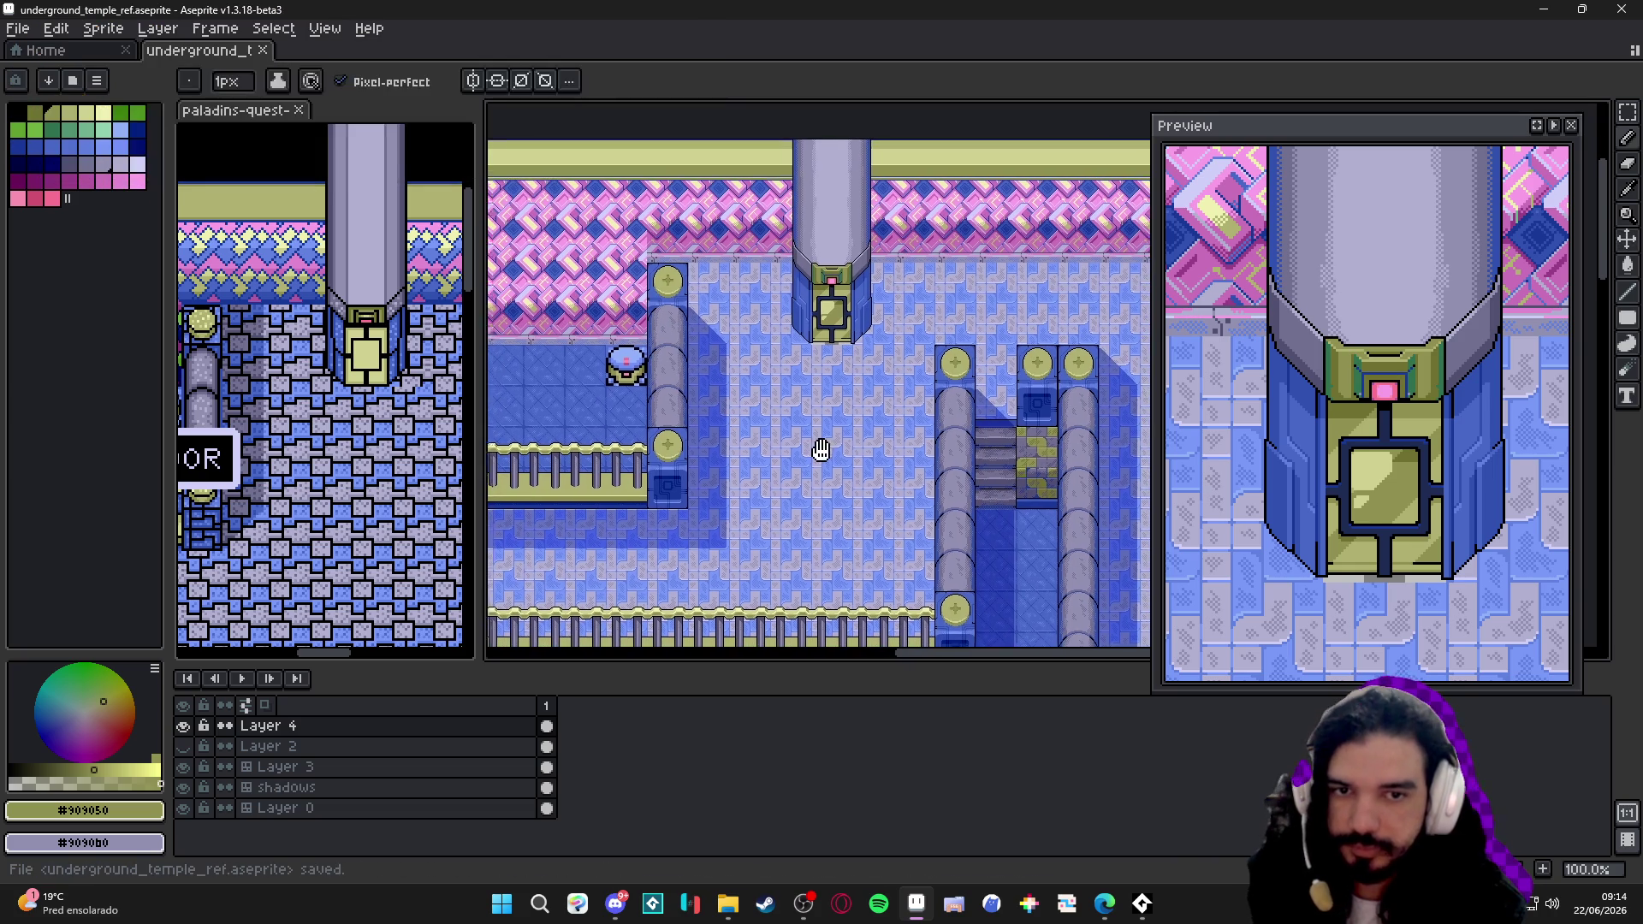
key(ctrl+s)
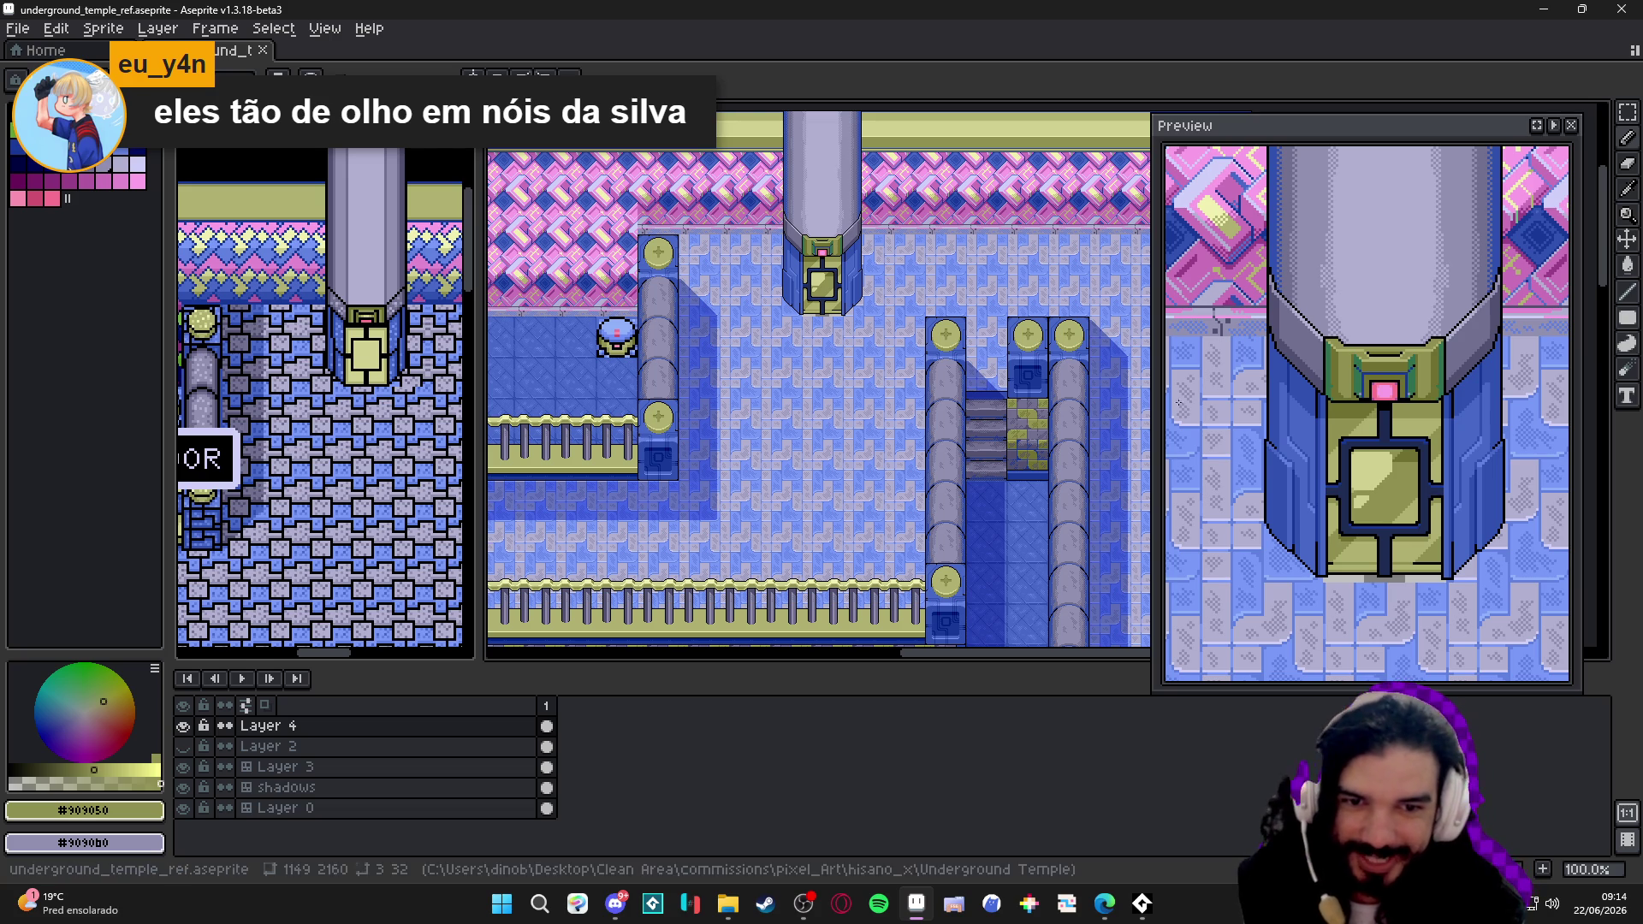
scroll(942, 441, down, 2)
scroll(900, 385, up, 1)
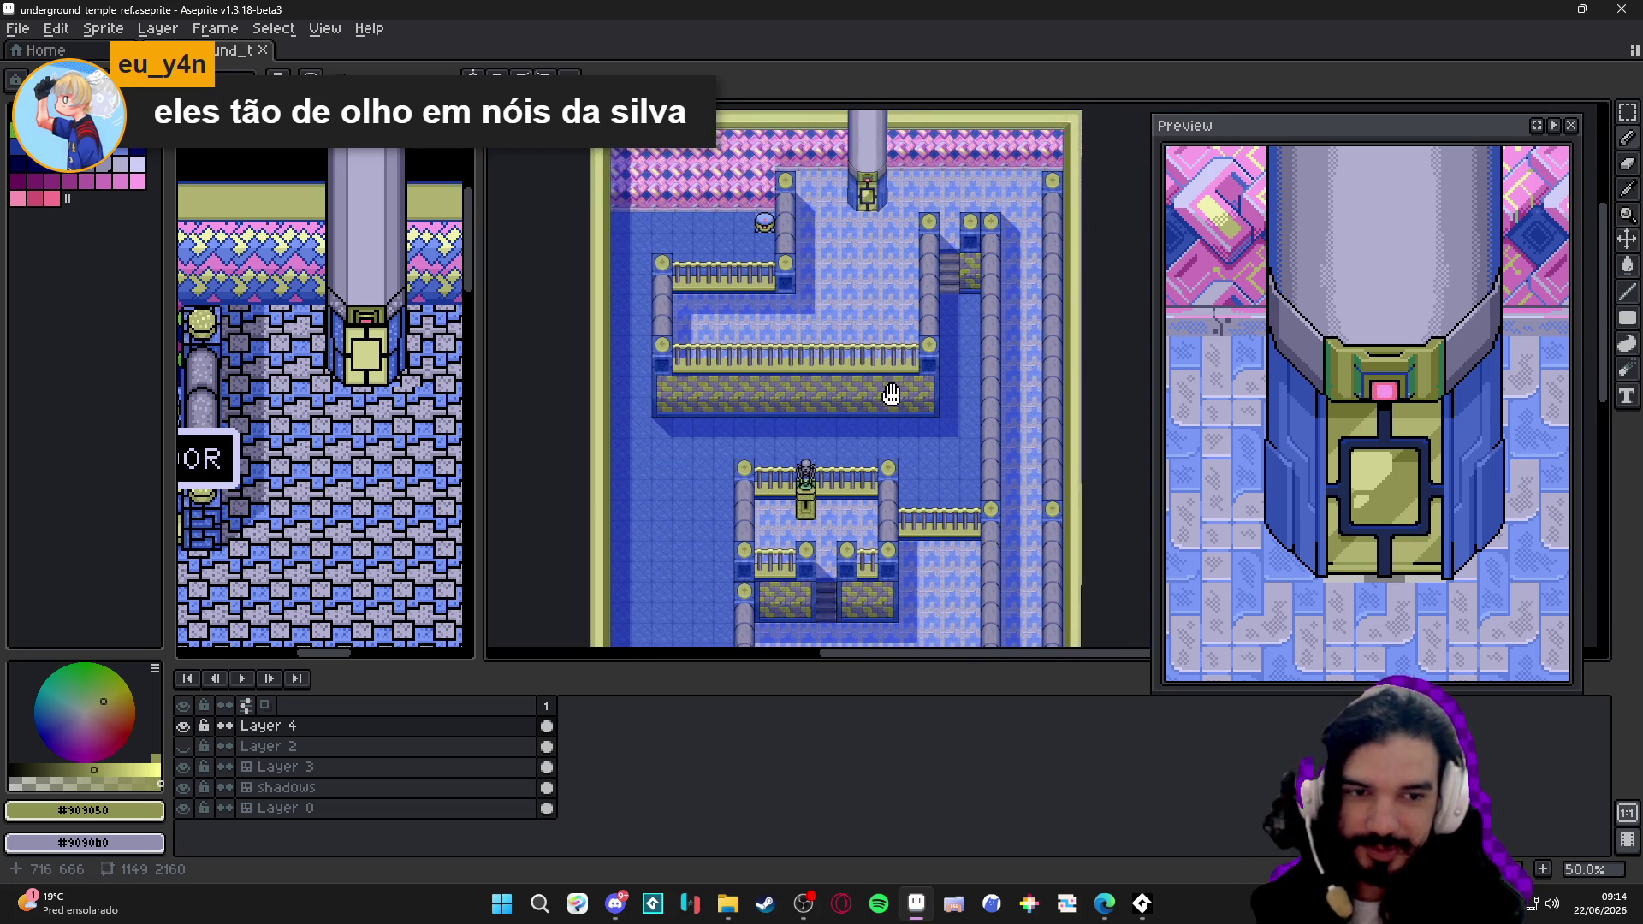
scroll(878, 341, up, 1)
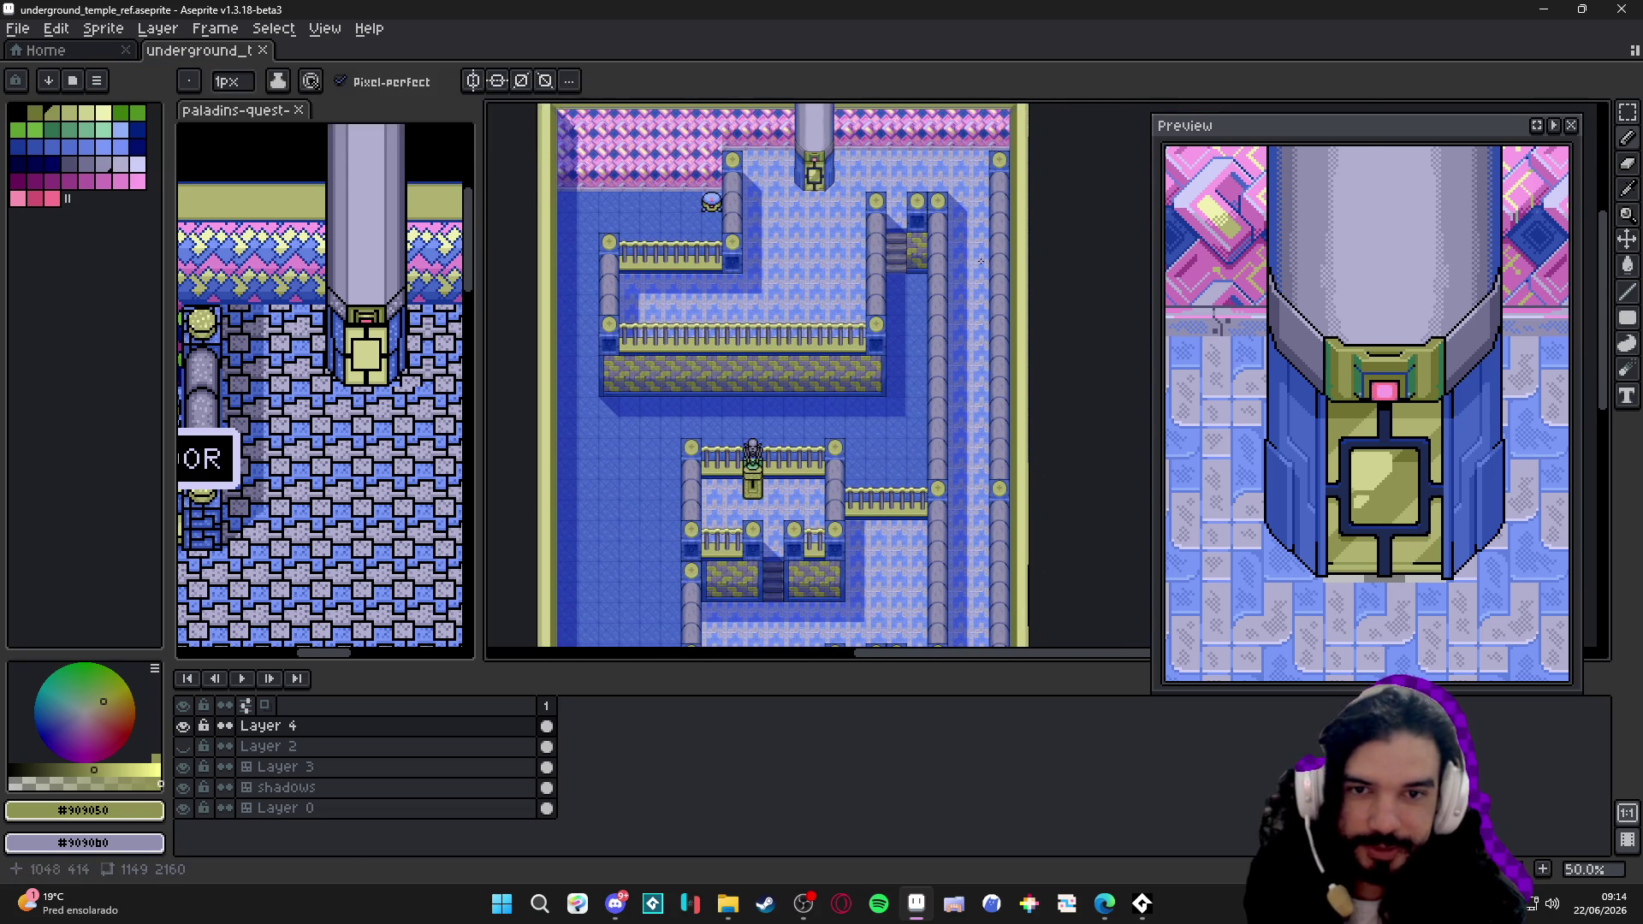
key(5)
scroll(897, 236, up, 4)
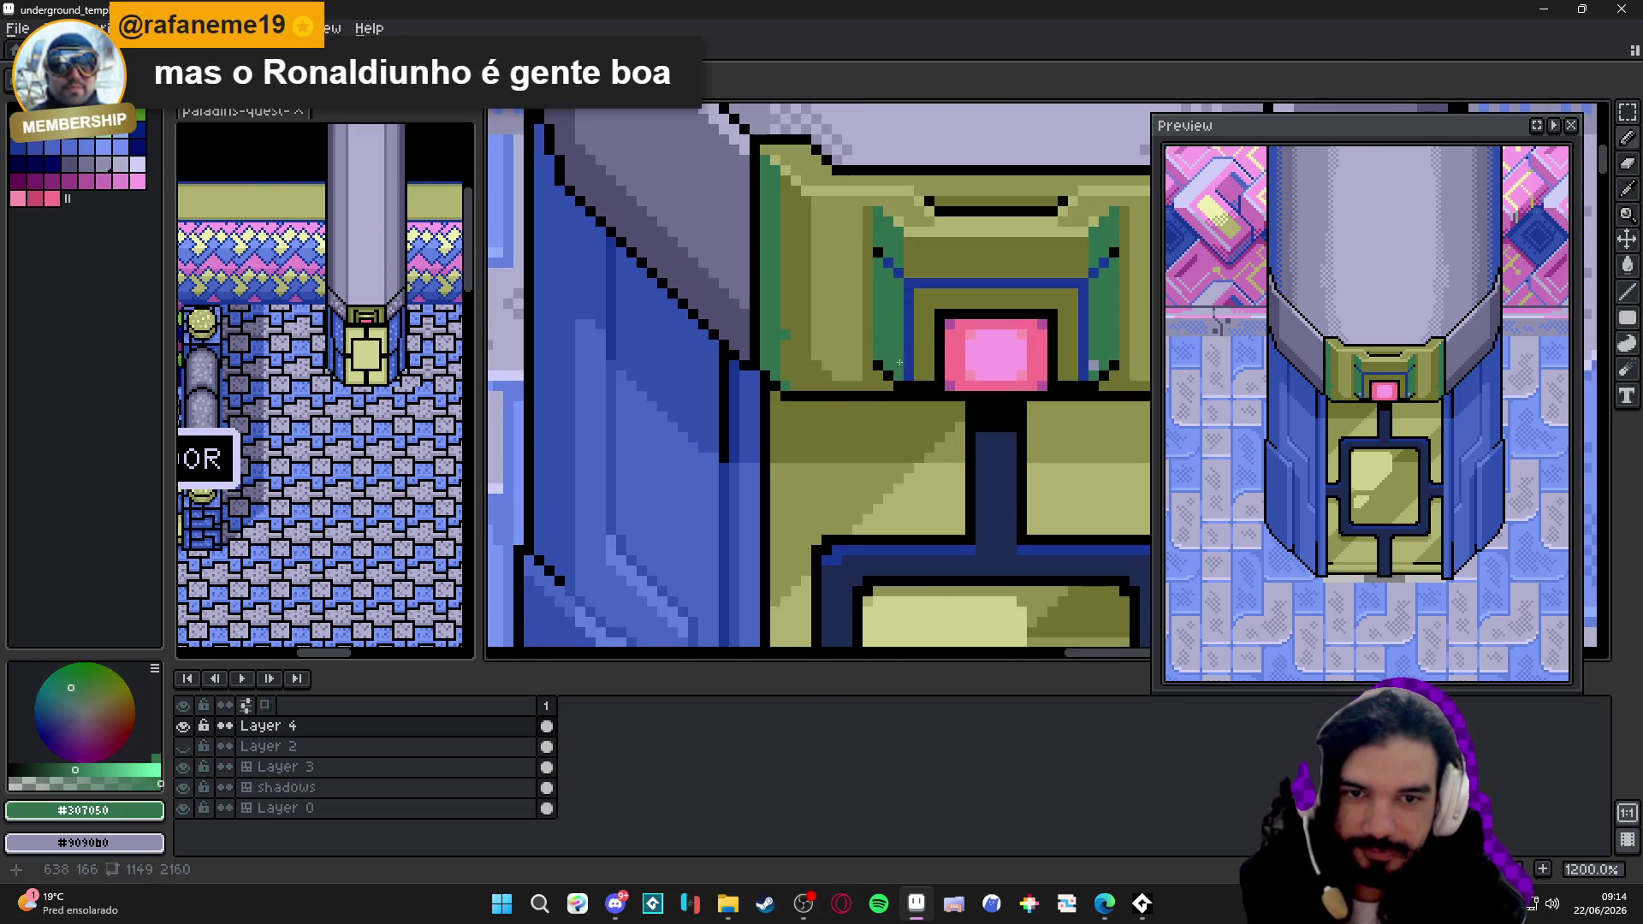
scroll(1089, 363, down, 4)
scroll(1053, 347, down, 2)
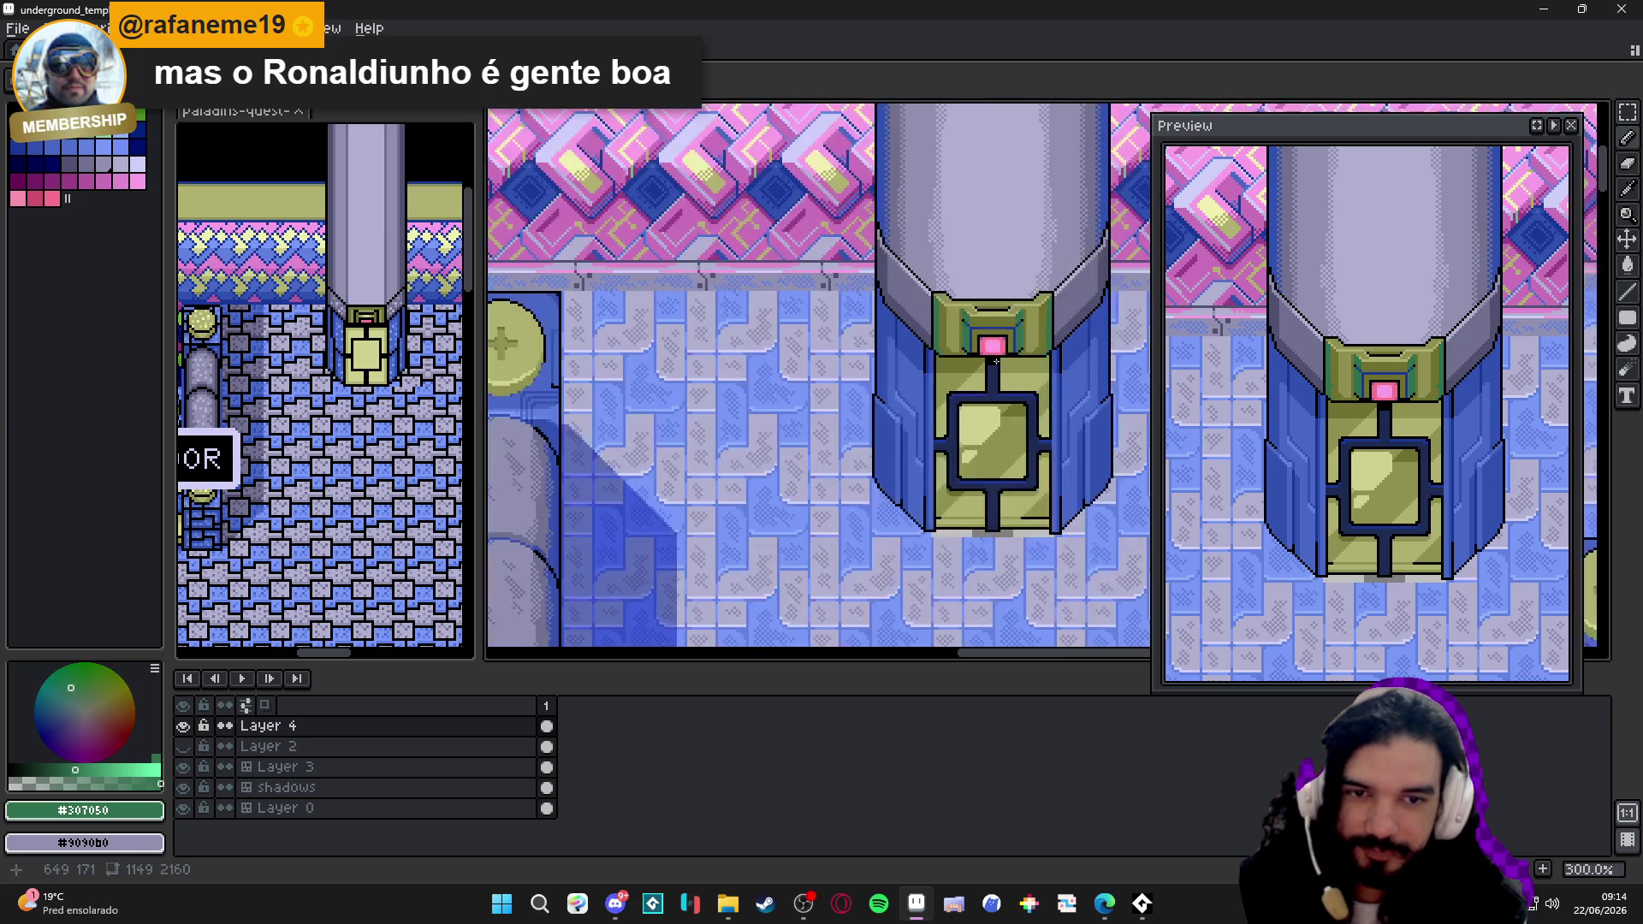
scroll(1028, 335, down, 1)
scroll(1003, 314, up, 2)
key(ctrl+s)
scroll(1009, 340, down, 2)
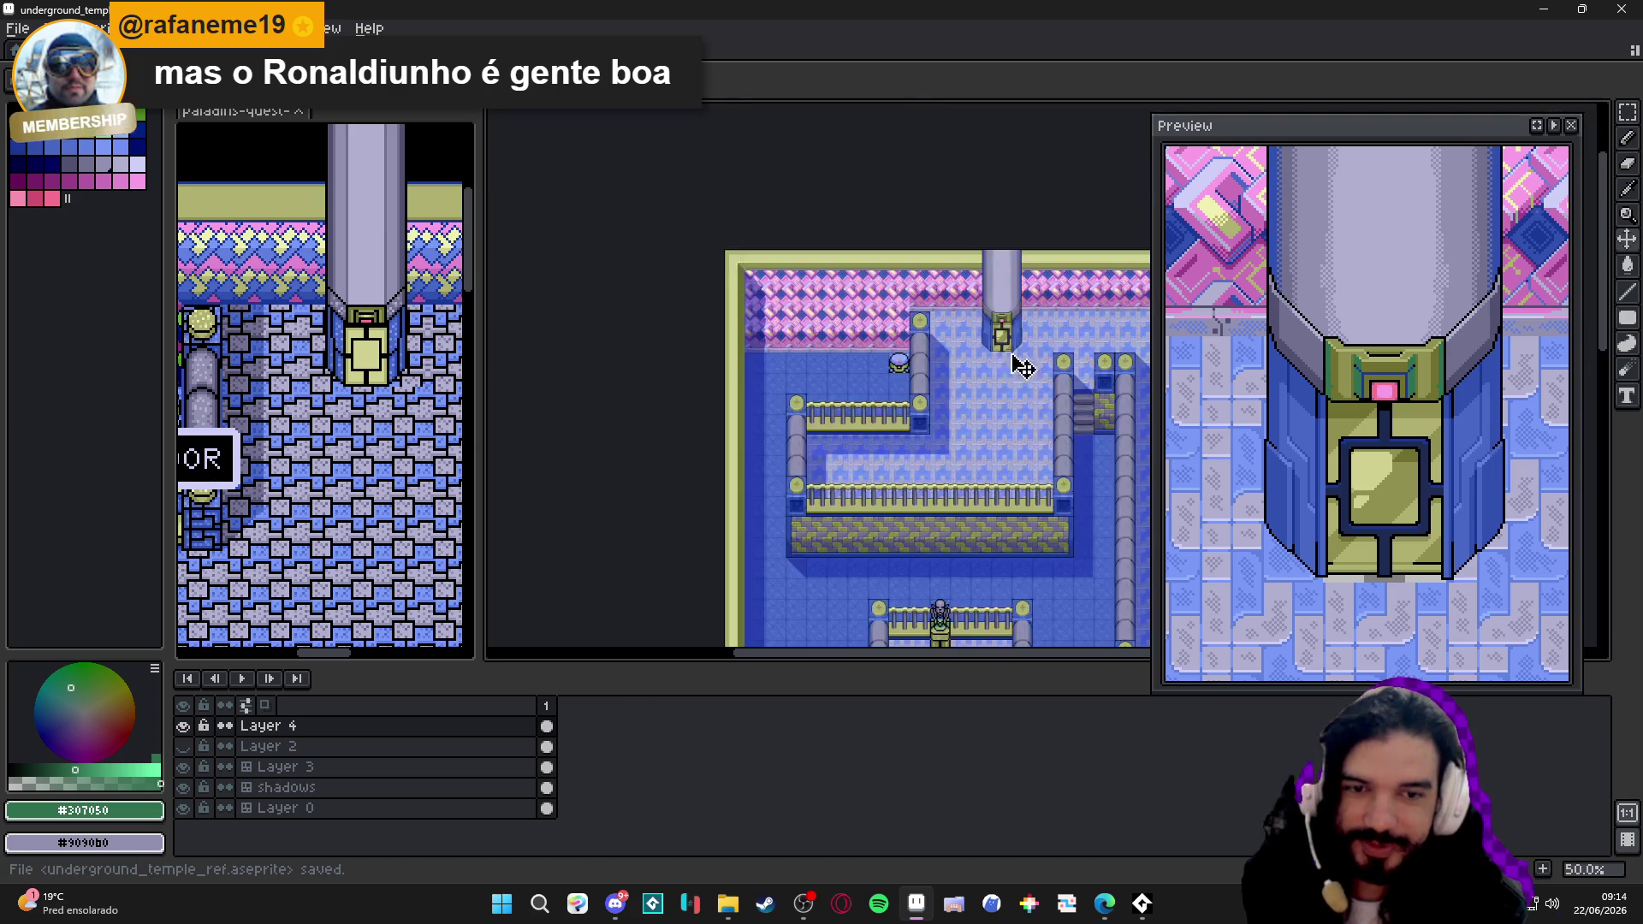
scroll(1012, 359, up, 1)
drag(1004, 359, 817, 300)
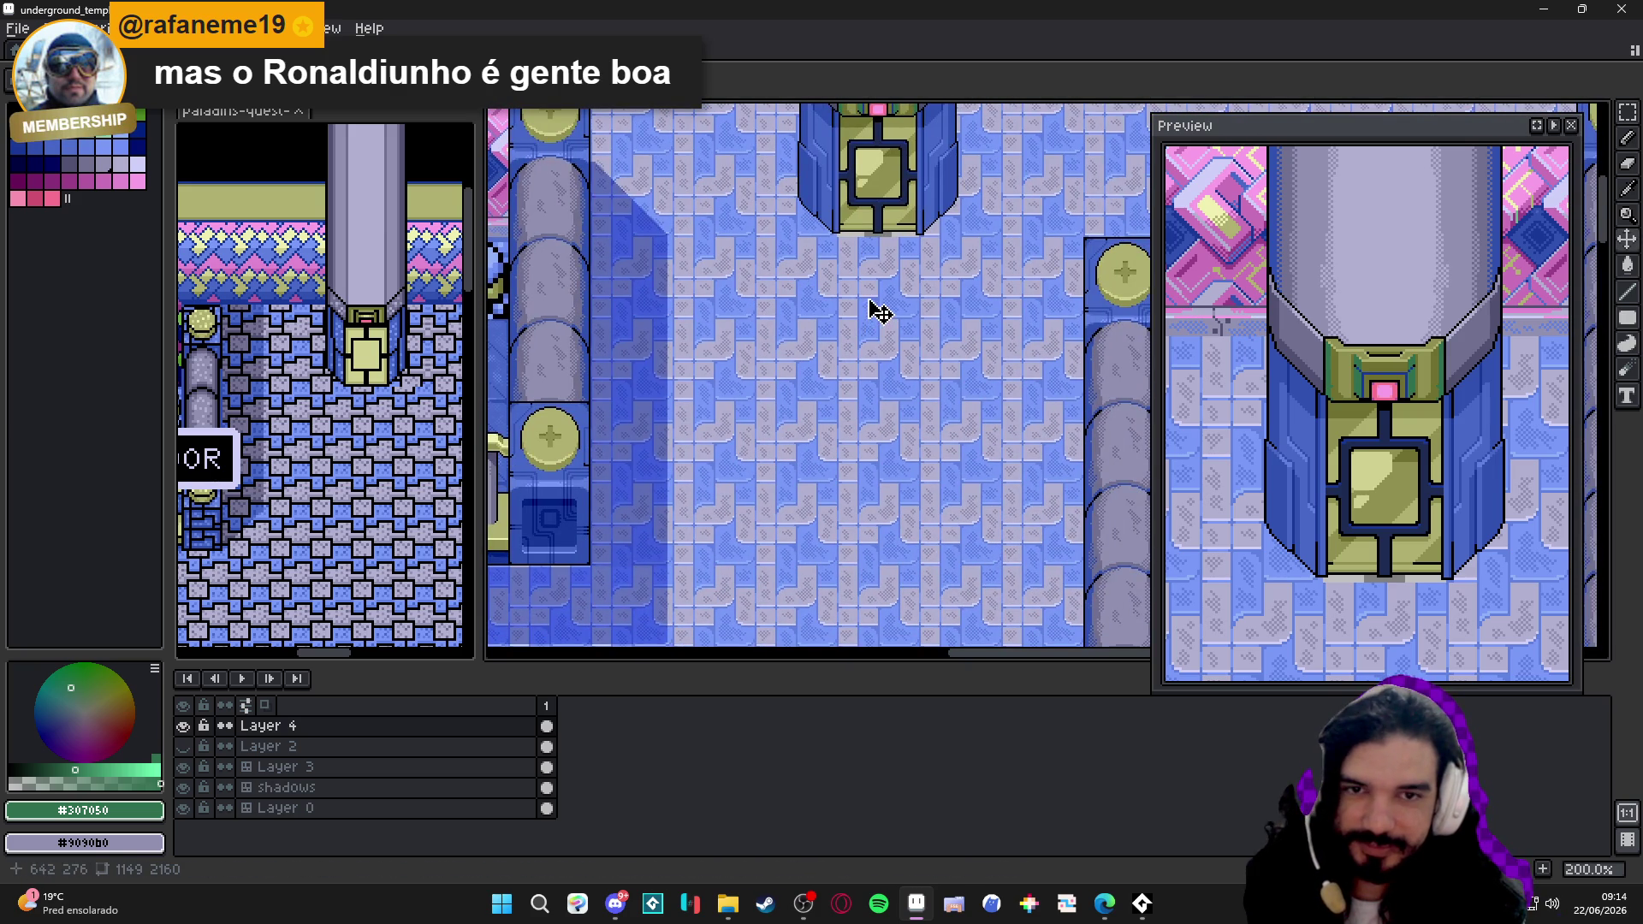
scroll(877, 312, up, 1)
scroll(852, 403, up, 1)
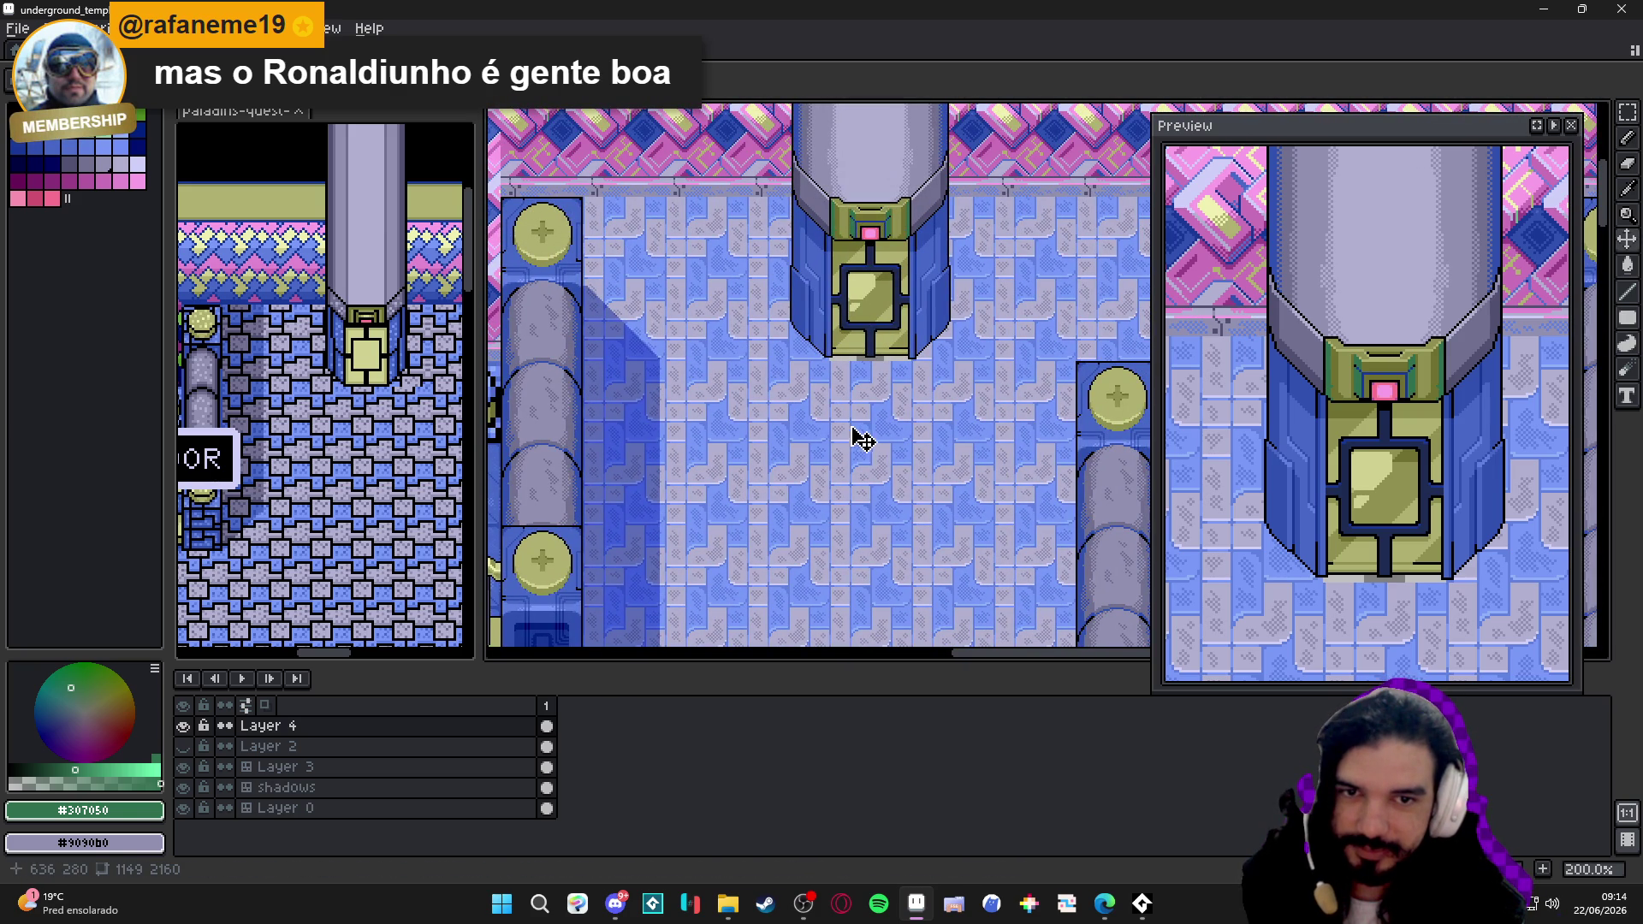
key(b)
scroll(859, 318, up, 2)
scroll(858, 318, up, 2)
- Pick the frame's dark blue, try a lighter blue pixel on the navy frame and undo it
alt+click(814, 338)
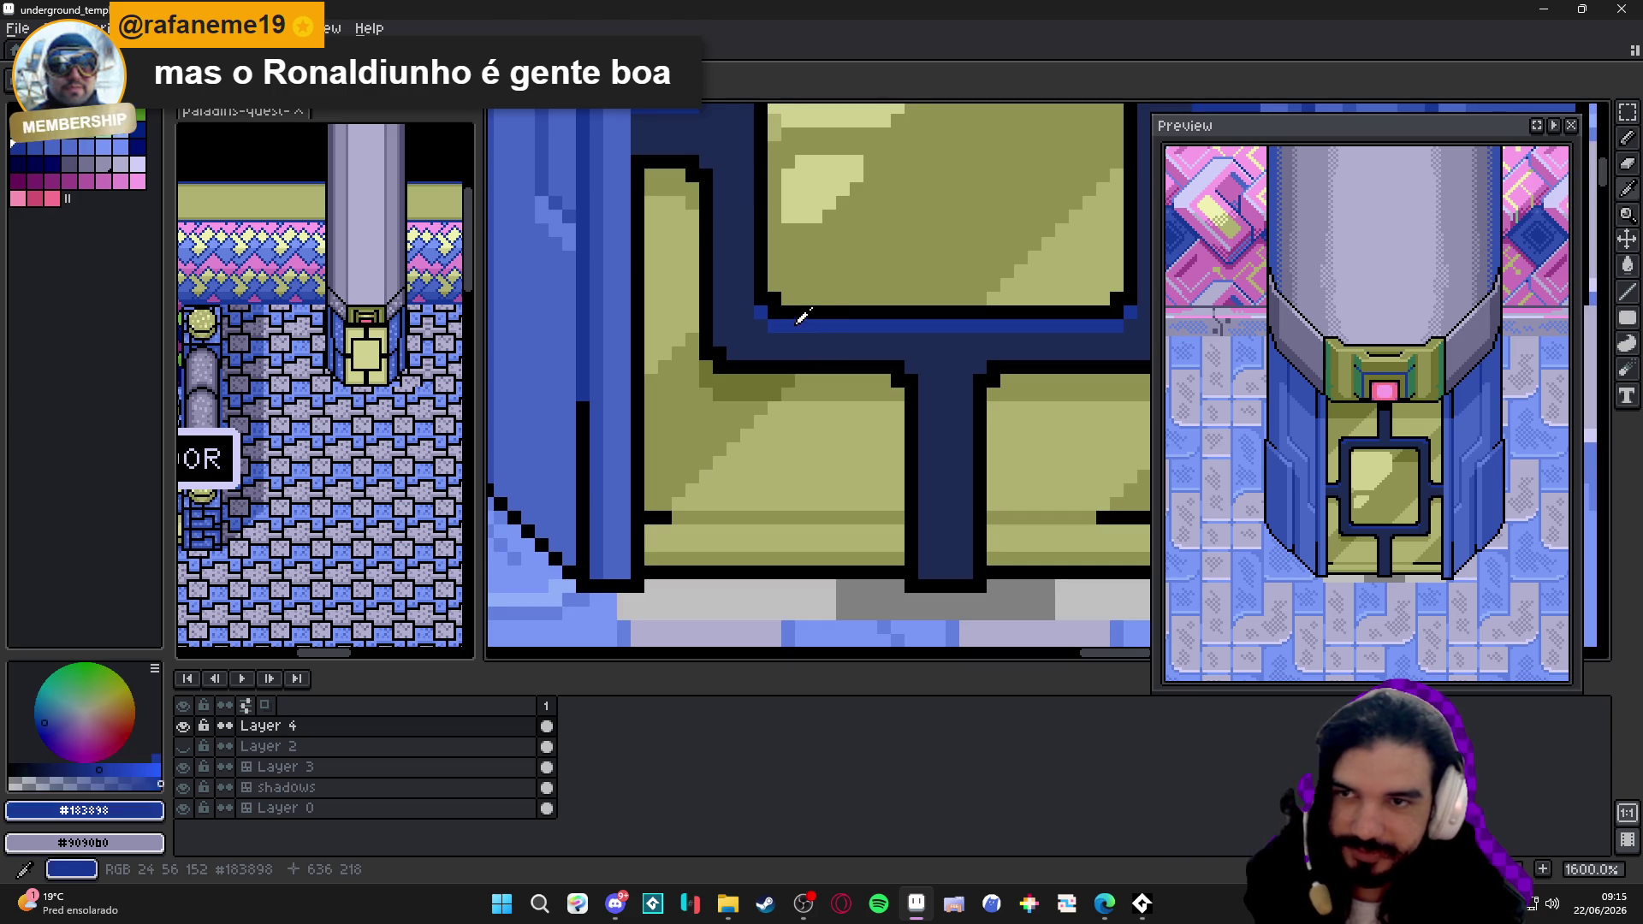
click(110, 178)
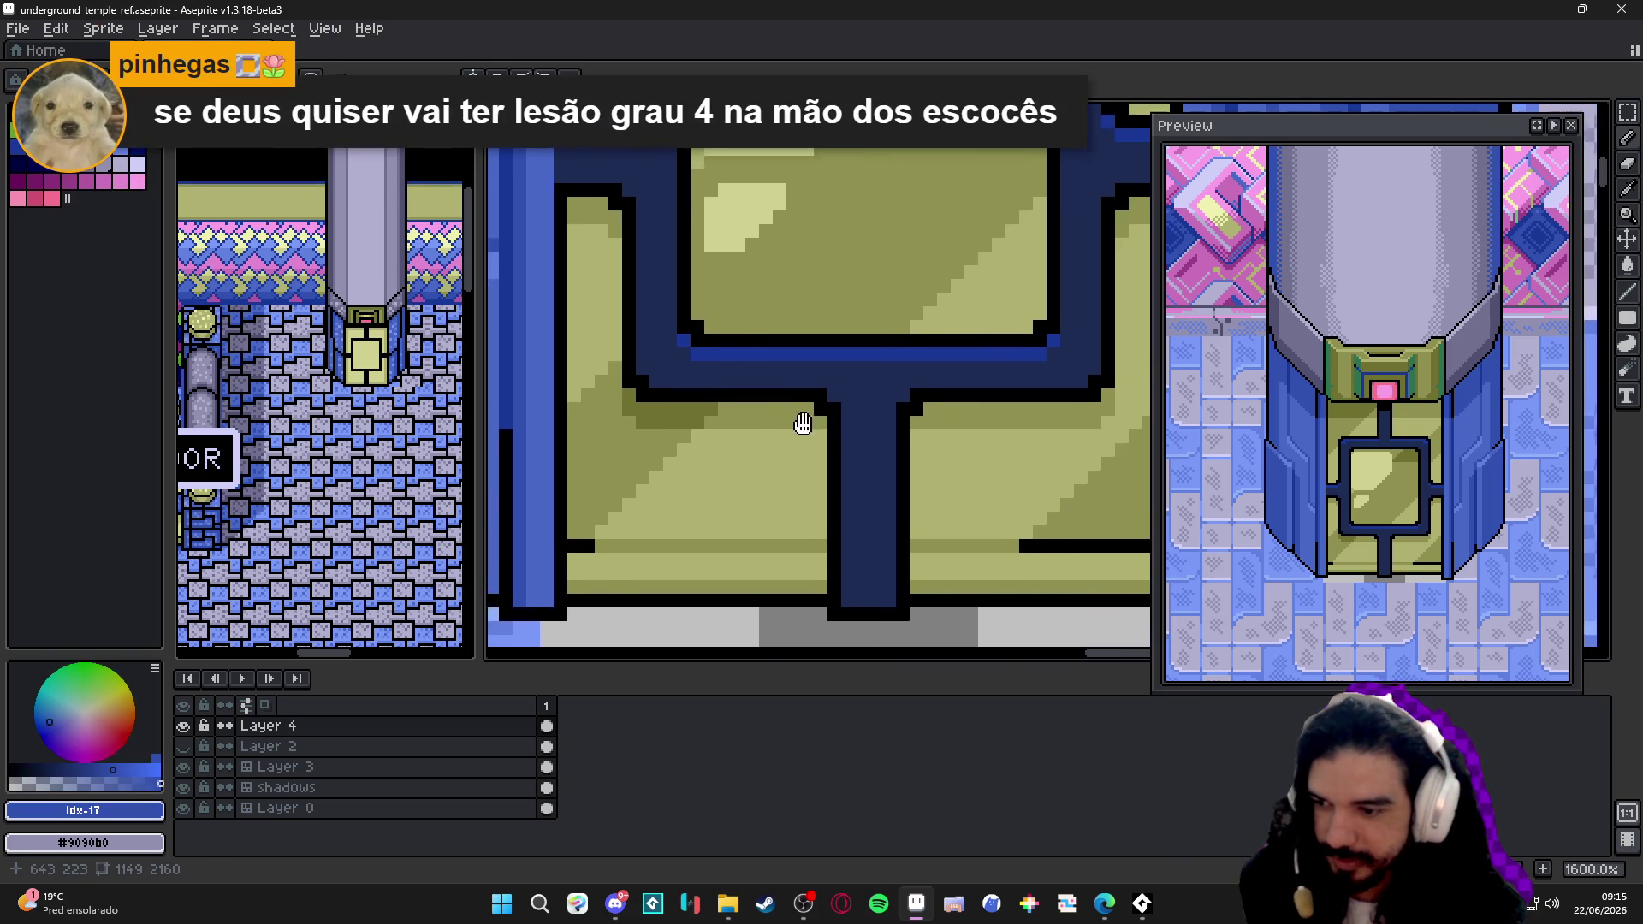
drag(878, 363, 775, 414)
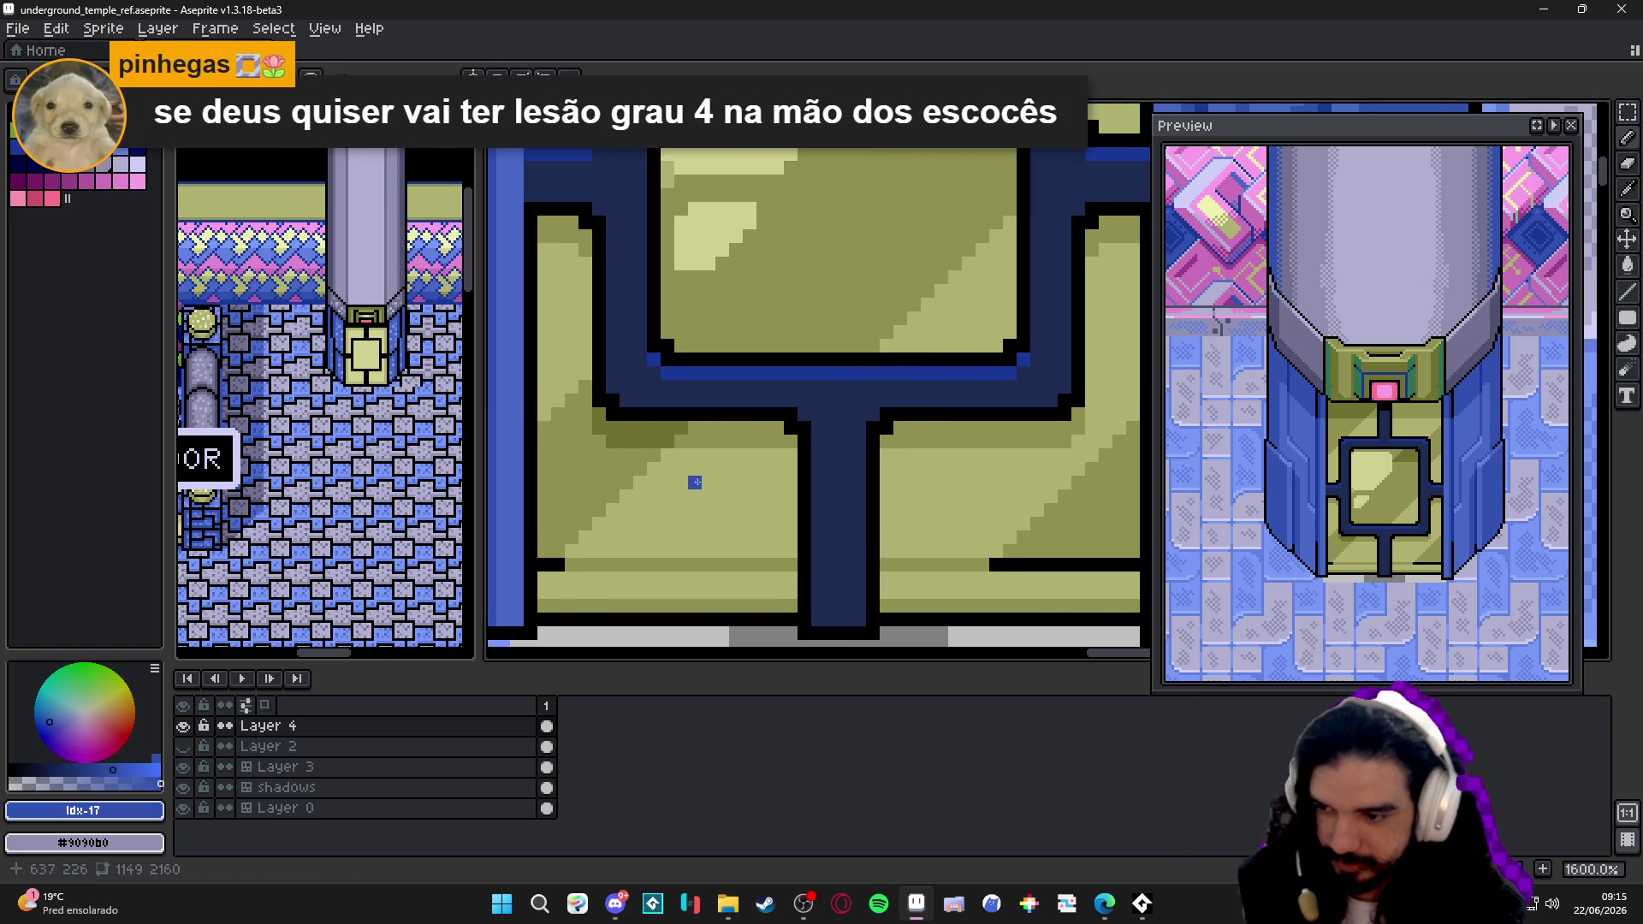
click(681, 388)
key(ctrl+z)
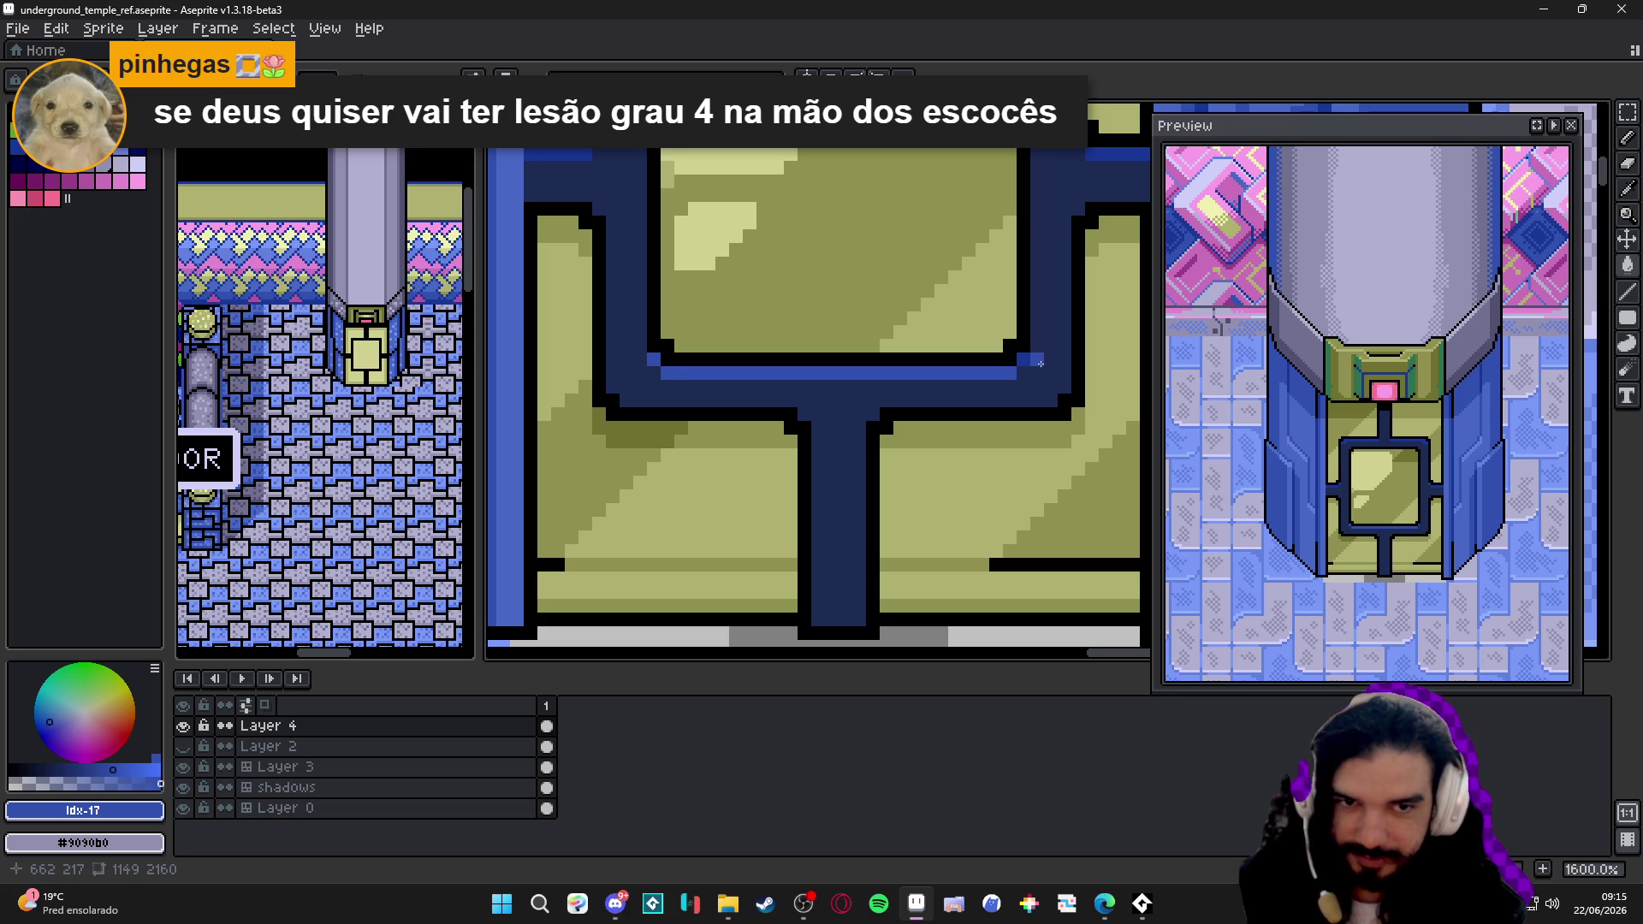
scroll(1028, 367, down, 1)
scroll(1001, 380, up, 1)
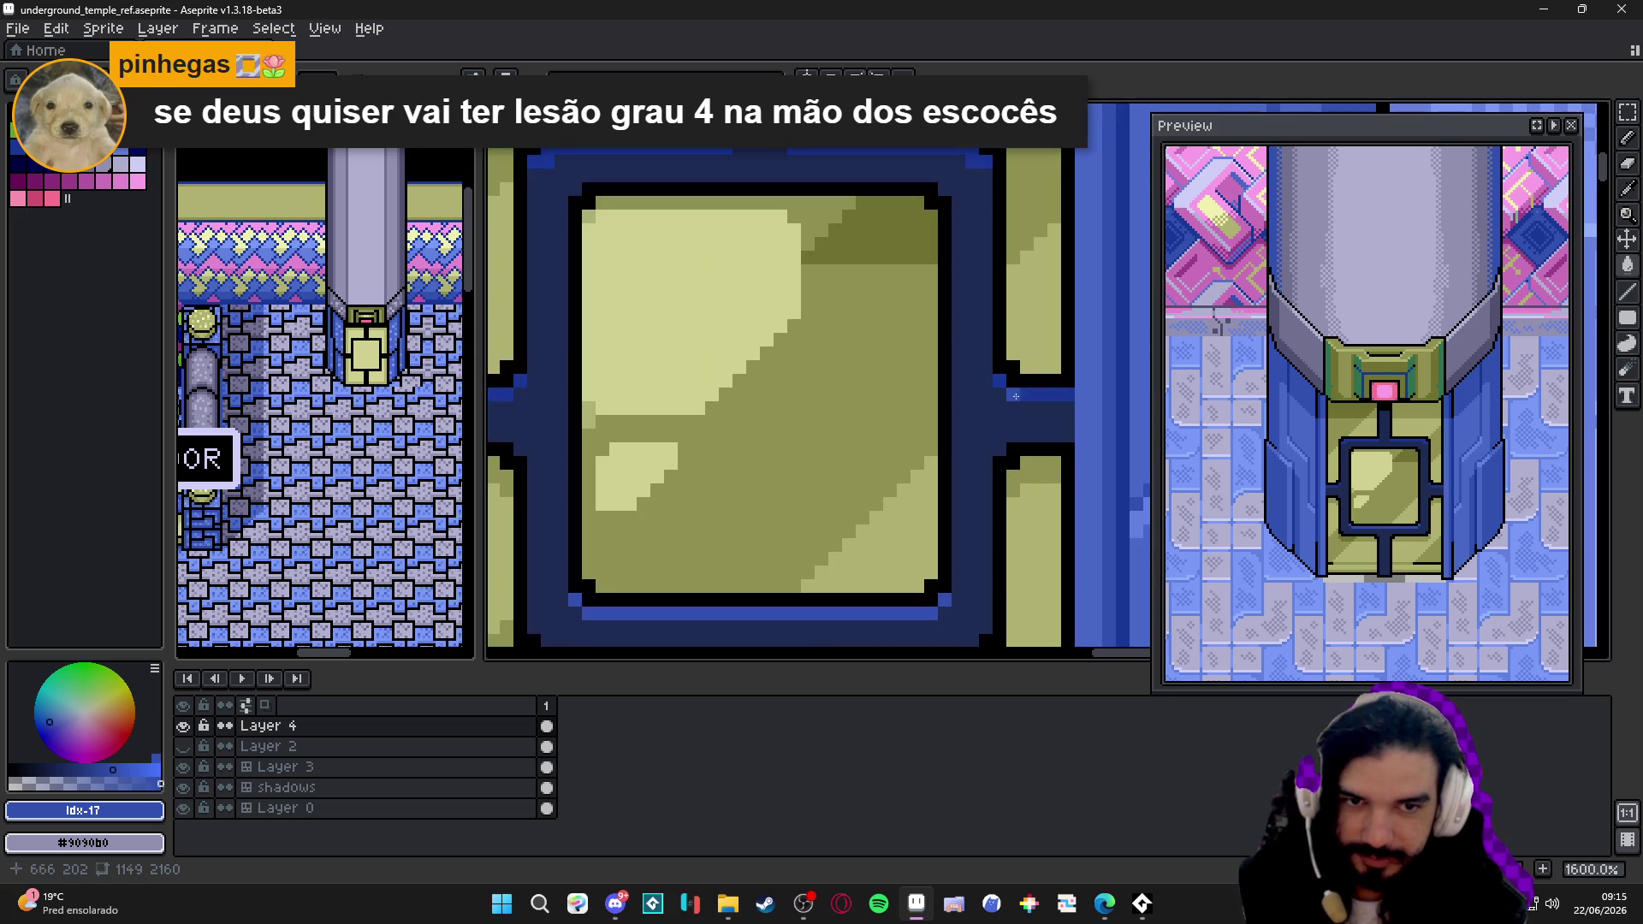
- Pan across the door frame and save the temple map
drag(996, 380, 1279, 440)
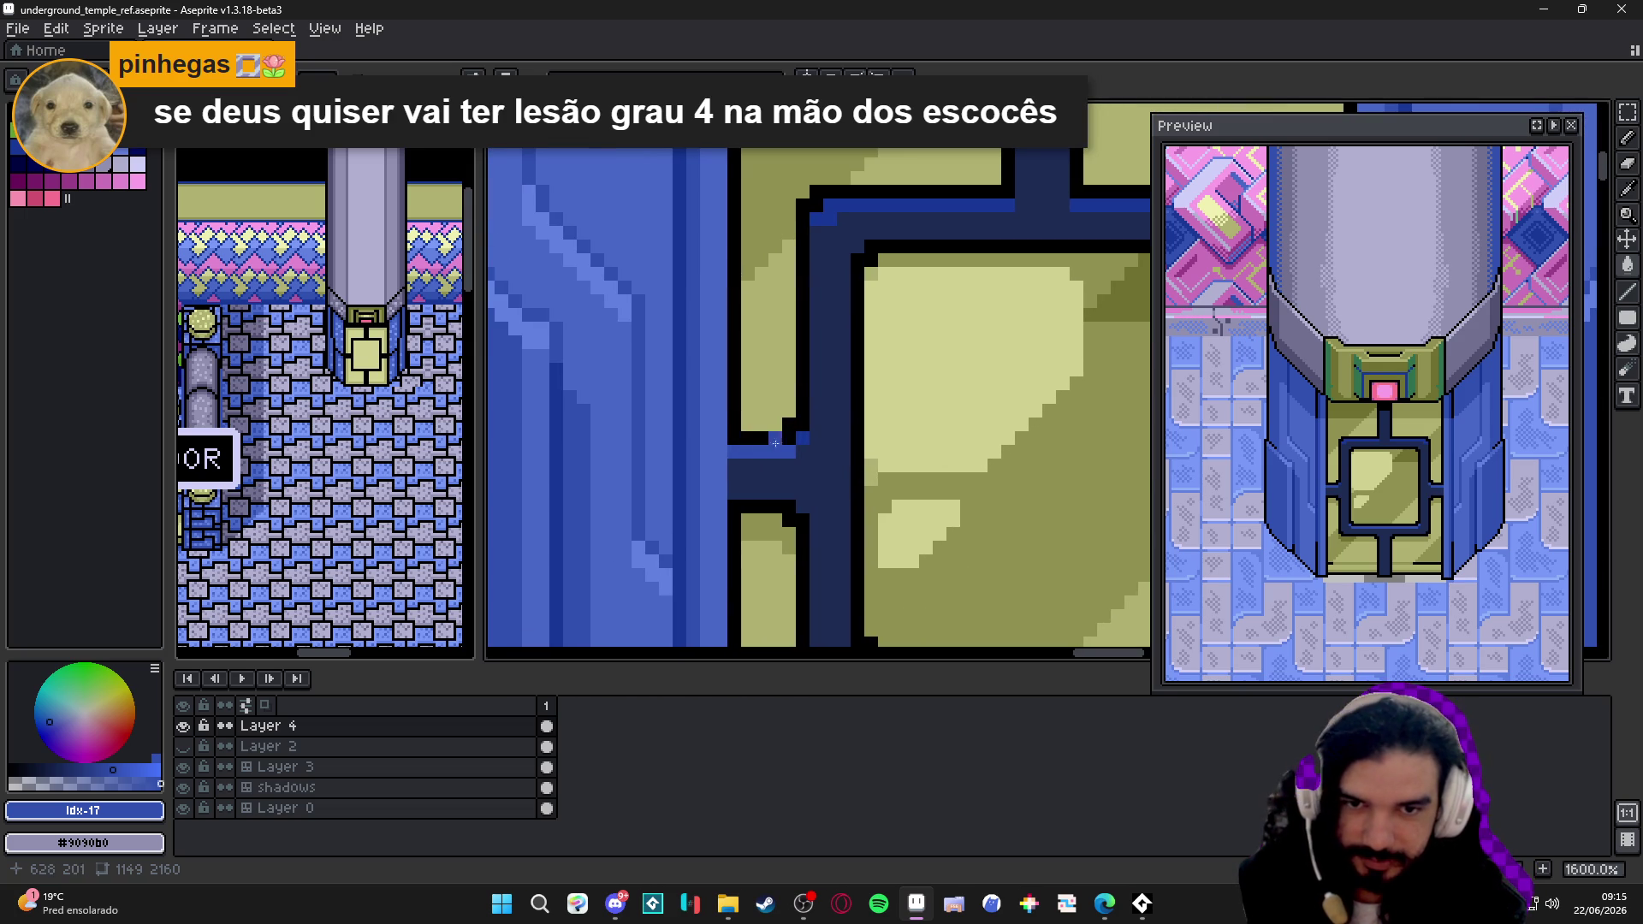
drag(1126, 202, 837, 308)
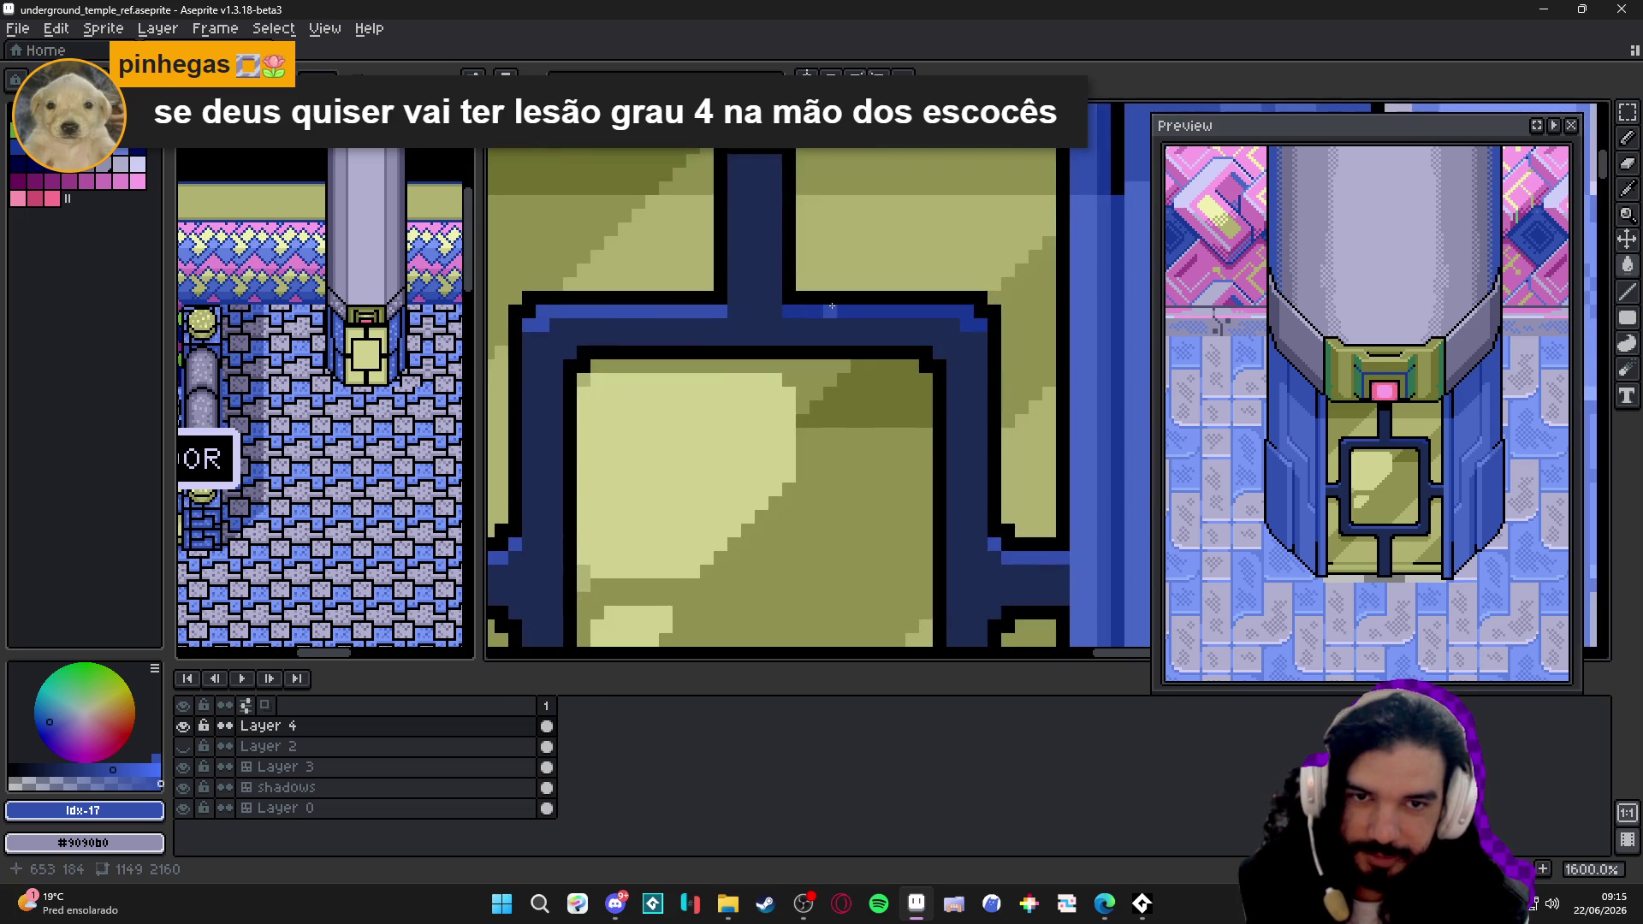
scroll(838, 309, down, 3)
key(ctrl+s)
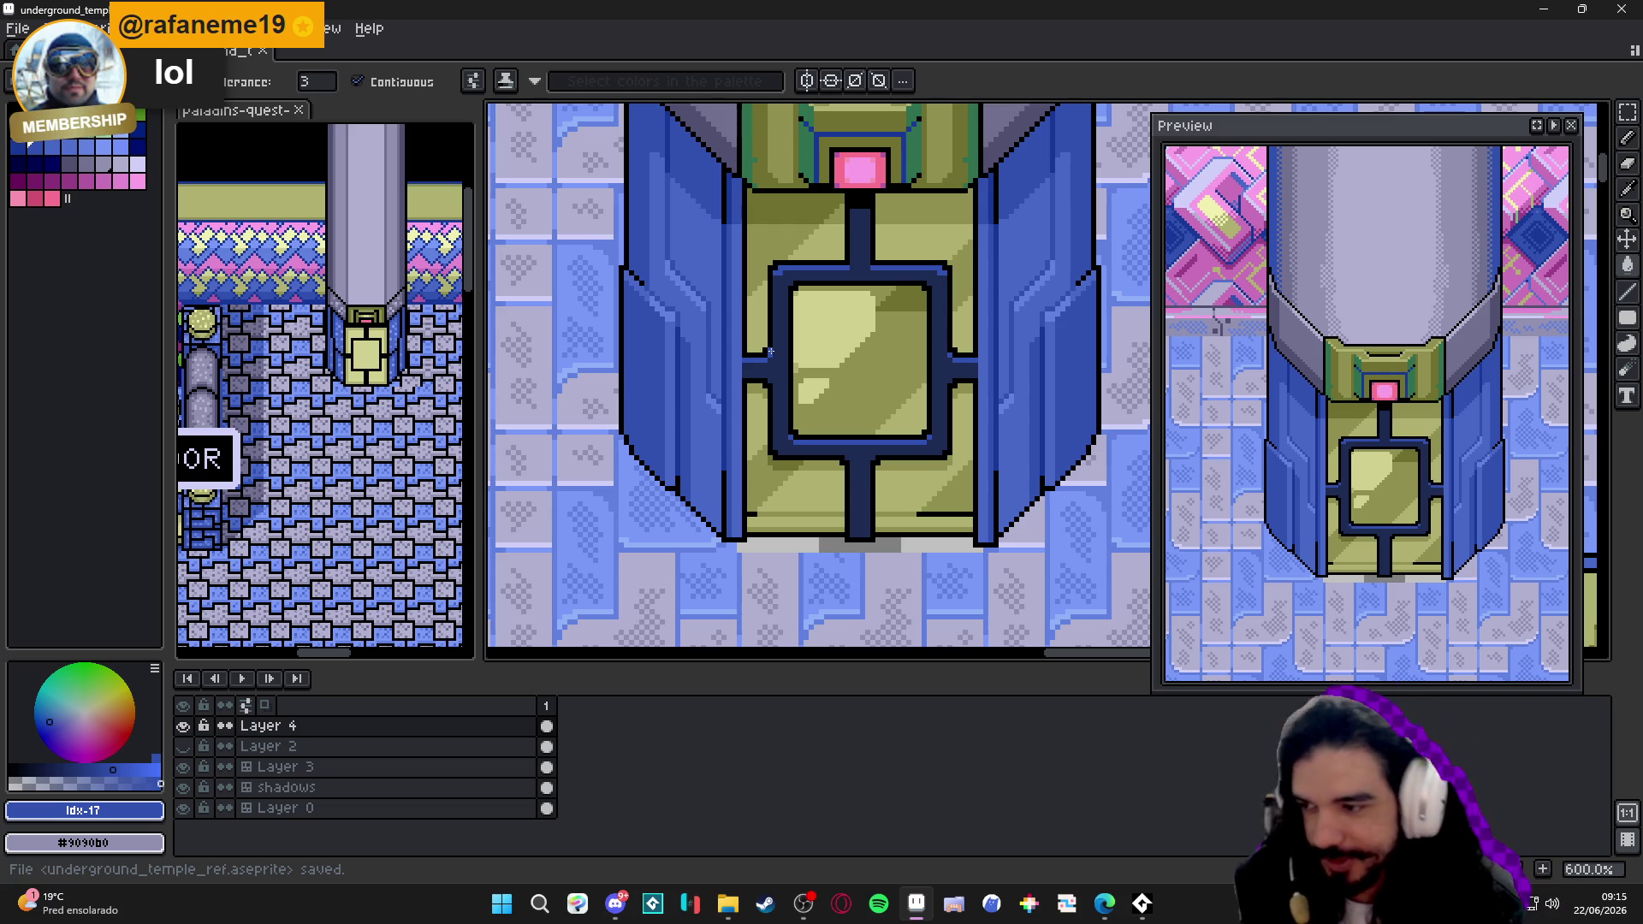
scroll(833, 446, up, 4)
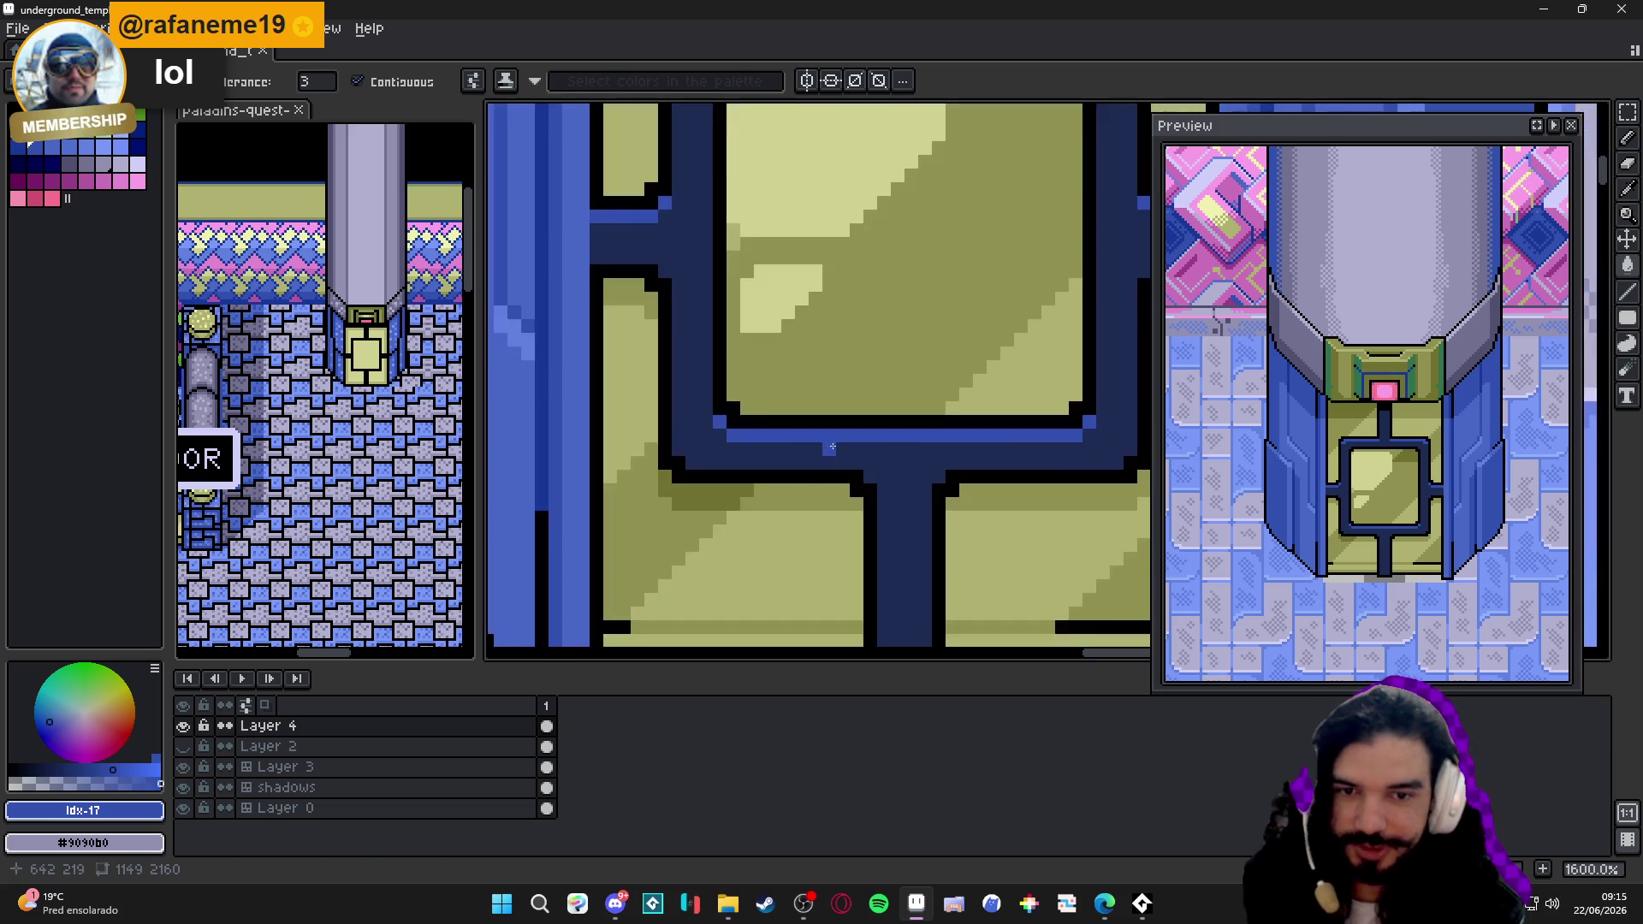
scroll(891, 442, up, 2)
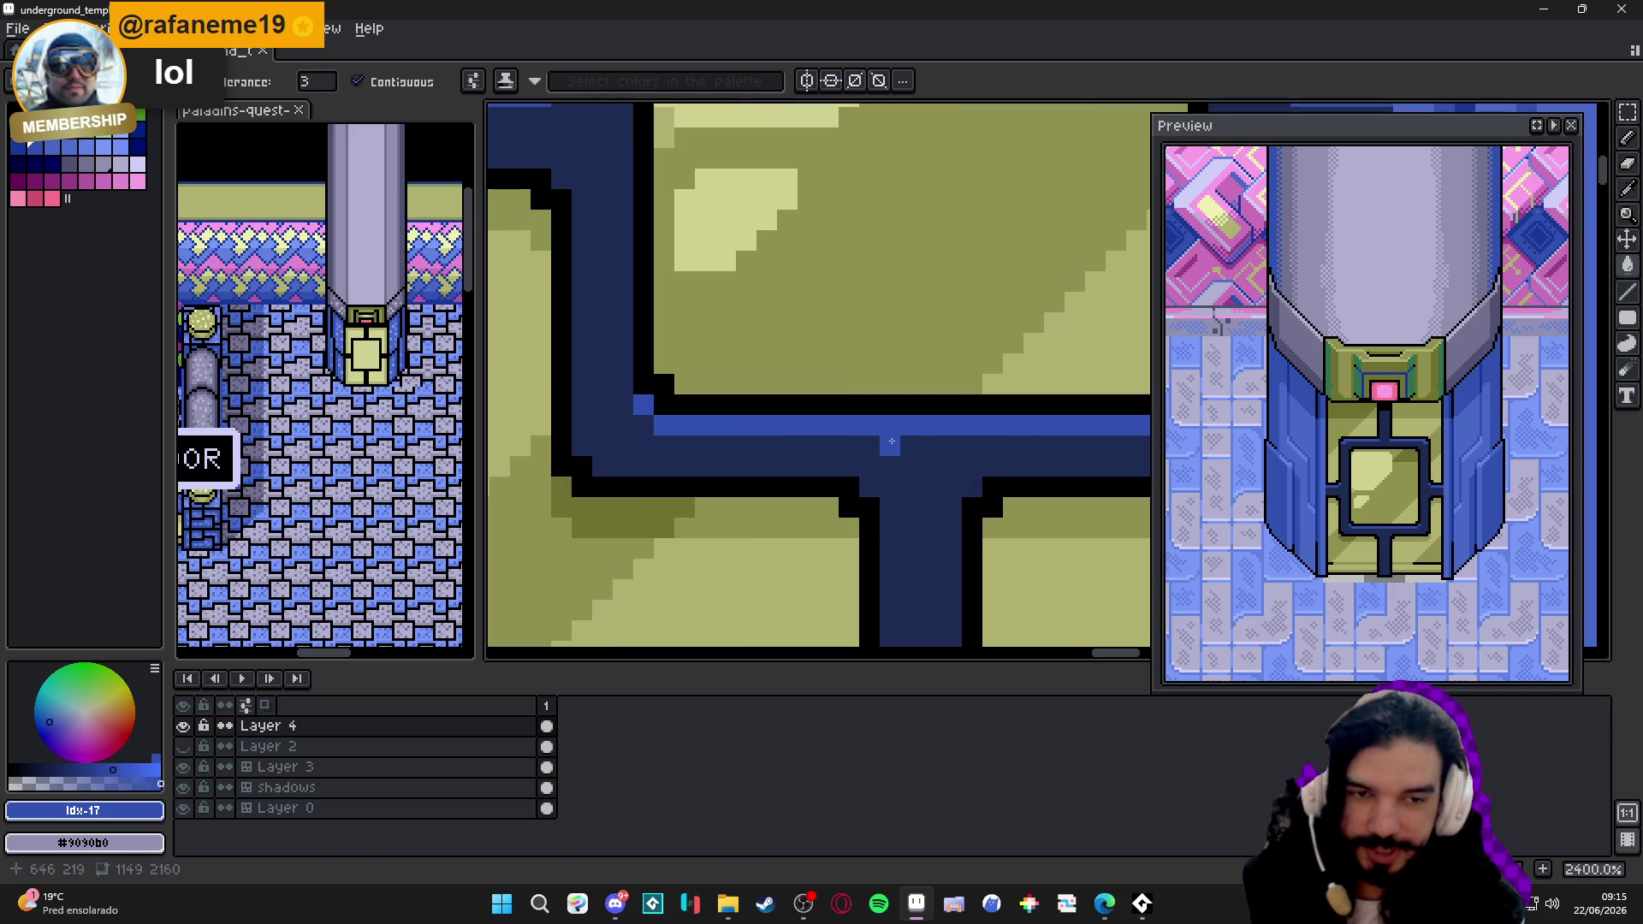
- Try lighter blue on the navy bar with bucket and pencil, undoing both attempts
click(899, 449)
key(ctrl+z)
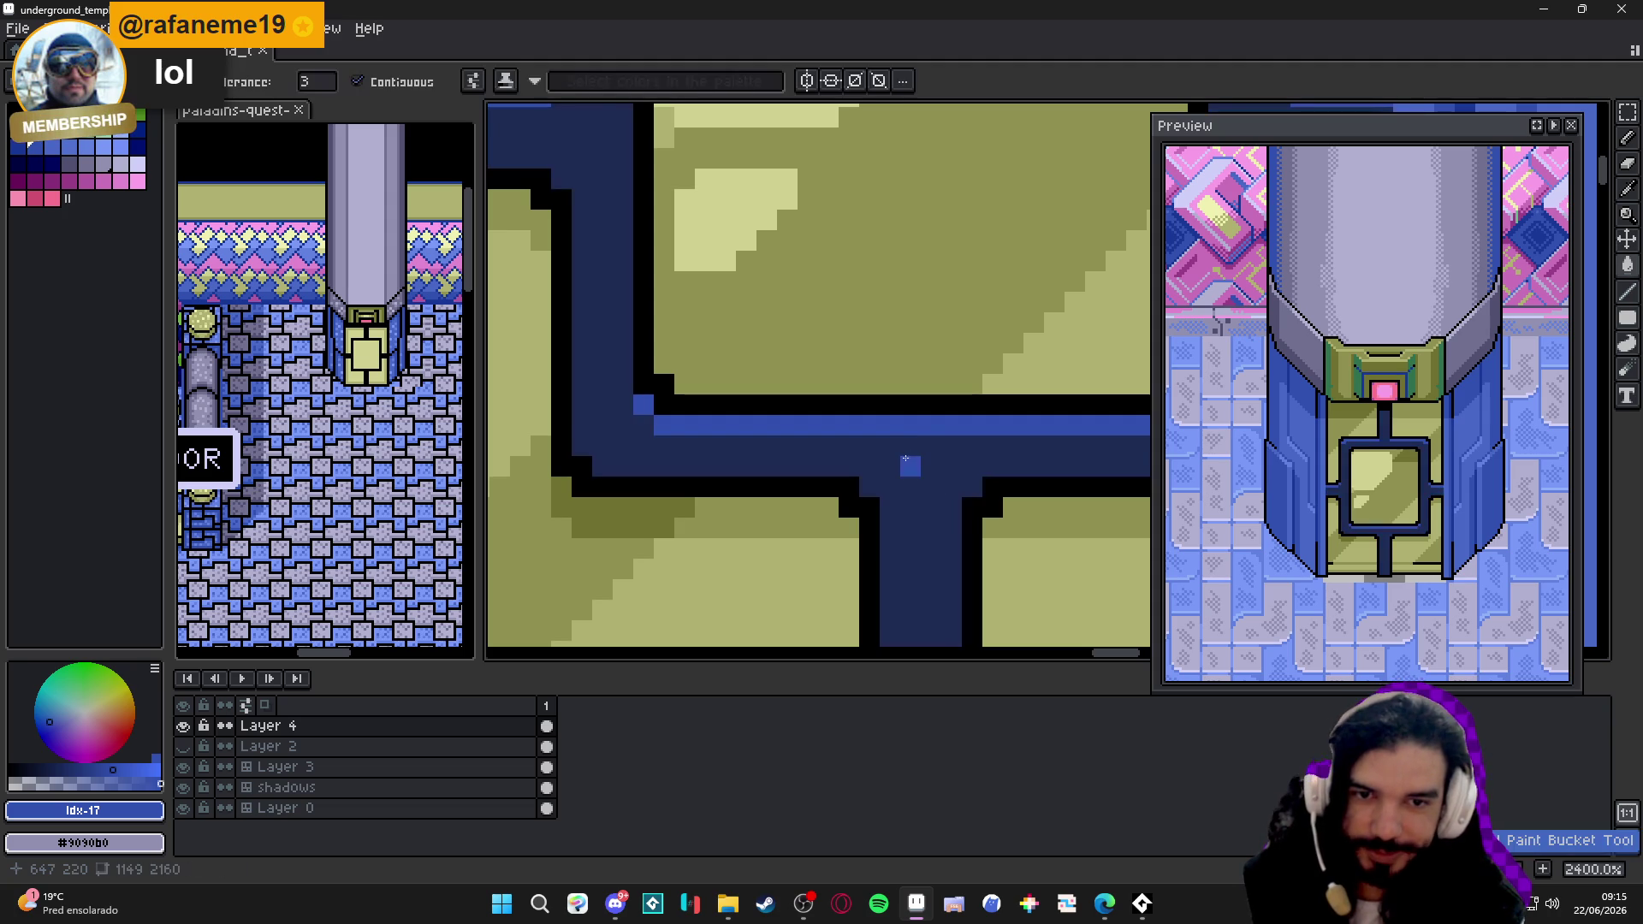
key(b)
drag(905, 446, 957, 446)
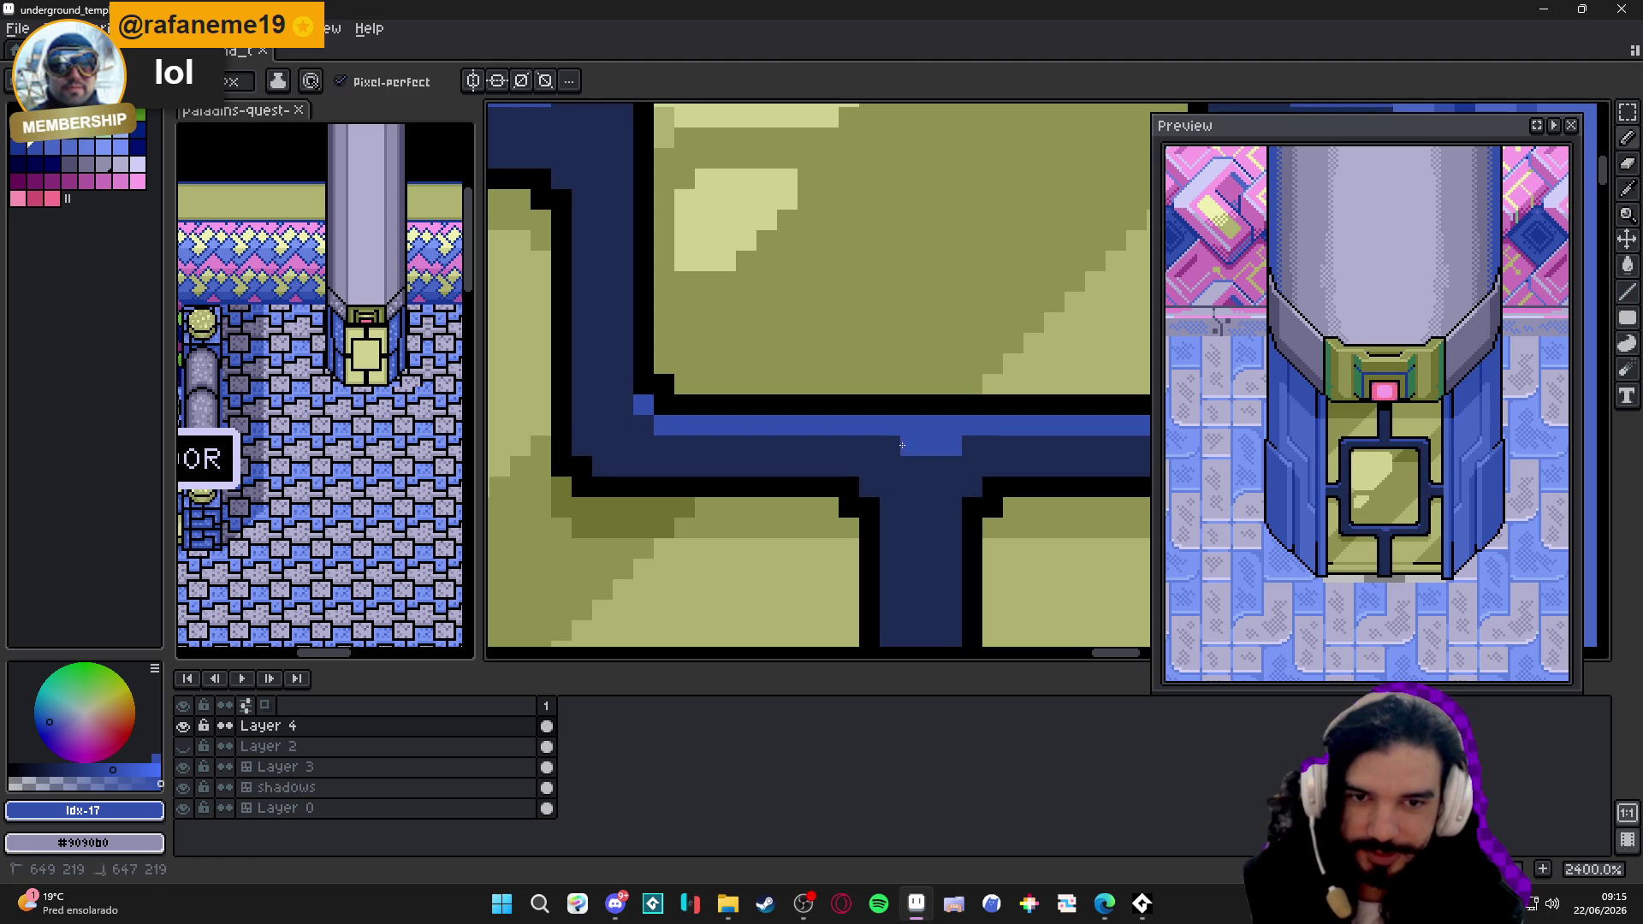
key(ctrl+z)
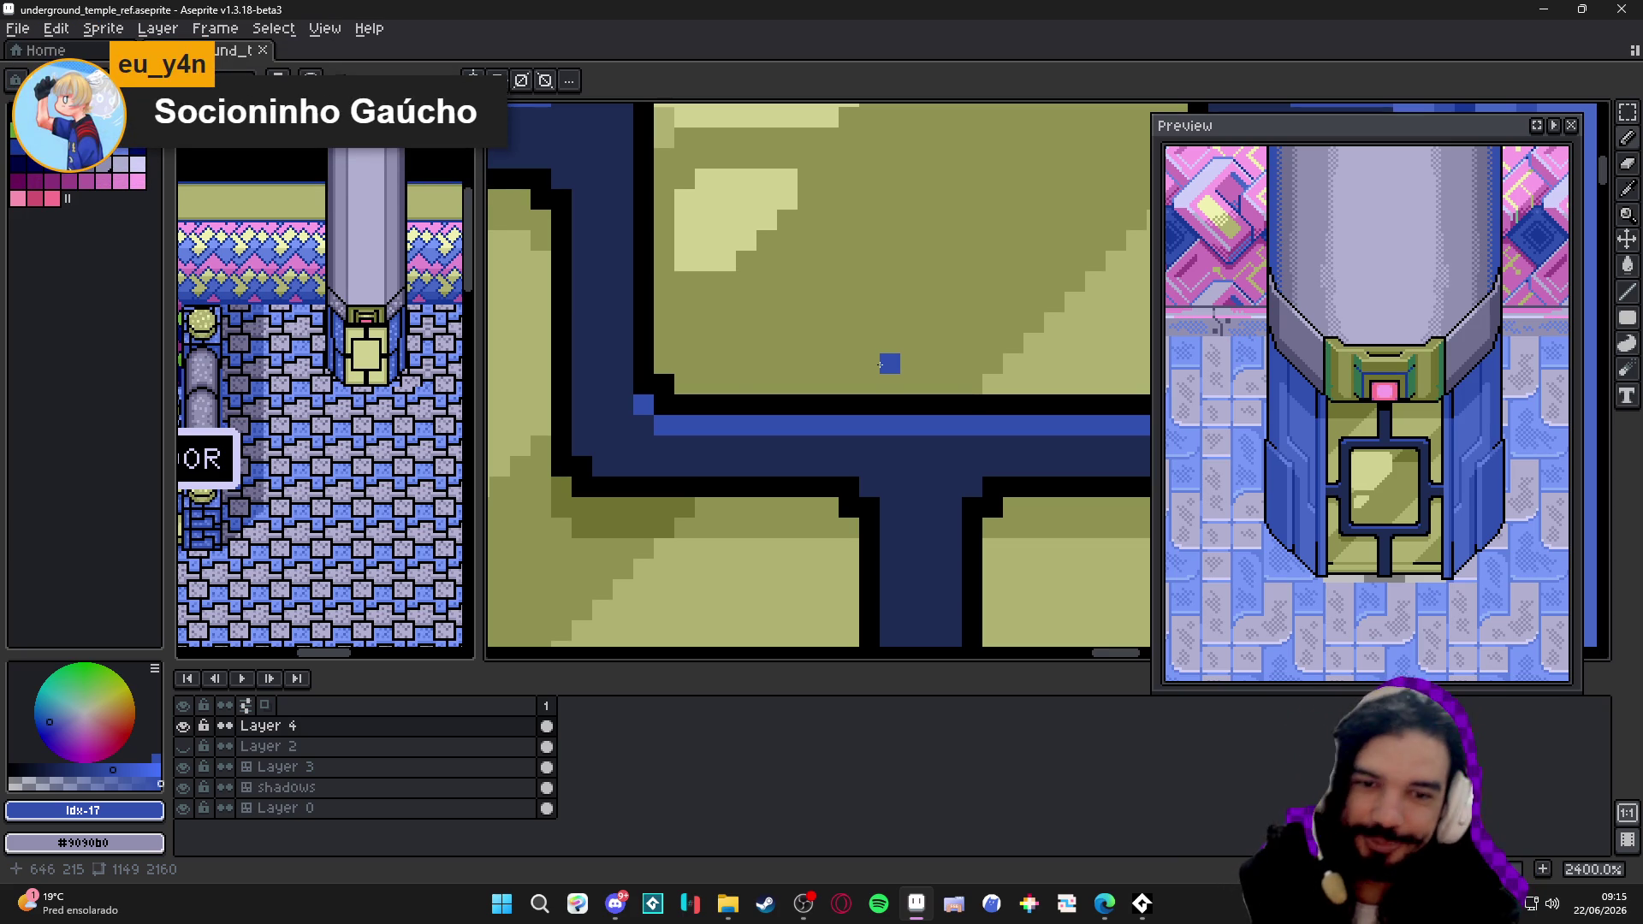
scroll(882, 365, down, 2)
scroll(827, 470, down, 2)
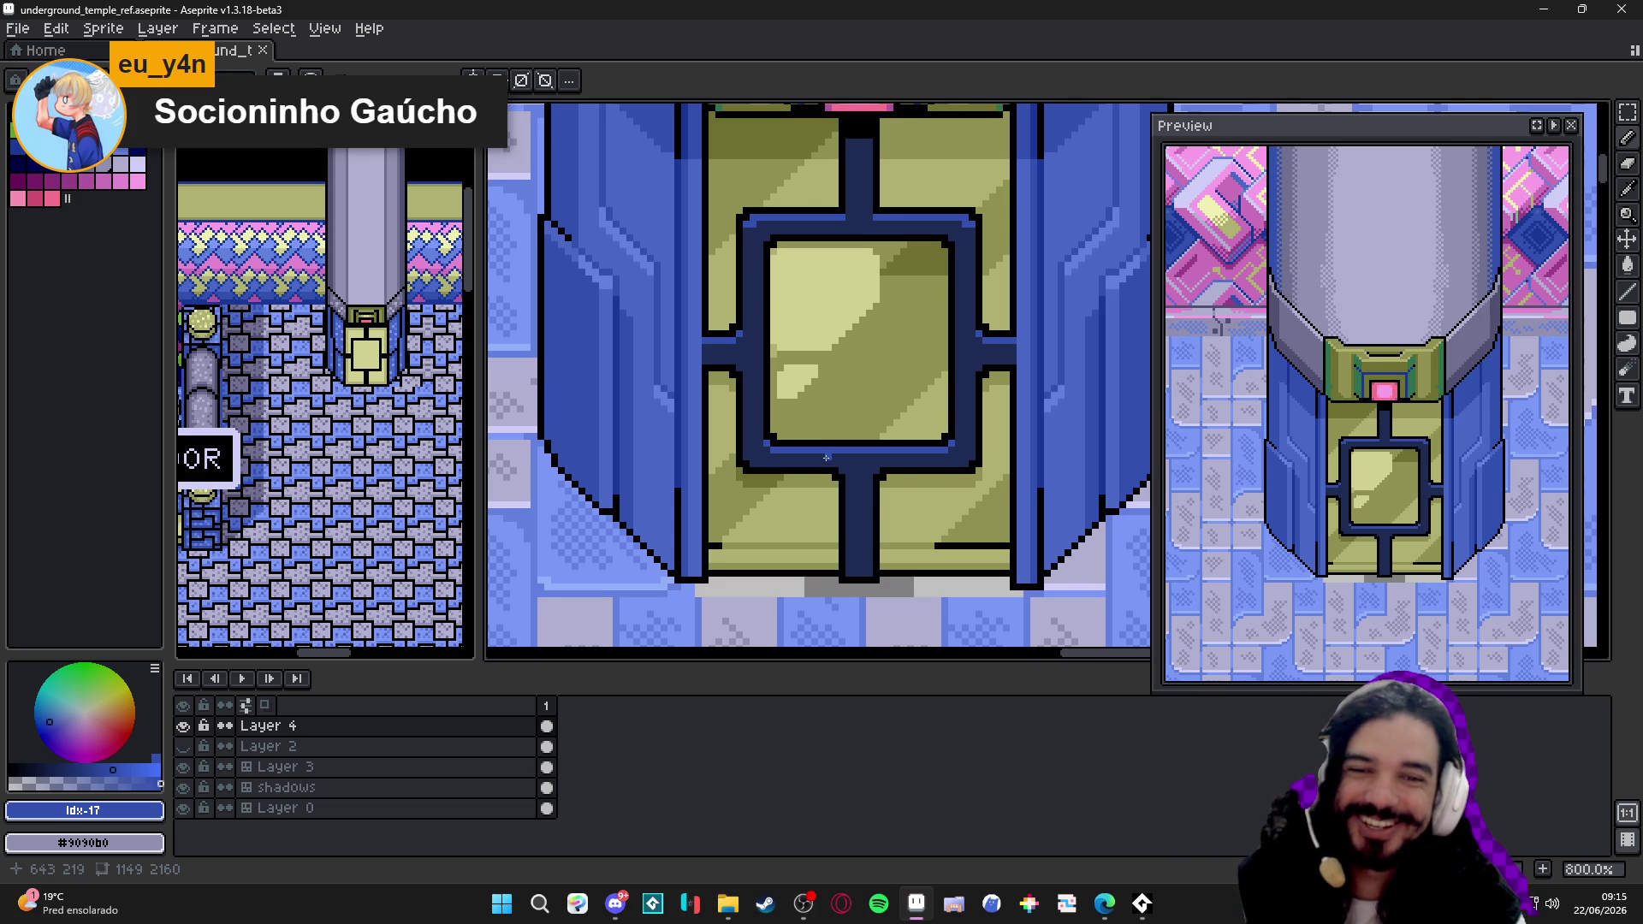
scroll(827, 455, up, 4)
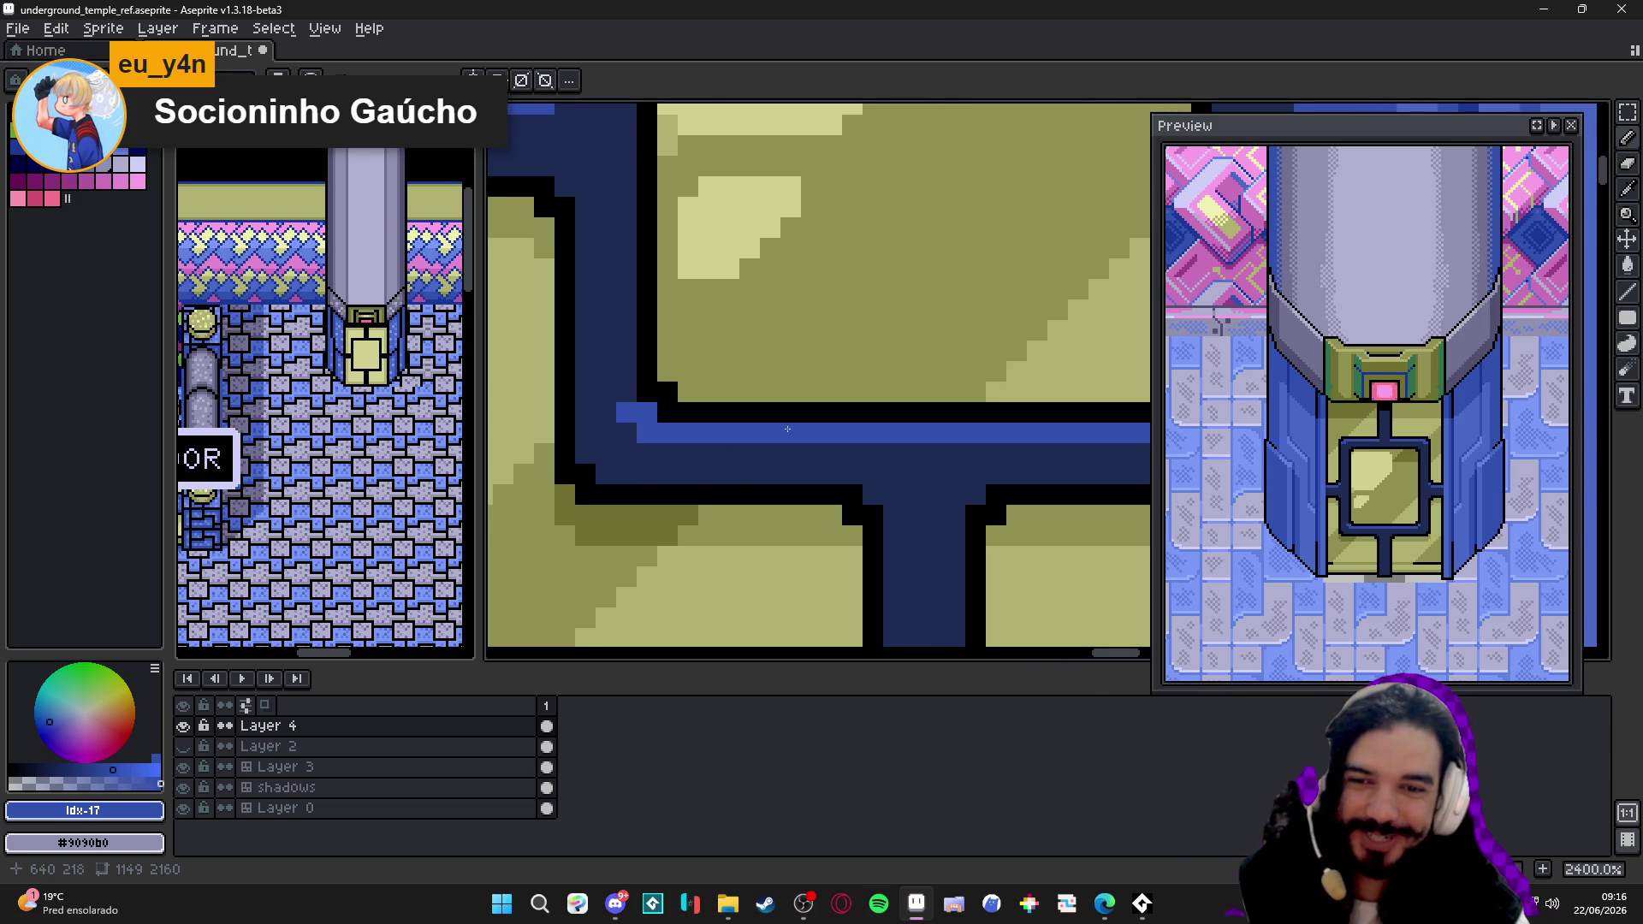
scroll(787, 430, down, 1)
scroll(998, 443, down, 1)
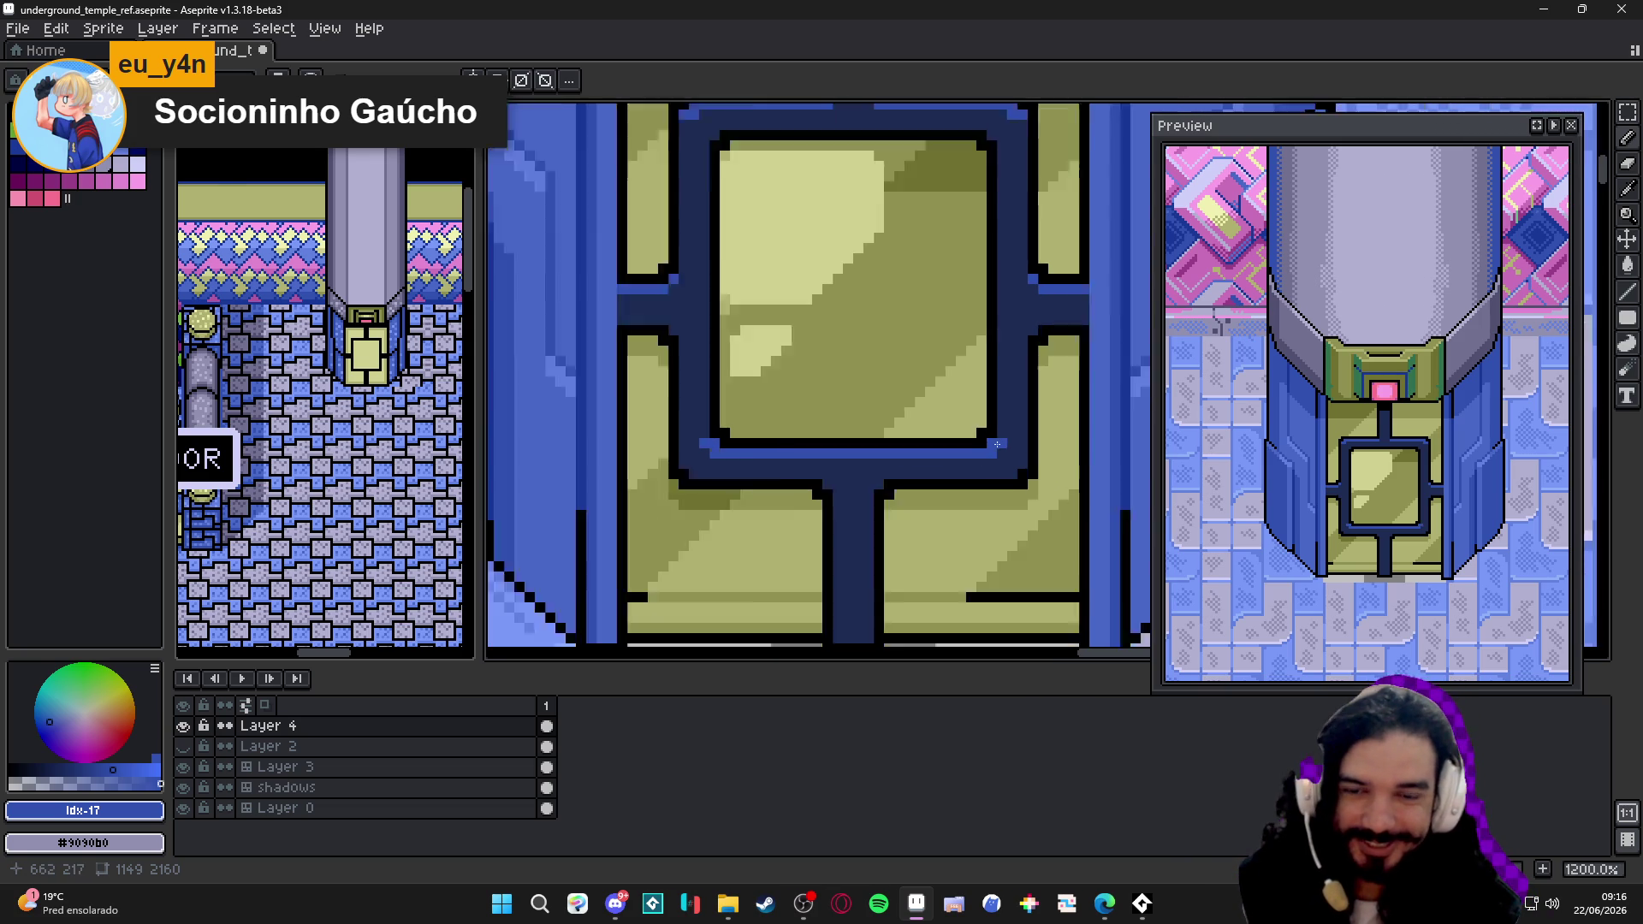
scroll(997, 444, down, 1)
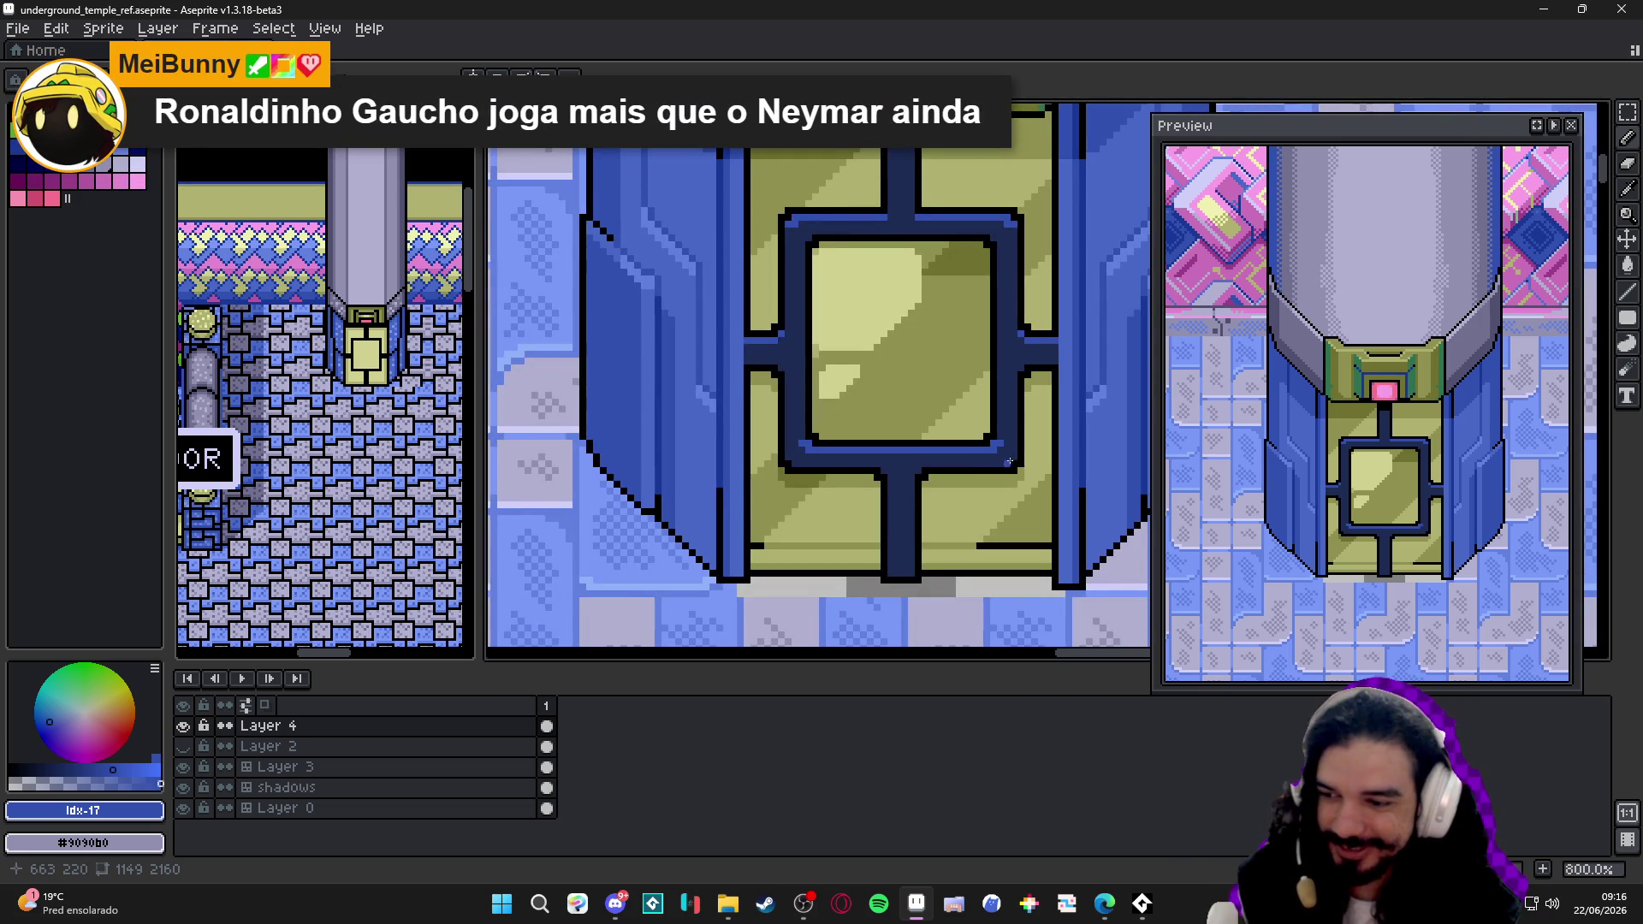
scroll(941, 465, up, 4)
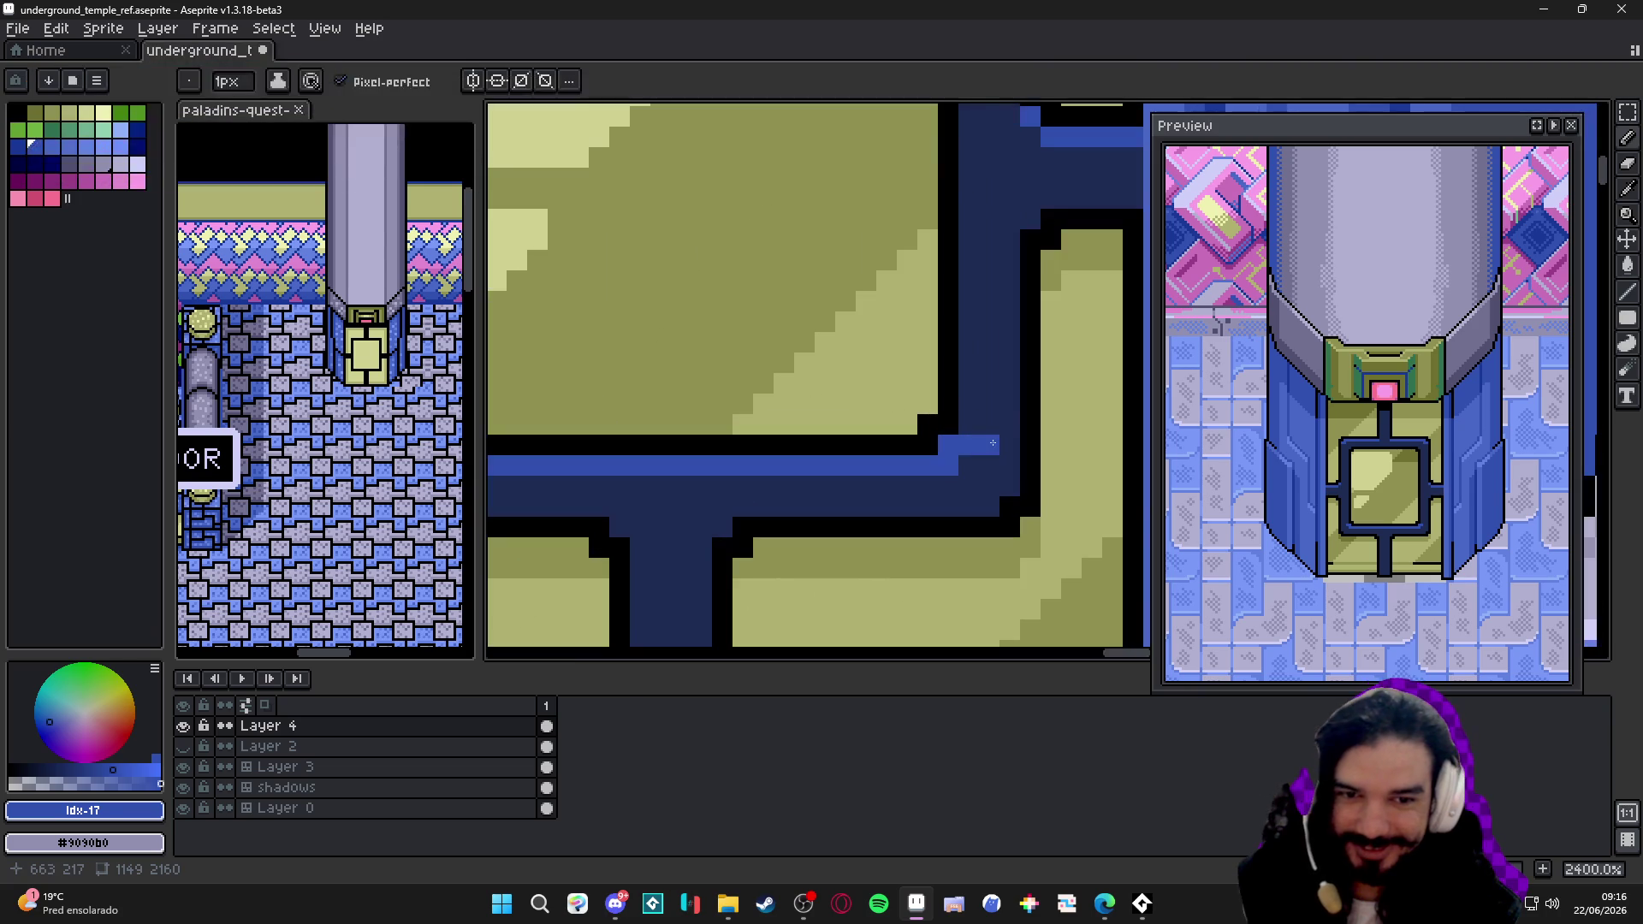
- Eyedrop #3050b0, add highlight pixels at the frame bar's corners and save
drag(764, 466, 926, 484)
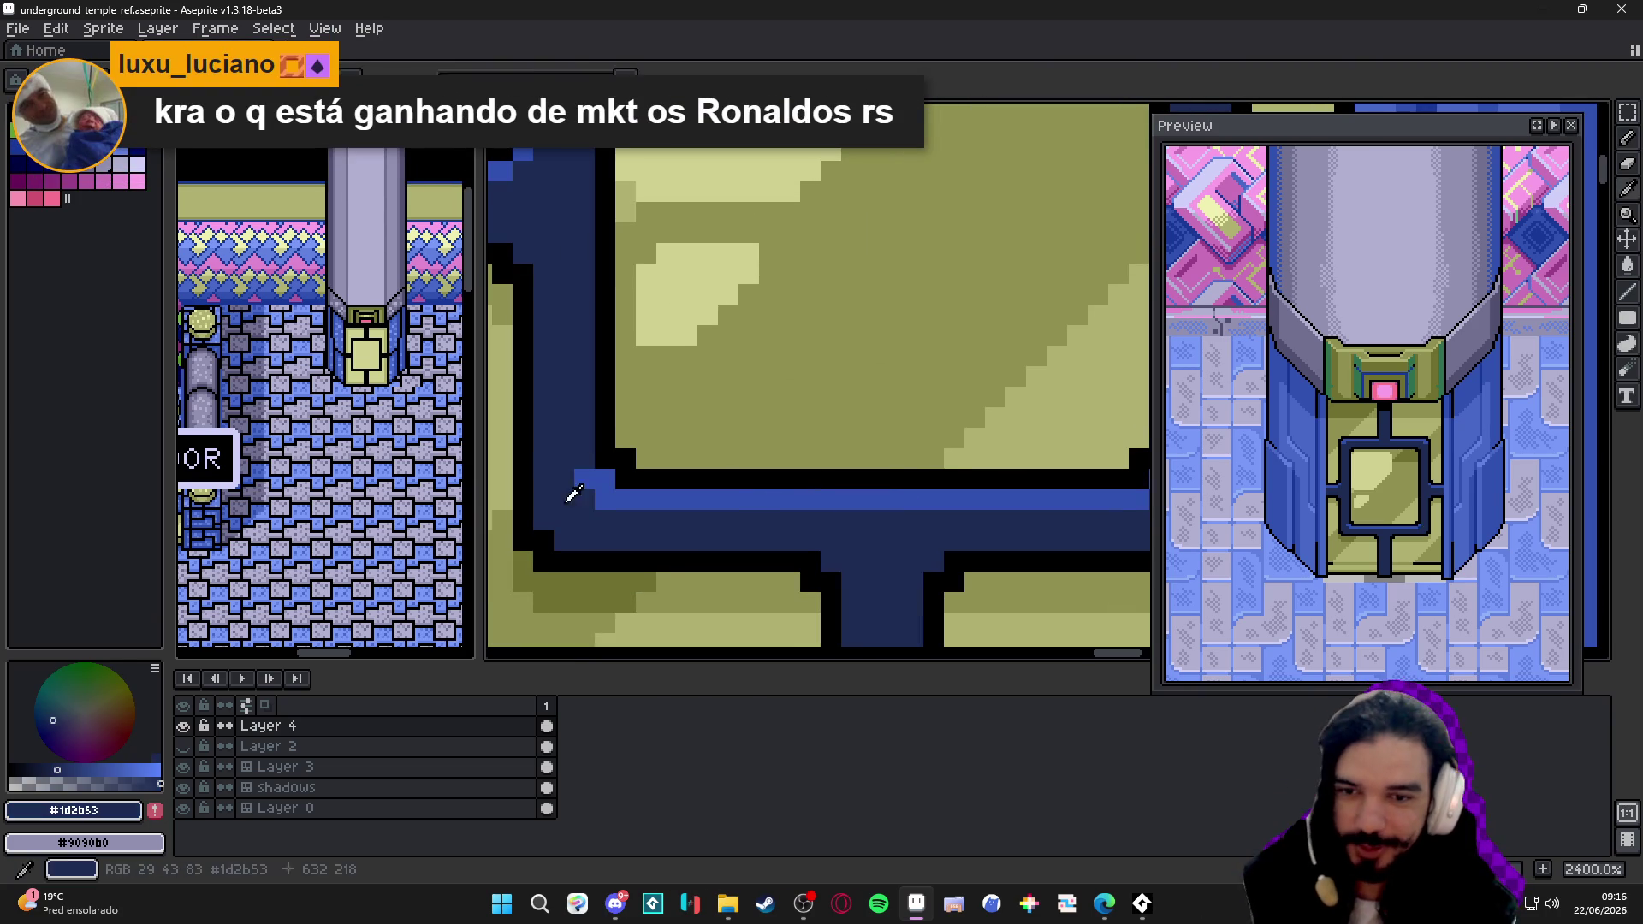
alt+click(599, 504)
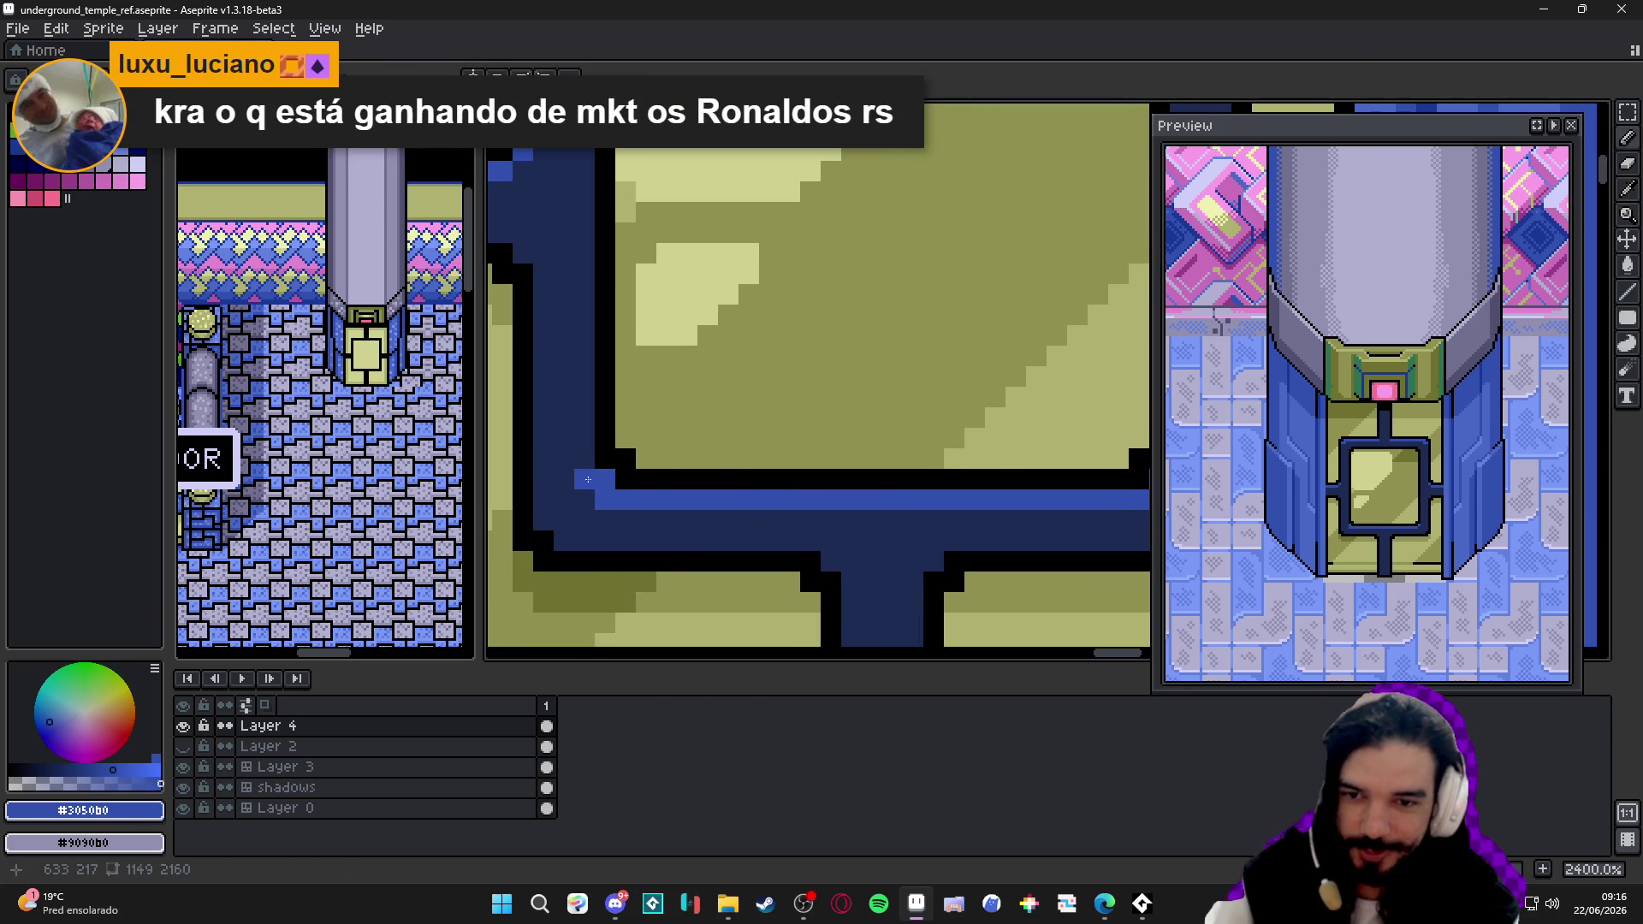
click(729, 462)
scroll(728, 462, down, 1)
drag(729, 460, 710, 500)
scroll(710, 502, up, 1)
click(813, 516)
click(835, 487)
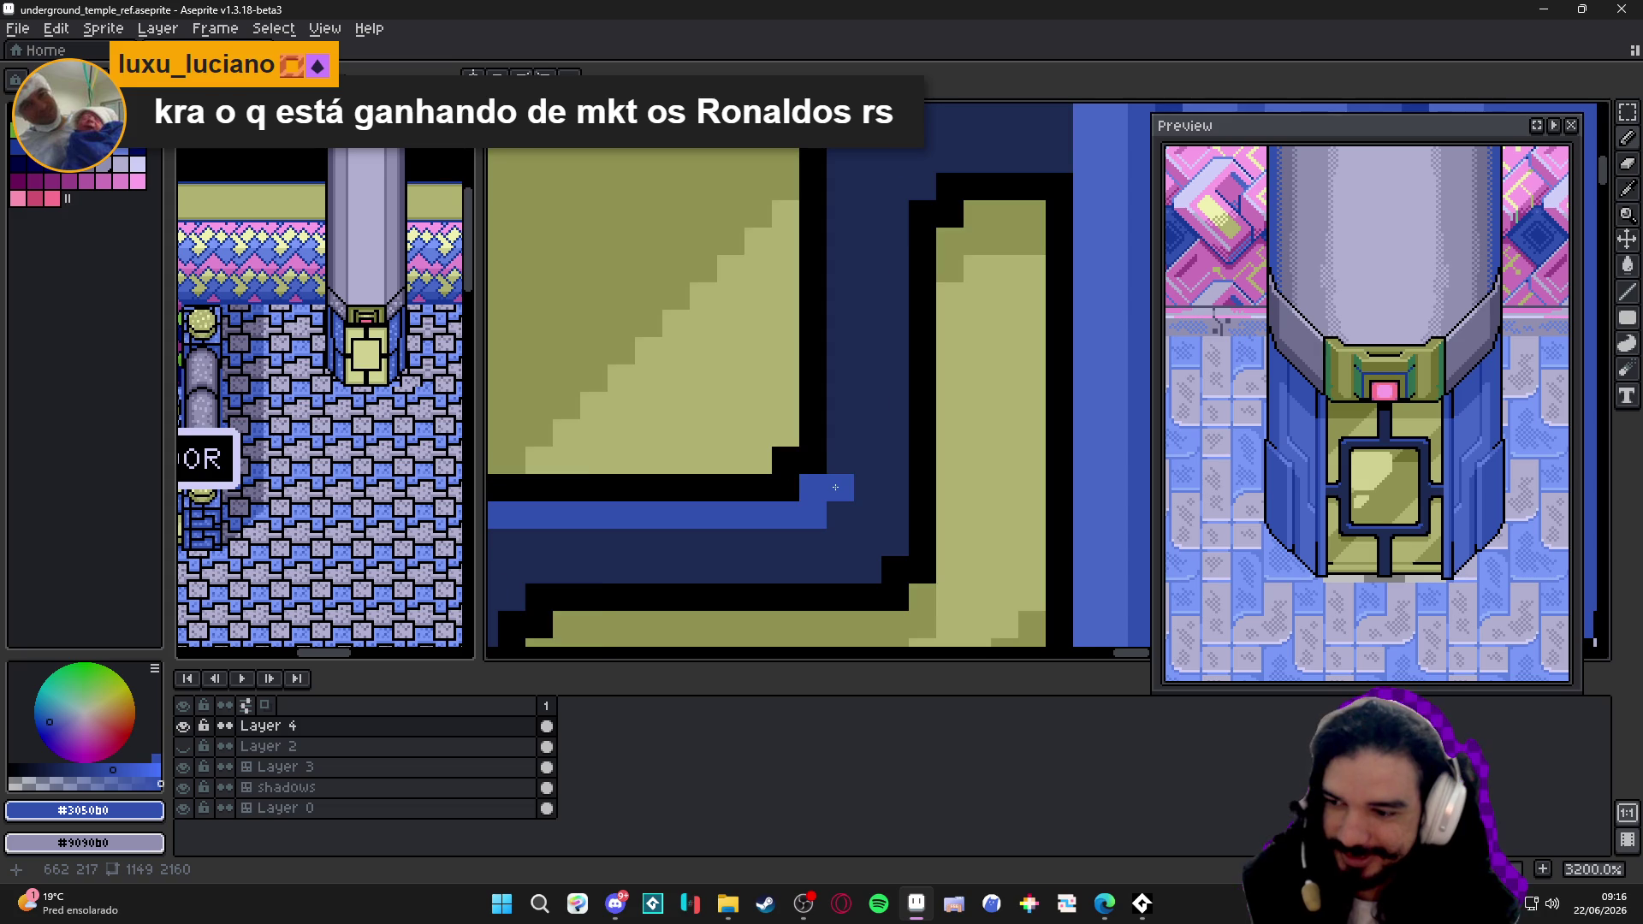
scroll(835, 487, down, 1)
key(ctrl+s)
scroll(956, 453, down, 1)
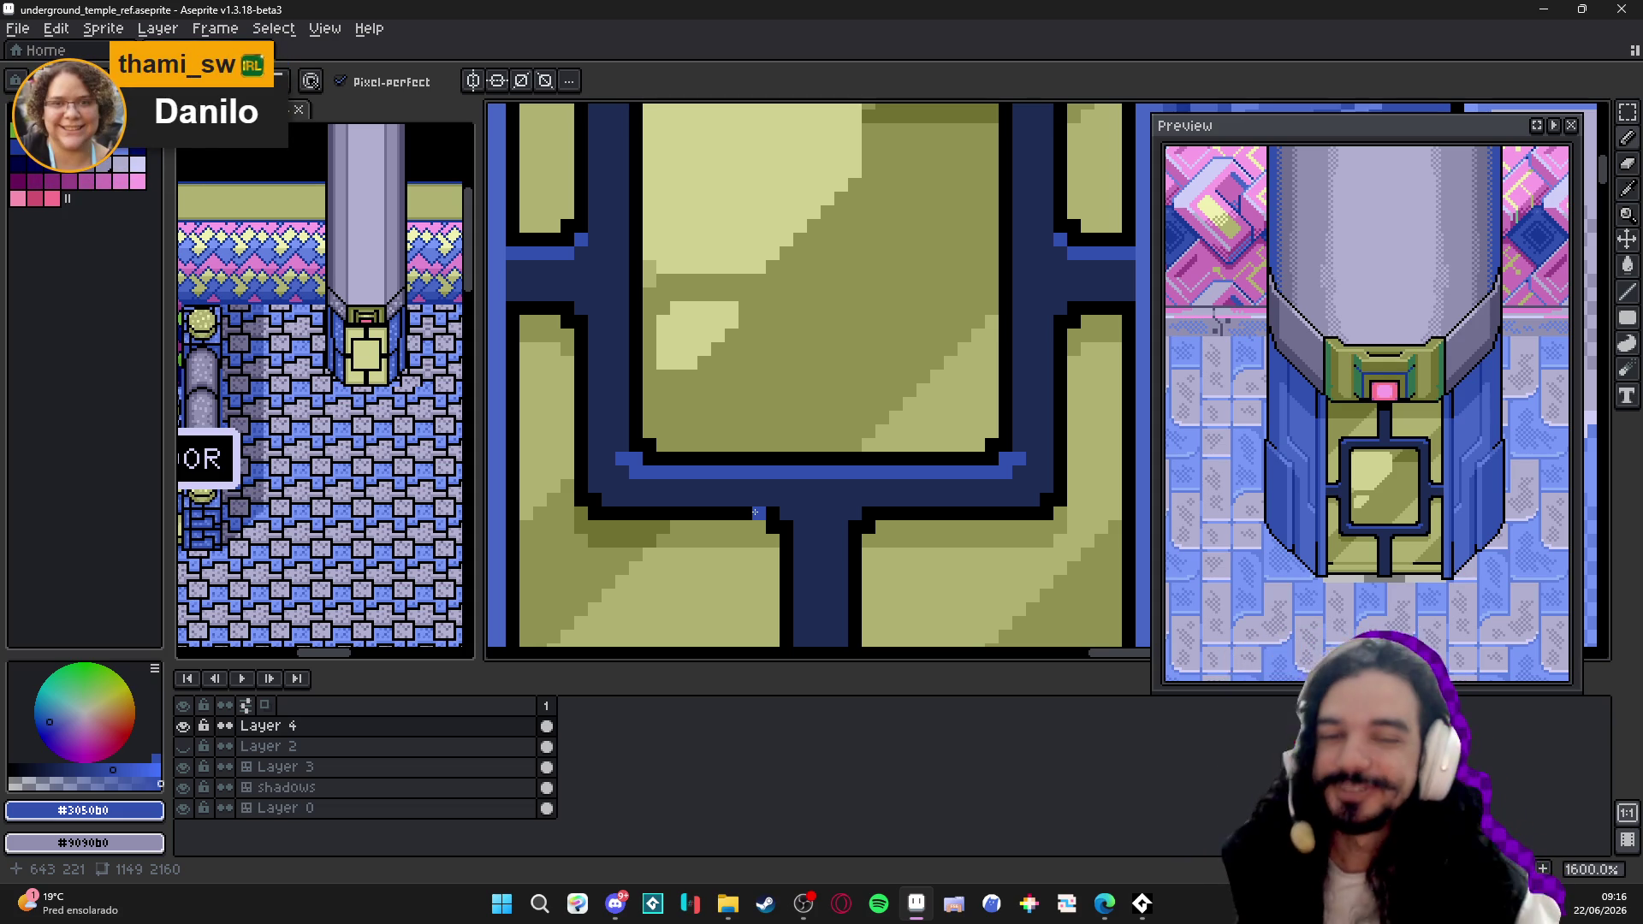
scroll(715, 367, down, 1)
scroll(707, 339, up, 1)
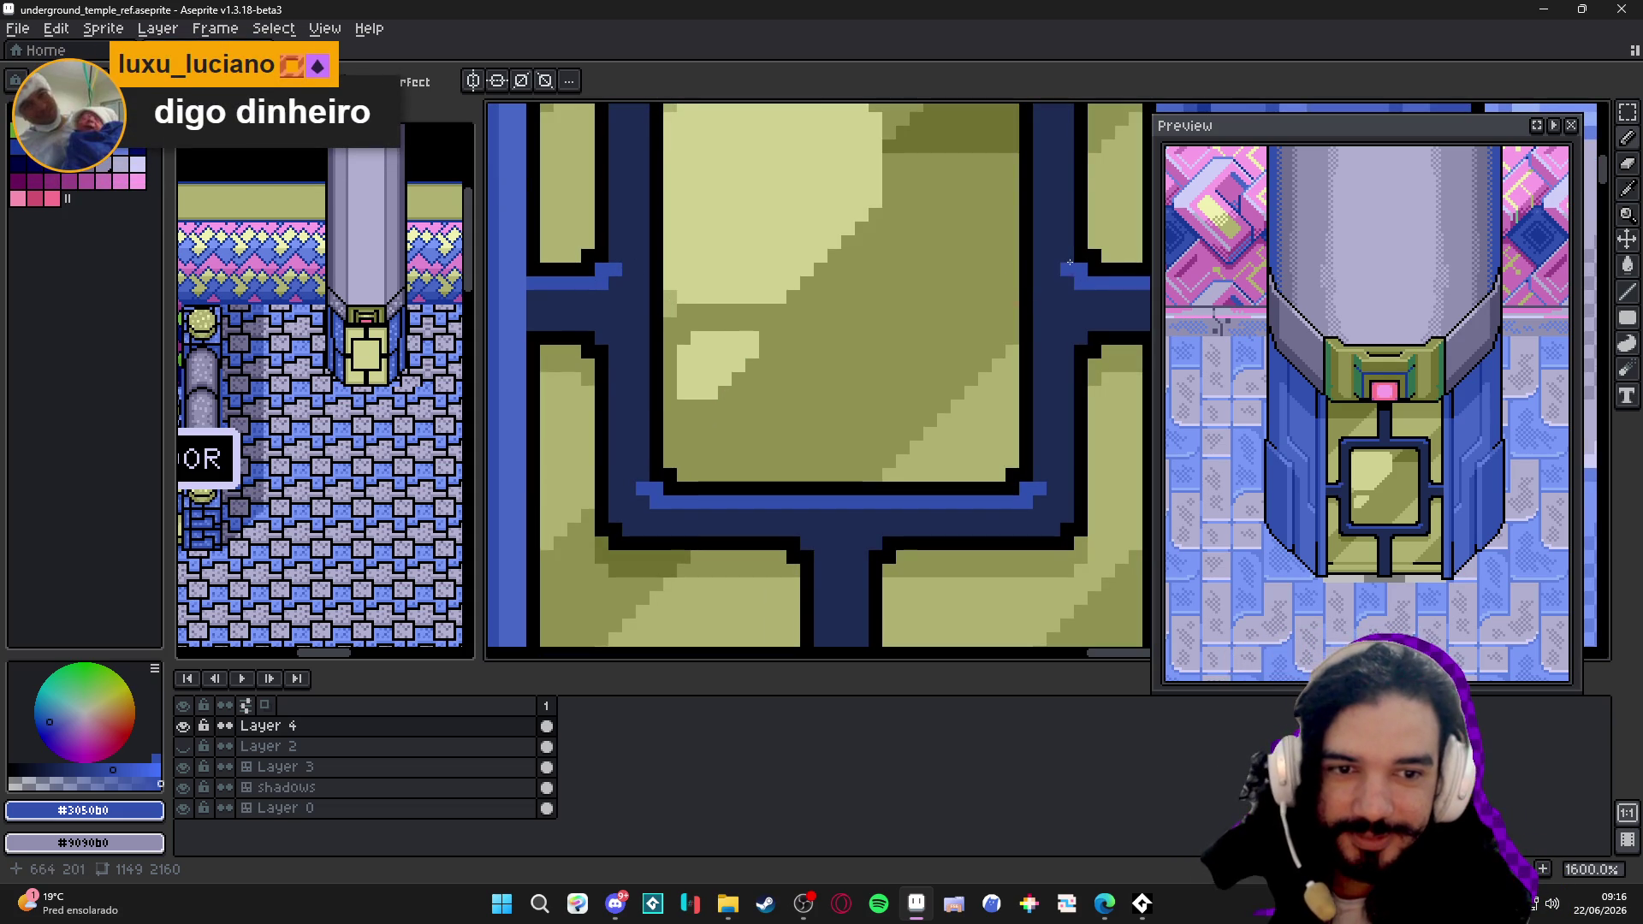
scroll(990, 360, down, 1)
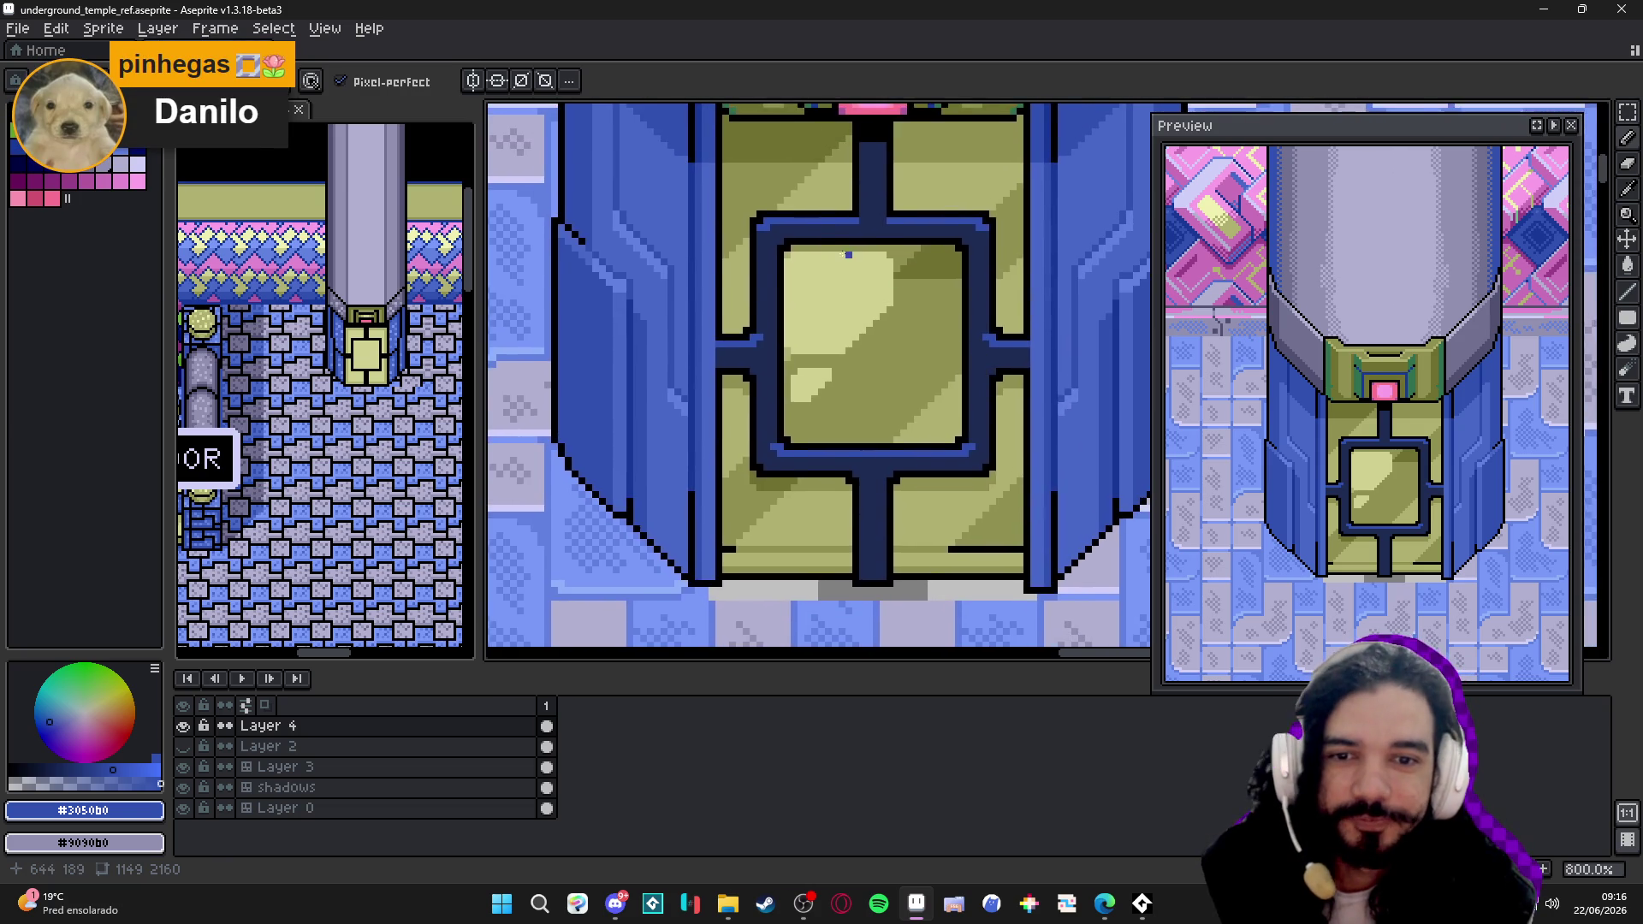
scroll(847, 255, down, 1)
scroll(874, 251, down, 1)
- Save the map, eyedrop black near the gem as the drawing colour and save again
key(ctrl+s)
scroll(914, 245, down, 1)
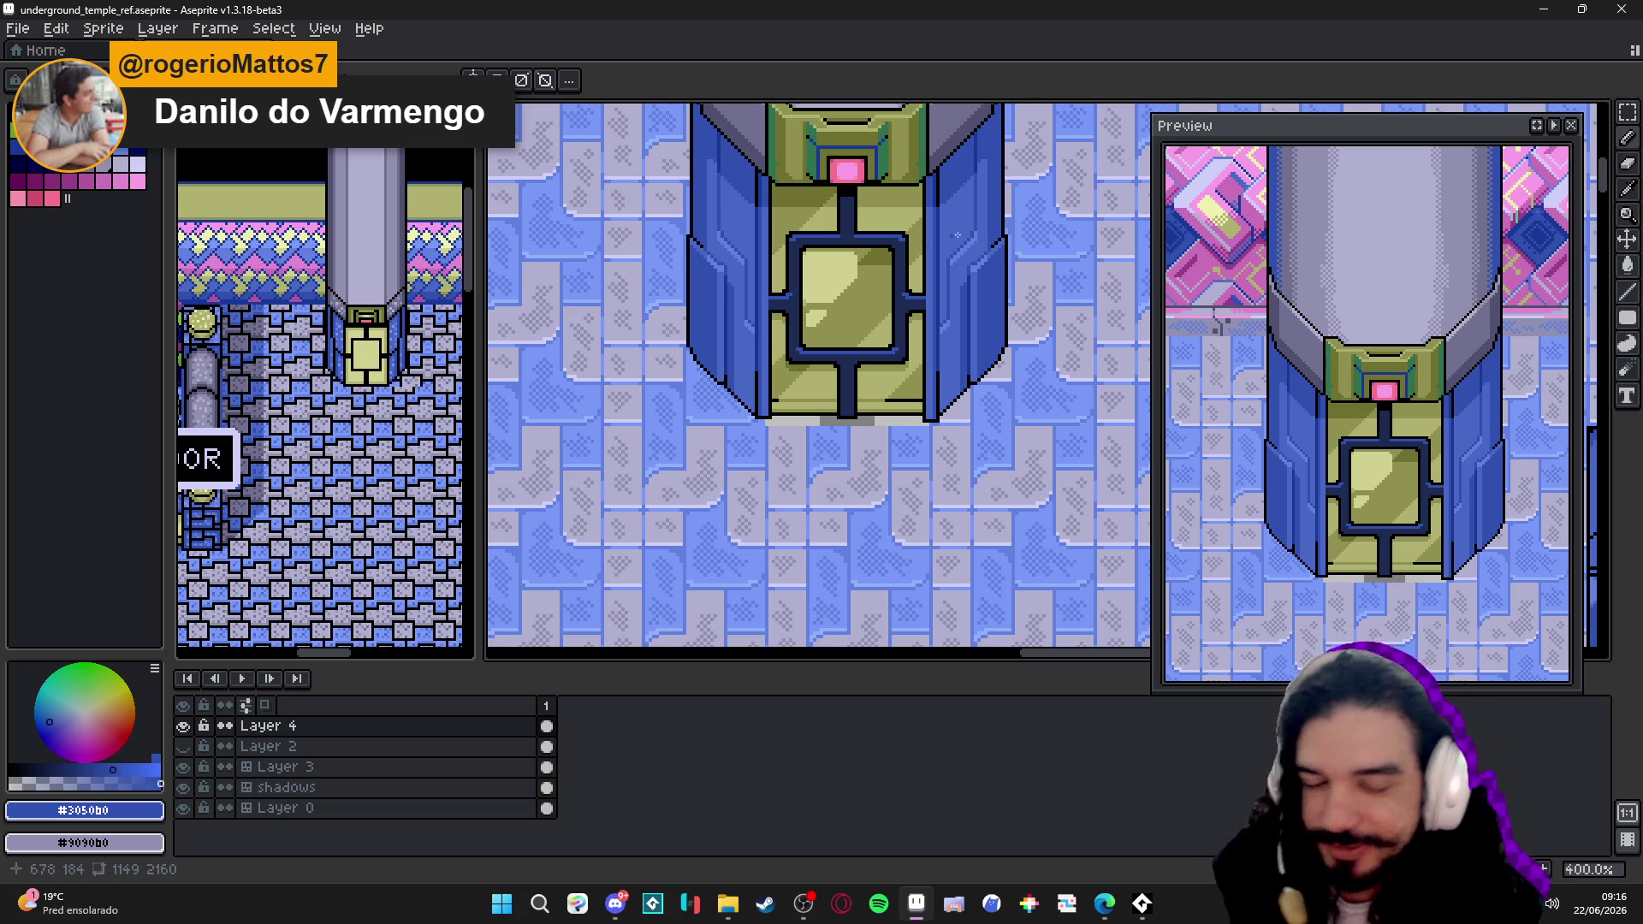
scroll(959, 235, up, 1)
scroll(869, 277, up, 1)
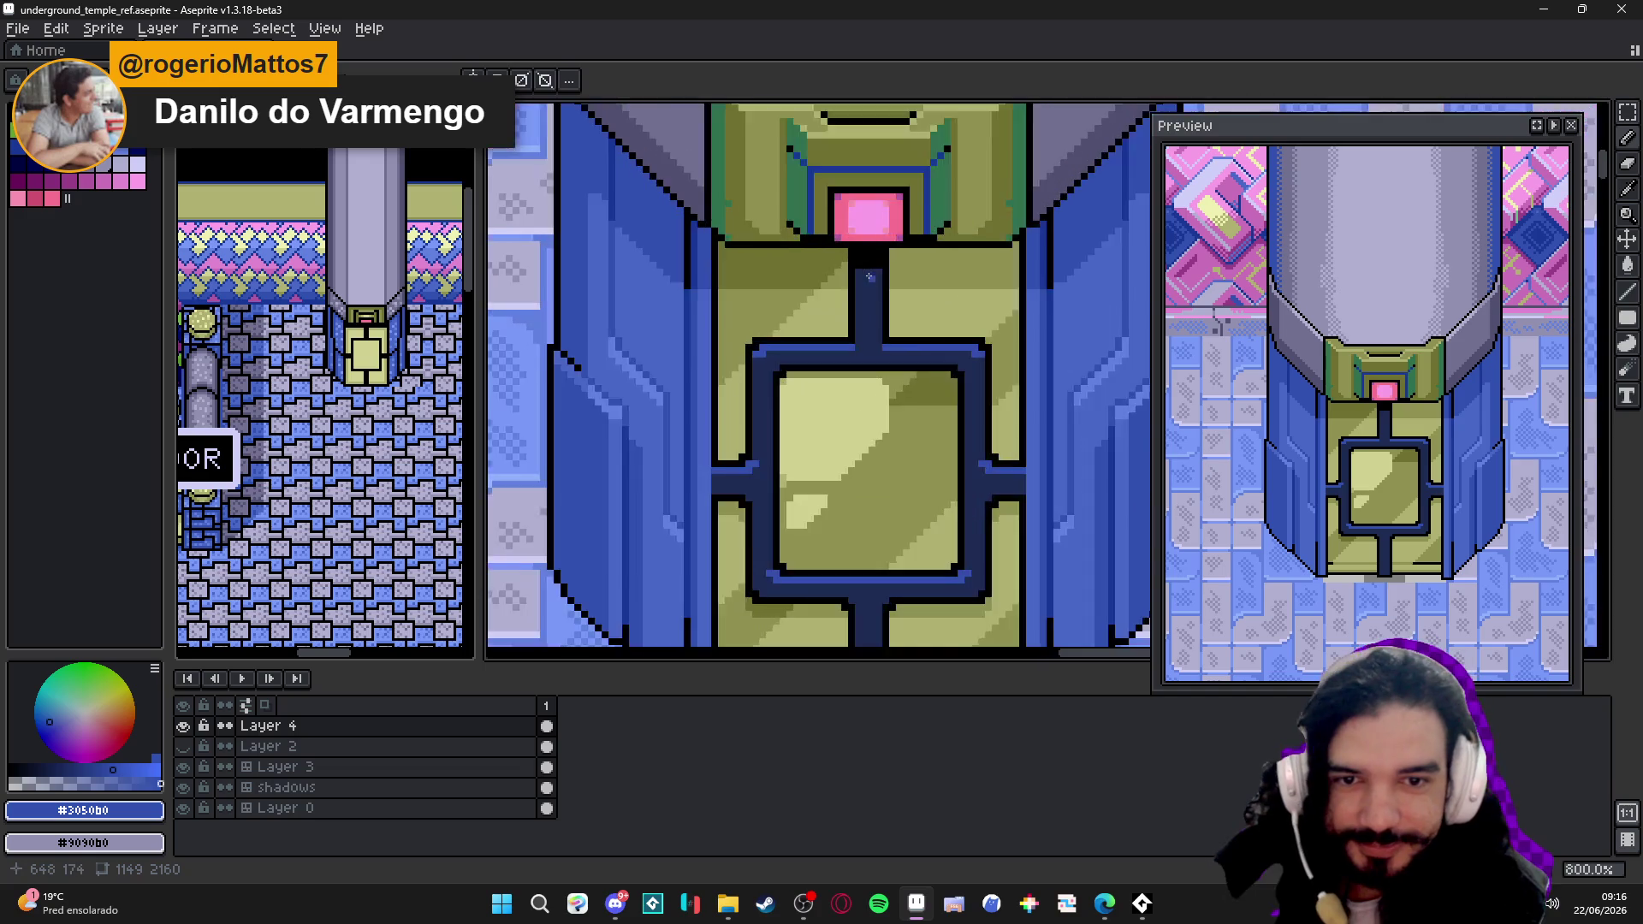
scroll(868, 275, up, 1)
alt+click(861, 263)
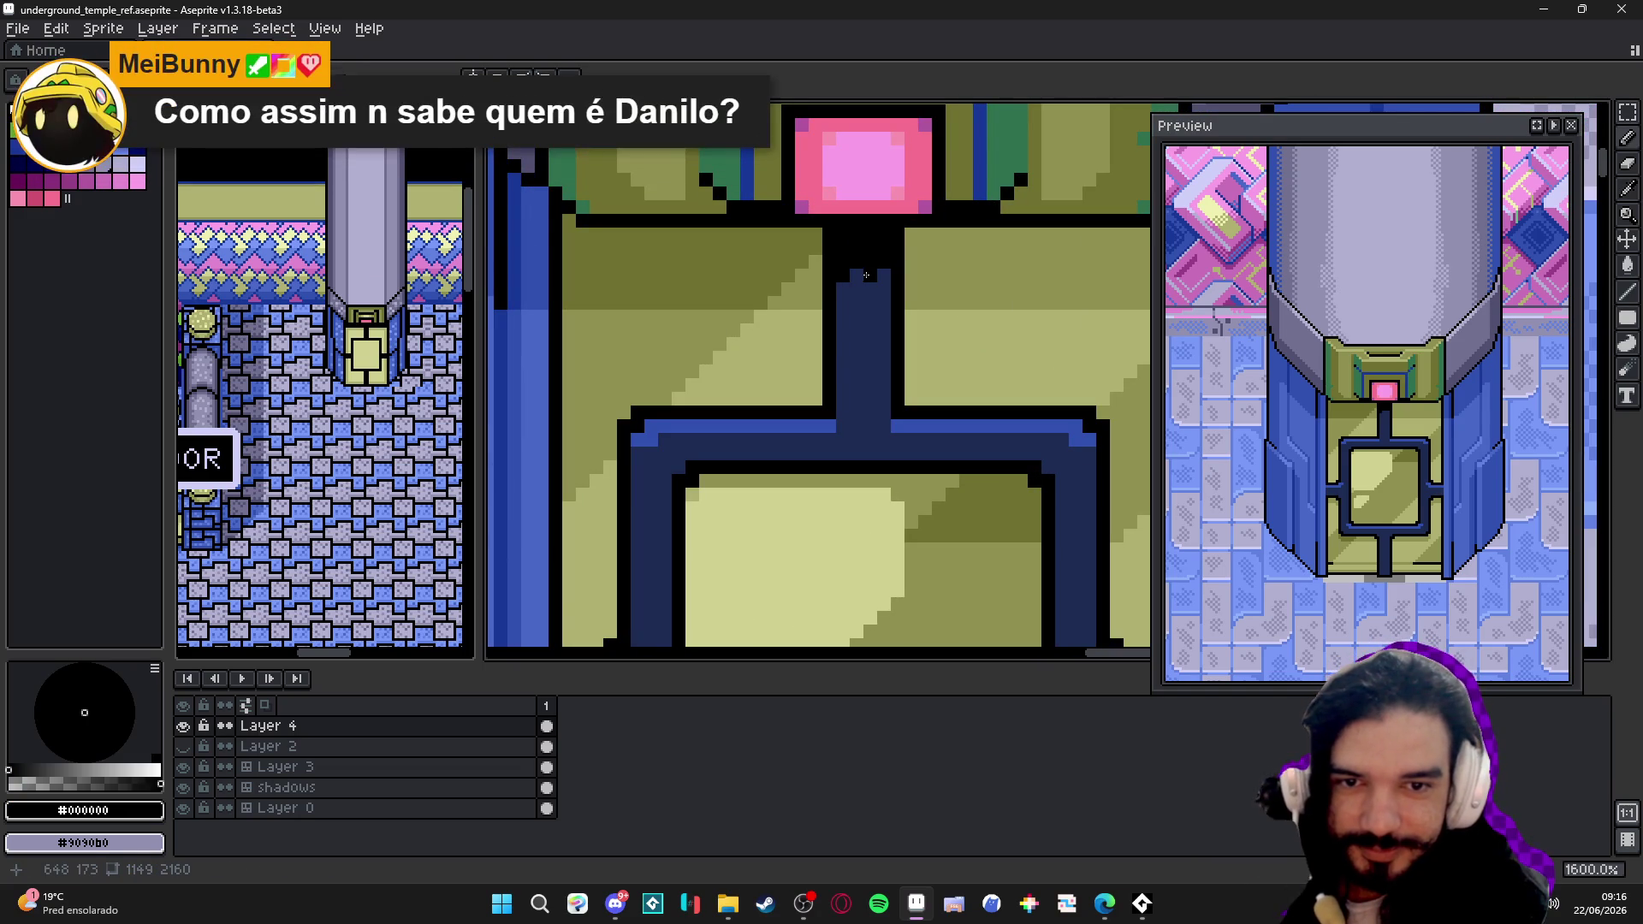
scroll(921, 379, down, 4)
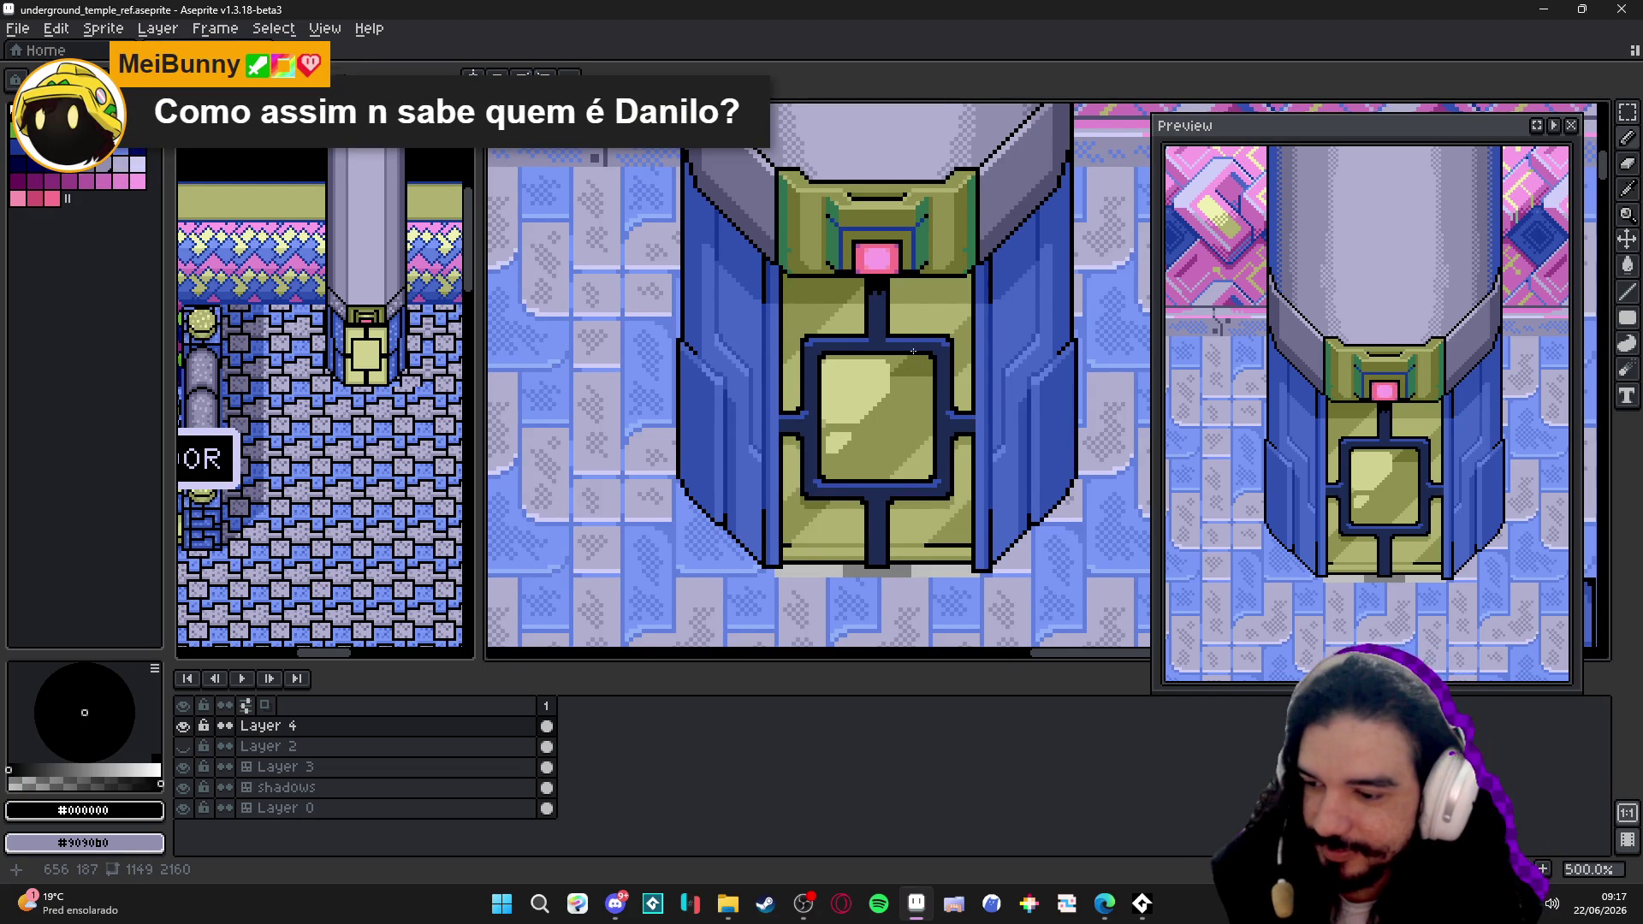
key(ctrl+s)
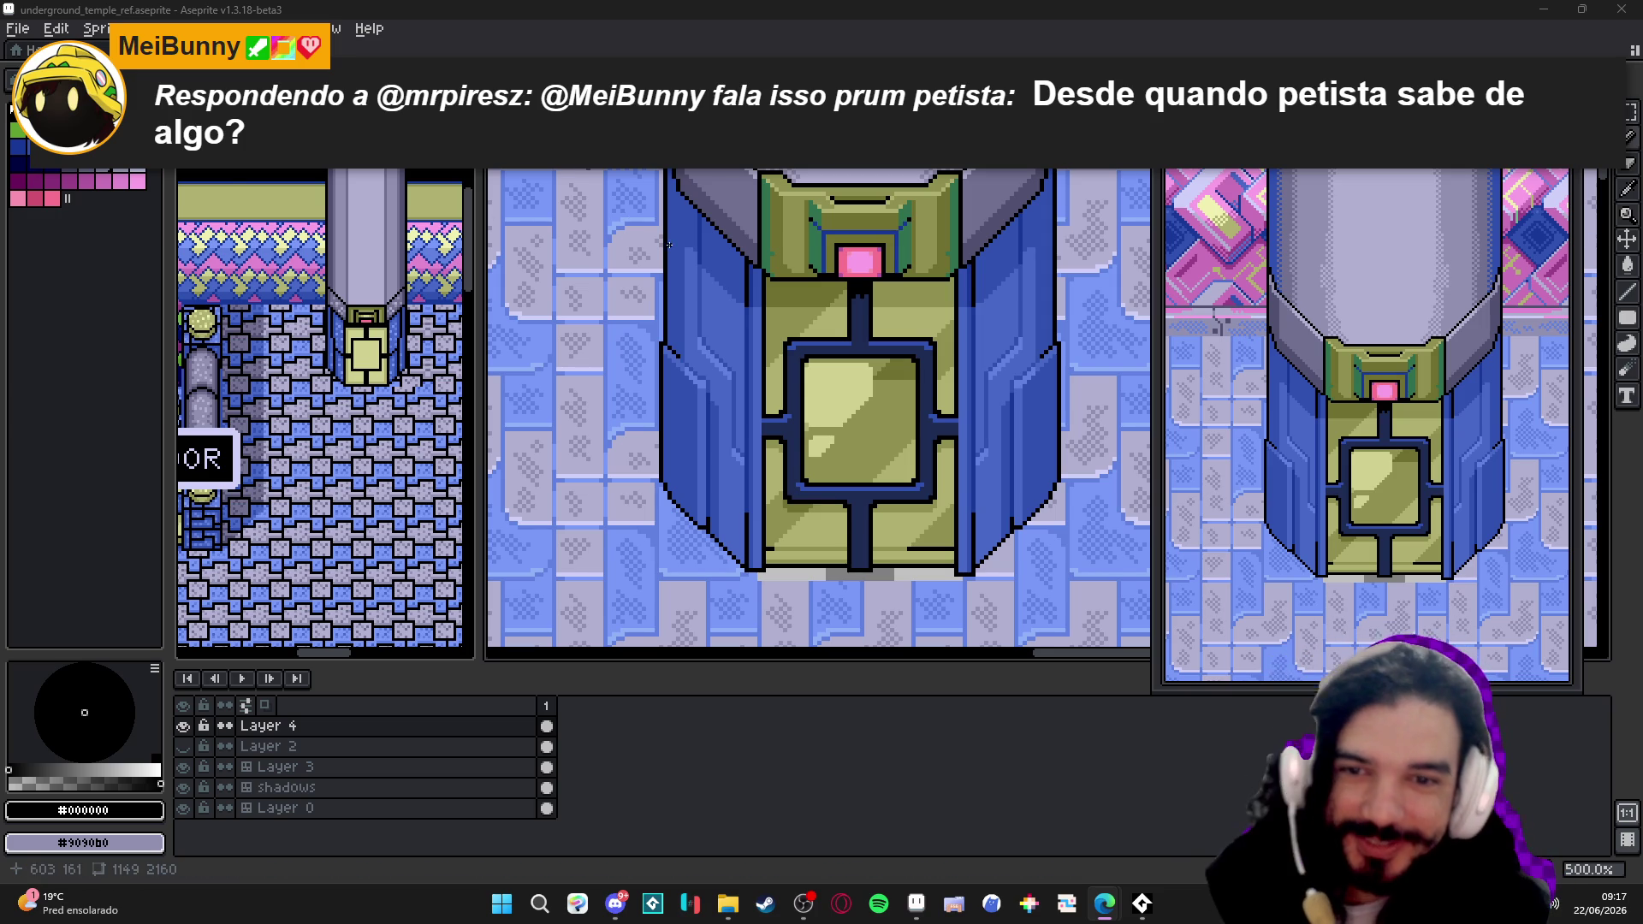
scroll(732, 225, up, 4)
- Sample the pillar's dark blue #183898 as the pencil colour and centre the view on the pillar
alt+click(733, 225)
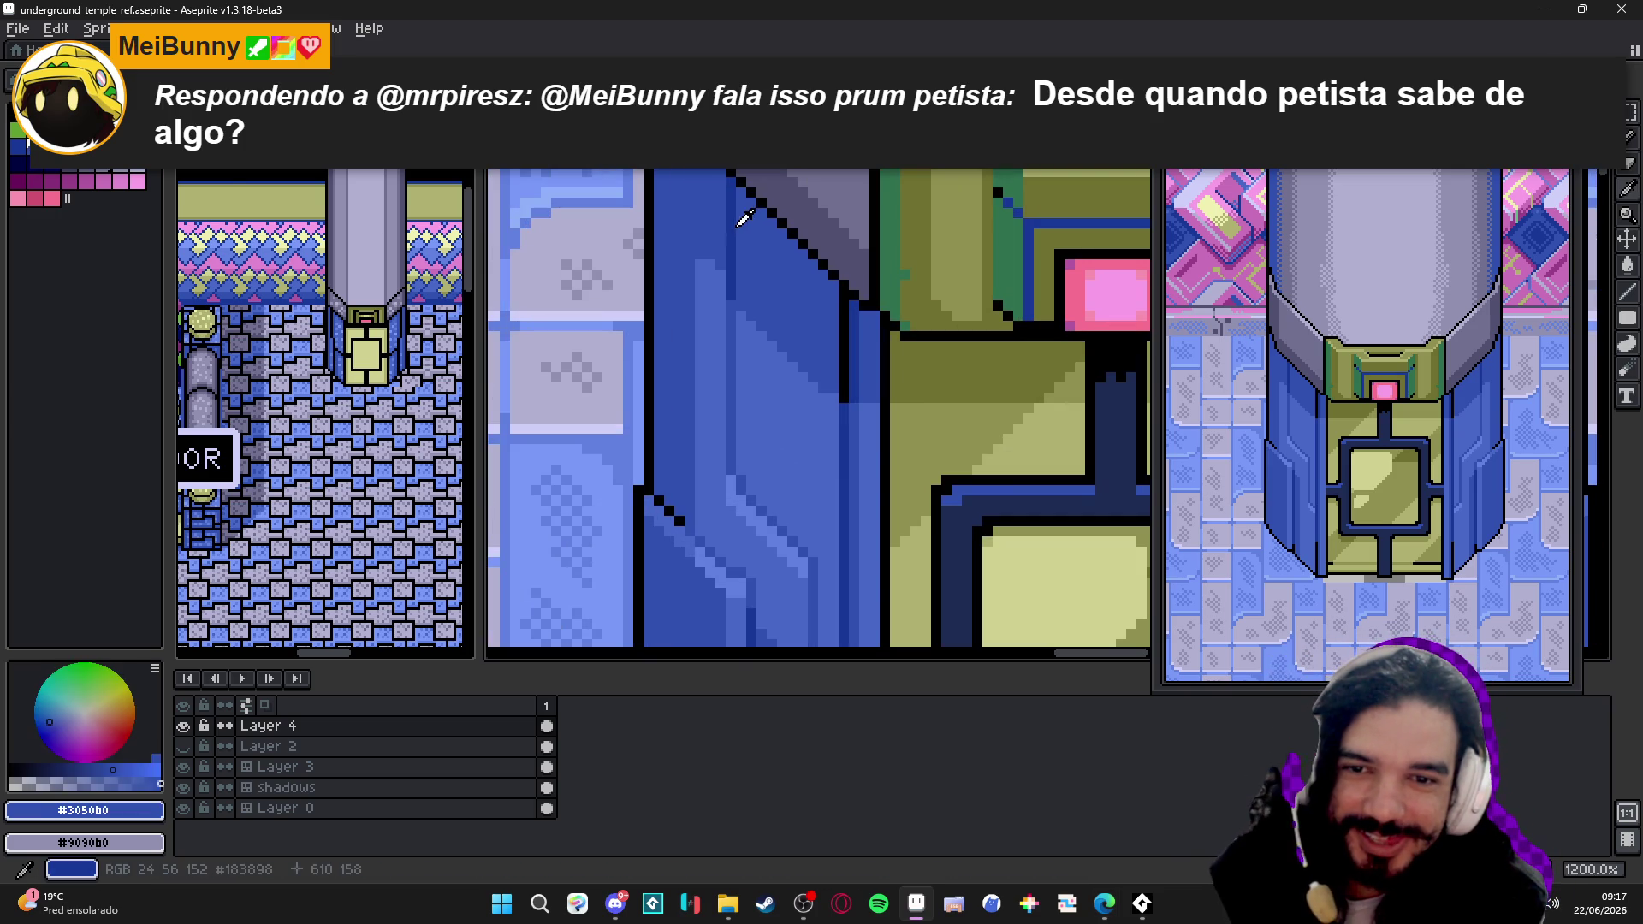
shift+click(690, 256)
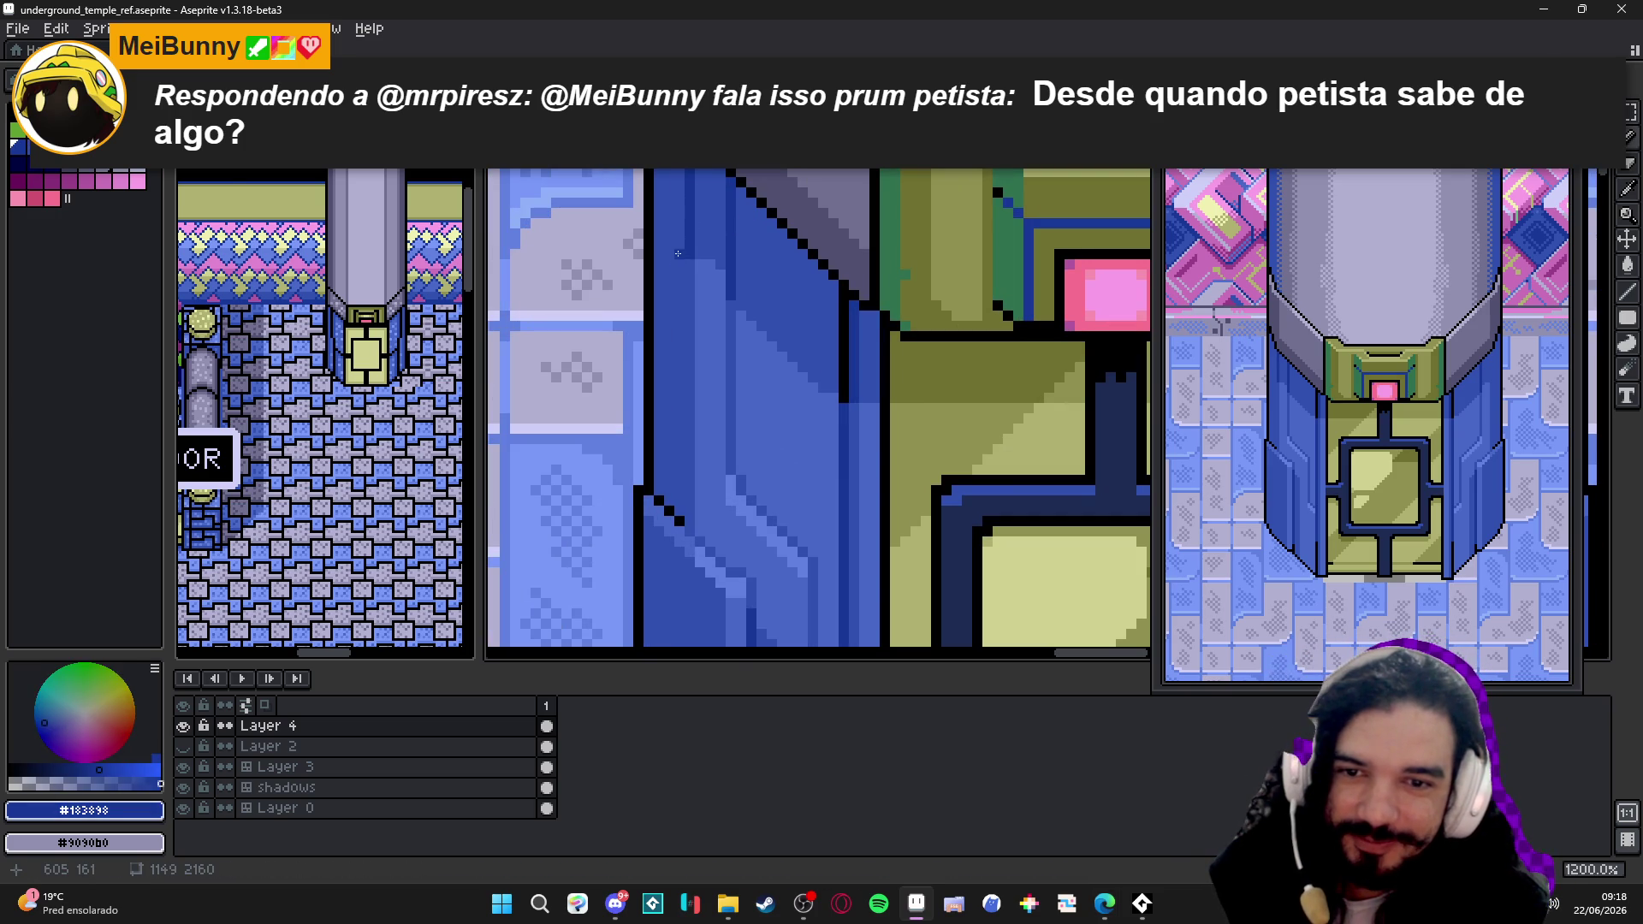
key(b)
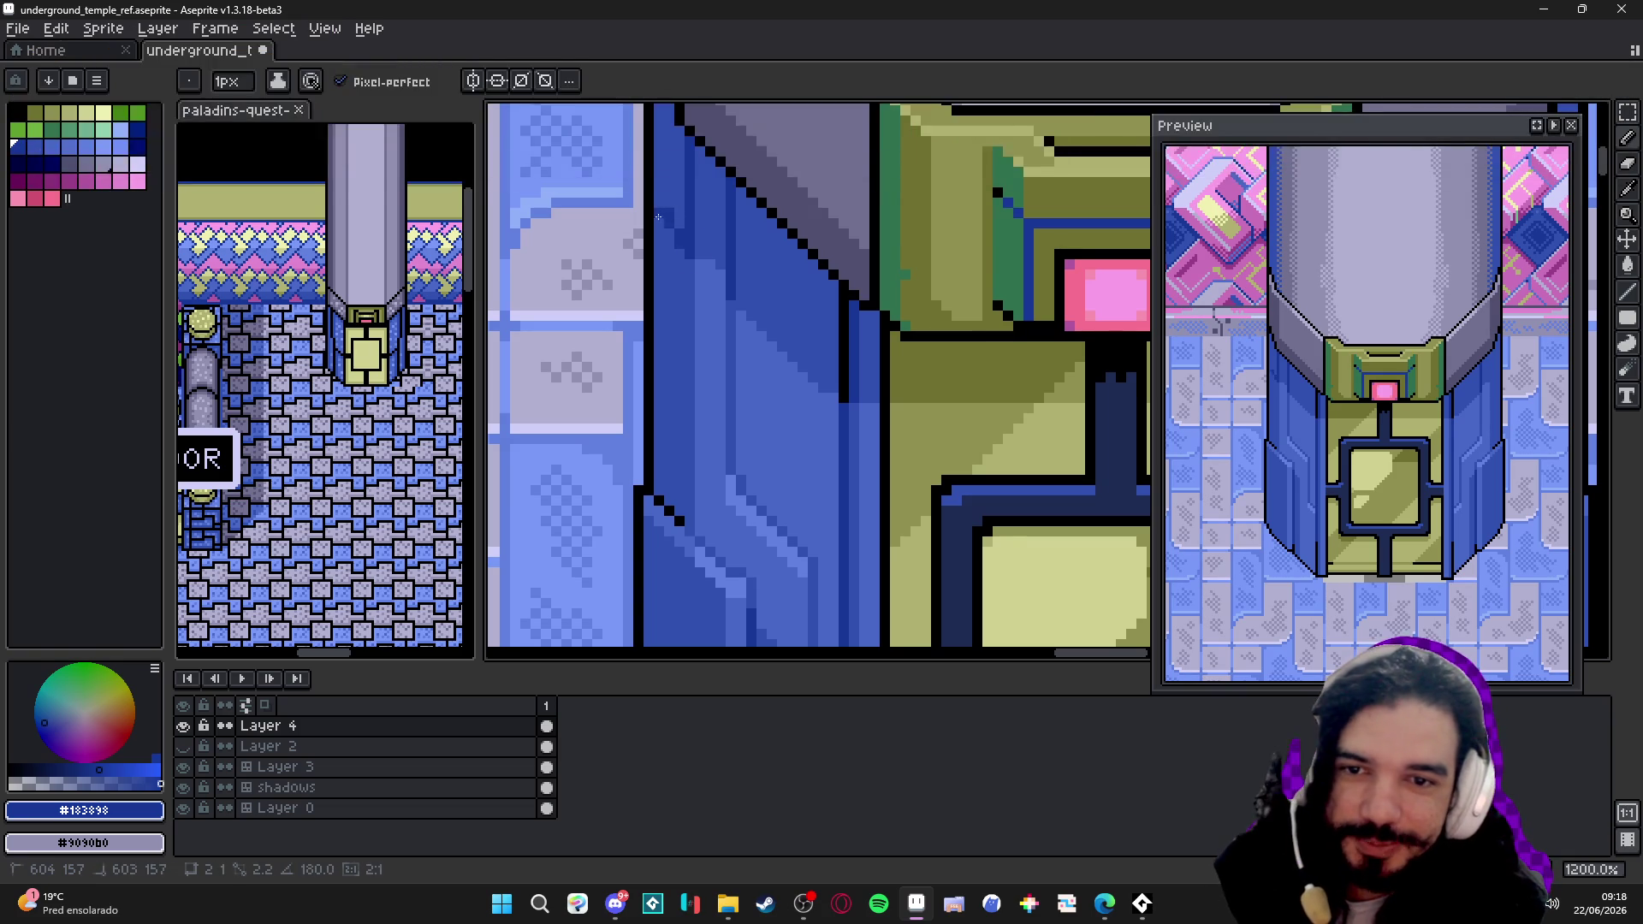
key(shift)
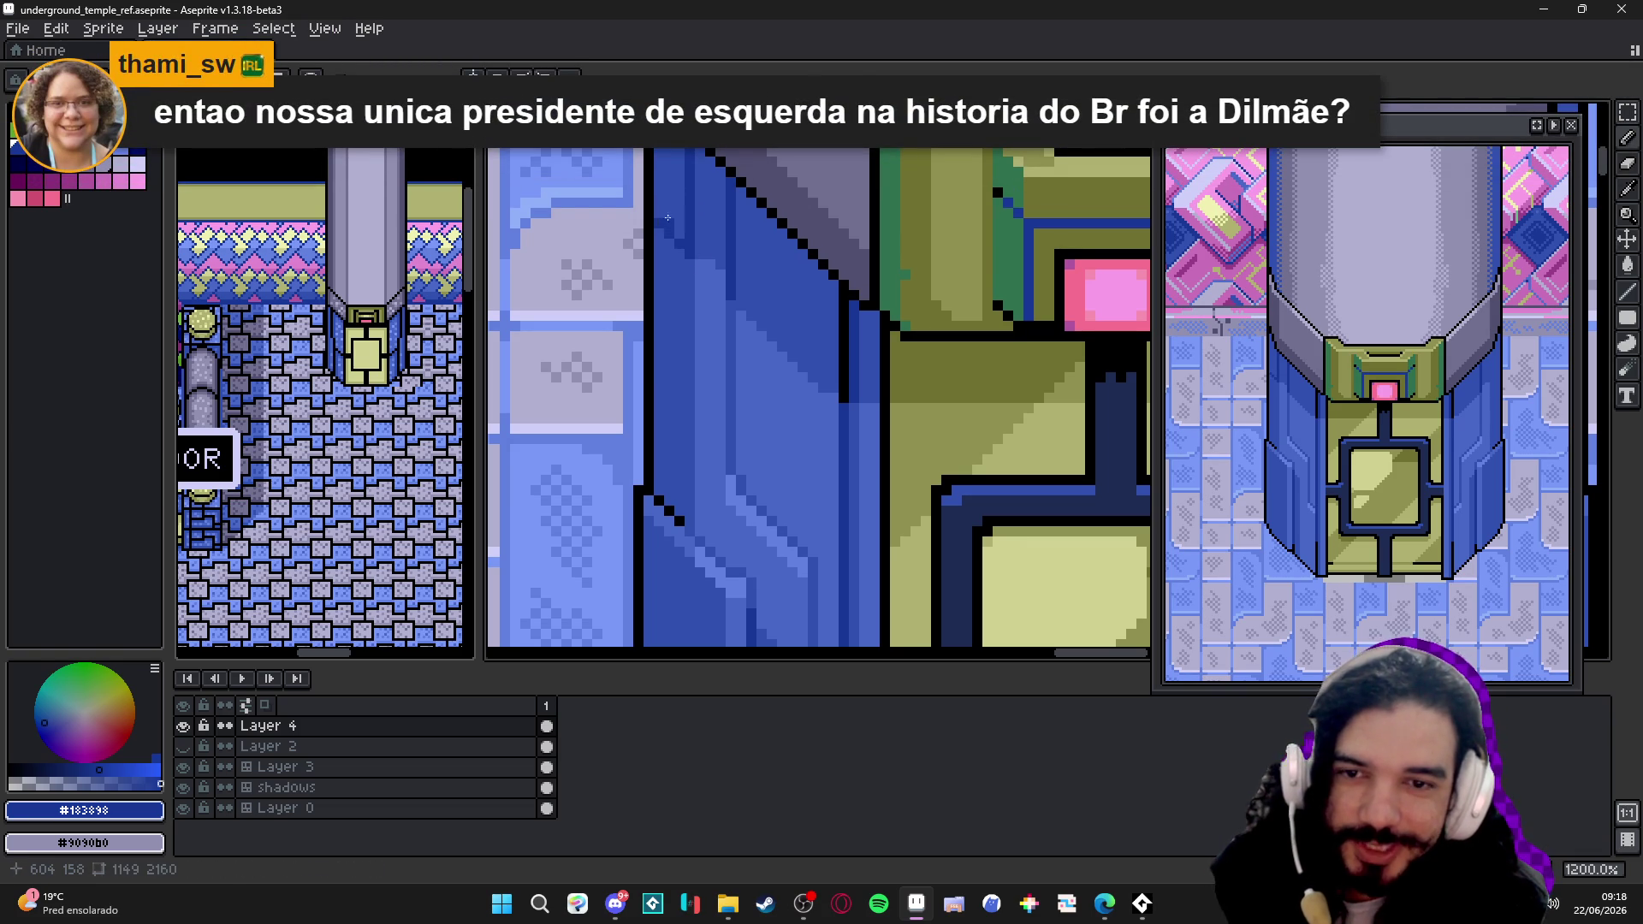
scroll(658, 225, down, 2)
scroll(689, 240, down, 2)
scroll(688, 240, up, 4)
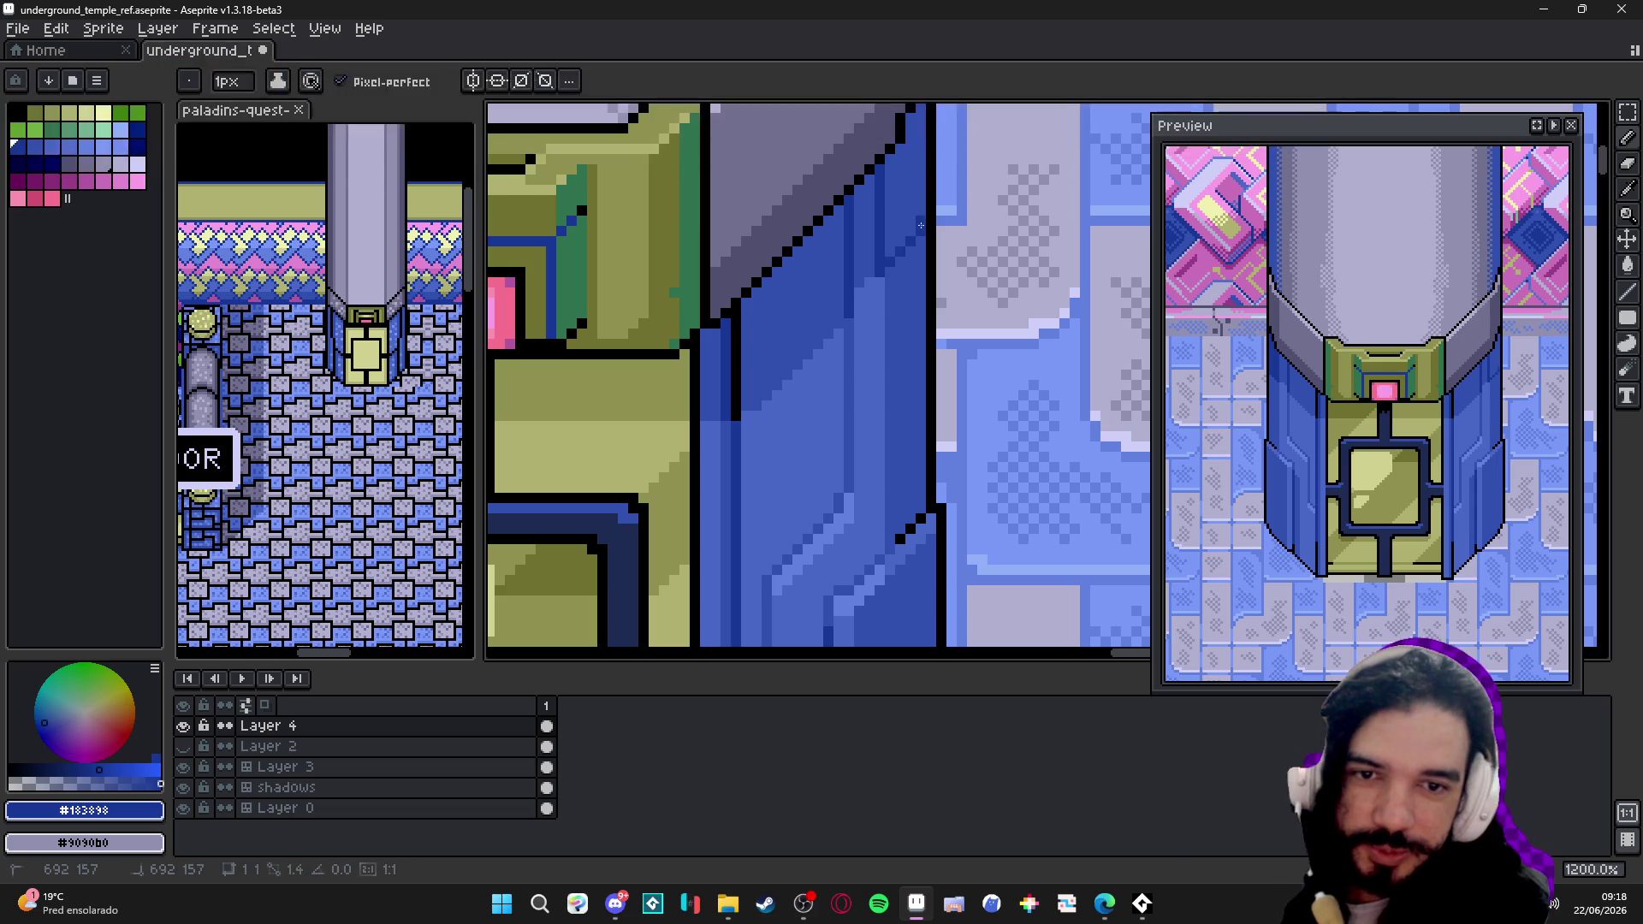
scroll(761, 240, down, 4)
drag(762, 239, 830, 240)
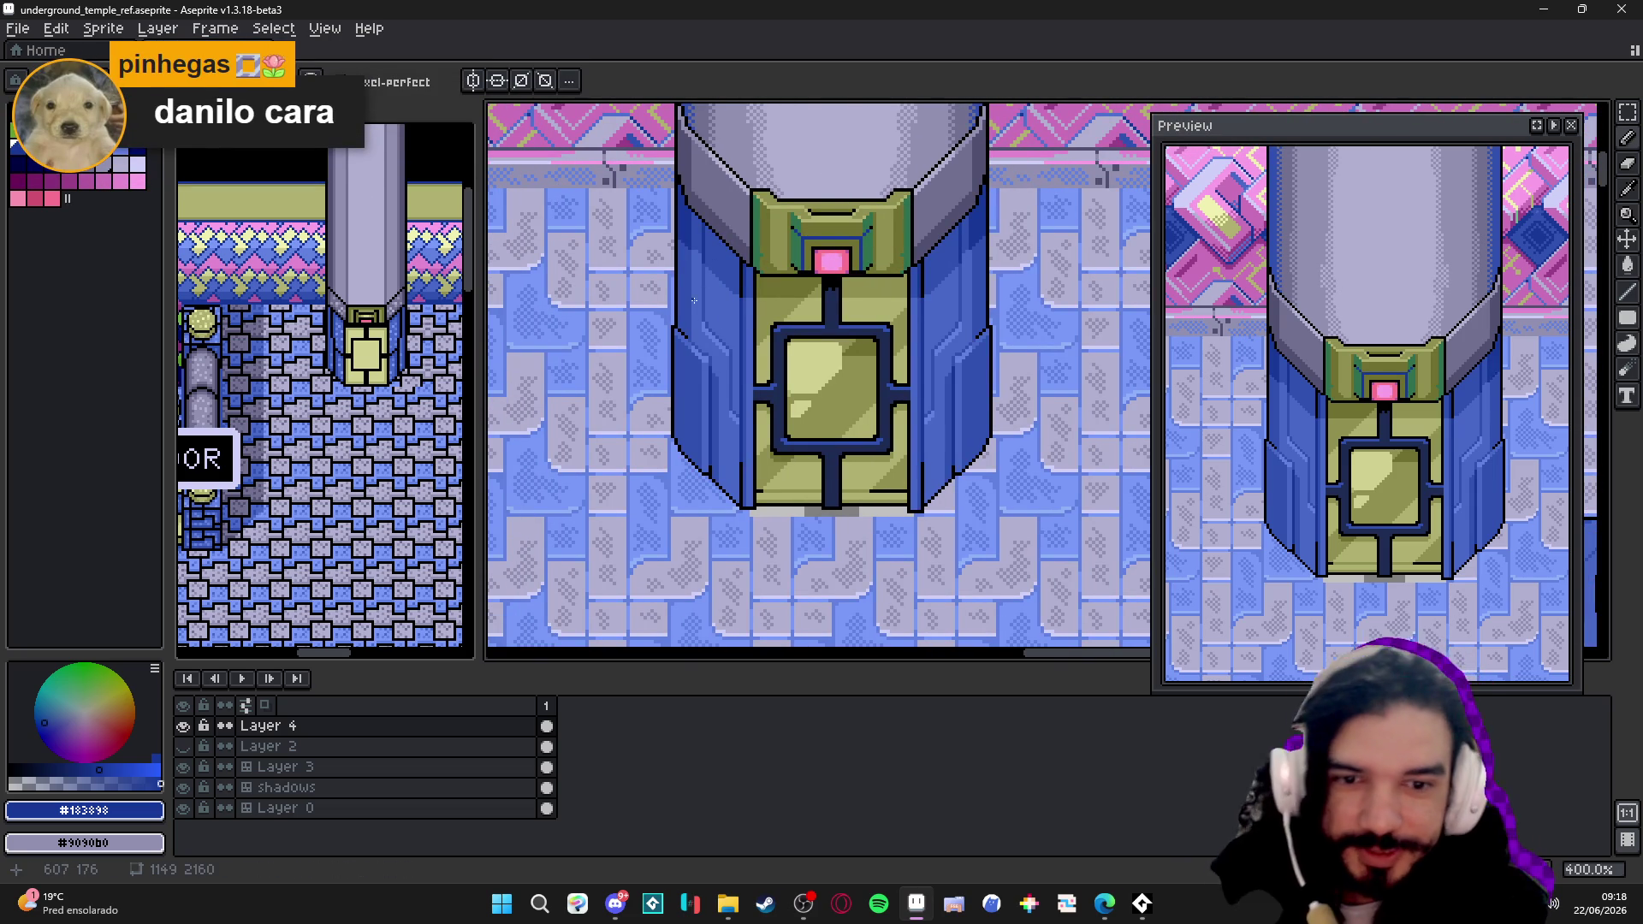
scroll(695, 301, down, 1)
- Save the underground temple map with Ctrl+S
key(ctrl+s)
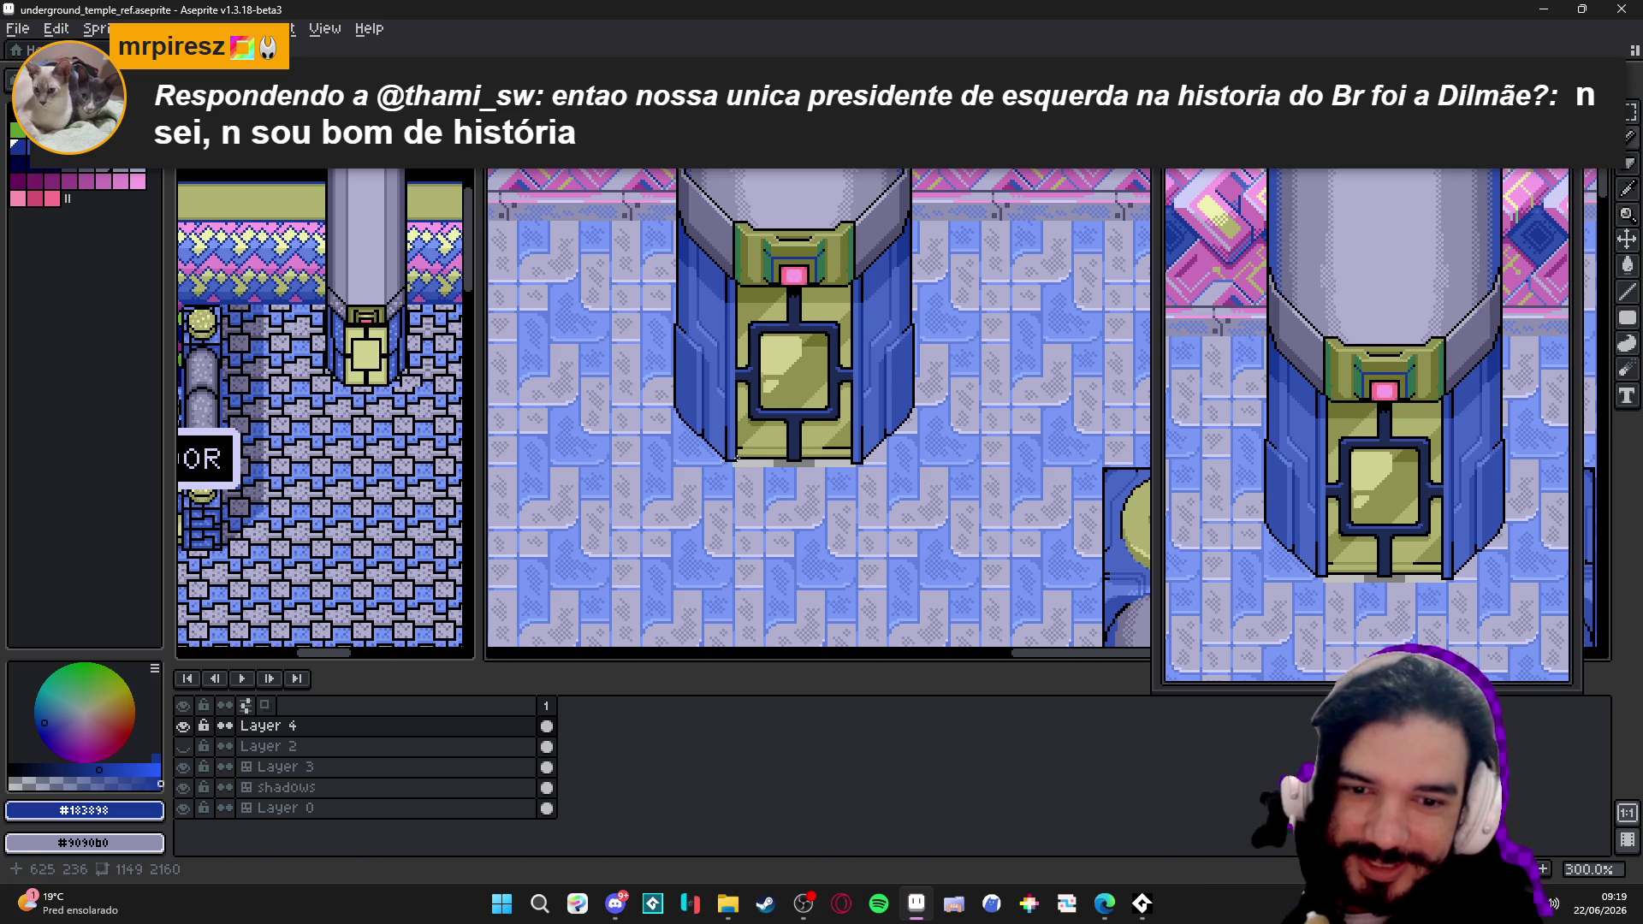
scroll(730, 448, up, 4)
scroll(712, 482, up, 3)
- Sample black, thicken the drape's lower-left diagonal outline, and save the map
alt+click(707, 490)
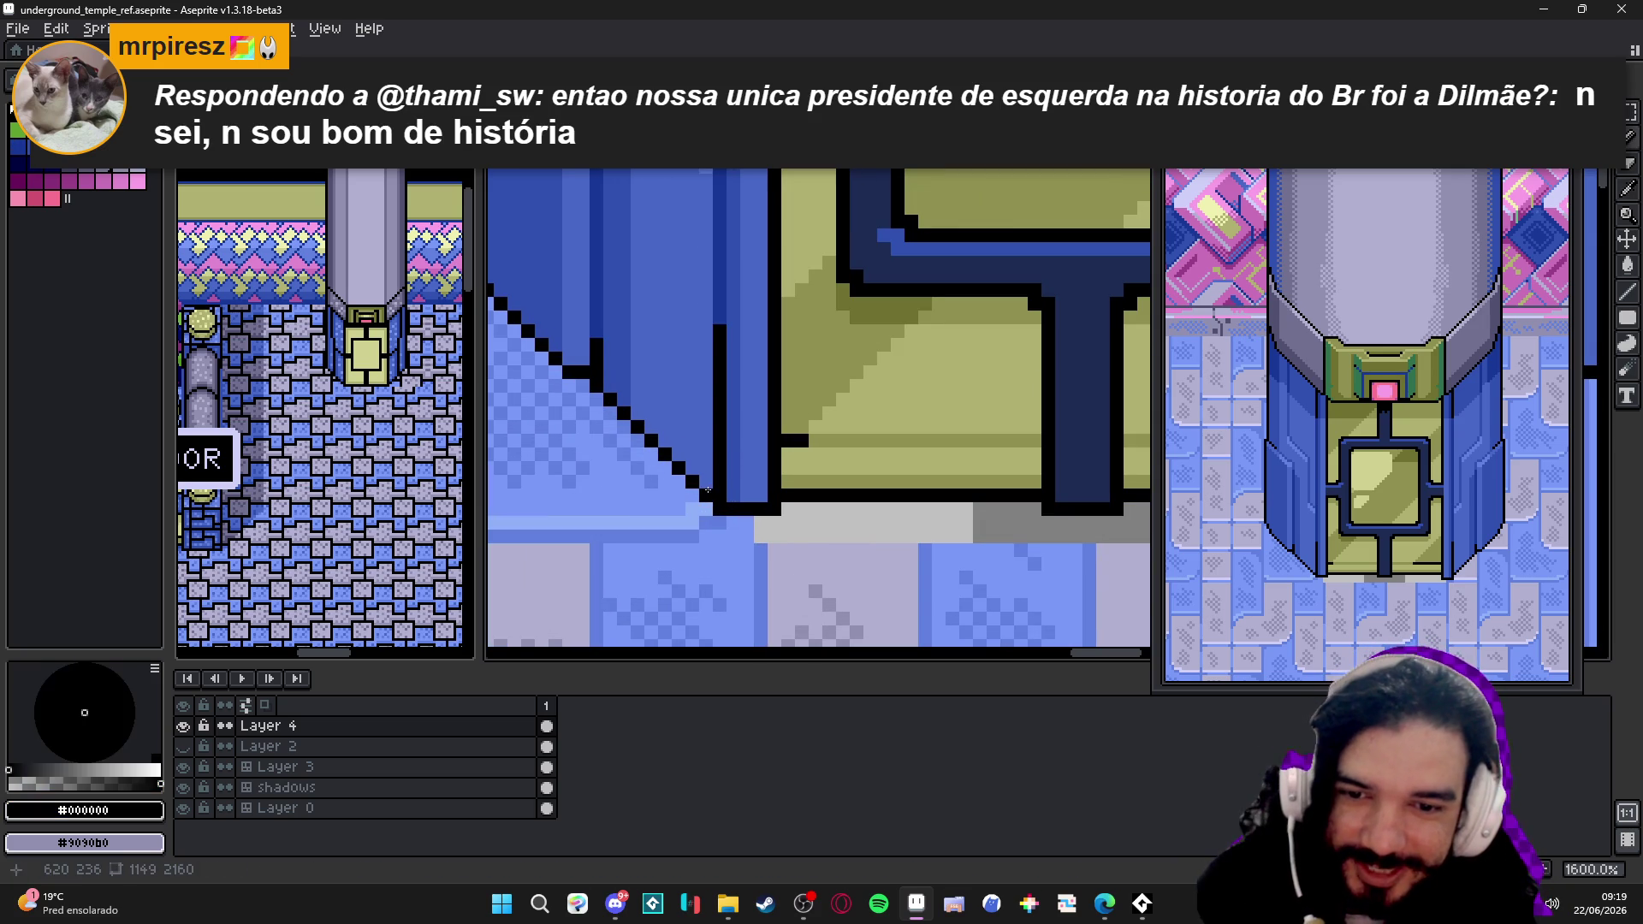
shift+click(607, 383)
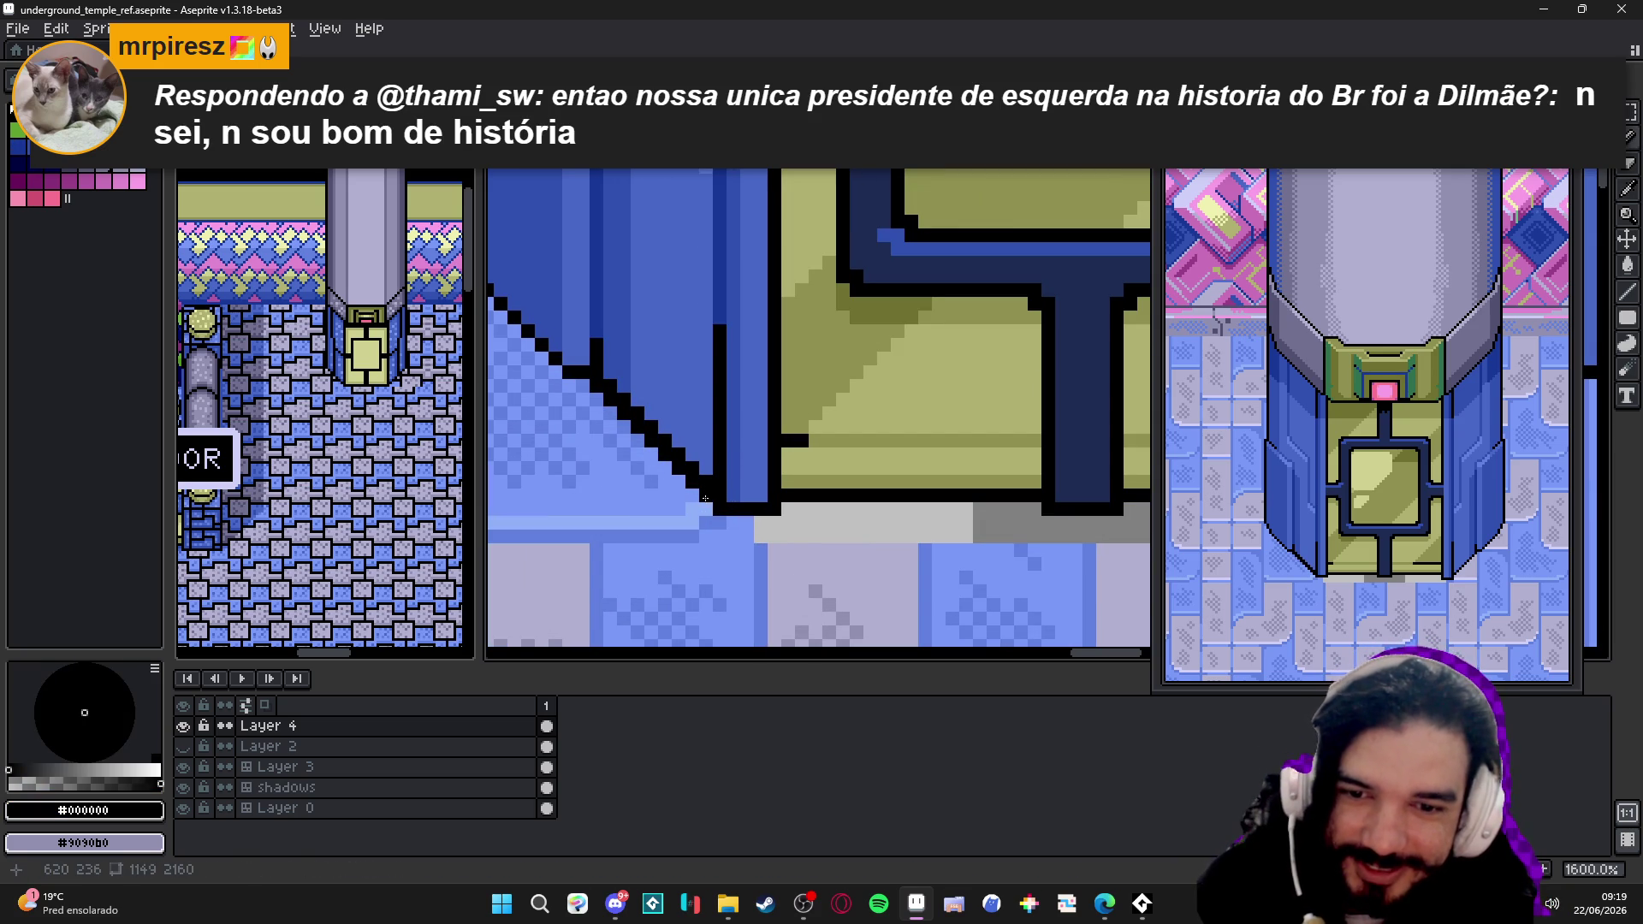
scroll(595, 384, down, 2)
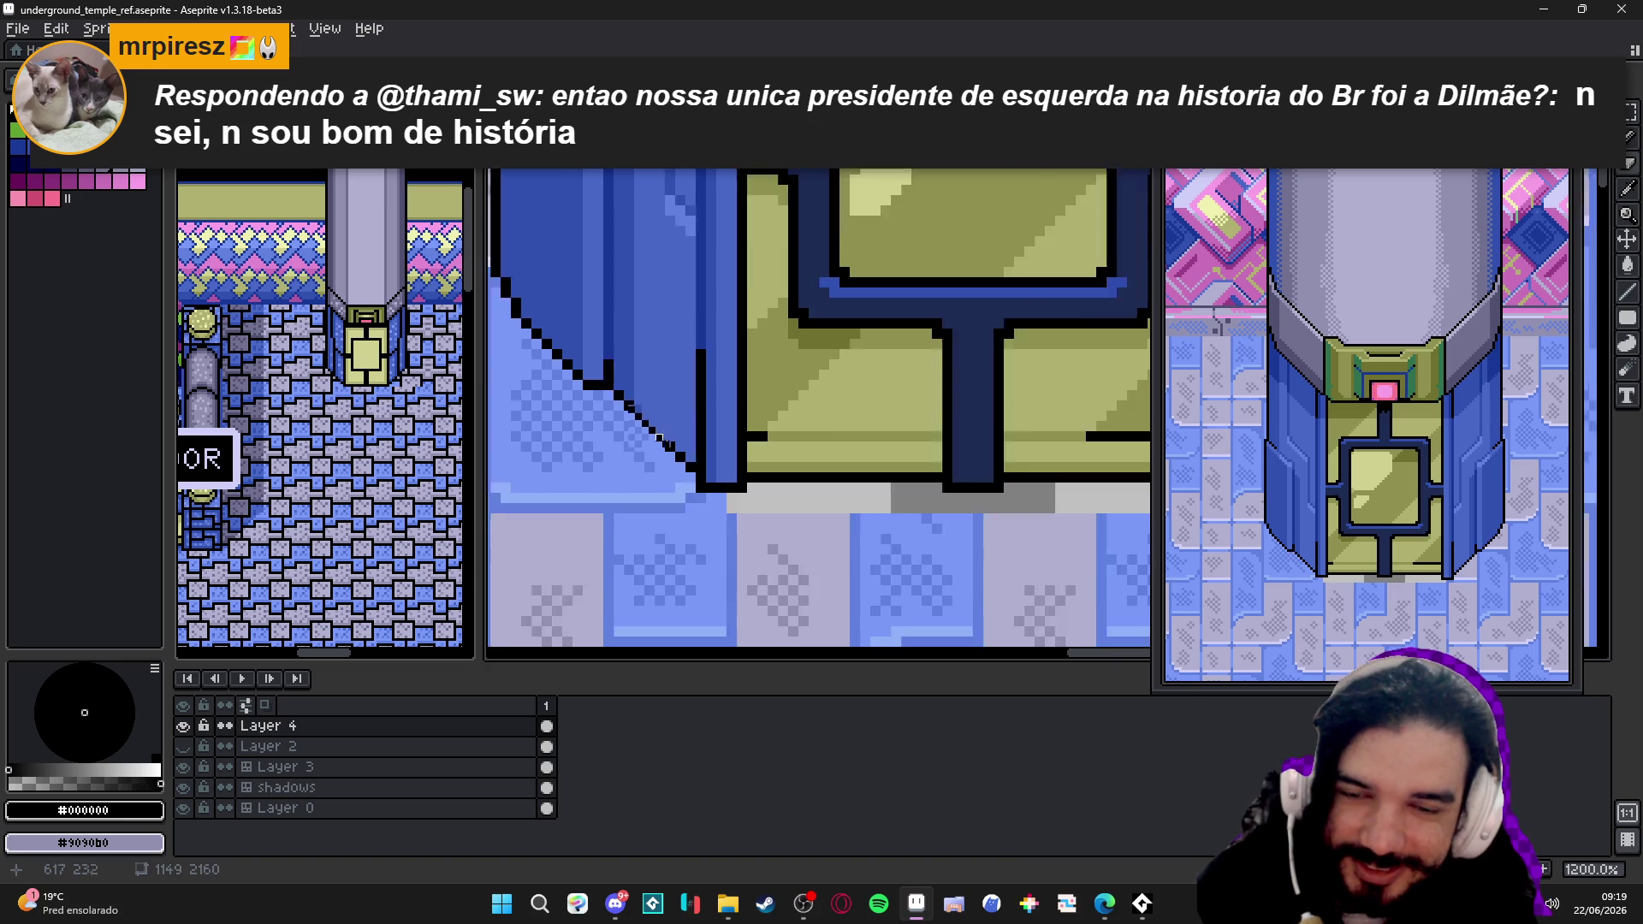
scroll(691, 454, down, 1)
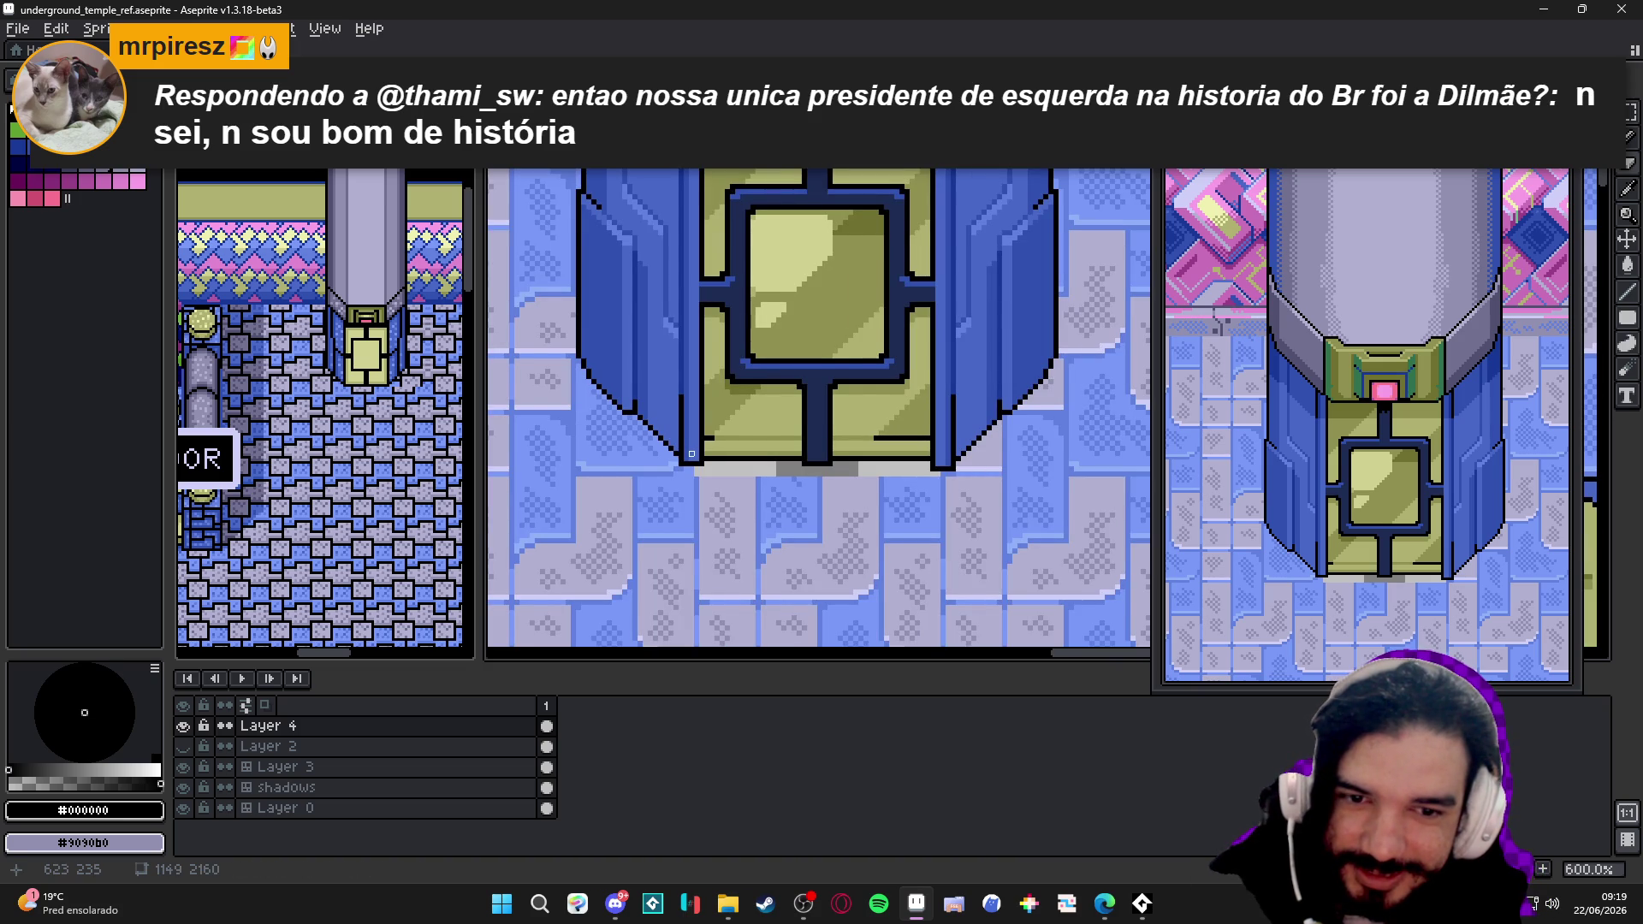
scroll(691, 454, down, 3)
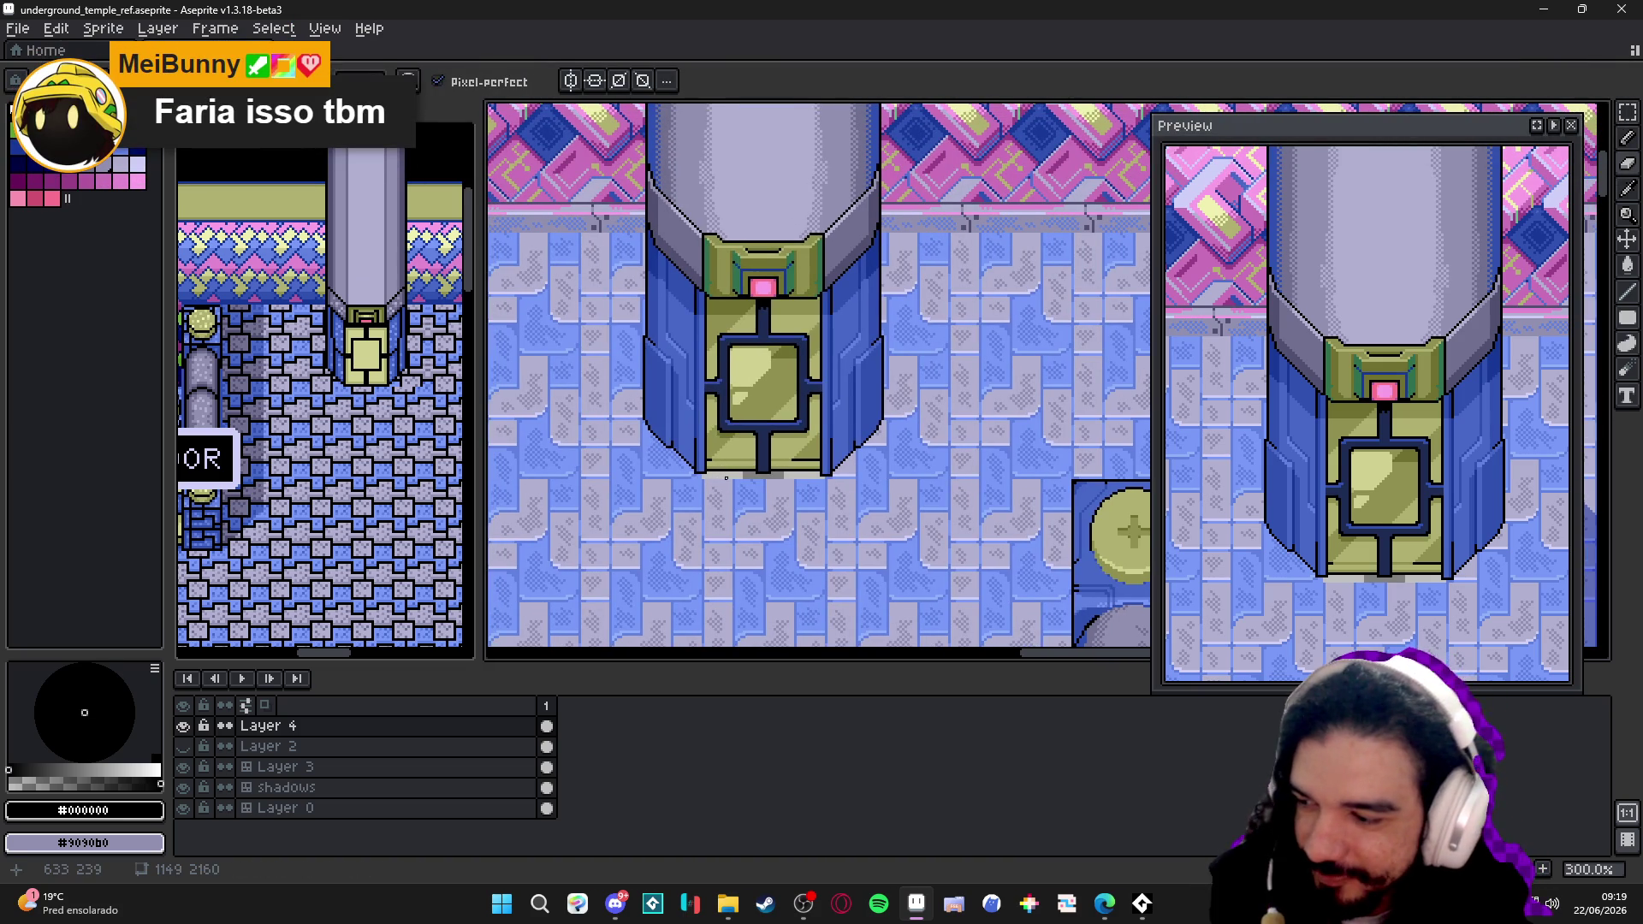
key(ctrl+s)
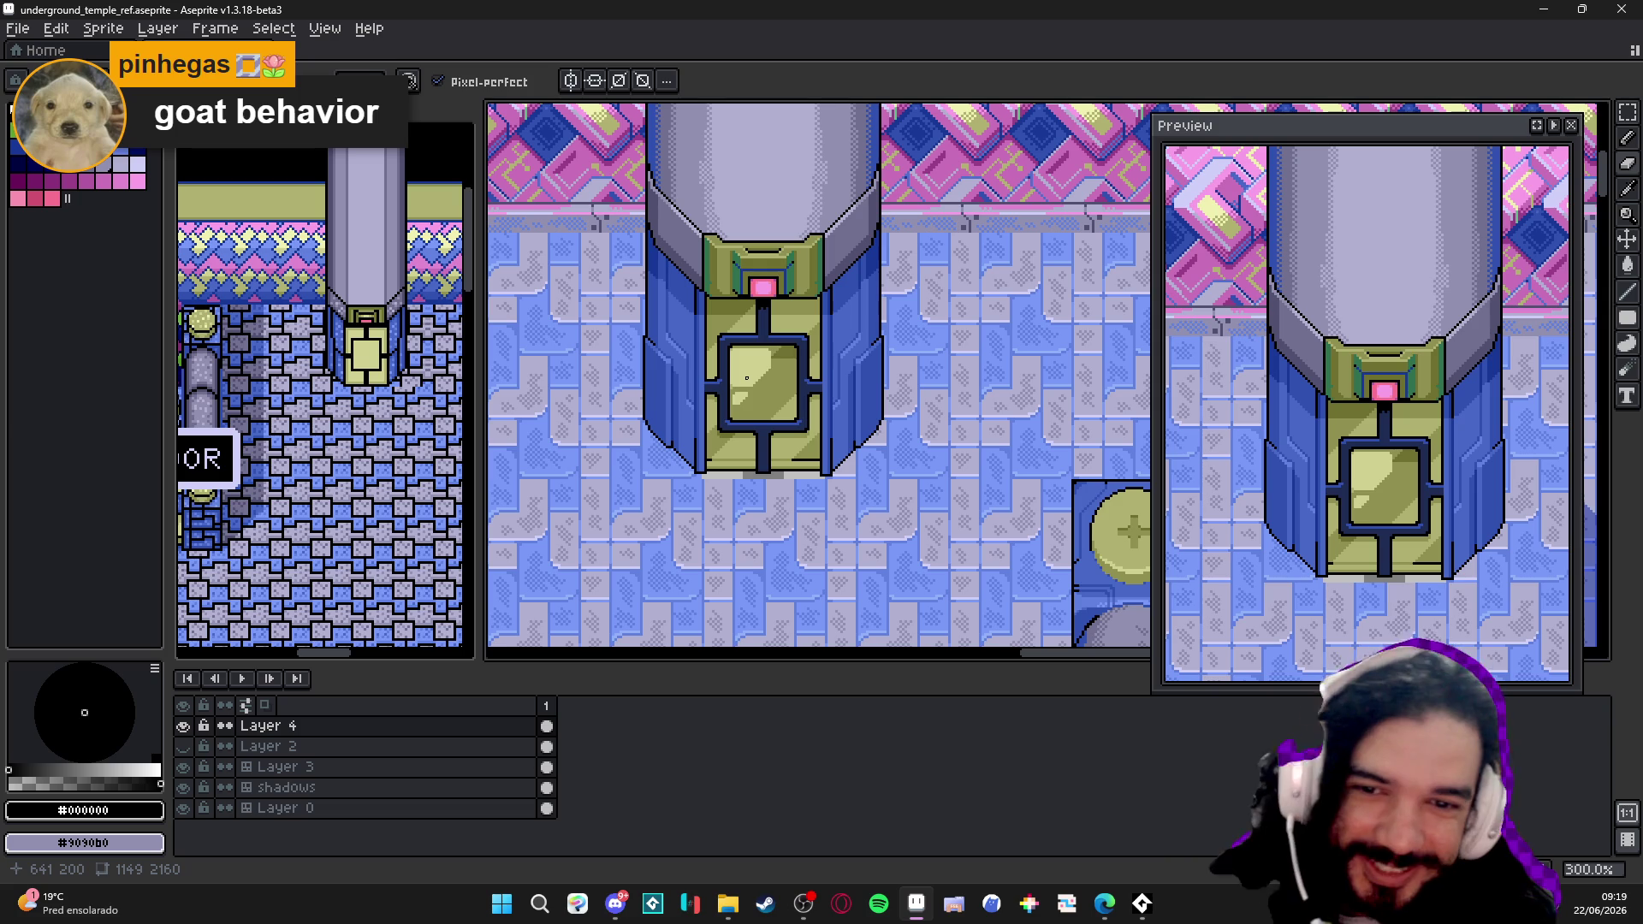
scroll(746, 377, up, 2)
- Sample the pale, mid and dark olive shades to shade the statue's base panels, saving twice
alt+click(728, 456)
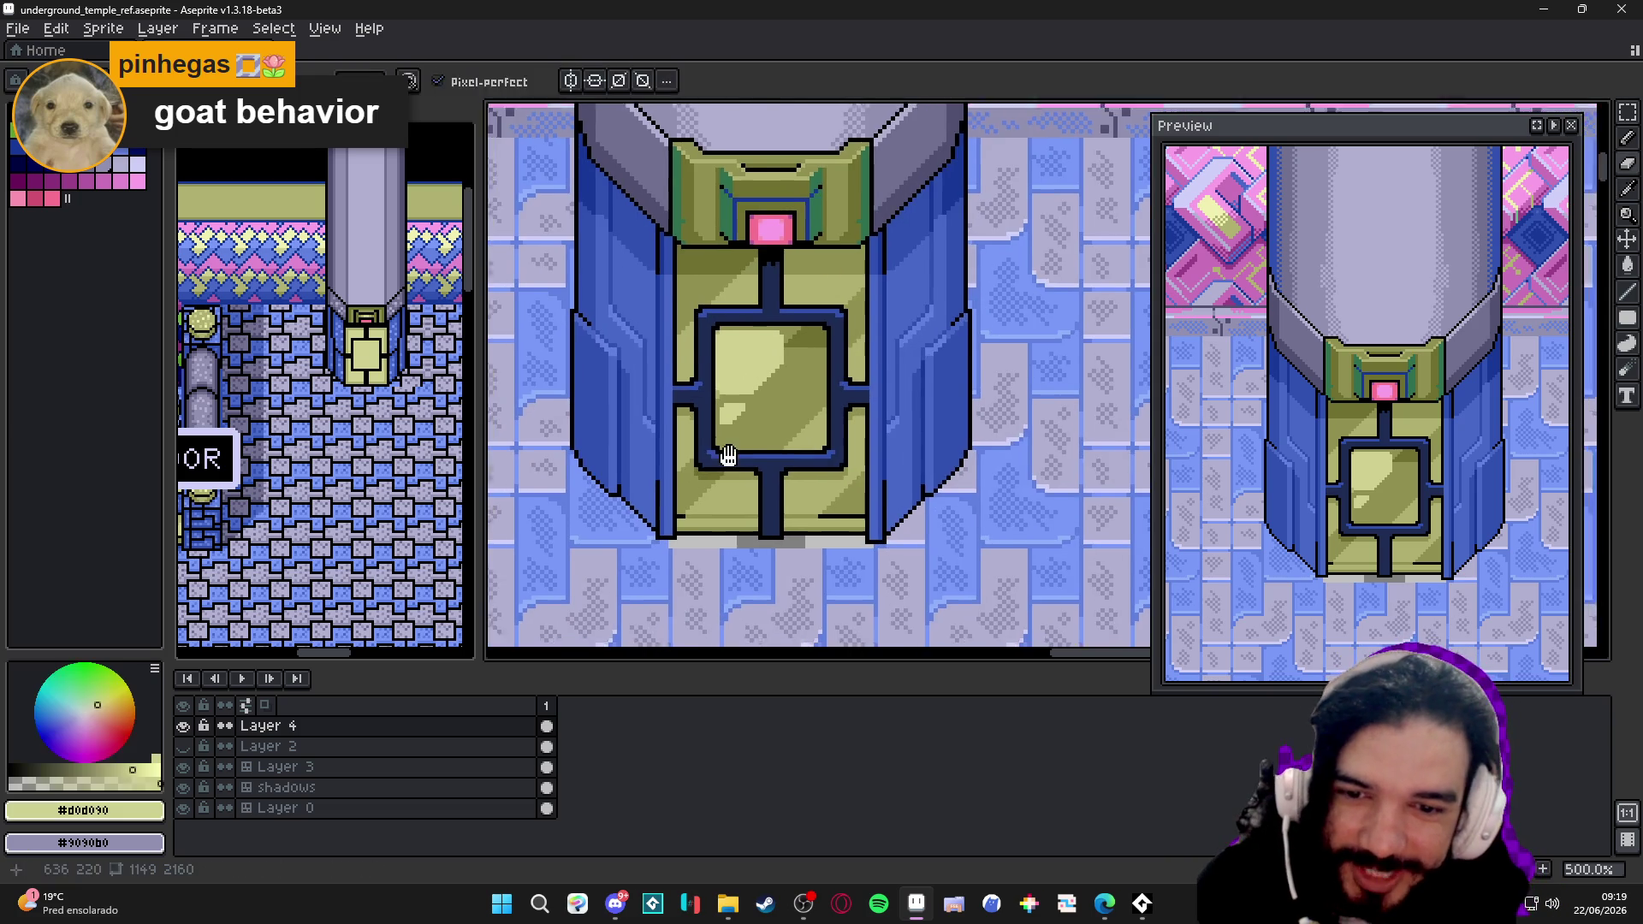
scroll(728, 455, up, 2)
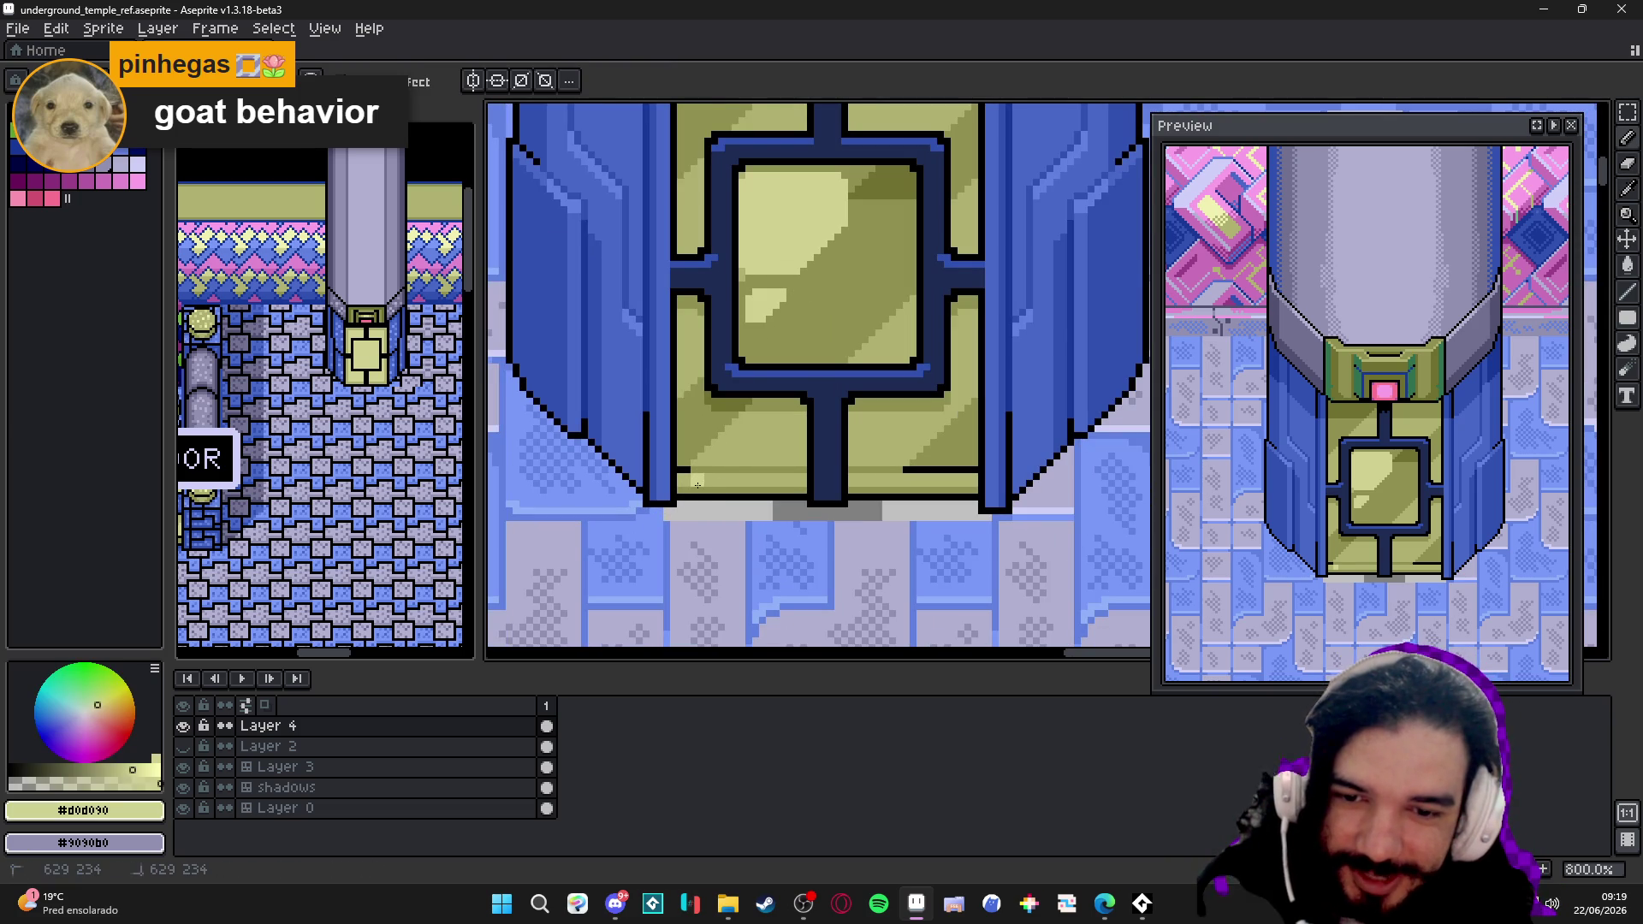
scroll(803, 533, down, 3)
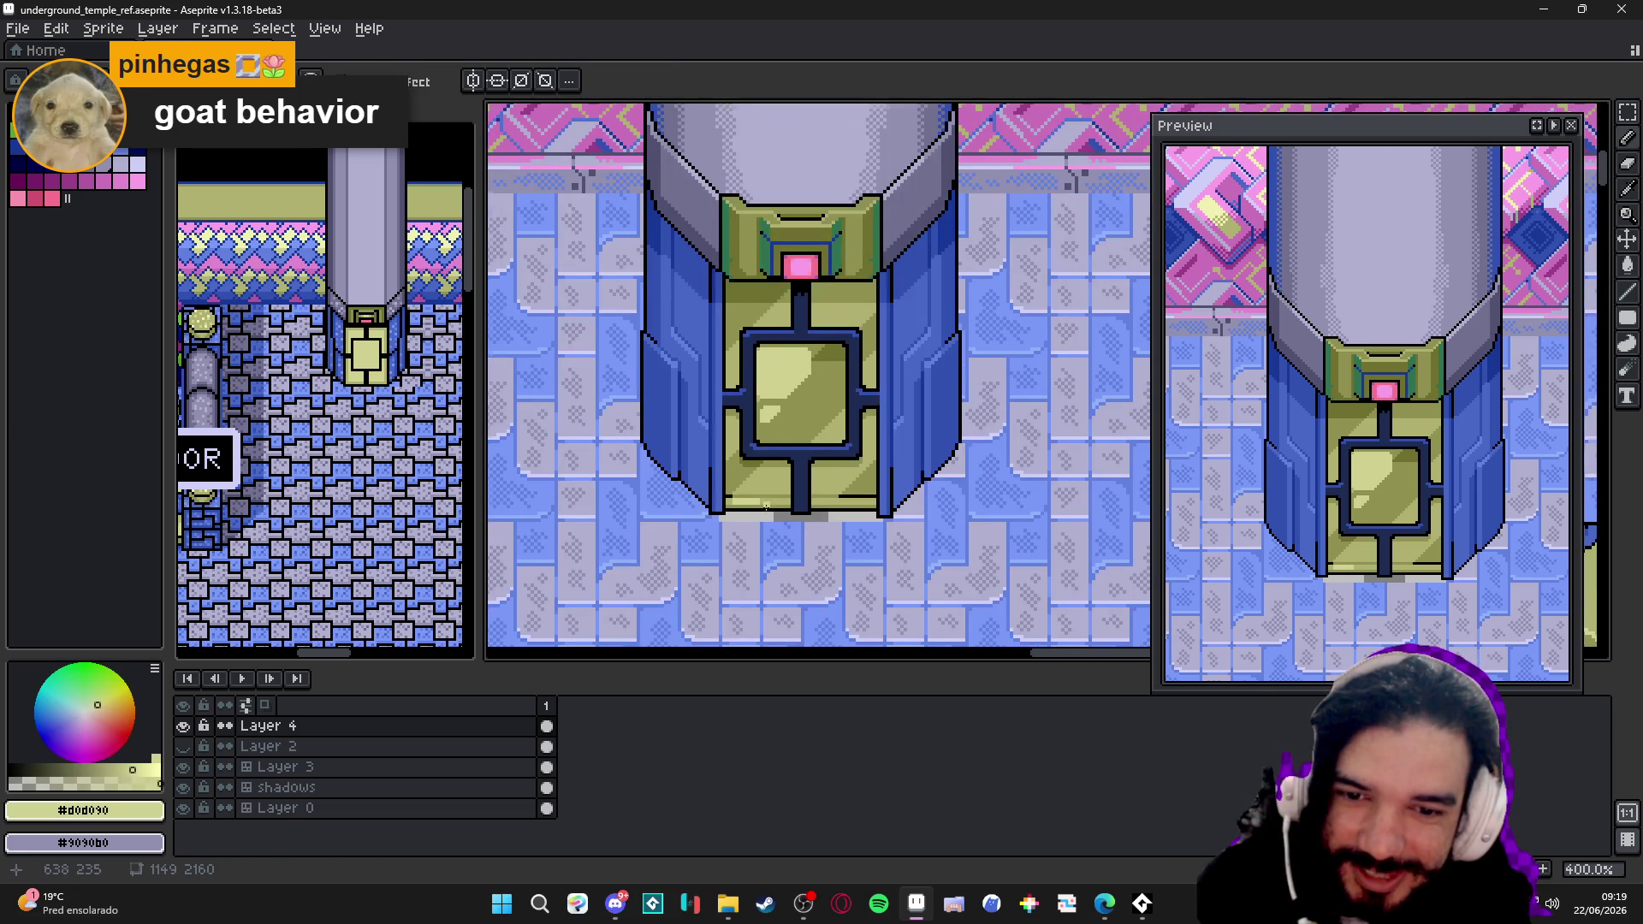
scroll(766, 508, up, 5)
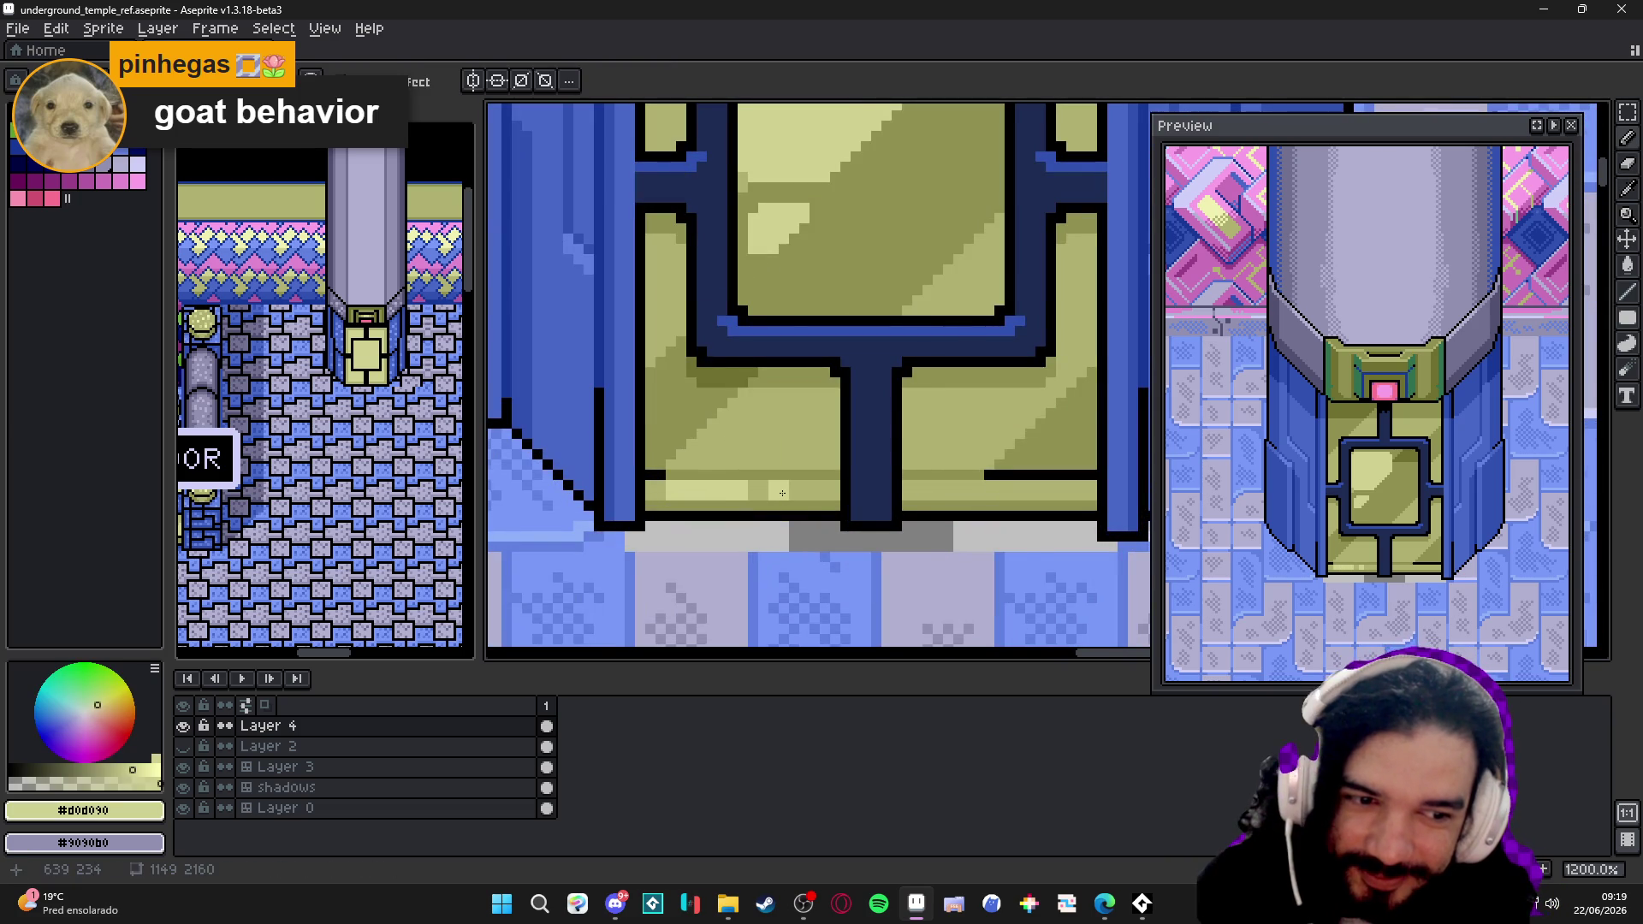
scroll(782, 493, down, 3)
scroll(797, 484, down, 2)
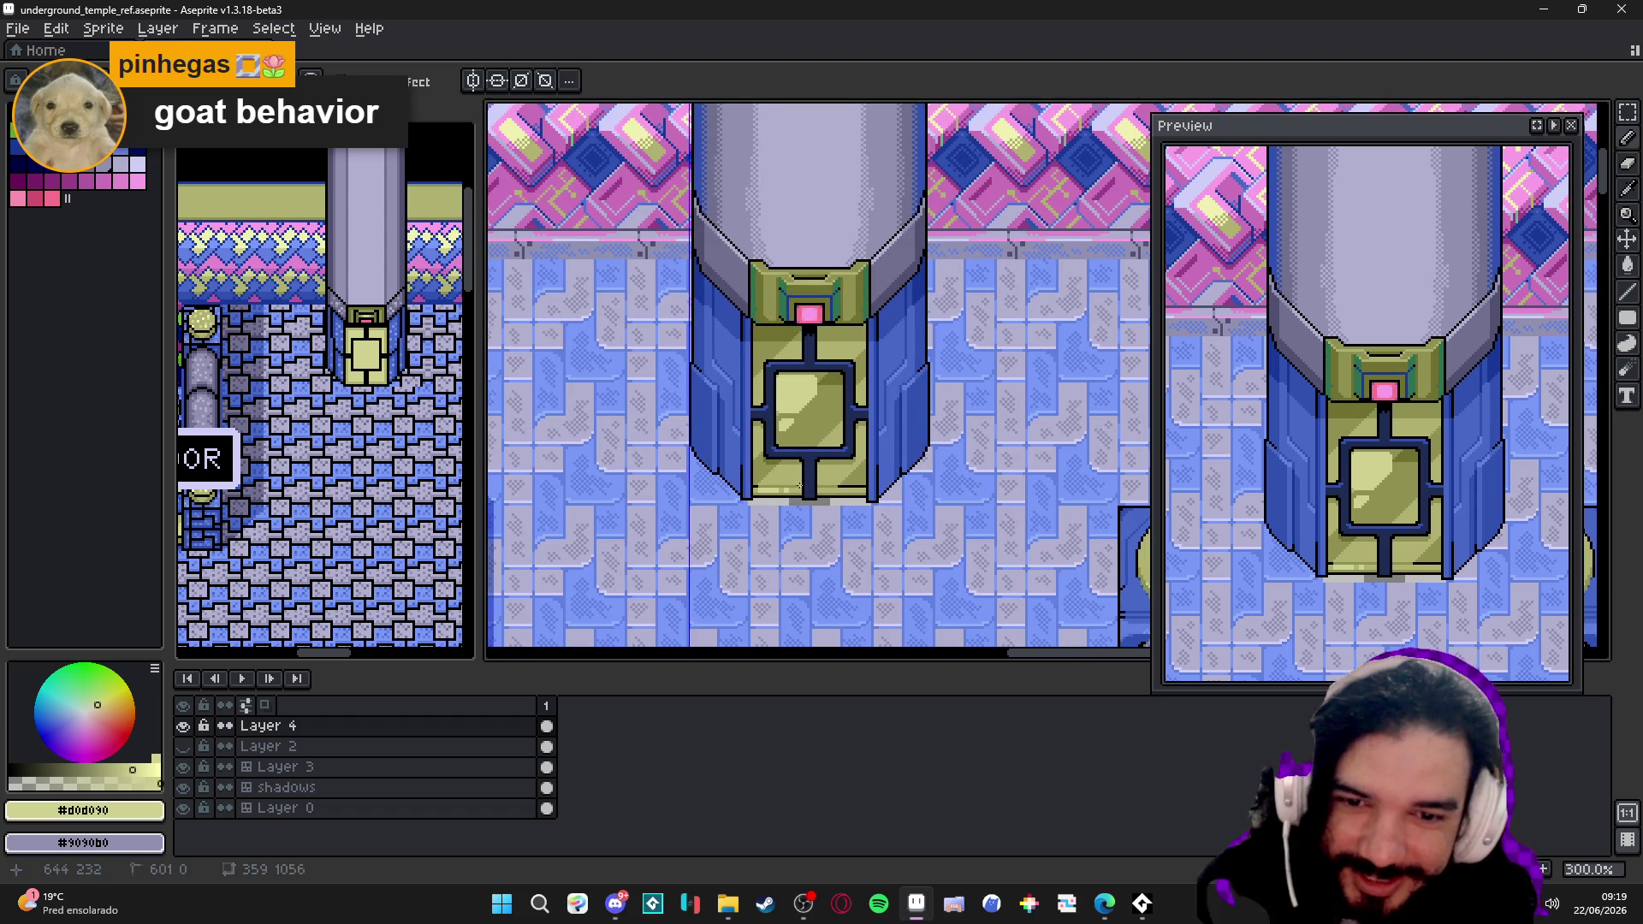
scroll(800, 486, up, 4)
scroll(714, 505, up, 3)
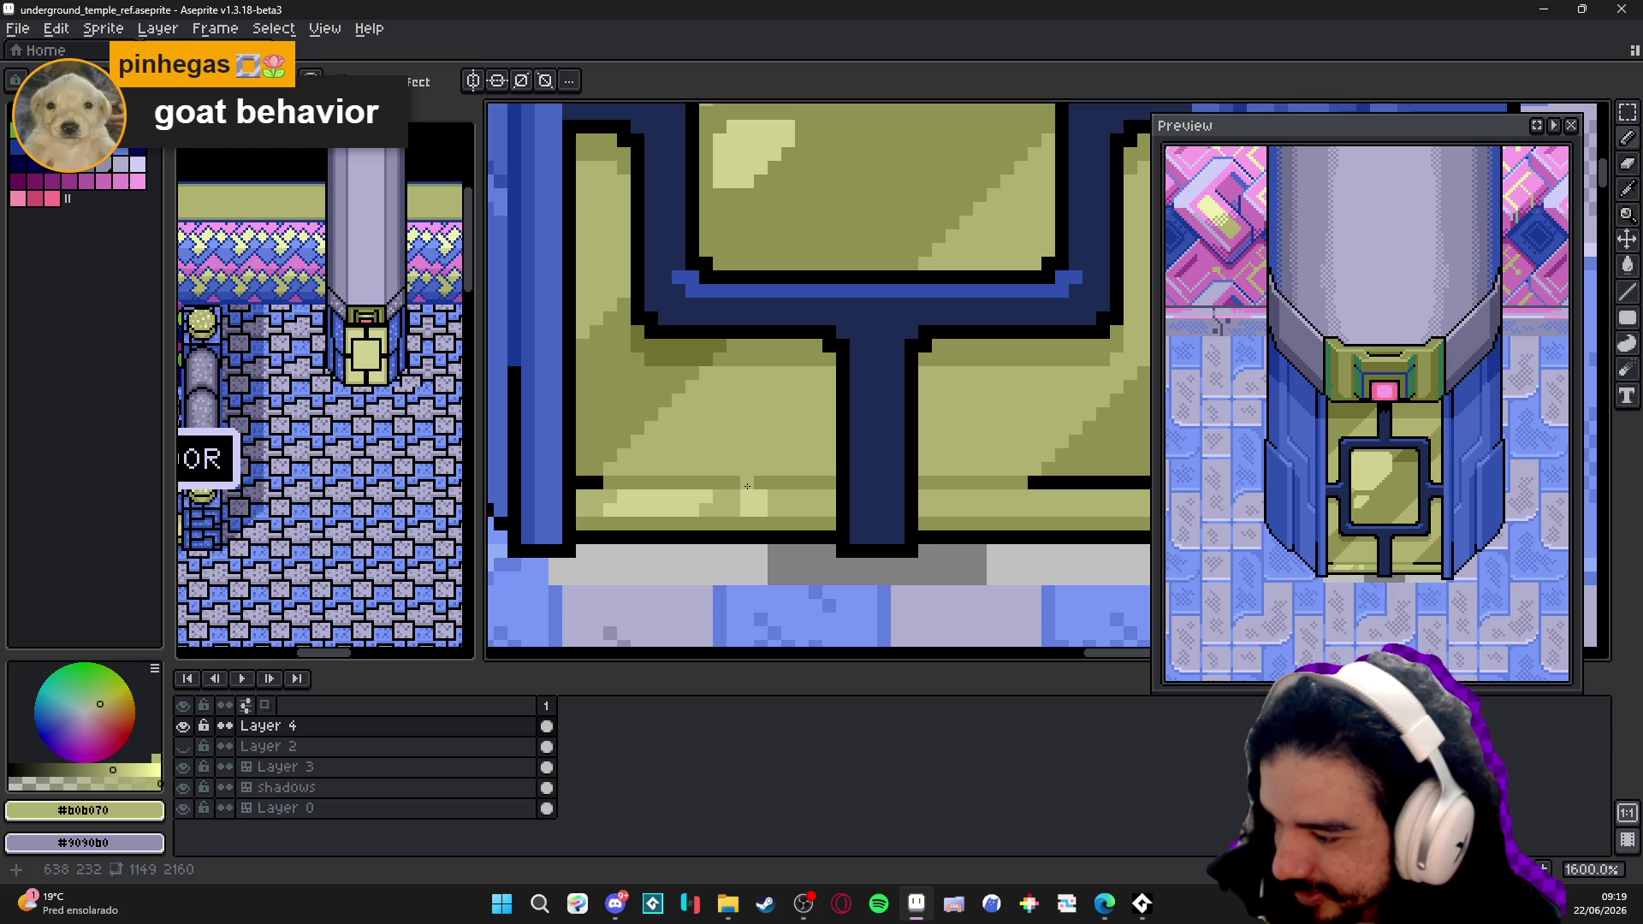
scroll(748, 485, down, 1)
scroll(770, 478, down, 1)
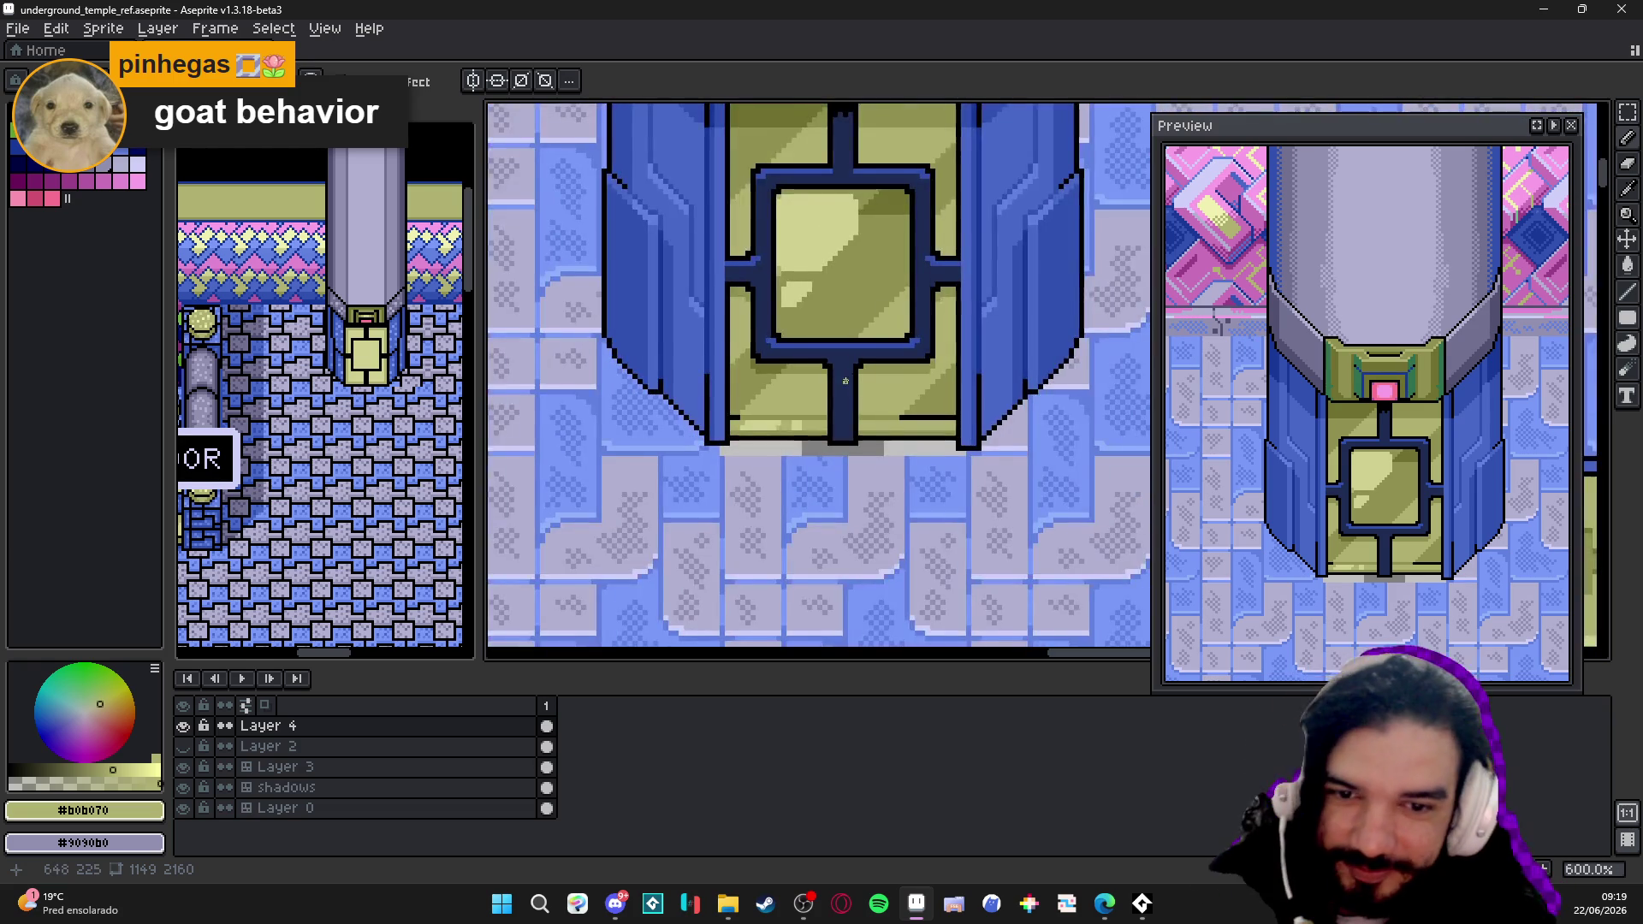
scroll(795, 468, down, 1)
scroll(794, 469, down, 1)
key(ctrl+s)
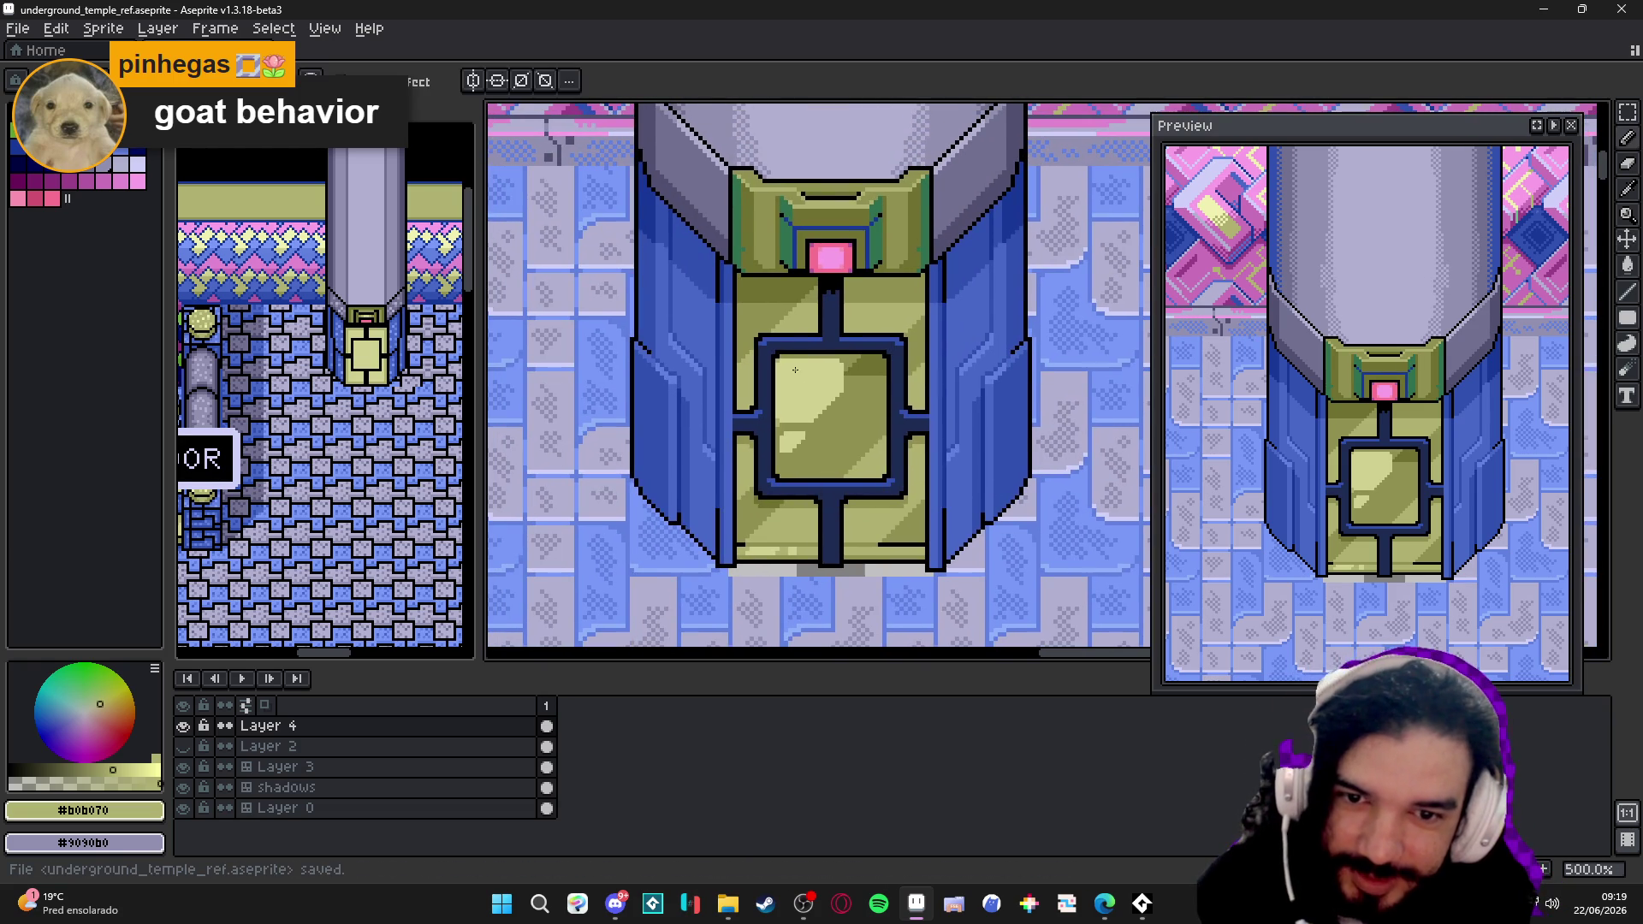
scroll(783, 350, up, 4)
alt+click(906, 503)
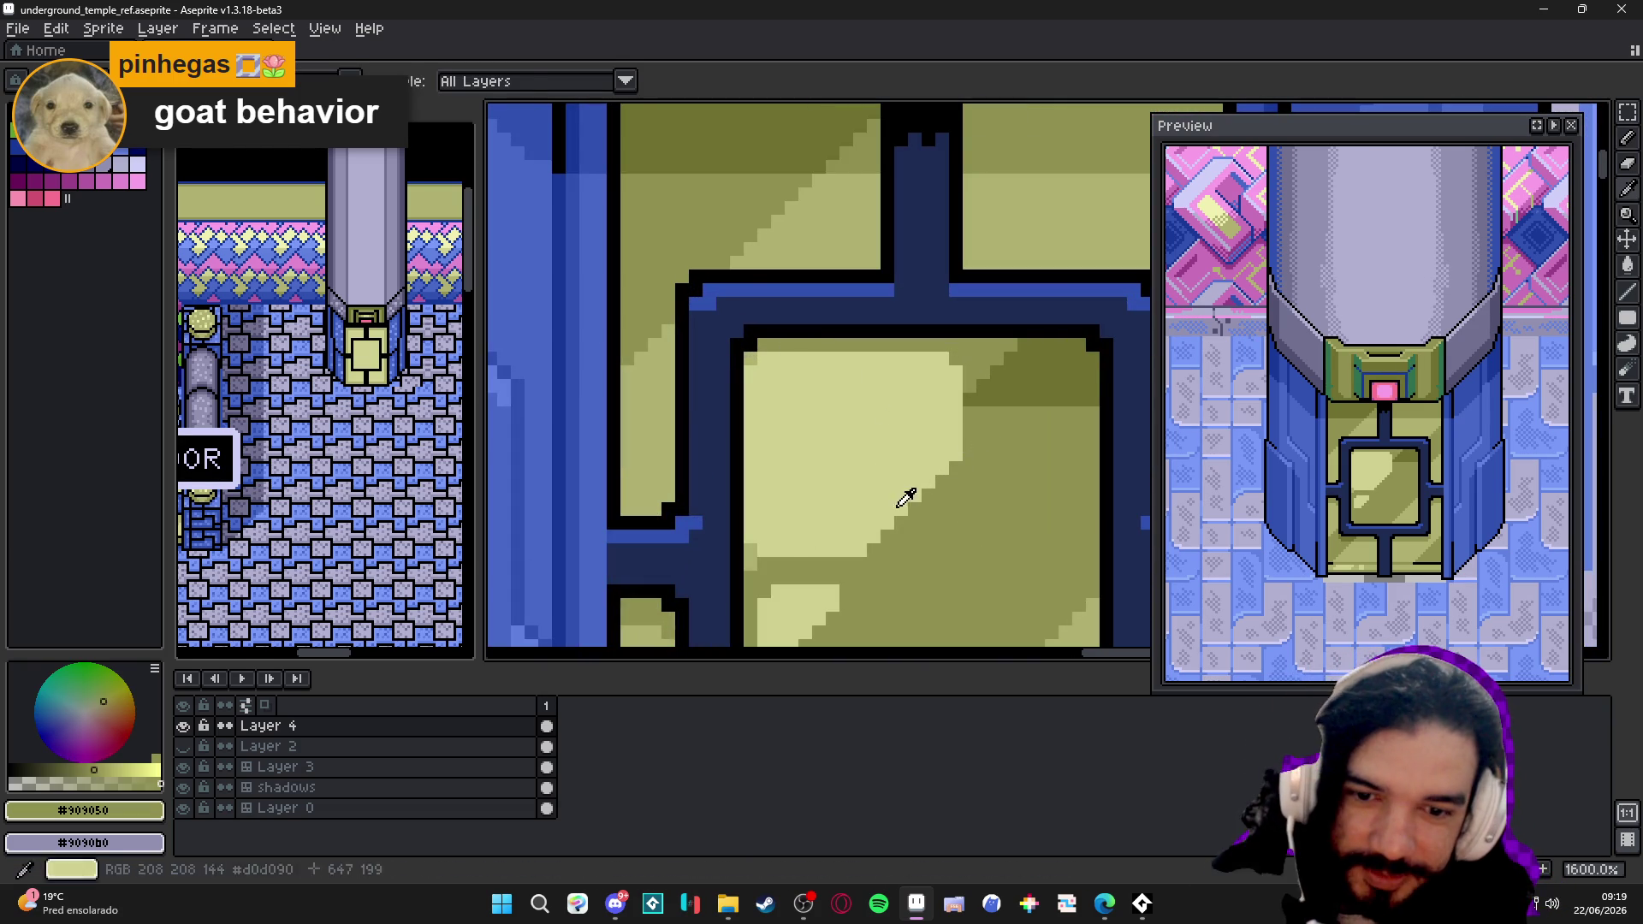
alt+click(753, 548)
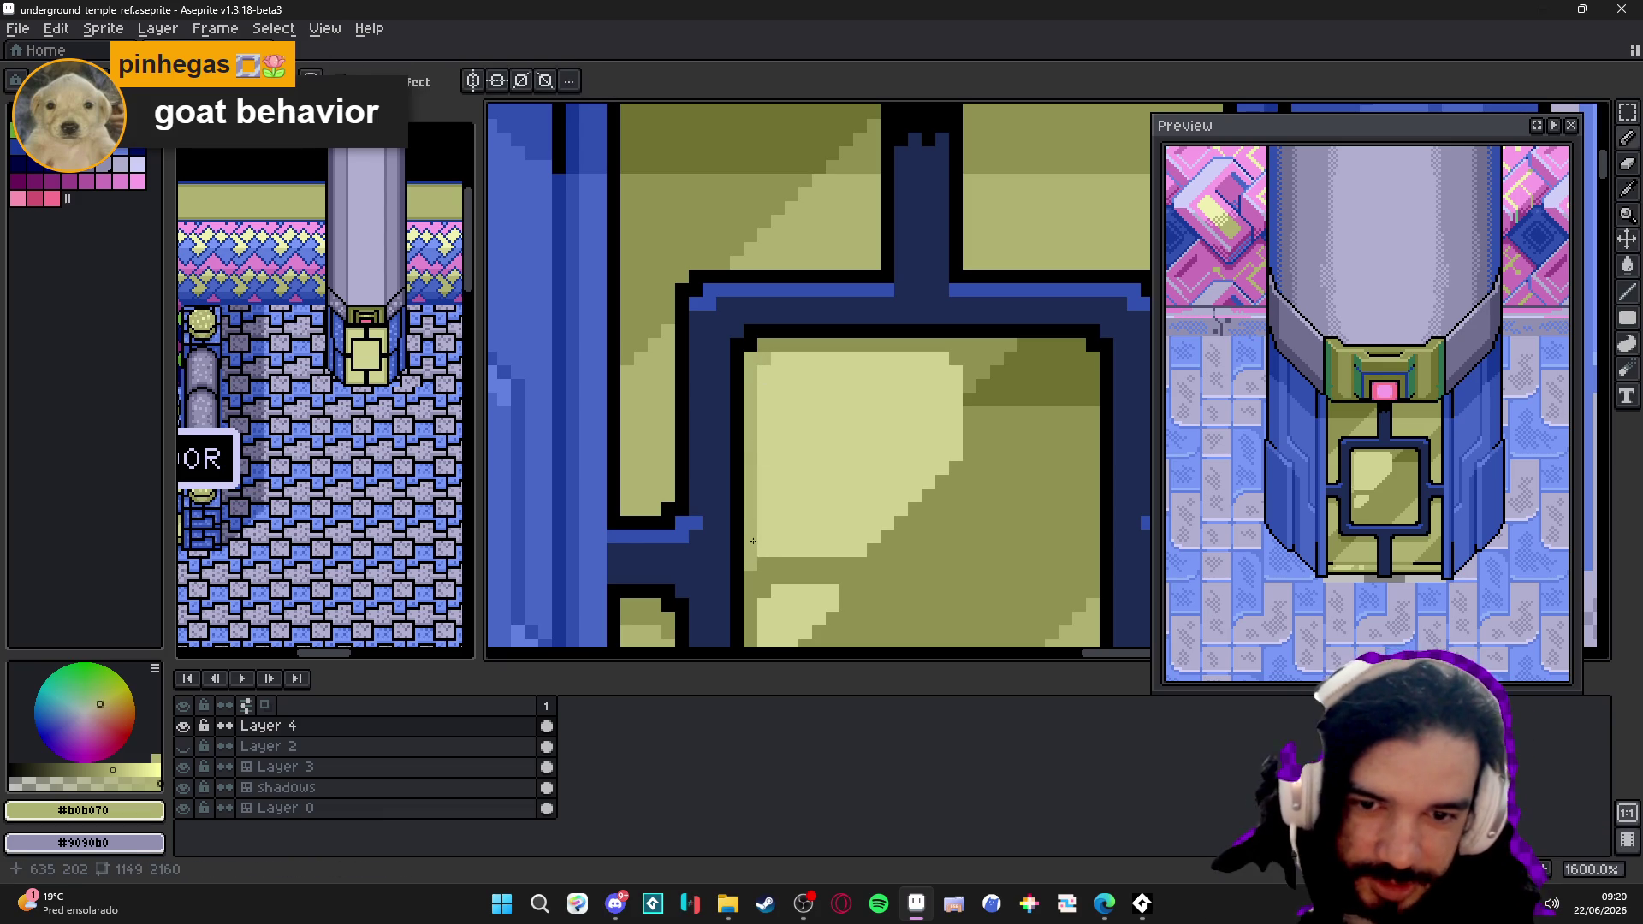
scroll(766, 544, down, 4)
scroll(766, 544, up, 3)
alt+click(787, 557)
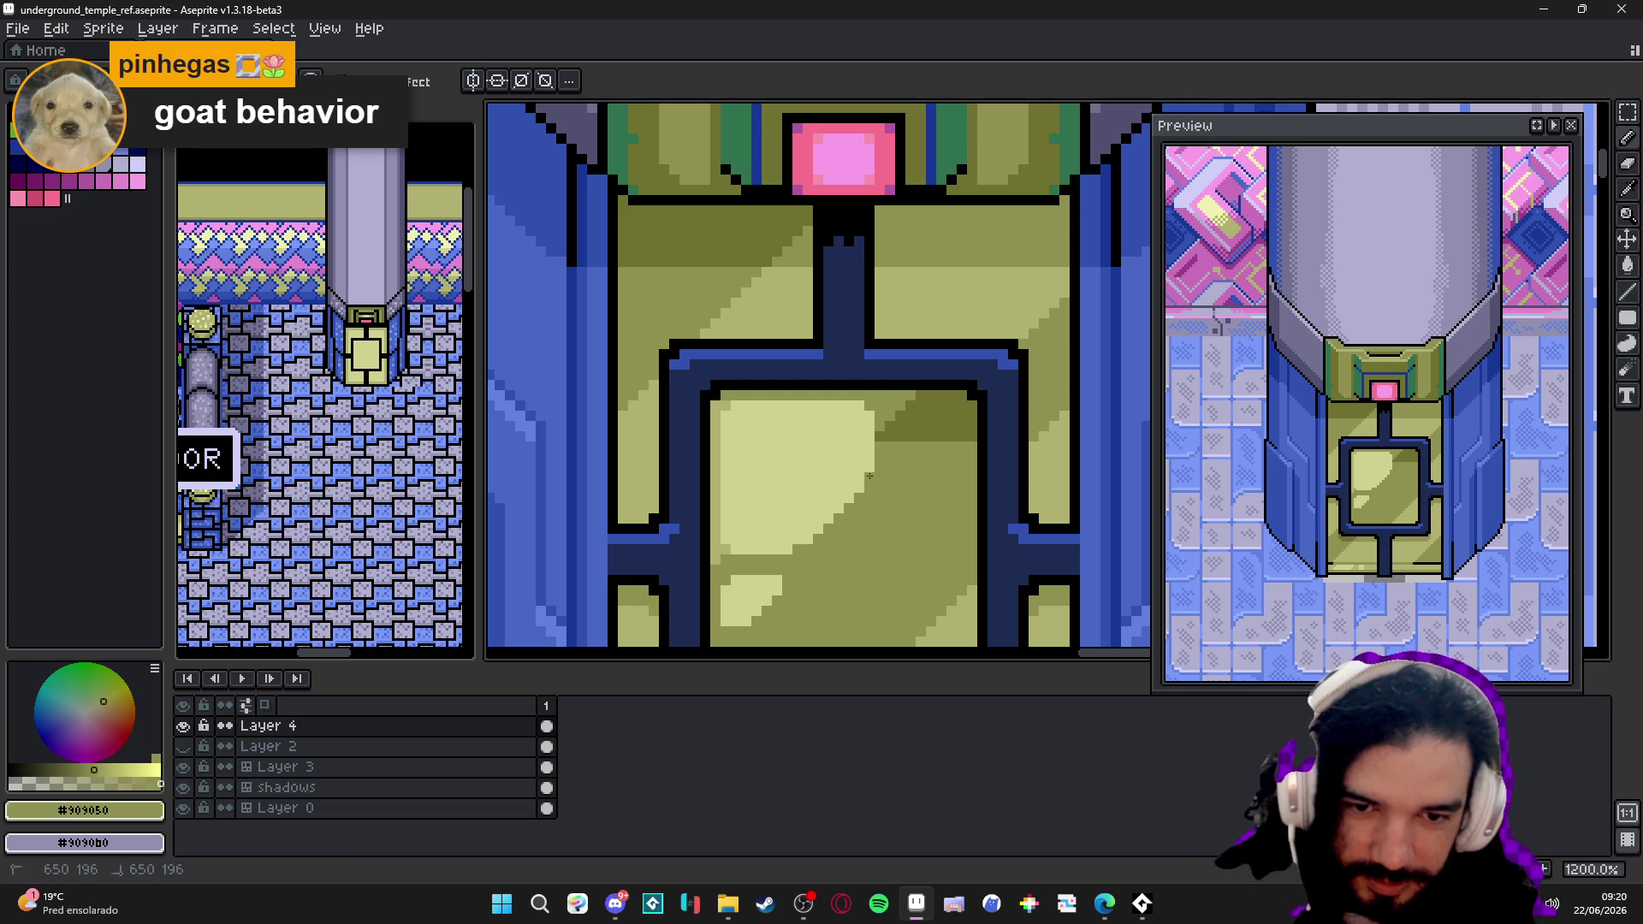
scroll(868, 476, down, 5)
scroll(886, 473, down, 1)
key(ctrl+s)
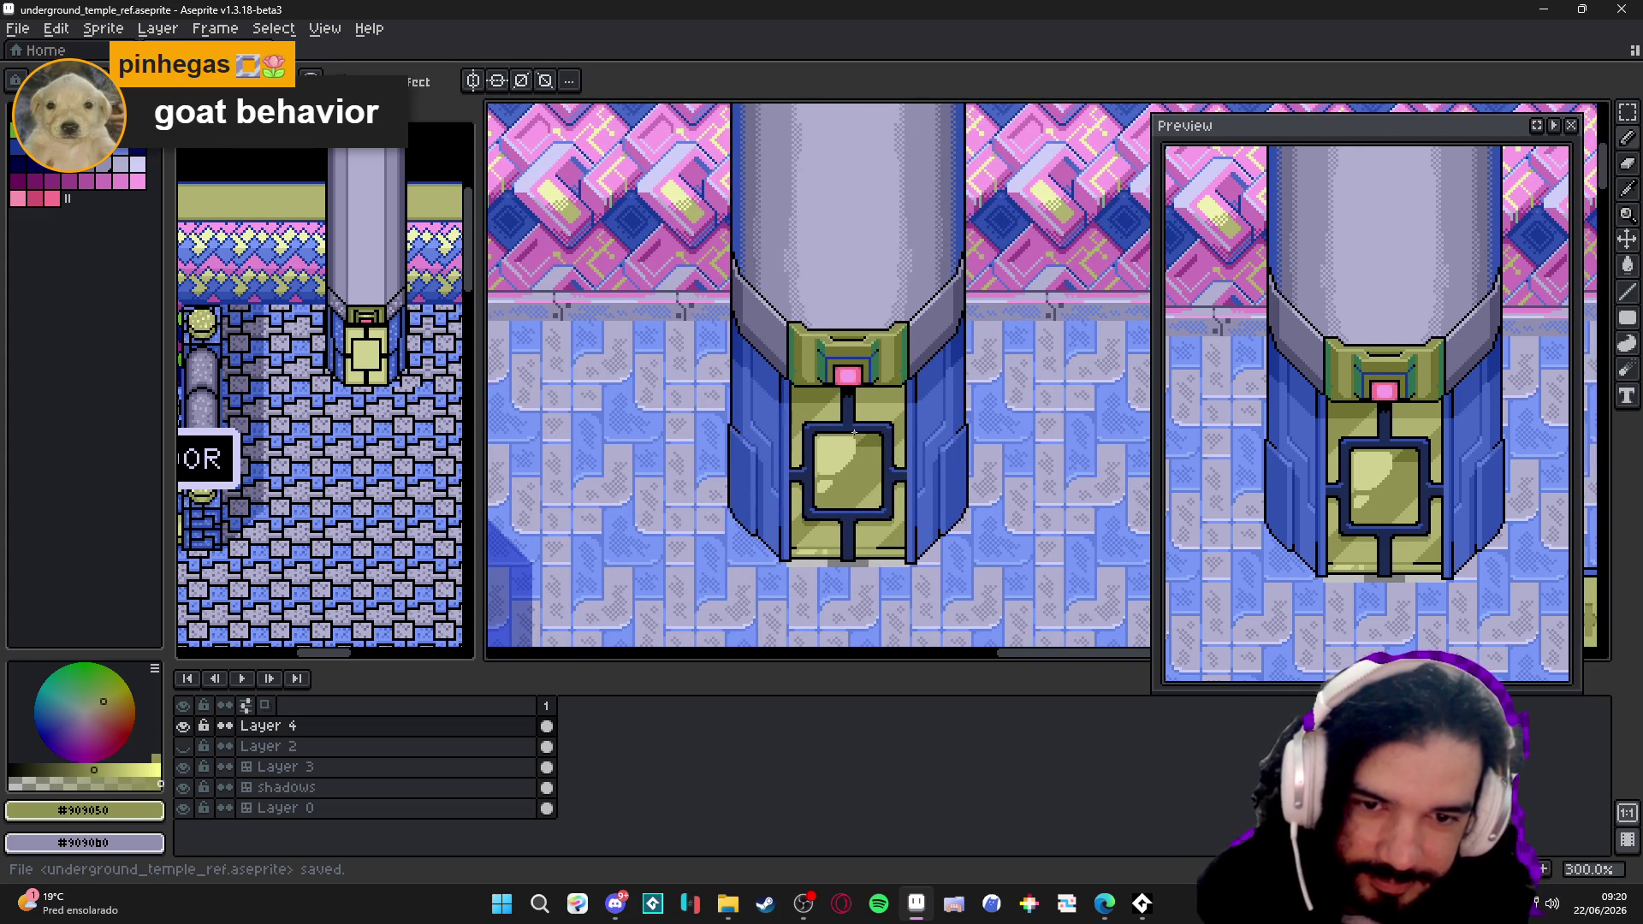
scroll(855, 433, up, 3)
scroll(847, 426, down, 1)
scroll(843, 423, up, 3)
scroll(841, 420, up, 1)
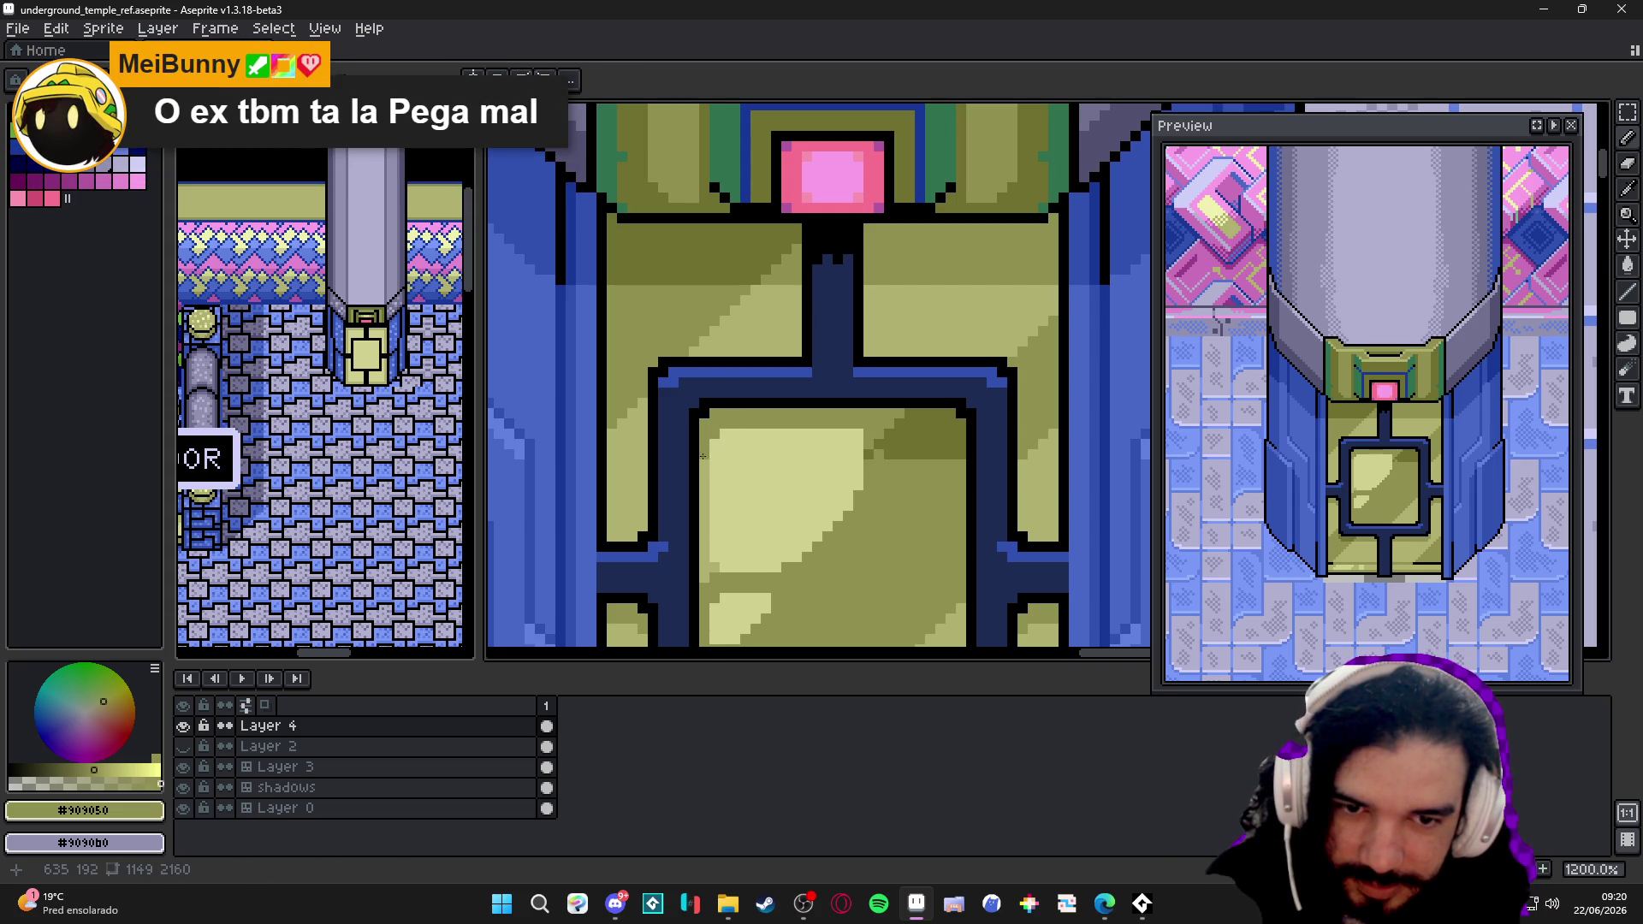
- Return to the pencil, save the map, and sample black from the outline
key(b)
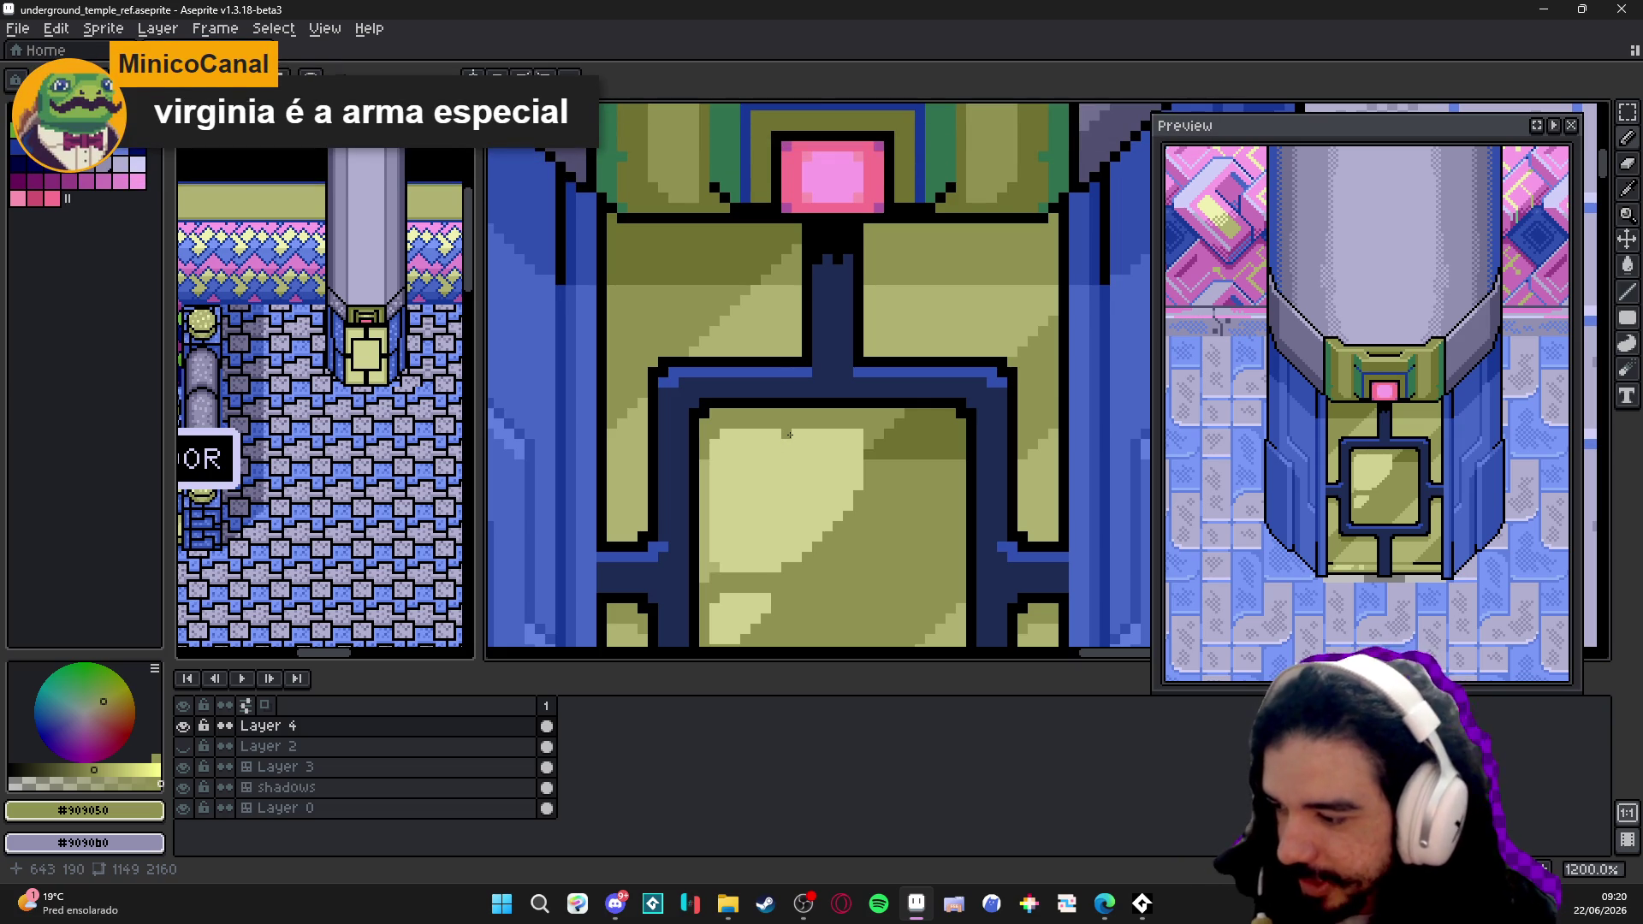
scroll(781, 414, down, 2)
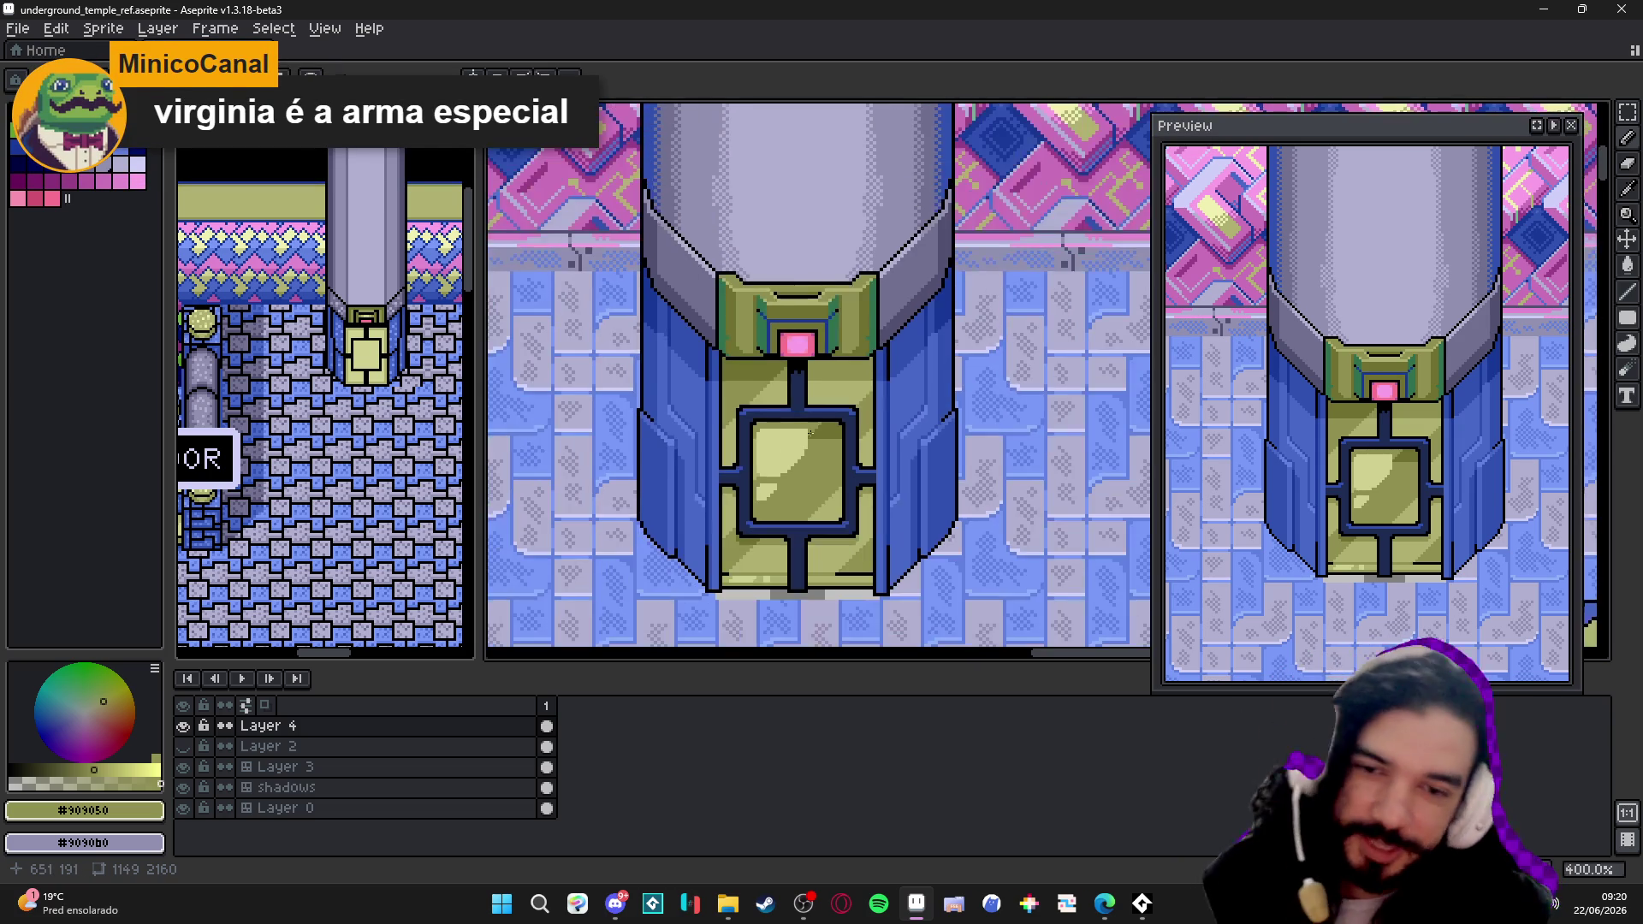
scroll(781, 413, up, 4)
scroll(780, 414, down, 6)
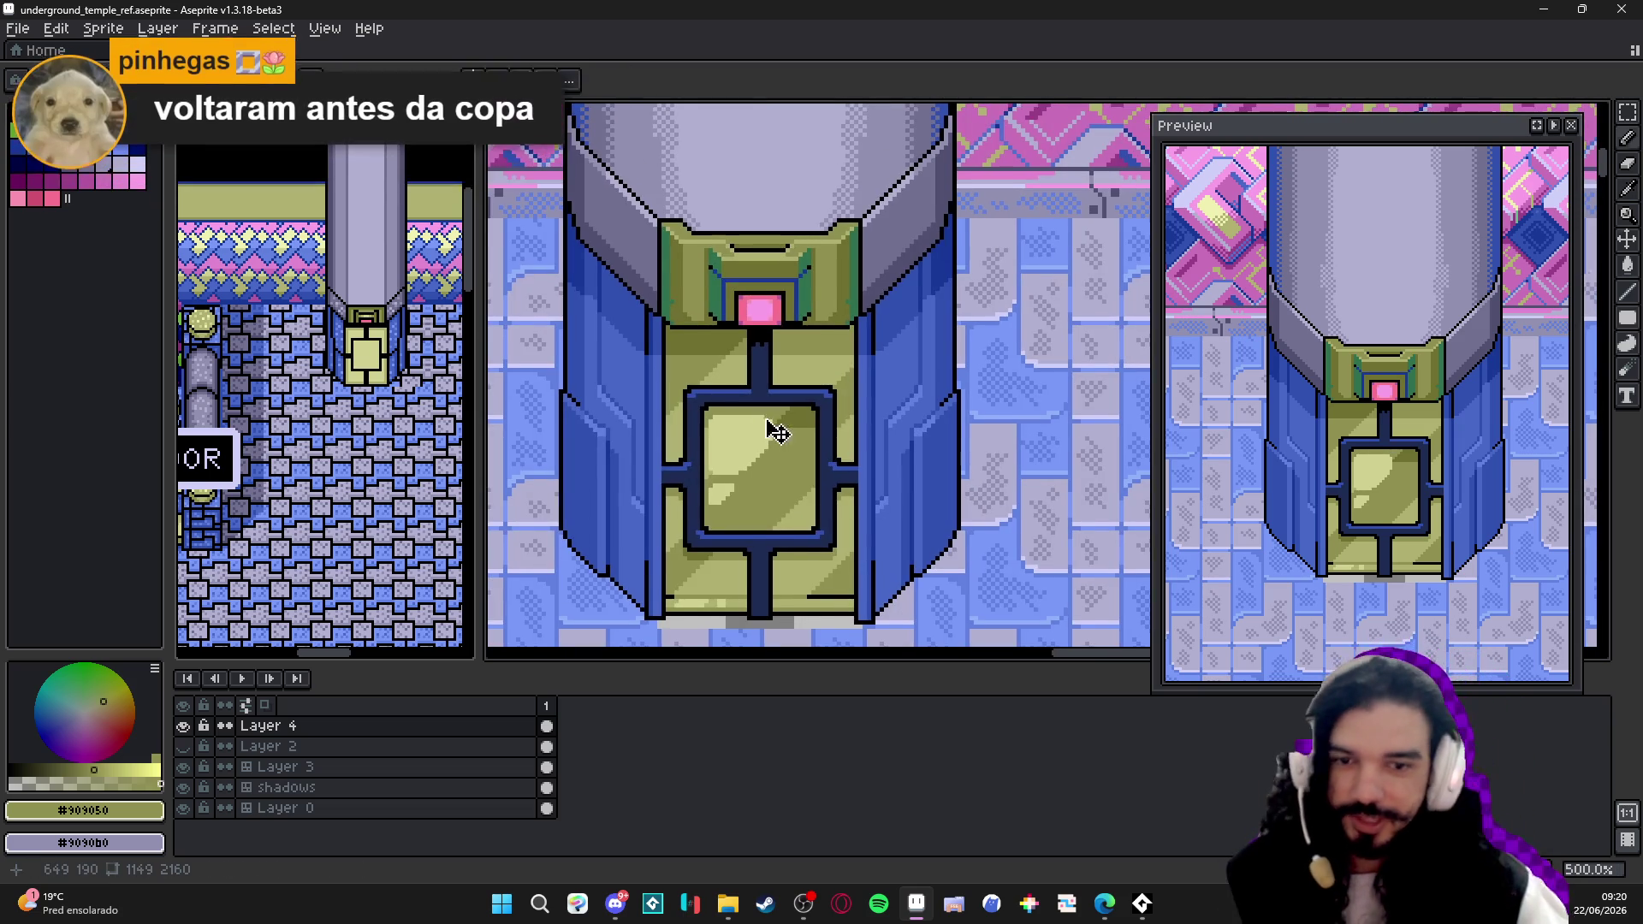
key(ctrl+s)
scroll(763, 416, down, 2)
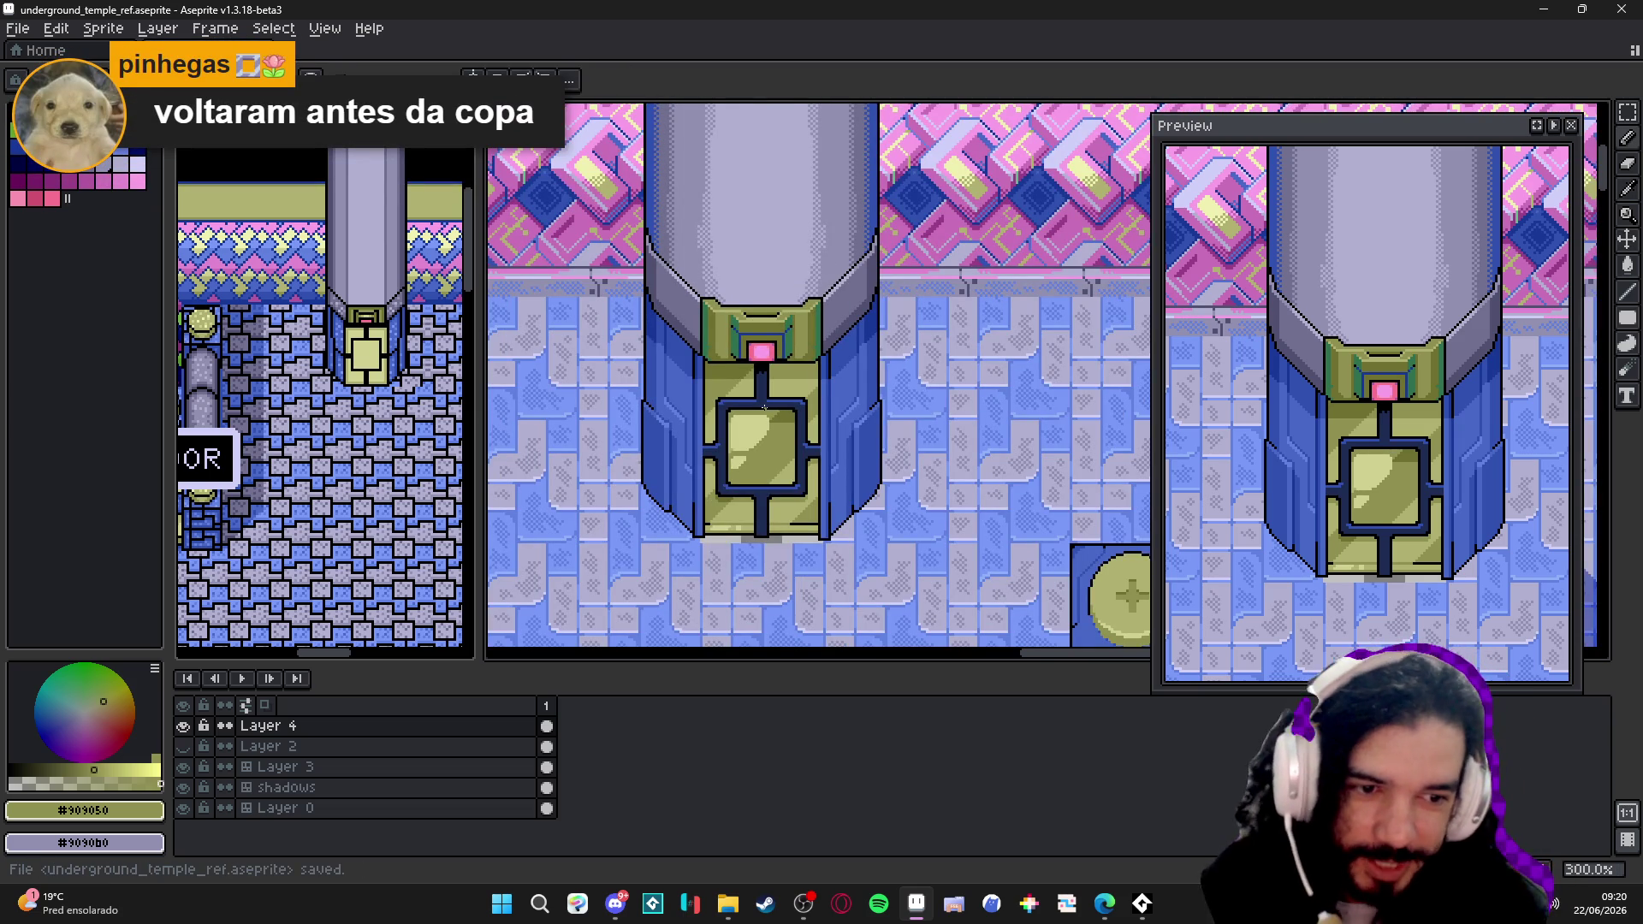
scroll(714, 473, up, 3)
scroll(714, 474, up, 3)
alt+click(677, 372)
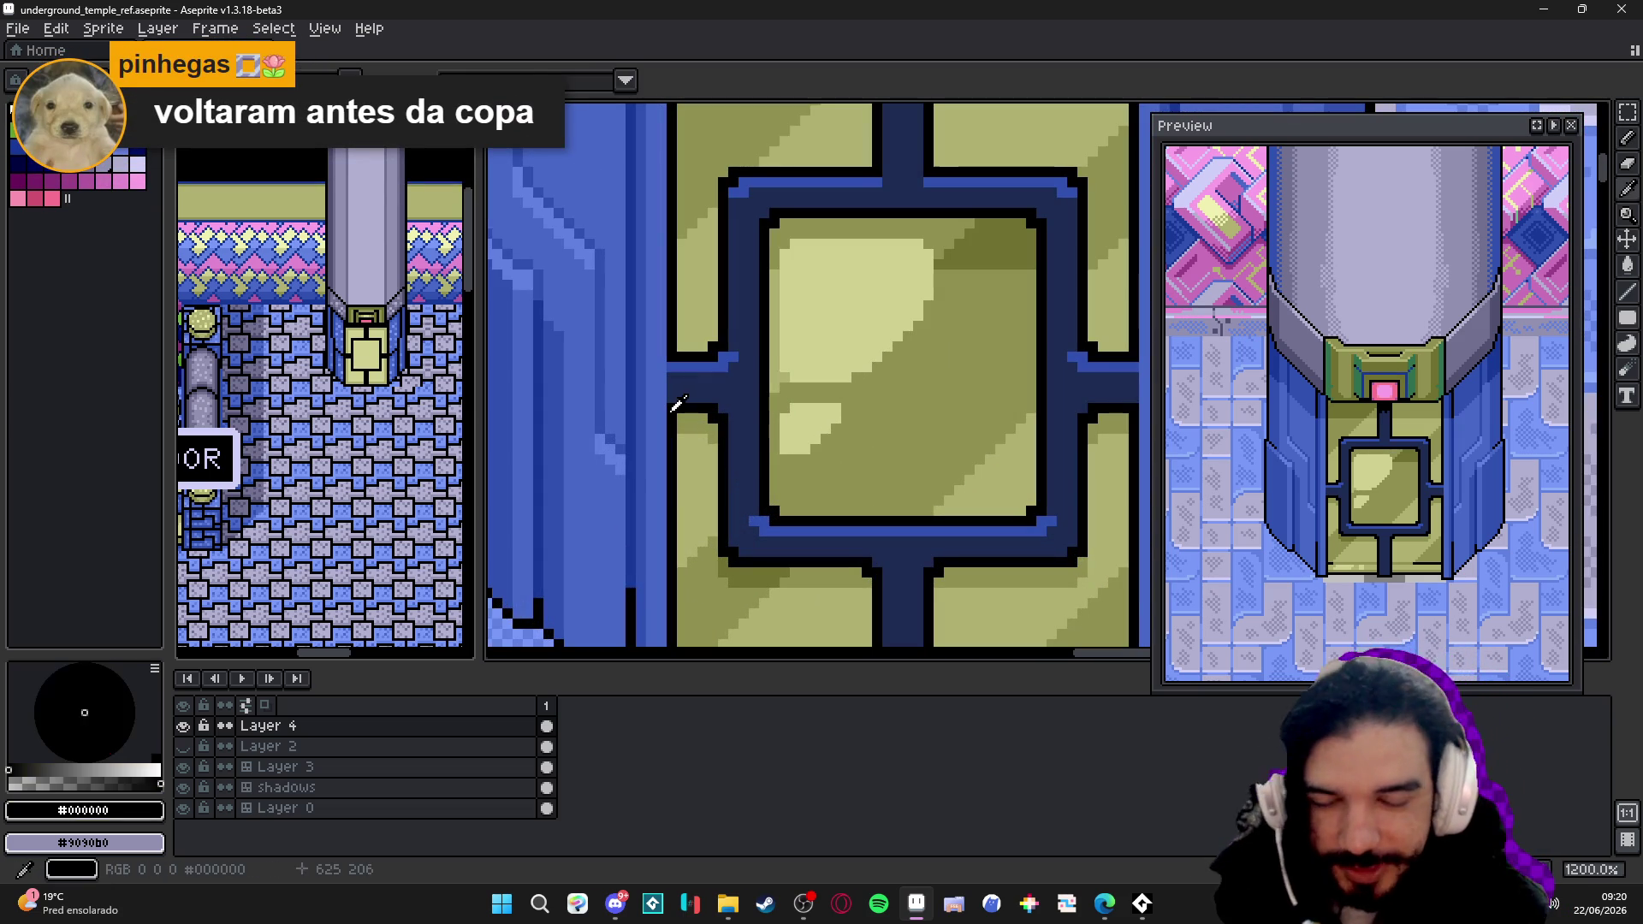
scroll(757, 425, down, 1)
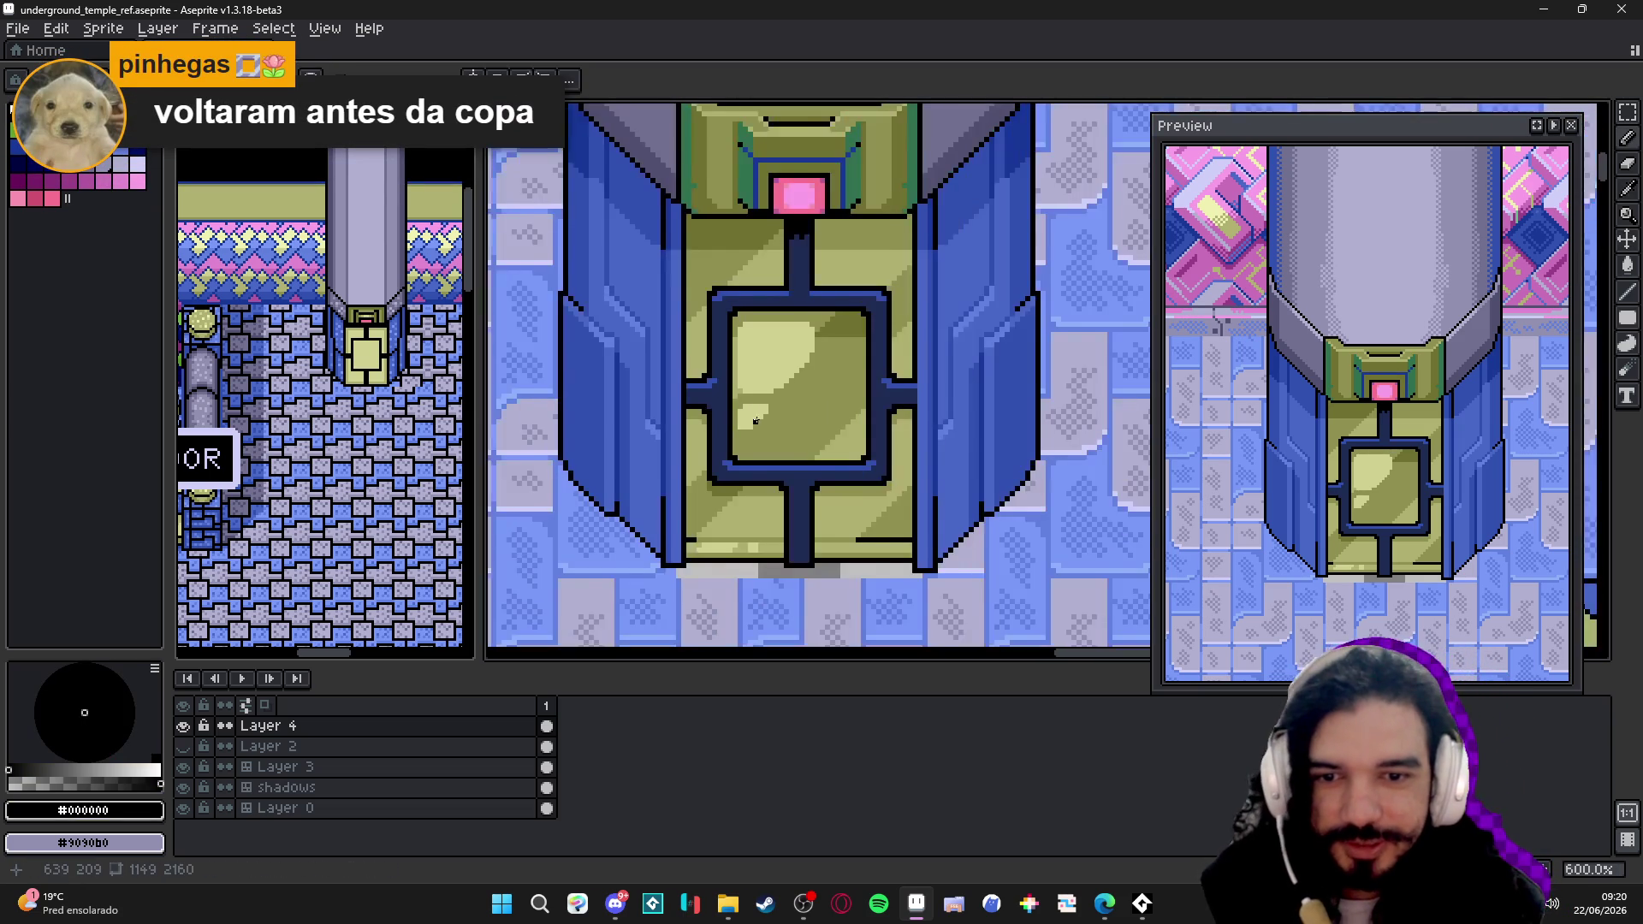
scroll(755, 426, down, 1)
- Undo the stray black stroke, sample navy #1d2b53 from the artwork, and save the map
key(ctrl+z)
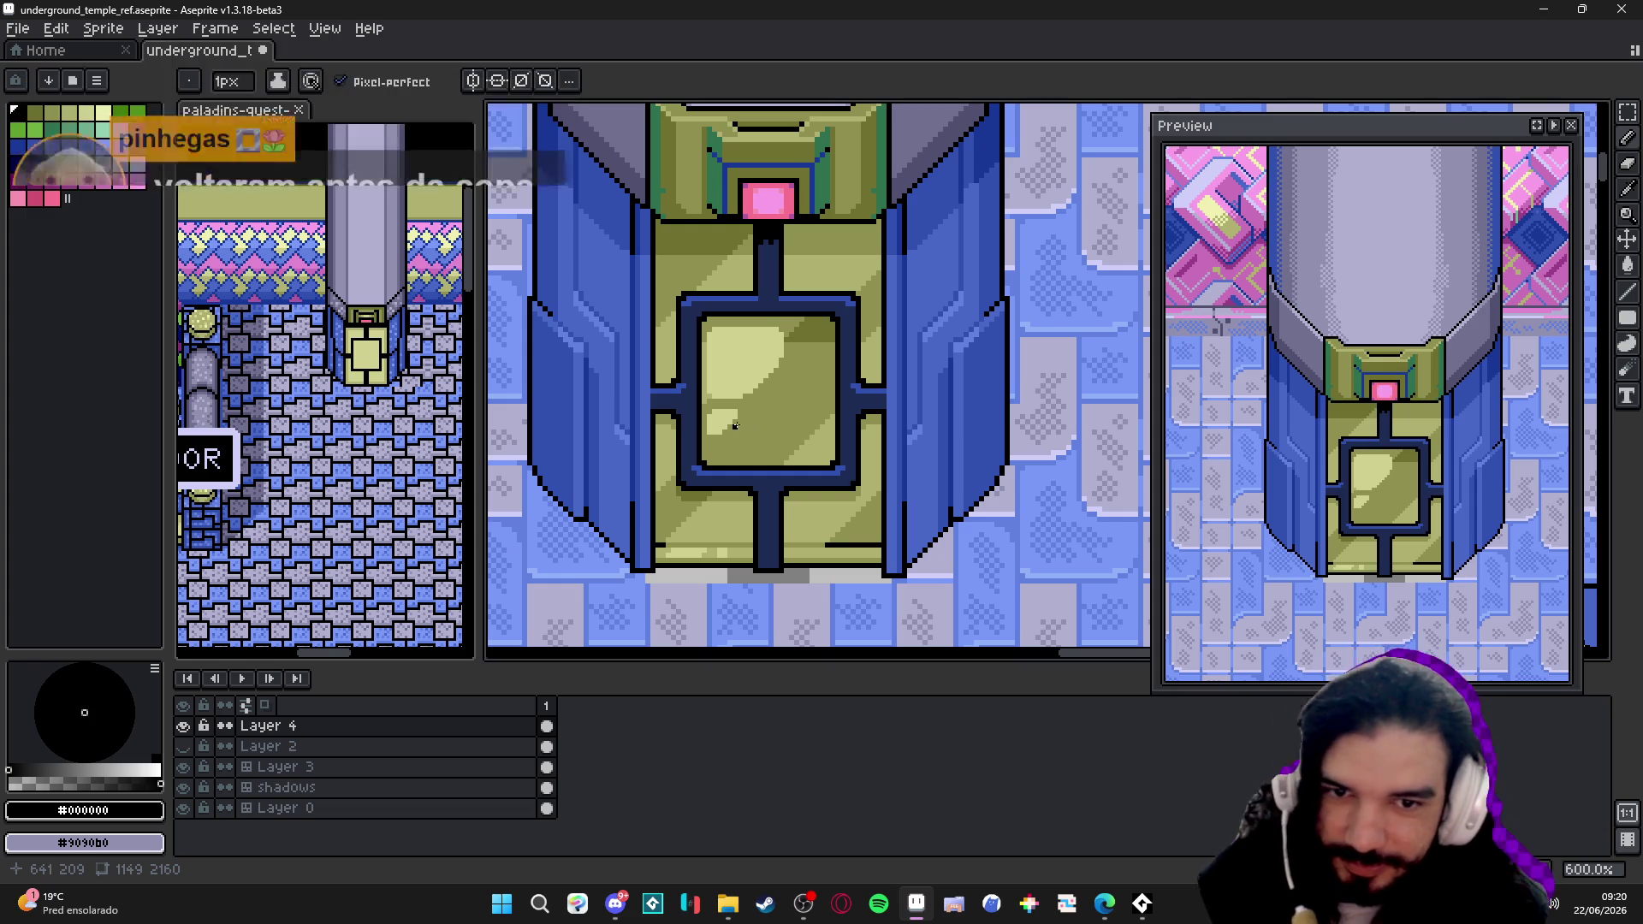
key(b)
scroll(659, 390, up, 3)
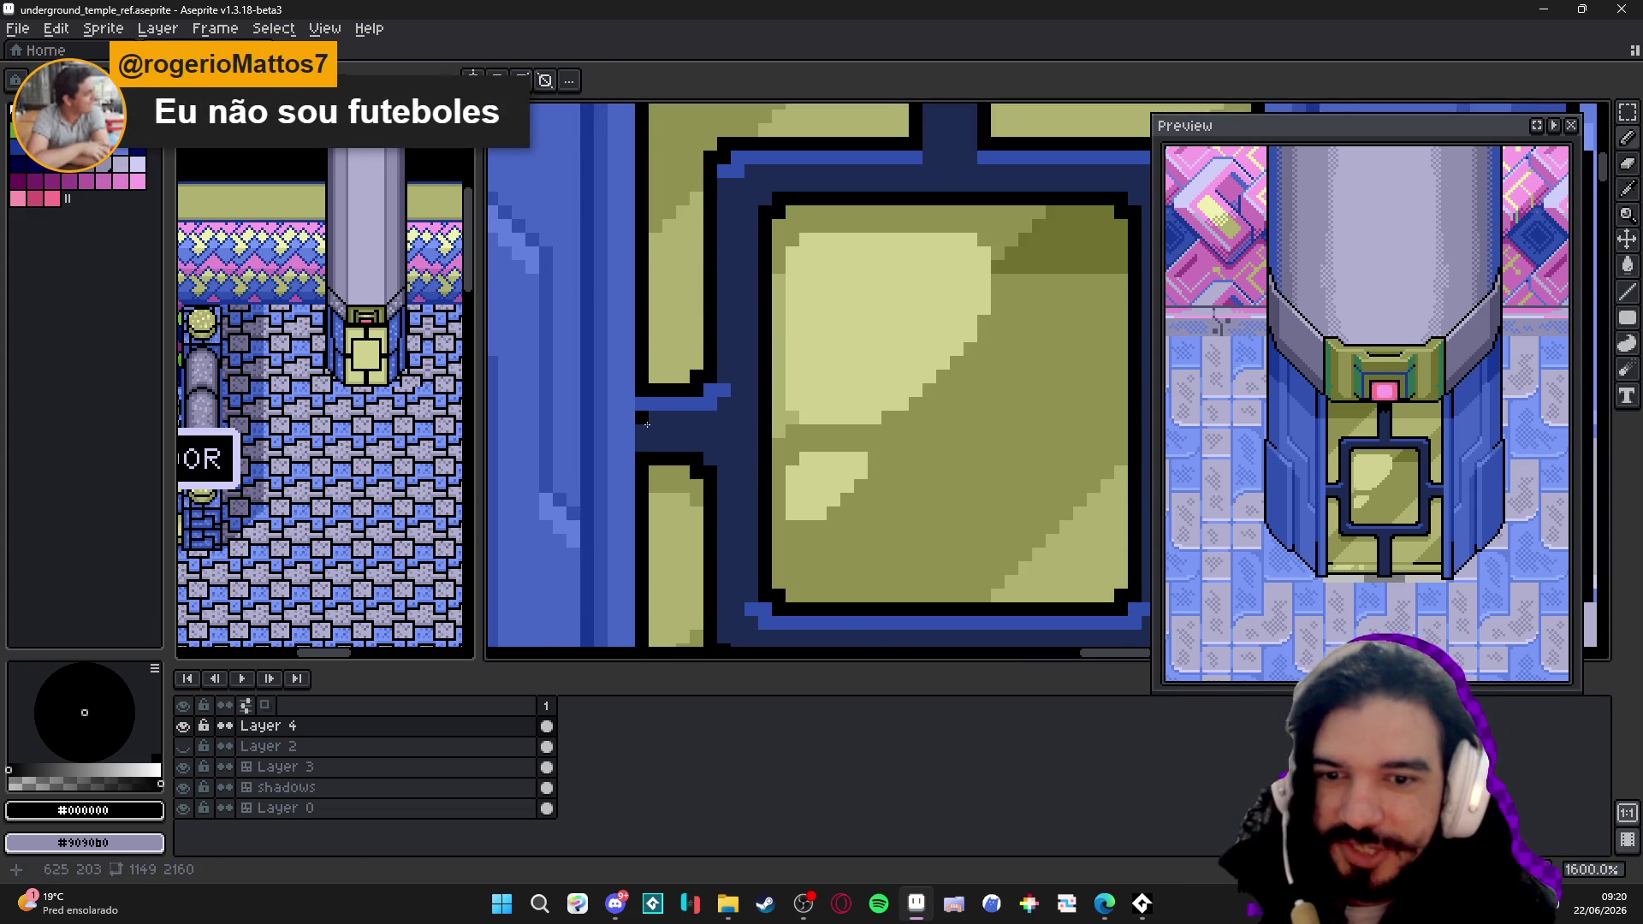
scroll(644, 385, down, 3)
scroll(648, 445, up, 3)
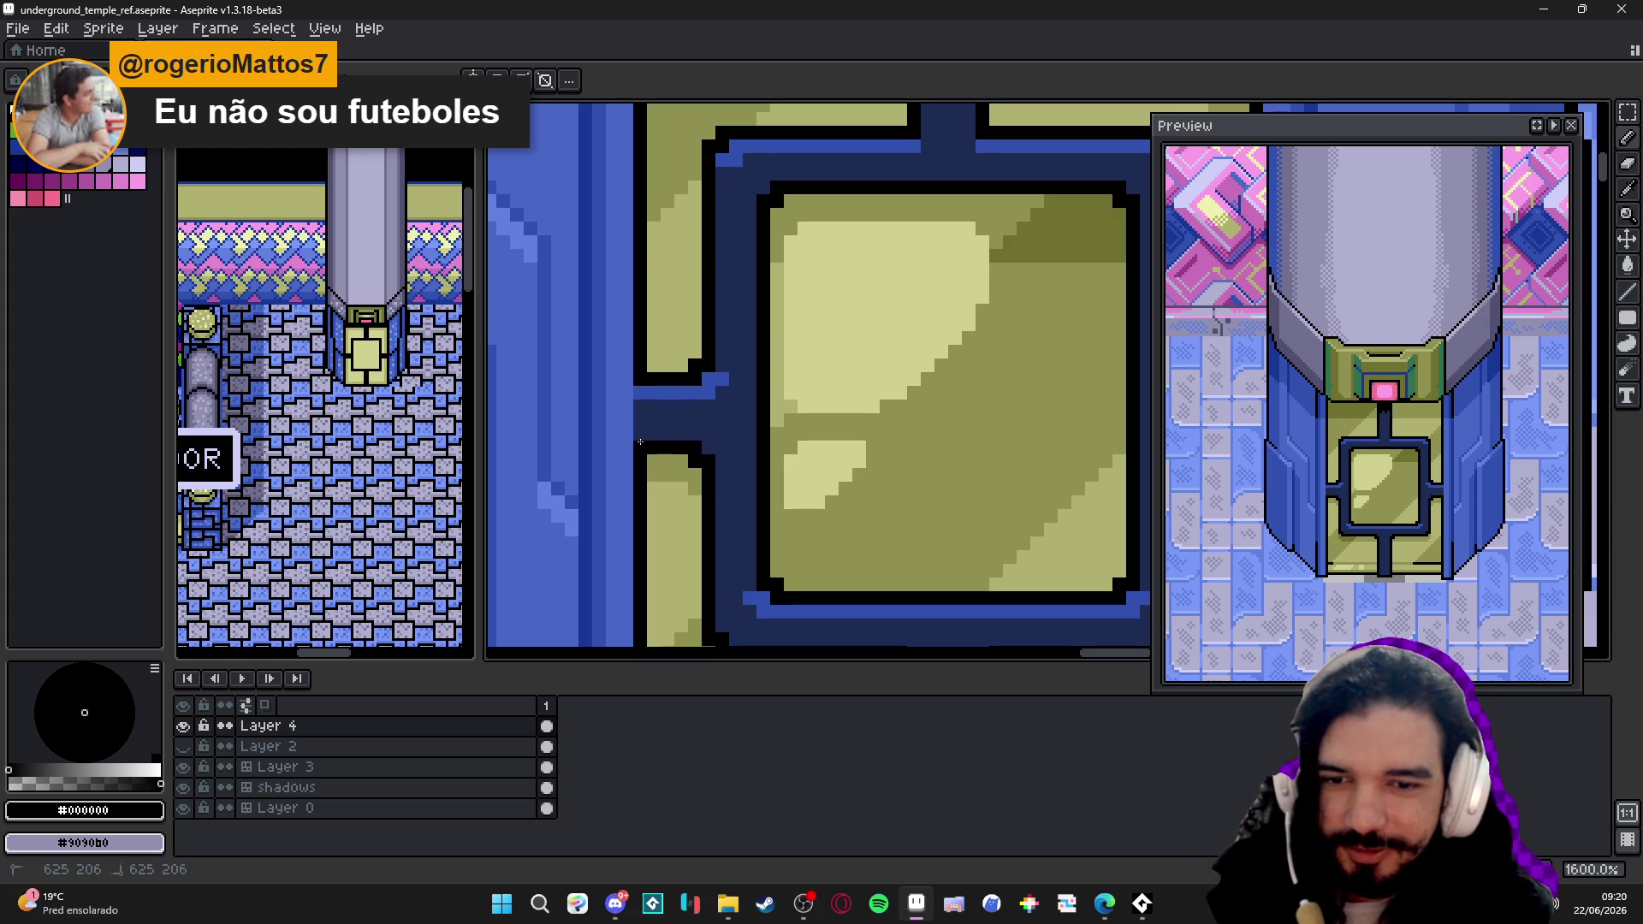
alt+click(643, 383)
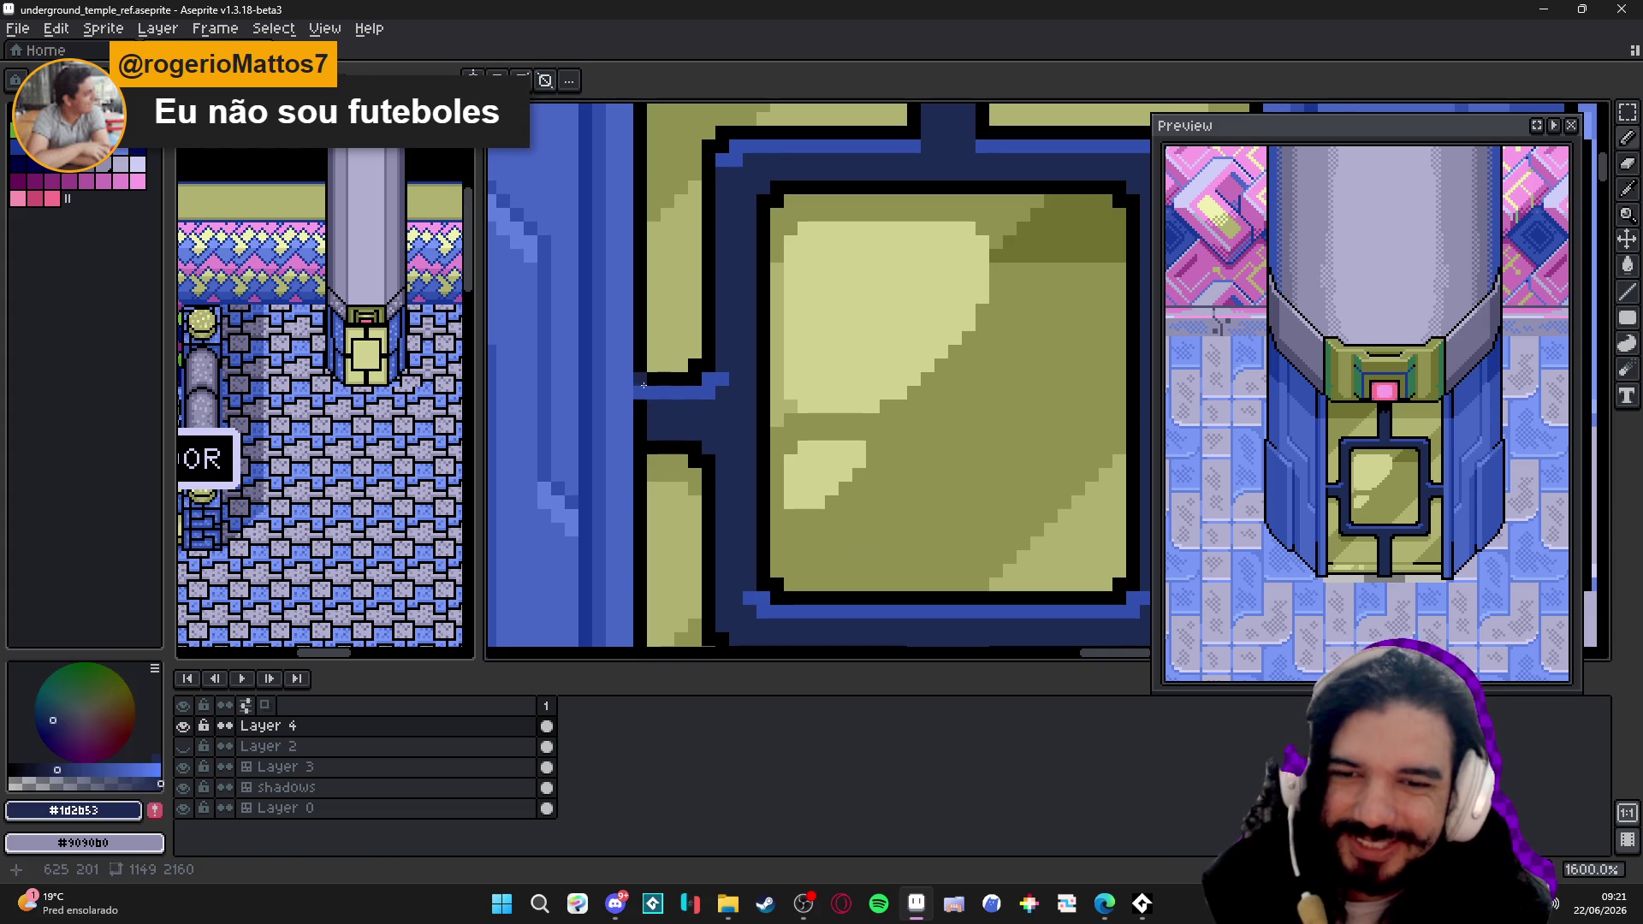
scroll(649, 397, down, 3)
scroll(686, 477, up, 2)
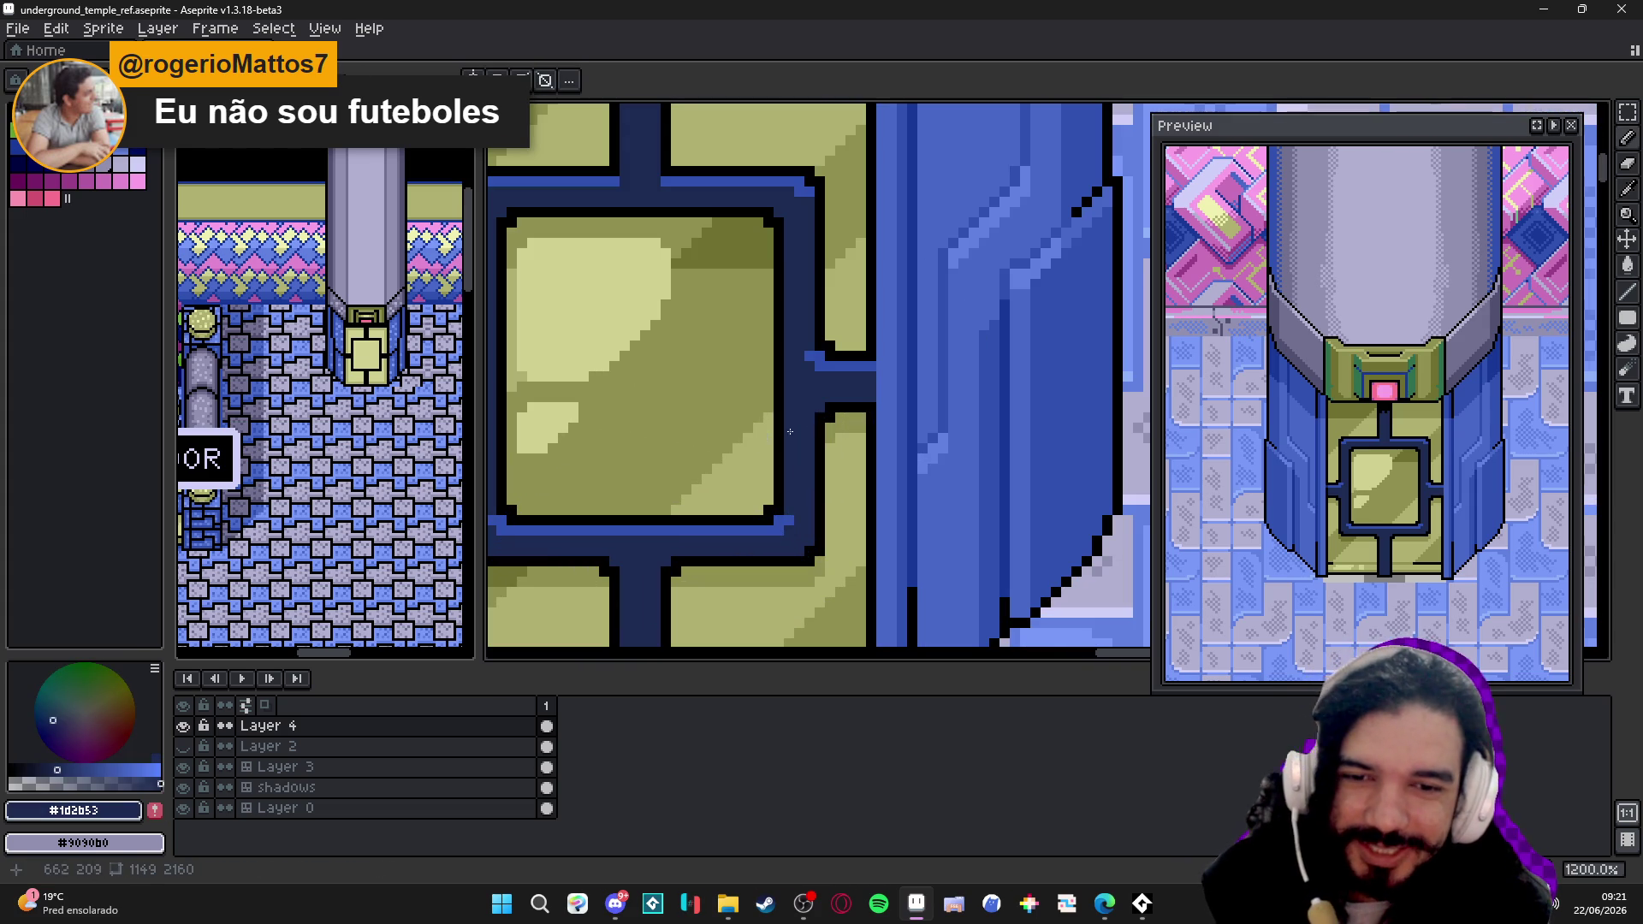
alt+click(869, 413)
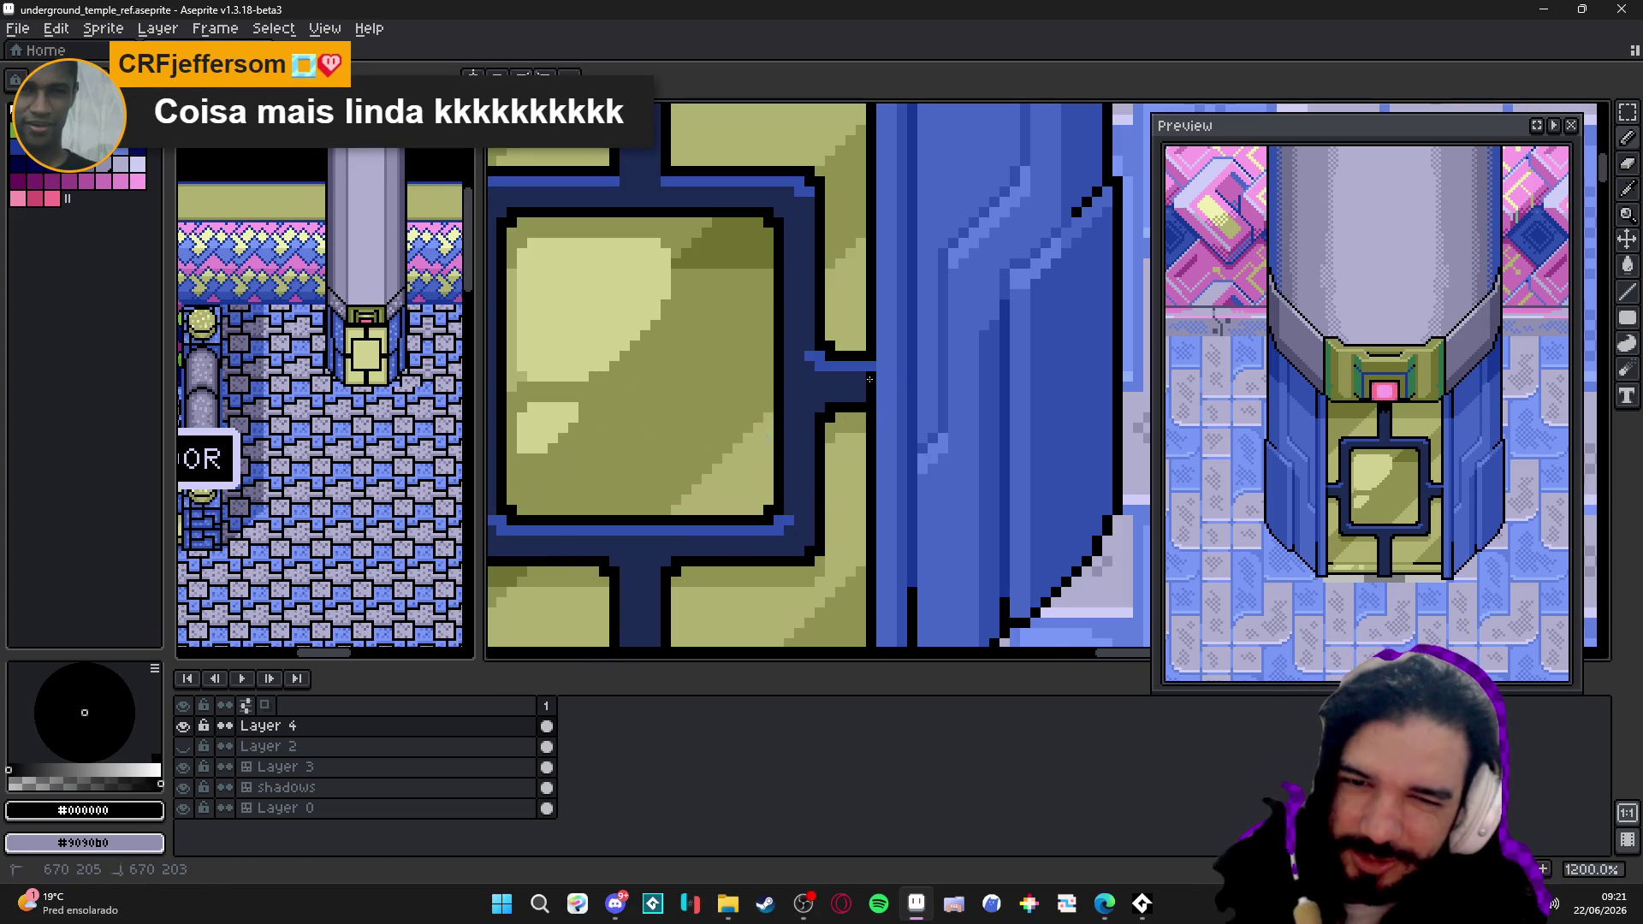
alt+click(854, 379)
scroll(857, 392, down, 1)
key(ctrl+s)
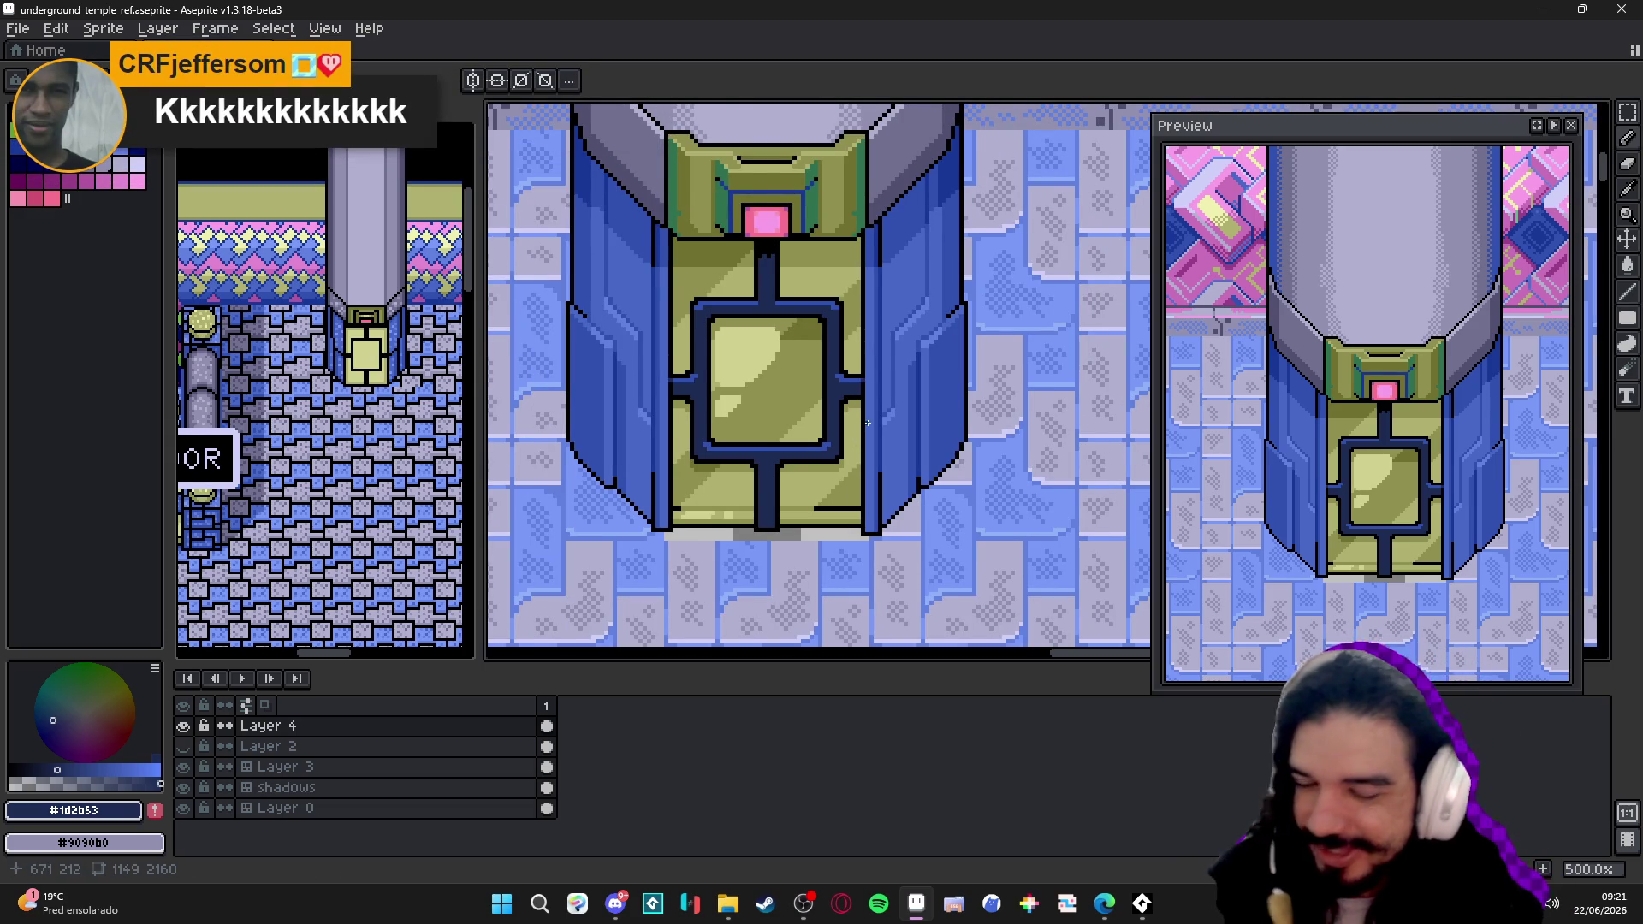
scroll(853, 436, down, 1)
- Save the map and pan across the whole temple layout, ending back near the statue
key(ctrl+s)
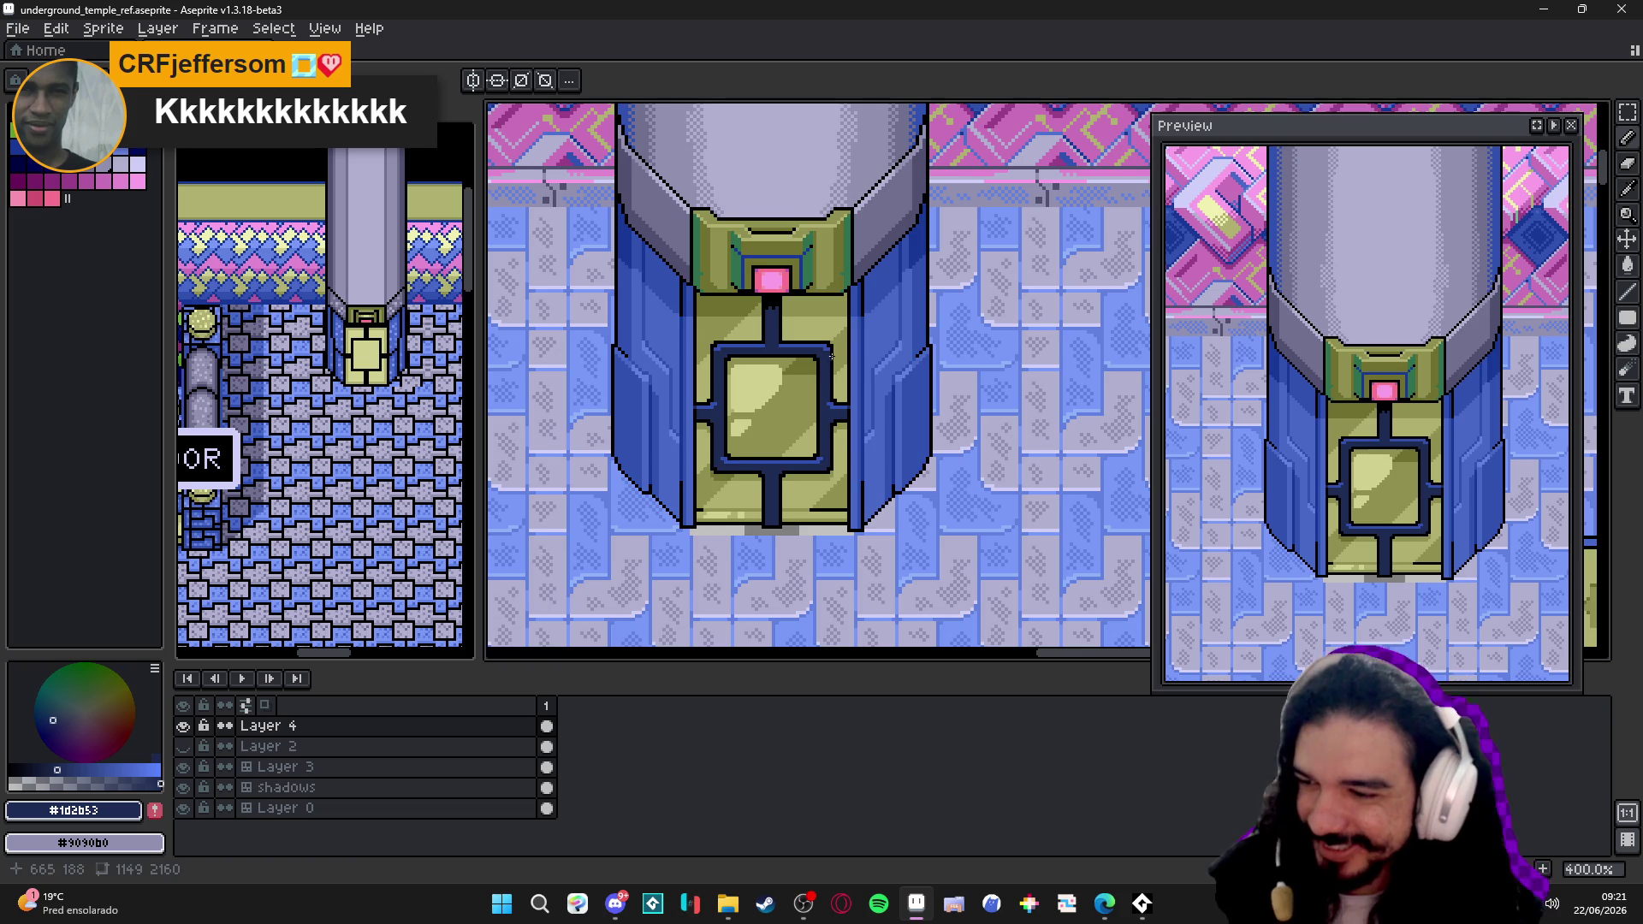
drag(848, 445, 823, 439)
scroll(837, 437, down, 1)
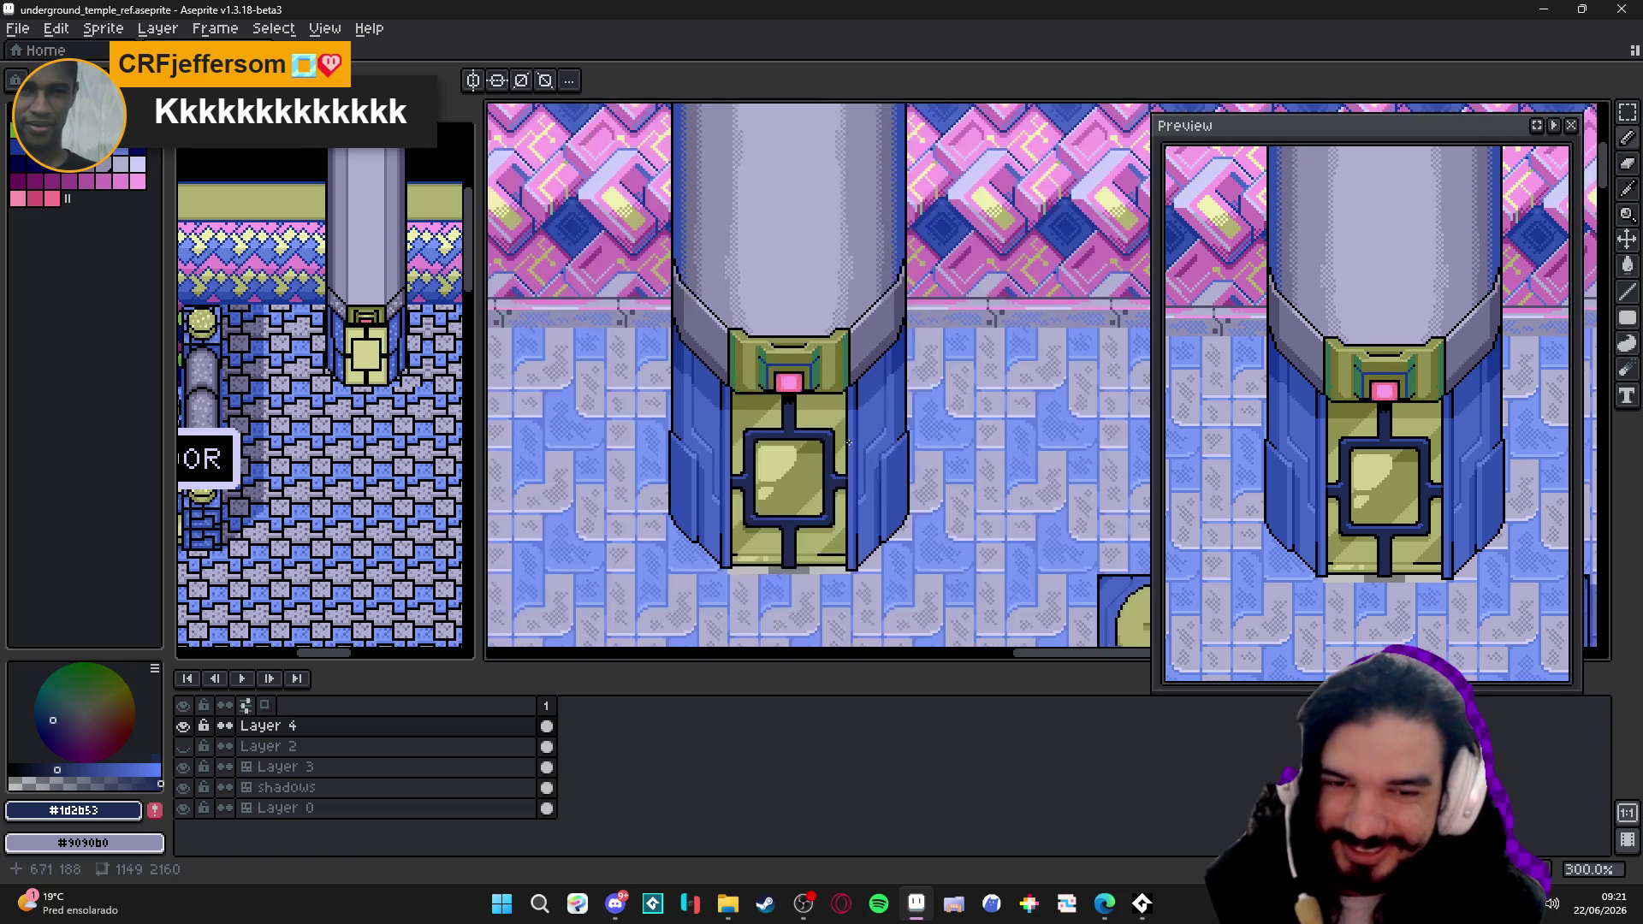
scroll(837, 438, down, 1)
scroll(848, 425, down, 1)
scroll(853, 417, up, 1)
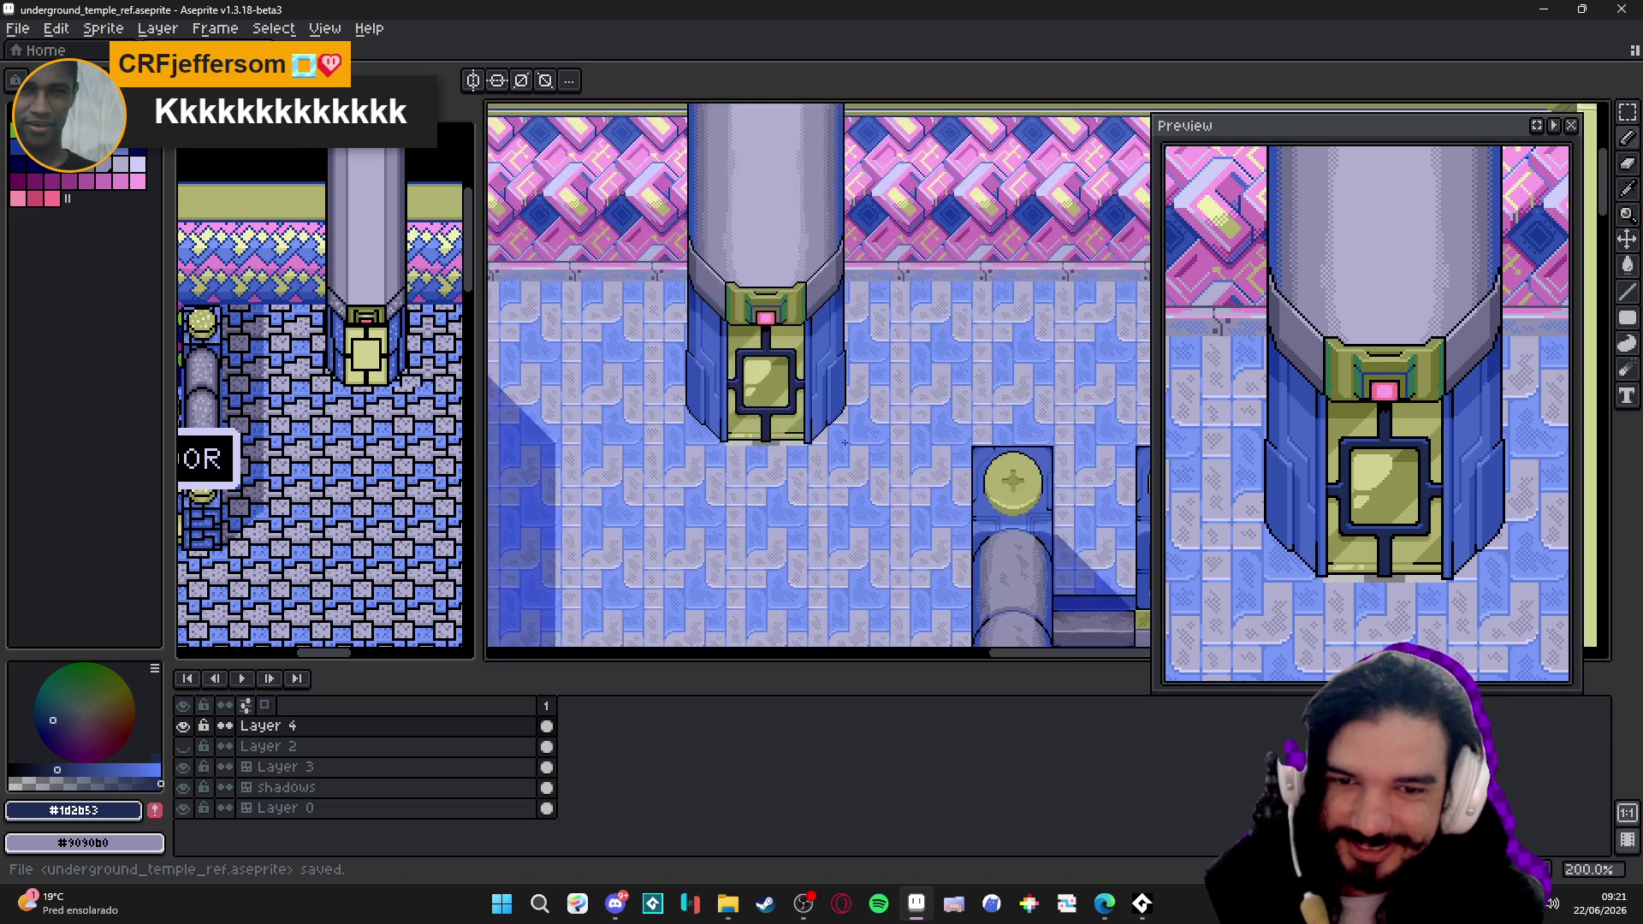
scroll(838, 468, down, 1)
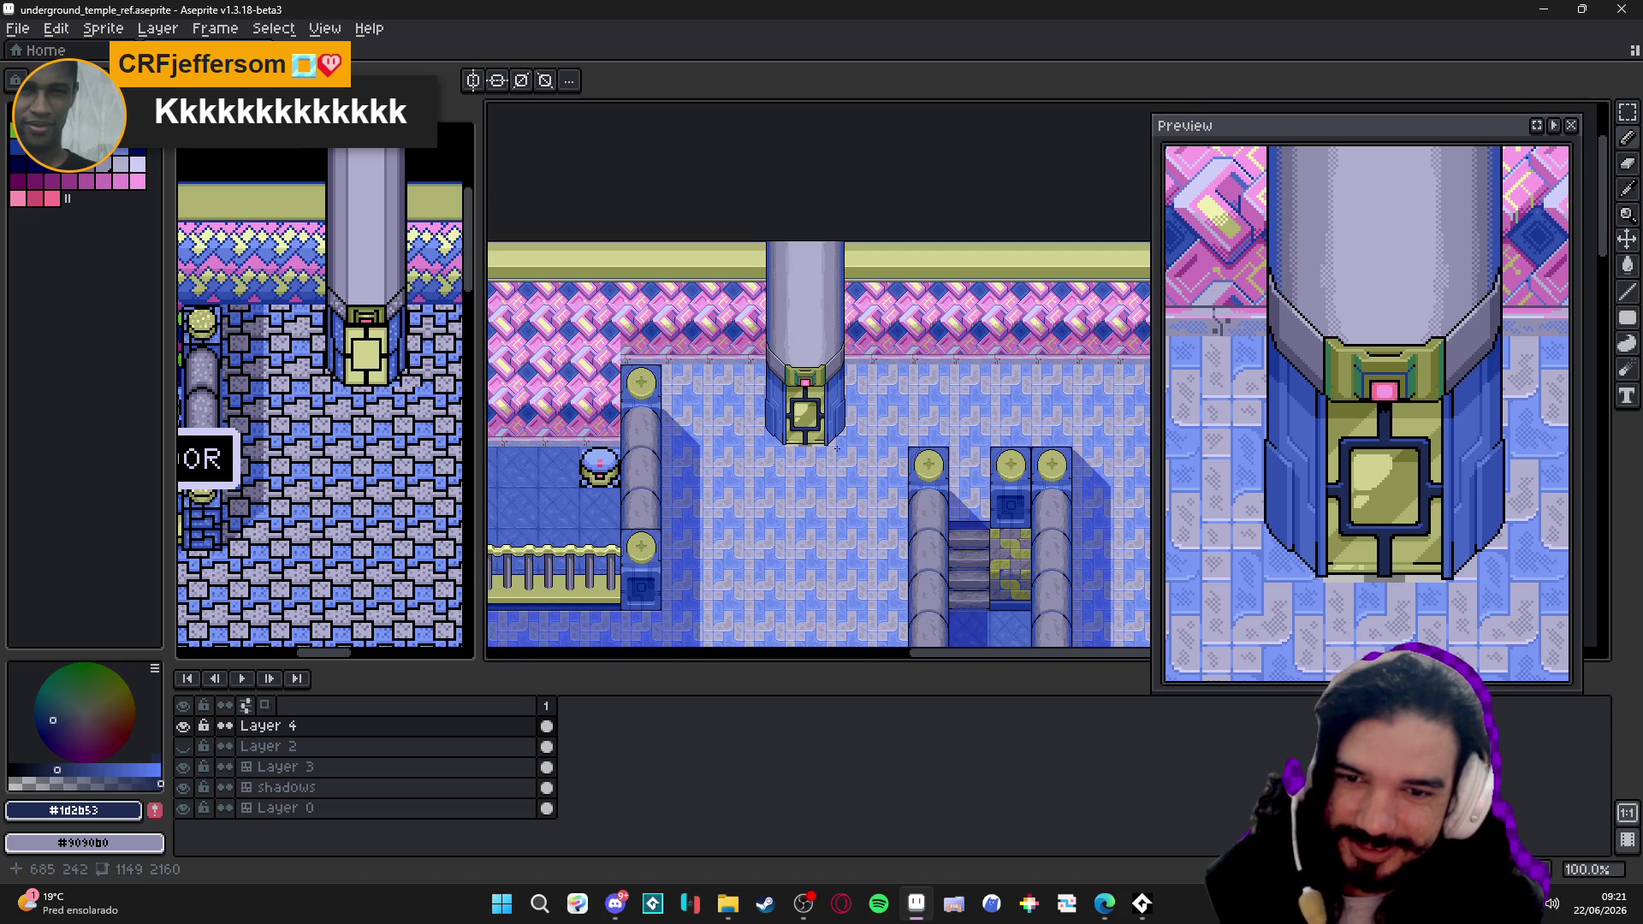
scroll(839, 445, down, 1)
scroll(843, 468, up, 2)
scroll(775, 444, down, 1)
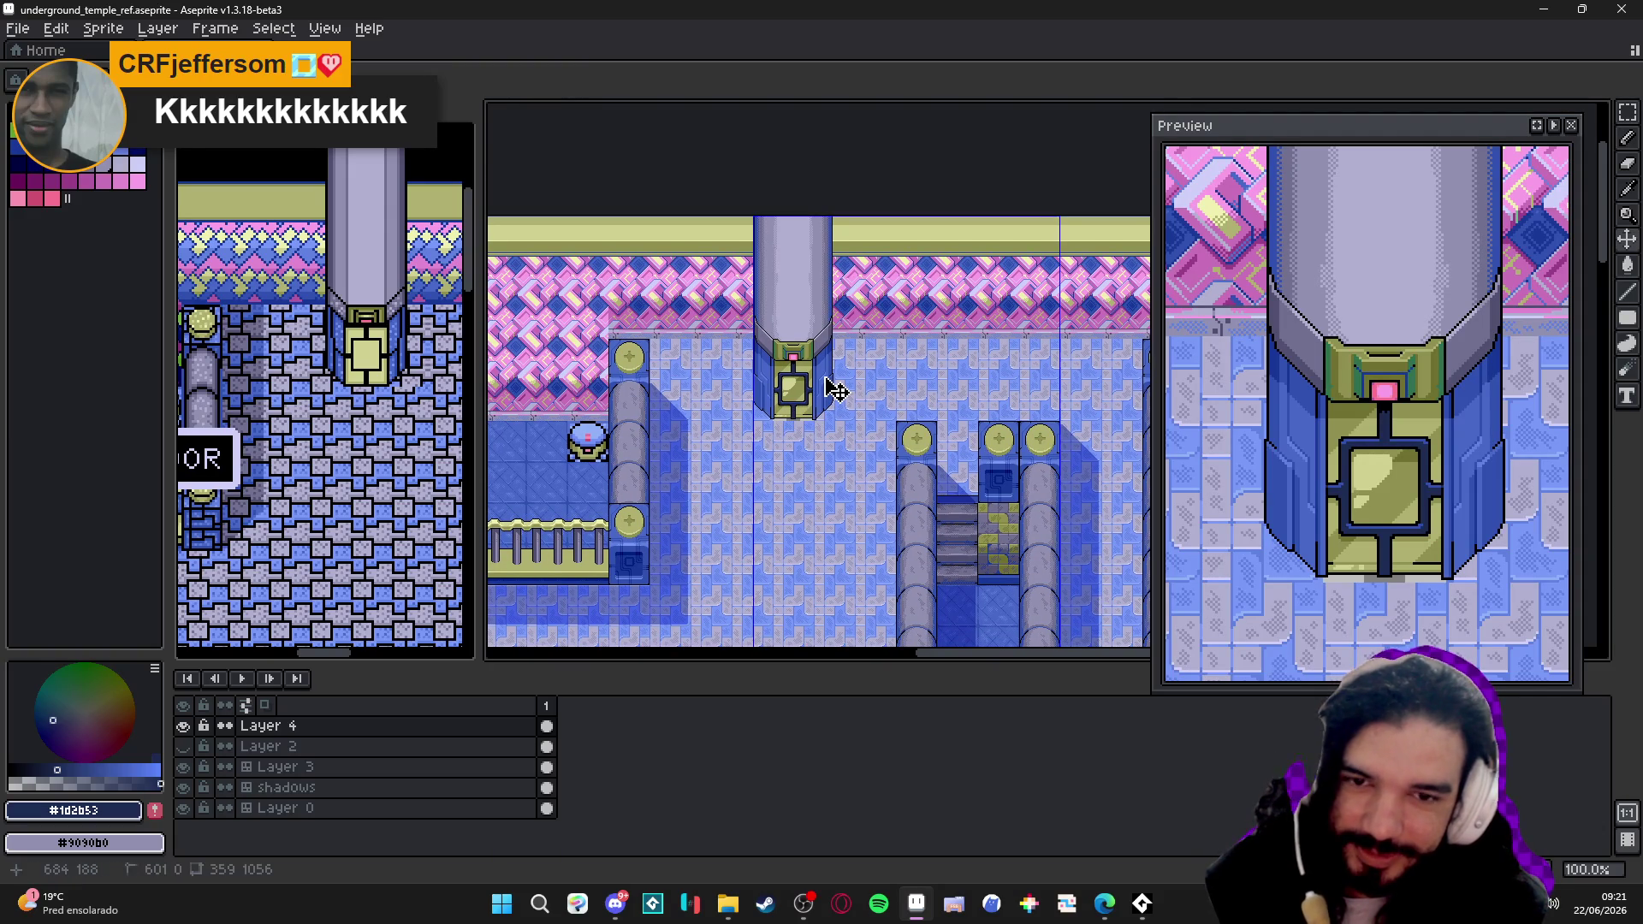
key(ctrl+s)
scroll(832, 388, down, 1)
scroll(829, 386, up, 1)
scroll(848, 359, down, 2)
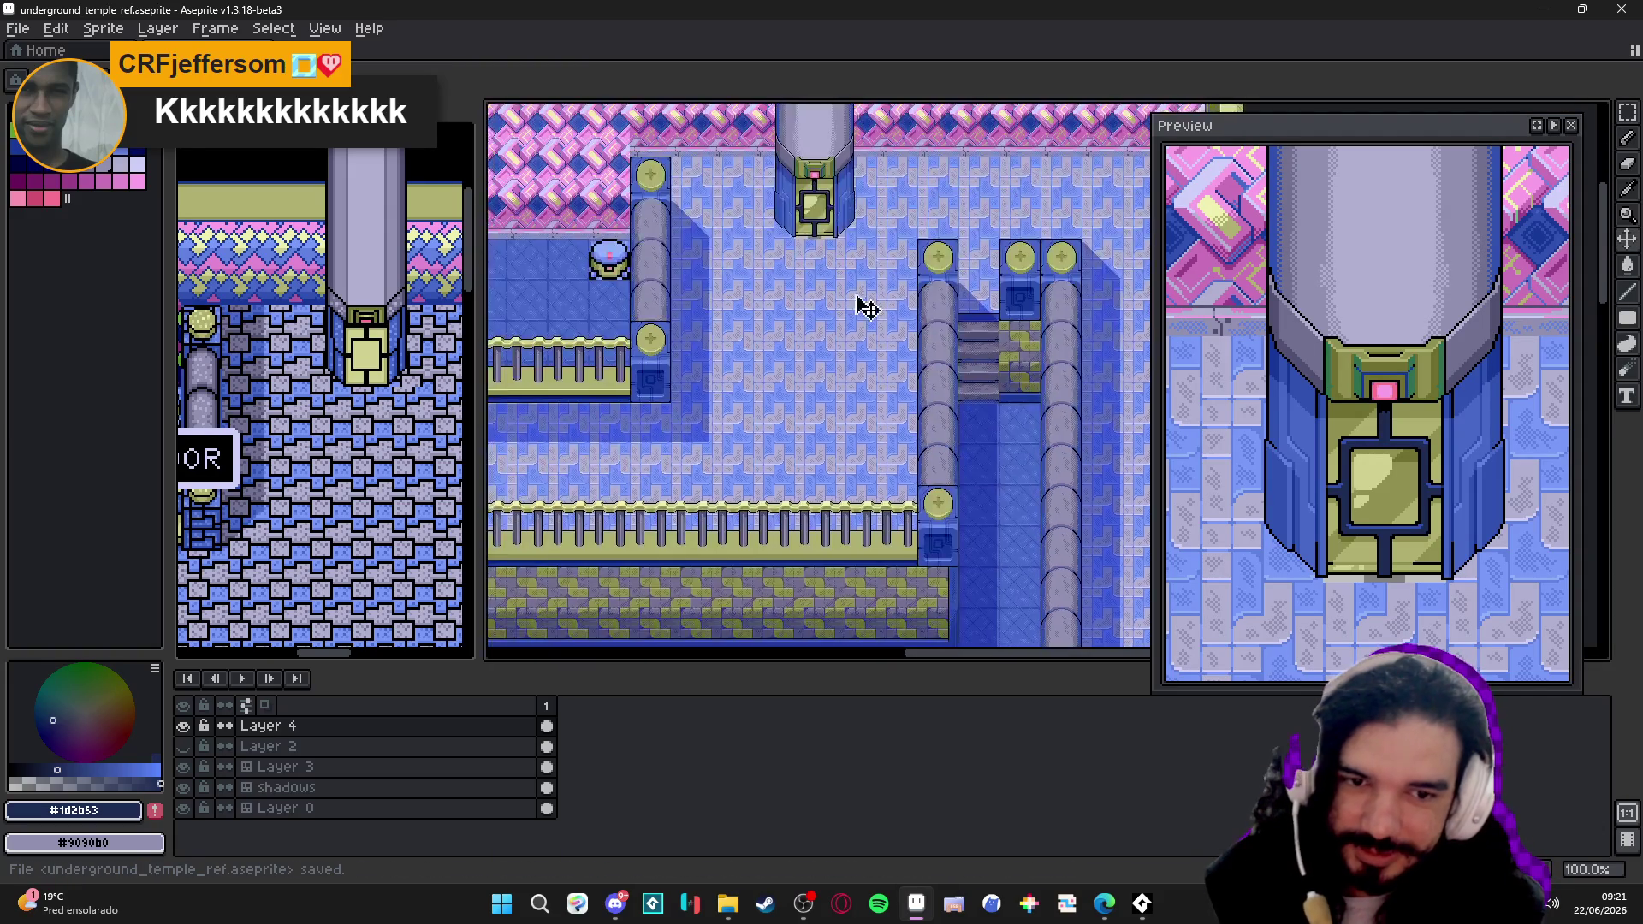
scroll(841, 467, down, 1)
scroll(842, 467, down, 2)
scroll(823, 450, down, 1)
scroll(883, 423, down, 2)
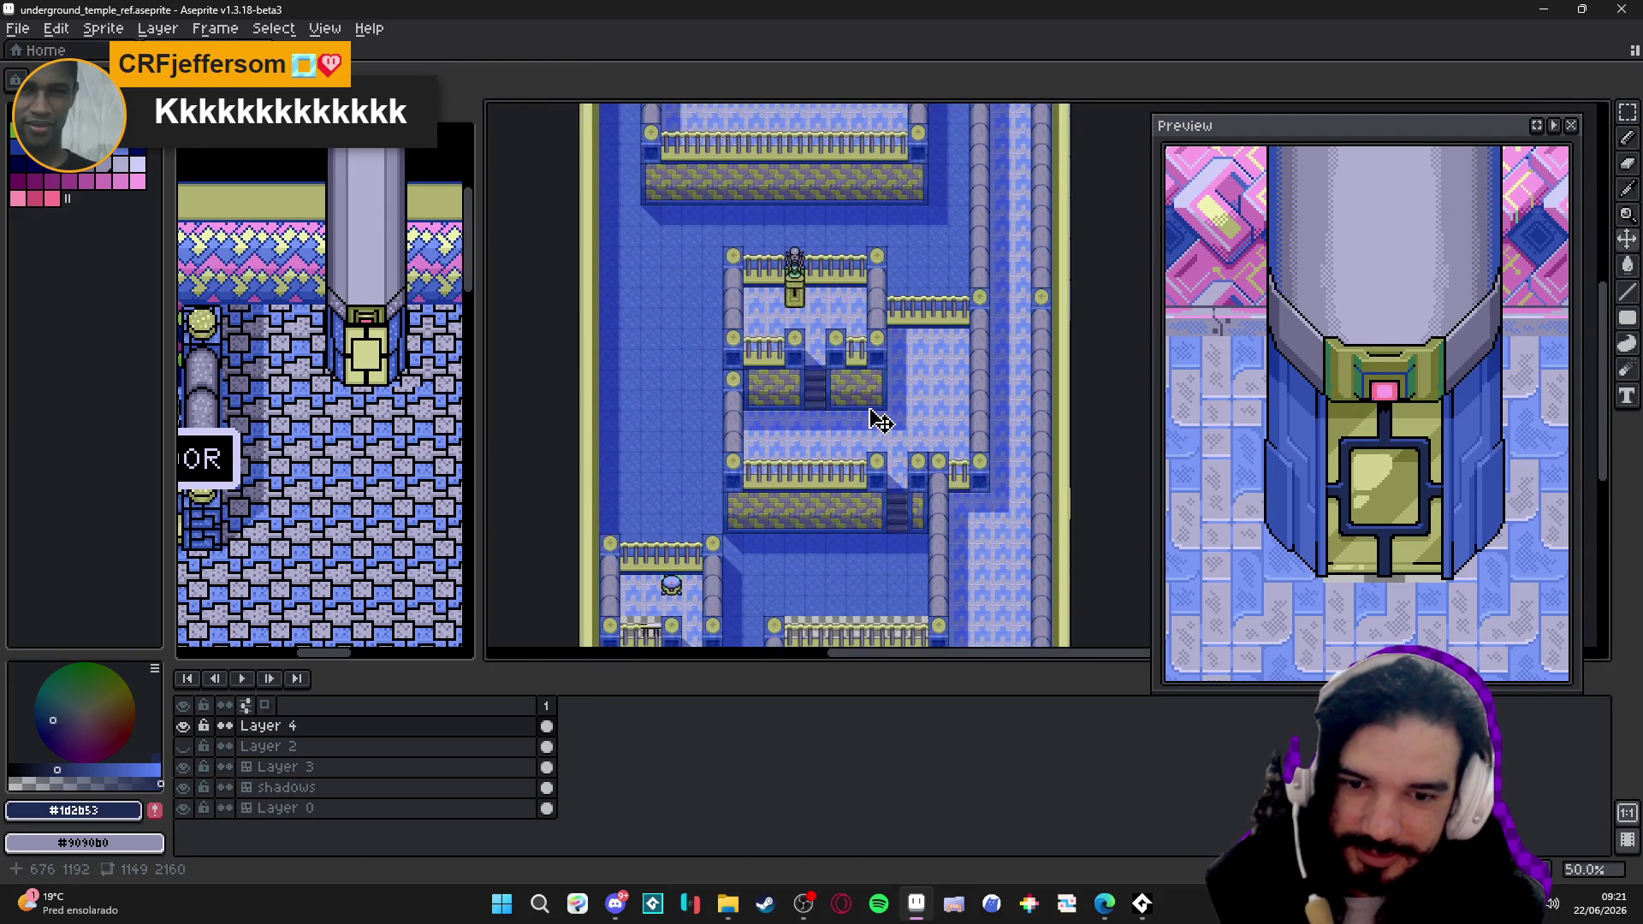
scroll(827, 227, down, 2)
scroll(843, 423, up, 2)
scroll(789, 448, up, 2)
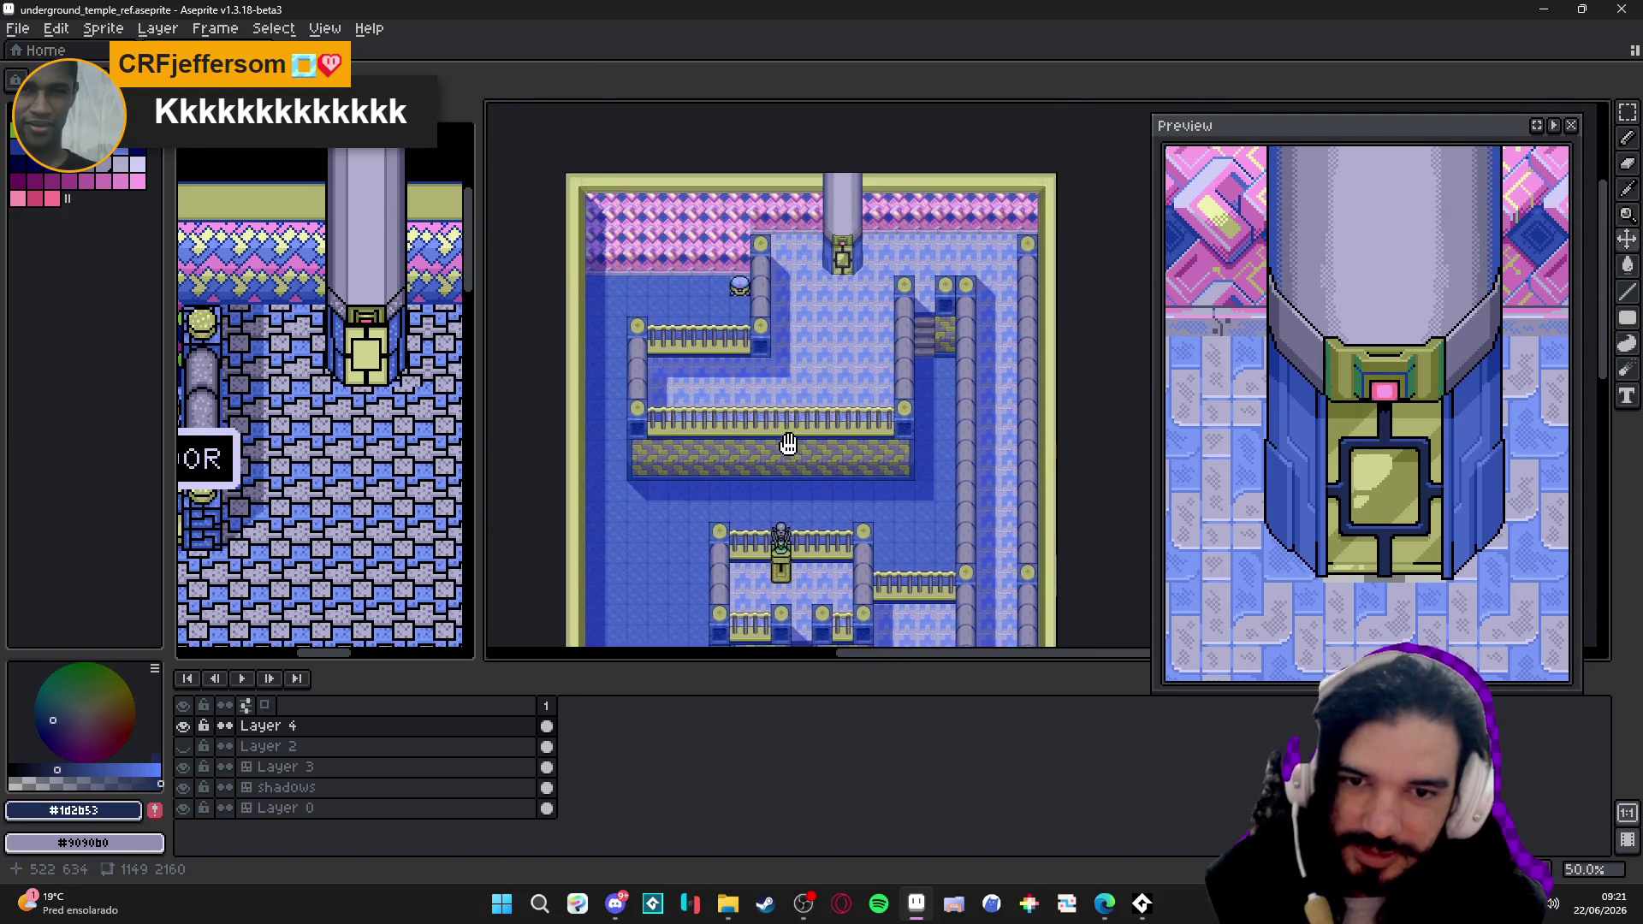
scroll(801, 470, up, 1)
mouse_move(800, 470)
mouse_down()
mouse_move(774, 426)
mouse_move(820, 227)
mouse_up()
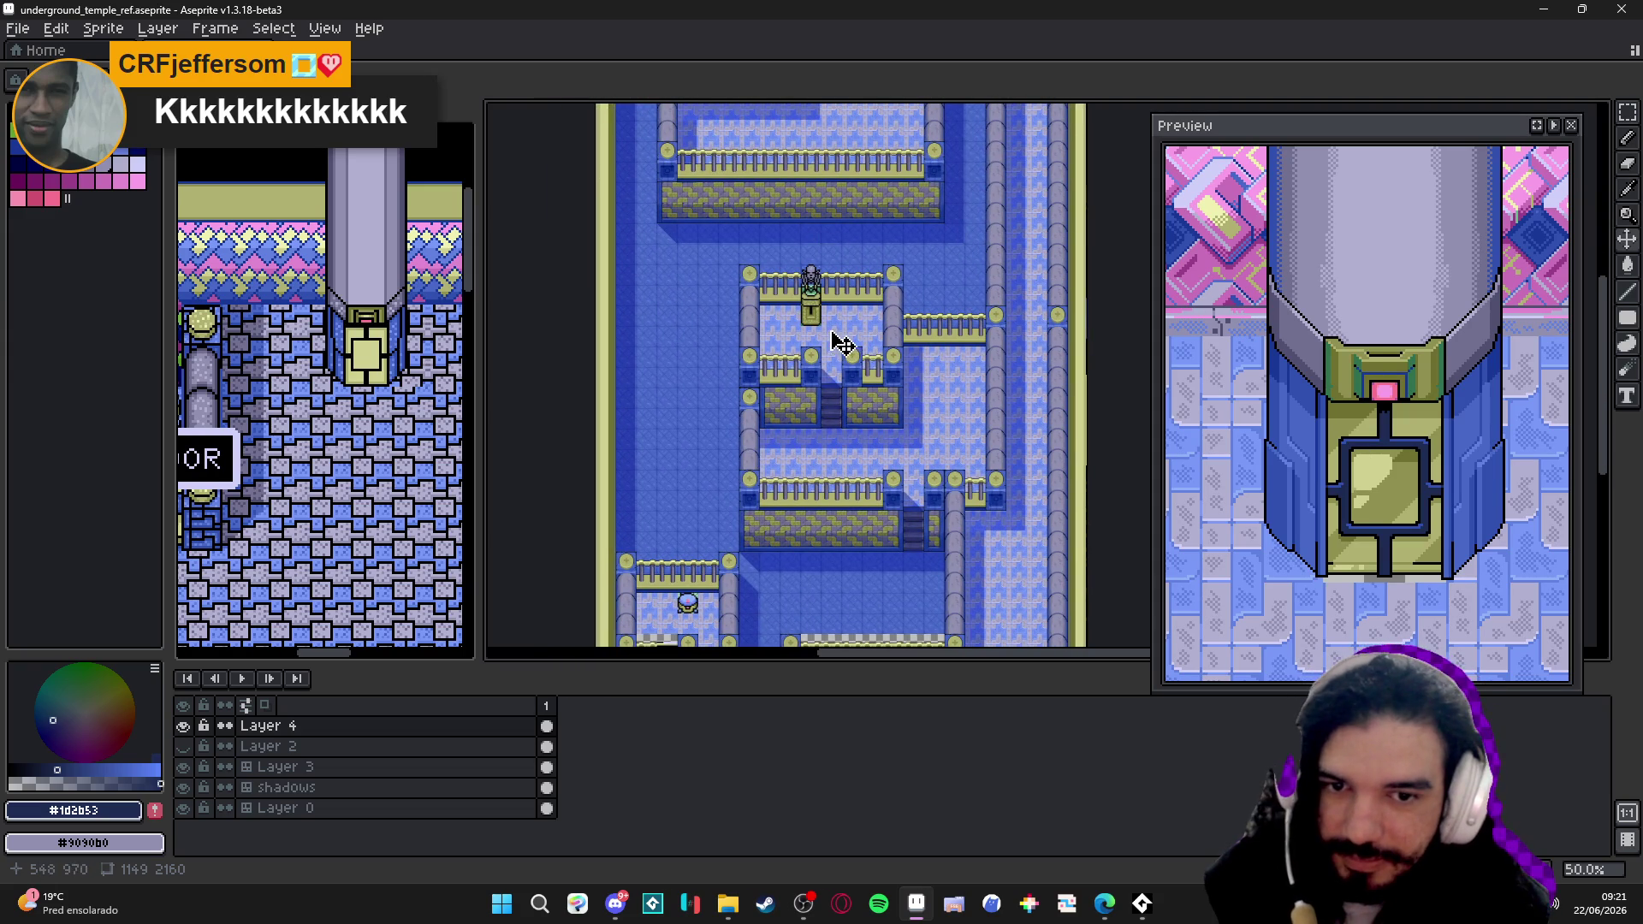
scroll(823, 329, up, 3)
drag(822, 330, 811, 403)
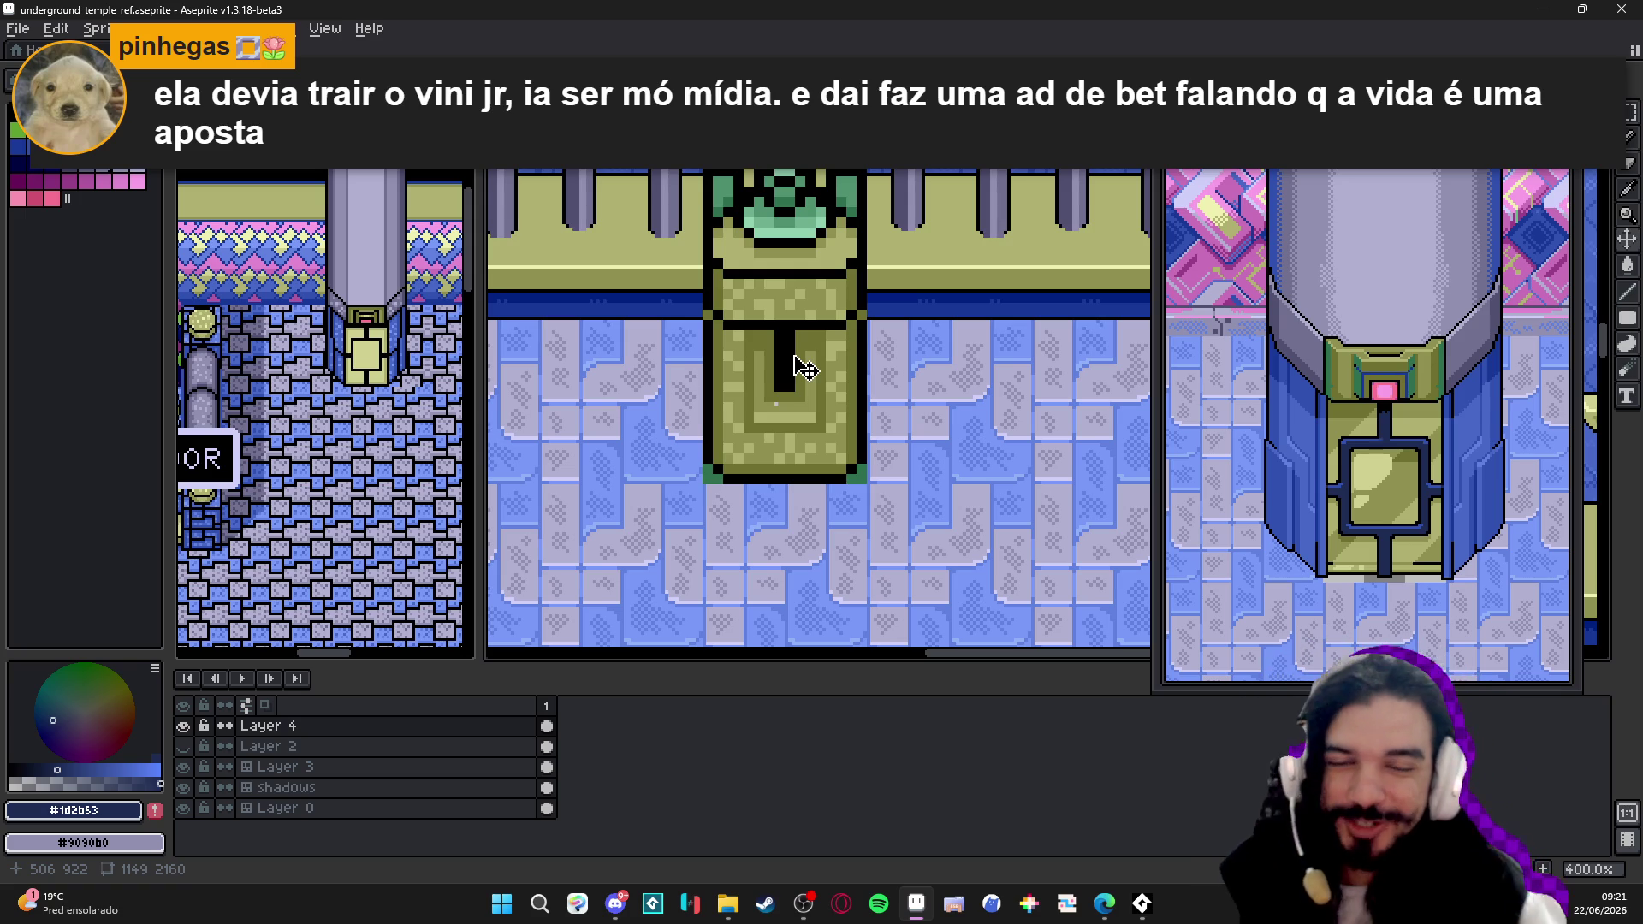
scroll(805, 368, down, 3)
scroll(805, 368, up, 1)
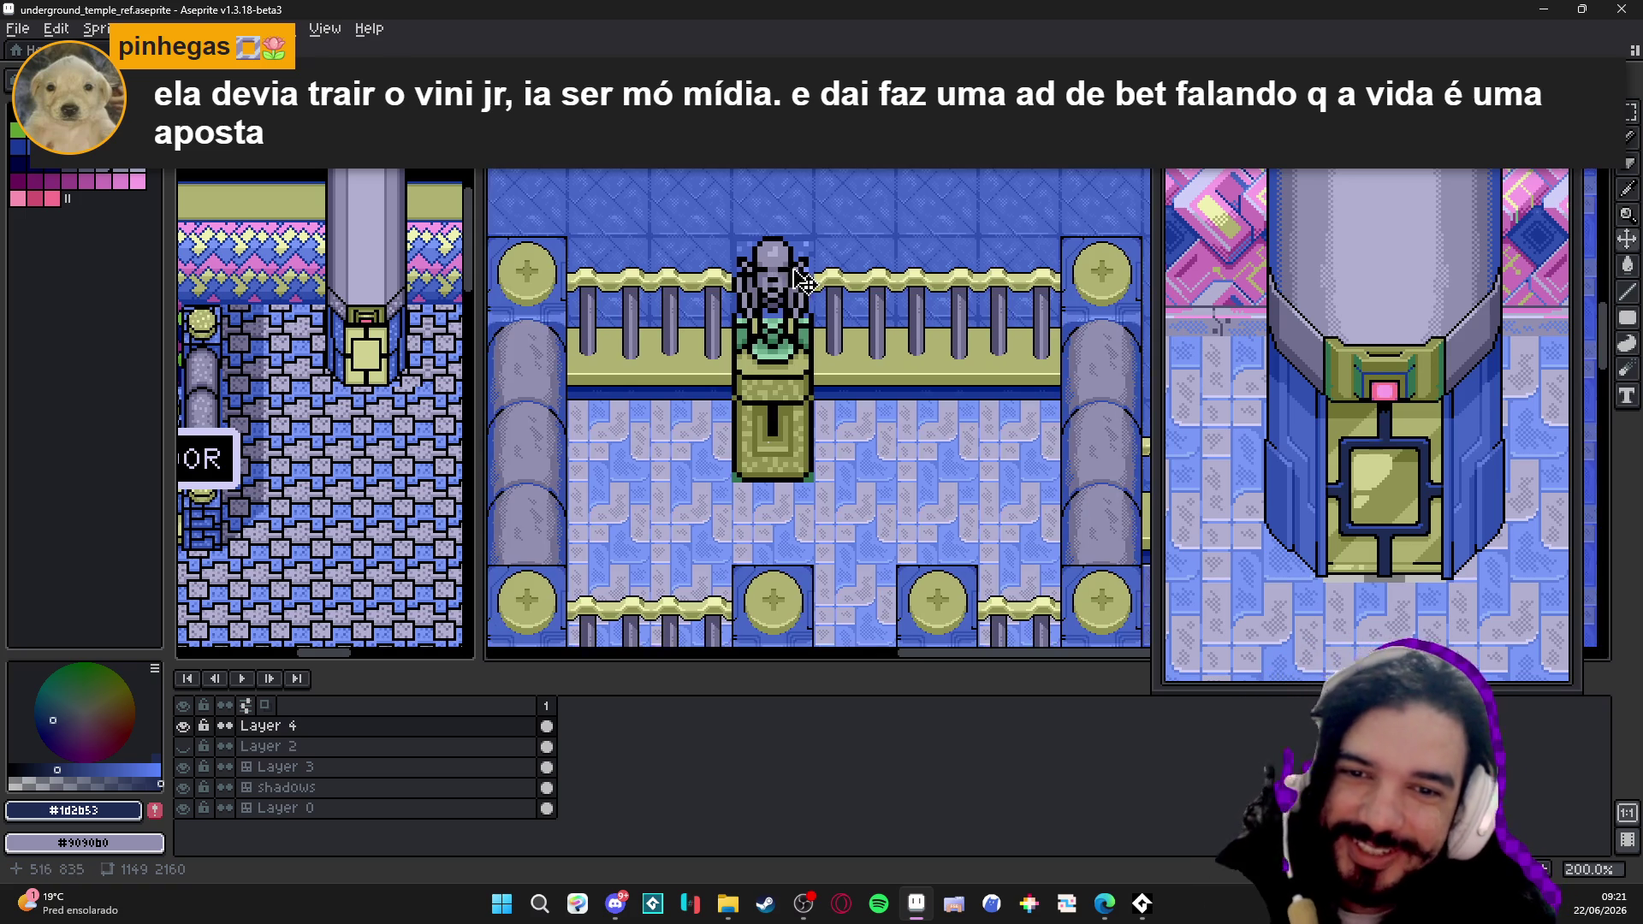
- Save, switch to Layer 0, sample grey #9090b0 and fill the statue head's top corner pixels
key(ctrl+s)
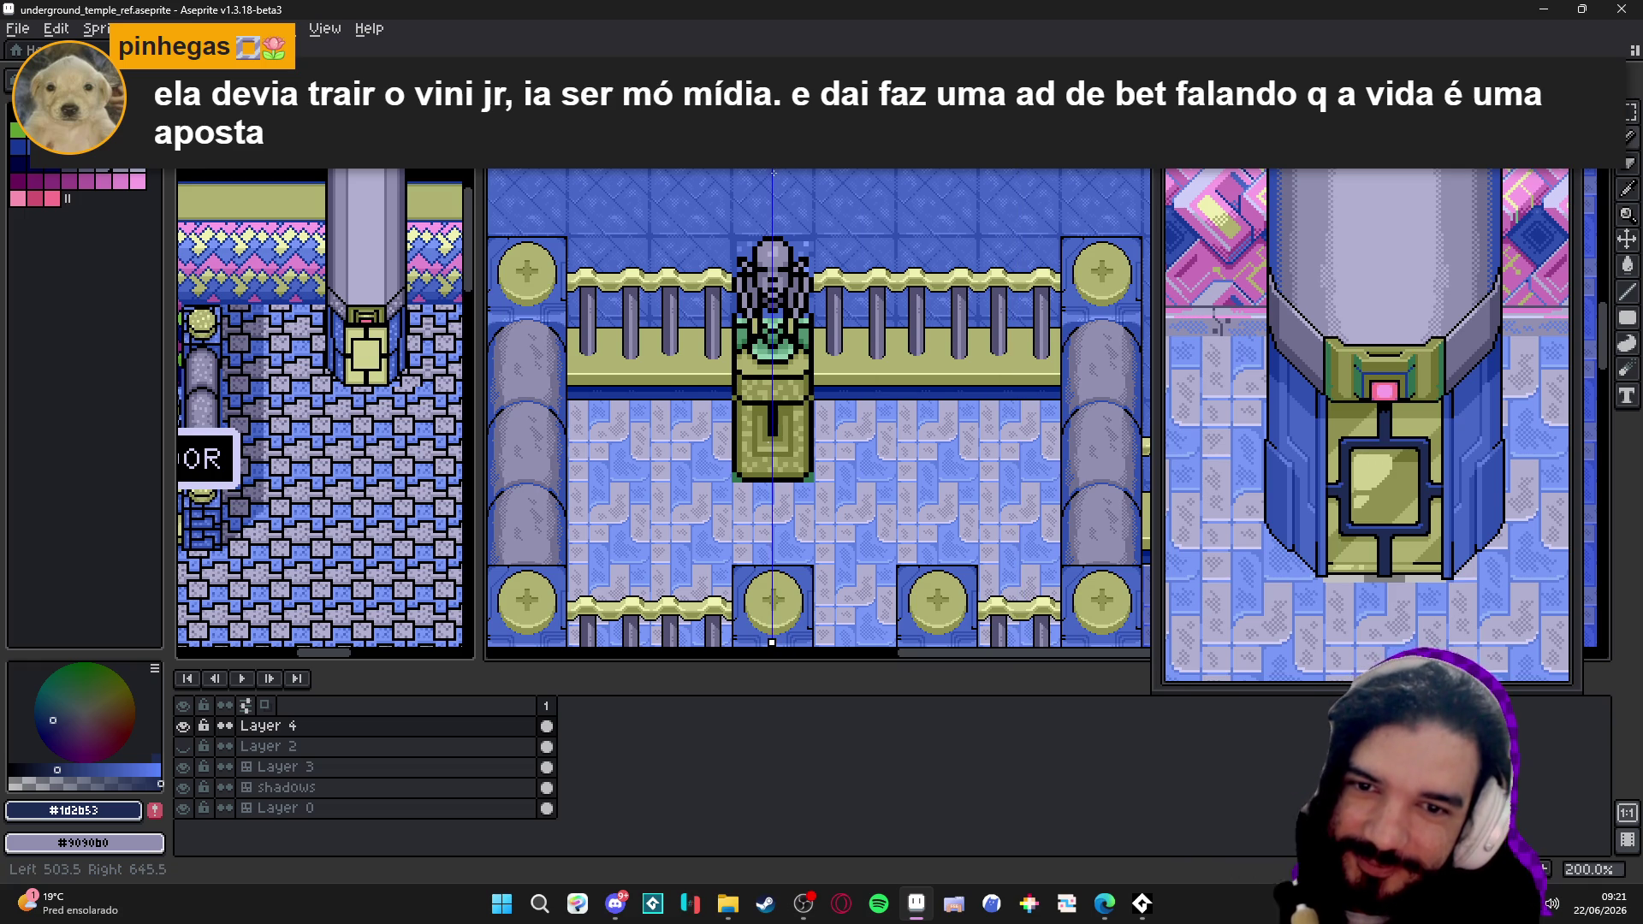
scroll(791, 243, up, 2)
scroll(791, 243, up, 6)
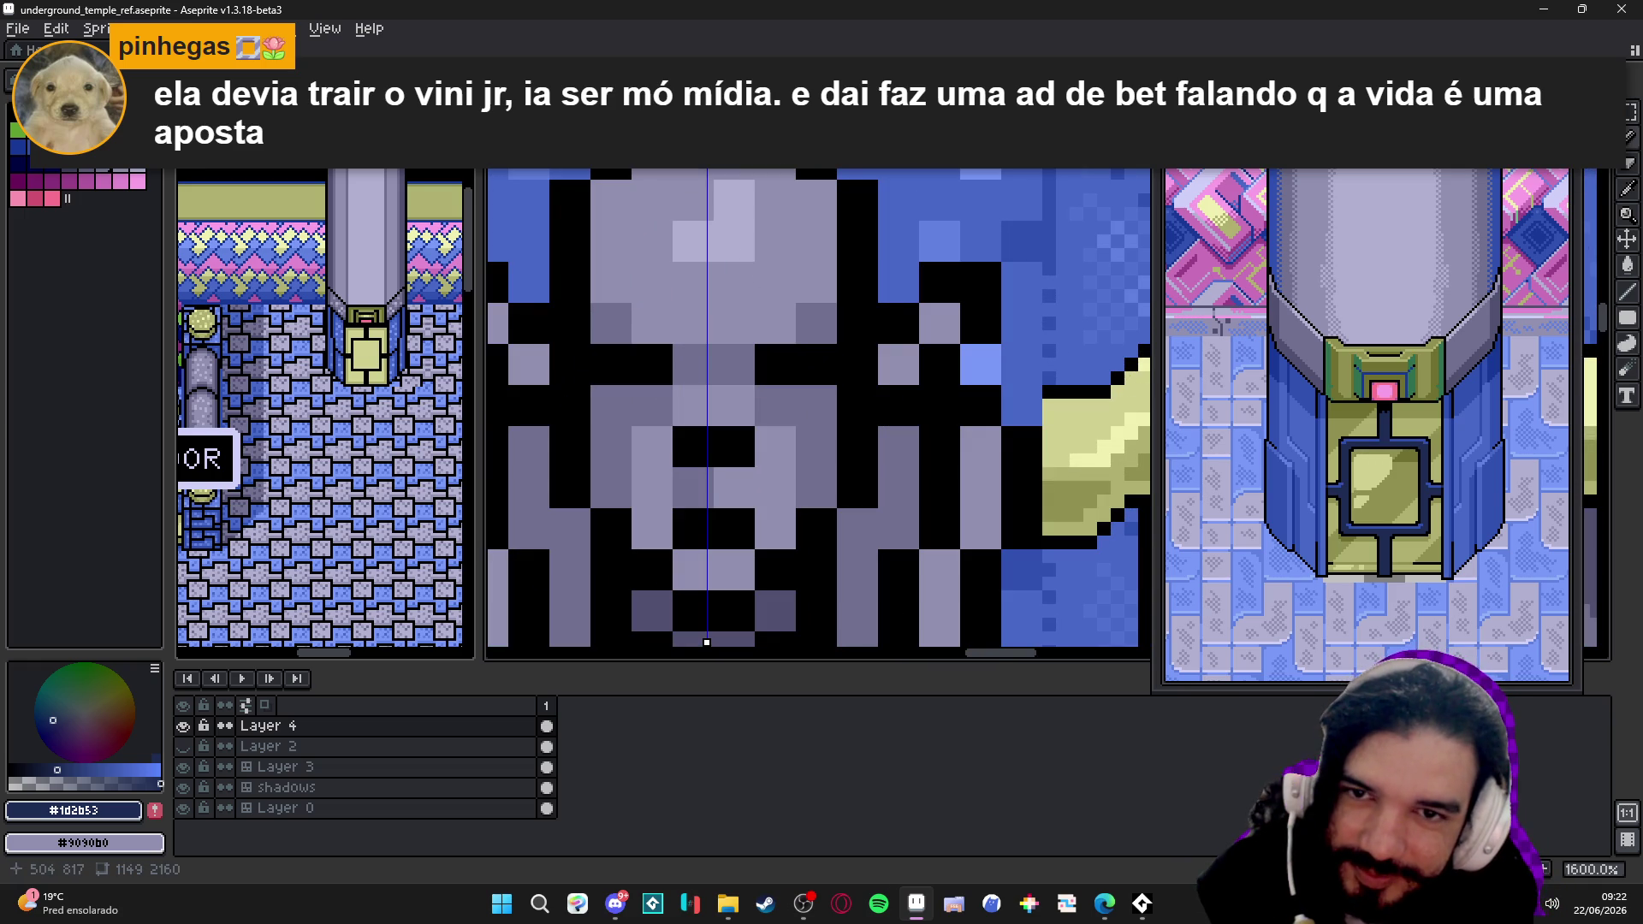
scroll(706, 641, down, 2)
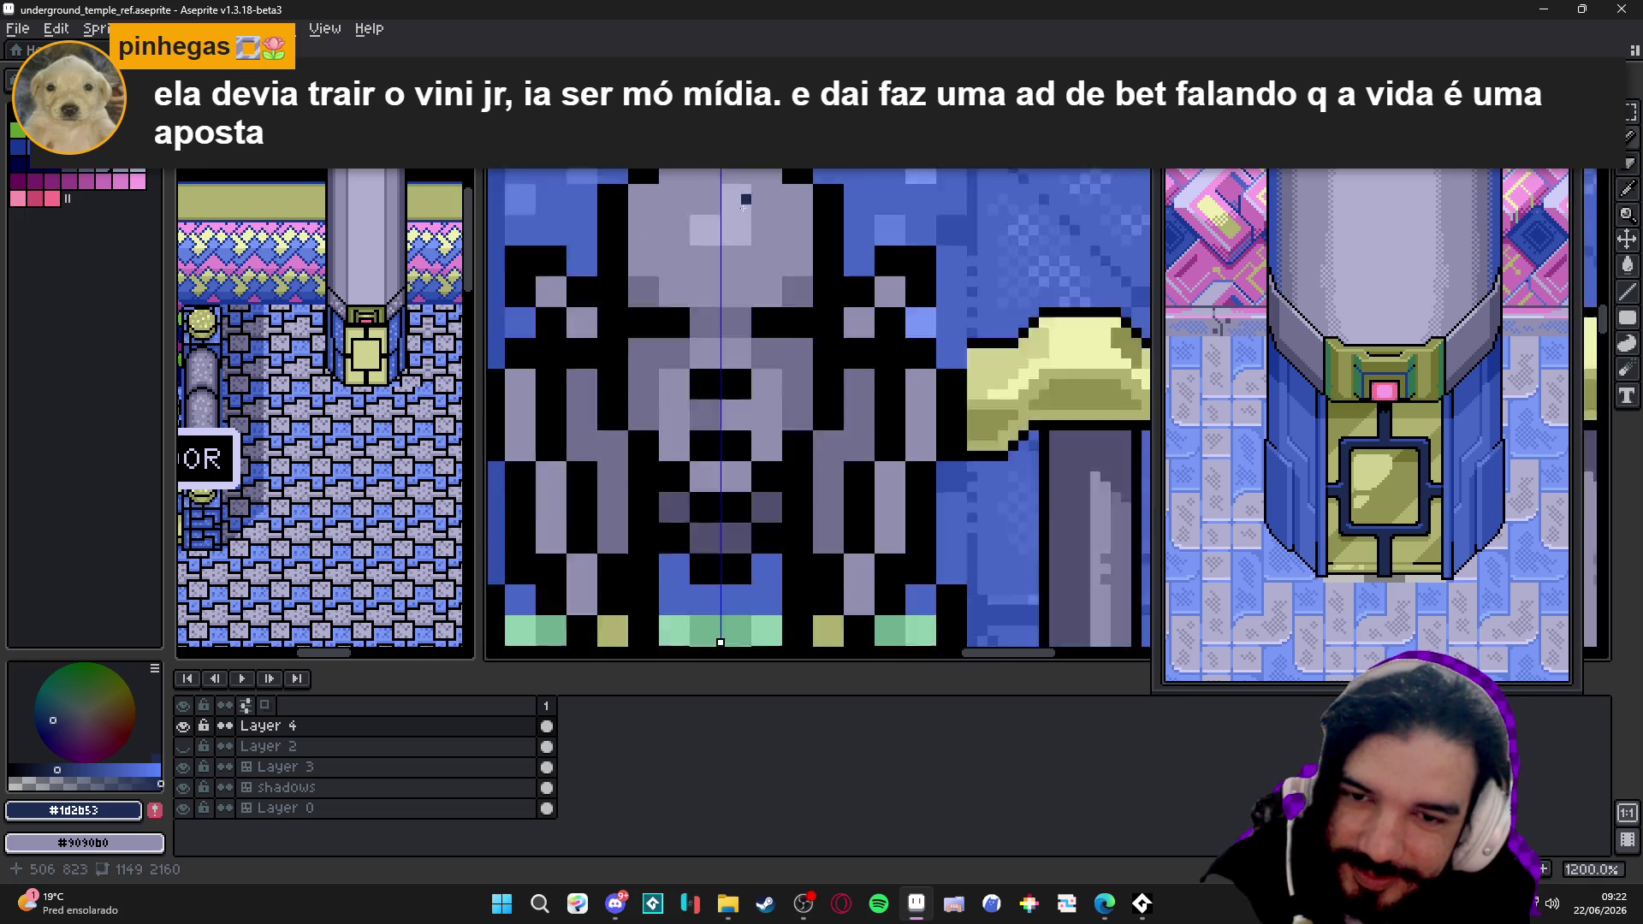
scroll(719, 640, down, 3)
scroll(748, 642, down, 2)
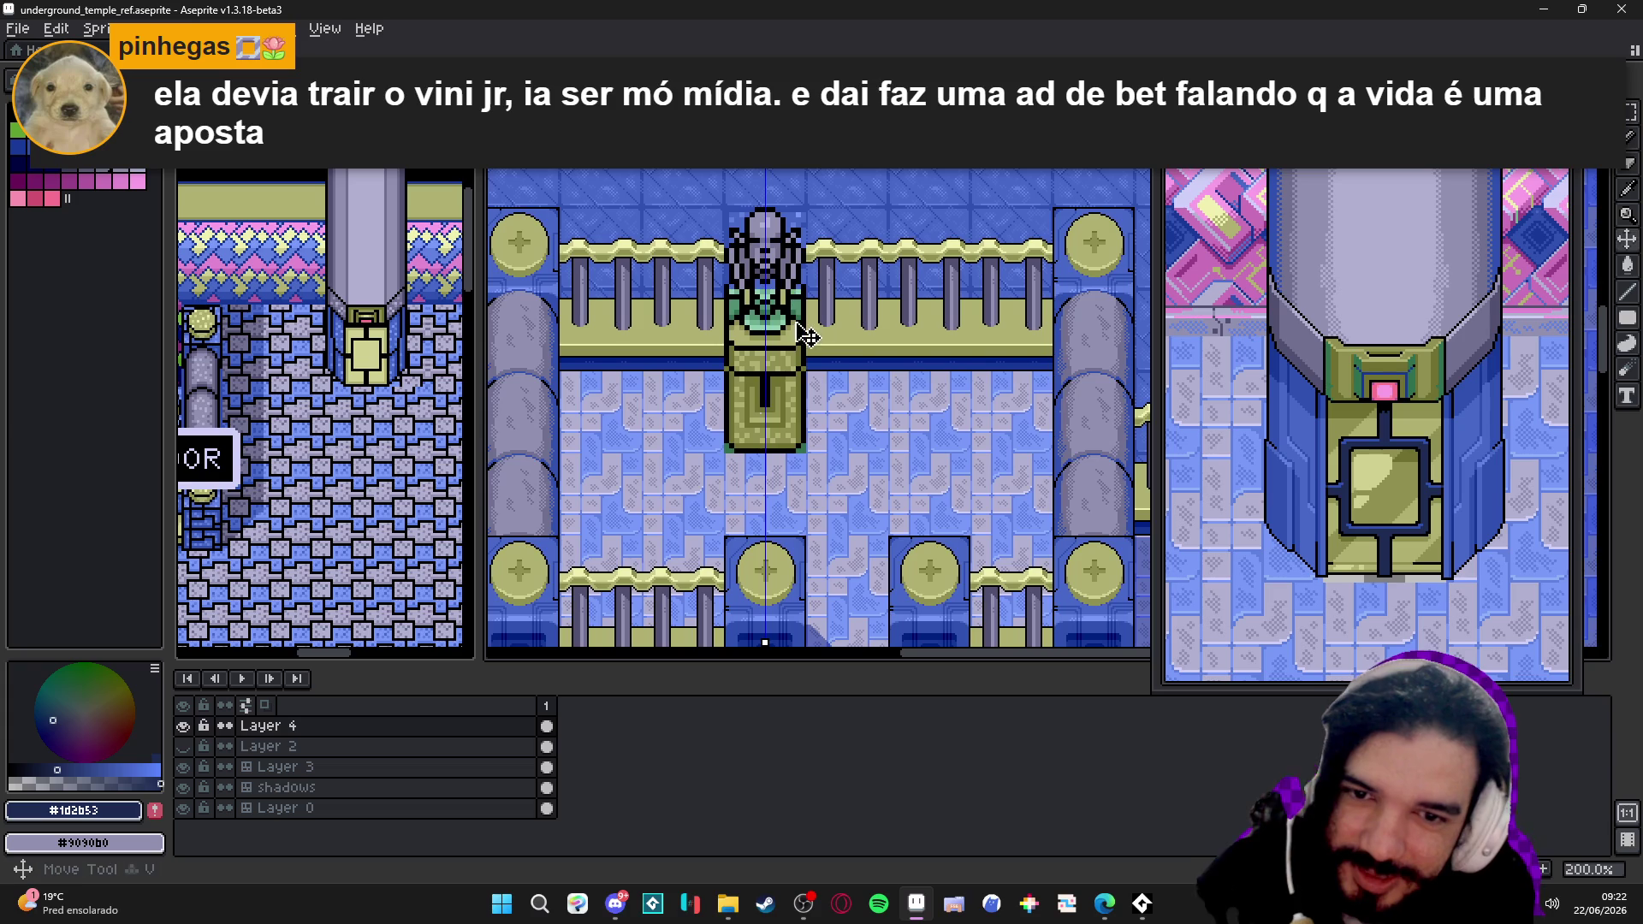
ctrl+click(793, 348)
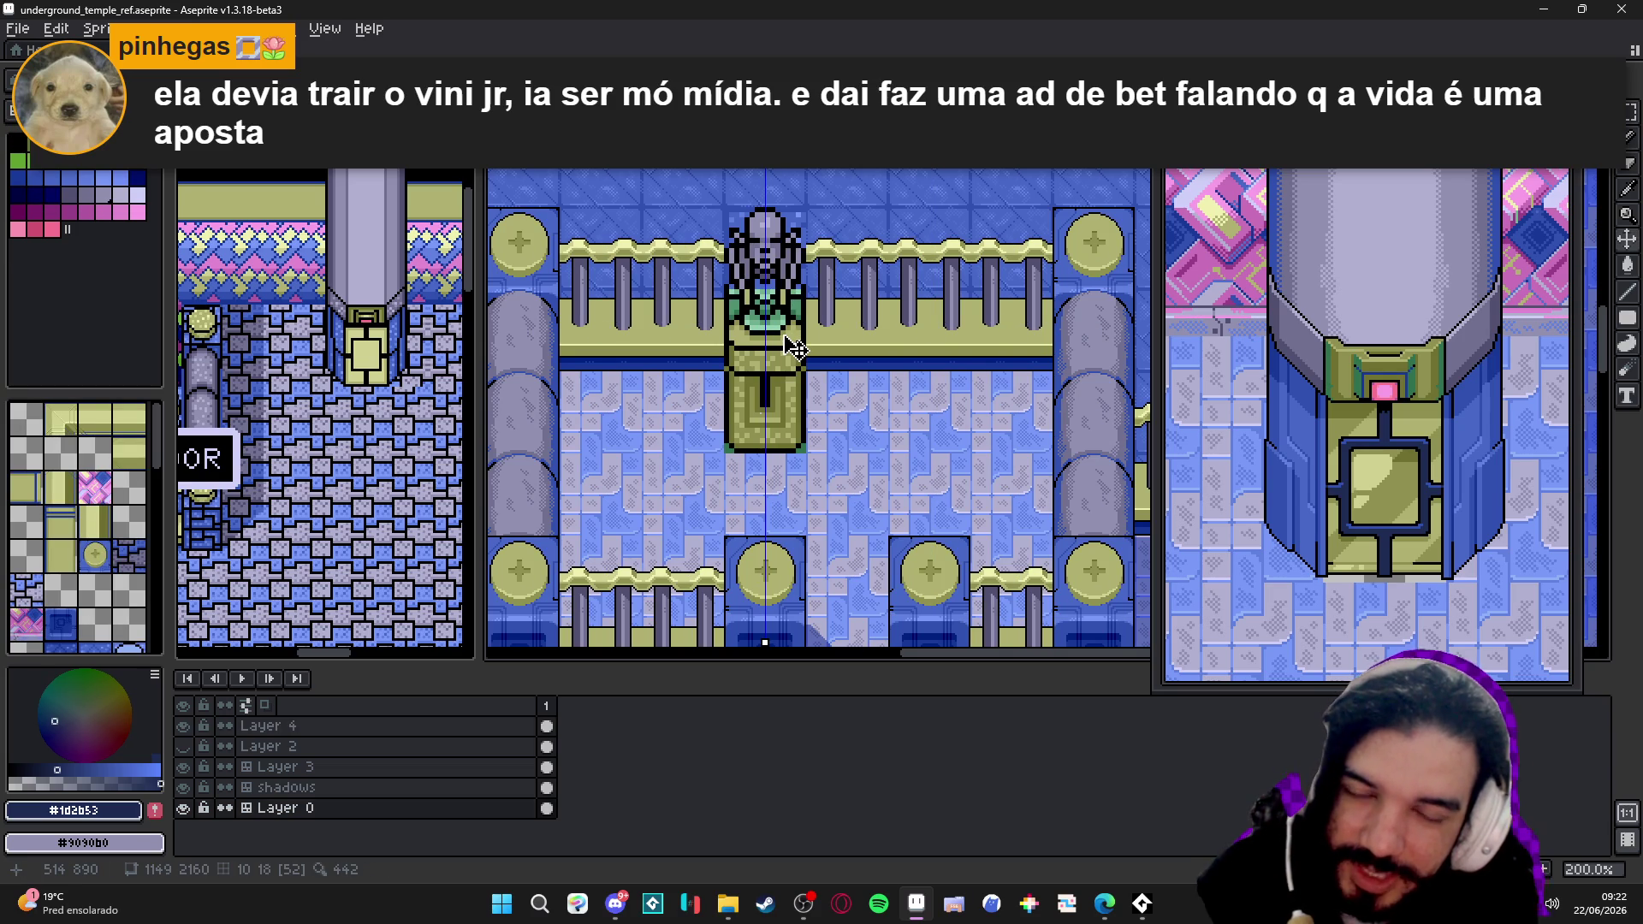
key(Tab)
key(Tab)
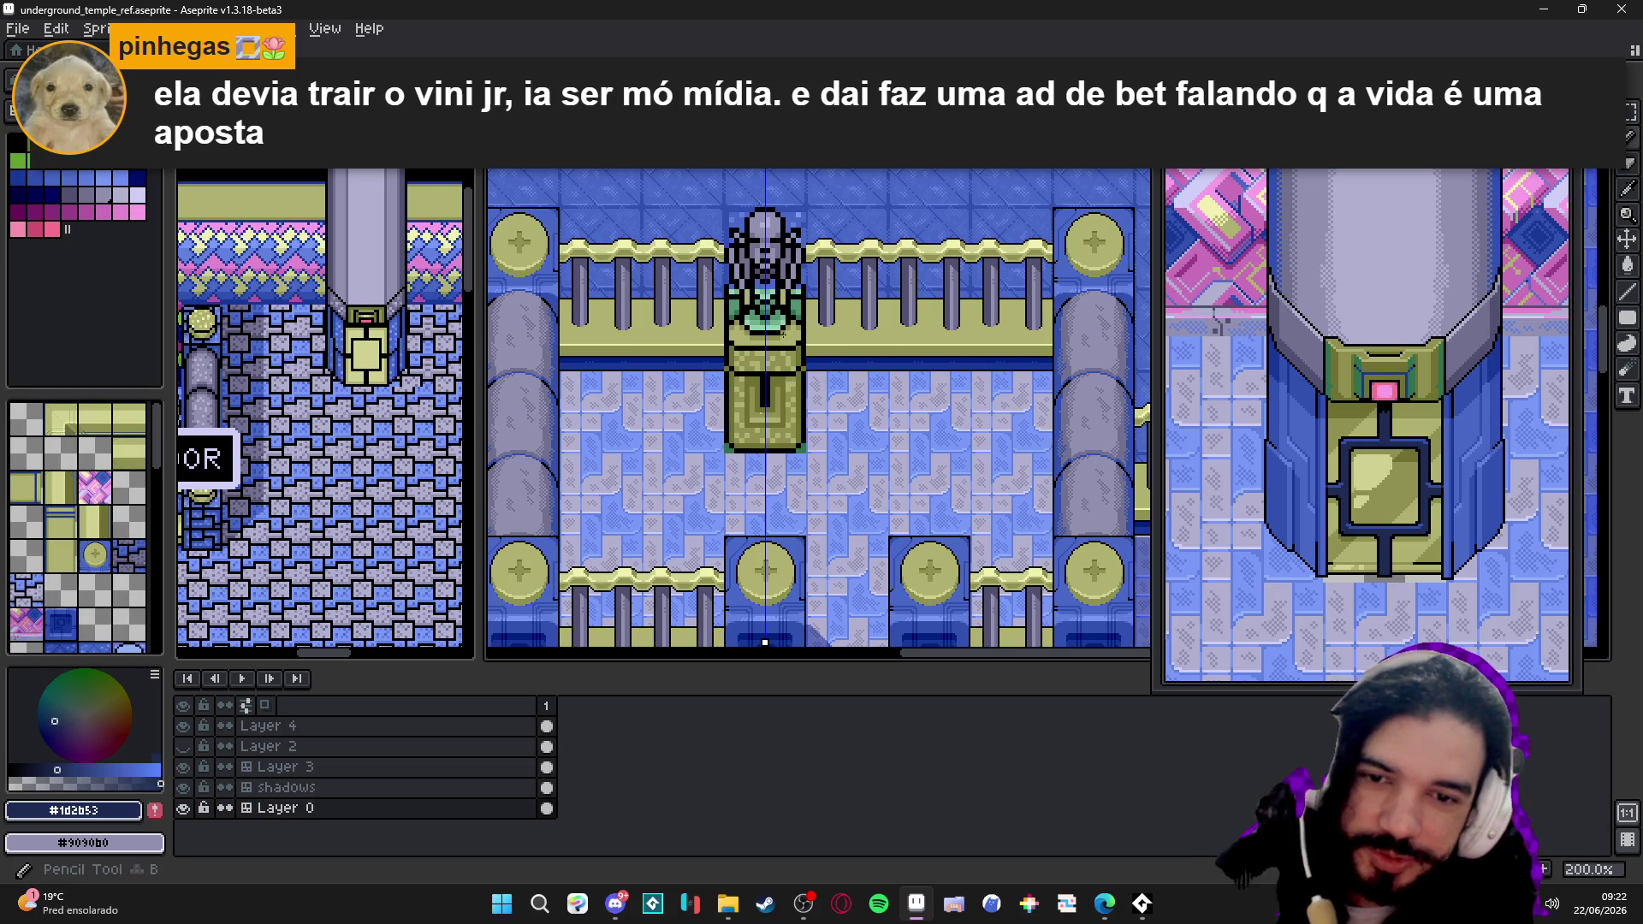
scroll(793, 347, up, 4)
scroll(786, 341, up, 4)
alt+click(781, 339)
scroll(782, 340, down, 1)
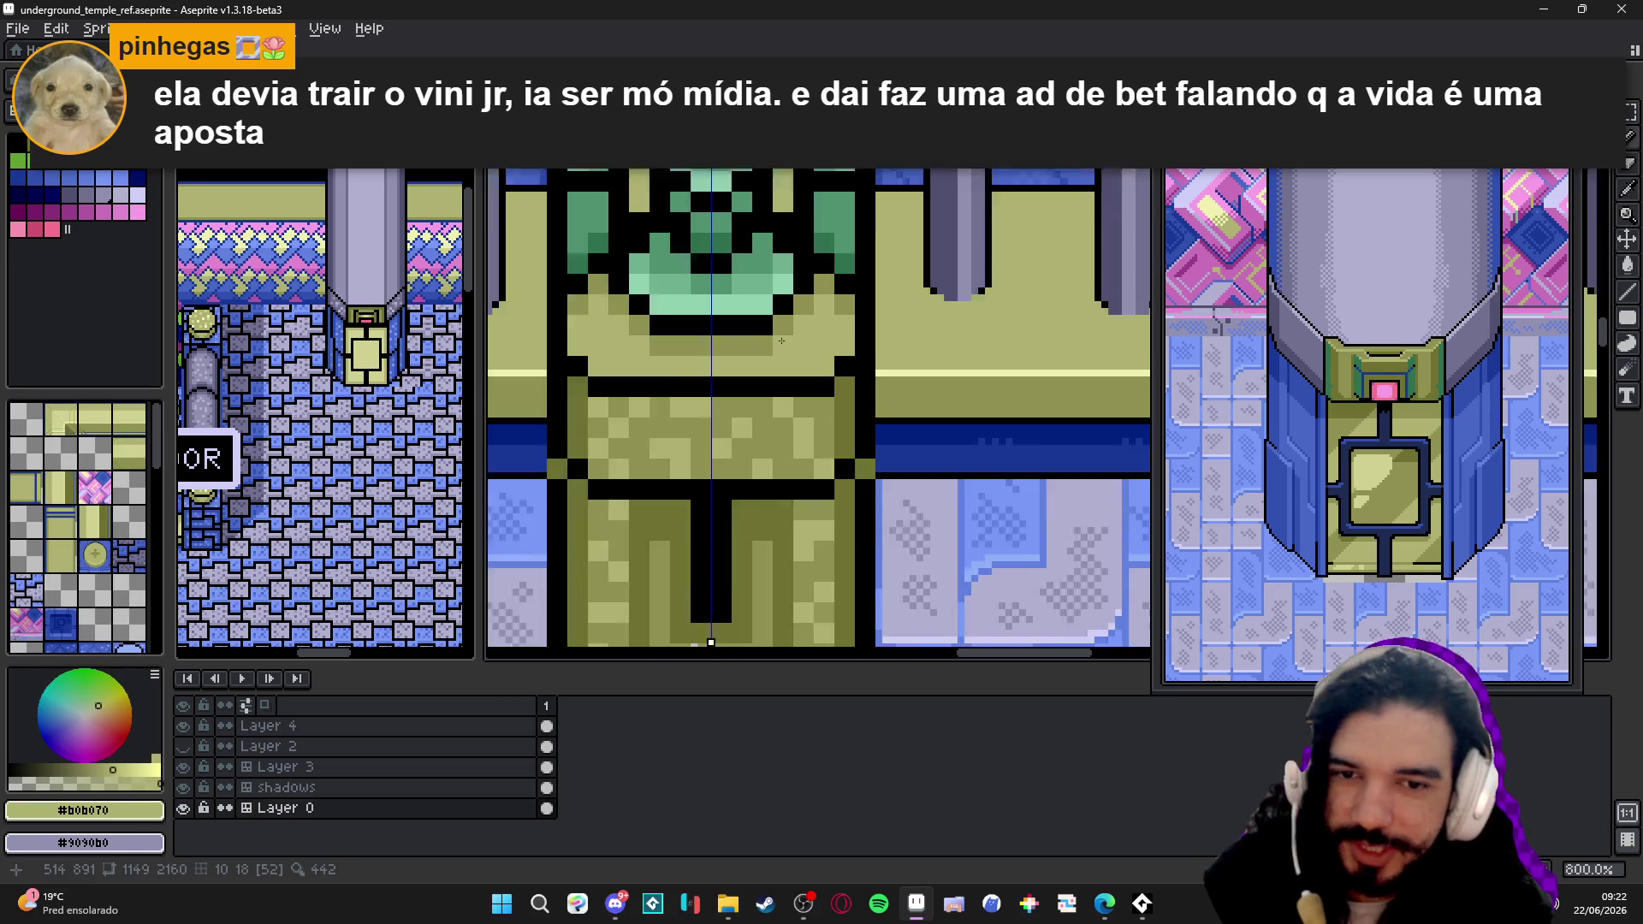
scroll(771, 309, down, 2)
scroll(748, 236, down, 2)
scroll(747, 236, up, 2)
scroll(784, 218, up, 1)
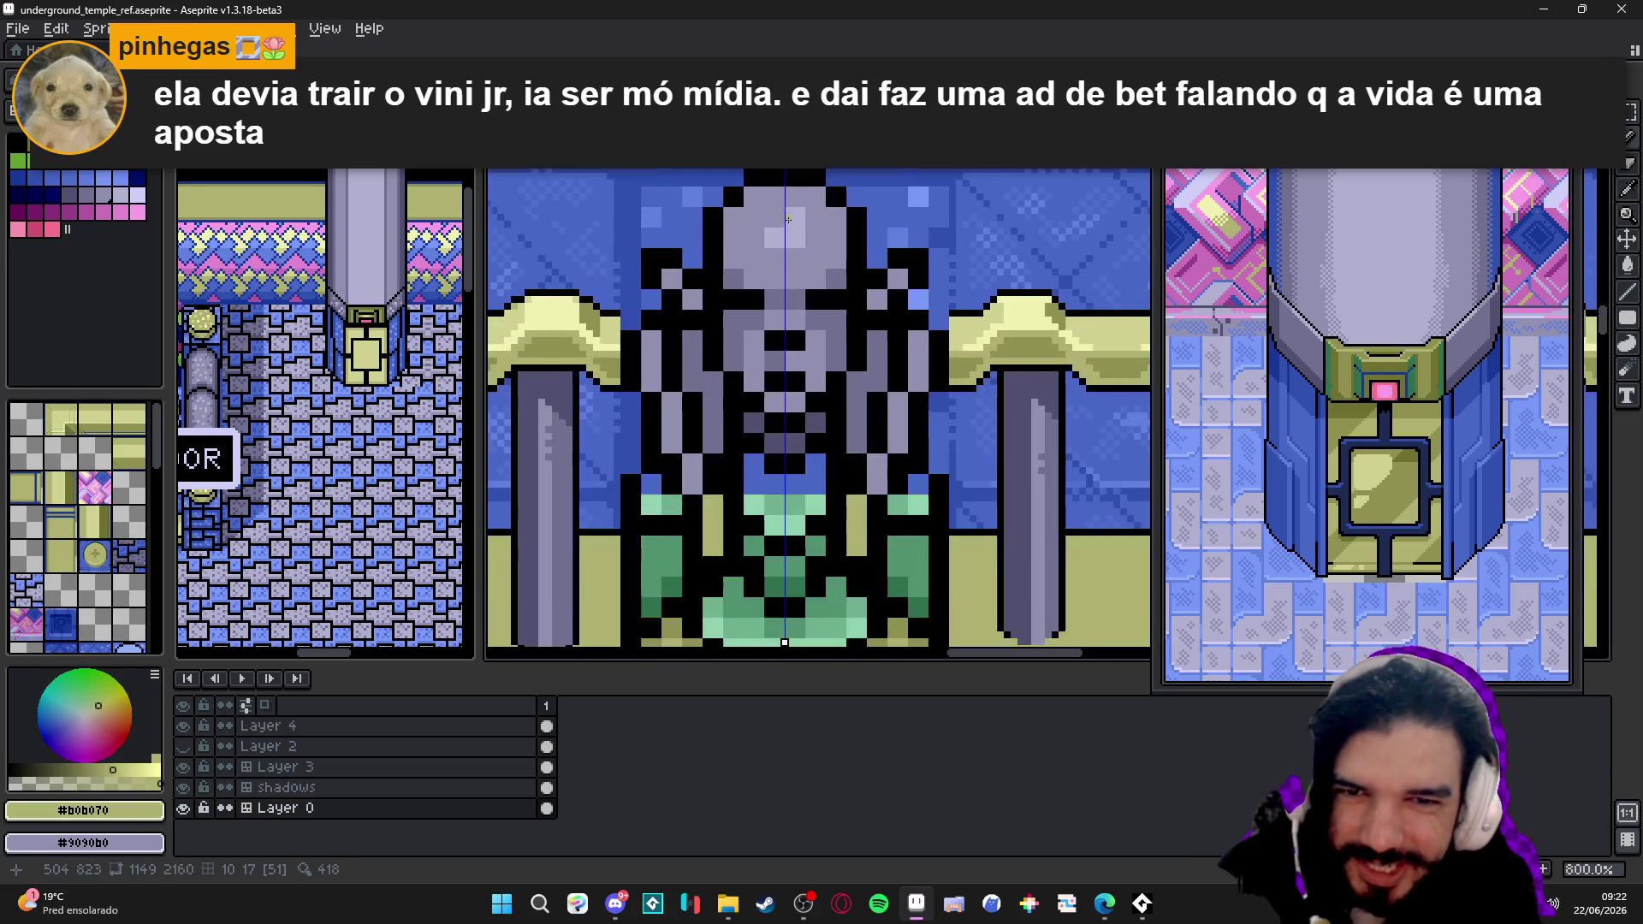
alt+click(813, 199)
scroll(812, 197, up, 3)
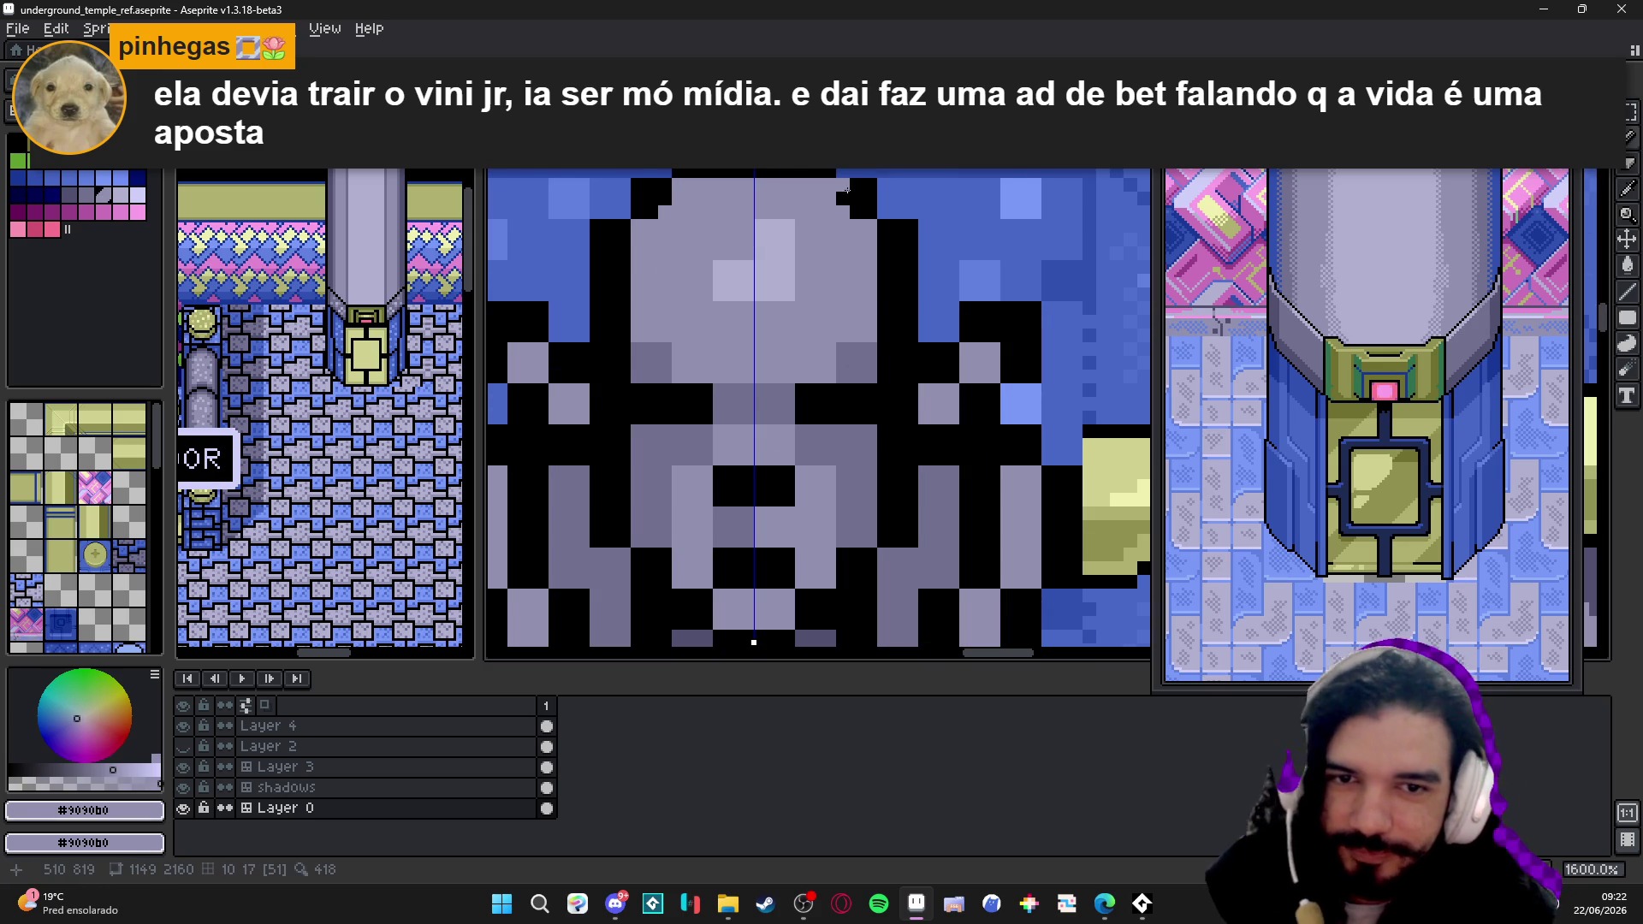
click(842, 199)
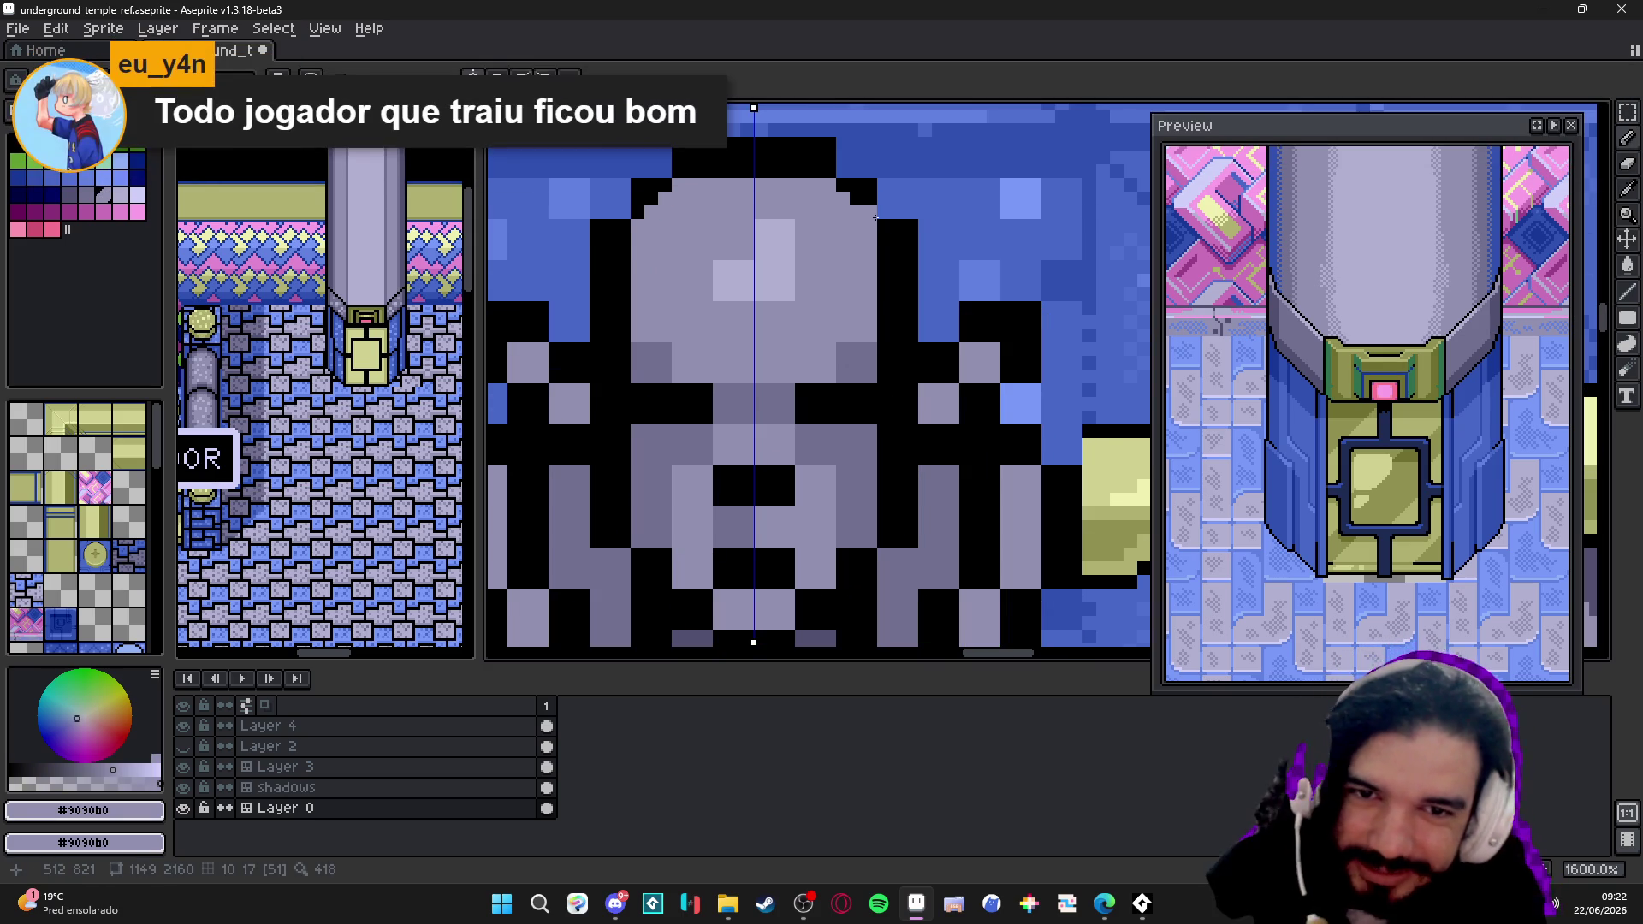
scroll(881, 225, down, 4)
scroll(880, 225, down, 1)
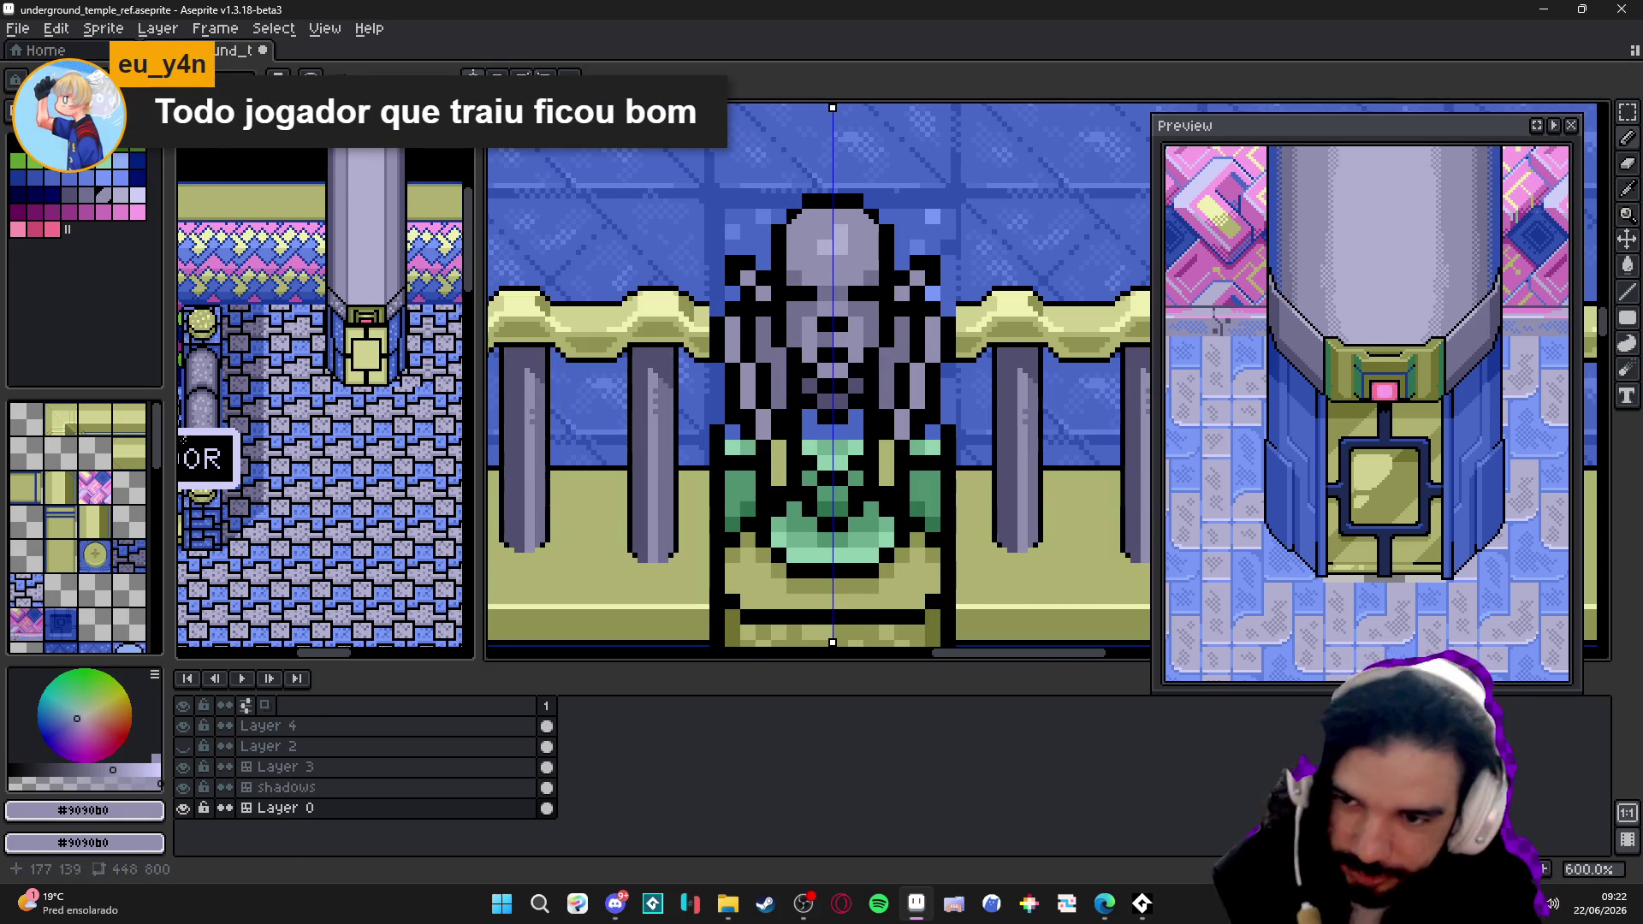
mouse_move(196, 453)
mouse_down()
mouse_move(349, 378)
mouse_move(321, 257)
mouse_move(324, 333)
mouse_up()
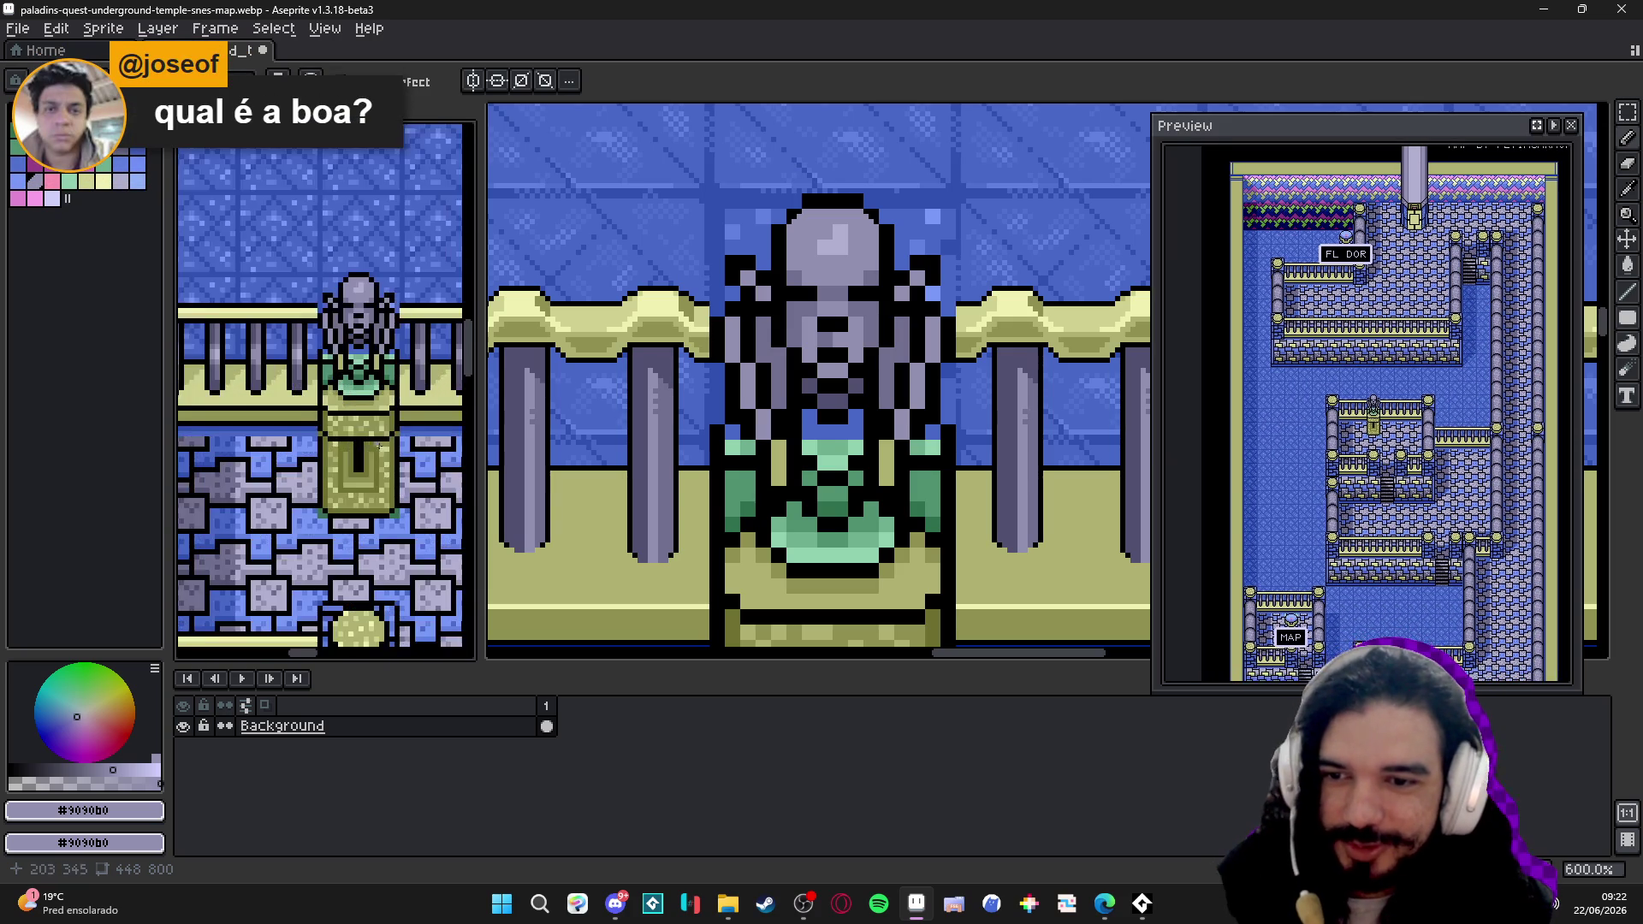
scroll(324, 335, up, 1)
scroll(812, 237, up, 2)
- Return to underground_temple_ref.aseprite, undo the accidental eraser strokes on the head, and select Layer 0
key(ctrl+Tab)
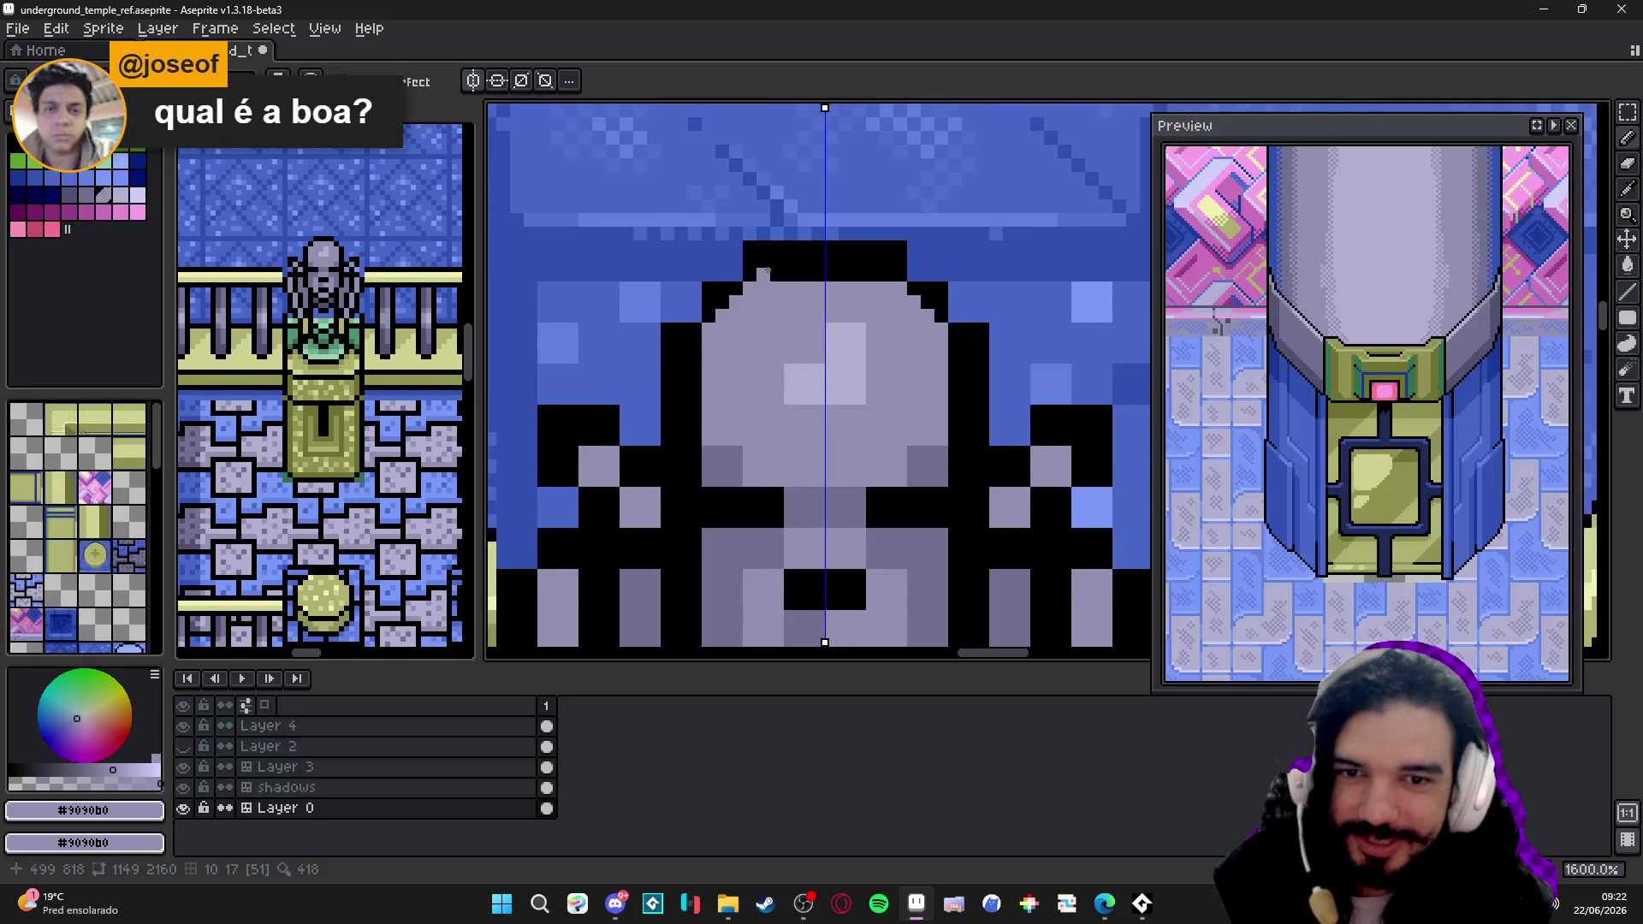
scroll(761, 256, up, 1)
click(741, 257)
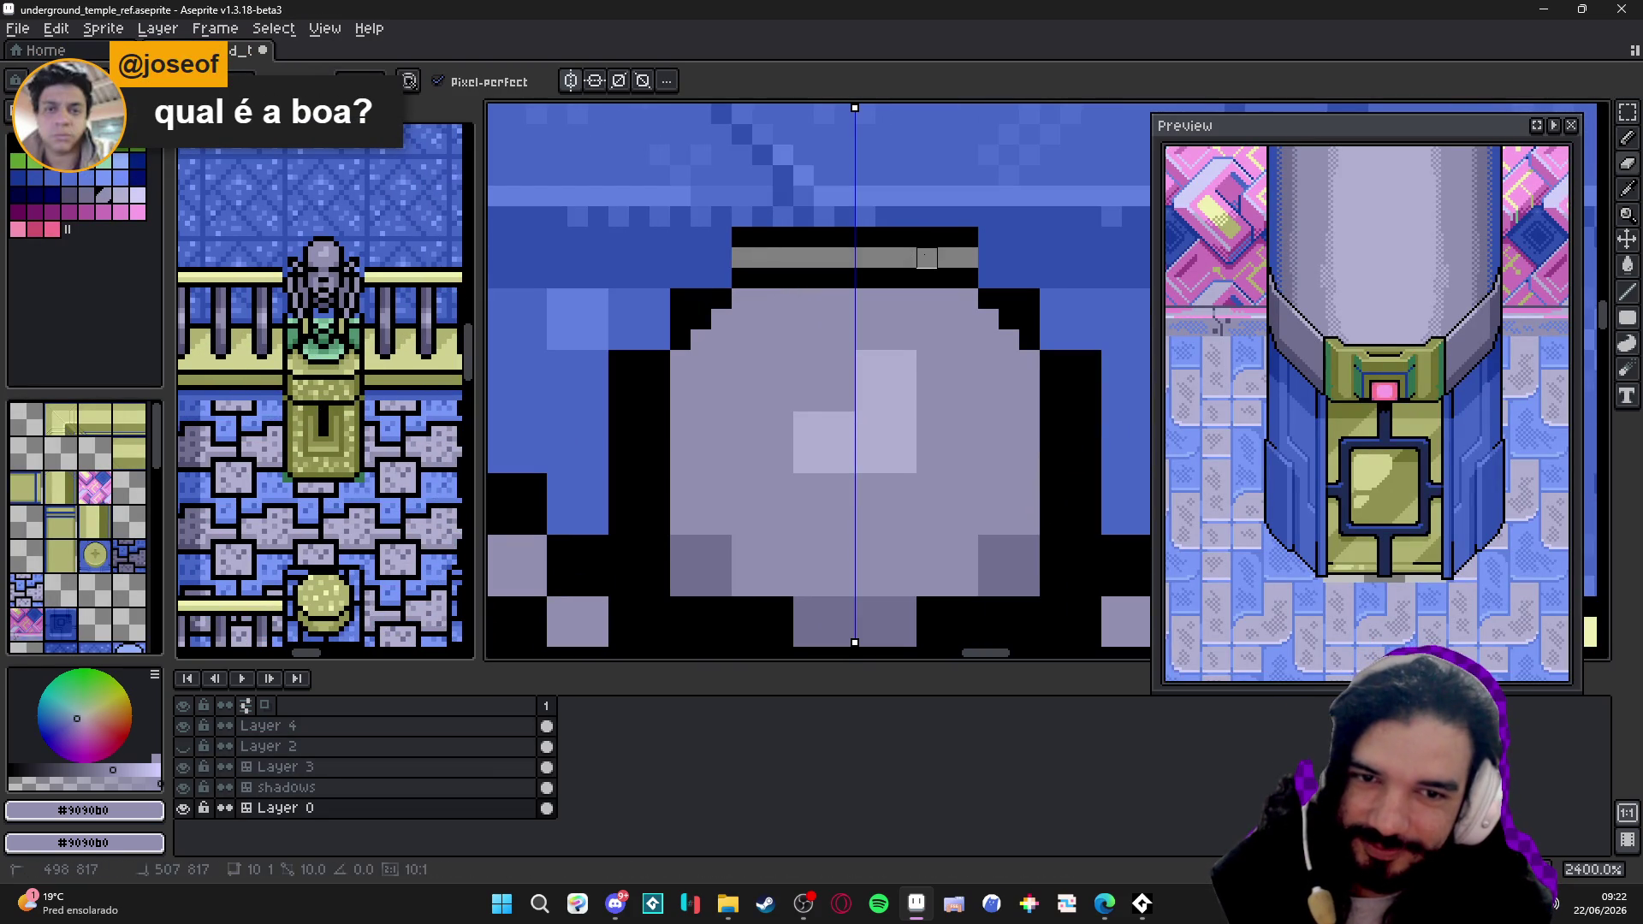
mouse_move(762, 249)
mouse_down()
mouse_move(885, 248)
mouse_move(1027, 193)
mouse_up()
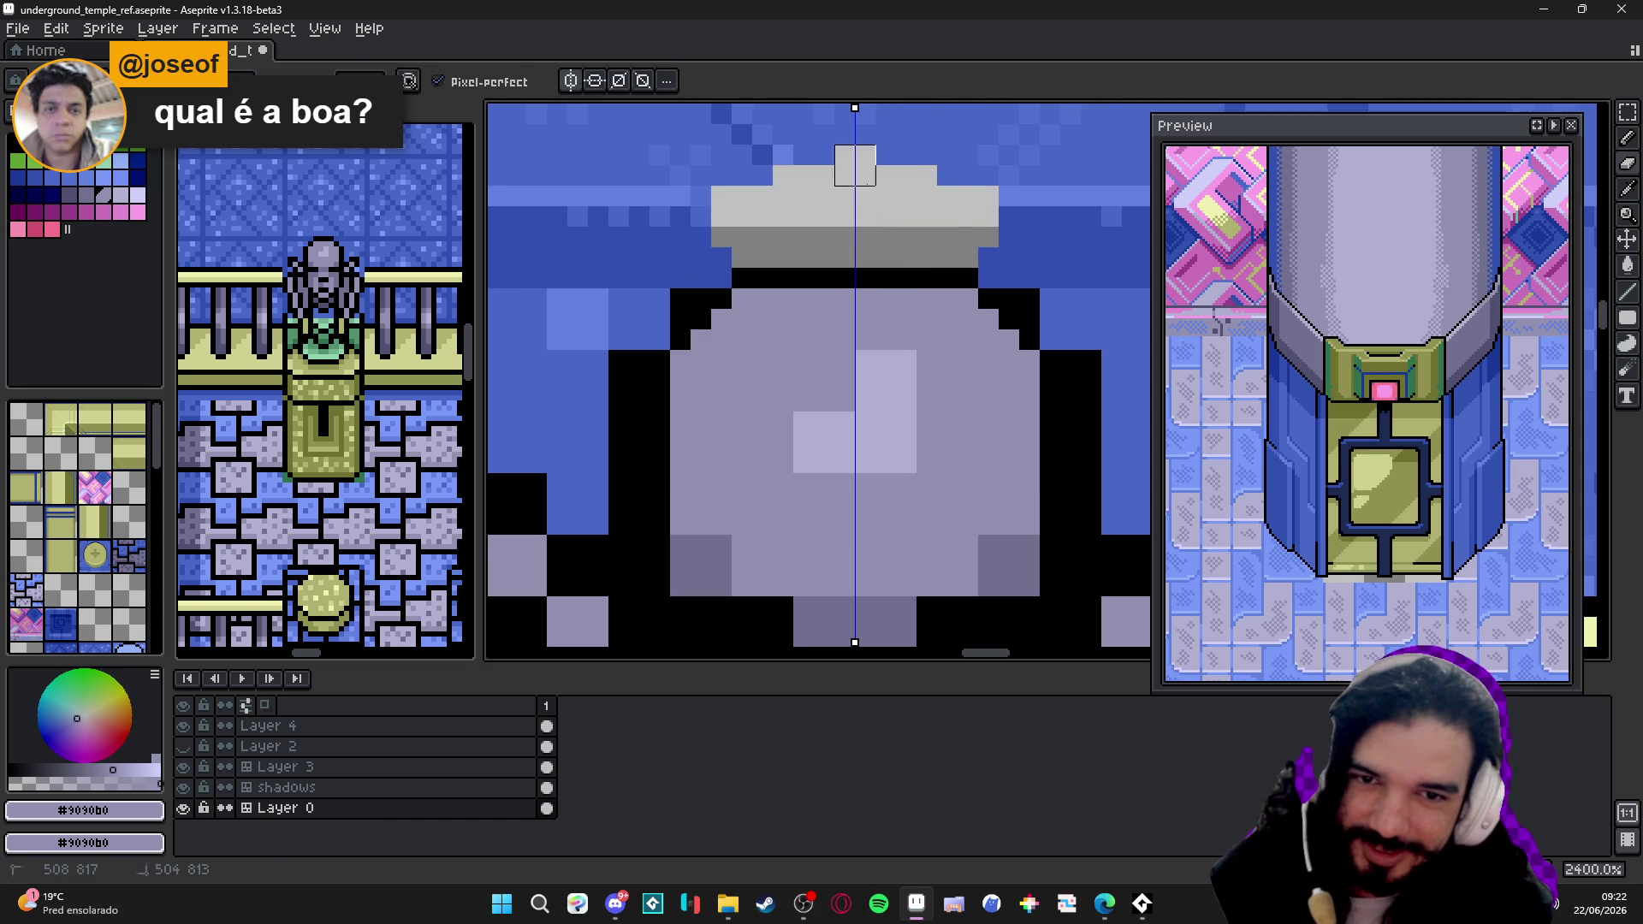
scroll(932, 283, down, 3)
scroll(944, 288, down, 2)
key(ctrl+z)
key(ctrl+z)
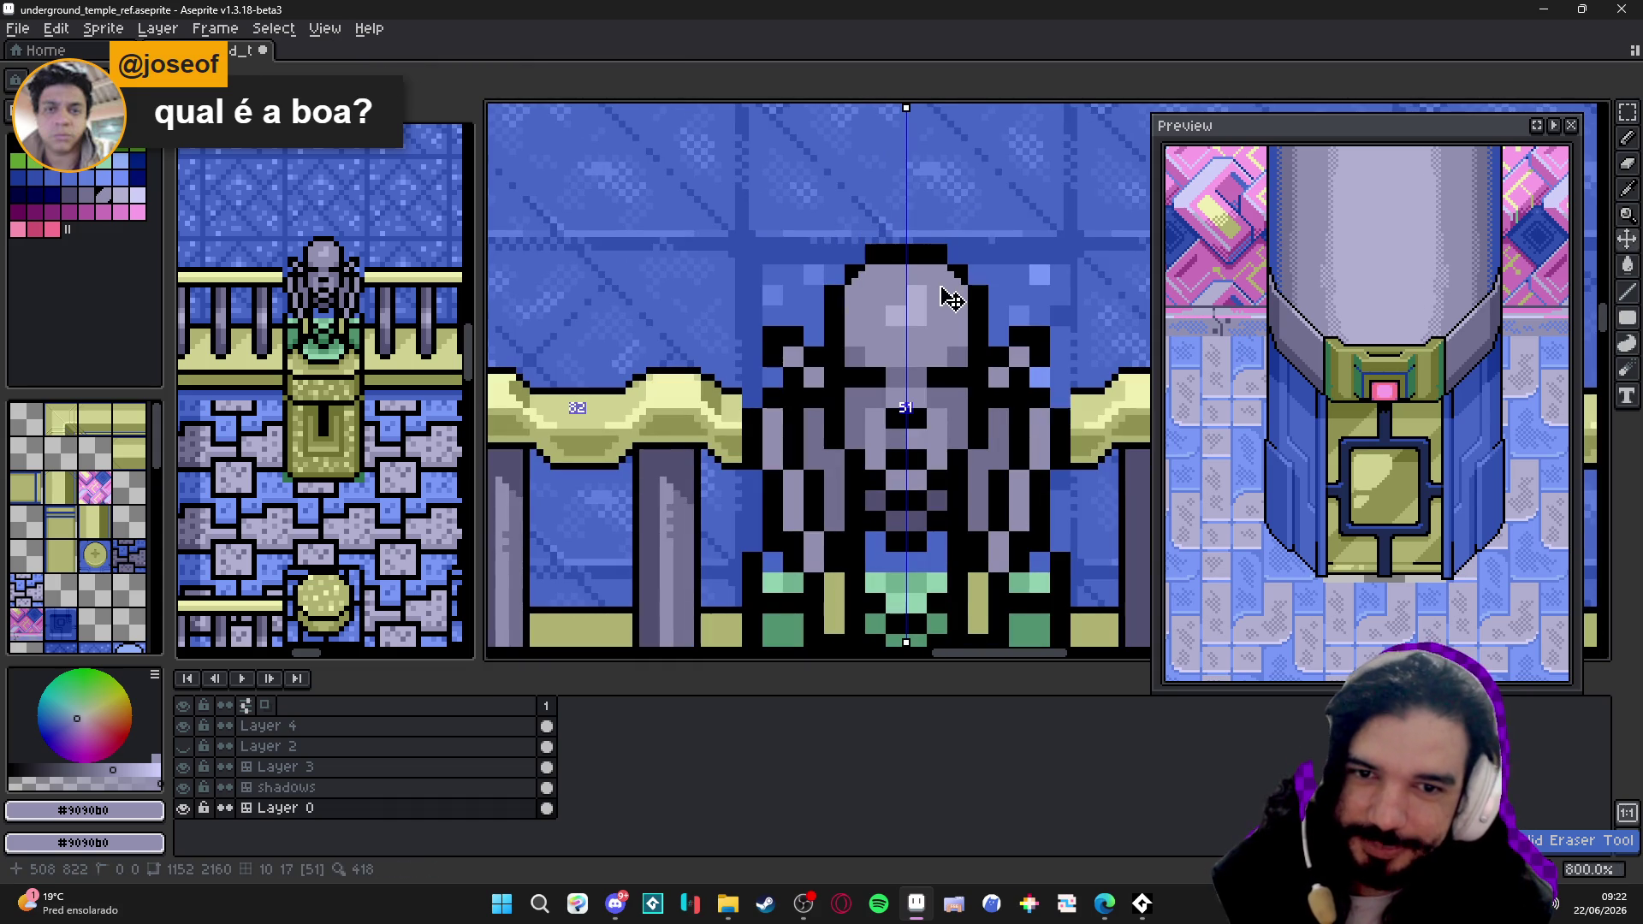
key(ctrl+z)
key(ctrl+z)
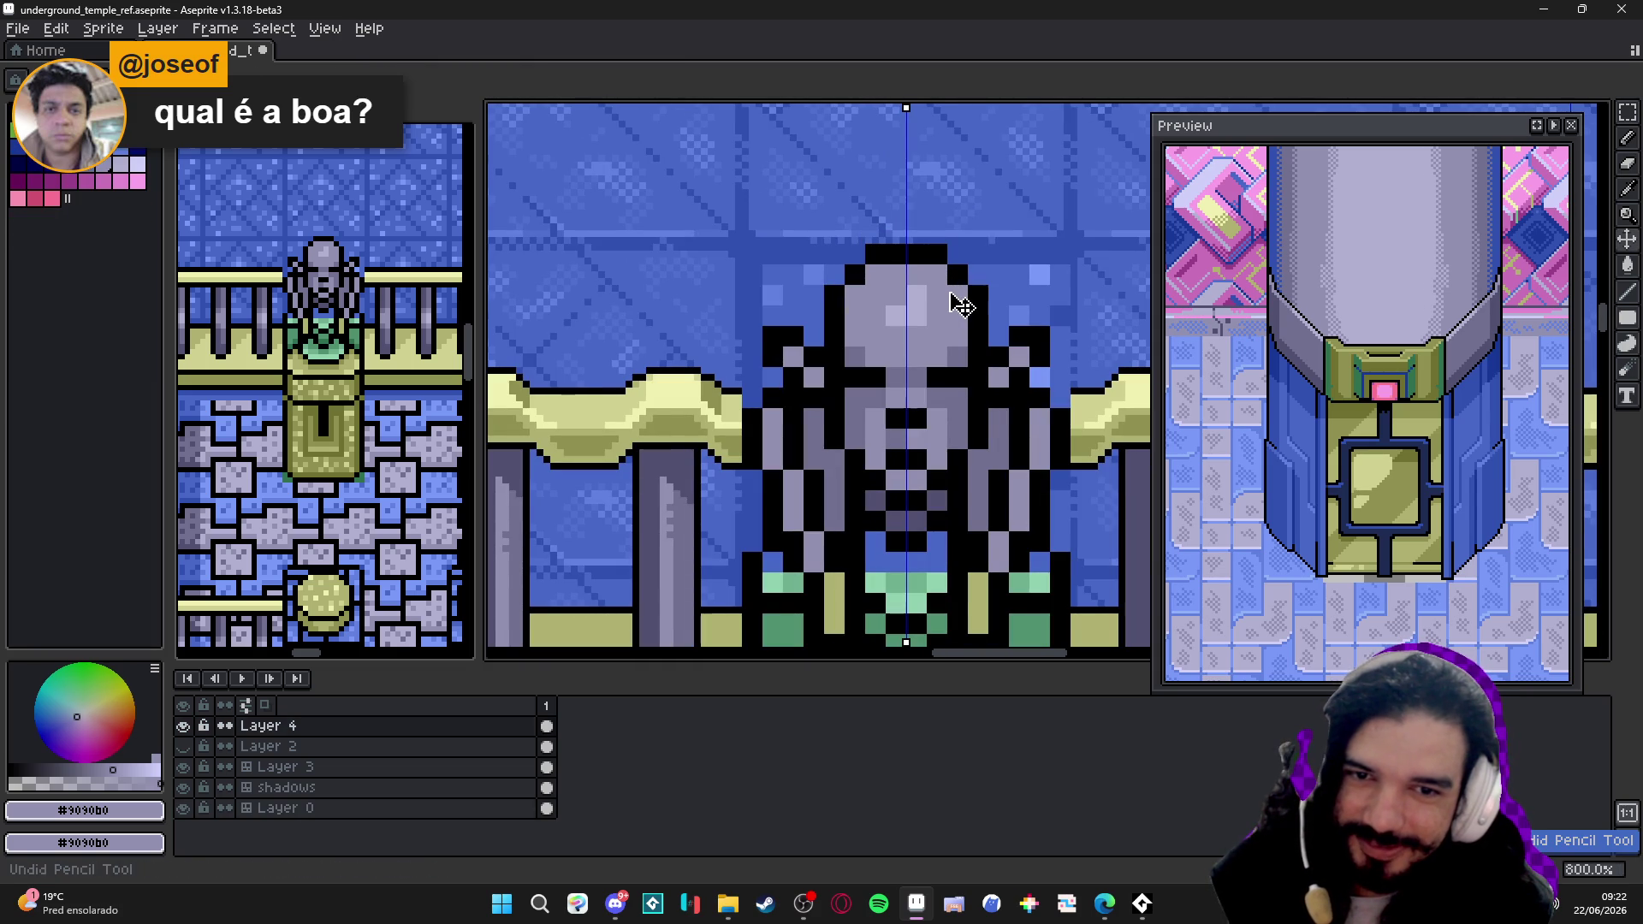
scroll(957, 301, up, 1)
scroll(951, 302, down, 1)
scroll(836, 287, up, 2)
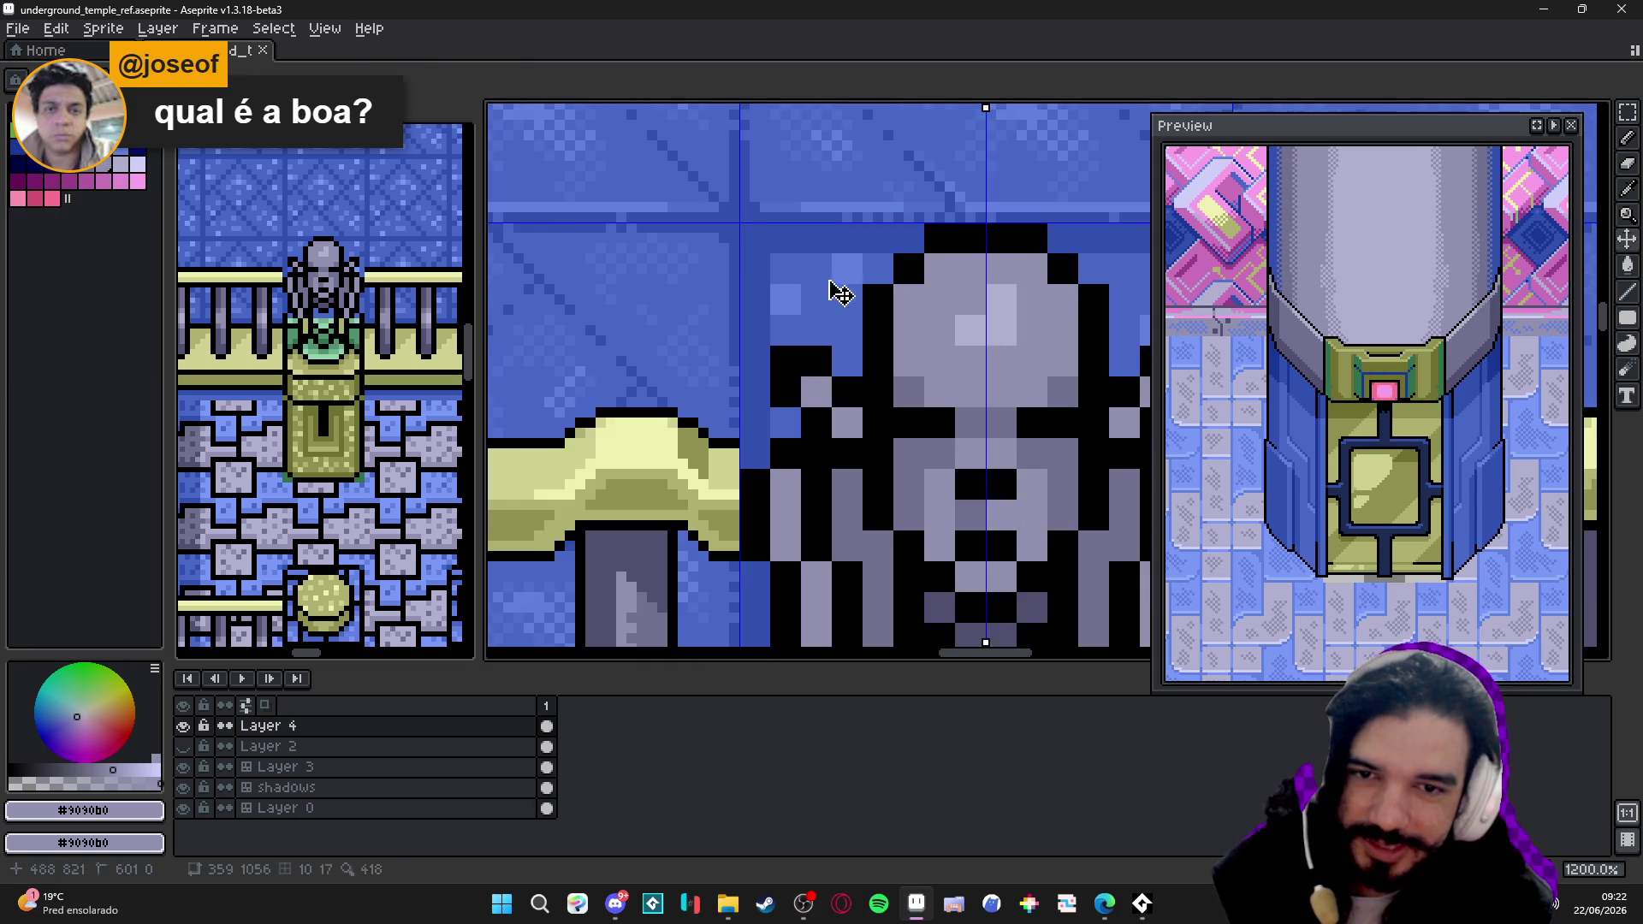
scroll(741, 228, up, 1)
ctrl+click(778, 257)
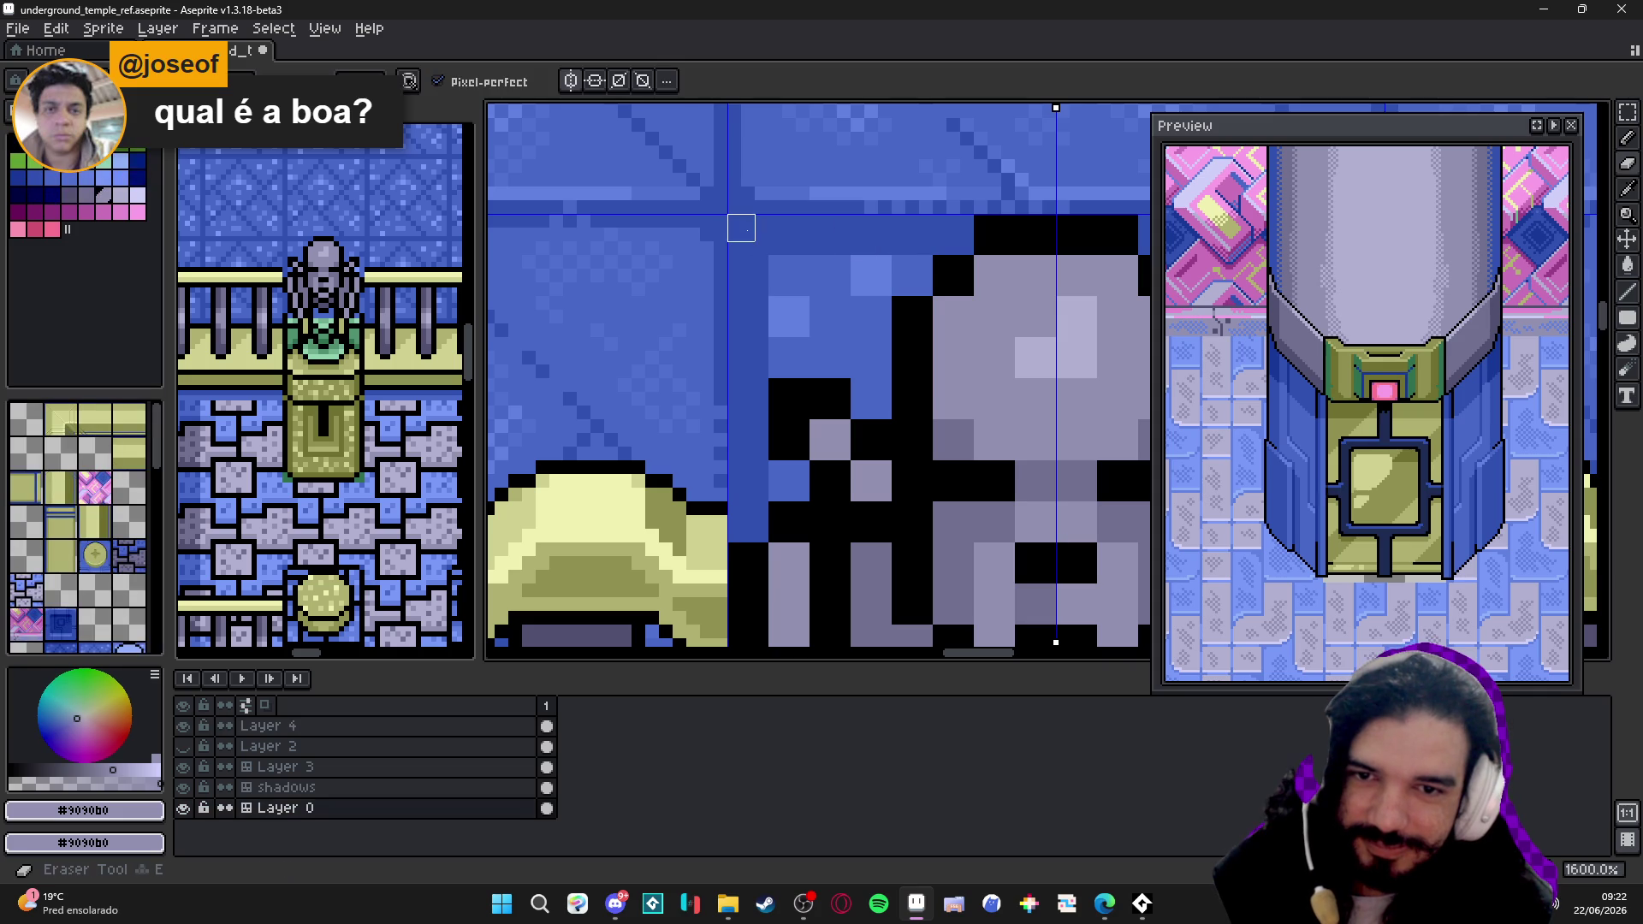
- Outline and paint the blue background behind the statue's head light grey
shift+click(960, 228)
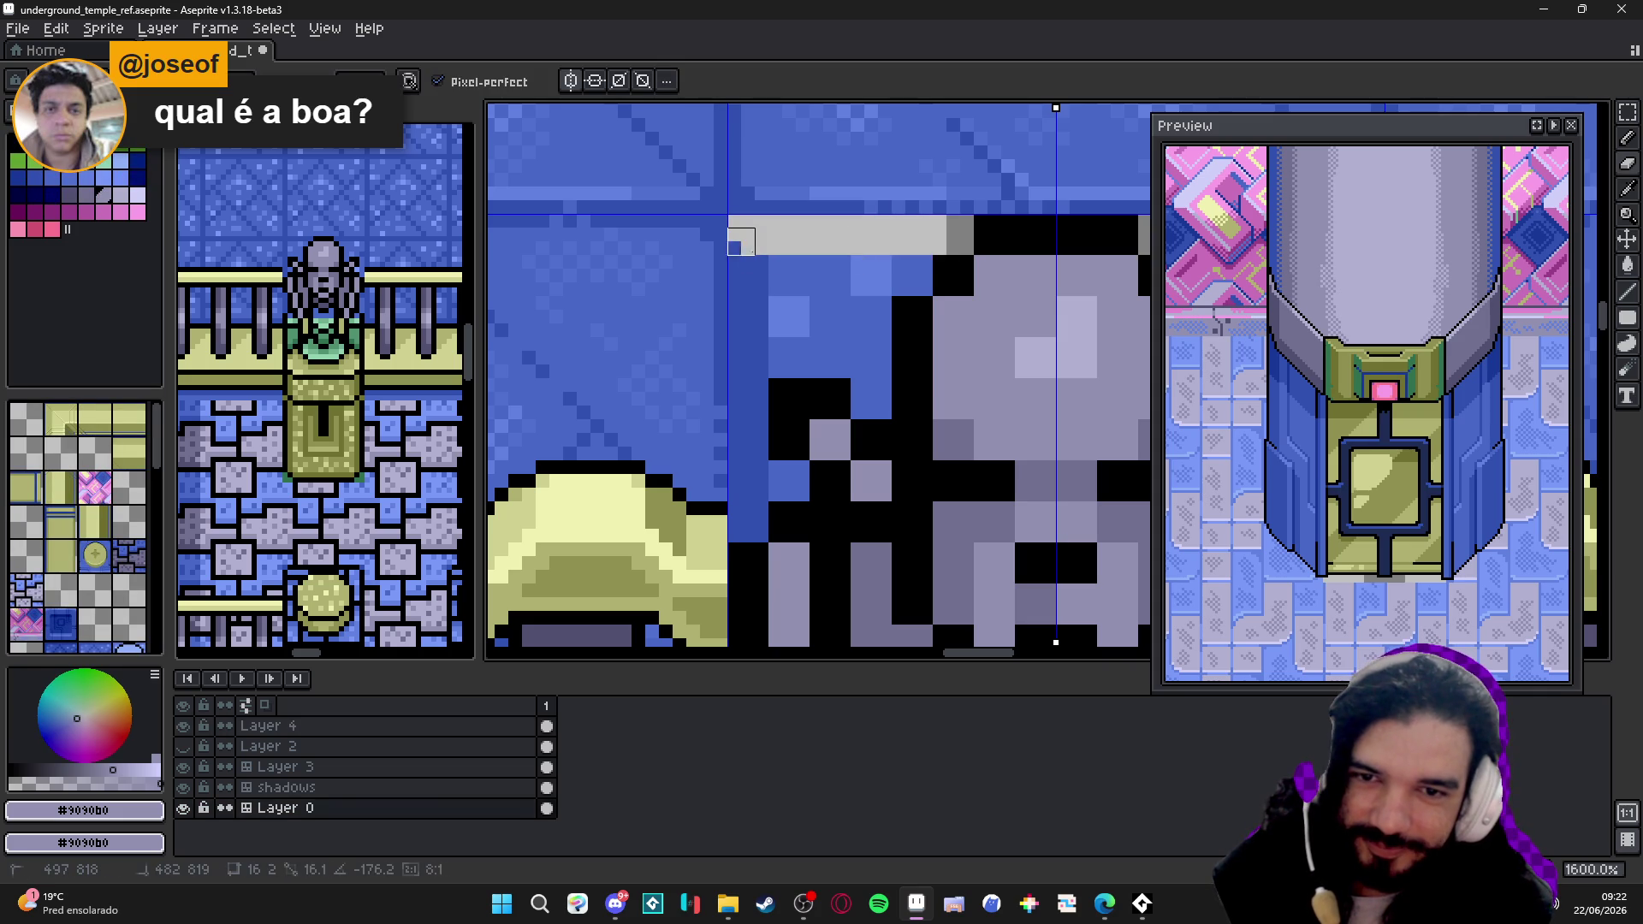
mouse_move(741, 229)
mouse_down()
mouse_move(743, 528)
mouse_move(756, 295)
mouse_up()
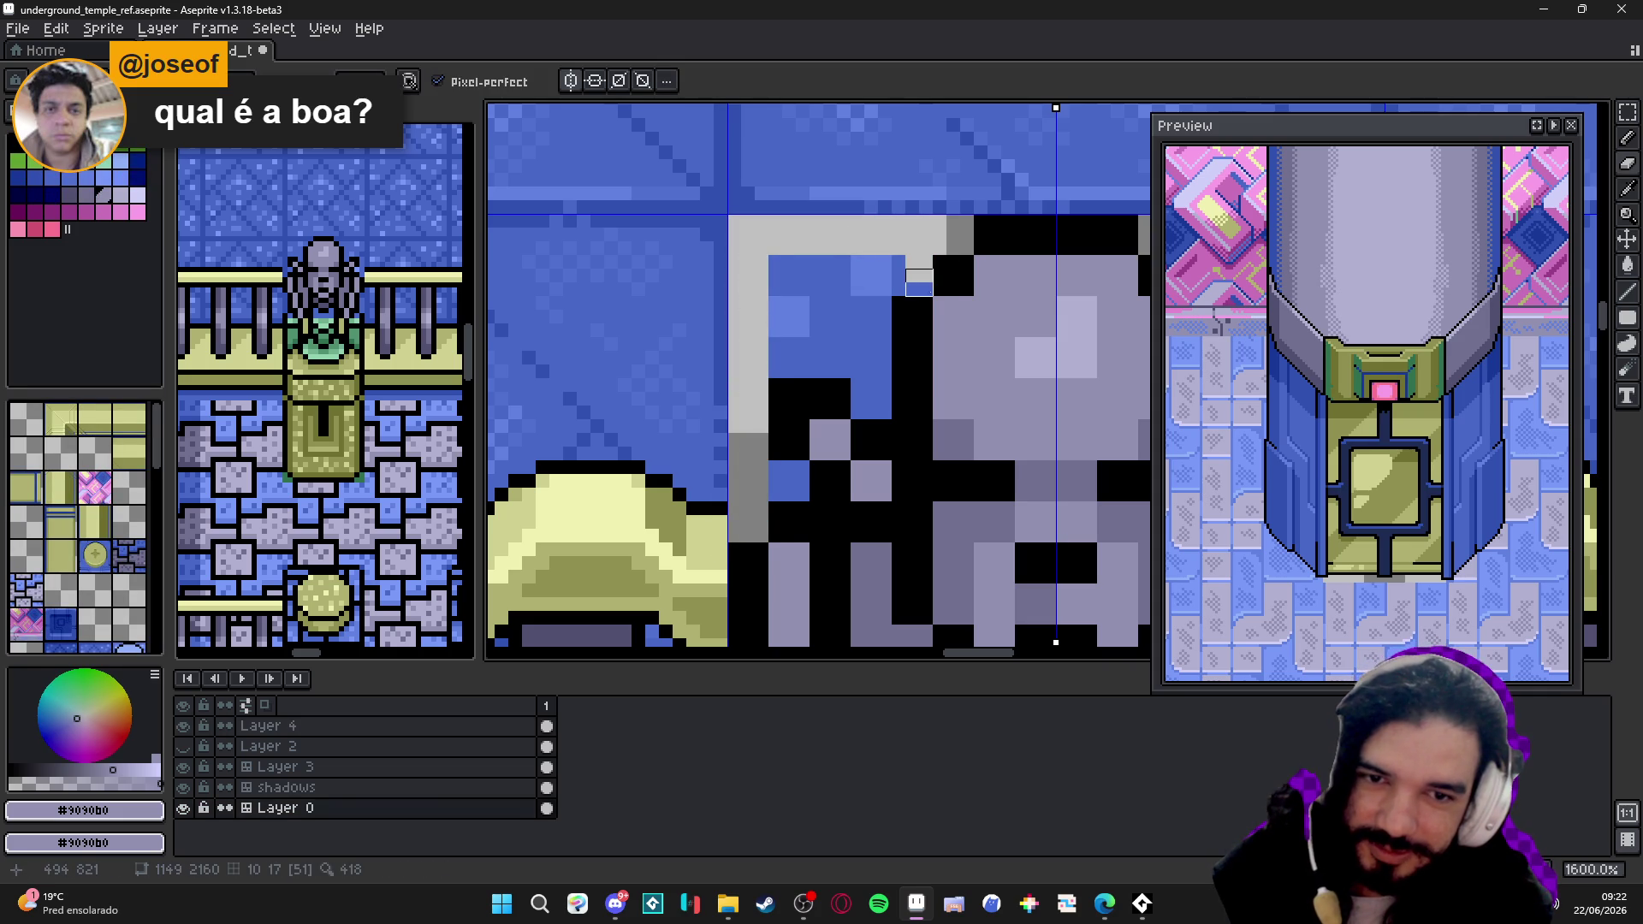
drag(919, 282, 782, 283)
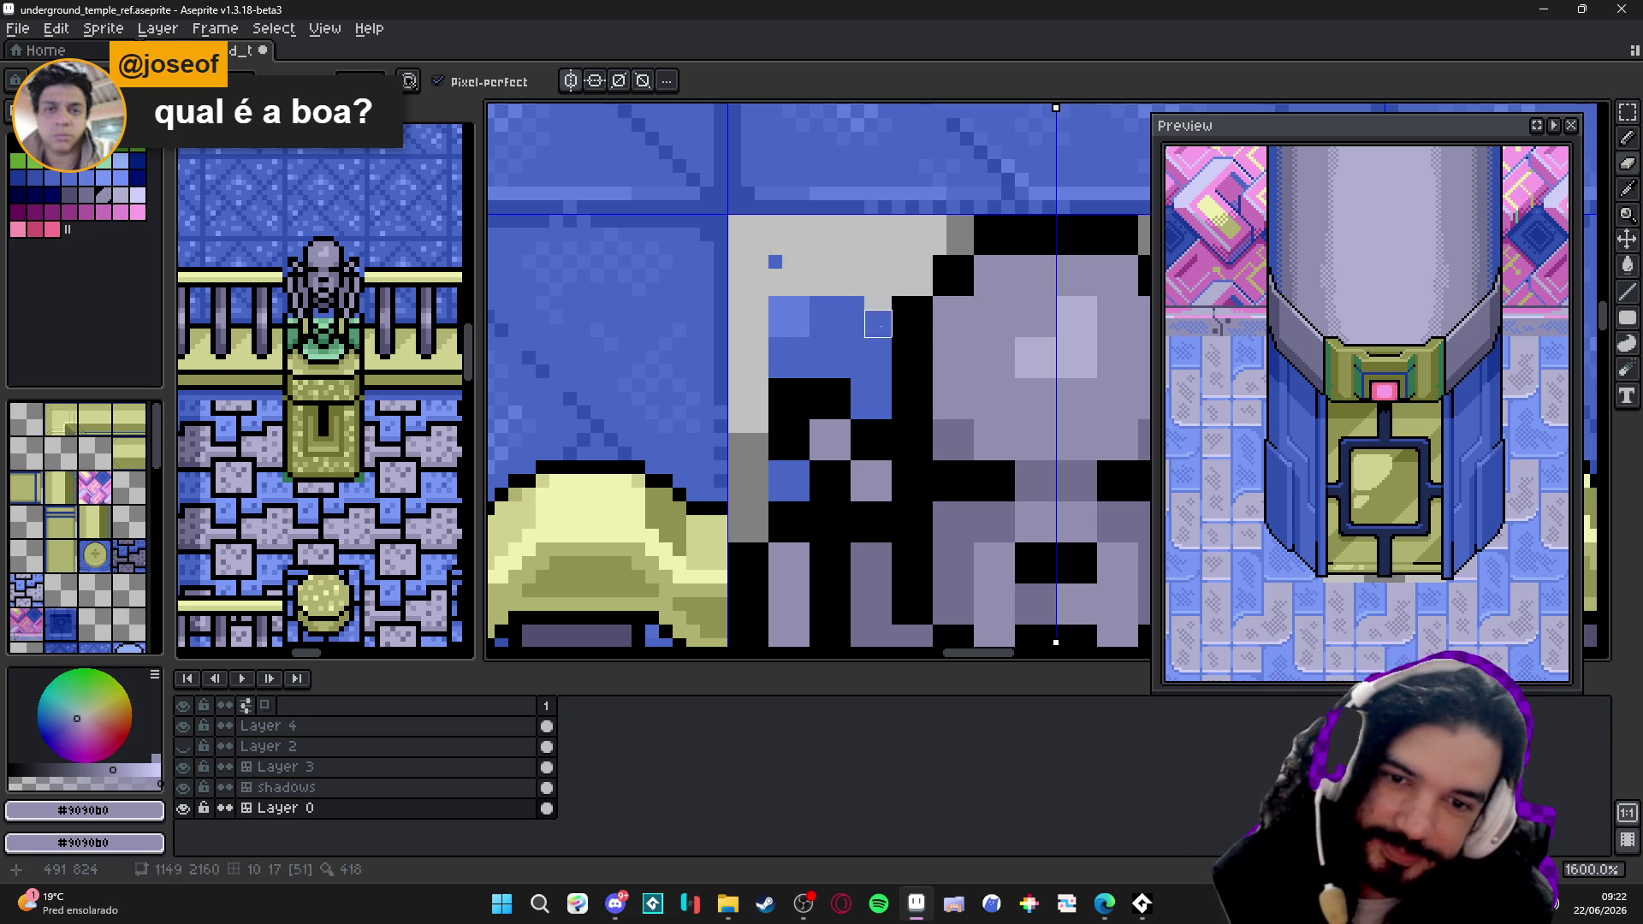
mouse_move(879, 323)
mouse_down()
mouse_move(873, 409)
mouse_move(865, 296)
mouse_up()
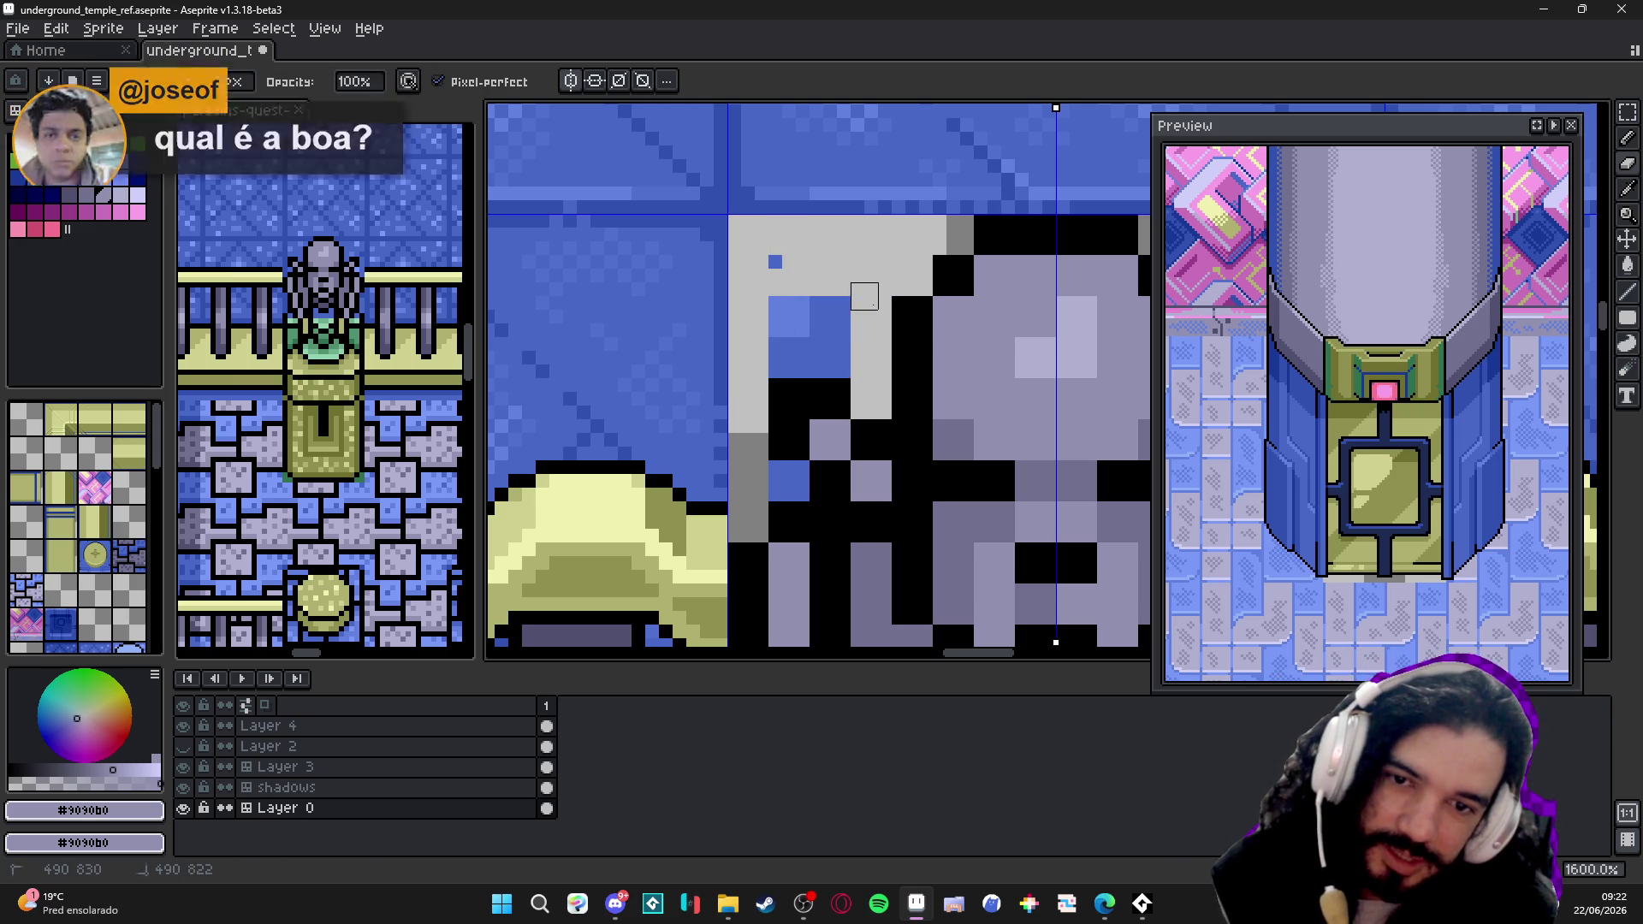
drag(775, 262, 781, 365)
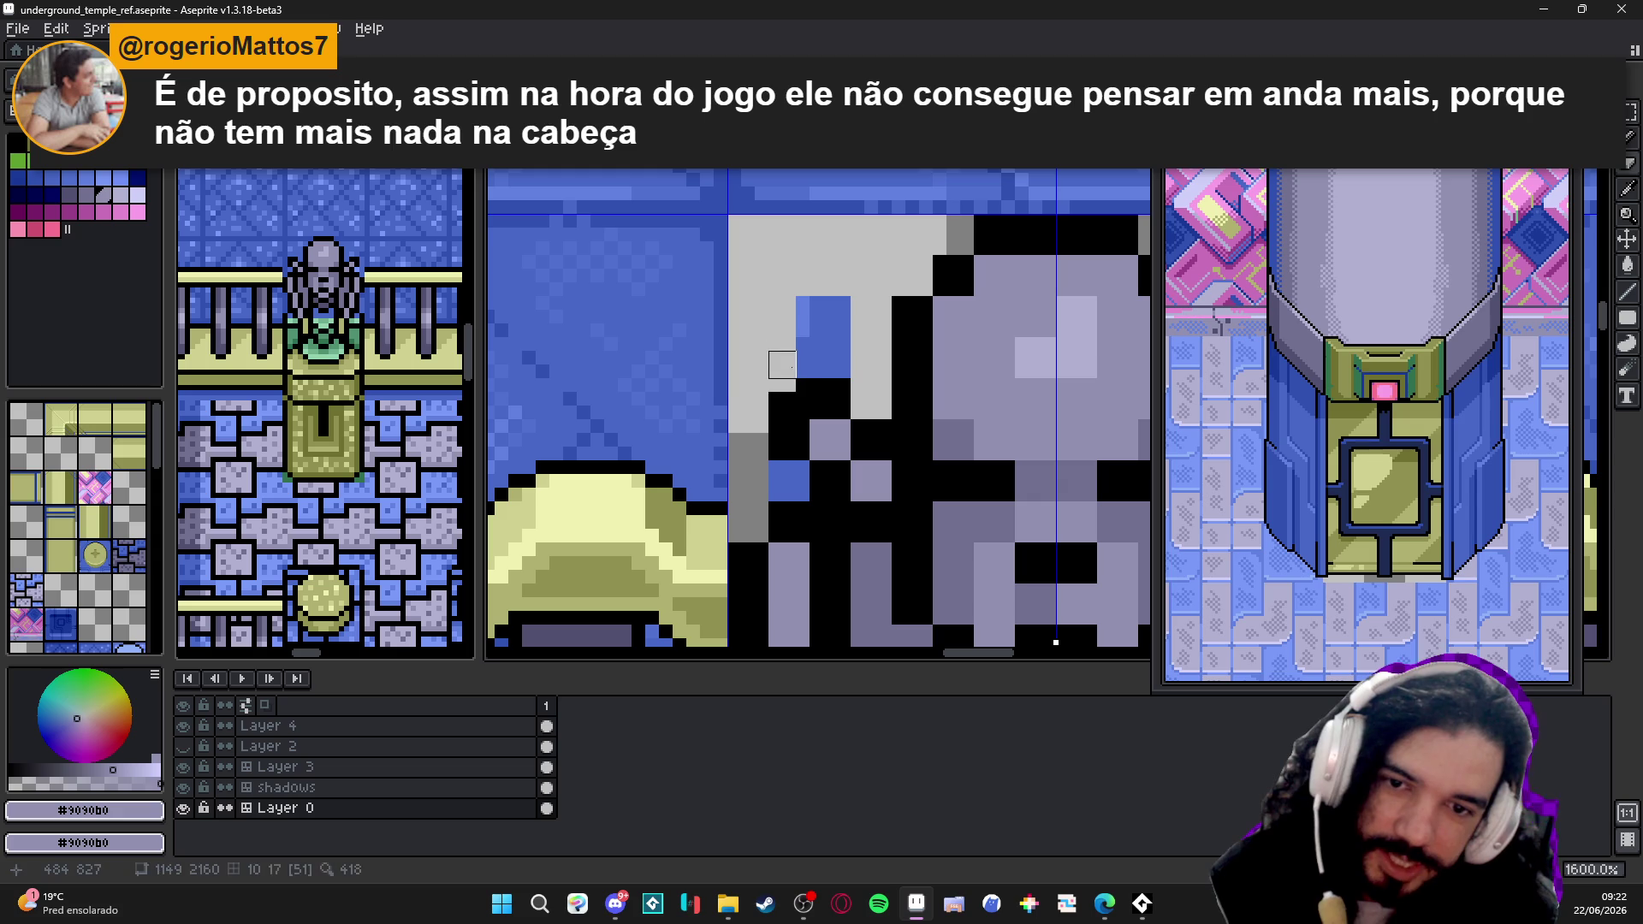
drag(781, 365, 850, 365)
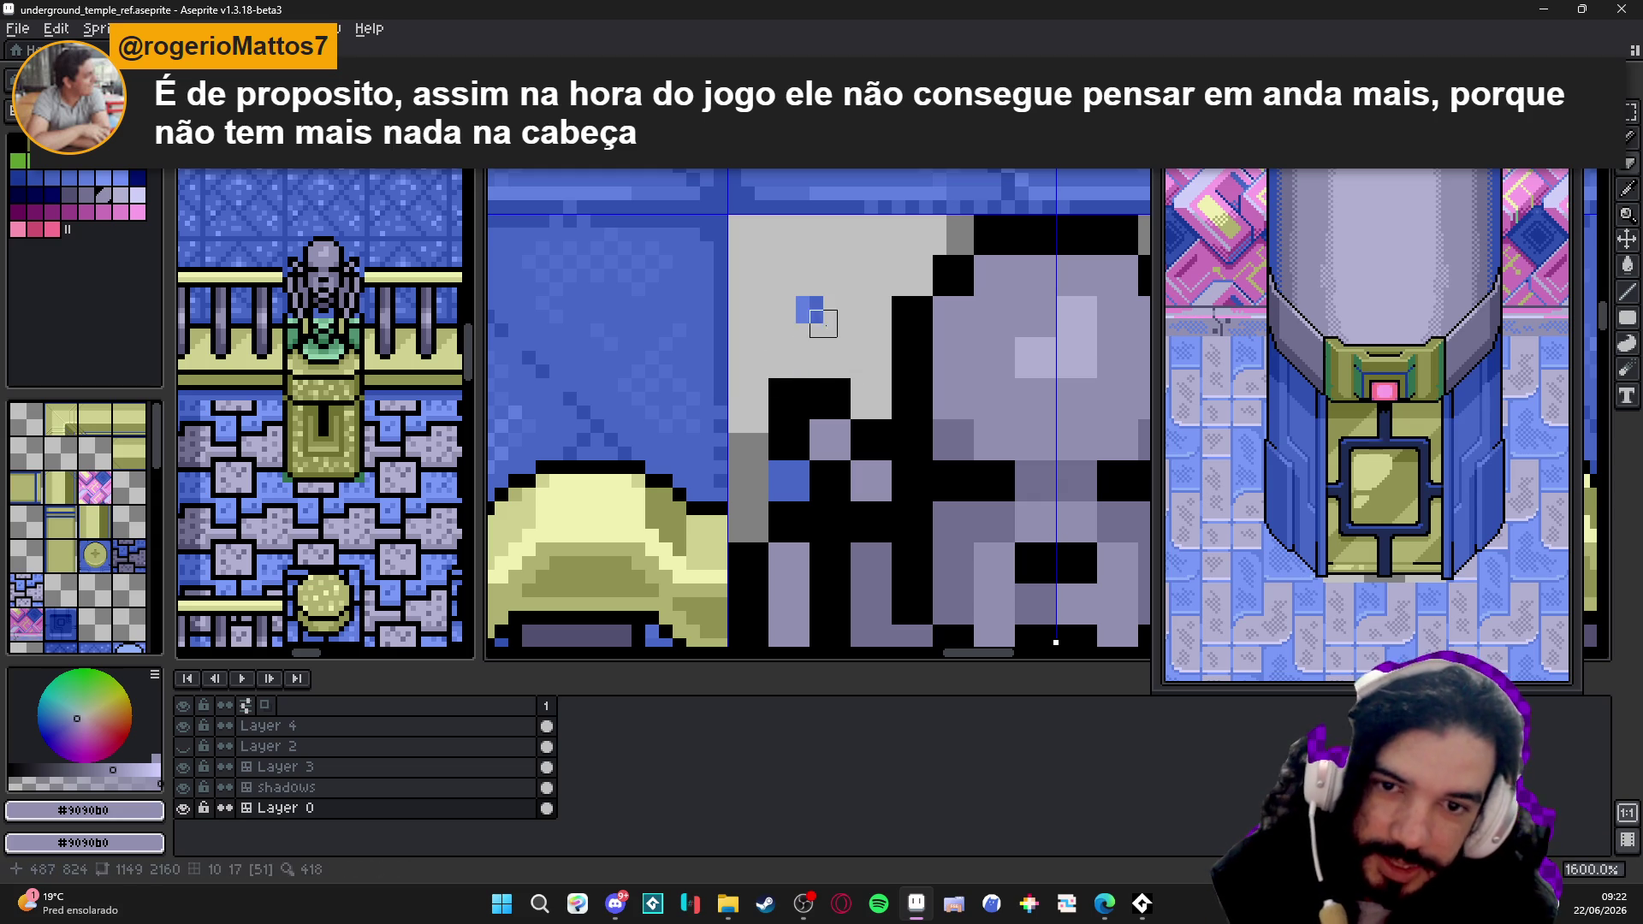
scroll(880, 337, down, 4)
scroll(880, 337, up, 1)
scroll(898, 347, up, 2)
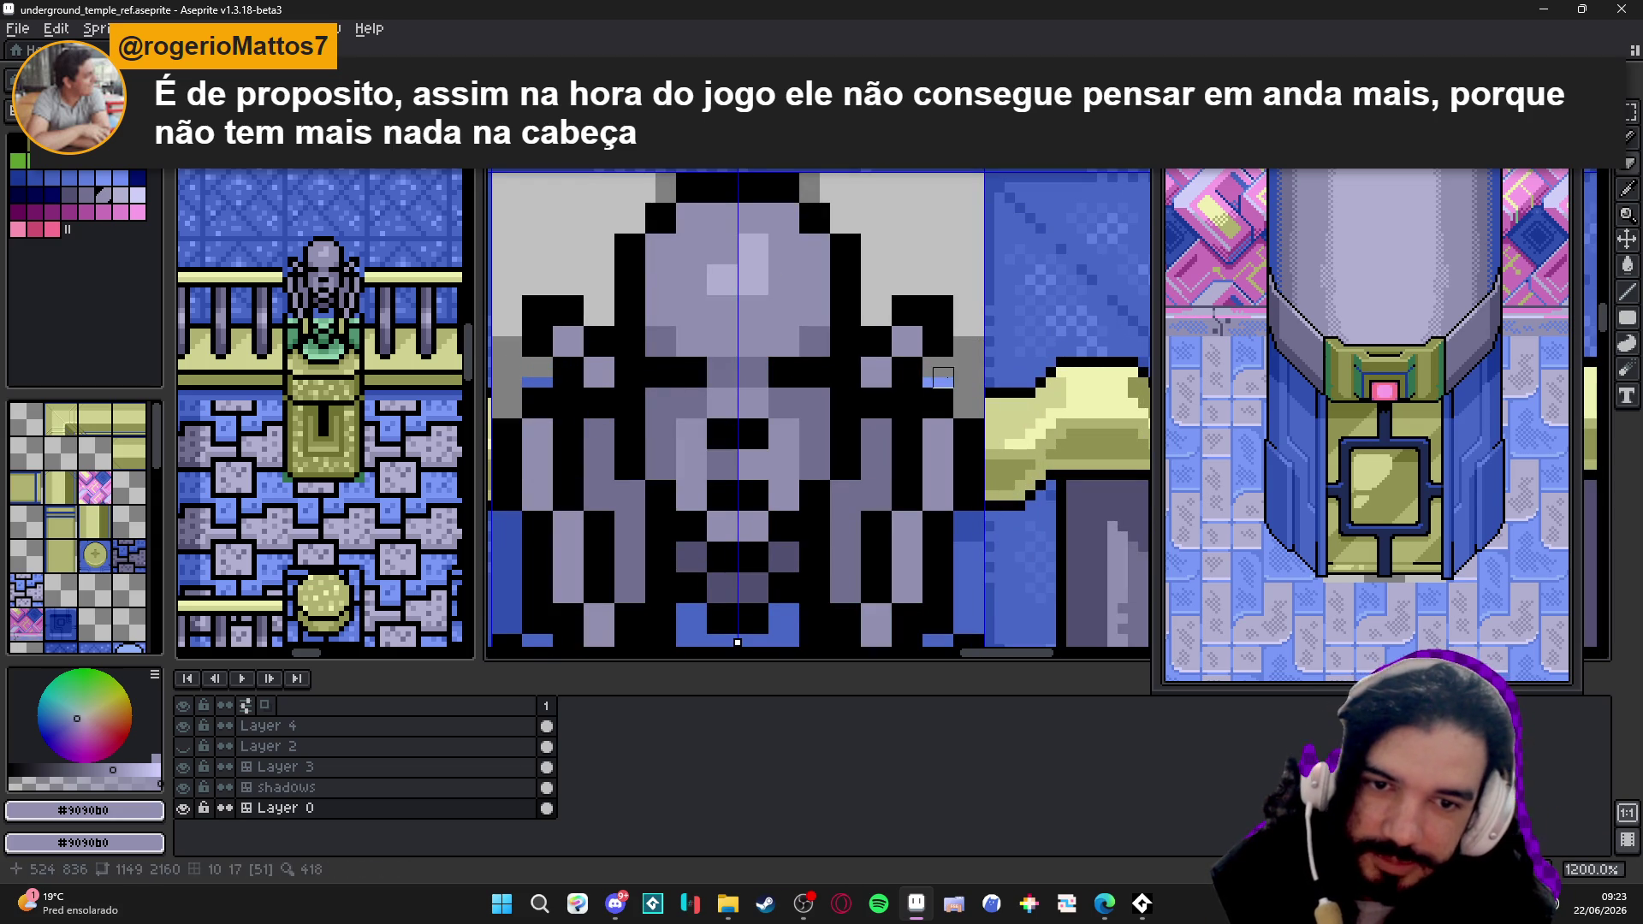
scroll(934, 377, down, 1)
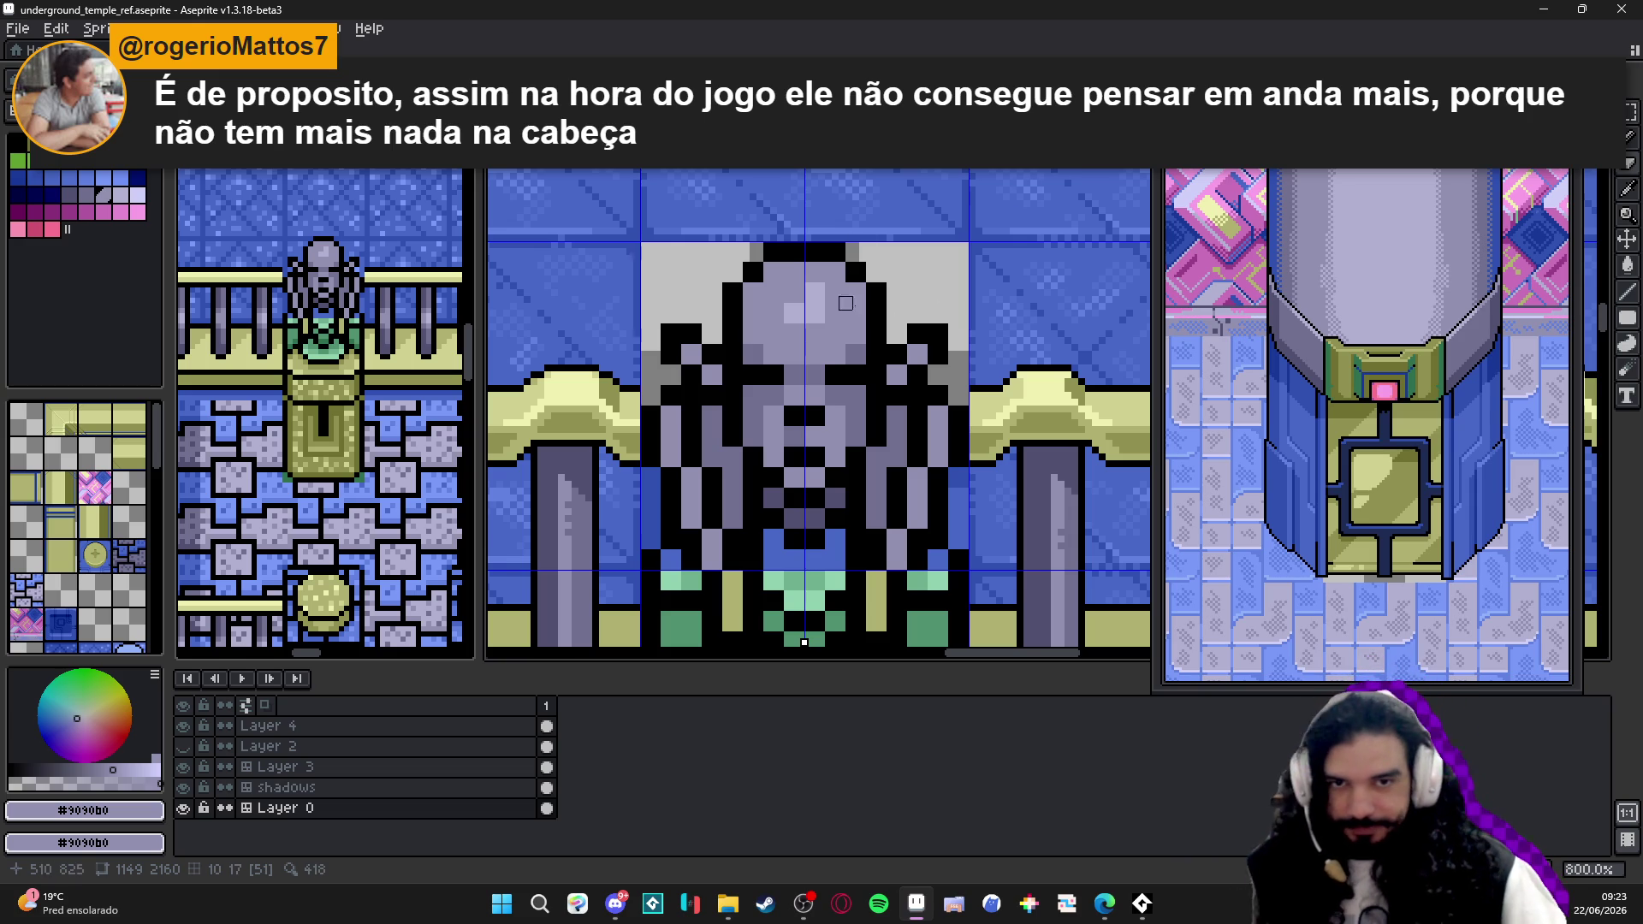
scroll(844, 281, down, 2)
scroll(845, 281, down, 1)
scroll(846, 281, up, 2)
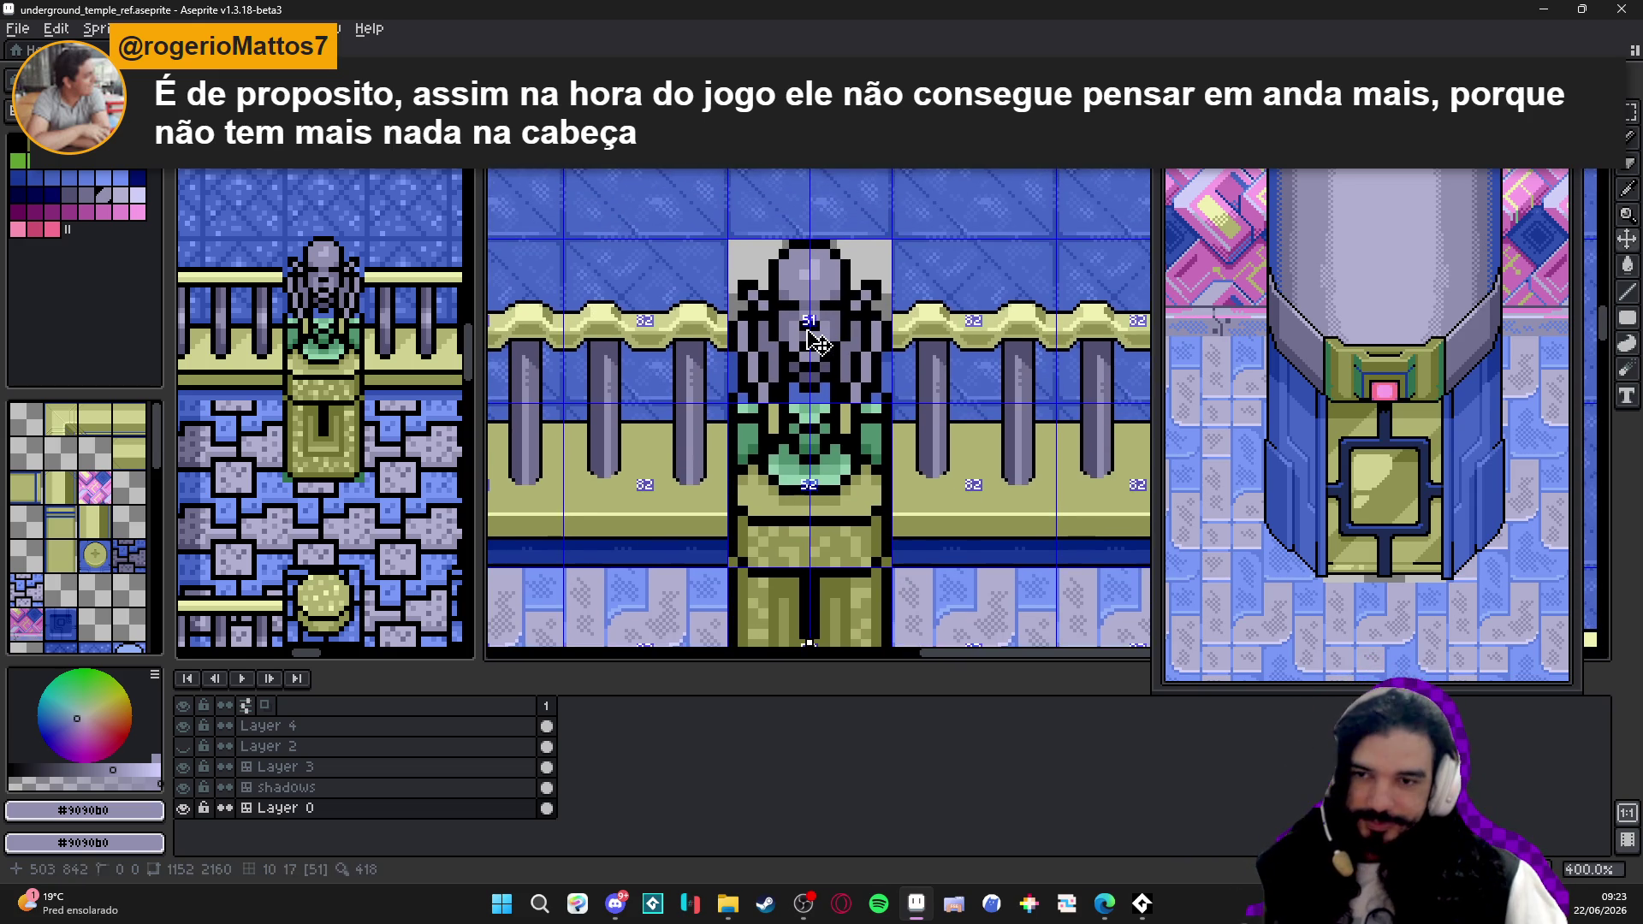
scroll(848, 257, up, 3)
scroll(850, 243, up, 1)
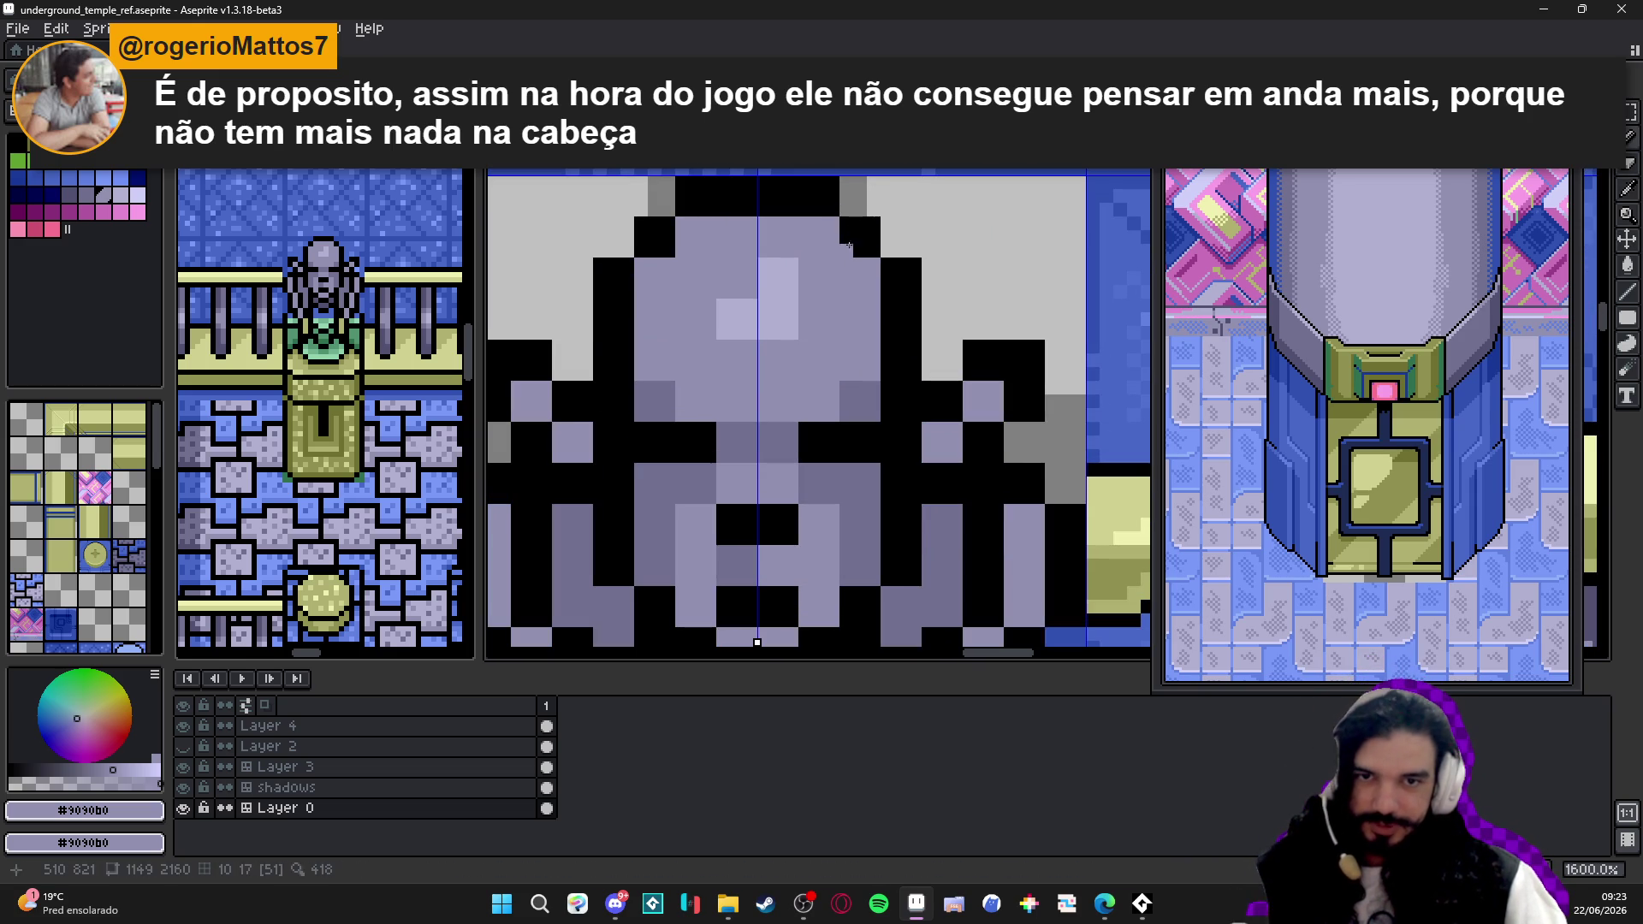
- Erase the head's top outline row, draw a higher black row, and fill the old one lavender #9090b0
click(847, 248)
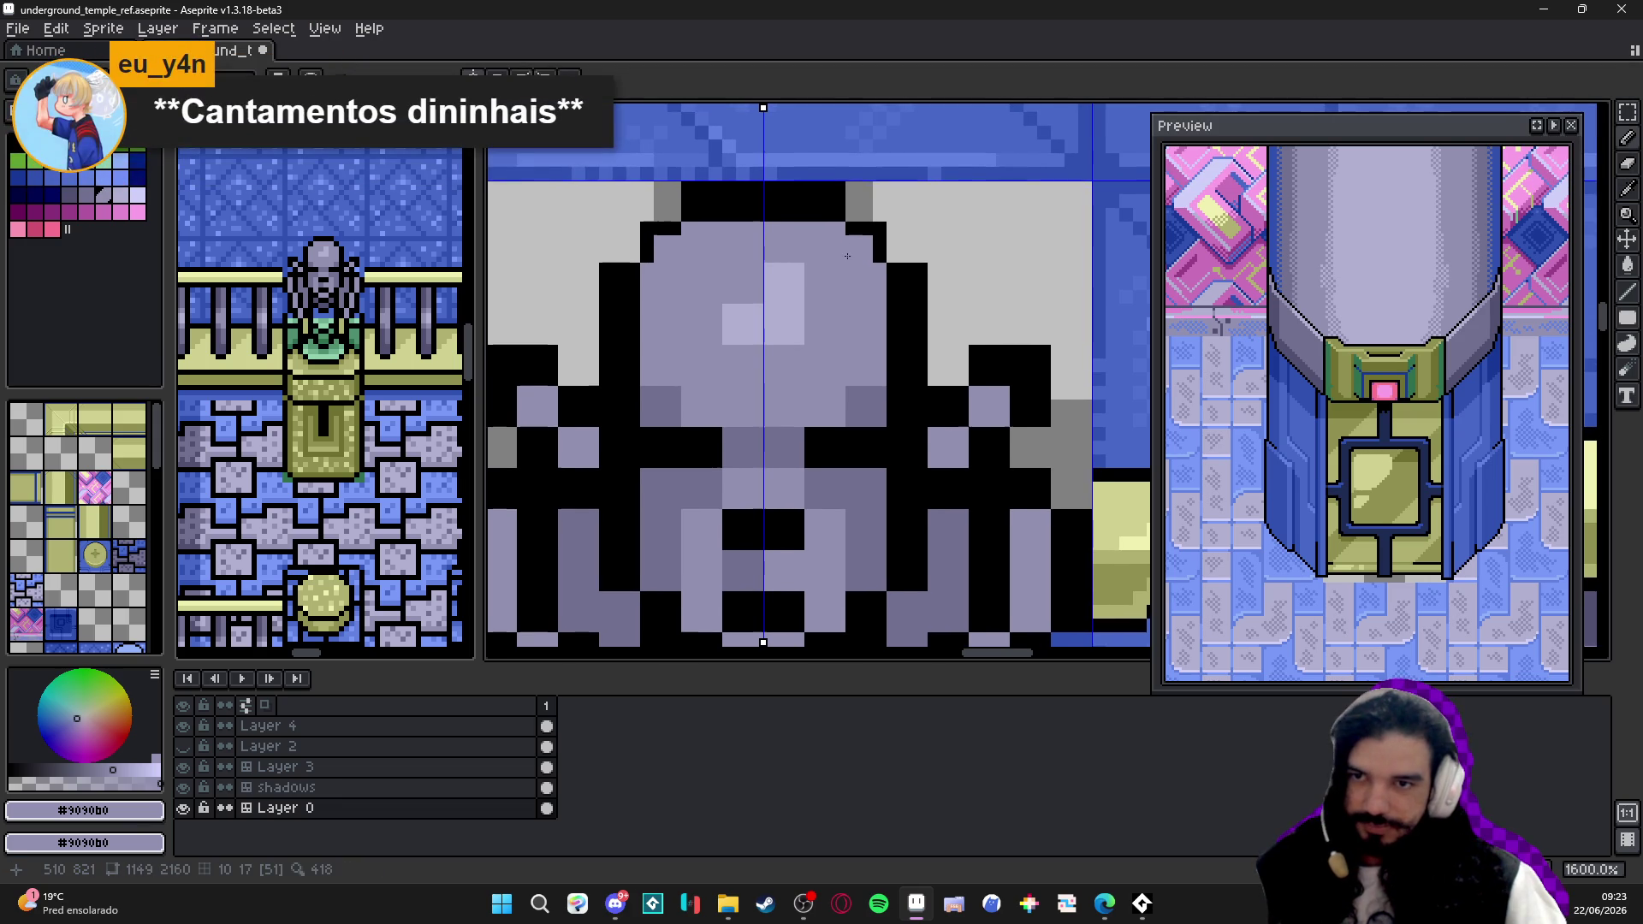
key(e)
drag(839, 202, 732, 202)
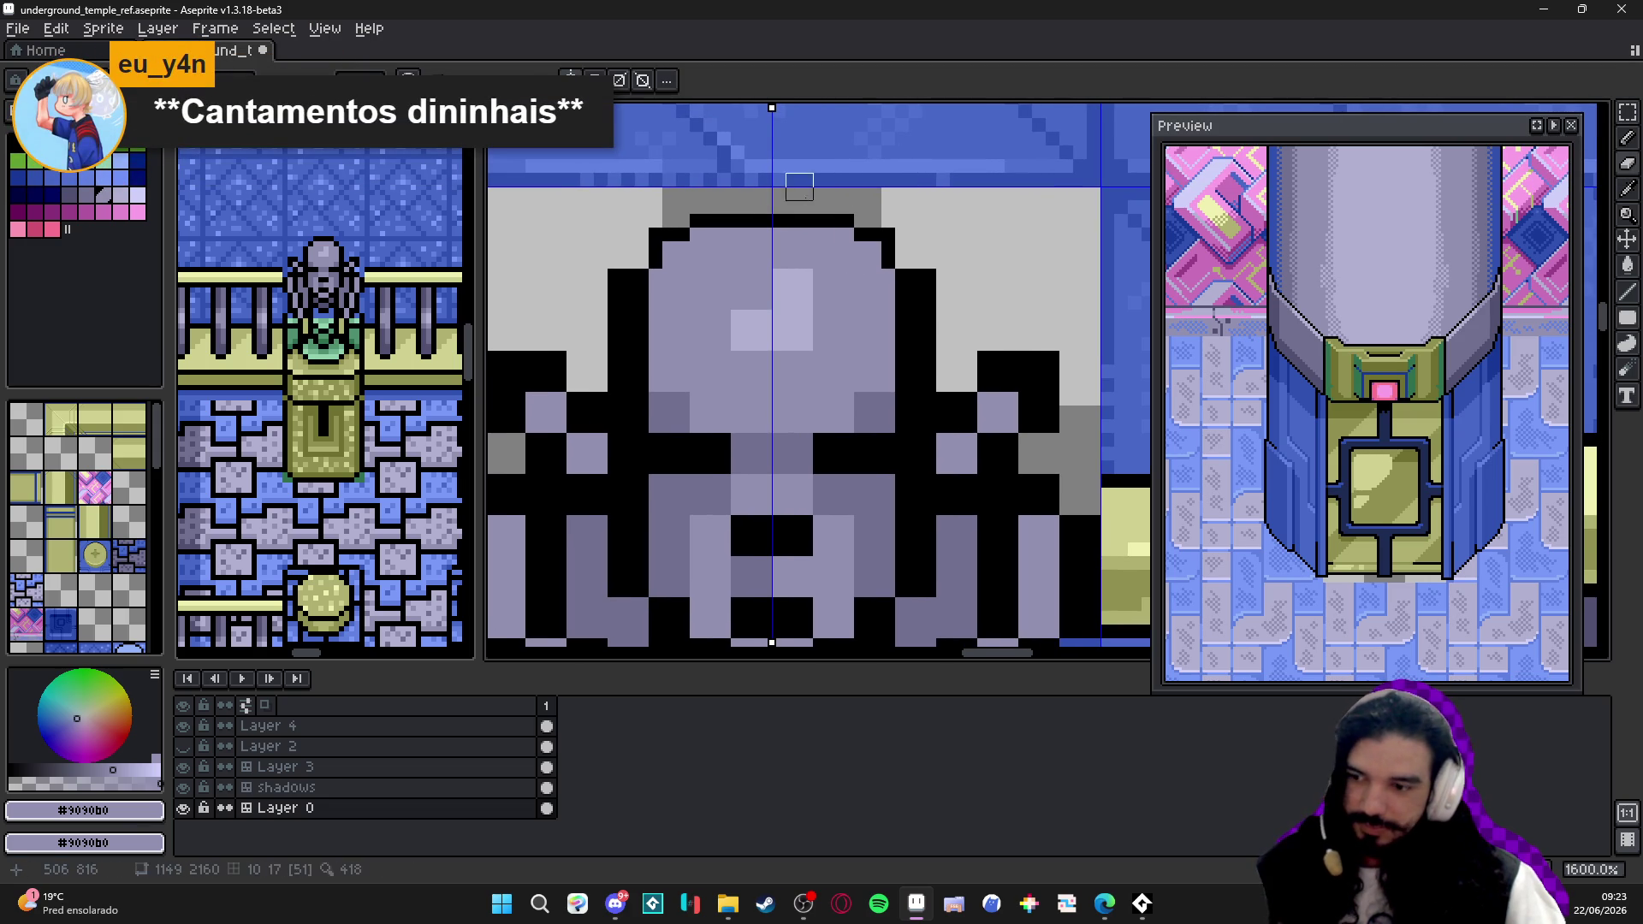
scroll(854, 213, up, 1)
alt+click(859, 224)
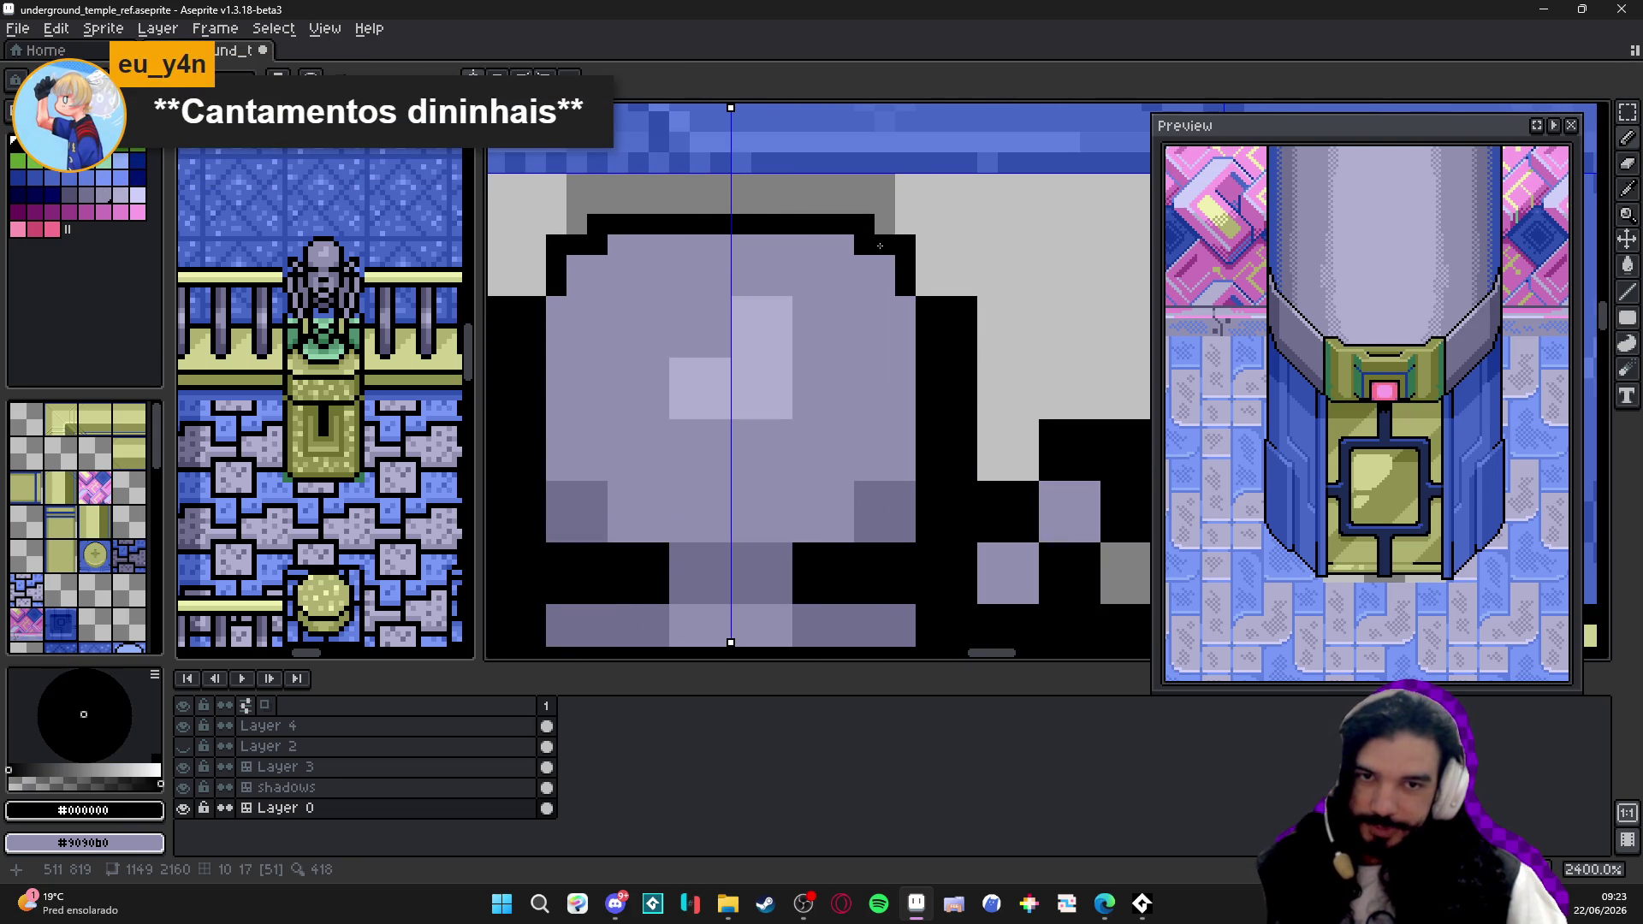
alt+click(905, 302)
click(864, 248)
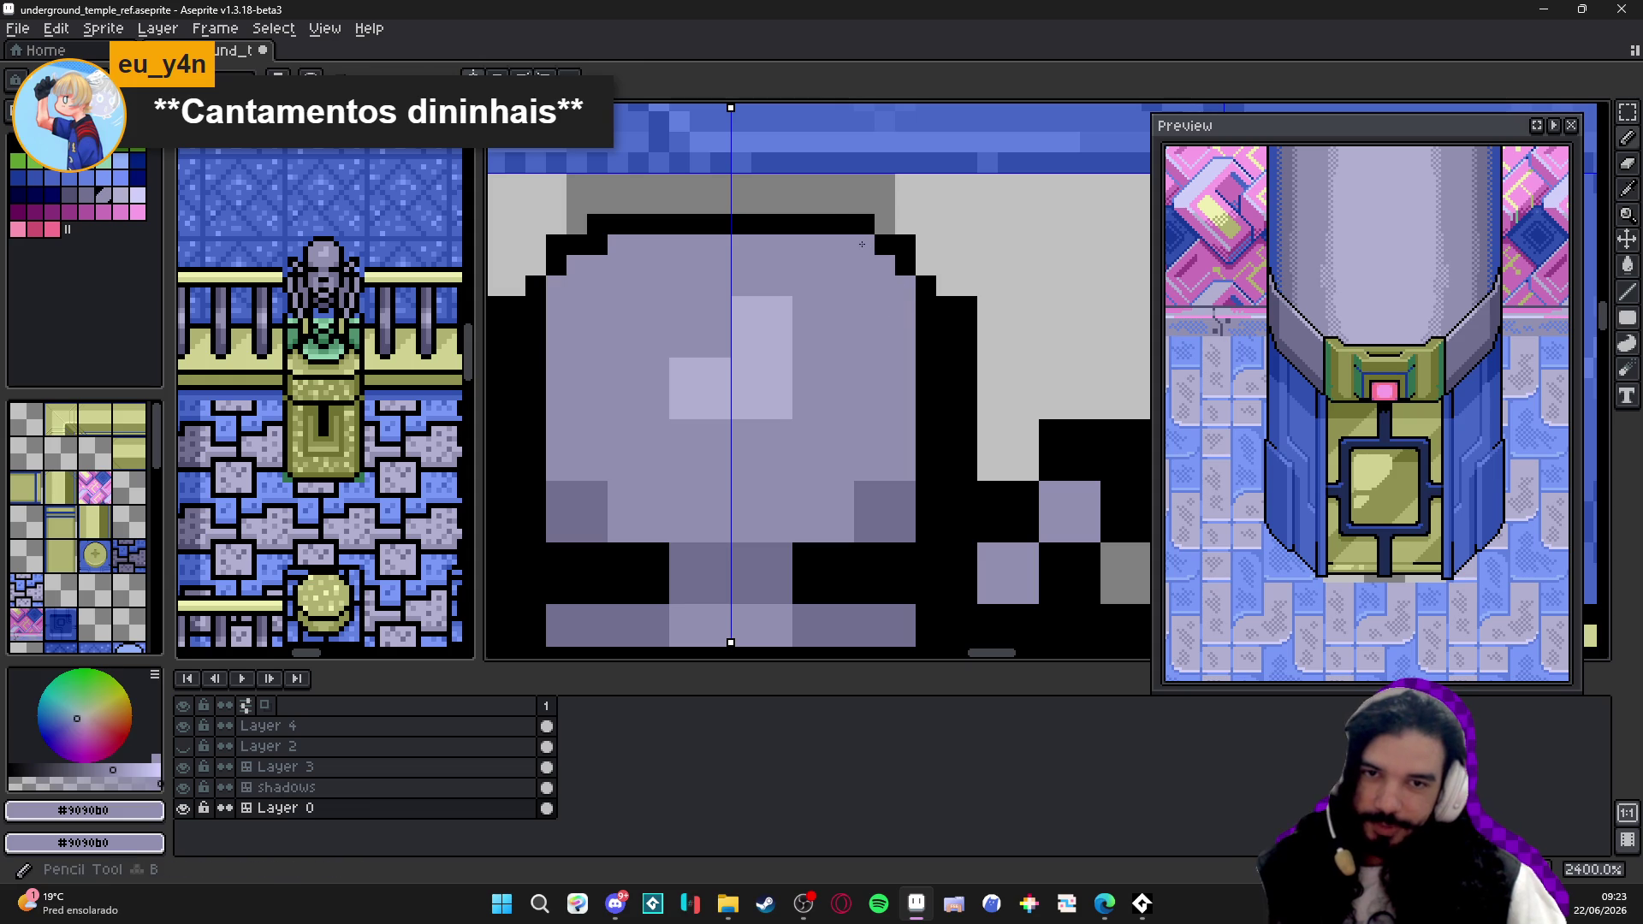
alt+click(822, 227)
click(802, 205)
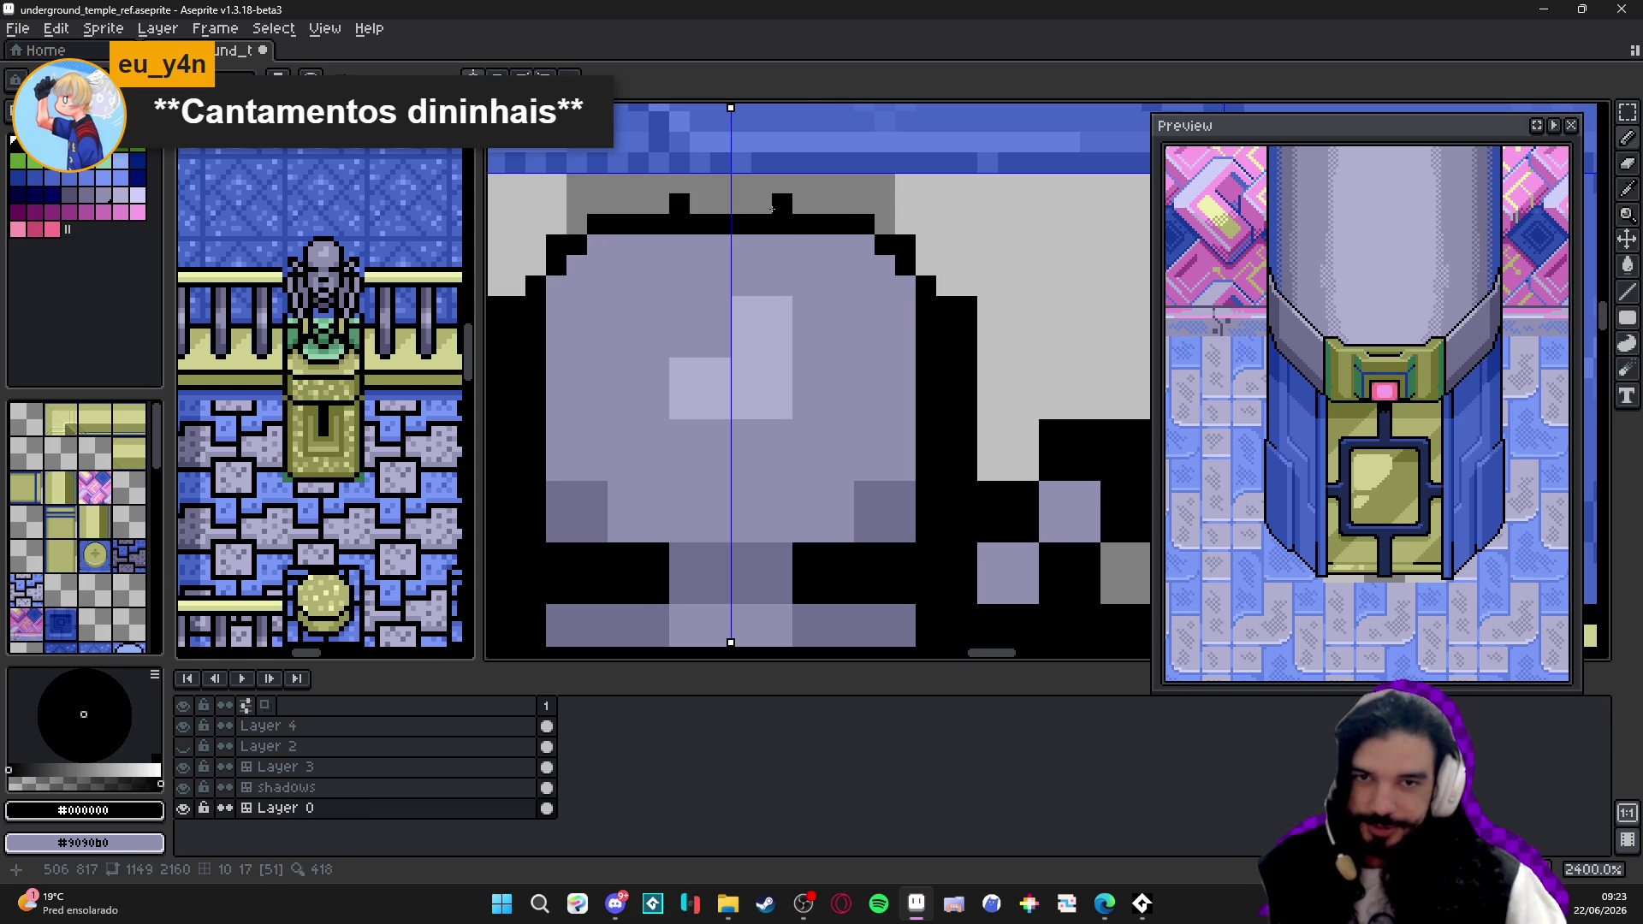
drag(774, 206, 674, 226)
click(803, 205)
alt+click(807, 243)
alt+click(656, 205)
alt+click(658, 229)
click(643, 226)
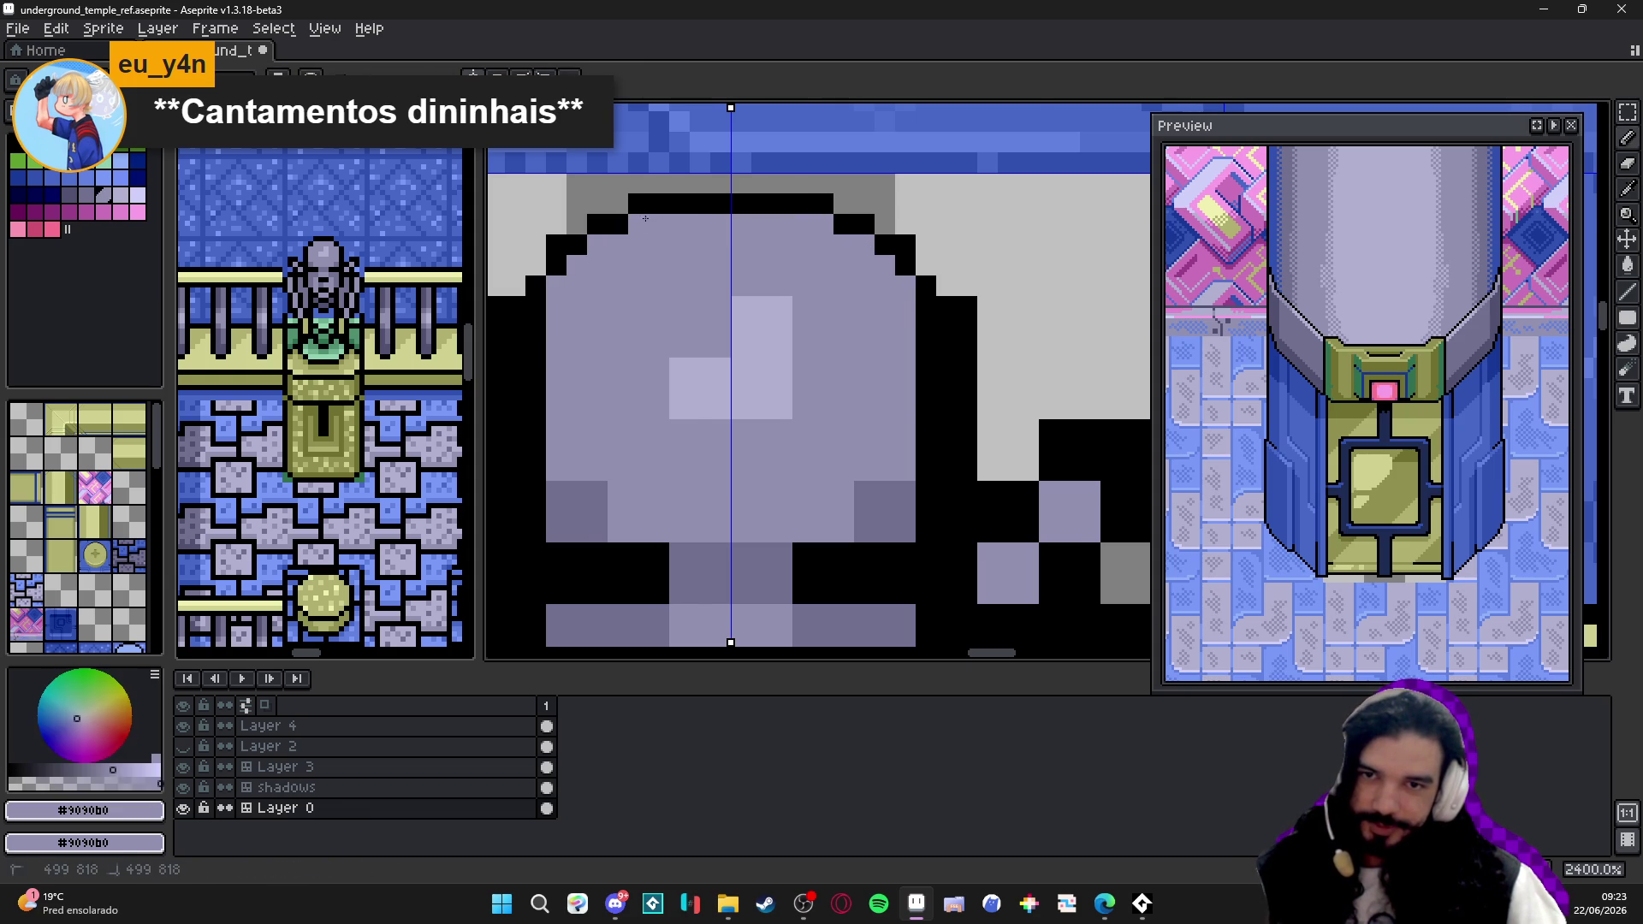
scroll(644, 219, up, 1)
scroll(814, 241, down, 1)
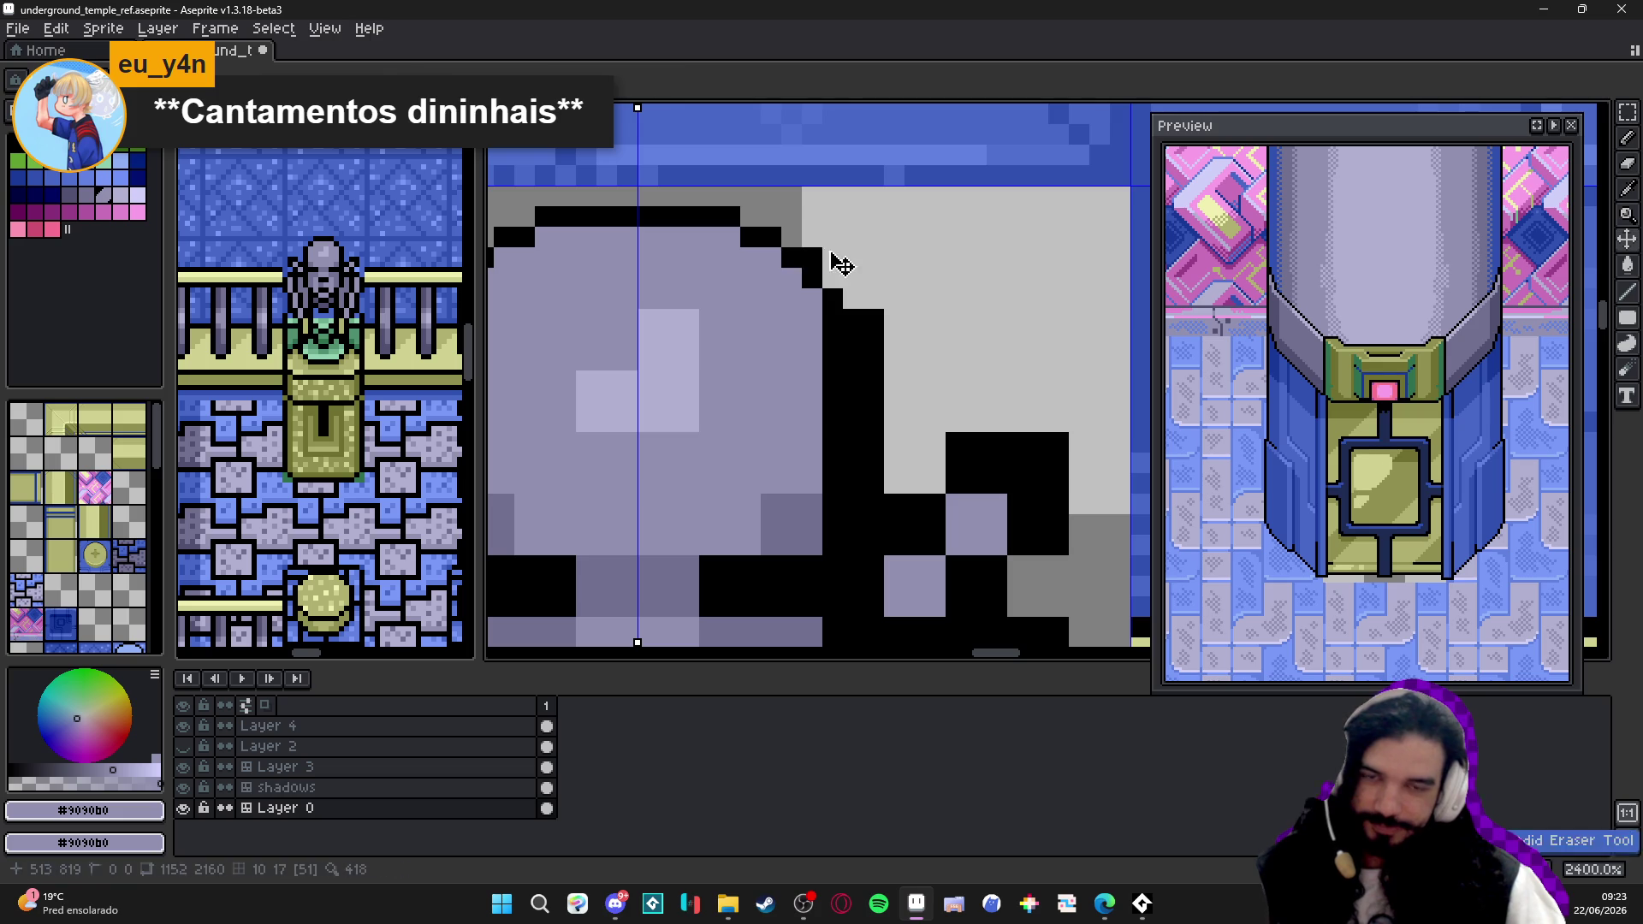
scroll(822, 246, down, 1)
scroll(713, 375, up, 1)
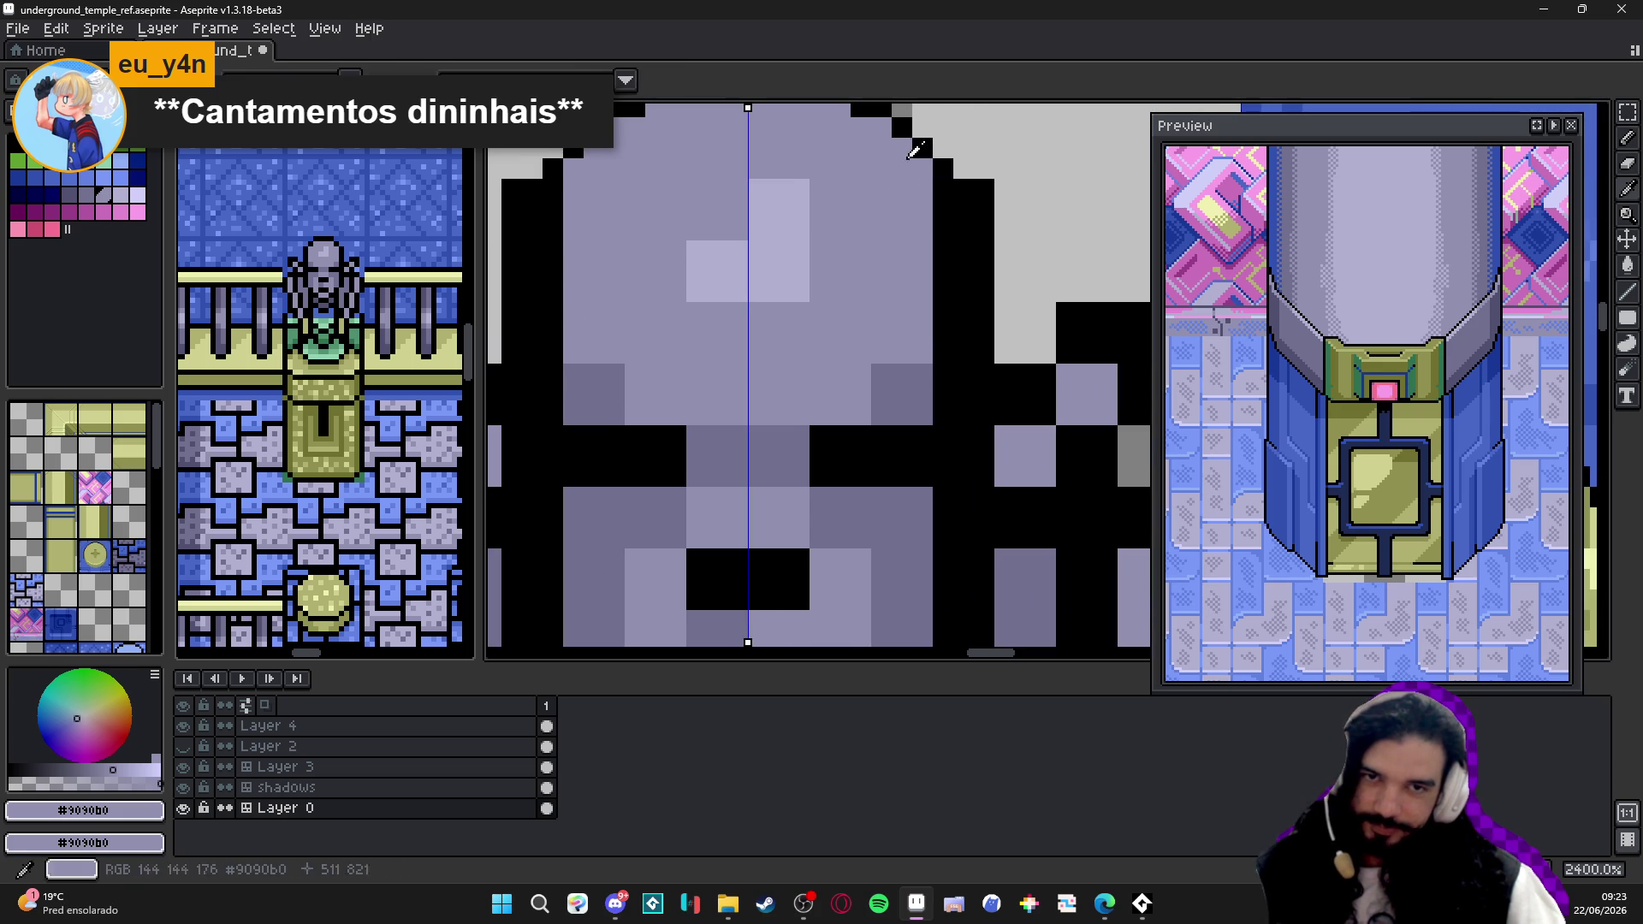
- Redraw the dome's right-side black outline further out and paint the old side outline lavender
alt+click(987, 201)
drag(990, 174, 988, 354)
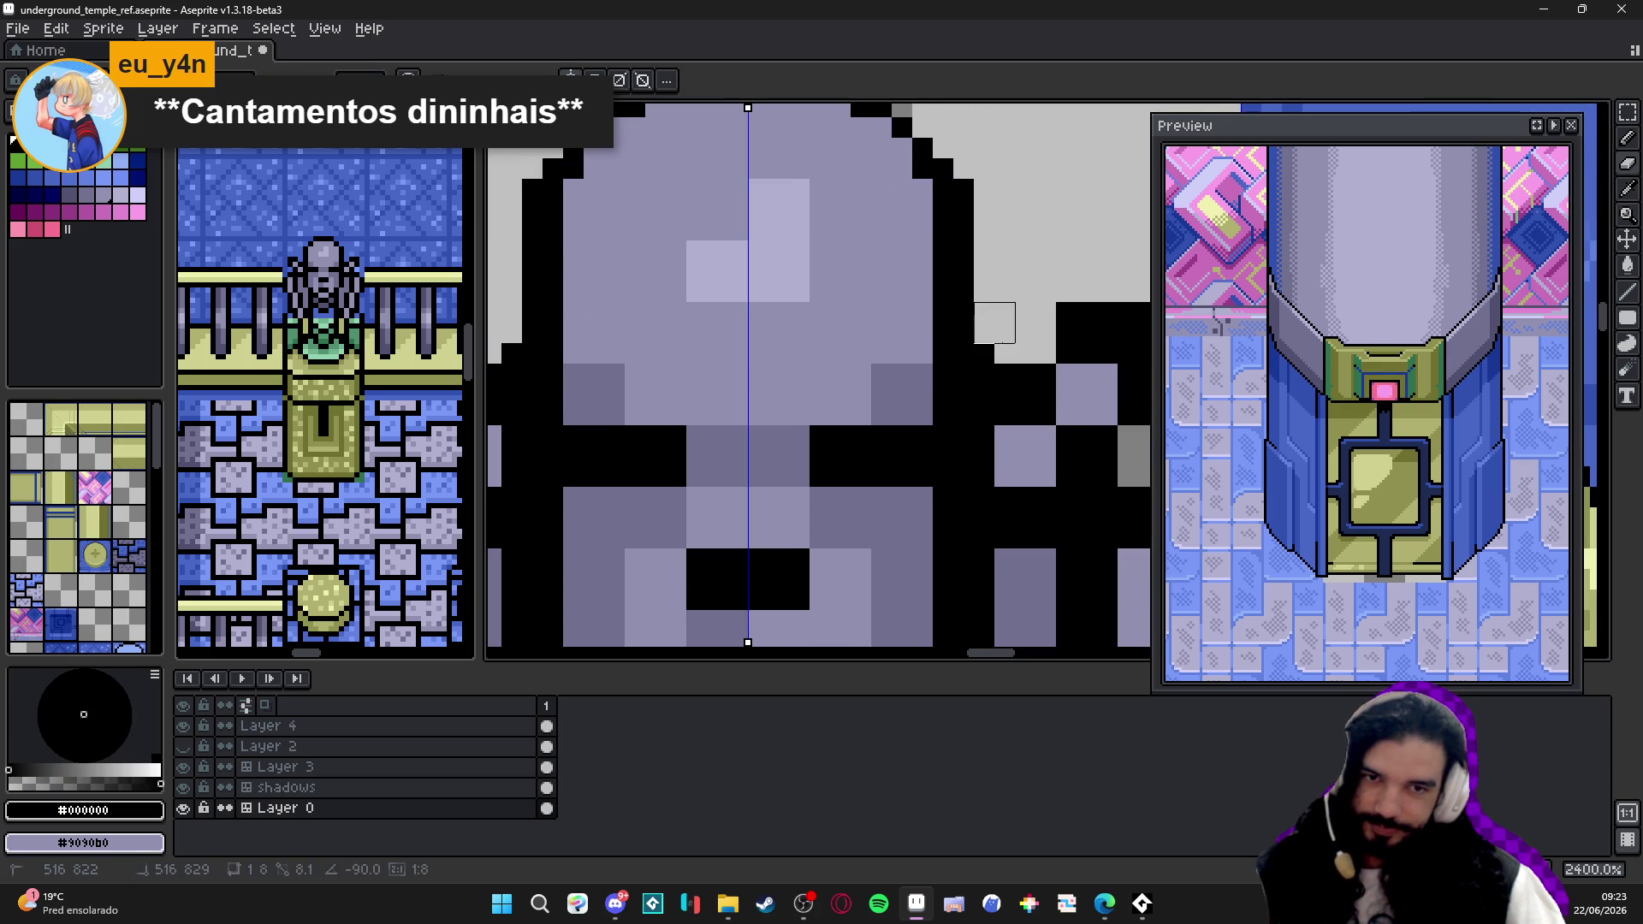
alt+click(905, 244)
drag(944, 209, 943, 415)
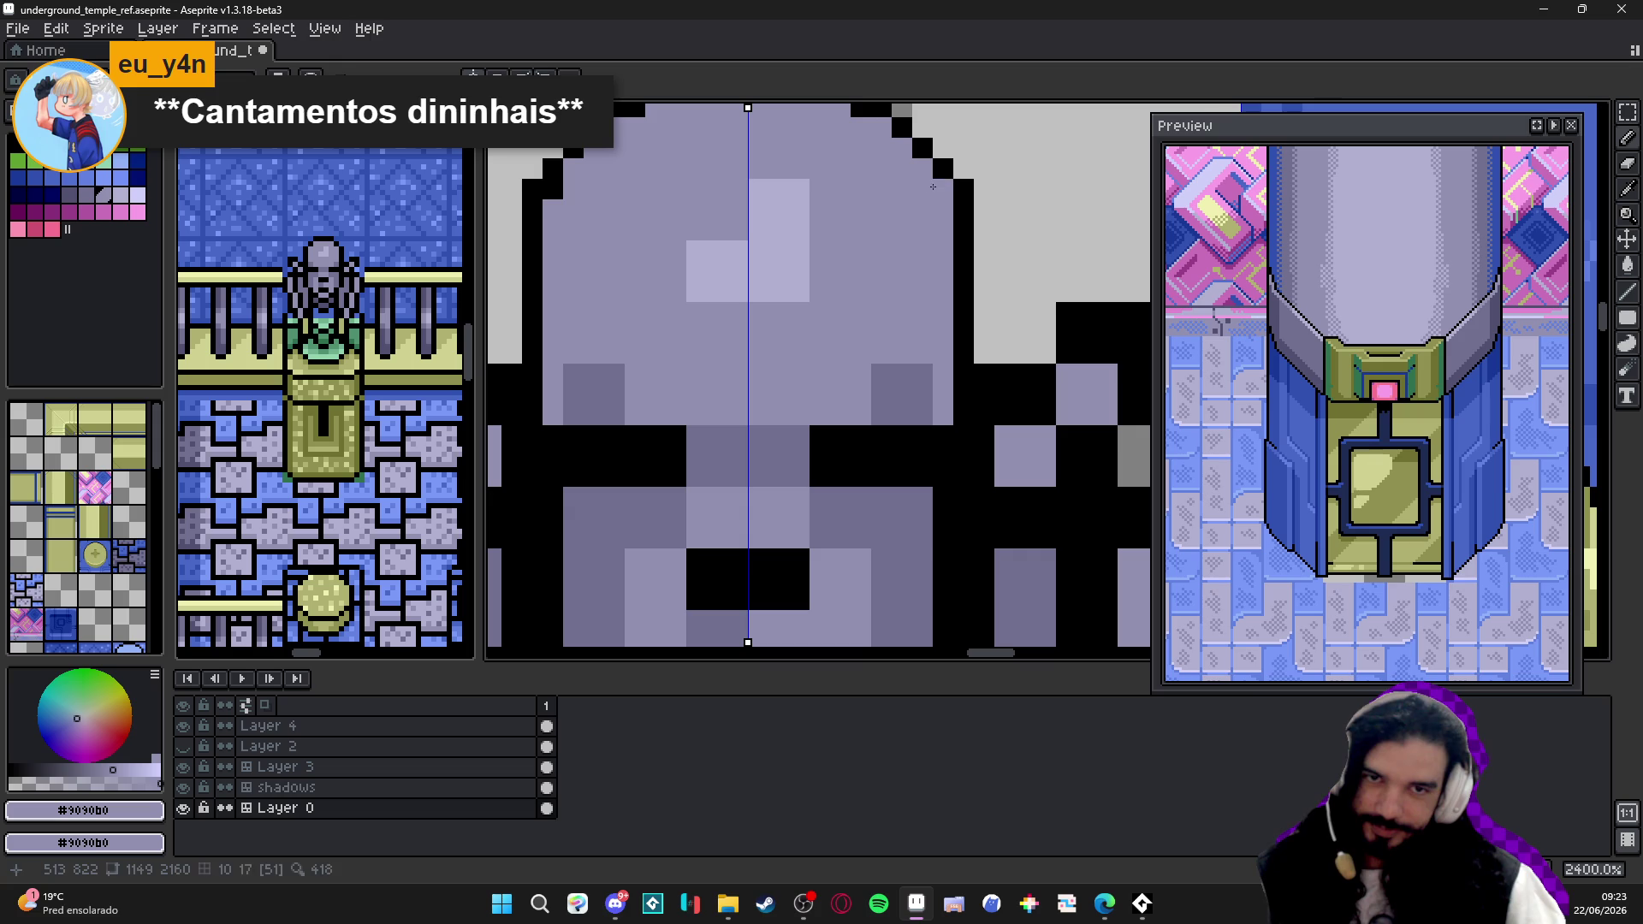
click(944, 189)
click(944, 189)
key(e)
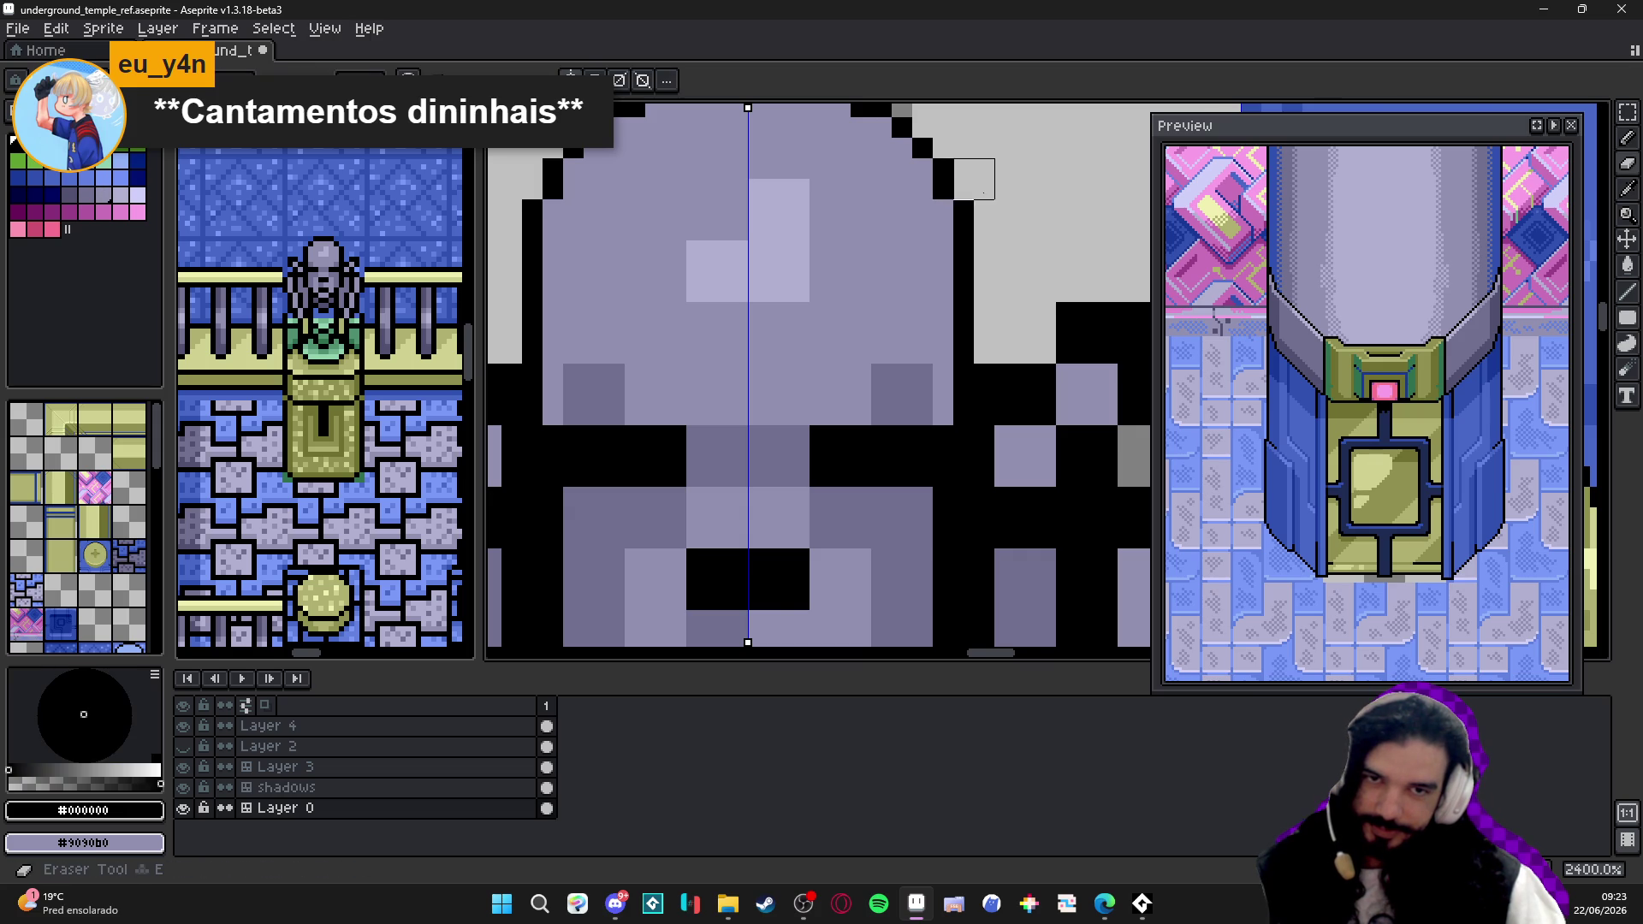
scroll(974, 178, down, 3)
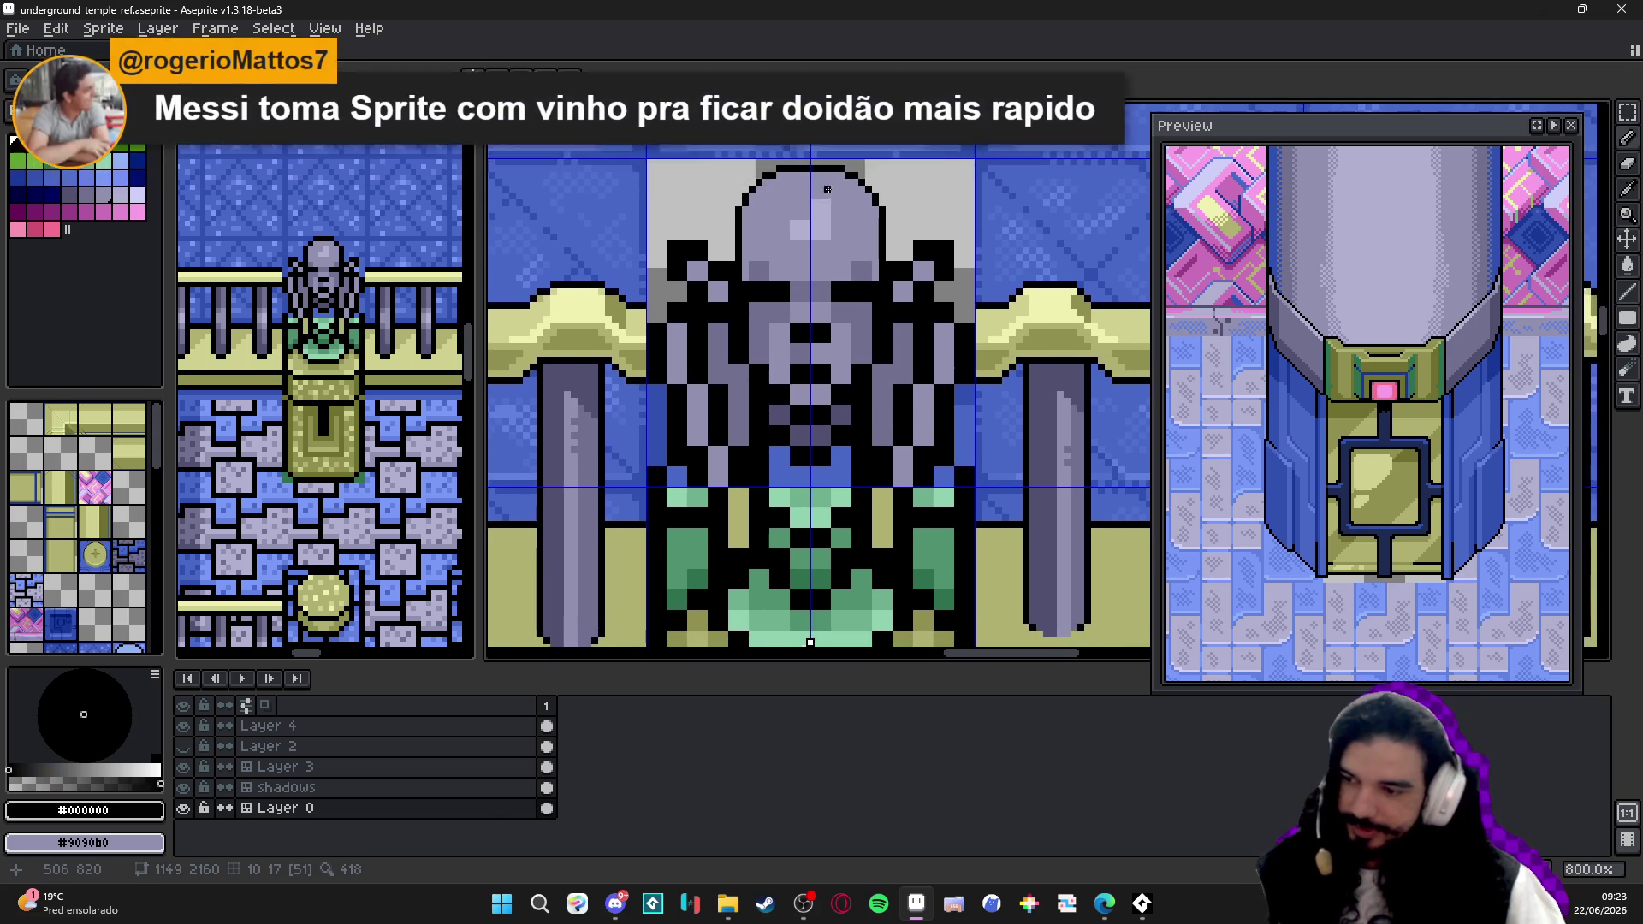
- Save underground_temple_ref.aseprite with the reshaped statue head
key(ctrl+s)
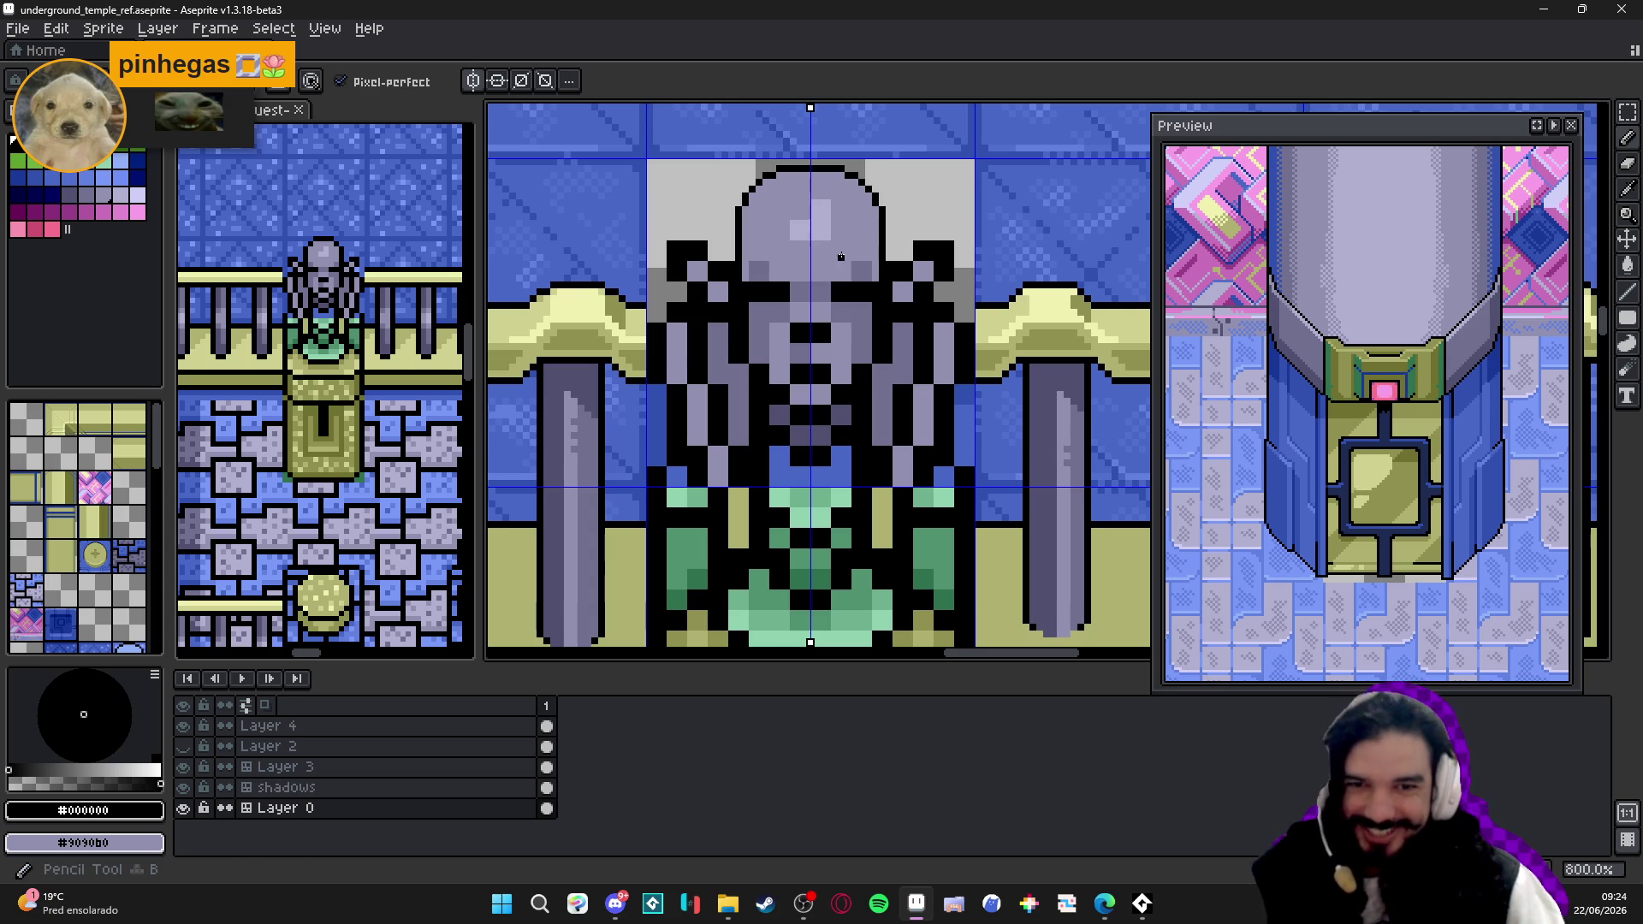
scroll(813, 193, up, 2)
- Paint a light lavender #b0b0d0 highlight near the dome's top and trim its shape
alt+click(792, 232)
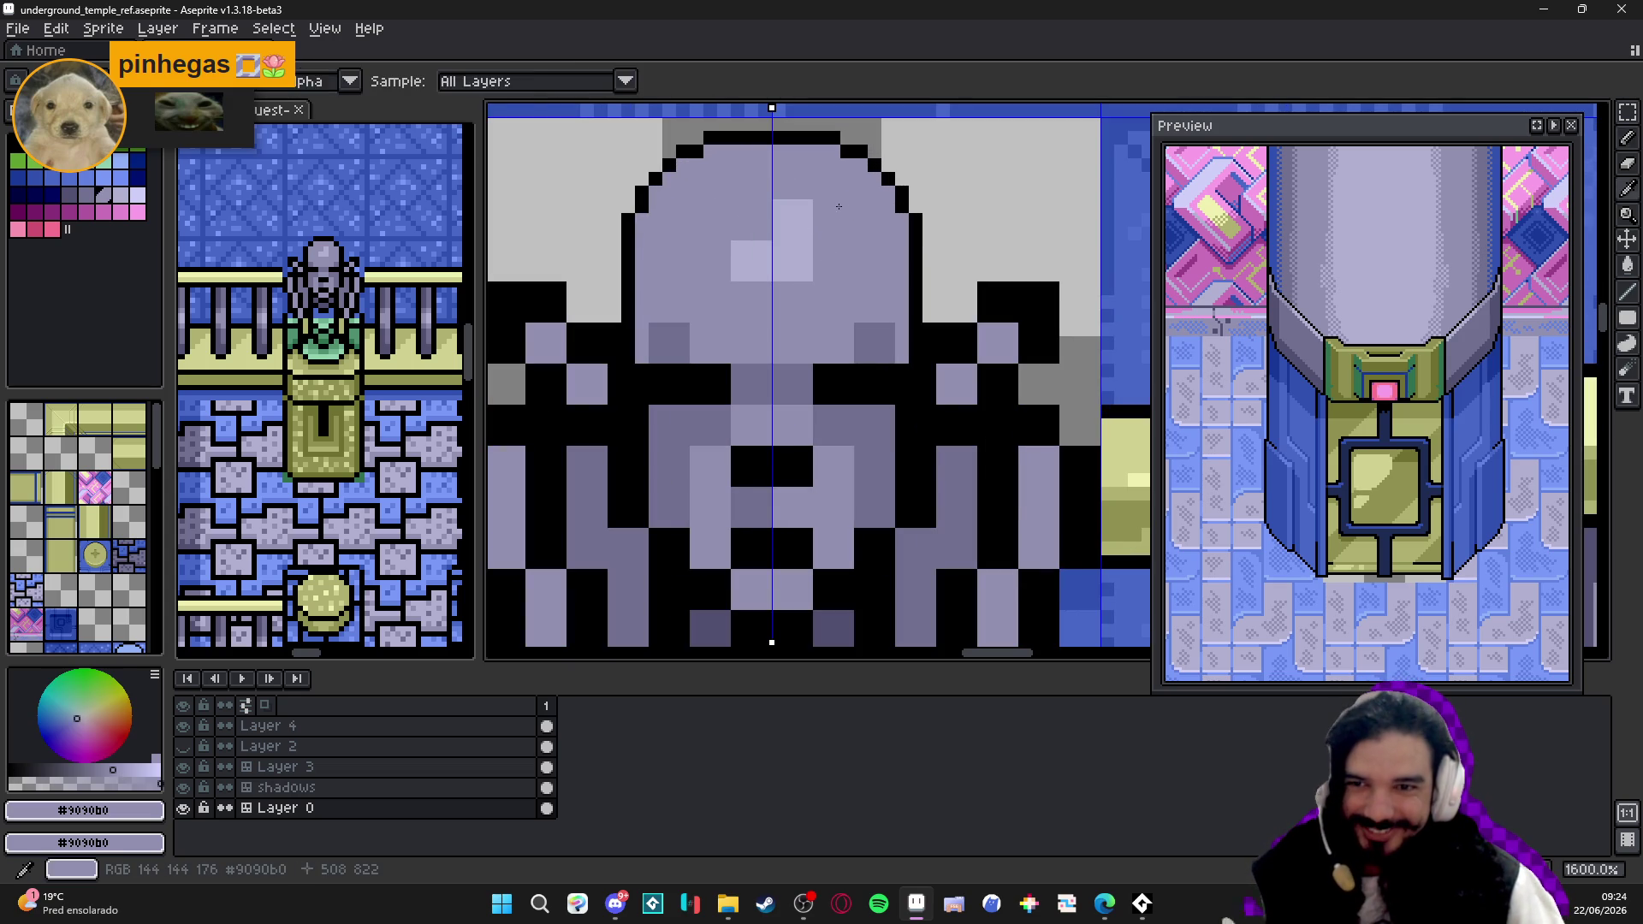
alt+click(750, 257)
mouse_move(792, 251)
mouse_down()
mouse_move(788, 225)
mouse_move(724, 245)
mouse_up()
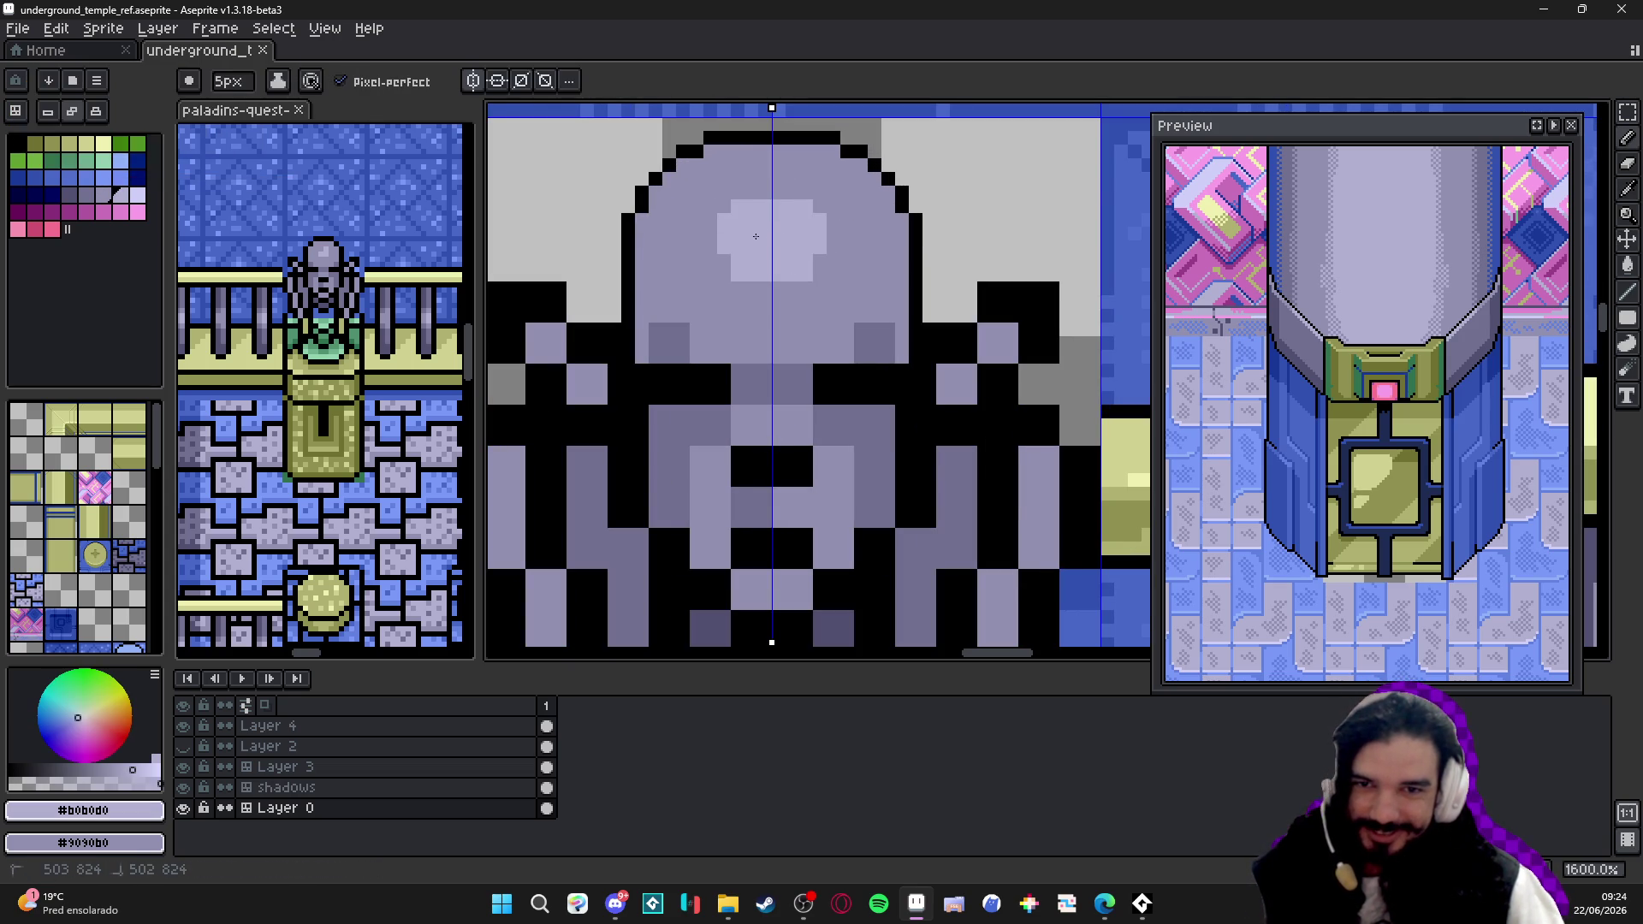
right_click(825, 227)
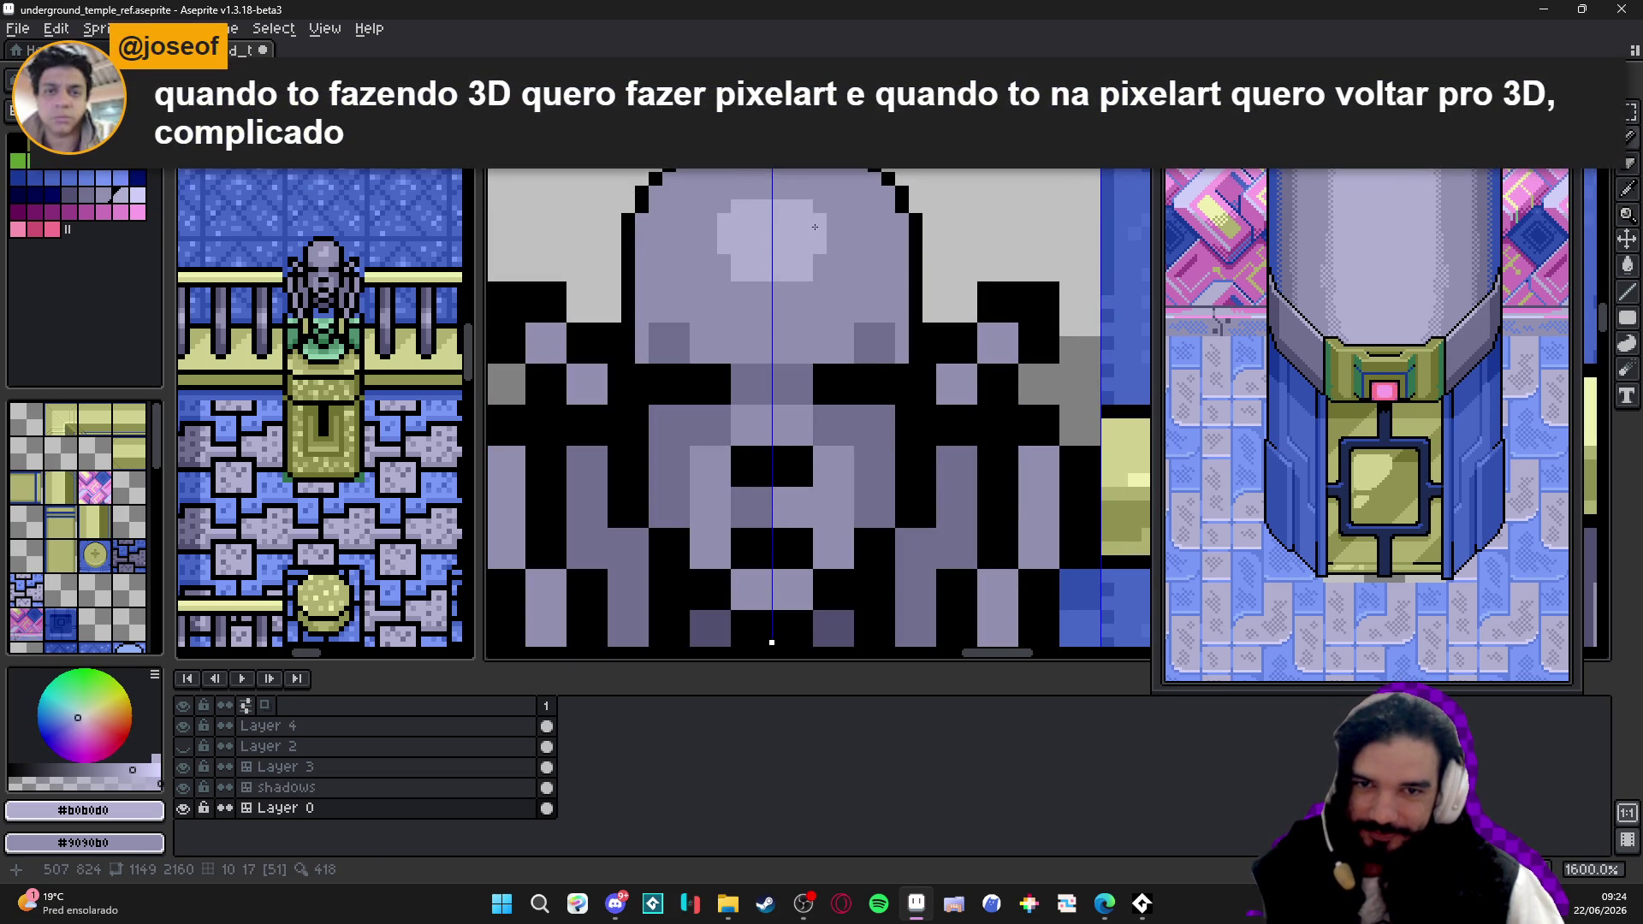
- Smooth the highlight's lower edge and repaint stray dark dome pixels in base grey #9090b0 symmetrically
alt+click(832, 275)
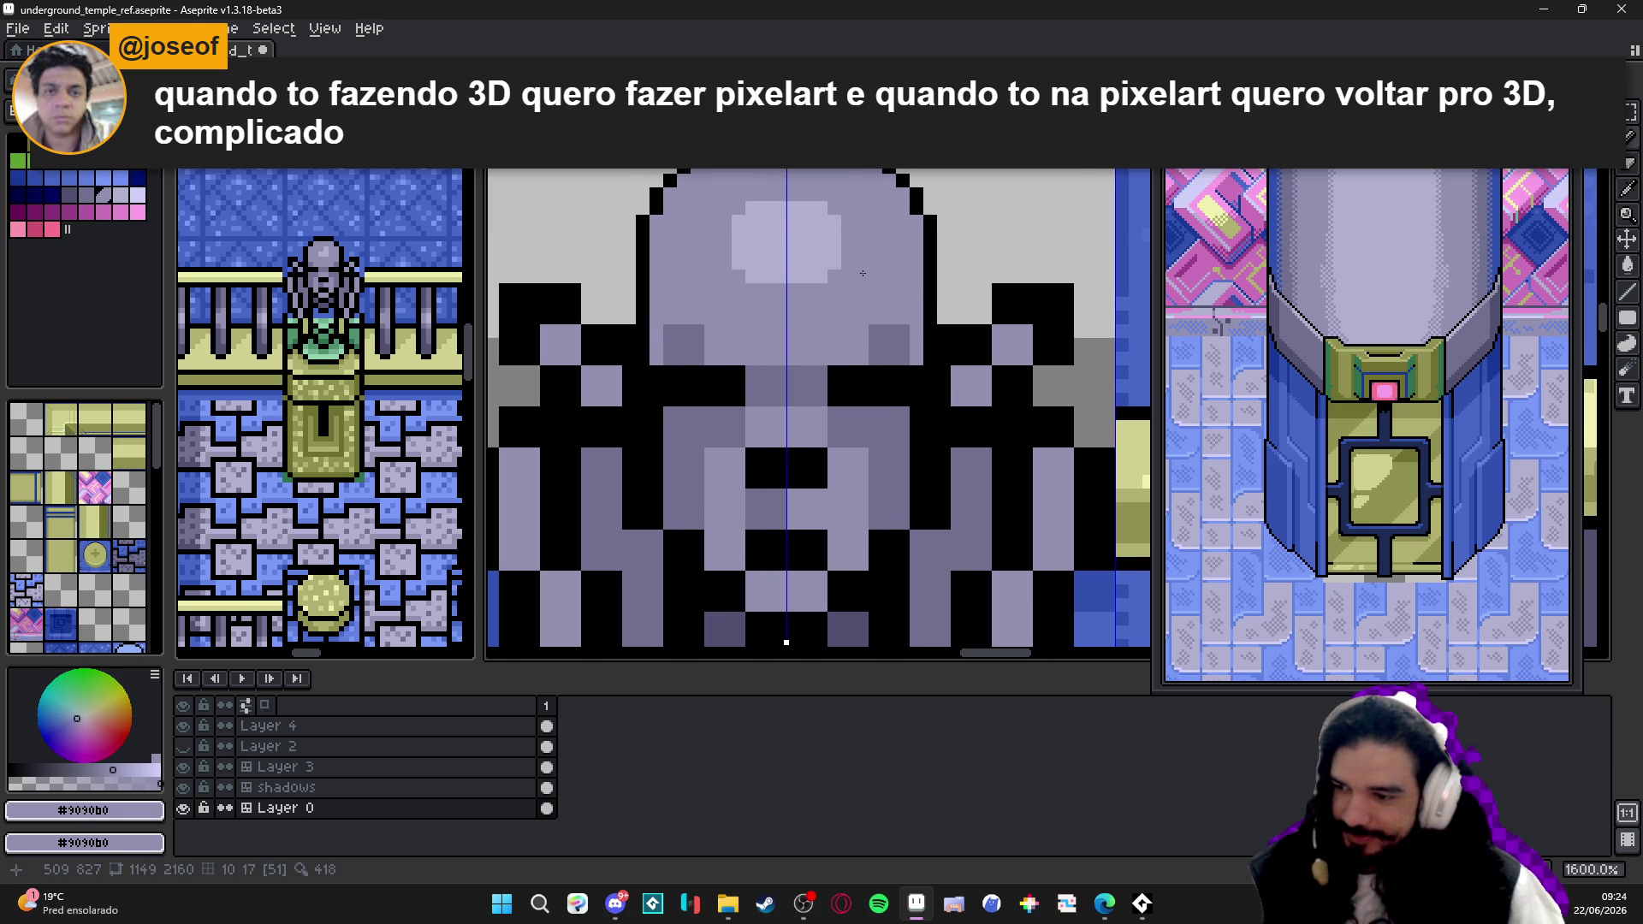
scroll(881, 278, up, 2)
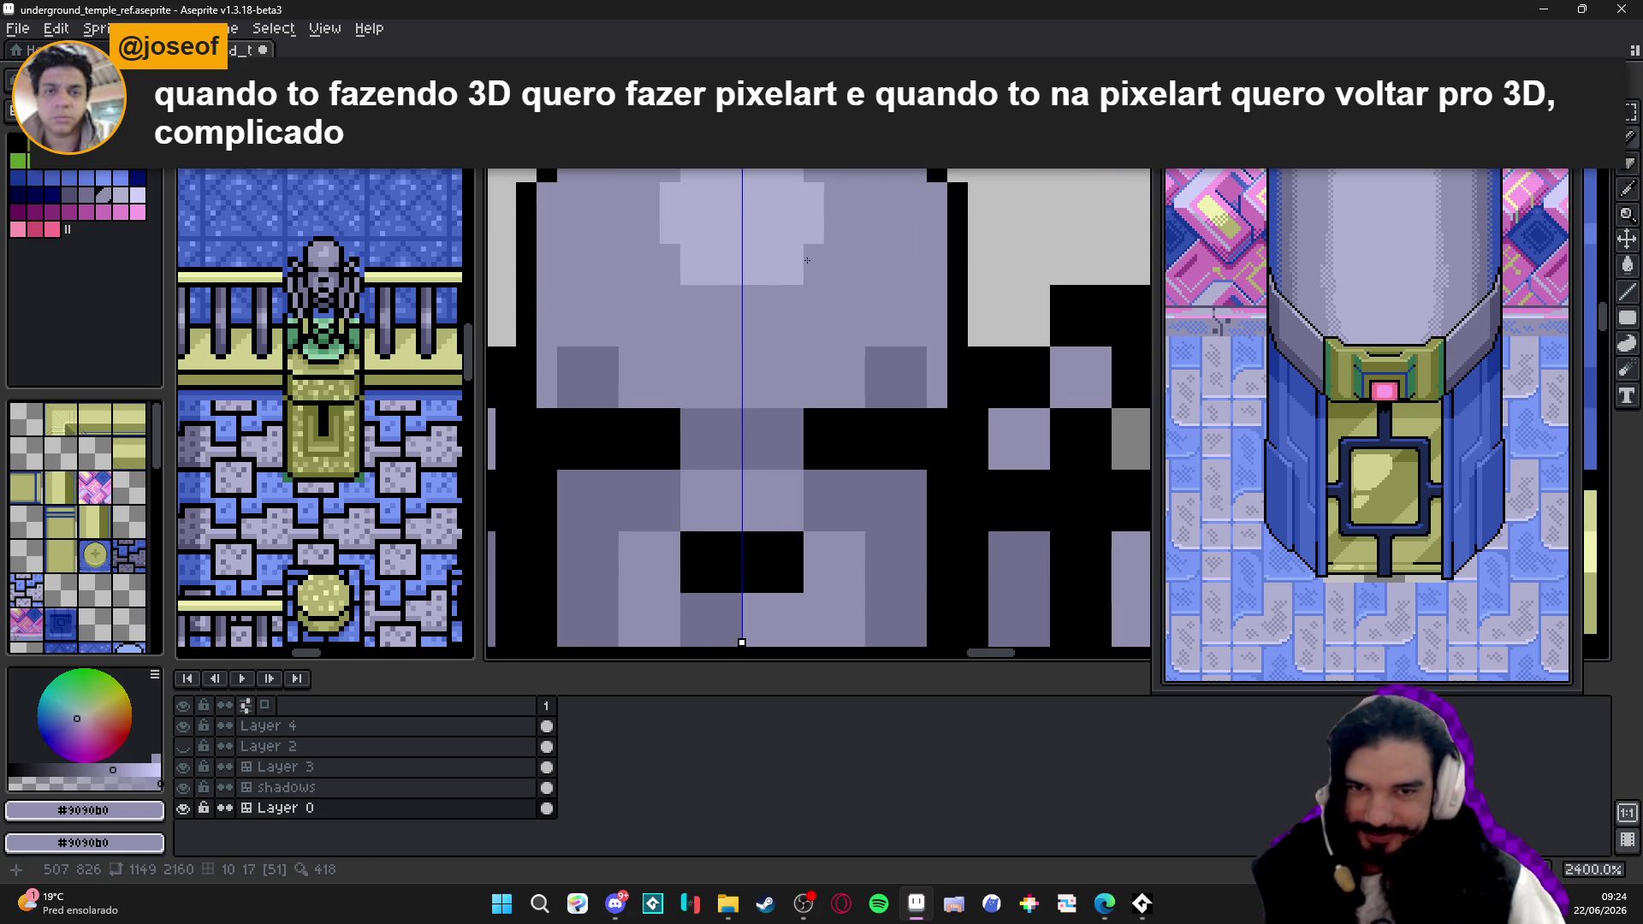
drag(783, 279, 743, 274)
scroll(769, 270, down, 4)
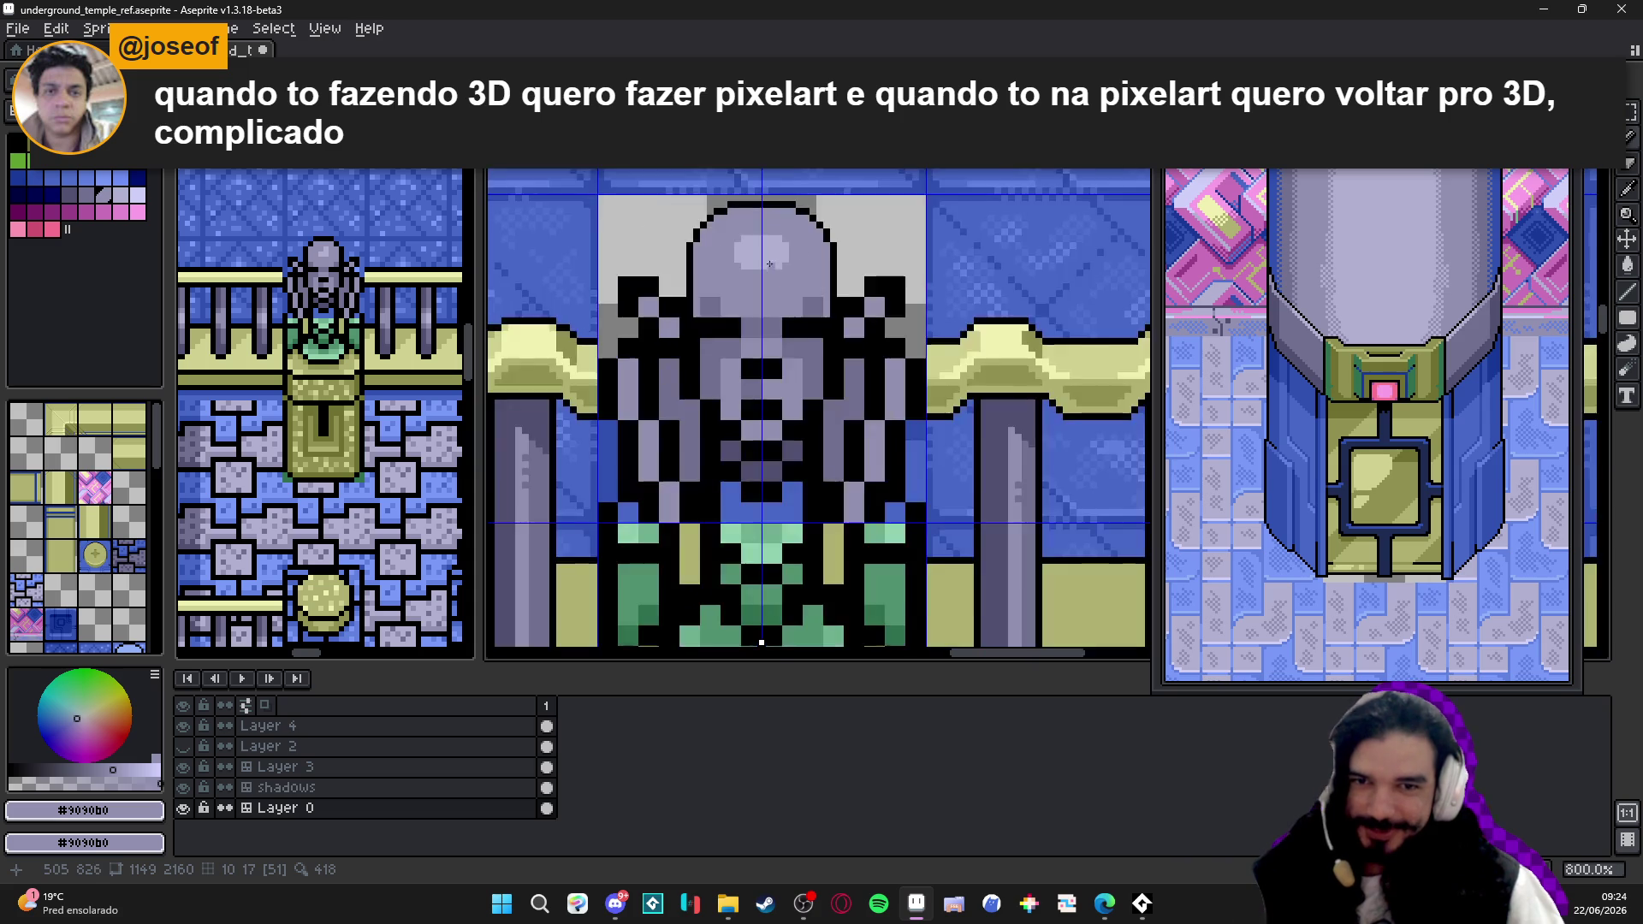
scroll(783, 277, up, 3)
scroll(810, 283, down, 2)
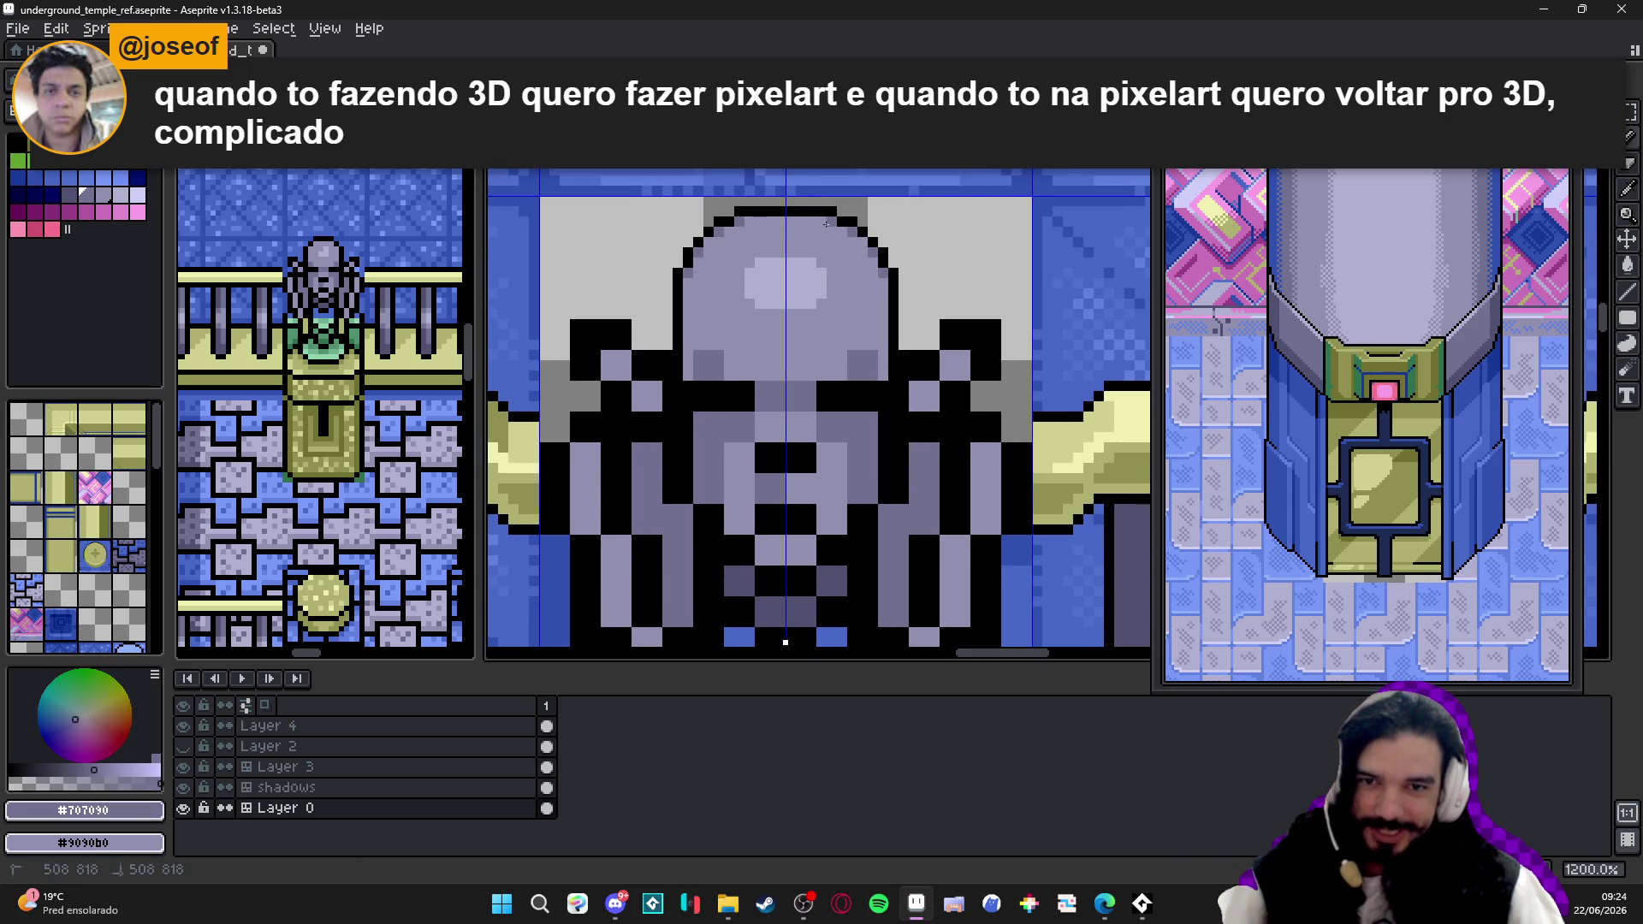
scroll(851, 248, up, 1)
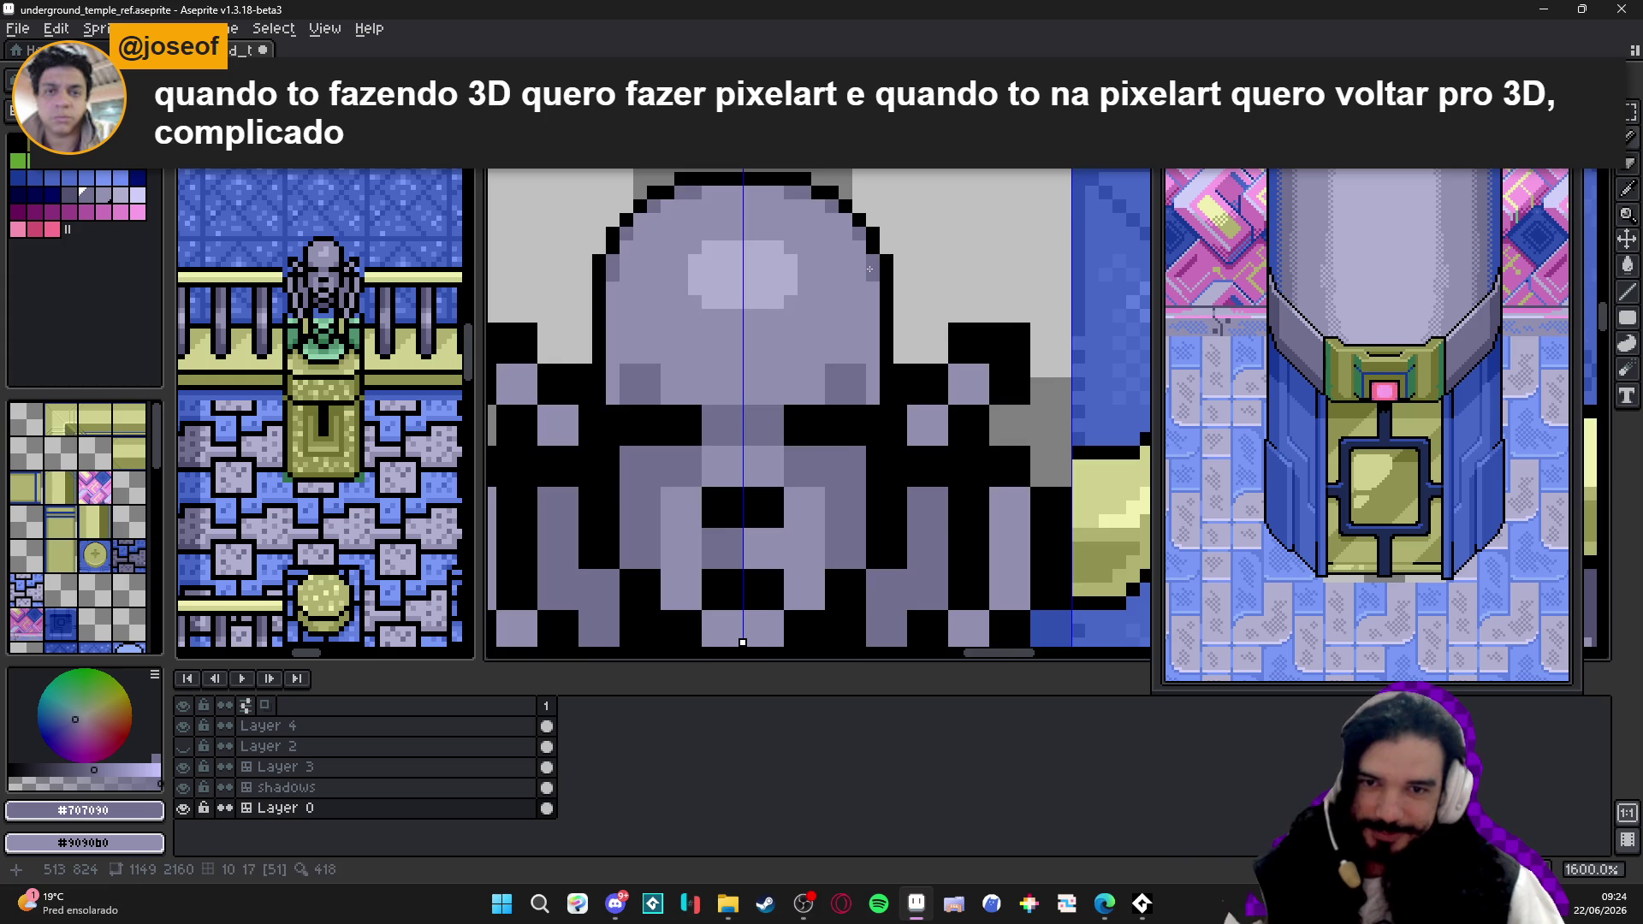
scroll(871, 269, down, 1)
scroll(848, 303, up, 1)
alt+click(842, 319)
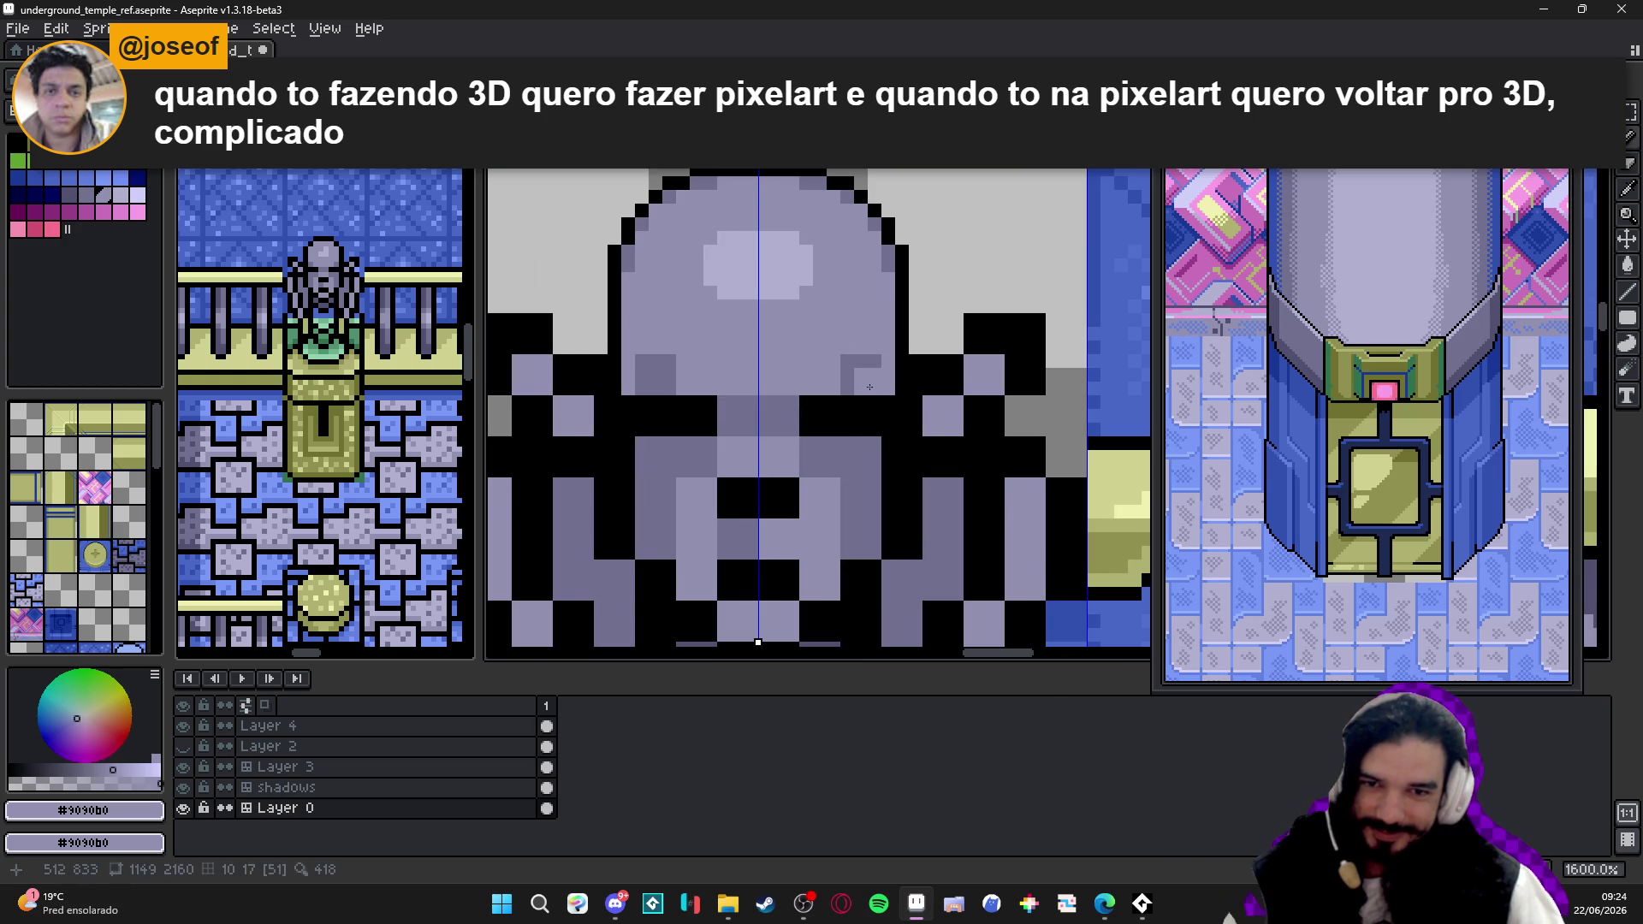
drag(868, 386, 854, 362)
scroll(836, 313, down, 1)
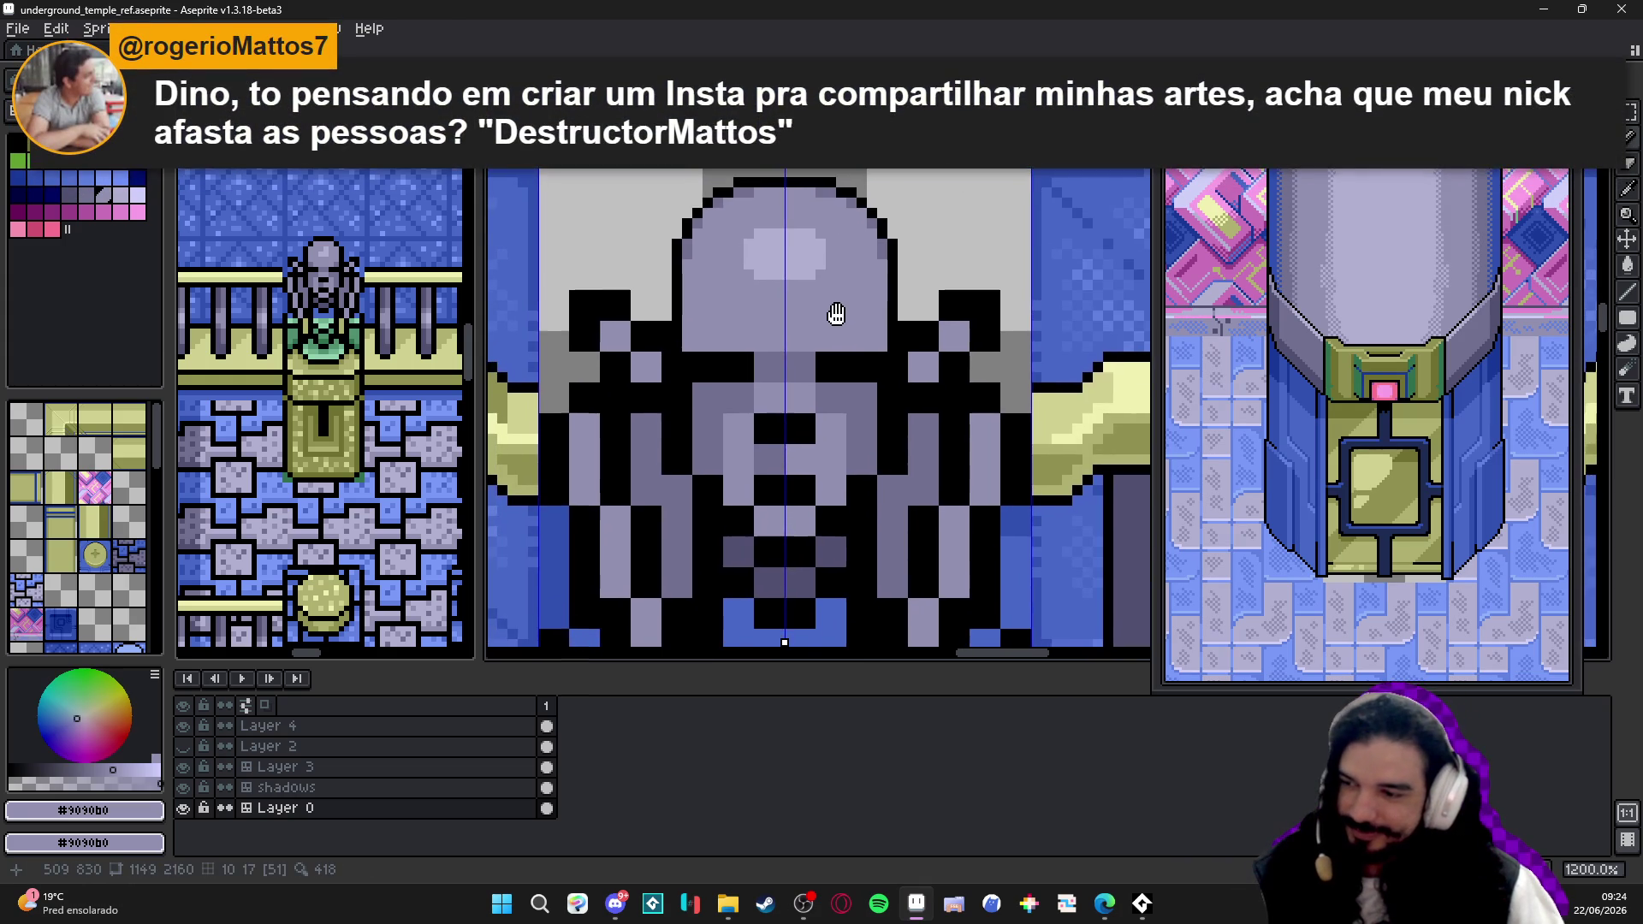
scroll(838, 307, up, 1)
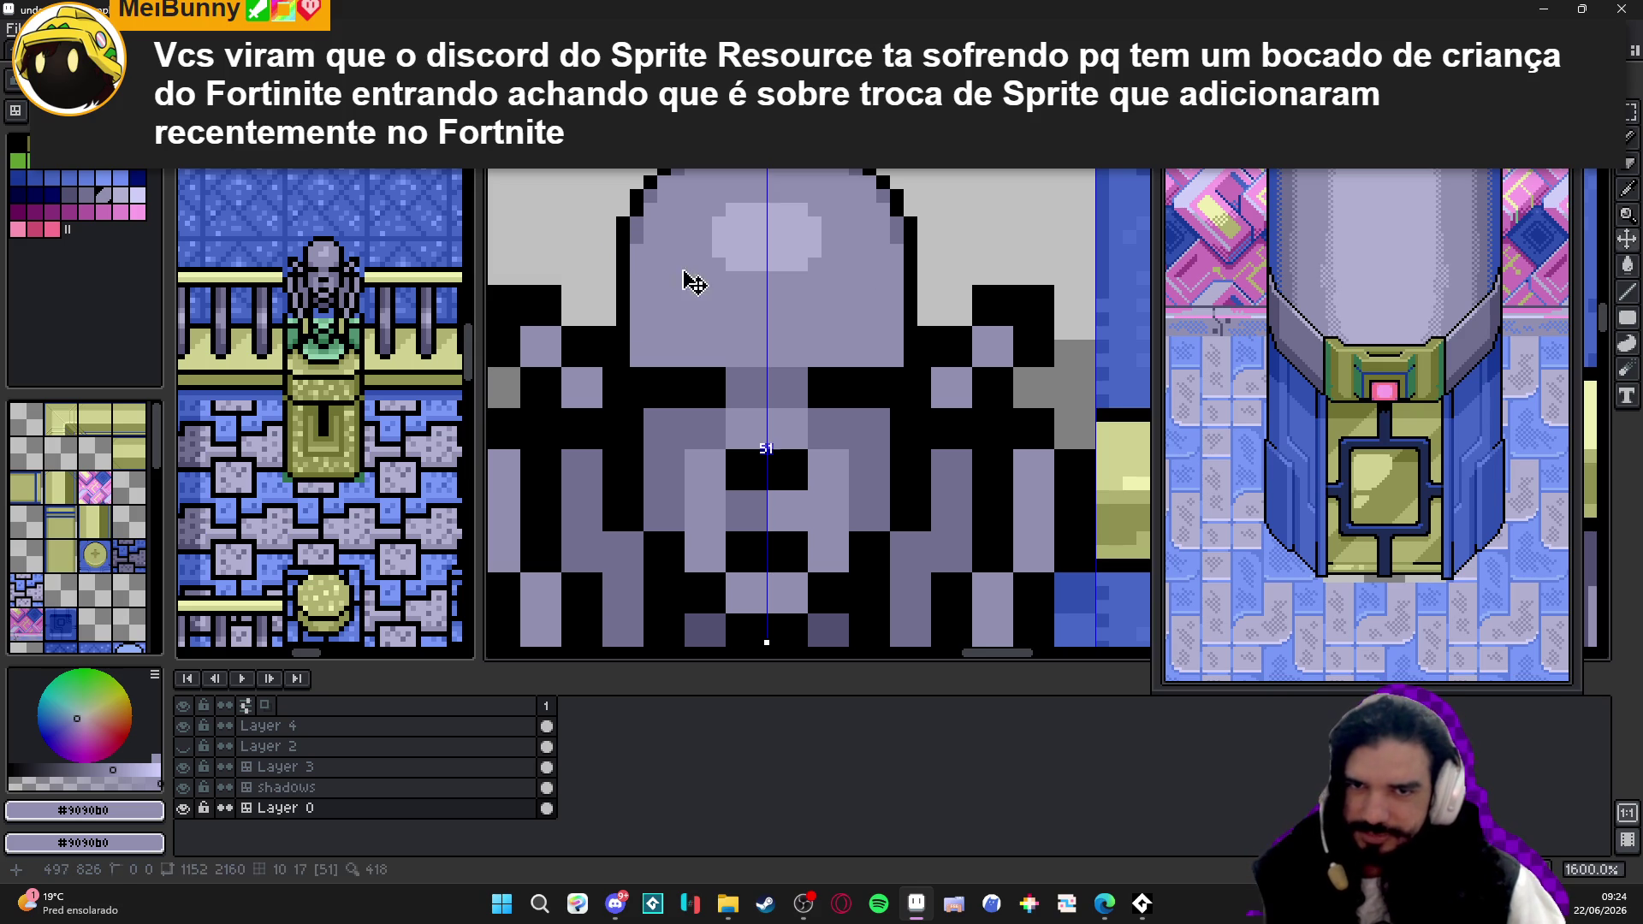
scroll(699, 356, up, 2)
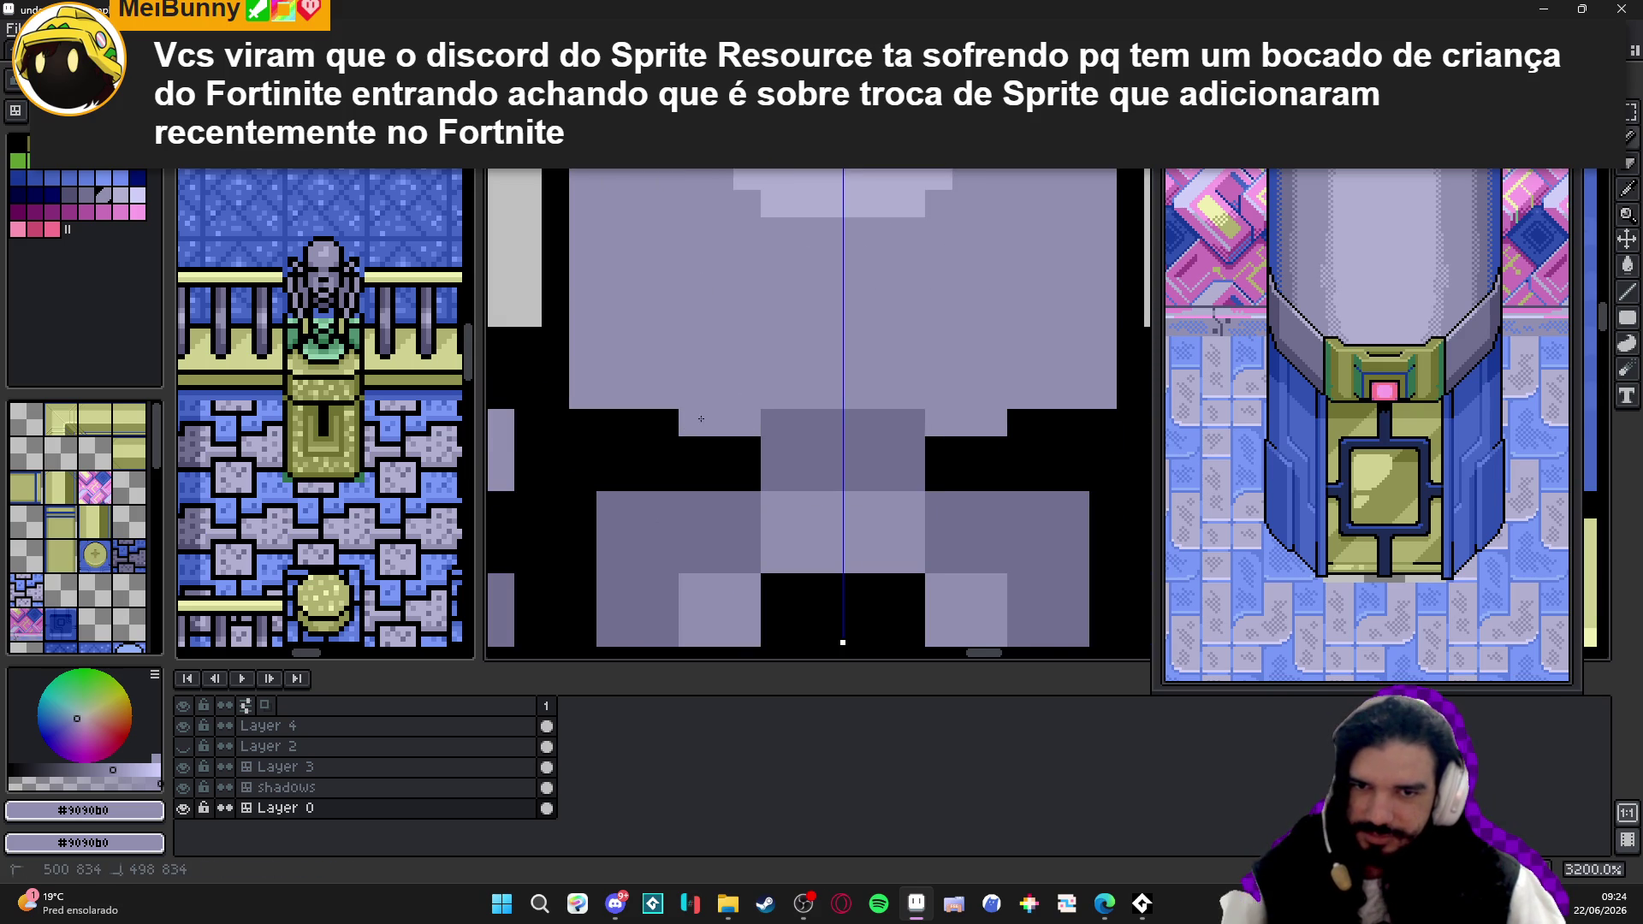
scroll(719, 345, down, 2)
scroll(801, 297, down, 1)
- Shade the statue's brows with mirrored light purple and black pencil pixels
key(b)
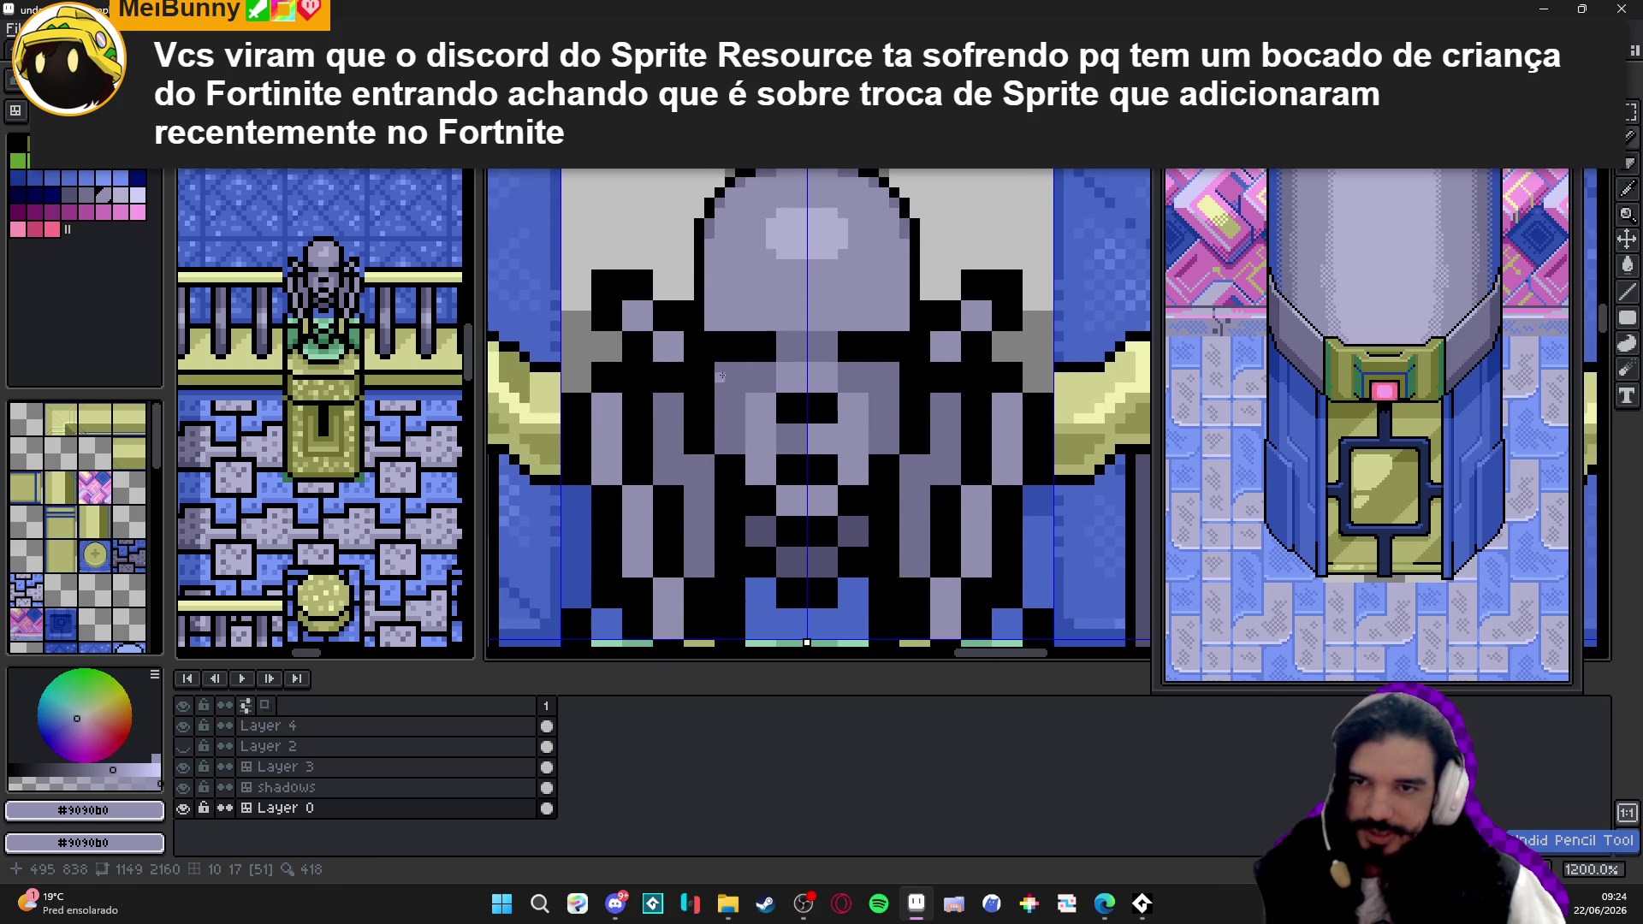
scroll(722, 377, up, 2)
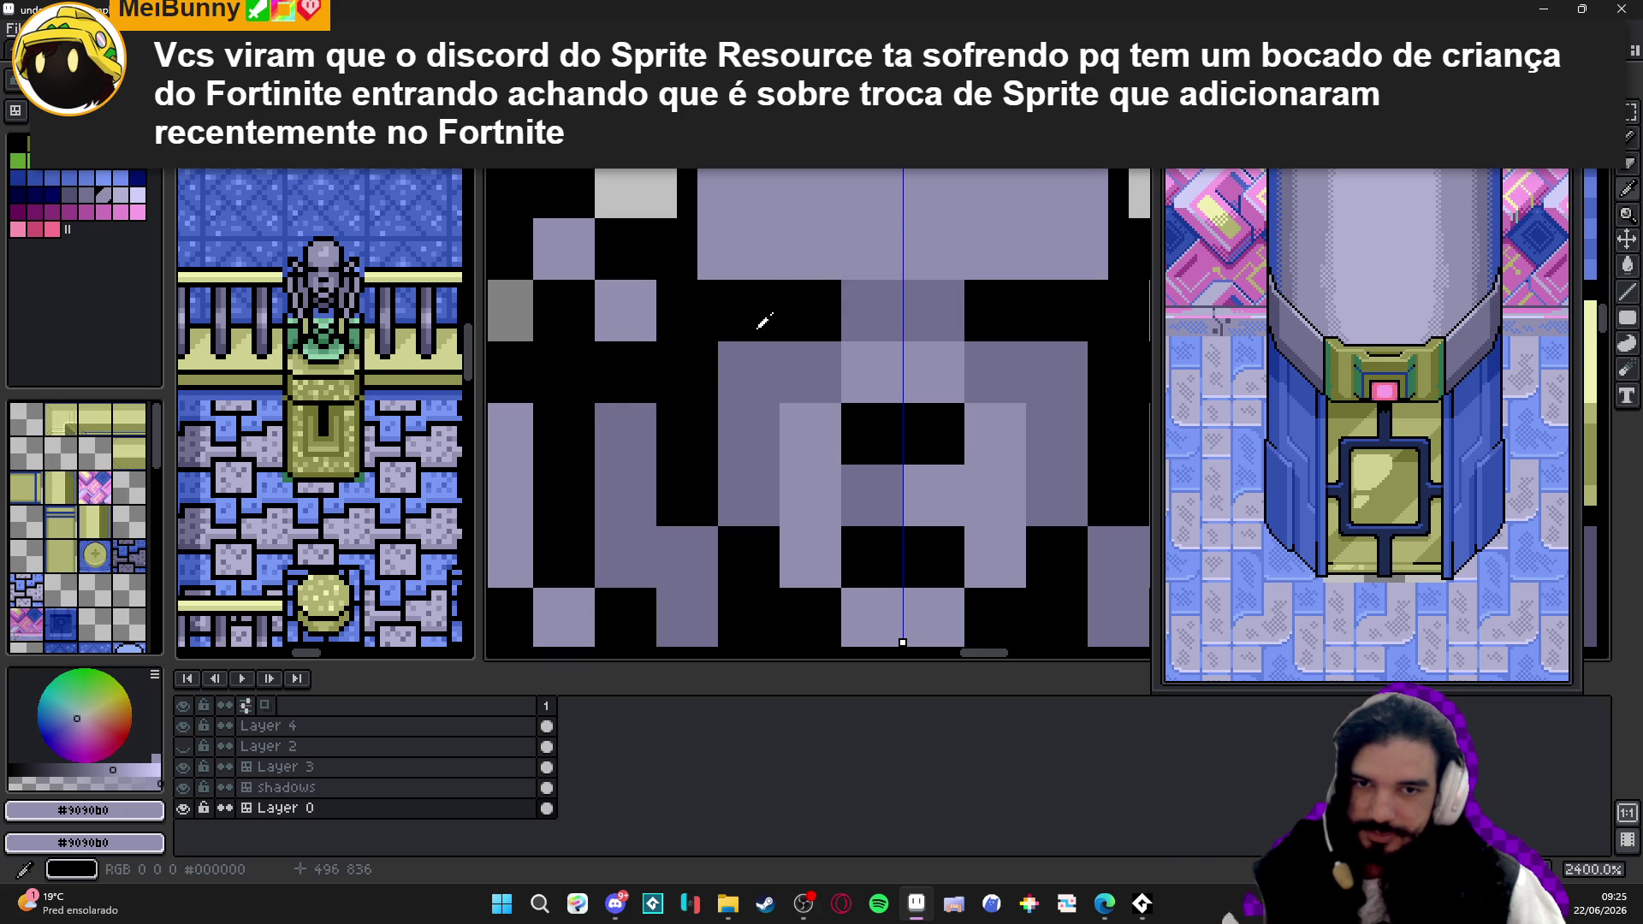
alt+click(814, 321)
alt+click(825, 350)
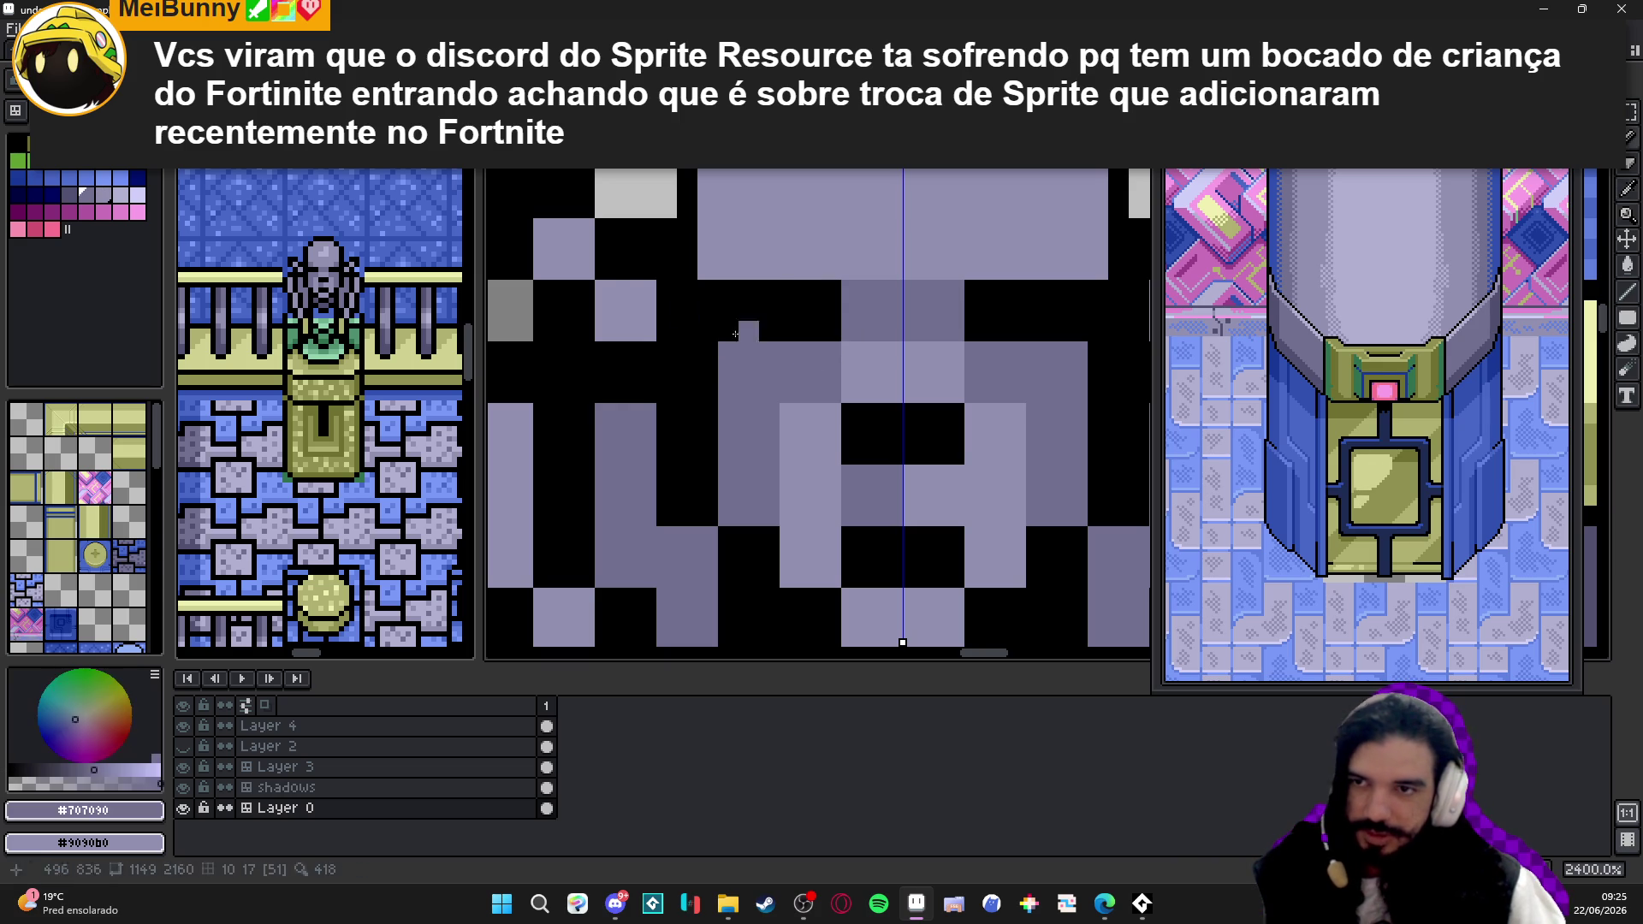
drag(831, 351, 811, 351)
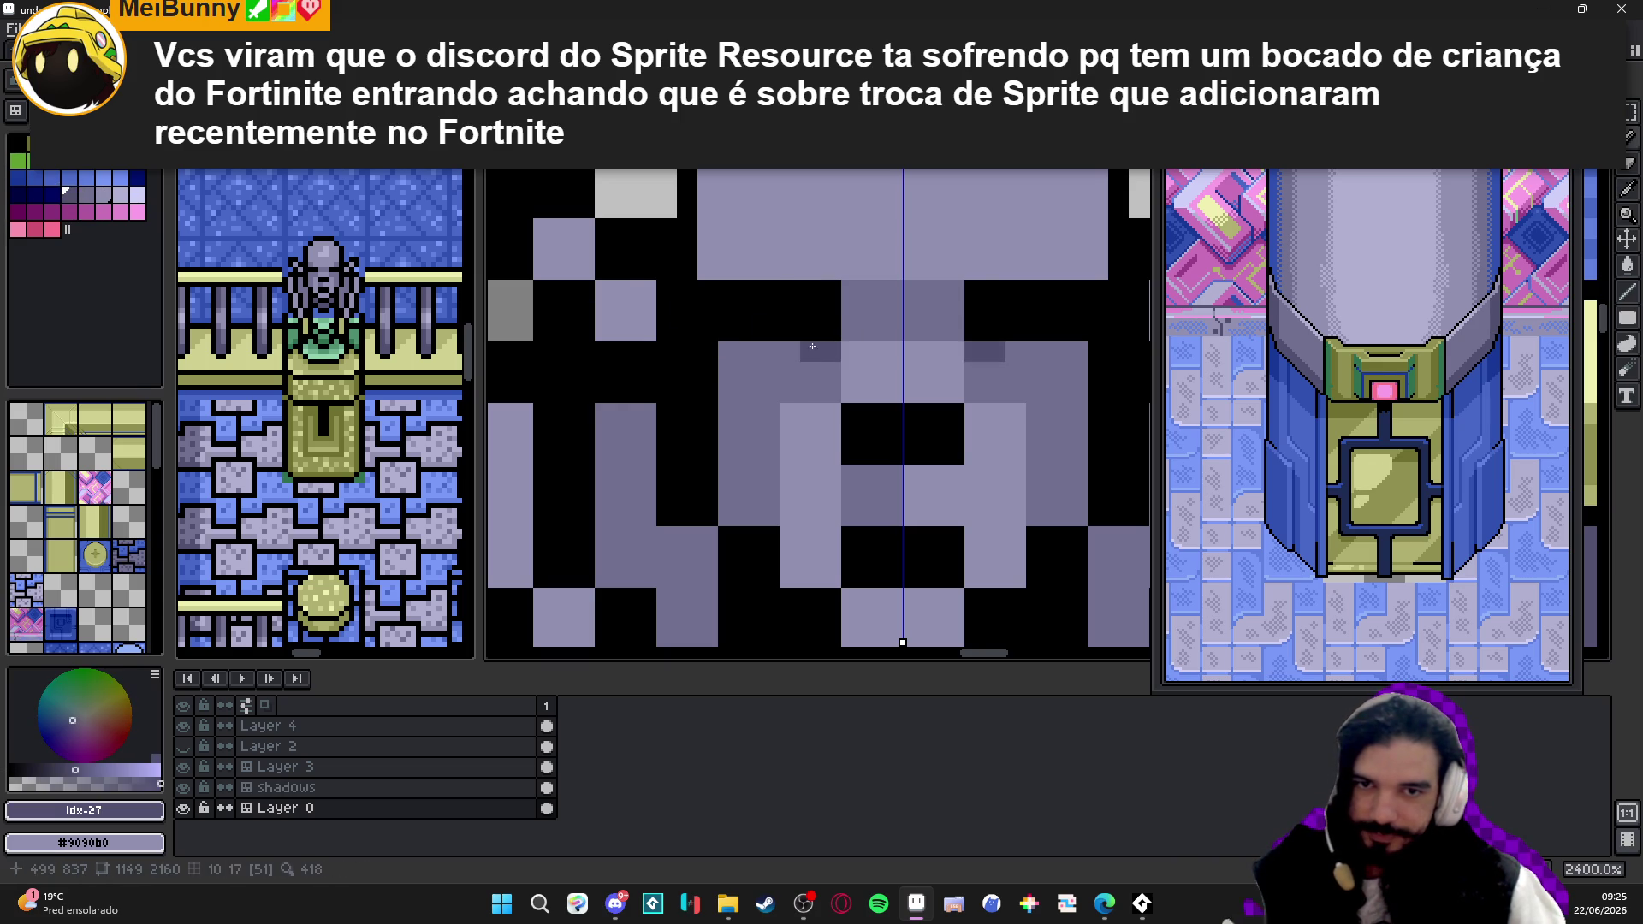
click(830, 291)
click(708, 290)
scroll(747, 298, down, 1)
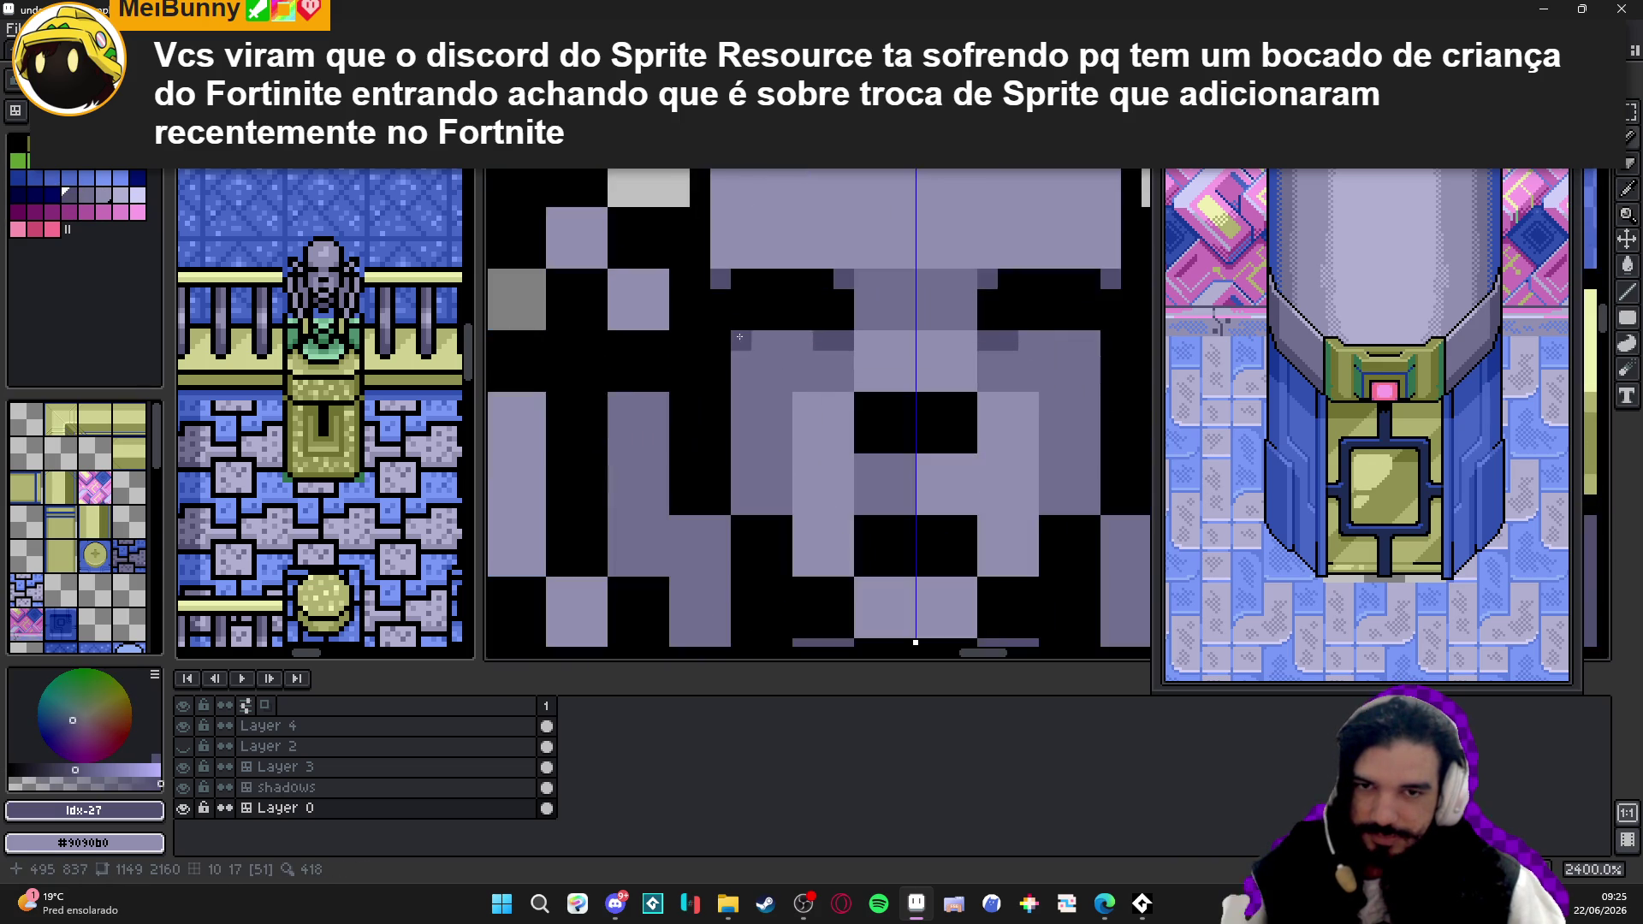
alt+click(741, 320)
click(741, 340)
scroll(740, 409, down, 3)
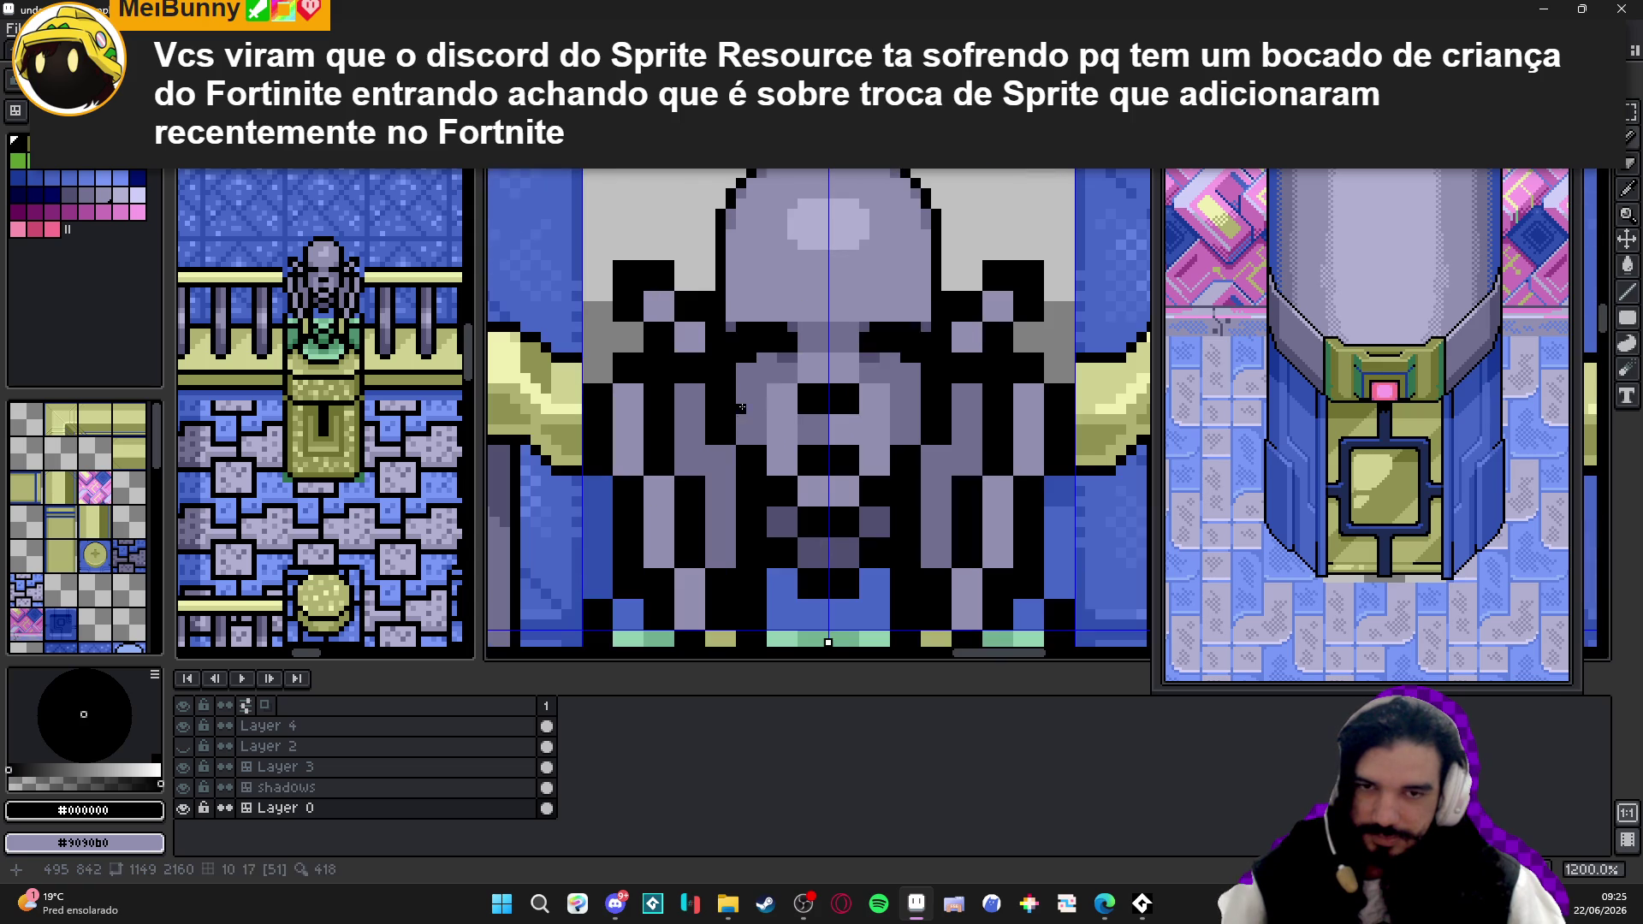
scroll(797, 393, up, 3)
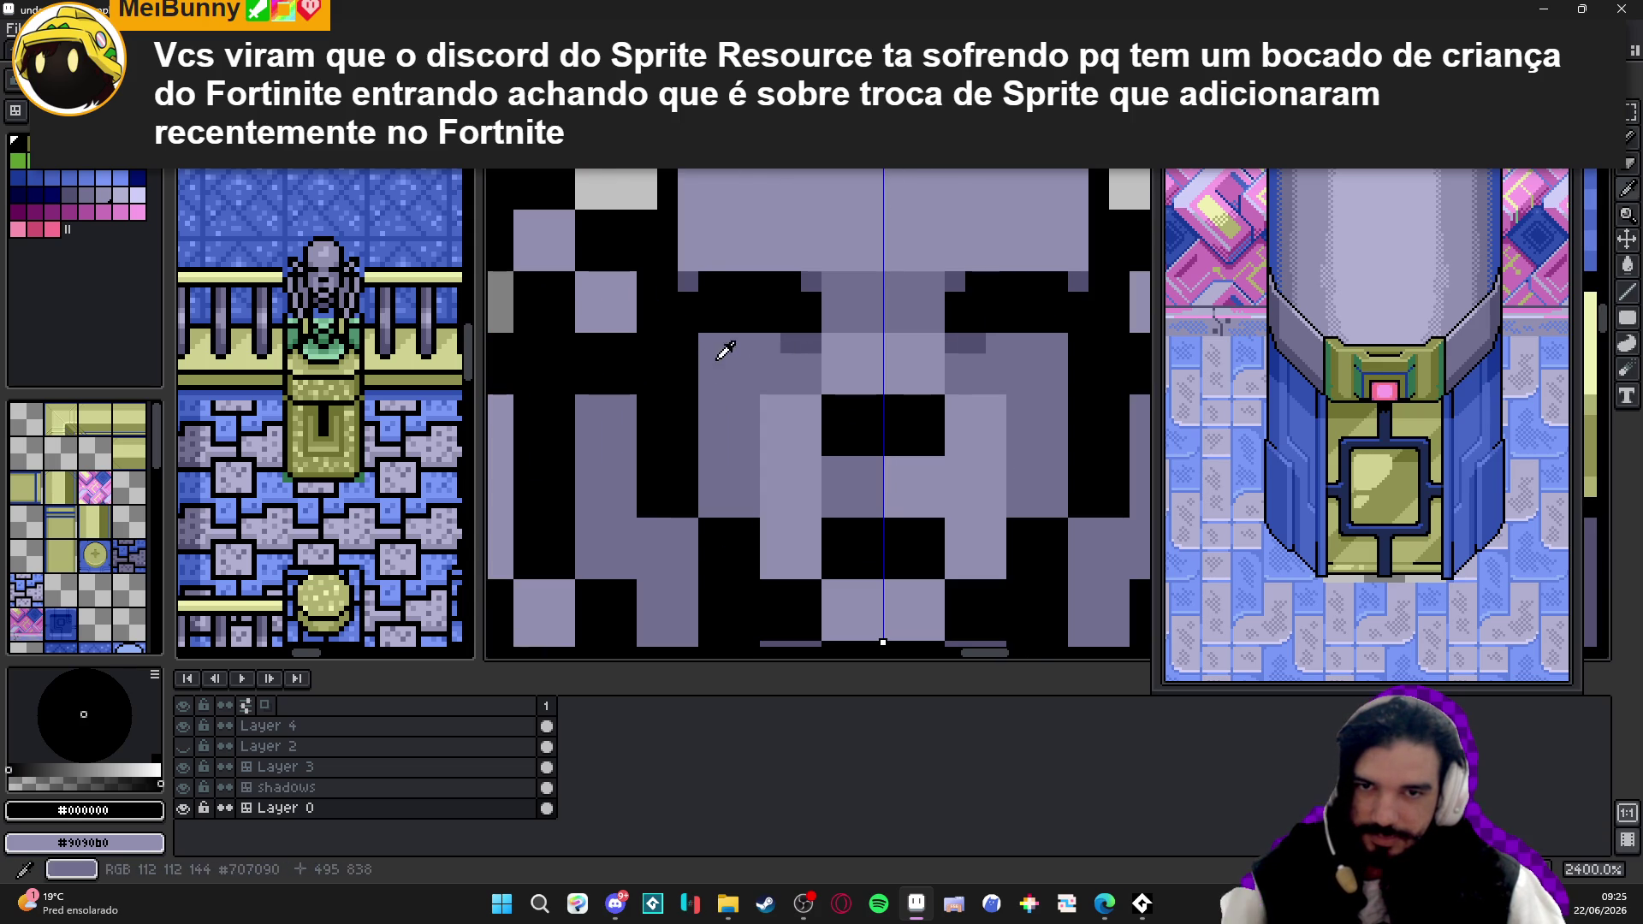
- Add mirrored dark grey brow pixels with #707090 and #505070, ending on base grey #9090b0
alt+click(699, 321)
click(708, 325)
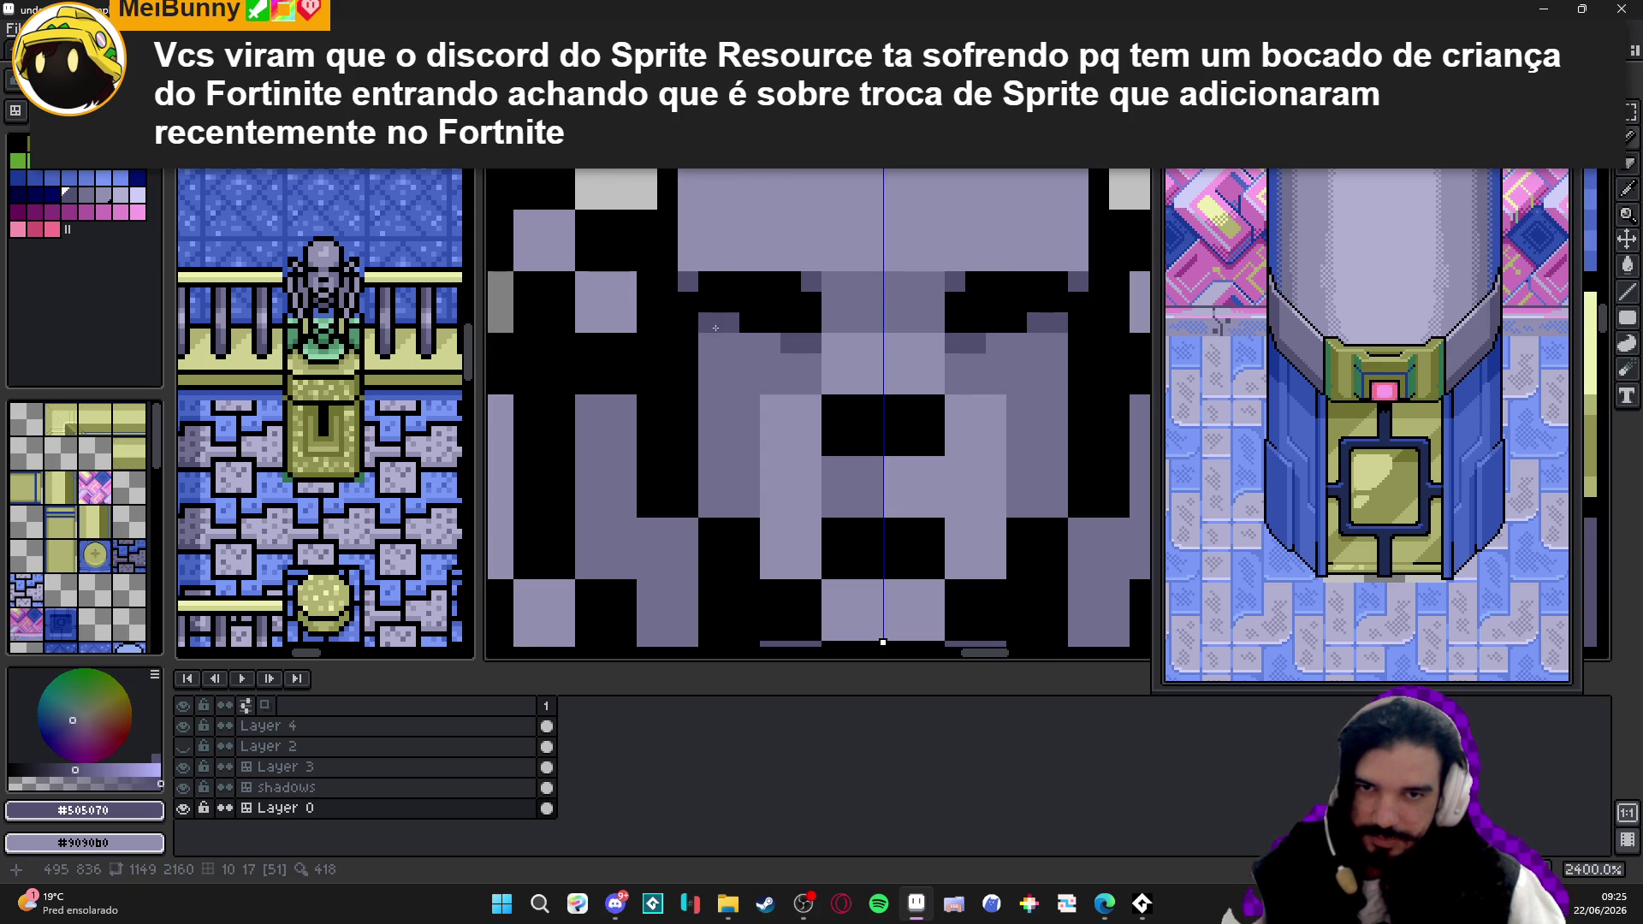
alt+click(756, 316)
scroll(739, 316, down, 3)
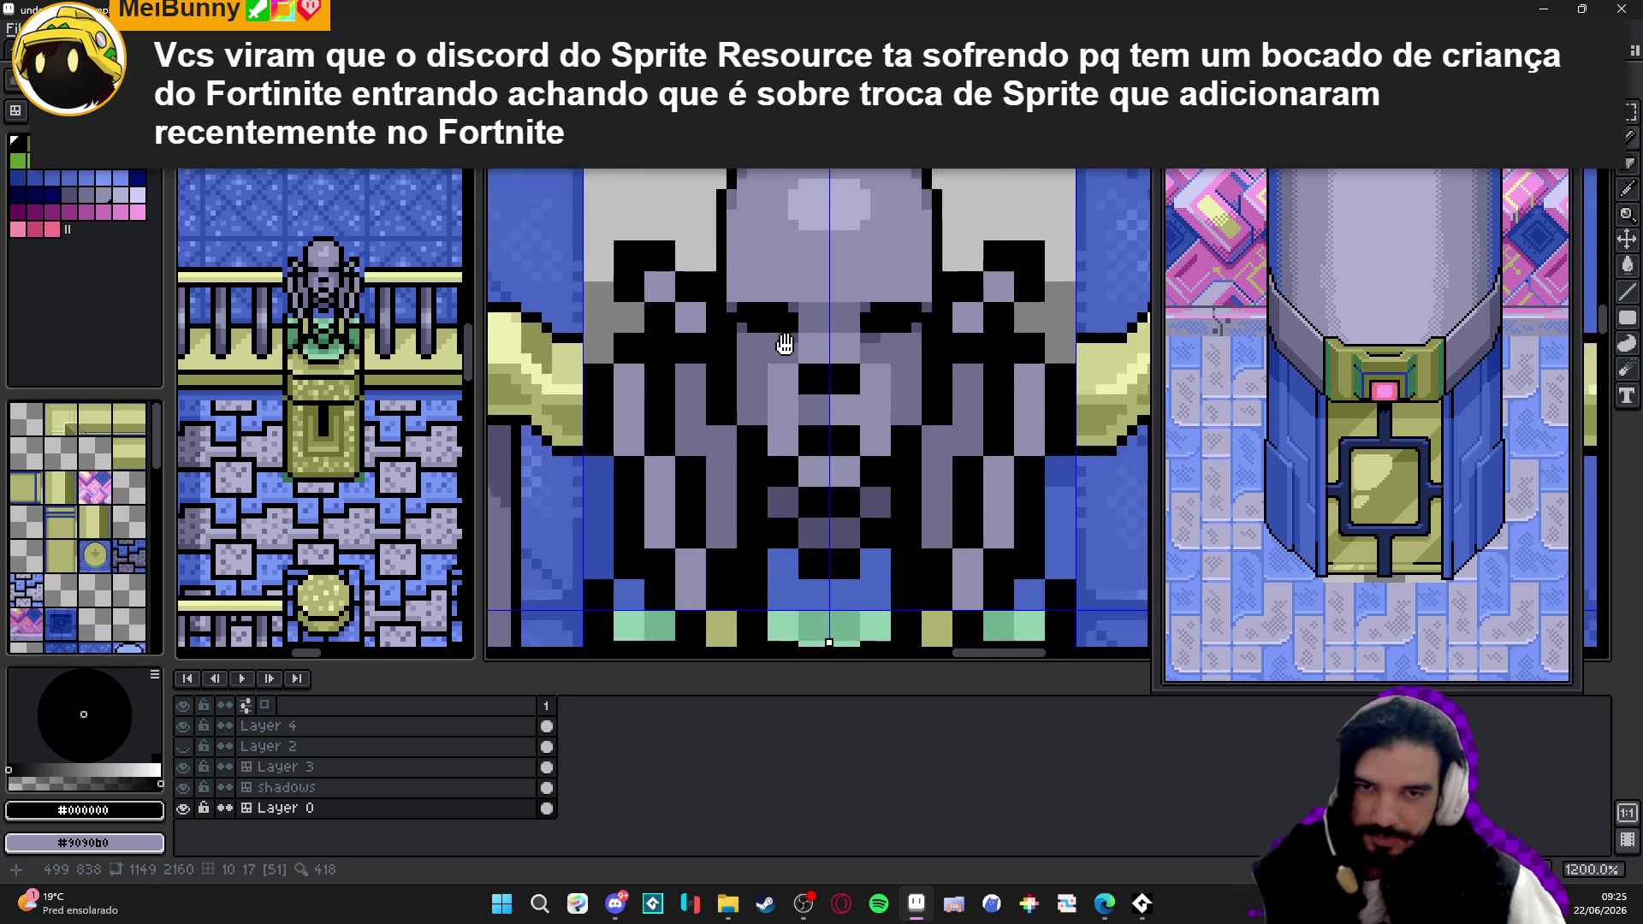
scroll(770, 313, up, 3)
alt+click(810, 308)
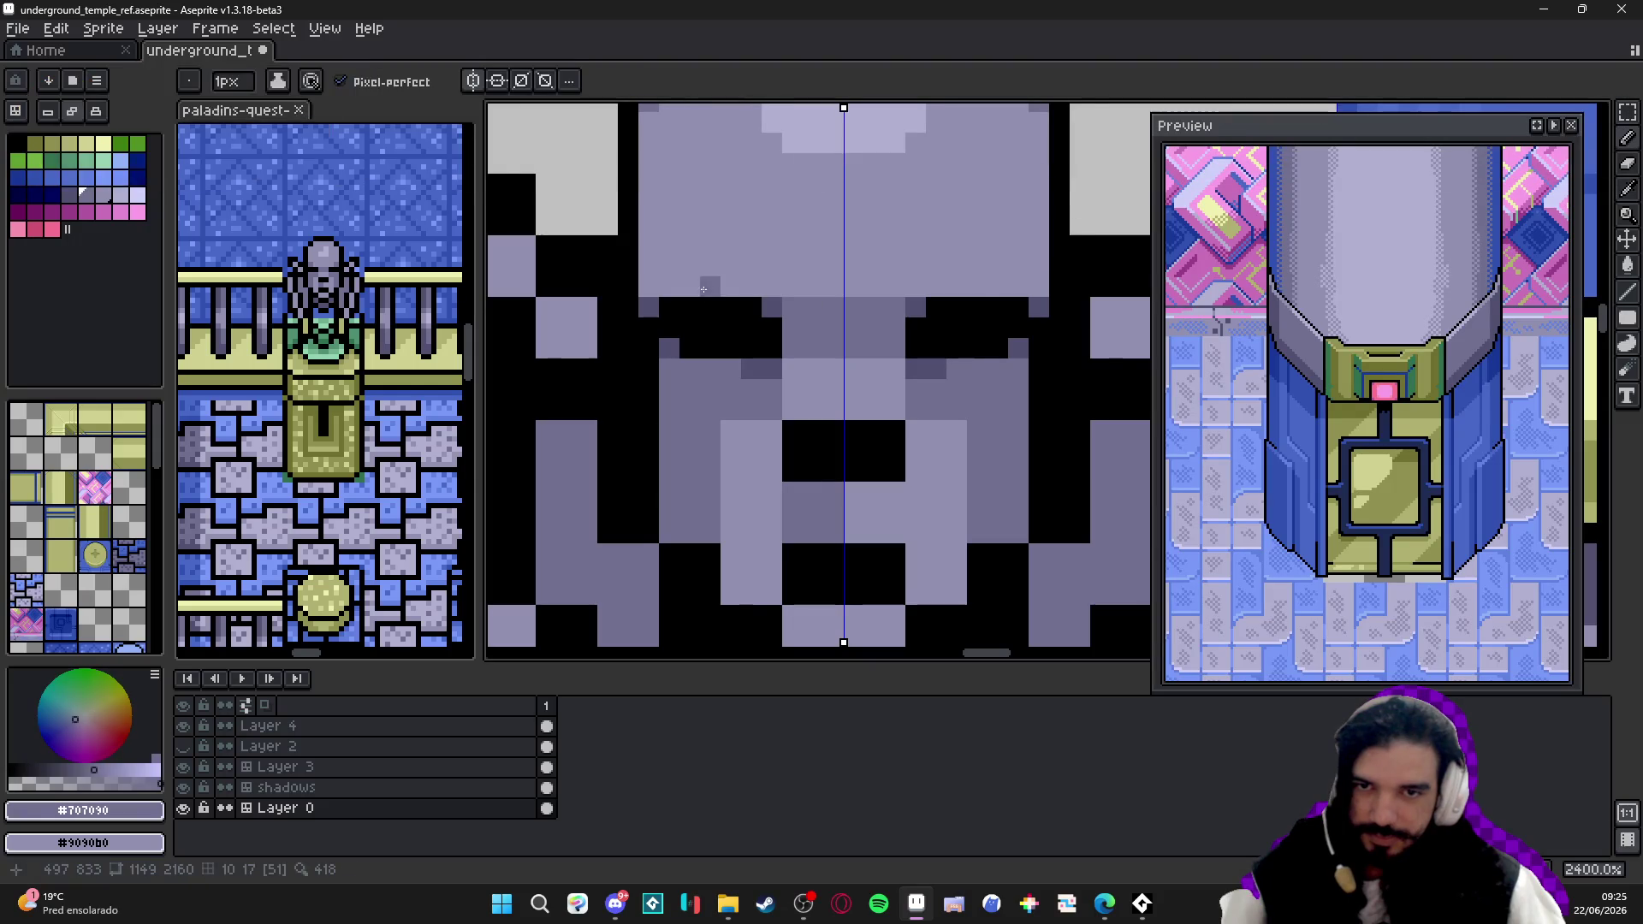
scroll(843, 338, down, 4)
scroll(843, 338, up, 3)
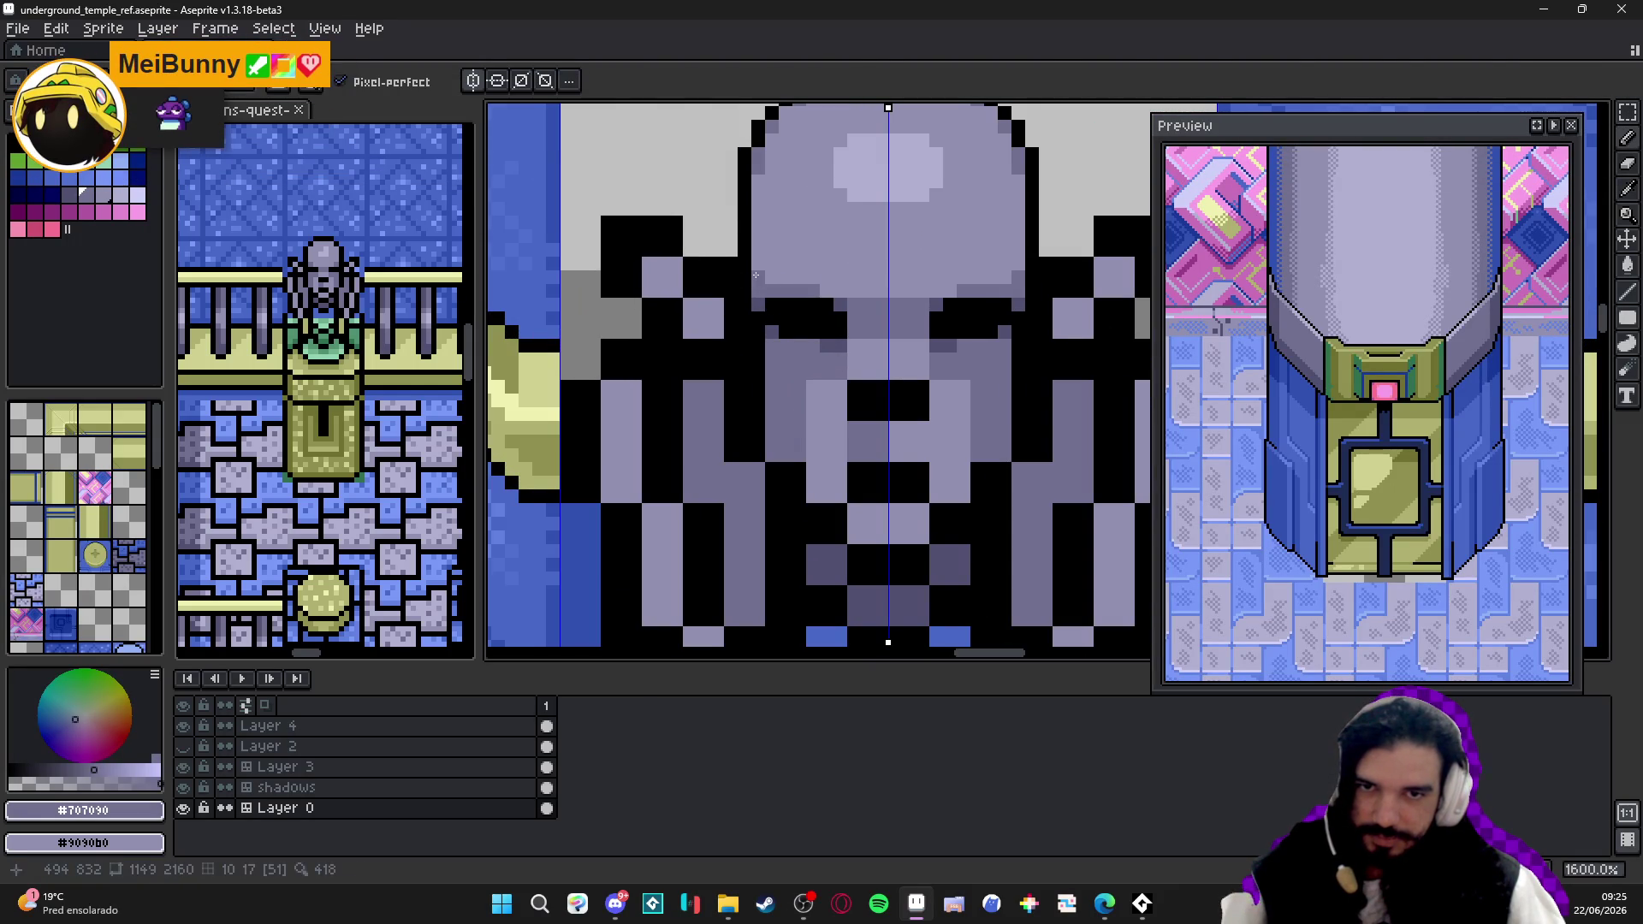
scroll(796, 277, down, 4)
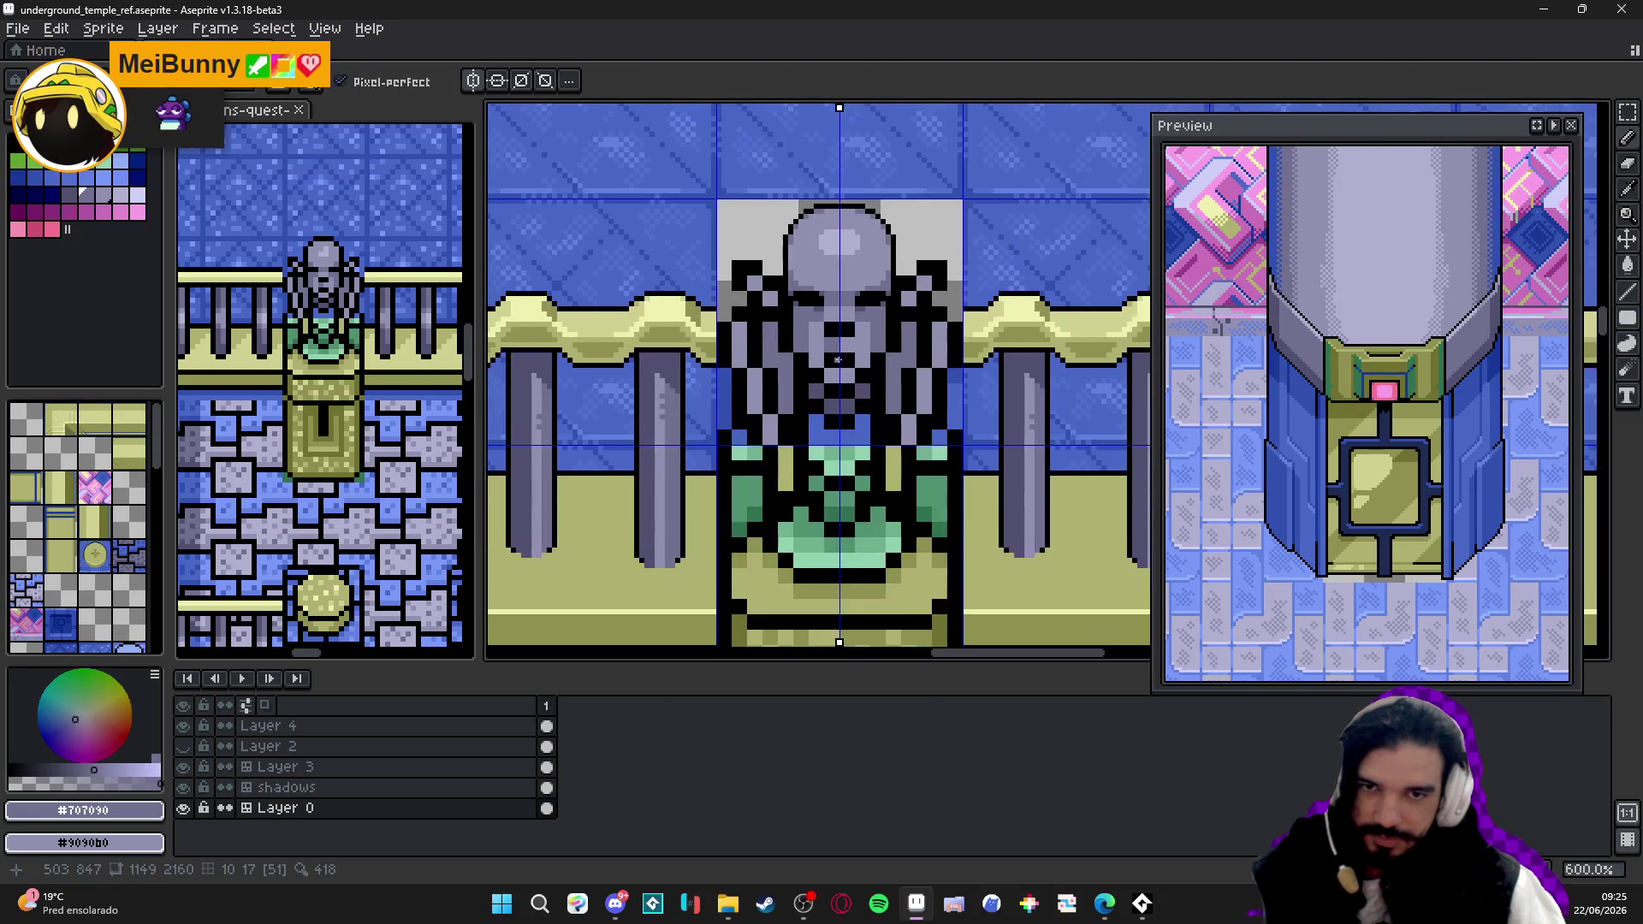
scroll(843, 299, up, 1)
scroll(844, 297, up, 3)
scroll(848, 314, up, 2)
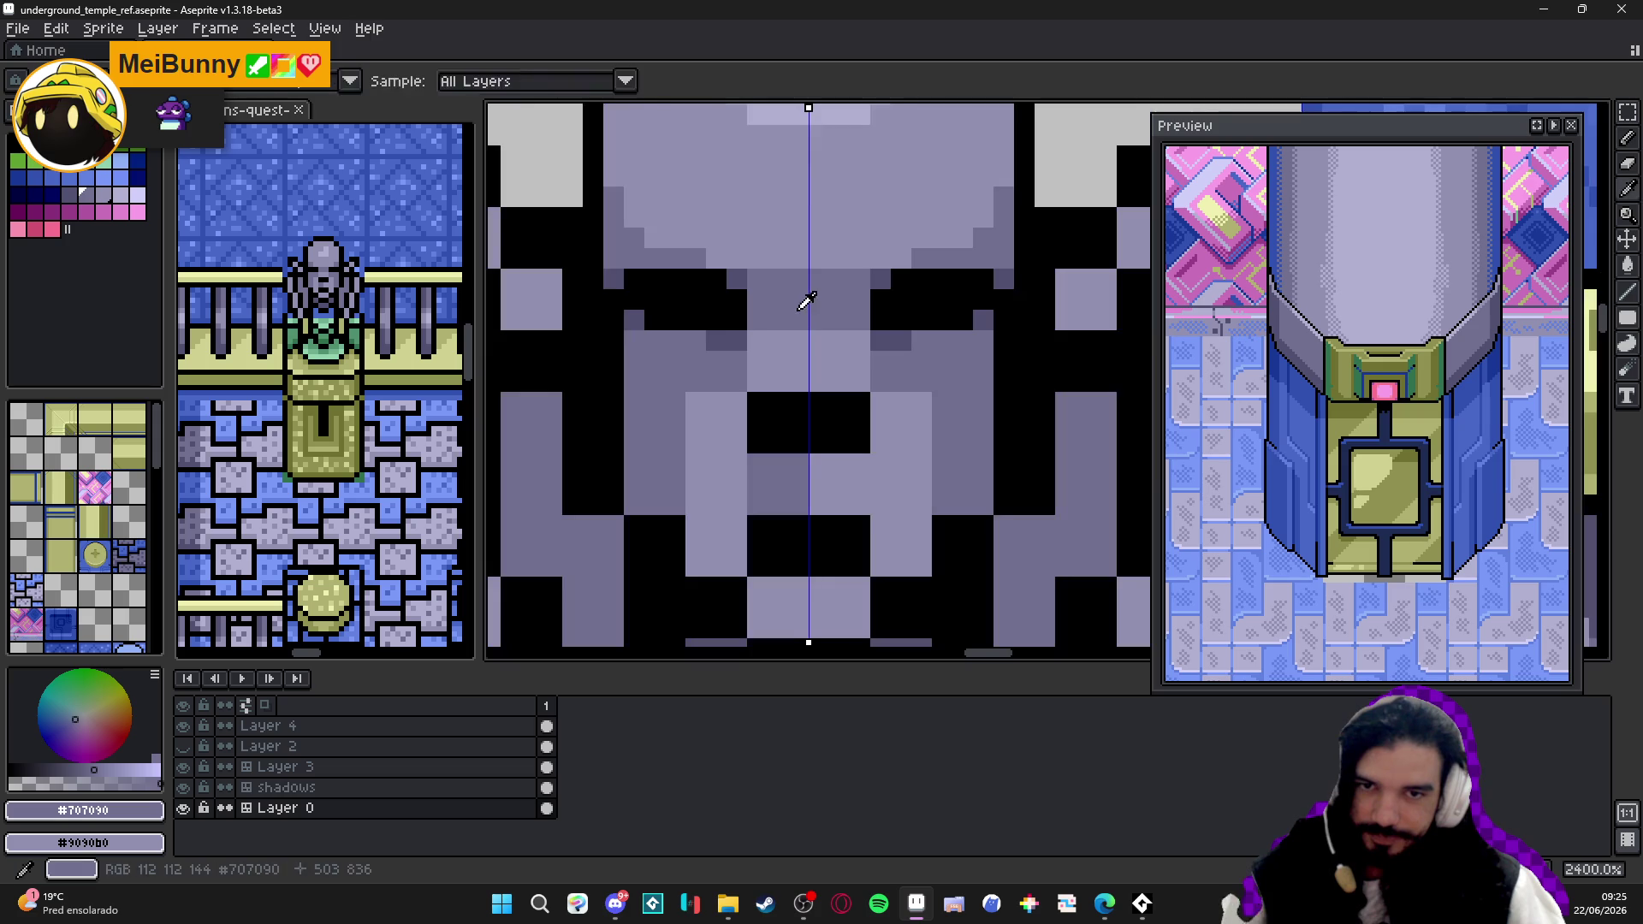
click(865, 350)
scroll(864, 351, down, 2)
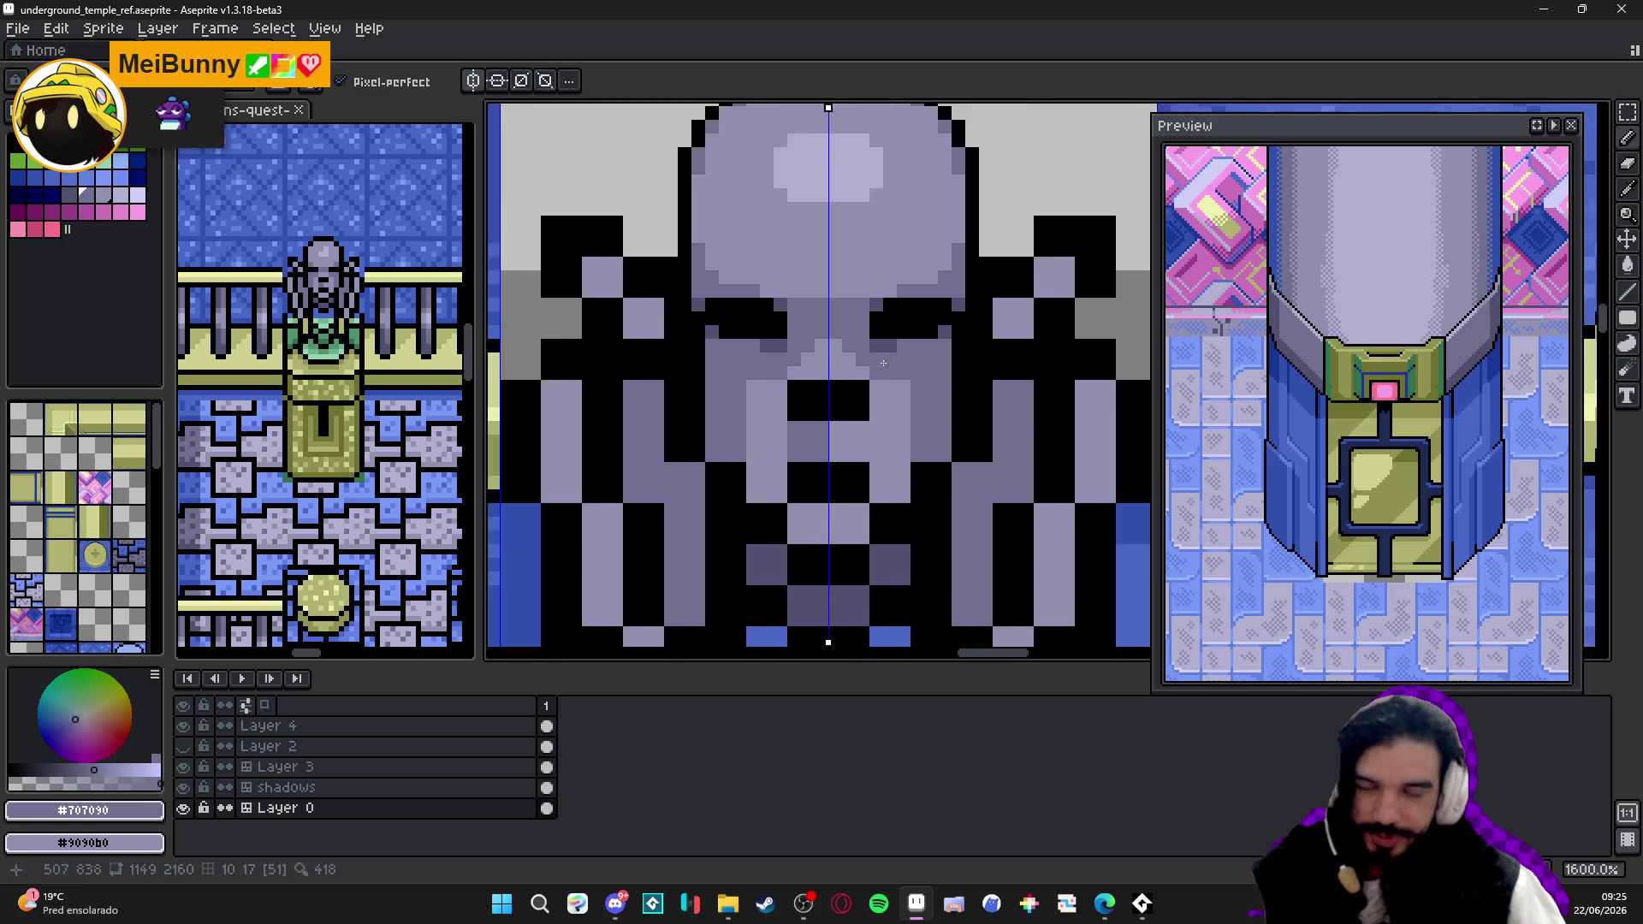
scroll(822, 303, up, 2)
alt+click(818, 291)
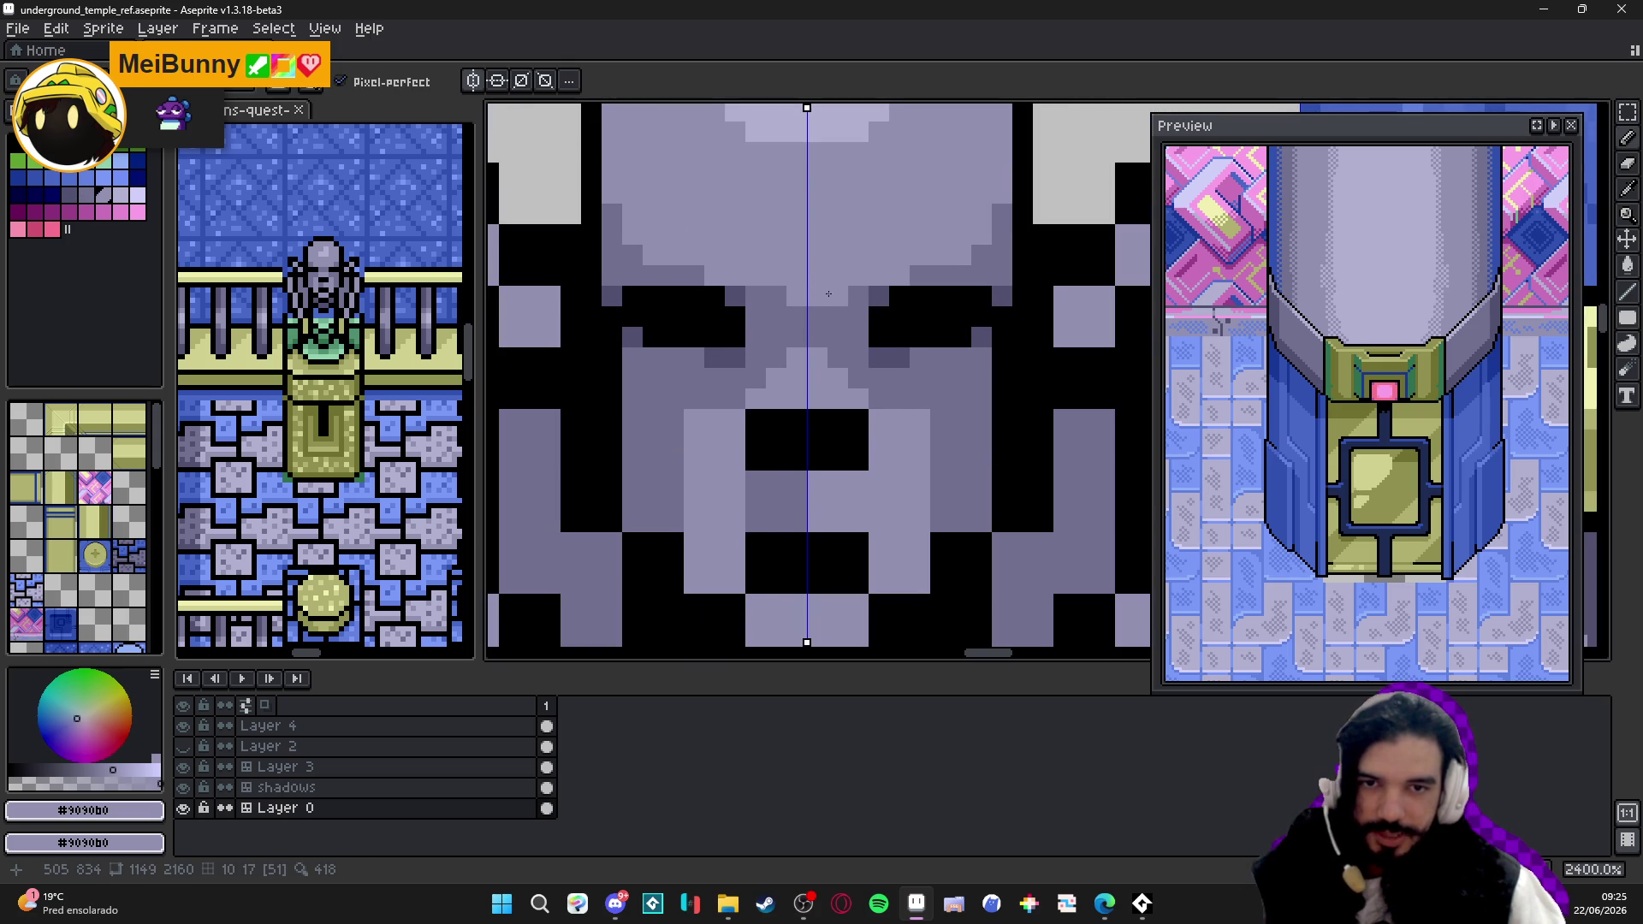
- Centre the preview on the statue and save the temple map file
click(1549, 127)
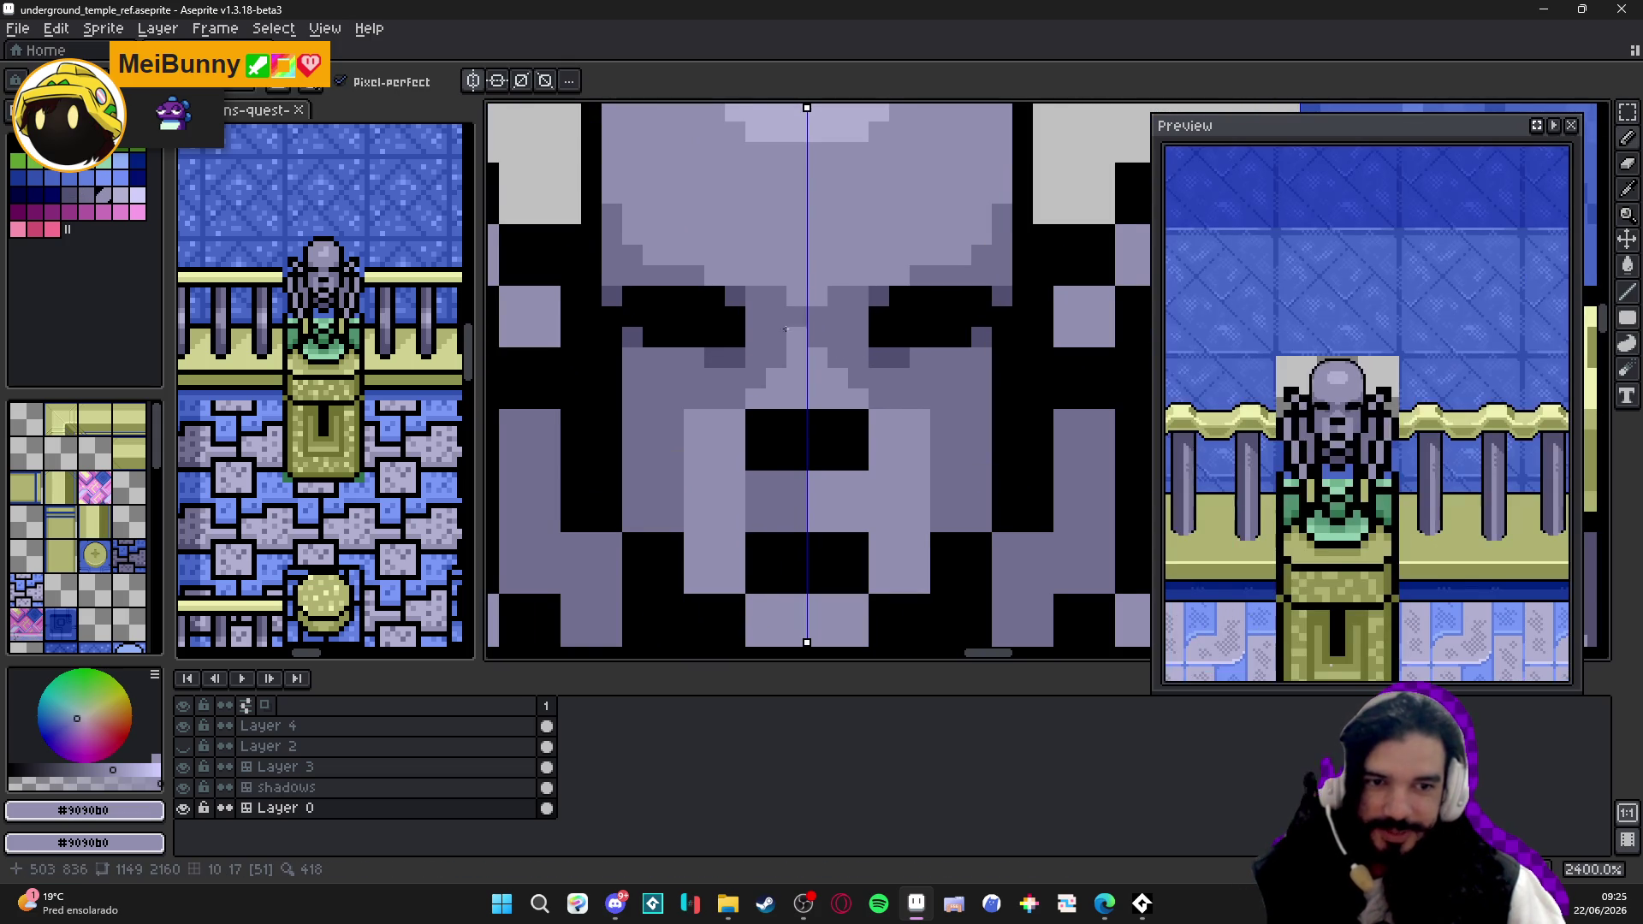
scroll(1327, 330, up, 1)
scroll(1328, 330, up, 1)
drag(1327, 330, 1324, 326)
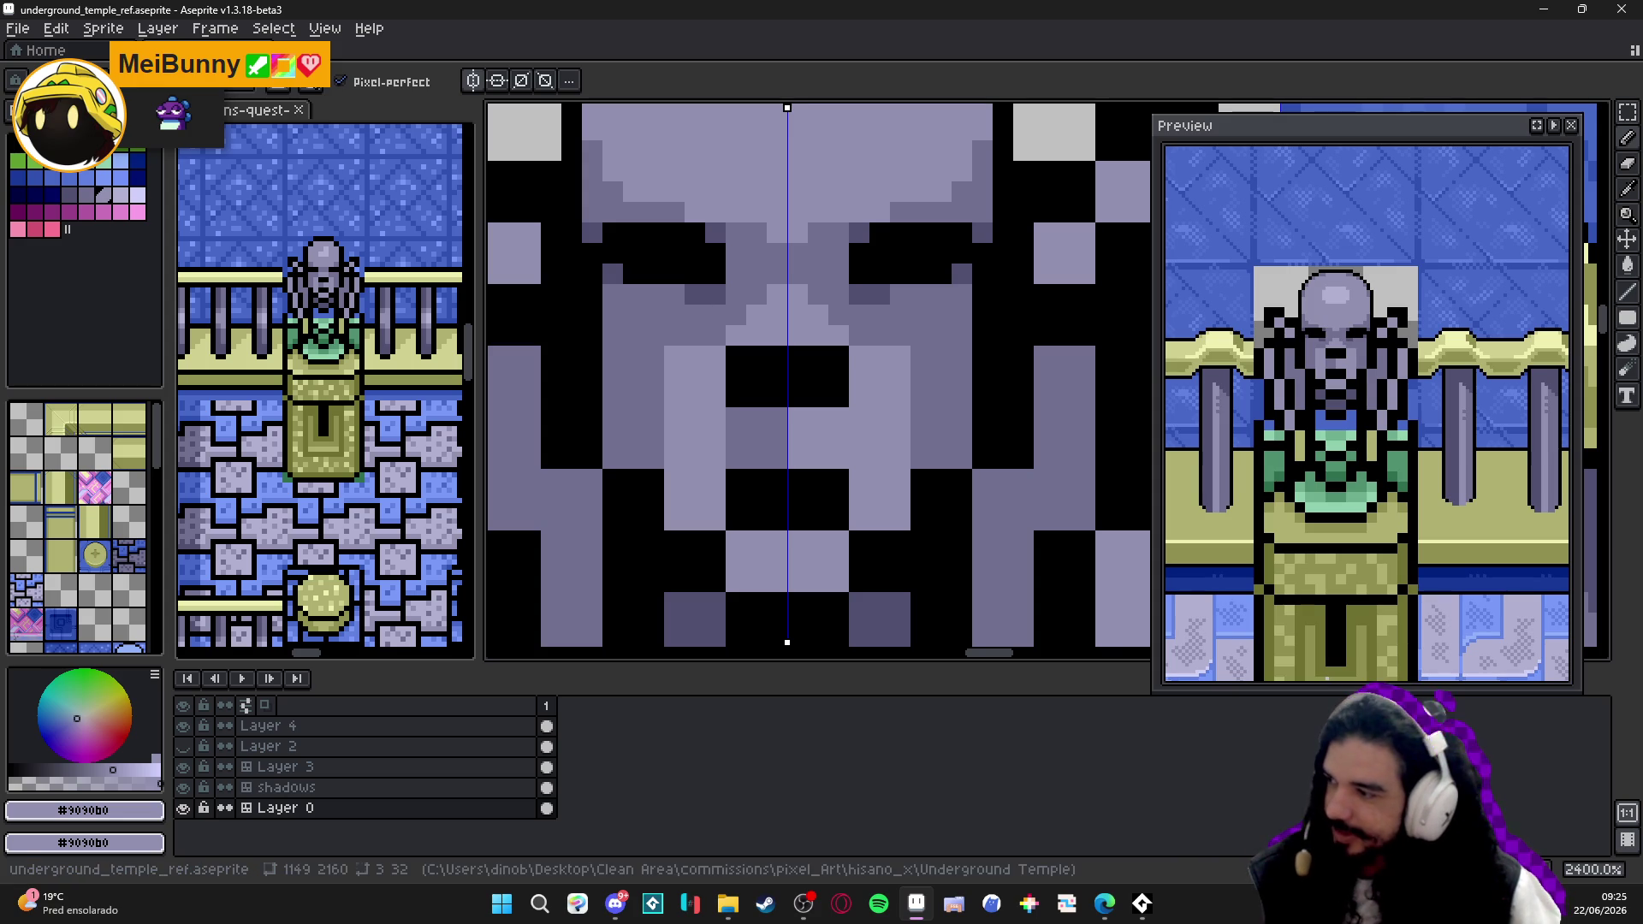
key(ctrl+s)
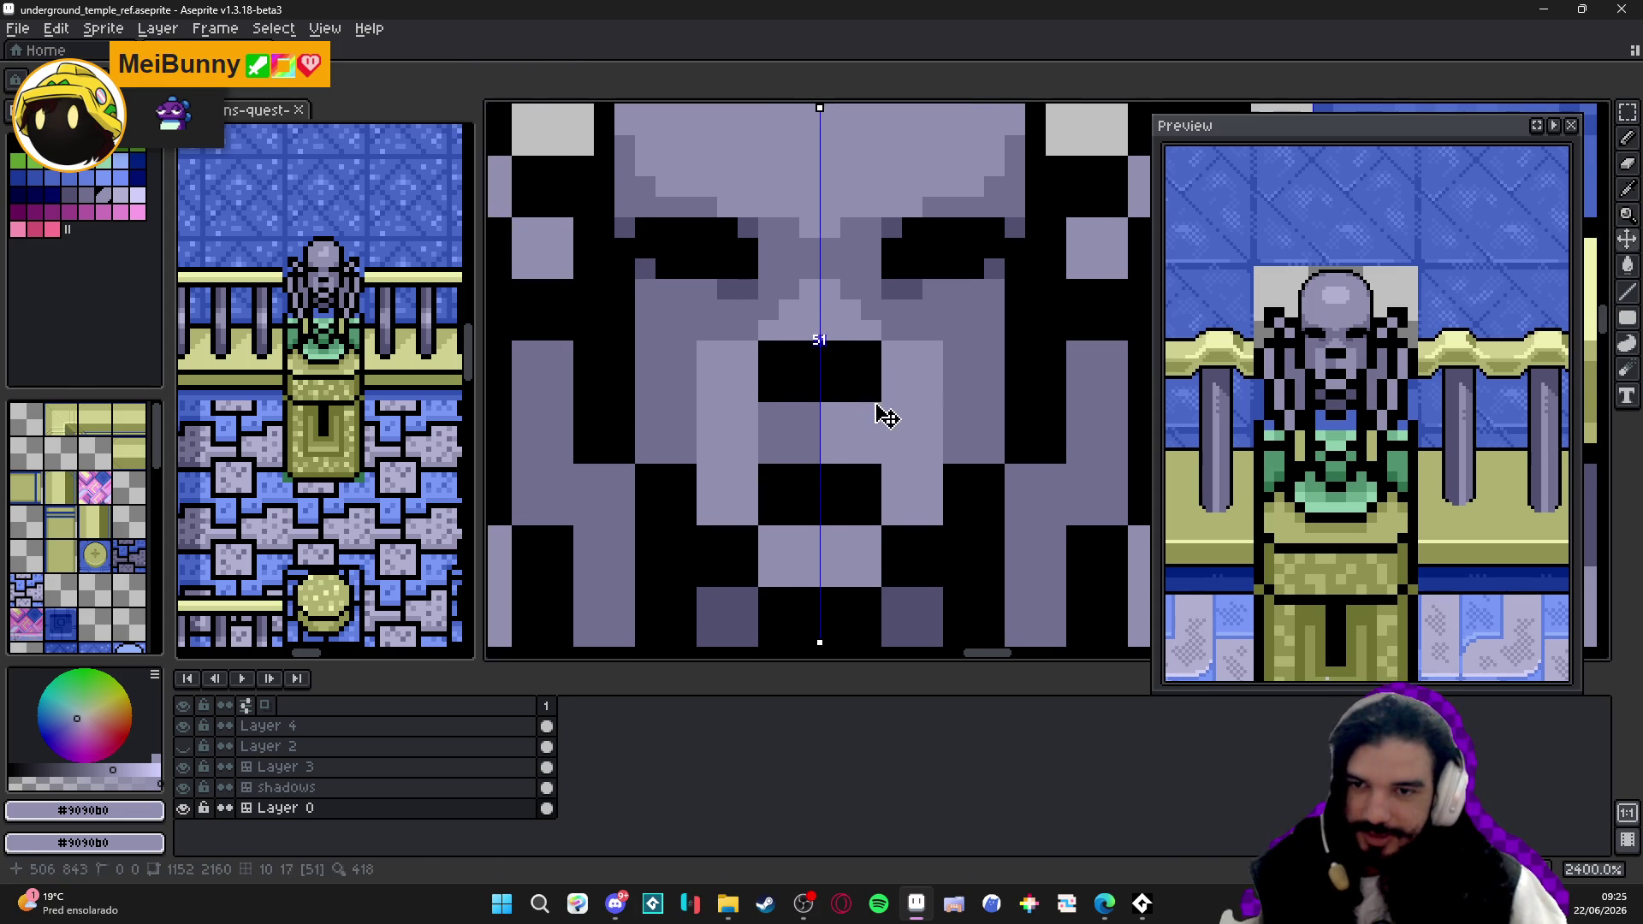
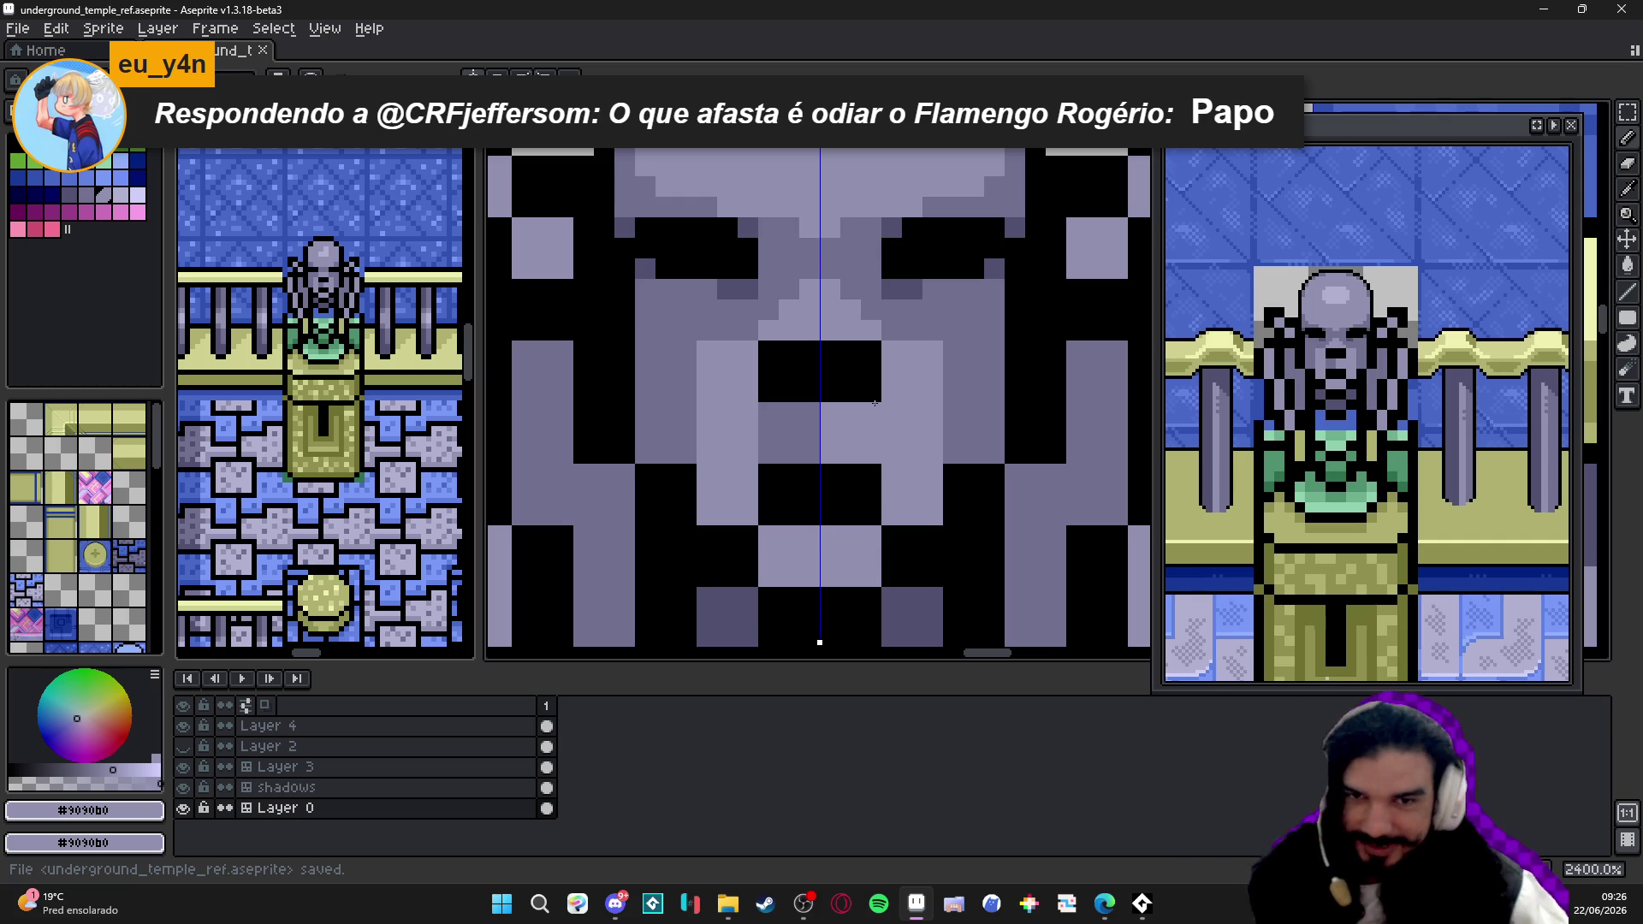
scroll(820, 463, down, 1)
scroll(755, 432, up, 1)
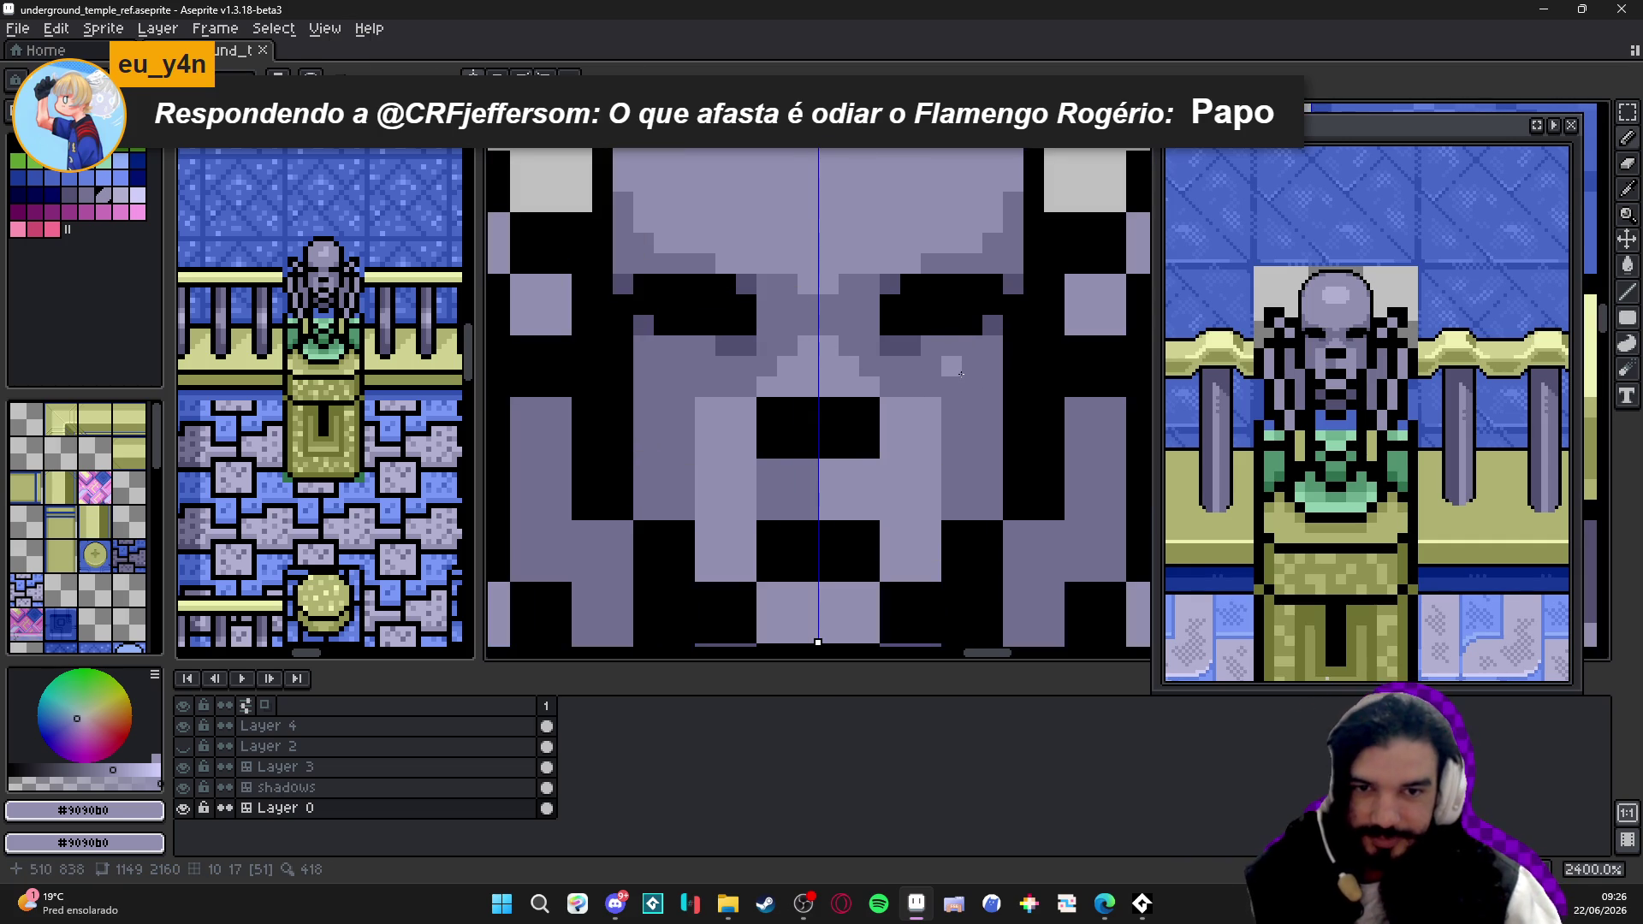
- Paint the mouth row light lavender #9090b0, mirrored with symmetry
alt+click(1008, 357)
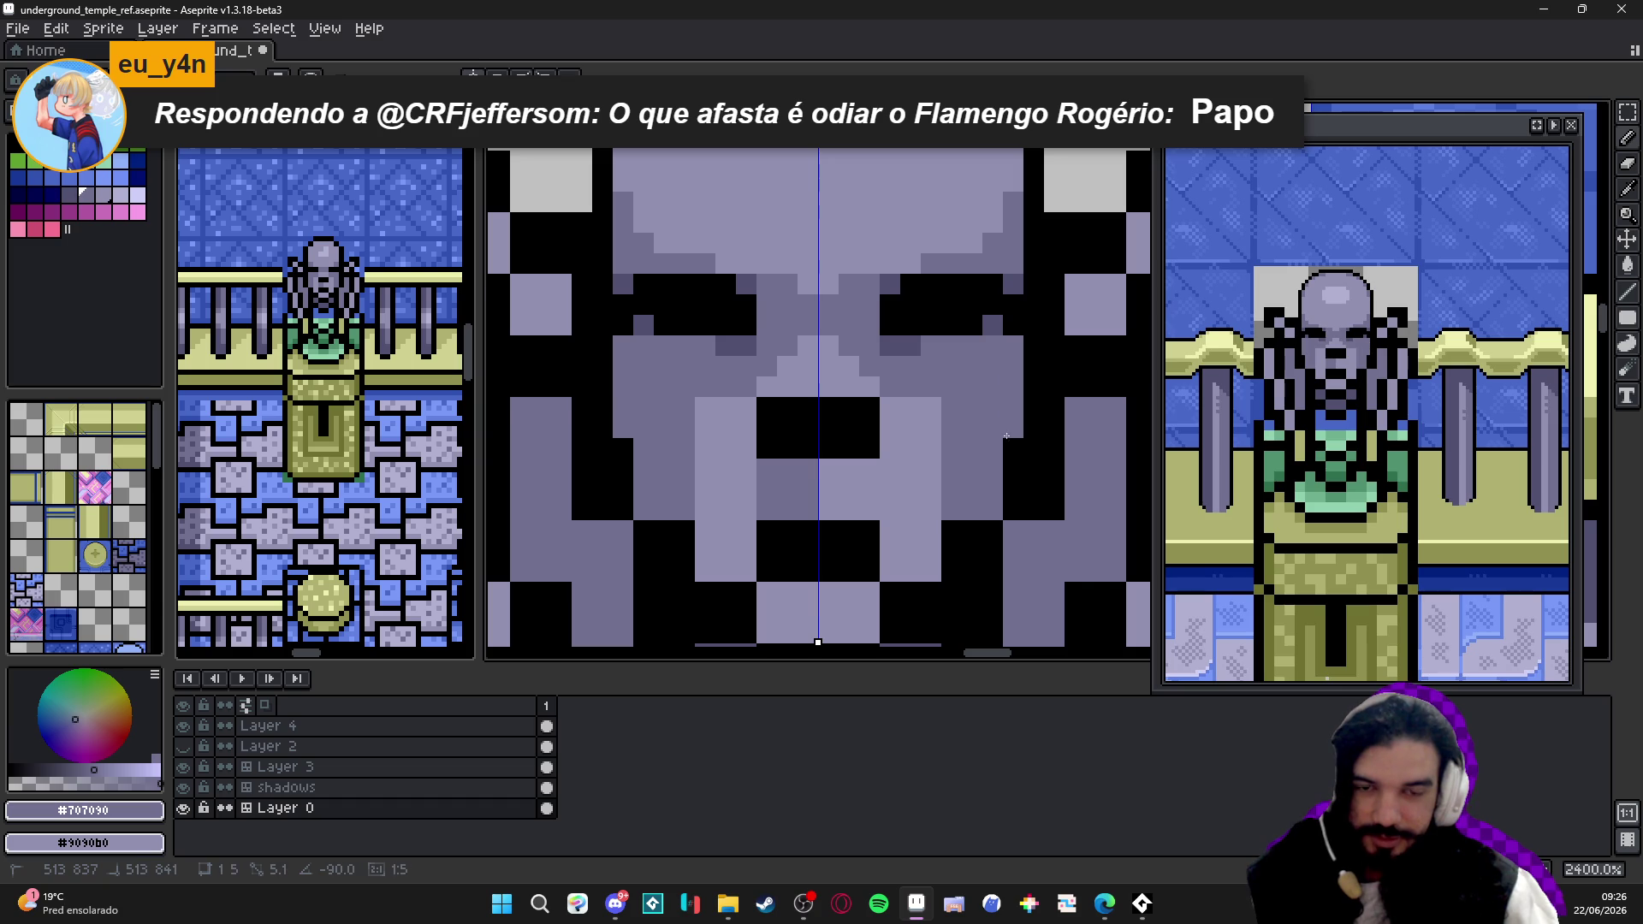
alt+click(916, 428)
click(972, 390)
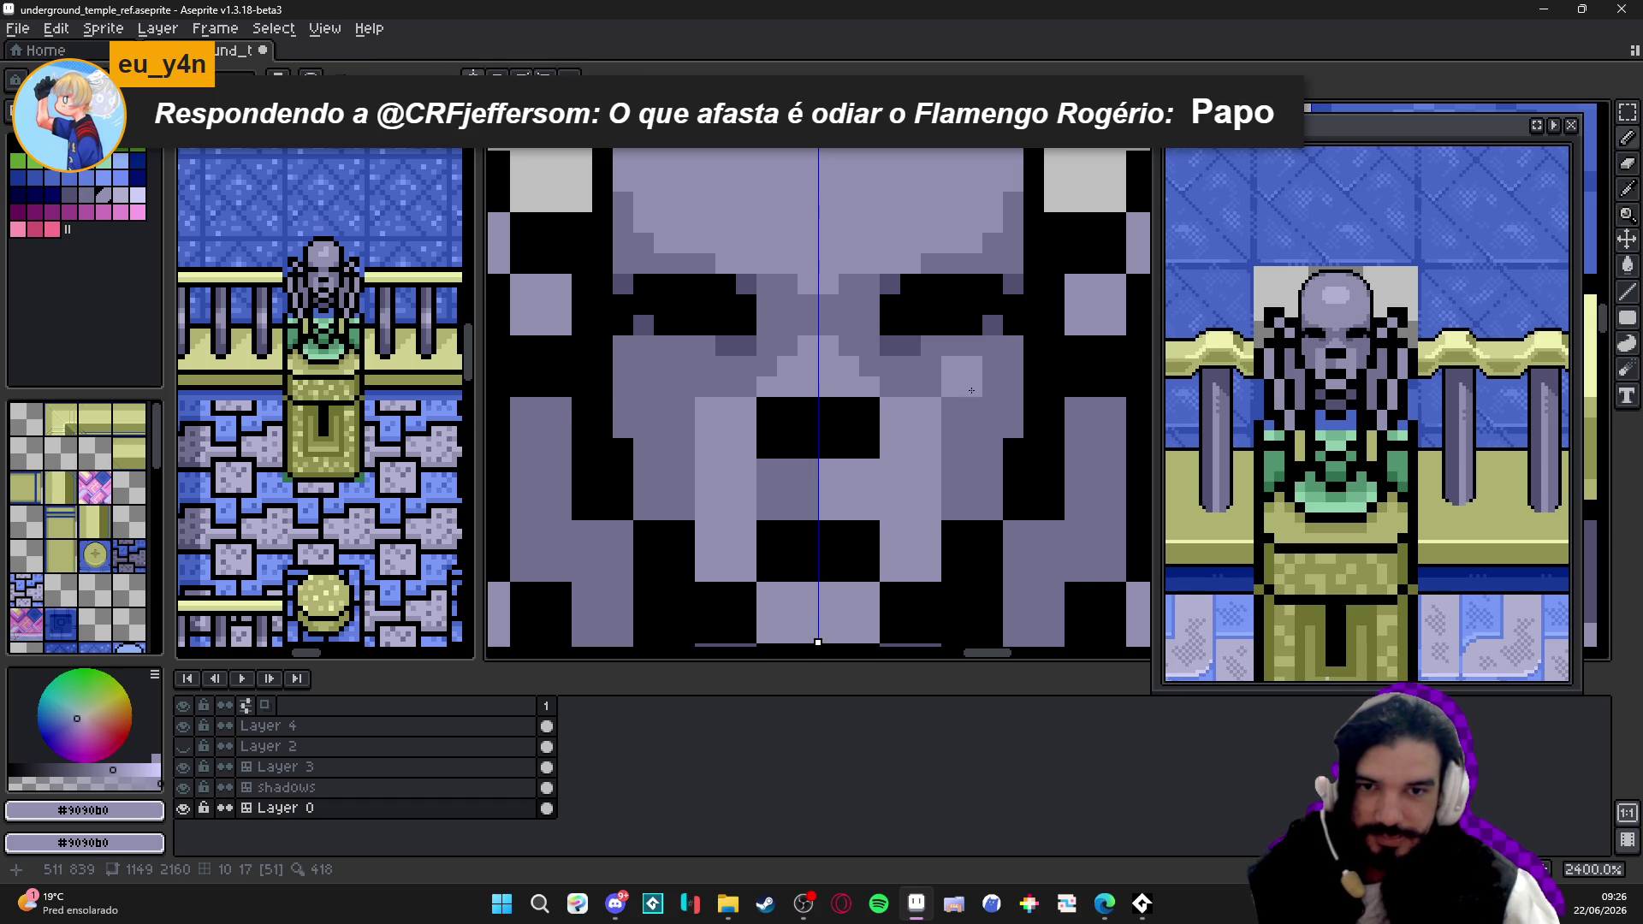
drag(971, 381, 883, 379)
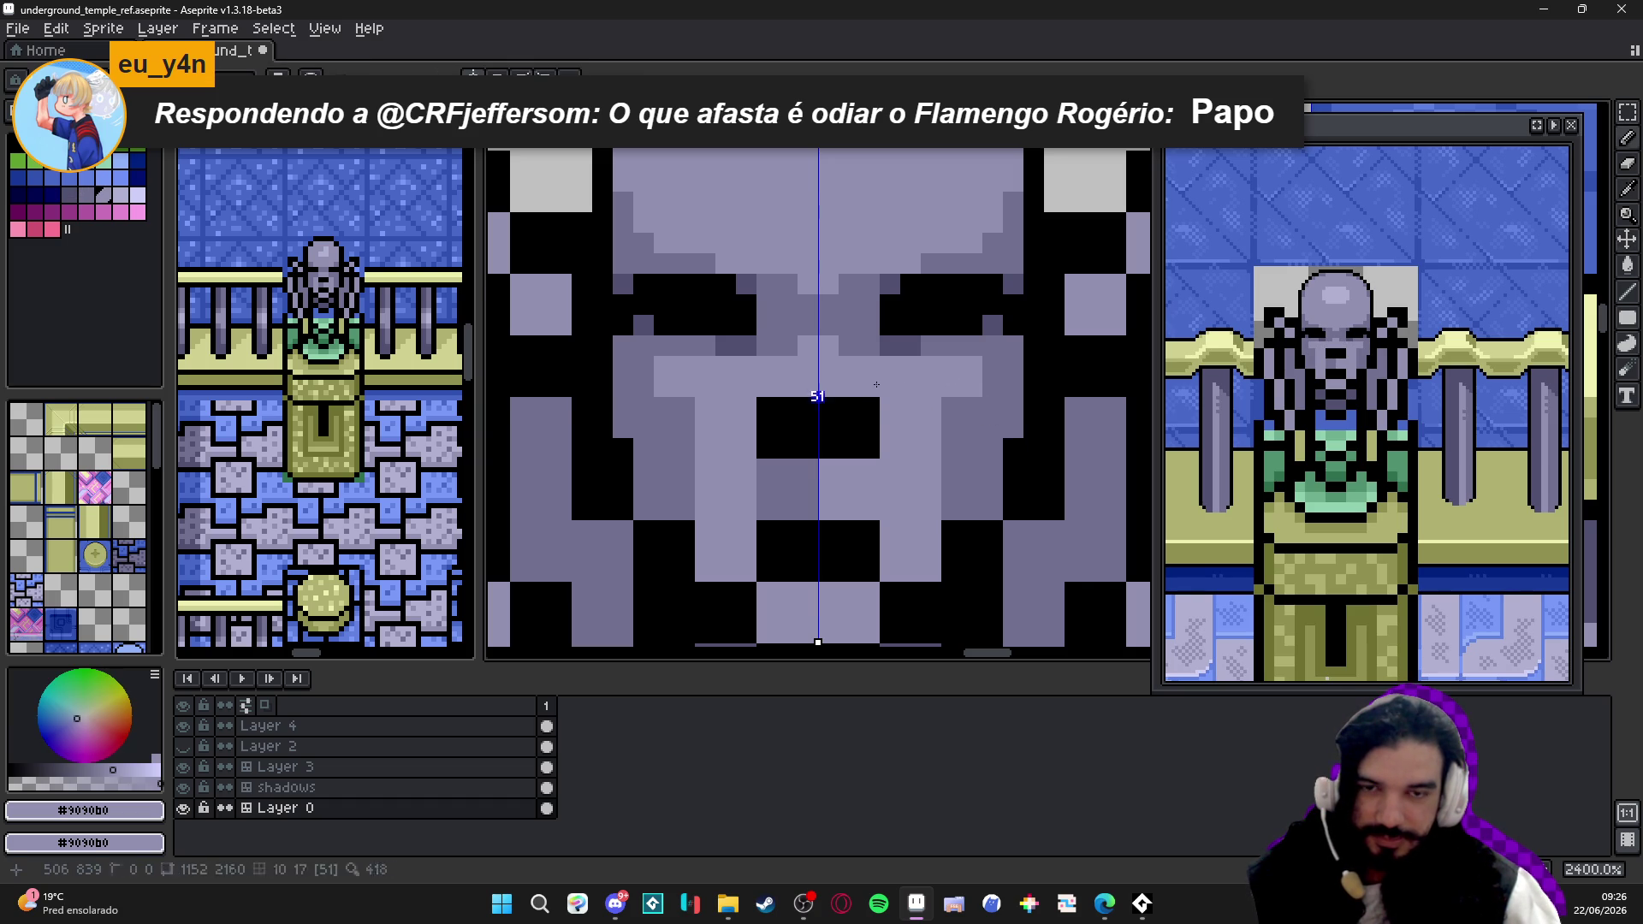
alt+click(941, 338)
- Add light lavender shading on both cheeks and save the file
alt+click(886, 368)
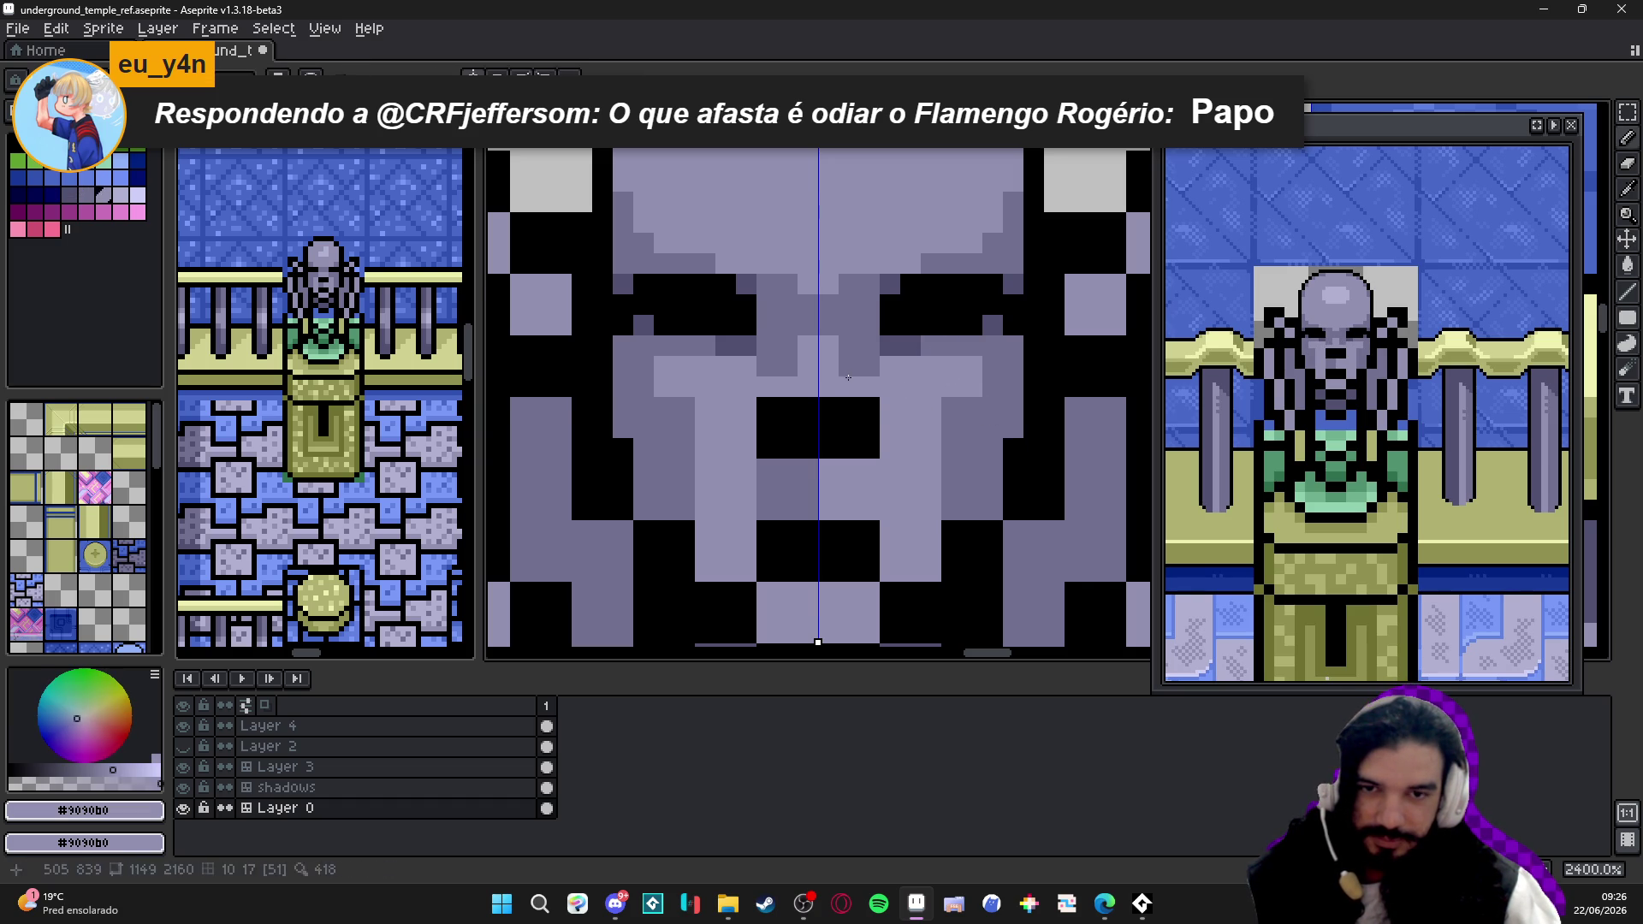
click(992, 386)
click(952, 408)
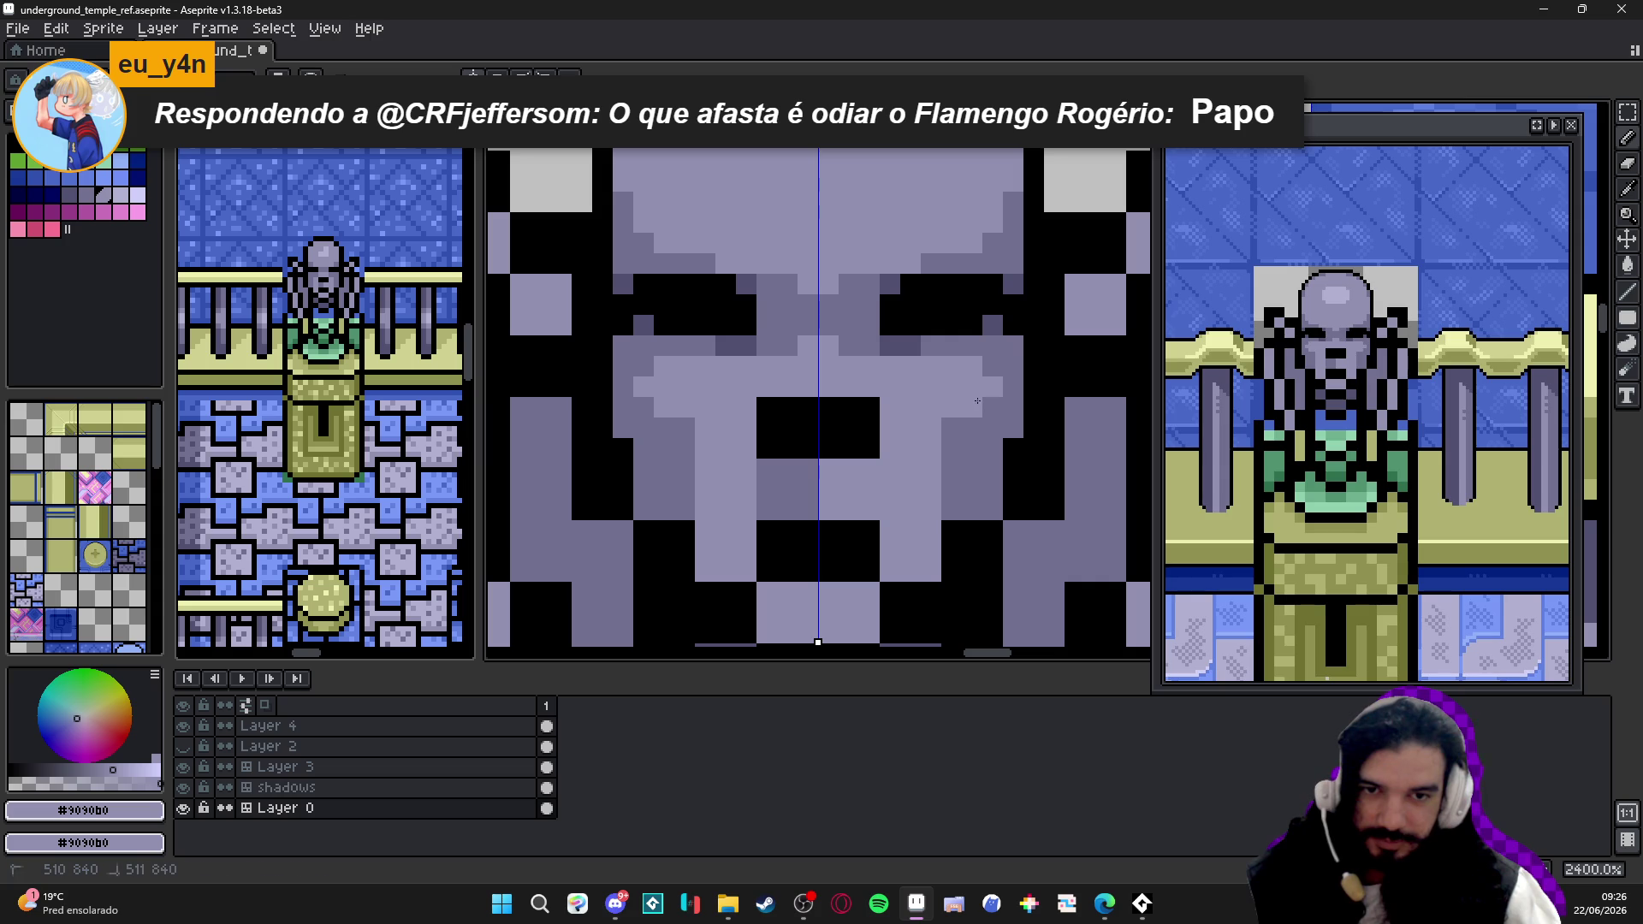
click(951, 428)
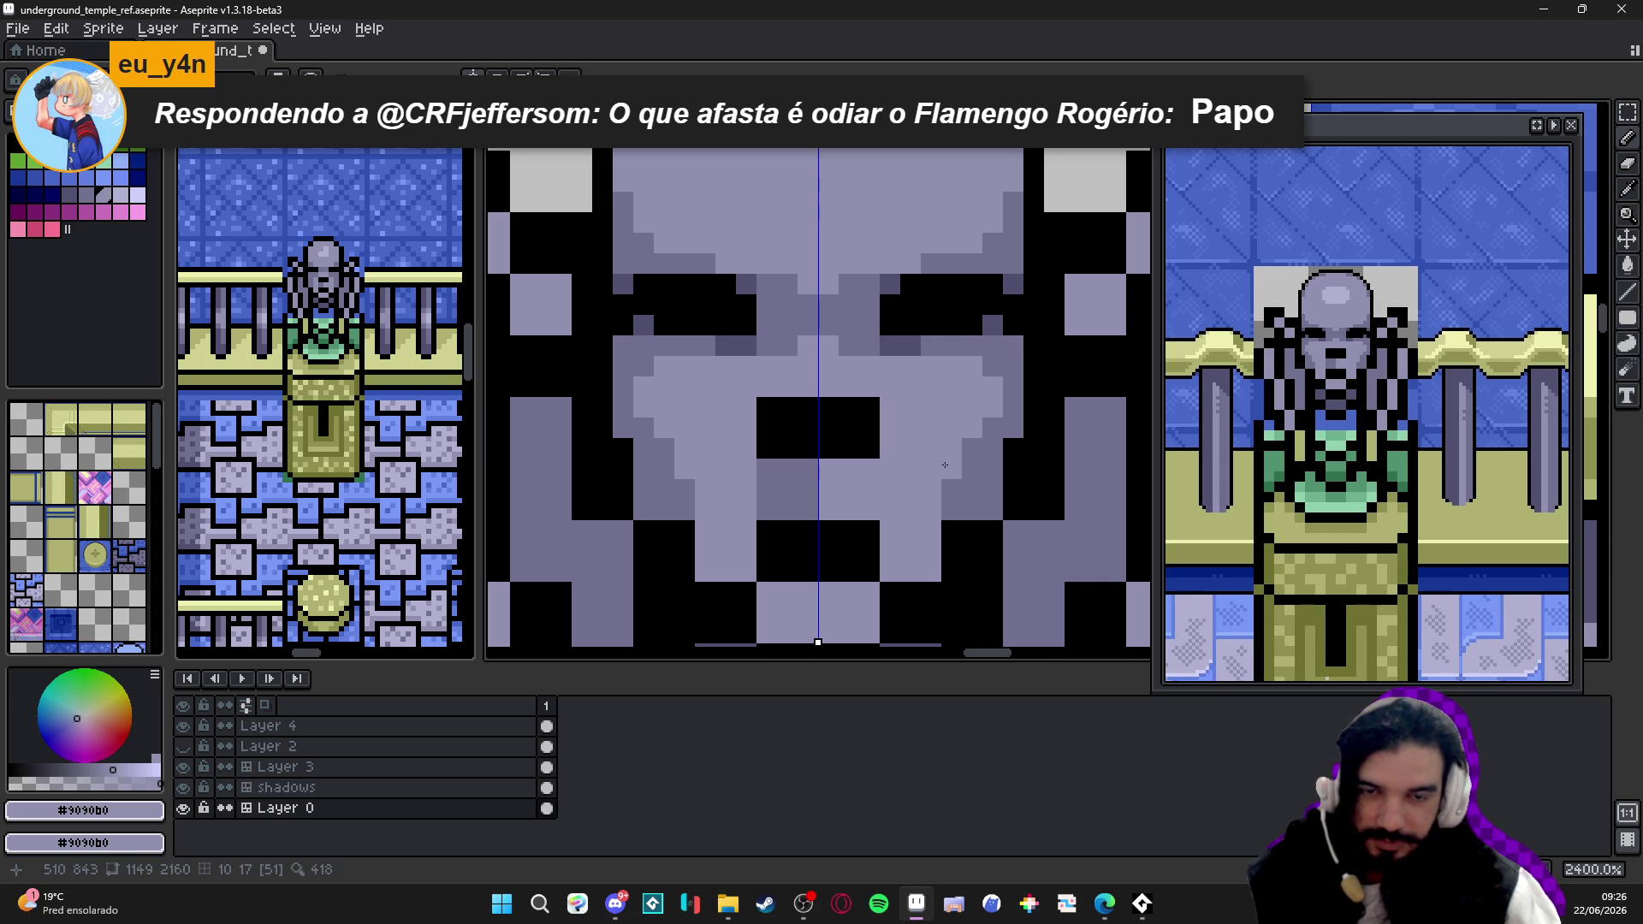
scroll(975, 437, down, 1)
scroll(971, 445, down, 1)
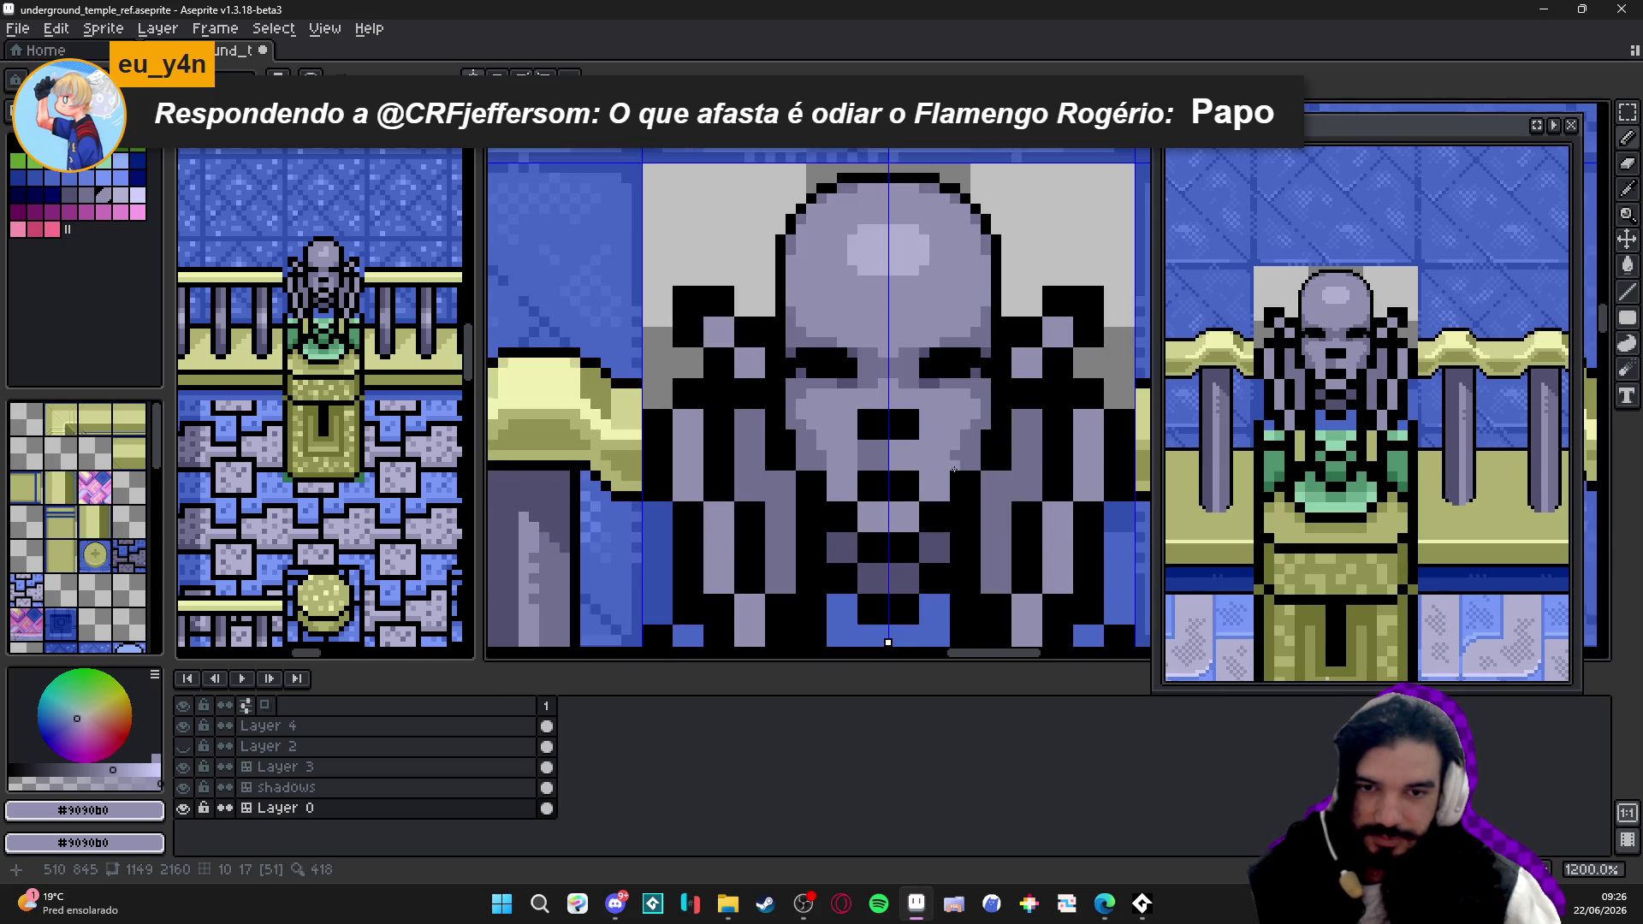
scroll(869, 454, up, 1)
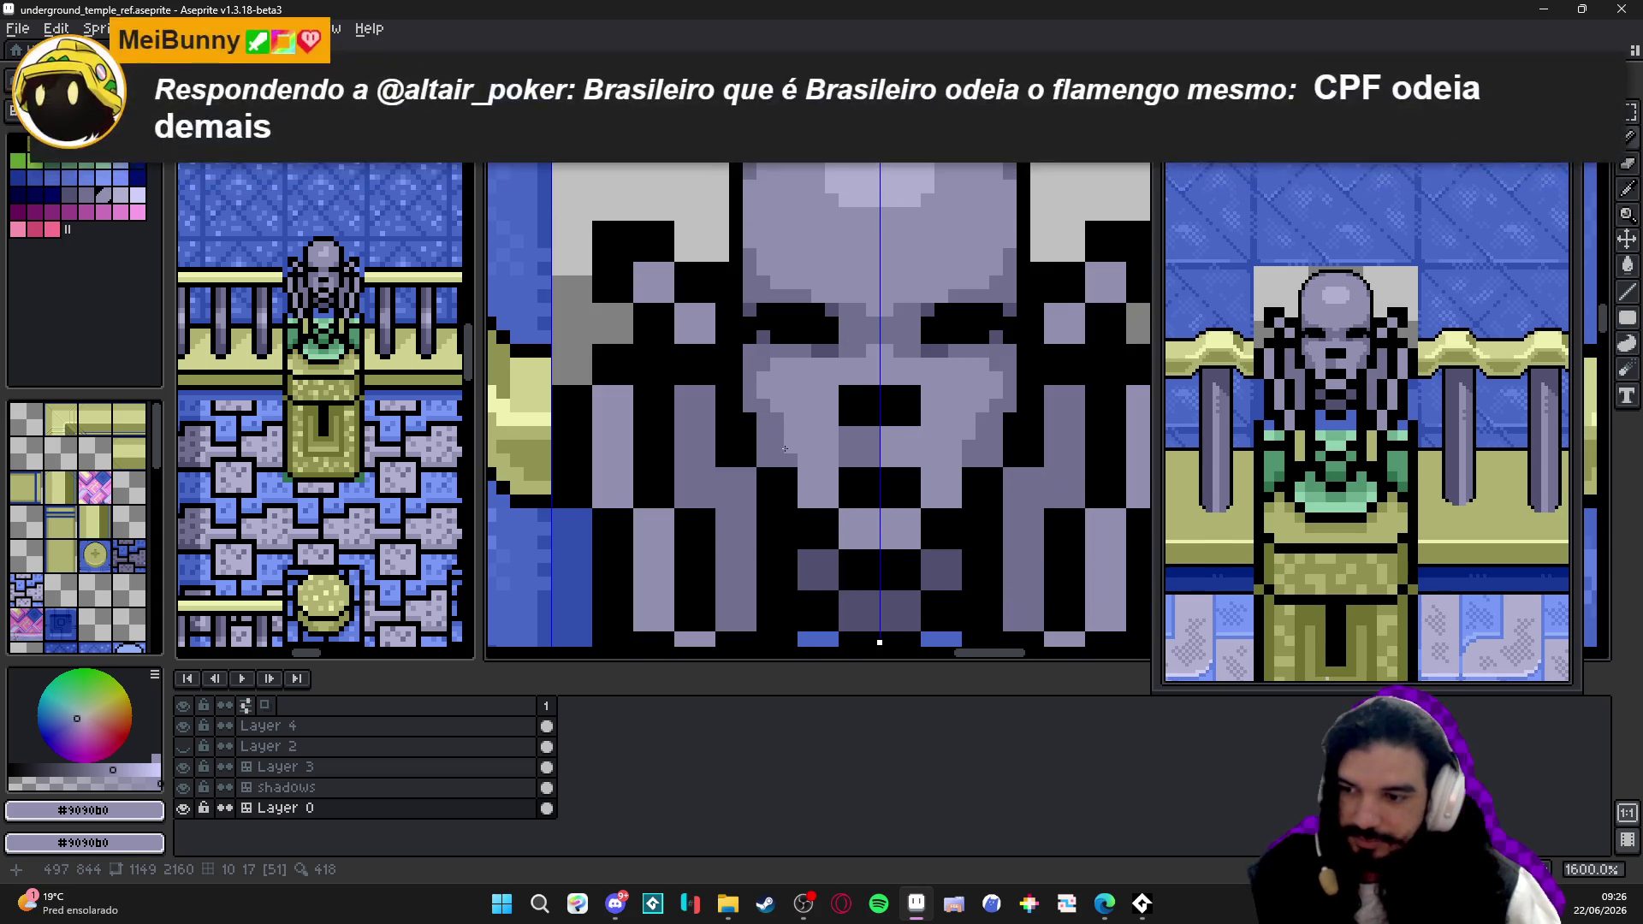
drag(790, 441, 793, 441)
key(ctrl+s)
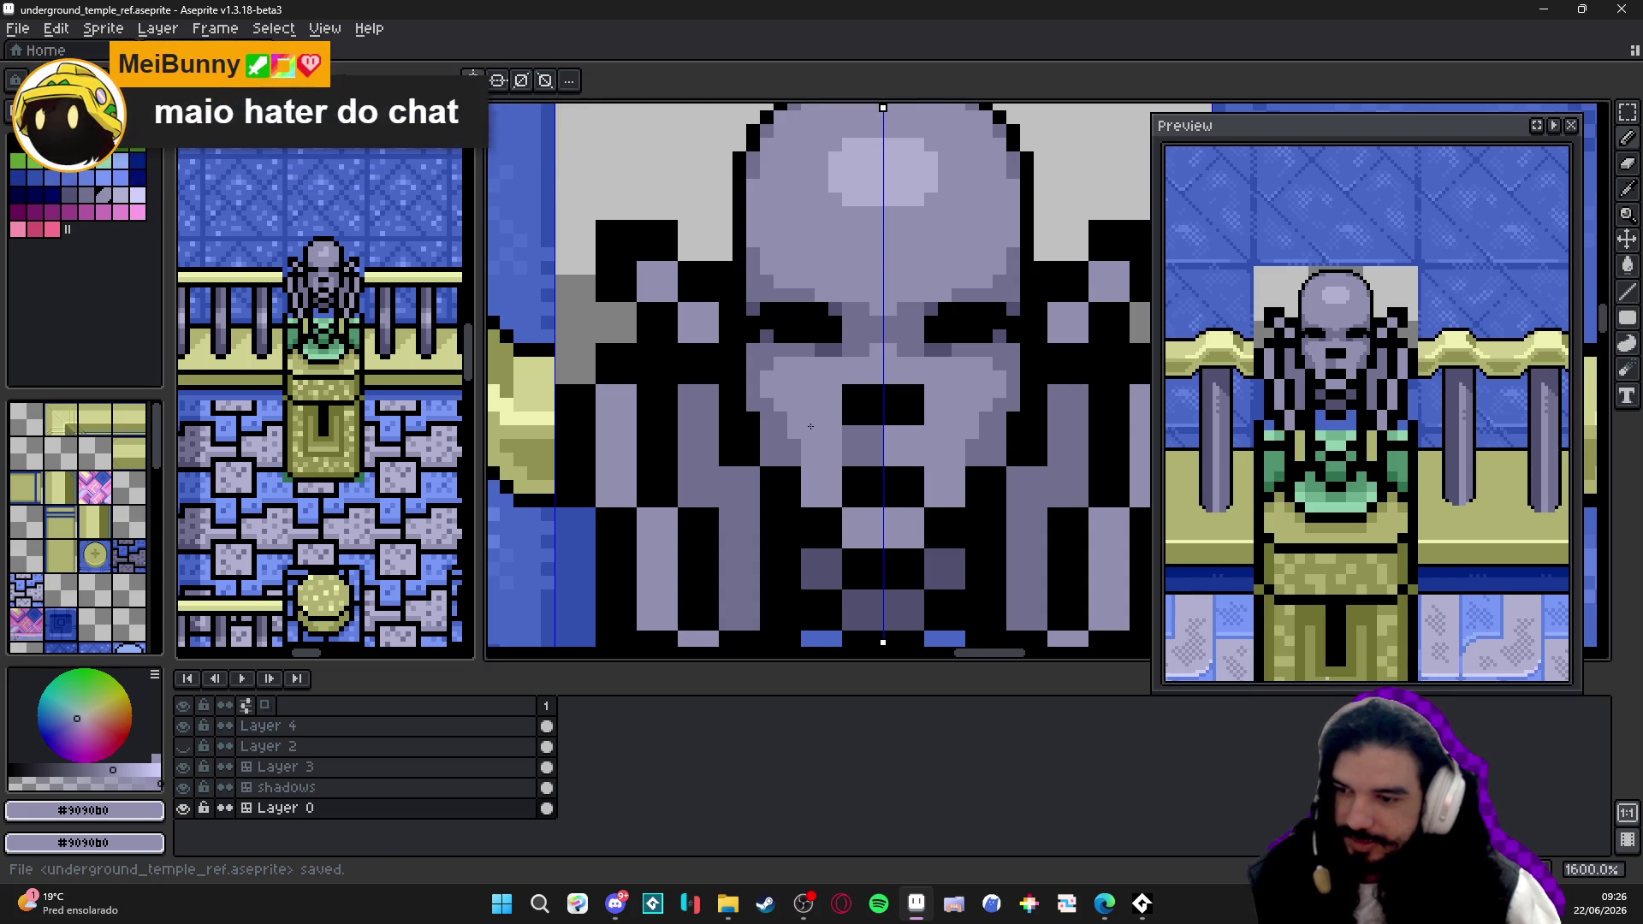
scroll(808, 428, up, 1)
- Shade over the black nose block with light and mid-purple face colours
drag(870, 441, 868, 478)
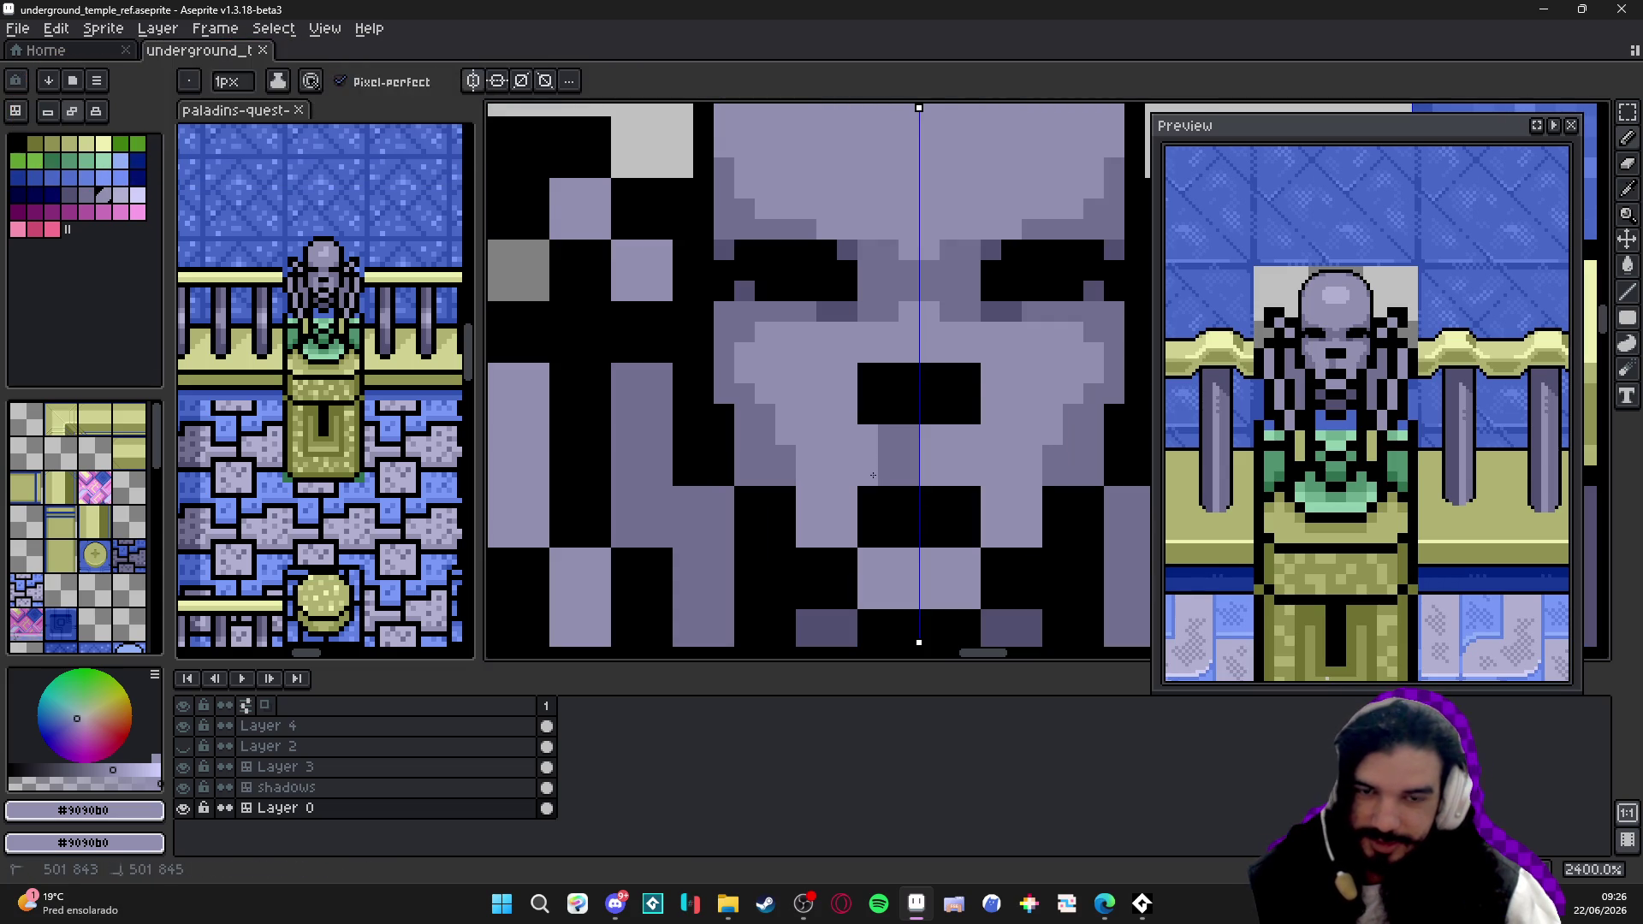
click(889, 374)
mouse_move(950, 374)
mouse_down()
mouse_move(973, 383)
mouse_move(919, 374)
mouse_up()
alt+click(1002, 311)
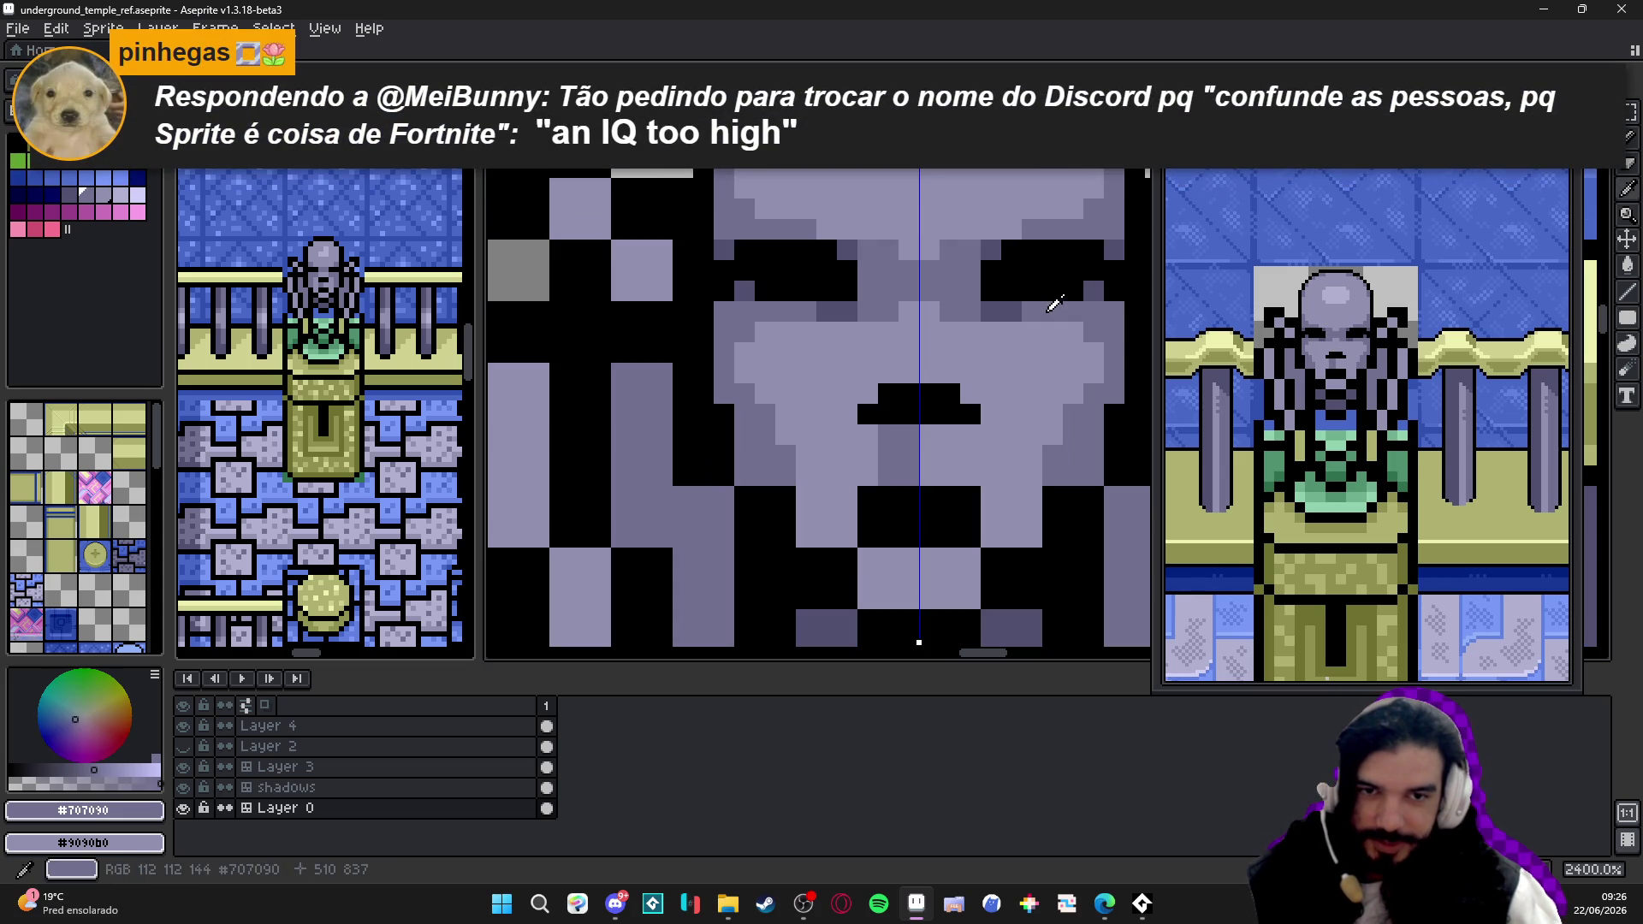
click(950, 414)
drag(869, 413, 888, 414)
click(950, 413)
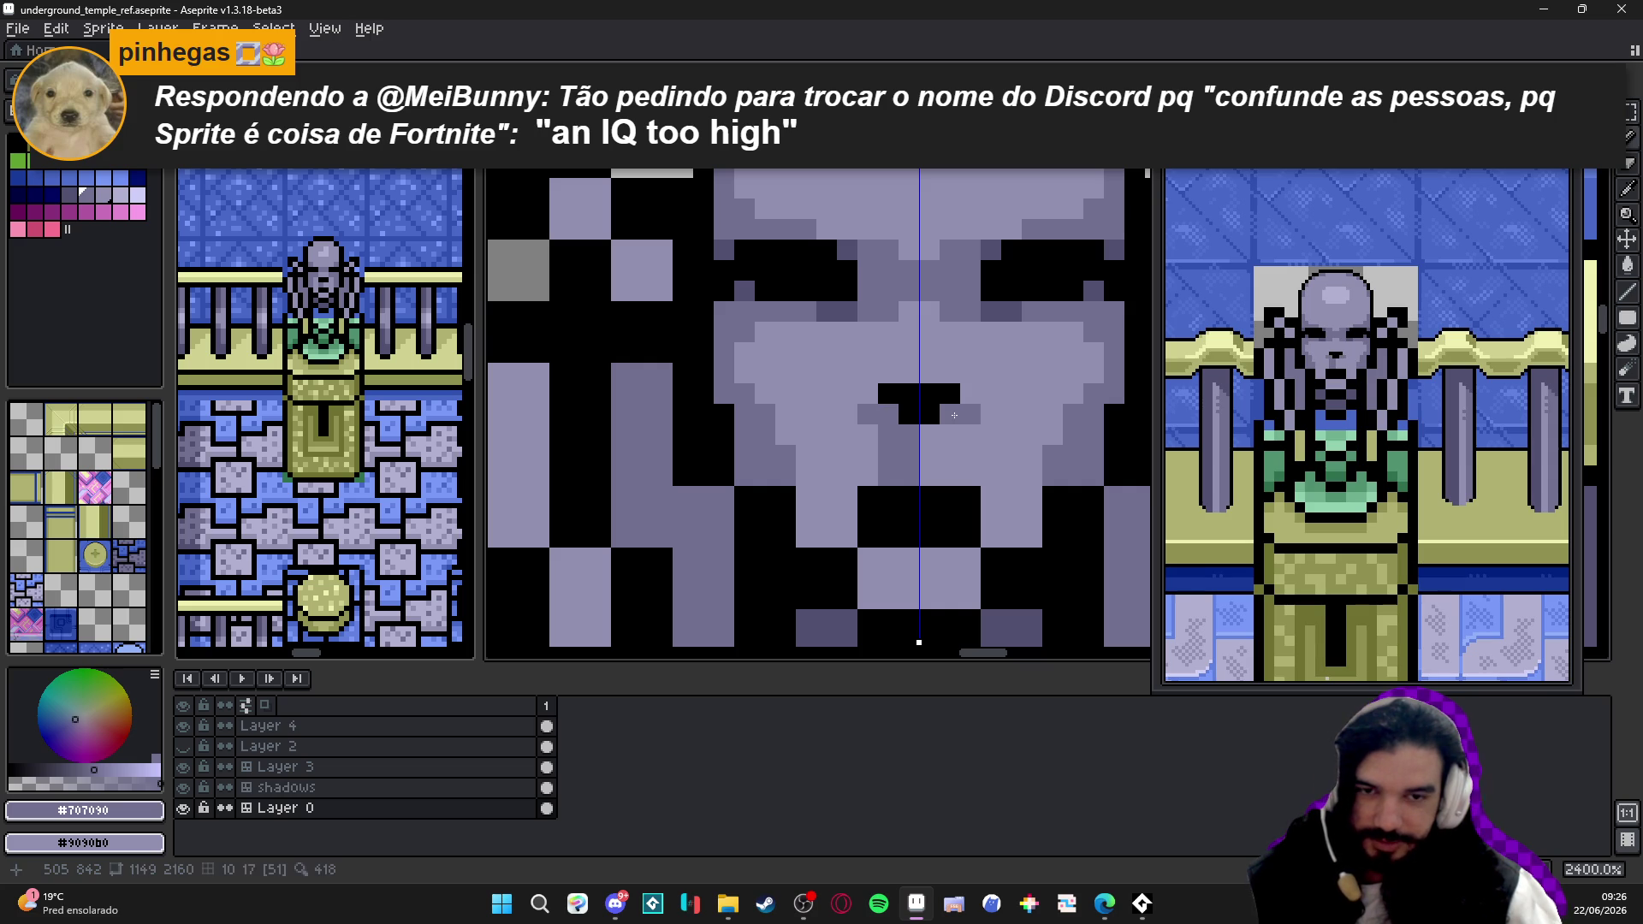
scroll(944, 414, down, 2)
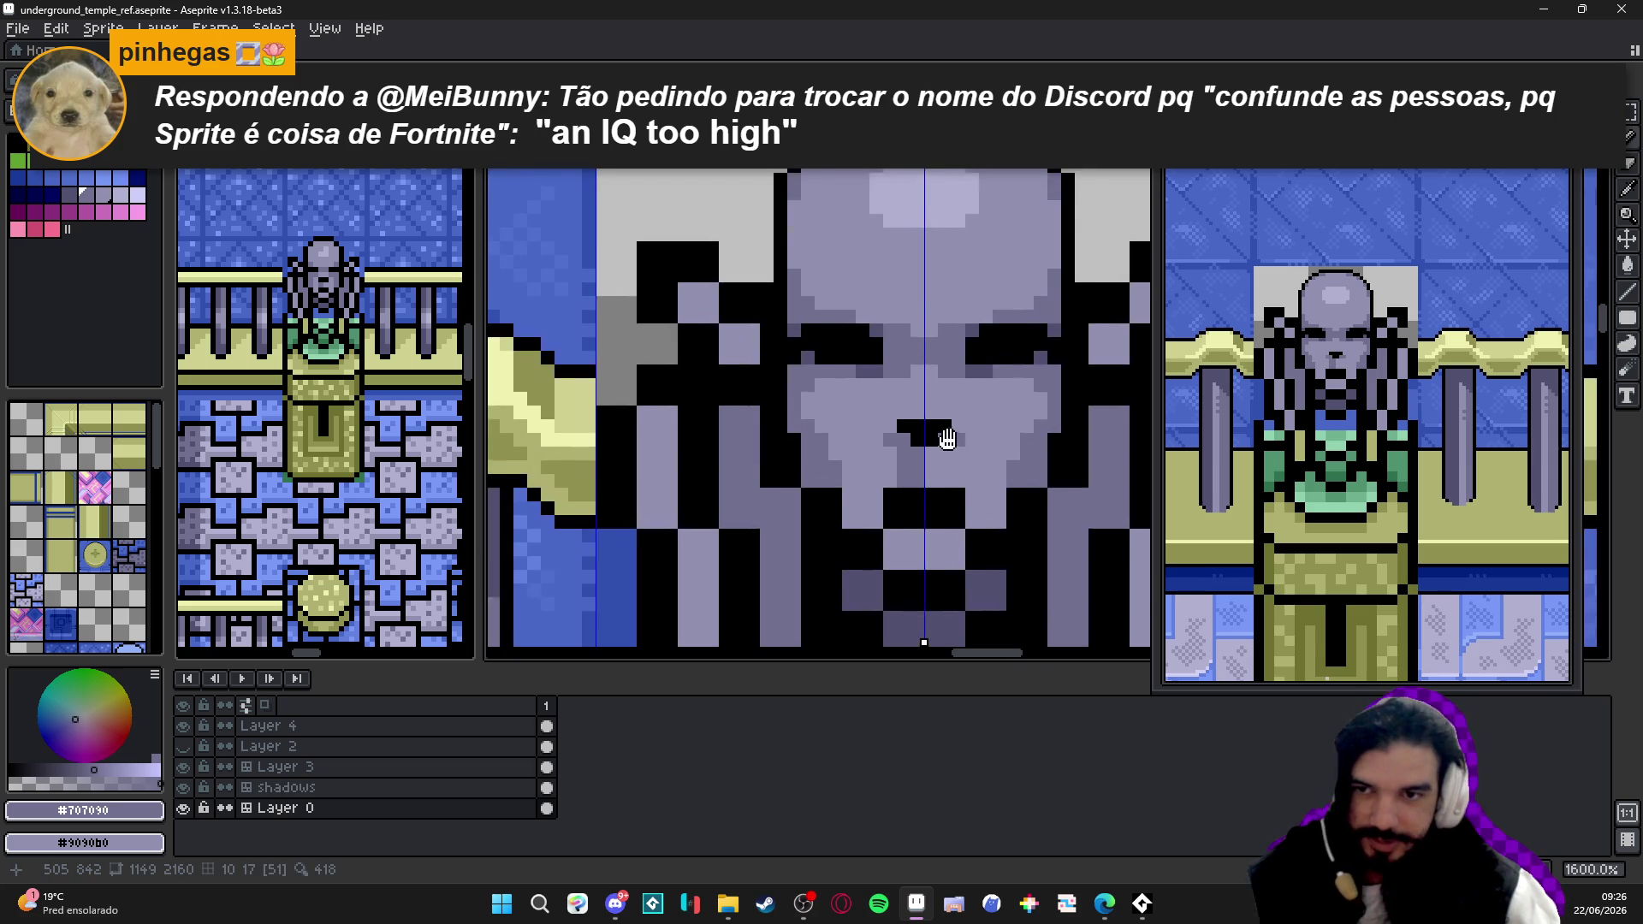
scroll(941, 424, down, 1)
scroll(933, 452, up, 3)
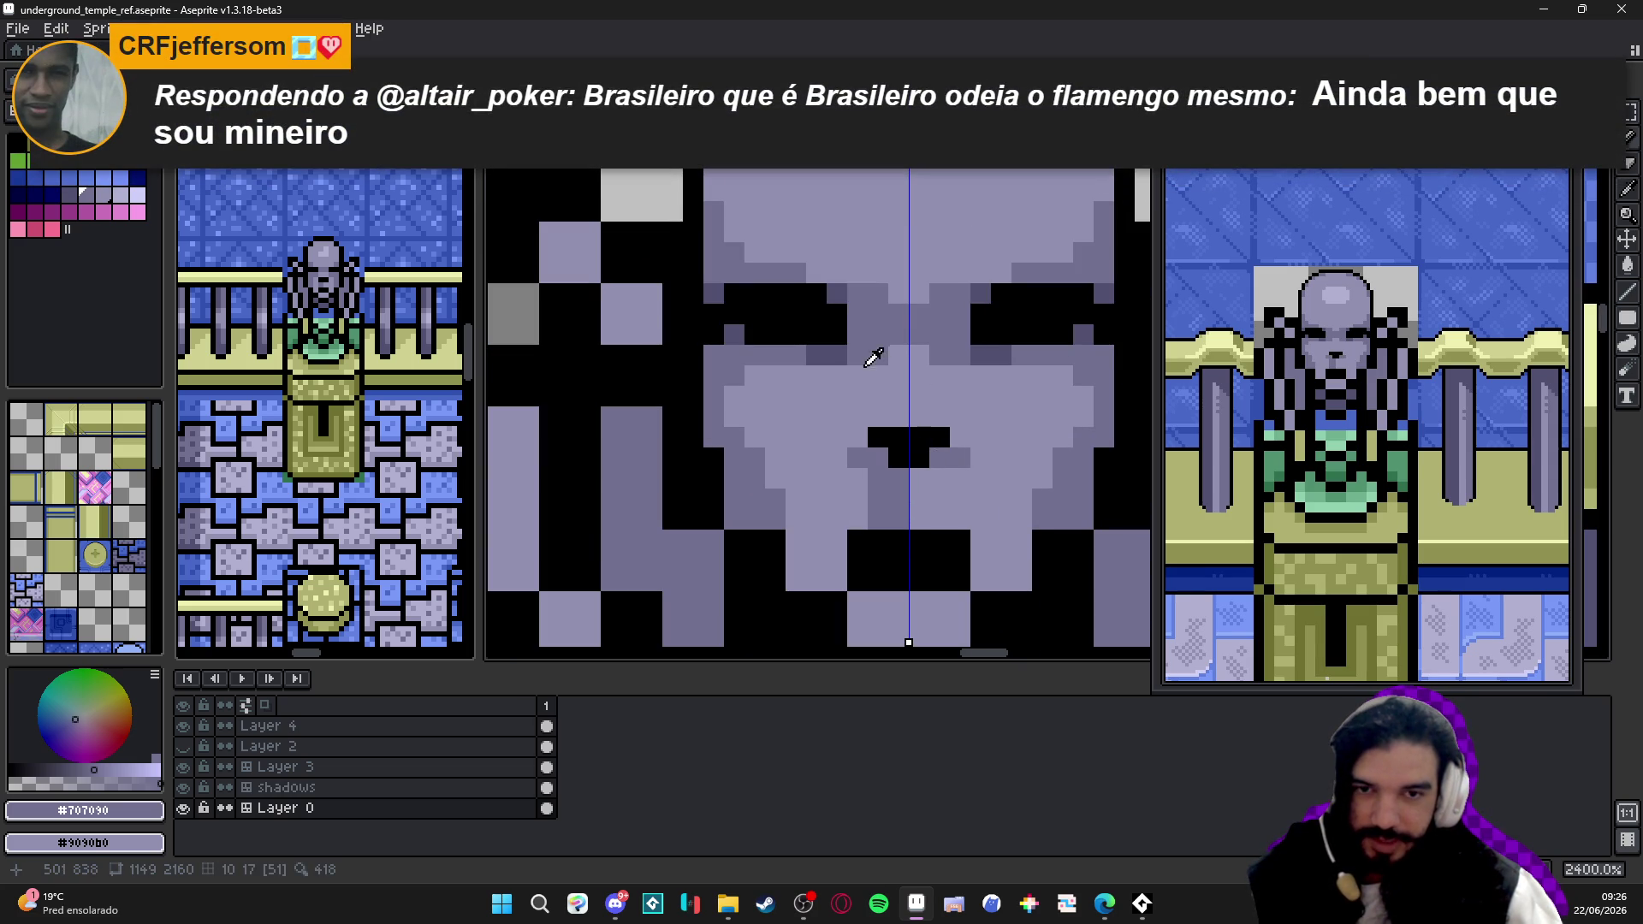
scroll(885, 382, down, 1)
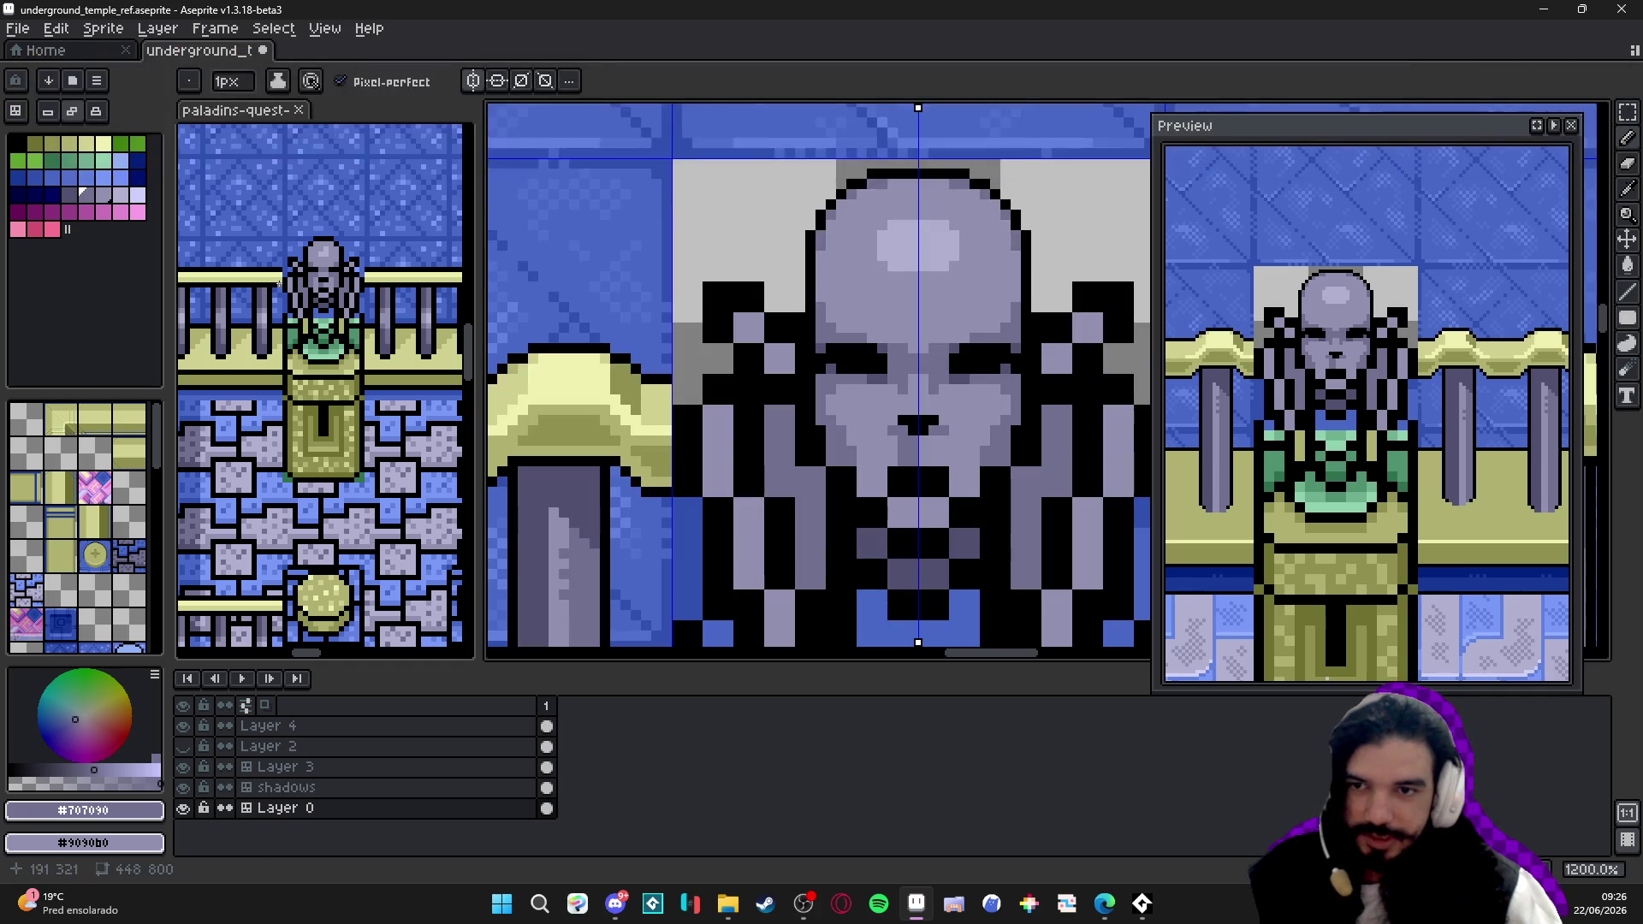
scroll(930, 430, up, 3)
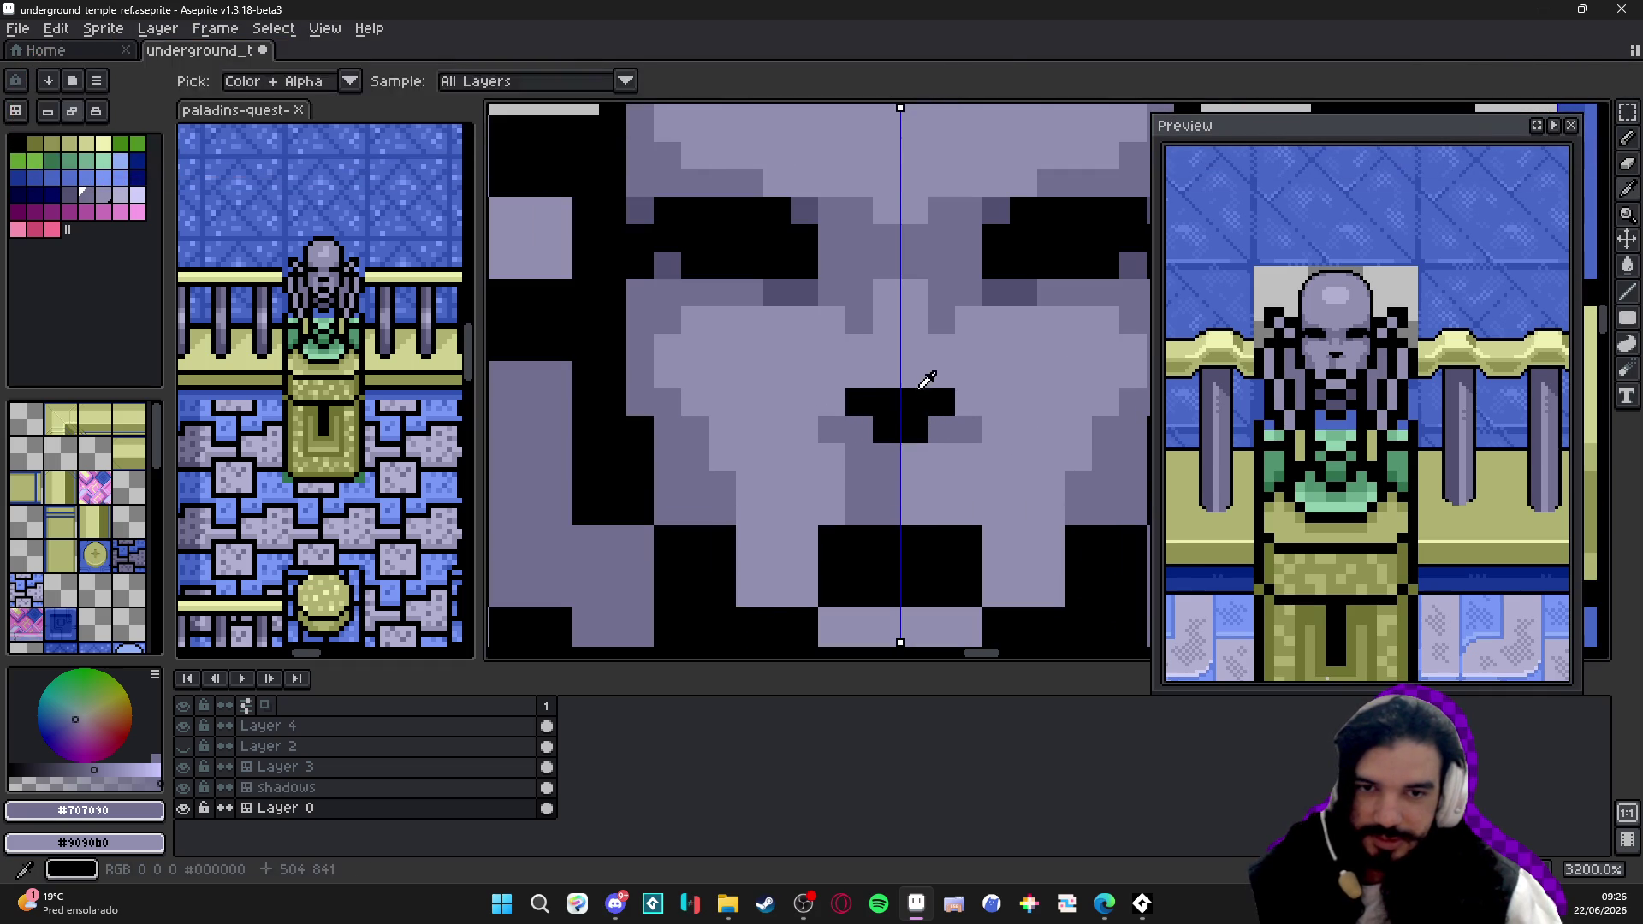
- Cover the remaining black nose pixels and place two small black eye pixels
alt+click(905, 372)
mouse_move(887, 403)
mouse_down()
mouse_move(936, 404)
mouse_move(916, 429)
mouse_move(888, 431)
mouse_move(909, 402)
mouse_up()
alt+click(1024, 253)
click(859, 430)
click(941, 430)
alt+click(886, 462)
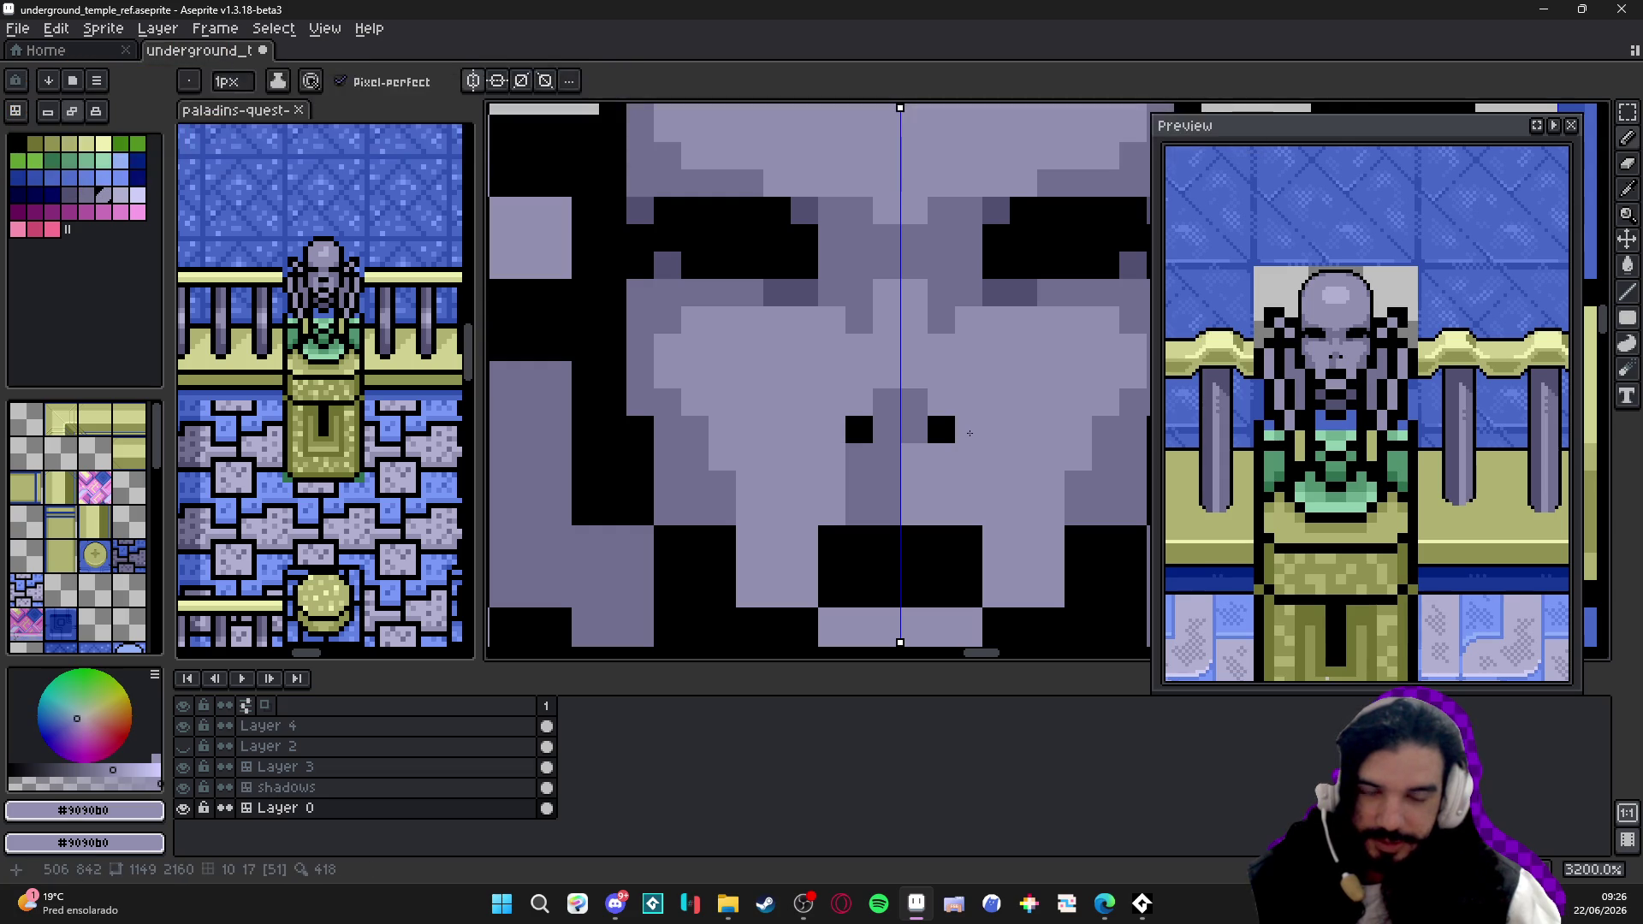
- Choose a blue palette swatch and paint both eye pixels blue
click(140, 187)
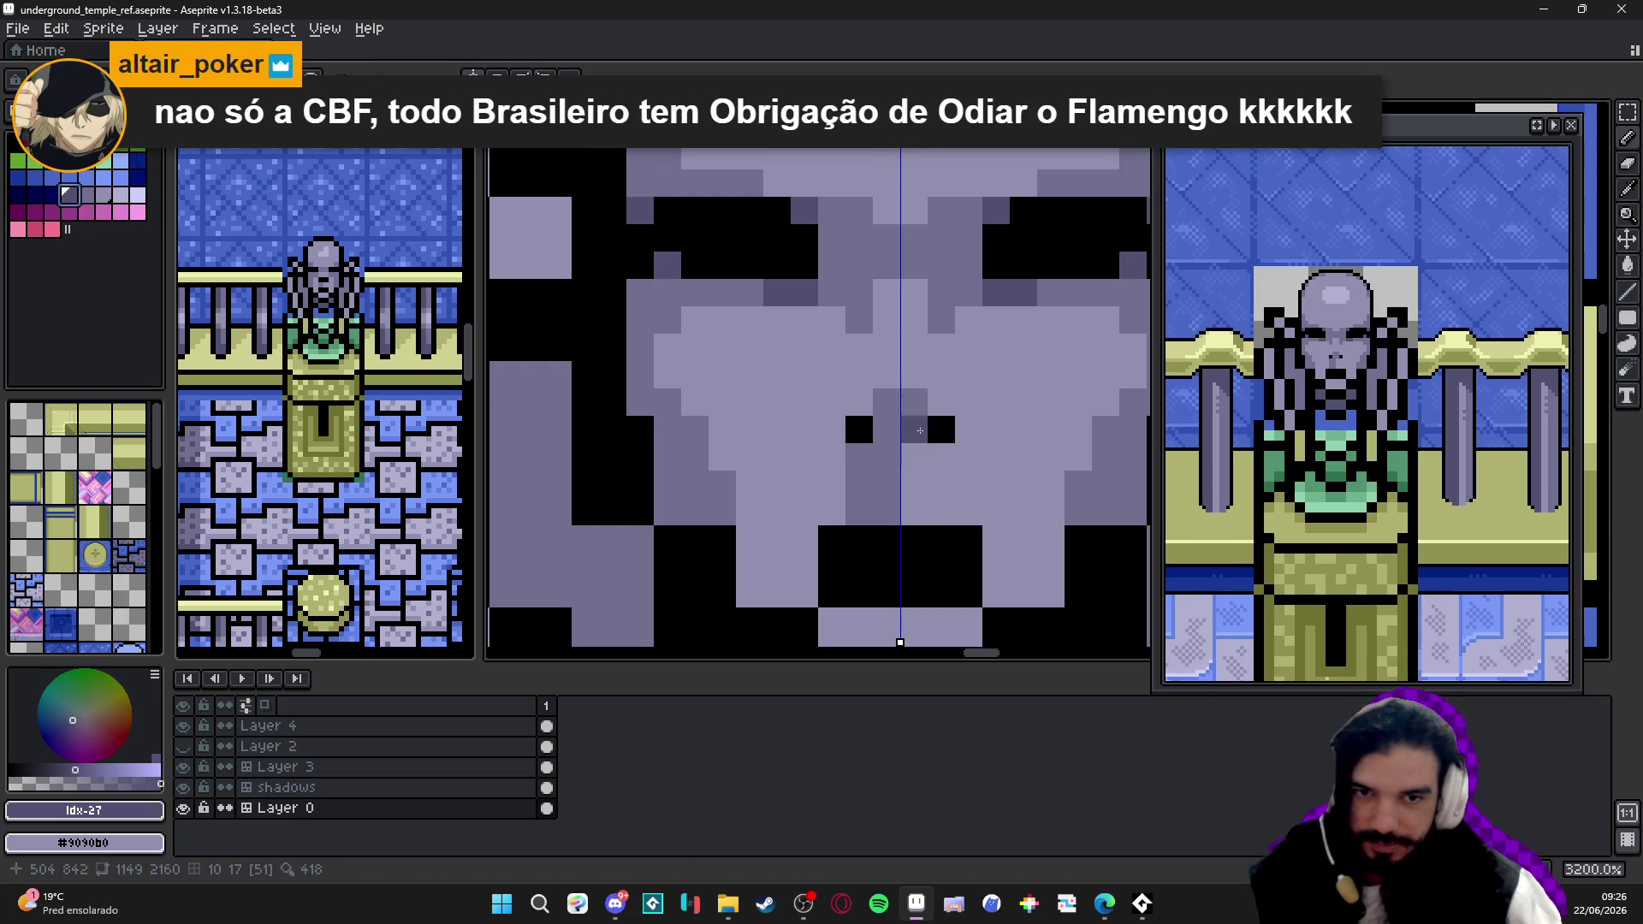
click(135, 178)
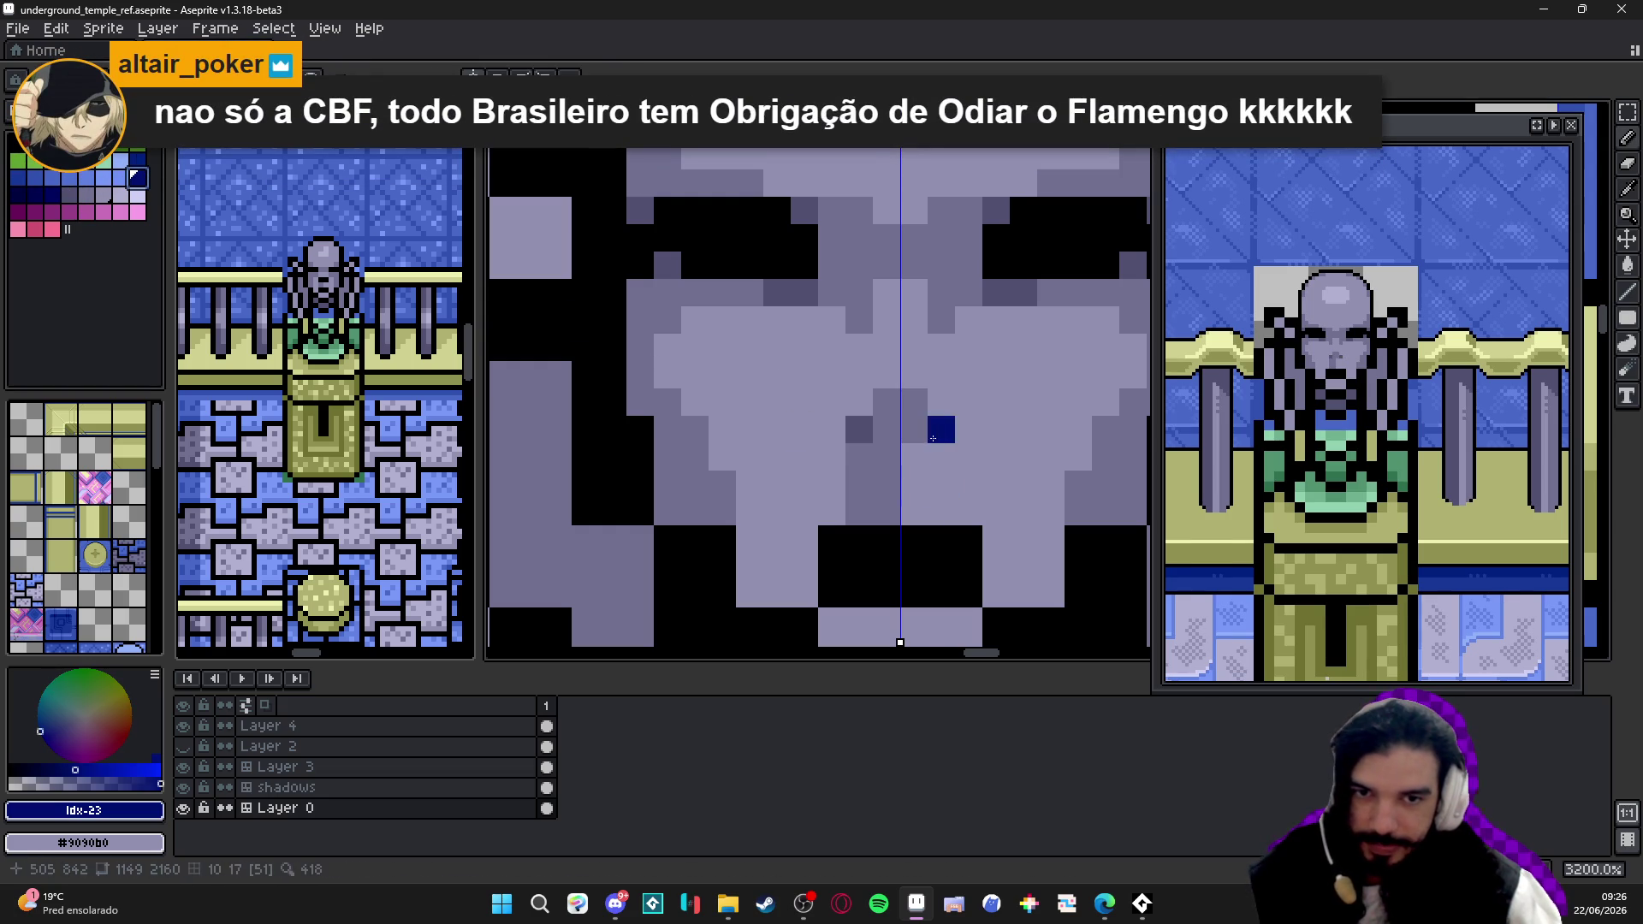
click(20, 177)
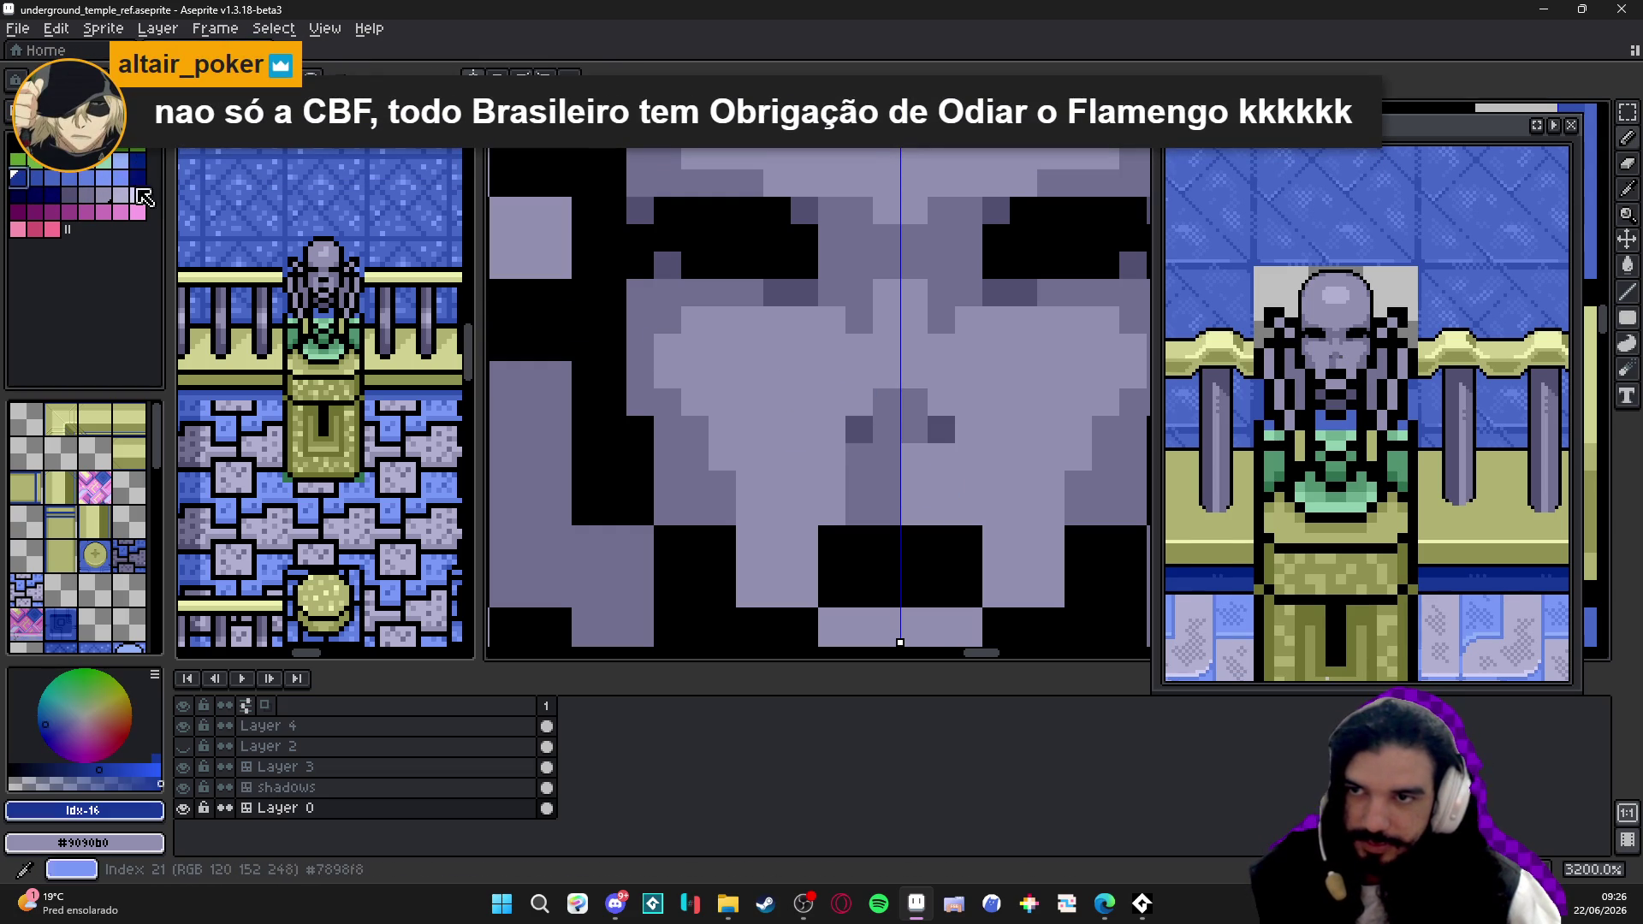
click(942, 430)
click(859, 429)
scroll(843, 354, down, 3)
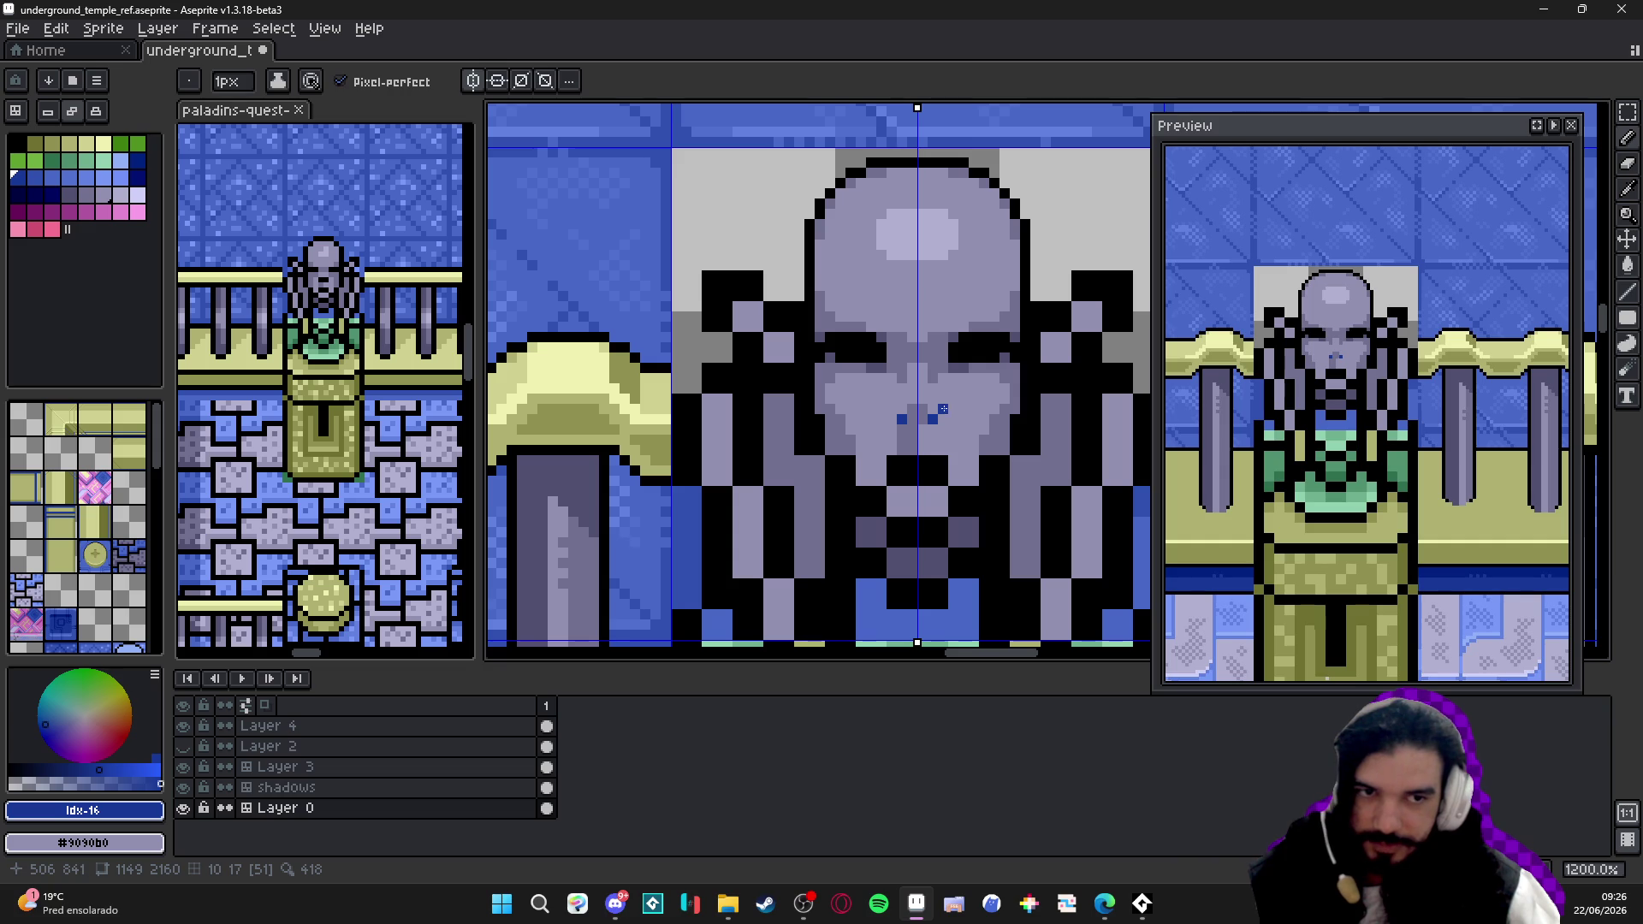
- Recolour the black column beside the face grey-purple
key(9)
scroll(904, 415, up, 1)
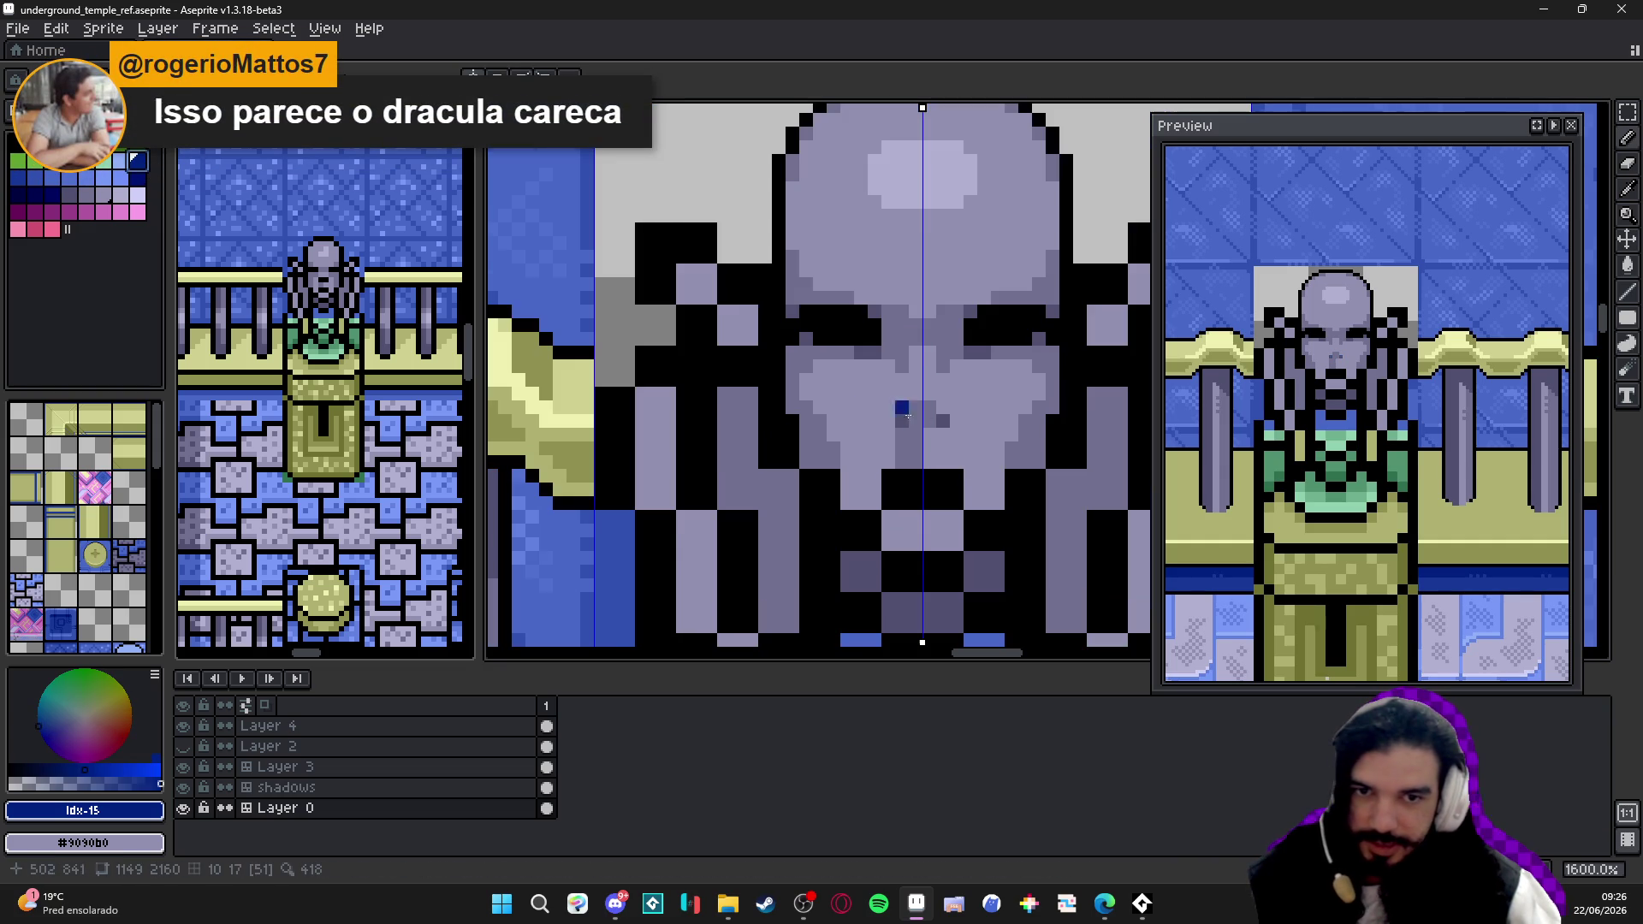
scroll(946, 432, down, 1)
drag(963, 438, 879, 413)
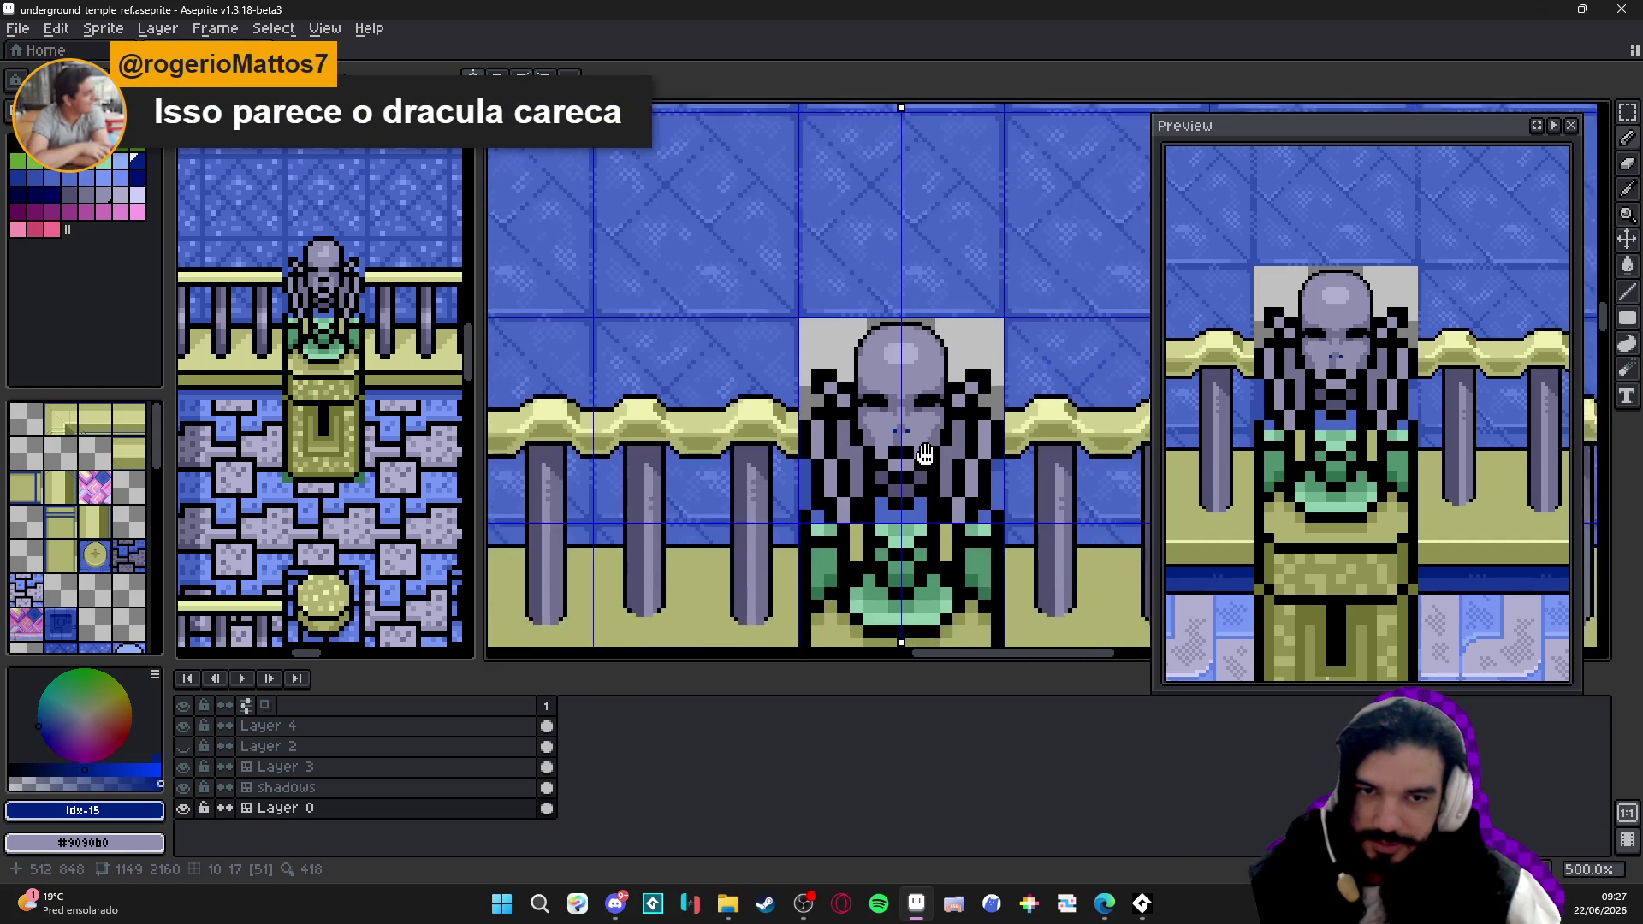
scroll(879, 412, up, 1)
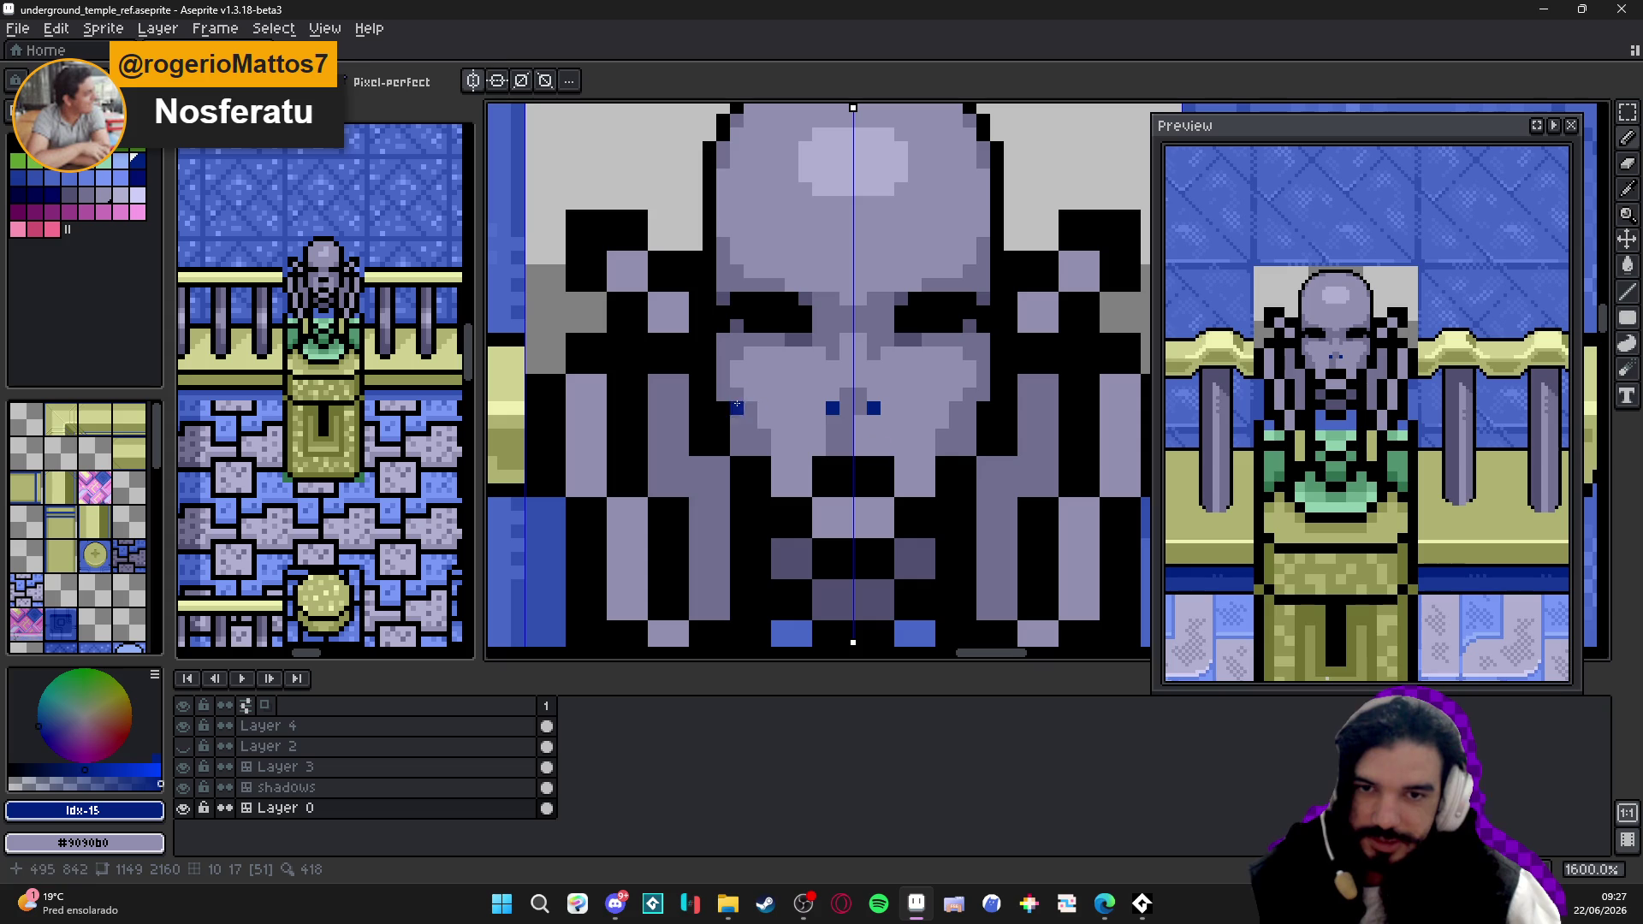
alt+click(751, 423)
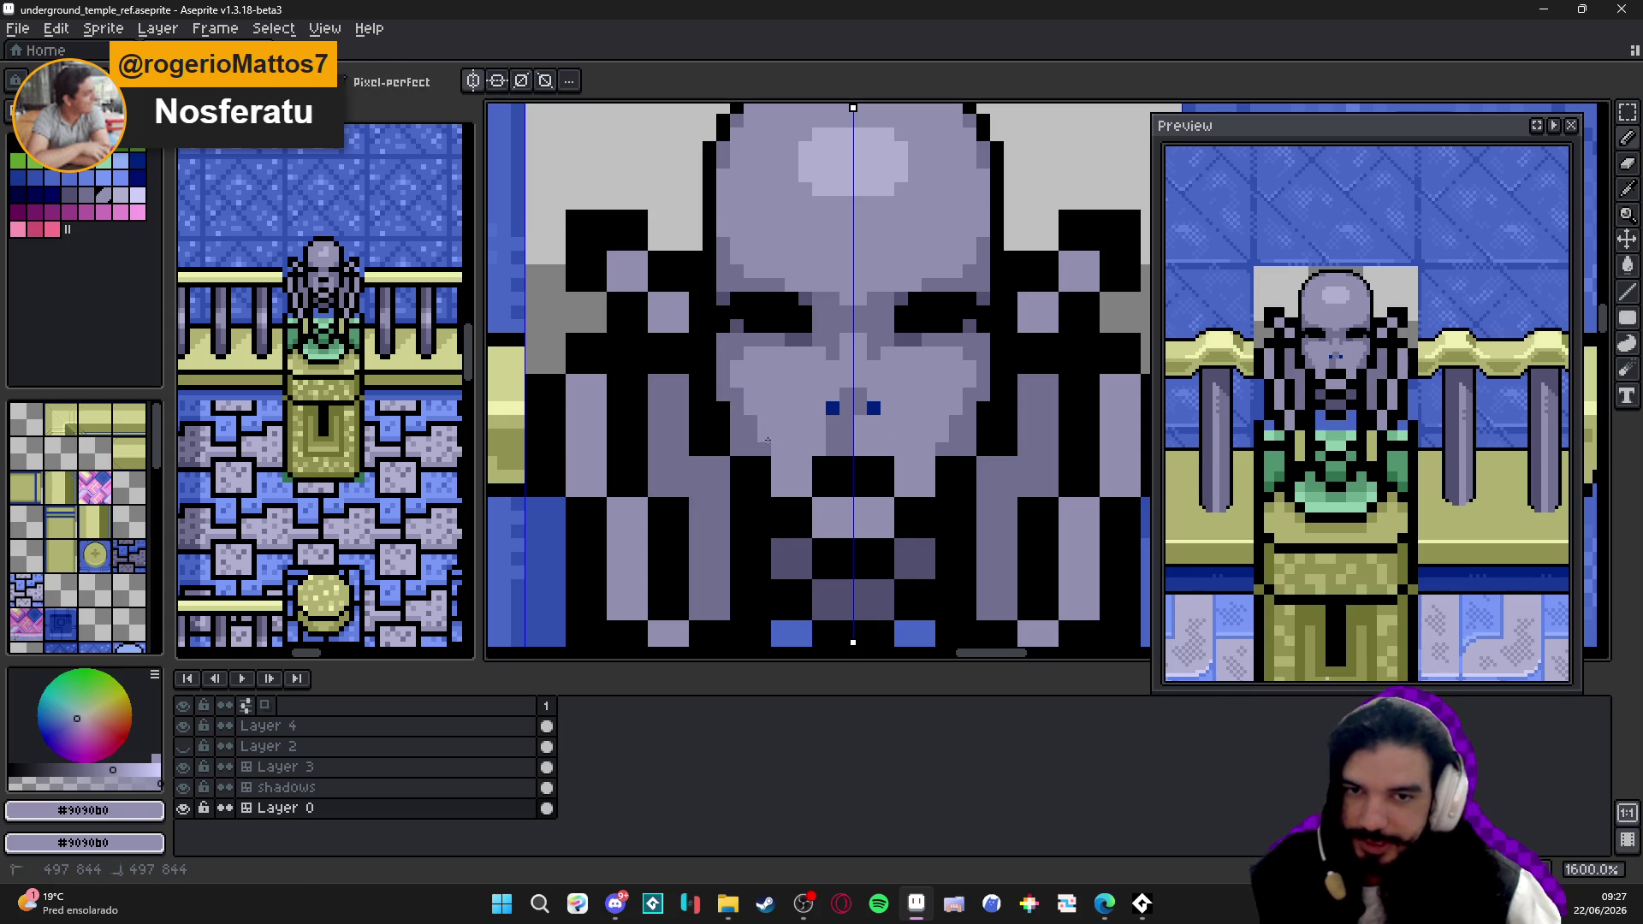
alt+click(723, 388)
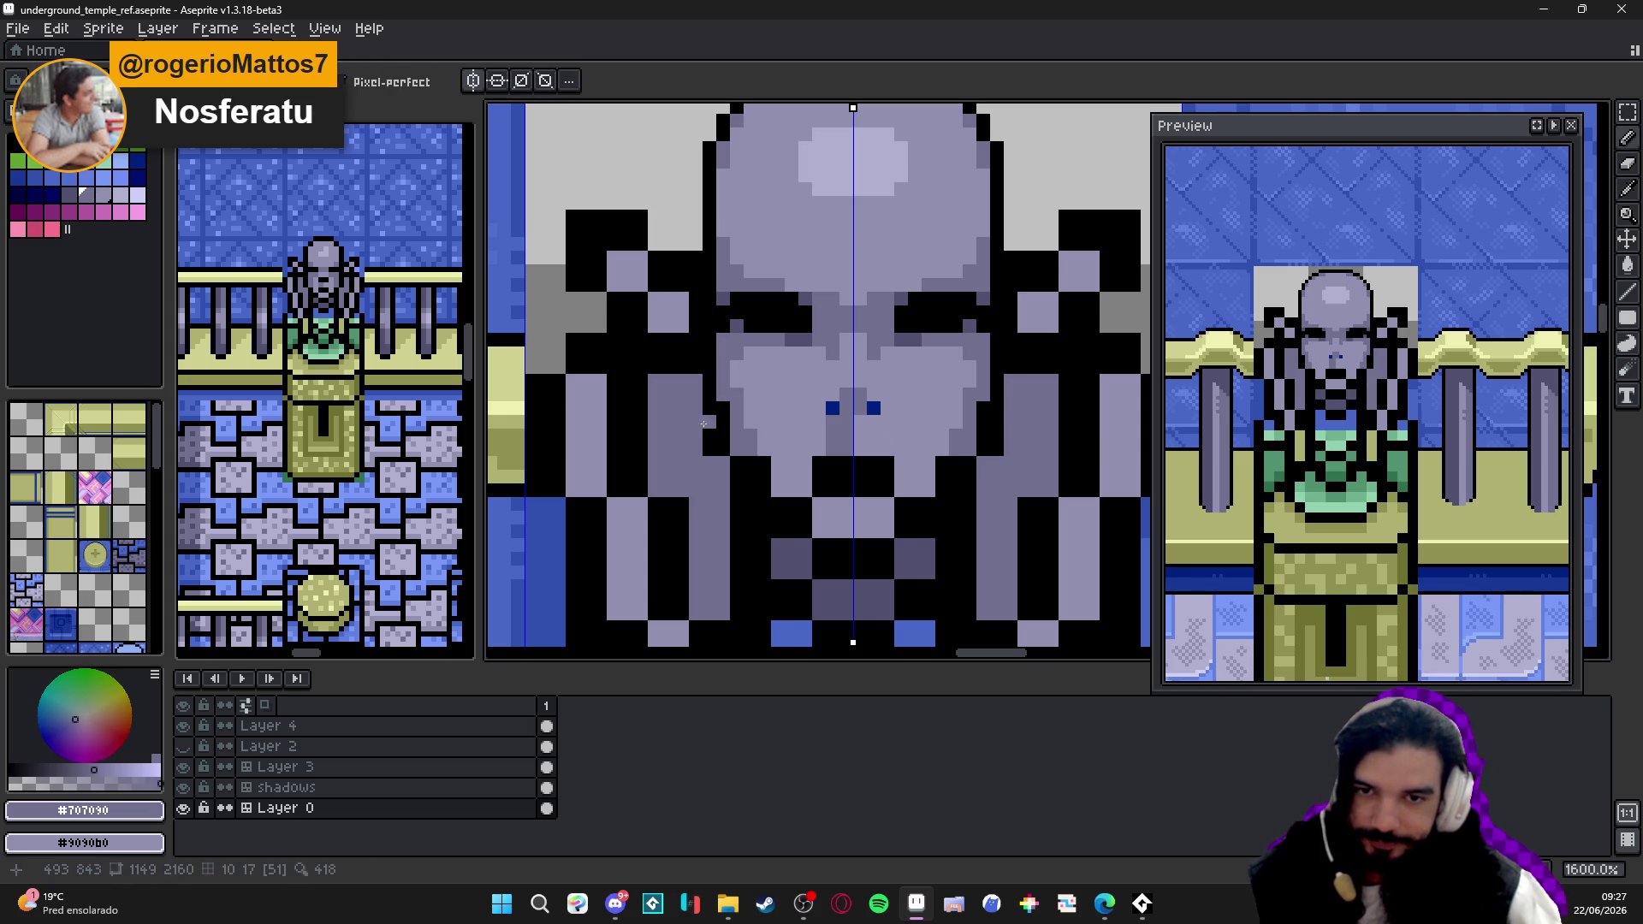
drag(708, 452, 708, 431)
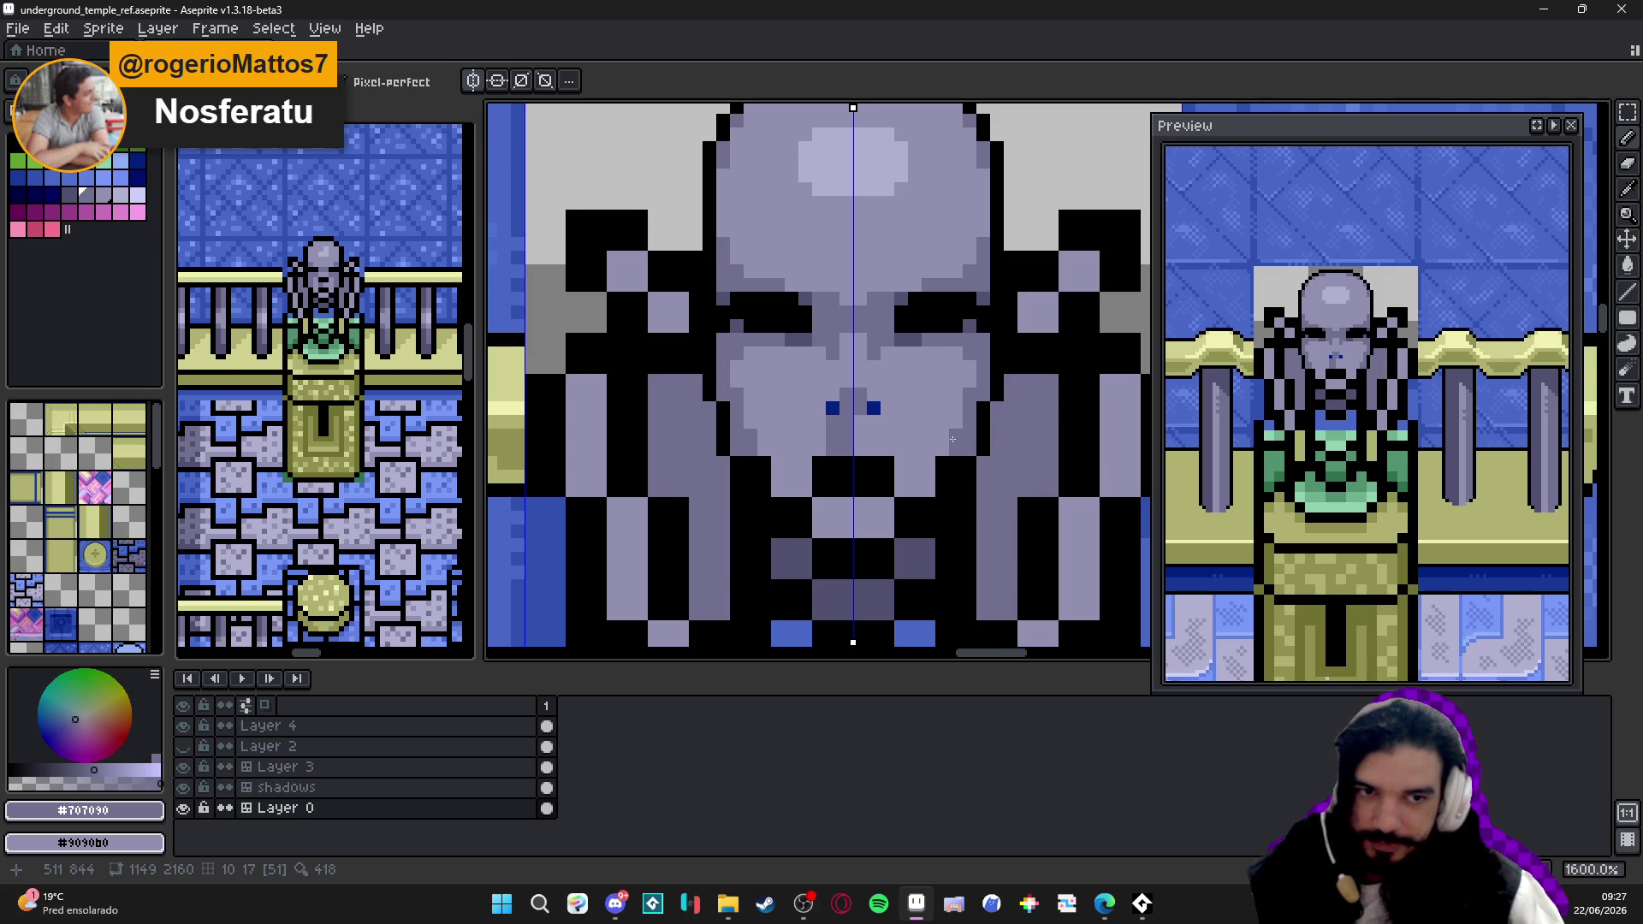
scroll(953, 439, down, 1)
drag(937, 391, 930, 377)
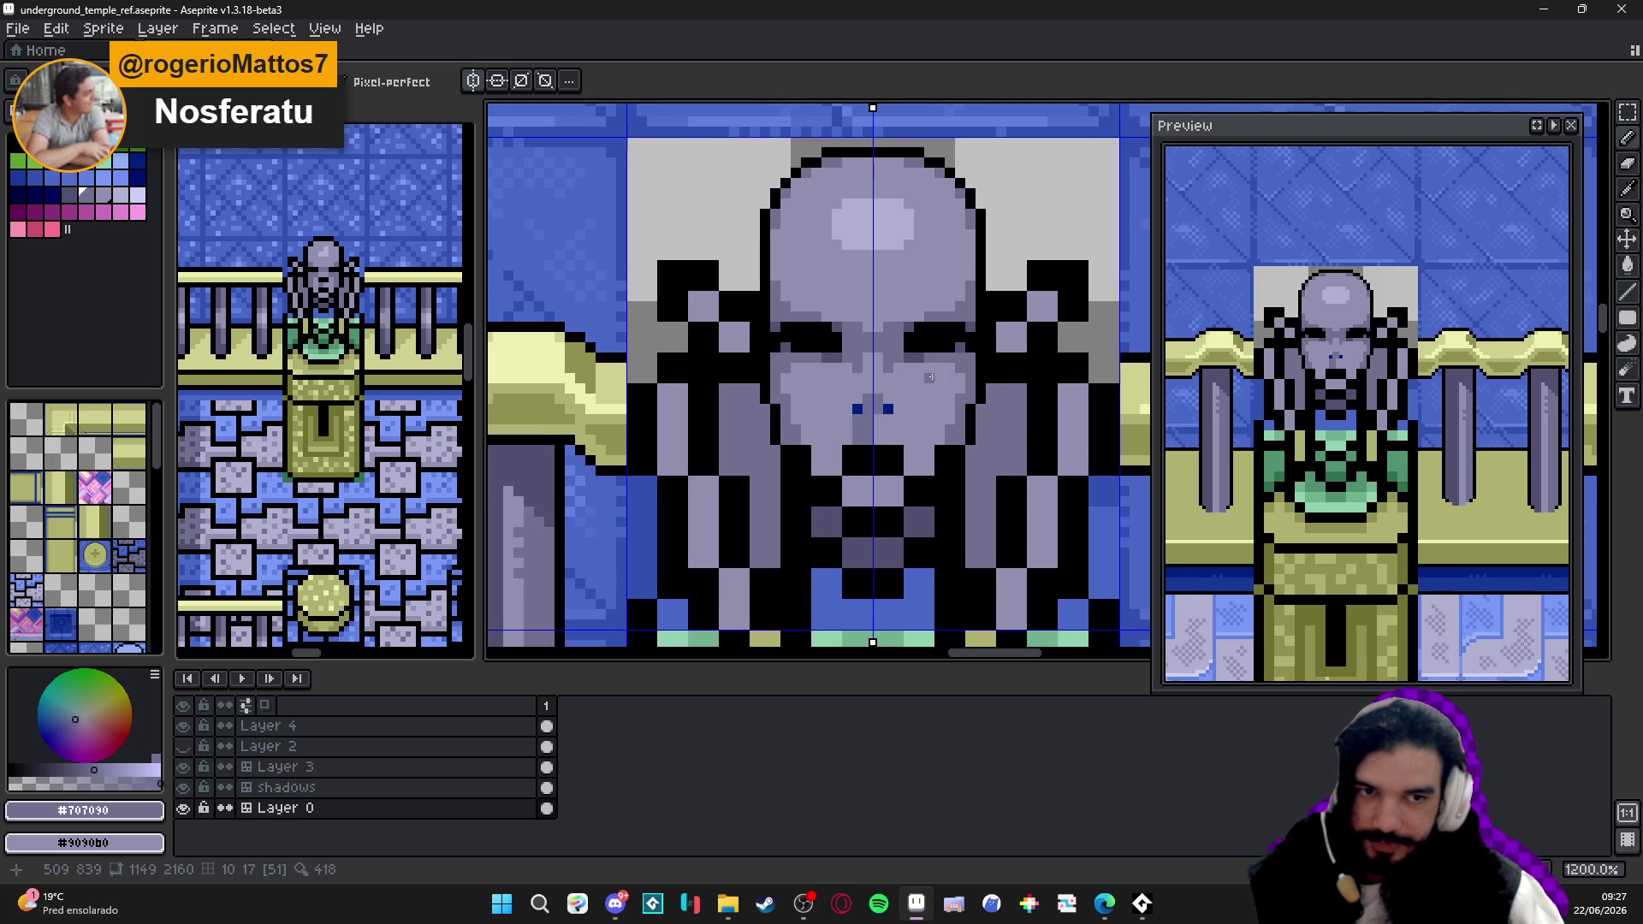
scroll(778, 350, up, 3)
- Dot dark blue #002080 pixels into both eyes with symmetry on
alt+click(774, 345)
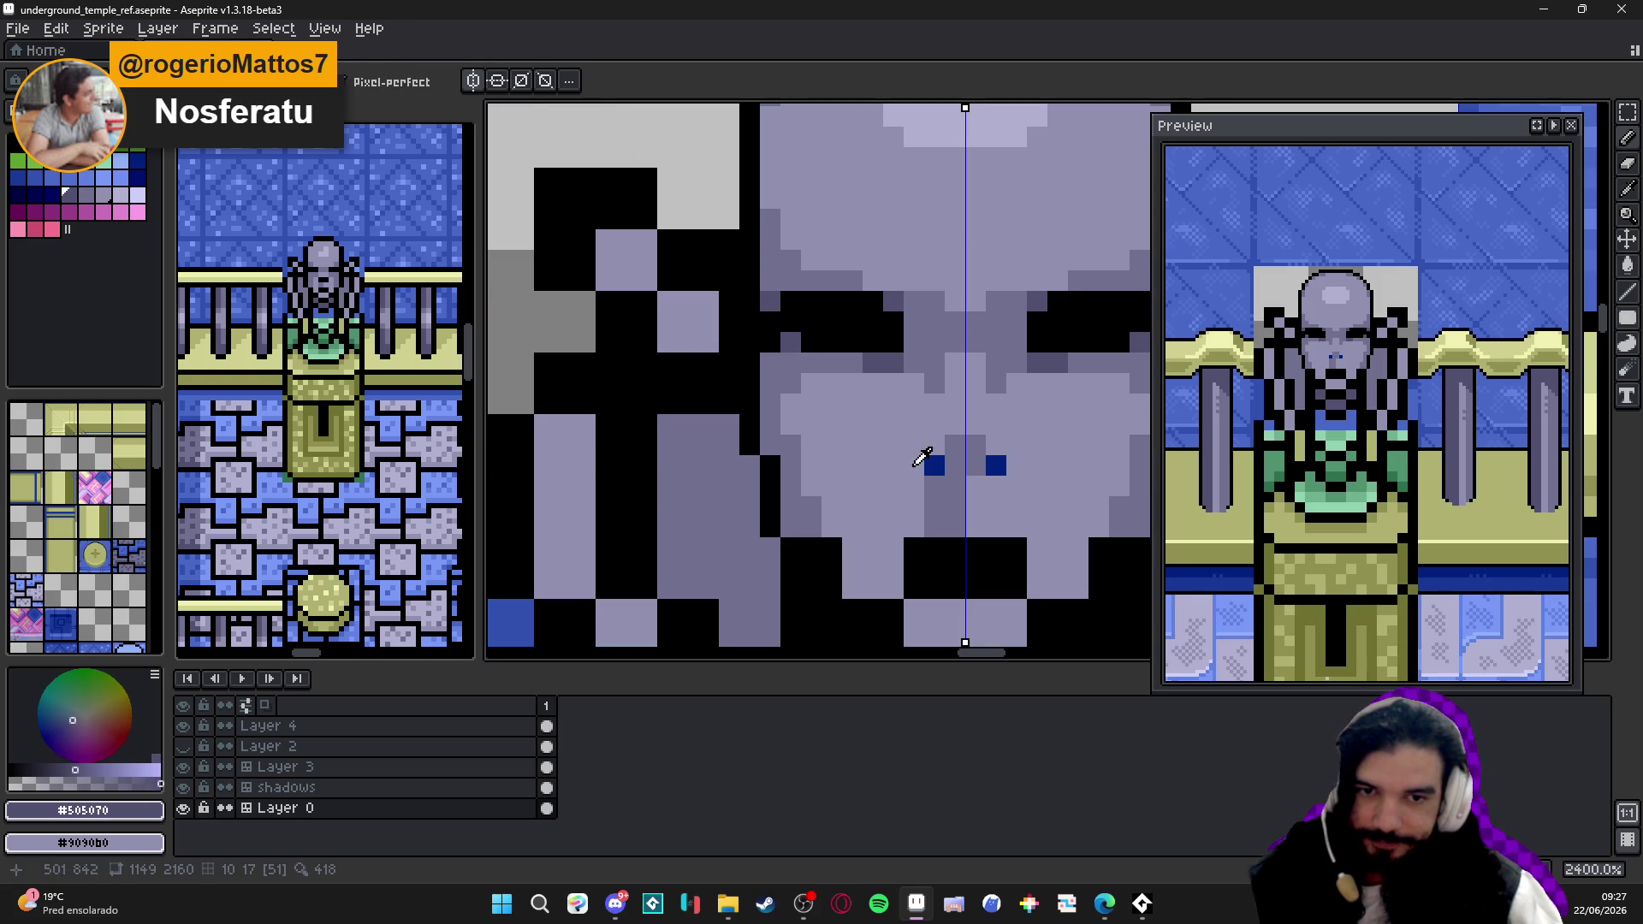
alt+click(928, 465)
click(786, 347)
click(1141, 347)
scroll(821, 373, down, 5)
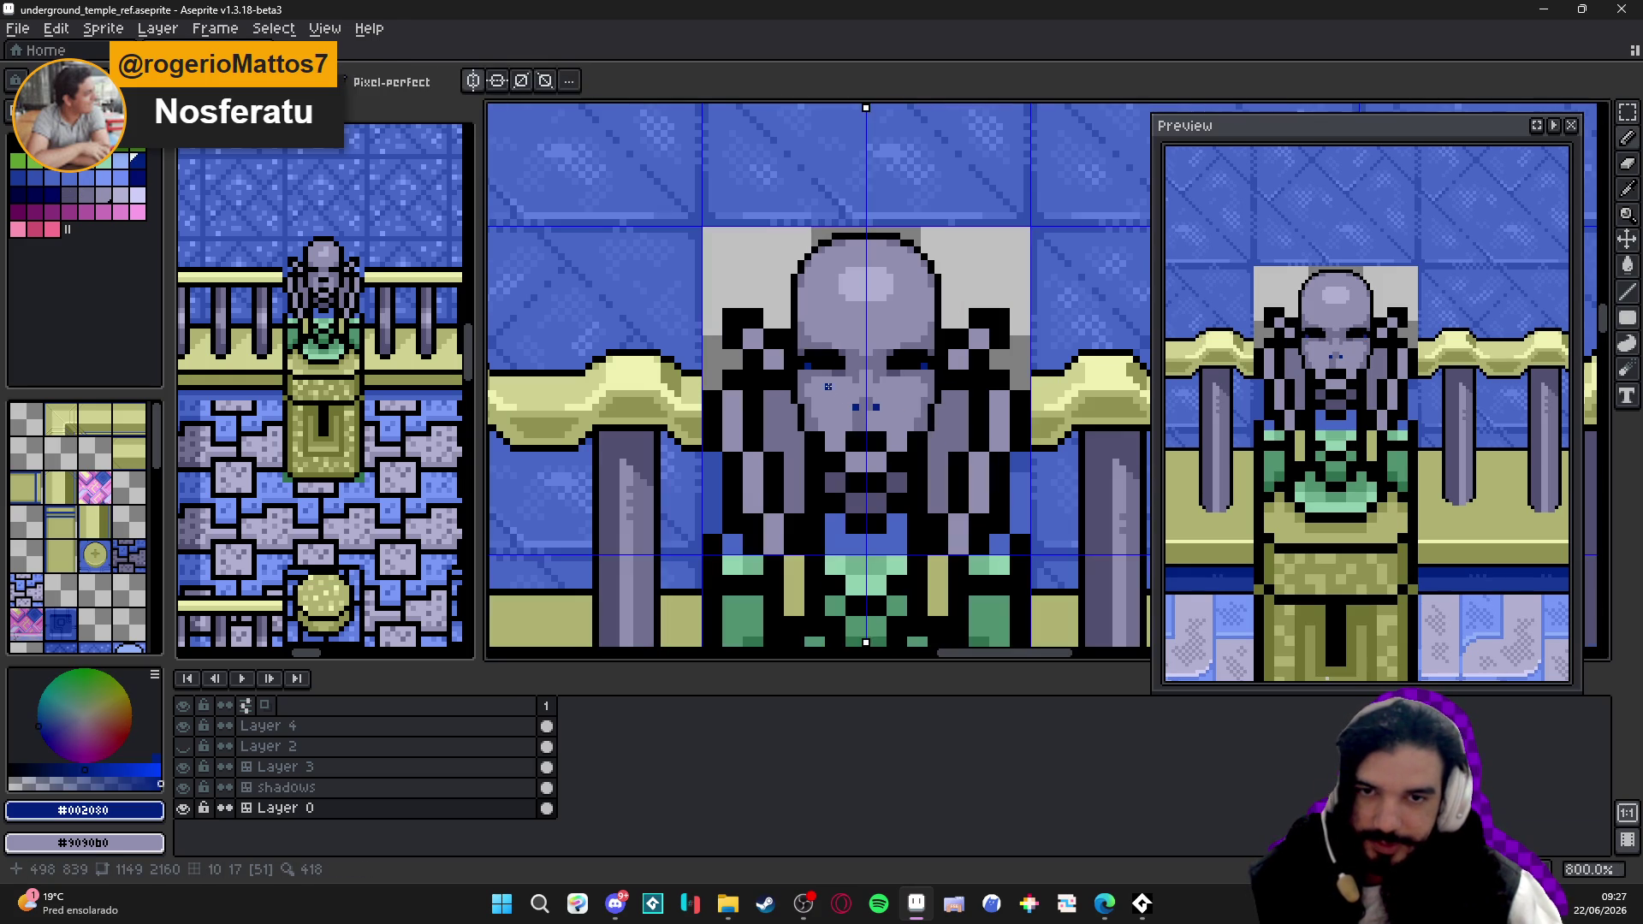
drag(885, 396, 874, 399)
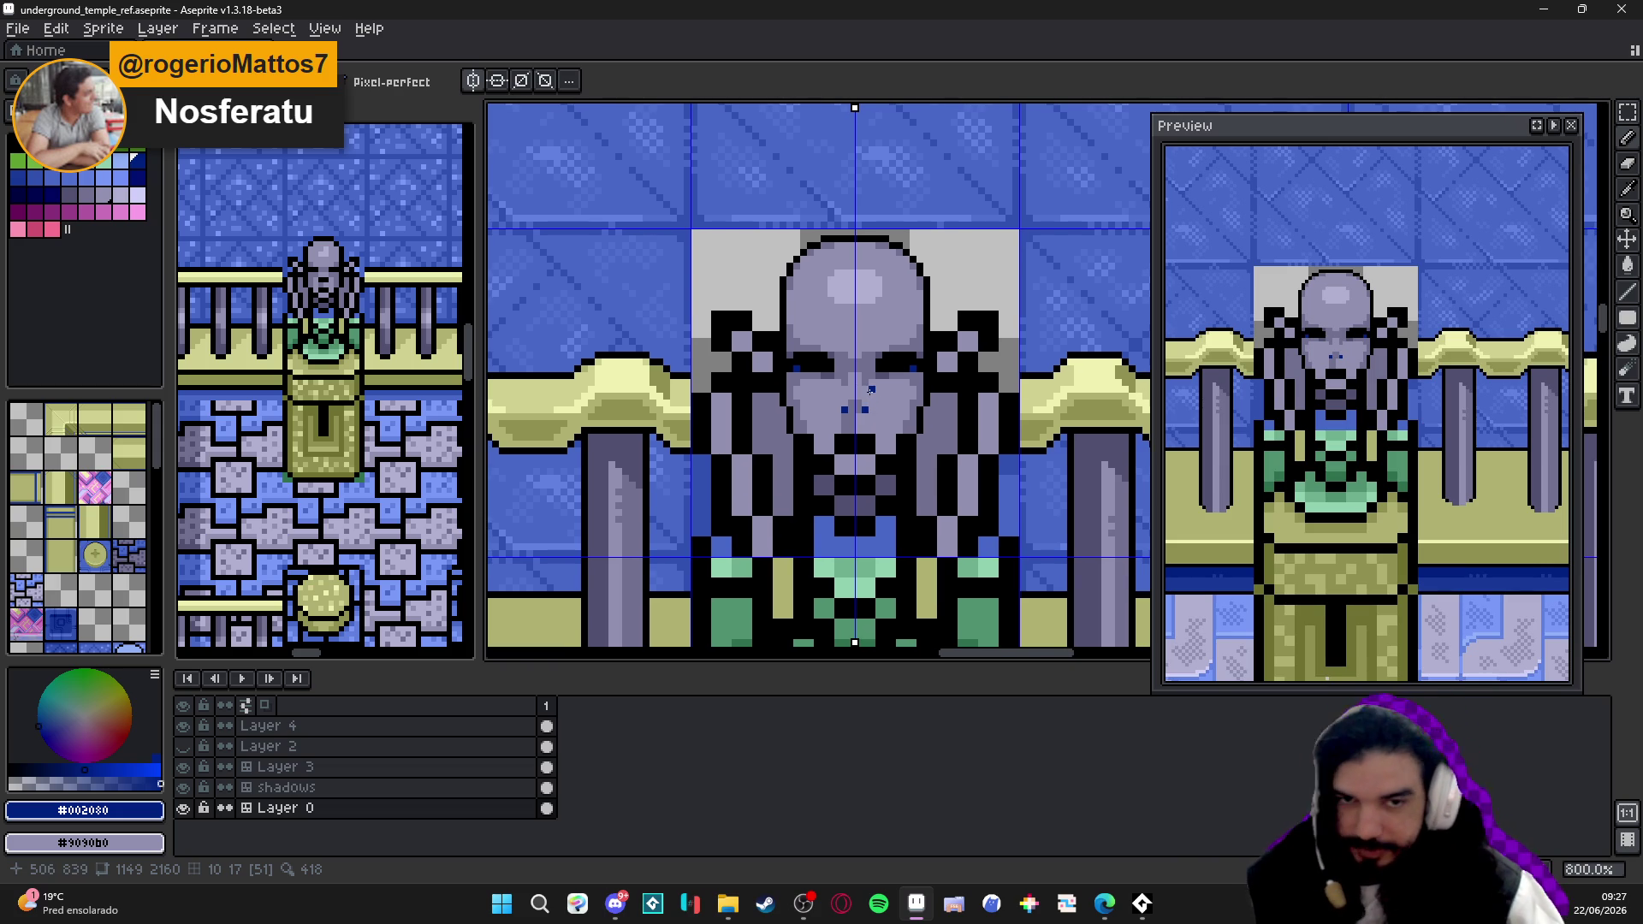
scroll(928, 365, up, 1)
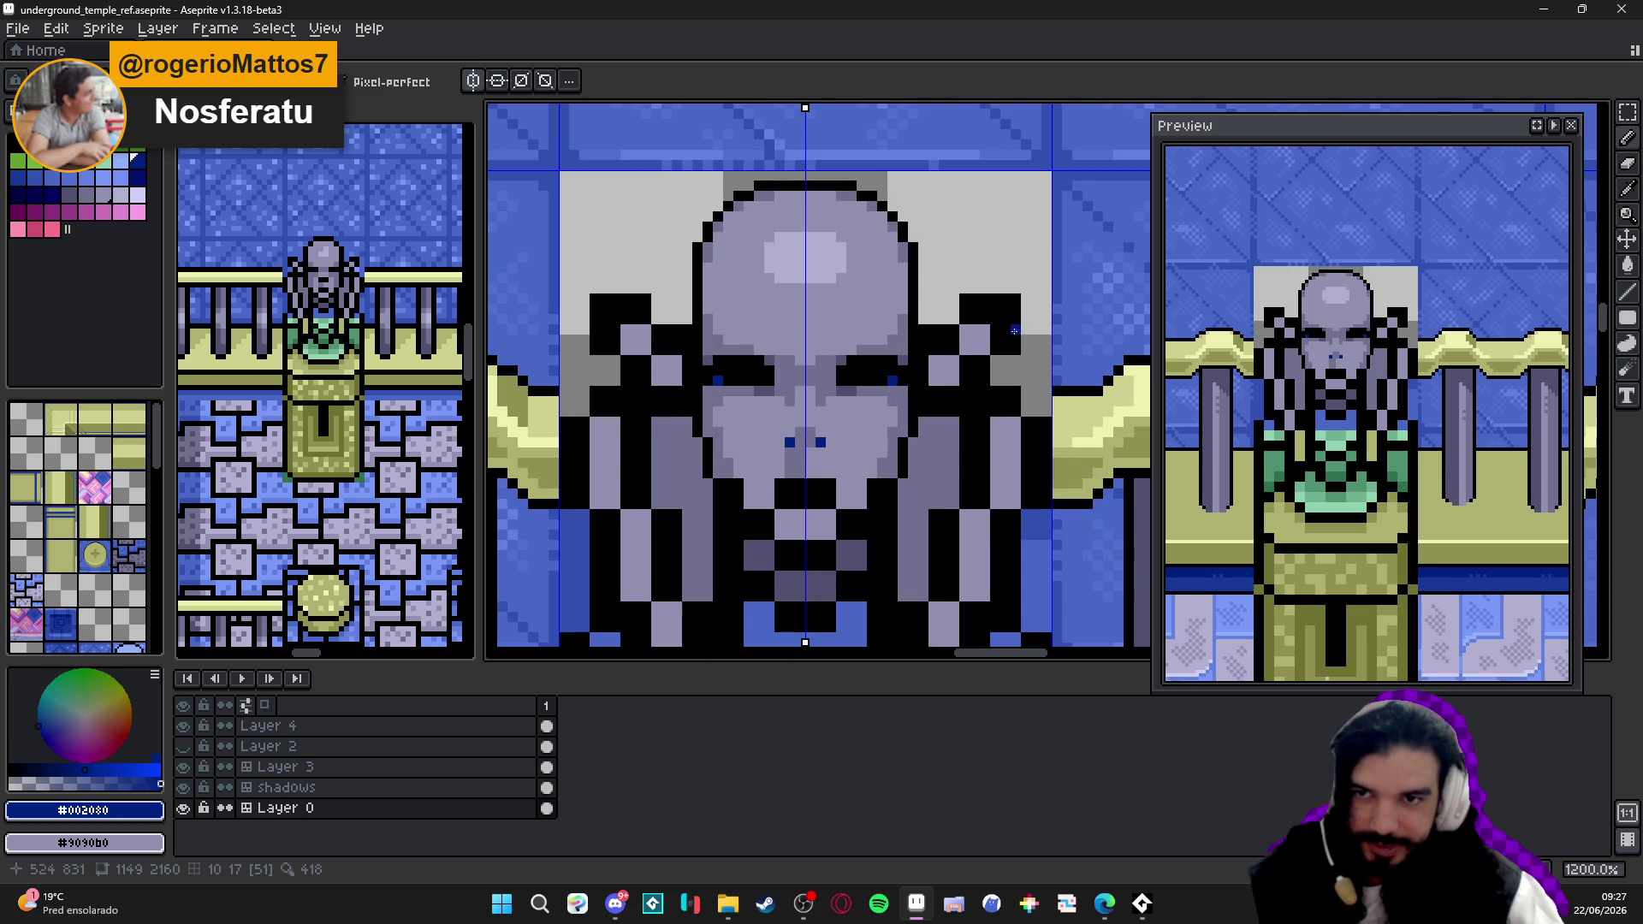
scroll(918, 335, up, 1)
- Erase black pixels from the statue's shoulders beside the head
alt+click(931, 342)
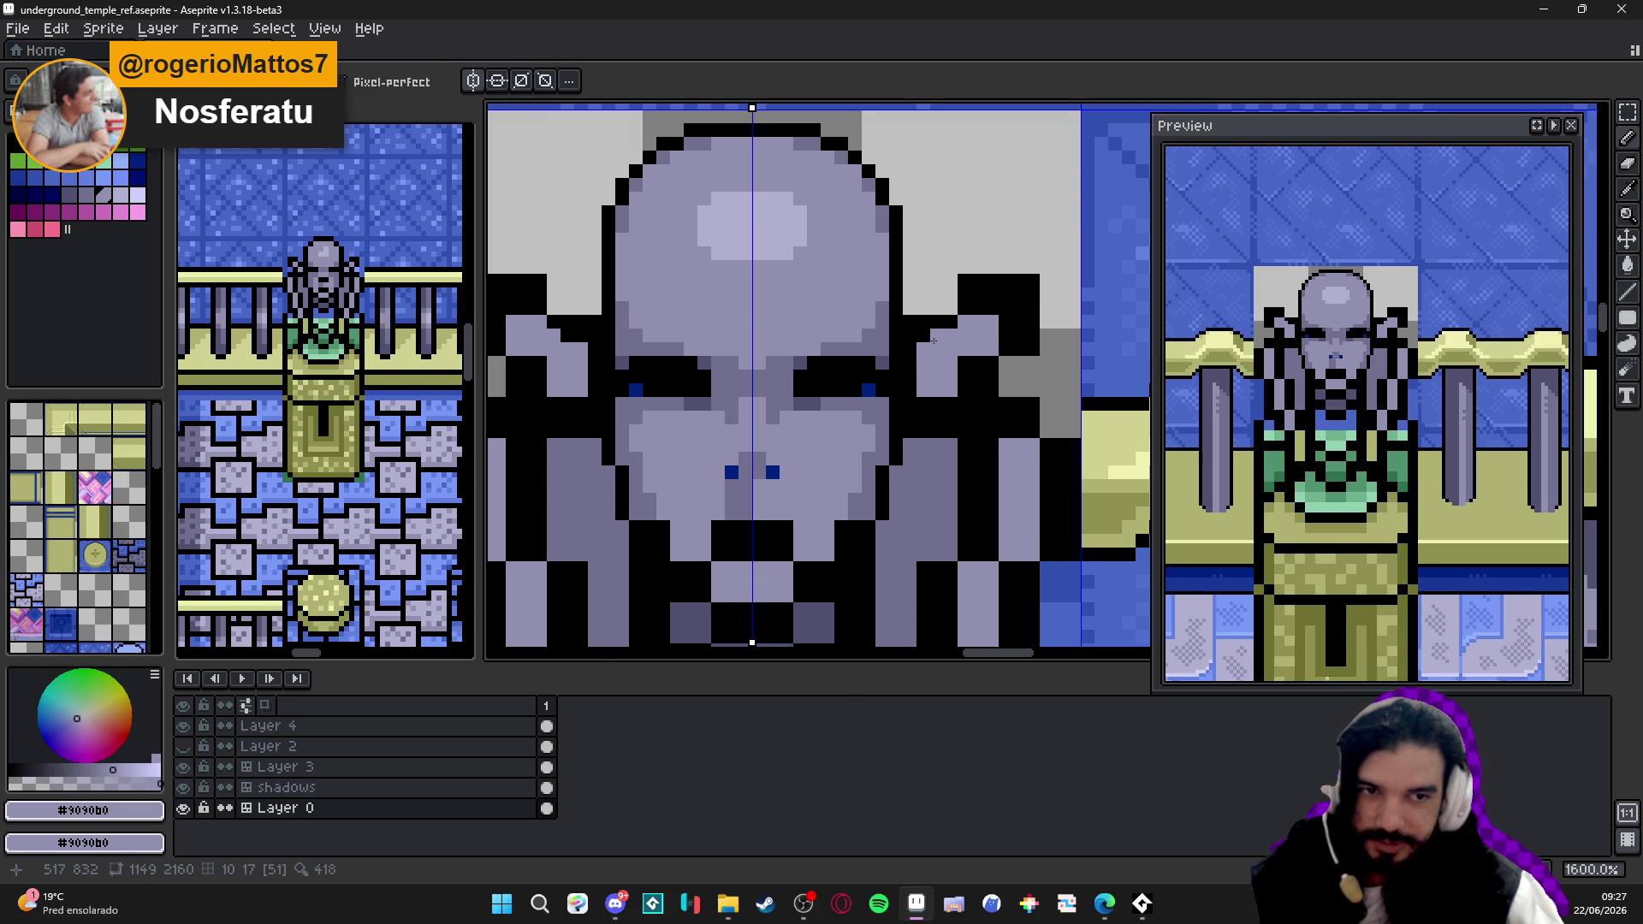
alt+click(947, 321)
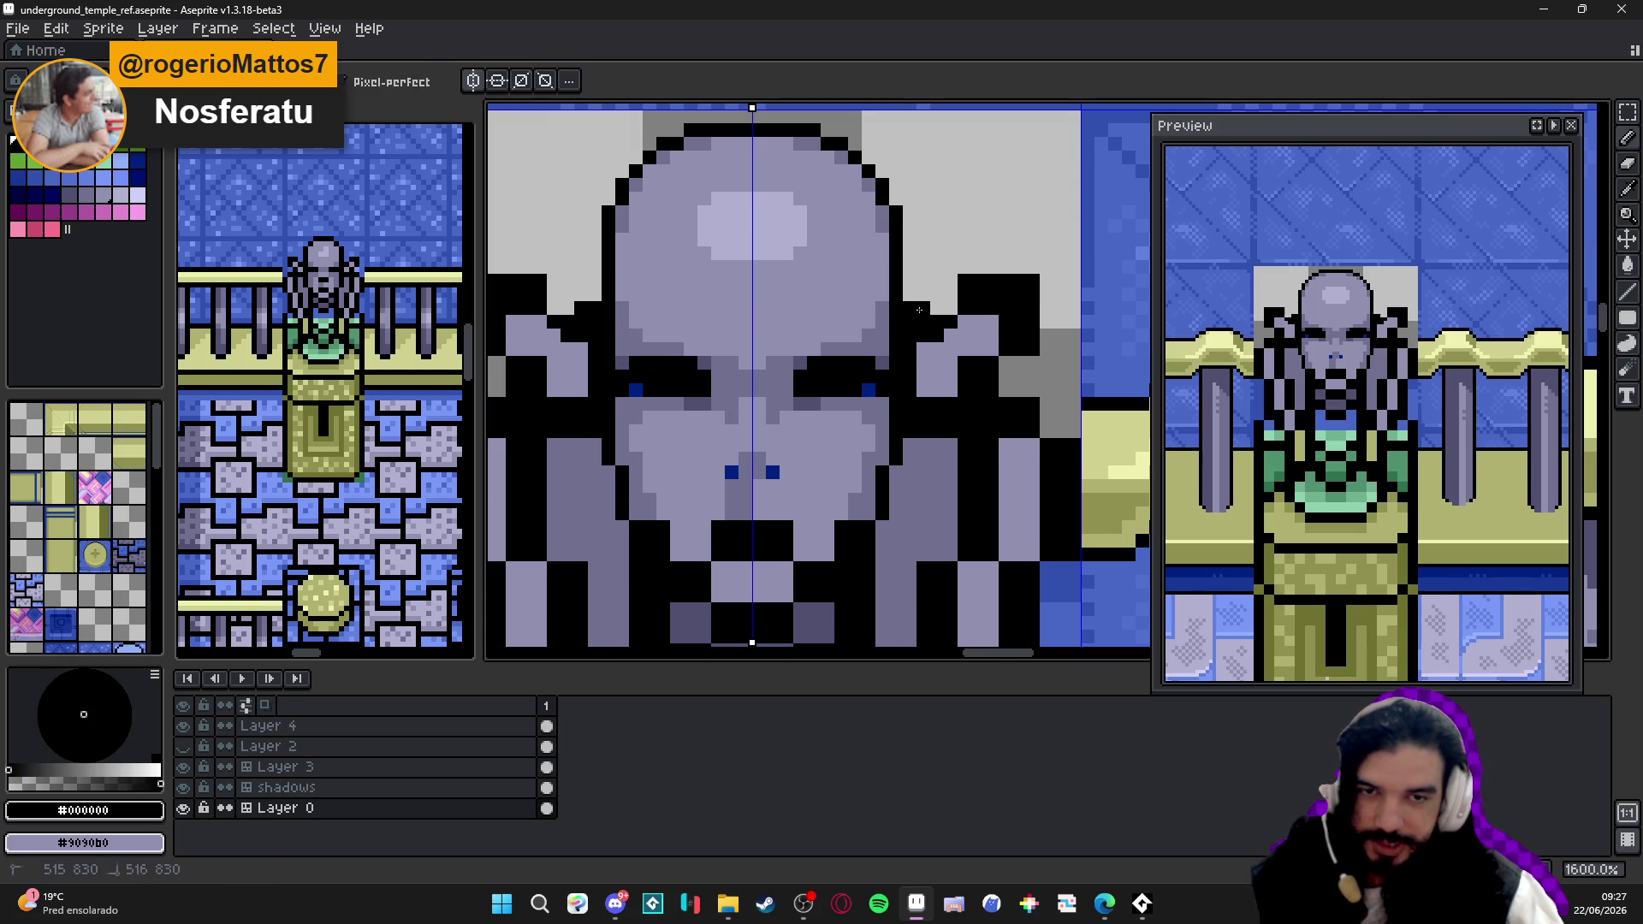
key(e)
scroll(924, 341, down, 2)
scroll(924, 342, up, 1)
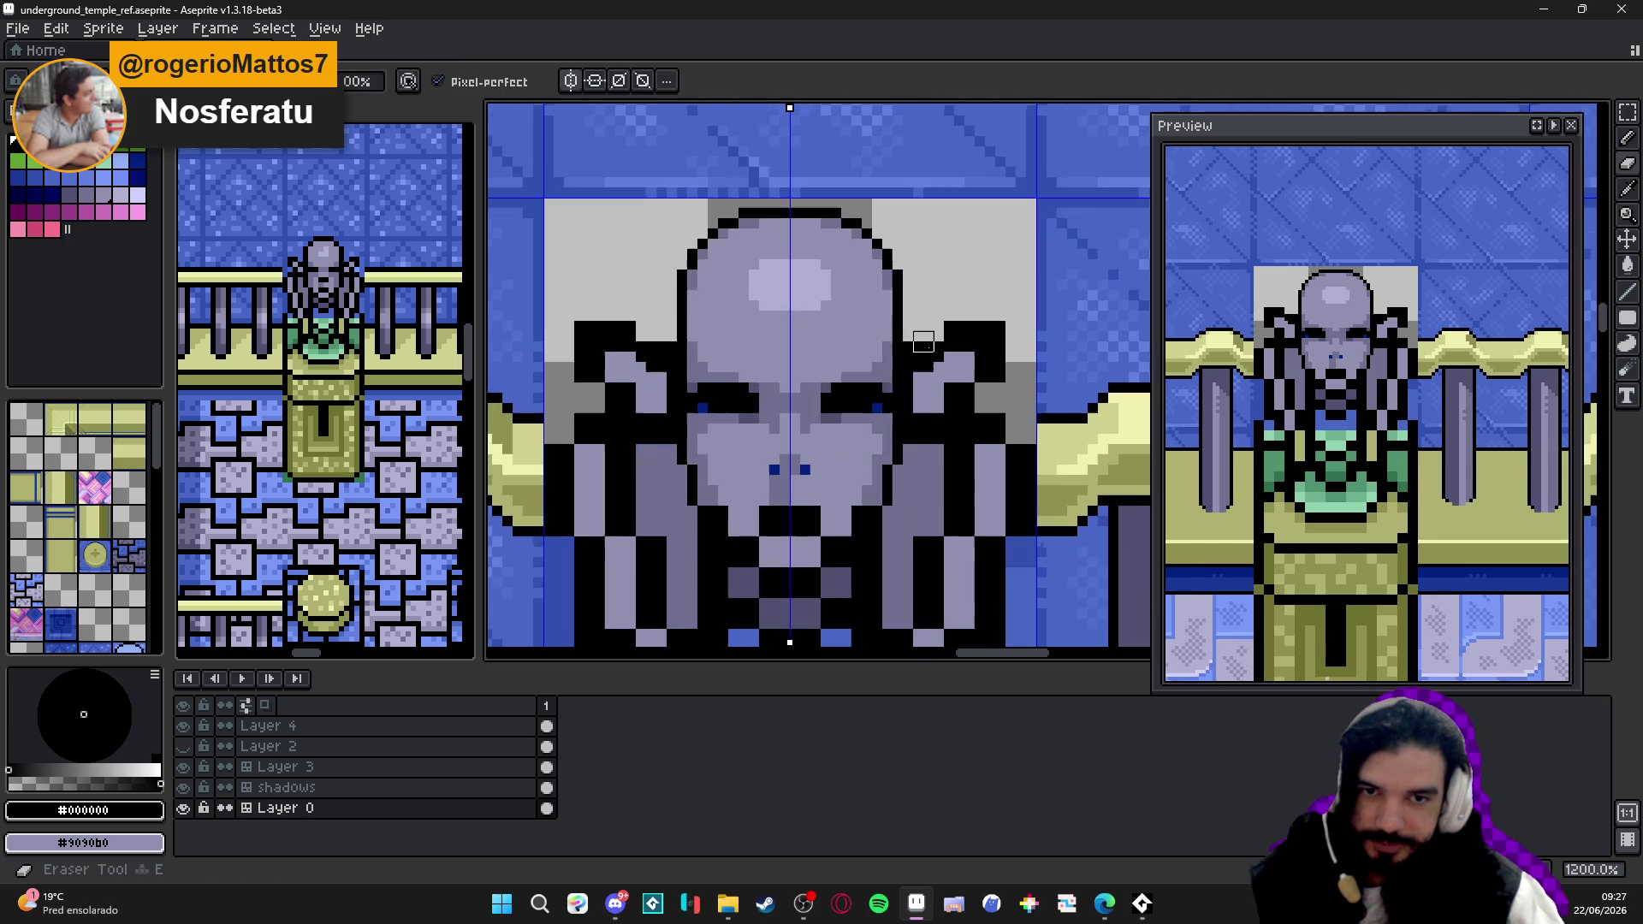
drag(956, 328, 980, 316)
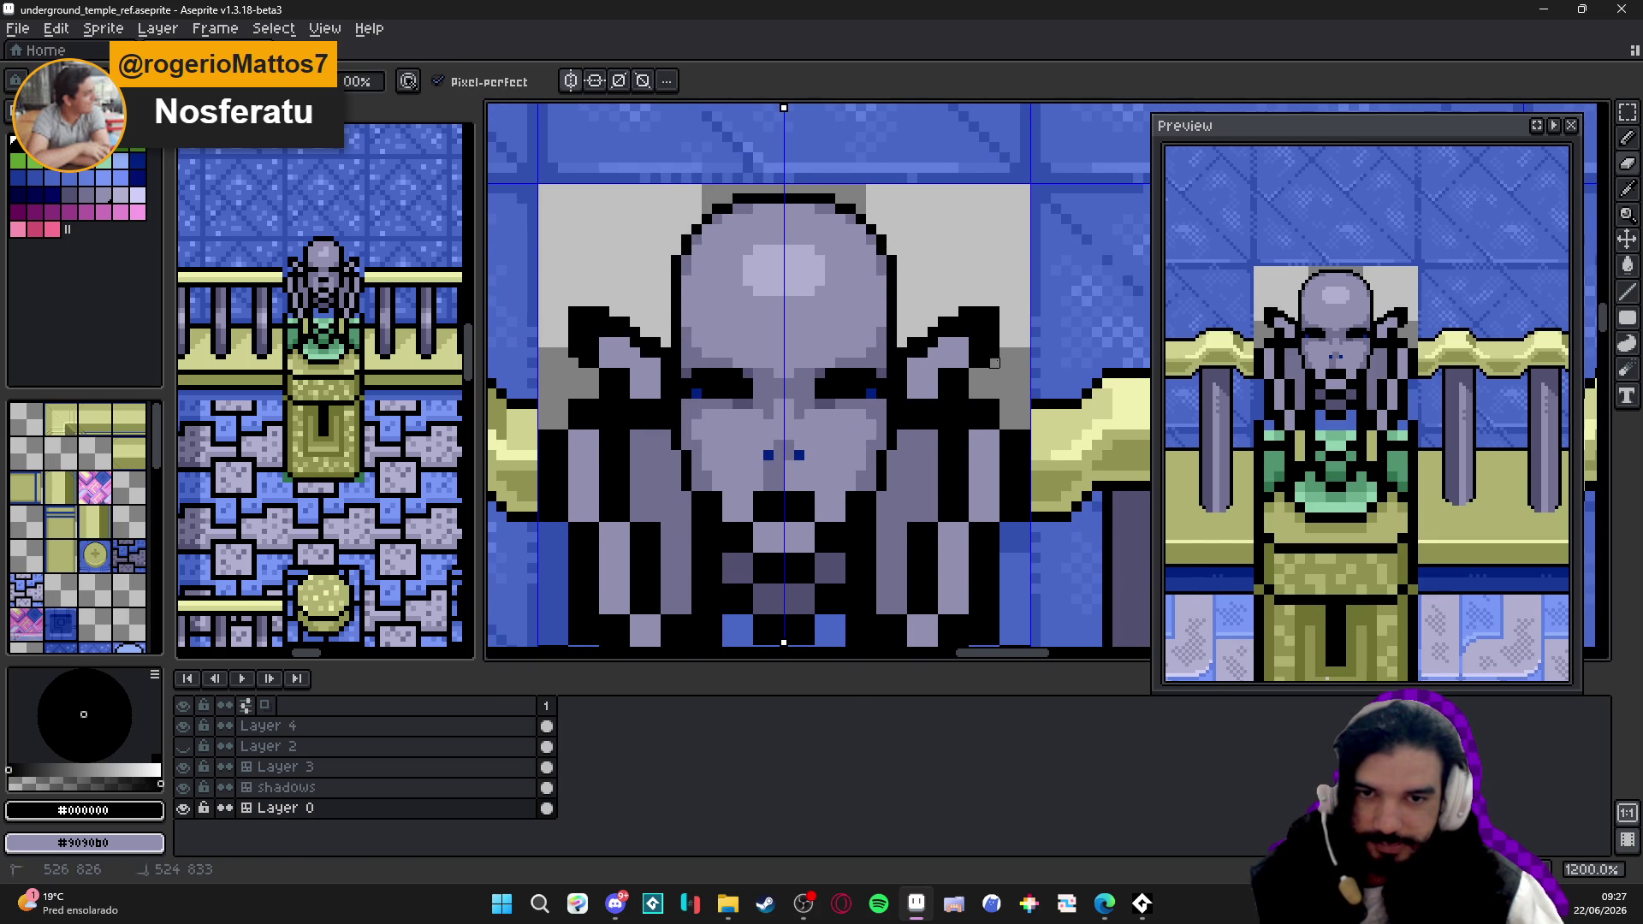
- Draw grey #9090b0 pointed ears with symmetry and add a black outline pixel
key(b)
alt+click(937, 365)
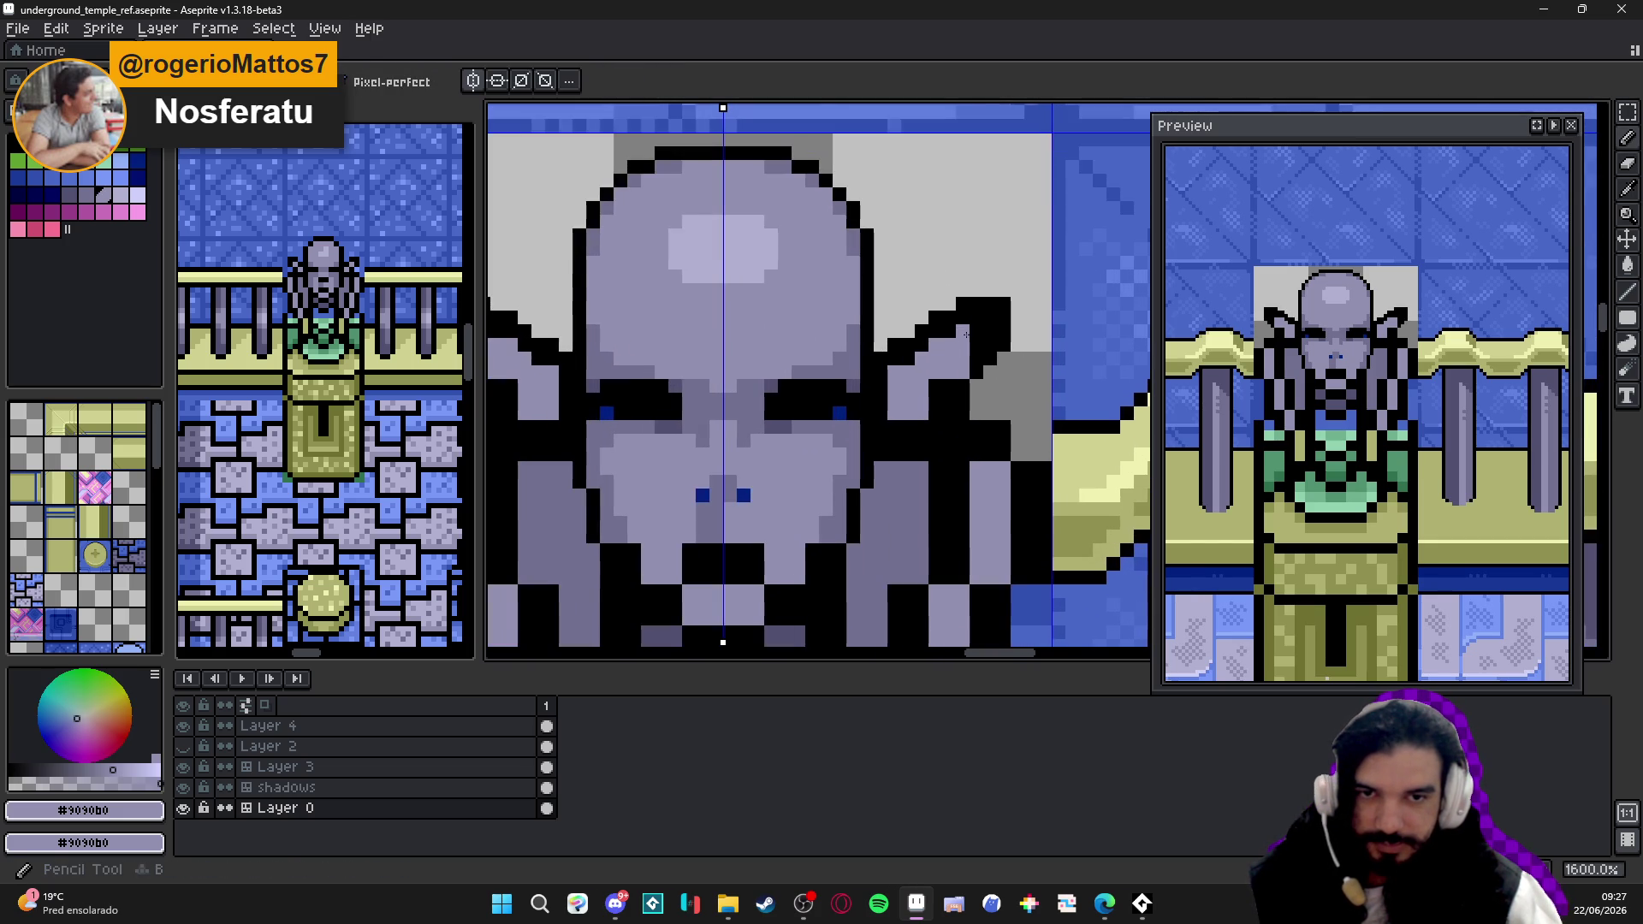
scroll(955, 336, up, 1)
mouse_move(966, 316)
mouse_down()
mouse_move(978, 353)
mouse_move(906, 344)
mouse_up()
key(b)
key(b)
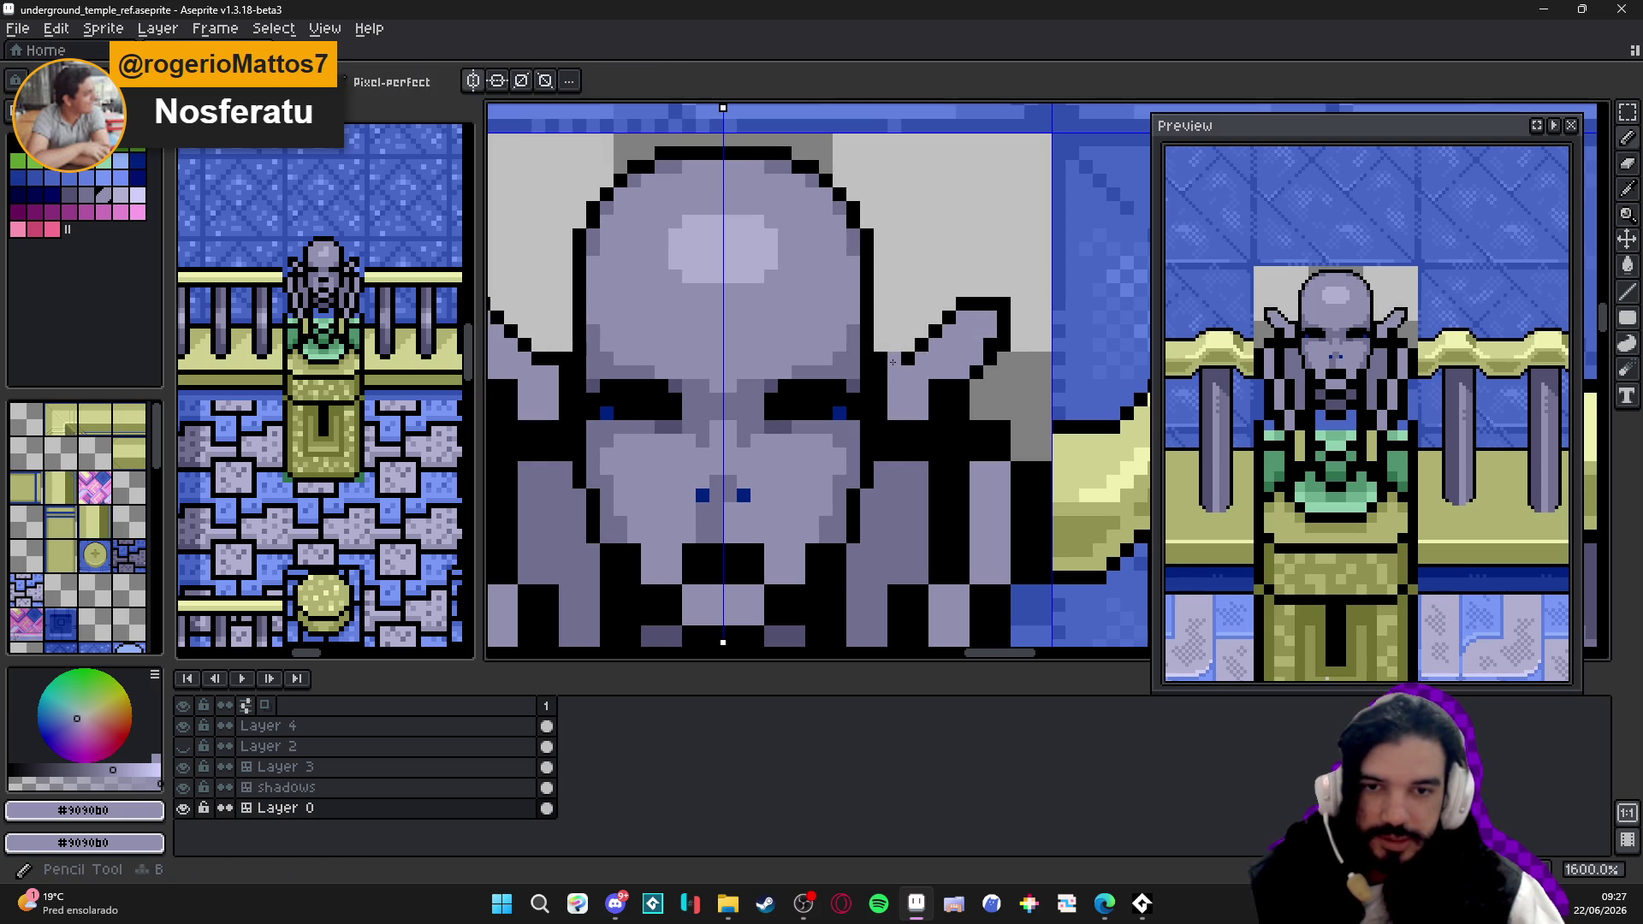
alt+click(895, 364)
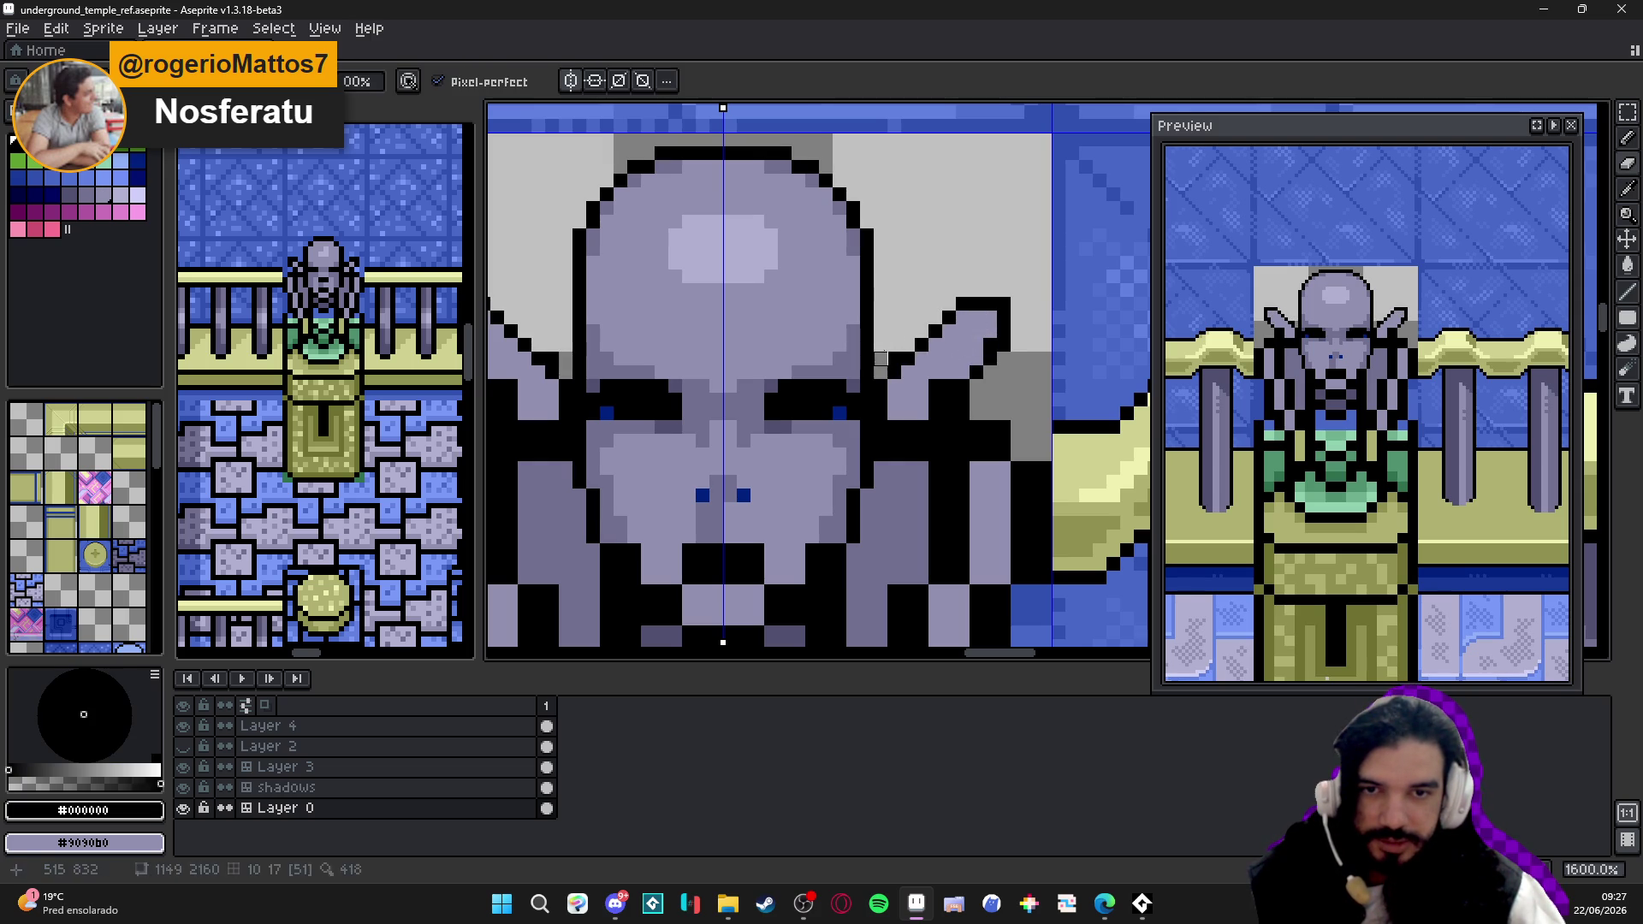
click(741, 166)
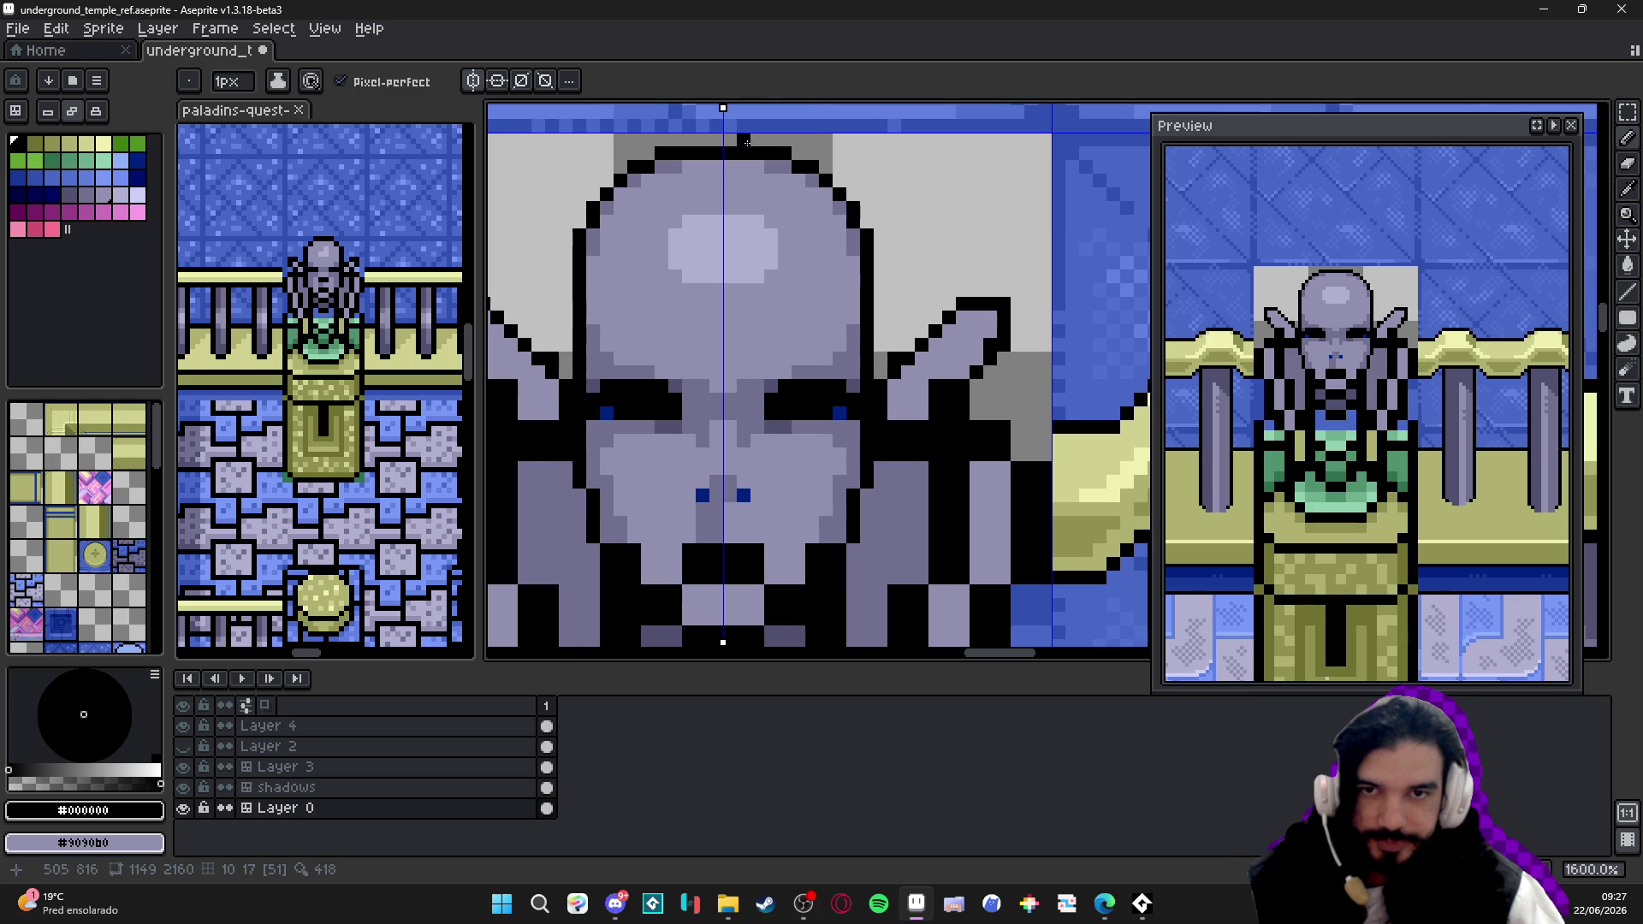
scroll(816, 178, down, 1)
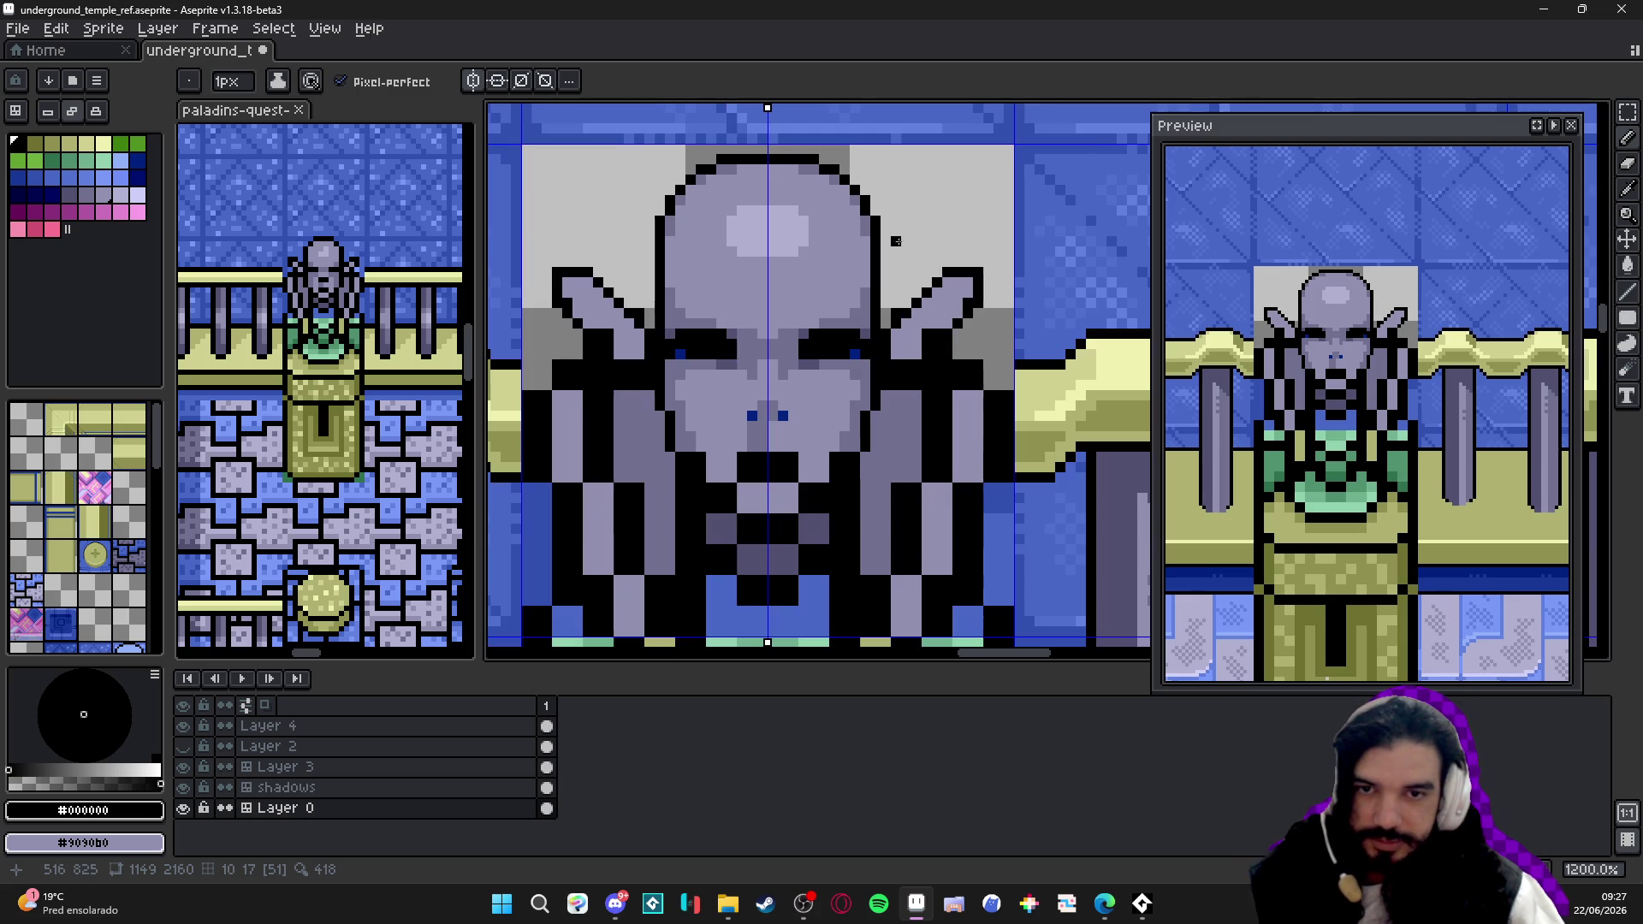
- Add a black outline pixel on the face and sample the purple face shades
click(825, 445)
scroll(827, 450, up, 1)
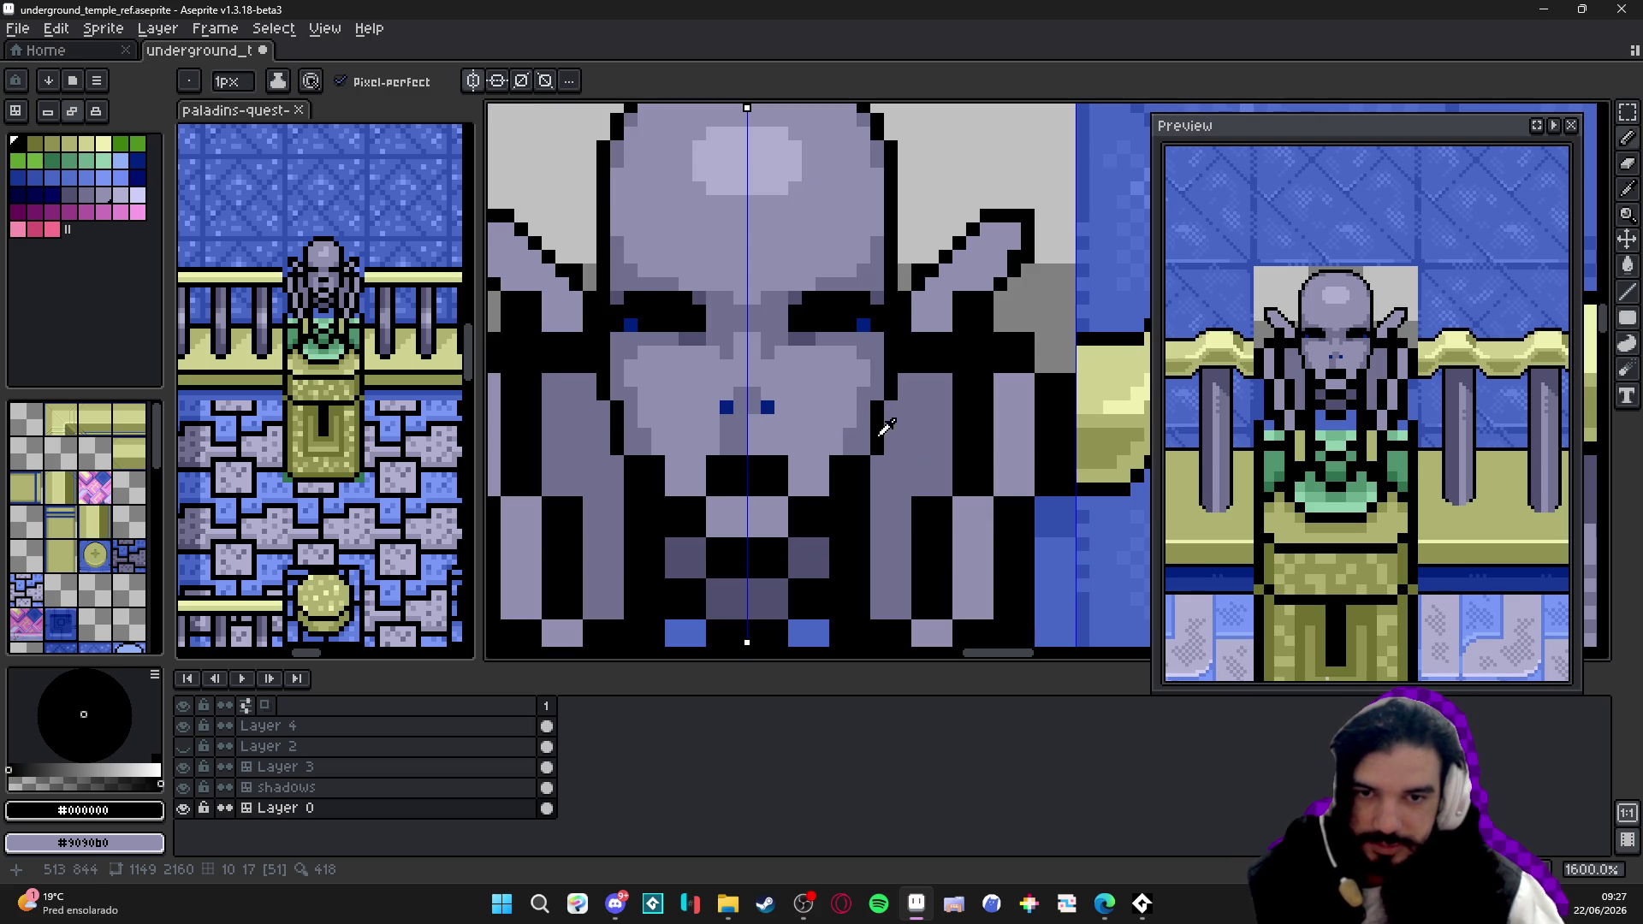
alt+click(882, 434)
scroll(838, 426, down, 1)
scroll(838, 426, up, 1)
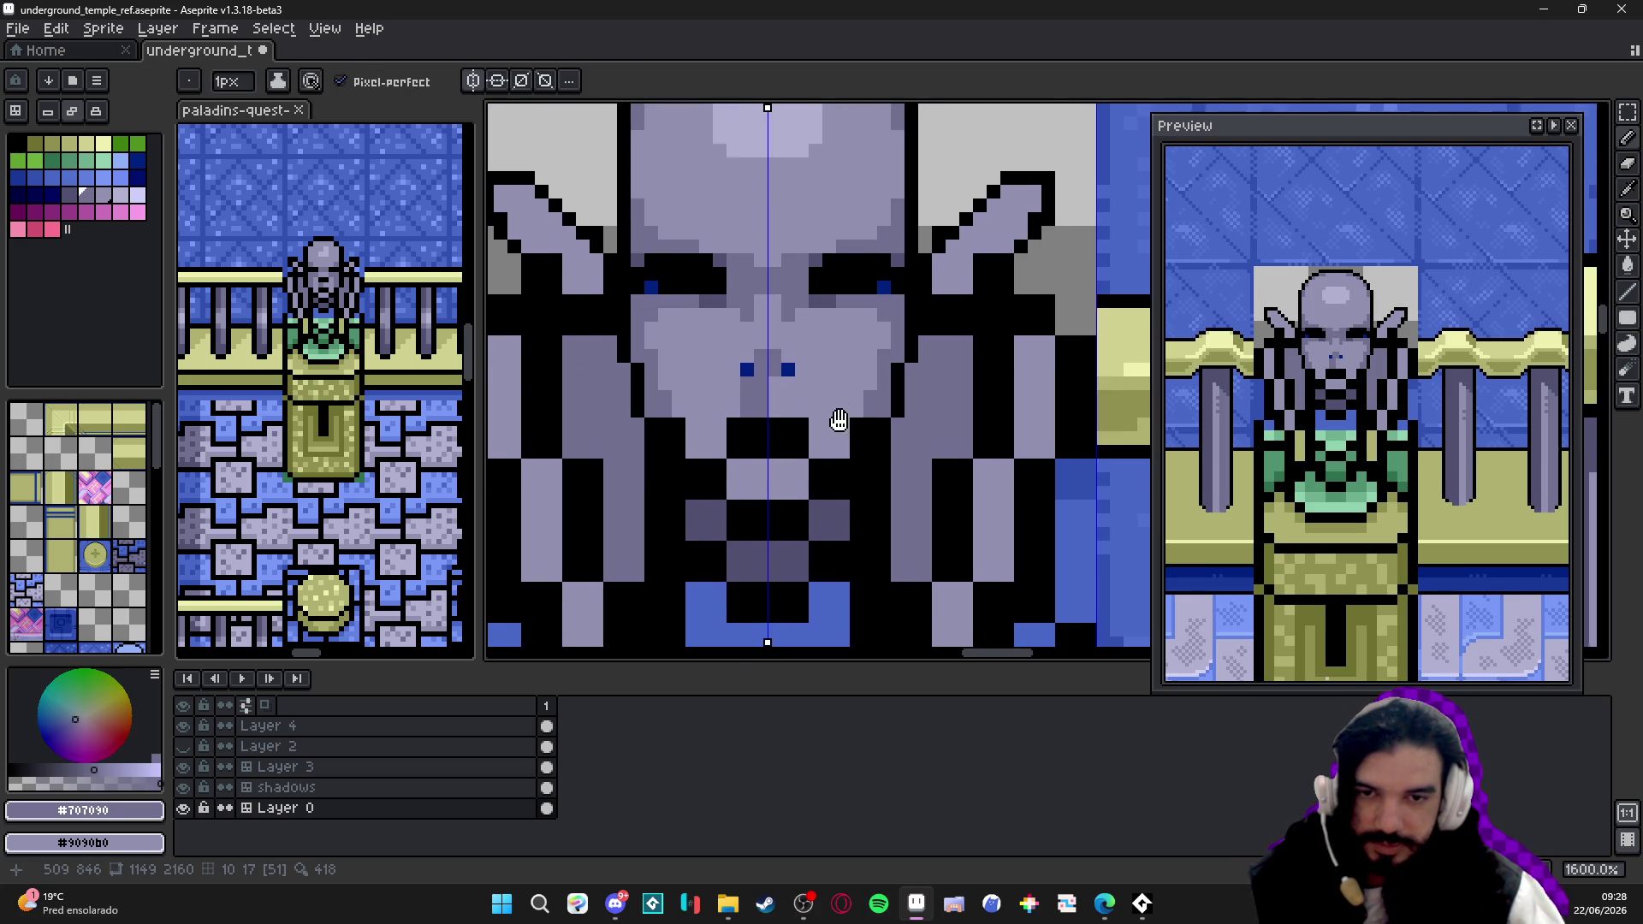
alt+click(786, 398)
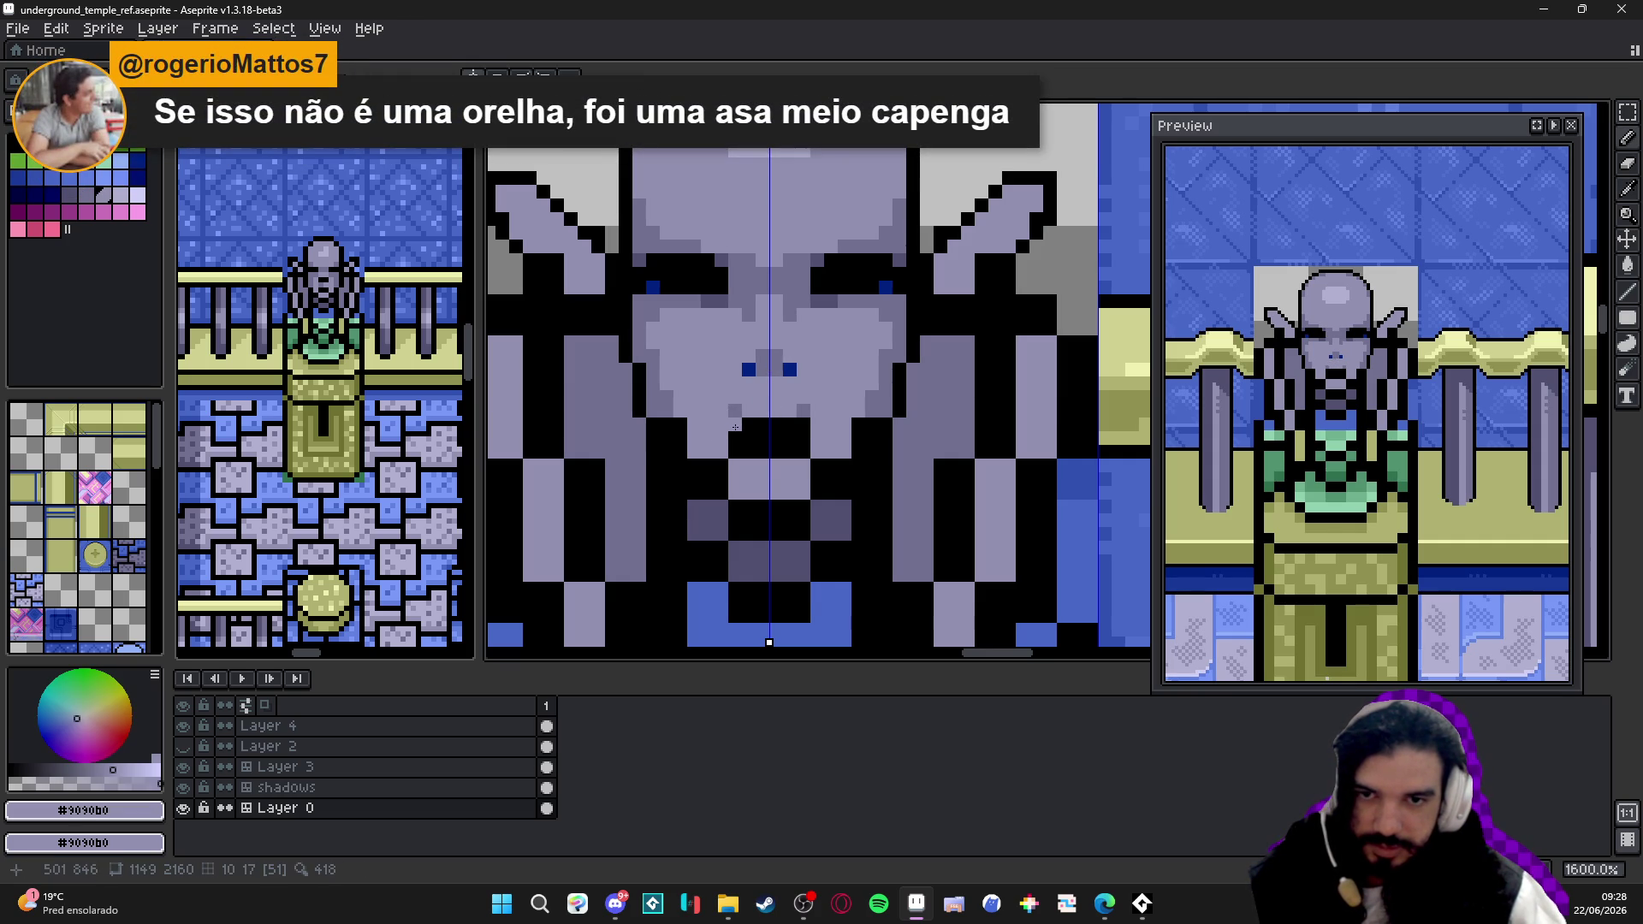
- Repaint the mouth pixels in face colour and shade a #707090 pixel below it
click(790, 450)
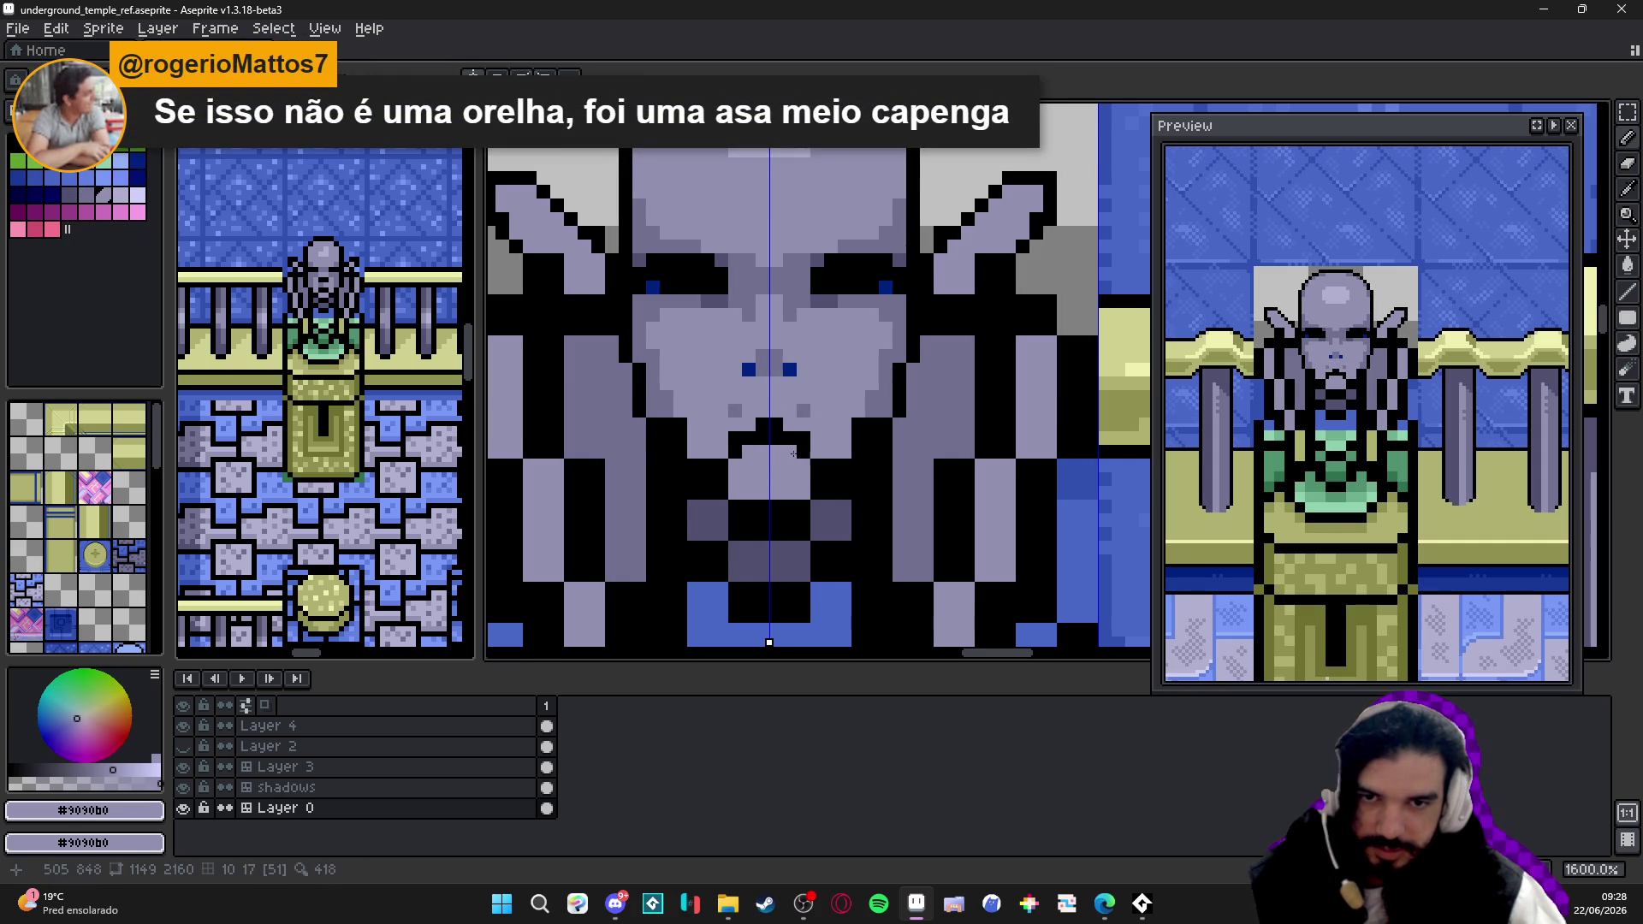
click(795, 450)
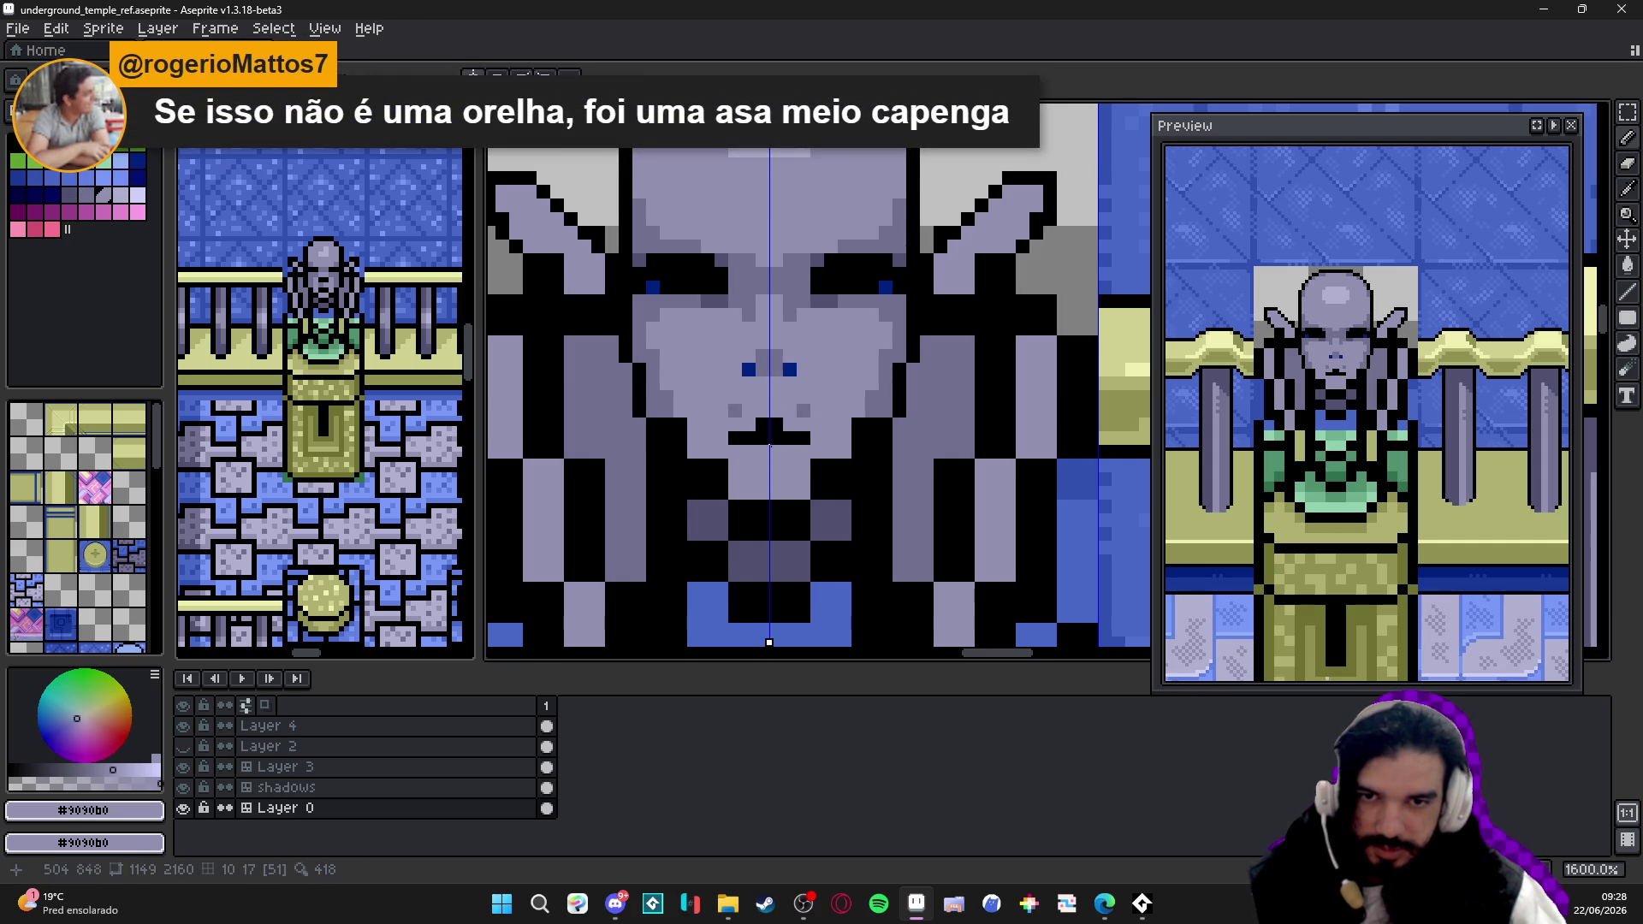
click(767, 442)
alt+click(796, 436)
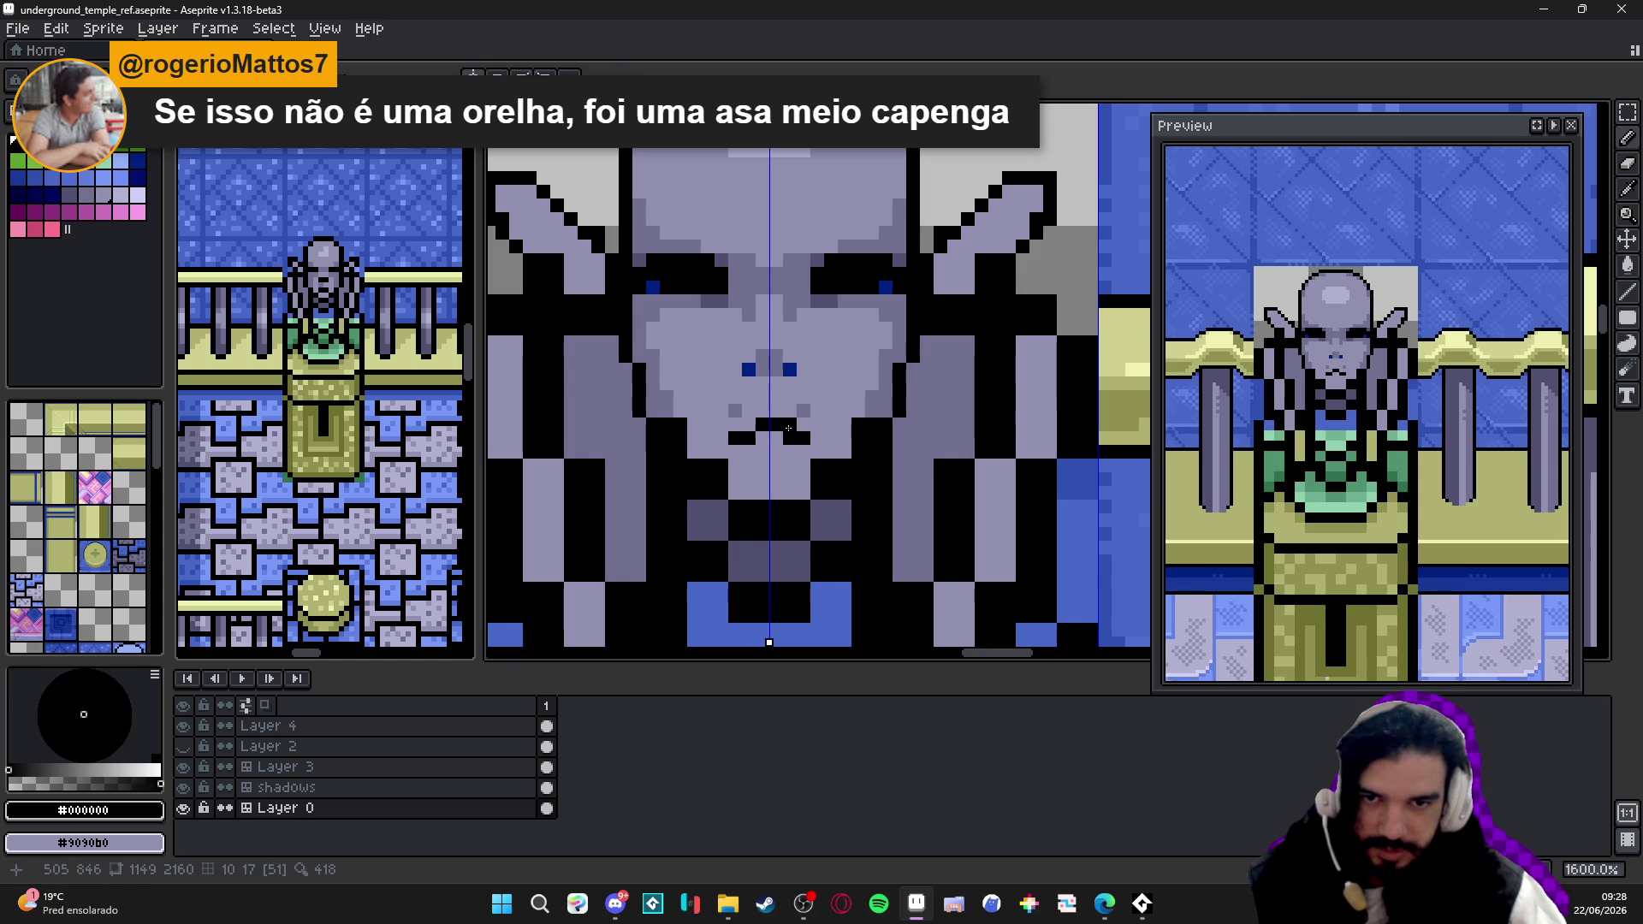
alt+click(767, 450)
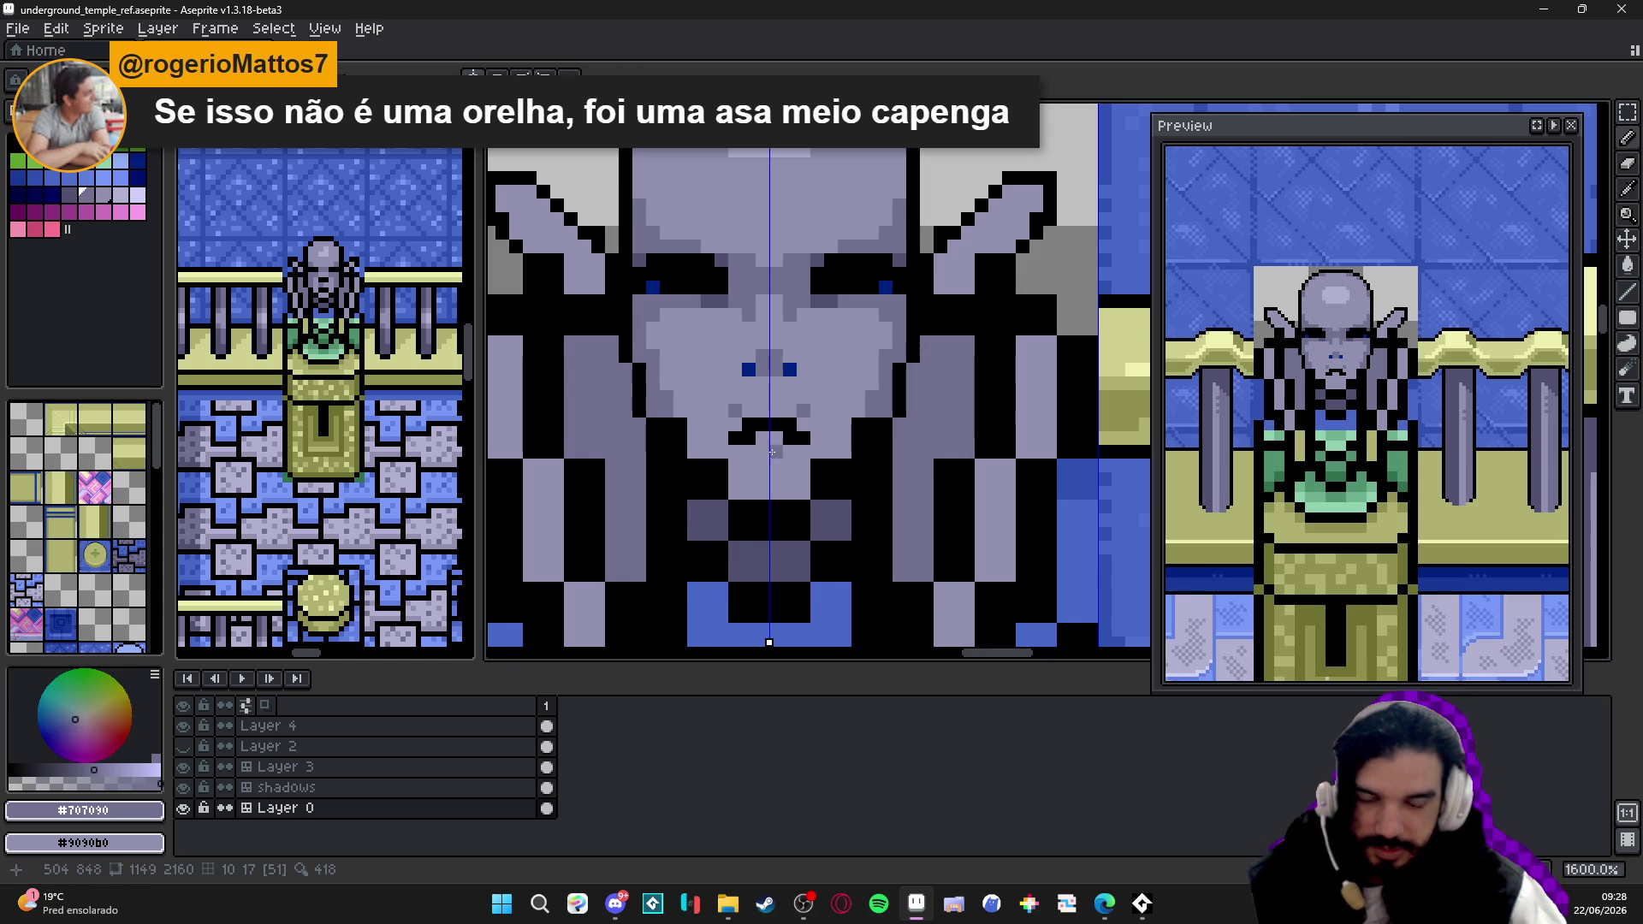
click(771, 465)
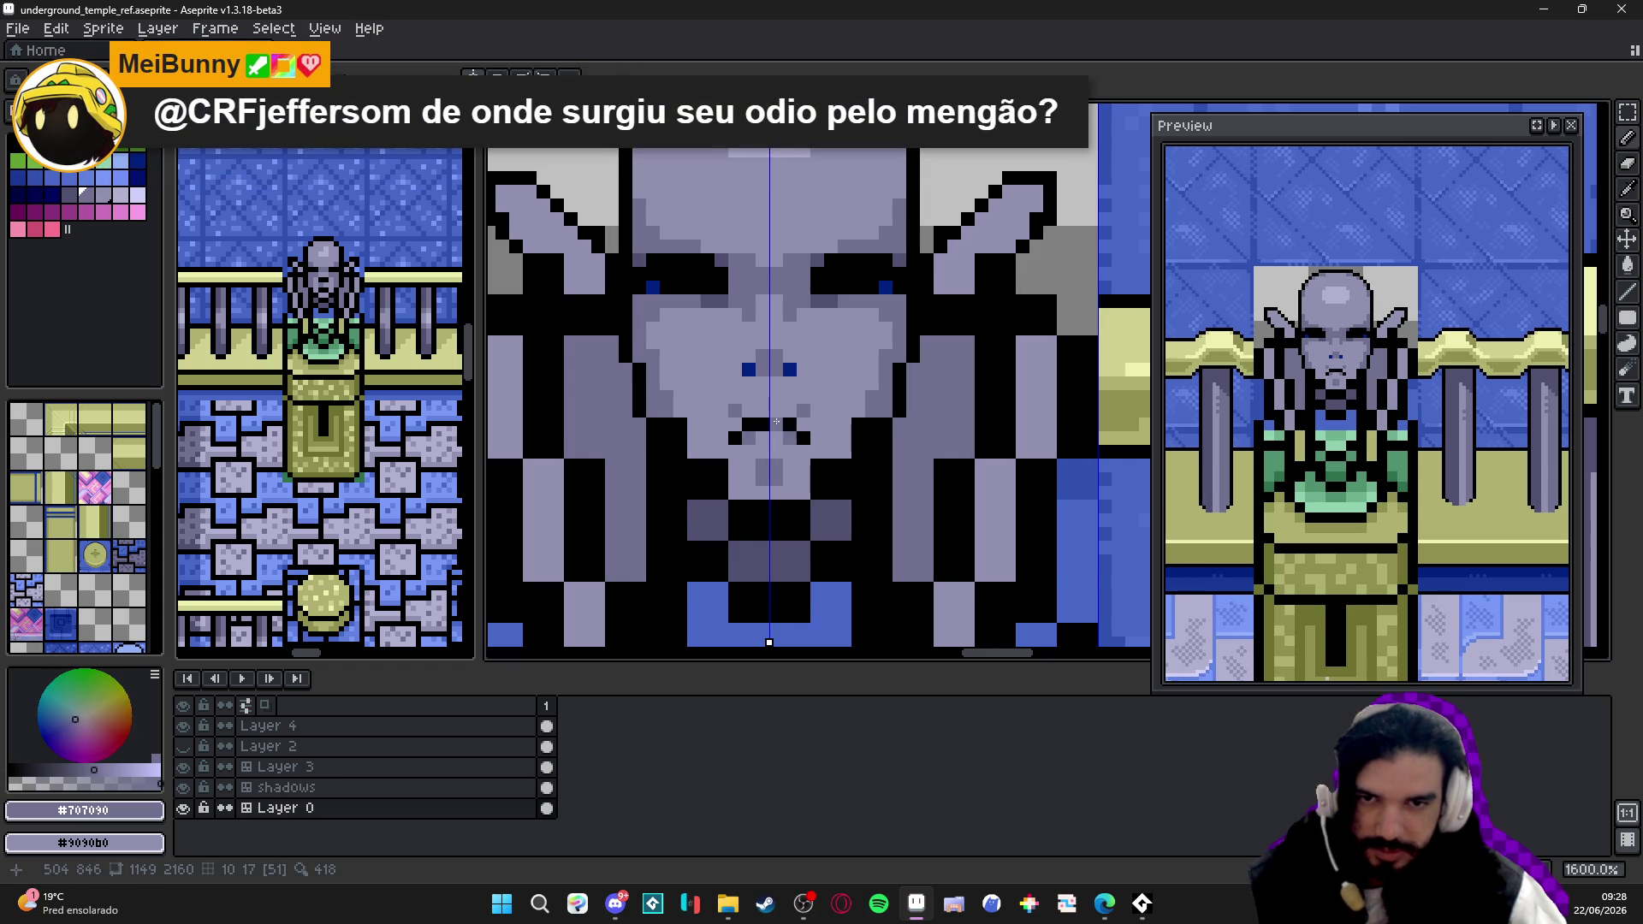
- Reshape the mouth into a frowning line with a darker colour
alt+click(669, 419)
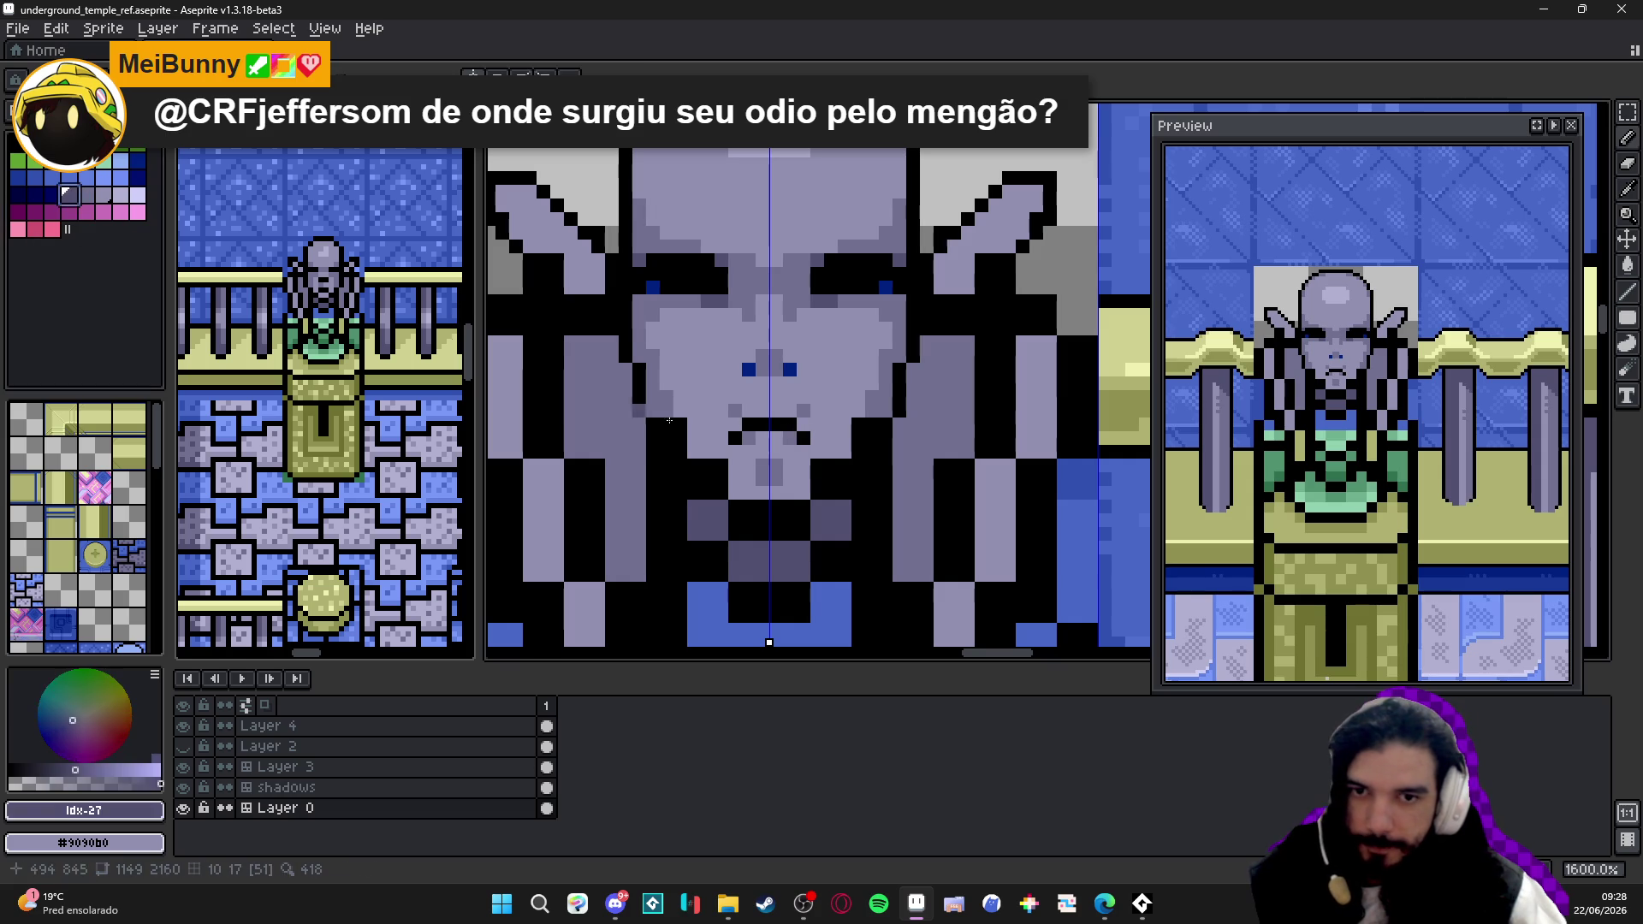
drag(755, 423, 783, 426)
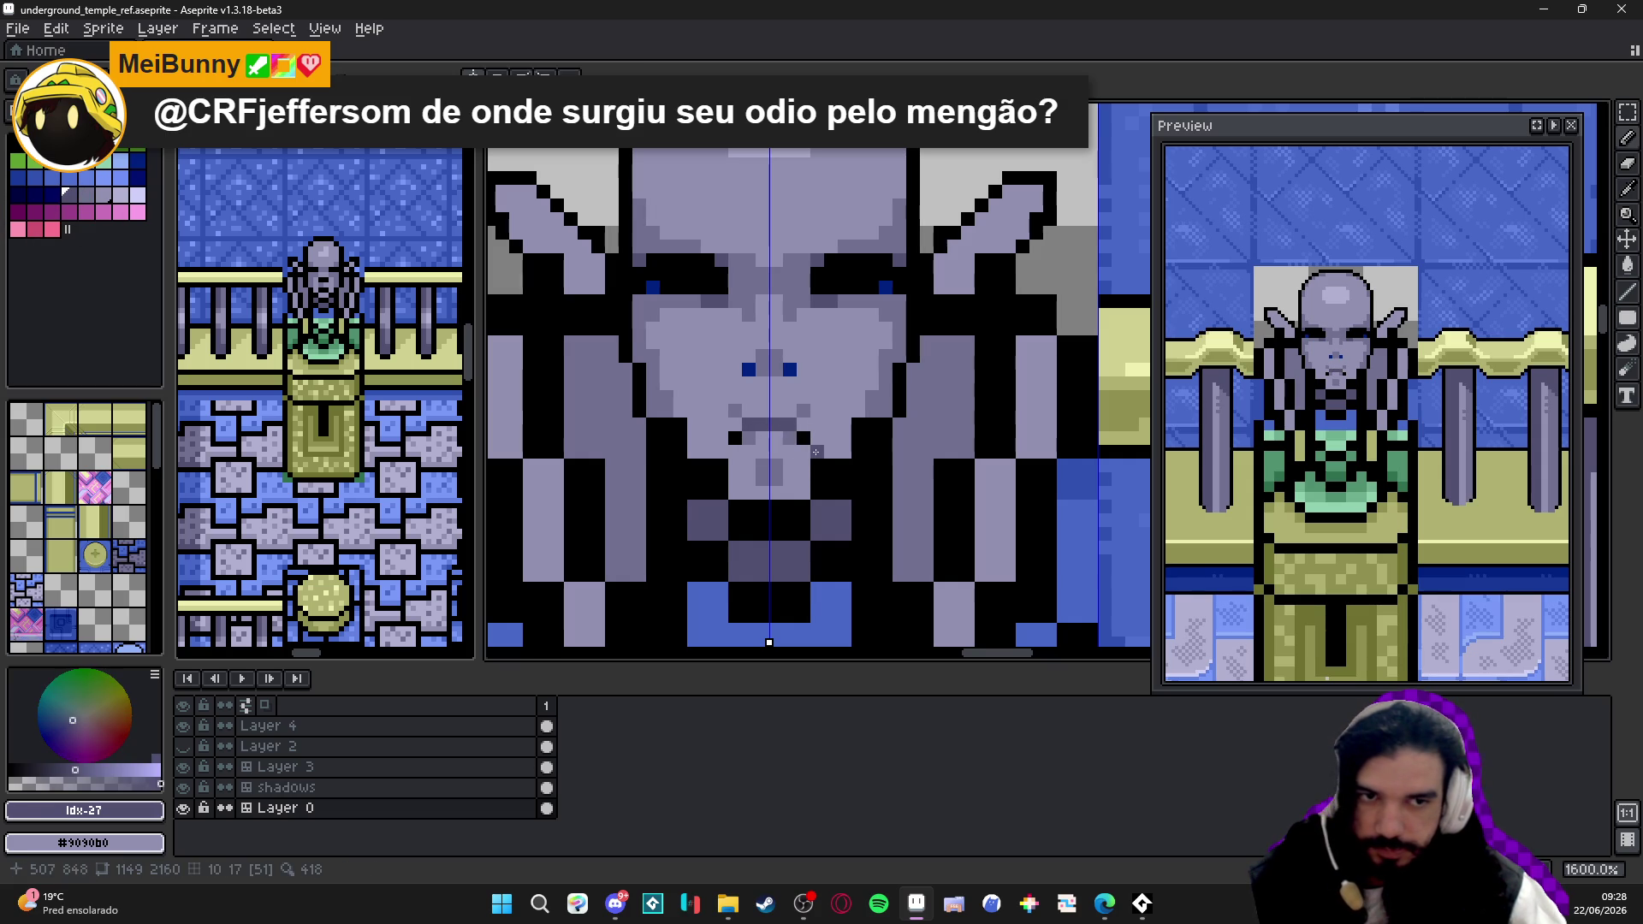
alt+click(788, 424)
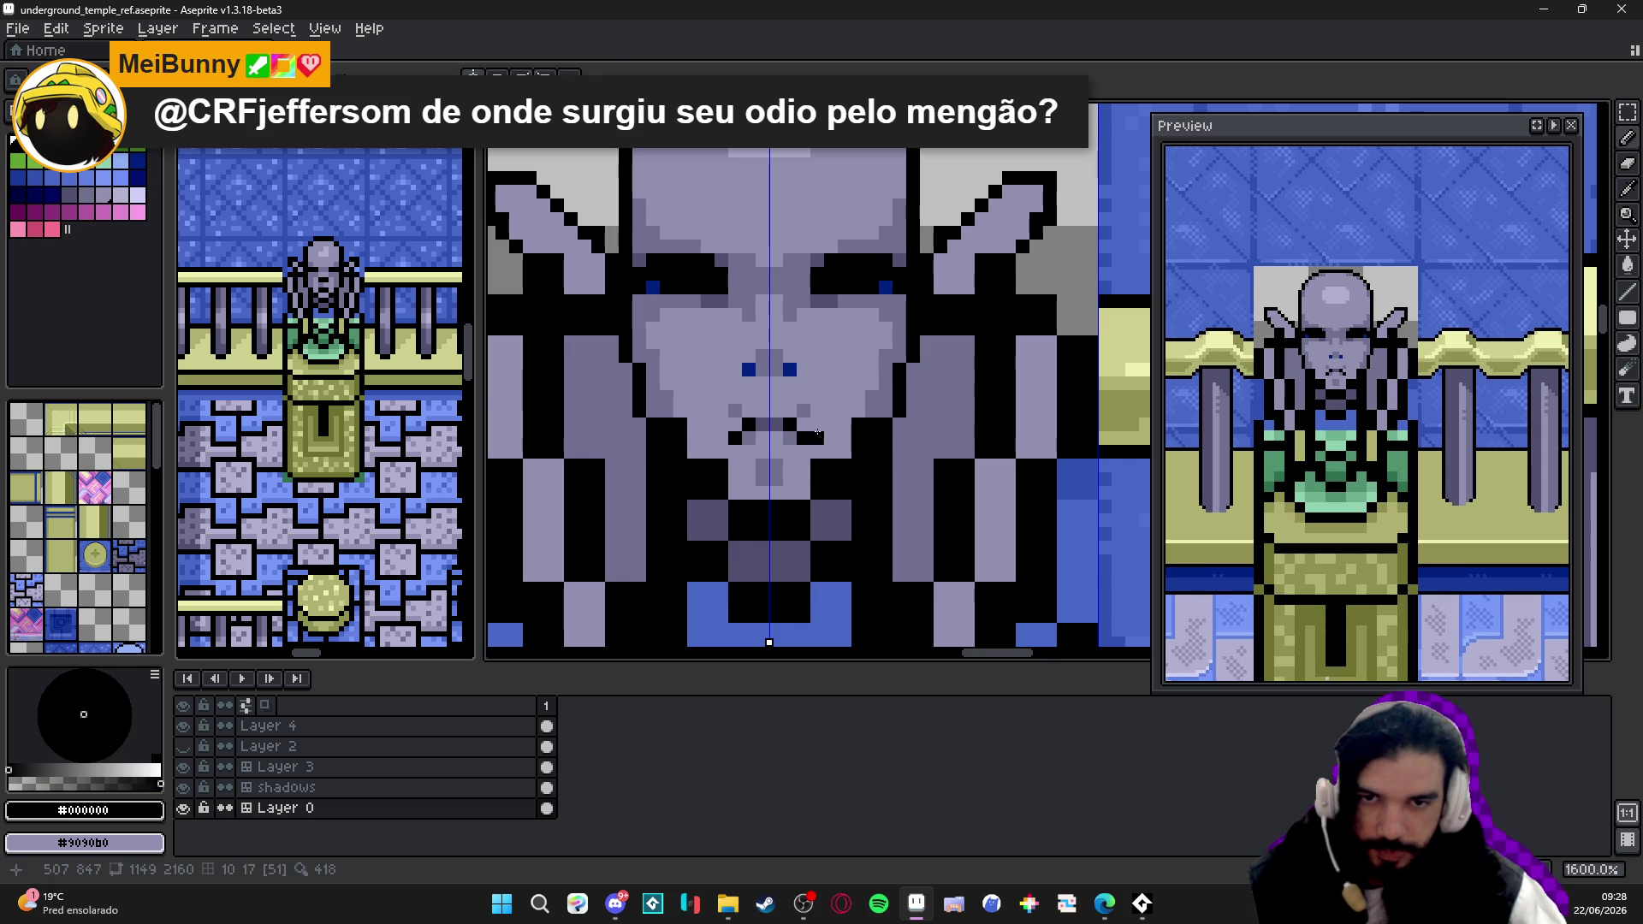
alt+click(814, 434)
alt+click(811, 400)
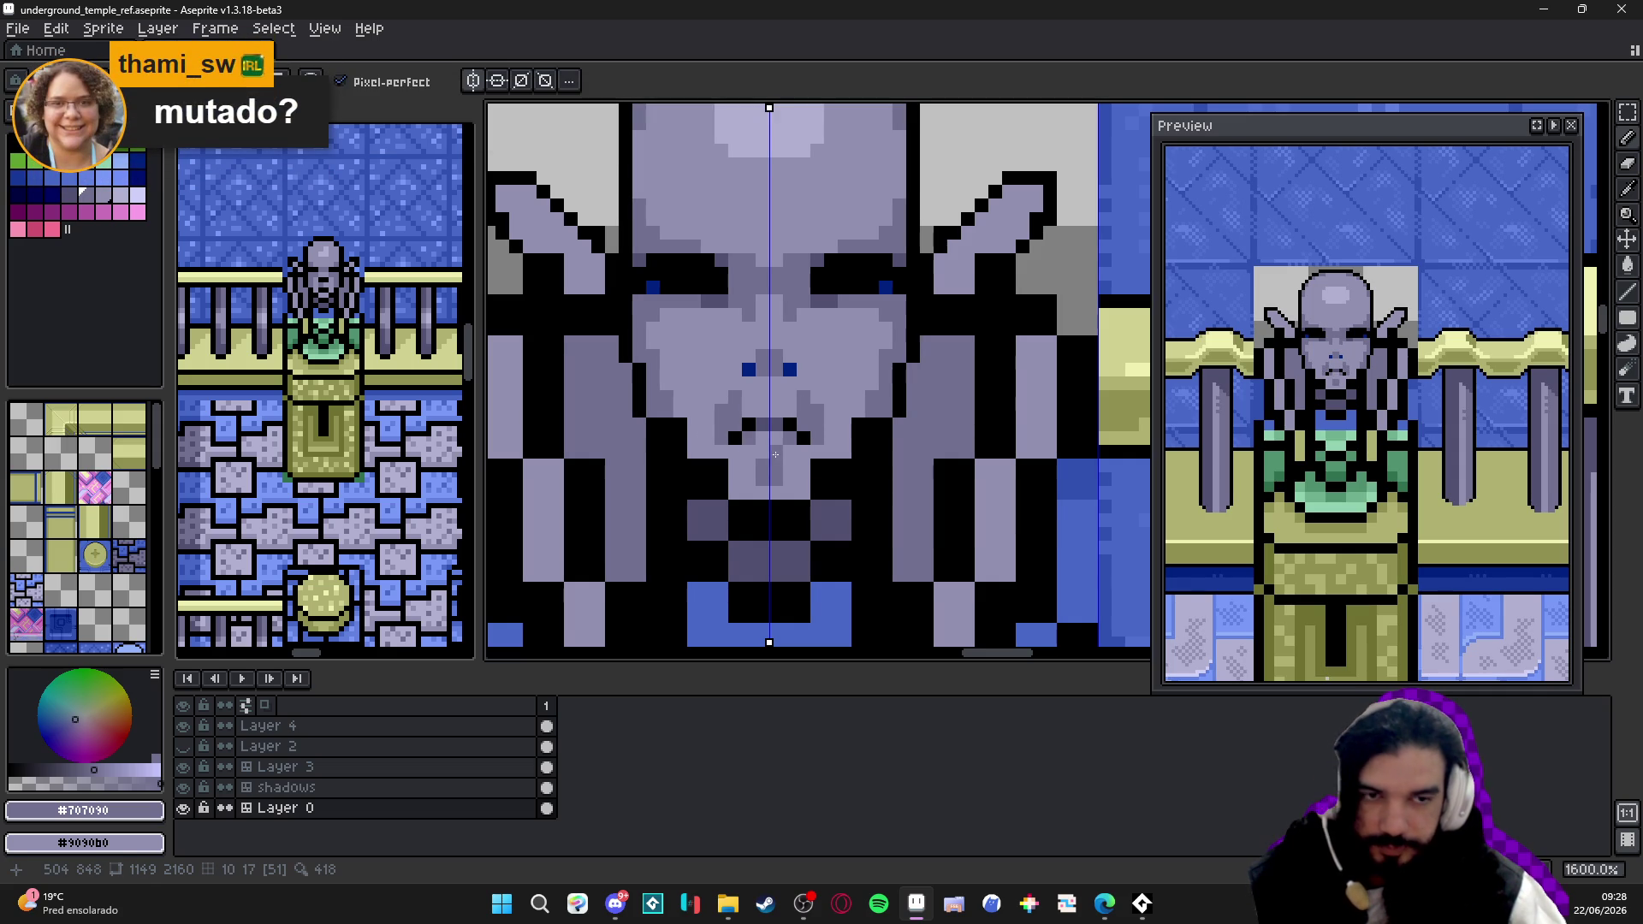
- Recentre the view on the face and save the sprite file
drag(779, 437, 796, 508)
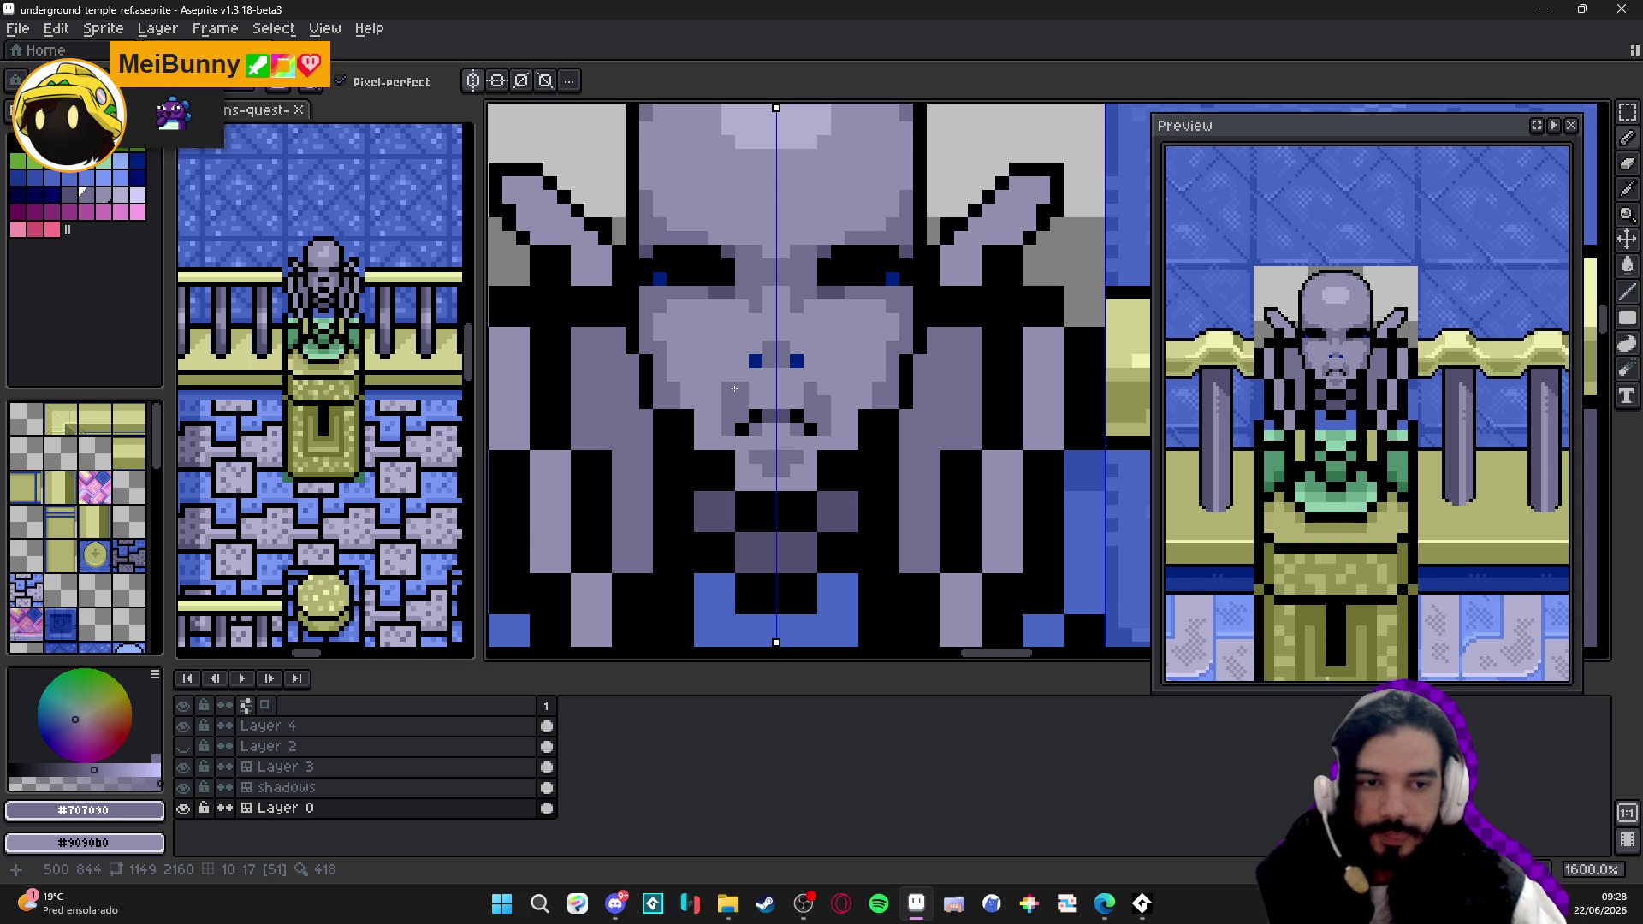
drag(686, 389, 726, 390)
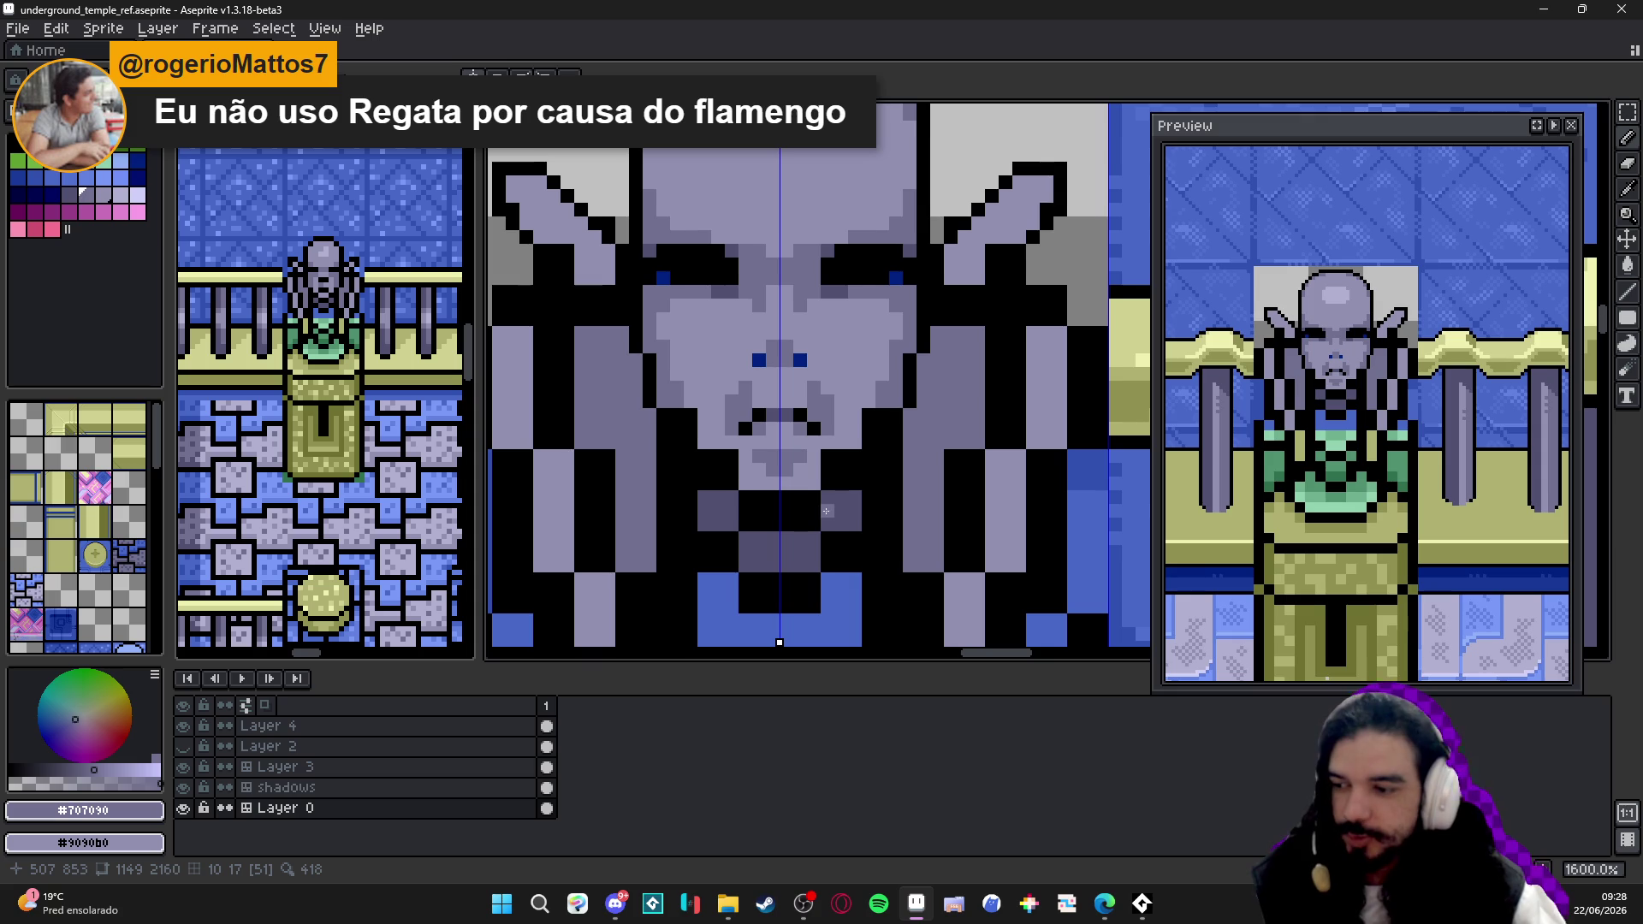
click(802, 903)
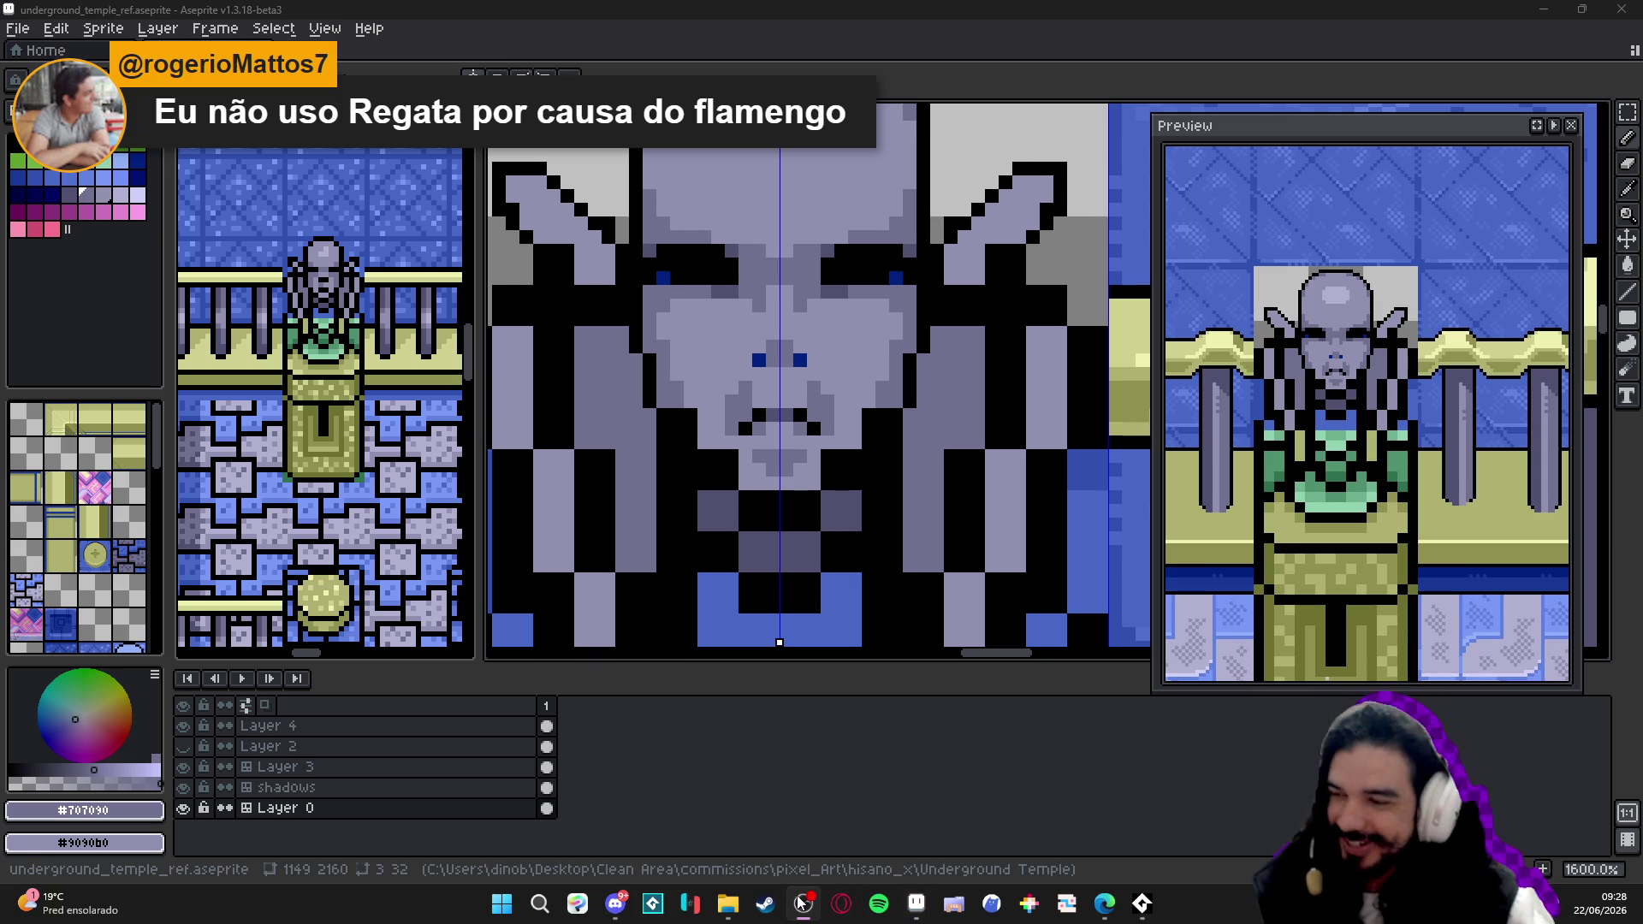
drag(869, 456, 842, 456)
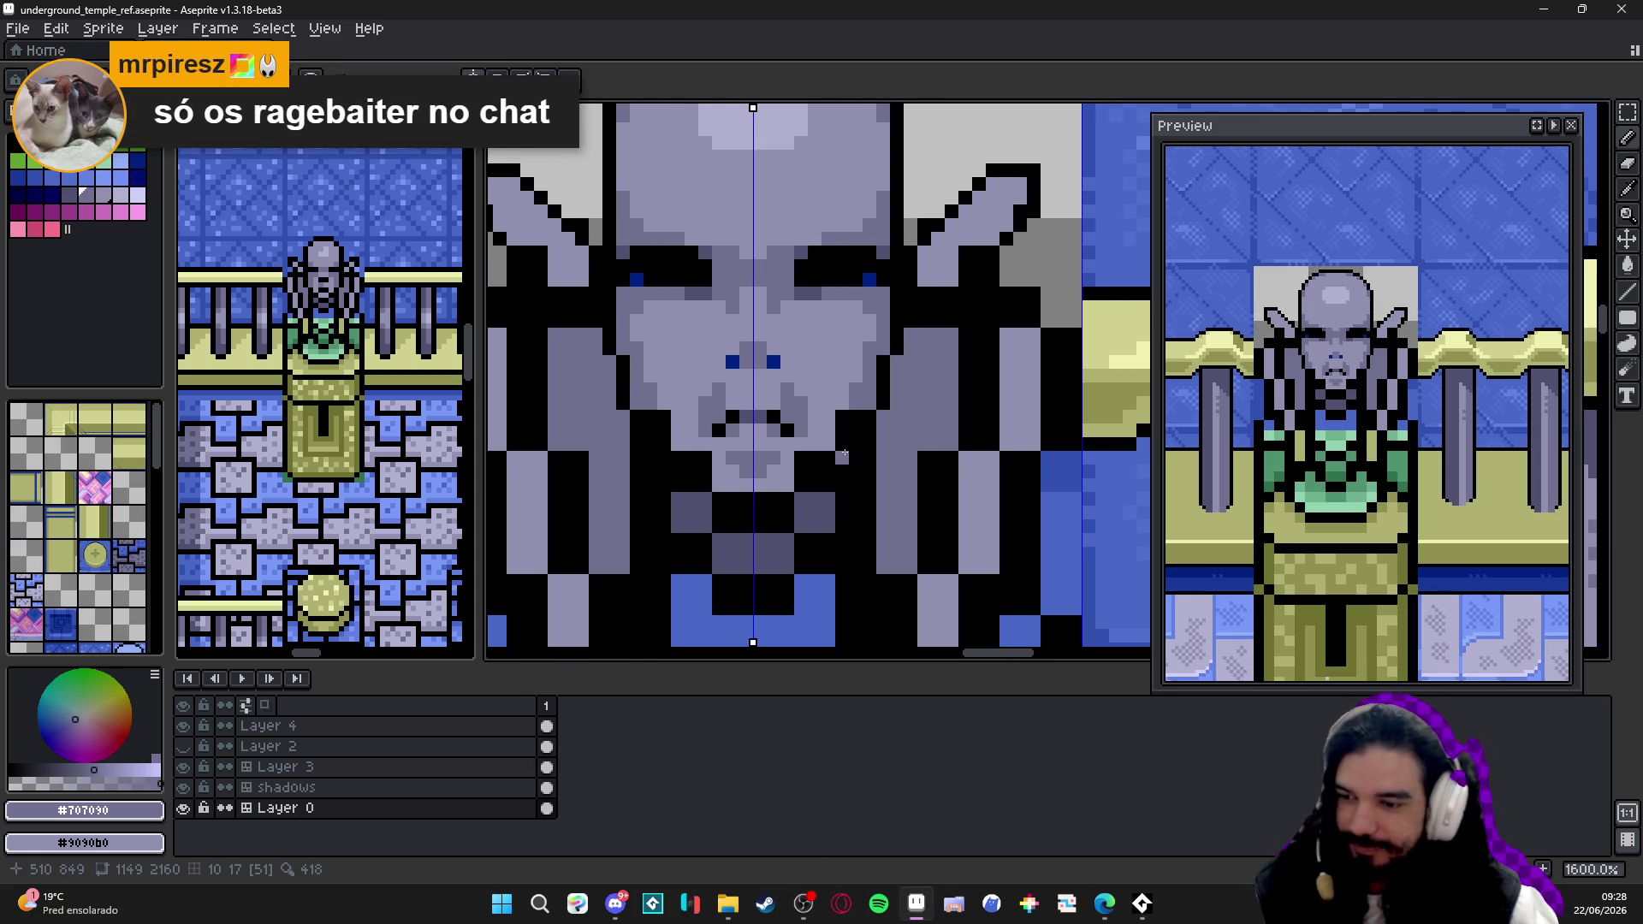
key(ctrl+s)
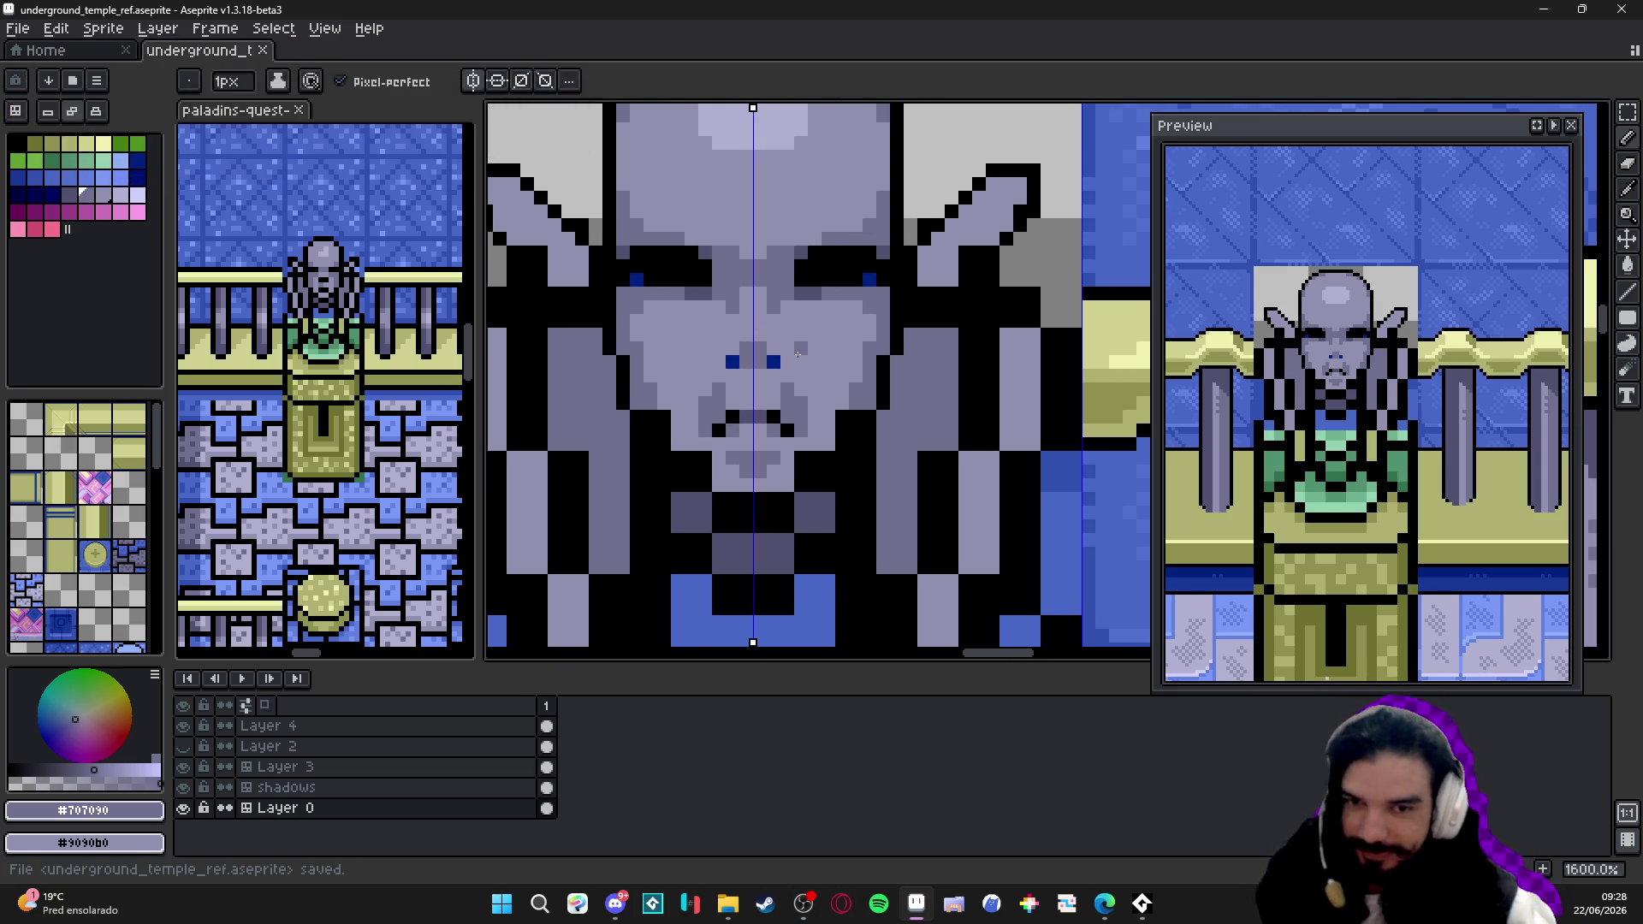
scroll(800, 354, down, 3)
scroll(823, 343, up, 5)
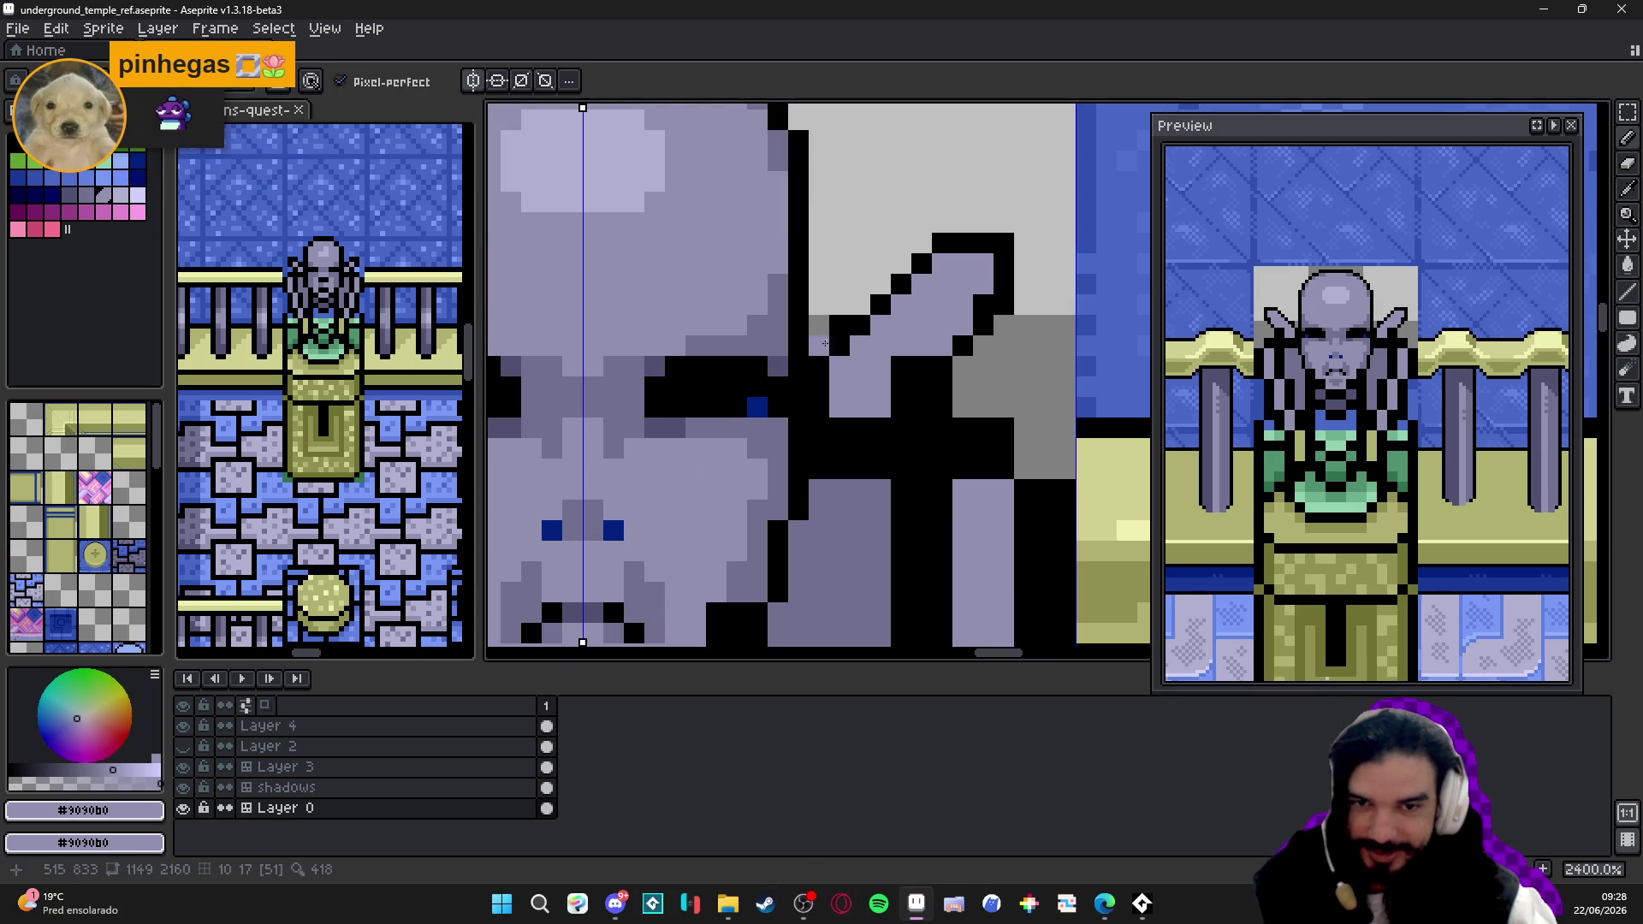
- Touch up black pixels along the right ear's diagonal outline
alt+click(846, 342)
alt+click(845, 347)
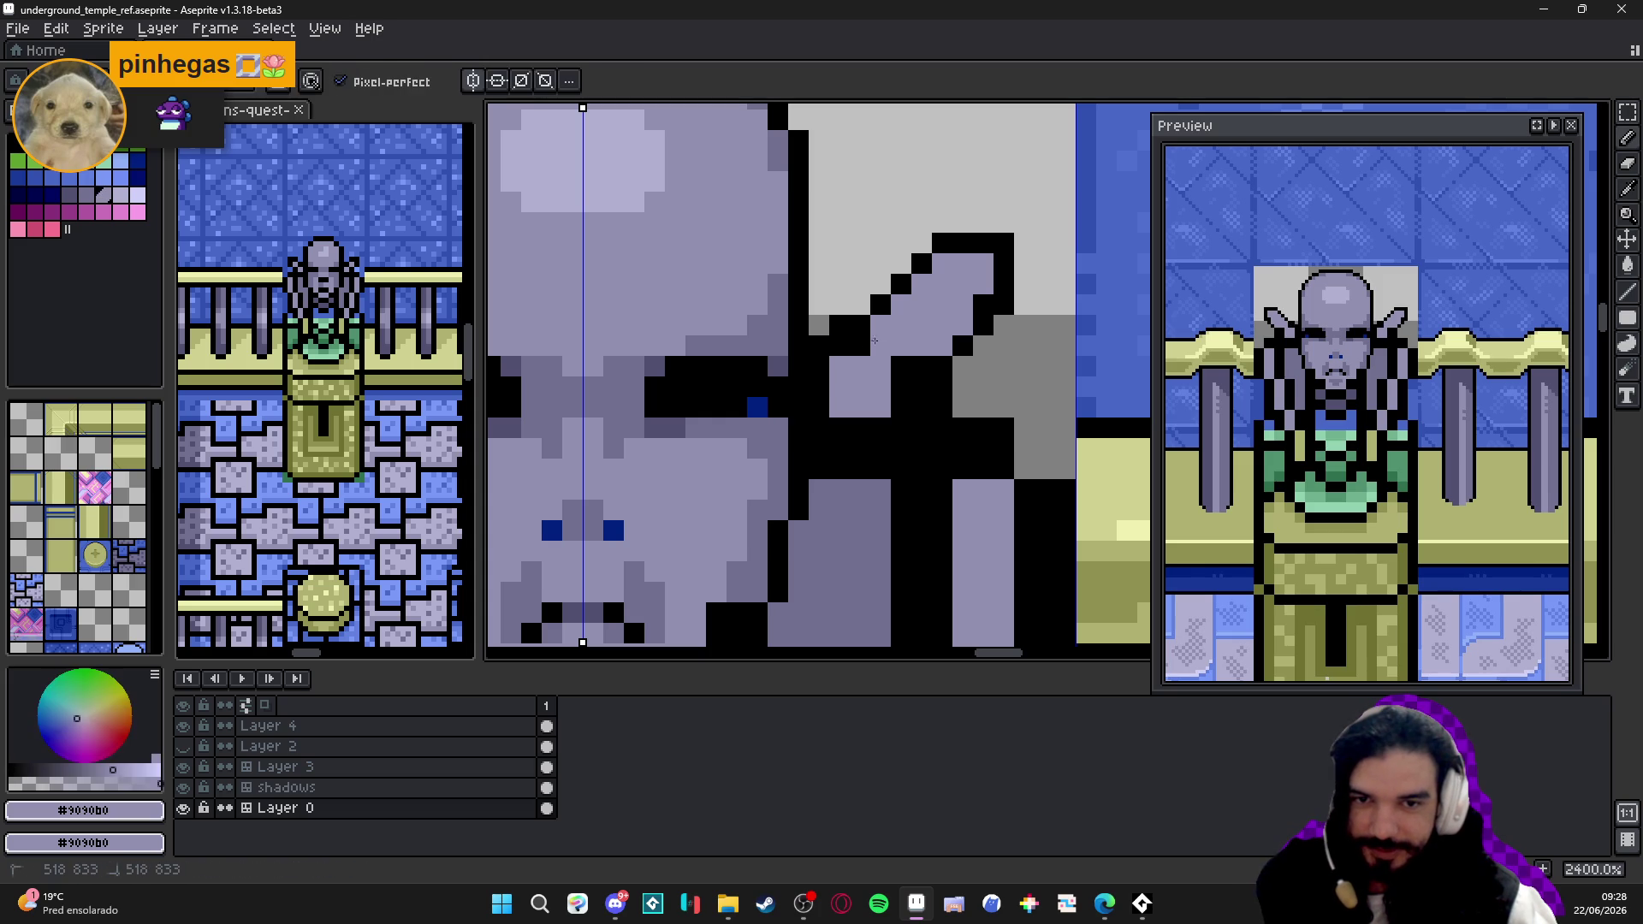
alt+click(851, 324)
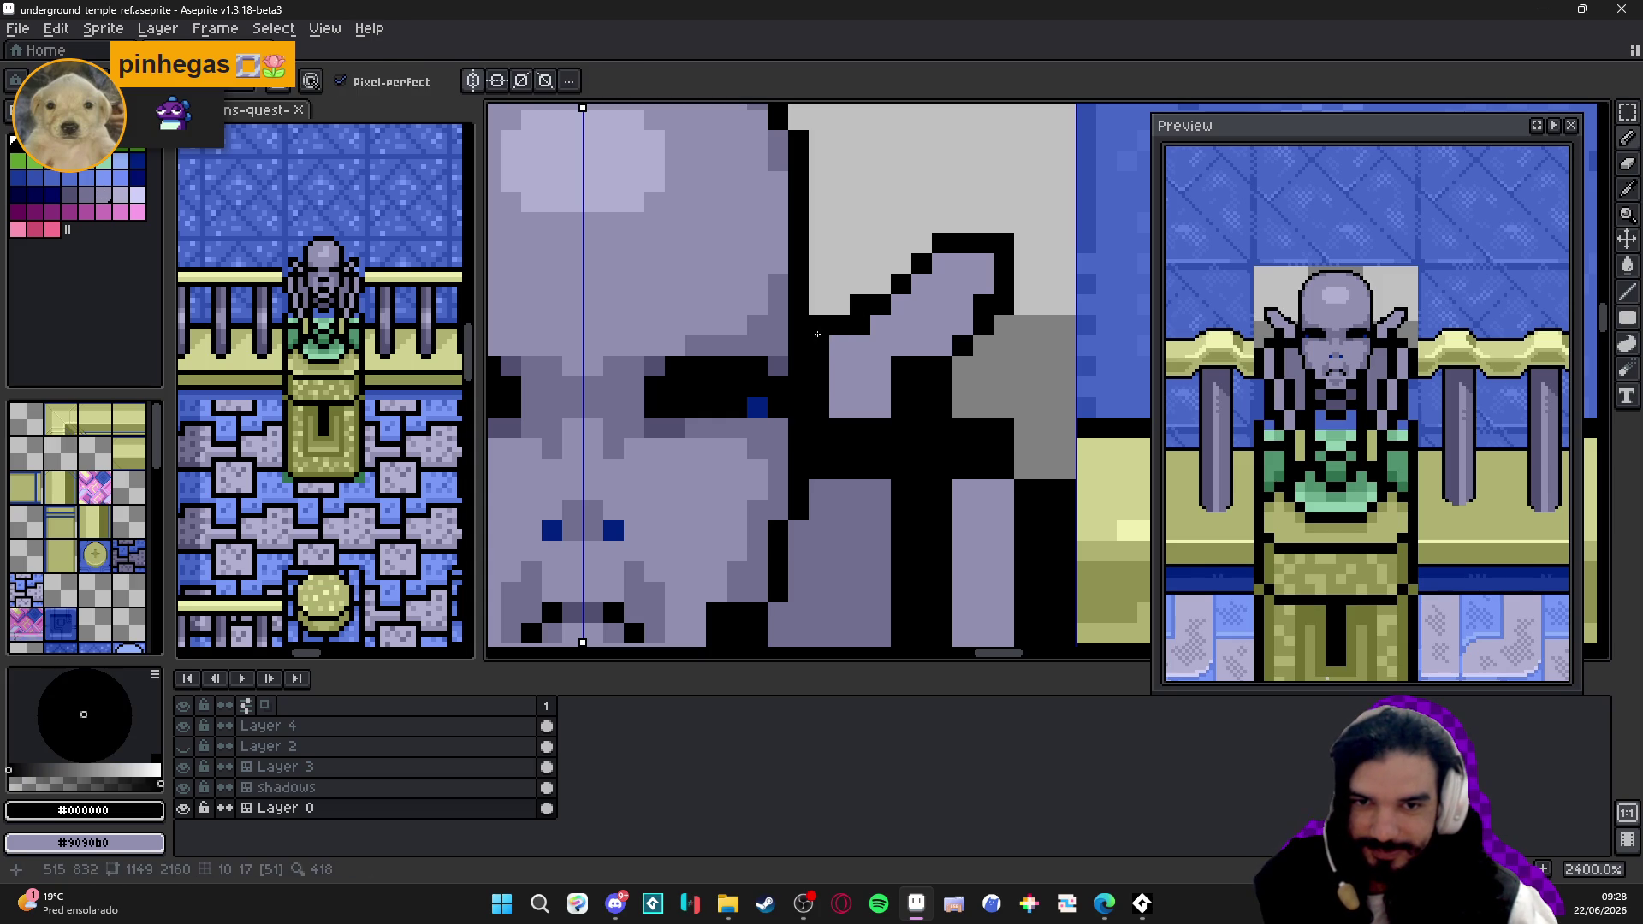
alt+click(899, 318)
alt+click(922, 264)
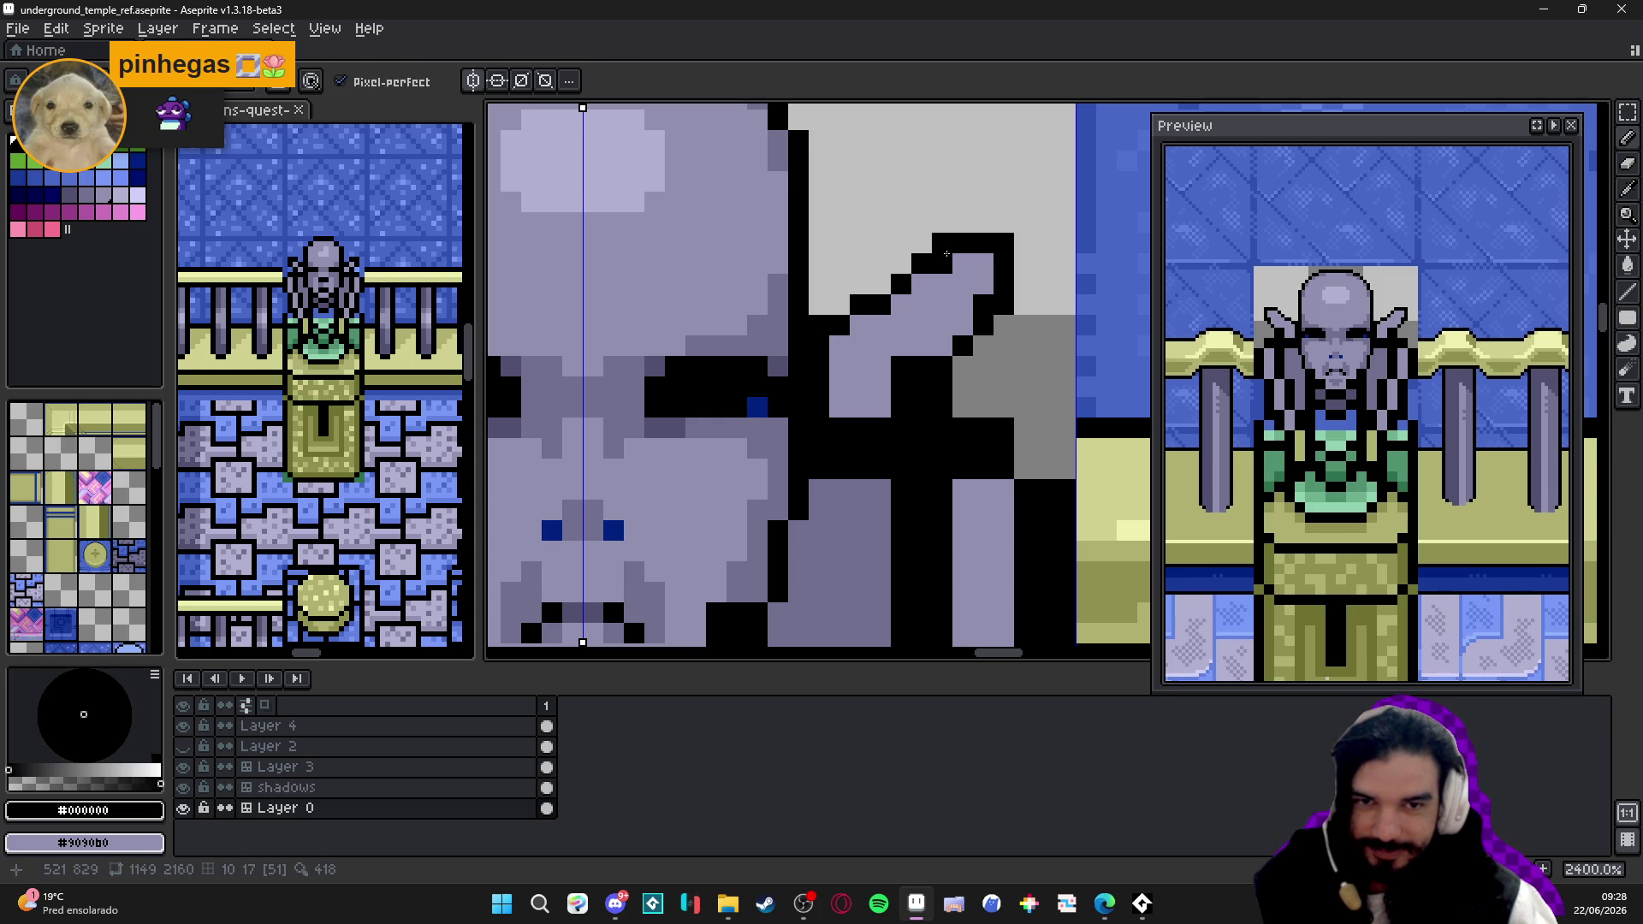
- Erase stray black ear pixels and recolour outline pixels light grey
key(e)
click(943, 244)
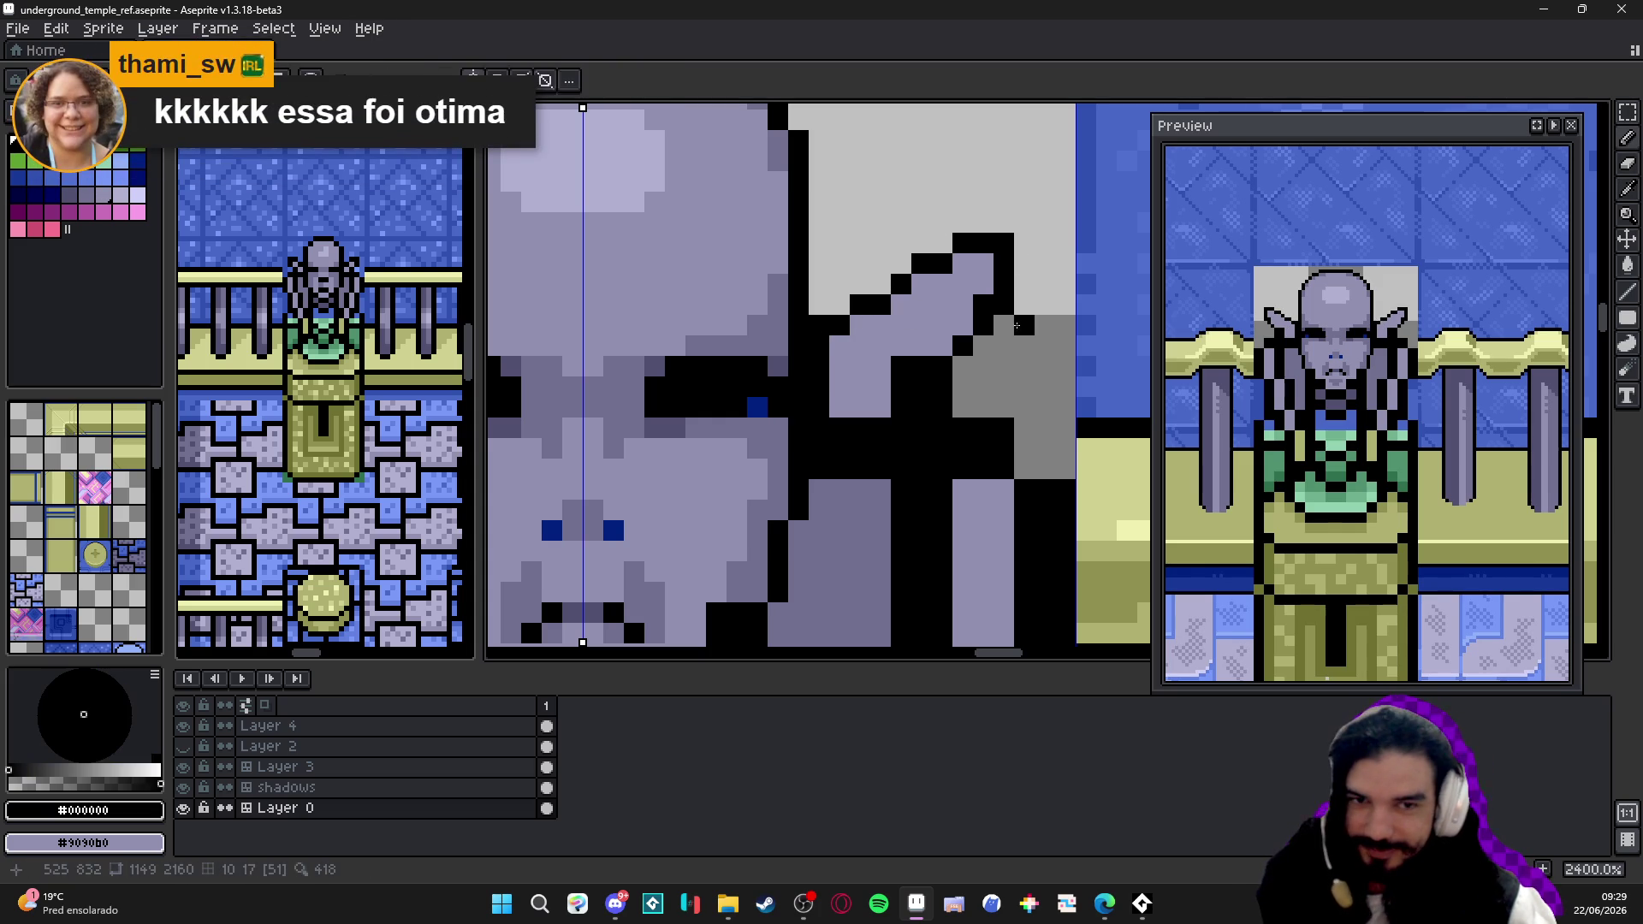
click(1004, 305)
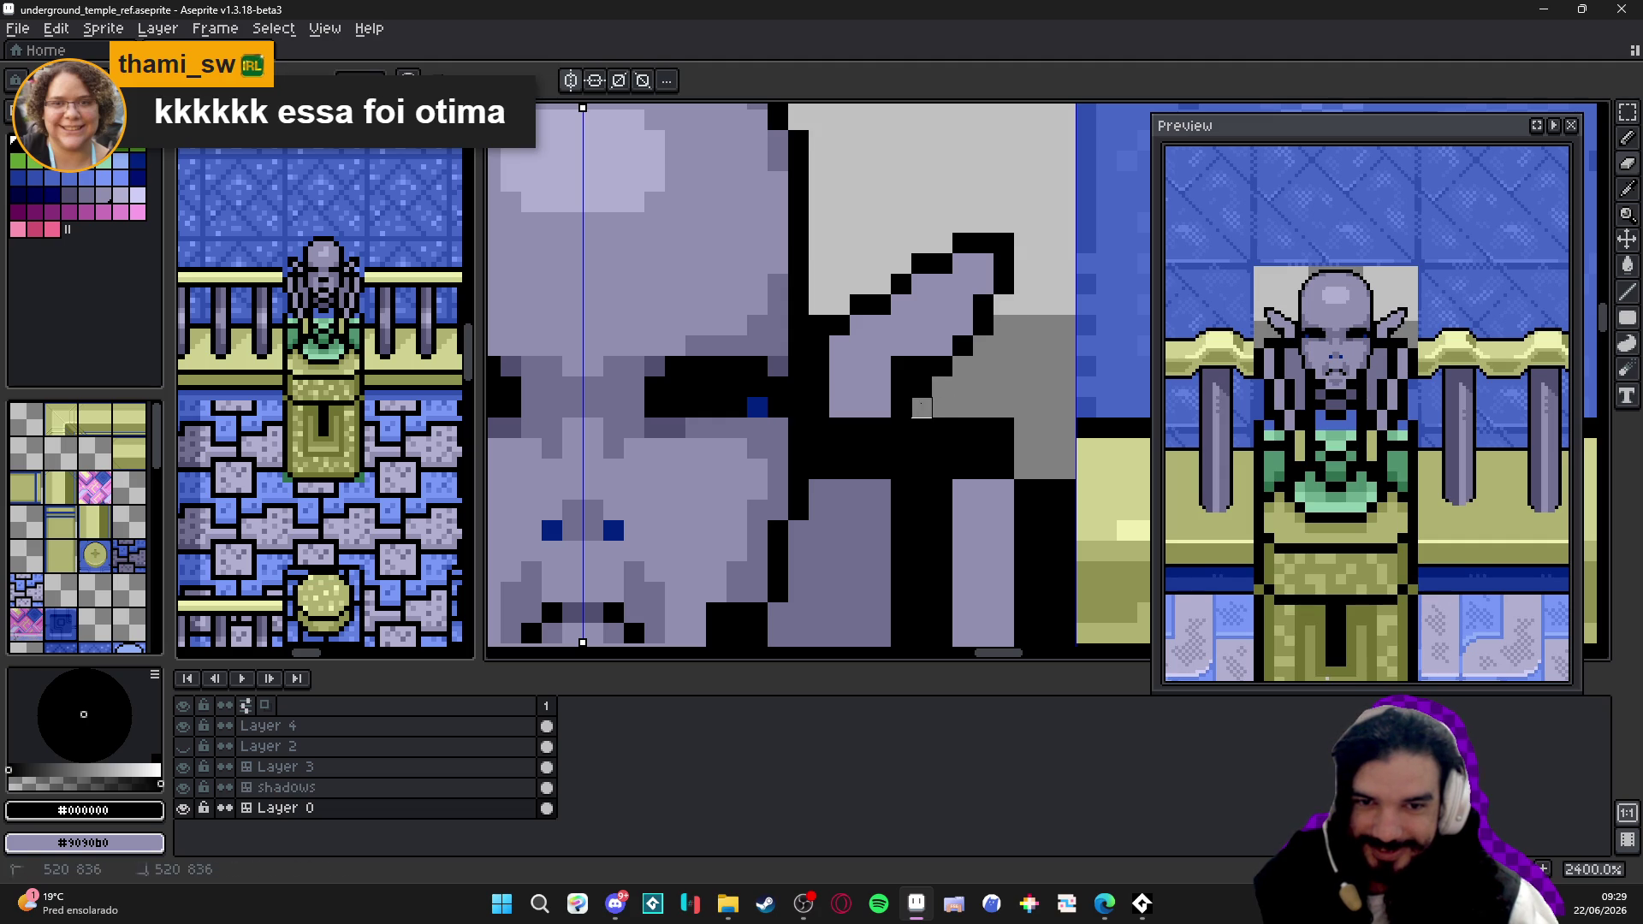
key(b)
alt+click(899, 337)
click(913, 364)
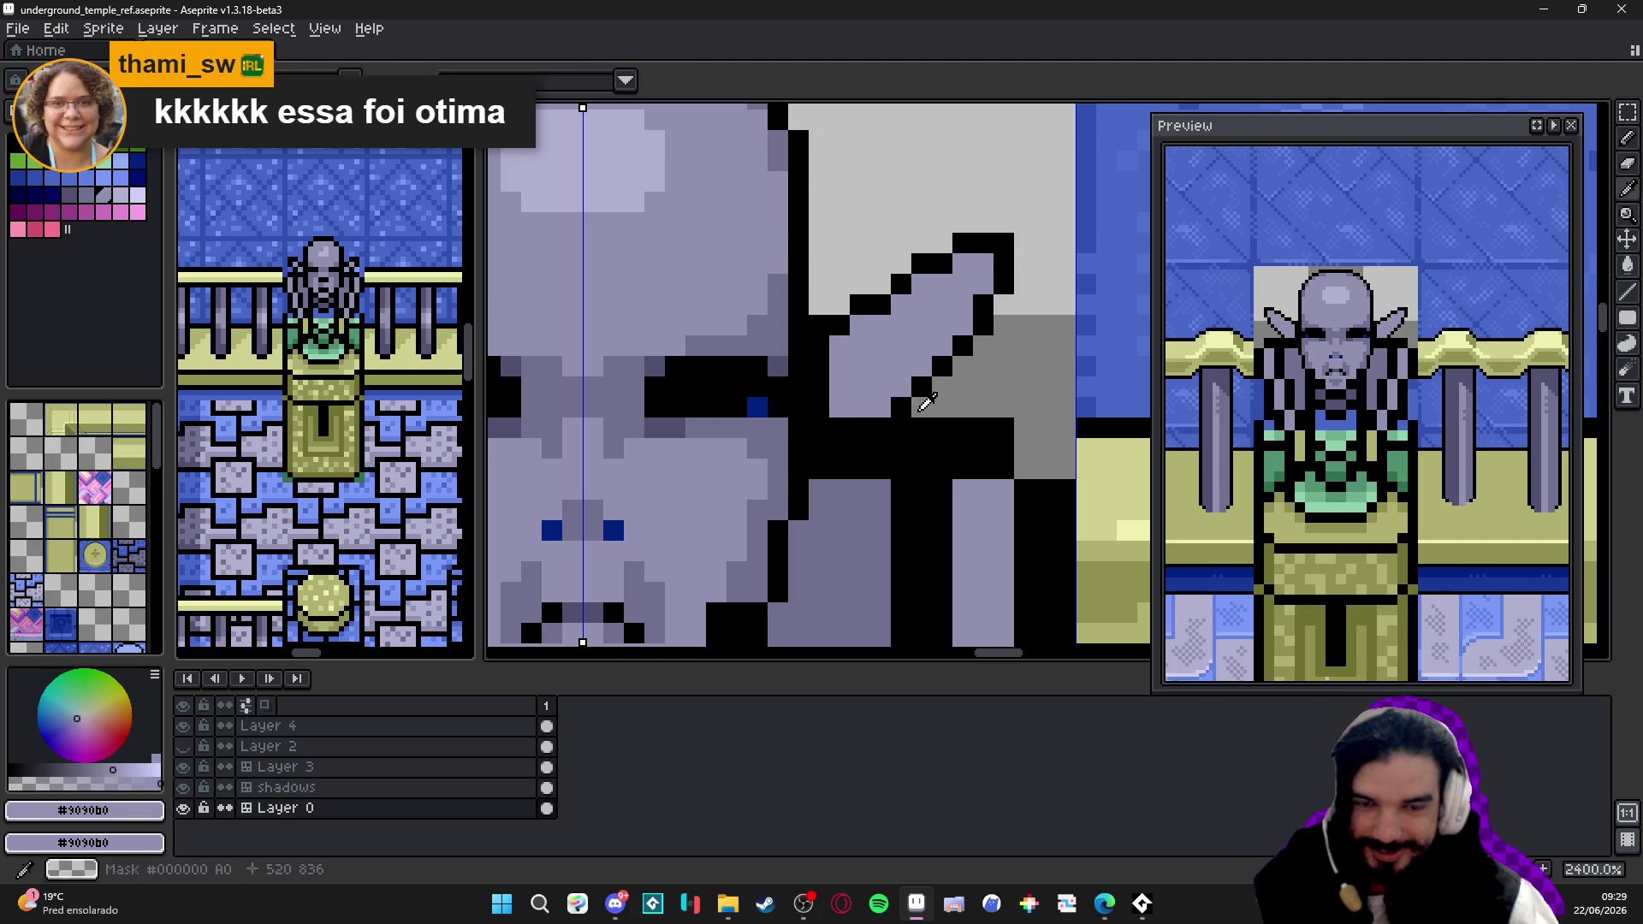
scroll(896, 386, down, 1)
scroll(896, 386, up, 2)
- Add black edge pixels and recolour a row on the ear's diagonal edge light grey
alt+click(899, 418)
click(848, 416)
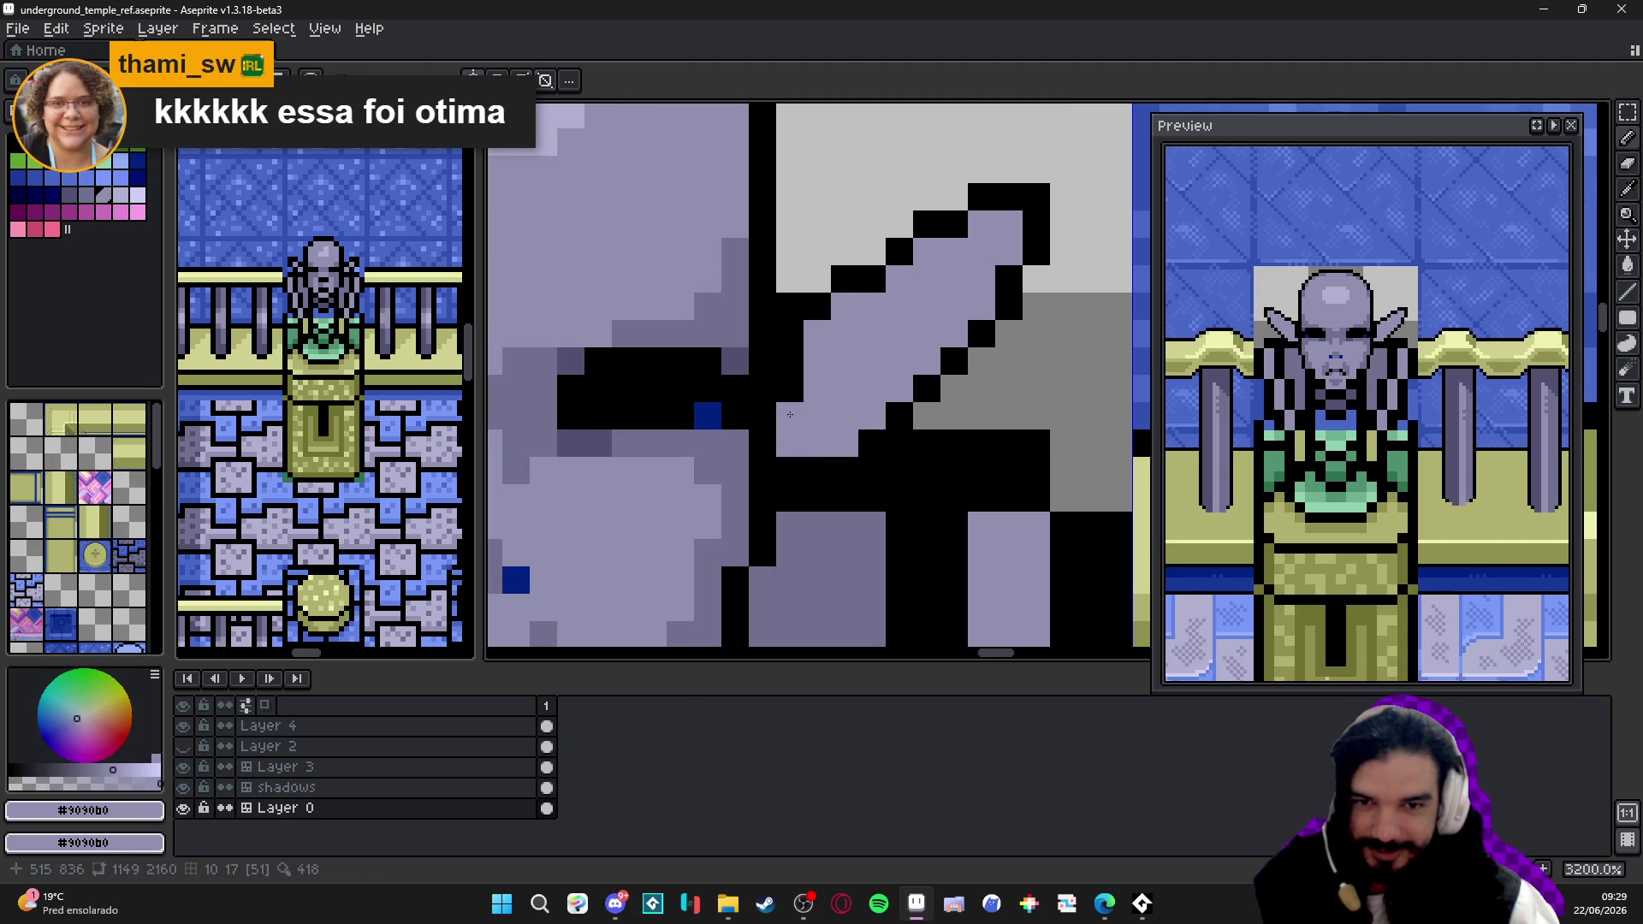
scroll(791, 391, down, 2)
scroll(792, 391, up, 2)
mouse_move(772, 450)
mouse_down()
mouse_move(824, 450)
mouse_move(880, 396)
mouse_up()
alt+click(865, 387)
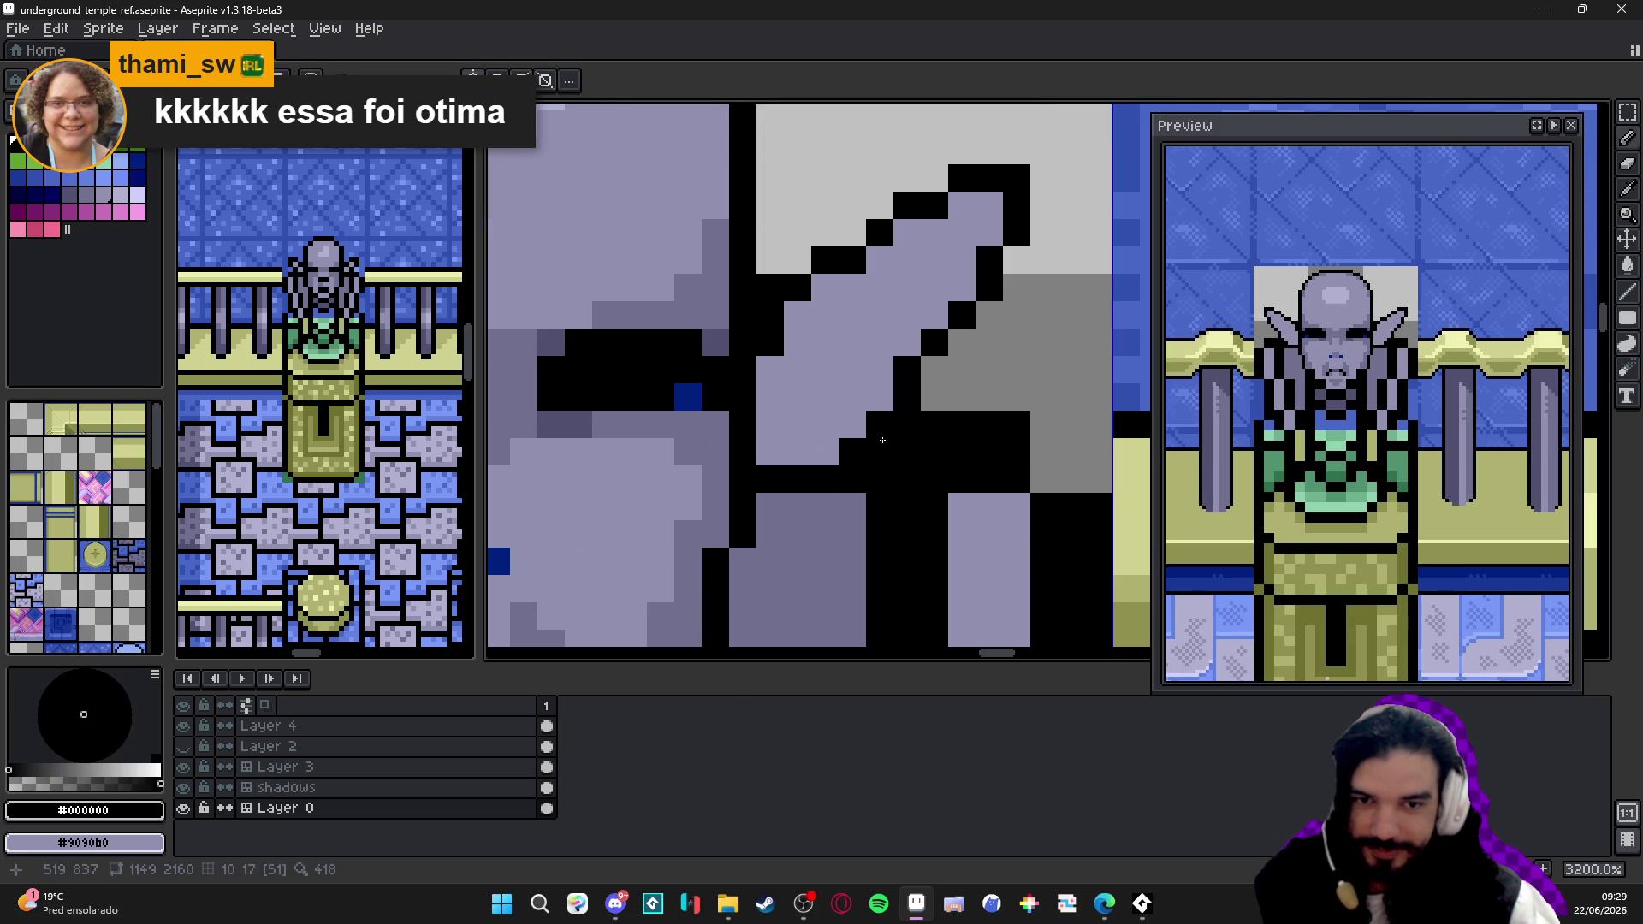
alt+click(854, 452)
scroll(854, 426, down, 2)
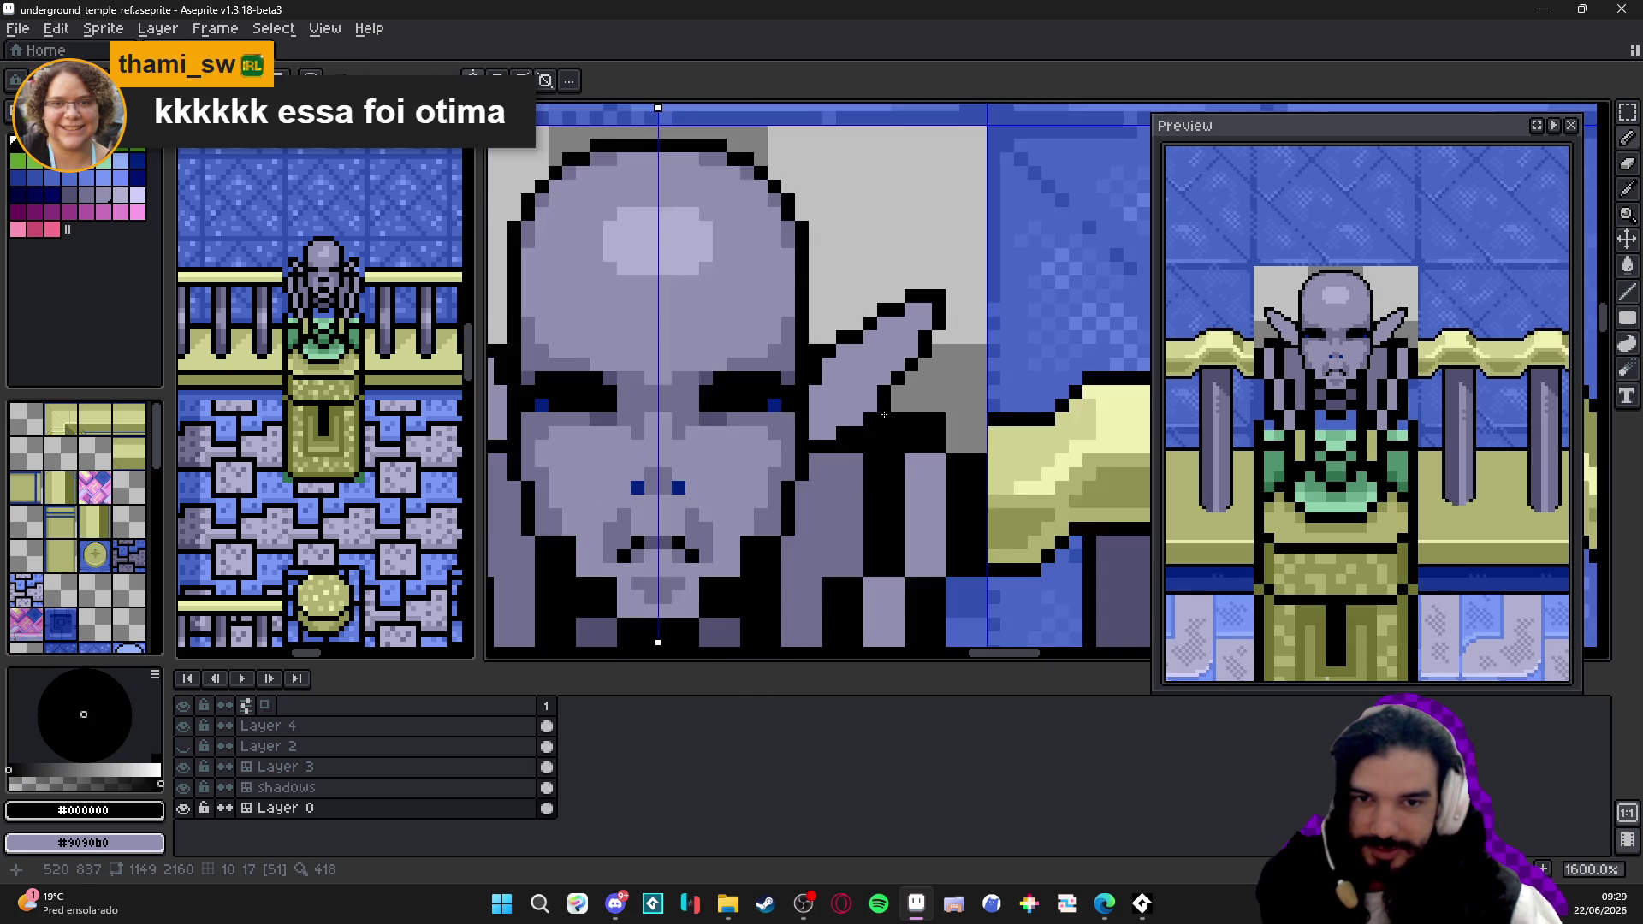
scroll(870, 414, down, 2)
scroll(890, 410, up, 1)
alt+click(874, 408)
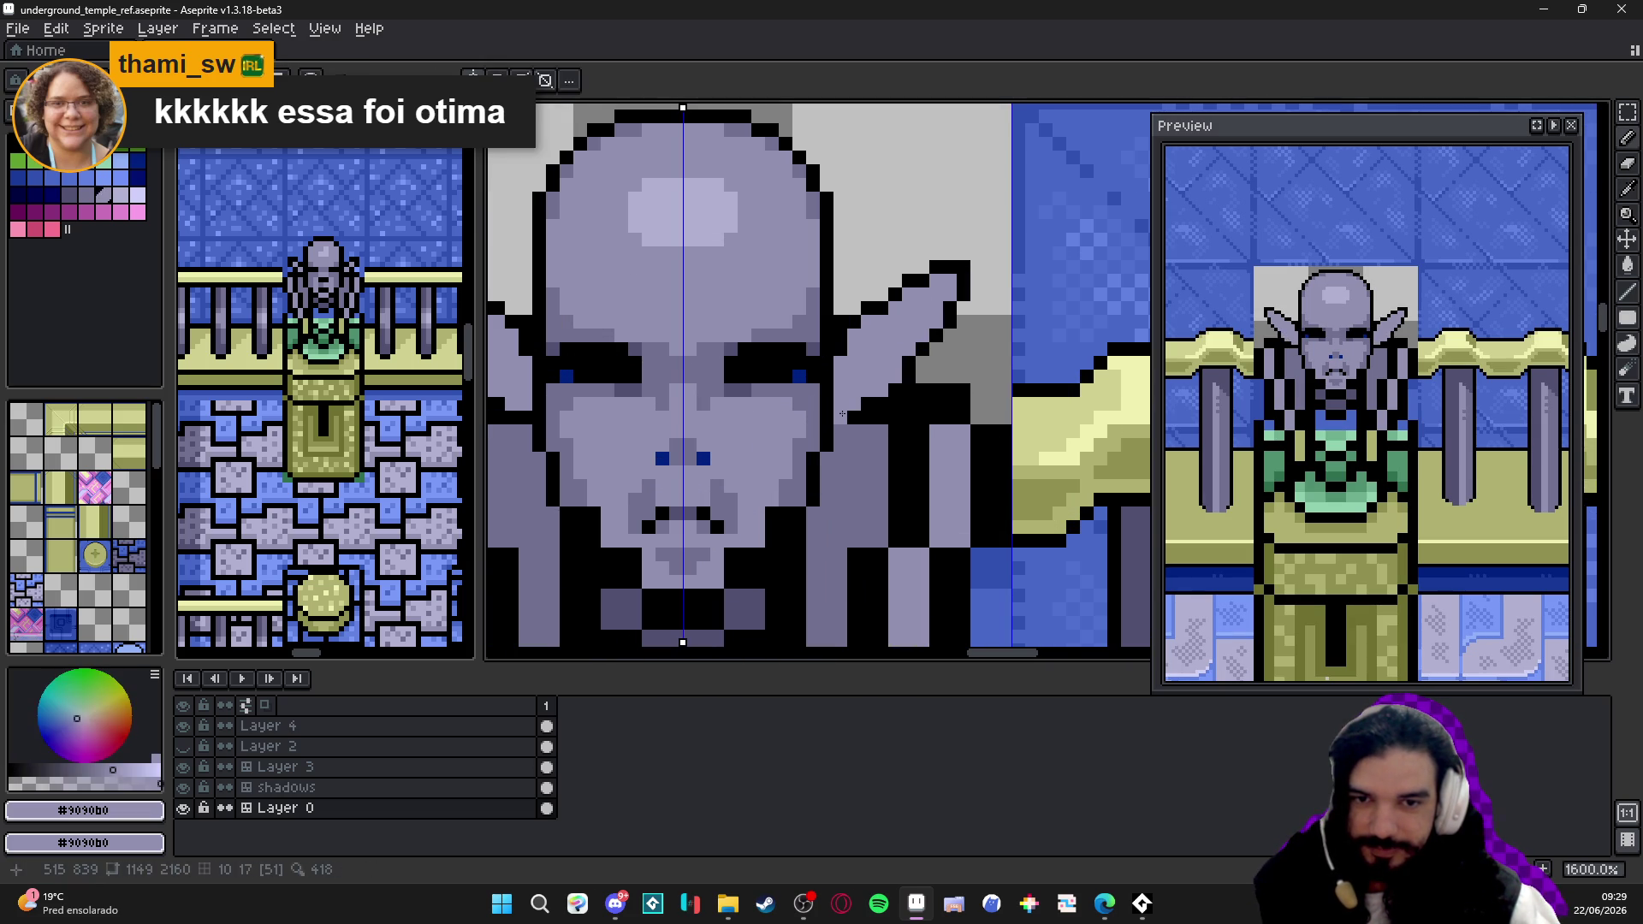
alt+click(876, 409)
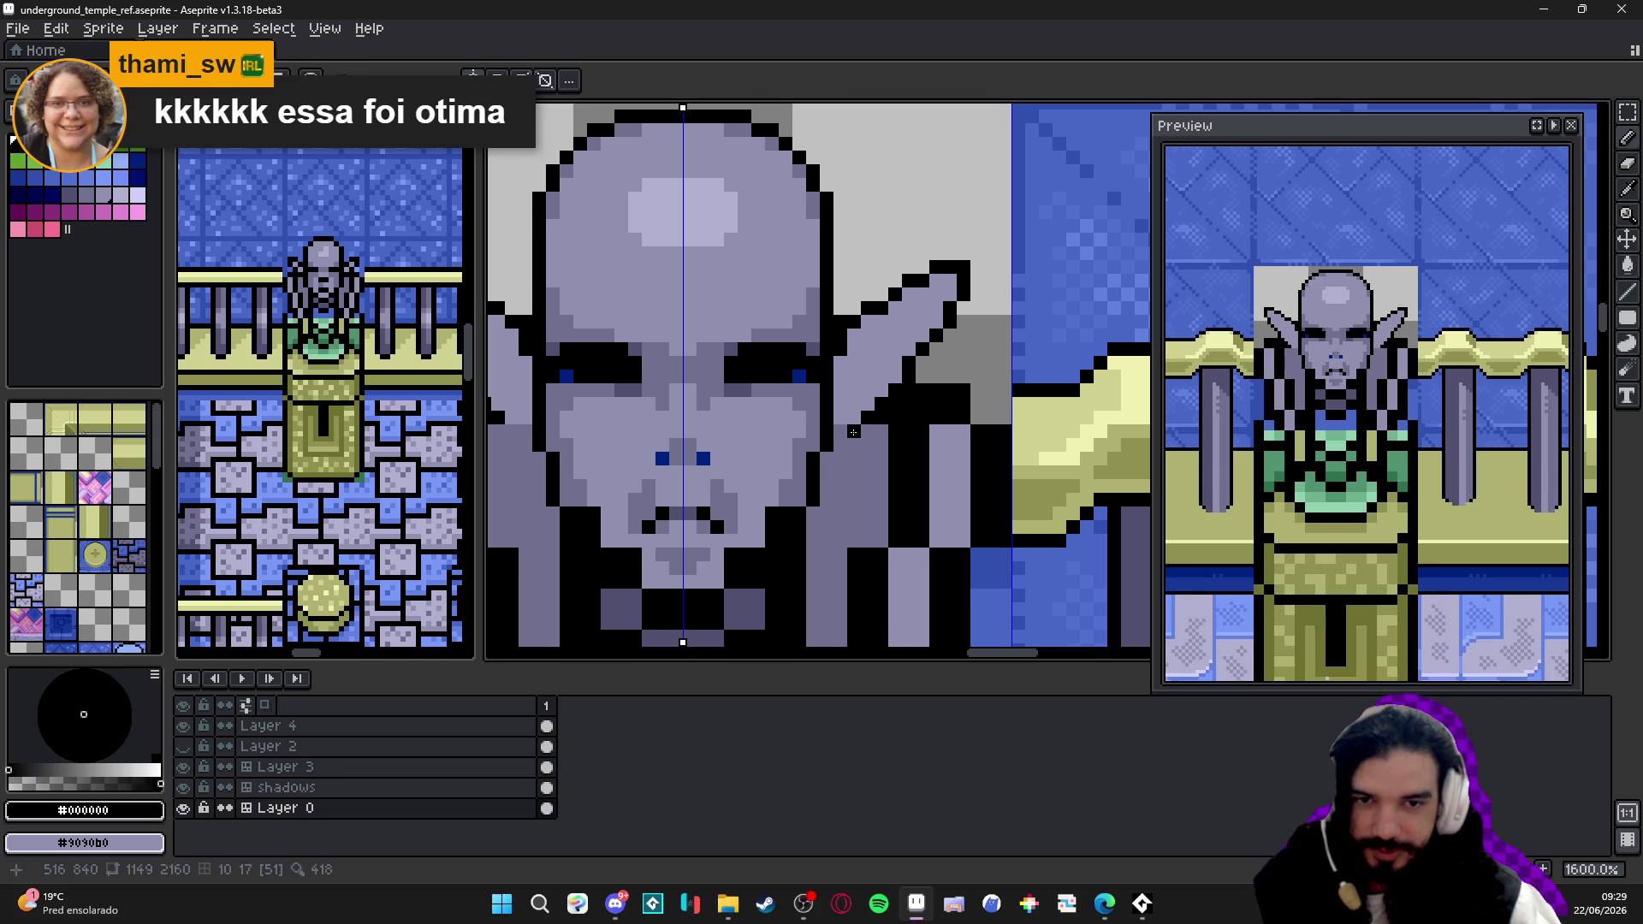
scroll(839, 404, down, 1)
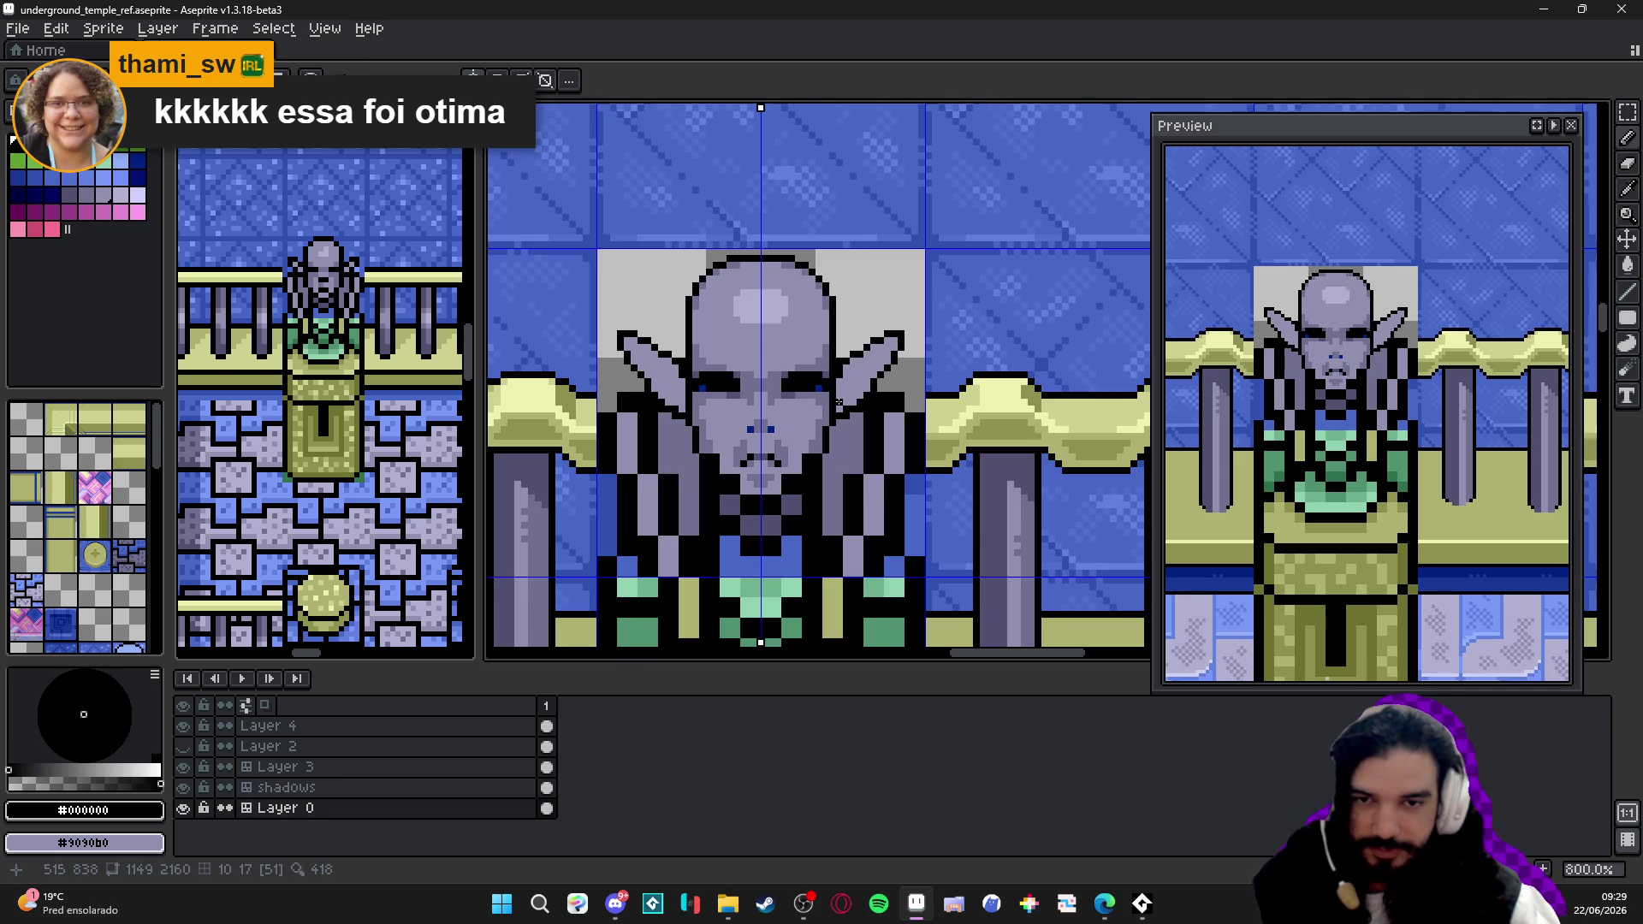
scroll(867, 359, up, 1)
scroll(860, 379, up, 1)
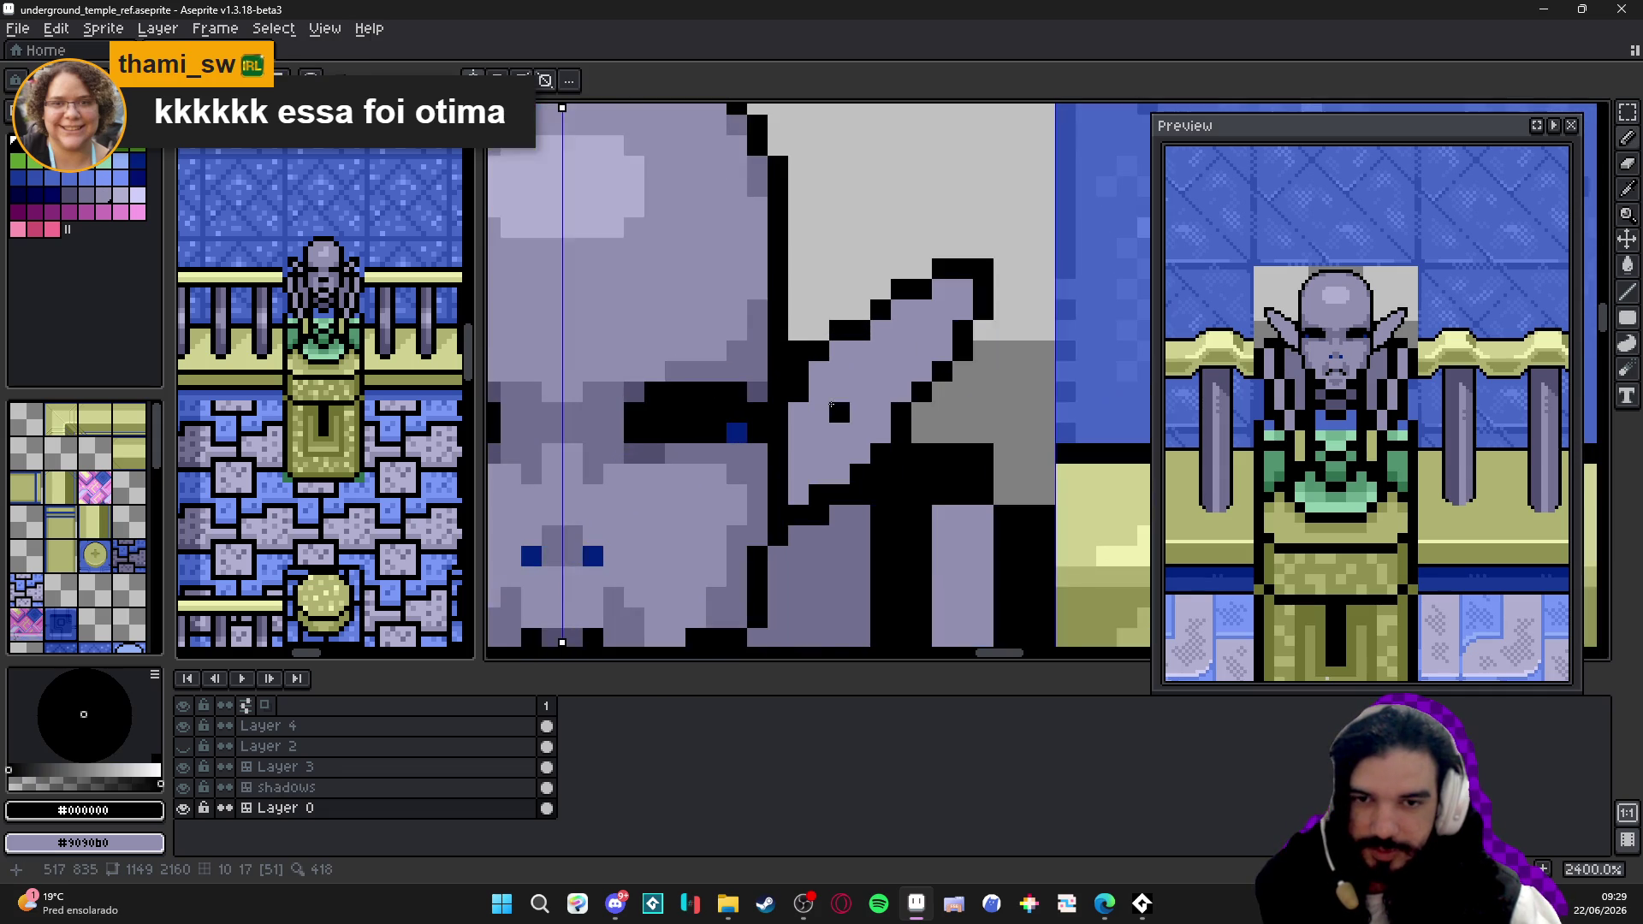
scroll(851, 405, down, 1)
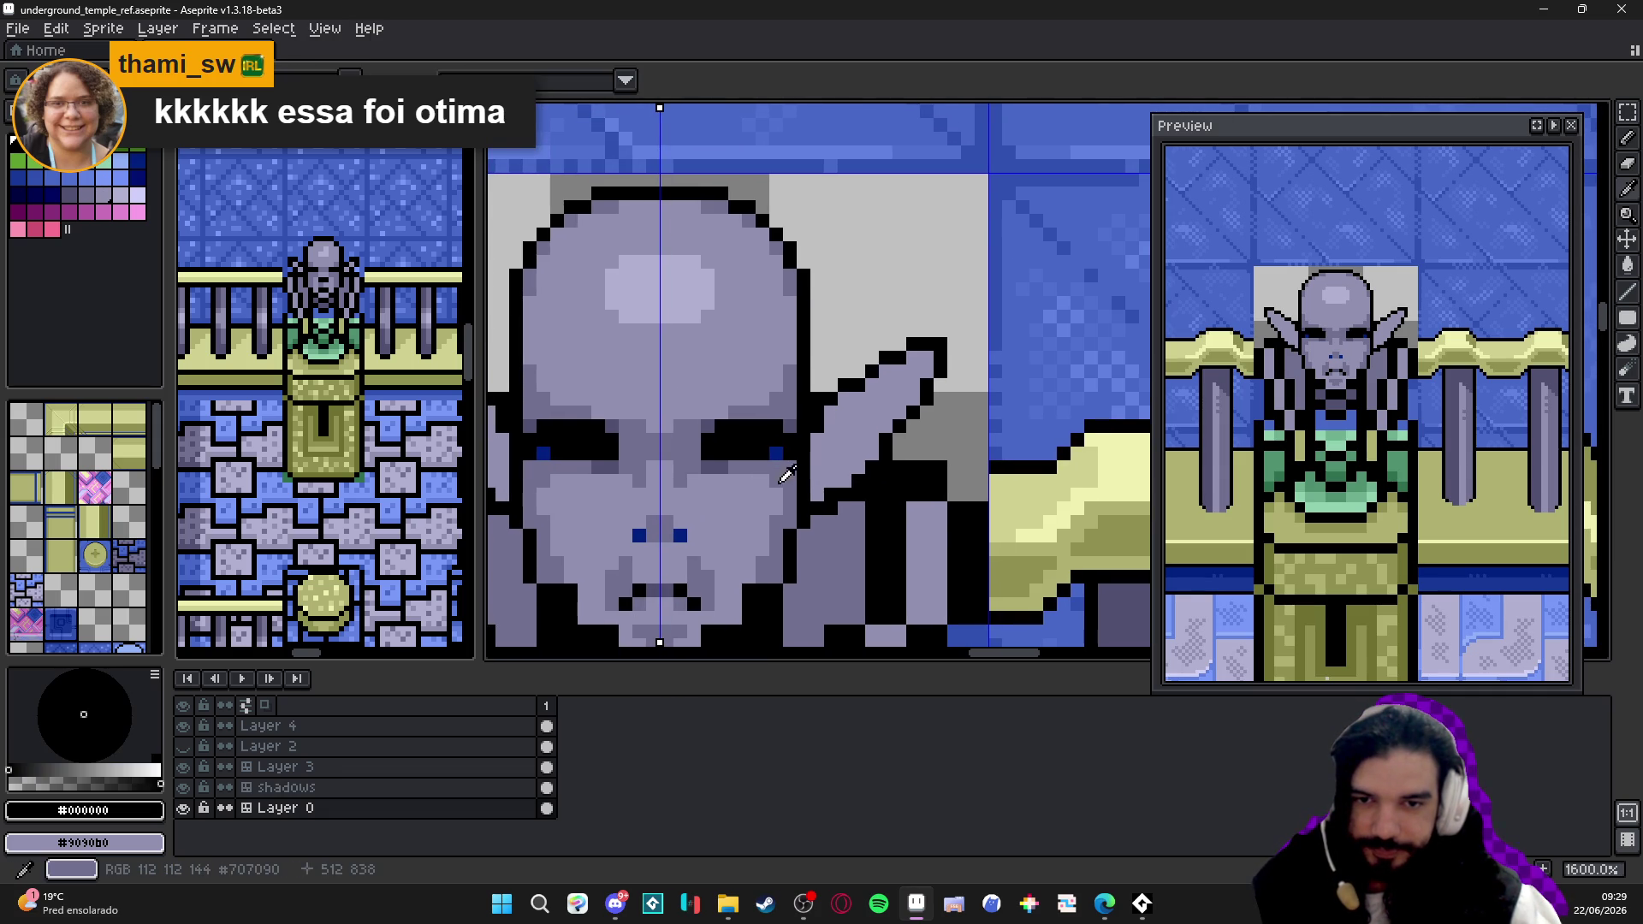
alt+click(816, 452)
key(g)
scroll(845, 443, down, 1)
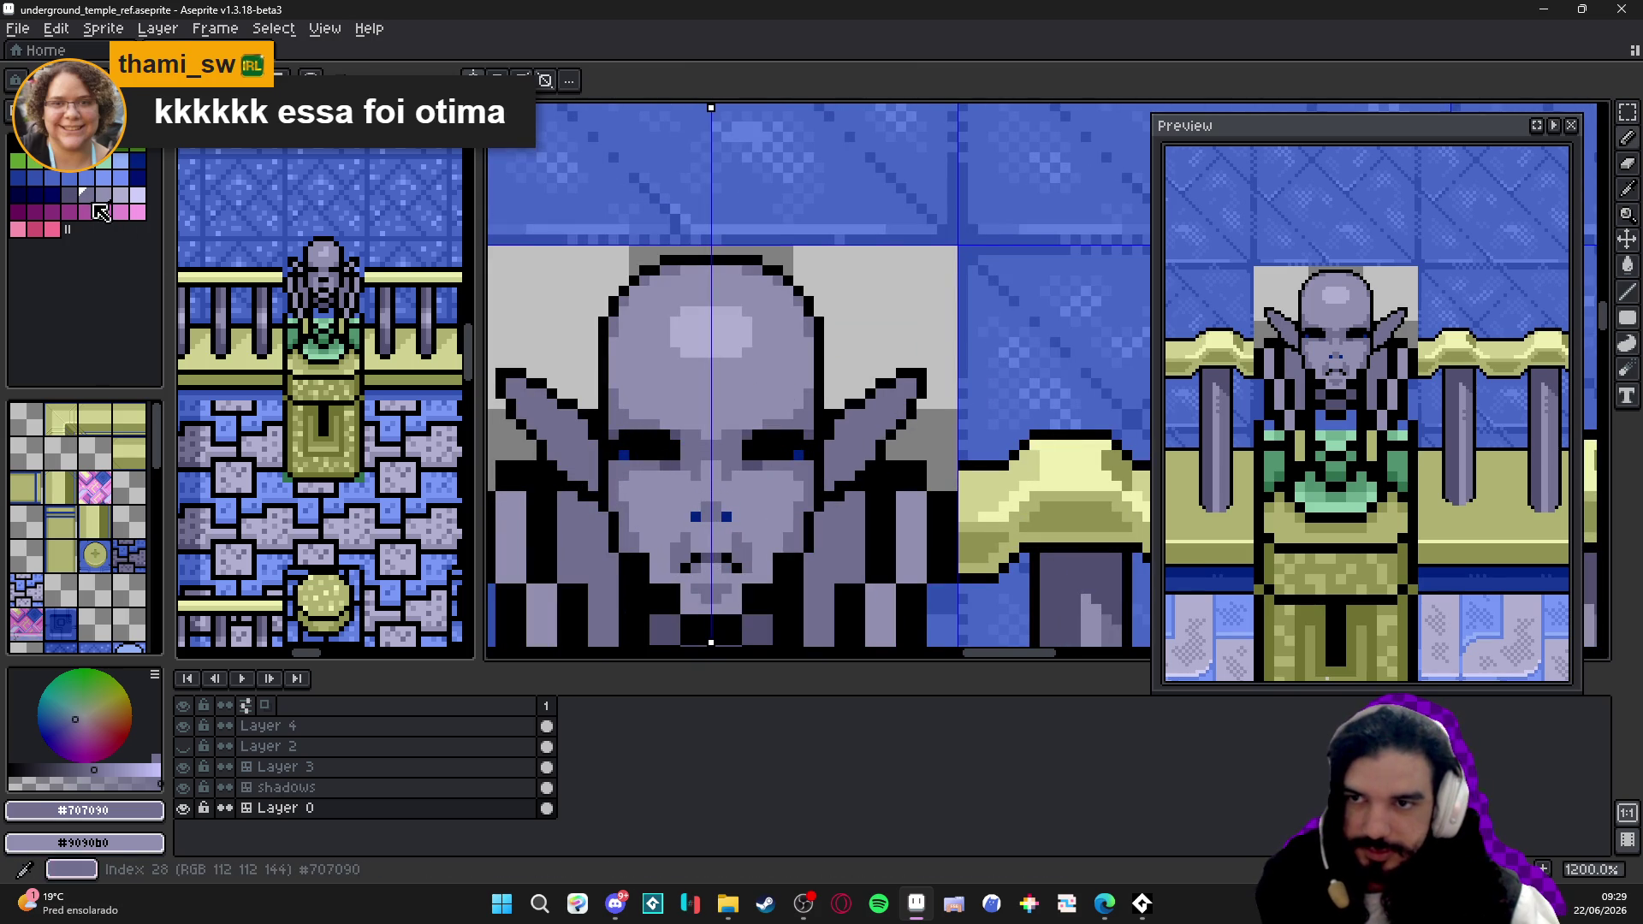
alt+click(549, 443)
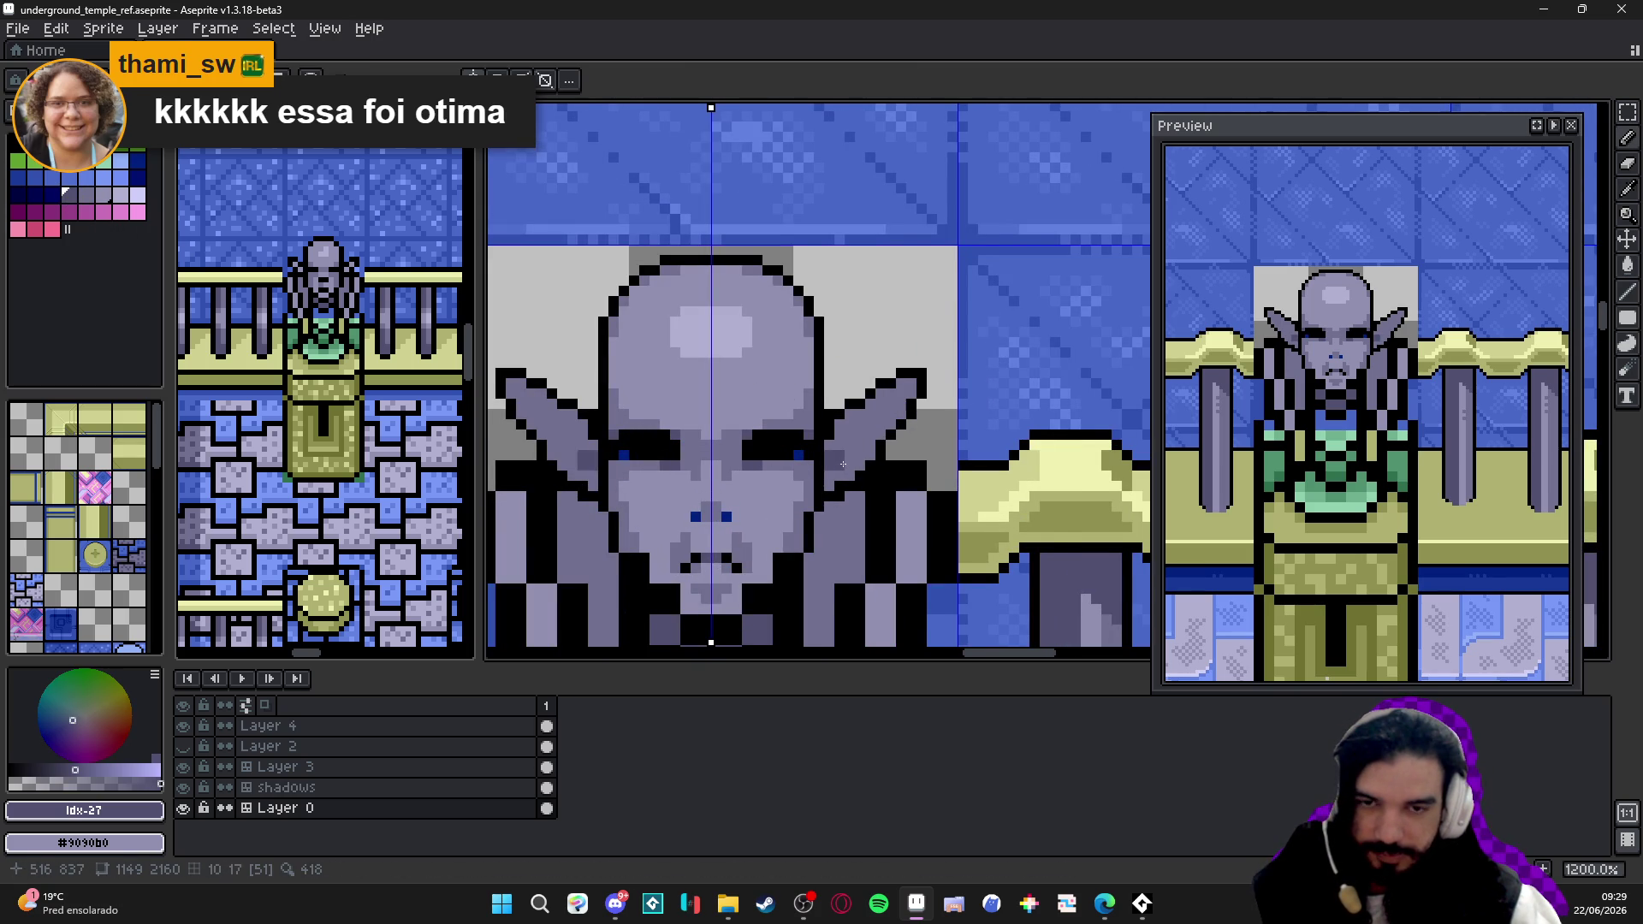
scroll(845, 443, down, 1)
scroll(847, 443, up, 2)
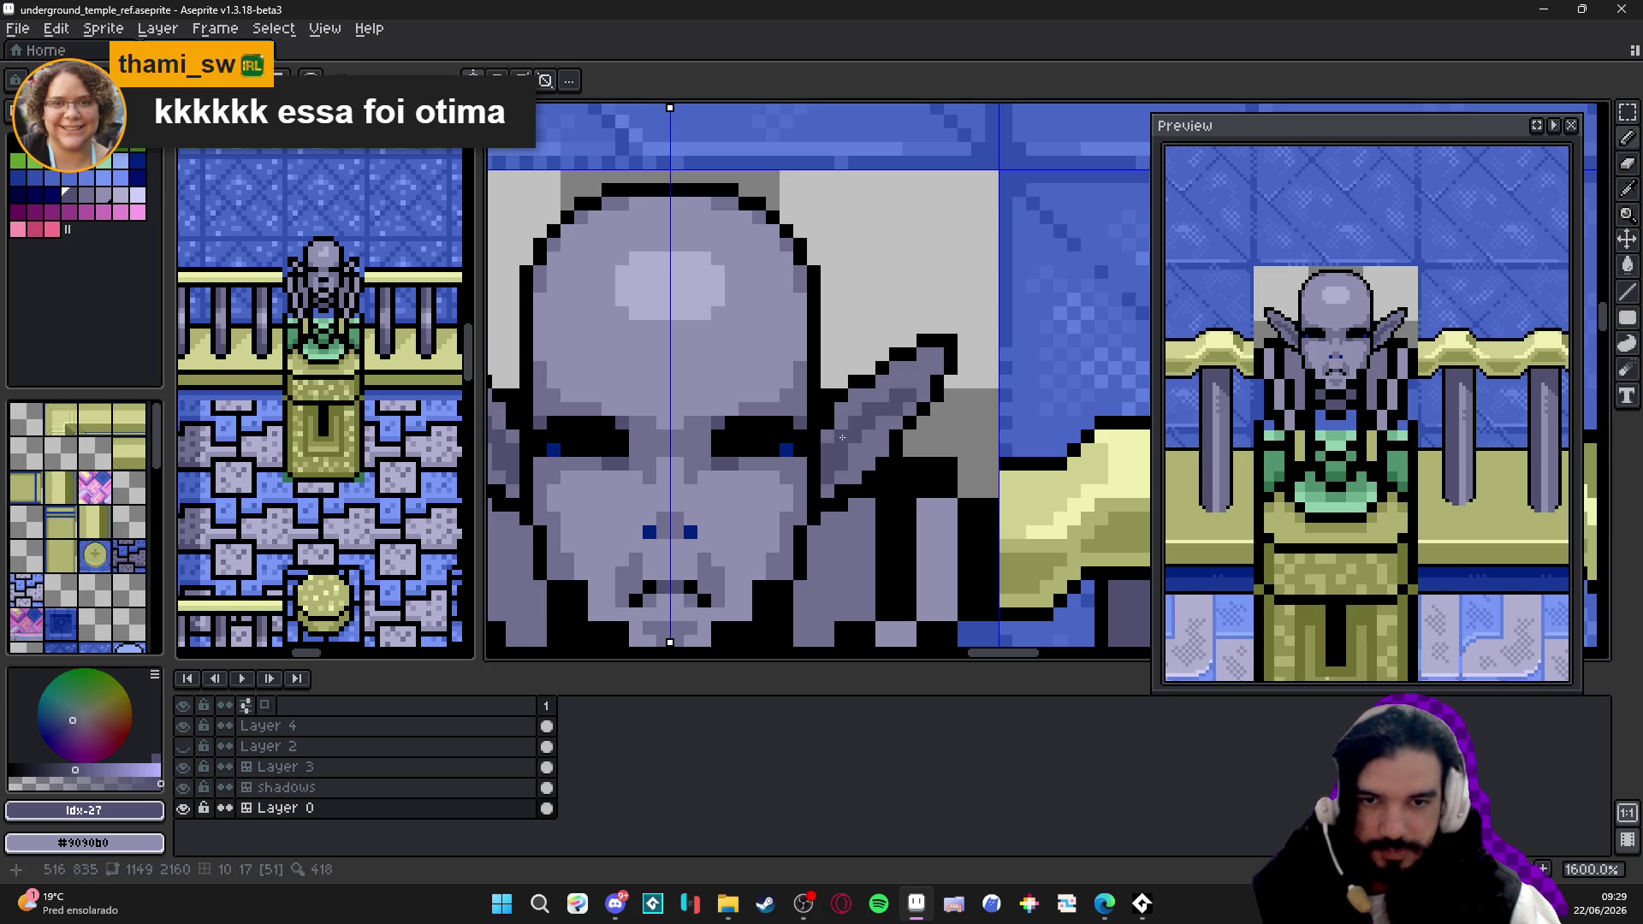
- Paint dark-blue #002080 shading inside both ears with symmetry on
alt+click(838, 447)
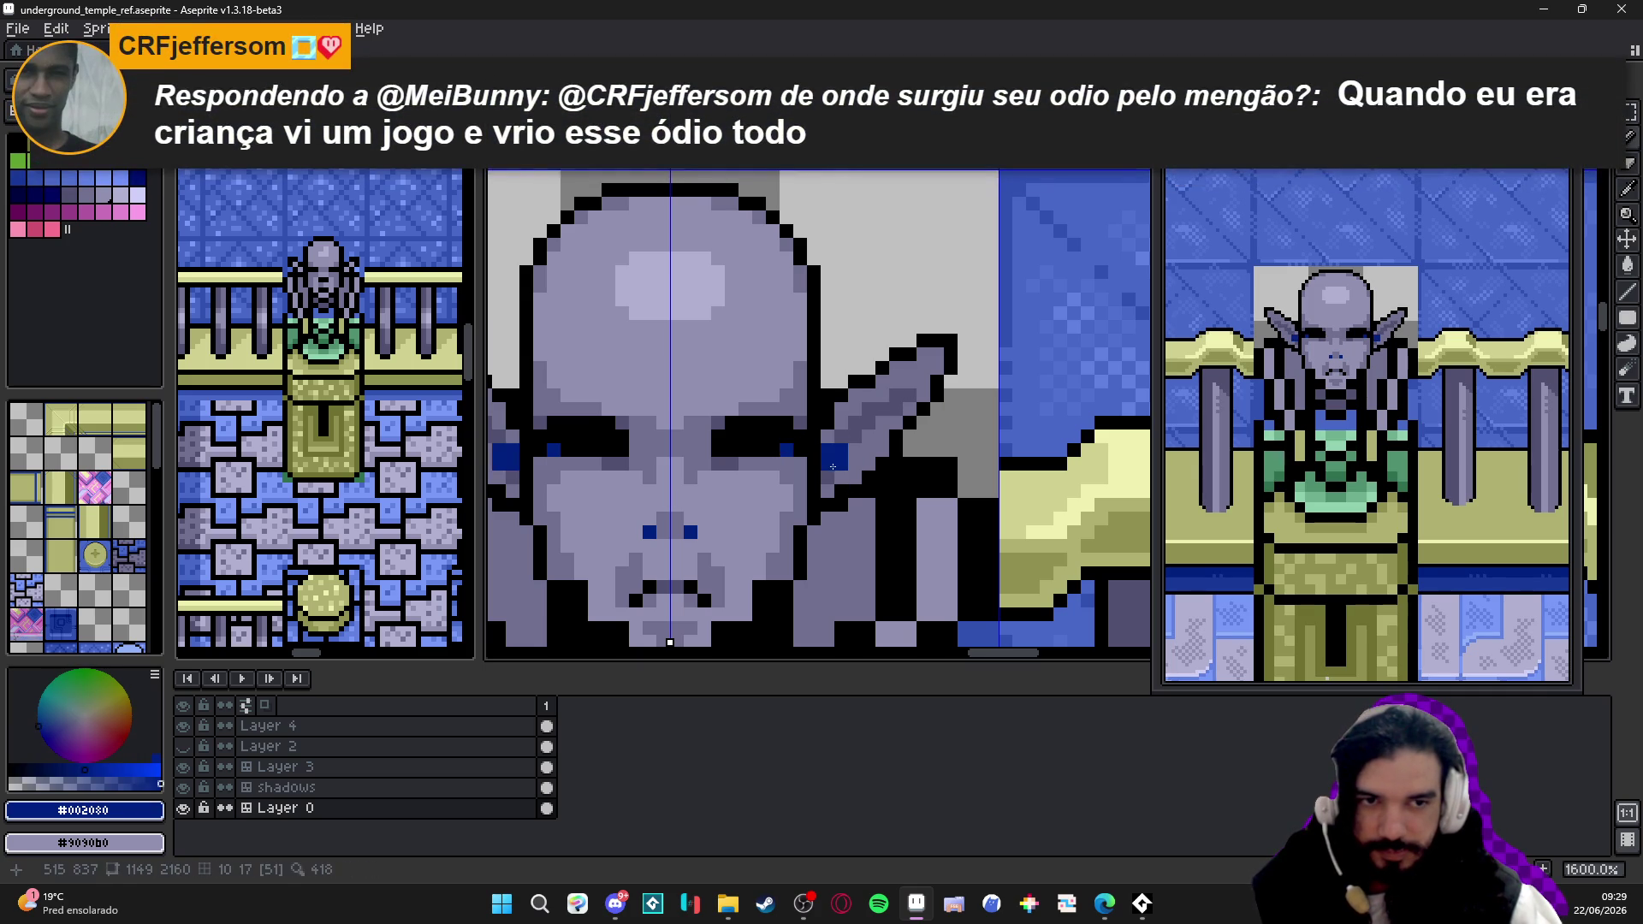
click(830, 476)
click(842, 439)
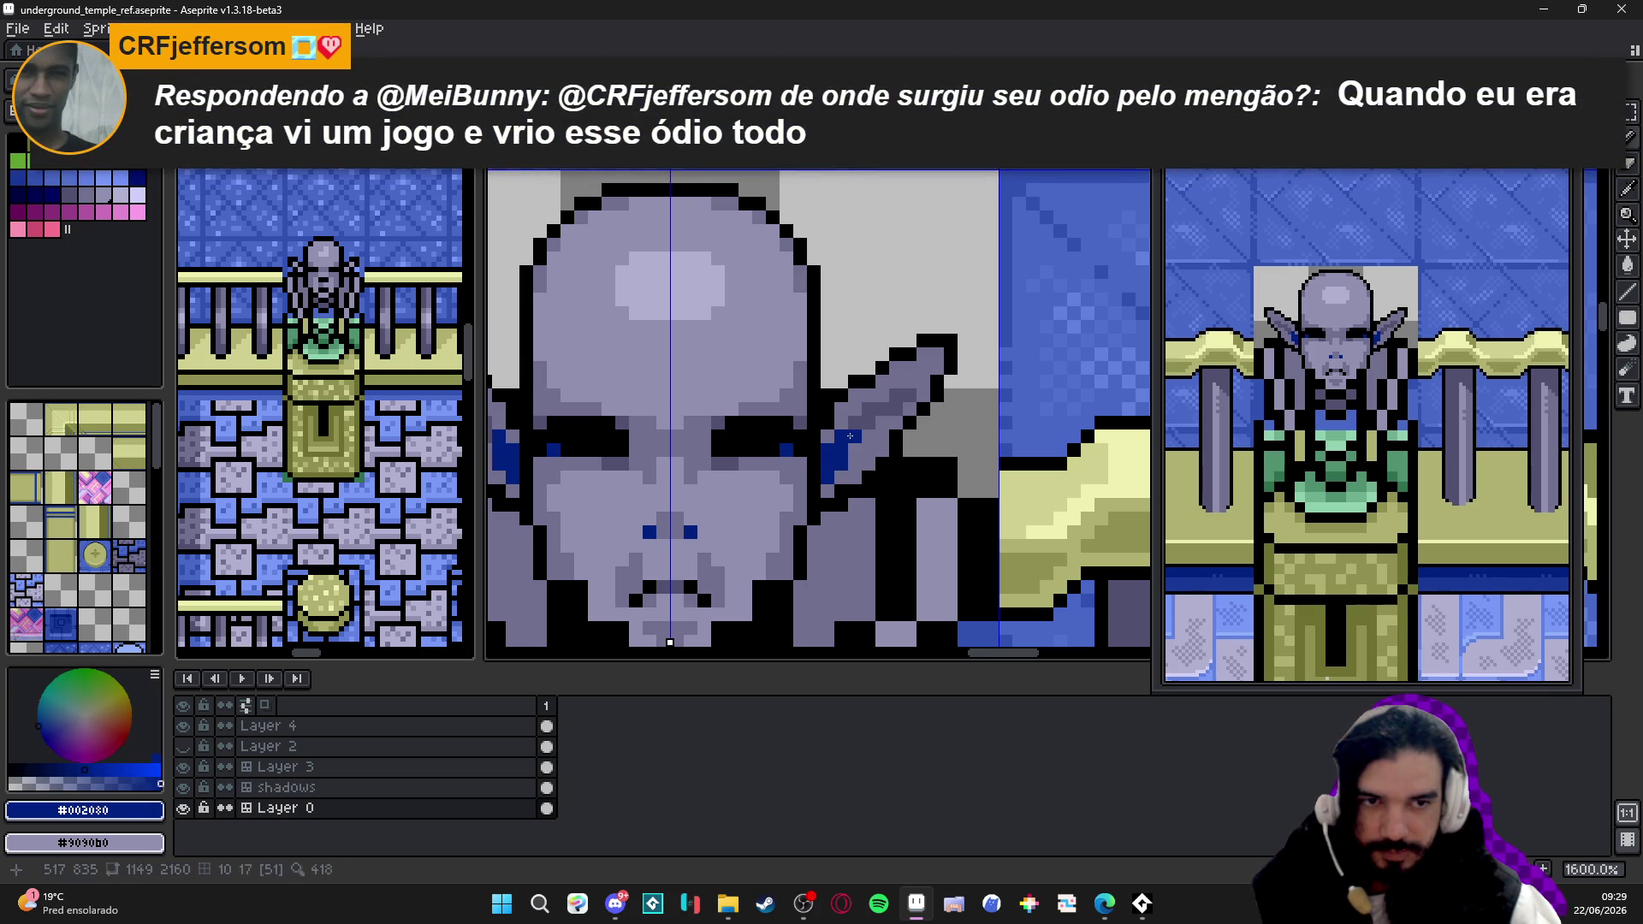
click(850, 437)
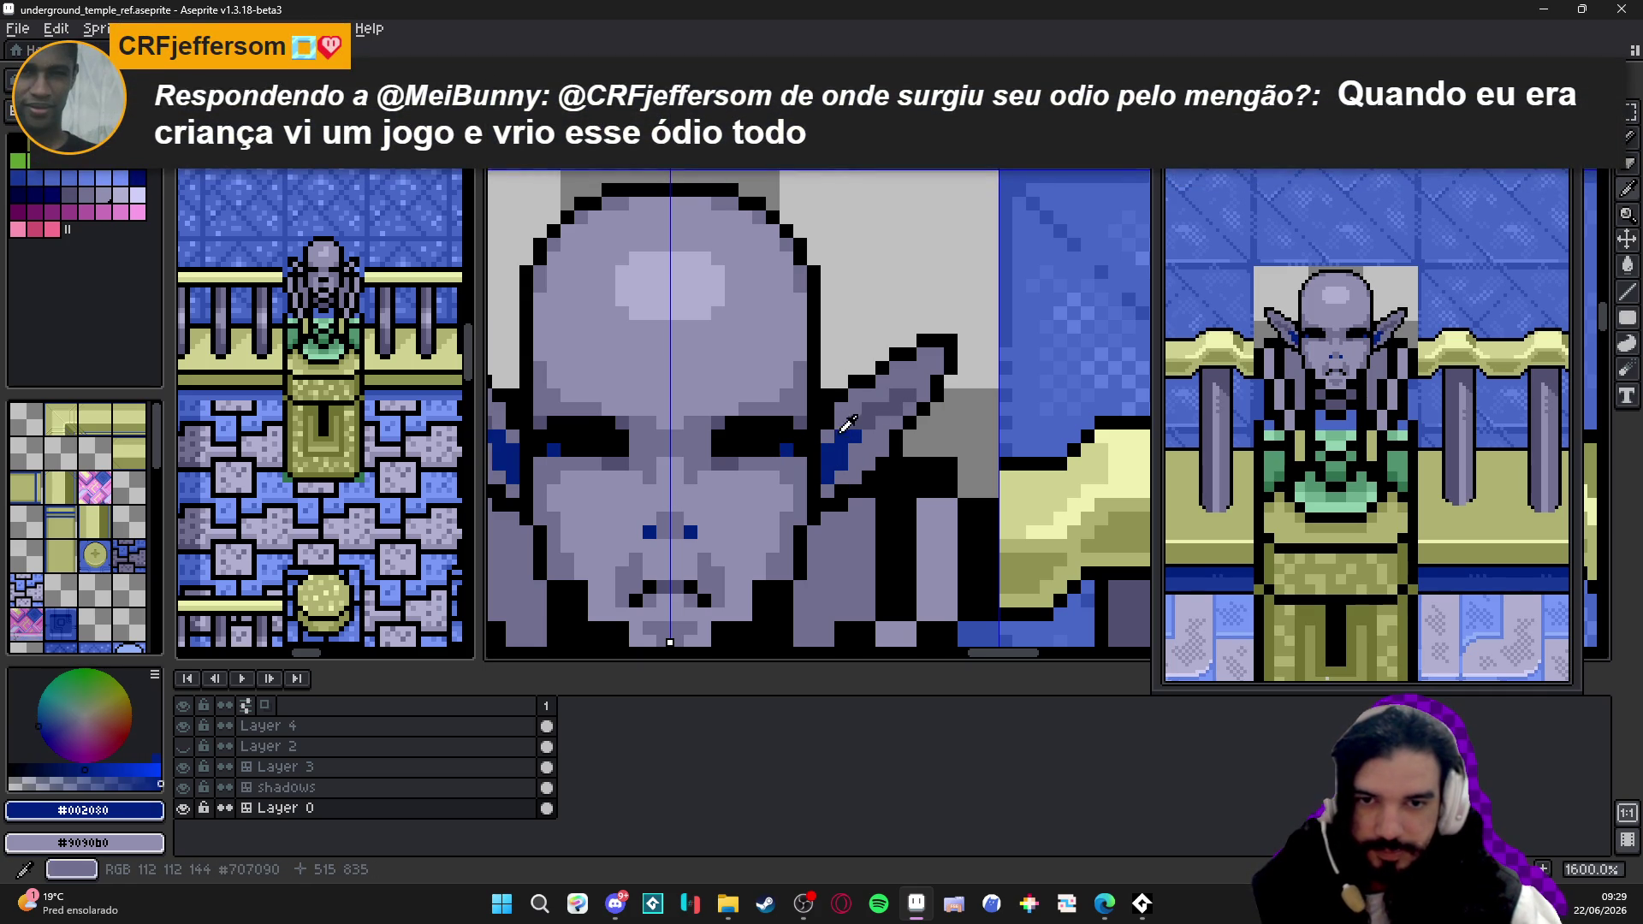
alt+click(847, 491)
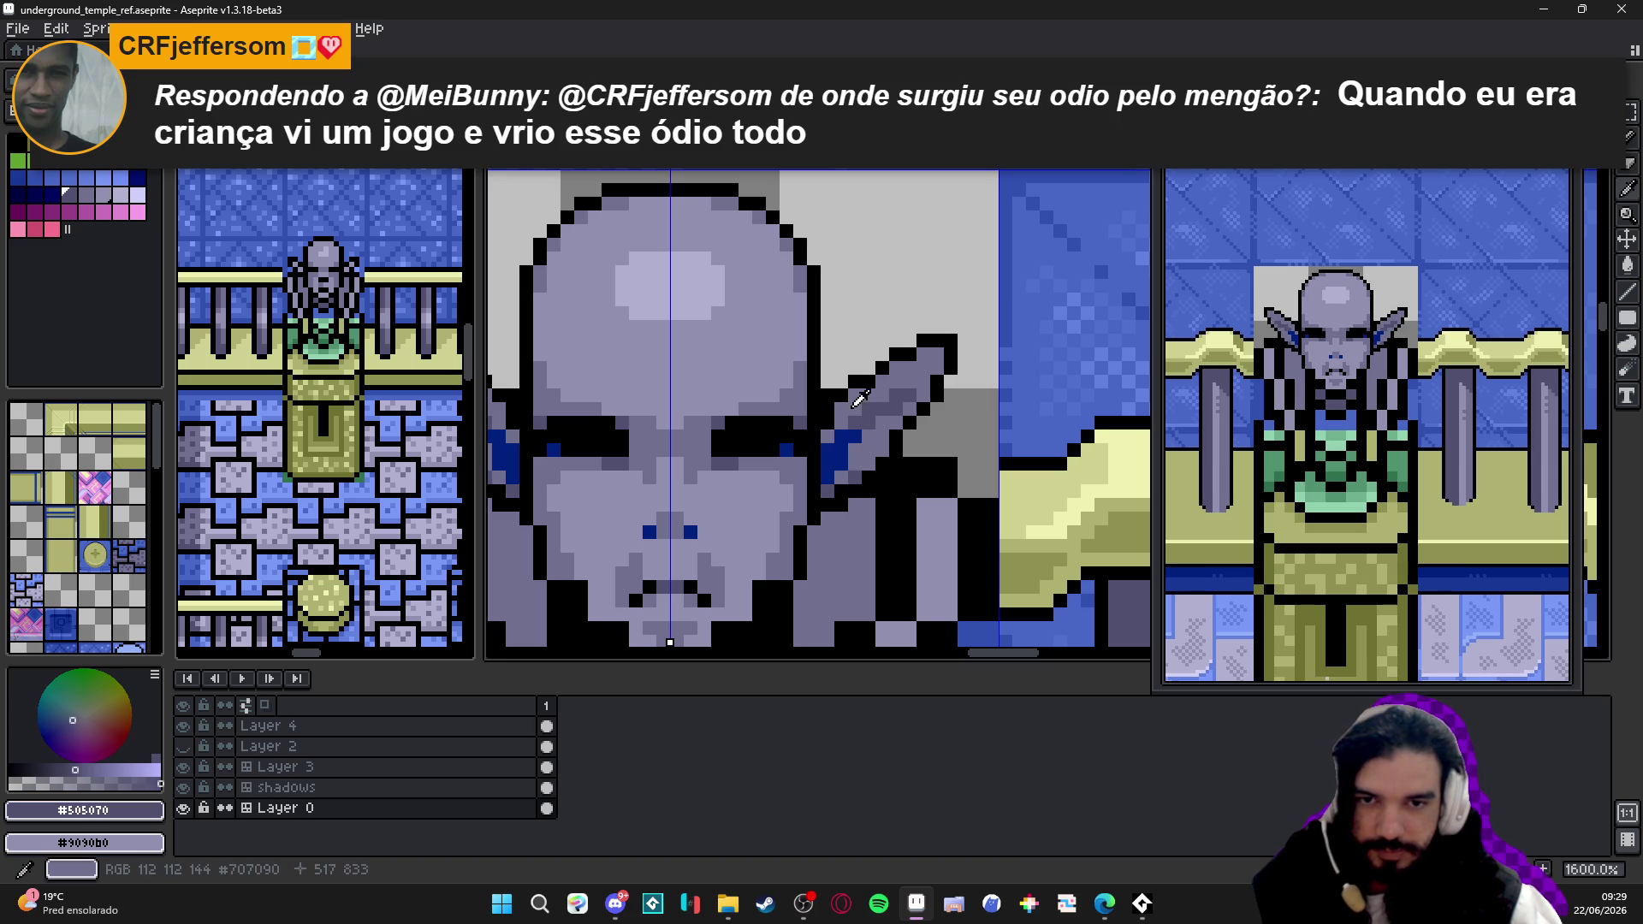
- Stroke a light #9090b0 edge along the ear's top and save the file
alt+click(866, 398)
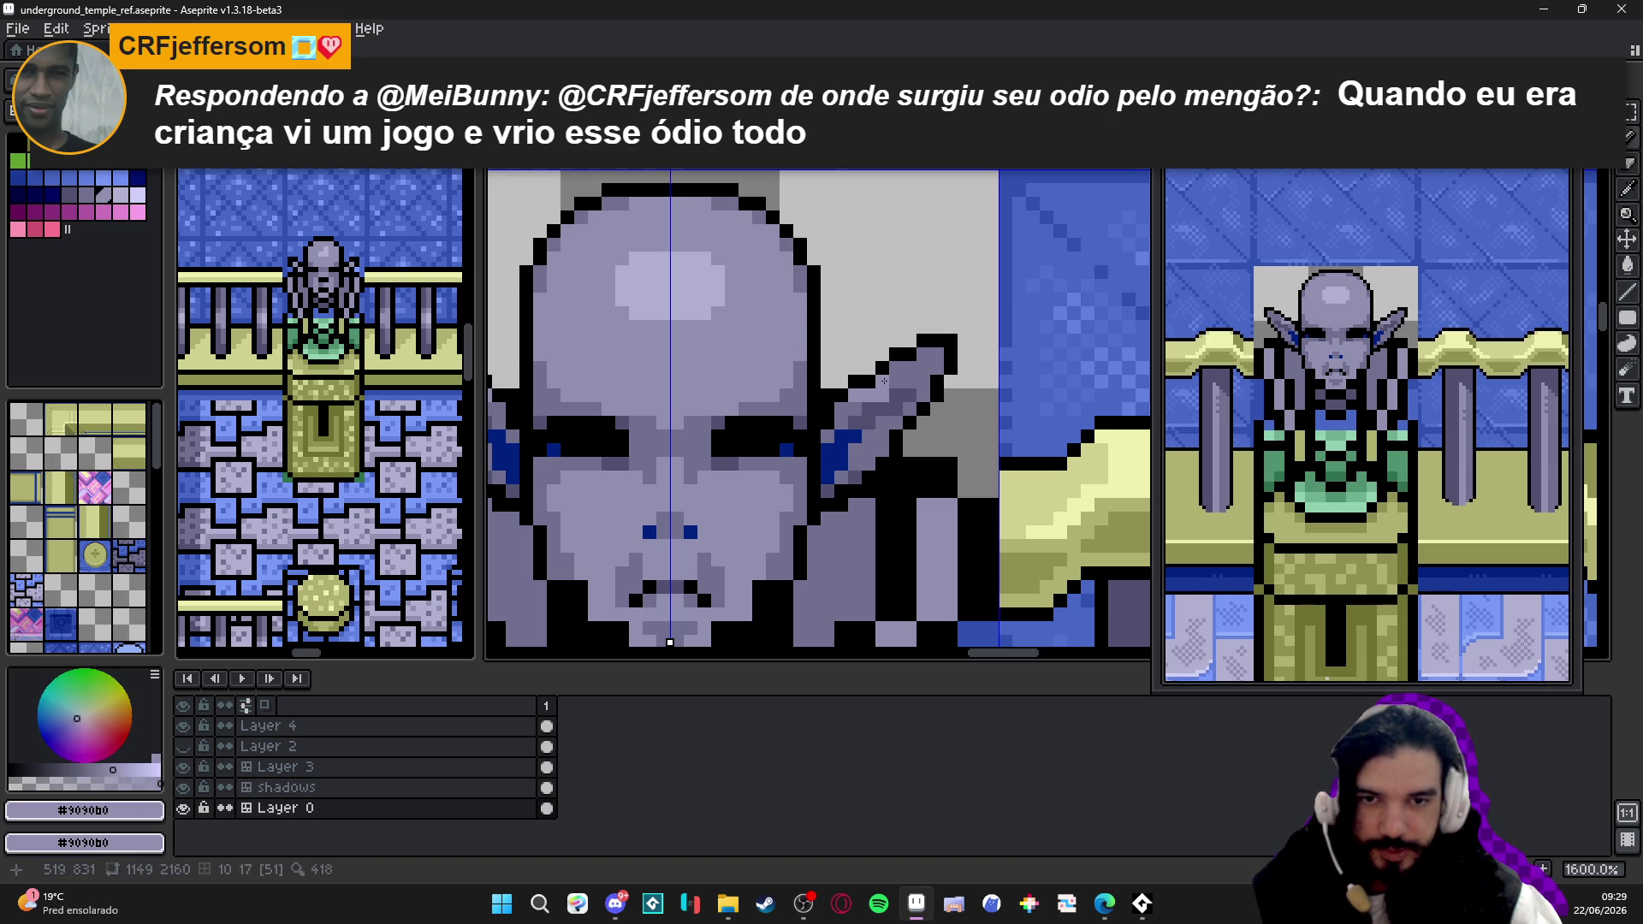
drag(871, 394, 908, 382)
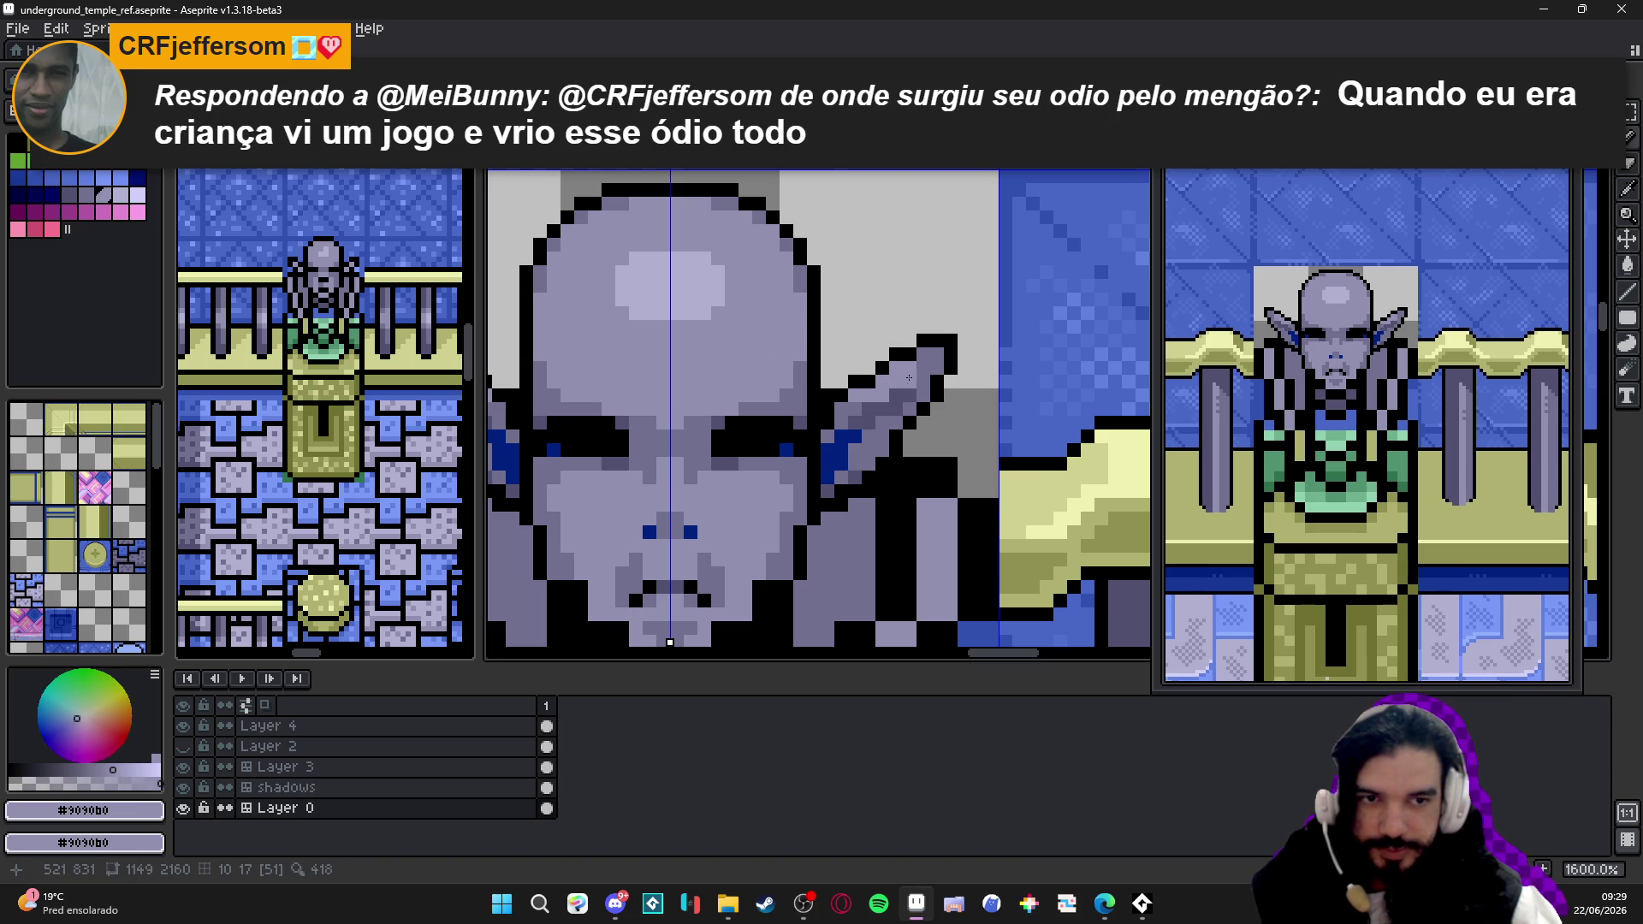
scroll(899, 386, down, 1)
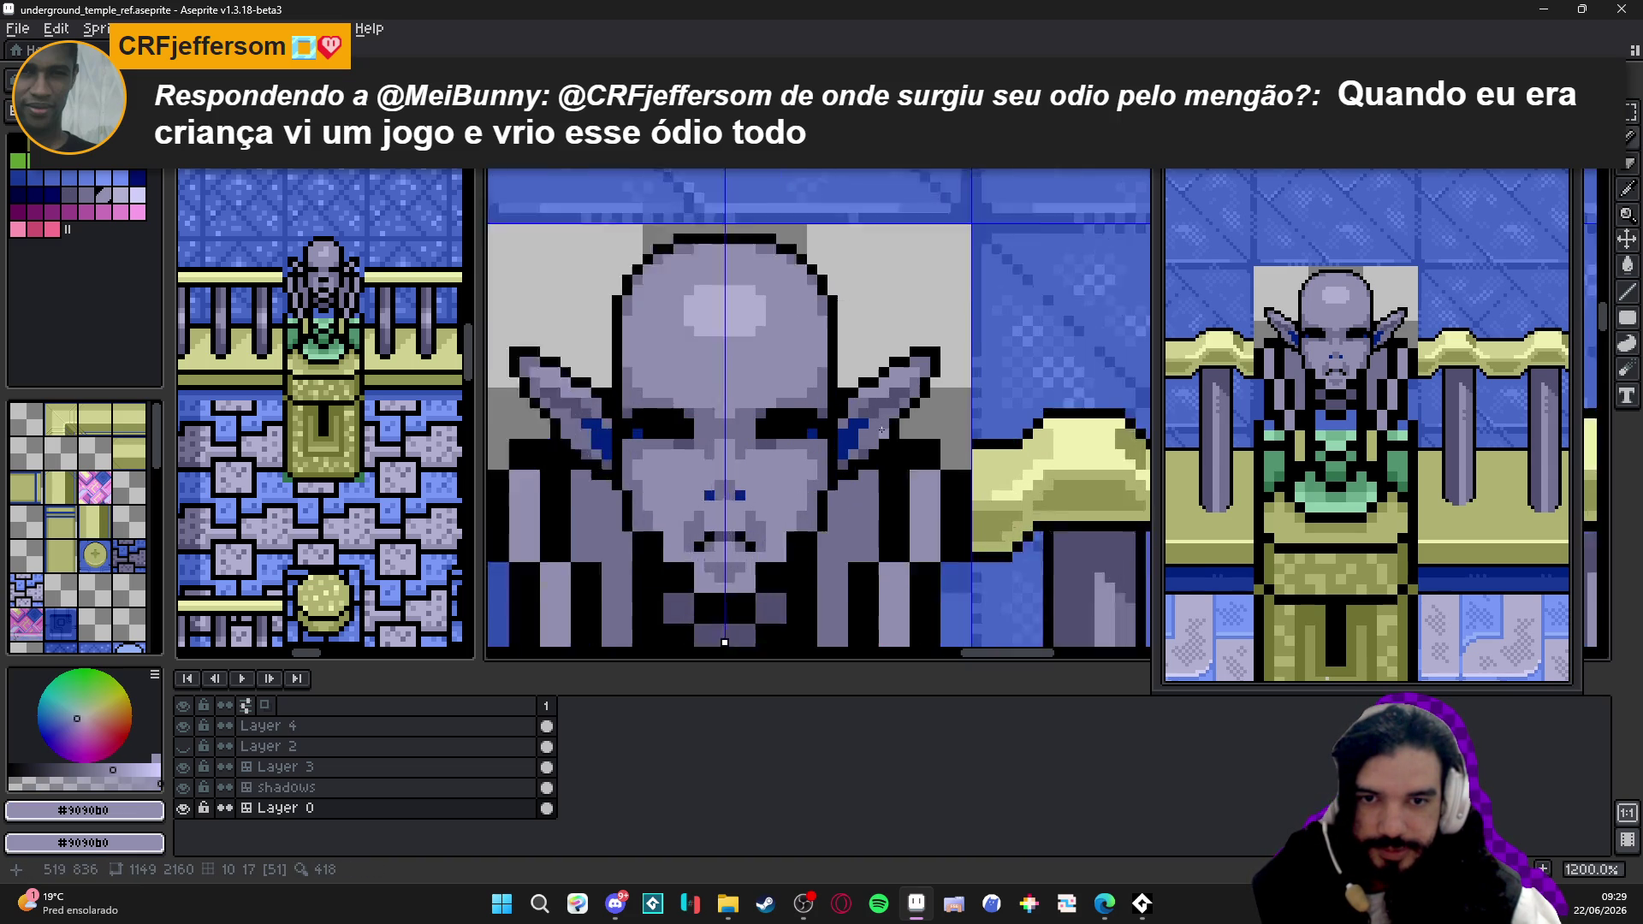
scroll(873, 405, up, 1)
alt+click(861, 415)
alt+click(880, 441)
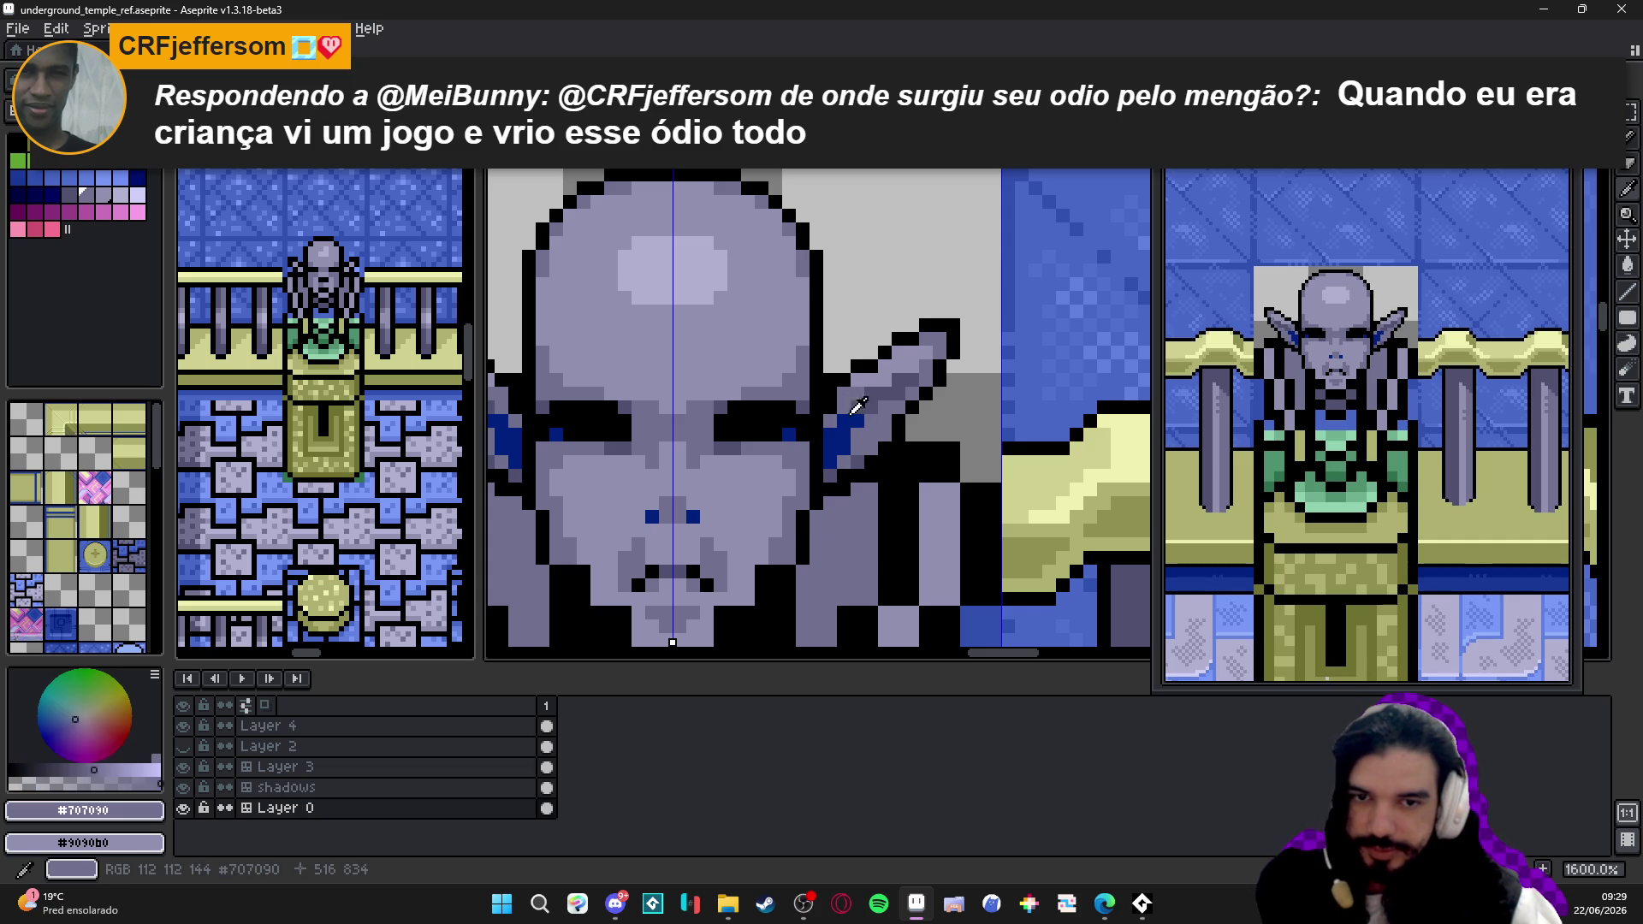
alt+click(870, 447)
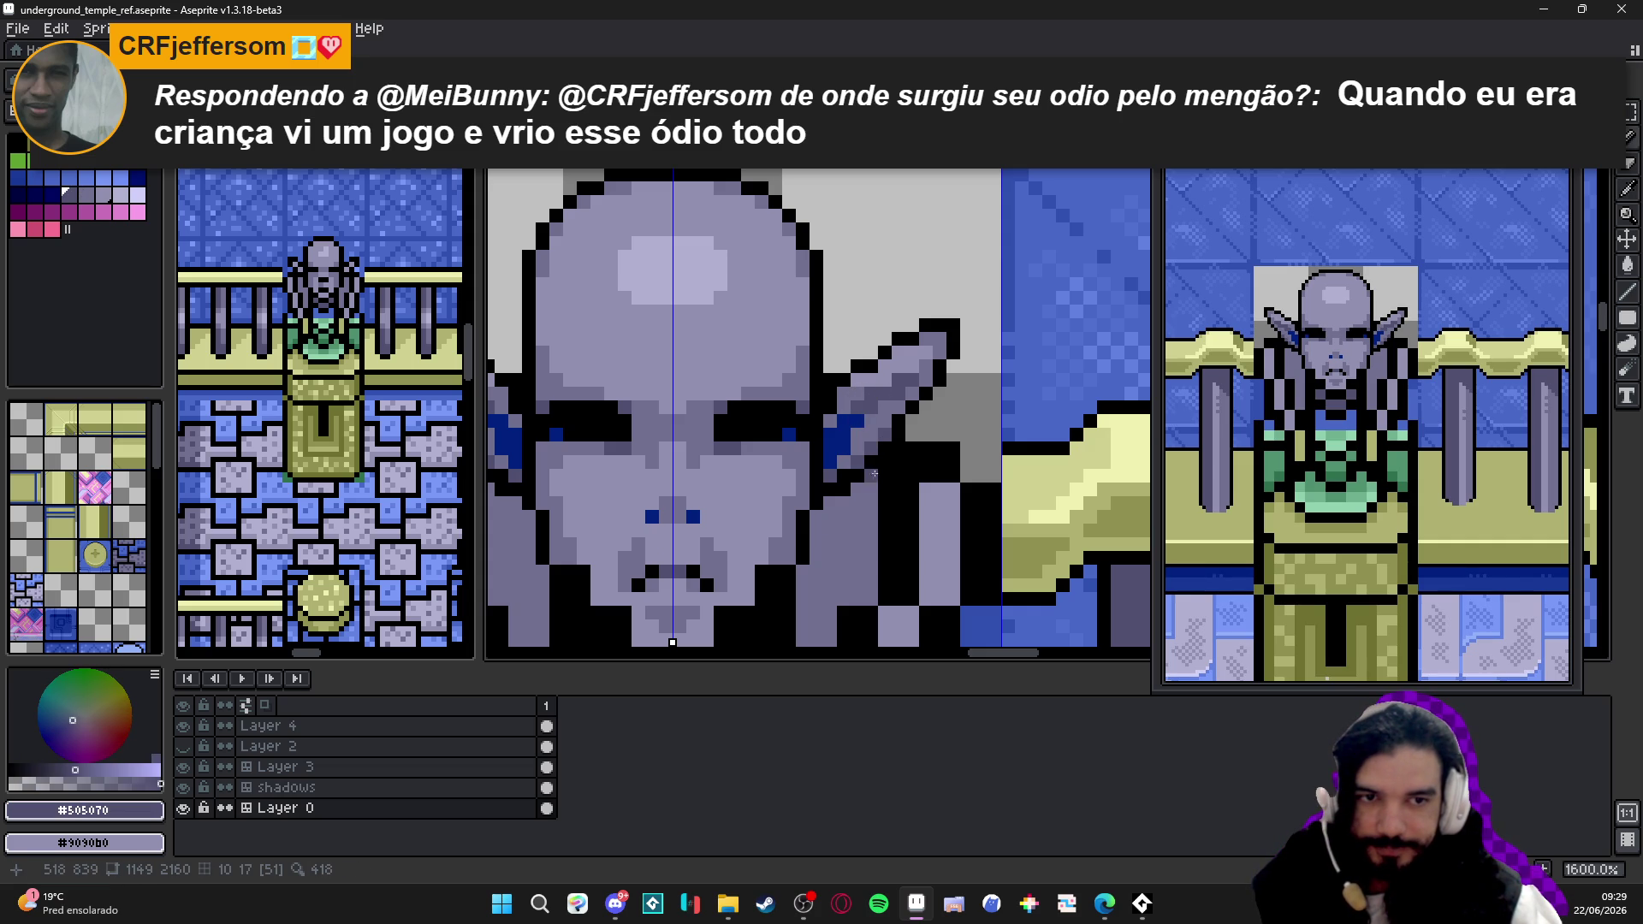
scroll(869, 443, down, 3)
scroll(860, 450, up, 3)
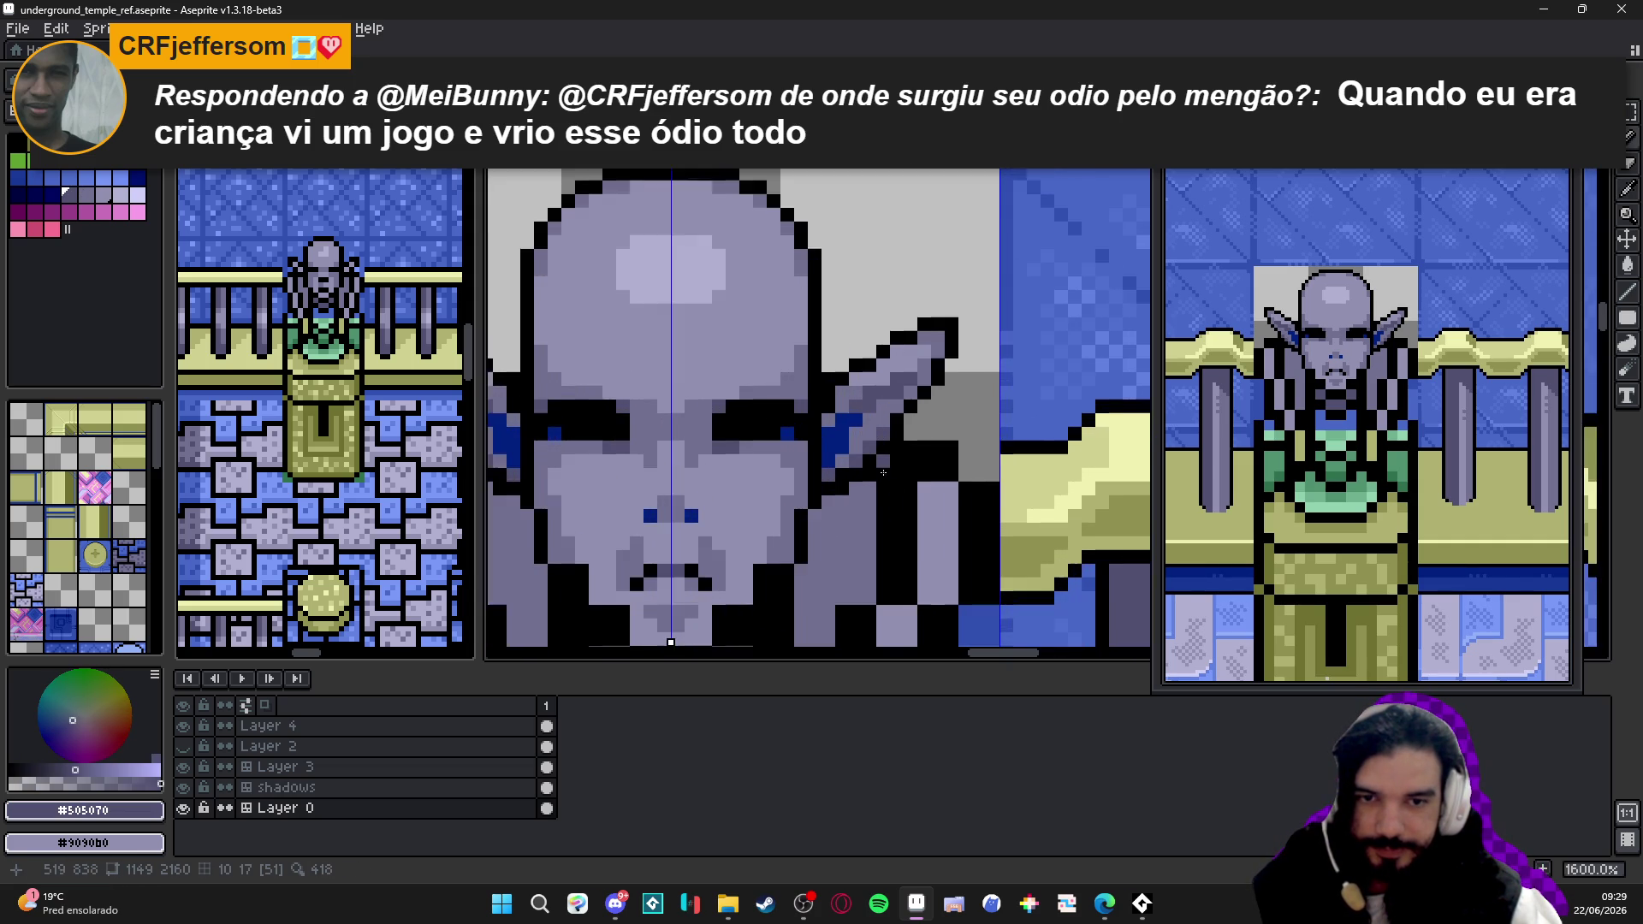
scroll(848, 456, down, 3)
scroll(838, 458, down, 1)
key(ctrl+s)
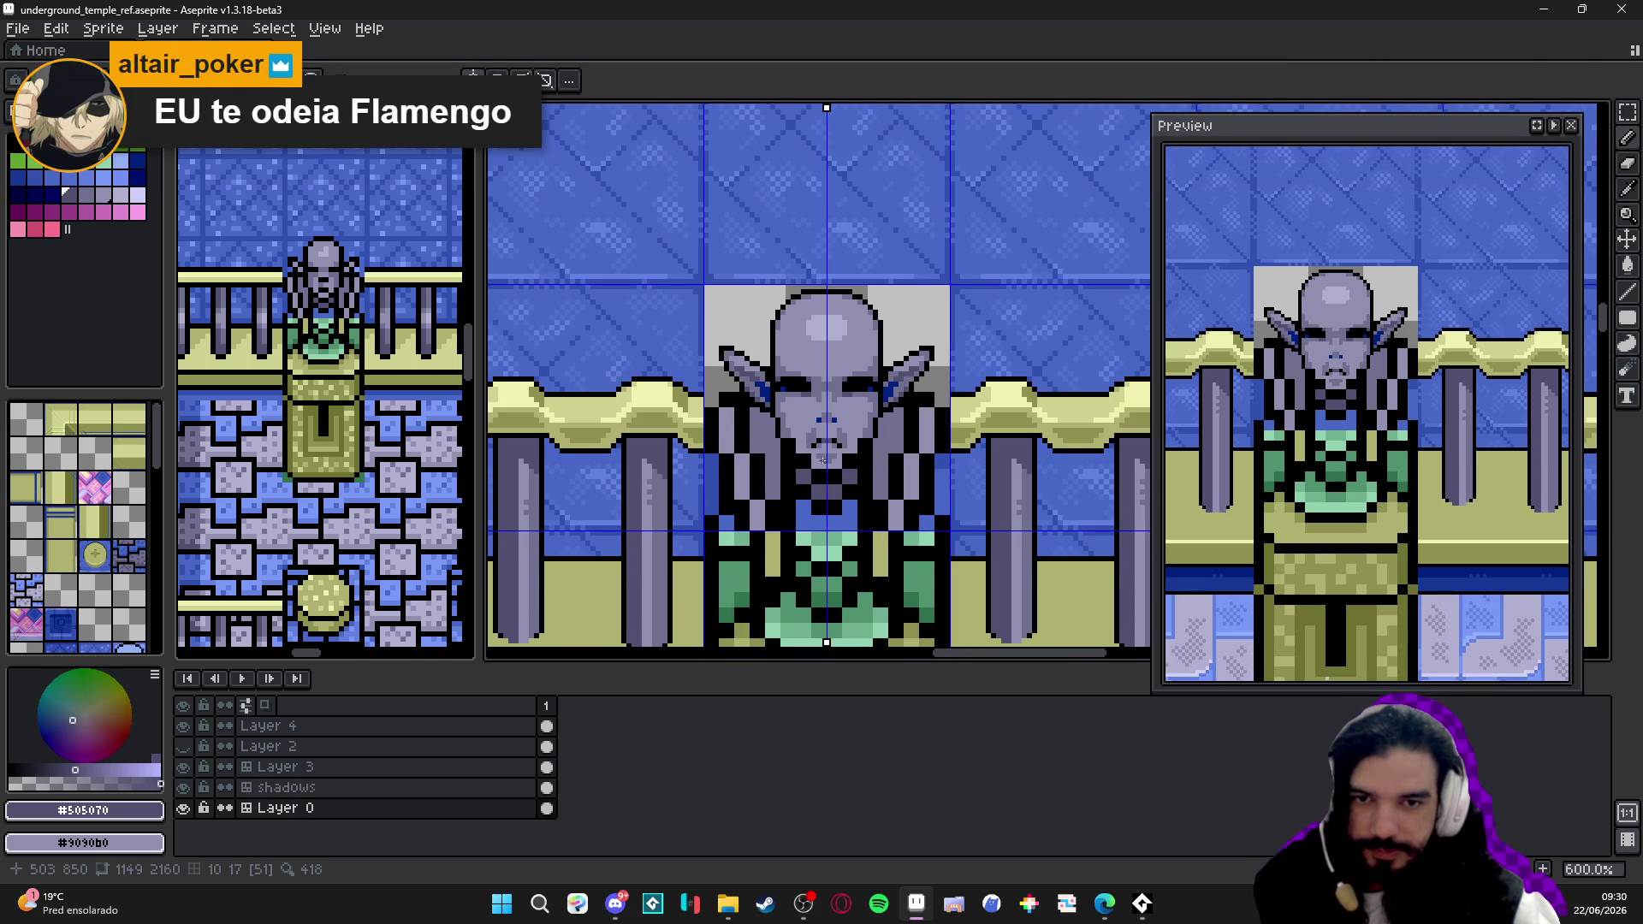
scroll(804, 430, up, 1)
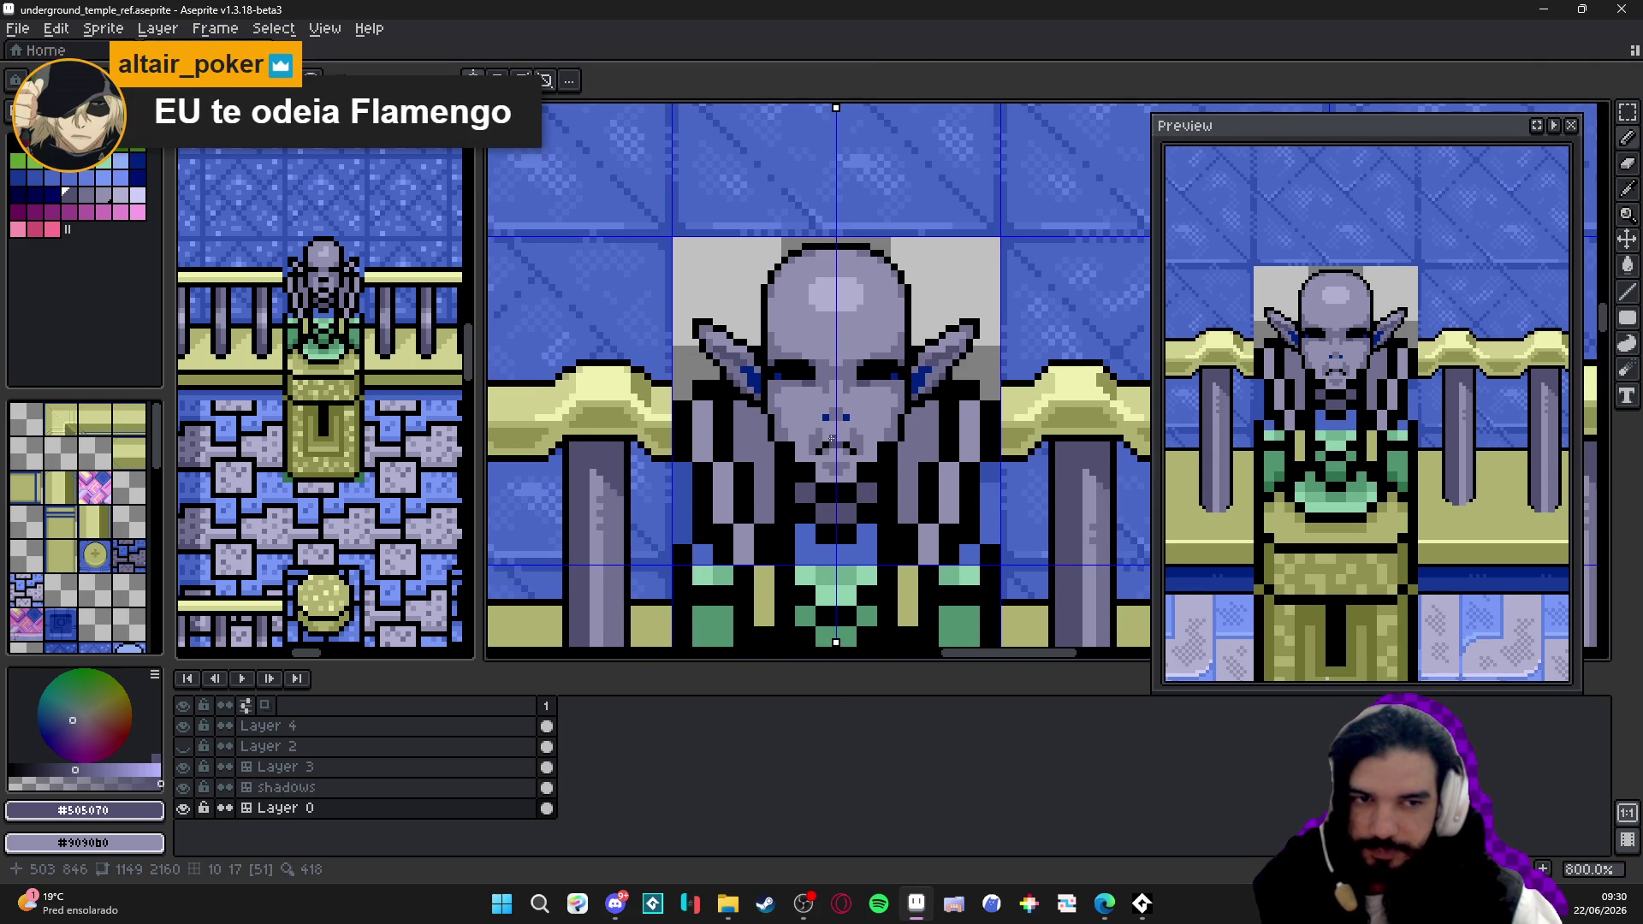
scroll(824, 445, up, 1)
- Sample face highlight colours to check the statue and save underground_temple_ref.aseprite
alt+click(850, 431)
scroll(850, 431, up, 1)
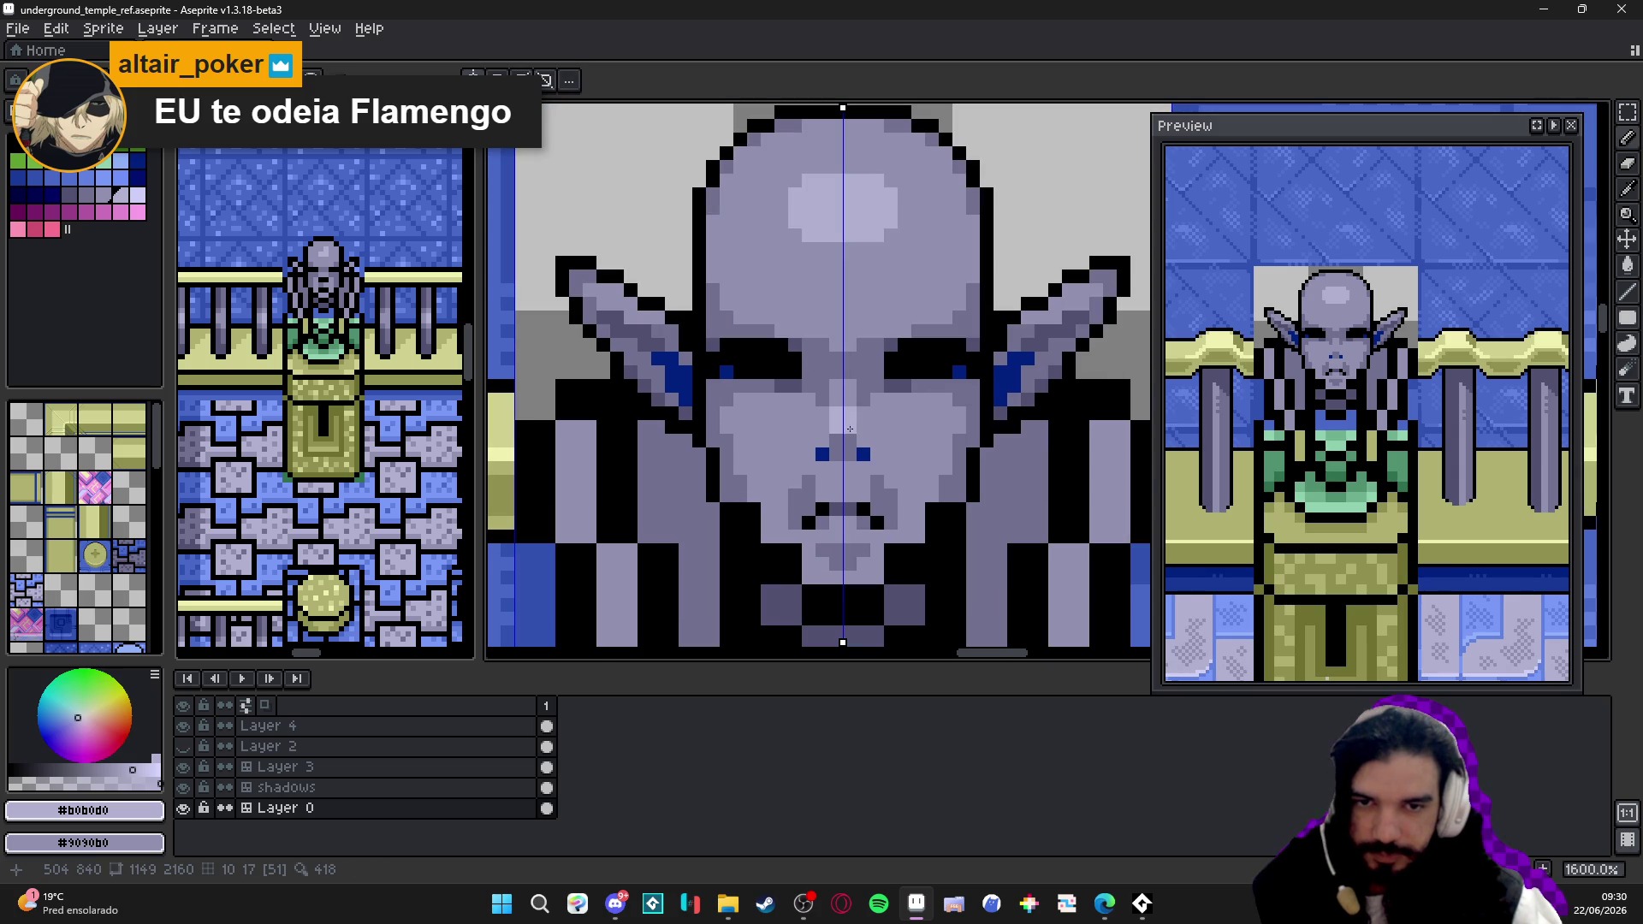
scroll(851, 429, down, 1)
scroll(843, 419, down, 1)
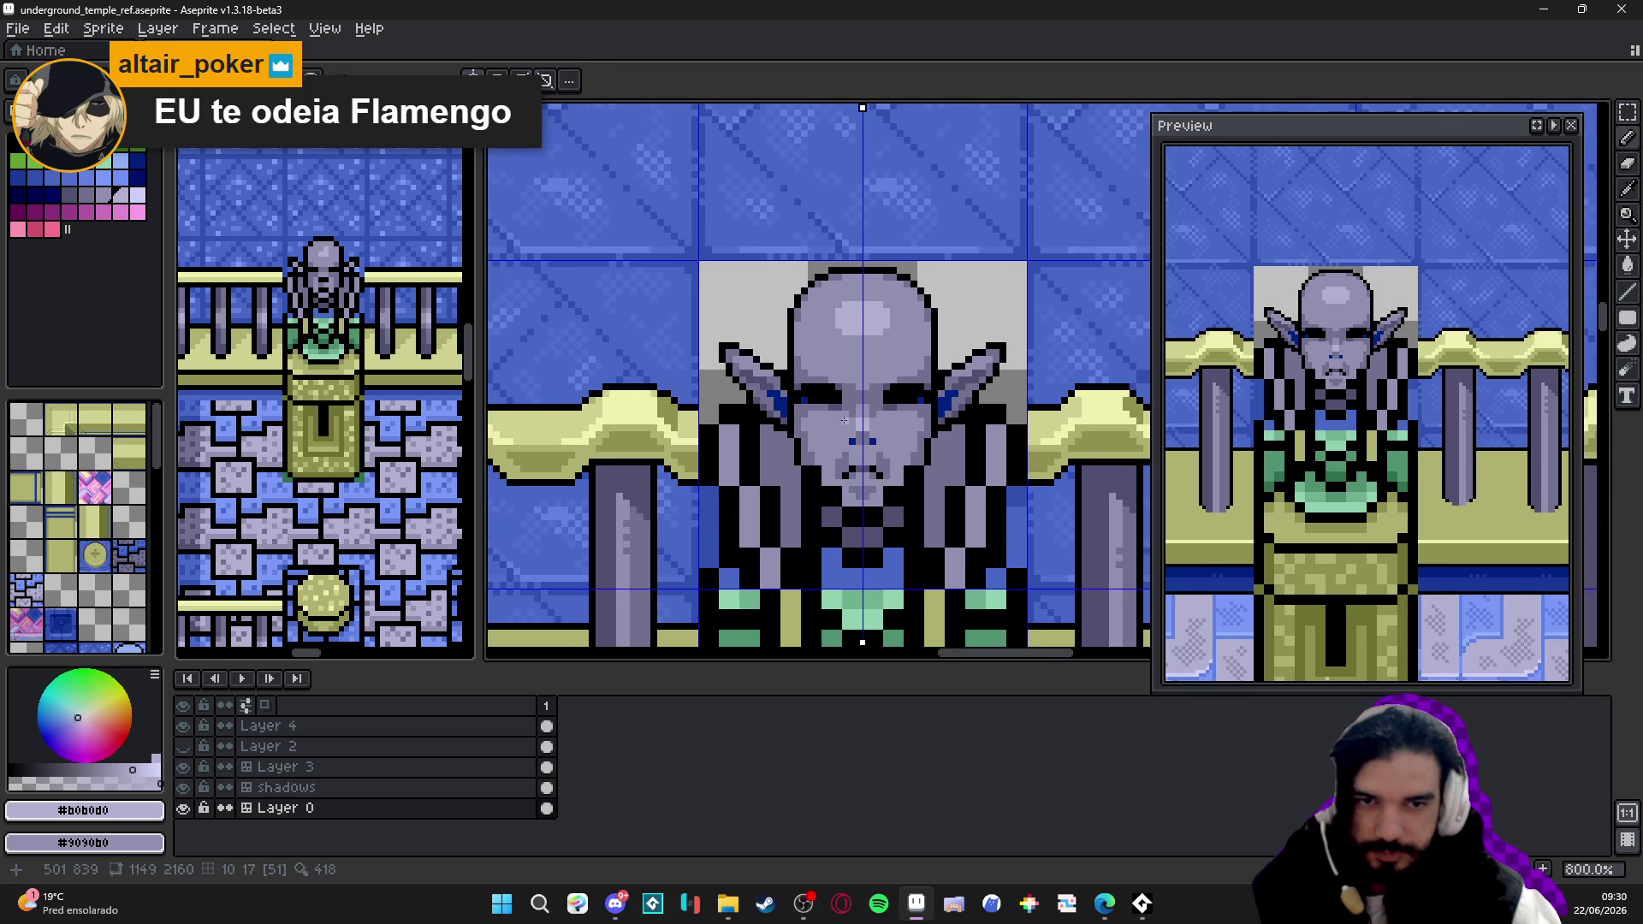
scroll(844, 420, up, 1)
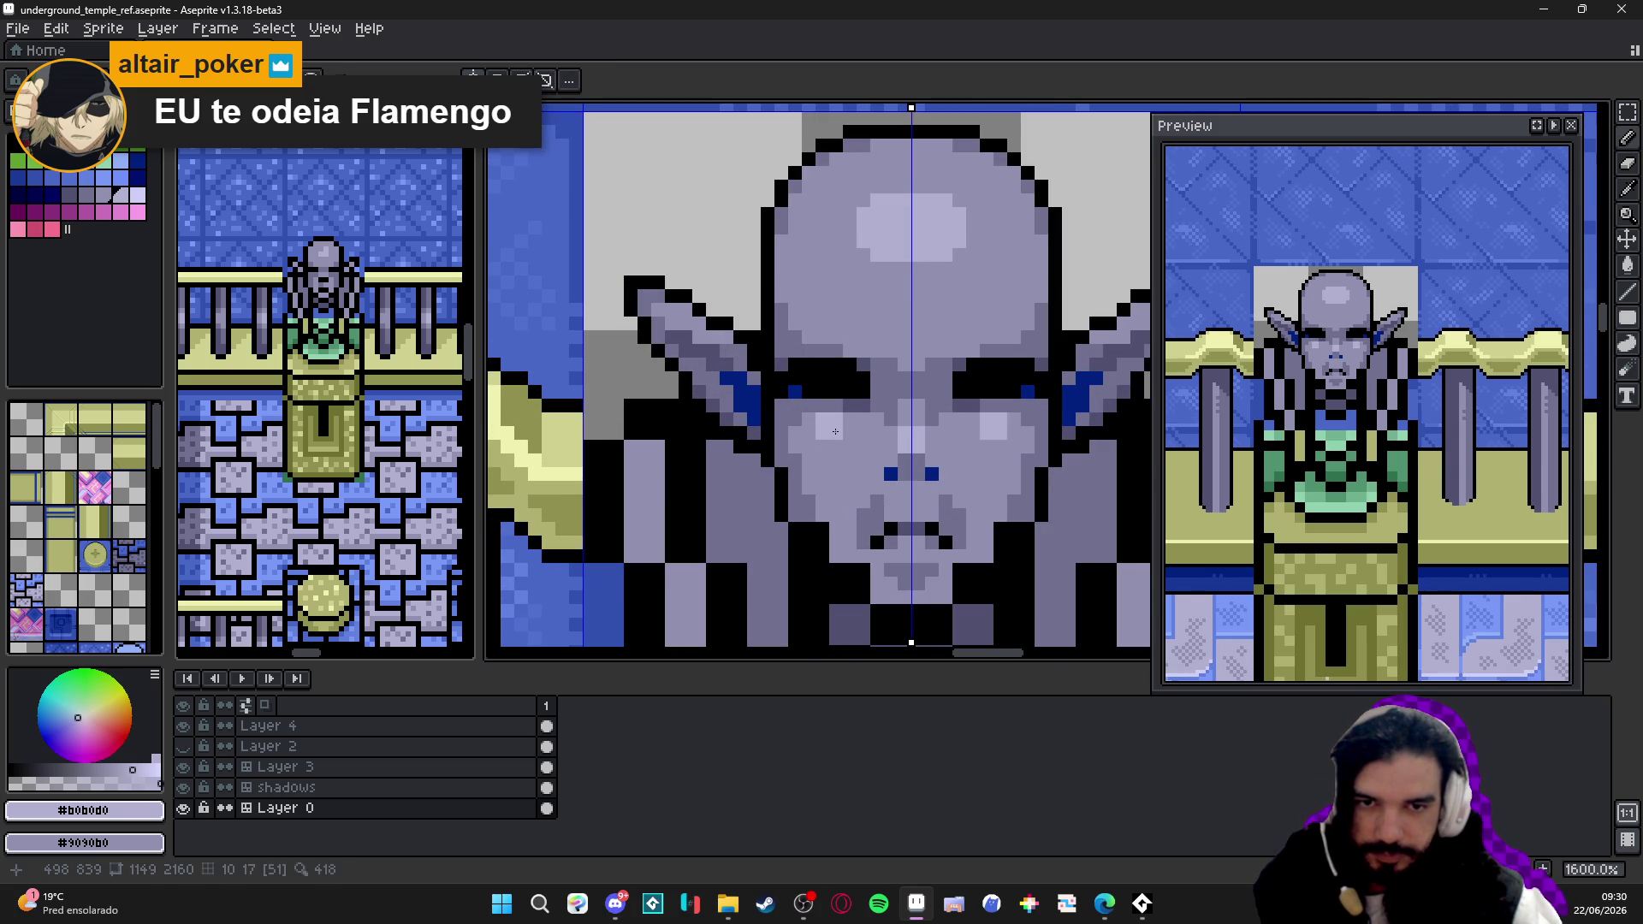
alt+click(841, 422)
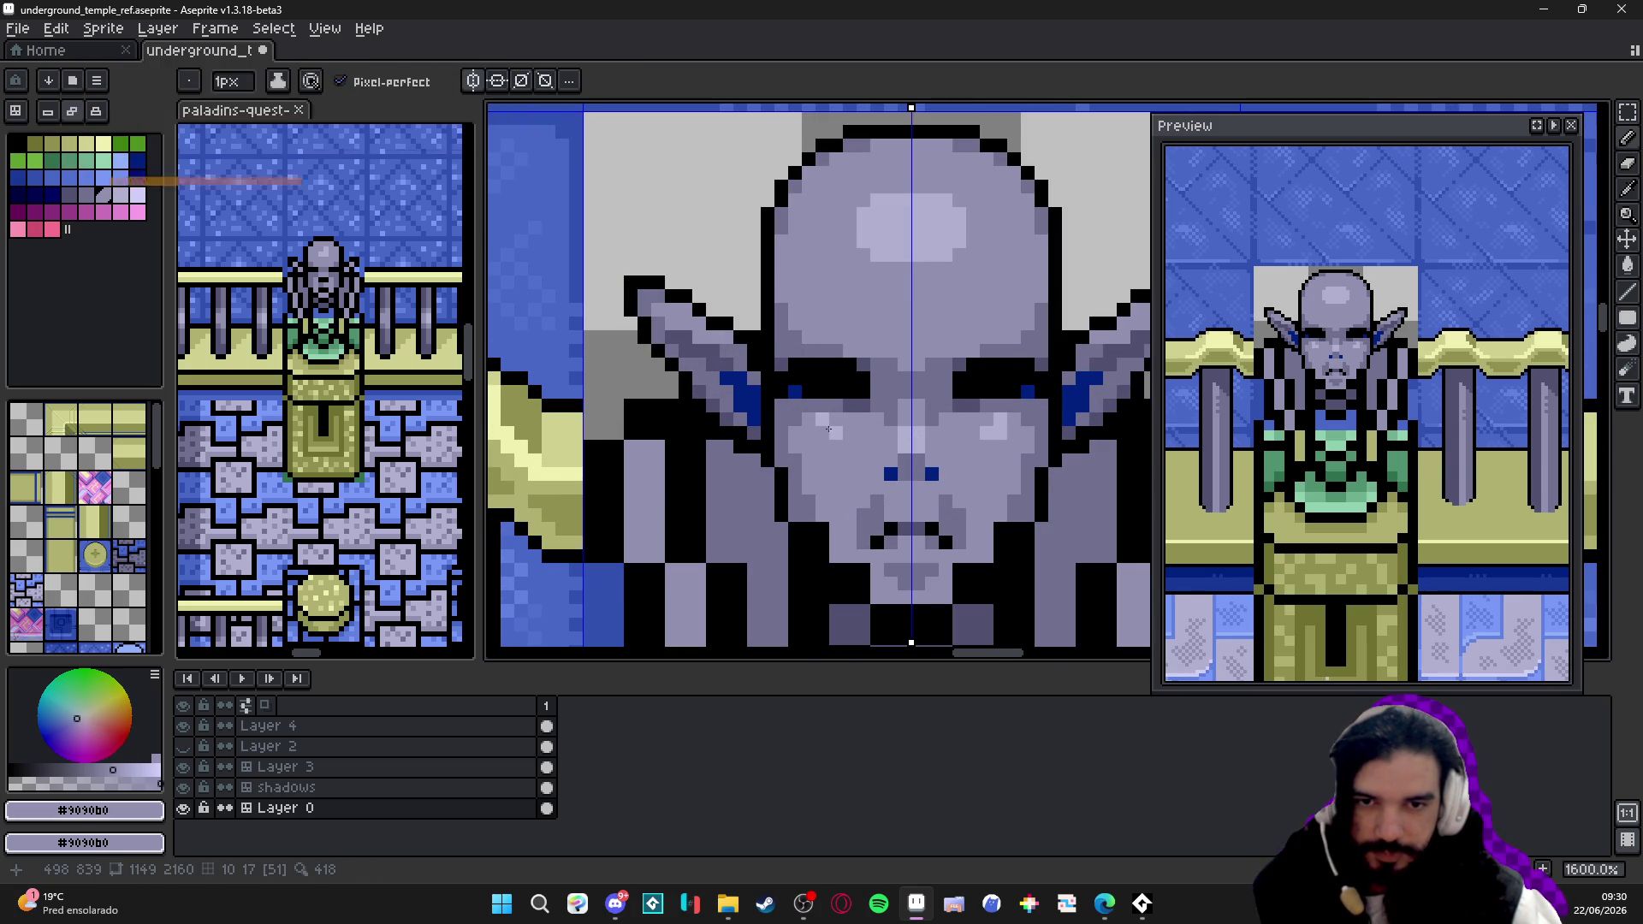
alt+click(814, 433)
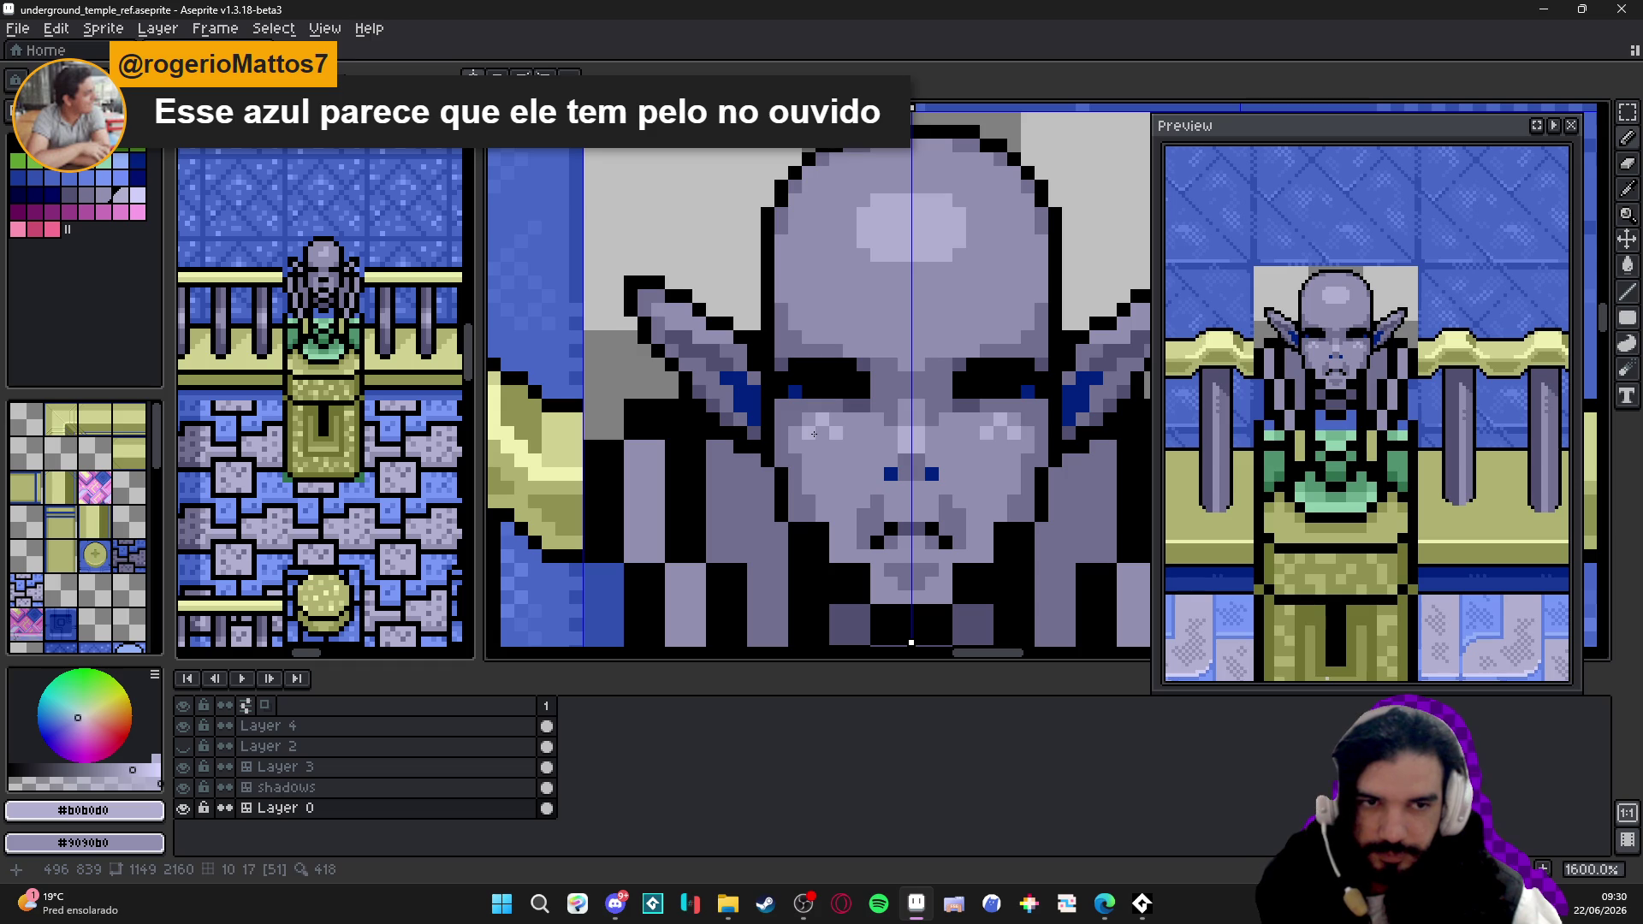
scroll(818, 433, down, 1)
scroll(829, 411, down, 2)
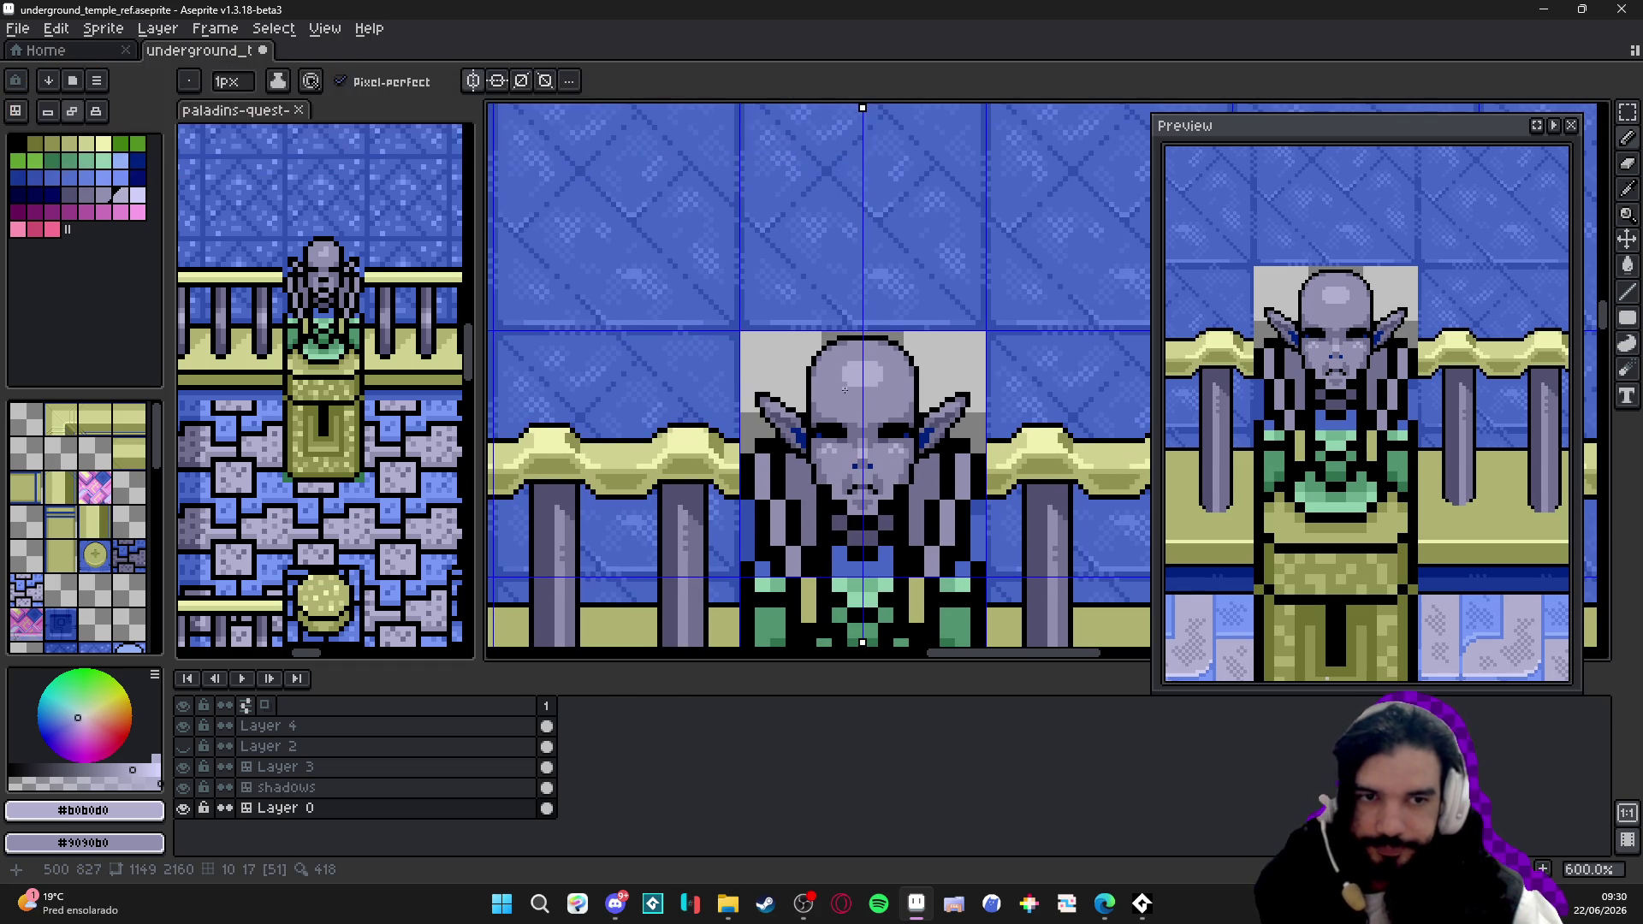
scroll(853, 389, up, 2)
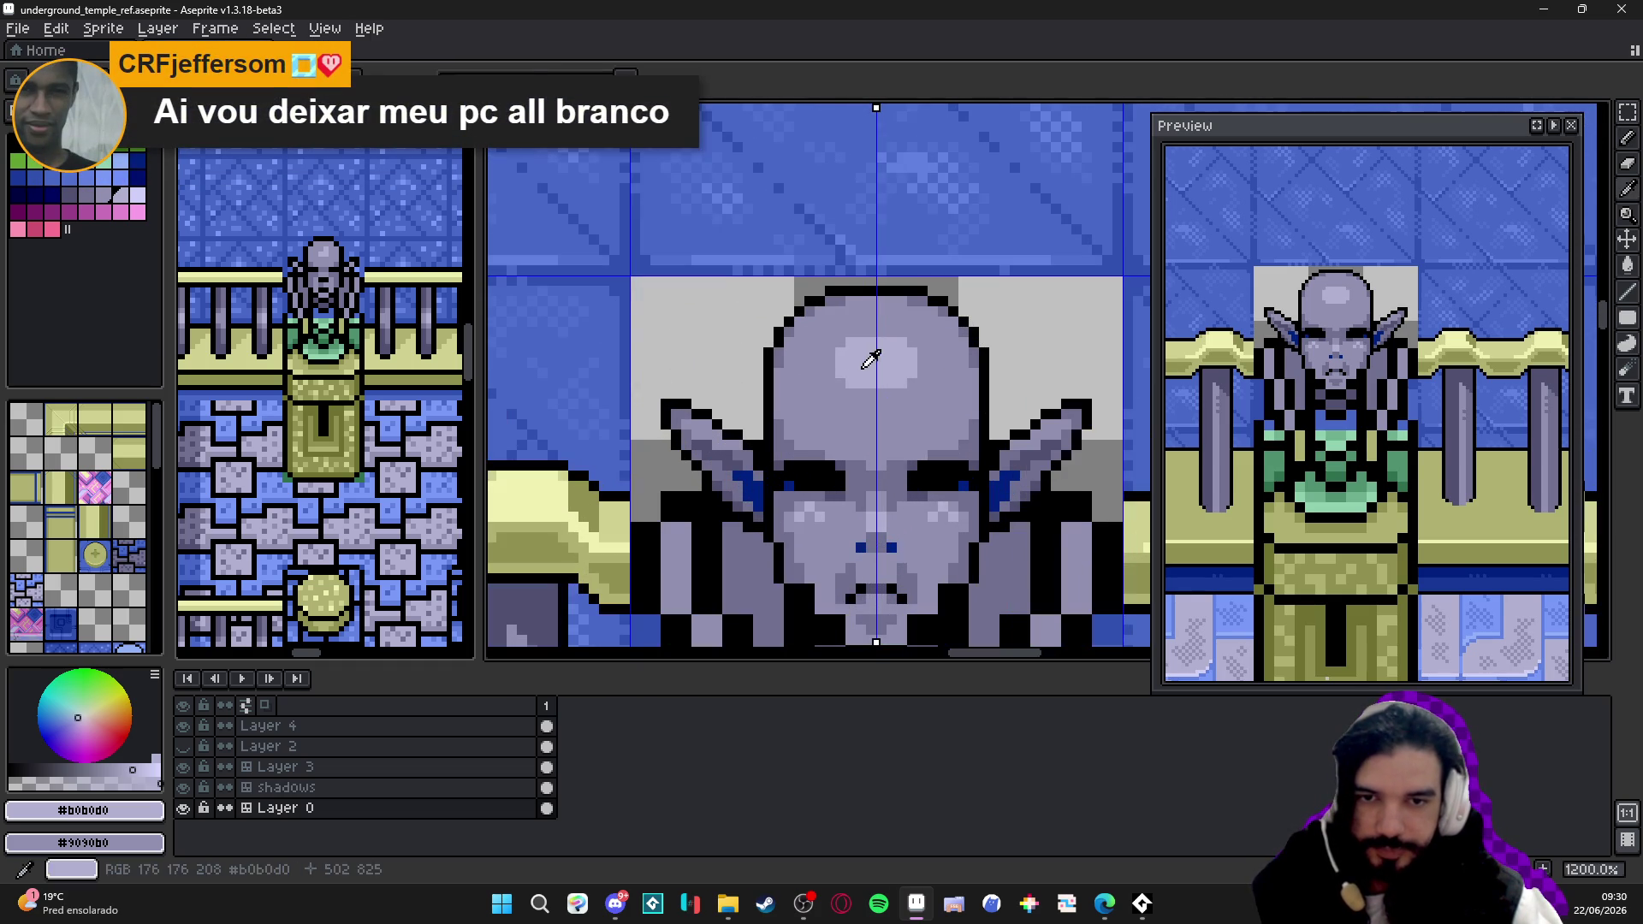
scroll(863, 393, down, 1)
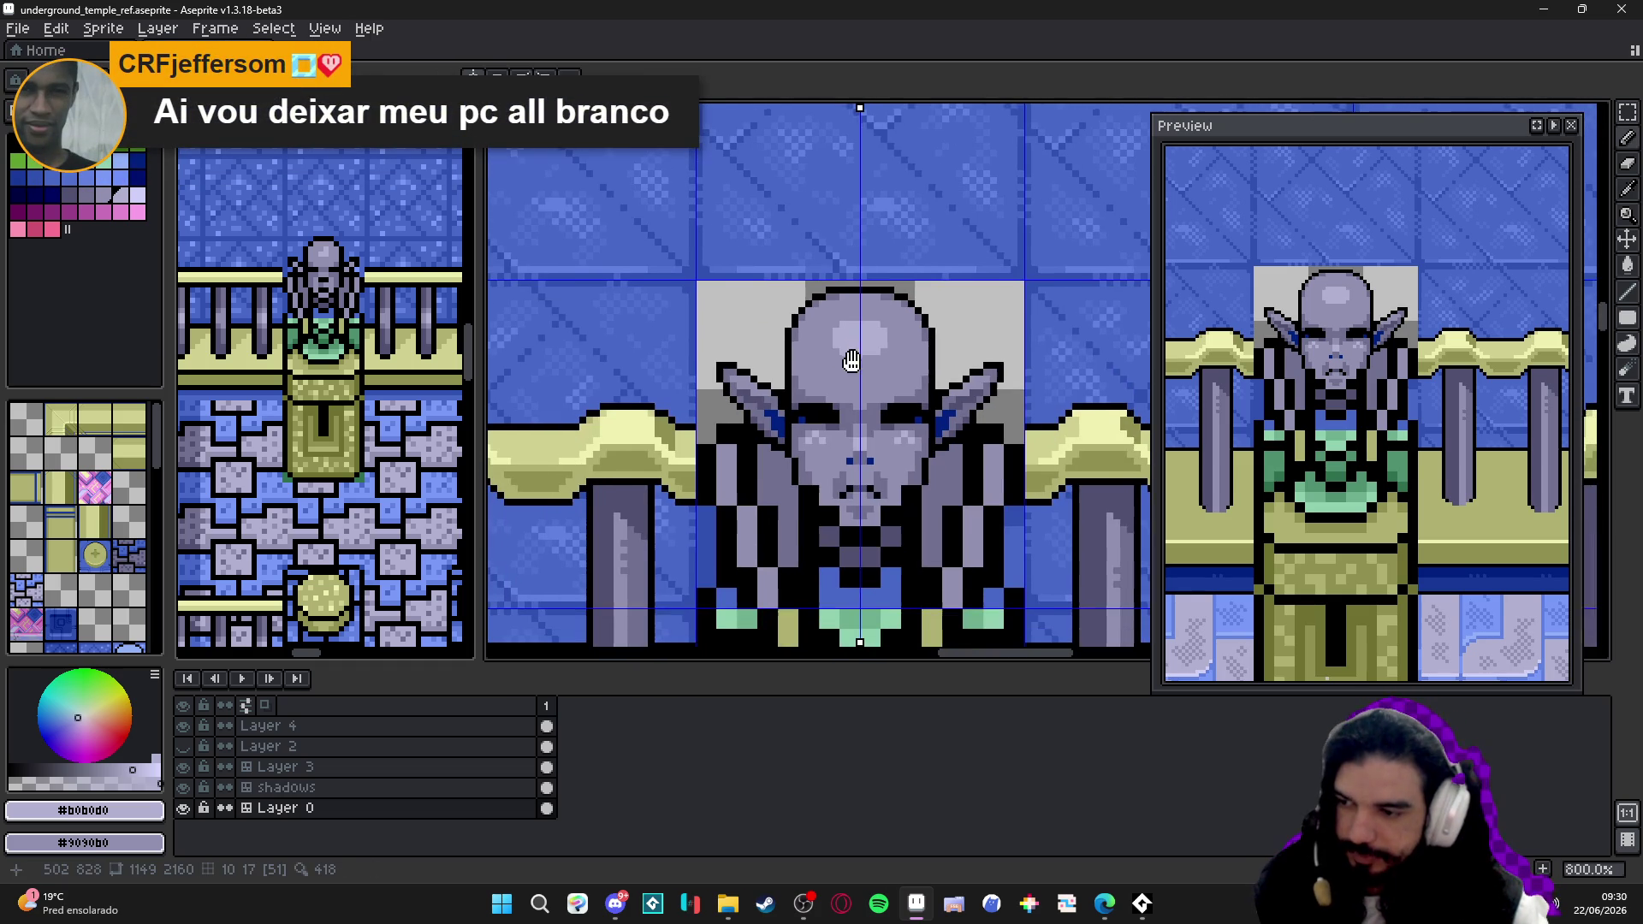
key(ctrl+s)
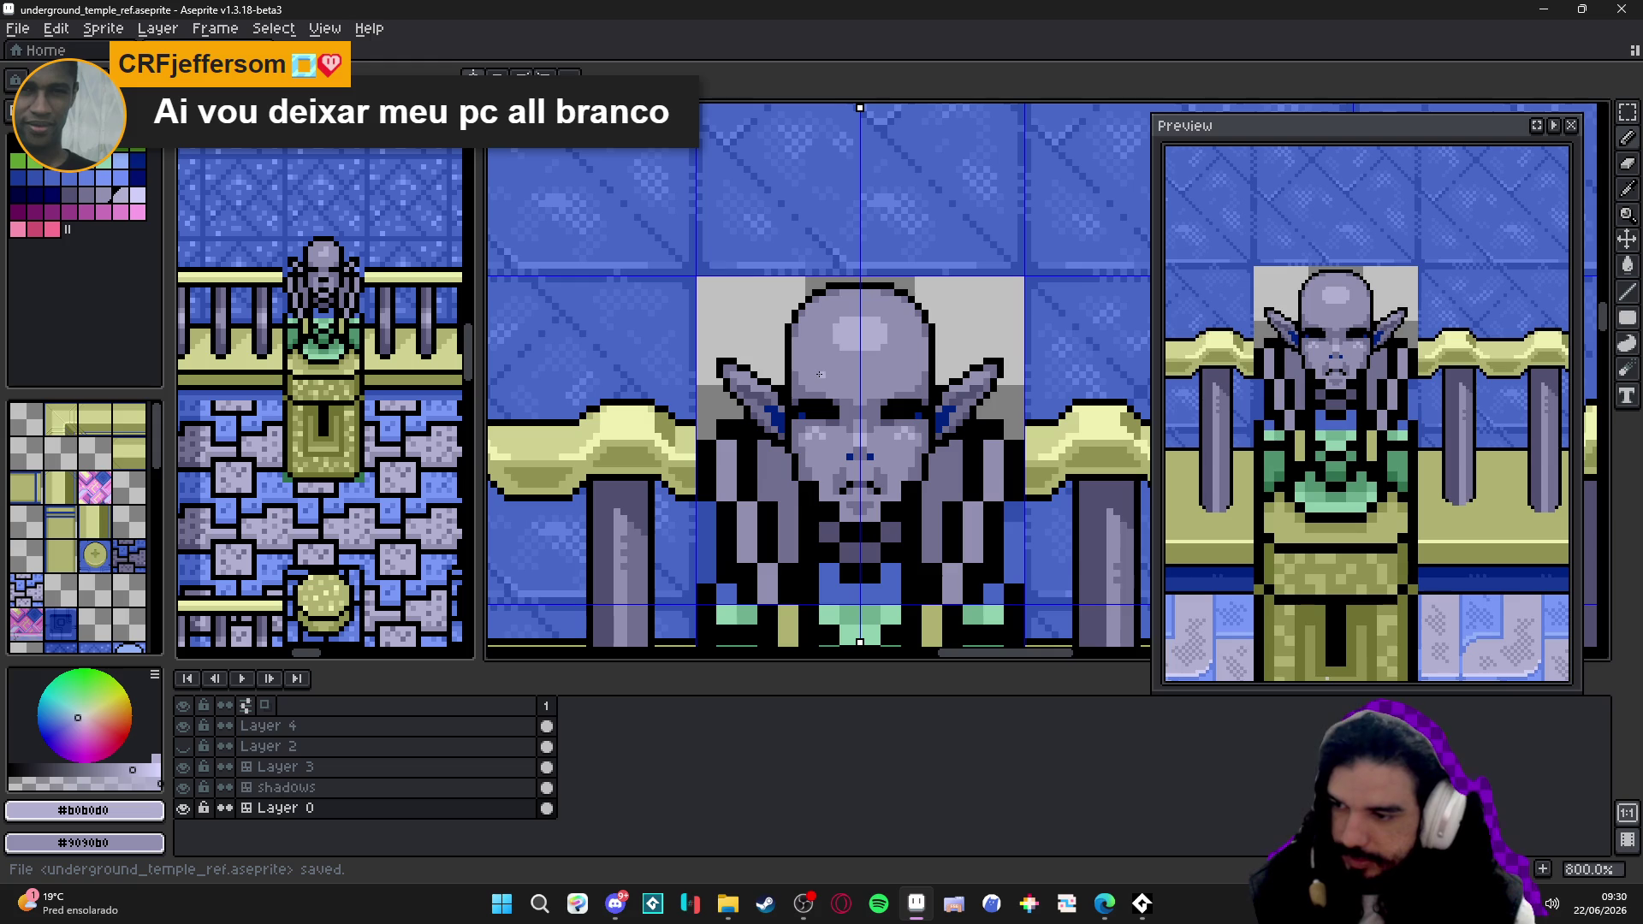
scroll(820, 374, down, 2)
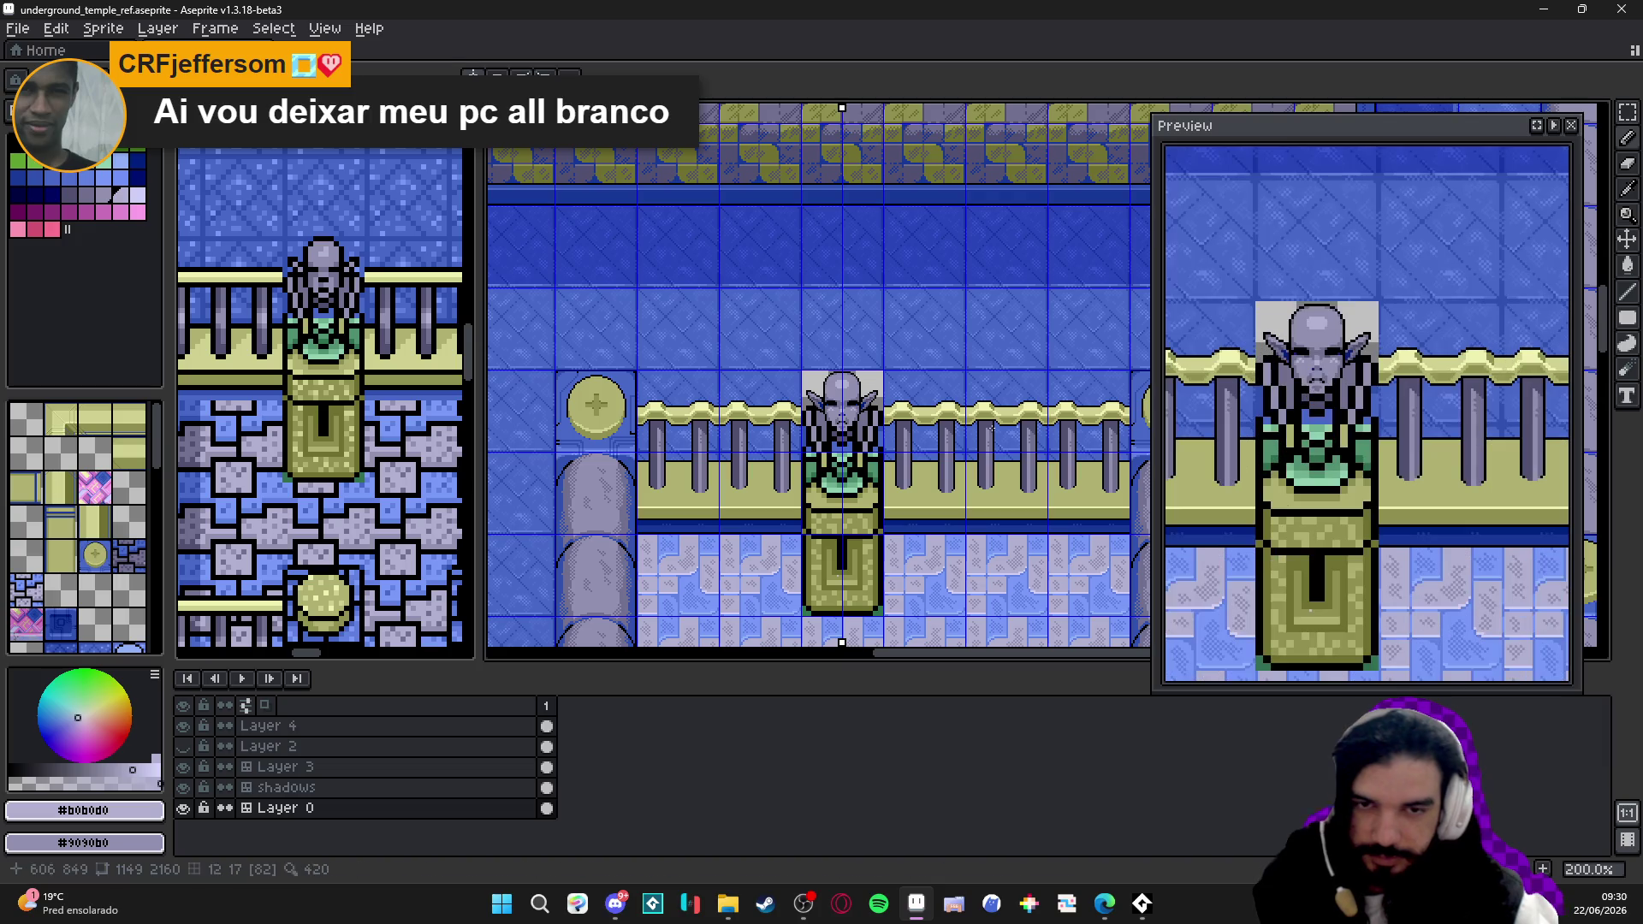
scroll(899, 411, up, 1)
scroll(938, 429, up, 1)
scroll(939, 429, up, 1)
- Sample the eye blue and slate shades, centre the face, and save again
alt+click(878, 404)
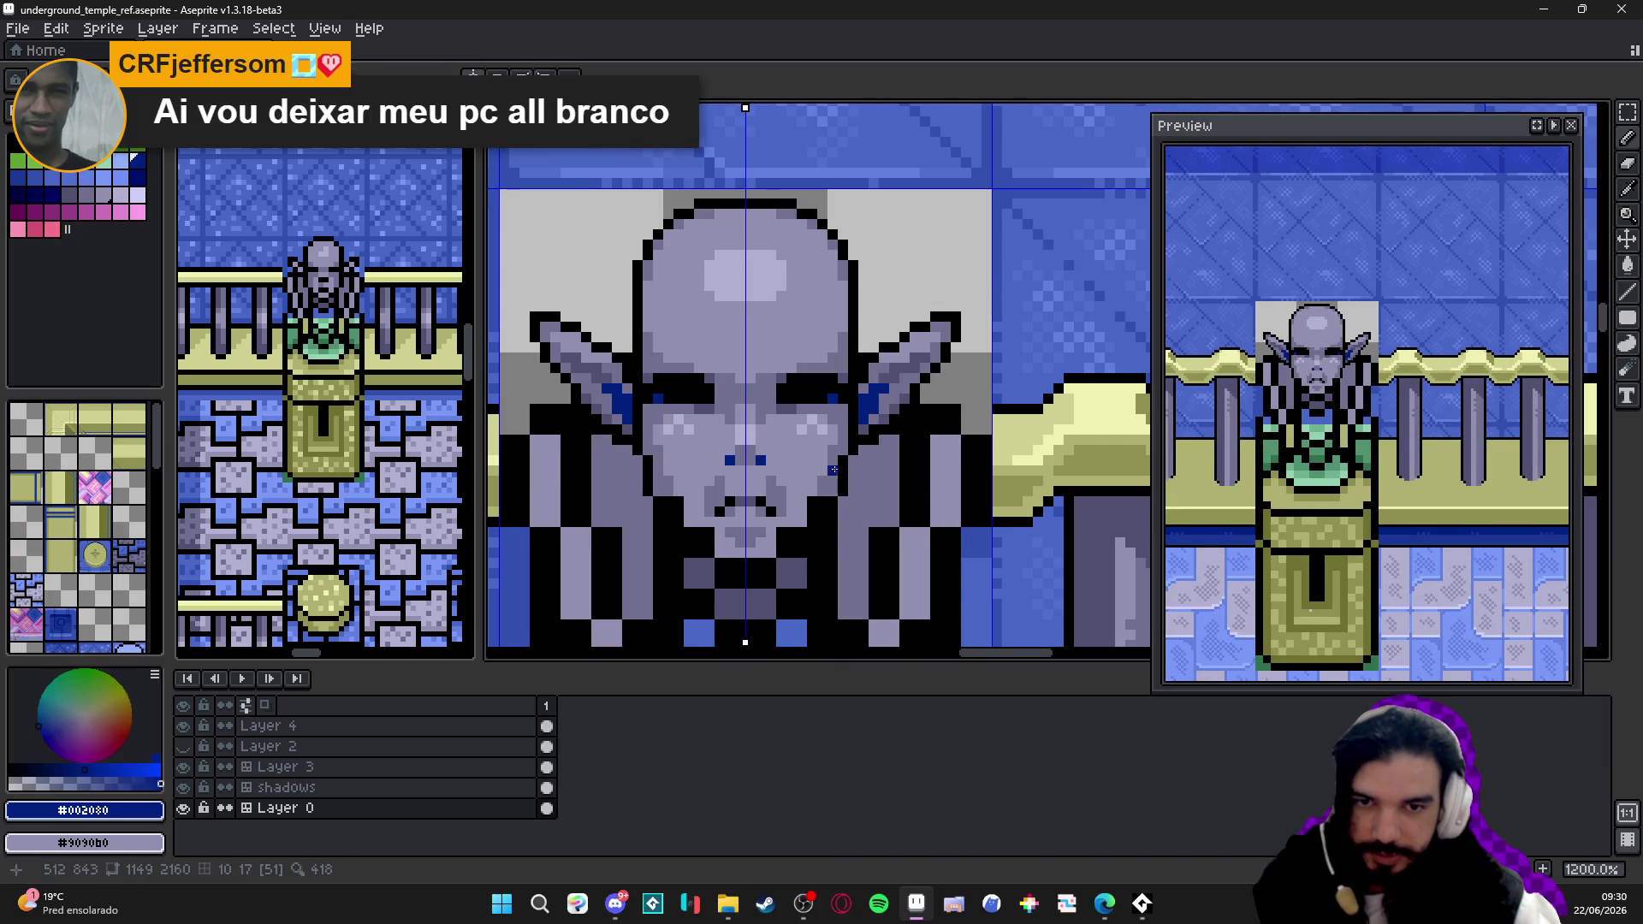
drag(786, 436, 835, 422)
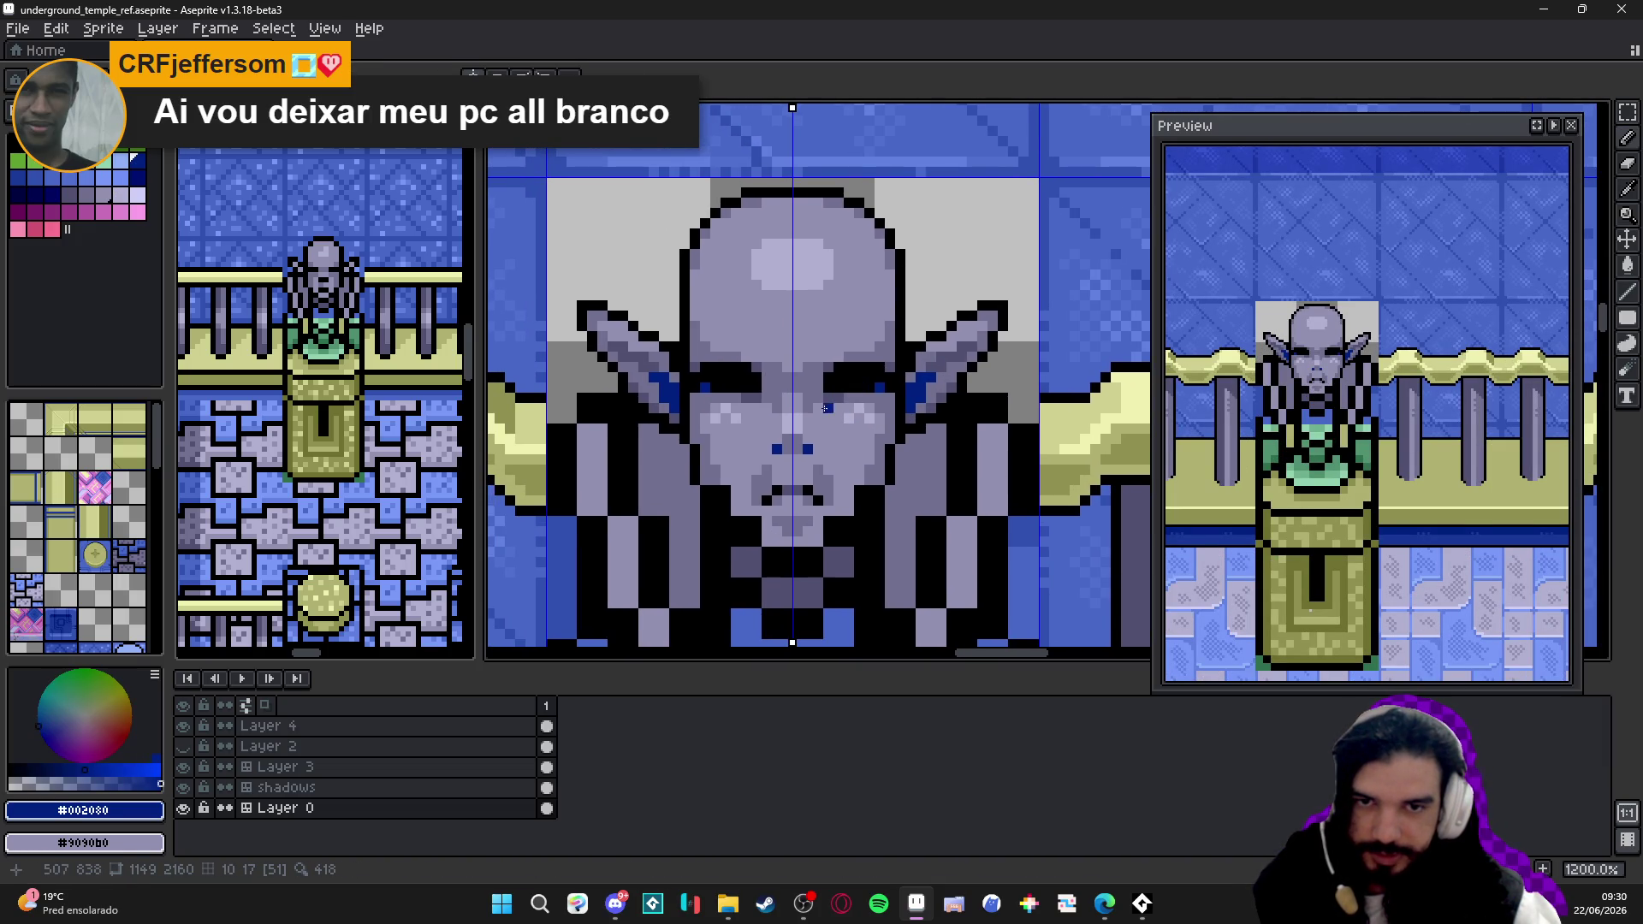
scroll(826, 408, down, 1)
scroll(915, 387, down, 1)
scroll(913, 410, down, 1)
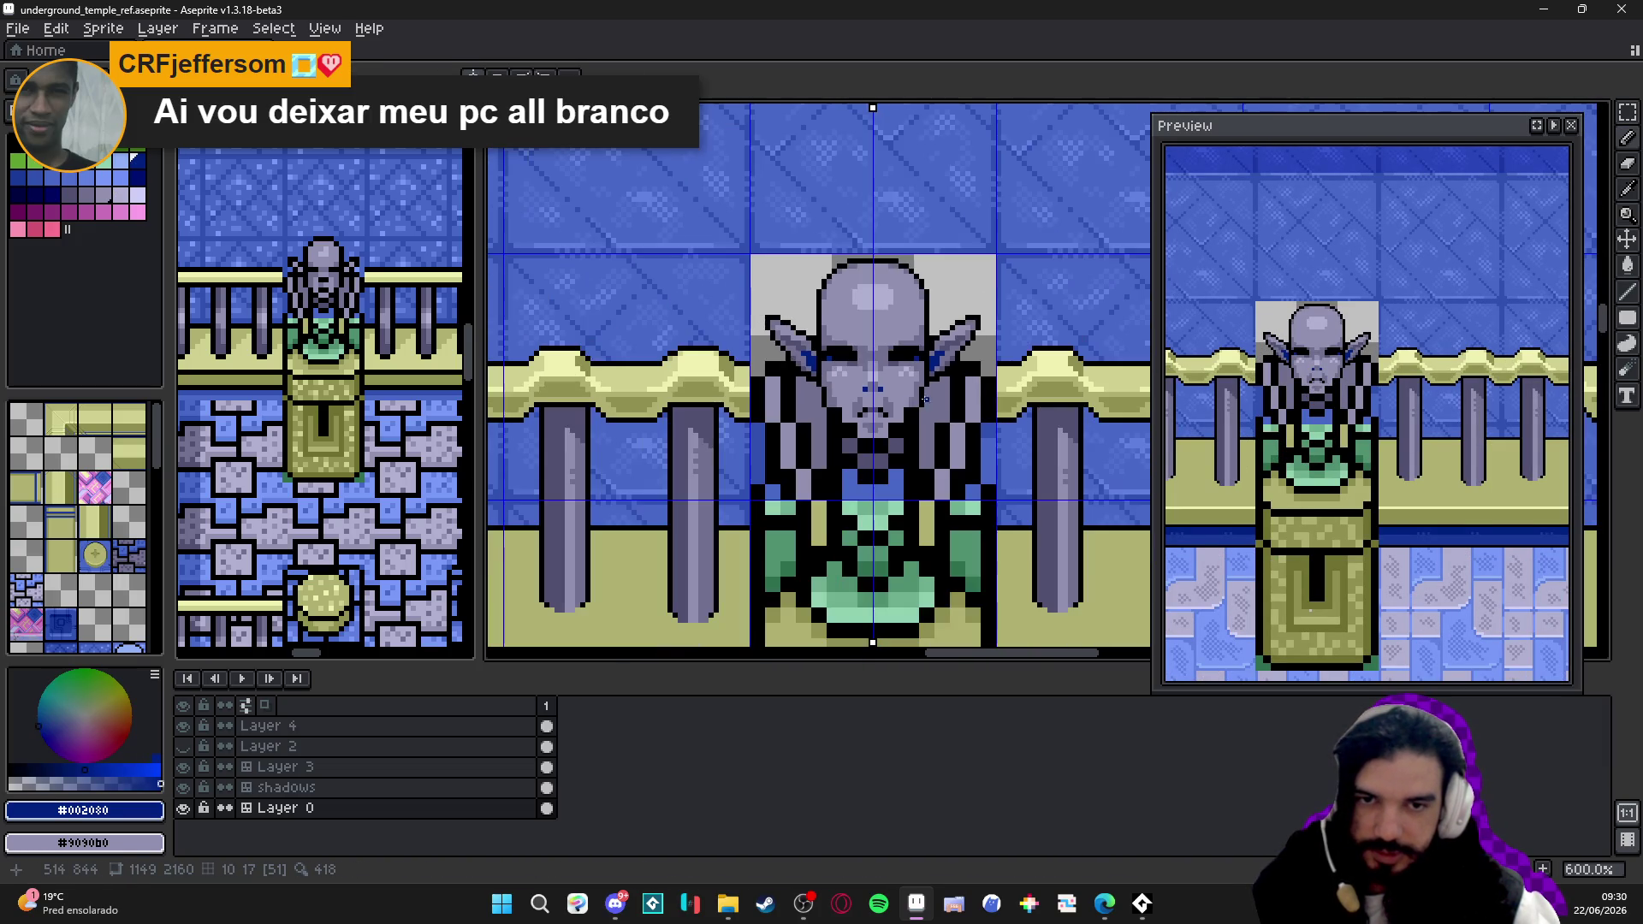
scroll(913, 410, up, 2)
alt+click(879, 430)
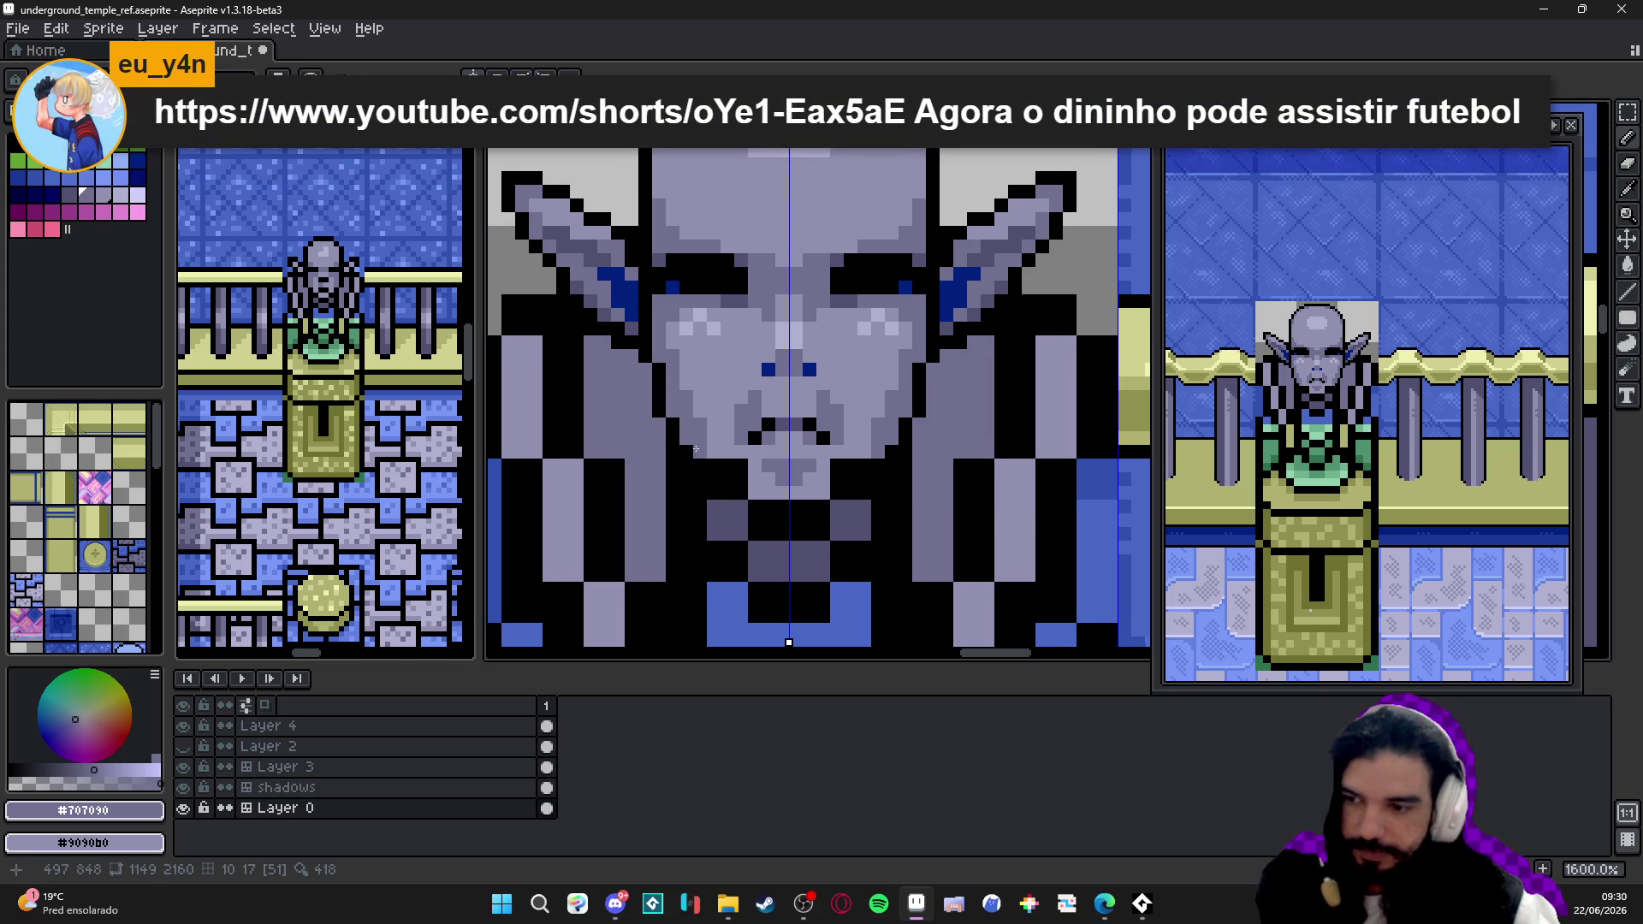
key(ctrl+s)
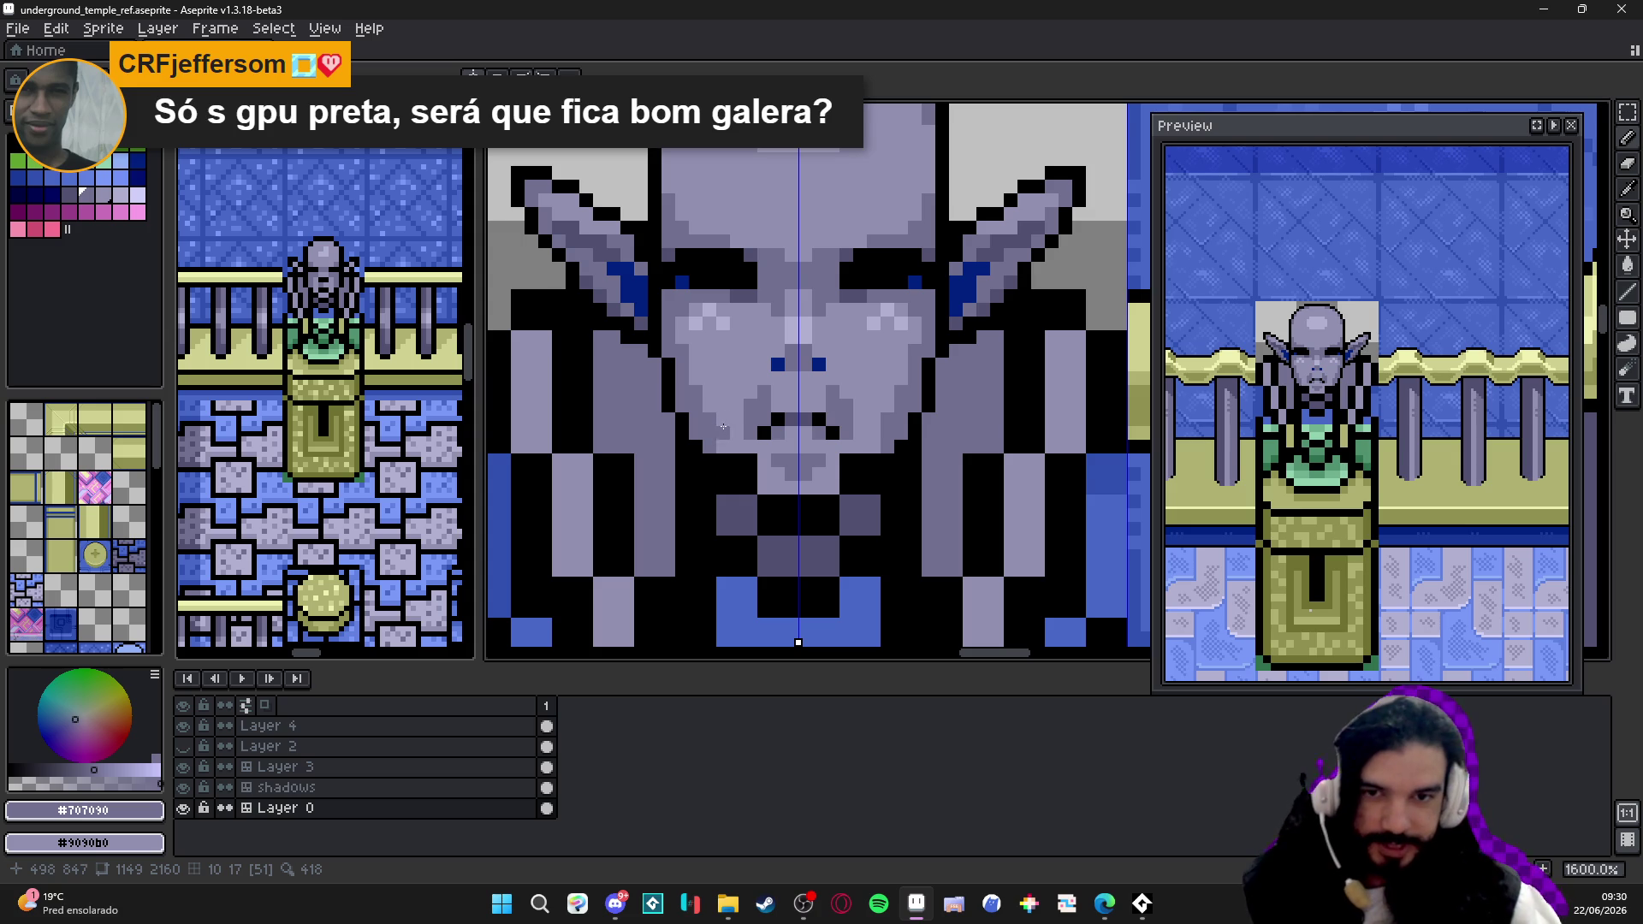
scroll(724, 472, up, 1)
- Recolour the black lower-jaw pixels to grey-violet #9090b0, mirrored on both sides
alt+click(700, 473)
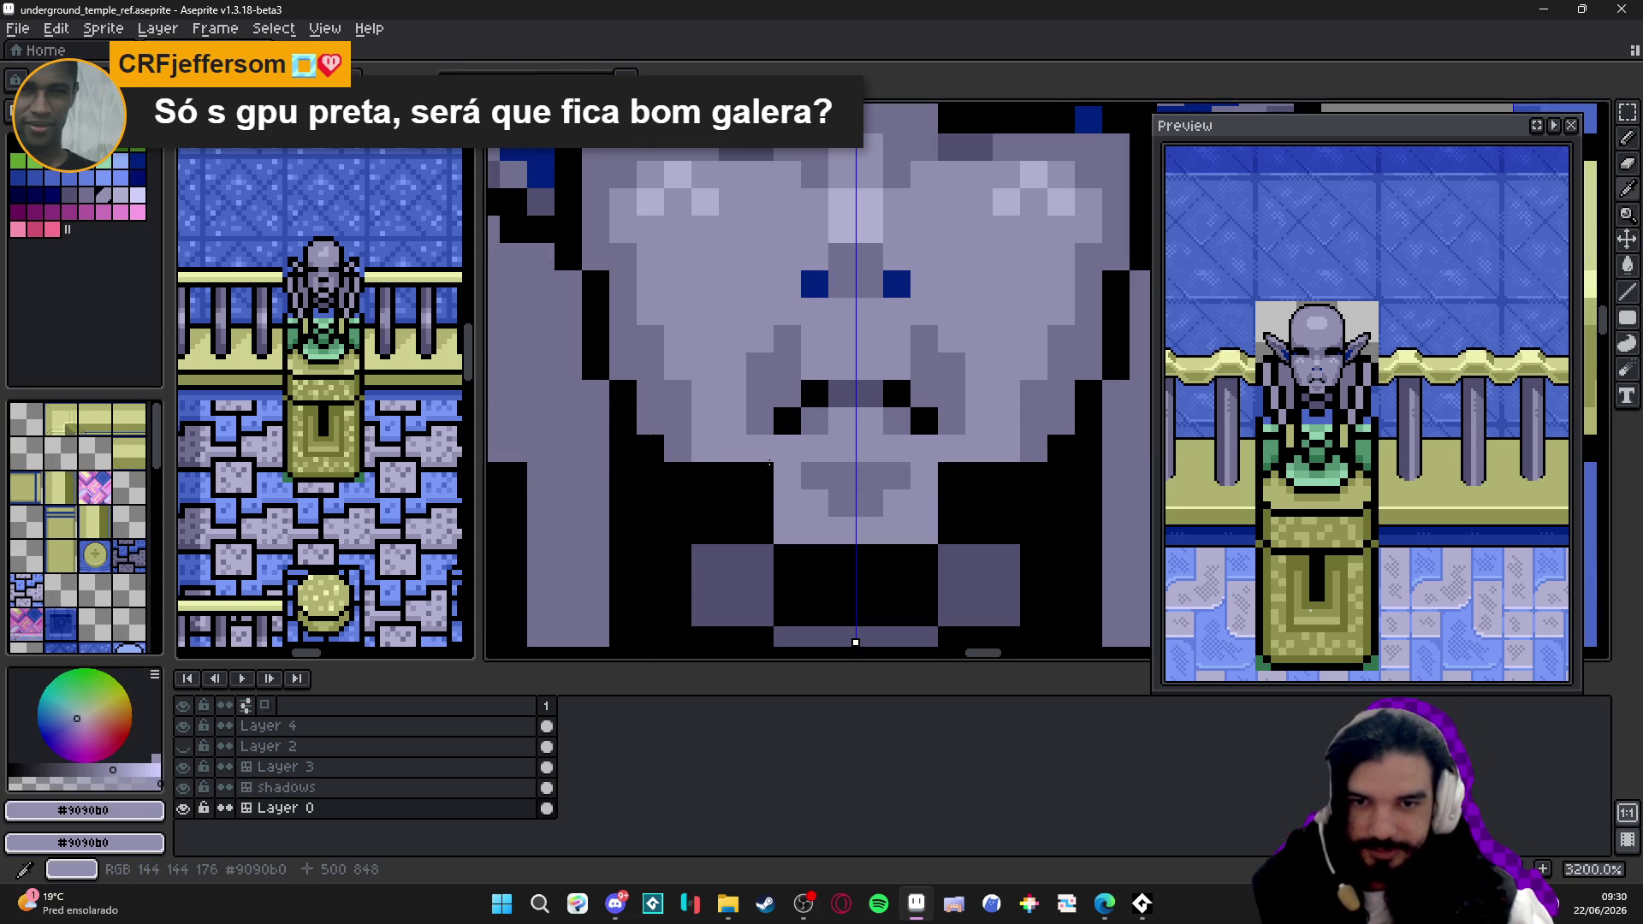
alt+click(703, 452)
drag(759, 504, 749, 517)
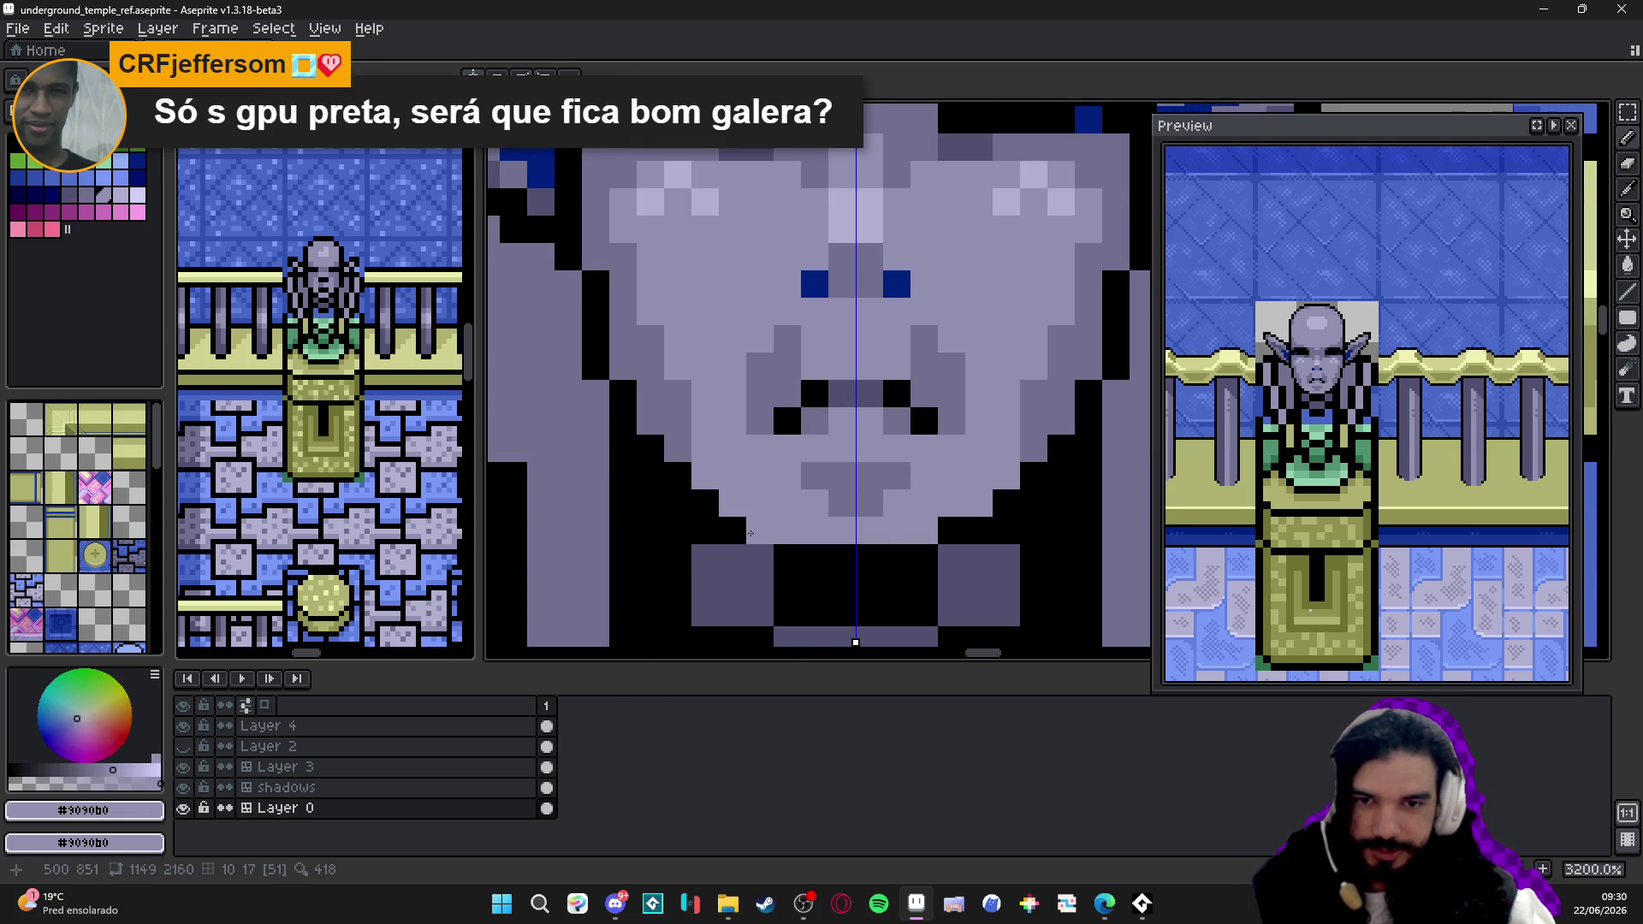
scroll(750, 532, down, 1)
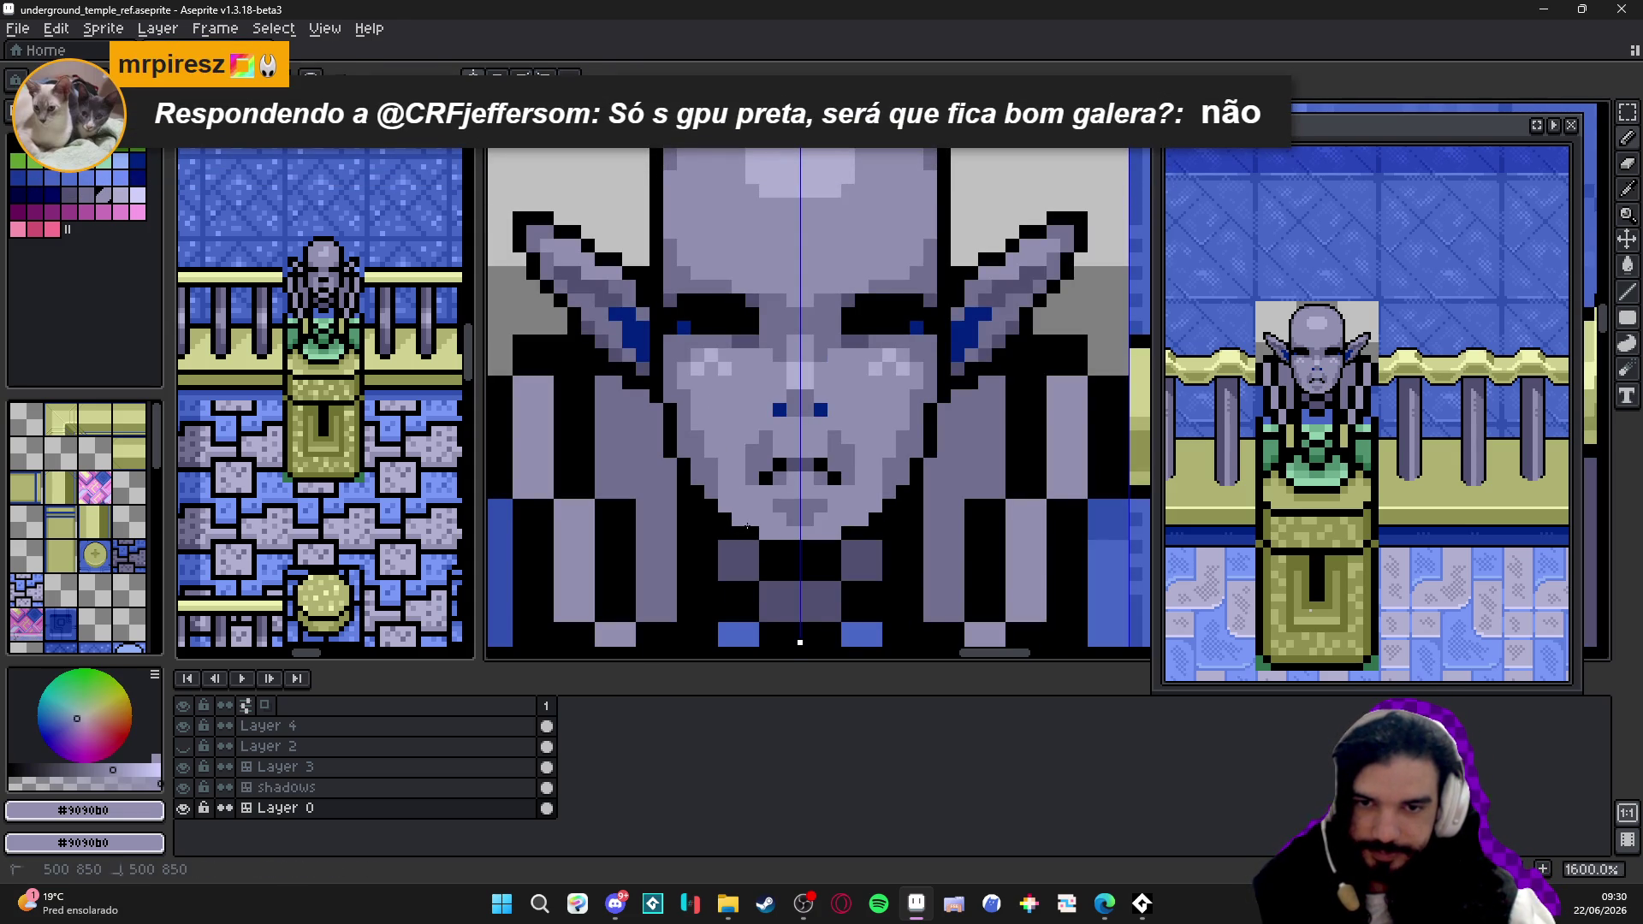
- Sample black, slate grey-violet and black again from the statue for the next edit
alt+click(847, 550)
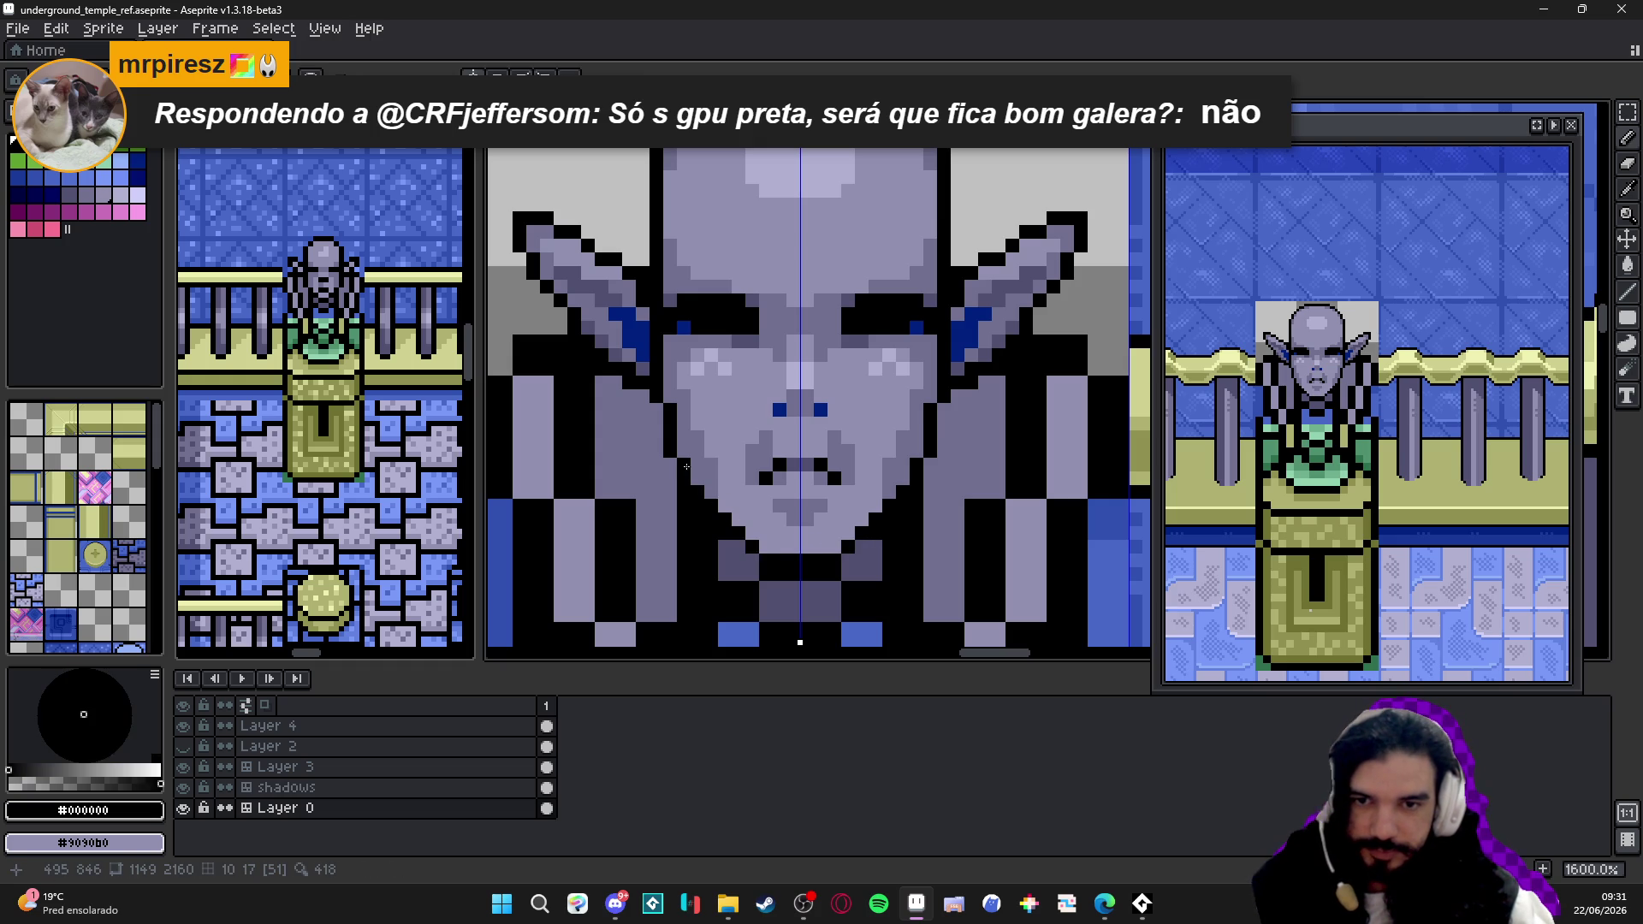
alt+click(666, 413)
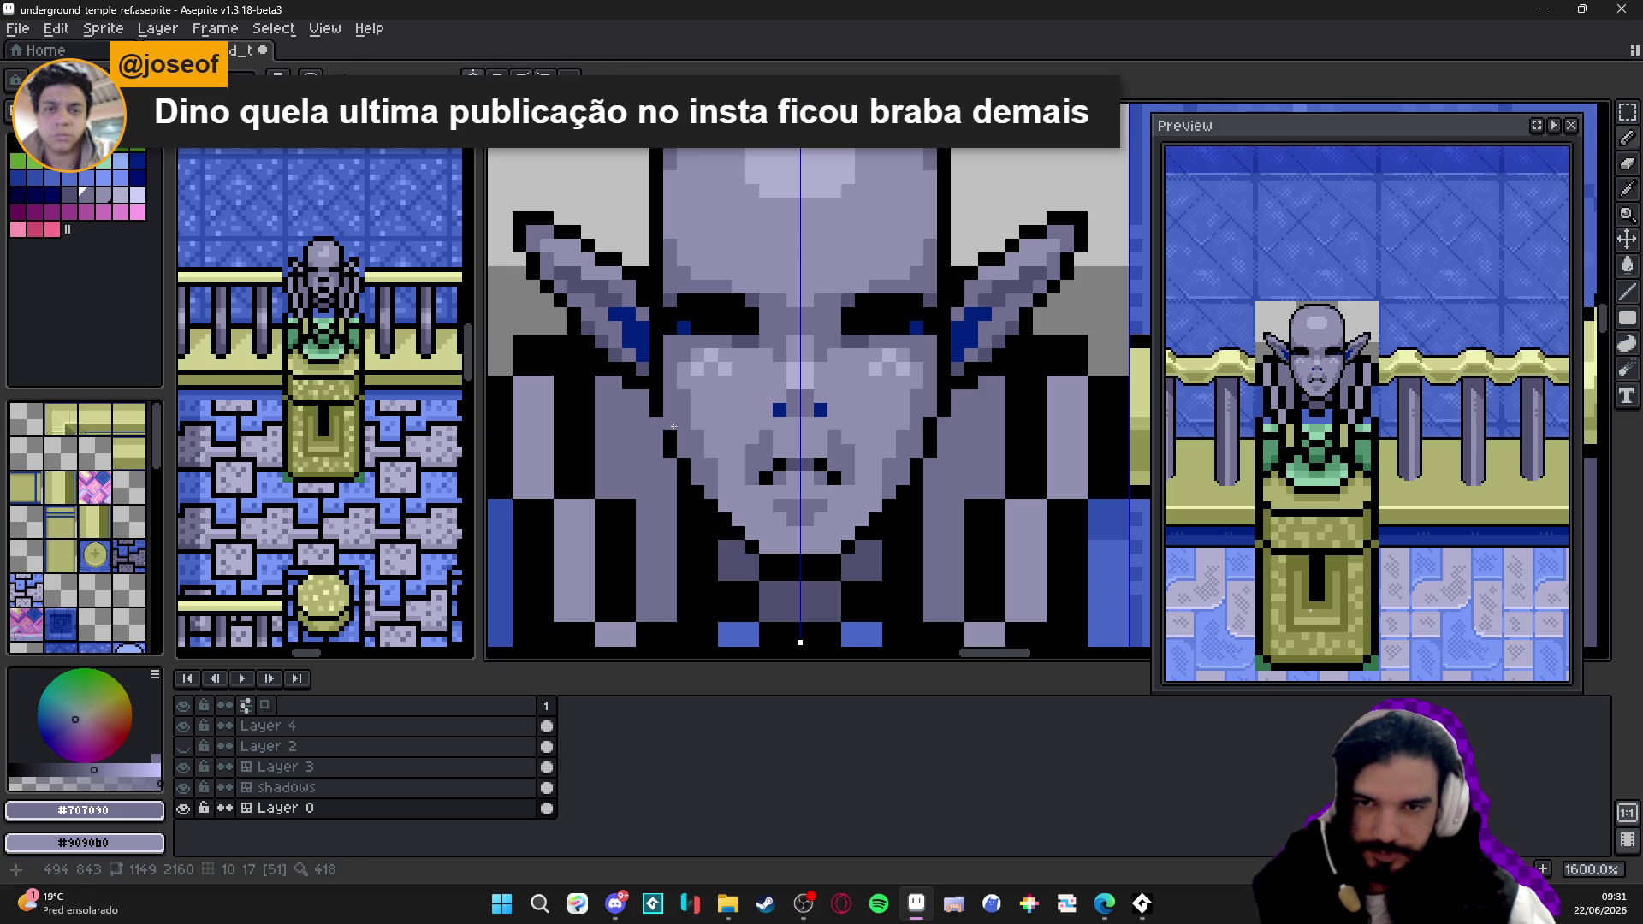
alt+click(929, 423)
scroll(737, 476, down, 3)
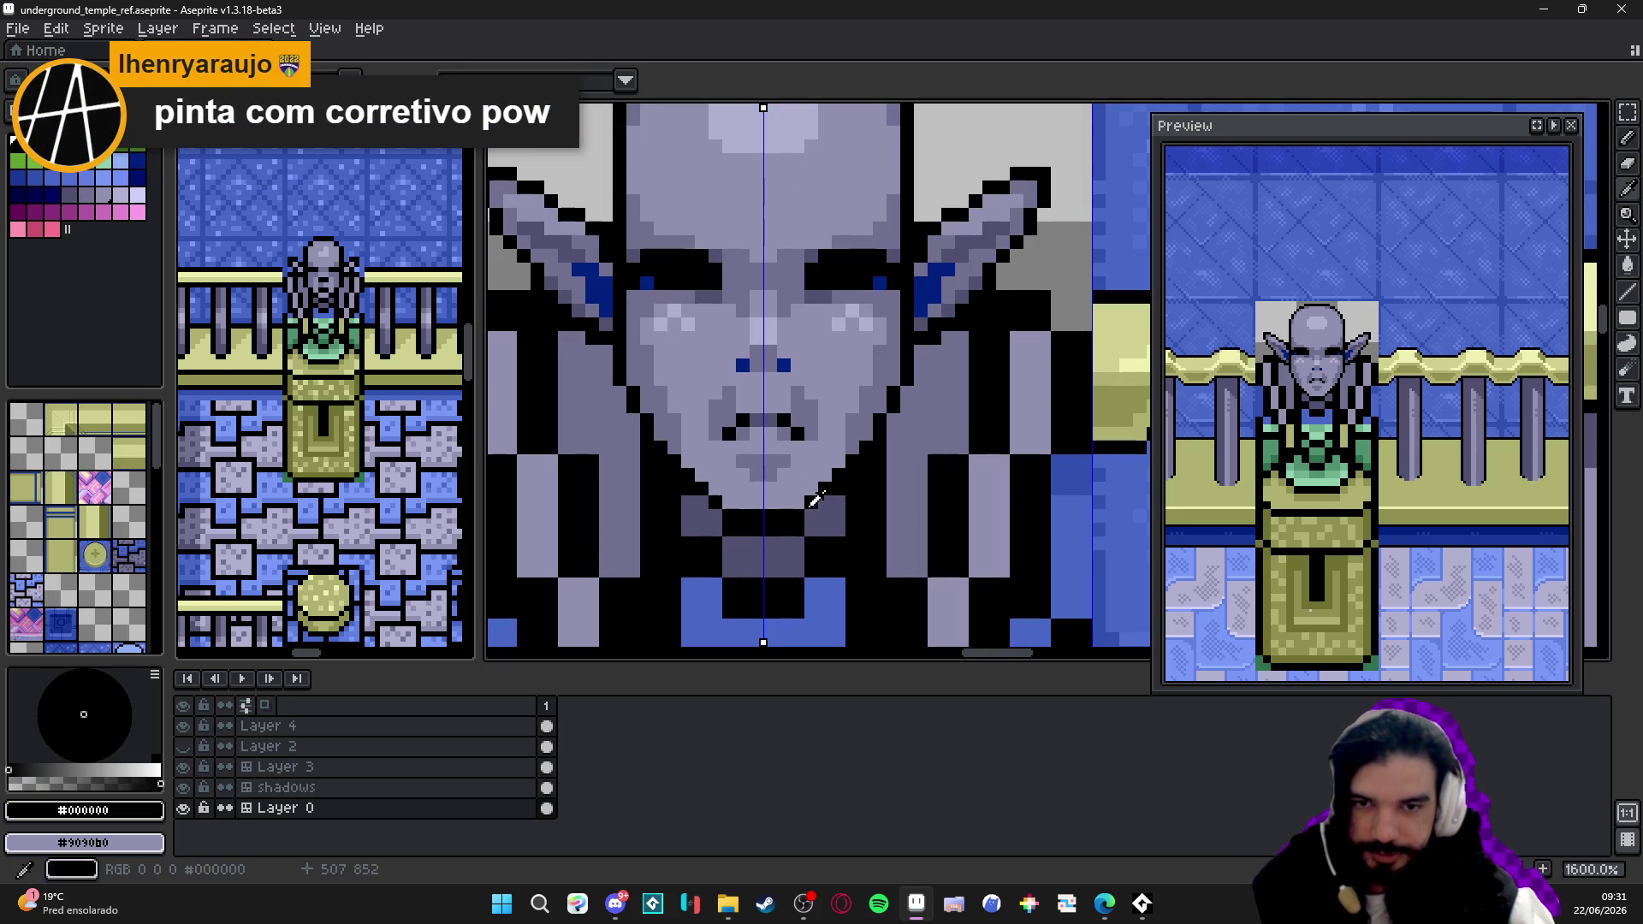
- Repaint the black line under the chin in dark slate #505070
alt+click(802, 526)
drag(813, 526, 752, 524)
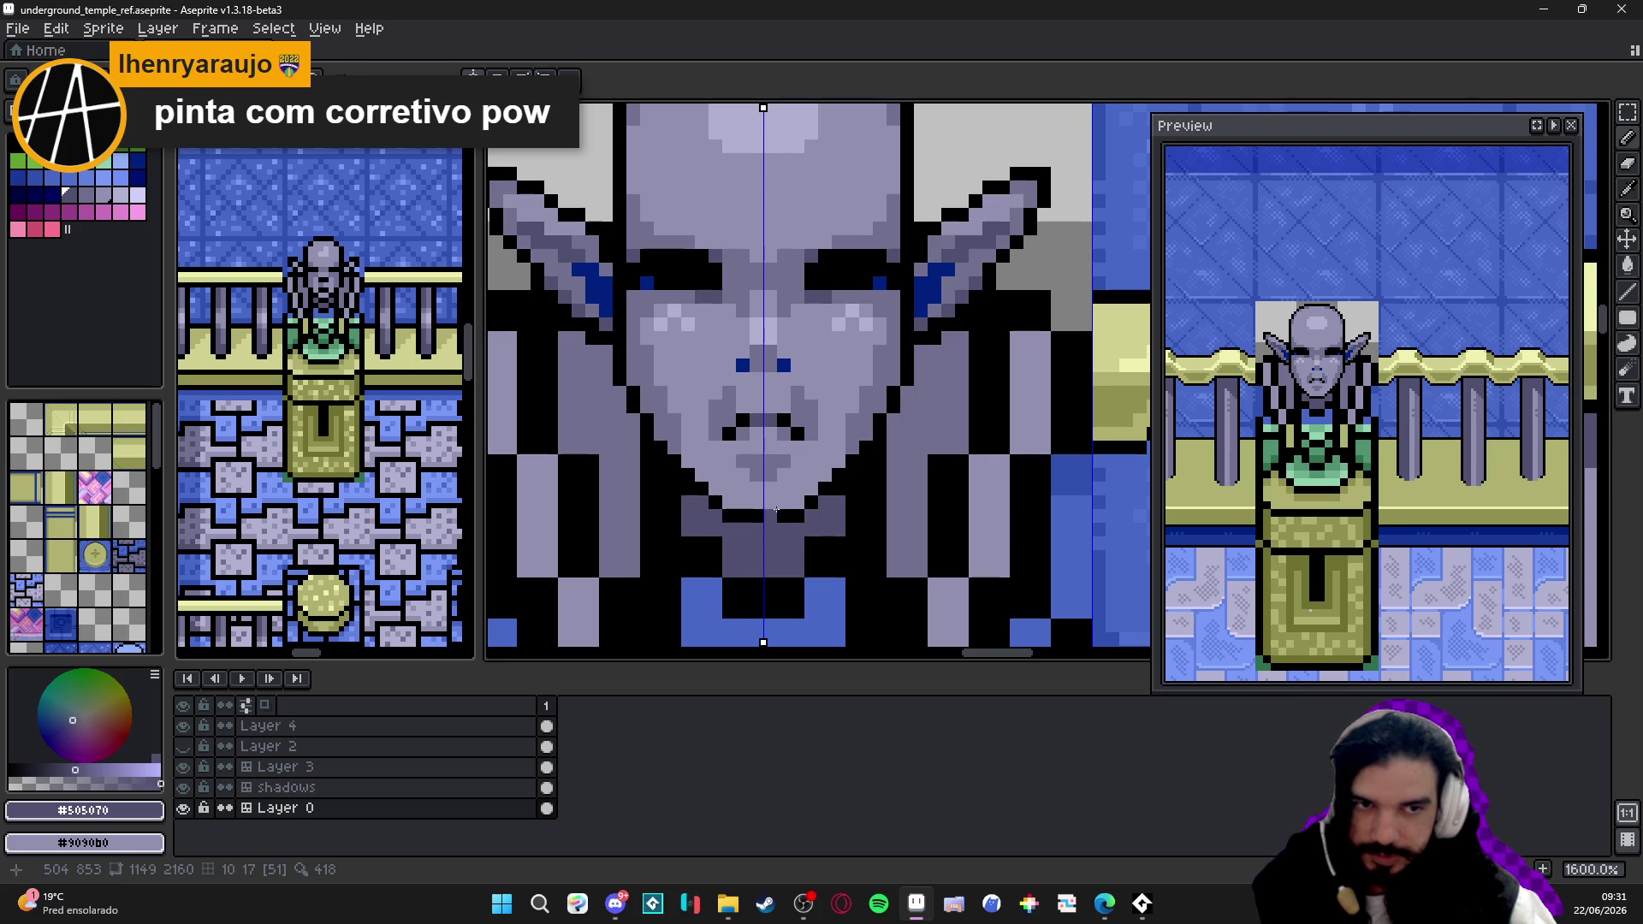
scroll(777, 509, up, 1)
alt+click(735, 528)
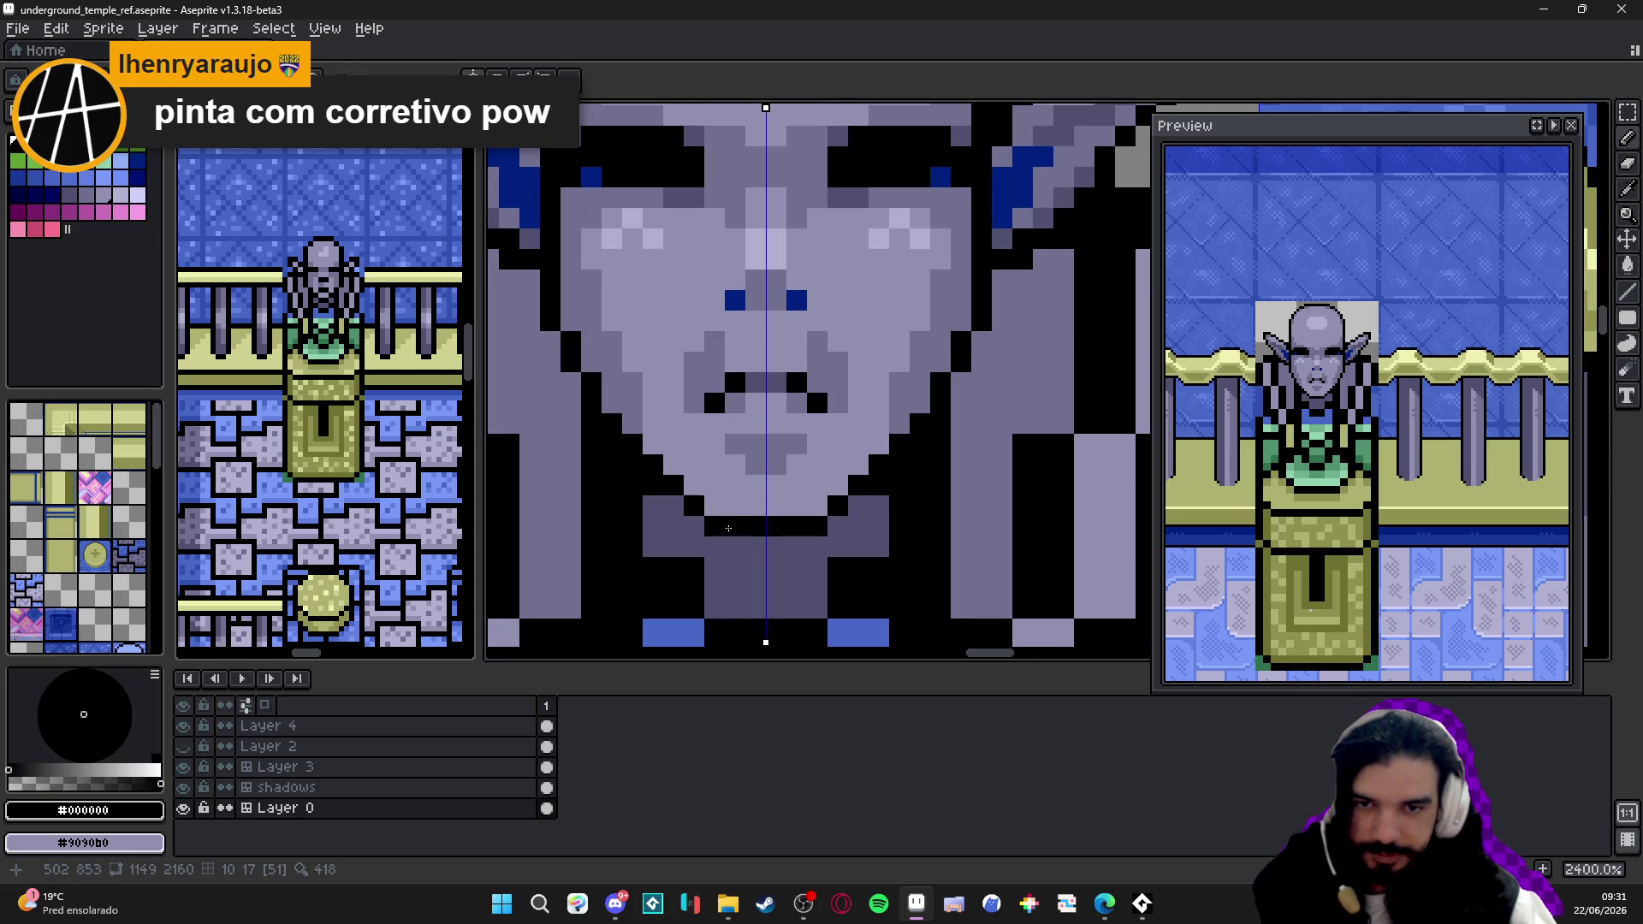
alt+click(695, 504)
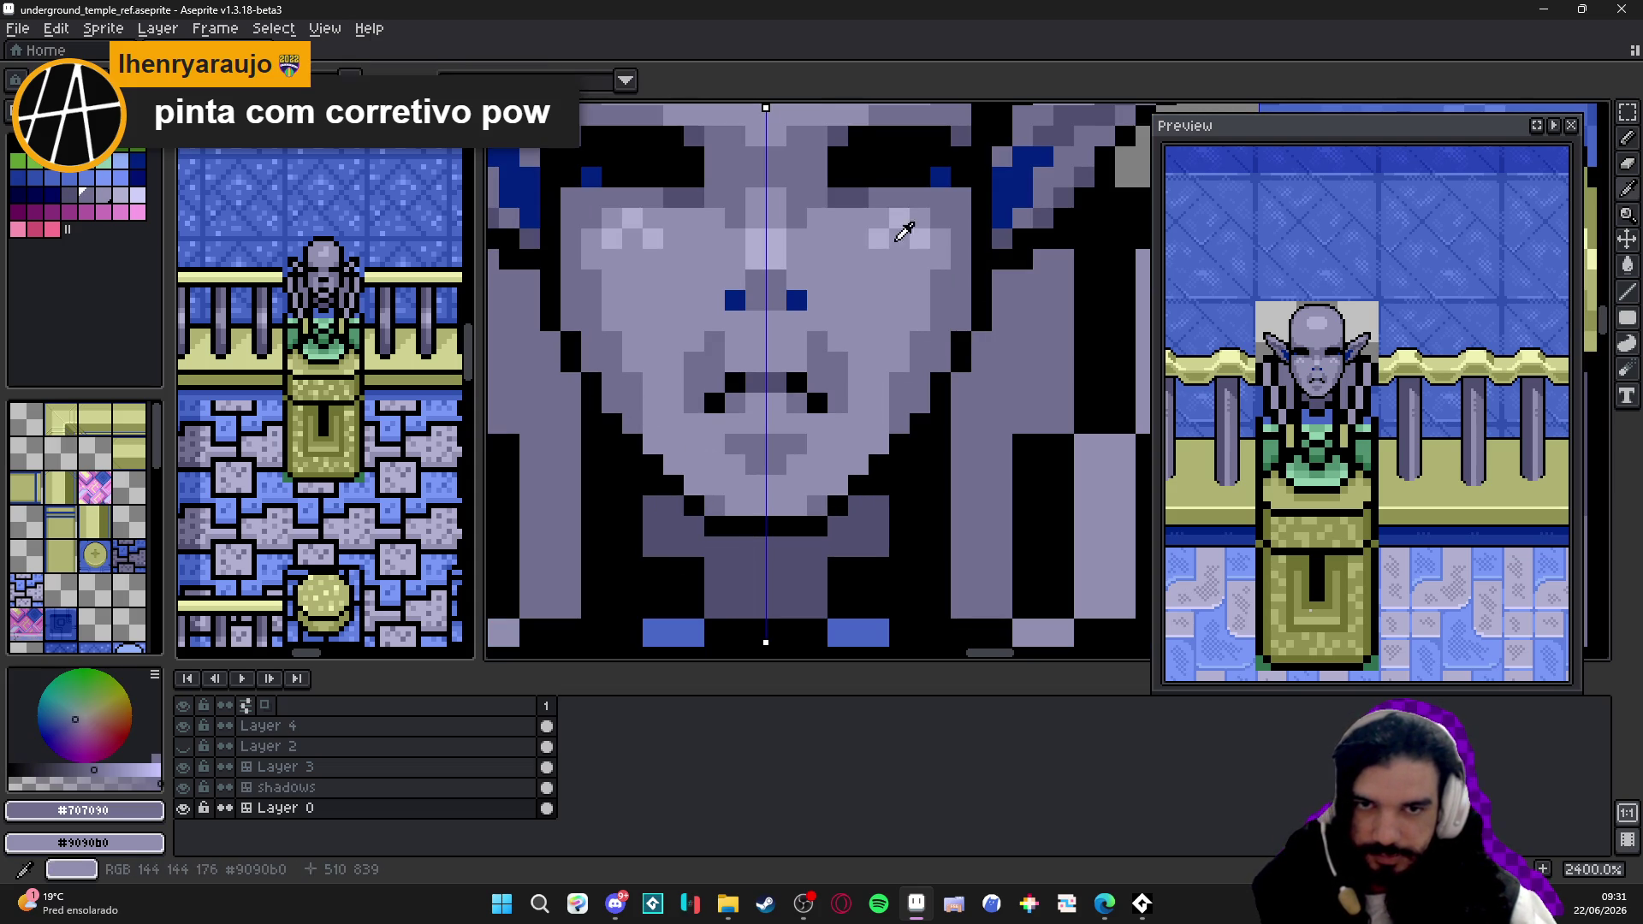
- Add light #b0b0d0 highlight pixels on the chin and cheeks, undoing one misplaced pixel
alt+click(844, 378)
click(770, 488)
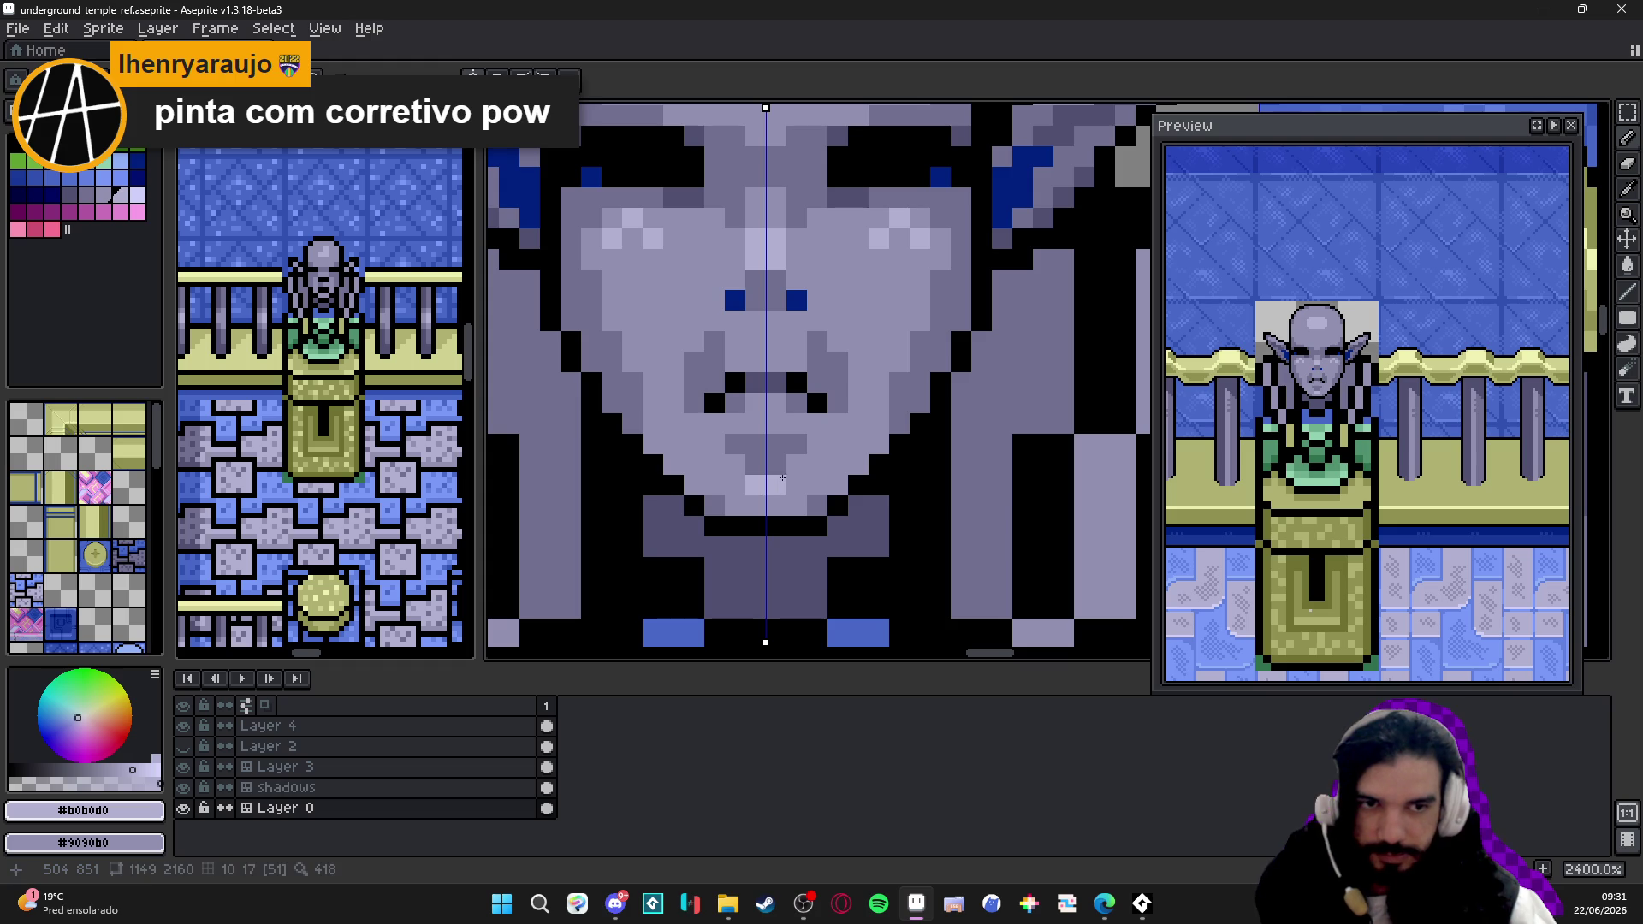
key(ctrl+z)
click(777, 504)
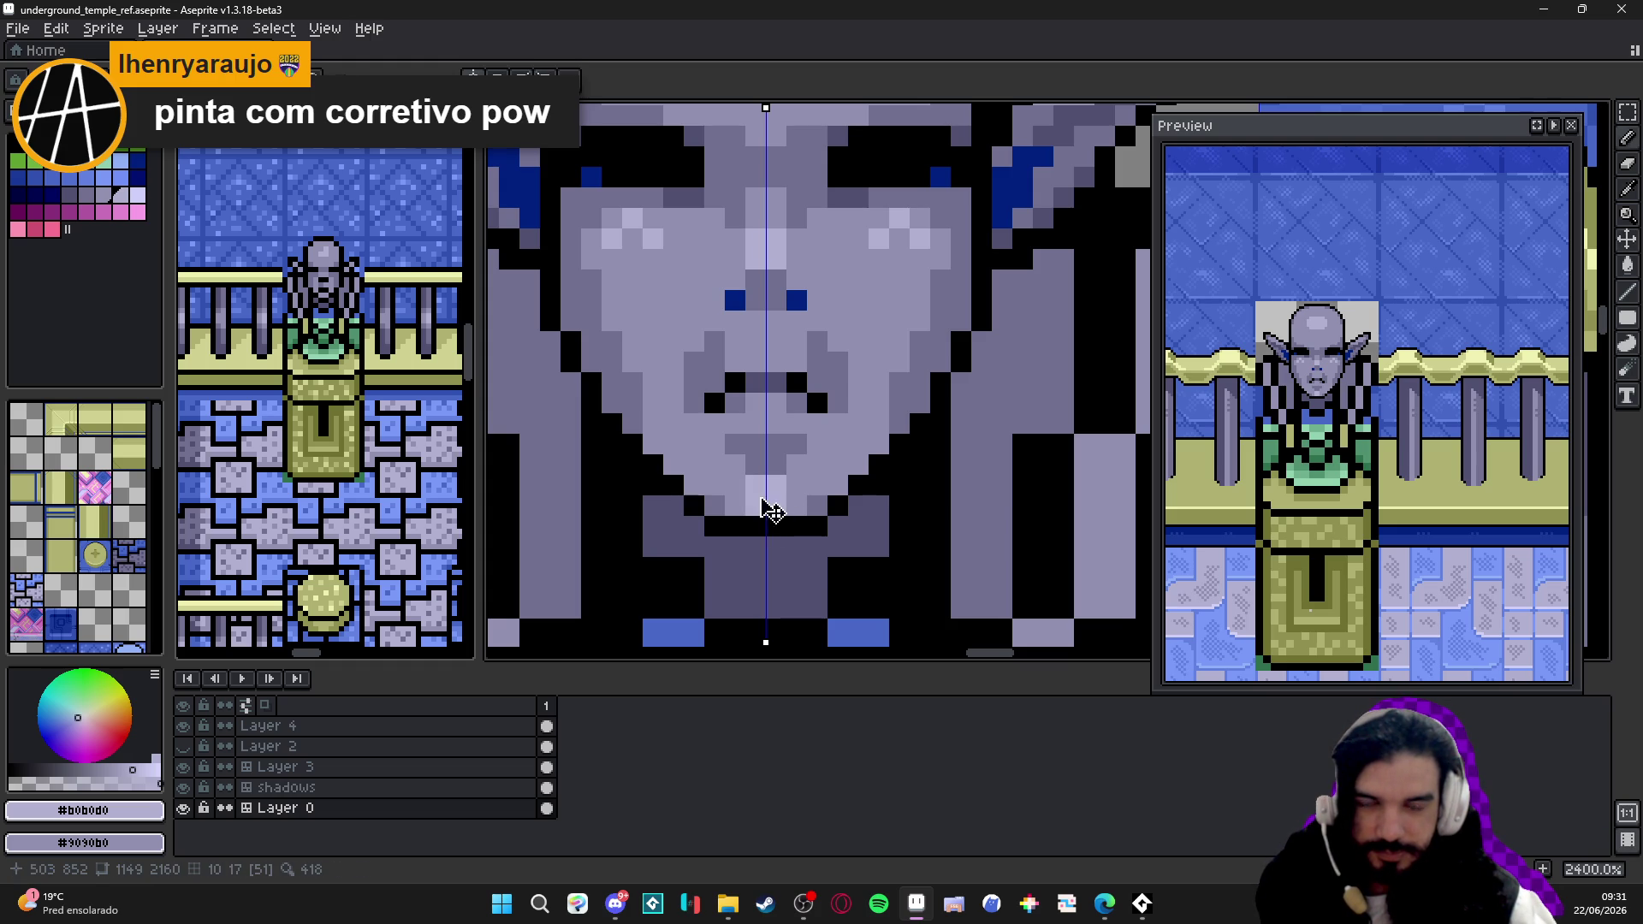
click(877, 279)
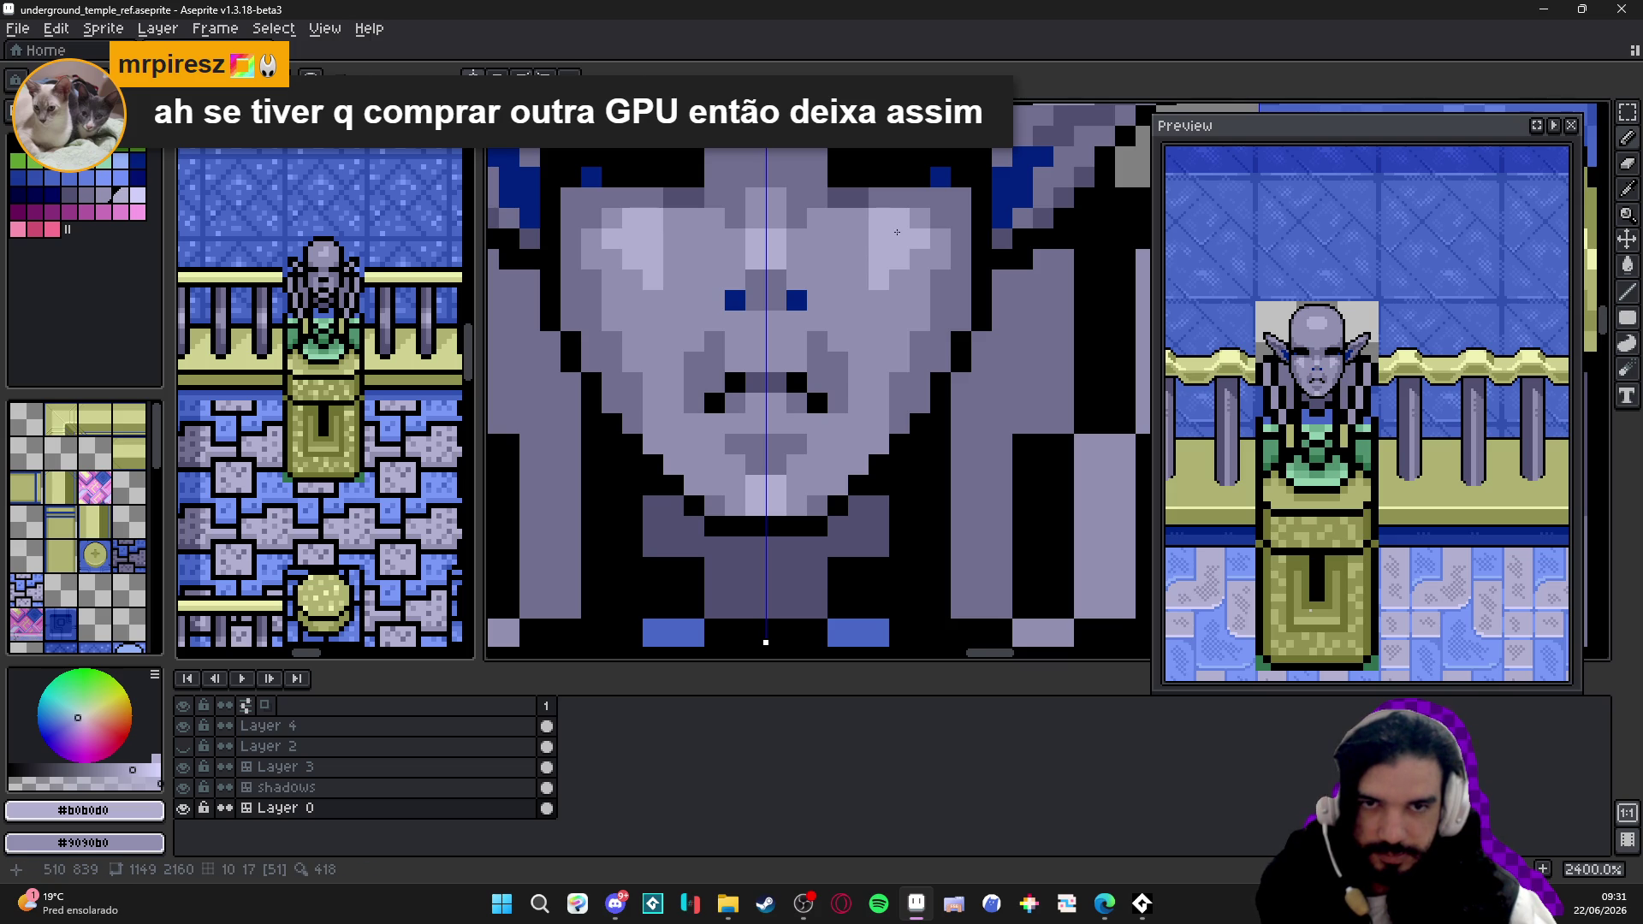
scroll(896, 236, down, 3)
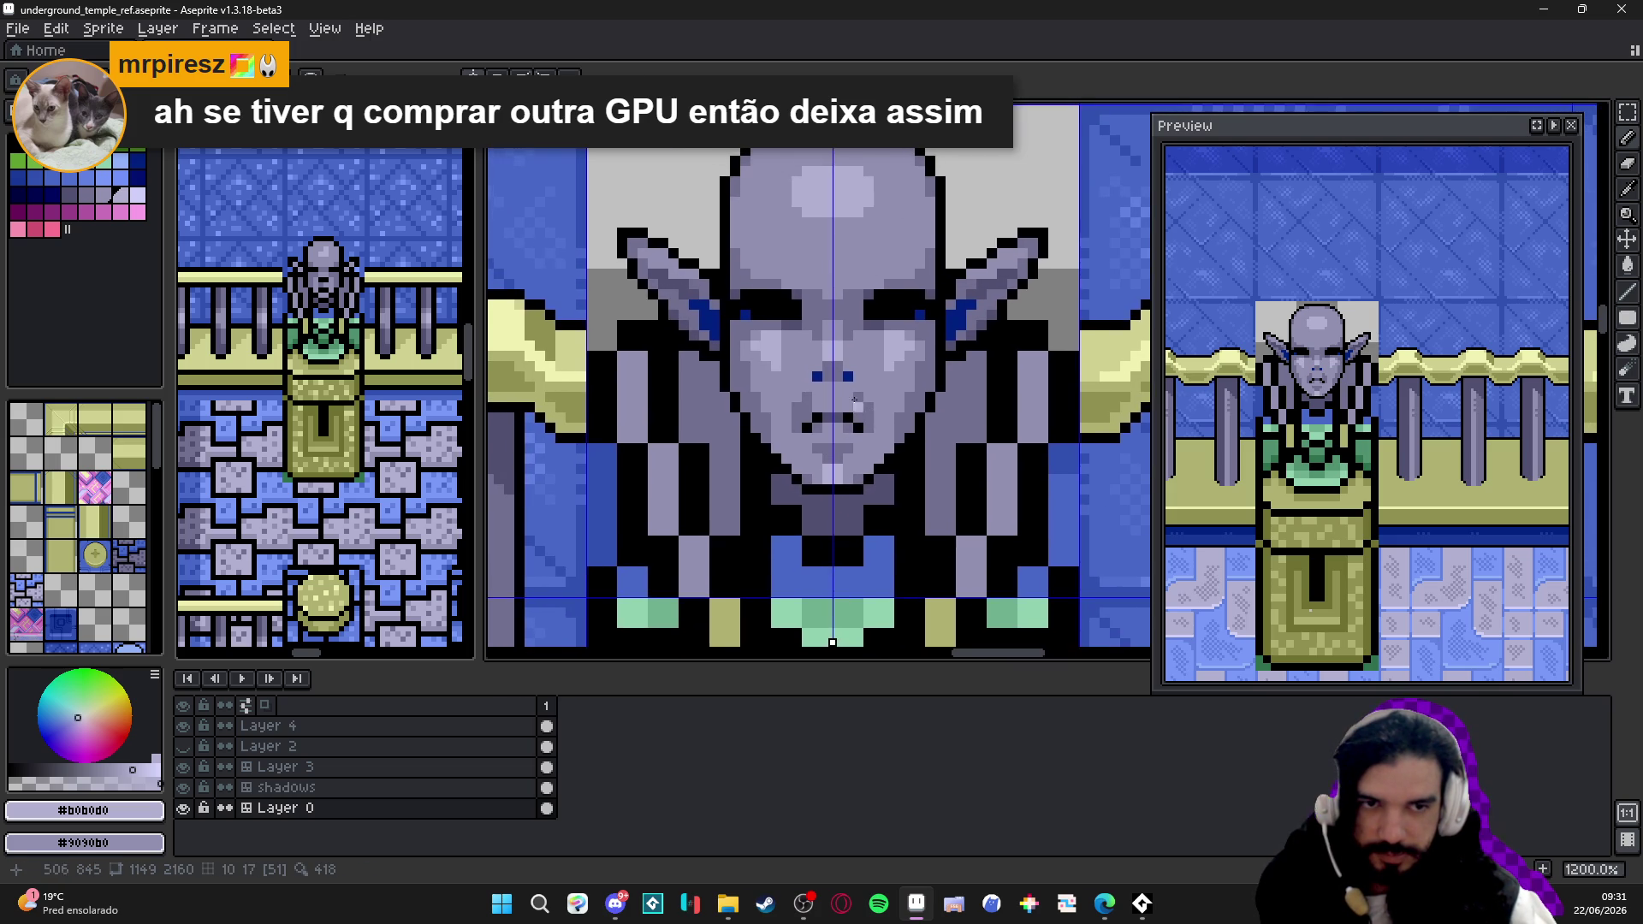
mouse_move(577, 391)
mouse_down()
mouse_move(828, 392)
mouse_move(839, 407)
mouse_up()
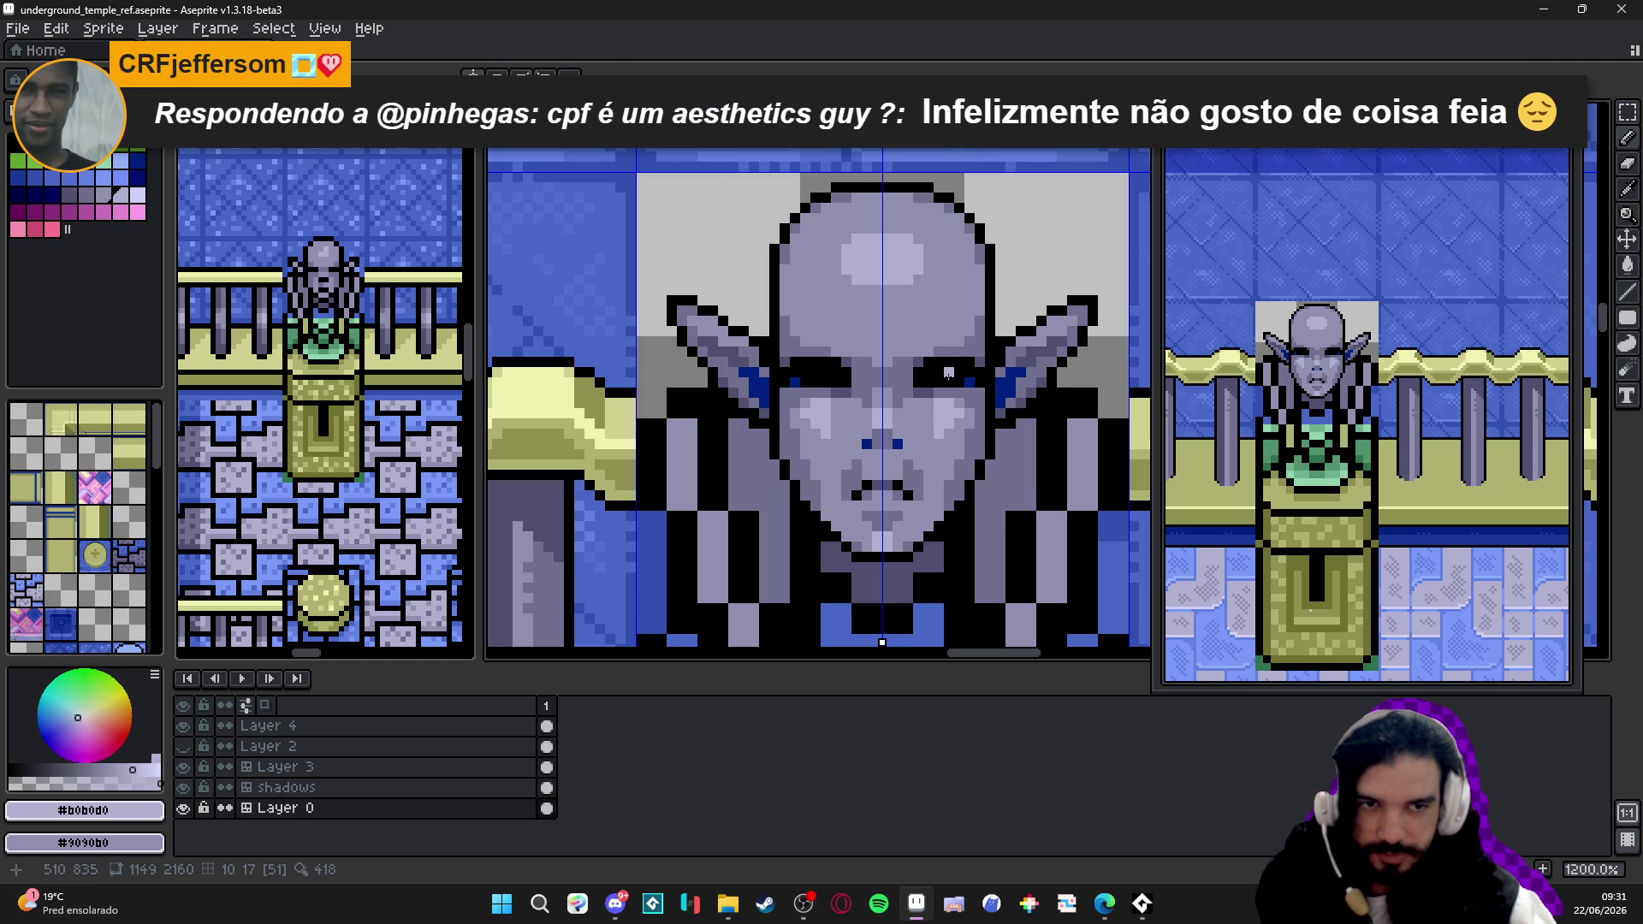
scroll(947, 385, up, 1)
alt+click(963, 438)
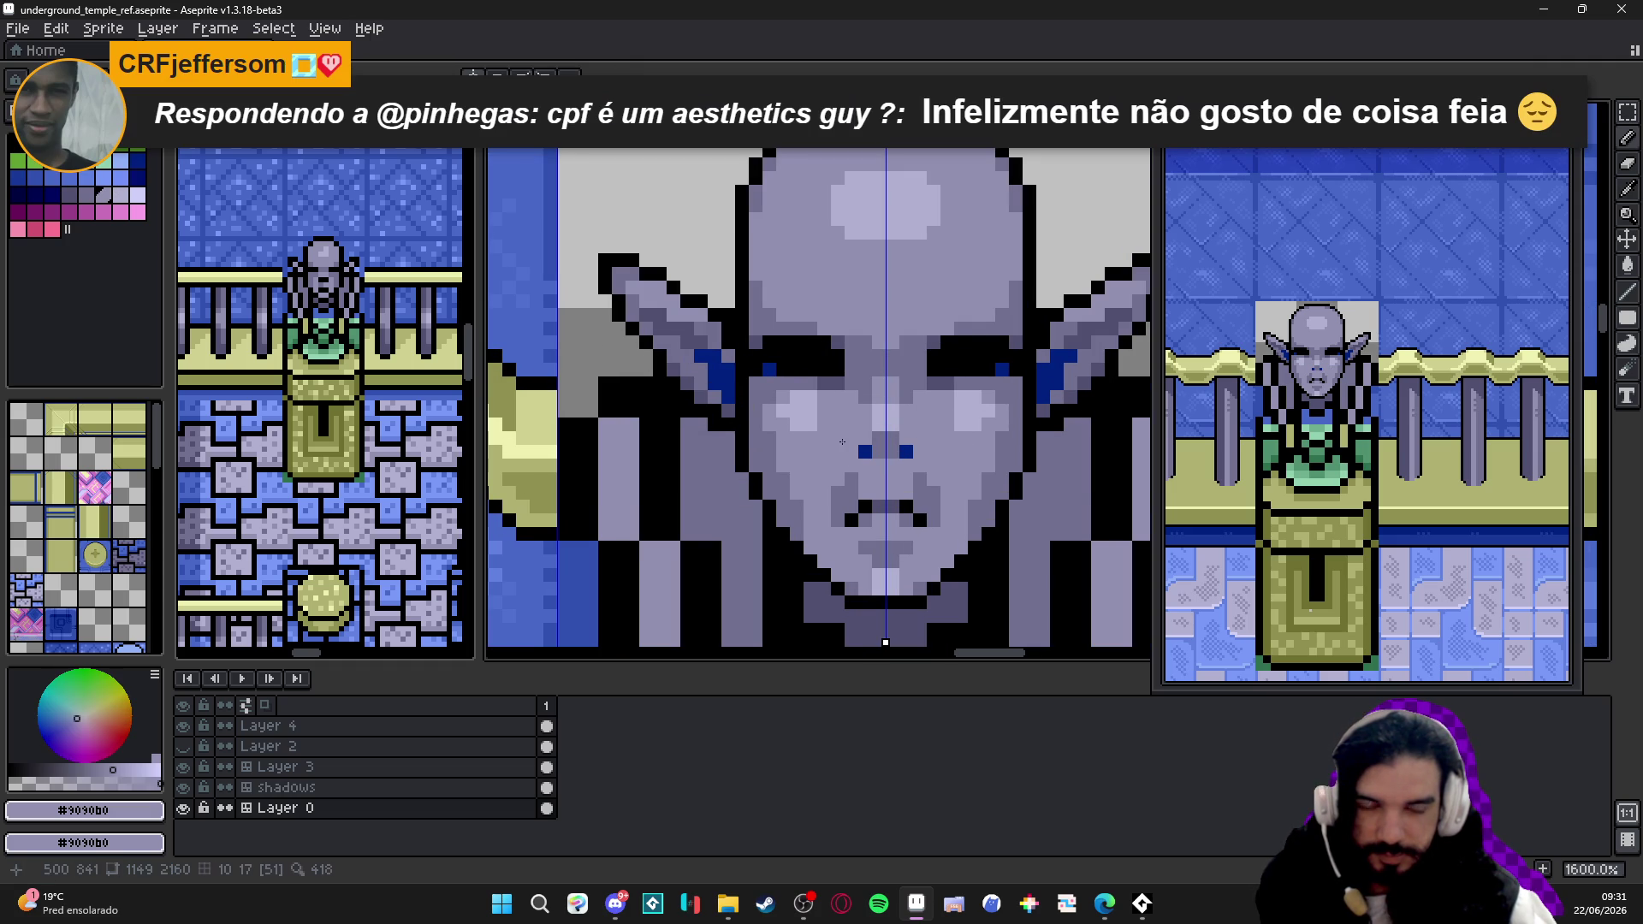
drag(849, 441, 839, 436)
alt+click(879, 460)
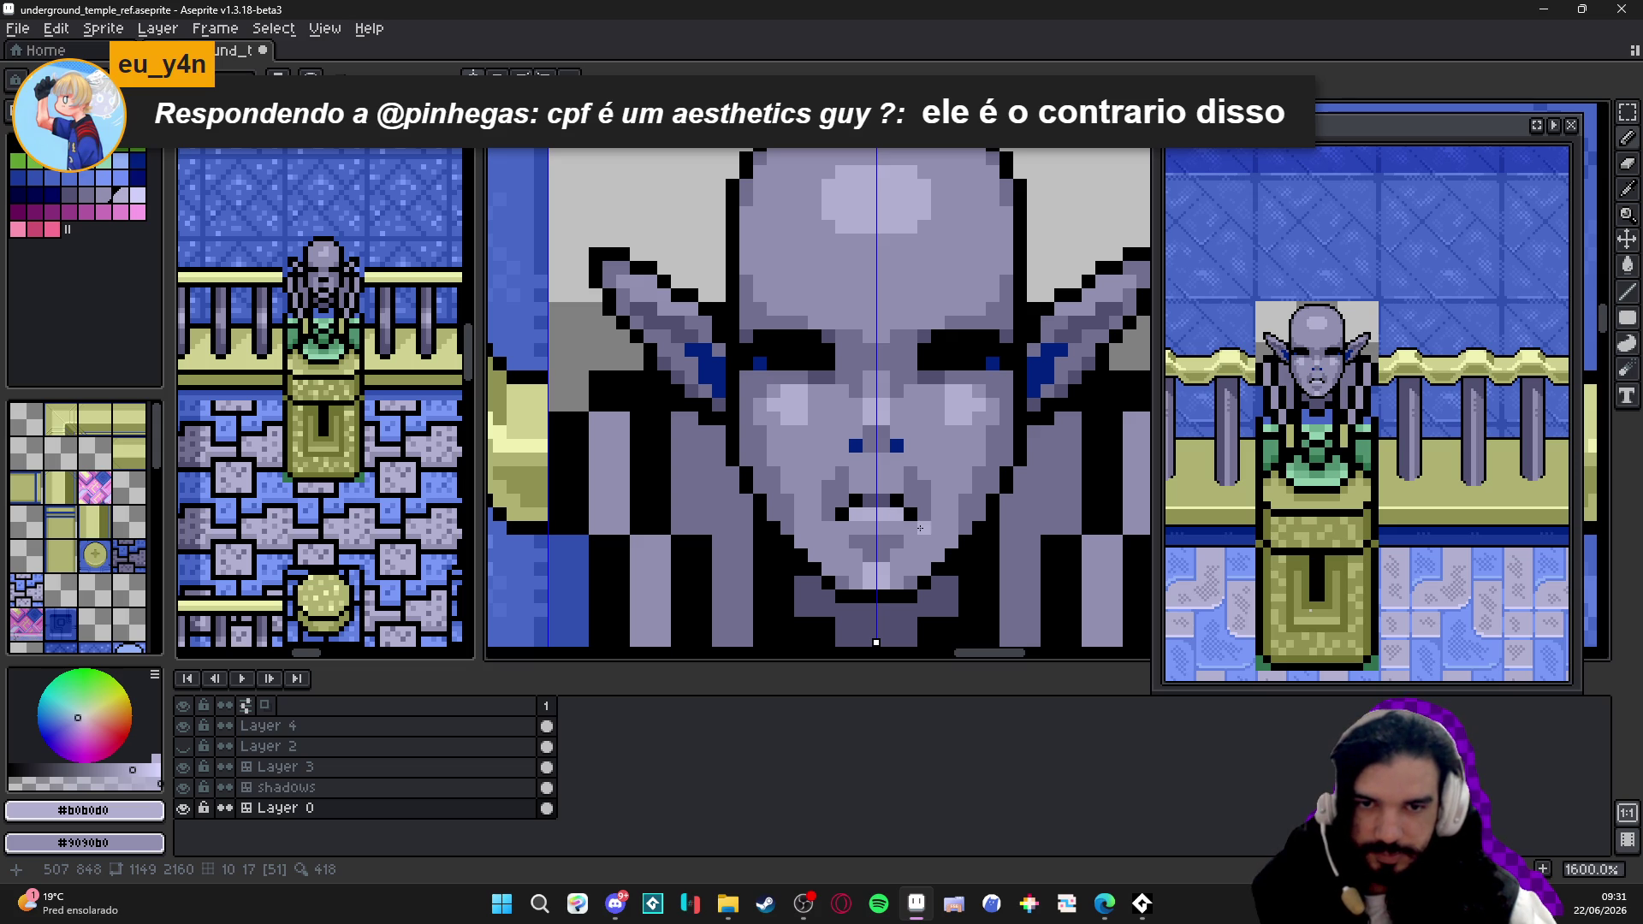
alt+click(937, 490)
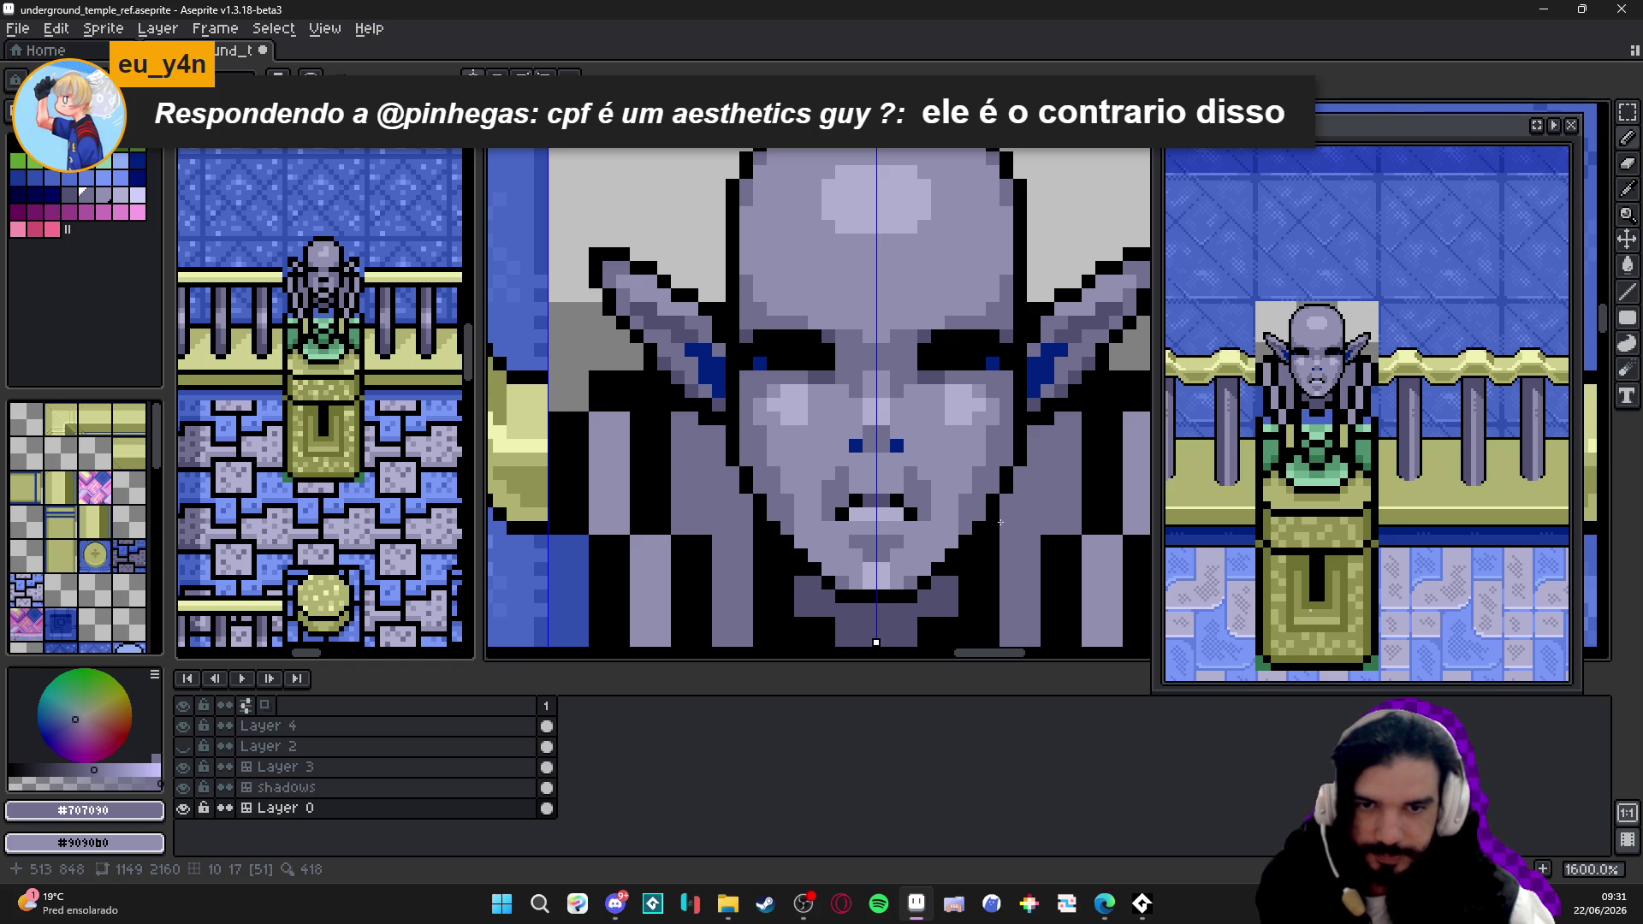
scroll(963, 488, down, 2)
scroll(949, 533, up, 2)
alt+click(948, 533)
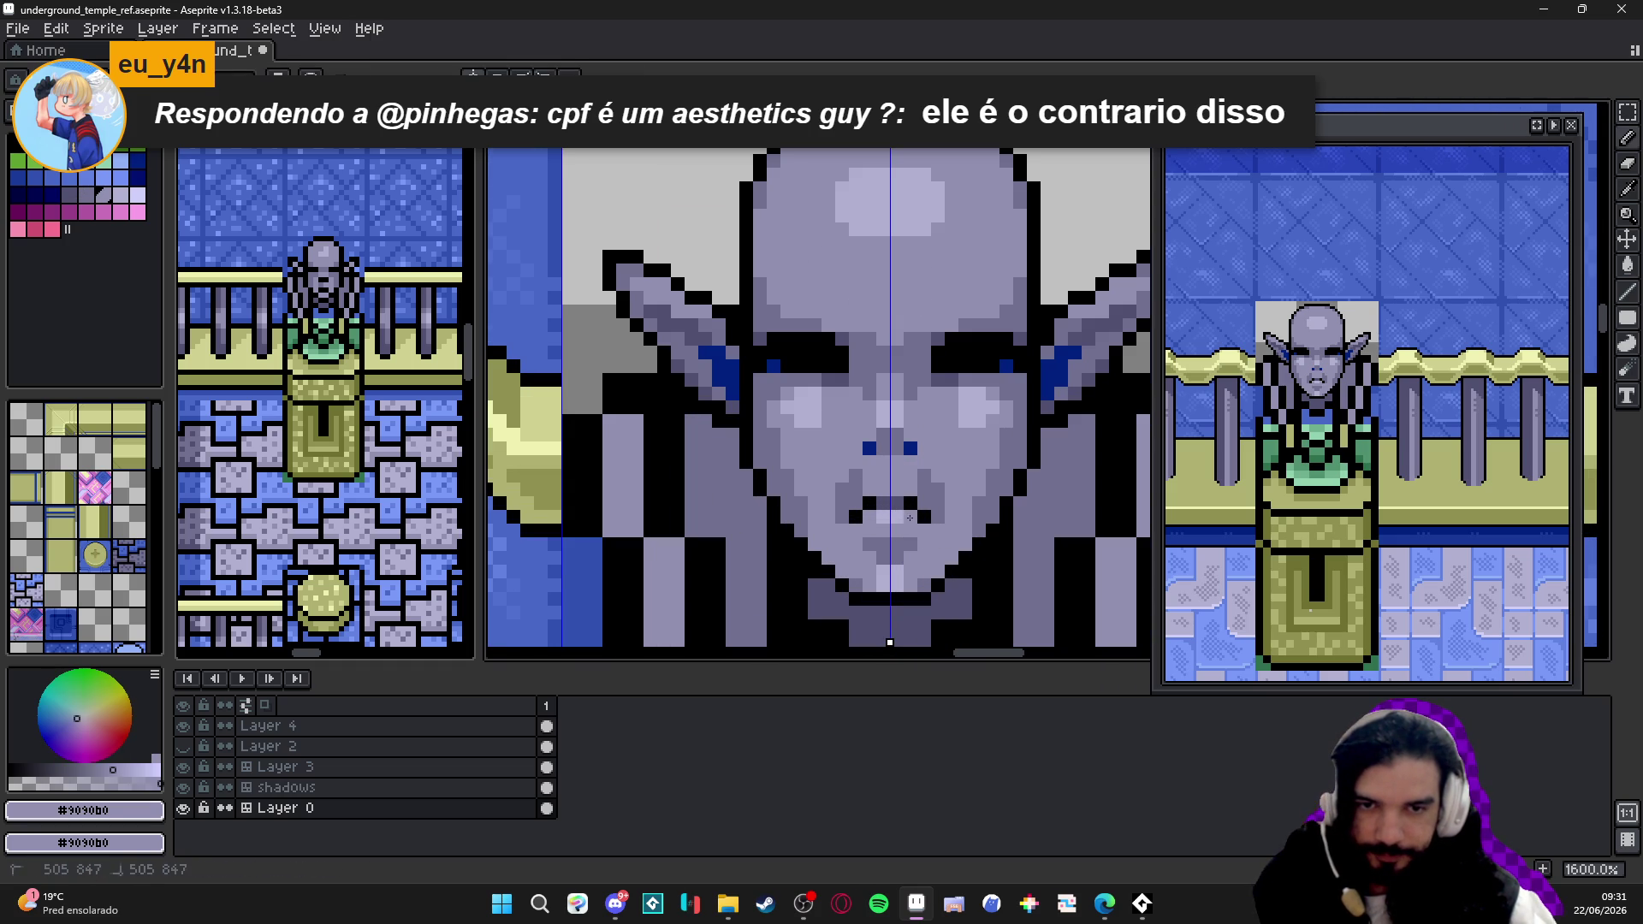
scroll(993, 542, down, 3)
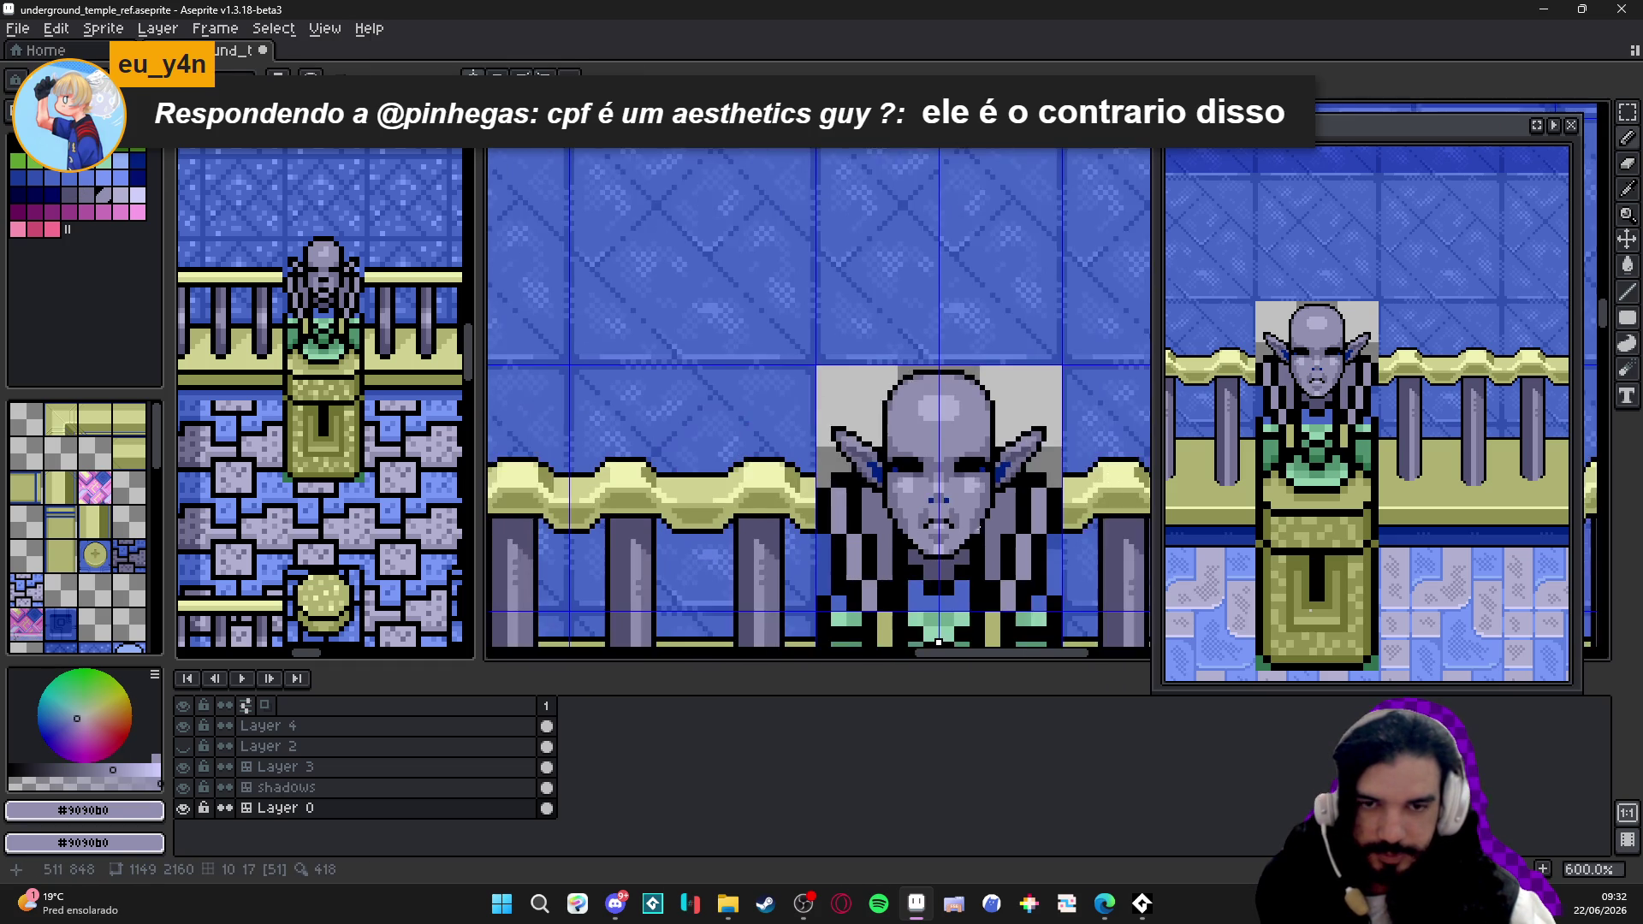
scroll(958, 483, up, 1)
scroll(898, 438, down, 1)
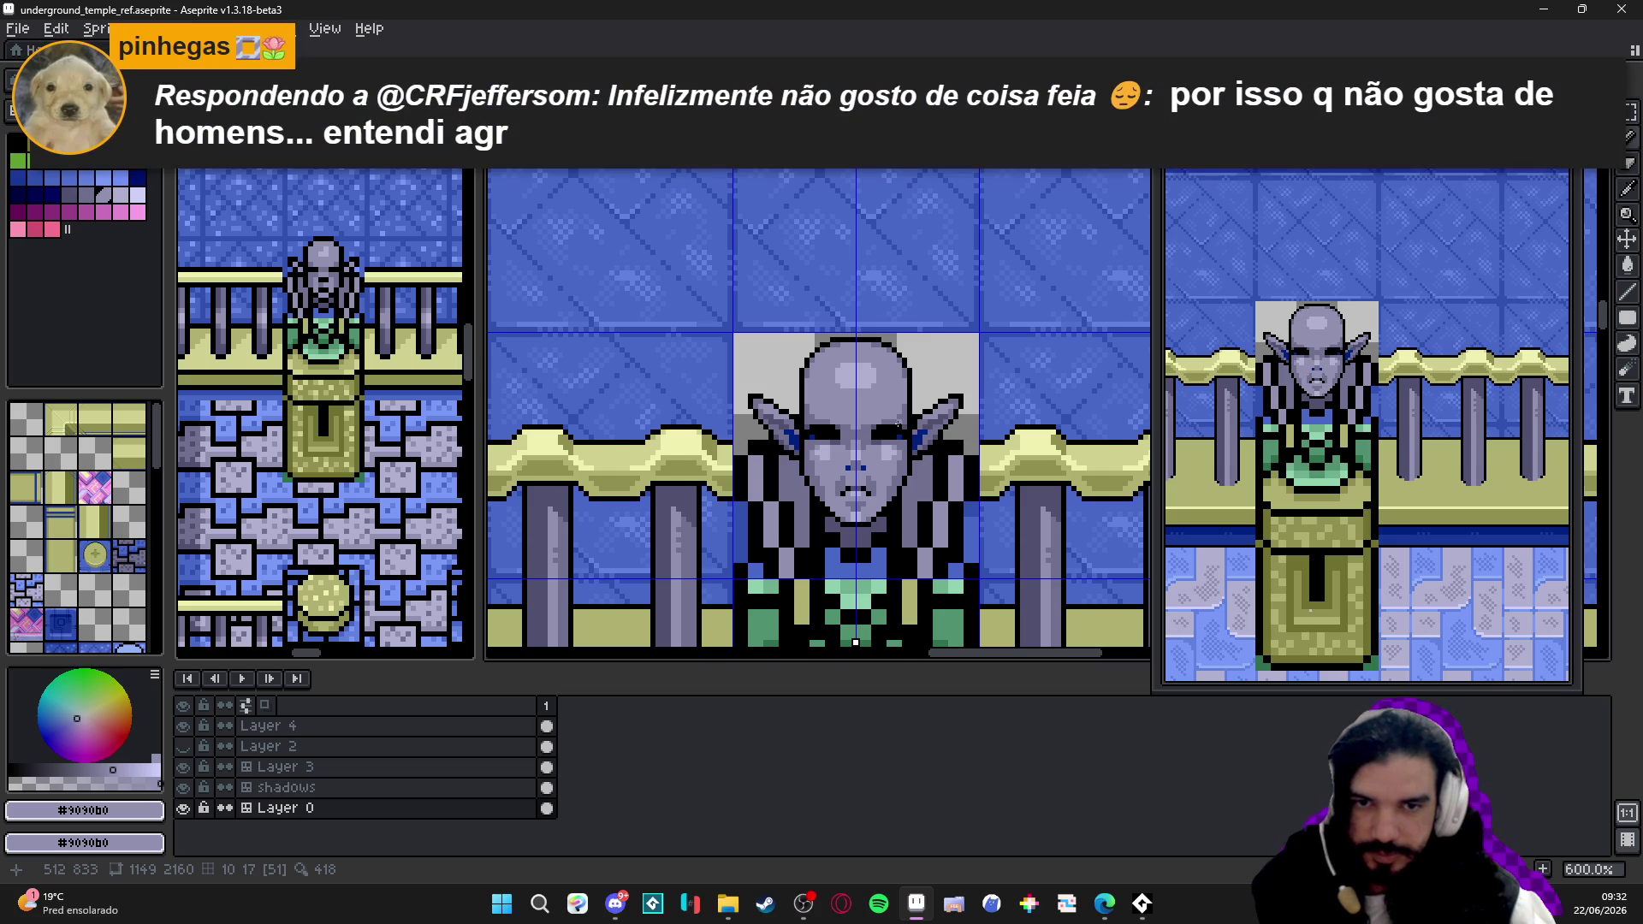
scroll(898, 426, up, 3)
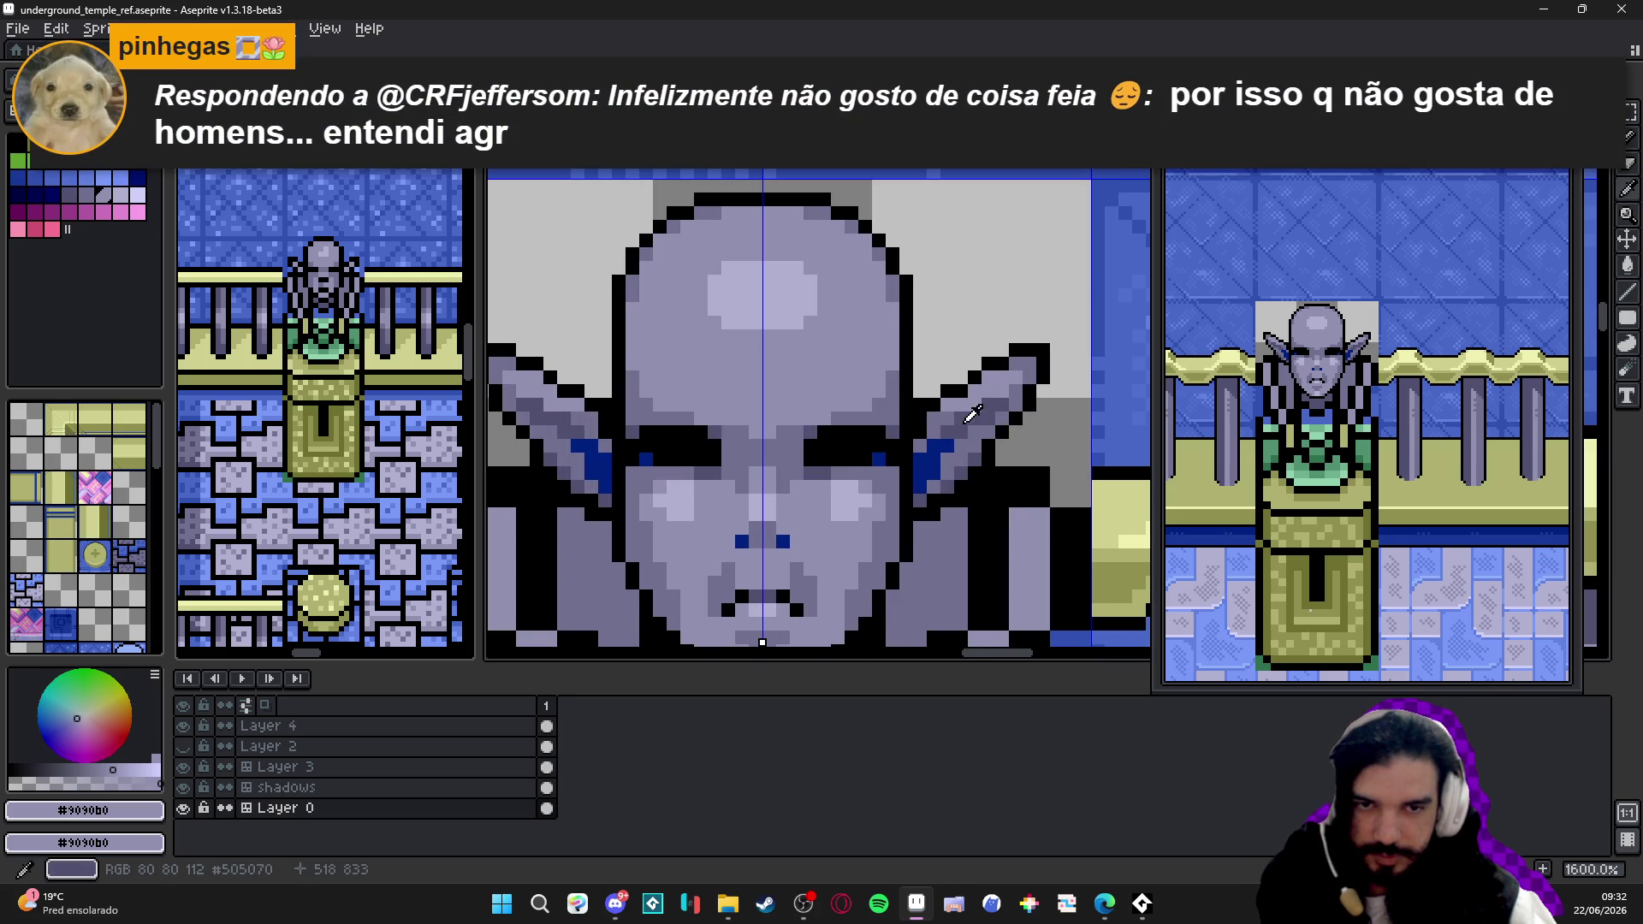
alt+click(972, 415)
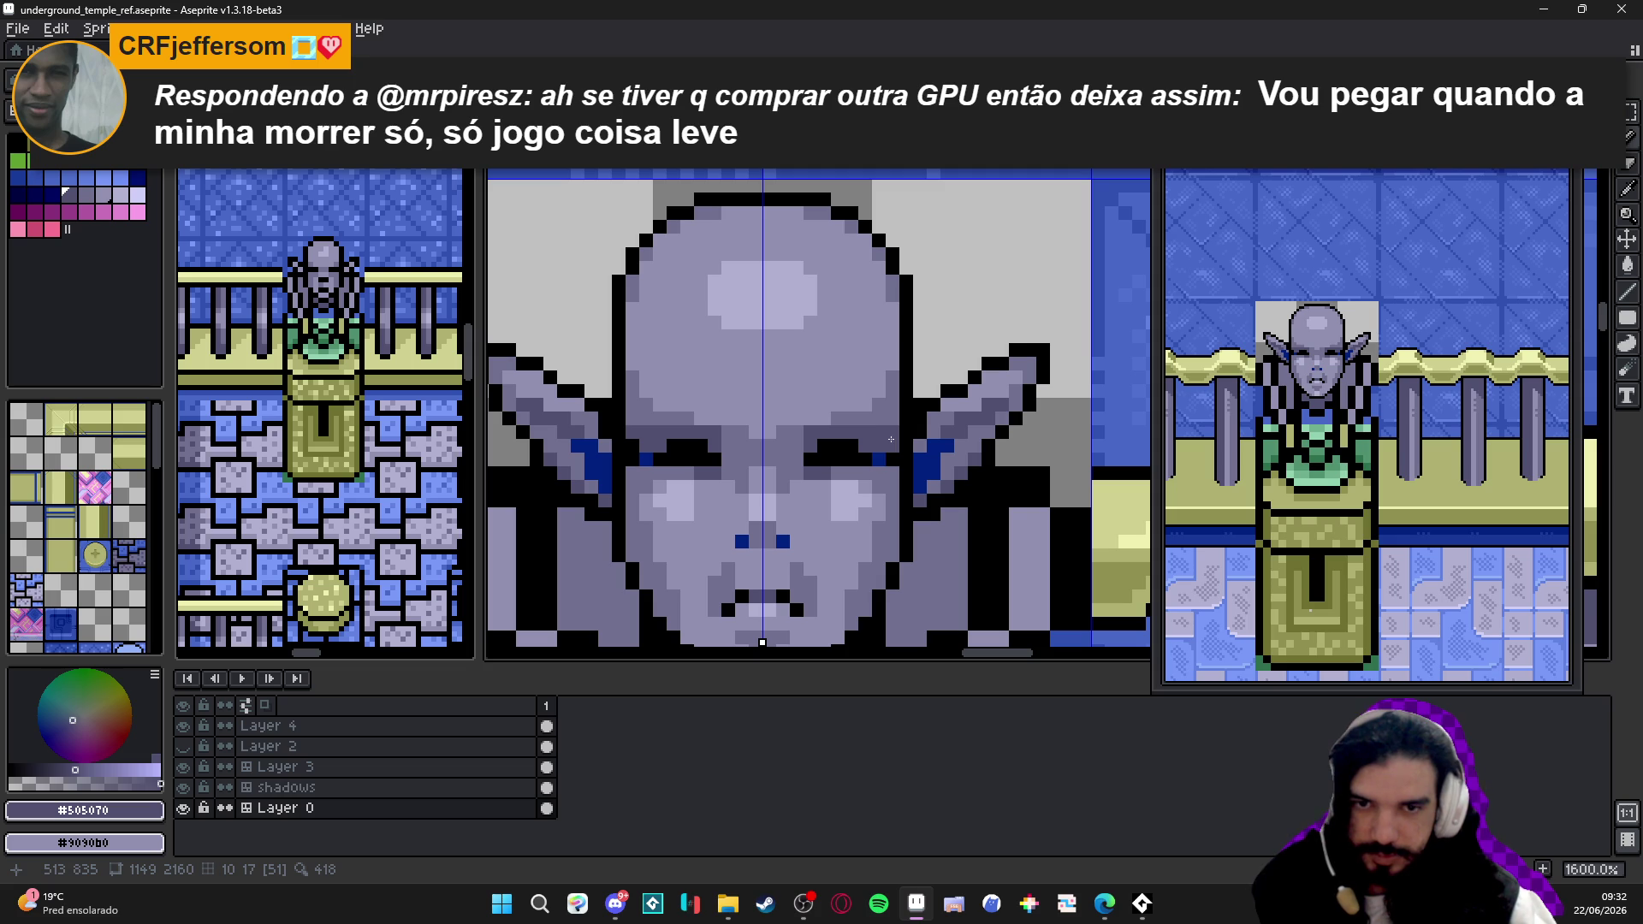
alt+click(808, 434)
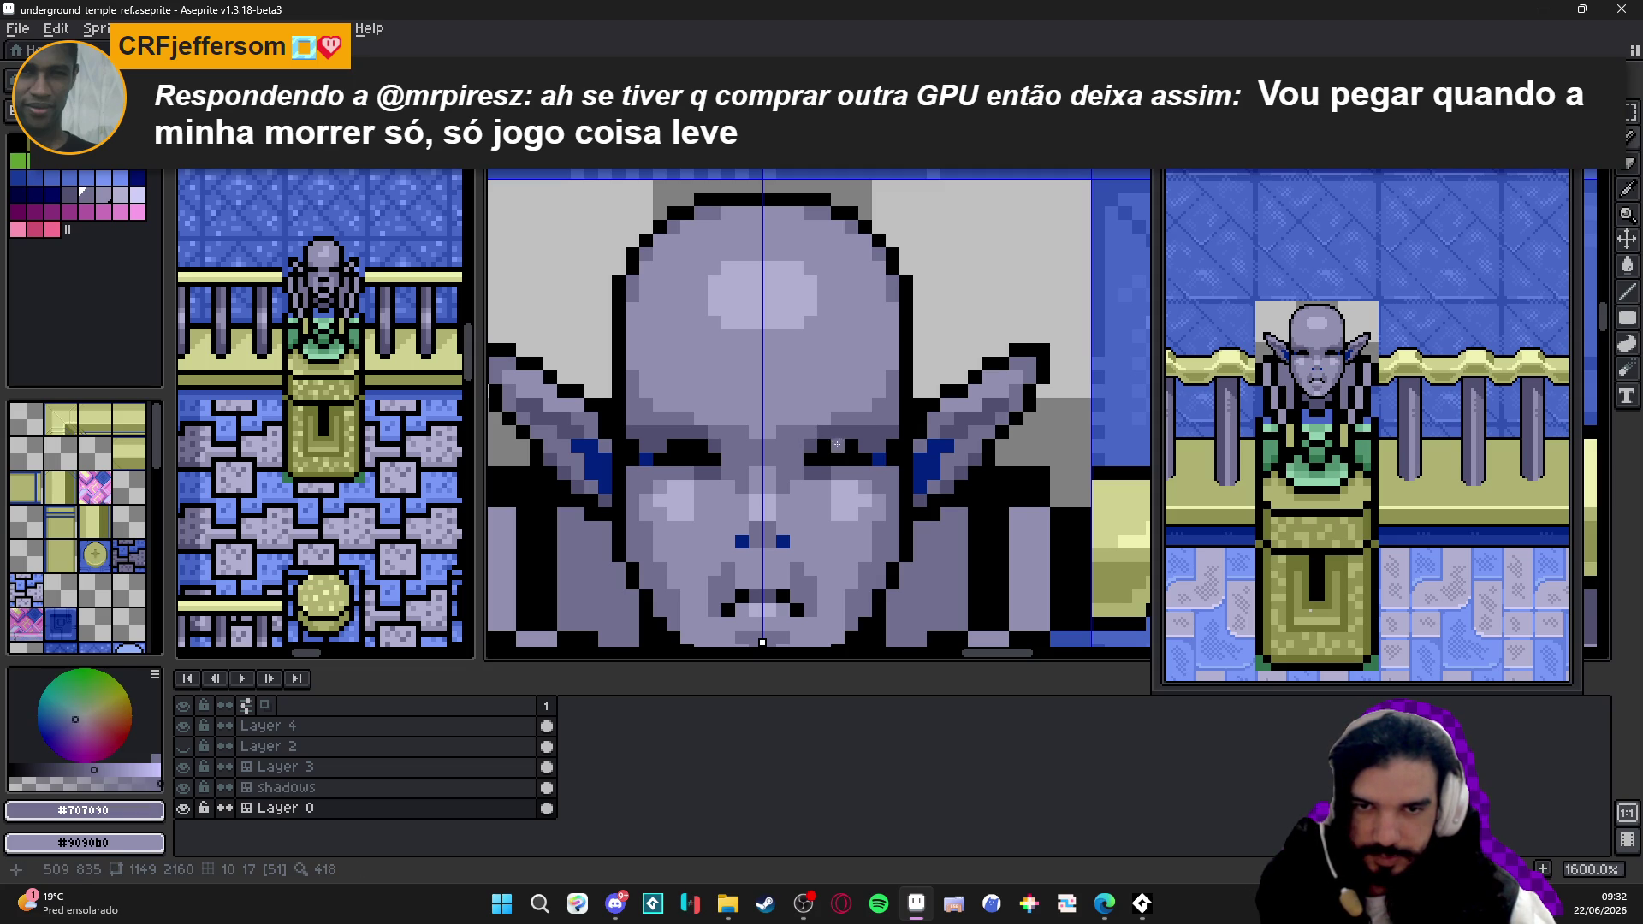
alt+click(848, 445)
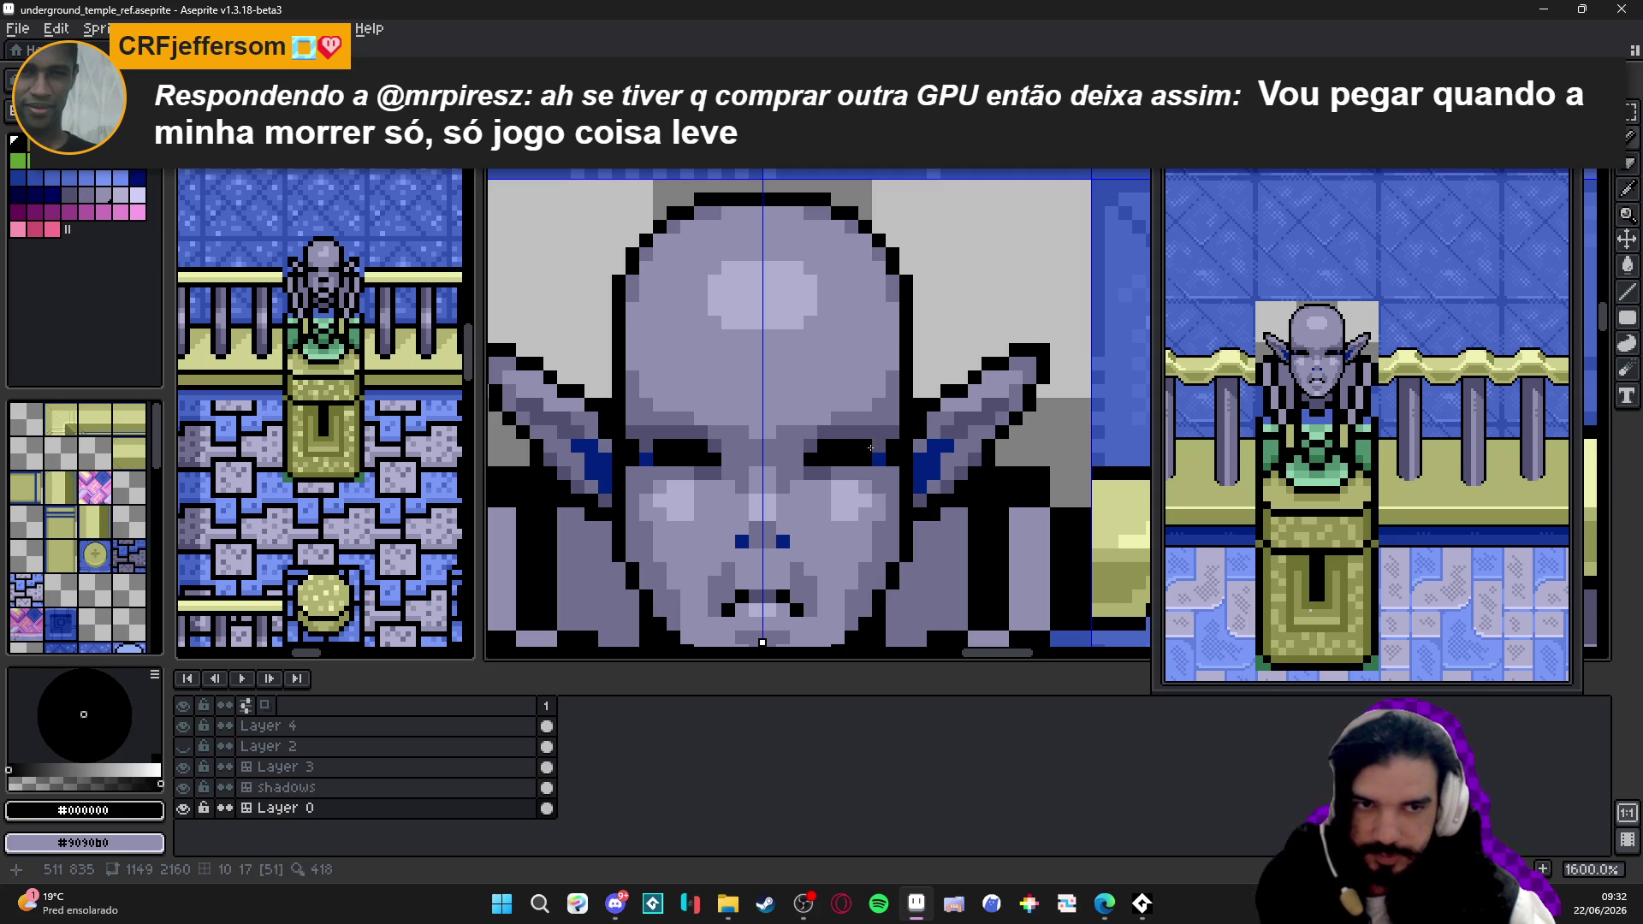
alt+click(871, 405)
scroll(940, 386, down, 3)
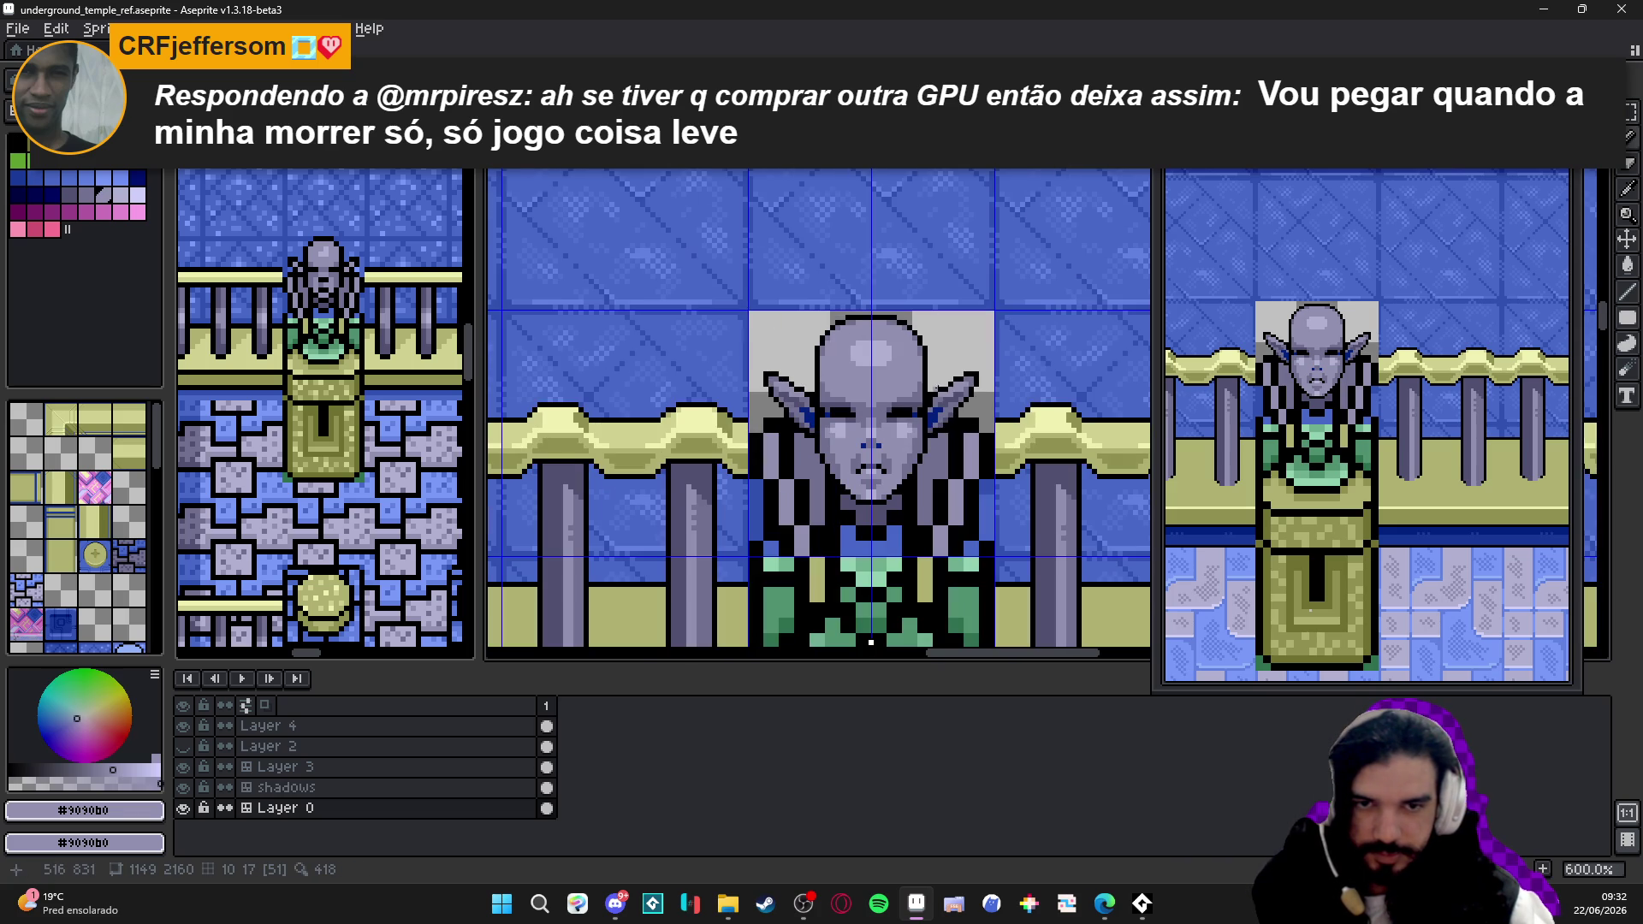
- Undo a stray stroke, then paint mid grey down the statue's sides flanking the head, mirrored
key(ctrl+z)
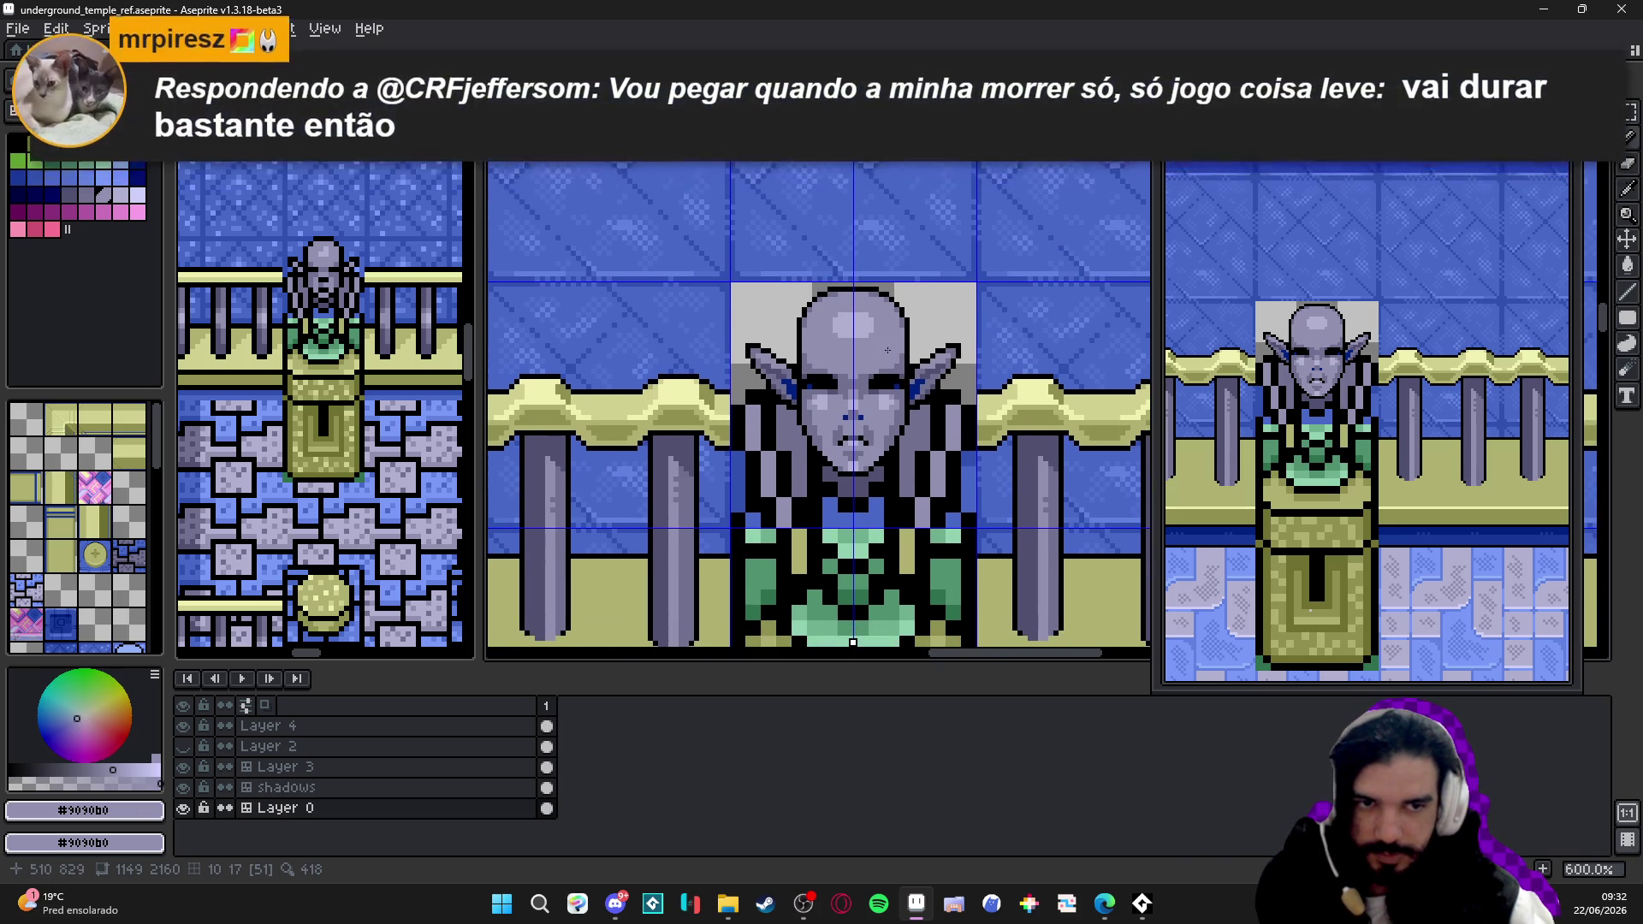
scroll(925, 354, down, 2)
scroll(906, 391, up, 1)
scroll(887, 430, up, 1)
alt+click(883, 435)
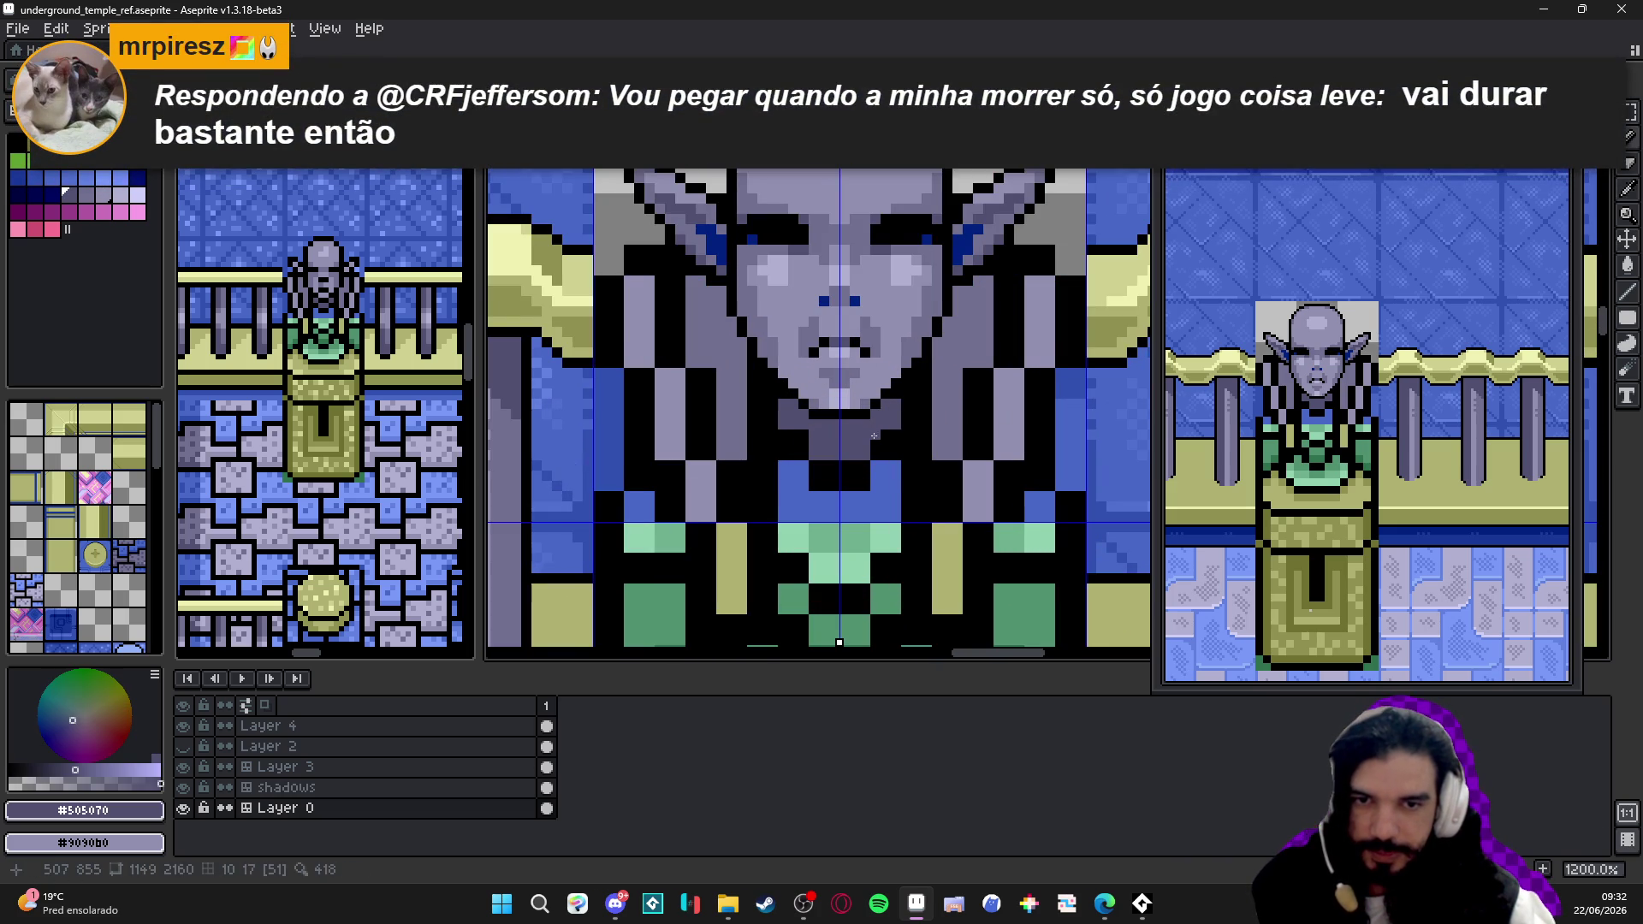
scroll(884, 436, down, 1)
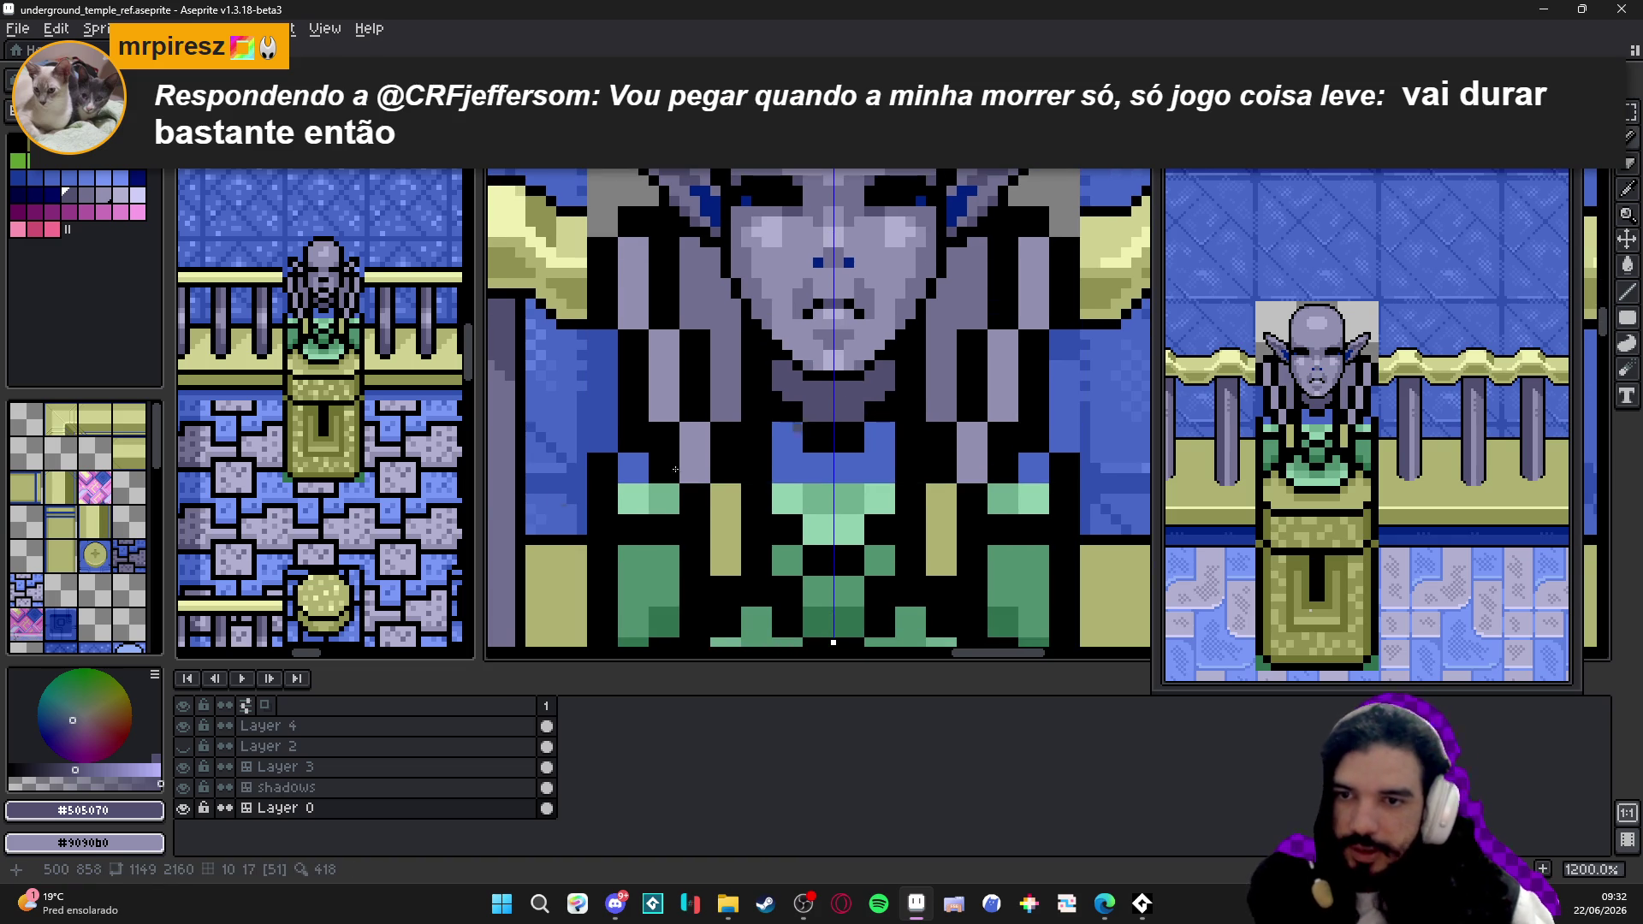
scroll(866, 436, down, 1)
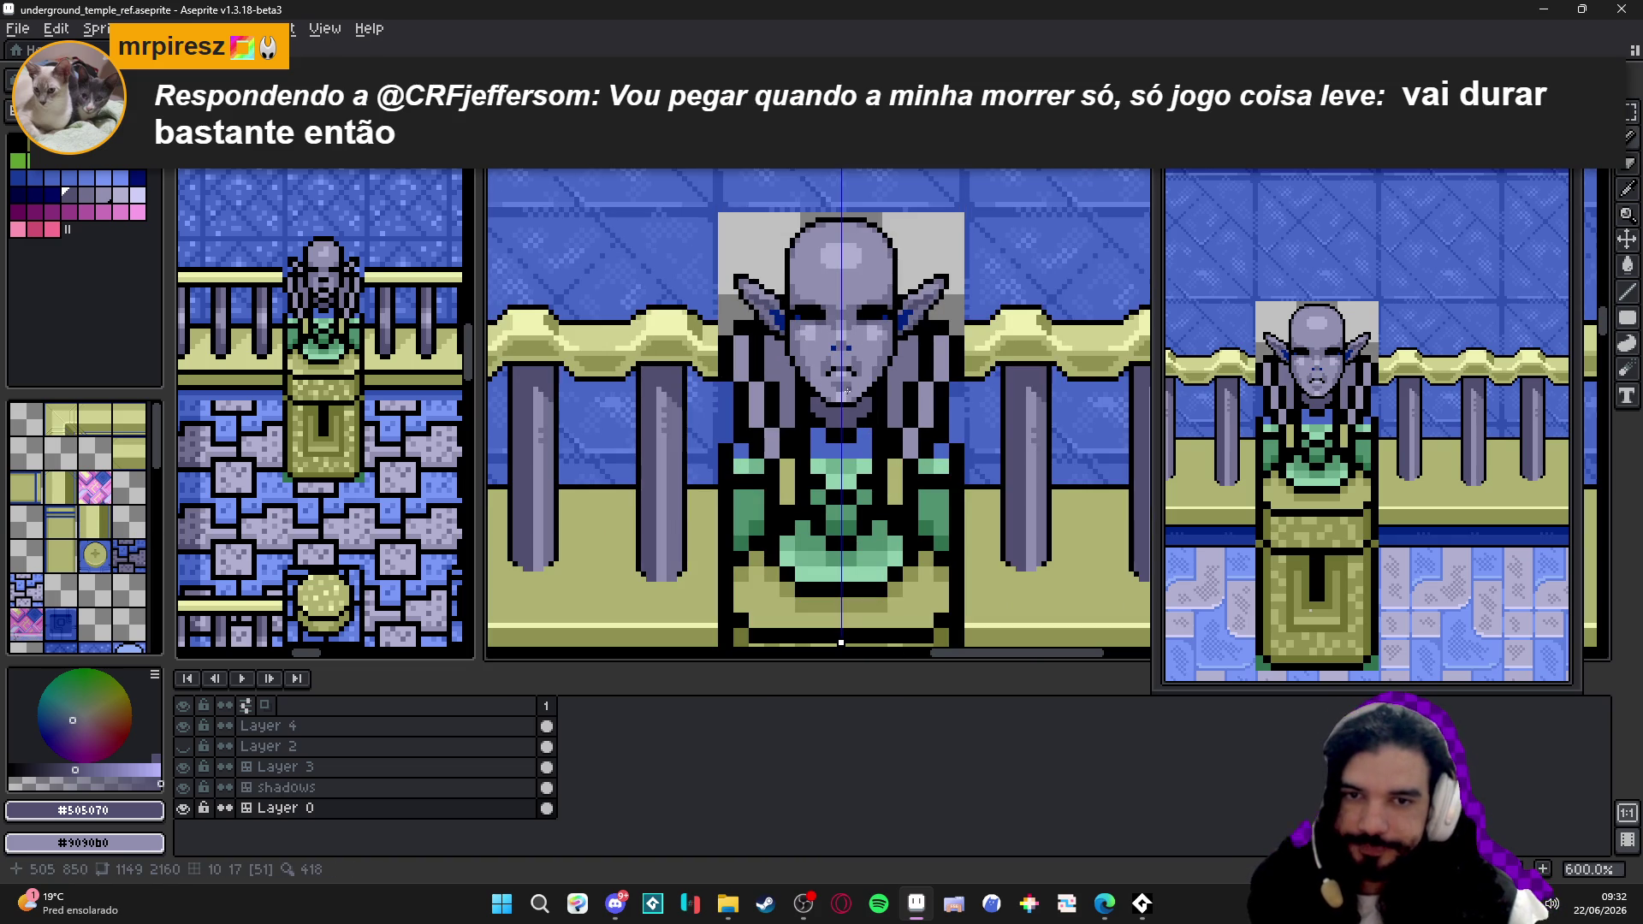
scroll(971, 373, up, 3)
alt+click(901, 307)
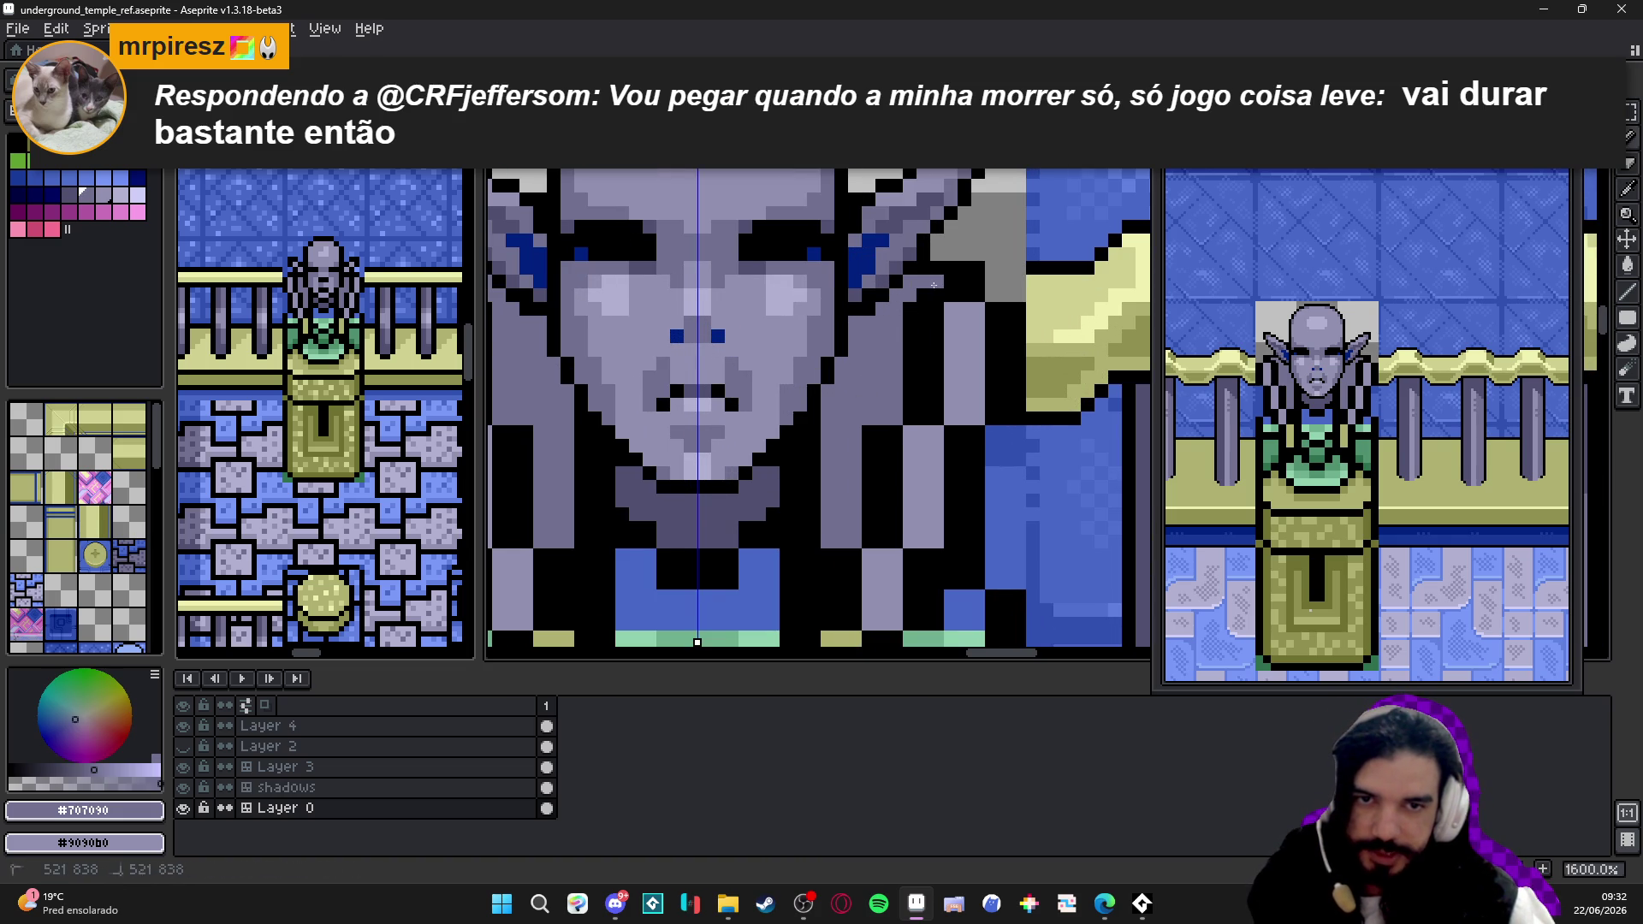
mouse_move(918, 306)
mouse_down()
mouse_move(825, 623)
mouse_move(843, 552)
mouse_up()
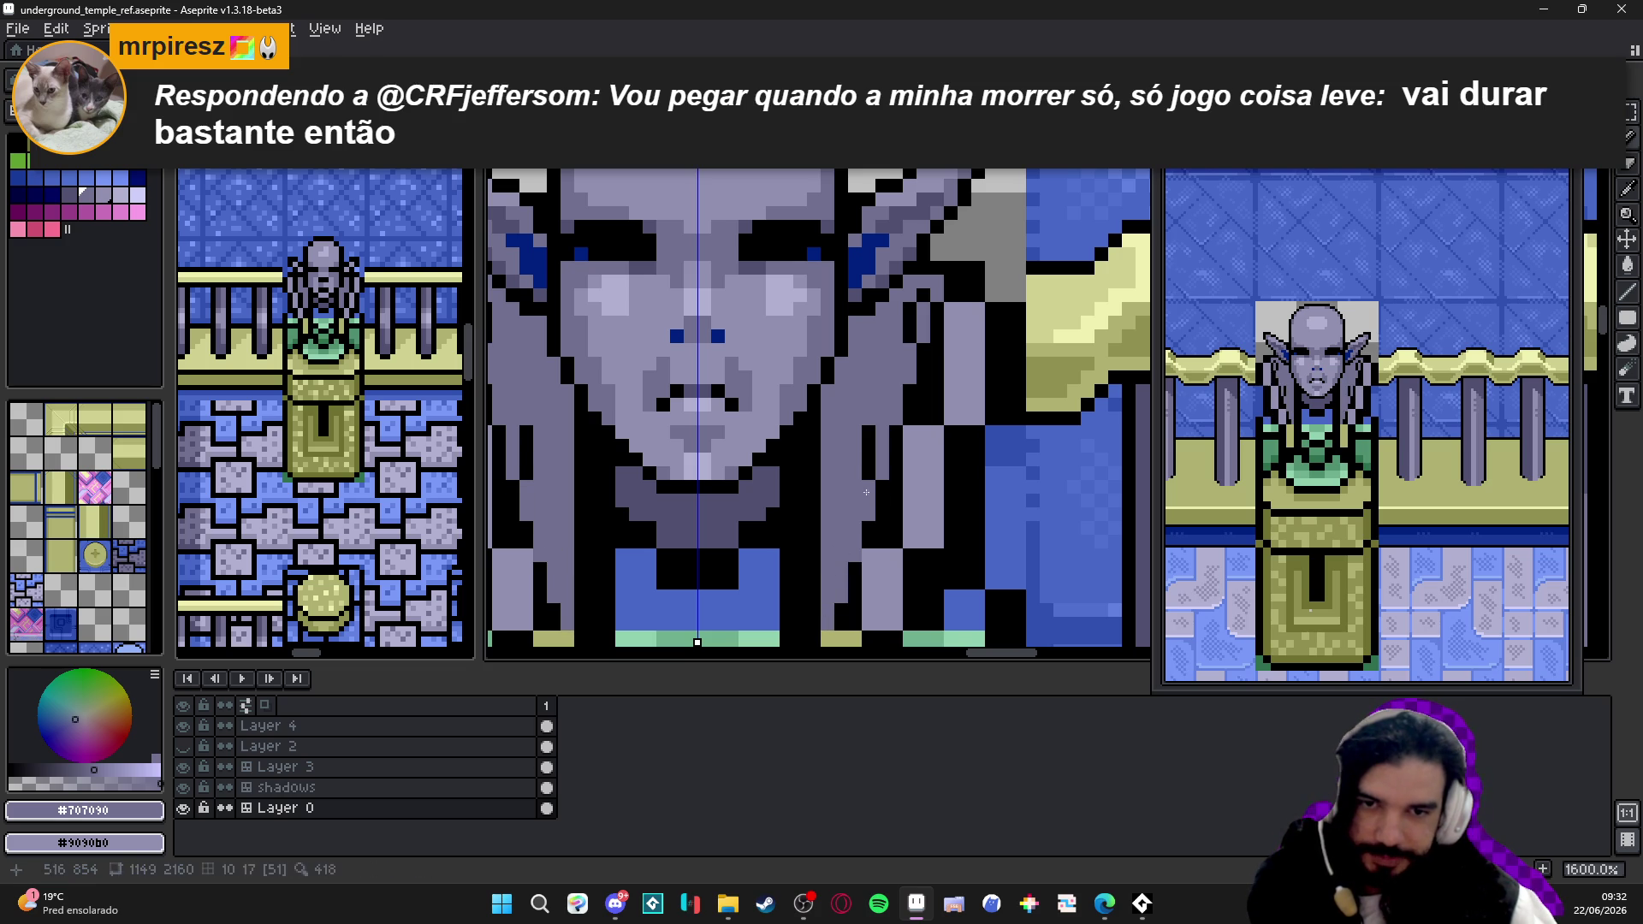
drag(870, 478, 869, 427)
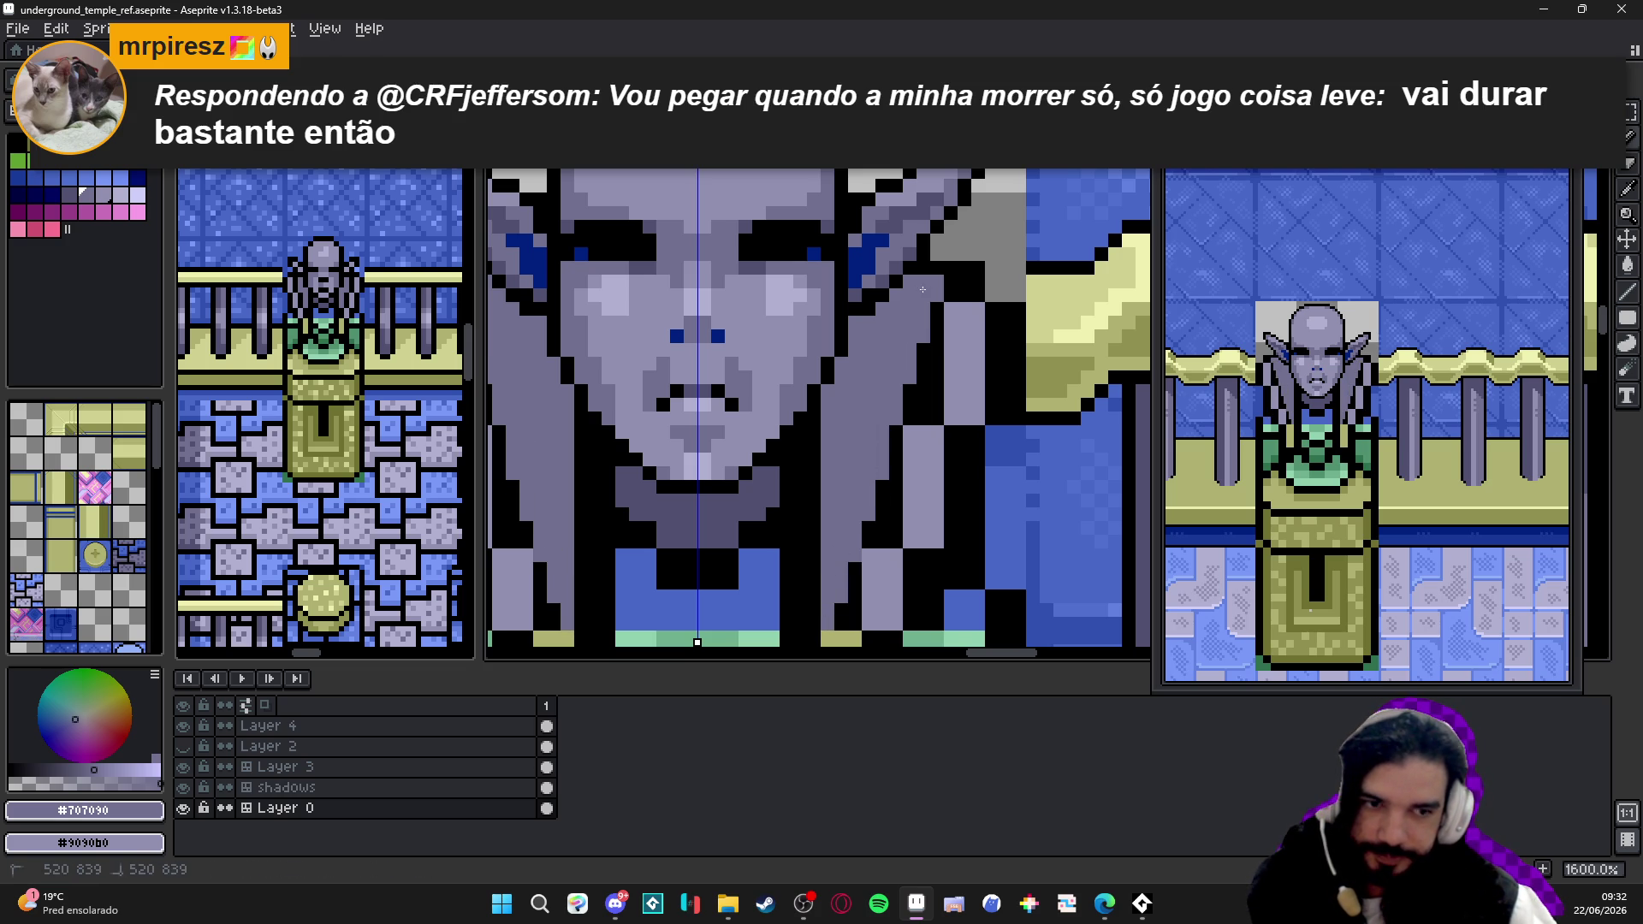
scroll(934, 295, up, 2)
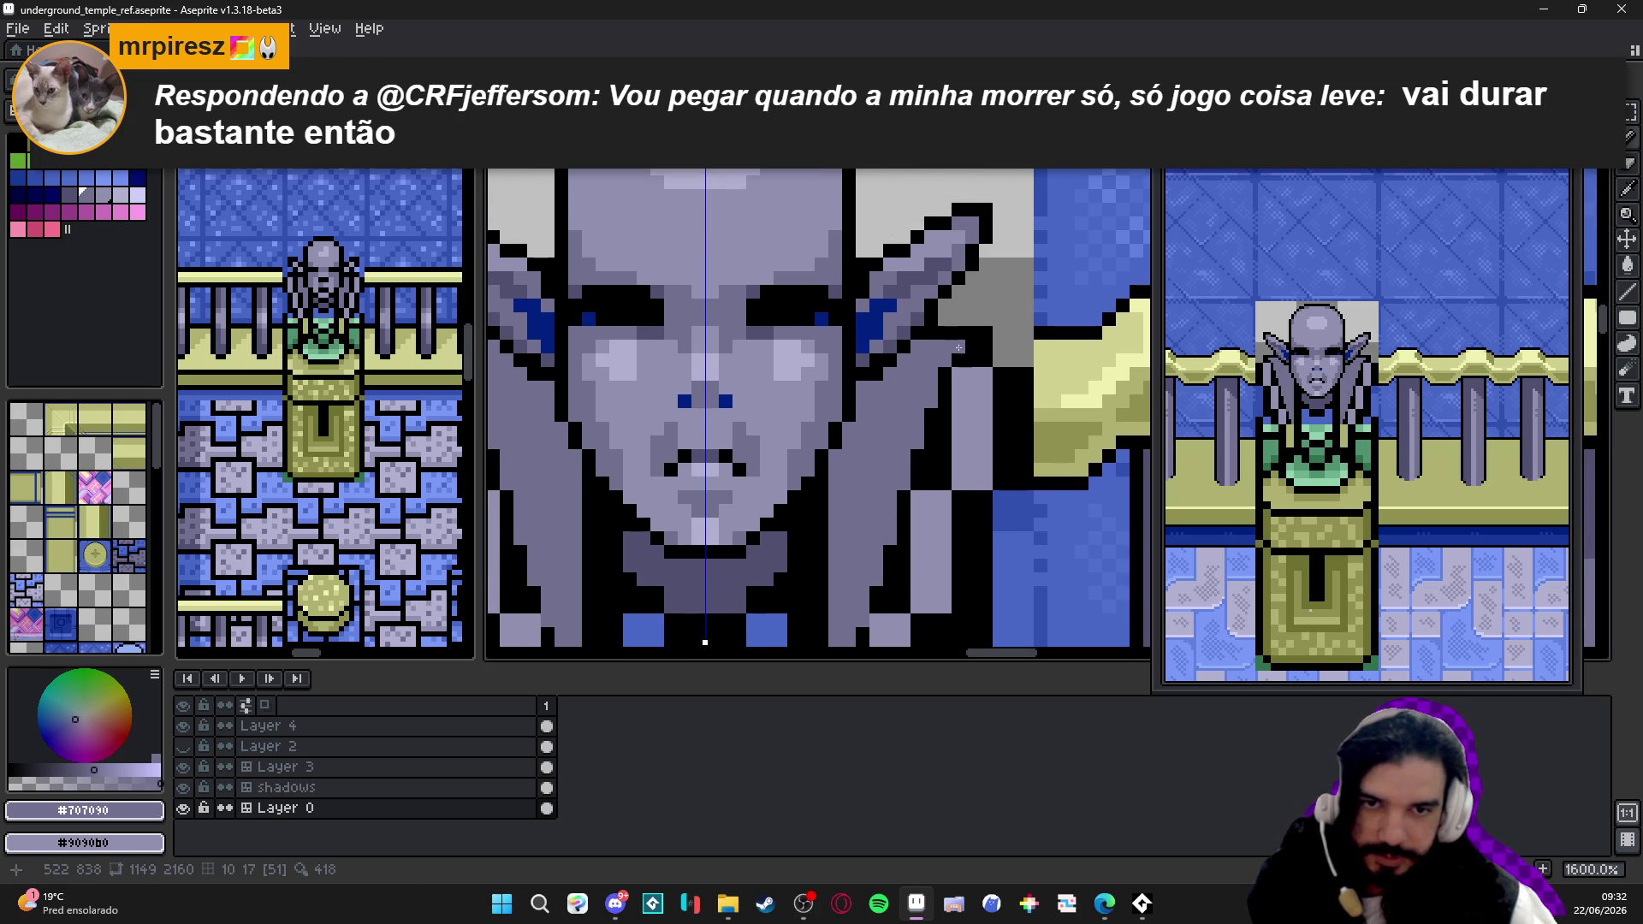
scroll(960, 347, down, 2)
scroll(737, 328, up, 1)
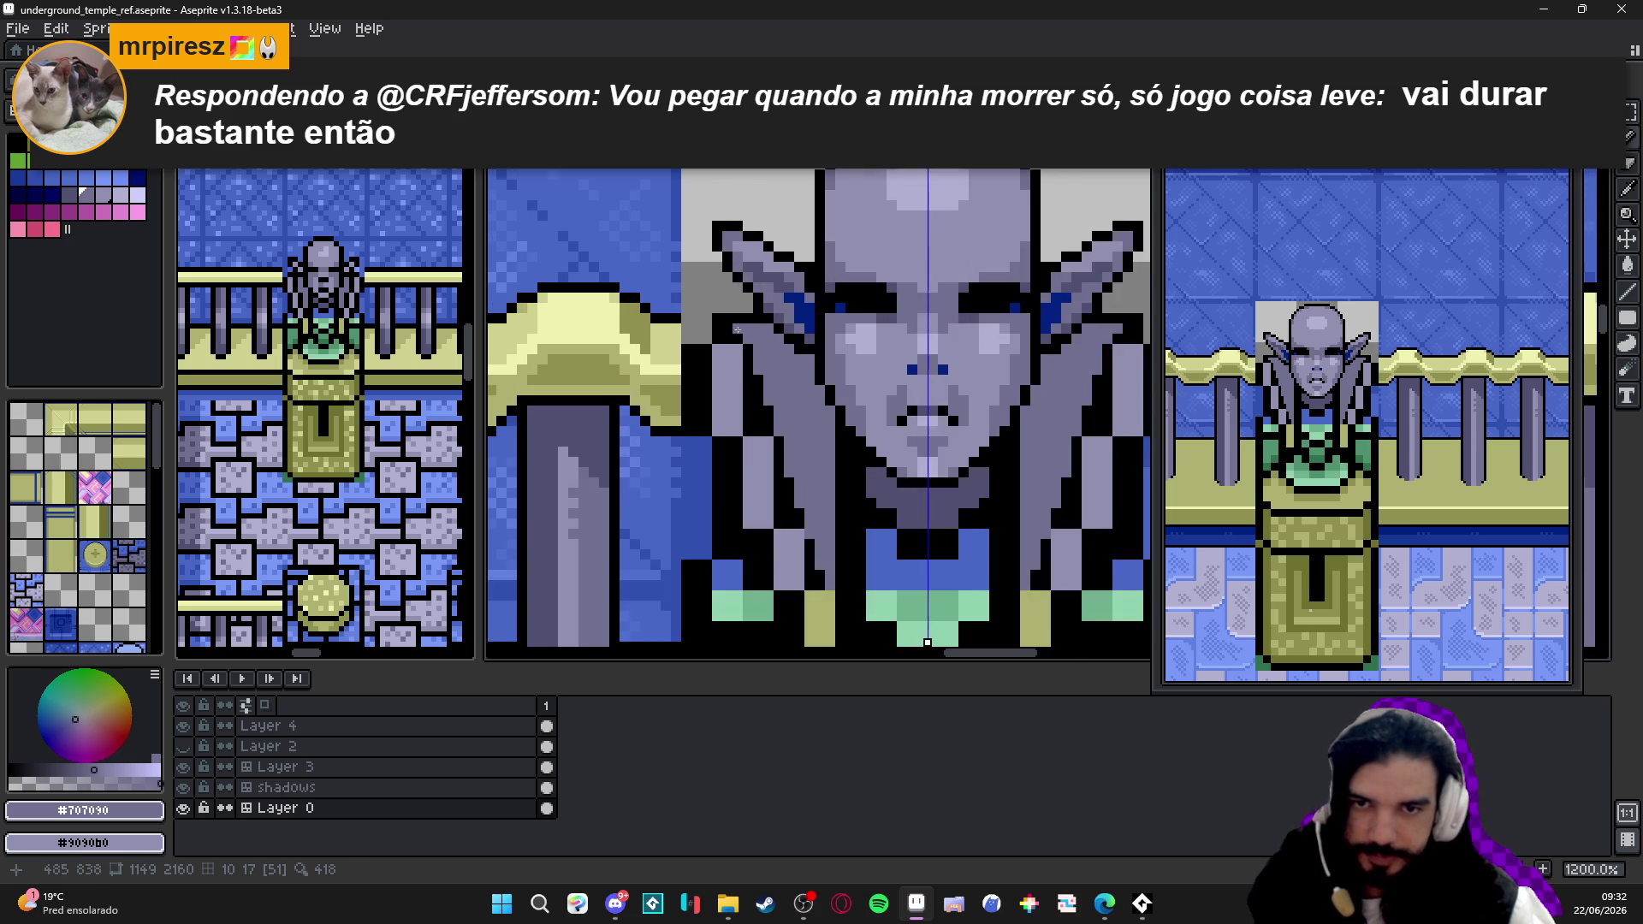
scroll(758, 360, down, 3)
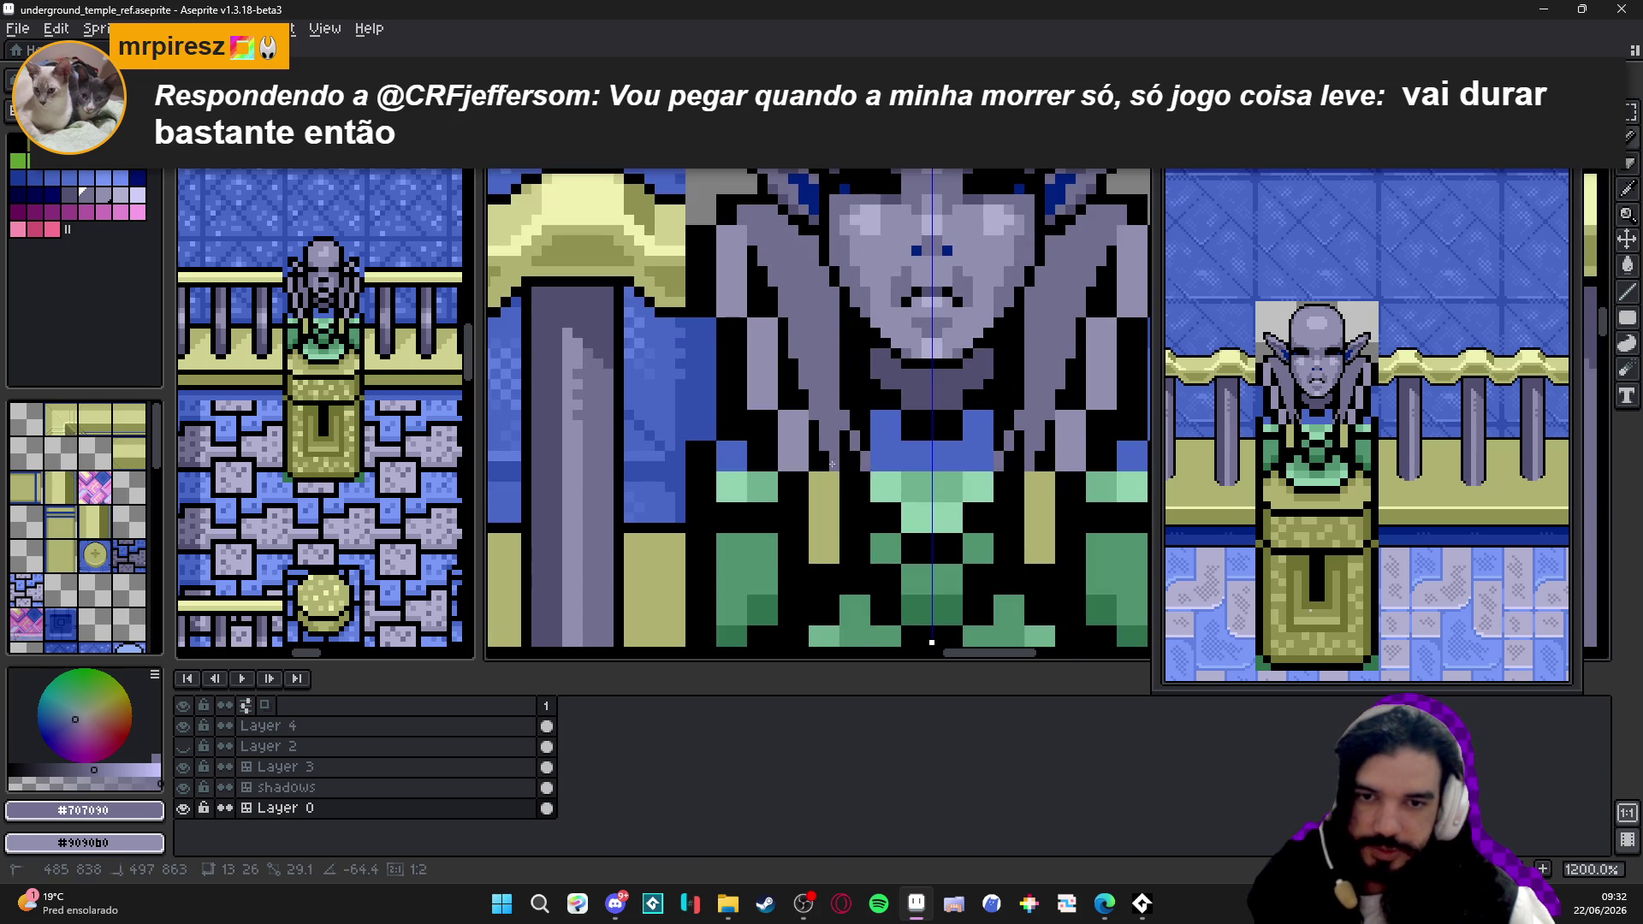
drag(1092, 271, 1072, 462)
scroll(824, 469, down, 3)
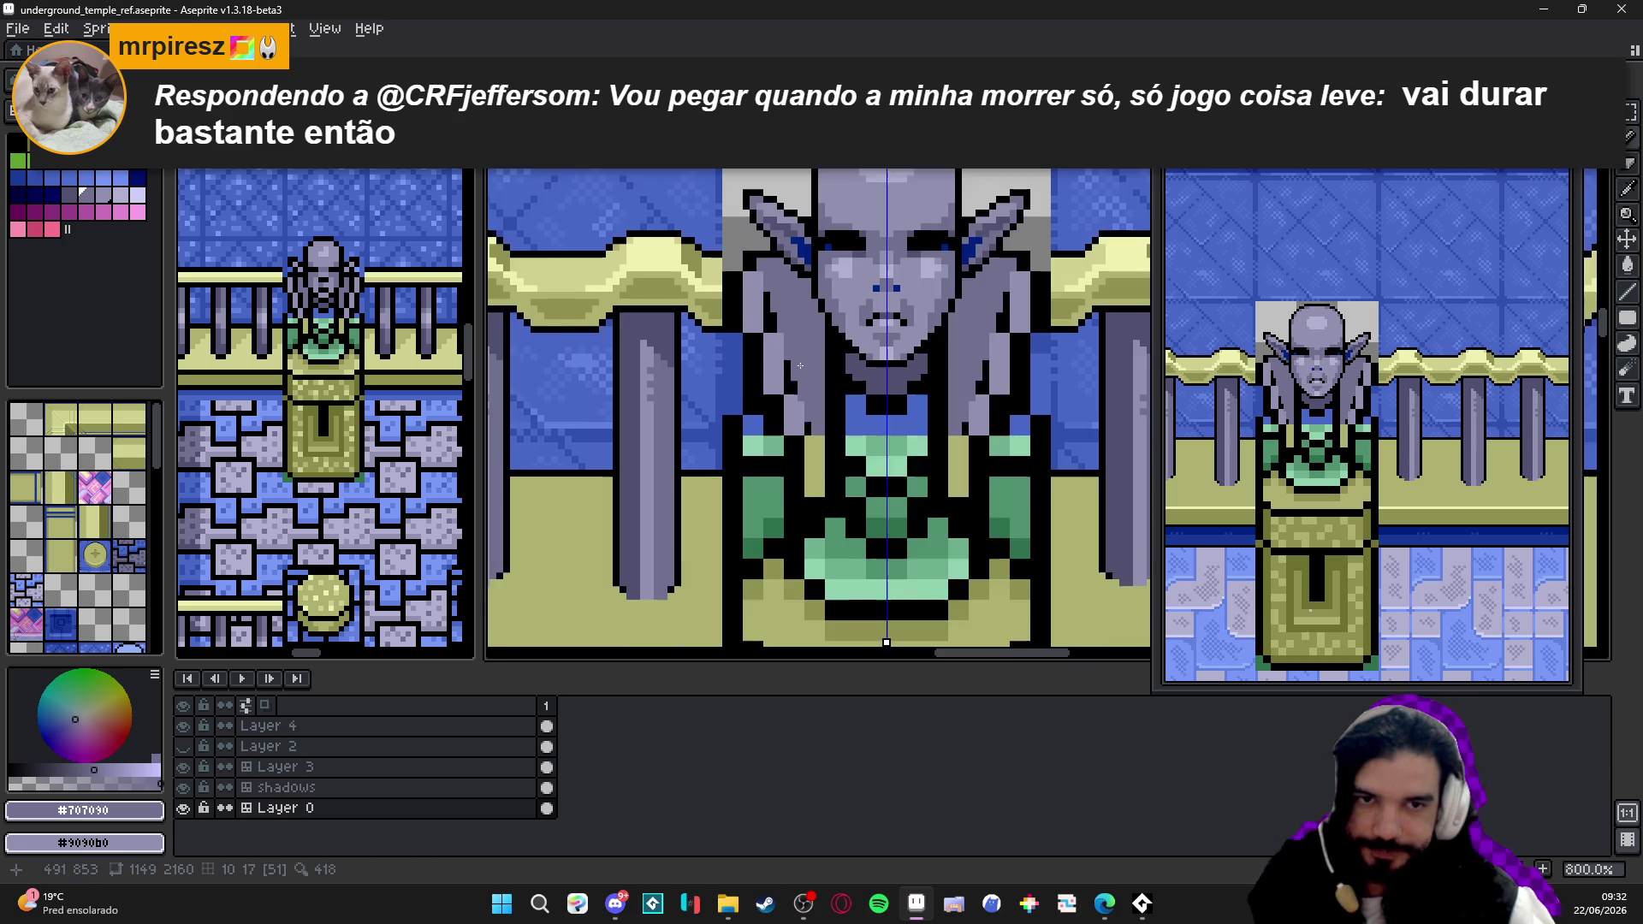
scroll(899, 386, up, 1)
scroll(992, 332, up, 3)
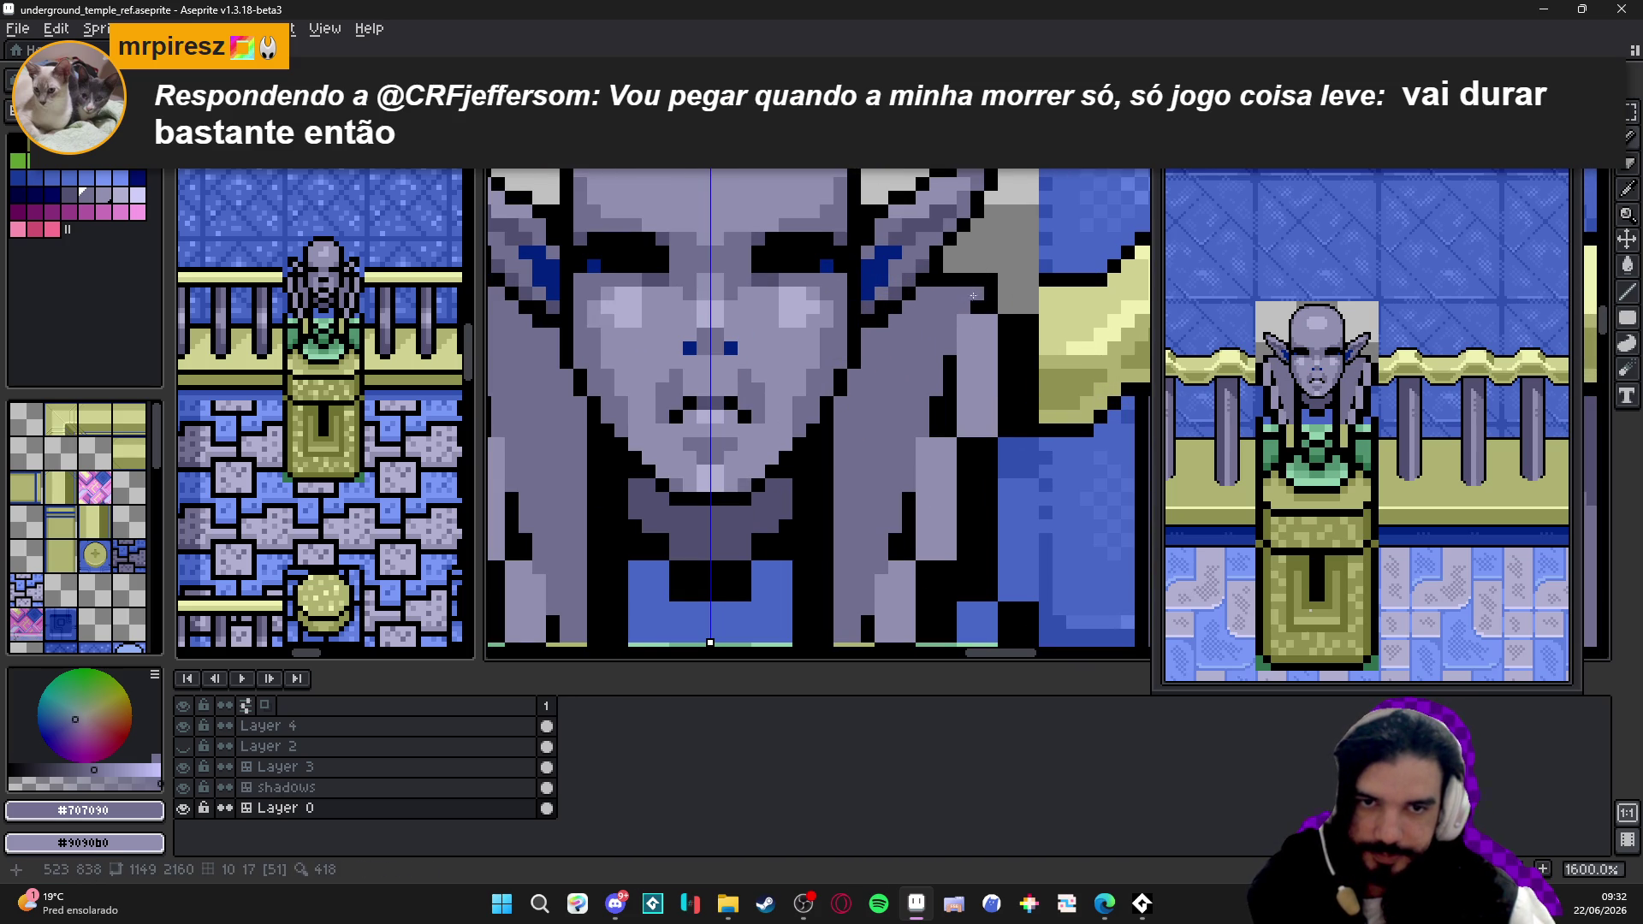
- Revert a black strip to grey, then touch up body pixels in mid grey and black
alt+click(982, 292)
scroll(950, 385, down, 3)
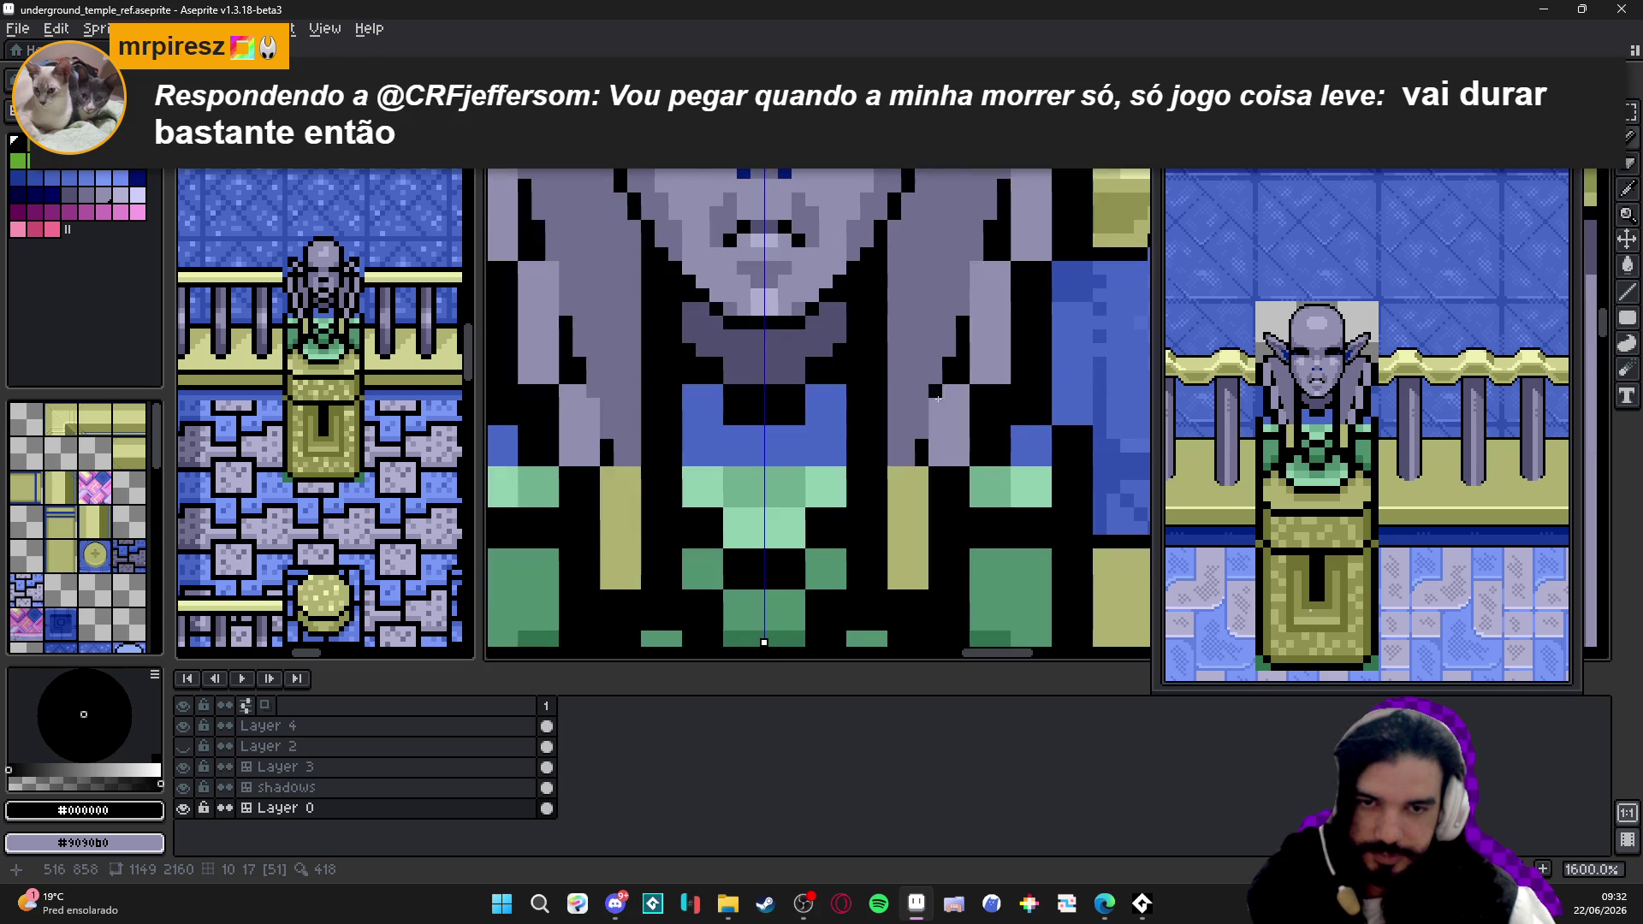
key(ctrl+z)
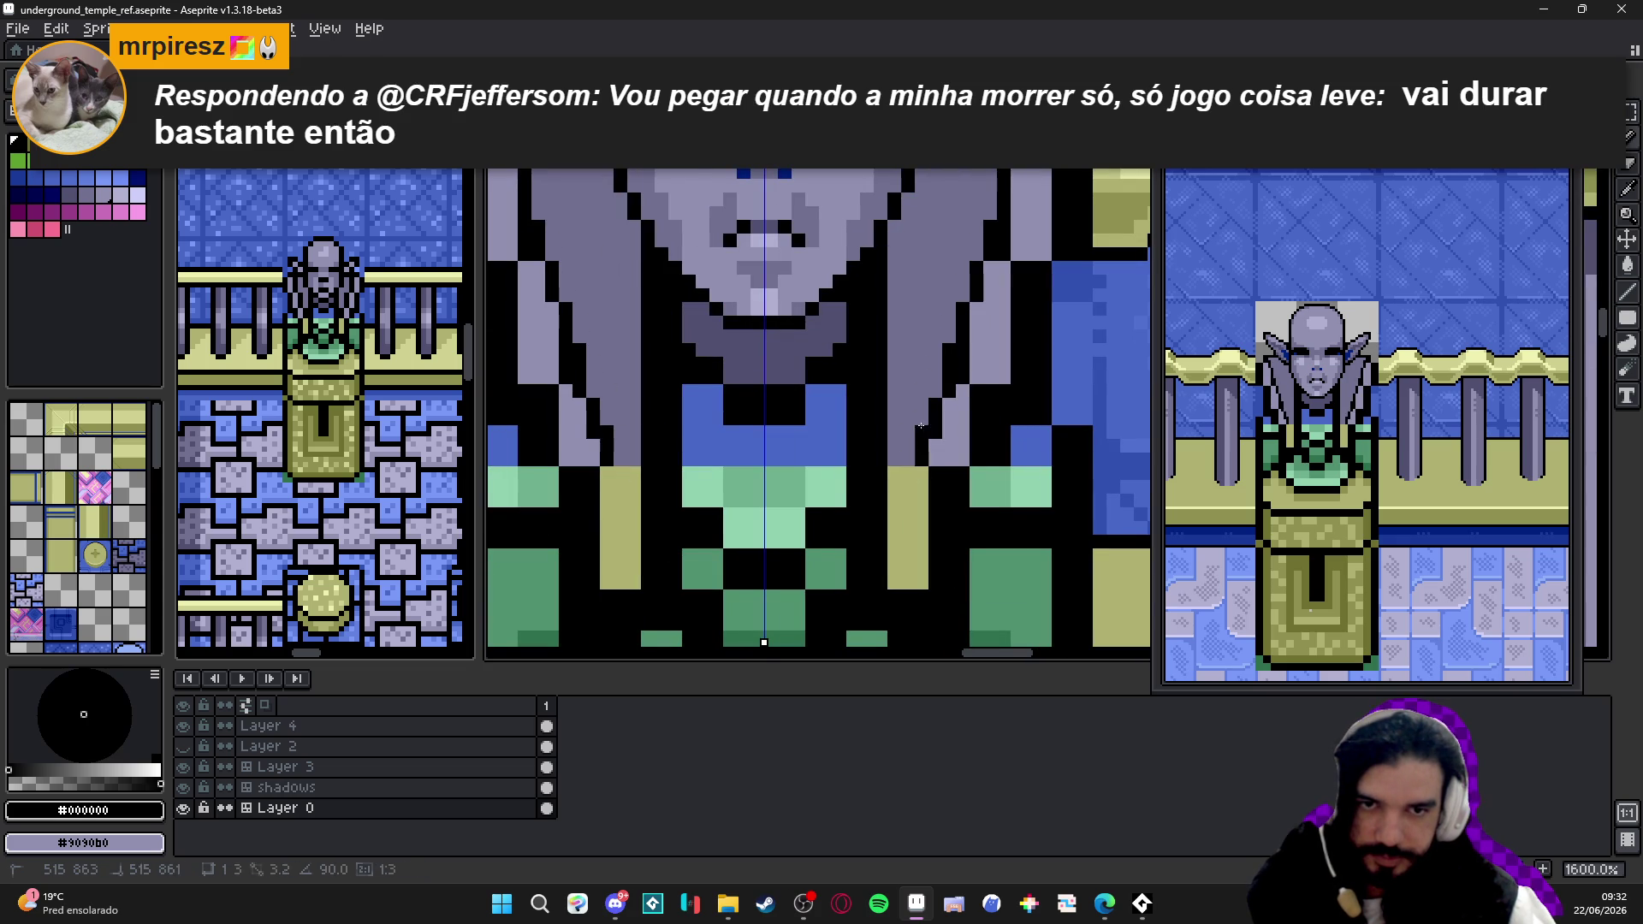
alt+click(922, 427)
click(951, 378)
click(950, 350)
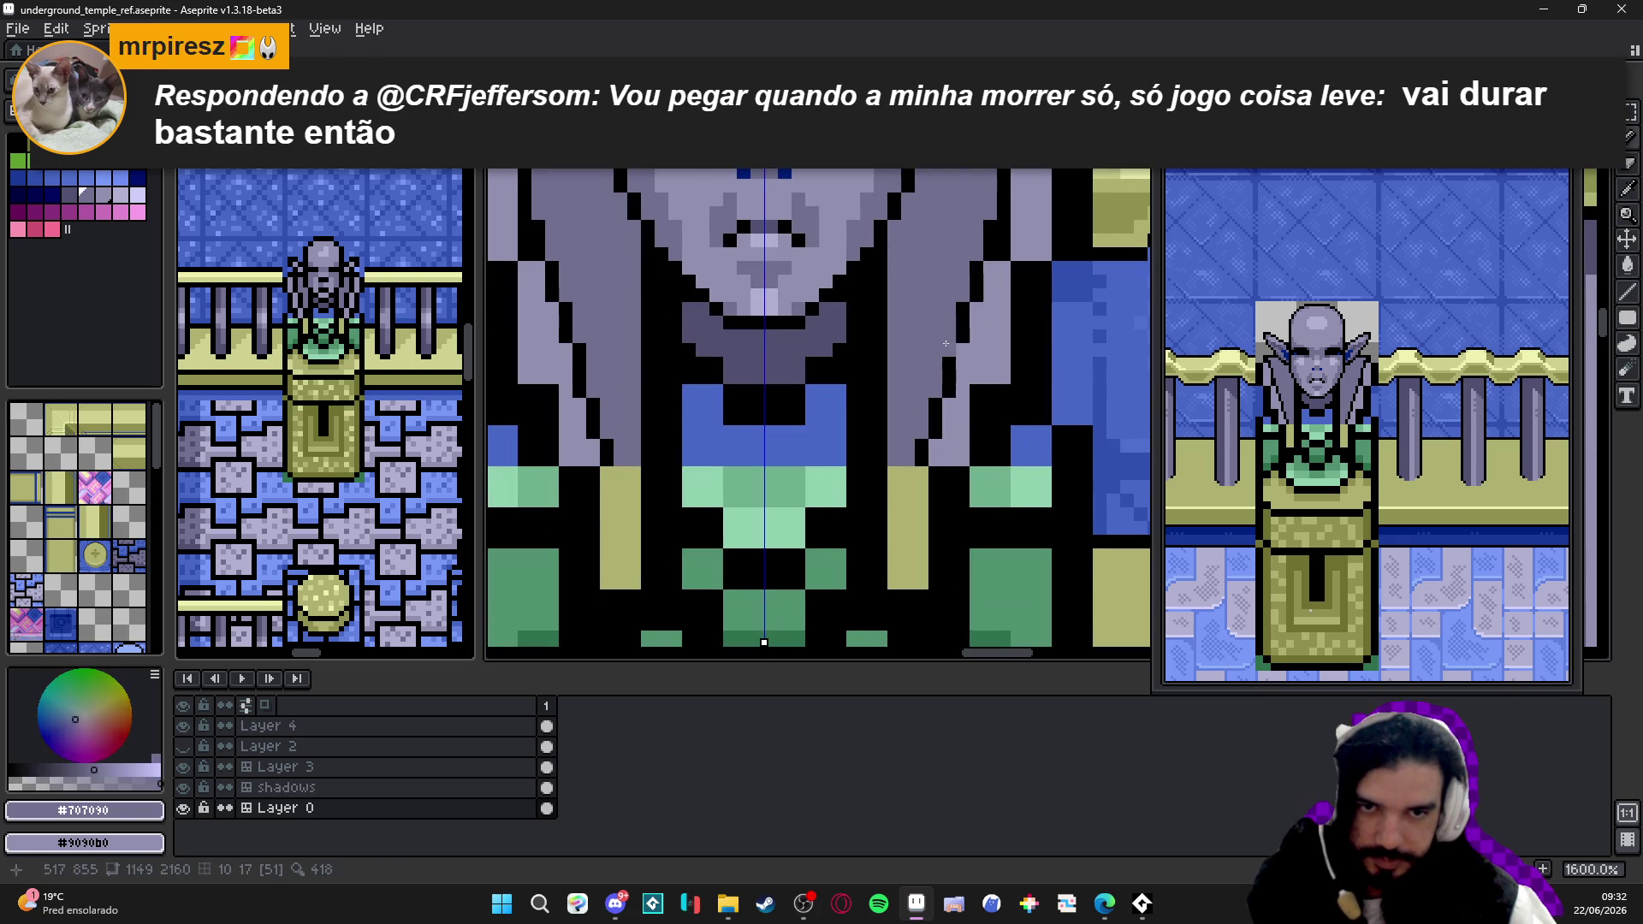
alt+click(934, 436)
click(923, 431)
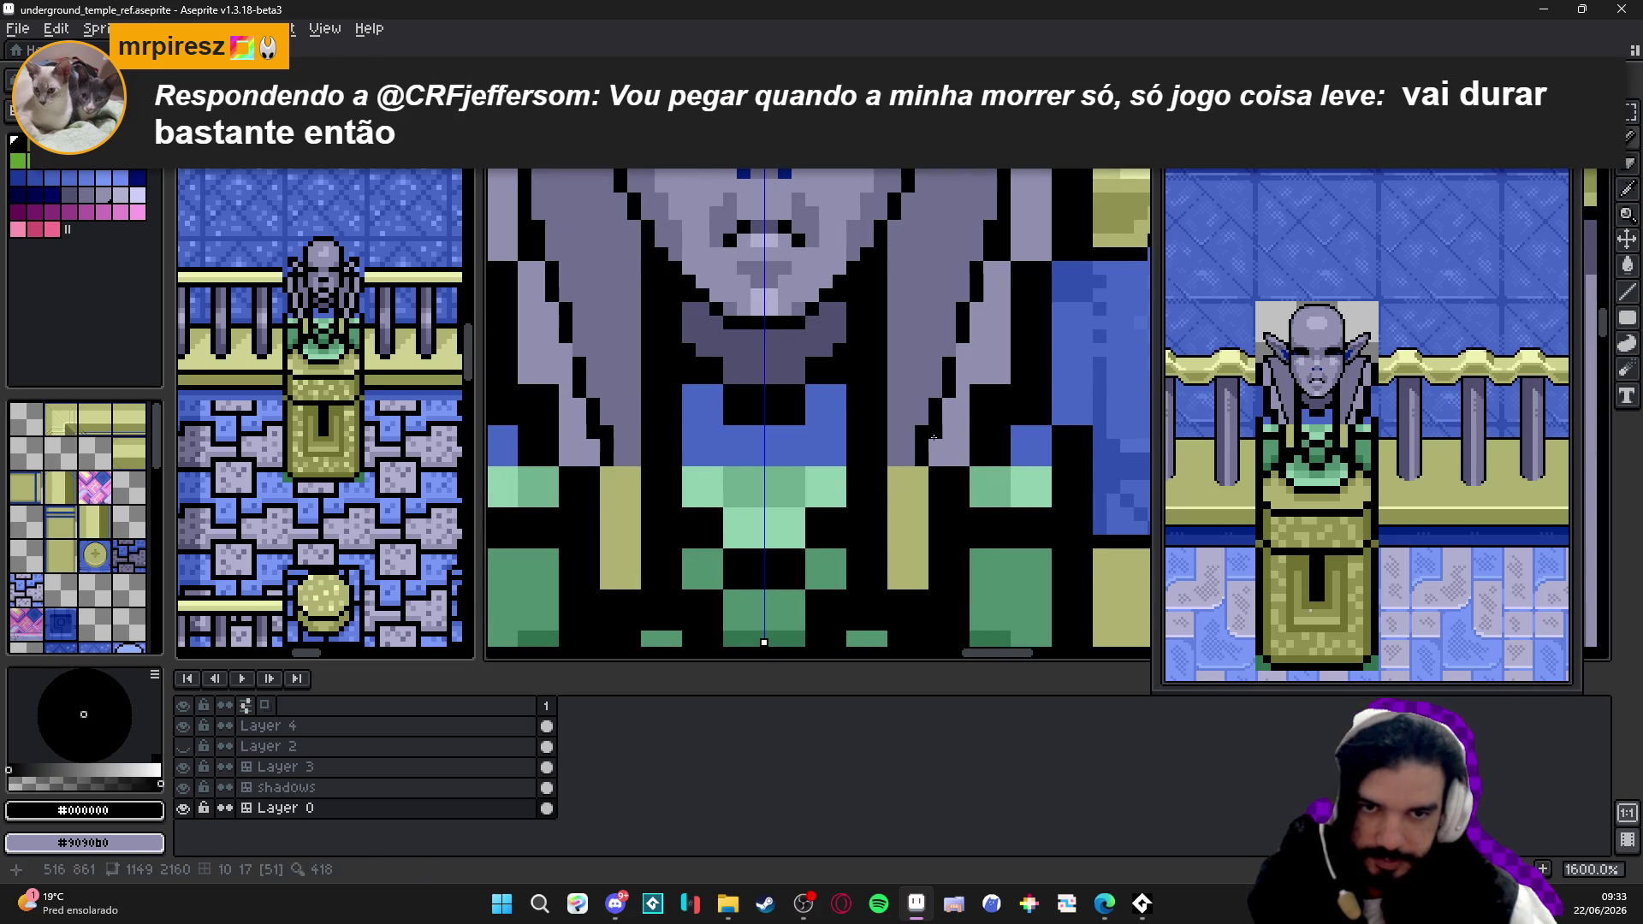
alt+click(944, 386)
- Sample greys and black, then draw a black outline stroke down the statue's side below the ear
alt+click(954, 392)
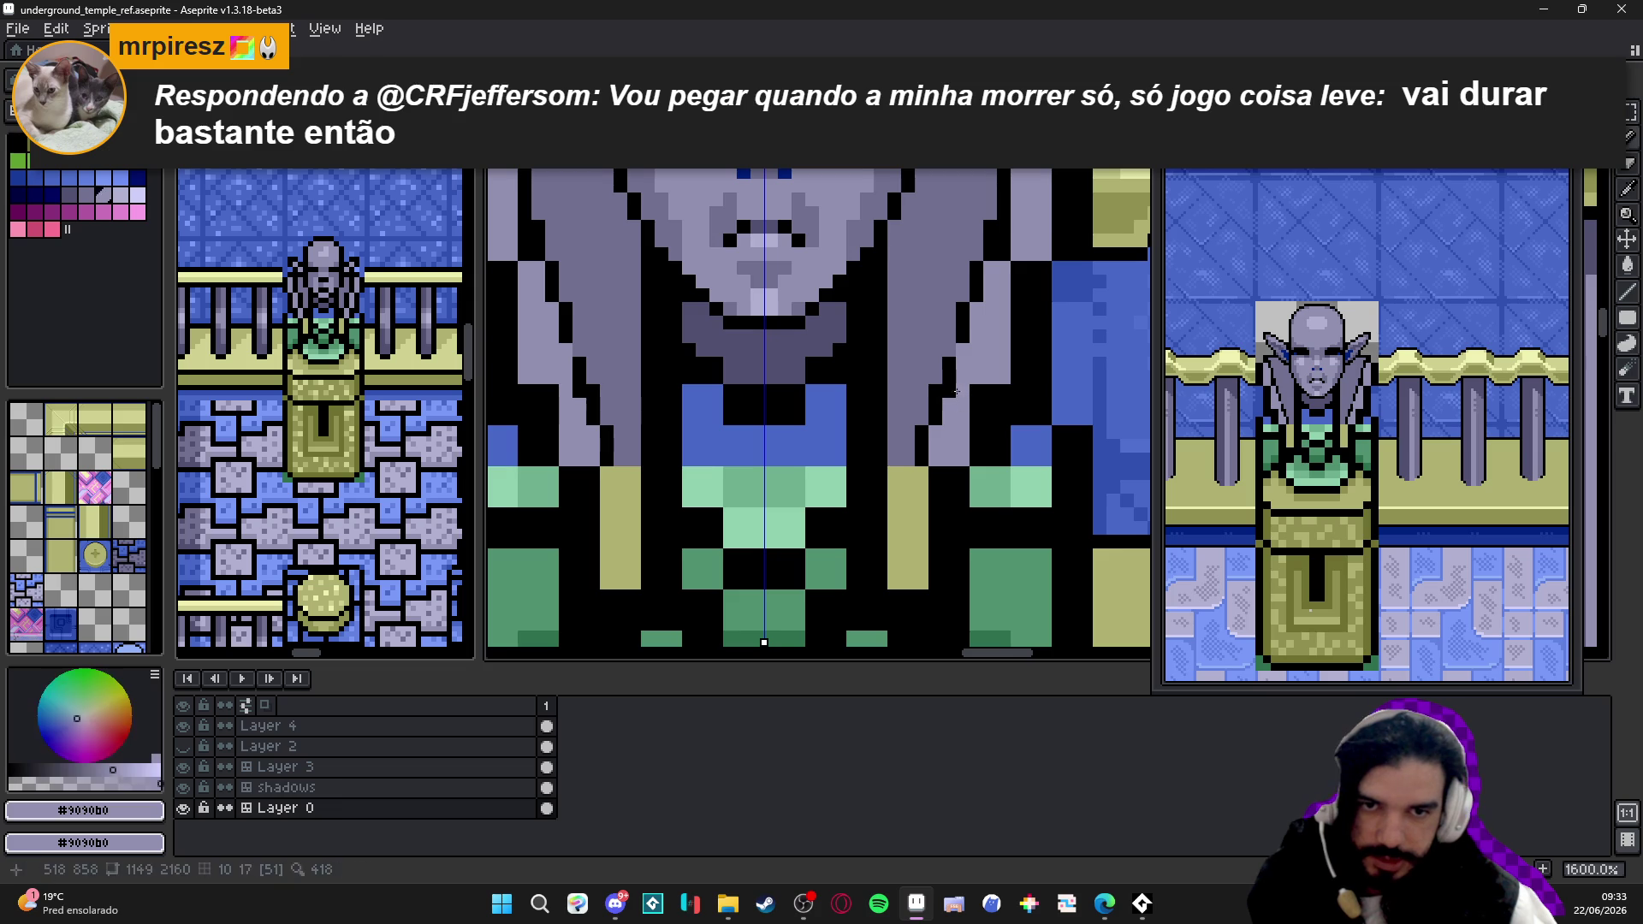
scroll(976, 353, up, 2)
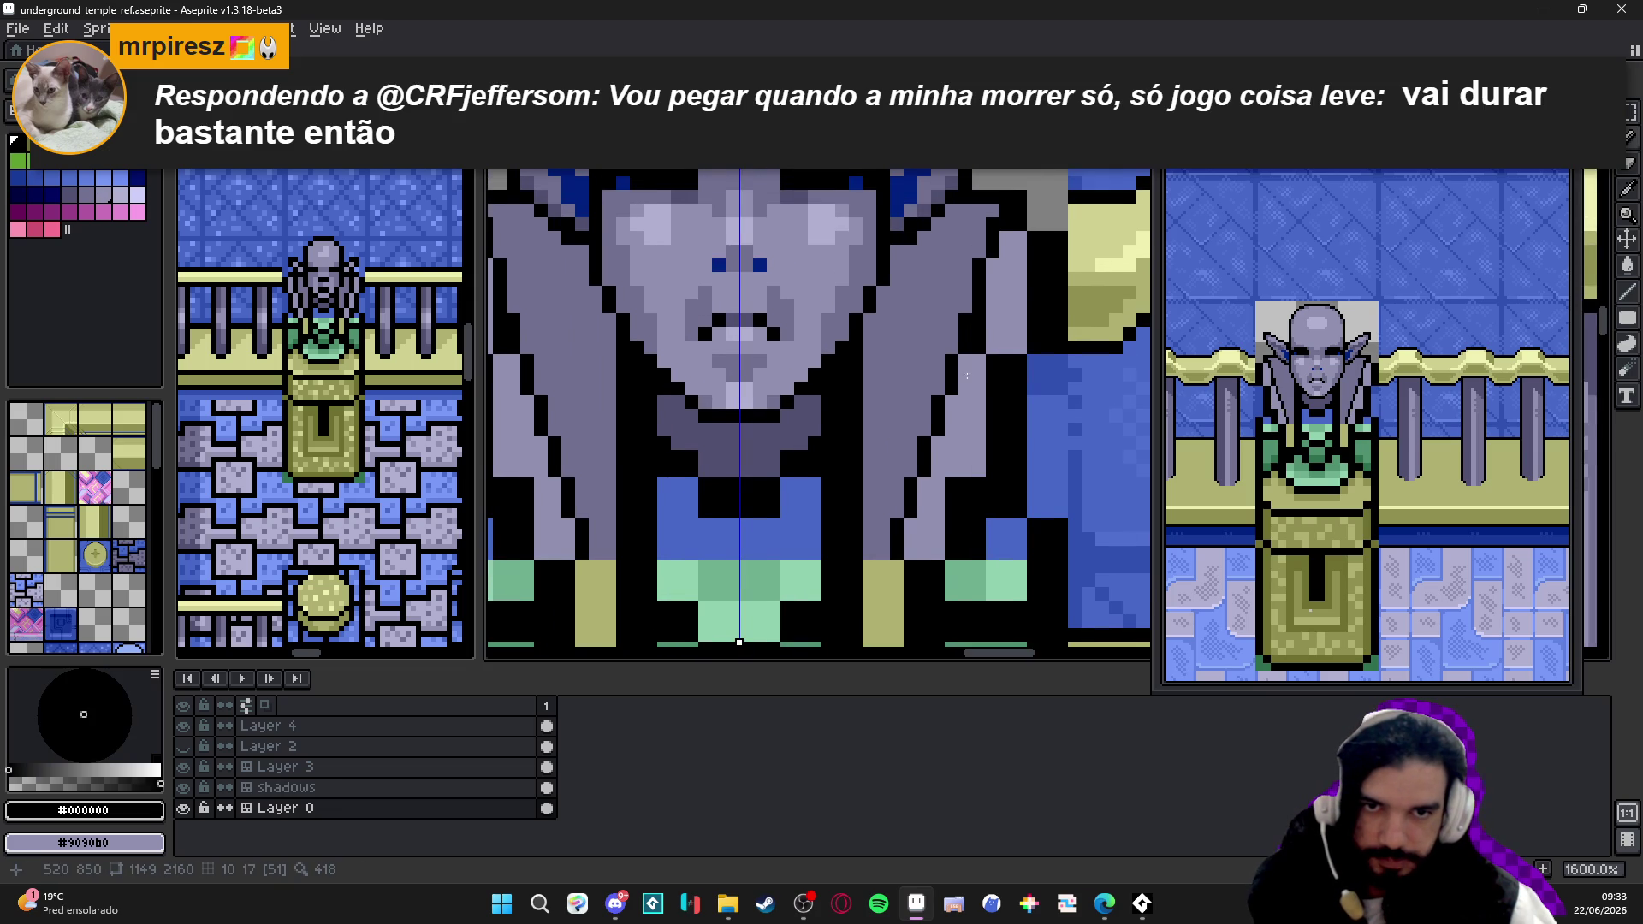
scroll(981, 320, up, 3)
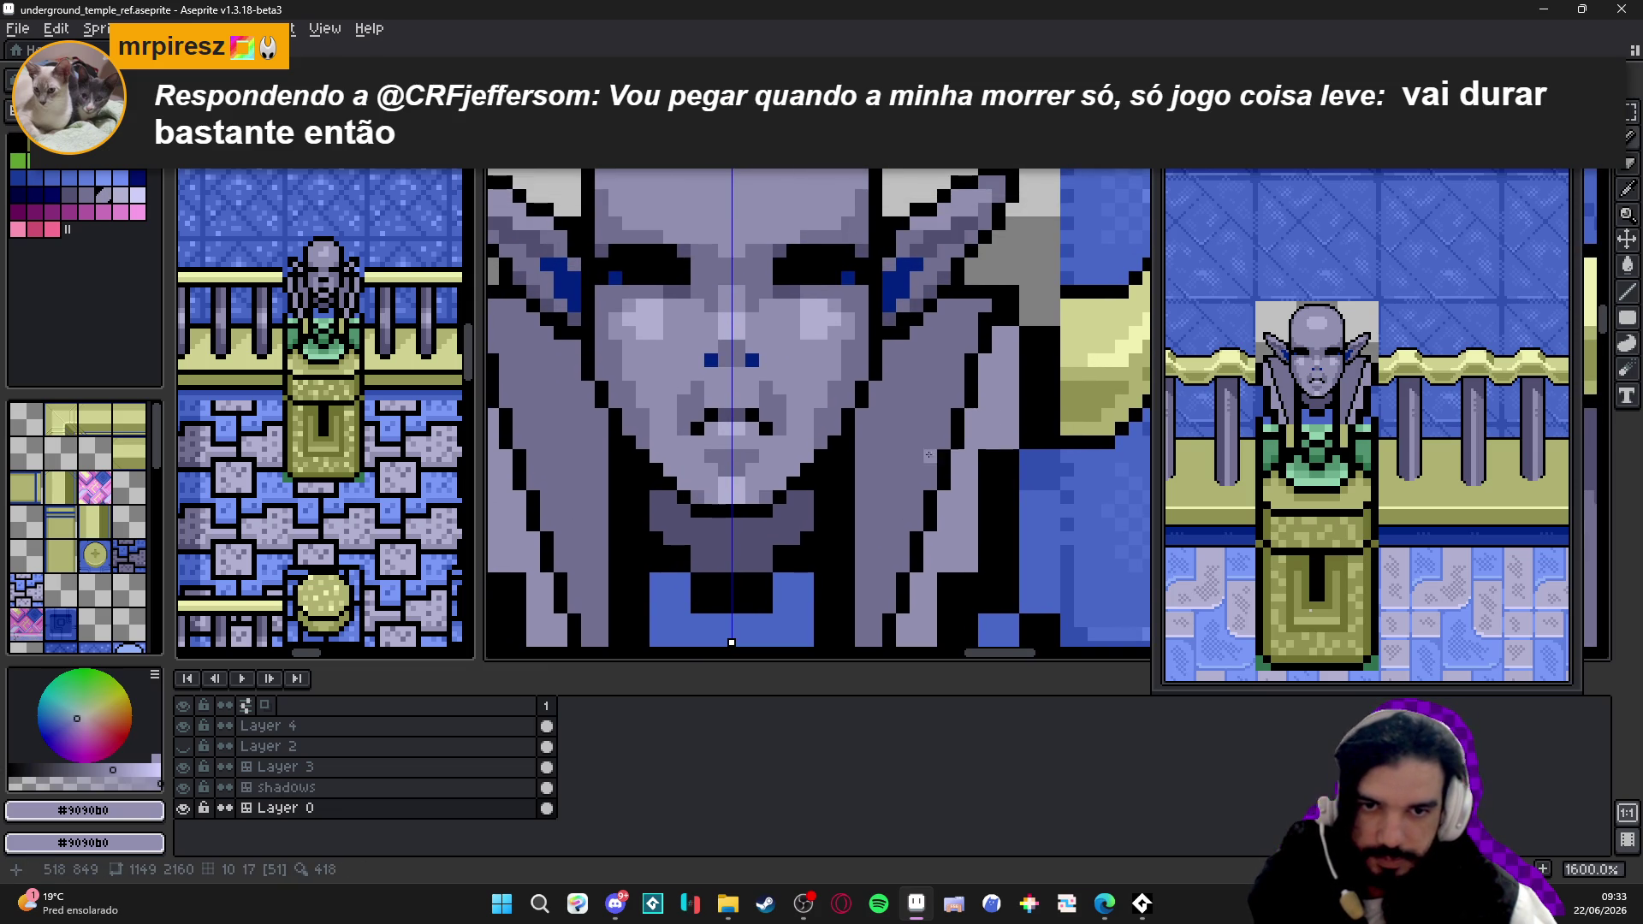
alt+click(970, 349)
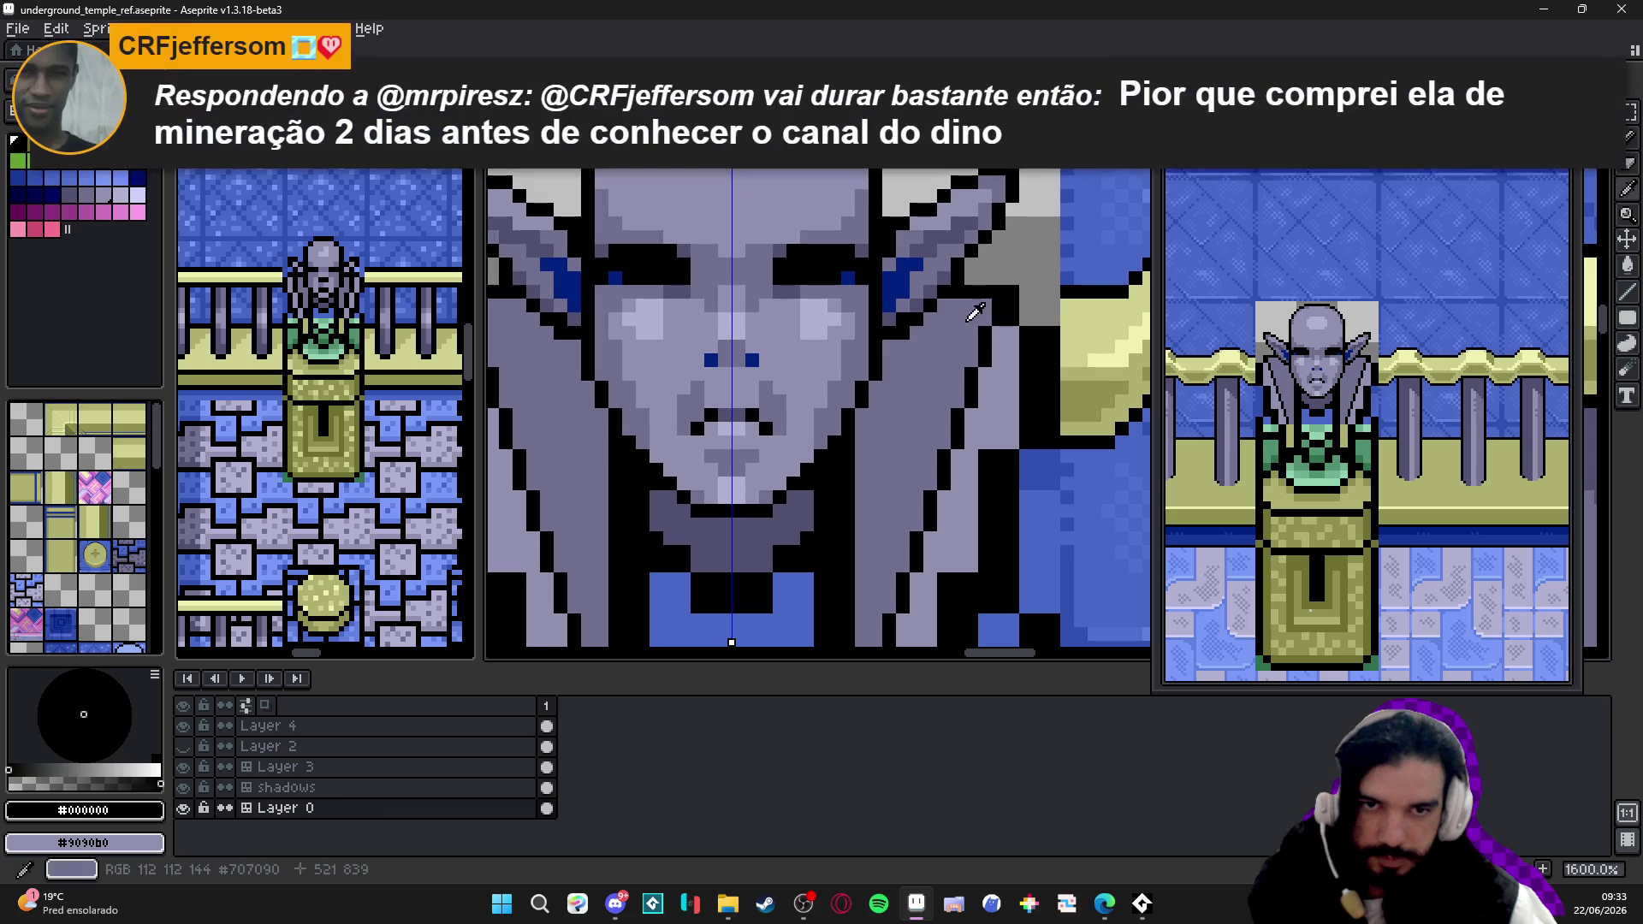
alt+click(1012, 331)
scroll(1004, 304, up, 1)
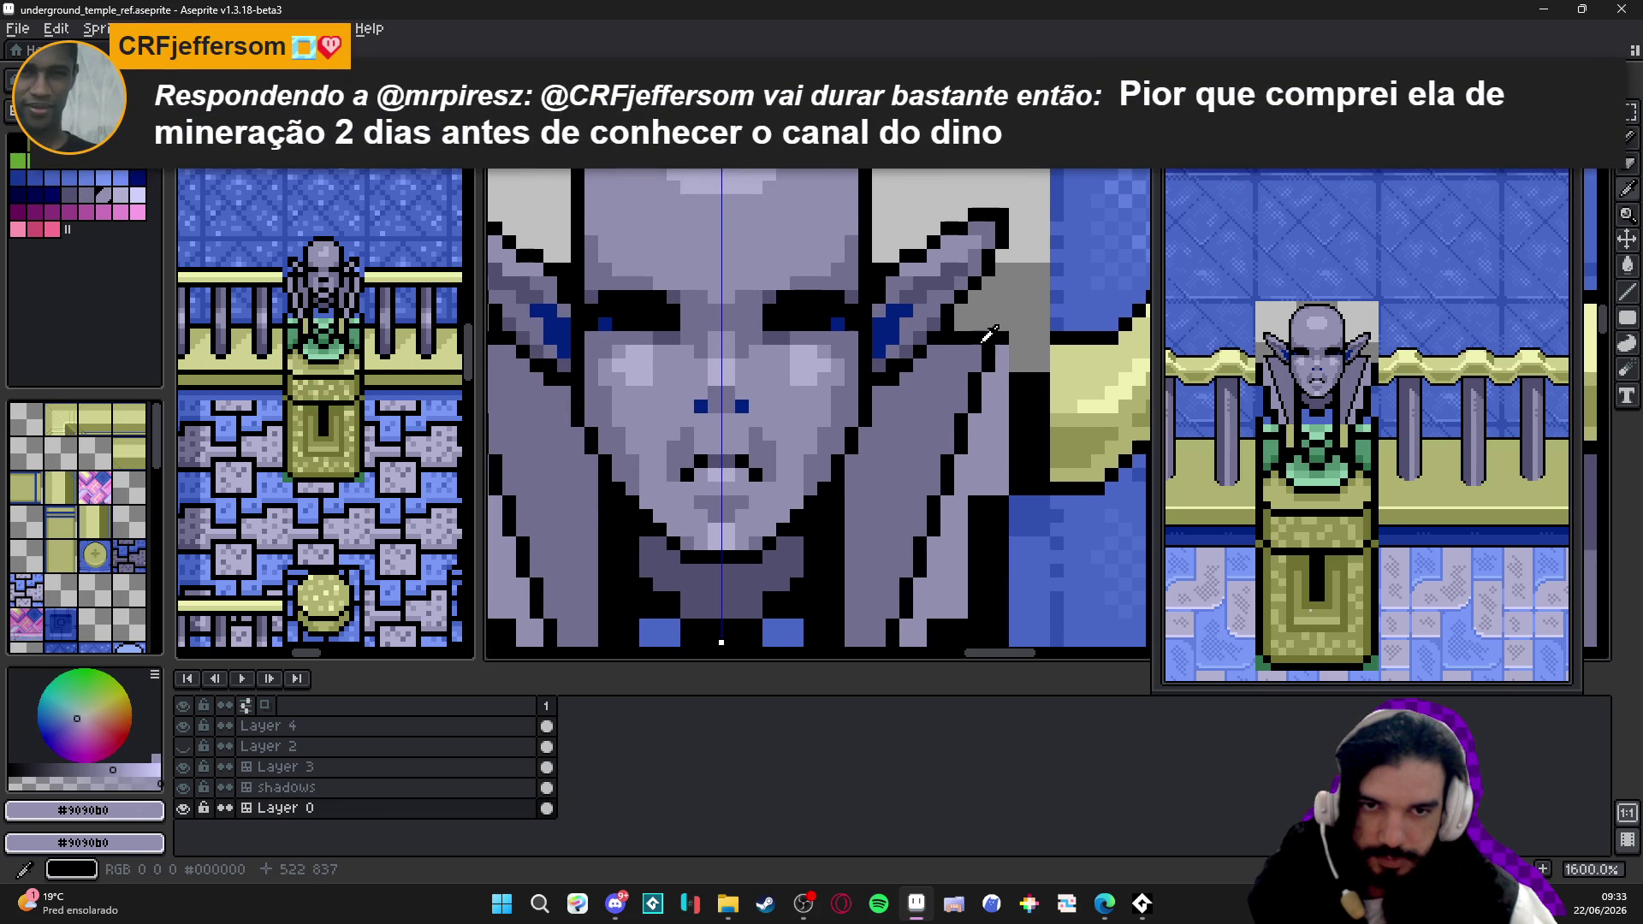
alt+click(972, 342)
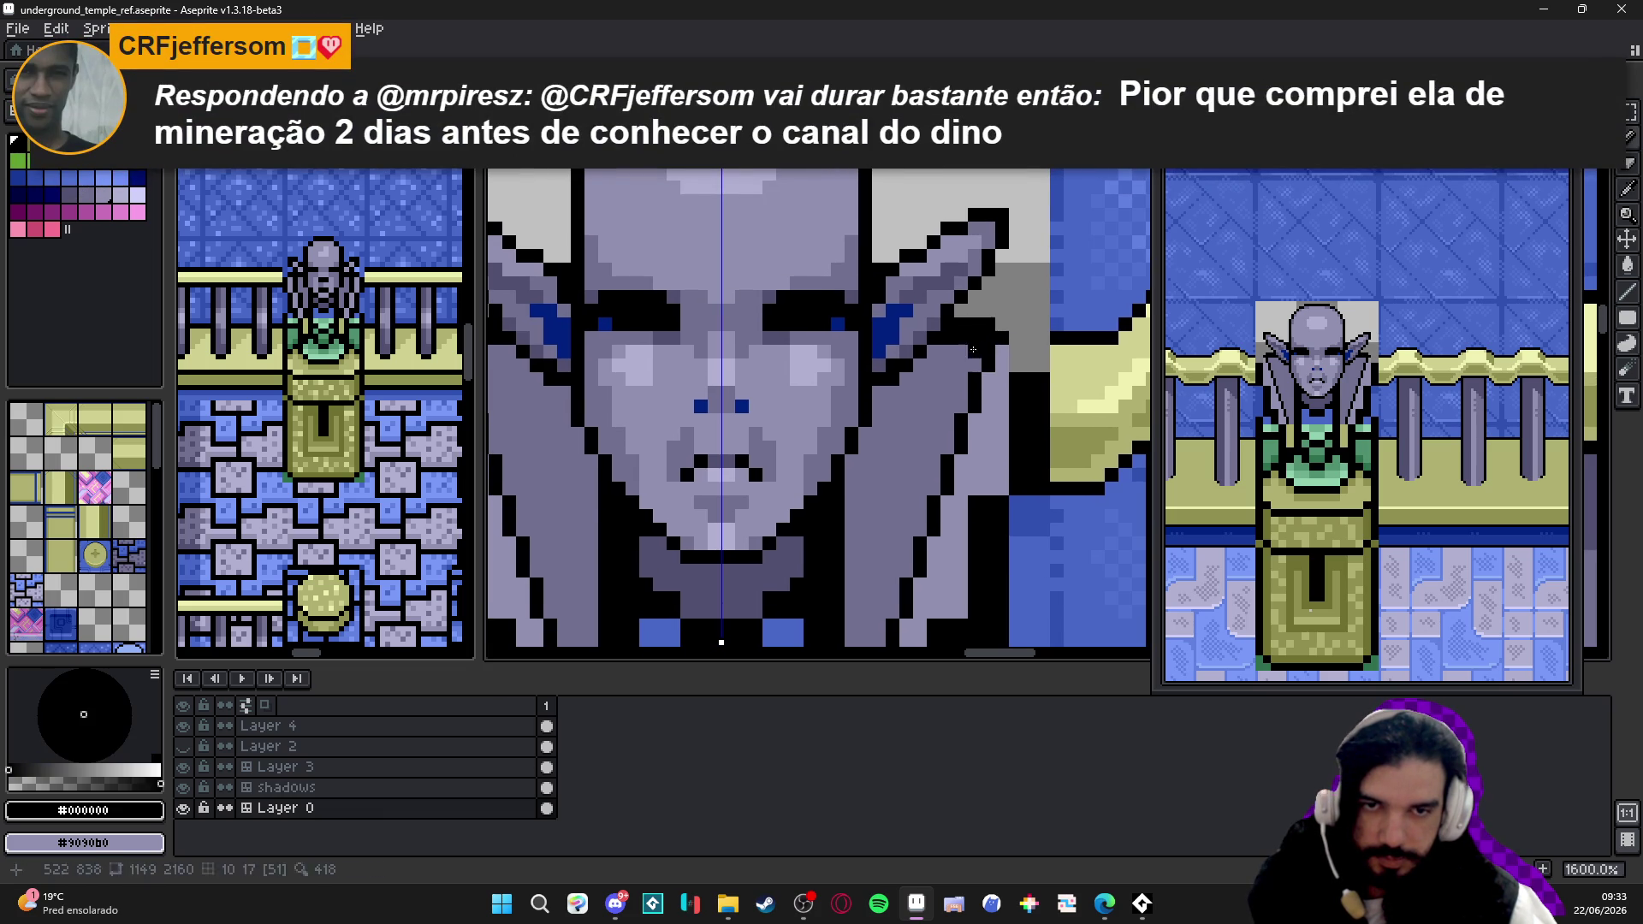
alt+click(984, 331)
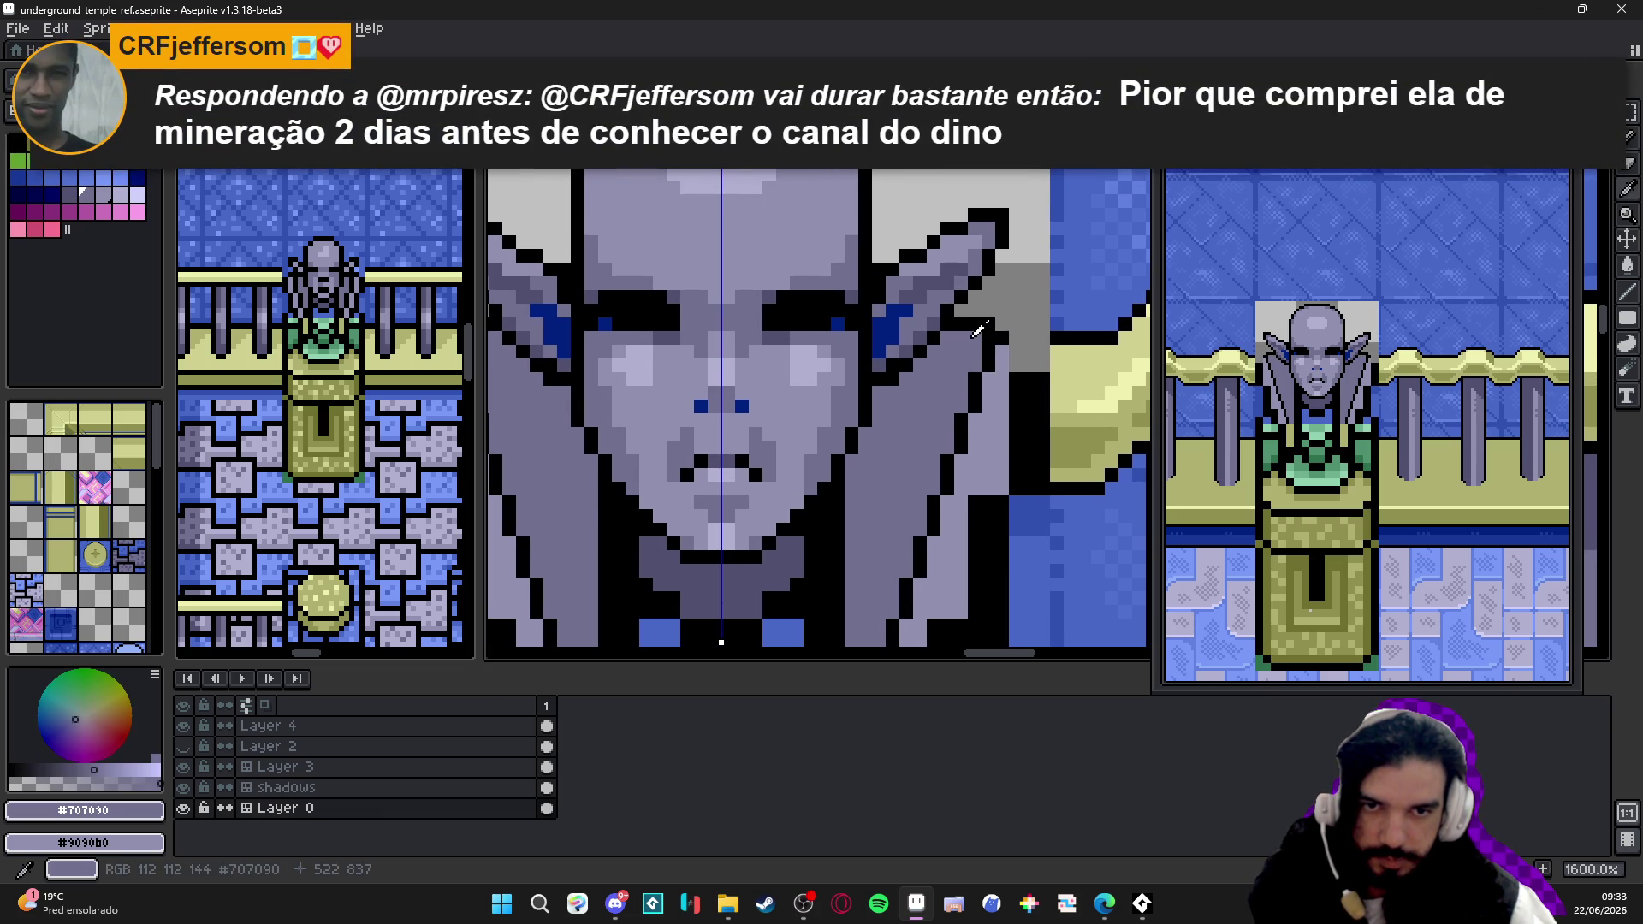
alt+click(1000, 337)
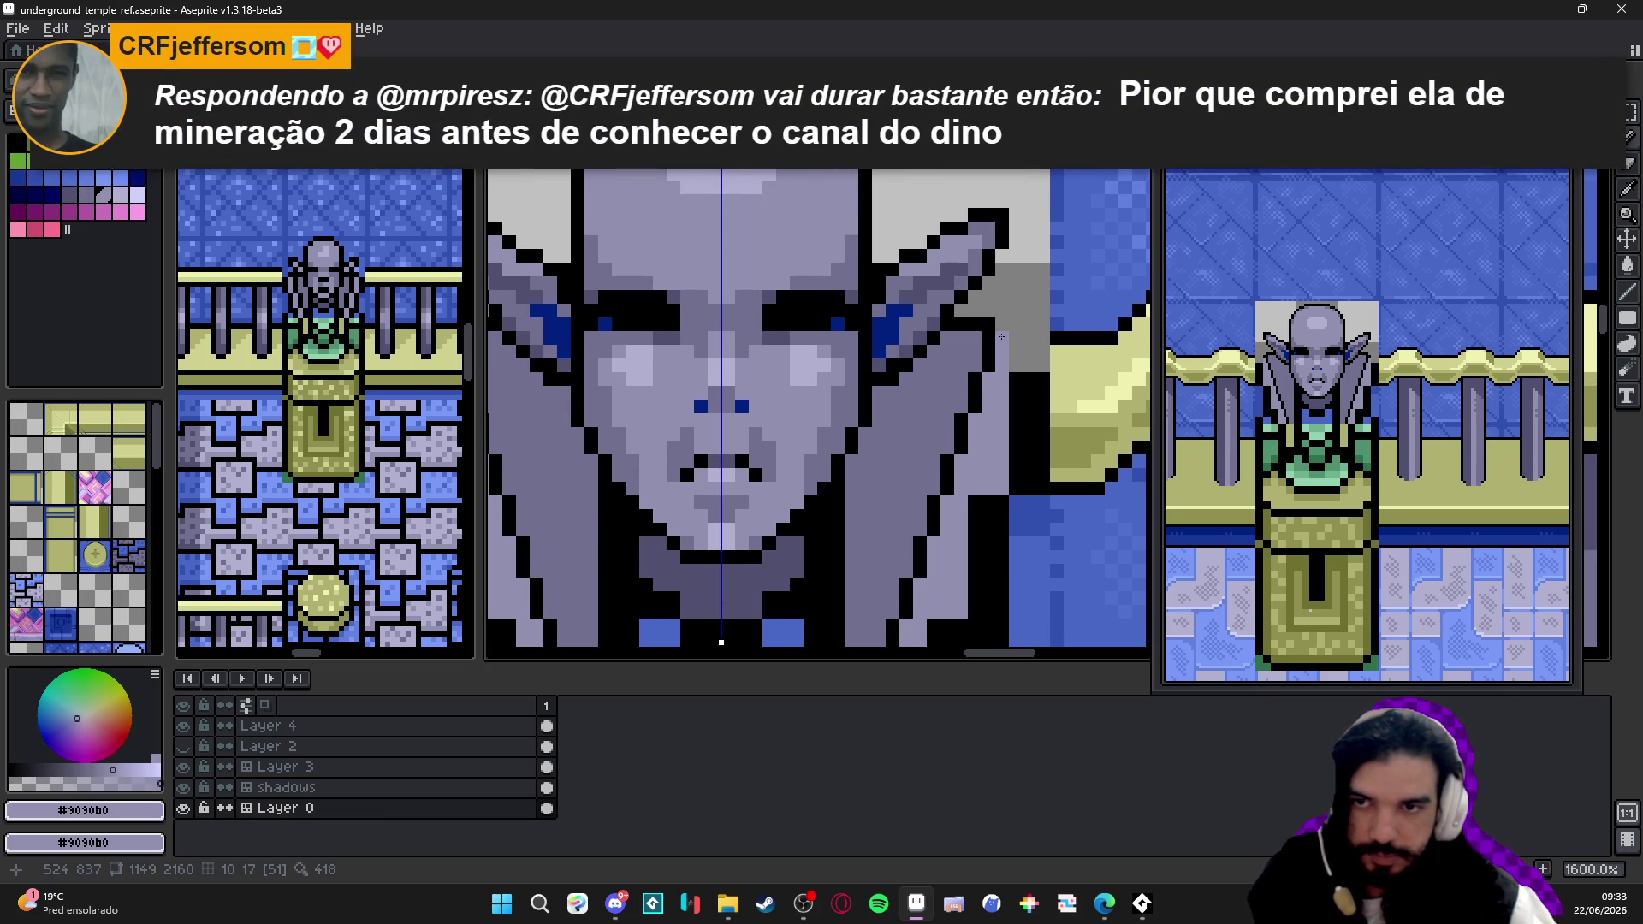
alt+click(1016, 385)
drag(1001, 337, 1005, 475)
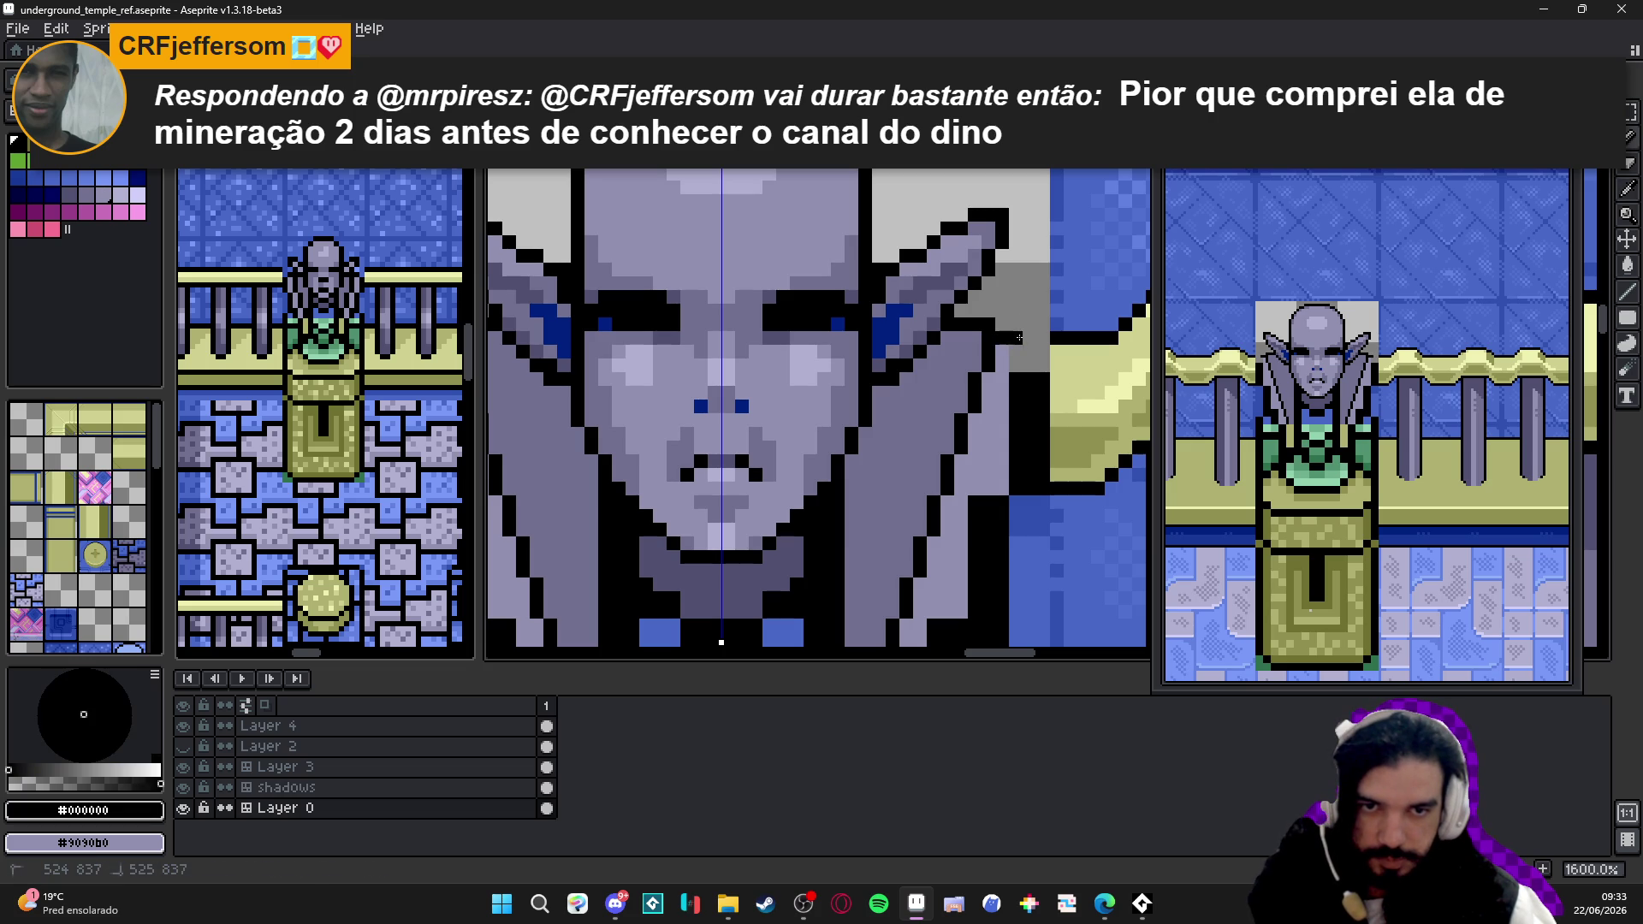
scroll(1004, 476, down, 3)
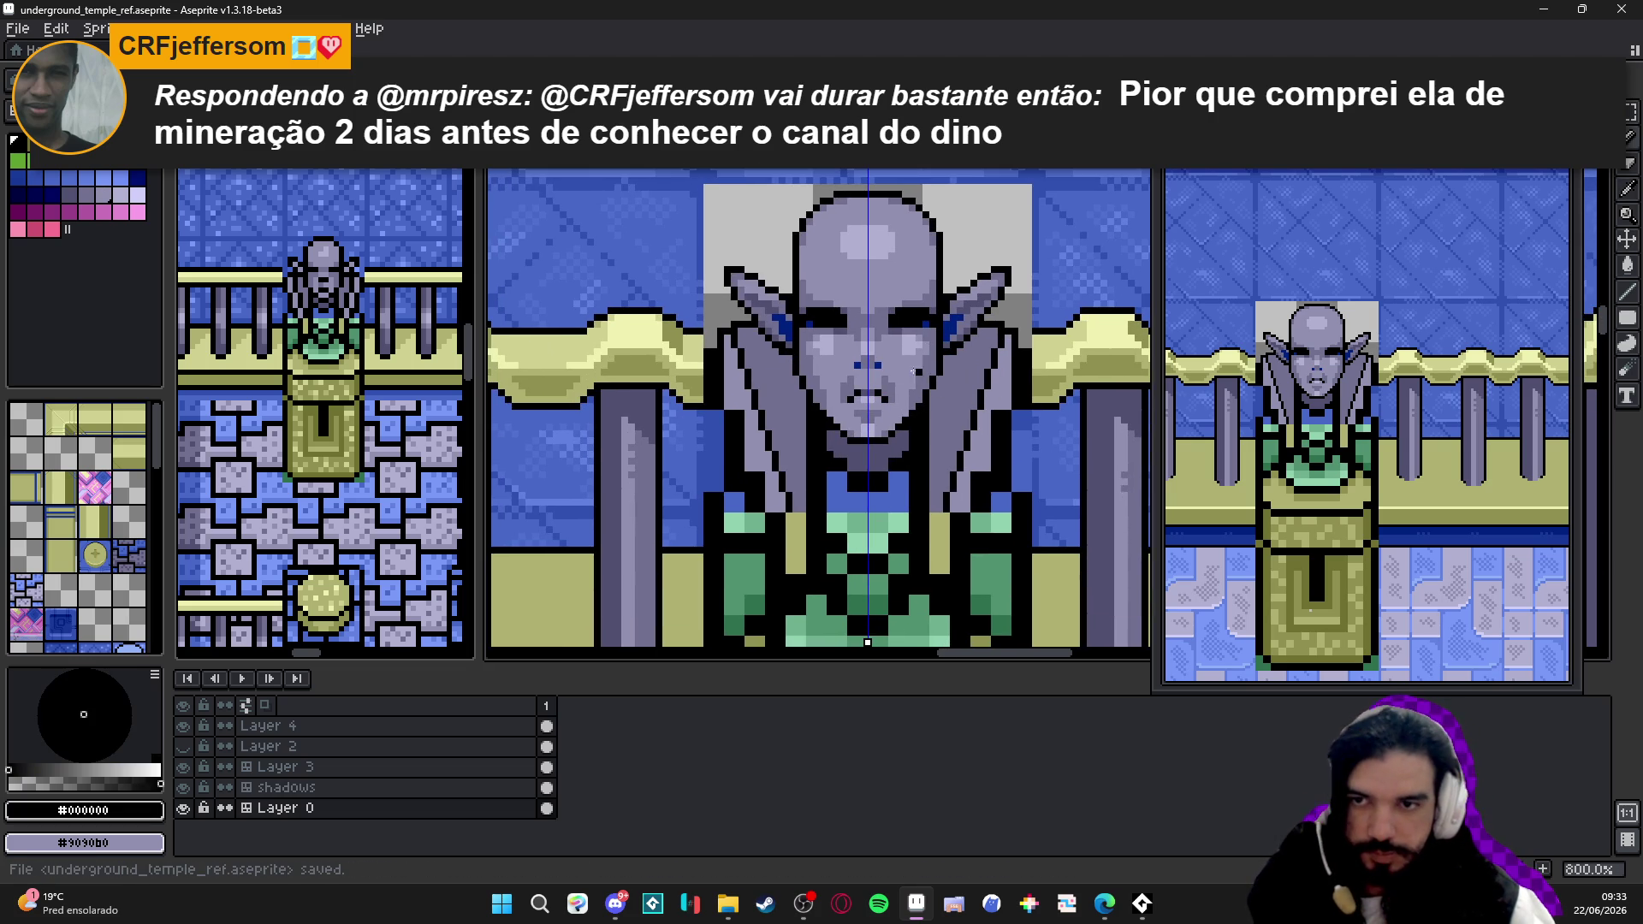
scroll(833, 367, down, 2)
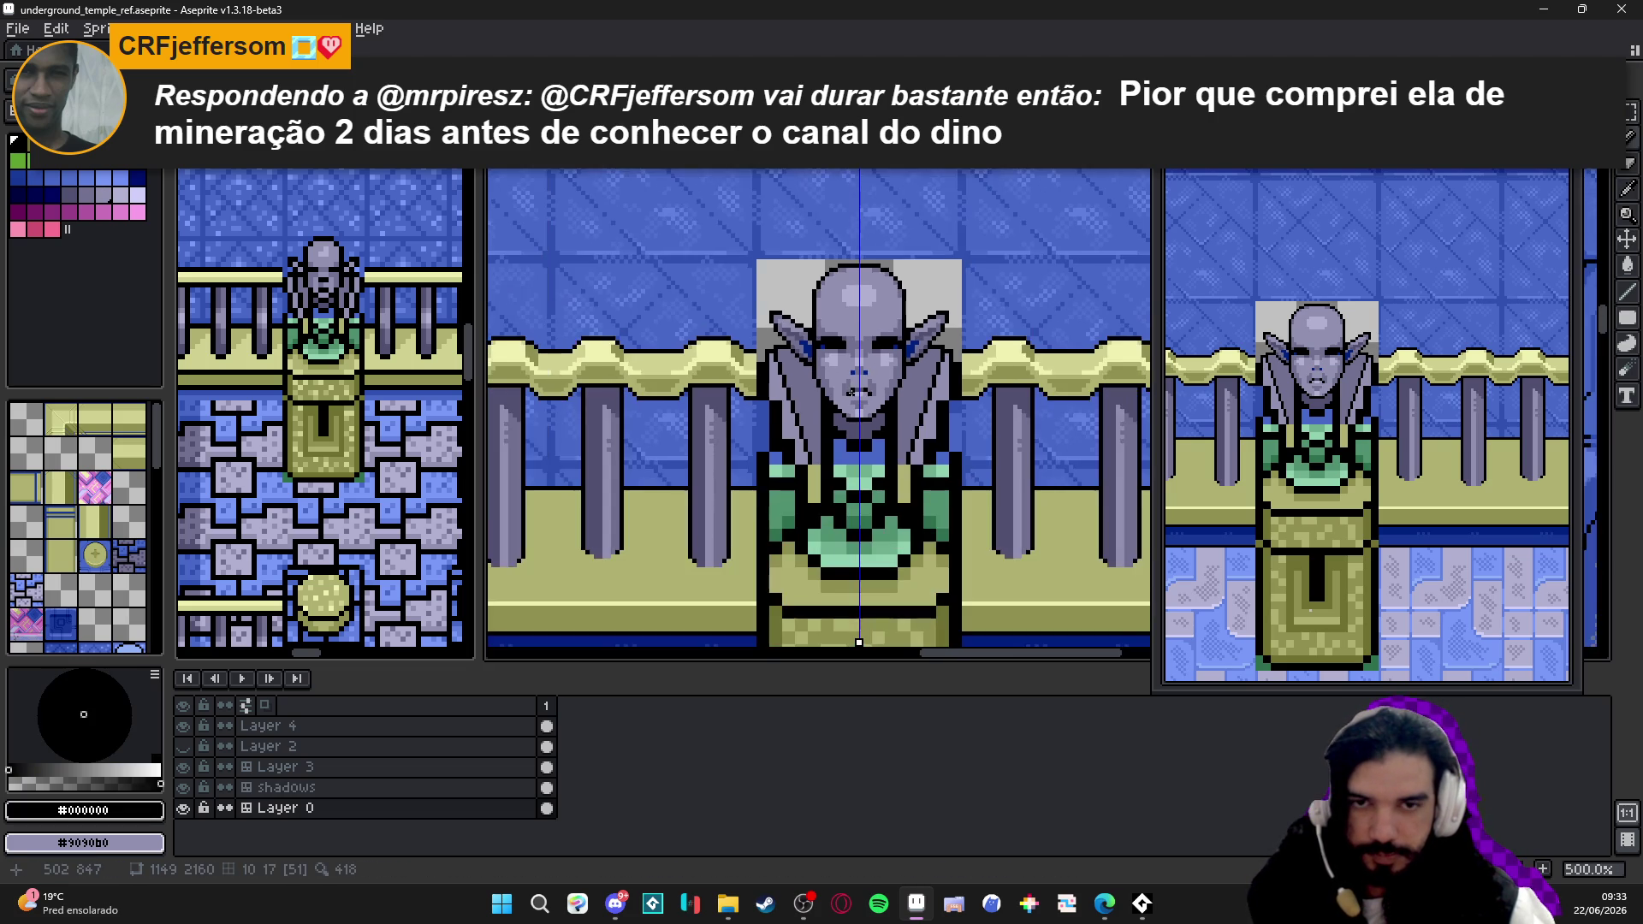
scroll(824, 382, up, 1)
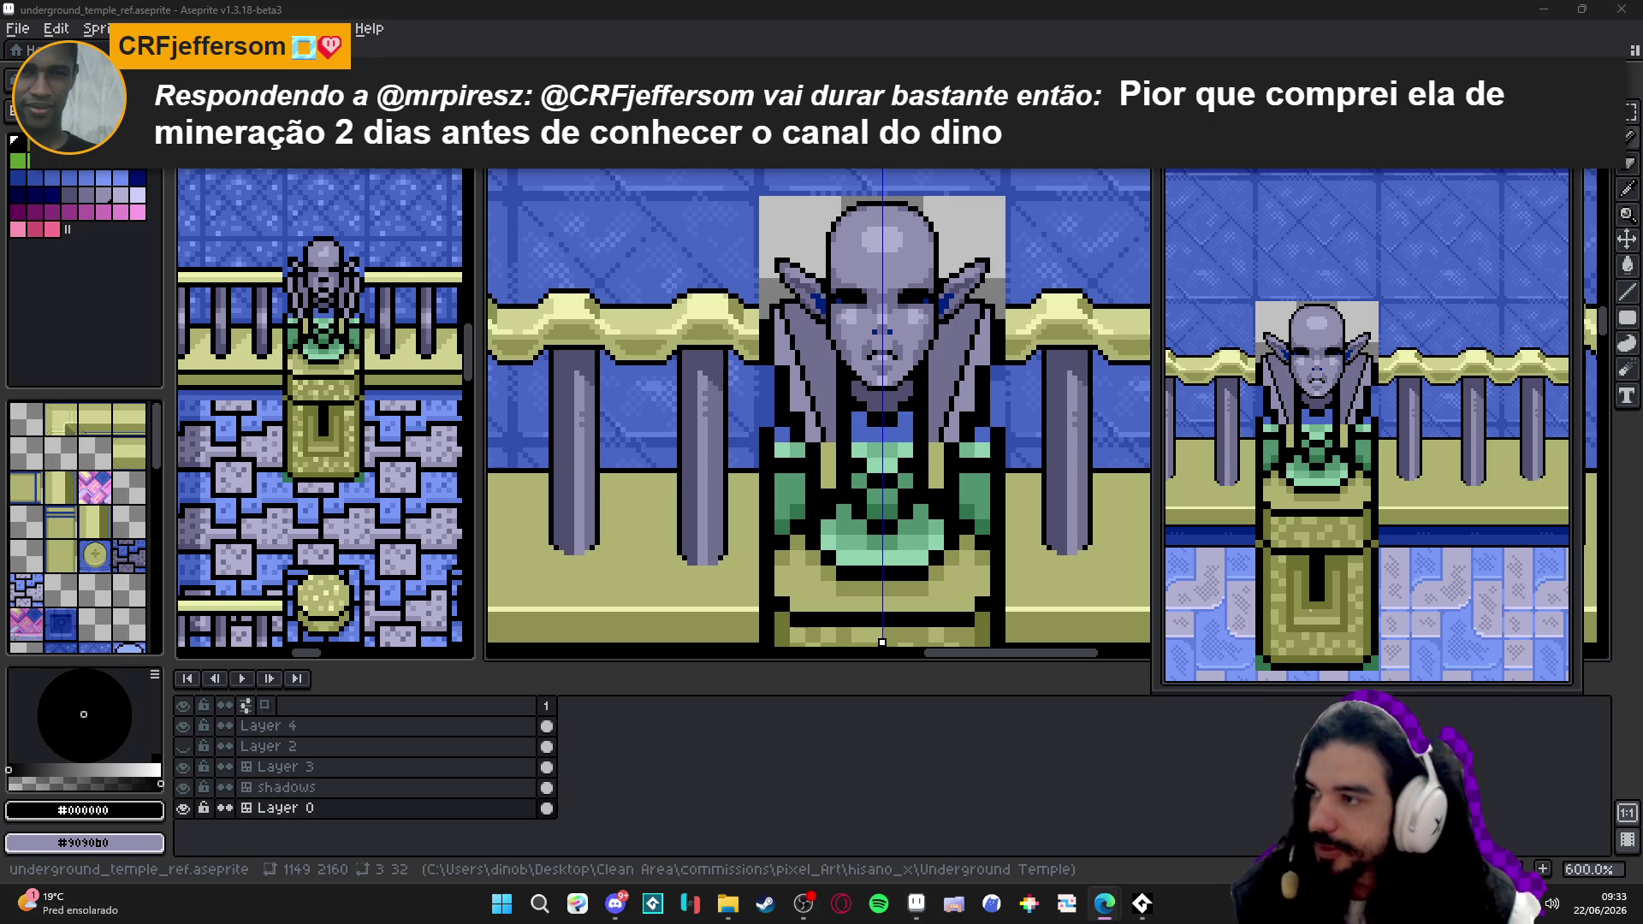
- Switch from Aseprite to the Edge browser showing the Instagram profile
key(alt+Tab)
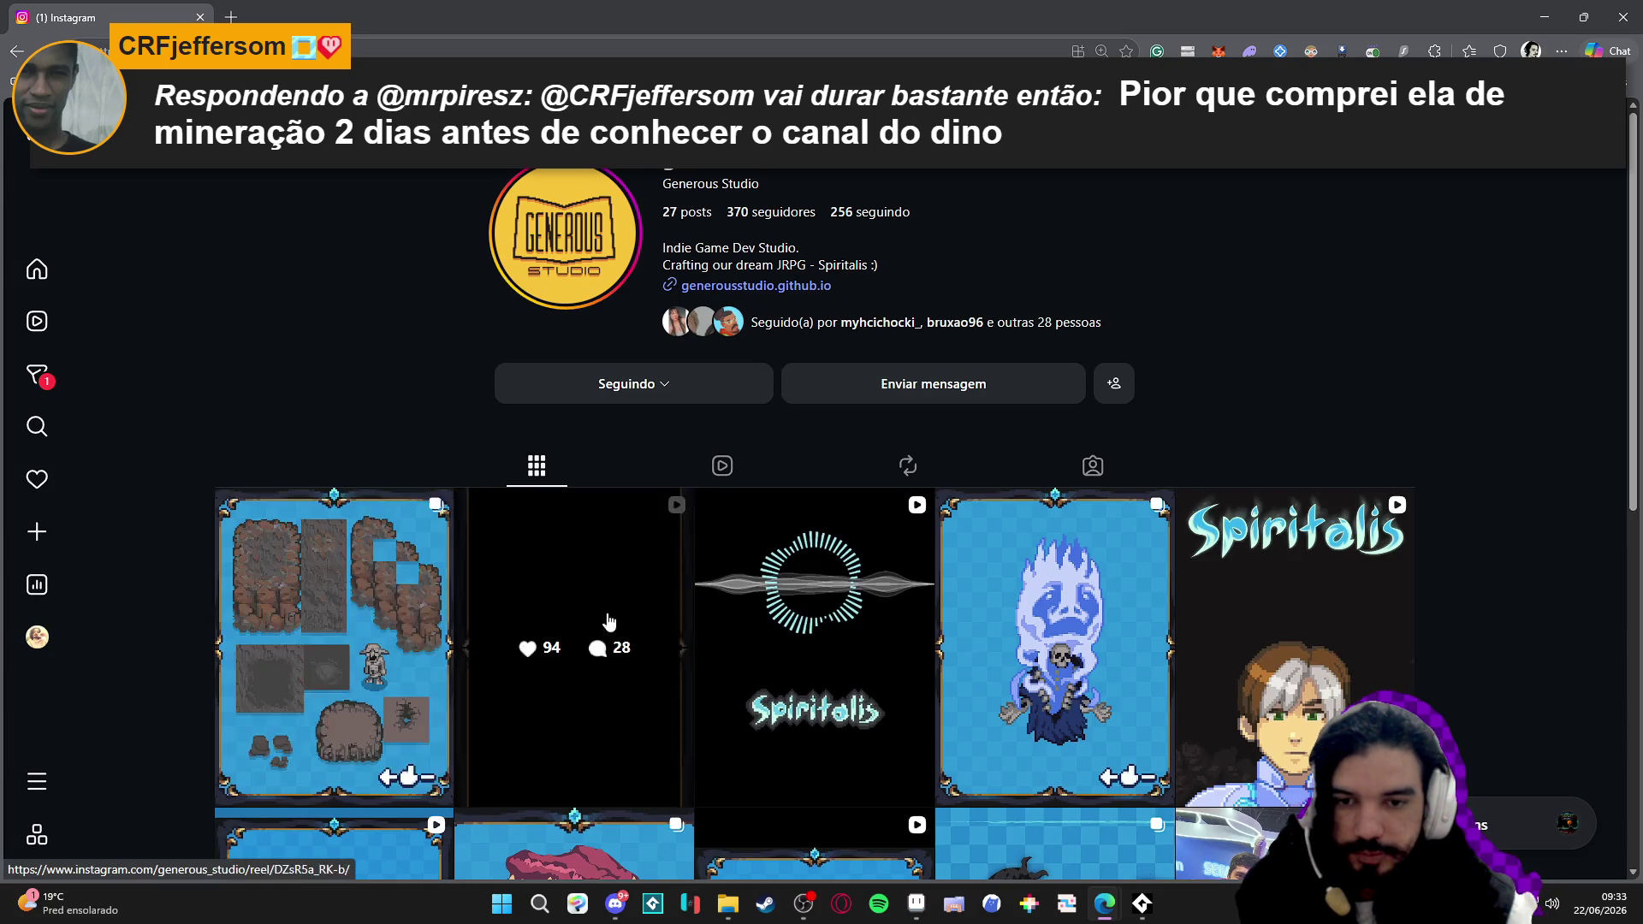
- View the studio's level-design post, then close Edge to return to the Aseprite drawing
click(347, 578)
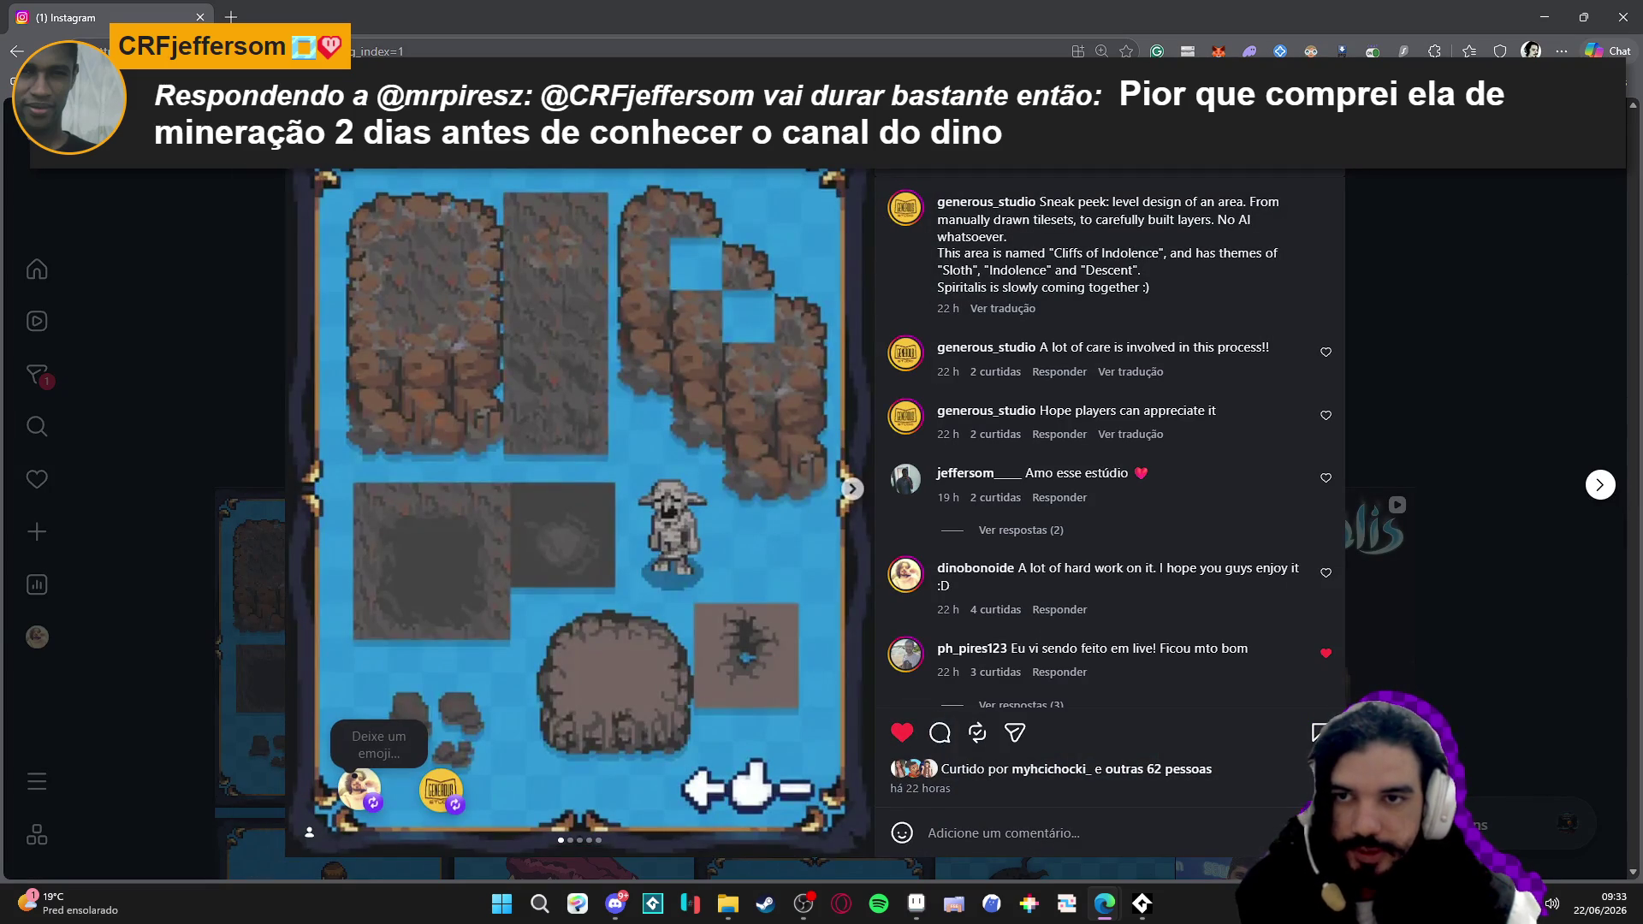
click(166, 330)
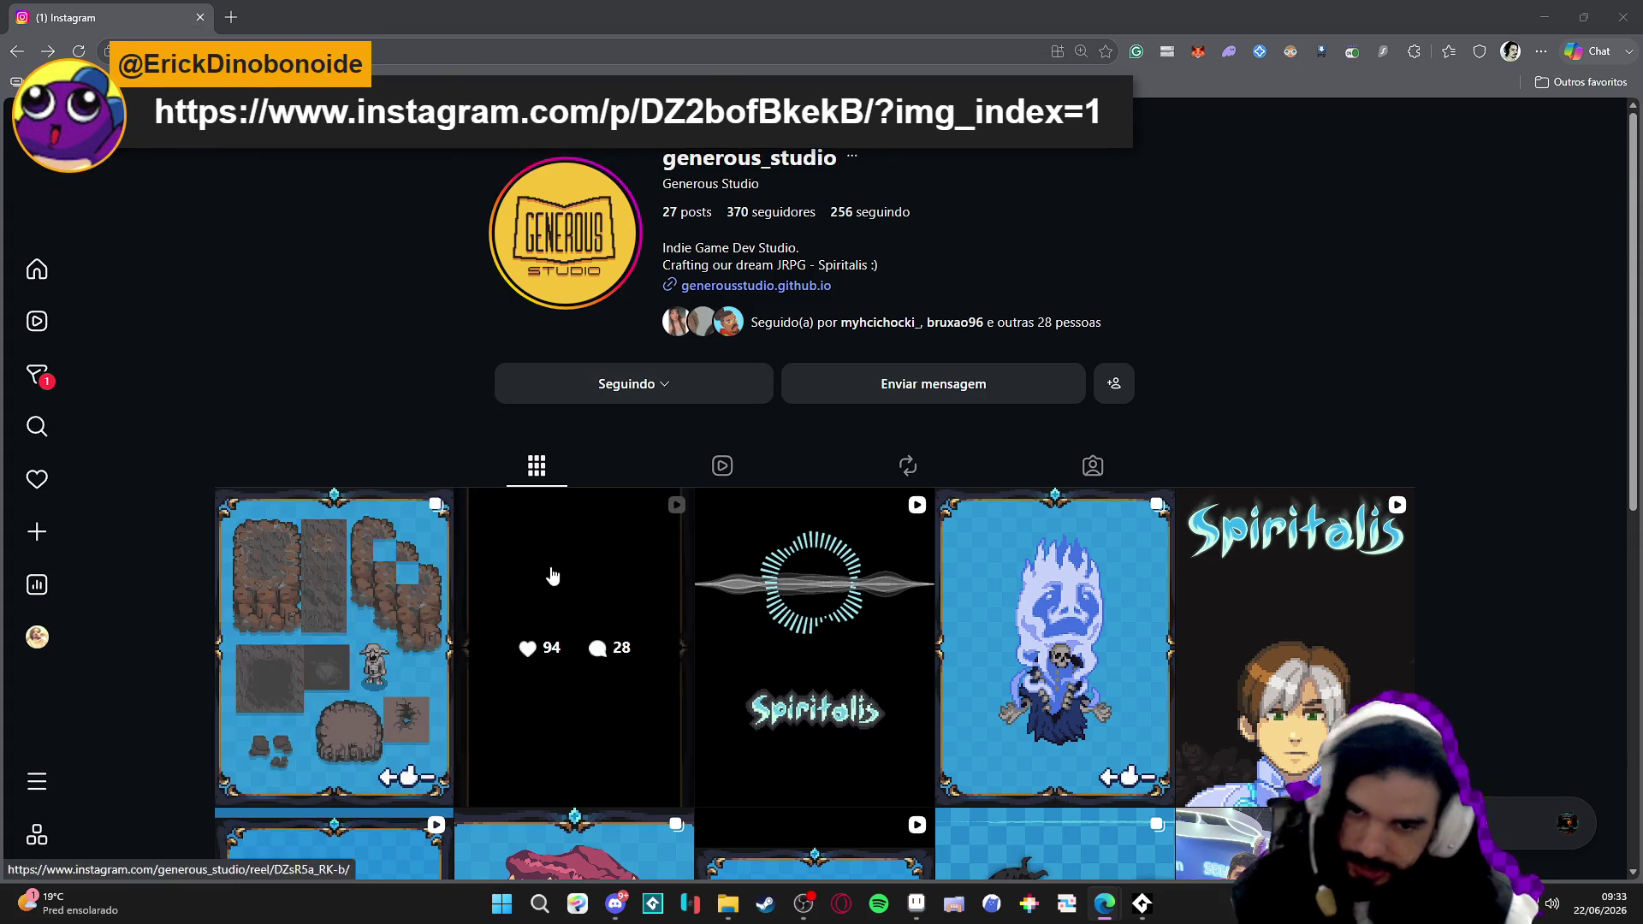
click(1619, 18)
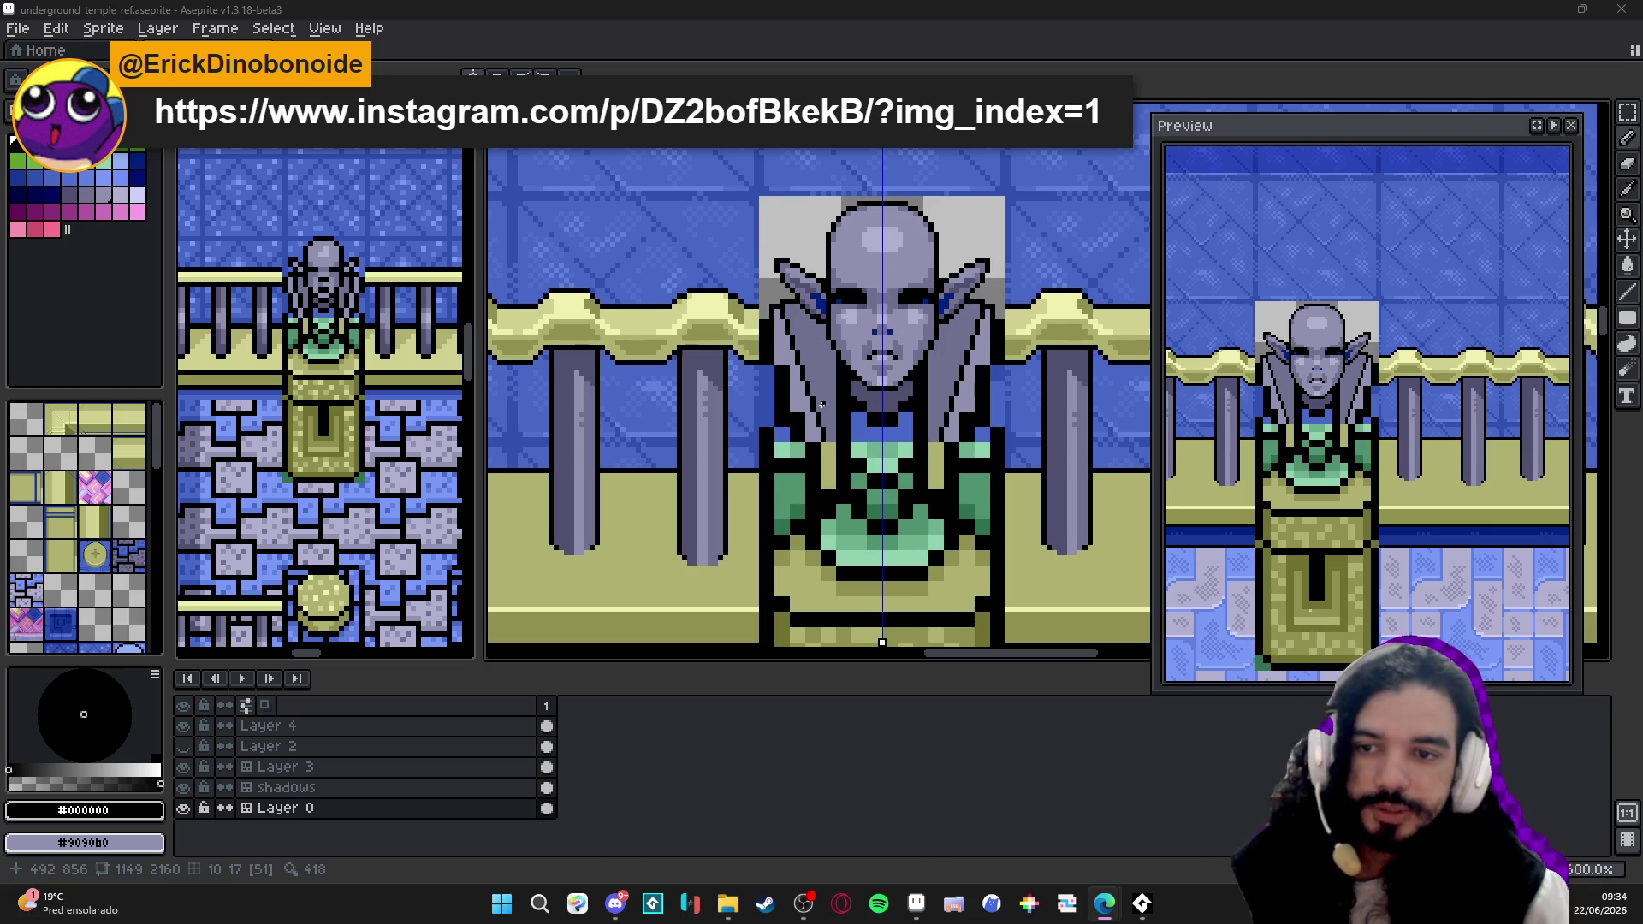
- Draw a few black pixels beside the green chest block on the statue
drag(810, 386, 826, 377)
scroll(826, 377, up, 2)
scroll(847, 347, up, 2)
alt+click(864, 310)
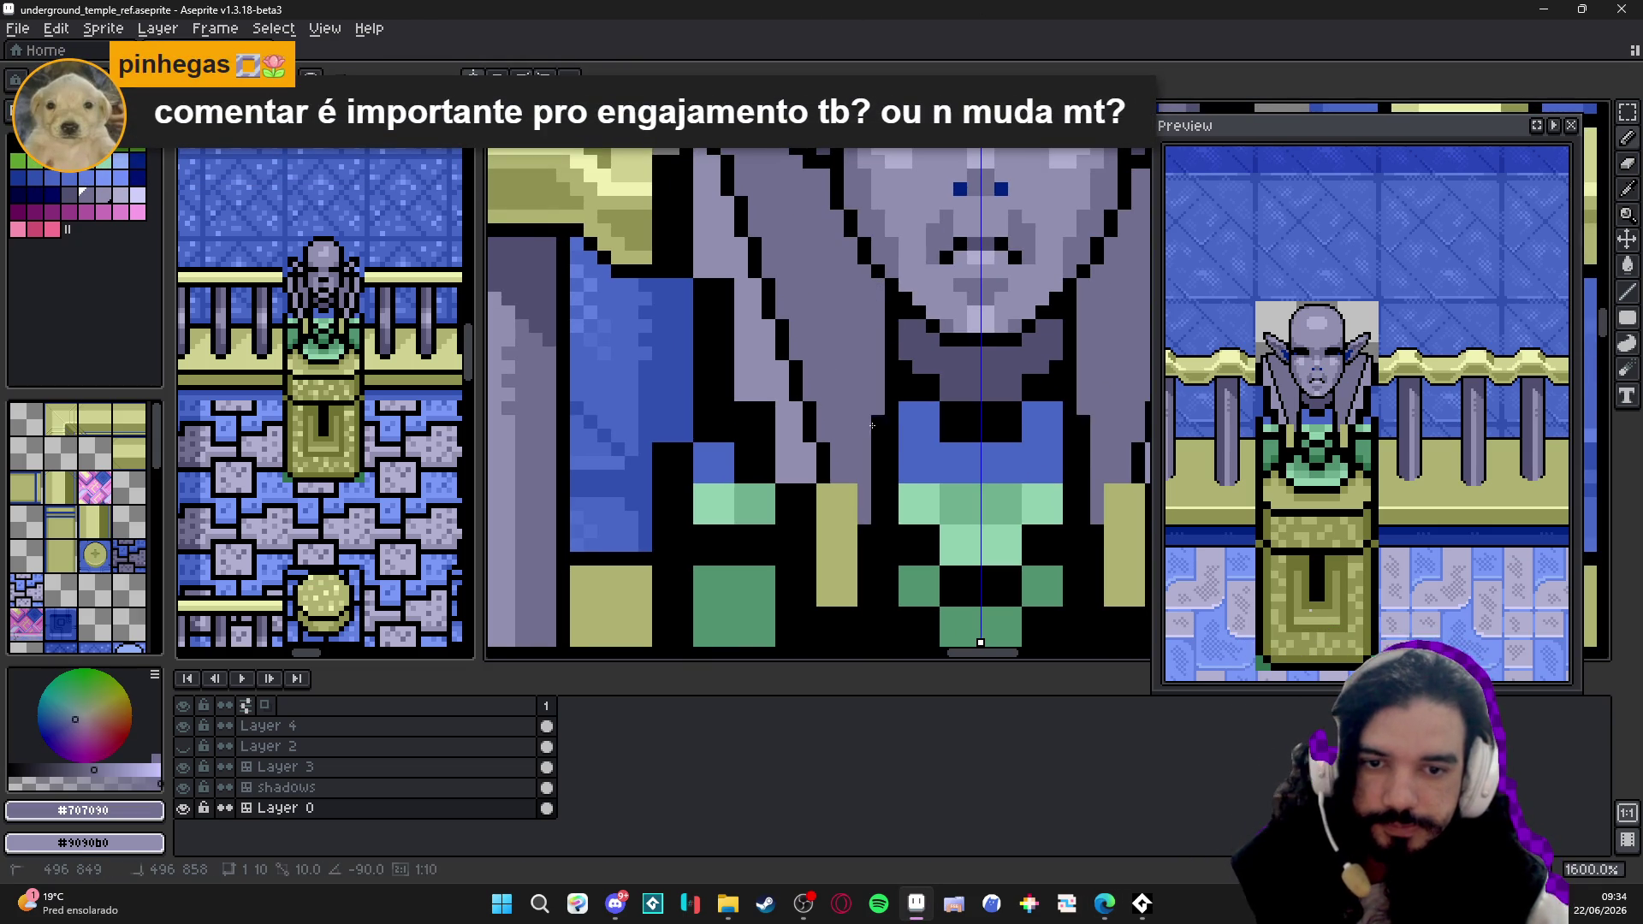
scroll(938, 482, down, 3)
scroll(939, 482, up, 1)
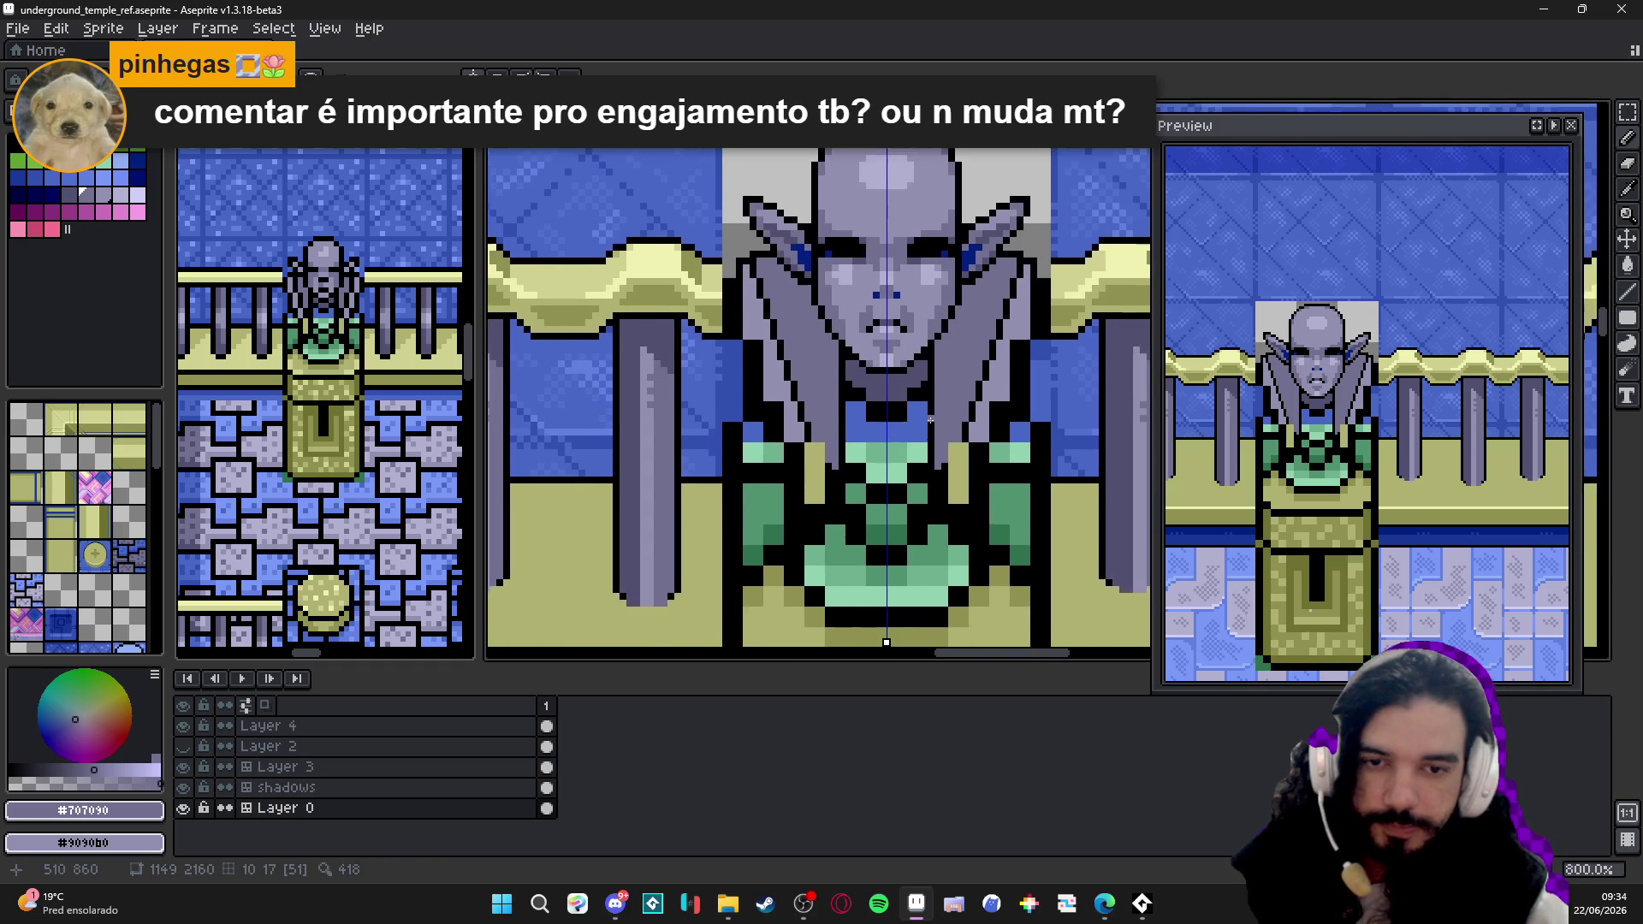
scroll(944, 386, up, 2)
drag(922, 385, 904, 511)
alt+click(925, 311)
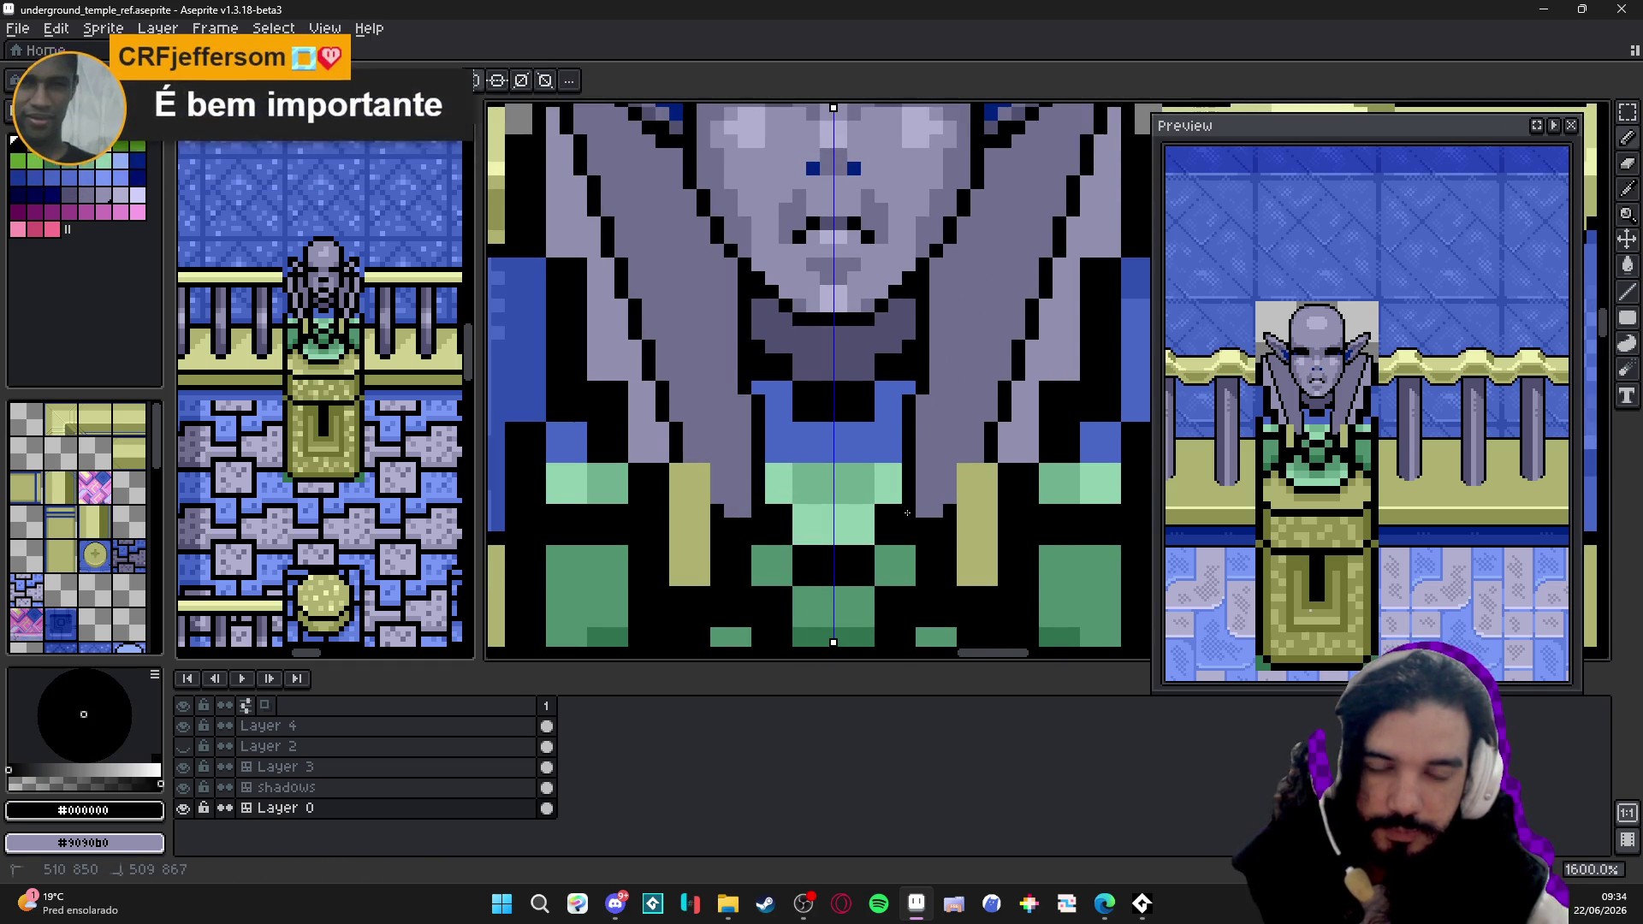
scroll(900, 488, down, 2)
scroll(868, 415, up, 1)
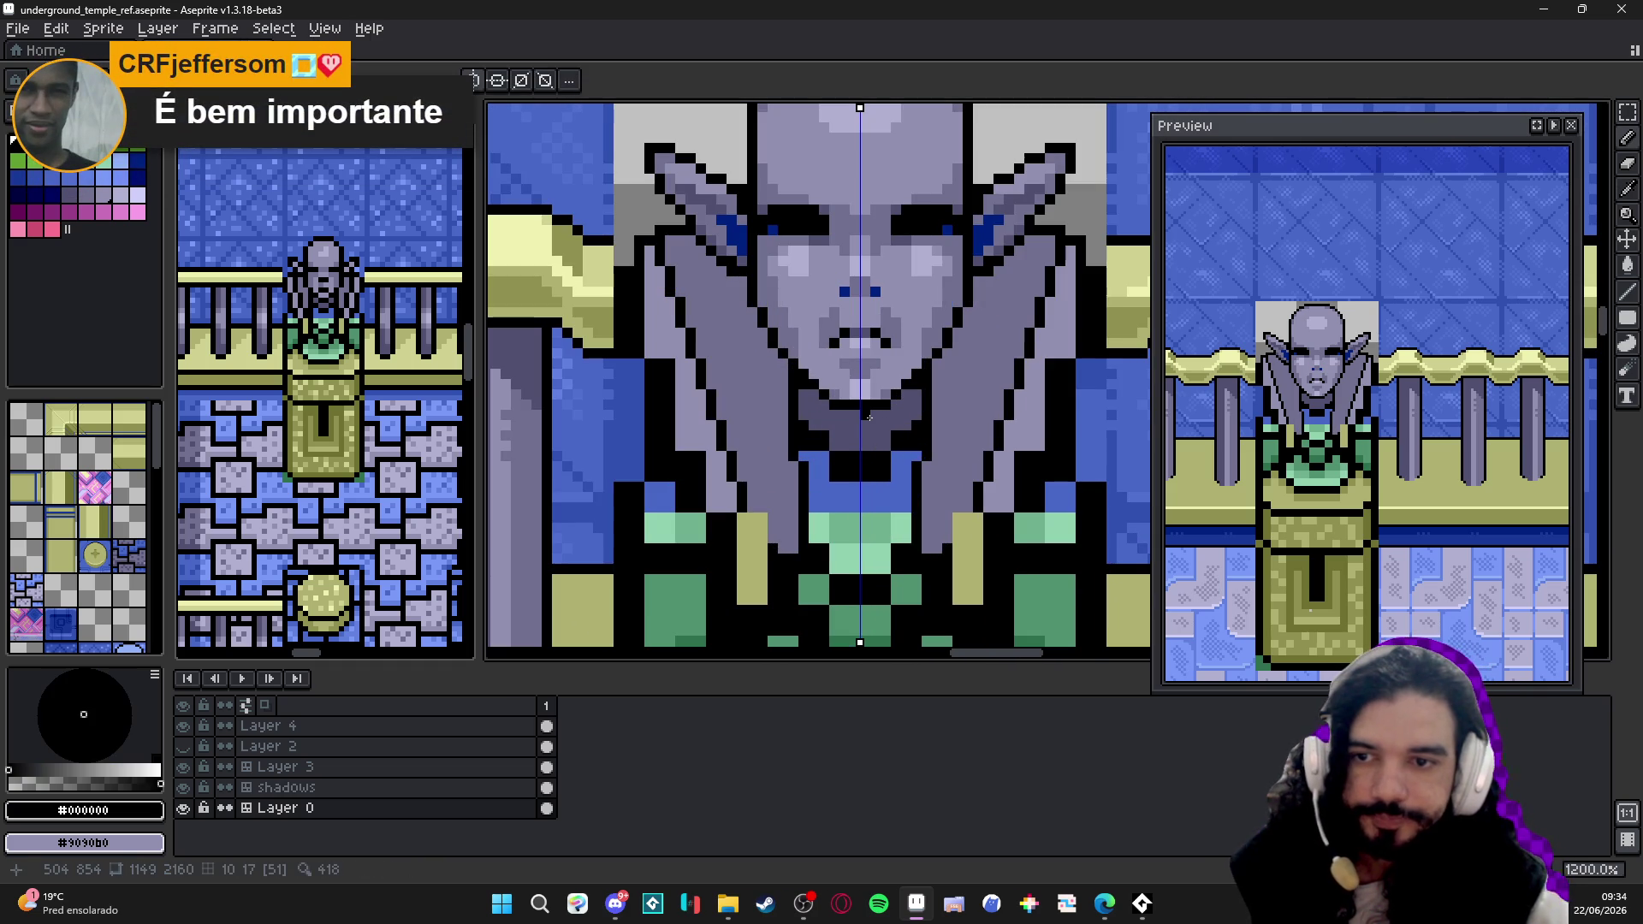
scroll(881, 425, up, 1)
- Test dark pixels across the #4868c8 blue chest band and undo them
alt+click(898, 438)
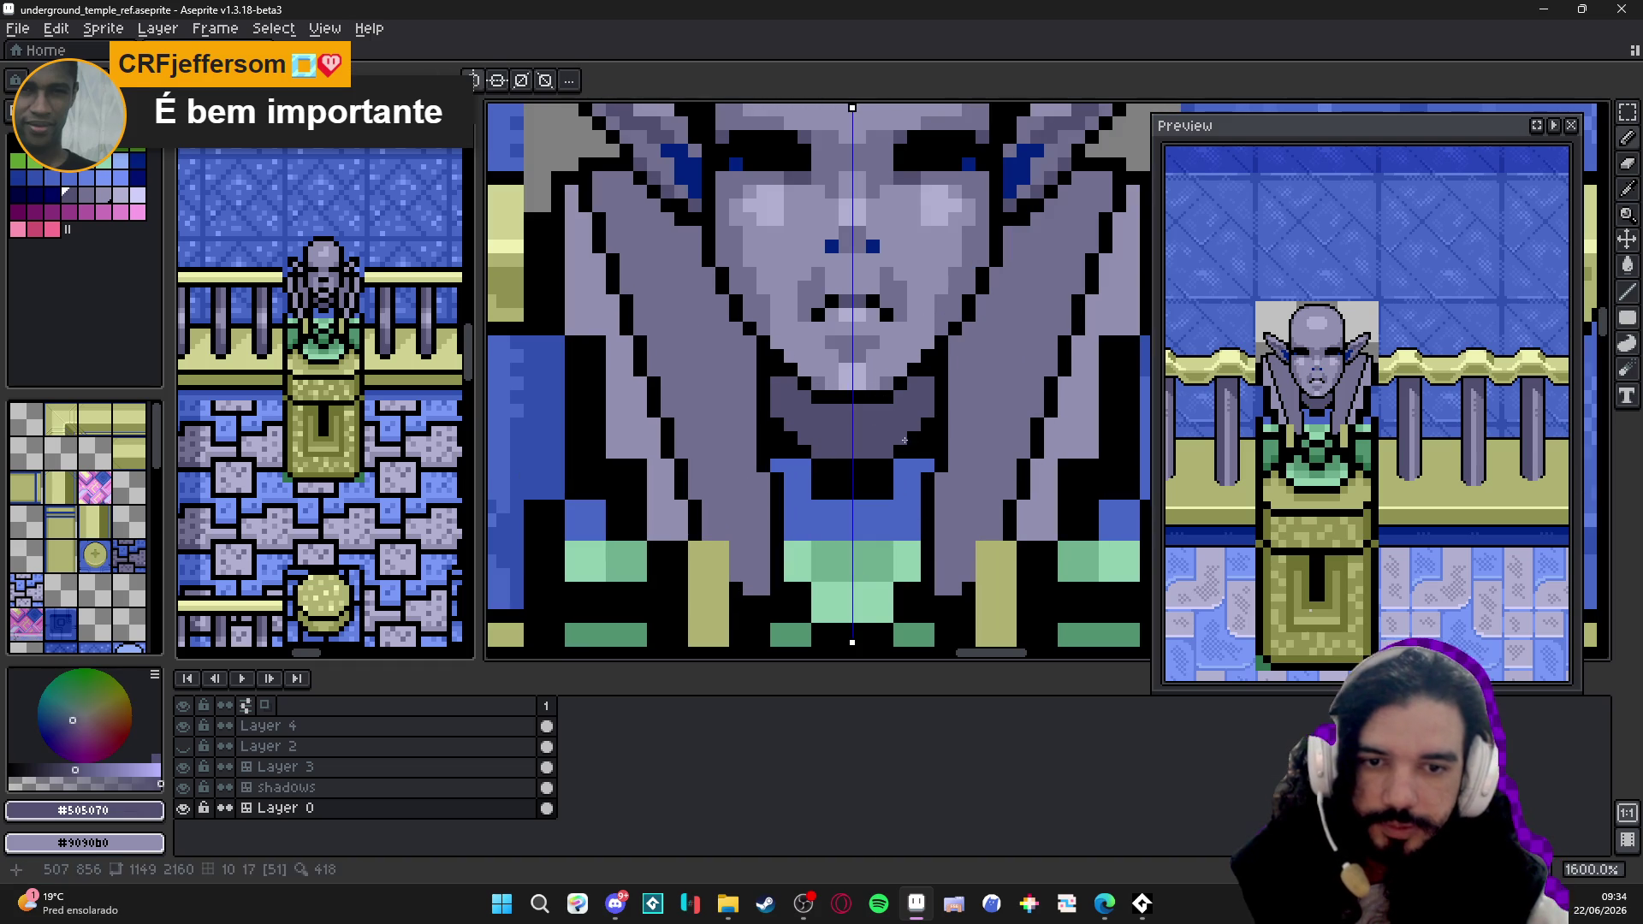
alt+click(886, 484)
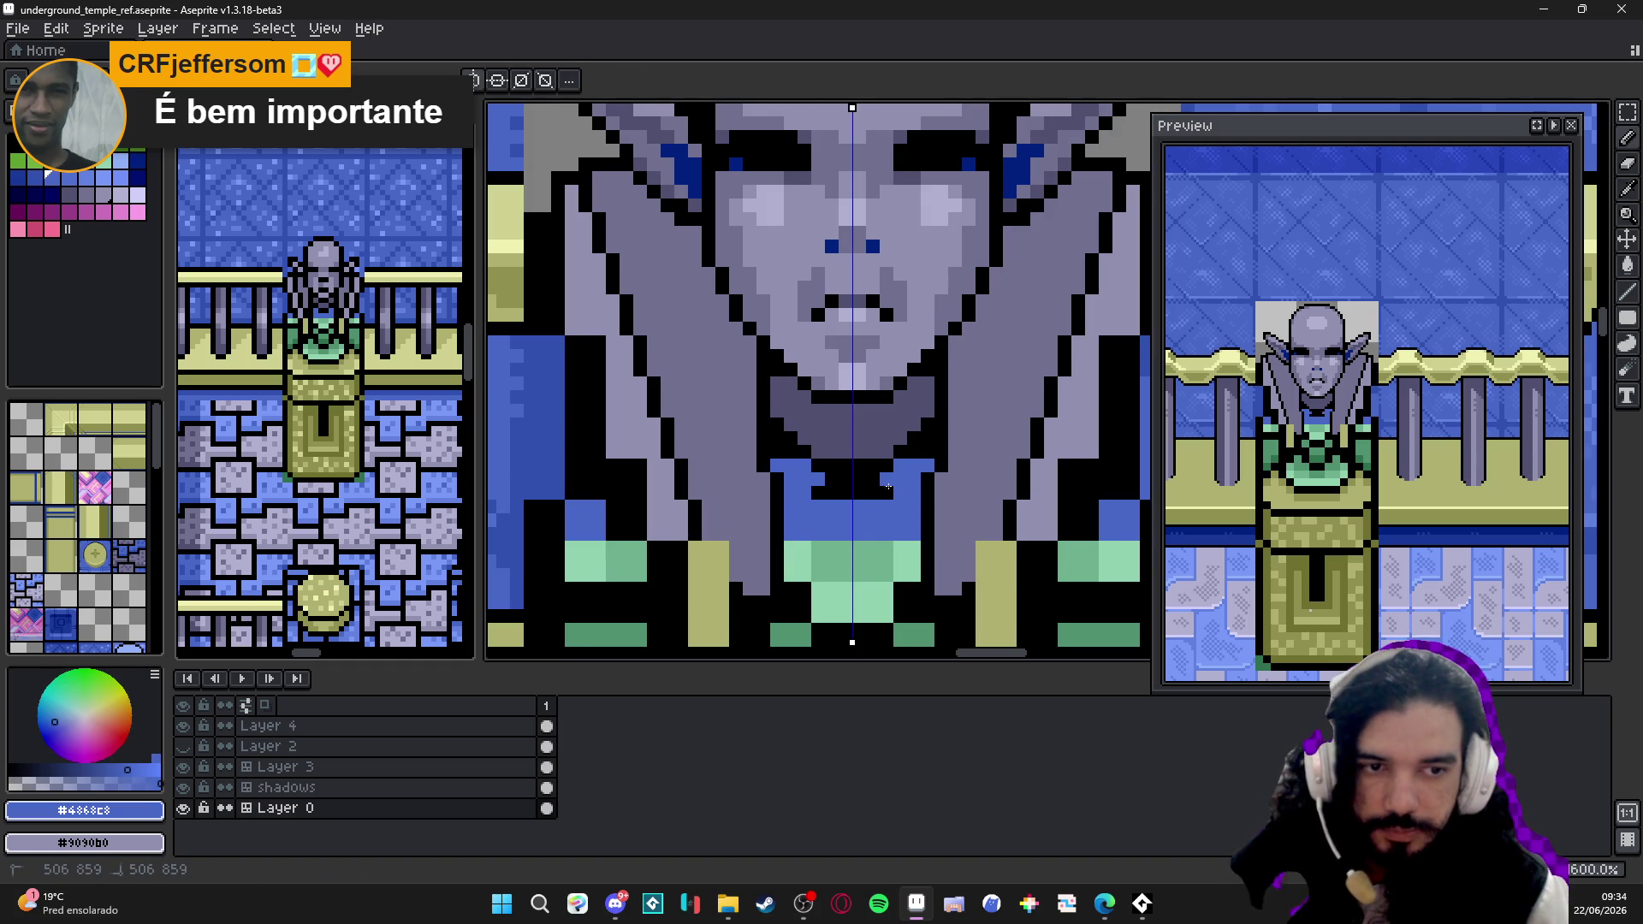
click(851, 492)
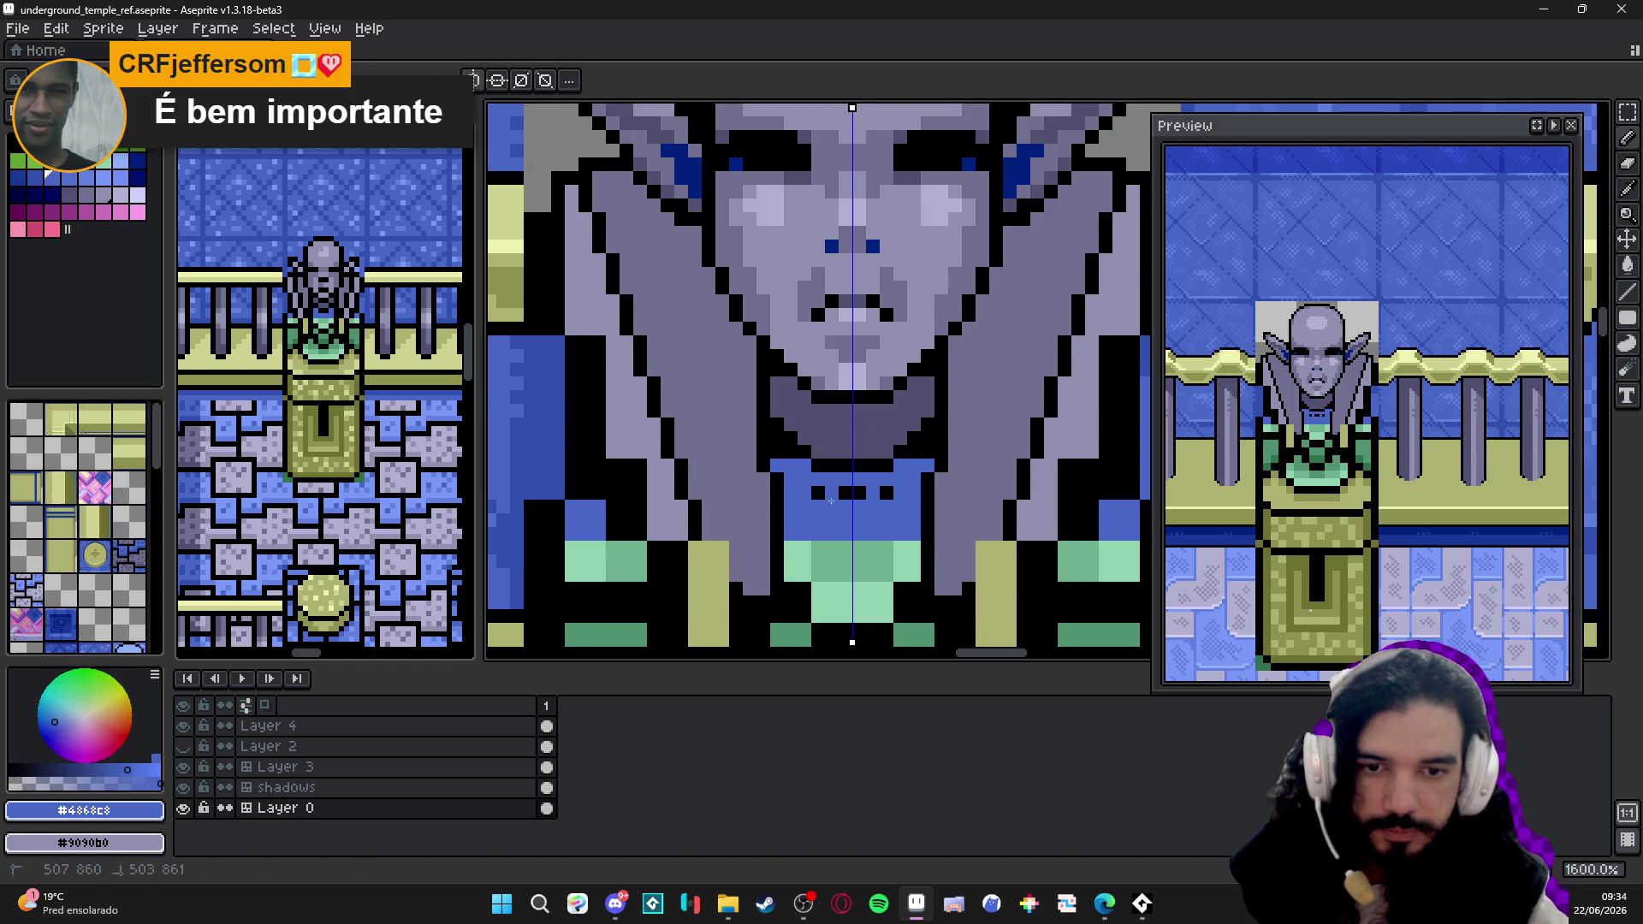
key(ctrl+z)
key(ctrl+z)
alt+click(846, 443)
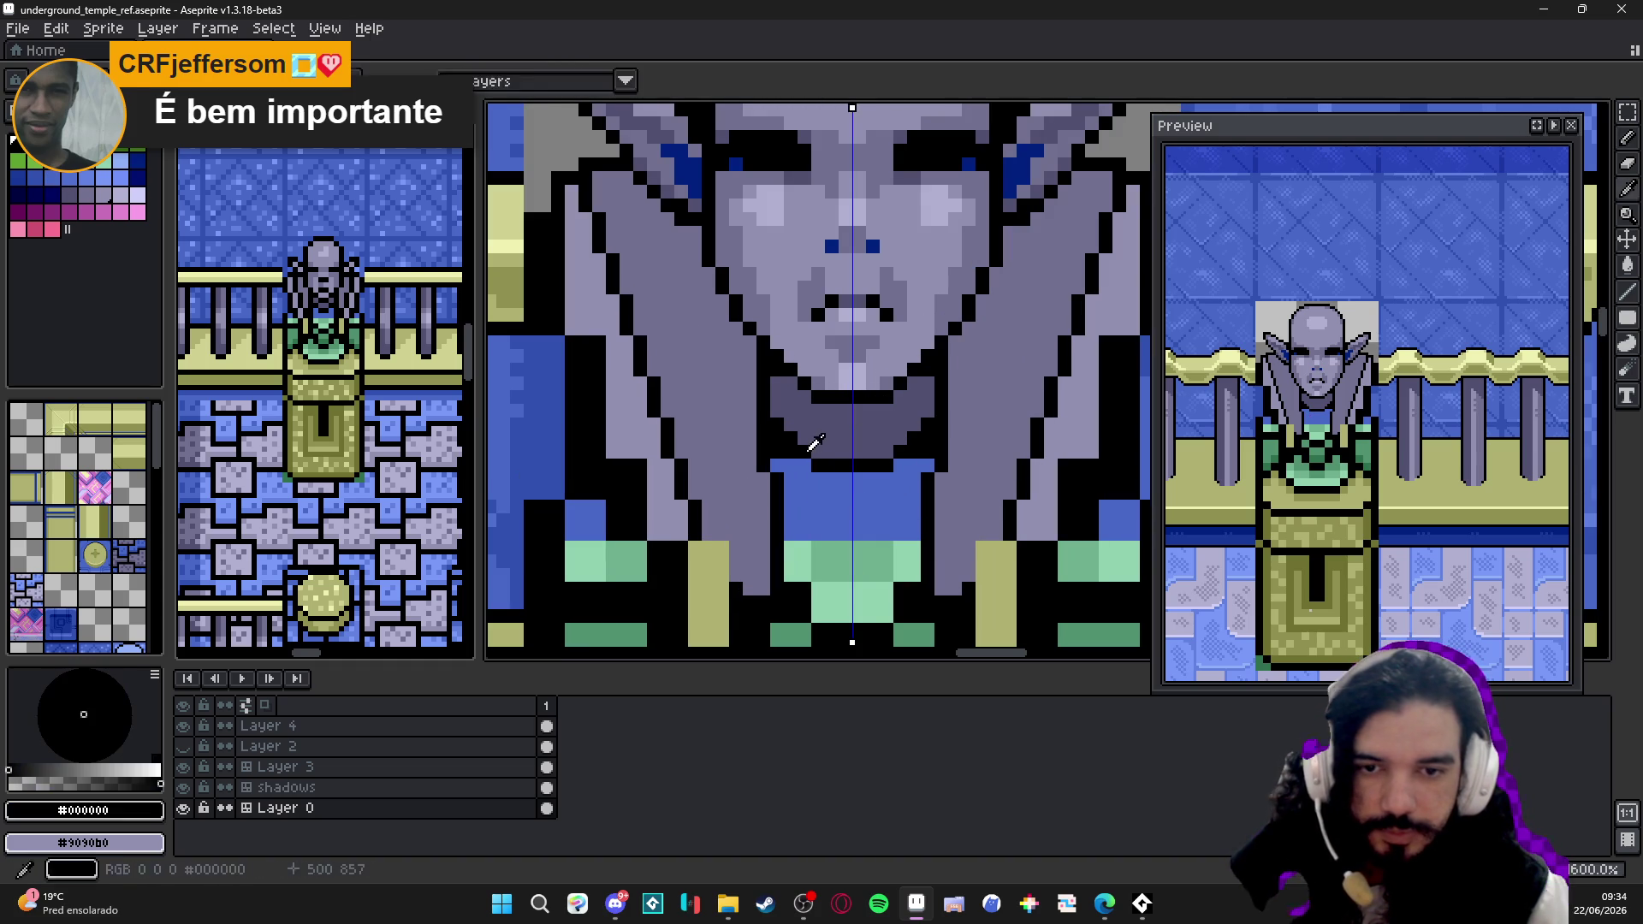
alt+click(832, 470)
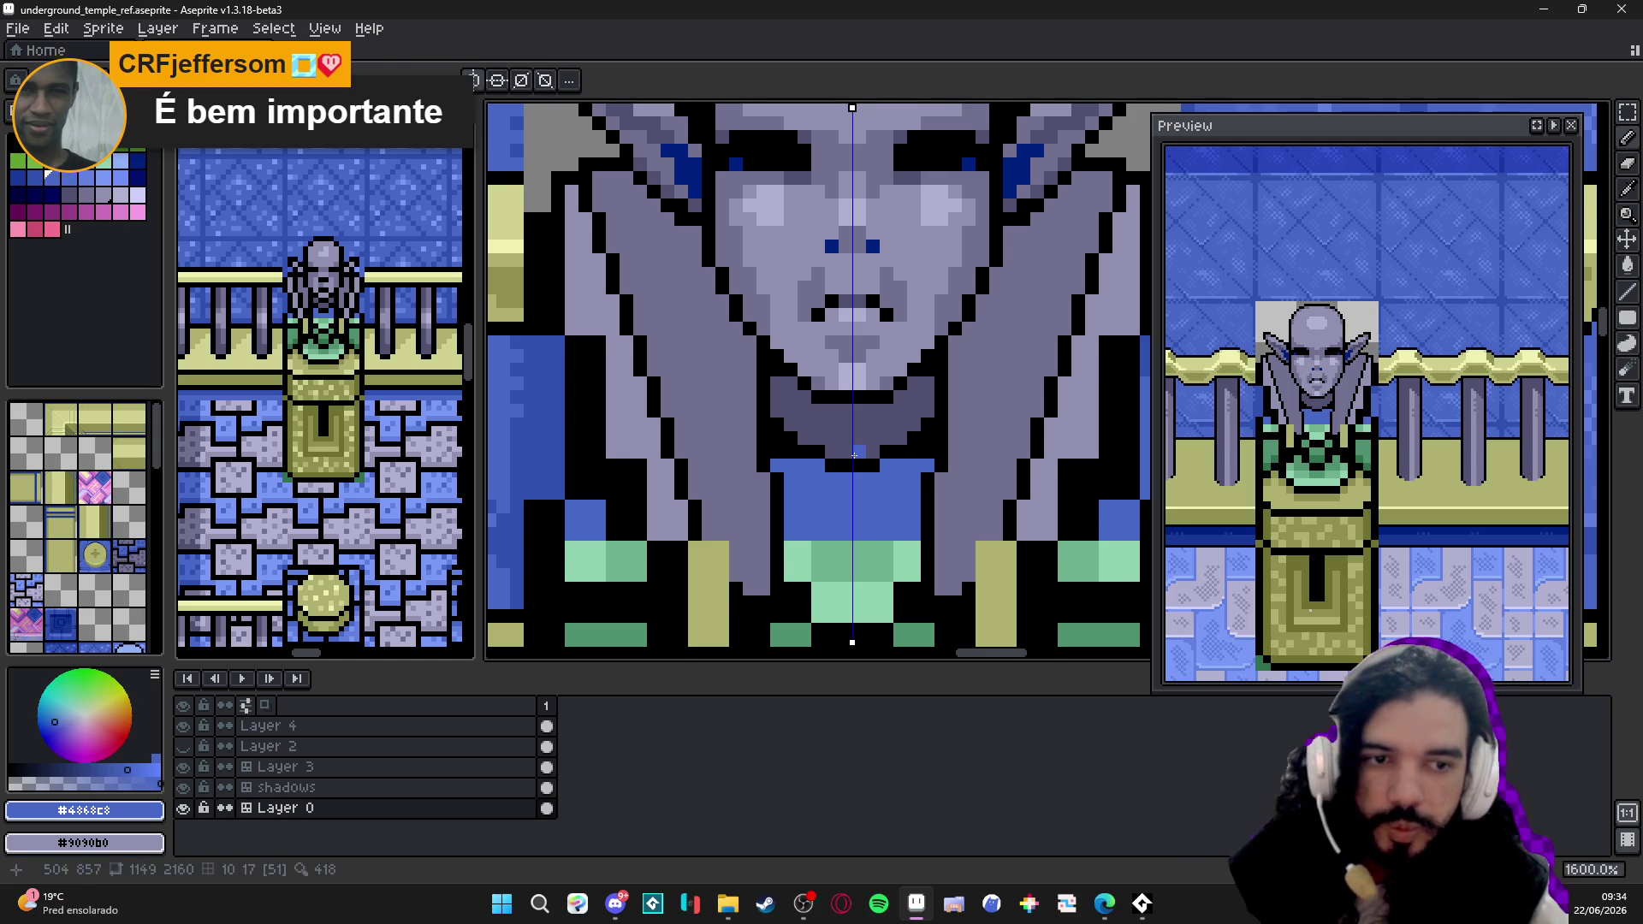
scroll(861, 459, down, 1)
scroll(885, 471, up, 1)
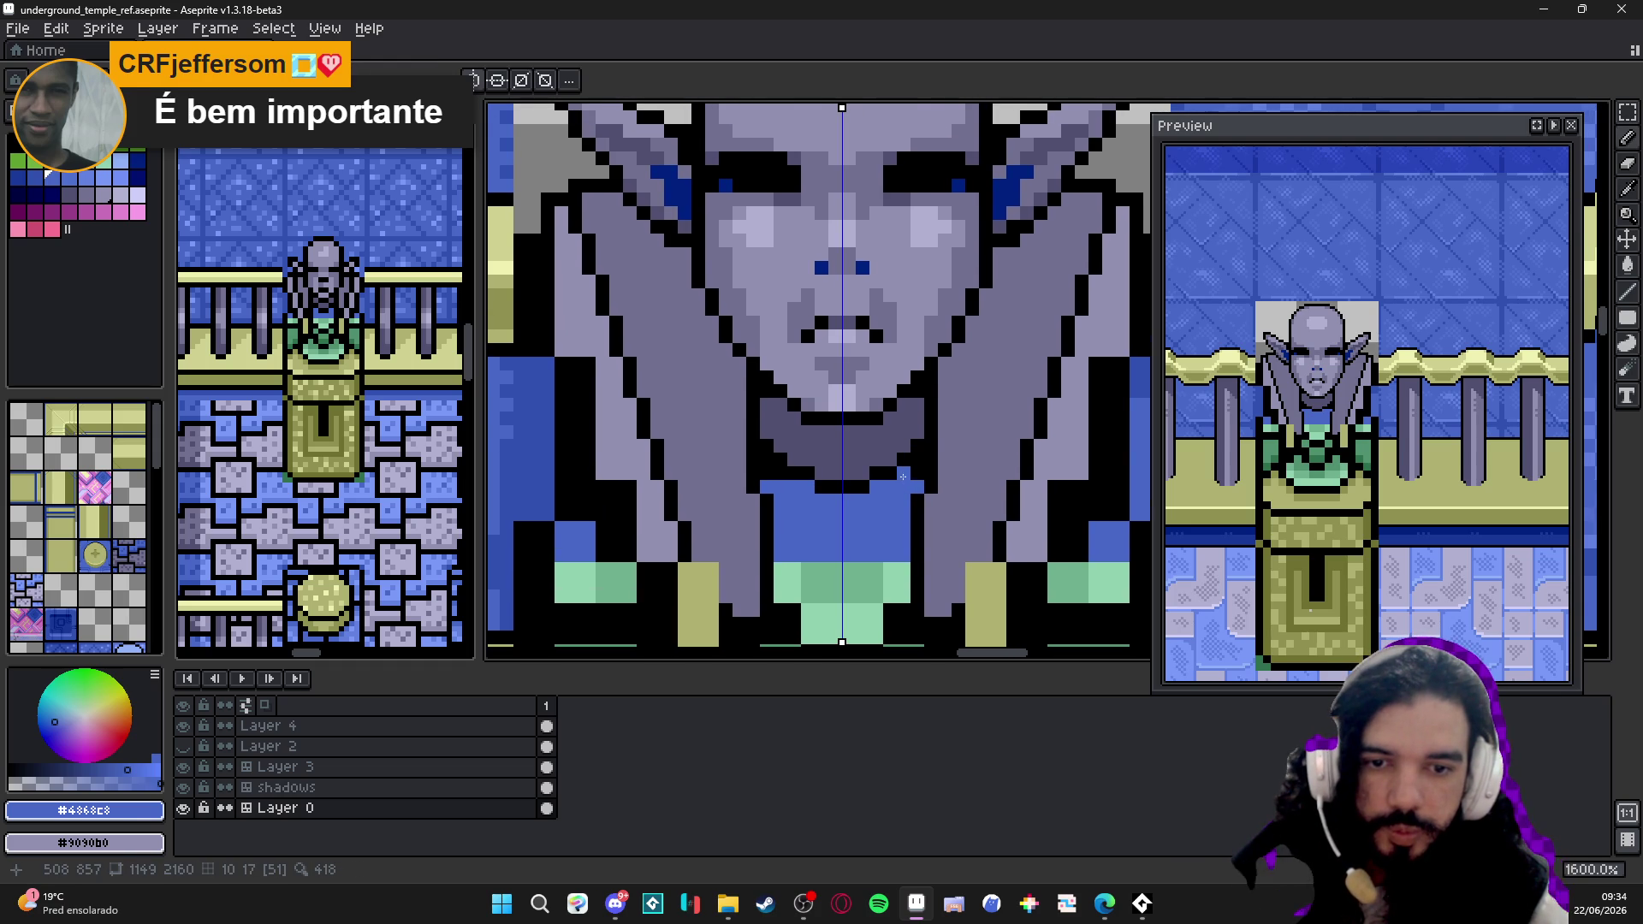
scroll(819, 434, down, 1)
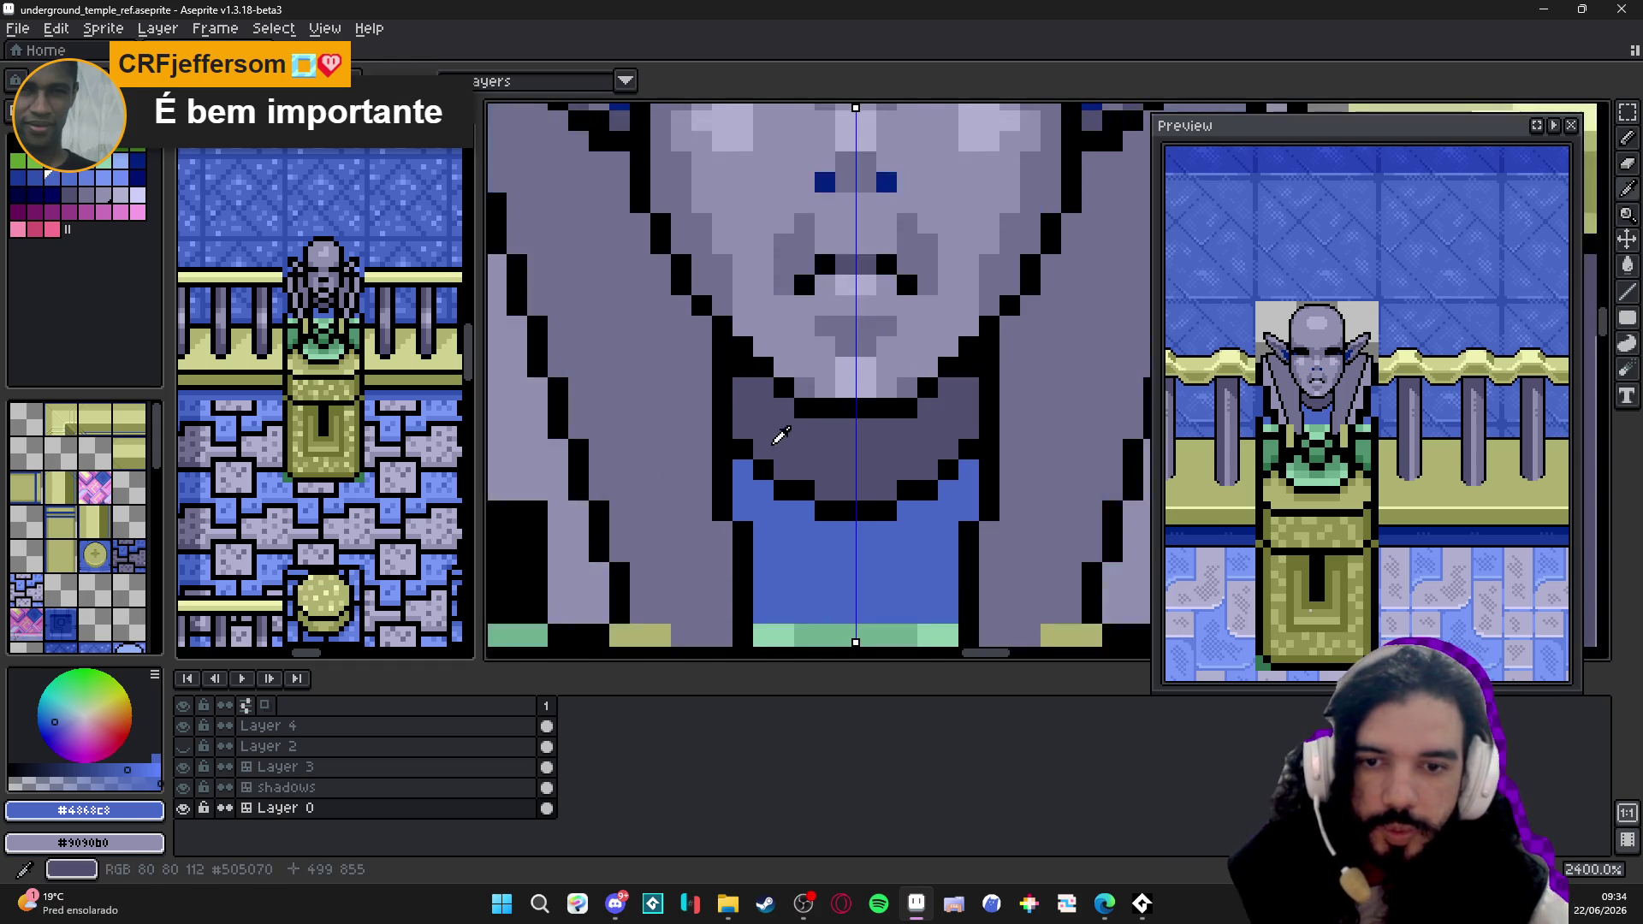
- Save the temple scene file and recentre the view on the statue
alt+click(807, 455)
scroll(806, 455, down, 1)
scroll(820, 460, down, 2)
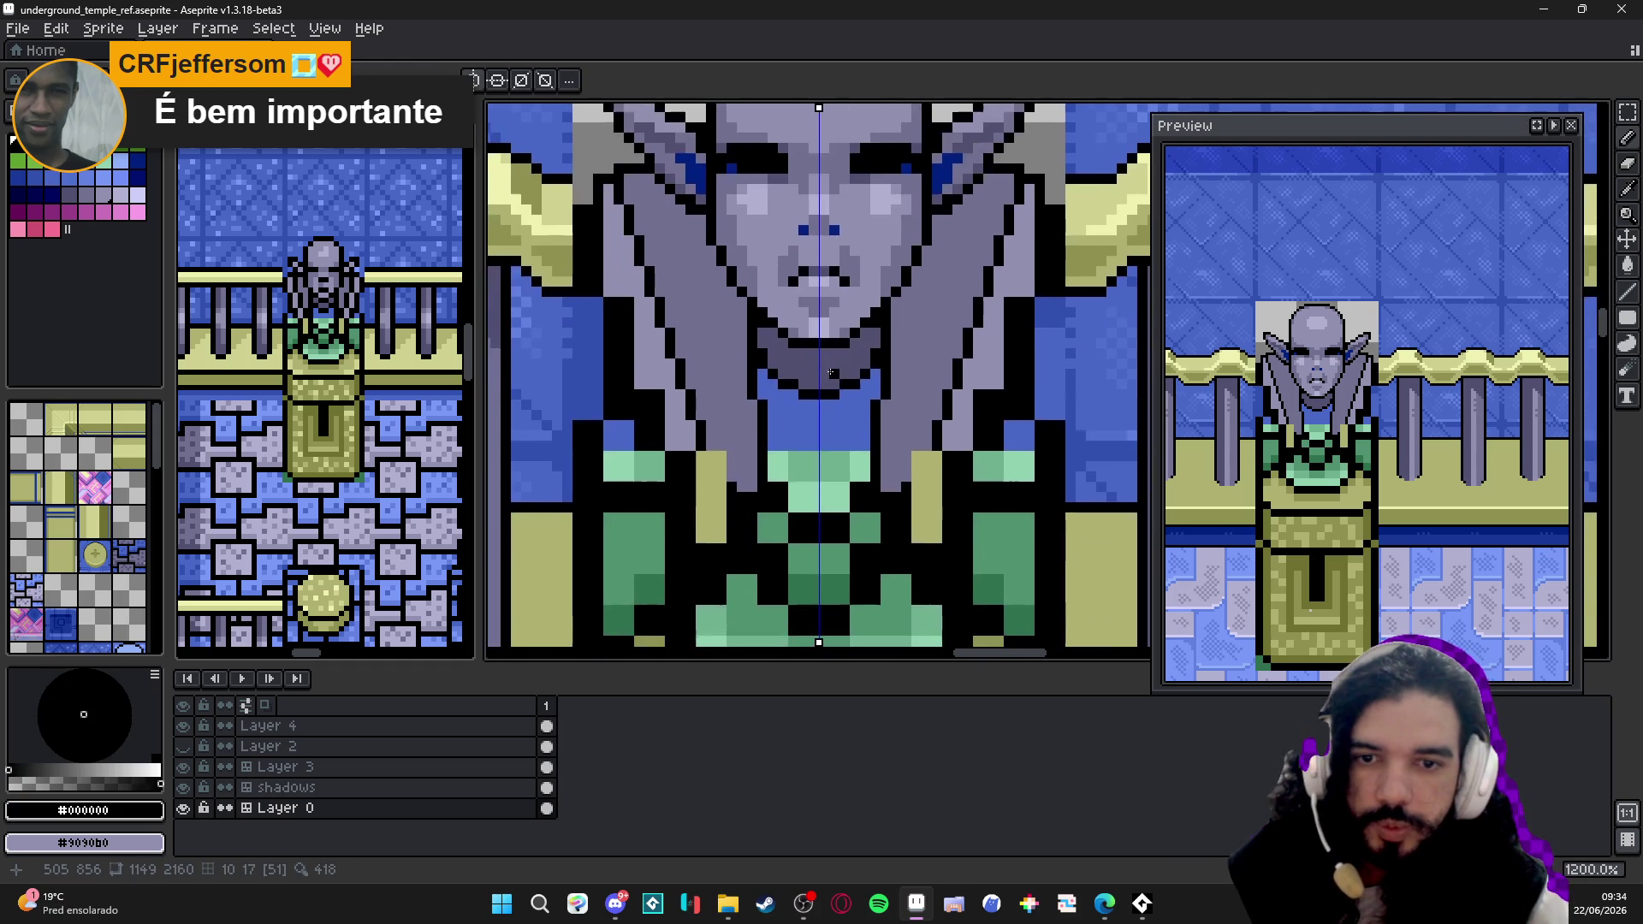
key(ctrl+s)
scroll(835, 444, down, 1)
scroll(847, 433, down, 1)
drag(845, 432, 849, 427)
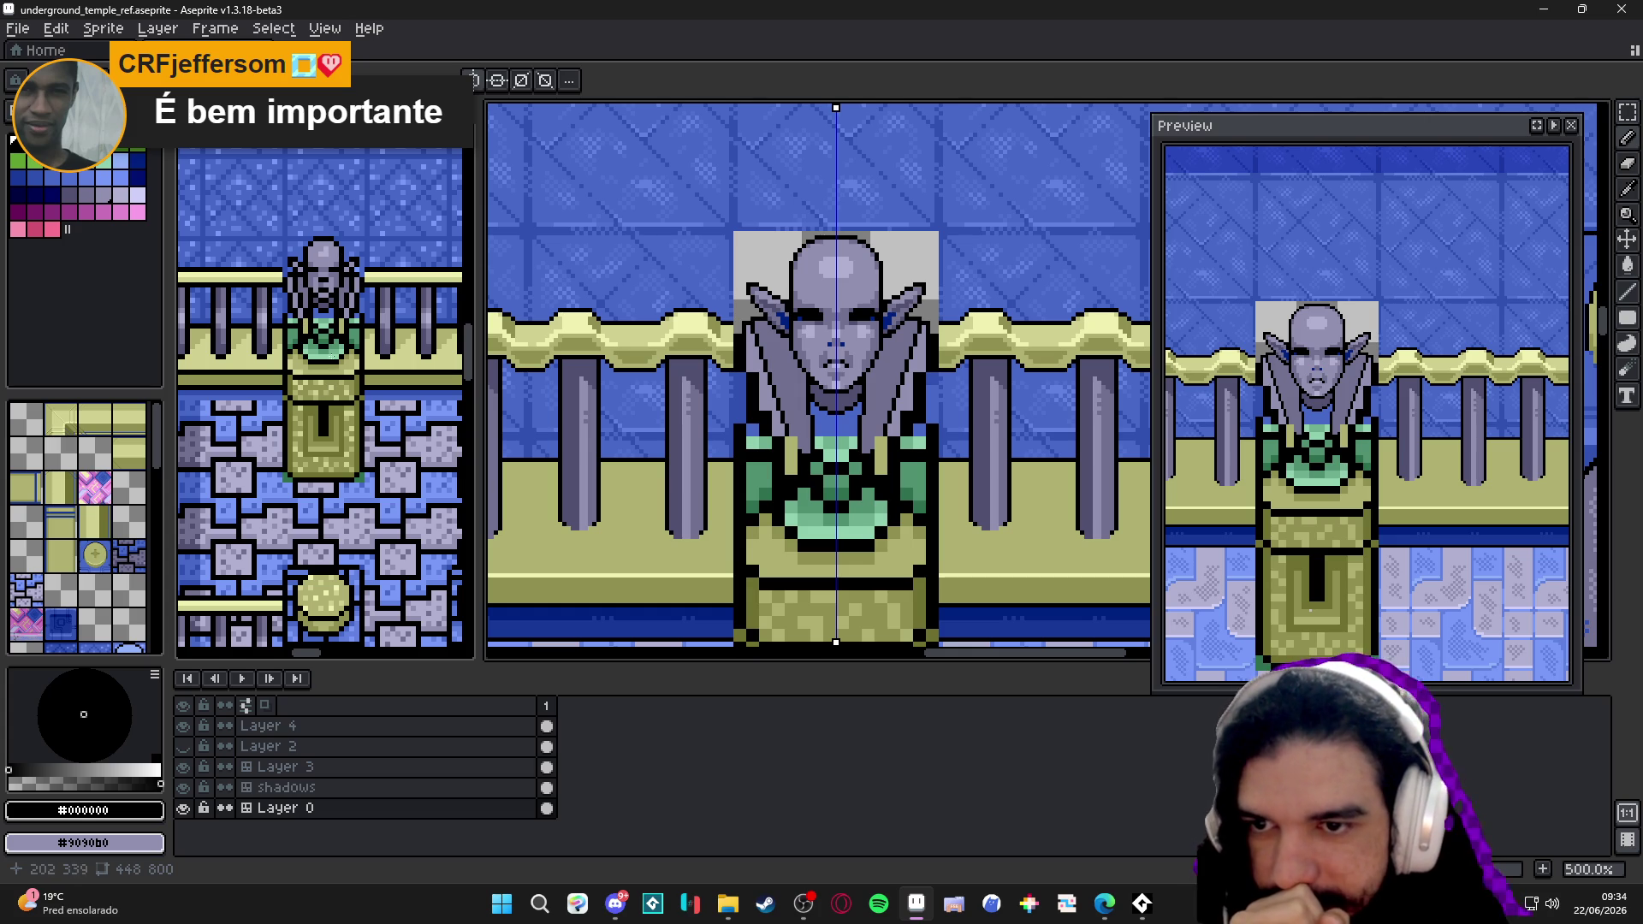
scroll(348, 385, down, 1)
scroll(353, 387, up, 1)
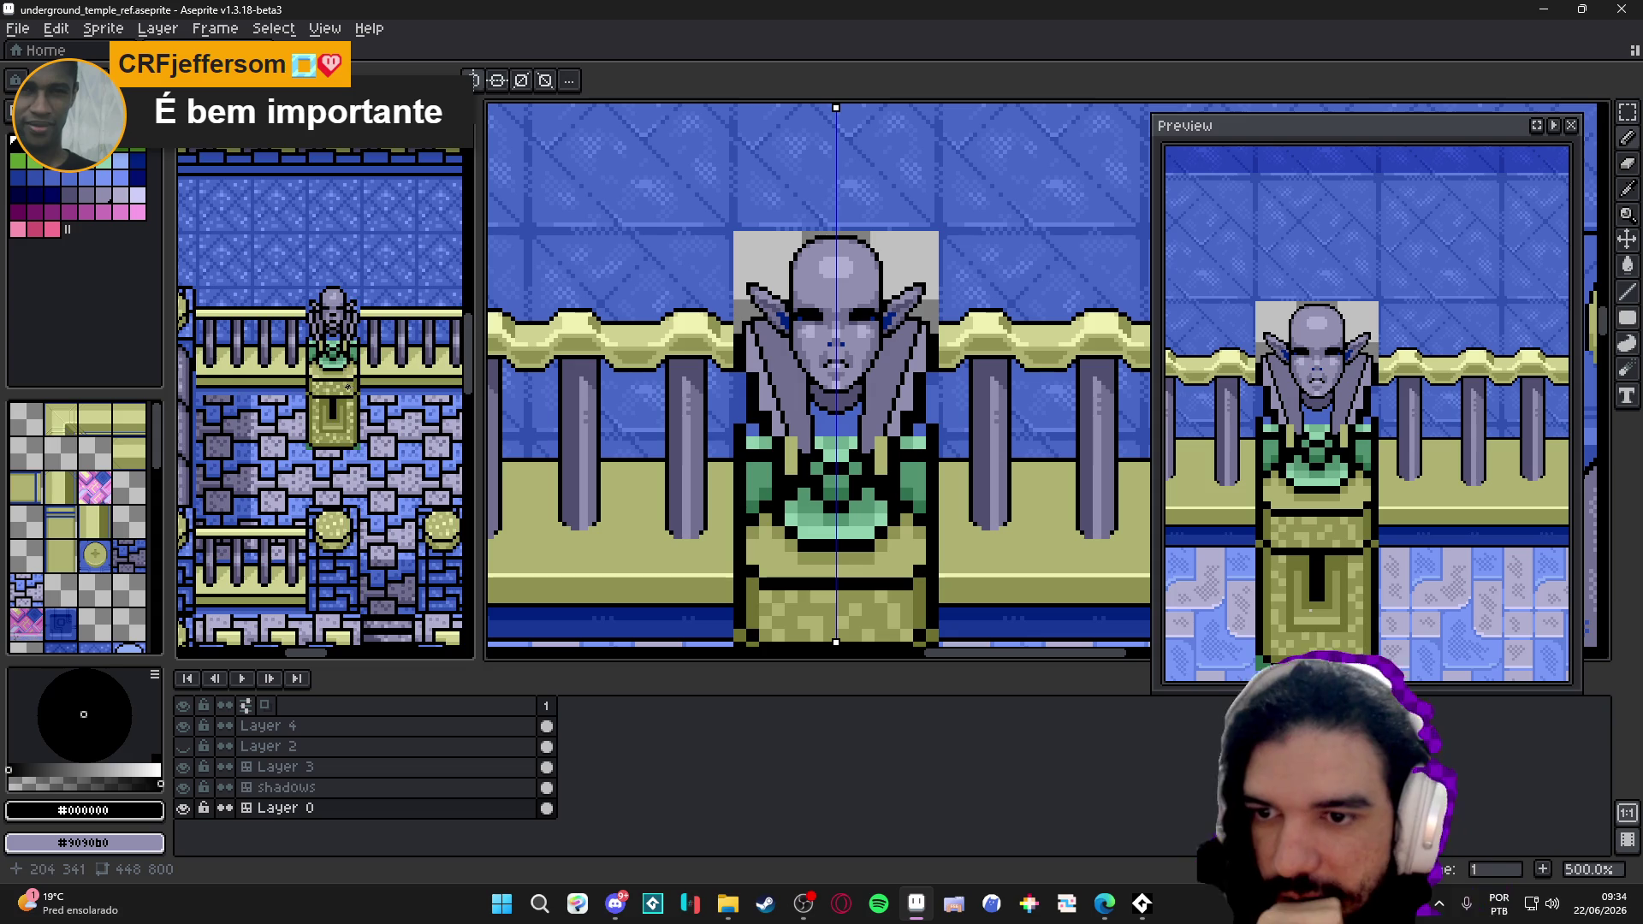
scroll(322, 334, up, 1)
scroll(321, 334, up, 2)
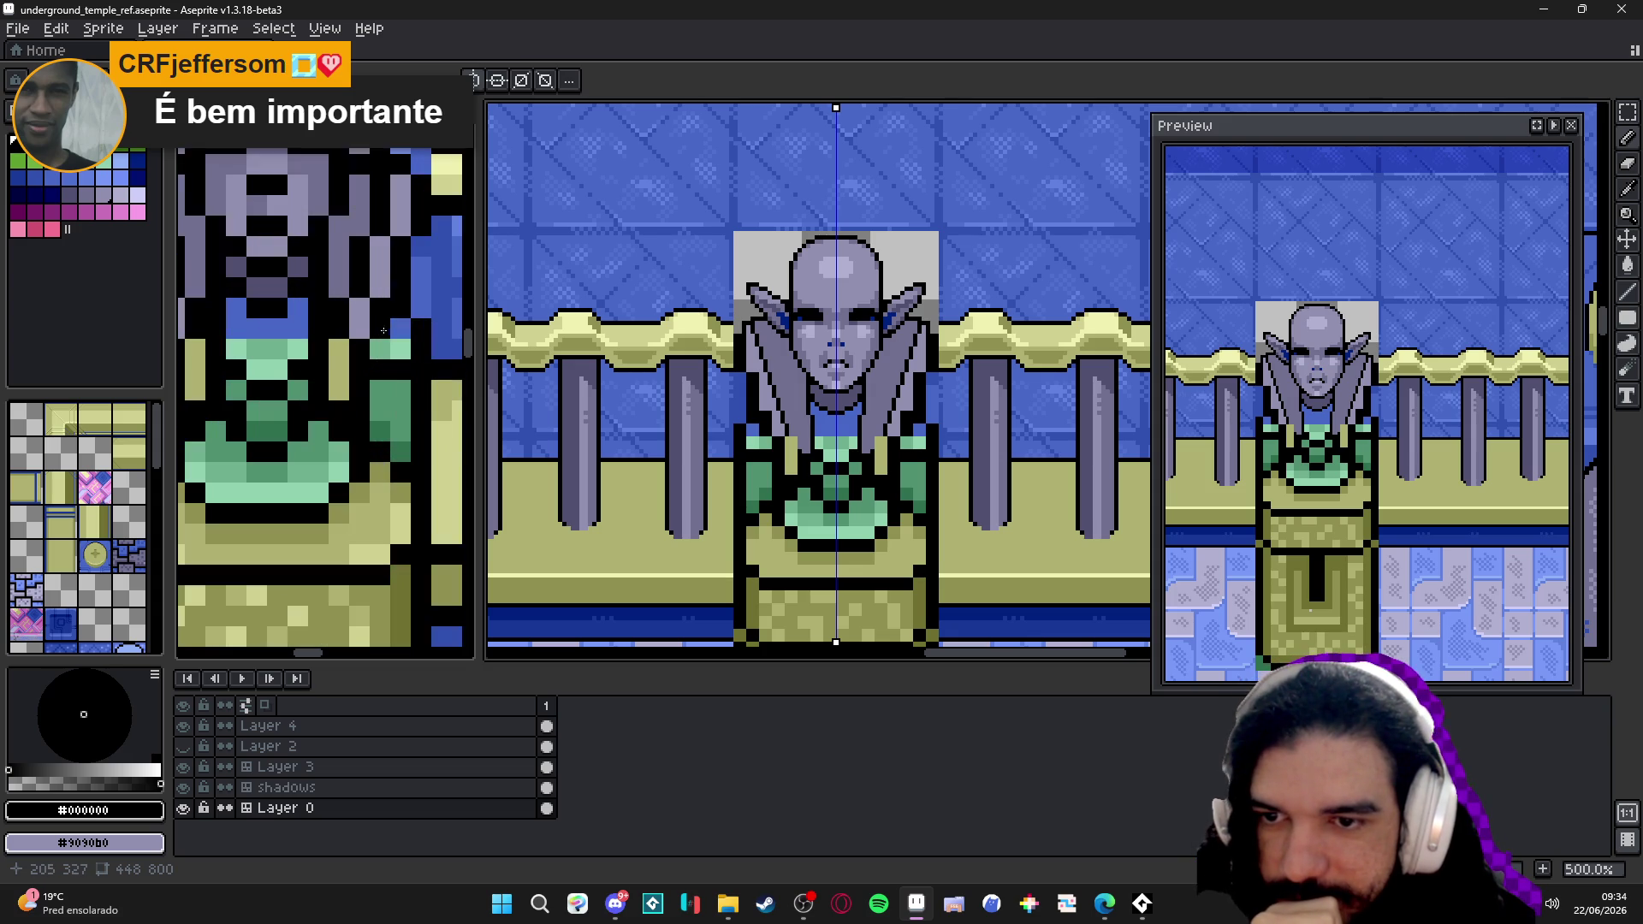
scroll(322, 333, down, 1)
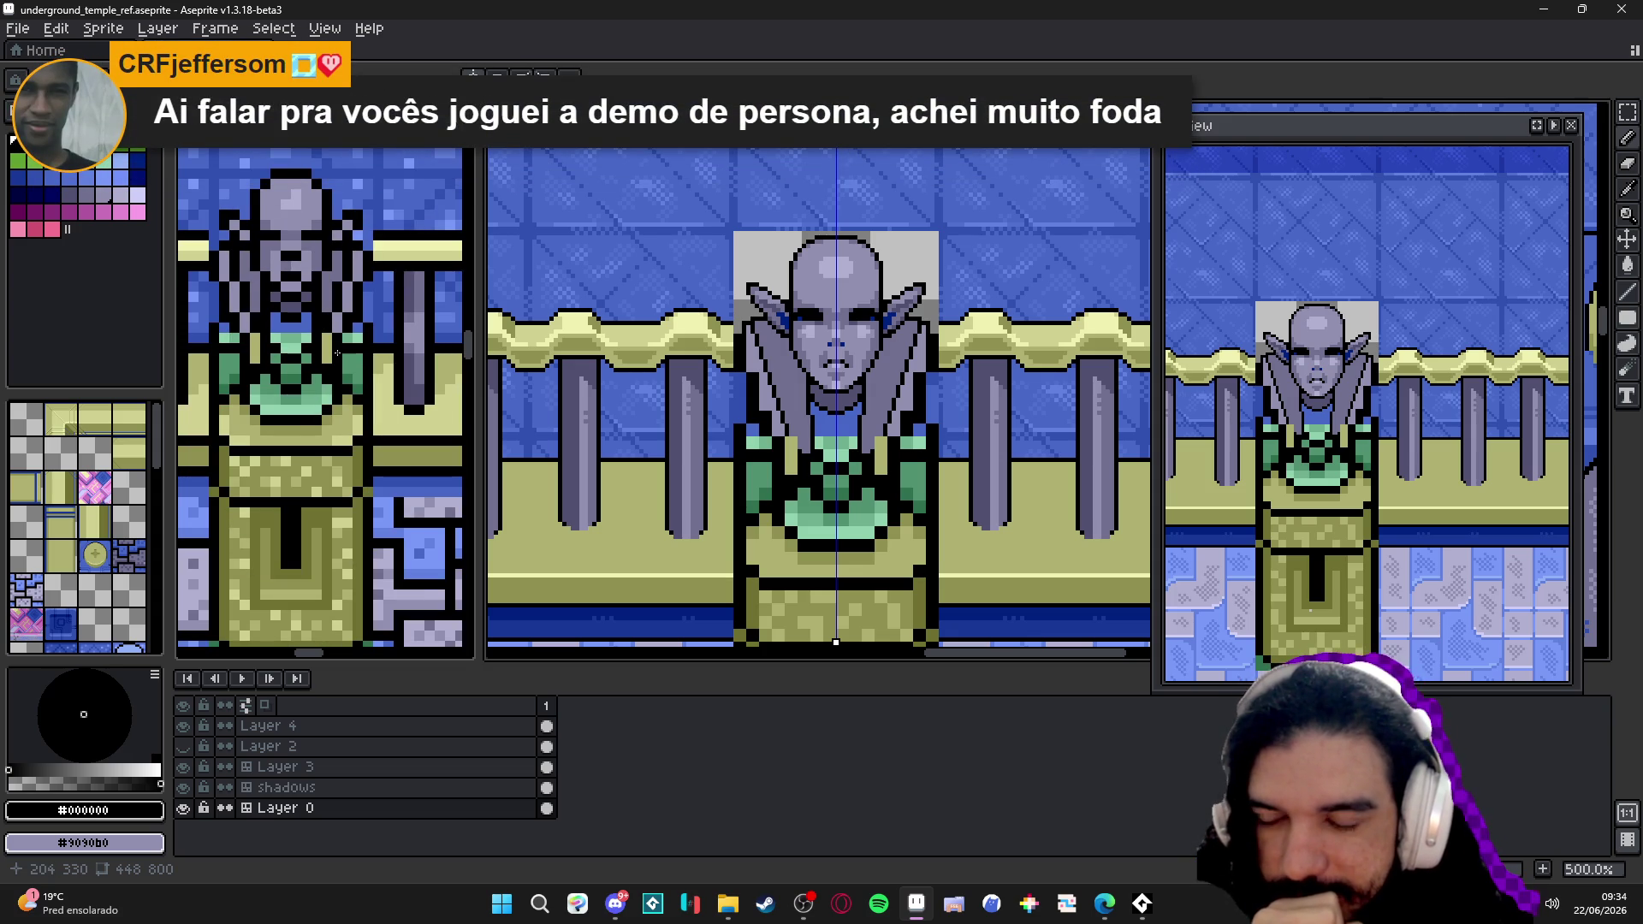
scroll(338, 353, down, 1)
scroll(337, 354, down, 1)
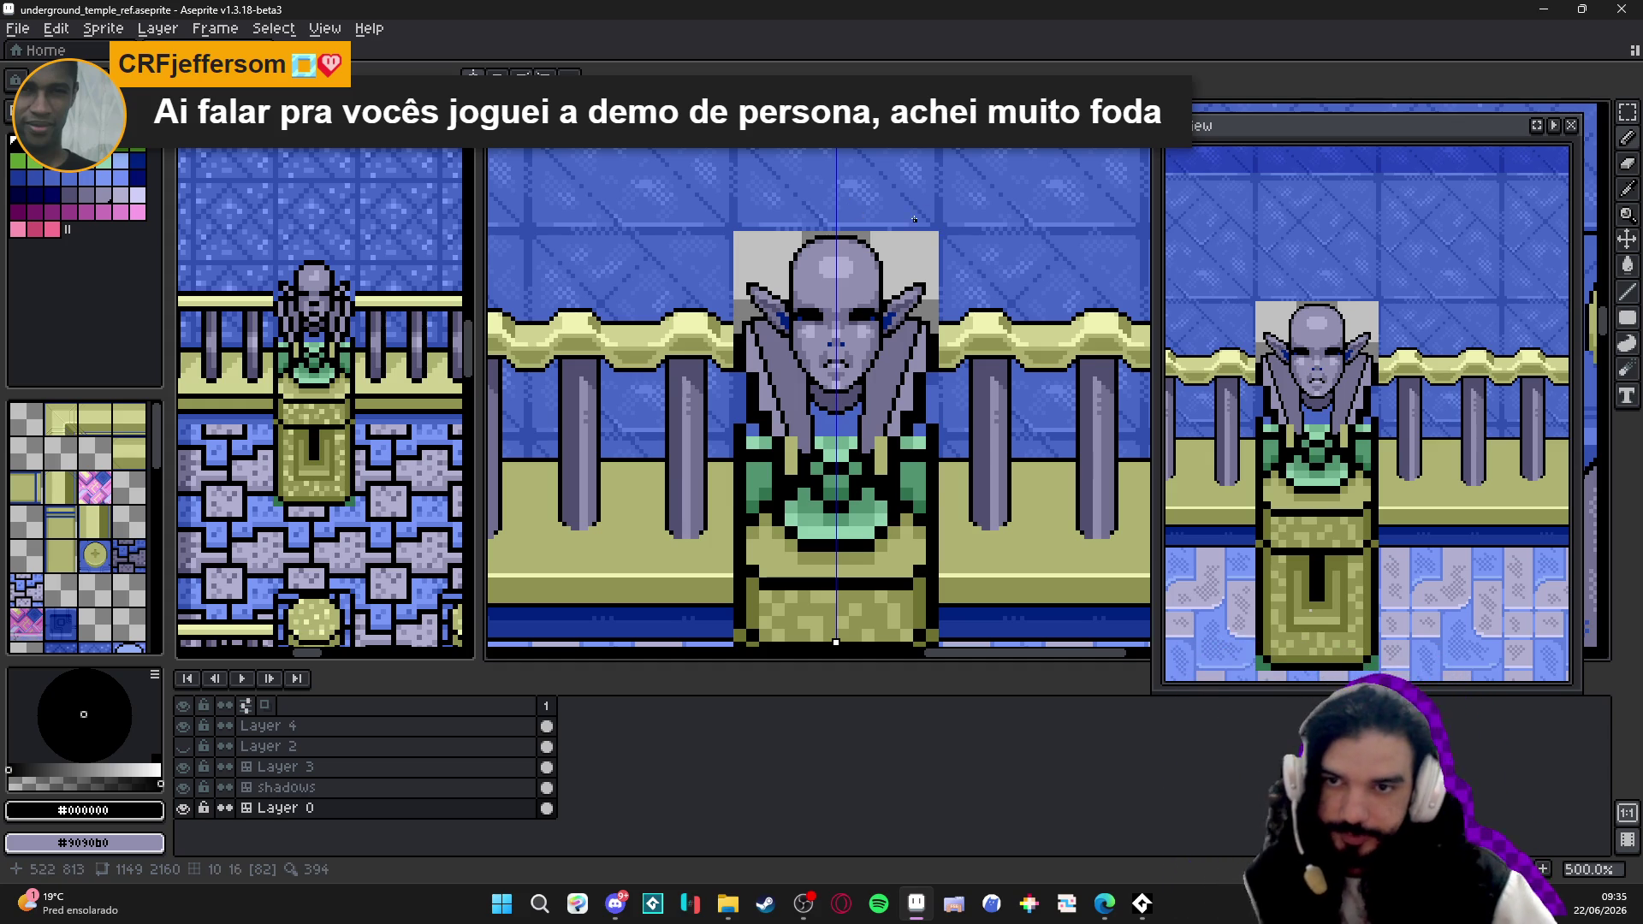
scroll(779, 309, up, 4)
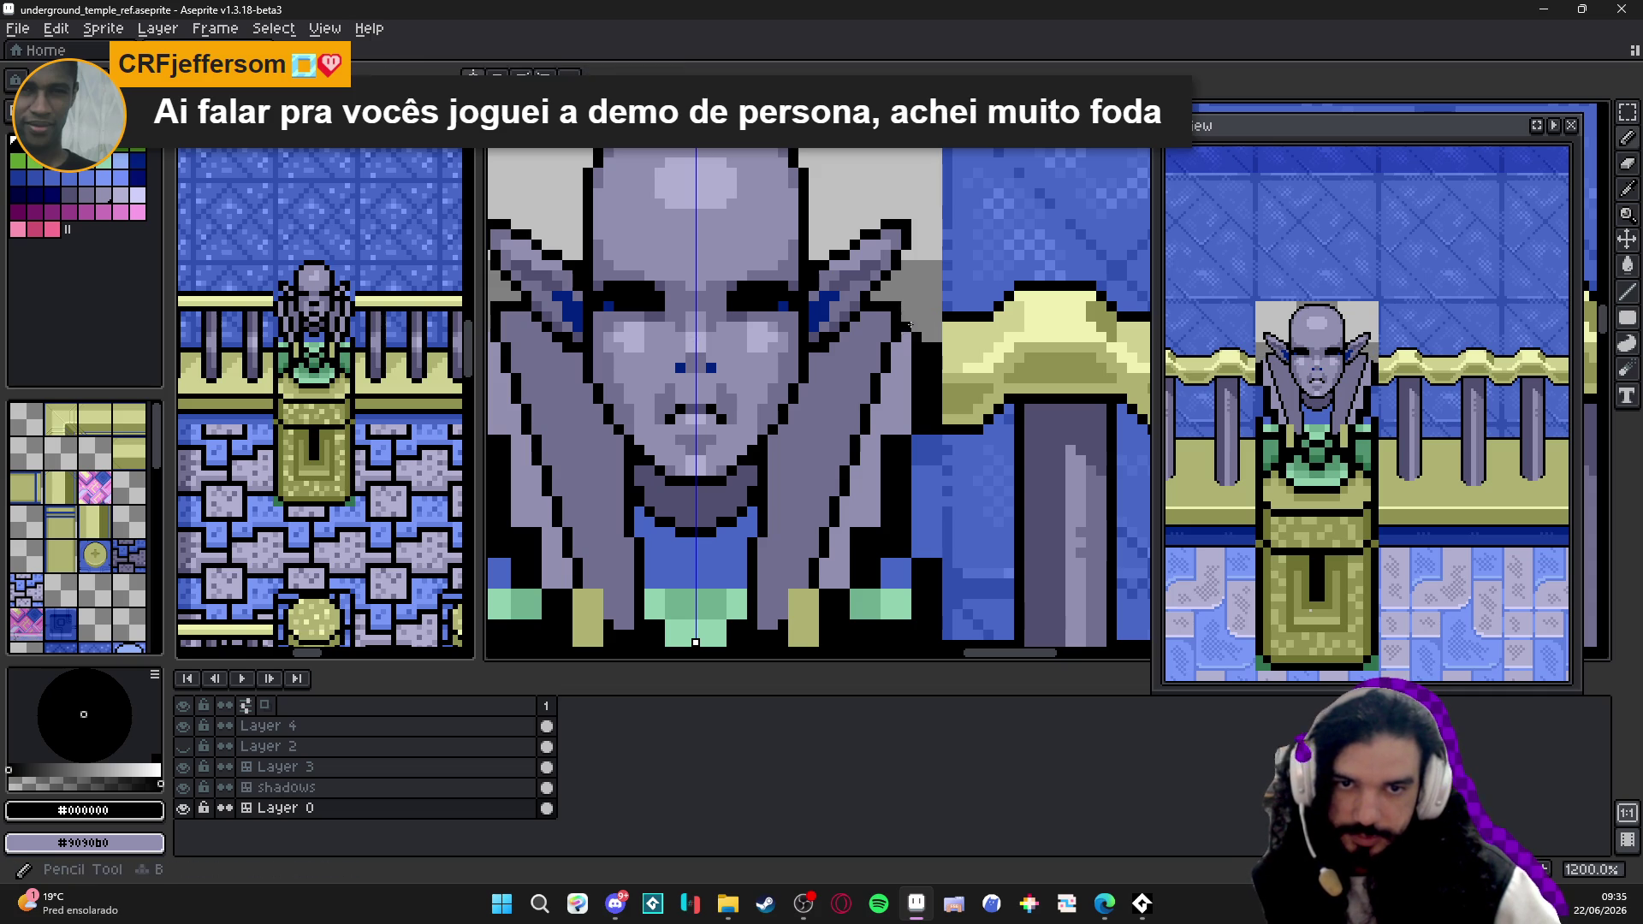
- Sample #9090b0, black and the statue's lavender to choose the collar shading colour
drag(911, 320, 935, 341)
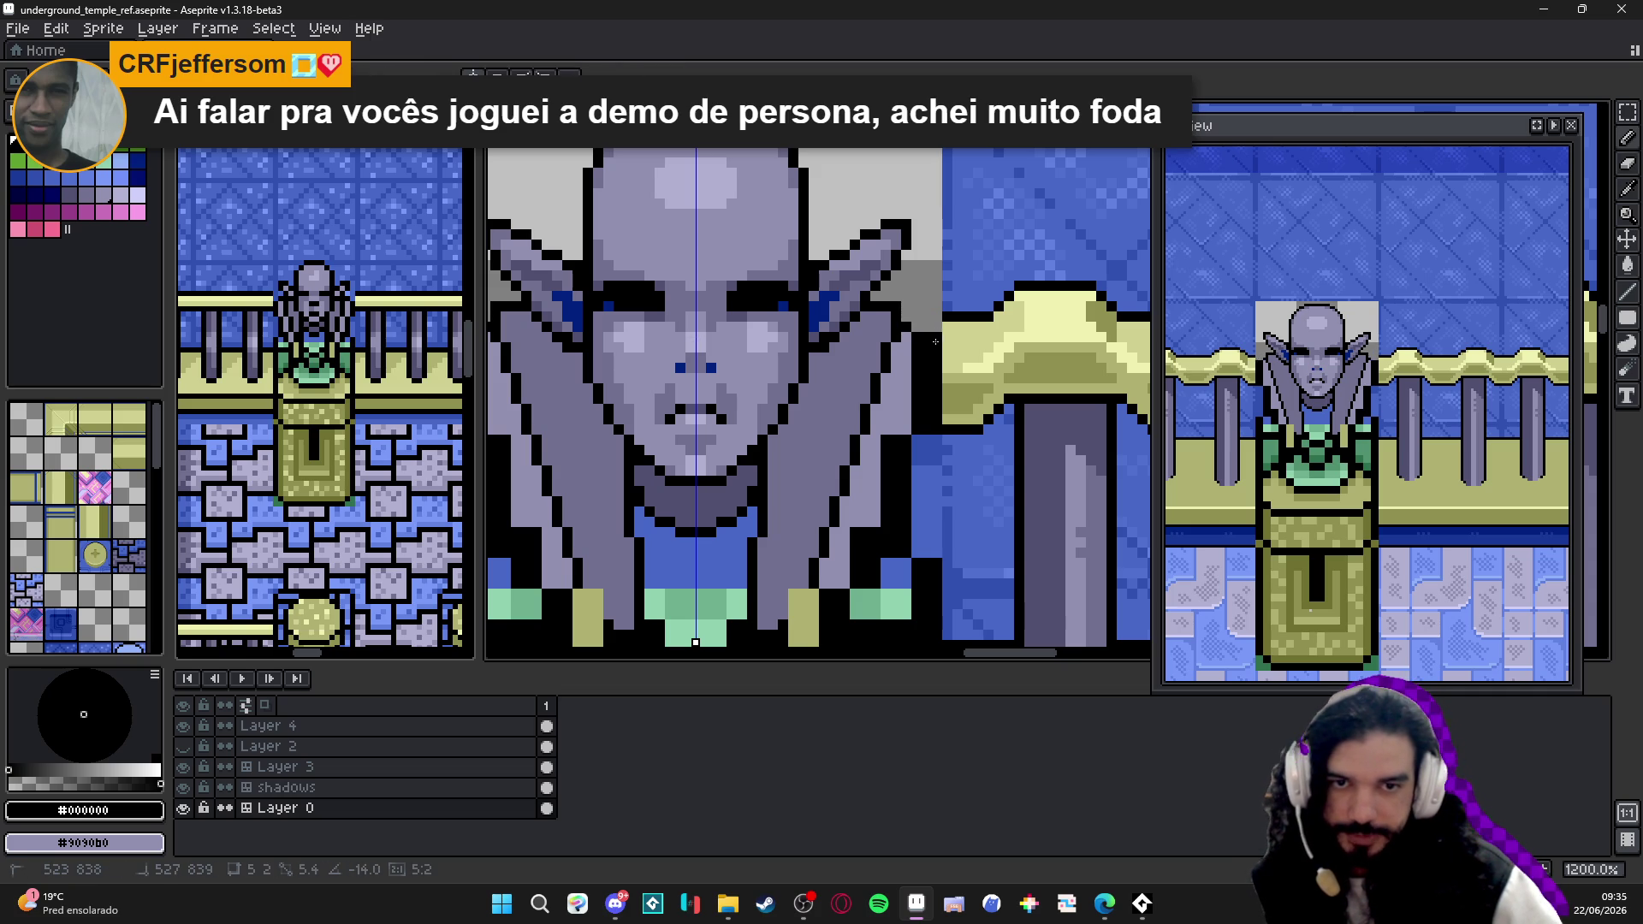
alt+click(932, 343)
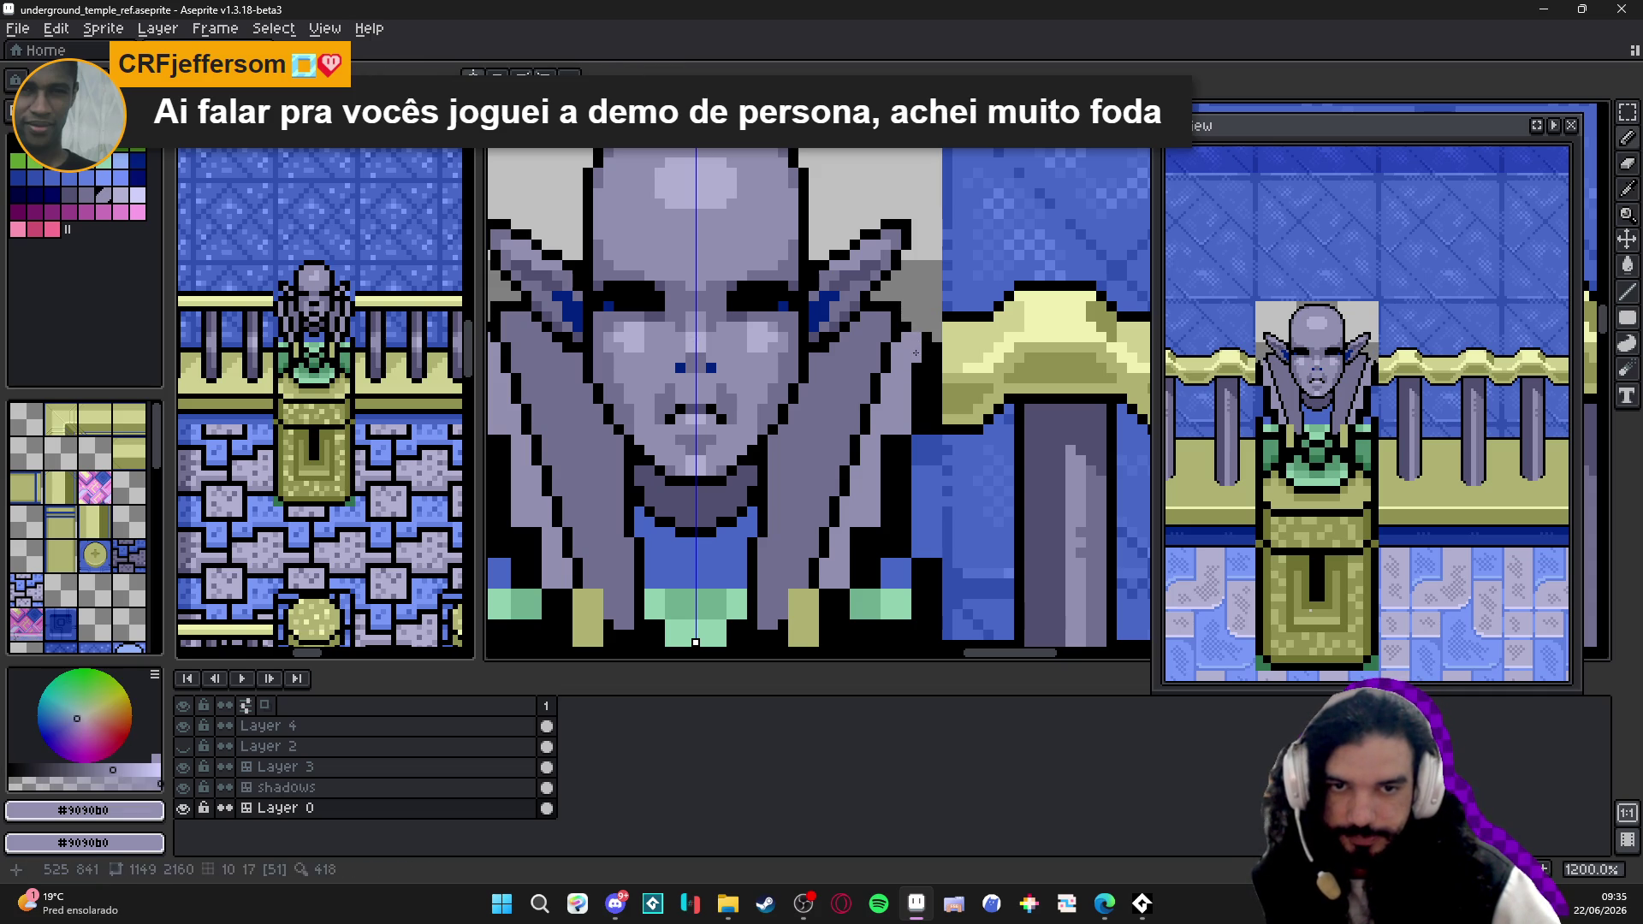
click(915, 346)
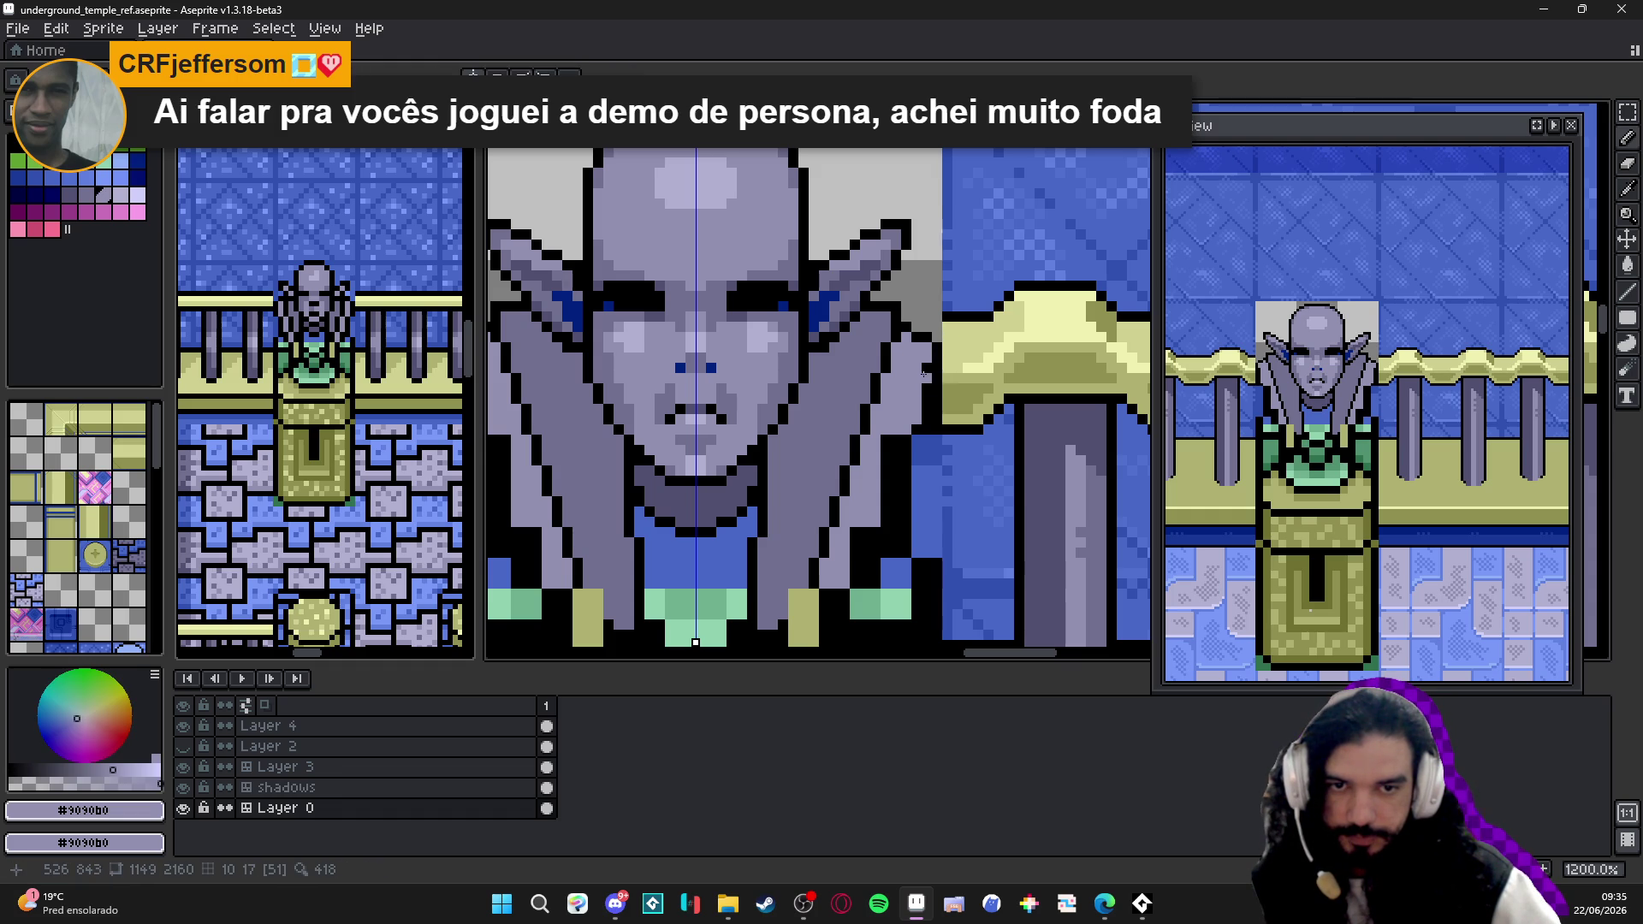
drag(694, 637, 694, 683)
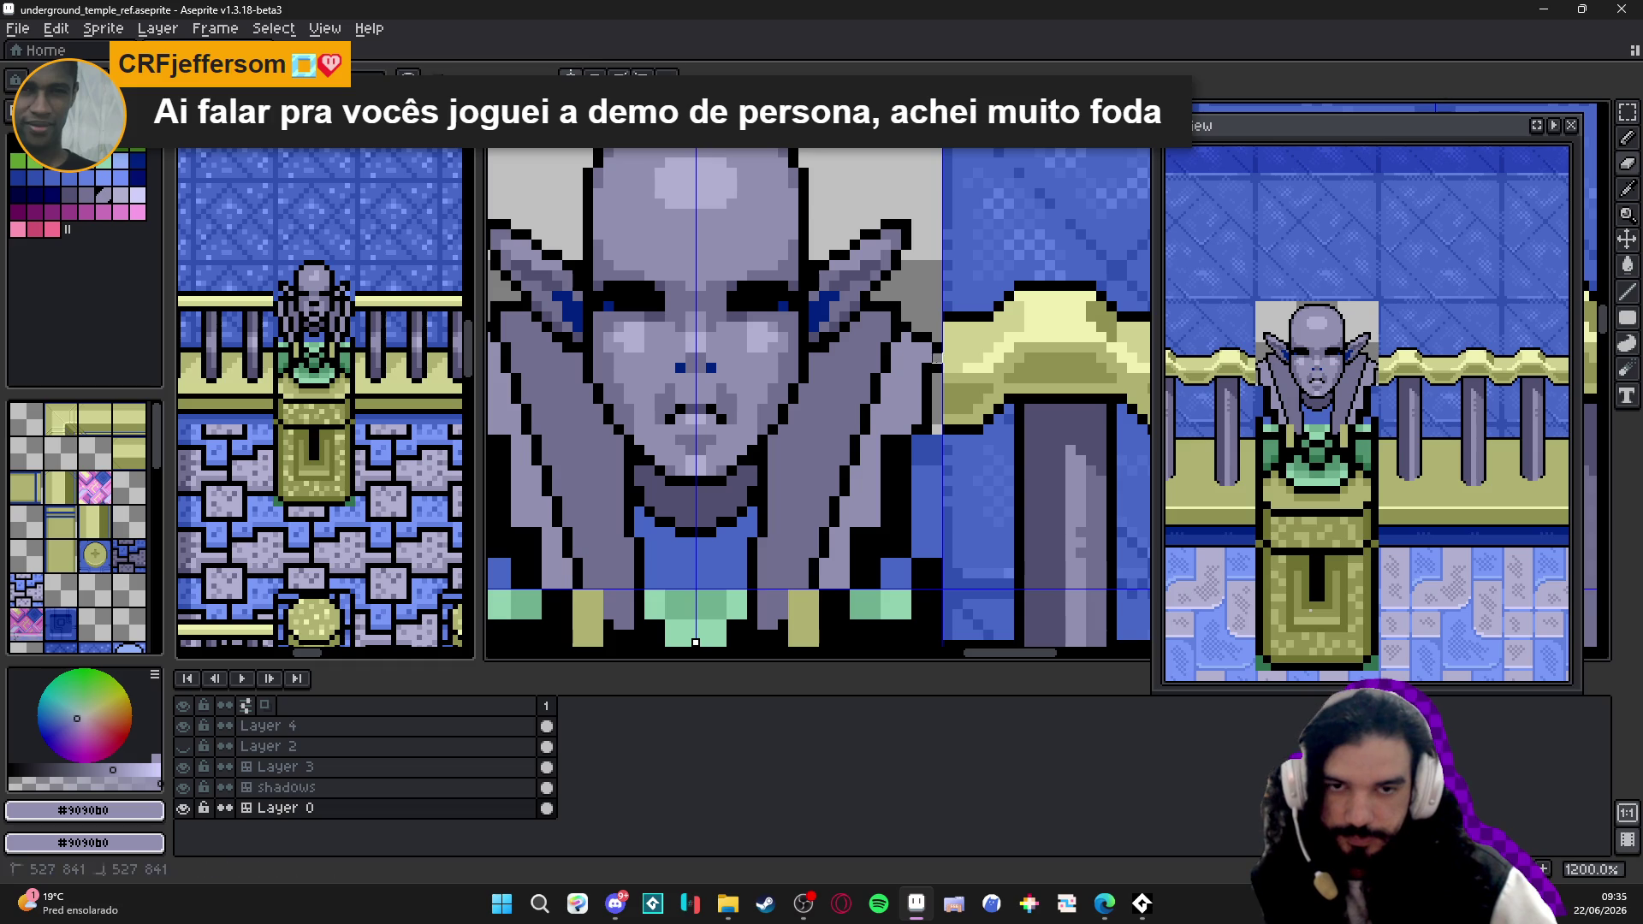
alt+click(694, 639)
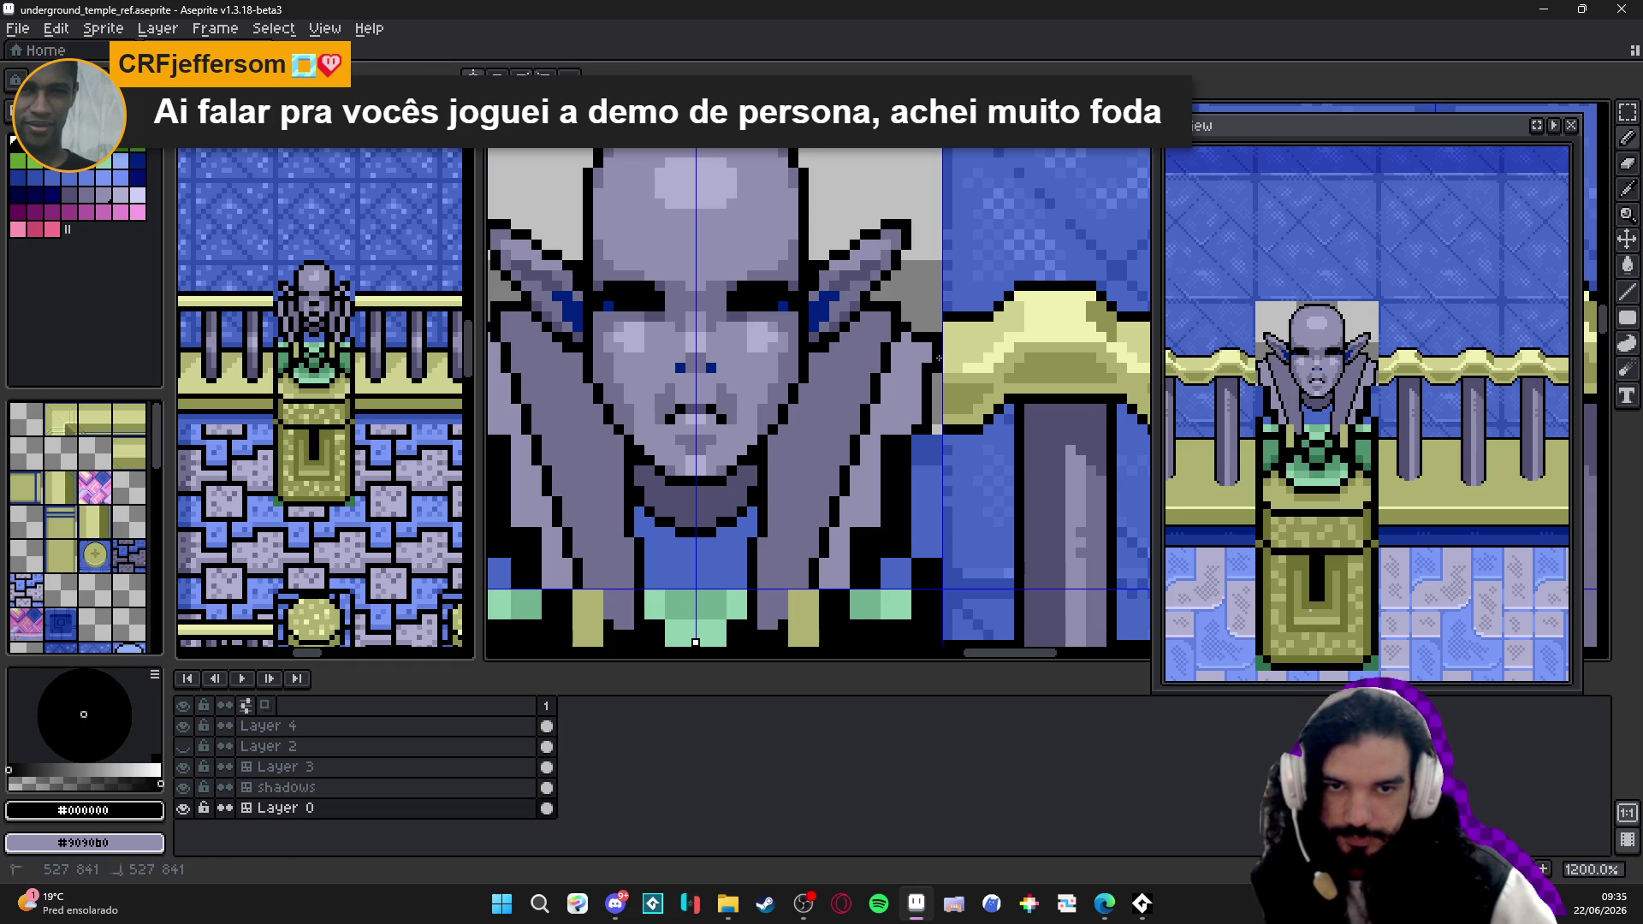
alt+click(695, 637)
alt+click(929, 366)
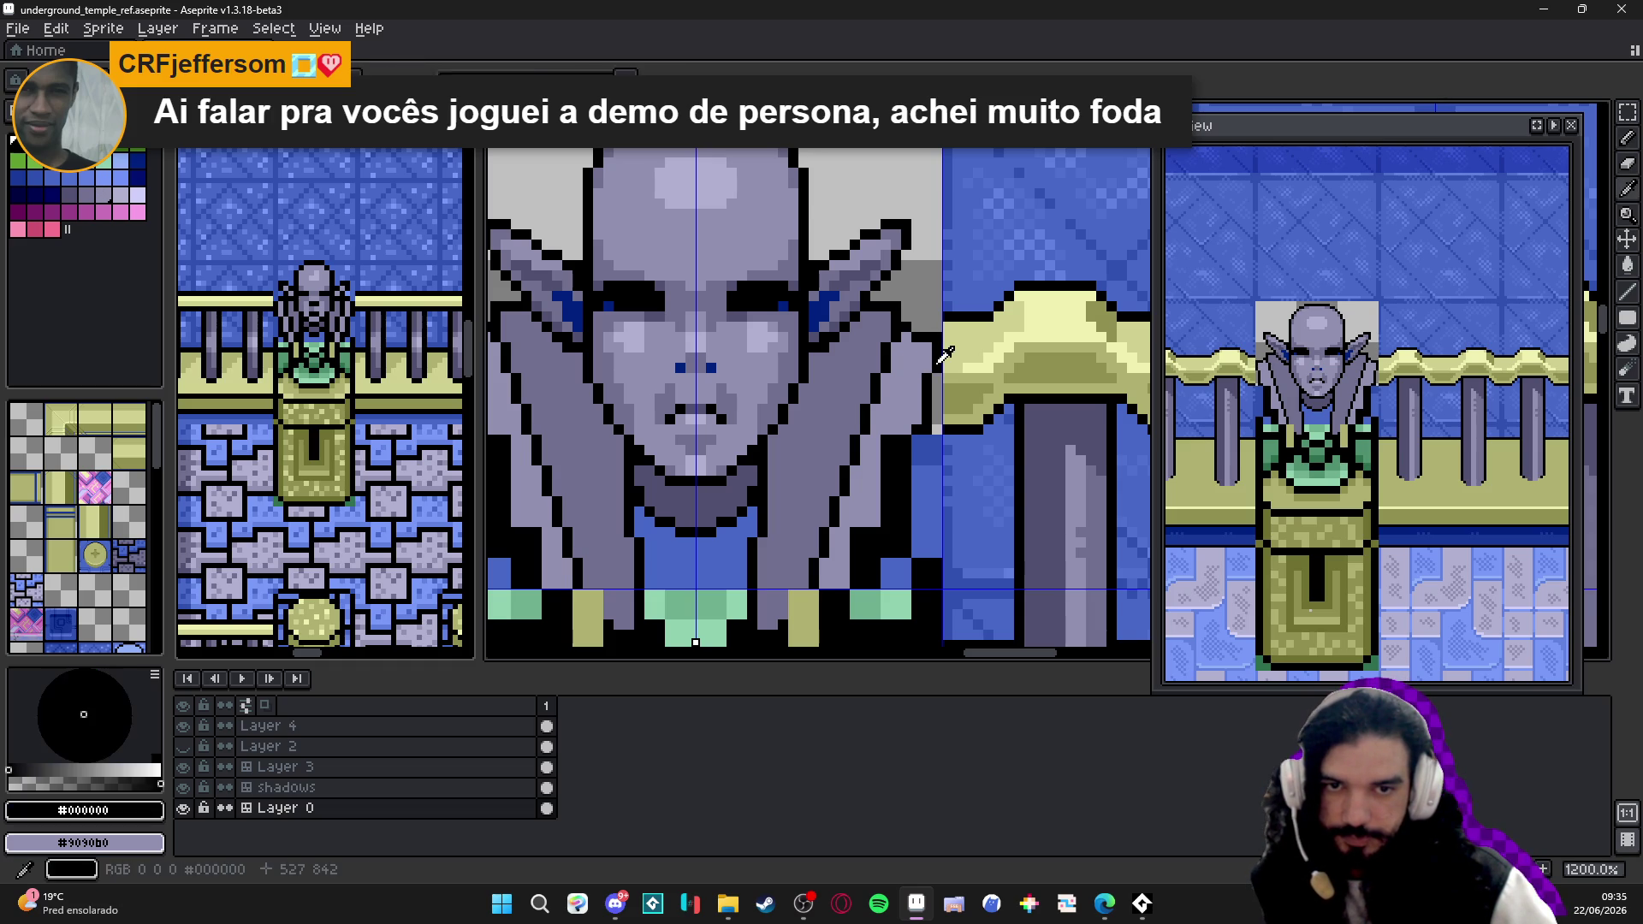
scroll(921, 313, down, 1)
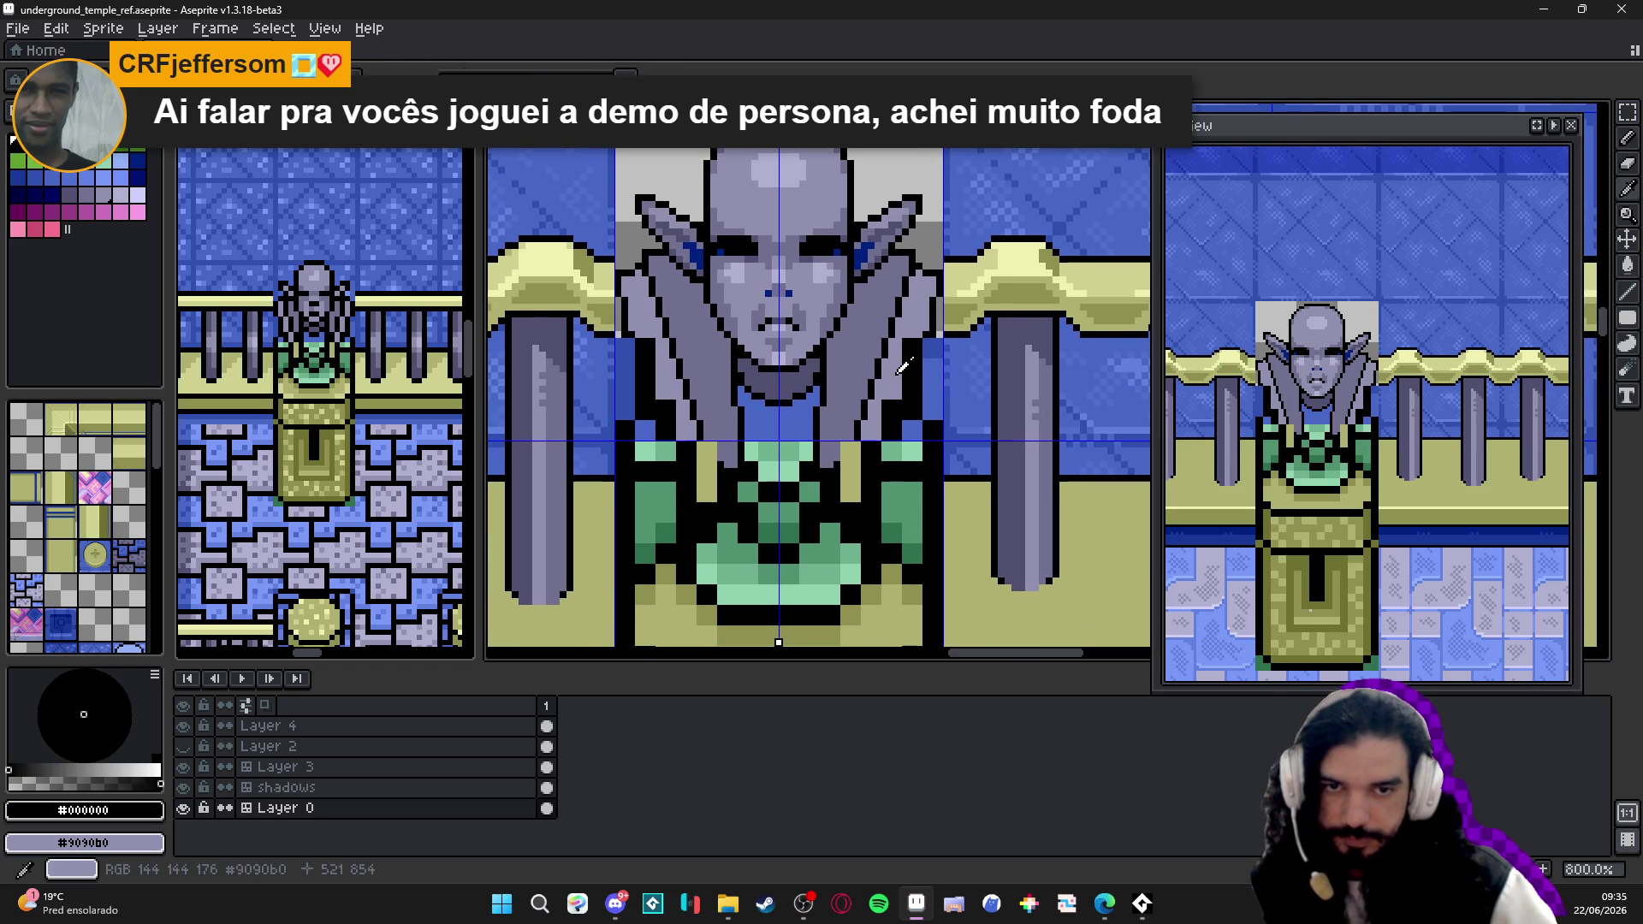
alt+click(929, 306)
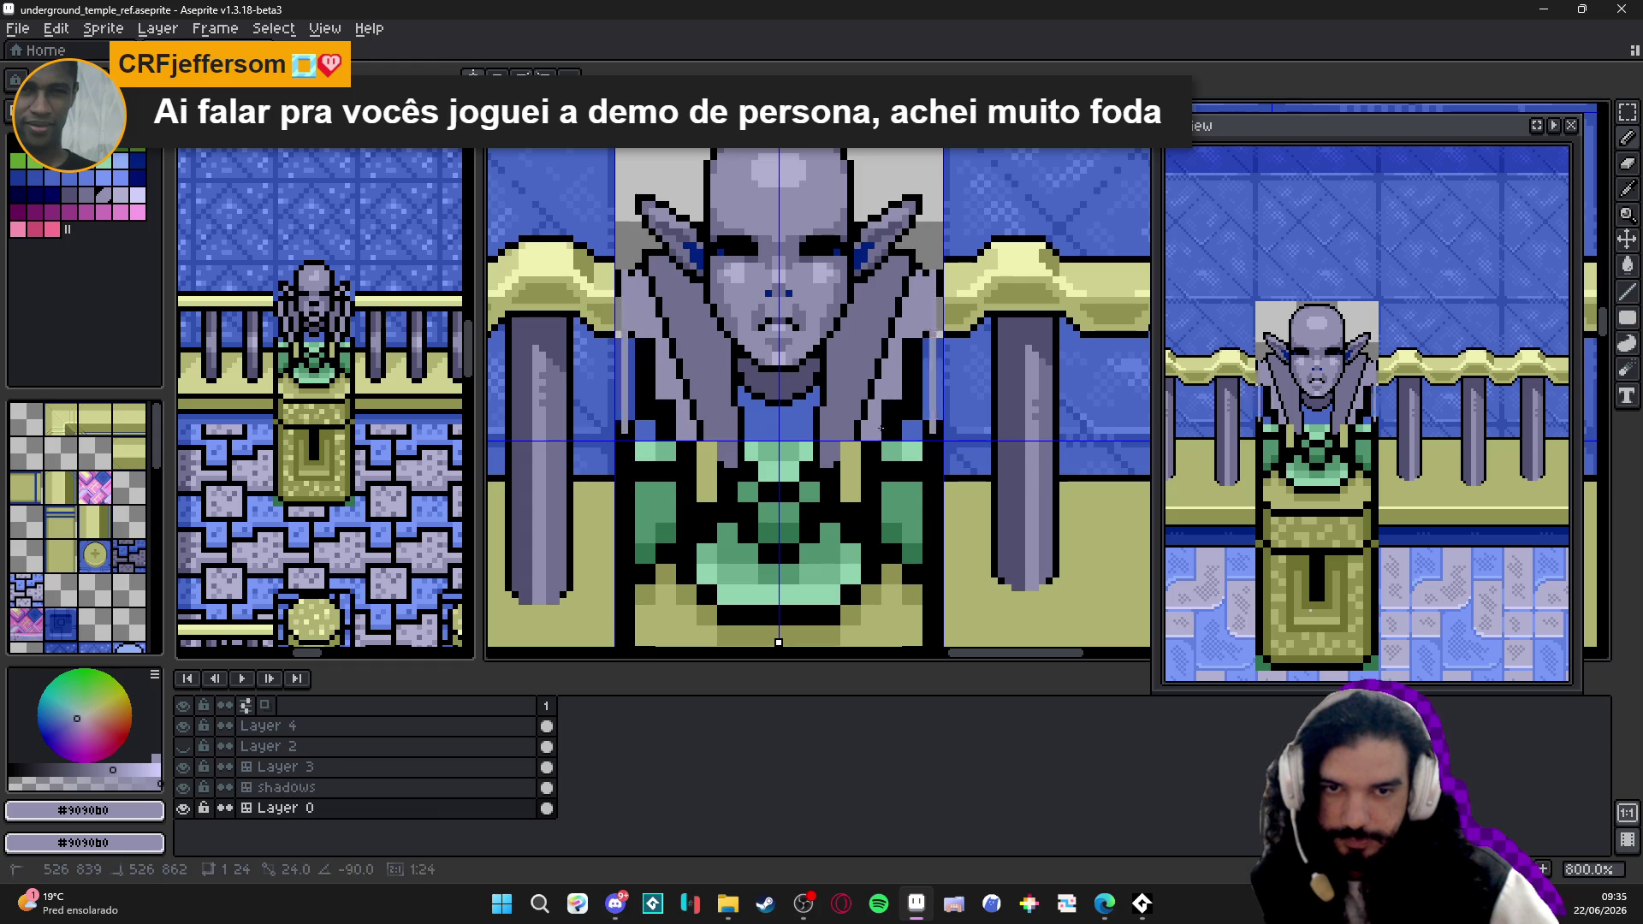
- Draw a straight lavender shading line on the right collar piece and save the file
drag(909, 358, 886, 424)
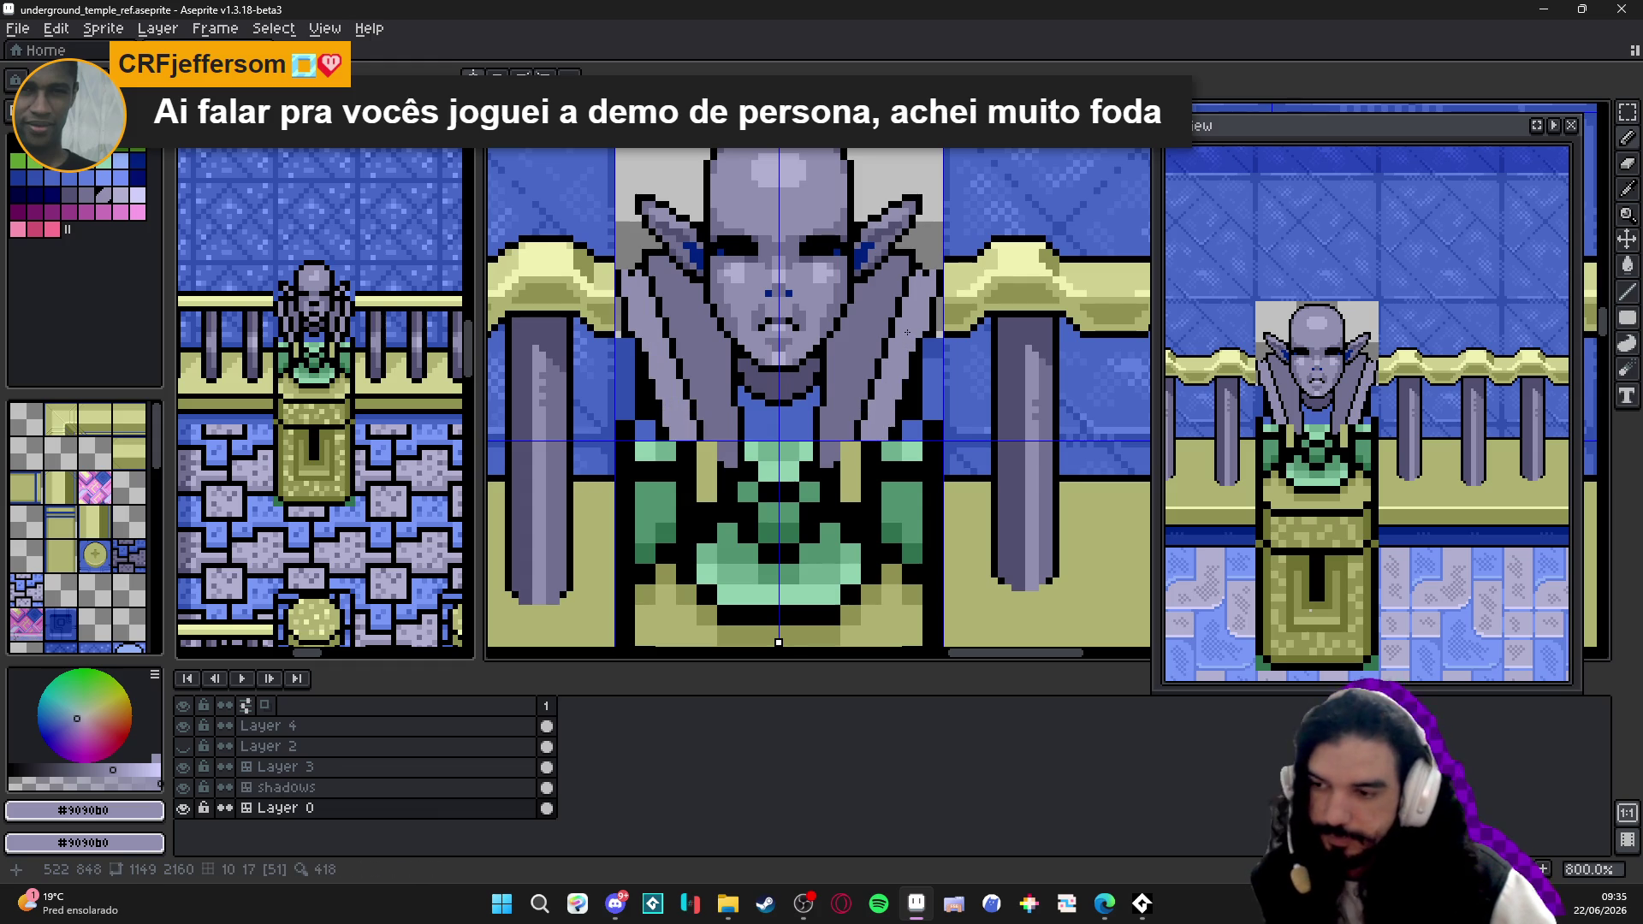
key(ctrl+s)
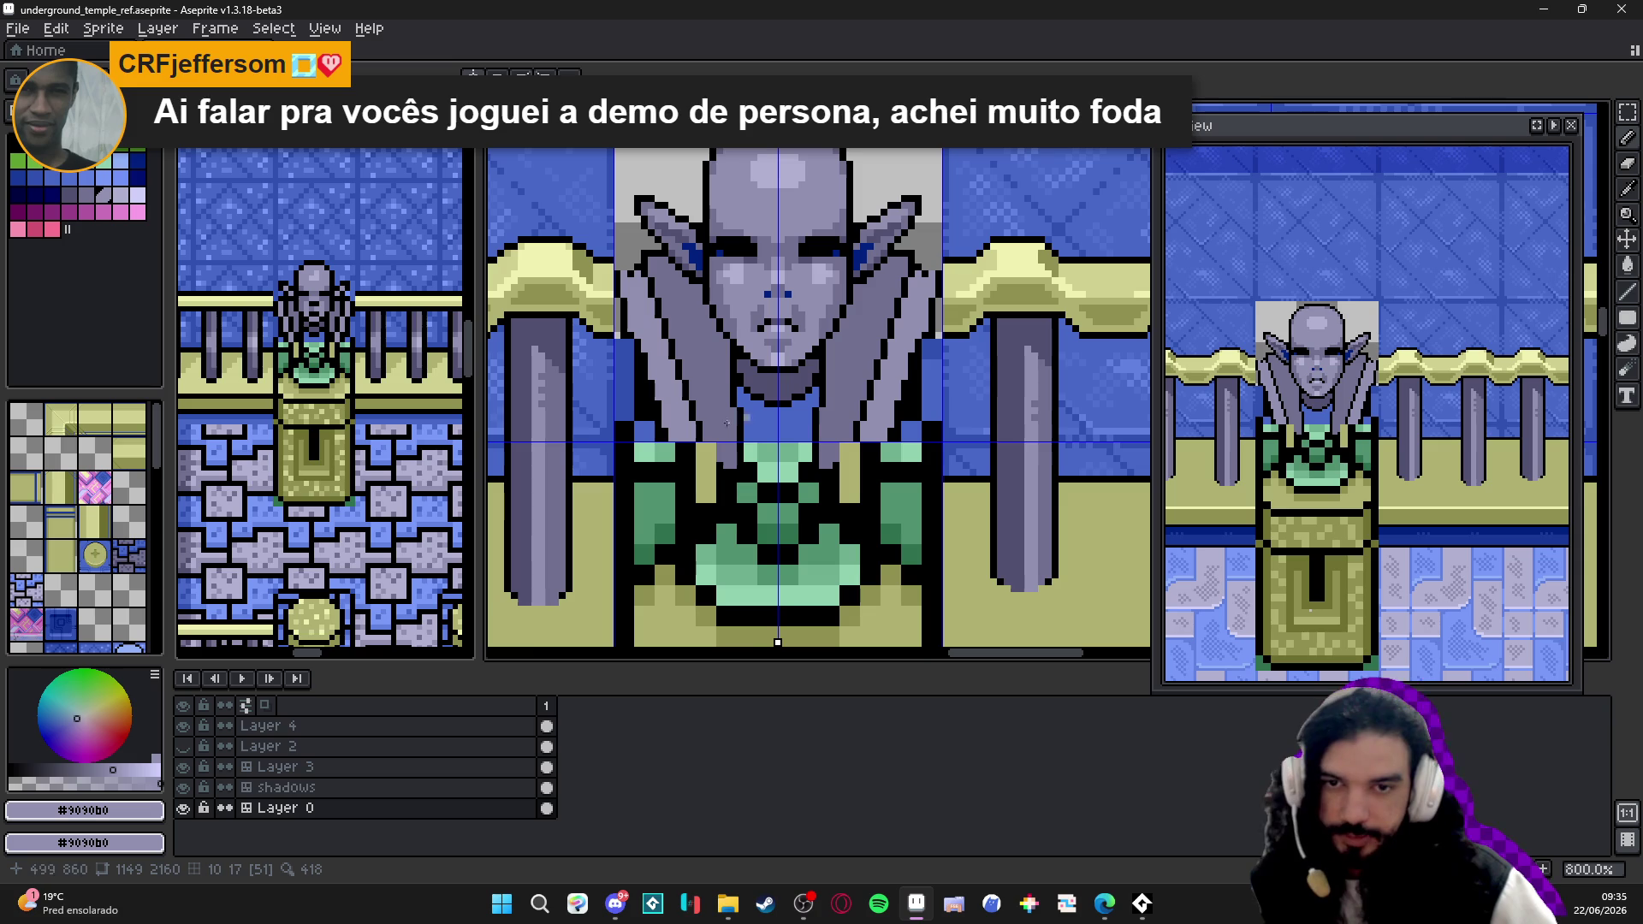
scroll(639, 321, up, 2)
scroll(629, 309, down, 1)
scroll(616, 295, up, 1)
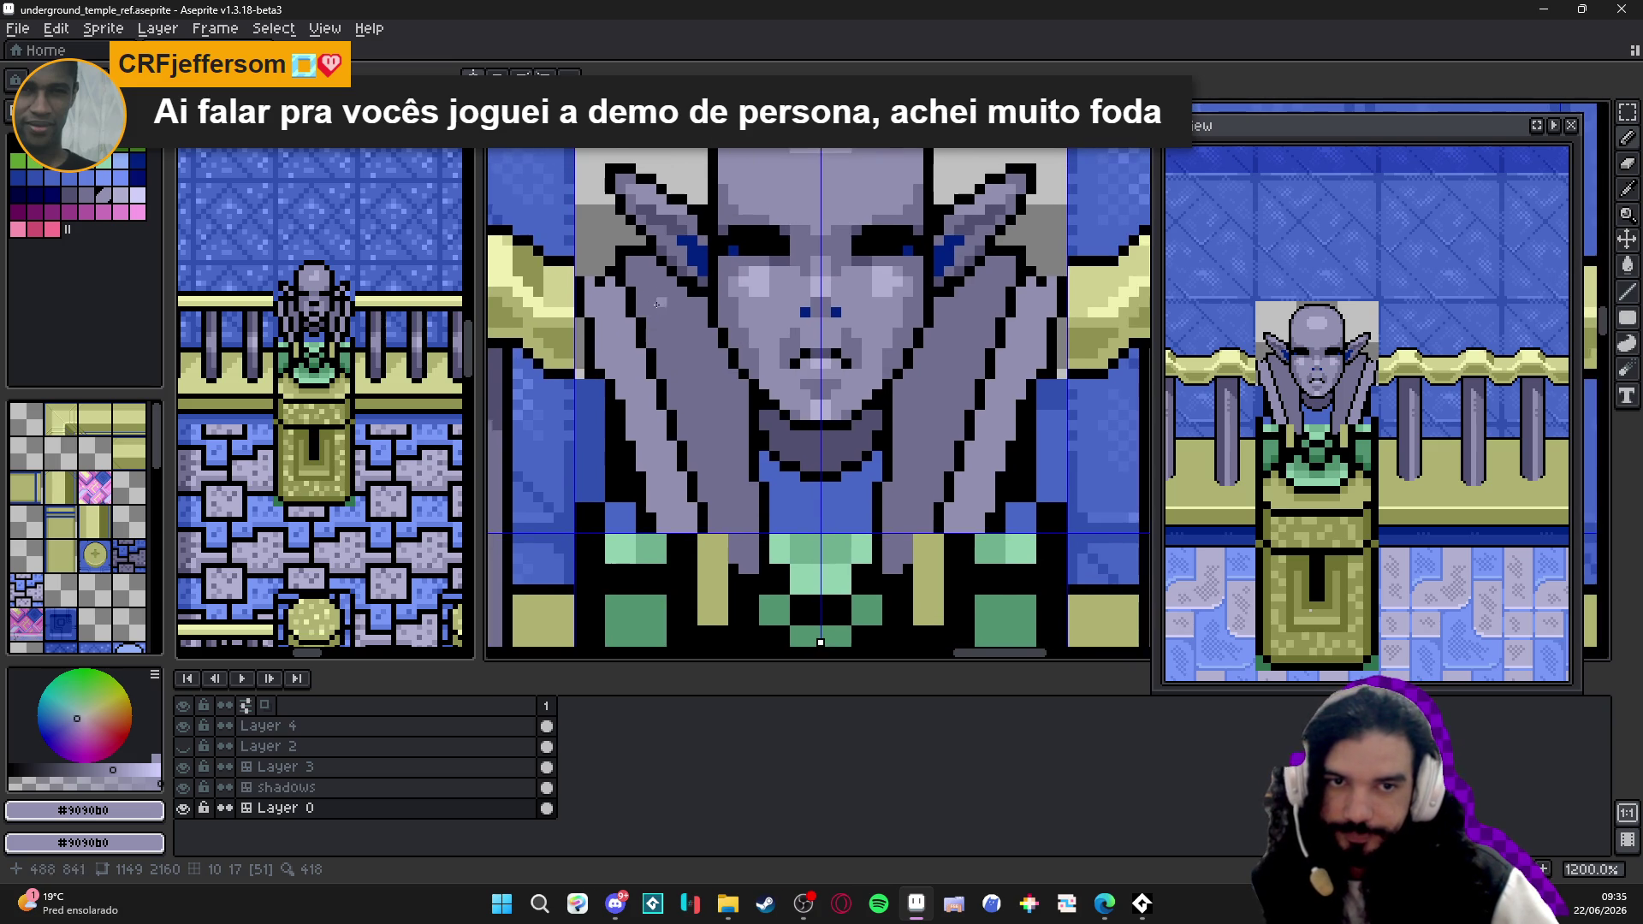
scroll(609, 283, up, 1)
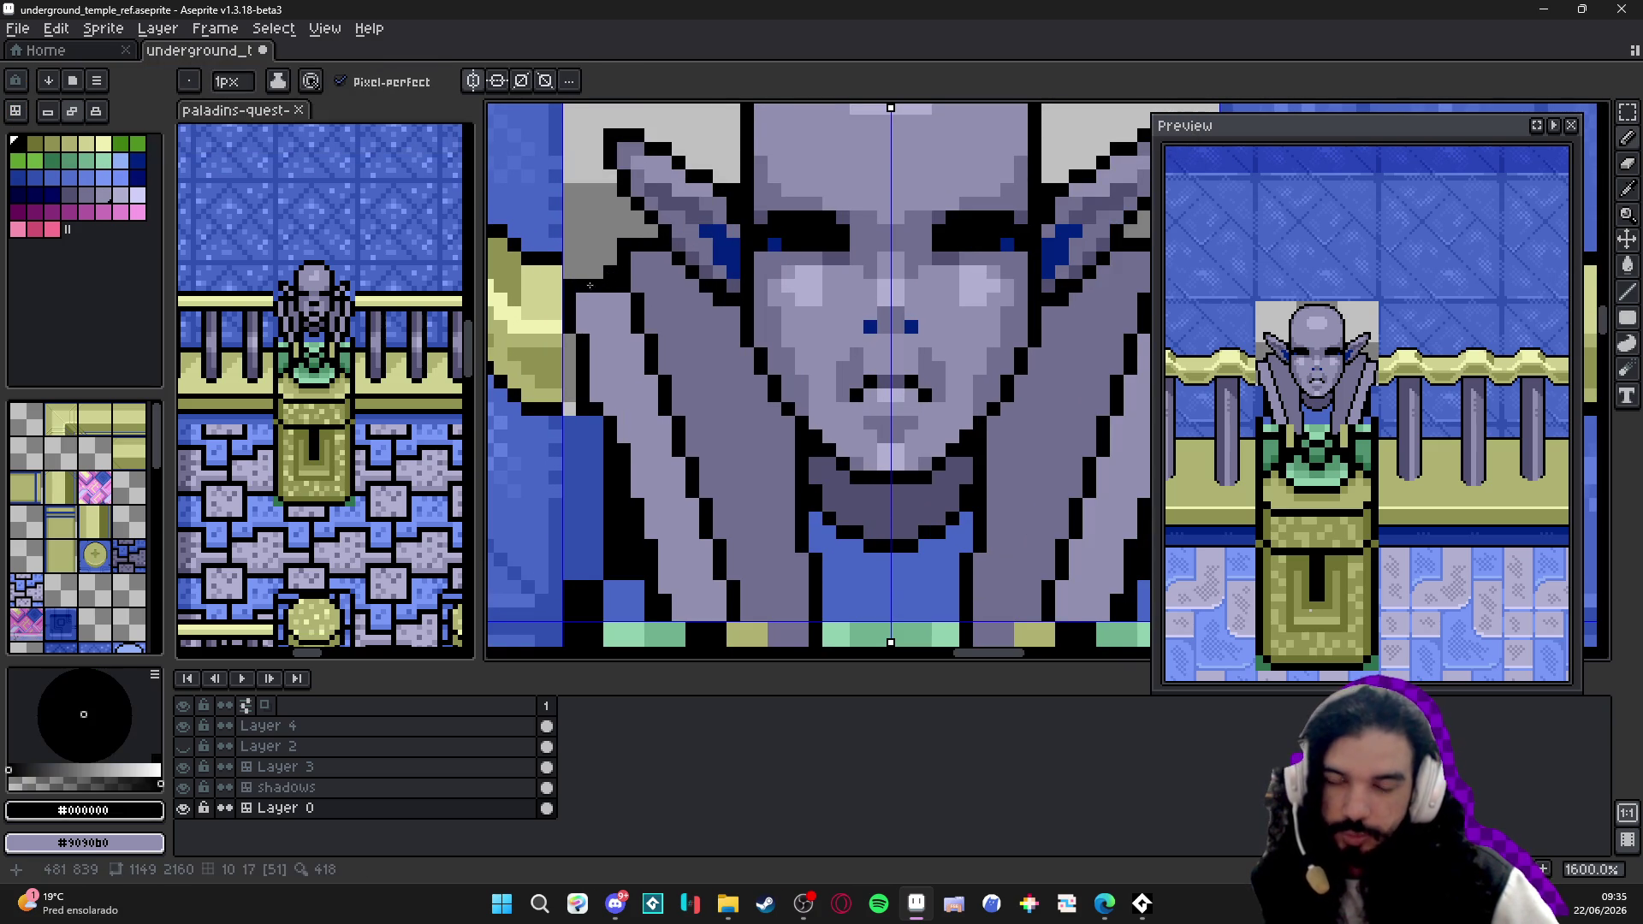
scroll(630, 309, down, 3)
scroll(895, 302, up, 3)
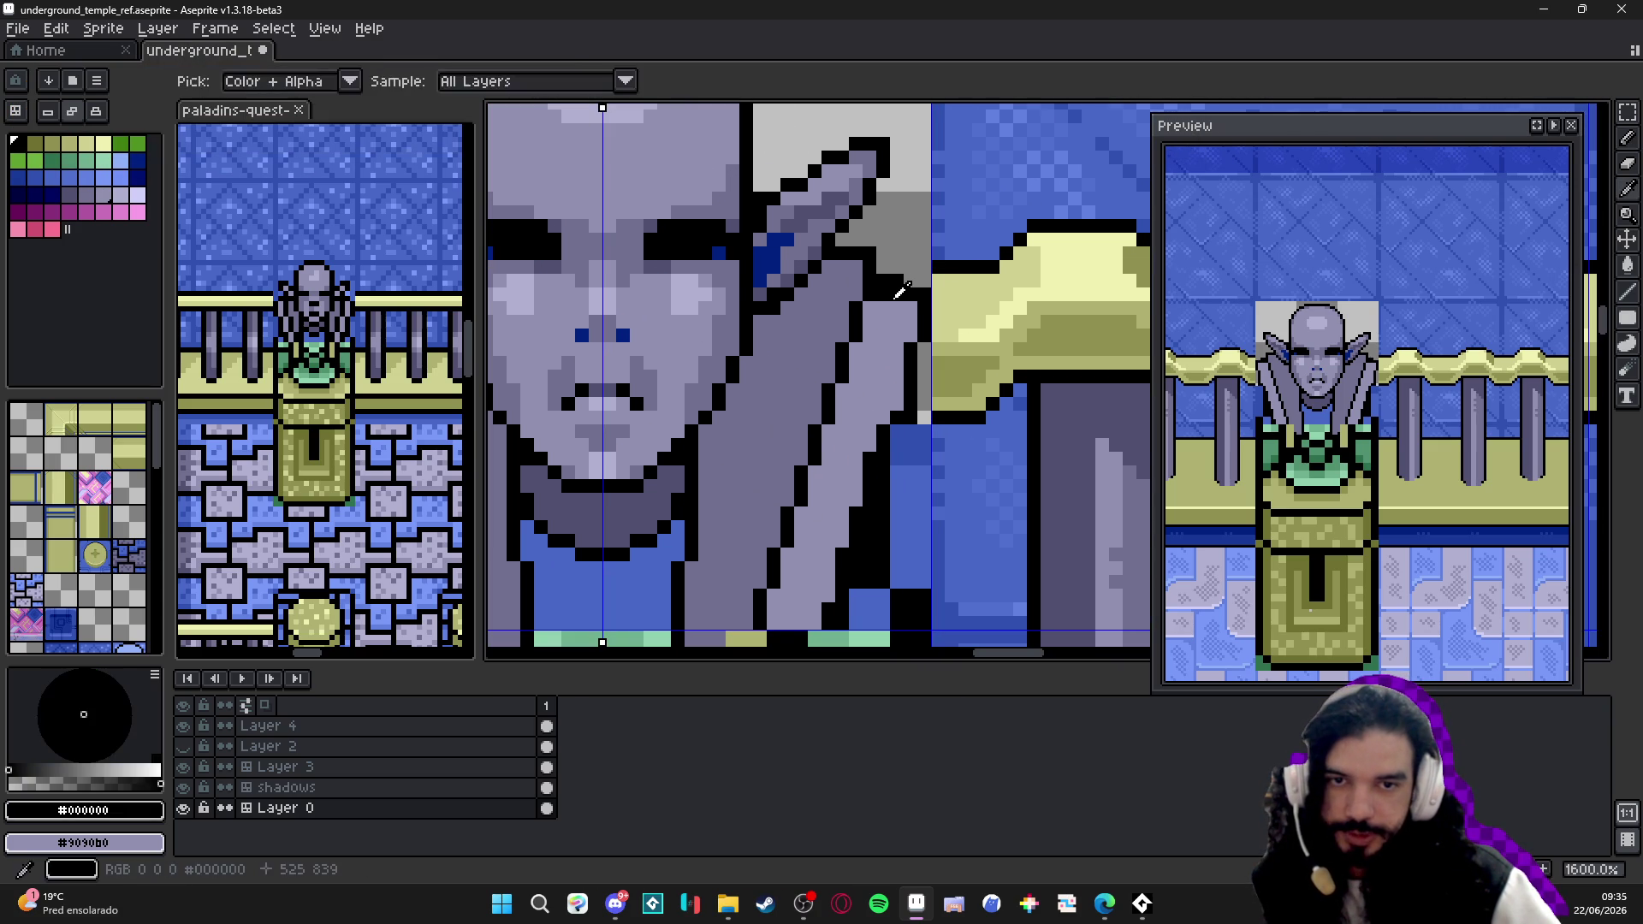
- Sample lavender, black, the blue eye and finally the darker grey-violet #707090 as drawing colour
alt+click(885, 289)
scroll(892, 293, down, 1)
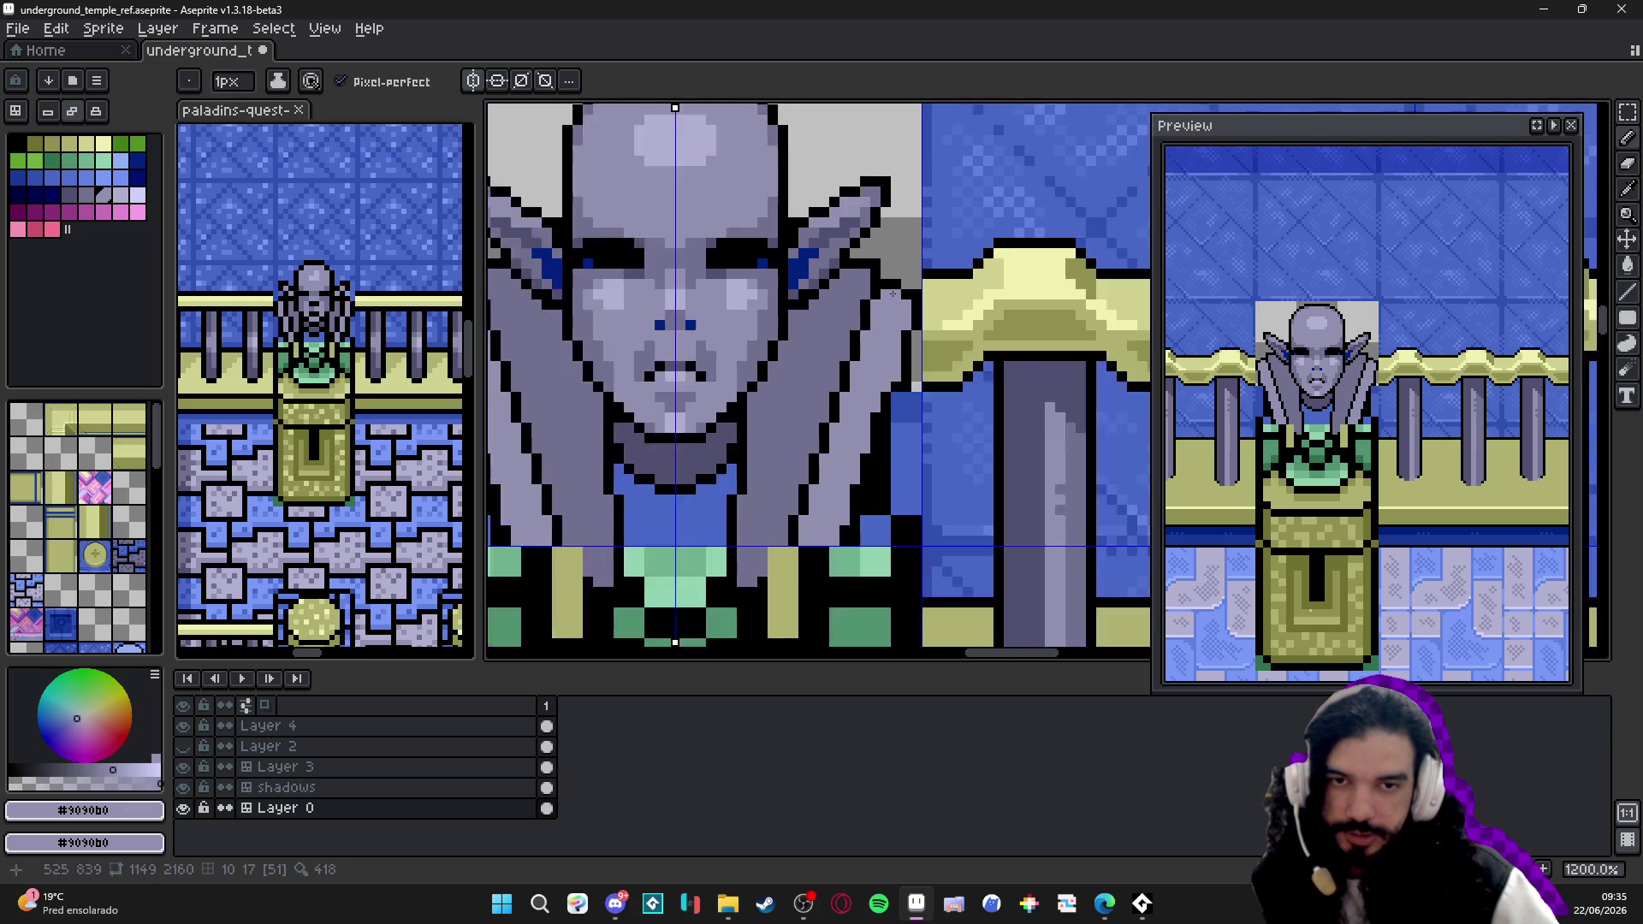
scroll(899, 286, up, 2)
alt+click(908, 278)
scroll(907, 279, down, 1)
scroll(770, 281, up, 1)
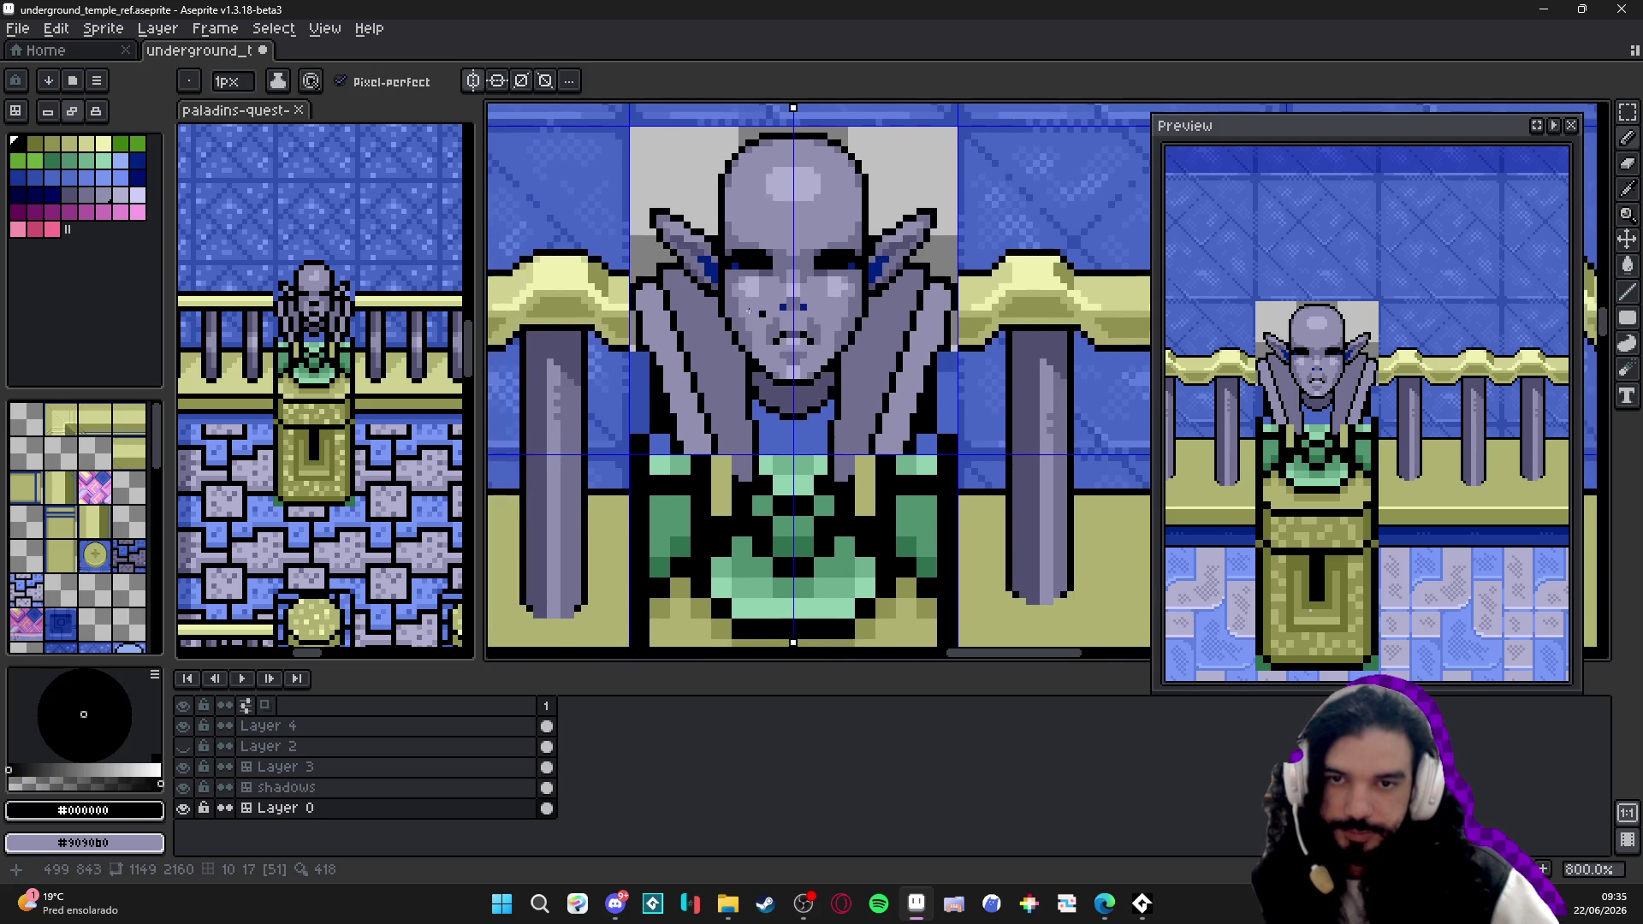
scroll(649, 280, down, 1)
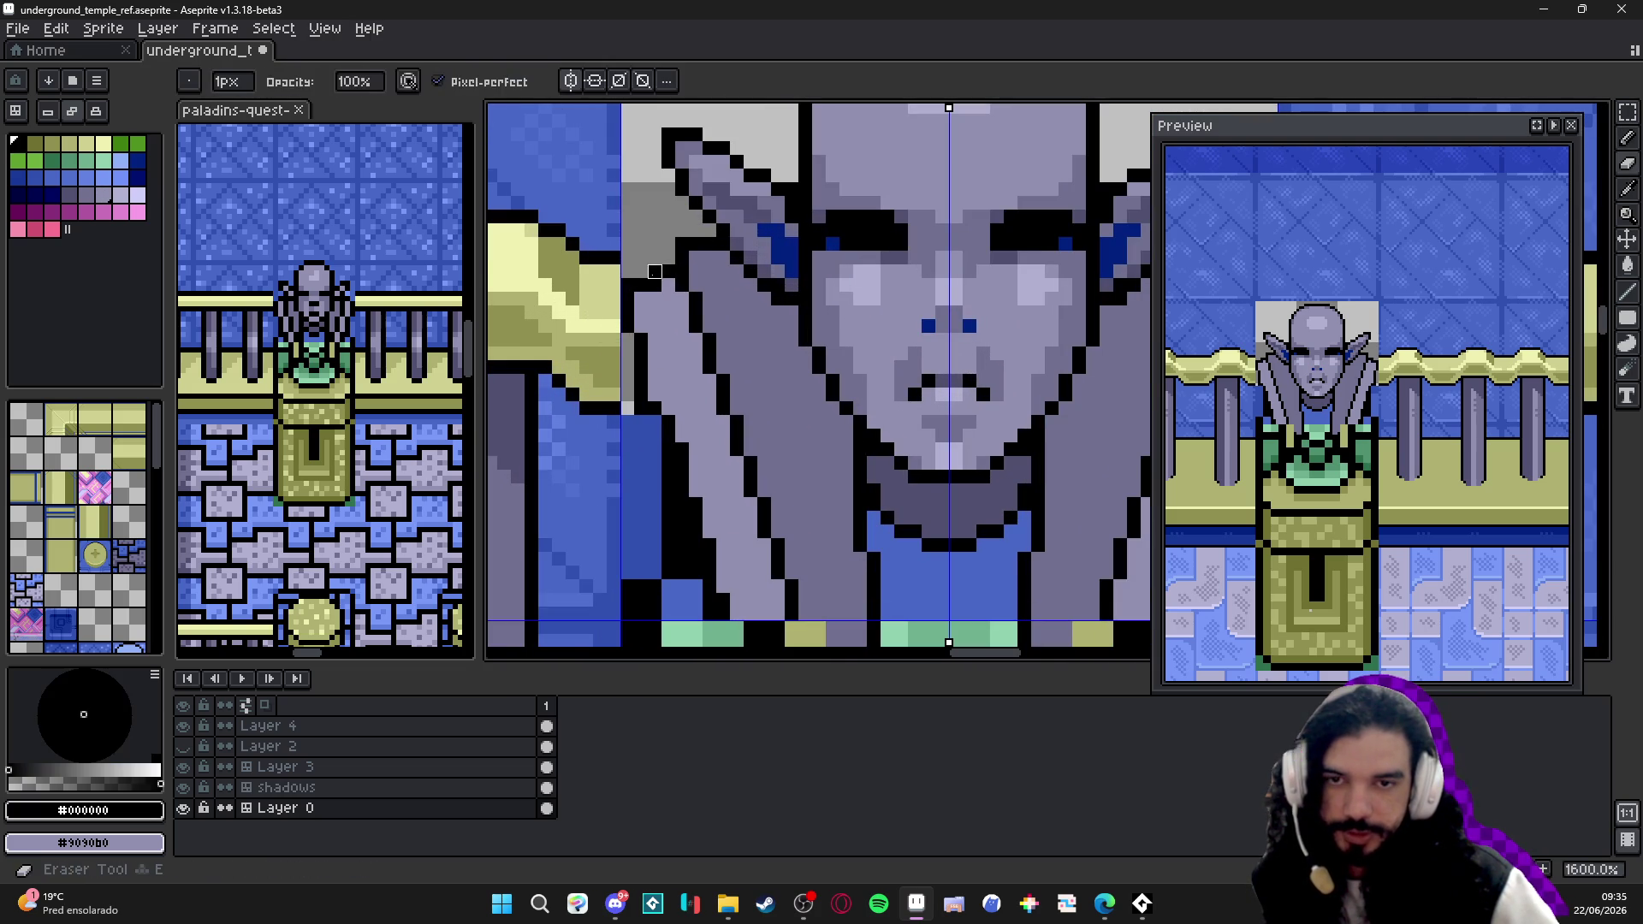
scroll(648, 280, down, 3)
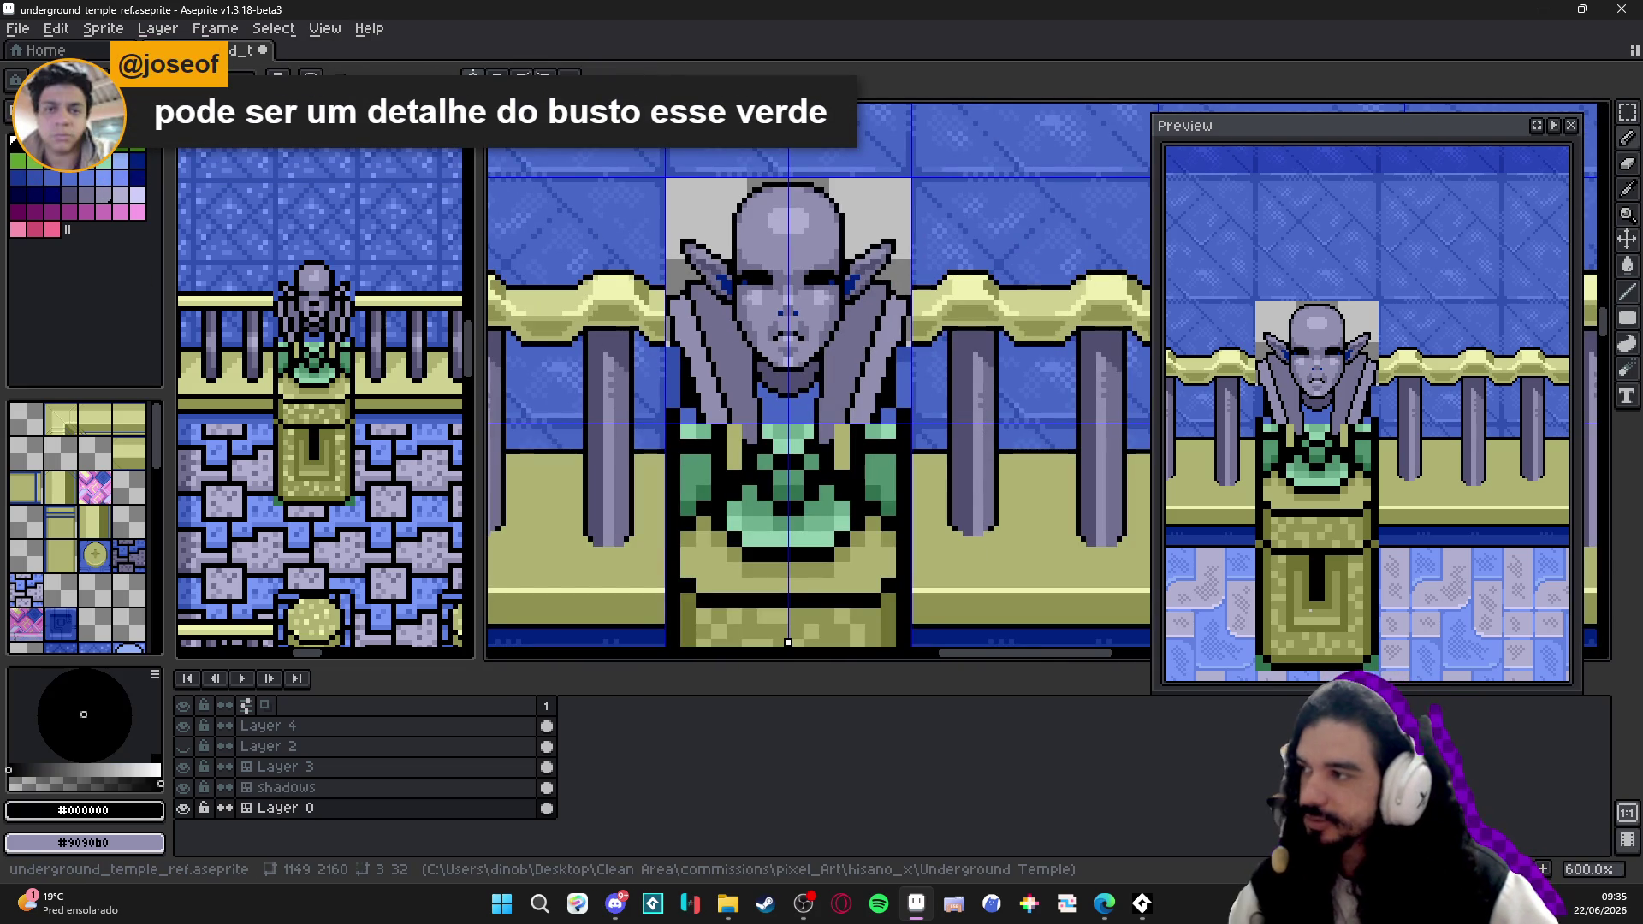
scroll(894, 313, up, 4)
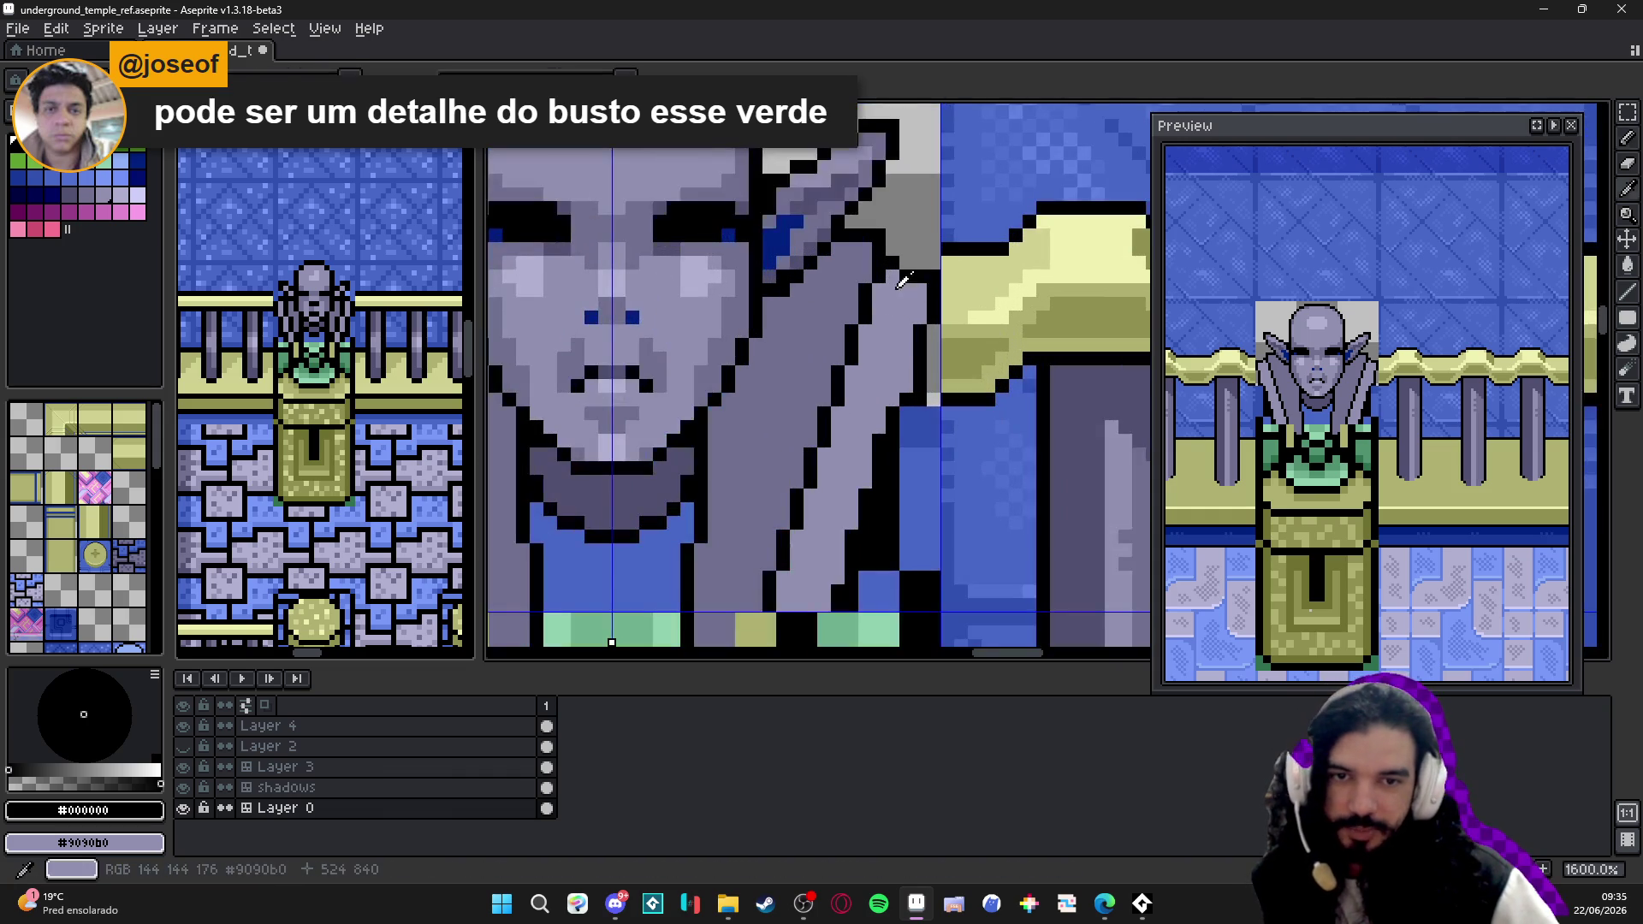
alt+click(905, 273)
scroll(835, 296, down, 2)
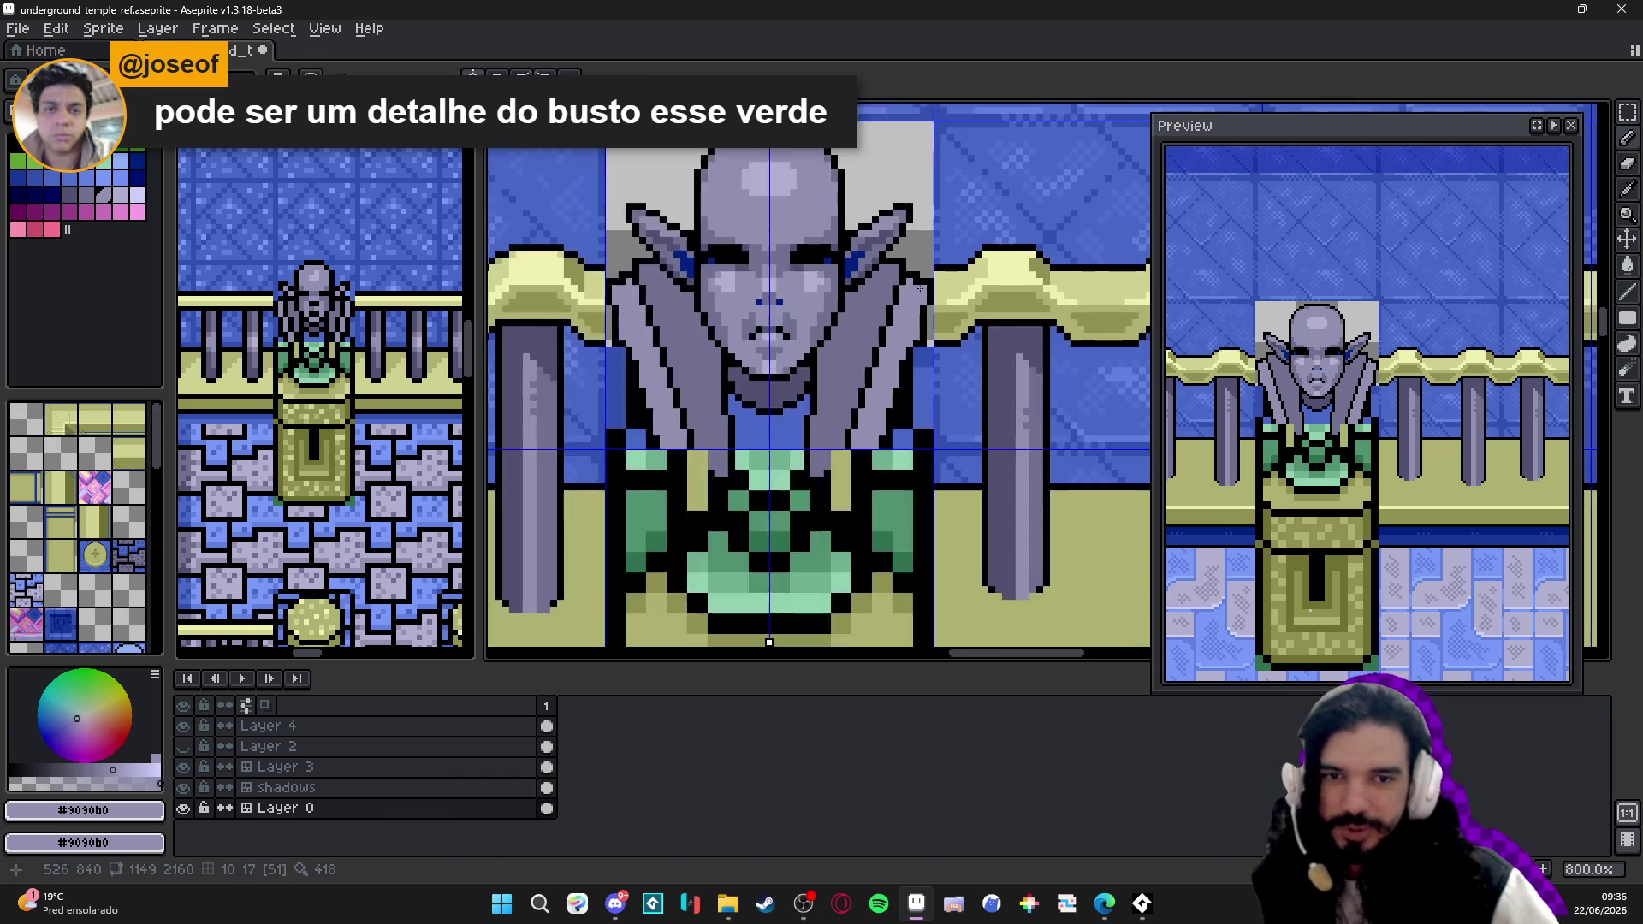
scroll(750, 294, up, 2)
alt+click(750, 293)
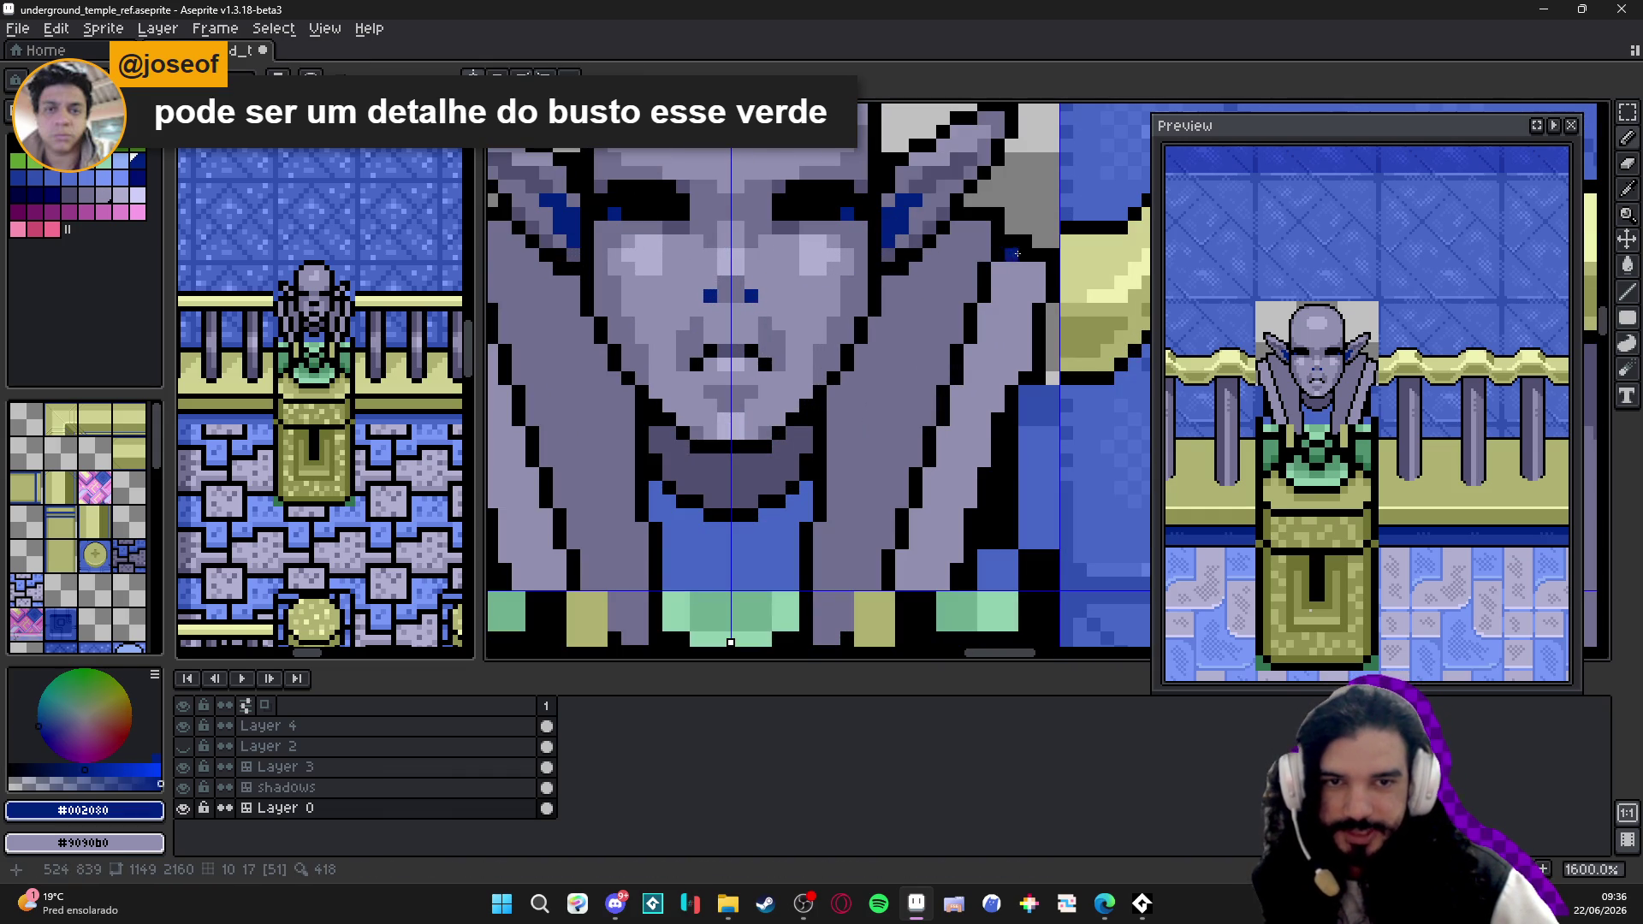
scroll(1015, 276, down, 4)
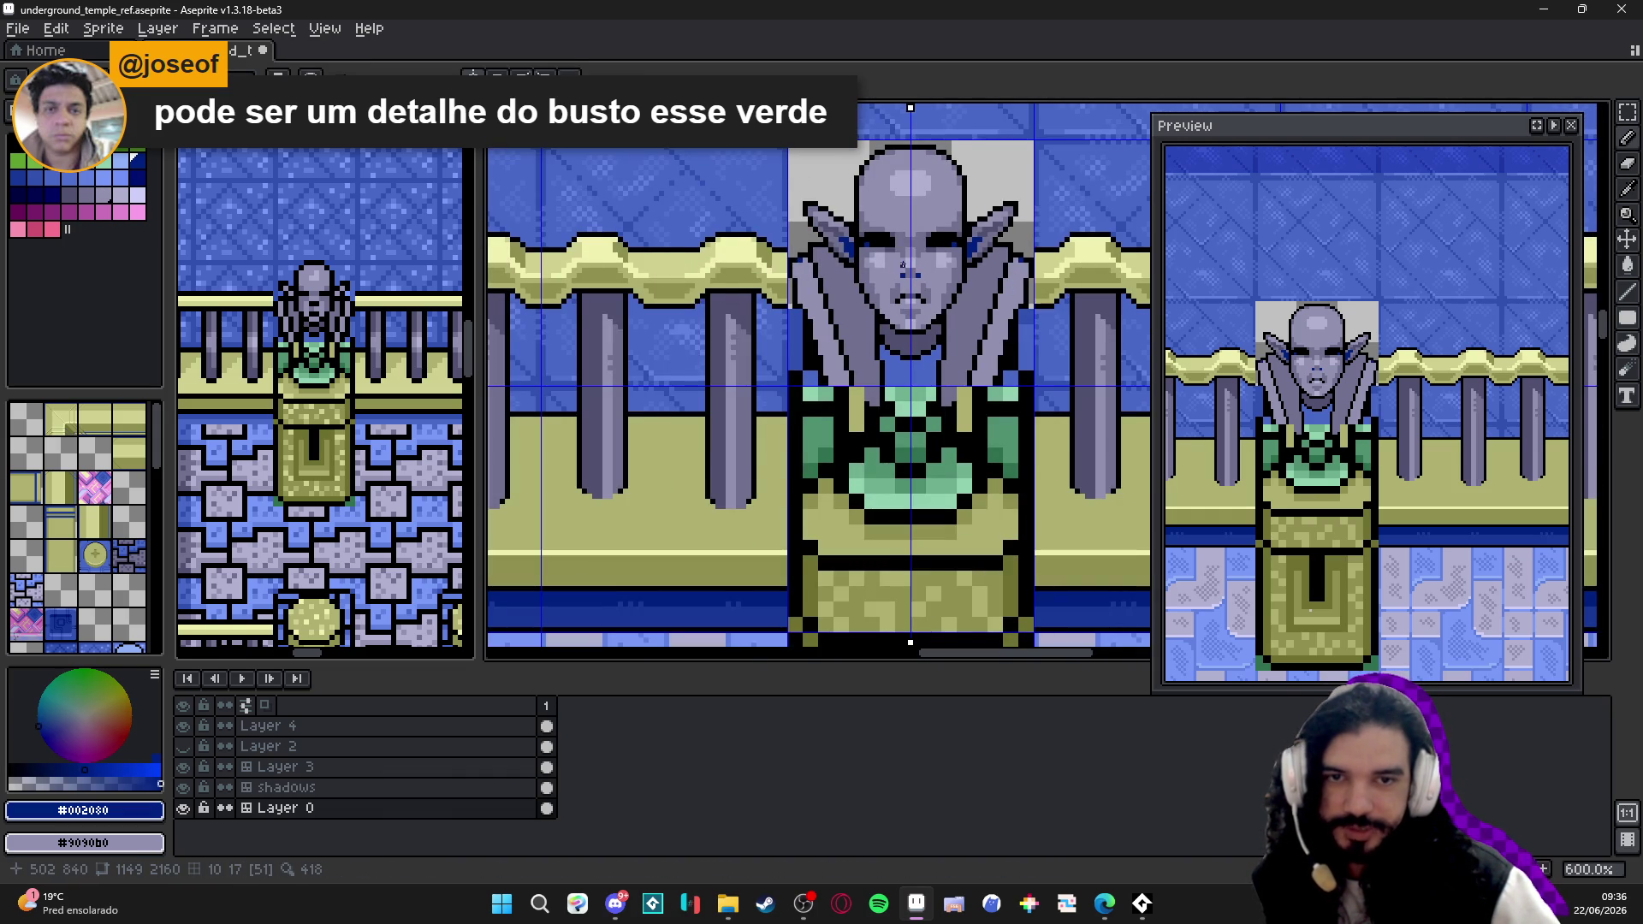
scroll(904, 266, up, 2)
alt+click(805, 273)
scroll(803, 272, up, 2)
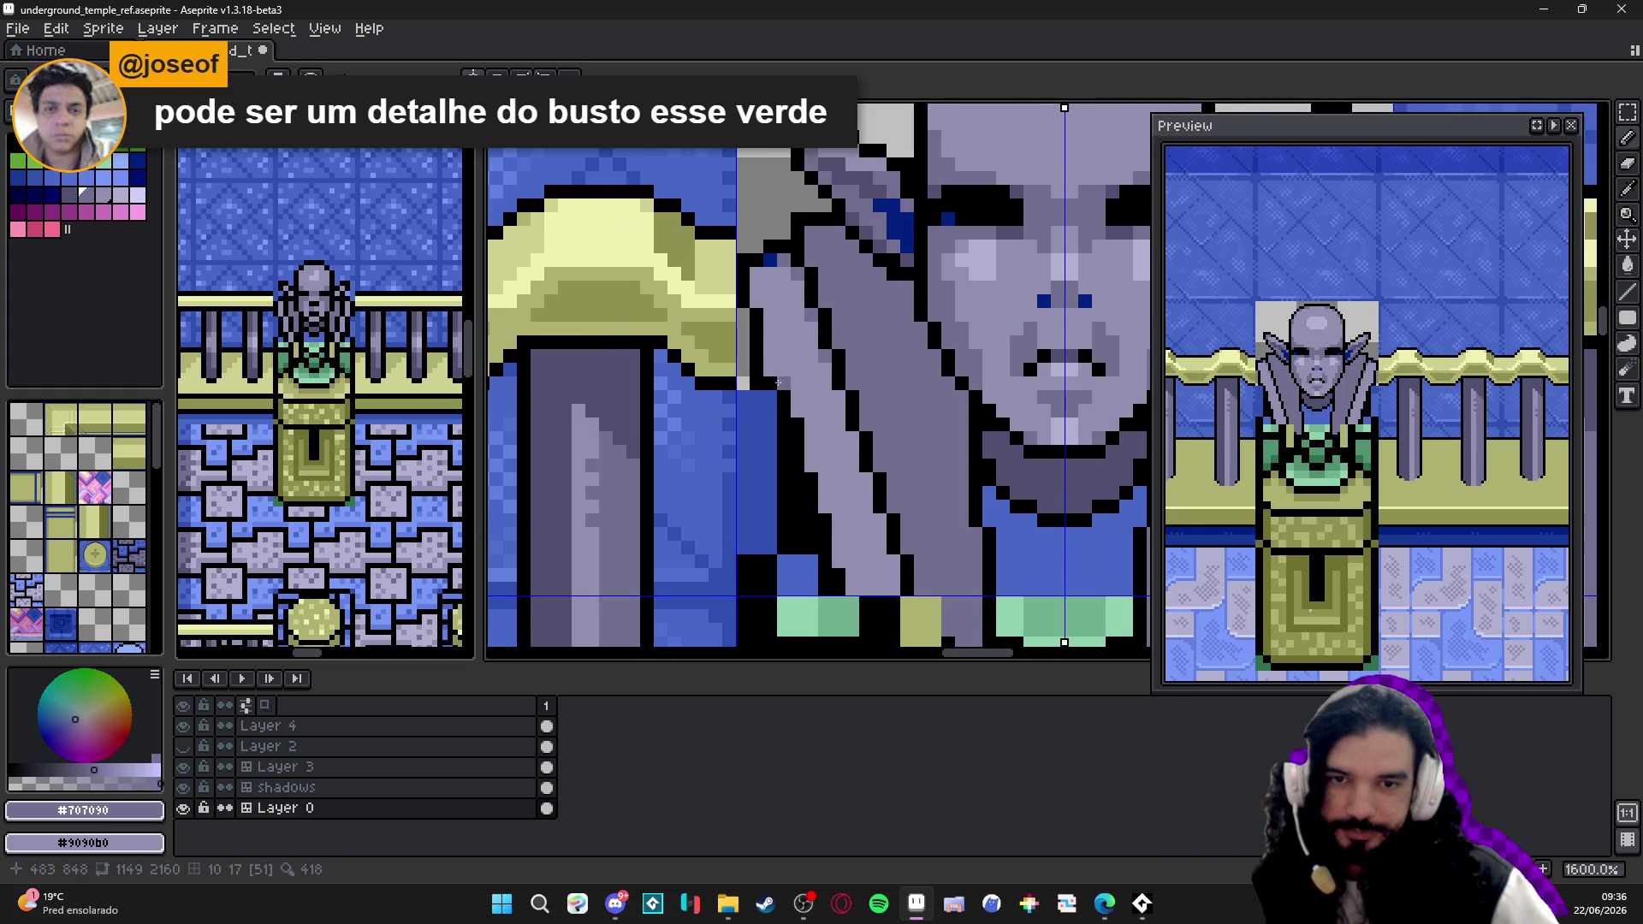
scroll(778, 383, down, 3)
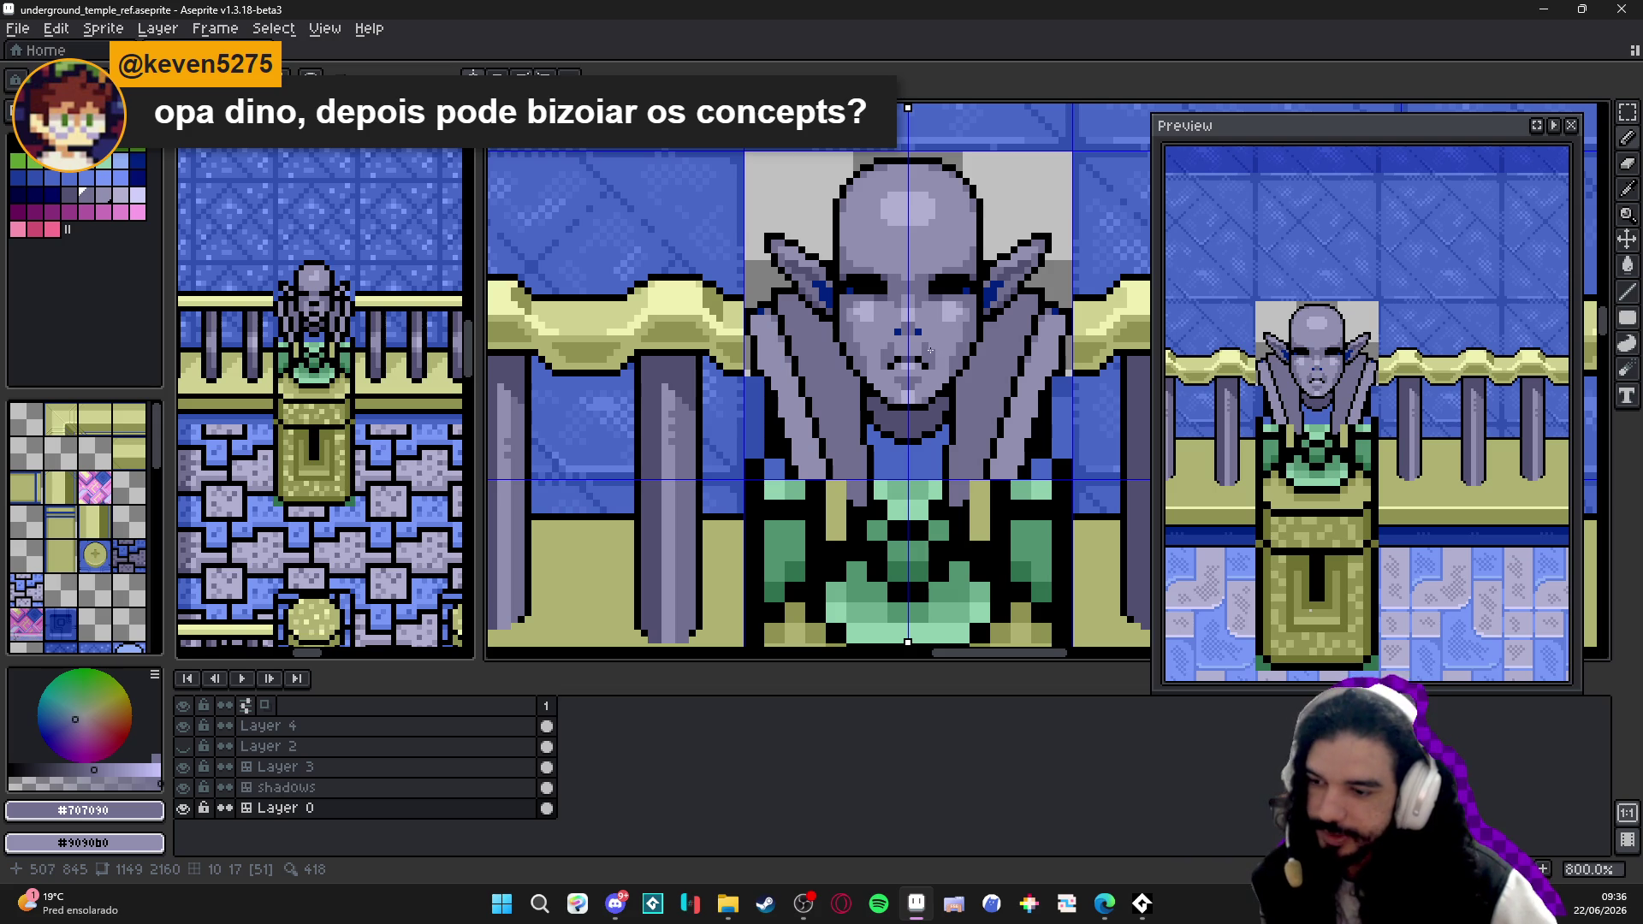
- Sample black and lavender, then paint a black outline pixel on the right shoulder
click(1104, 903)
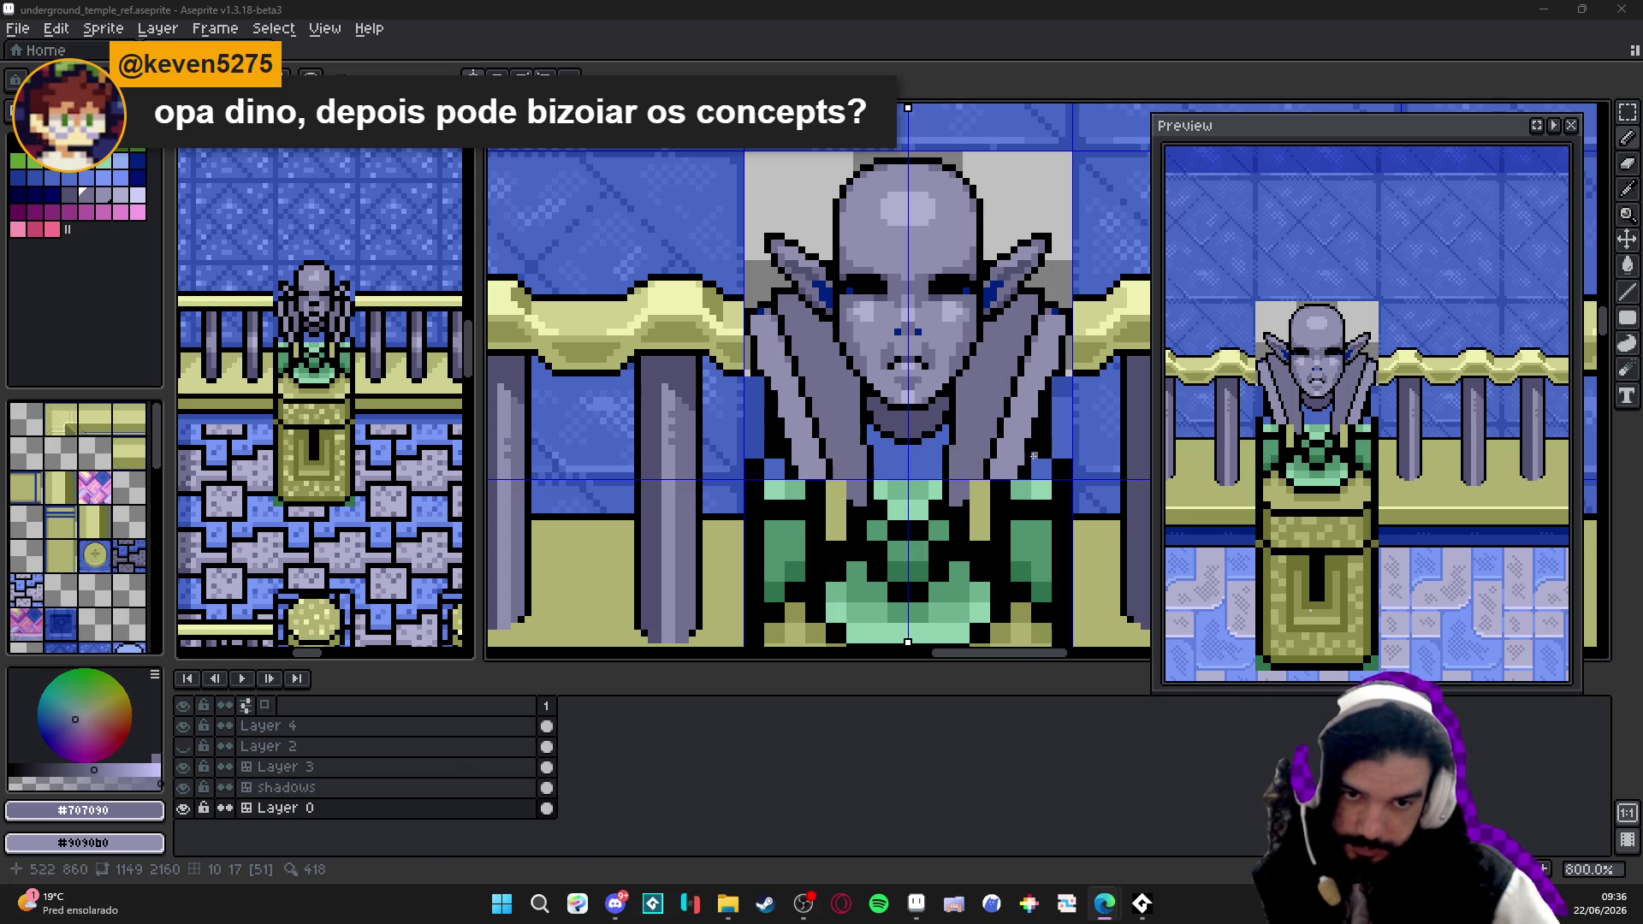
scroll(1033, 457, up, 2)
scroll(1033, 456, up, 1)
alt+click(941, 486)
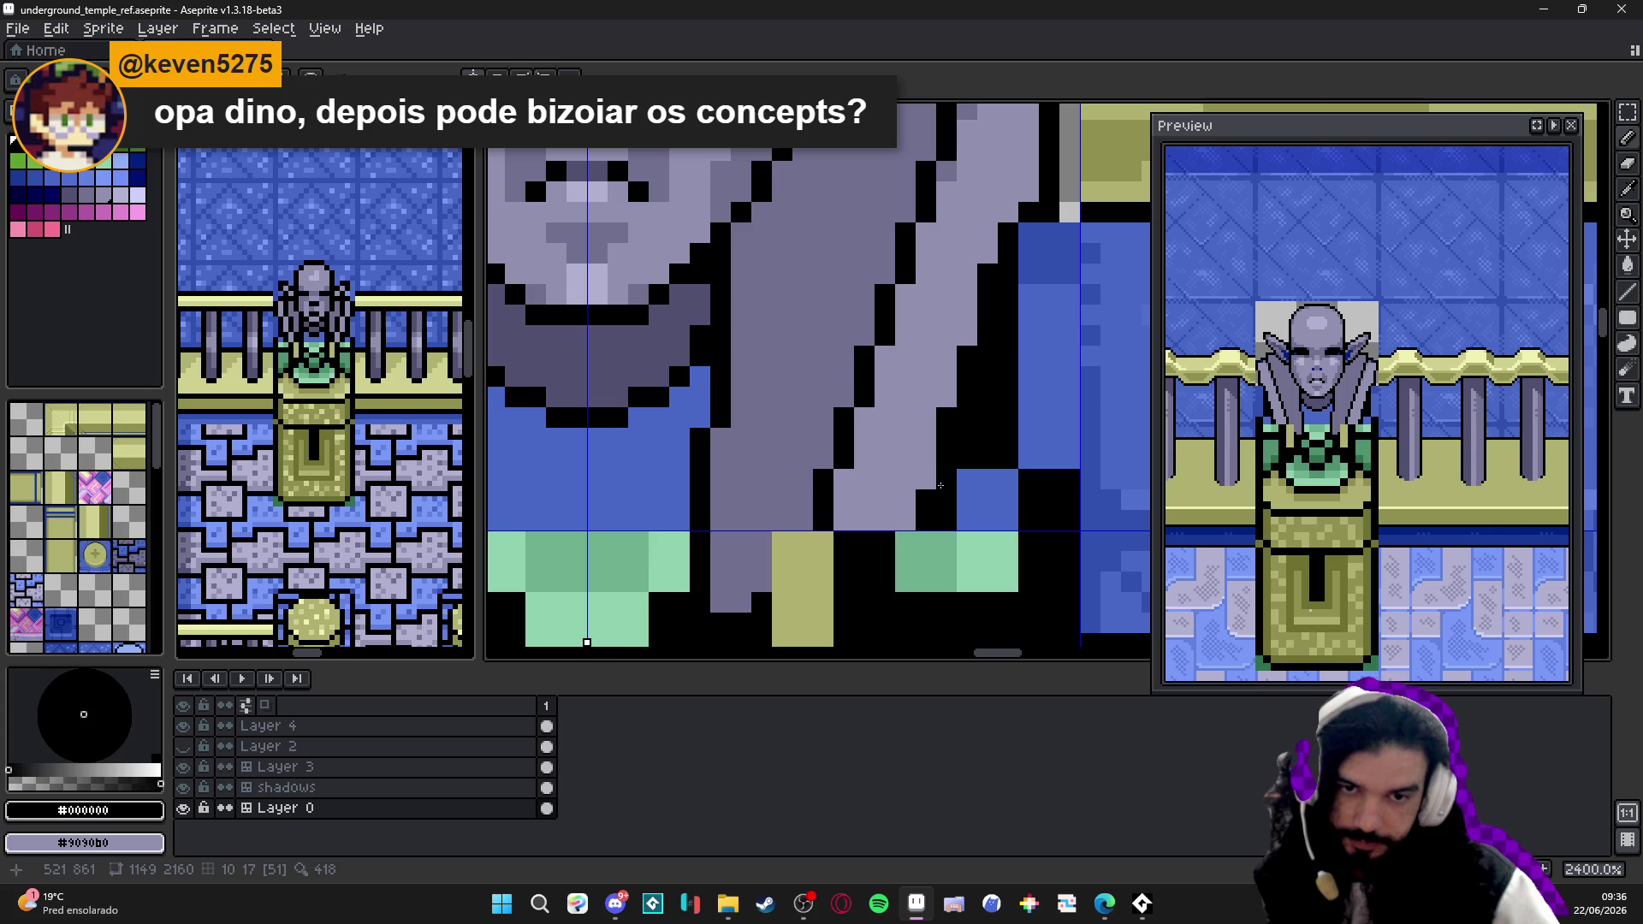
scroll(941, 487, down, 2)
scroll(948, 401, up, 2)
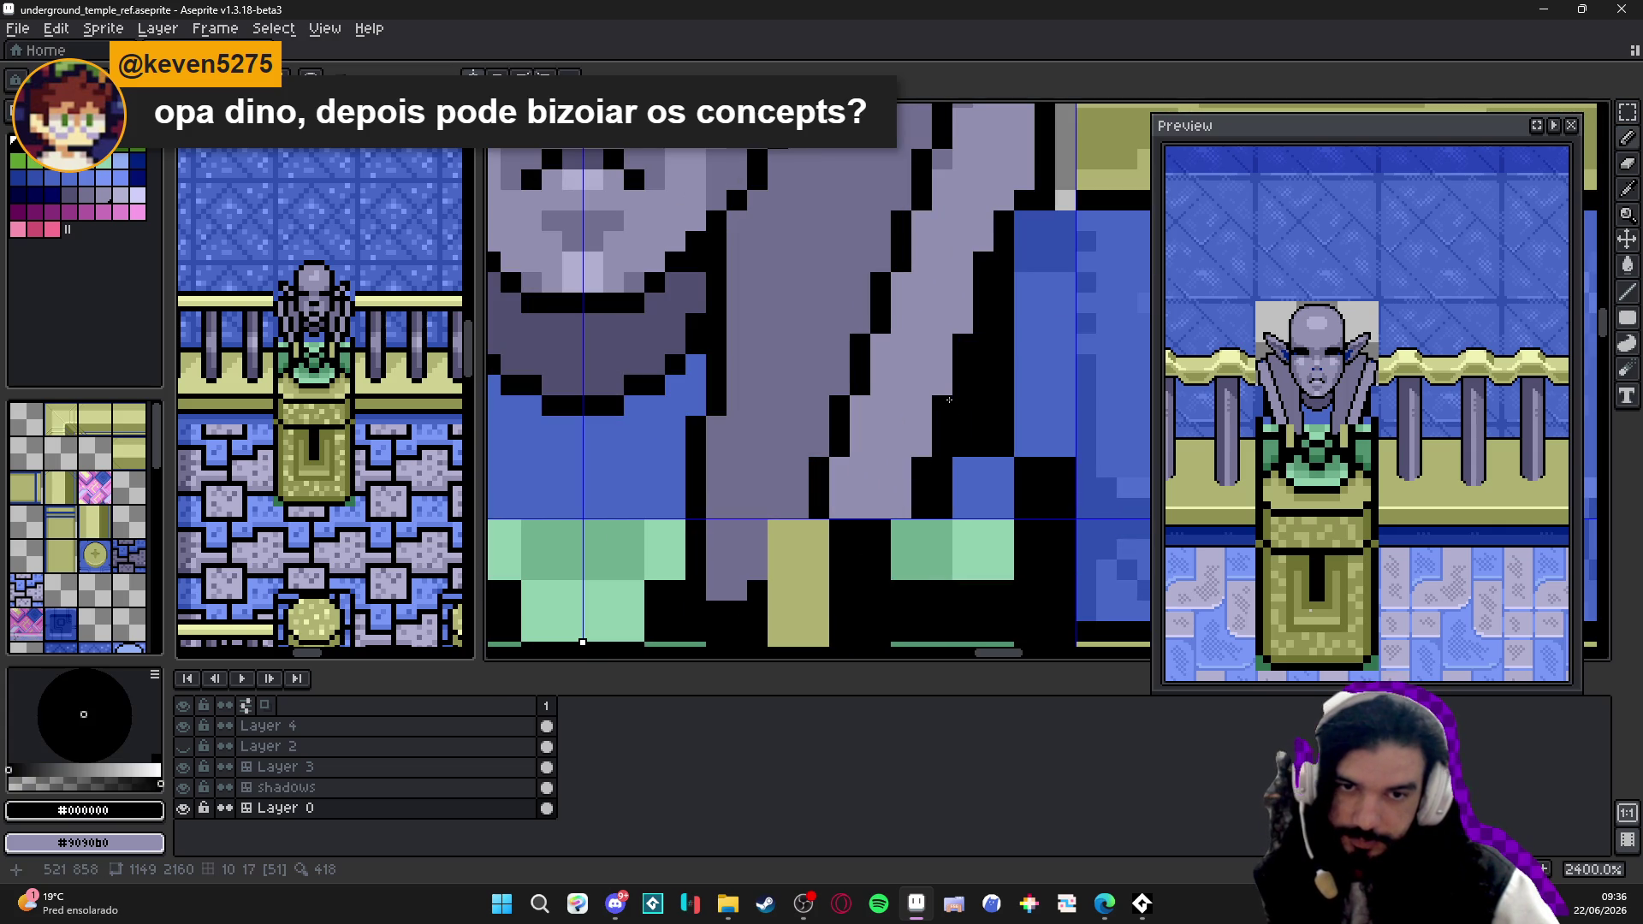
alt+click(987, 252)
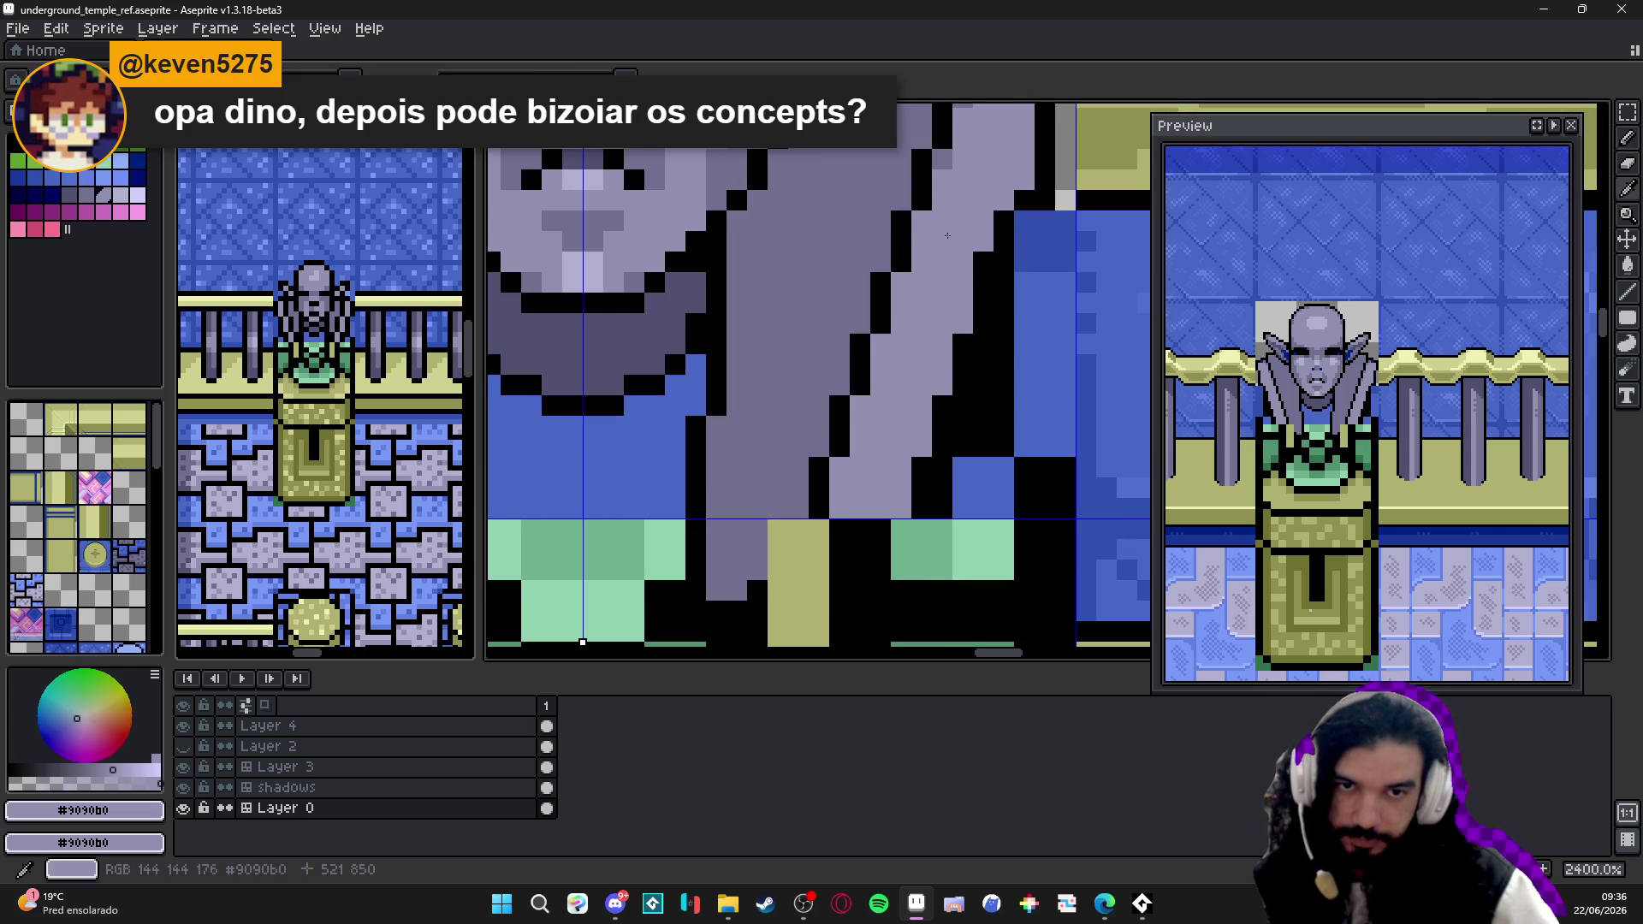
drag(986, 251, 885, 325)
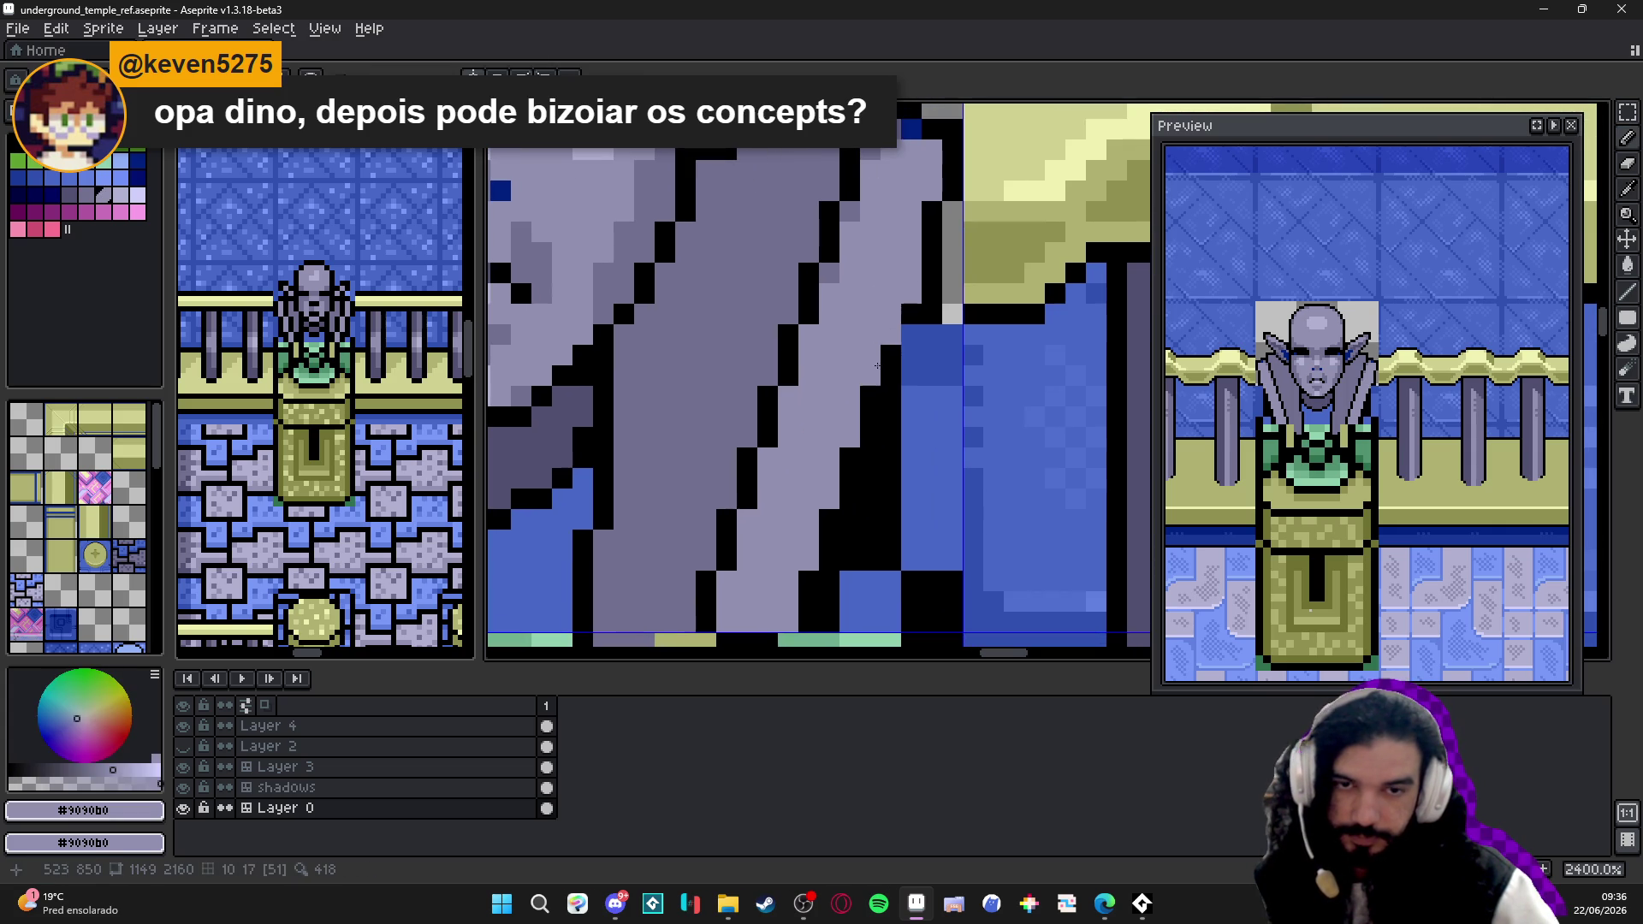
alt+click(936, 306)
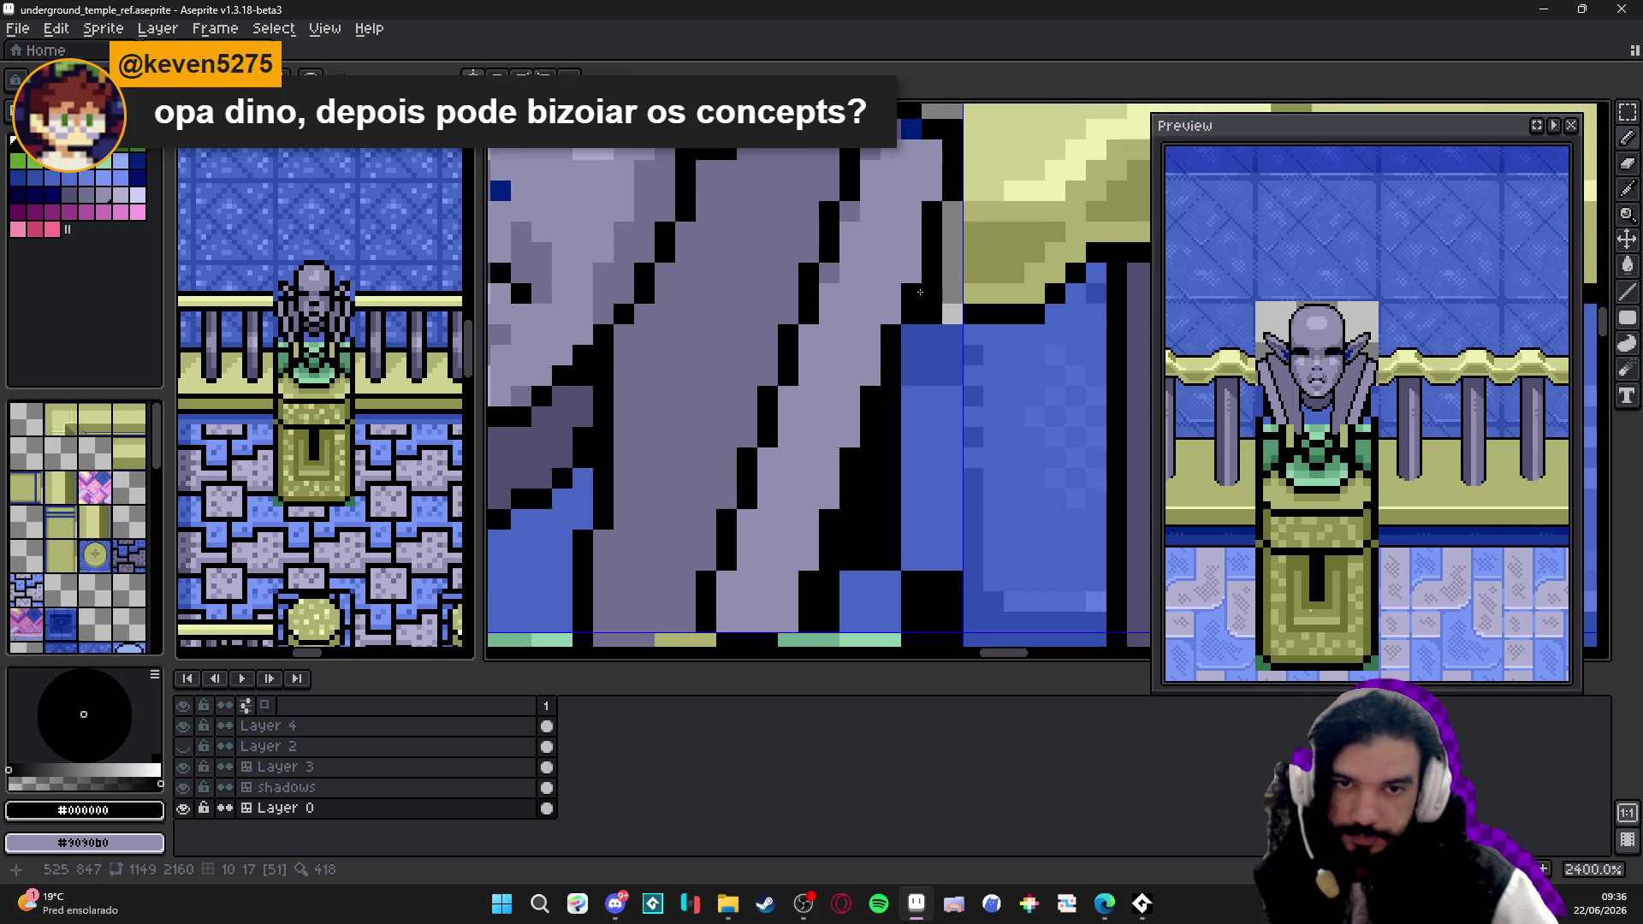
click(917, 285)
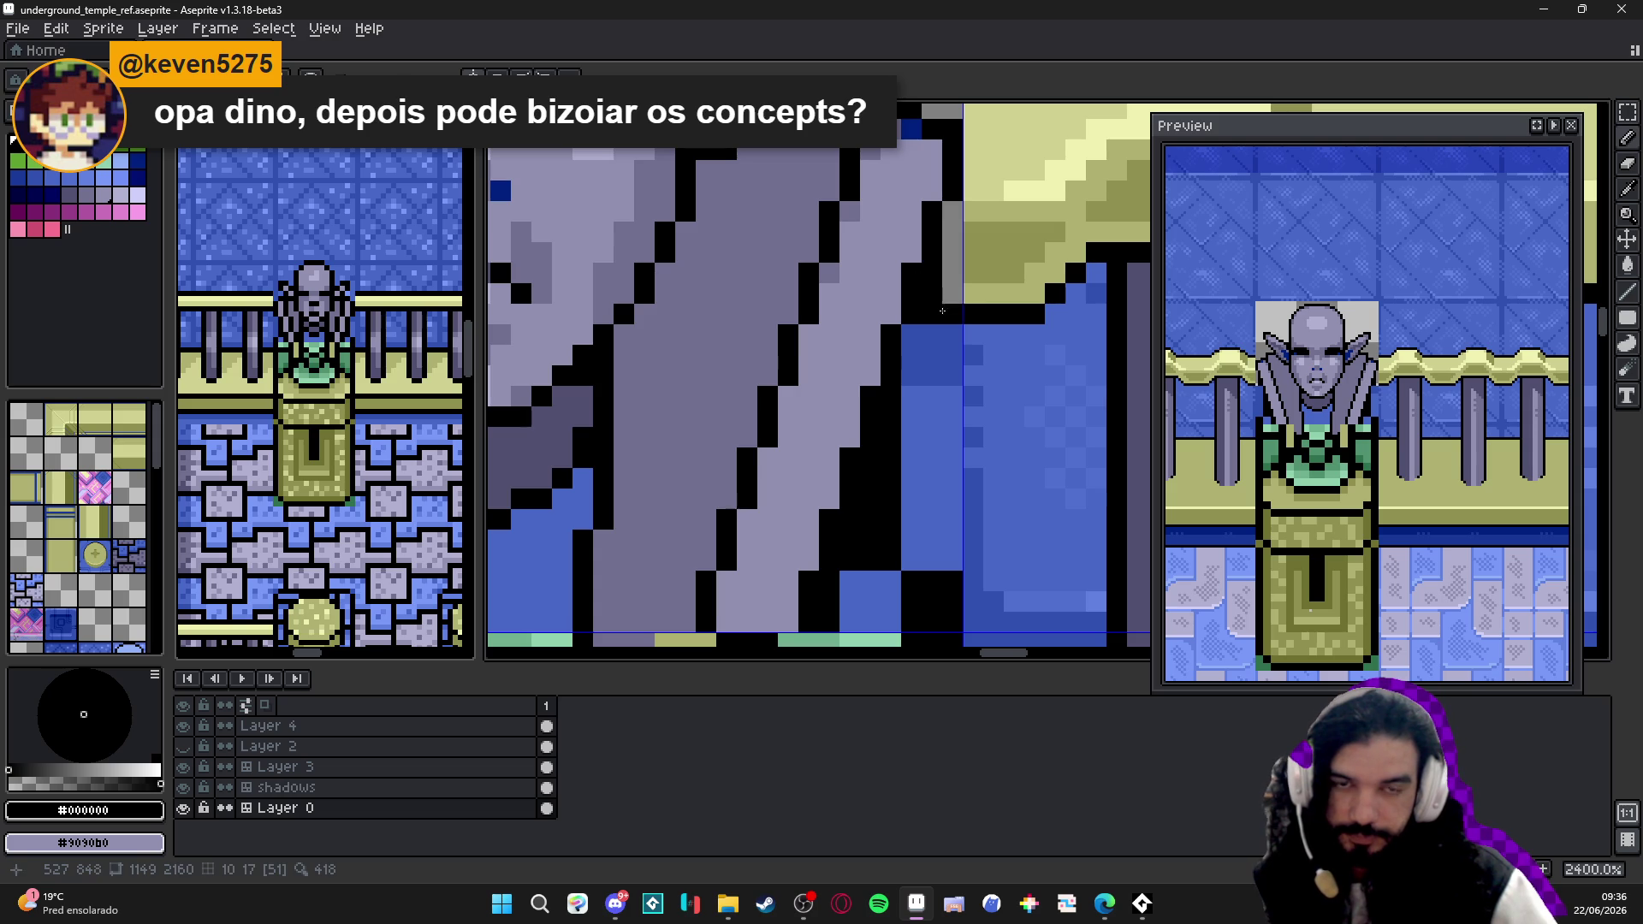
- Add a lavender pixel and a black pixel at the shoulder tip, swapping colours with X
drag(941, 204, 912, 325)
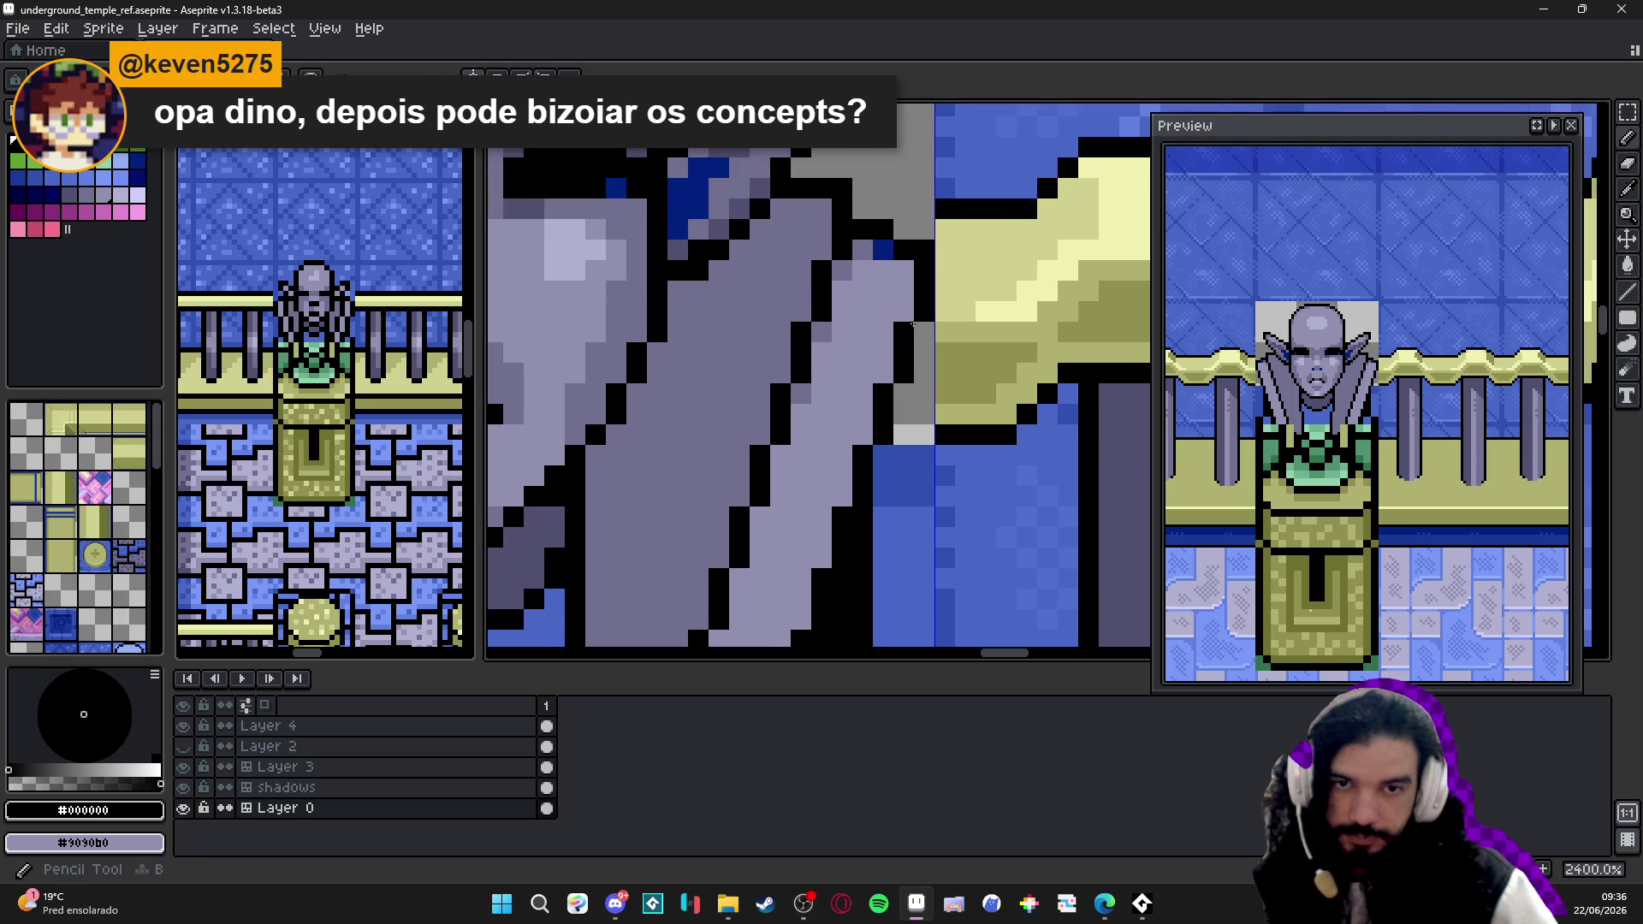
key(x)
click(898, 251)
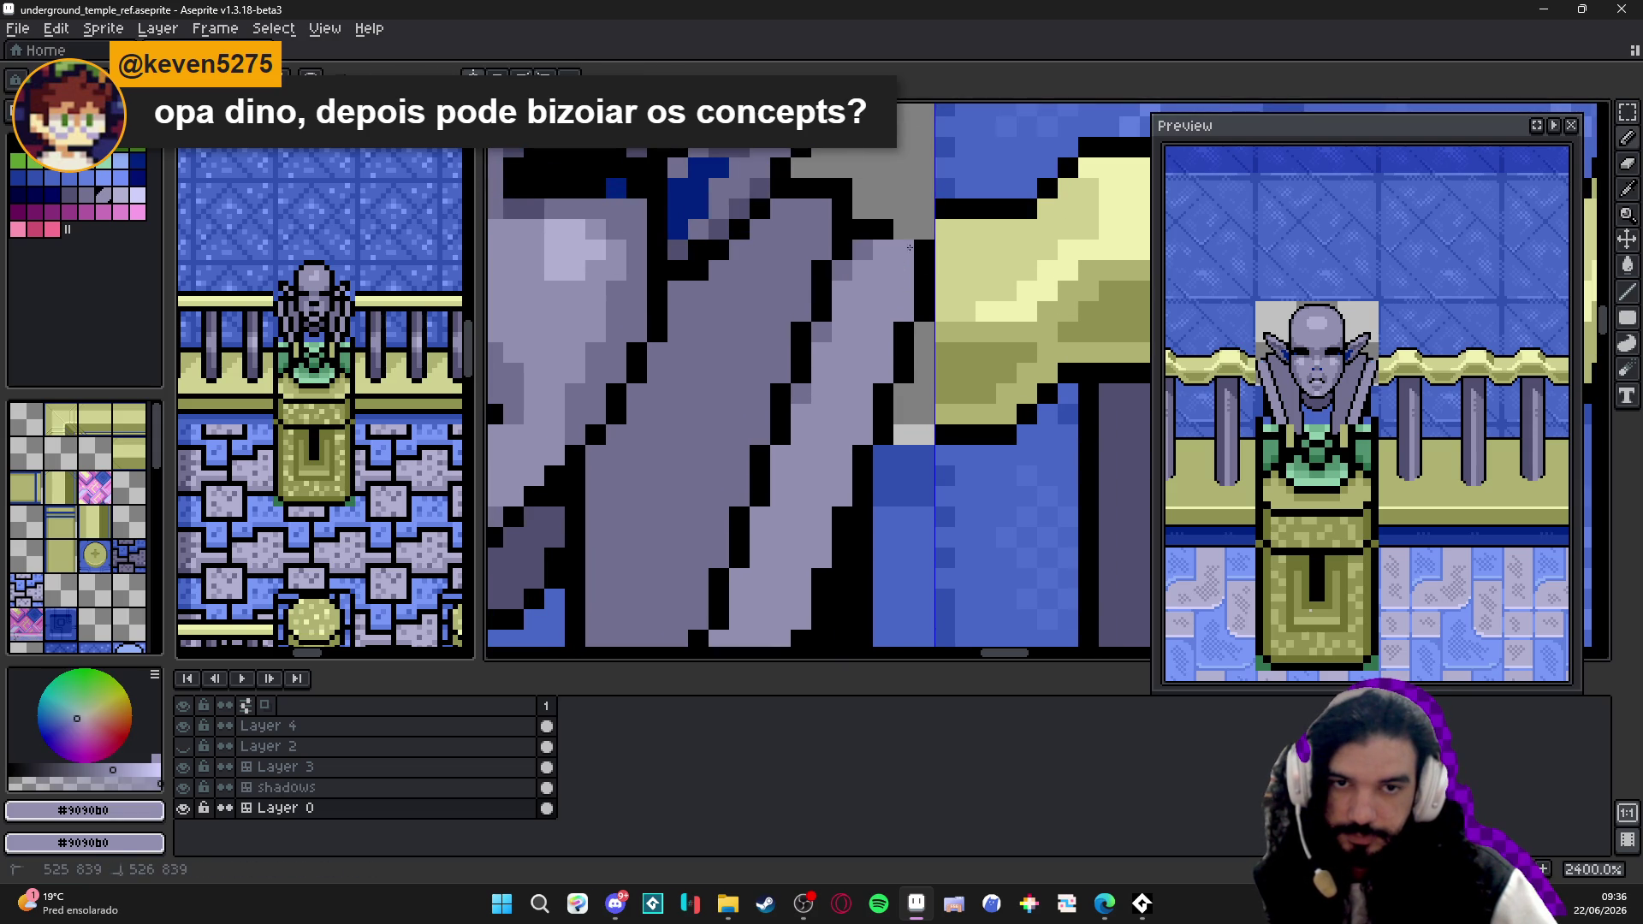
key(x)
click(915, 228)
scroll(917, 227, down, 2)
scroll(948, 299, down, 1)
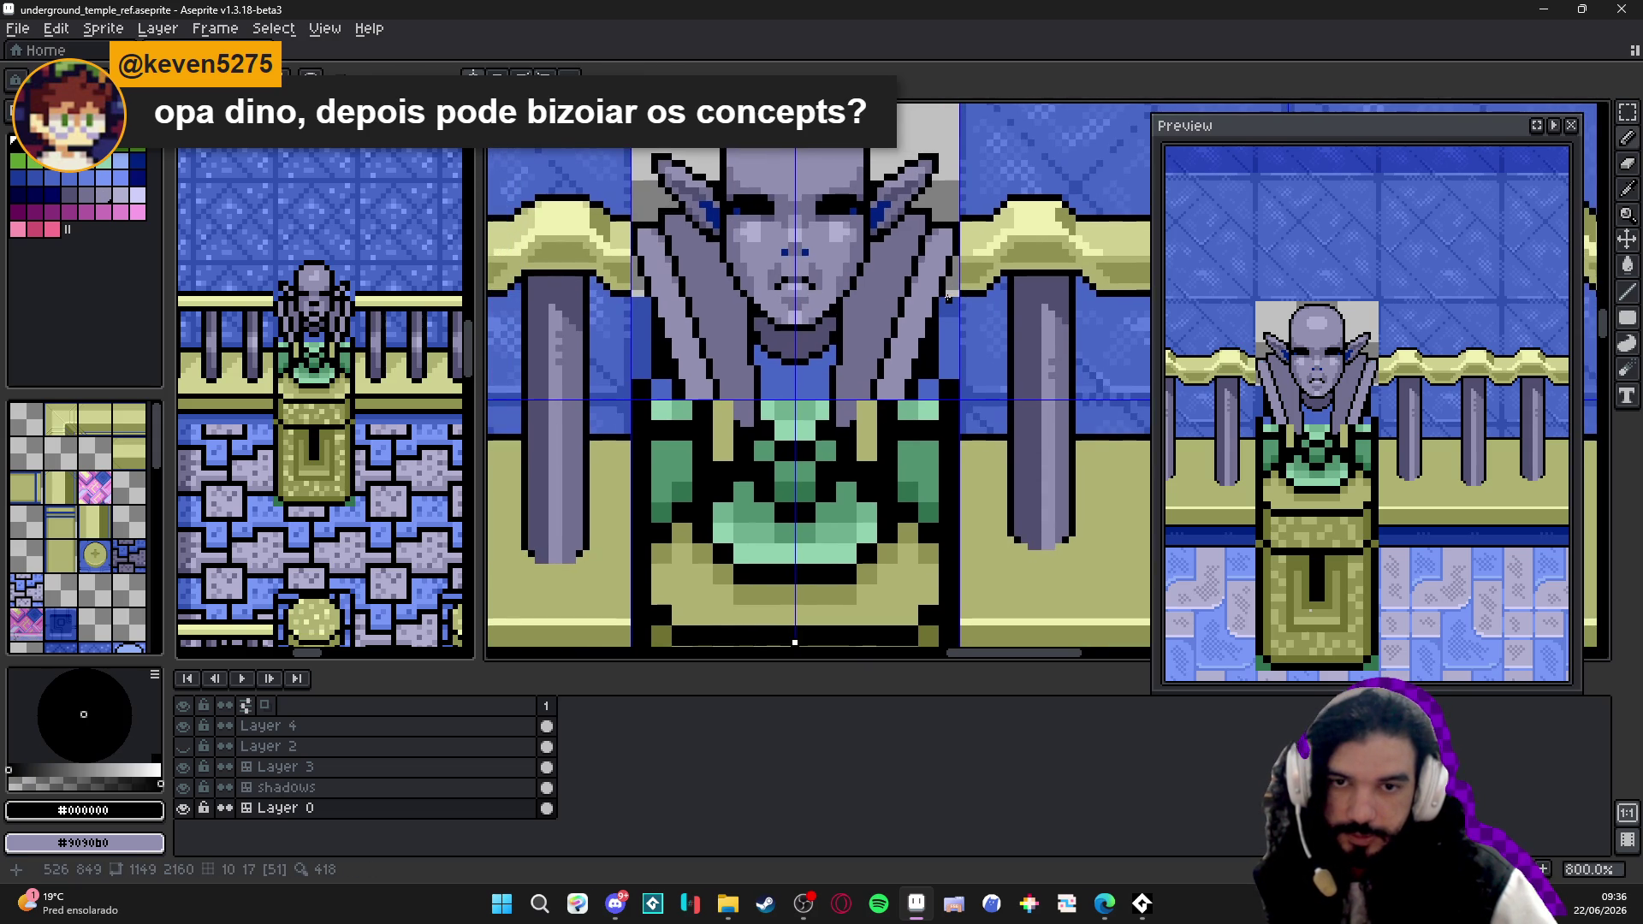
scroll(771, 308, up, 1)
scroll(757, 386, up, 1)
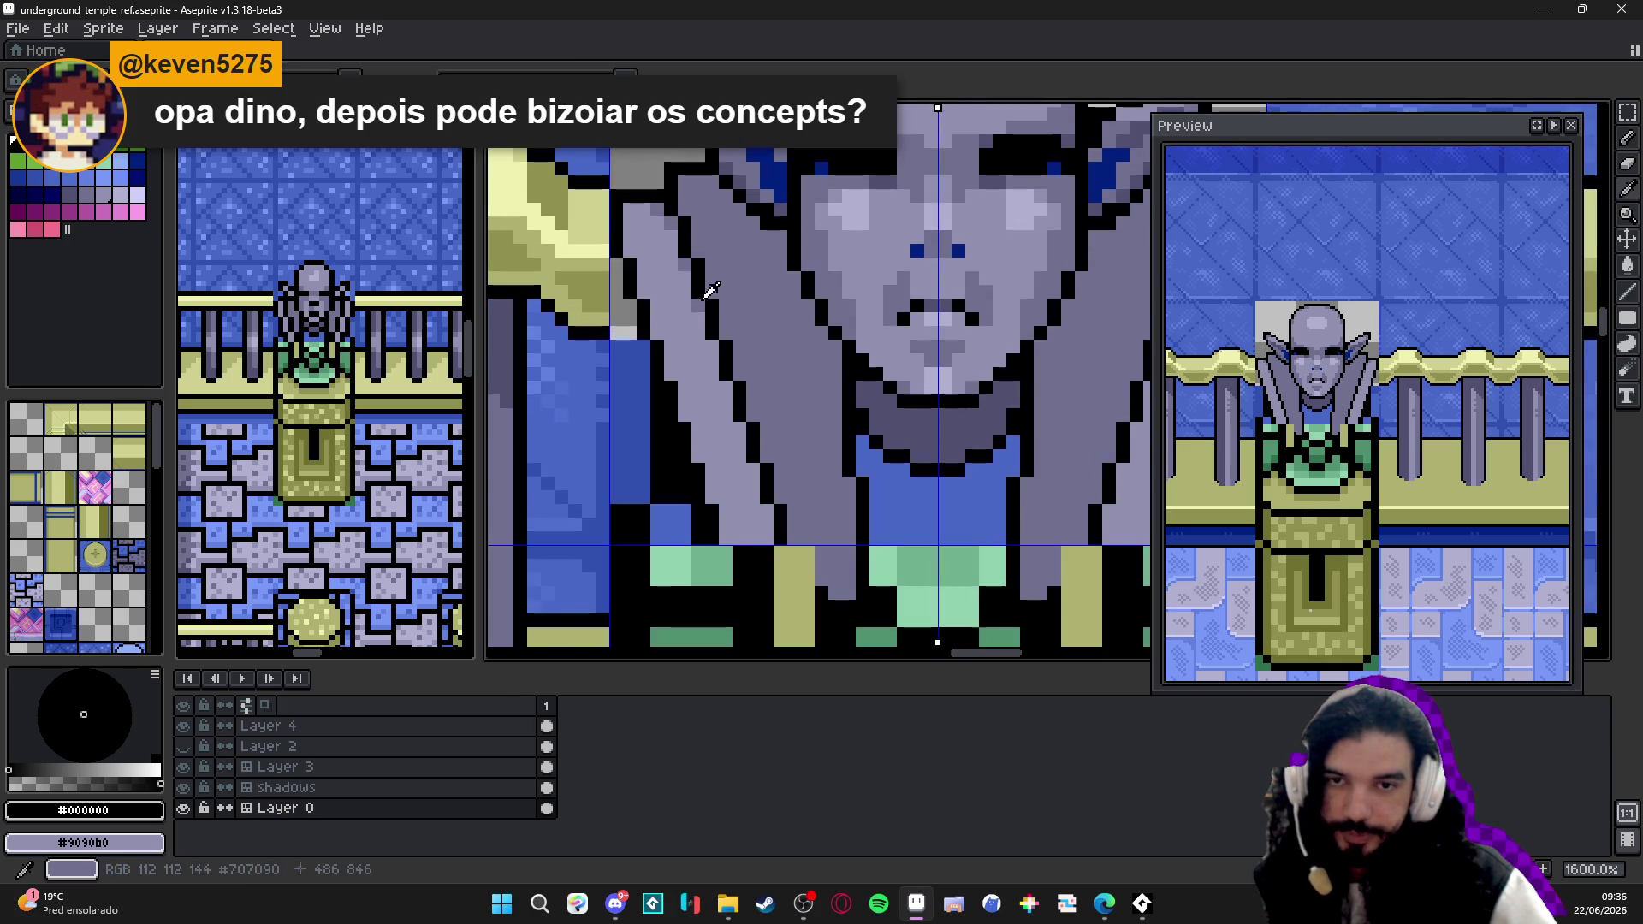
- Sample the shoulder's grey-violet shade and save the temple file
alt+click(738, 474)
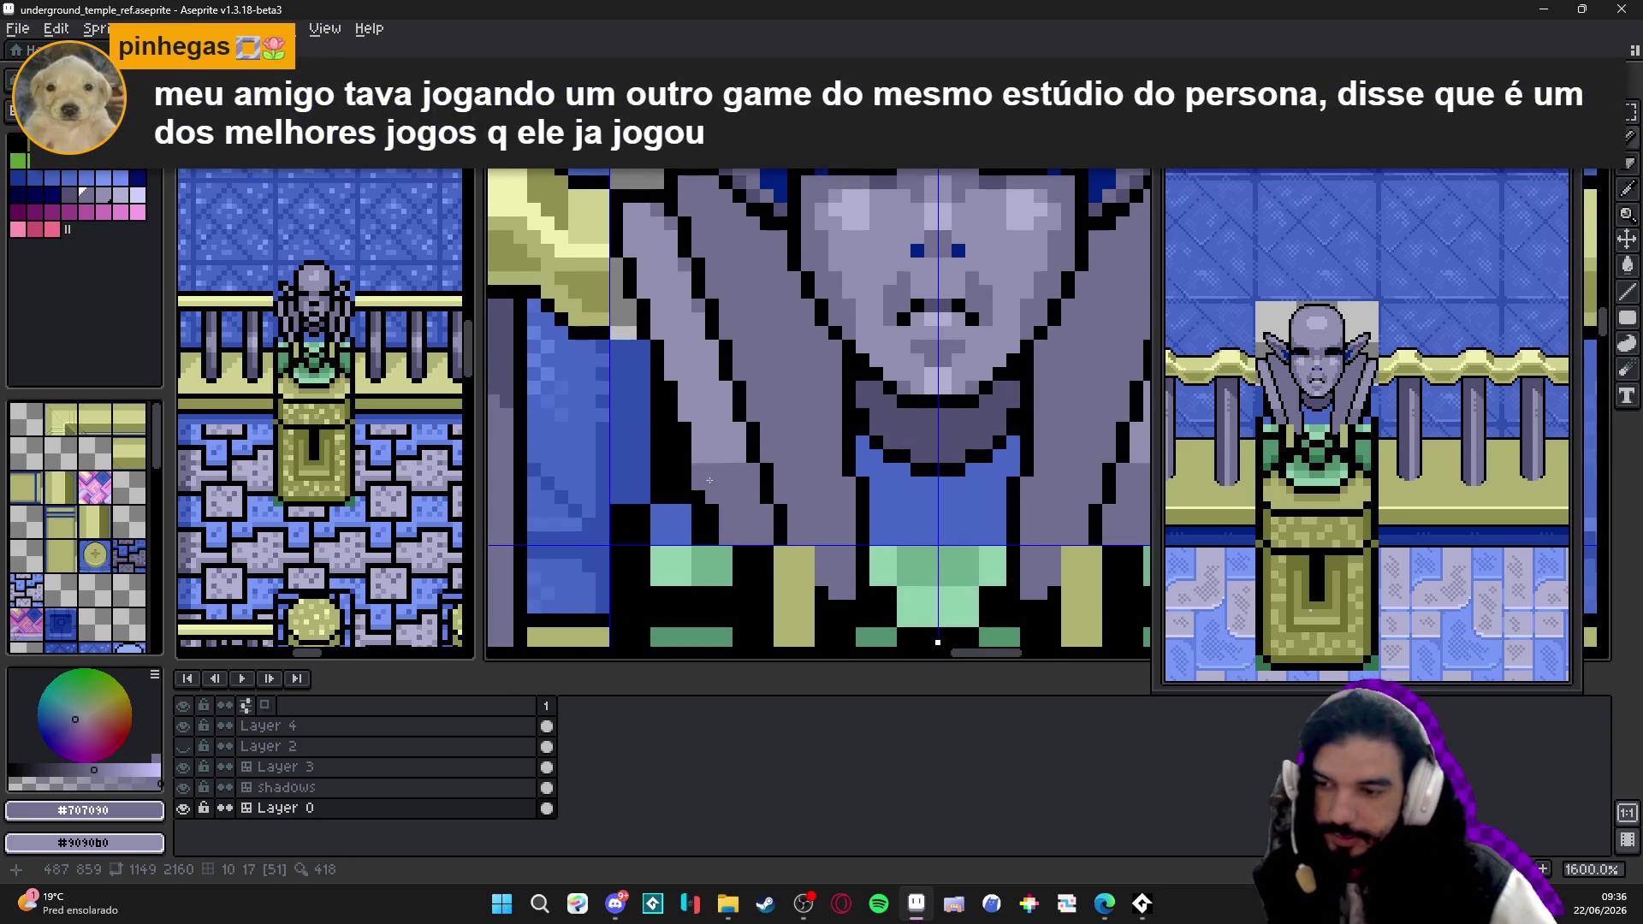
drag(703, 479, 730, 506)
key(ctrl+s)
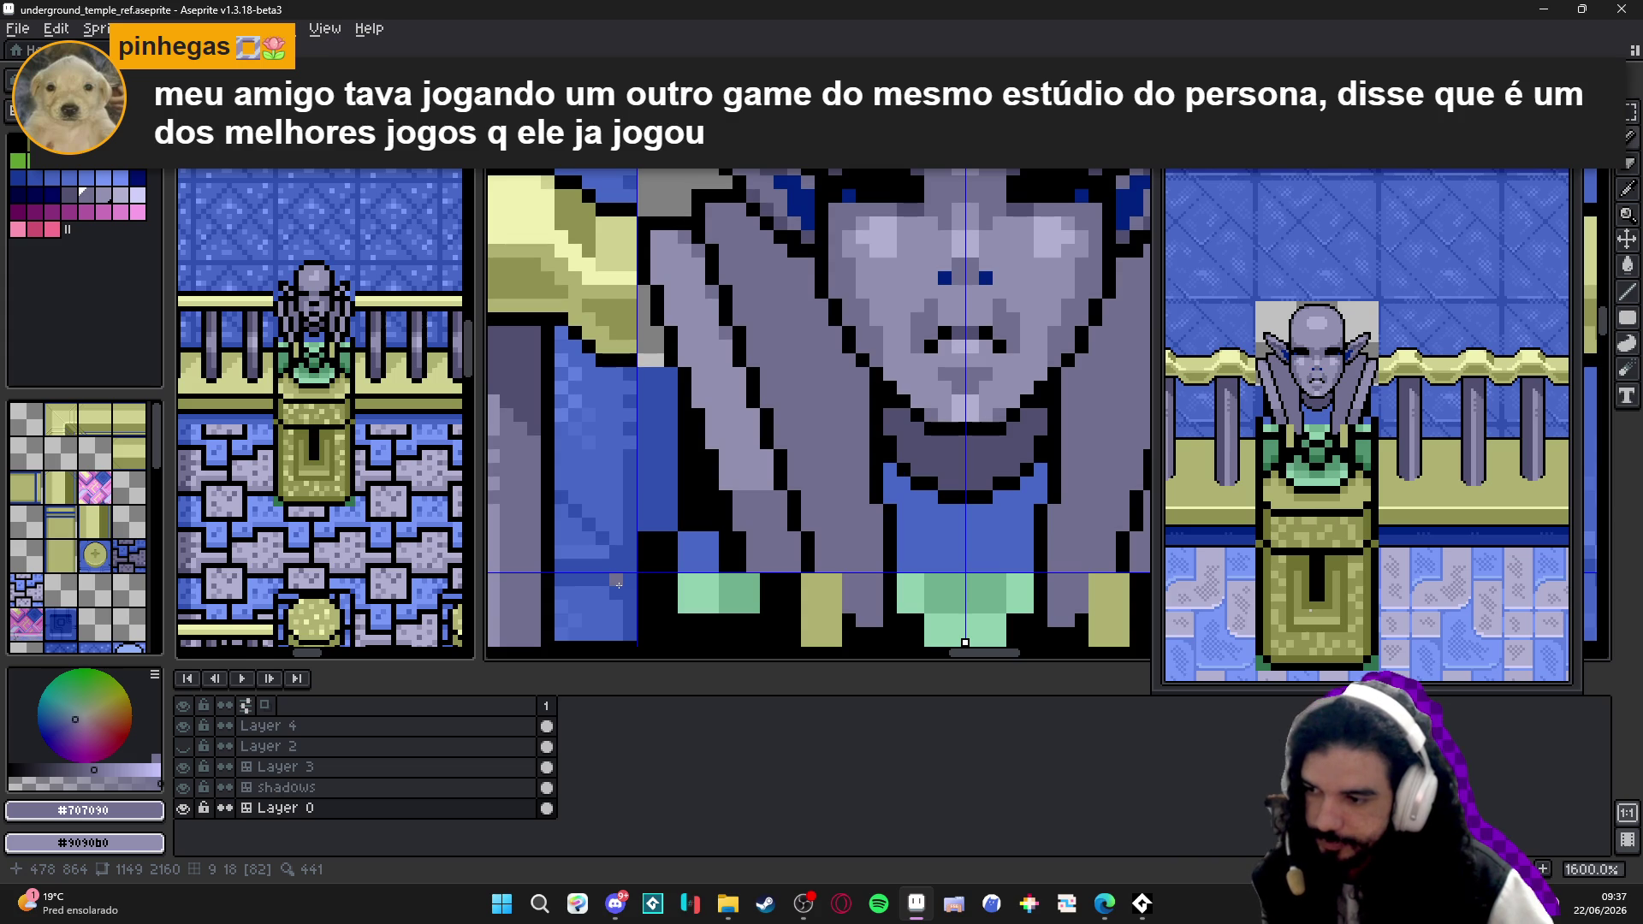
scroll(616, 582, down, 1)
scroll(616, 582, down, 2)
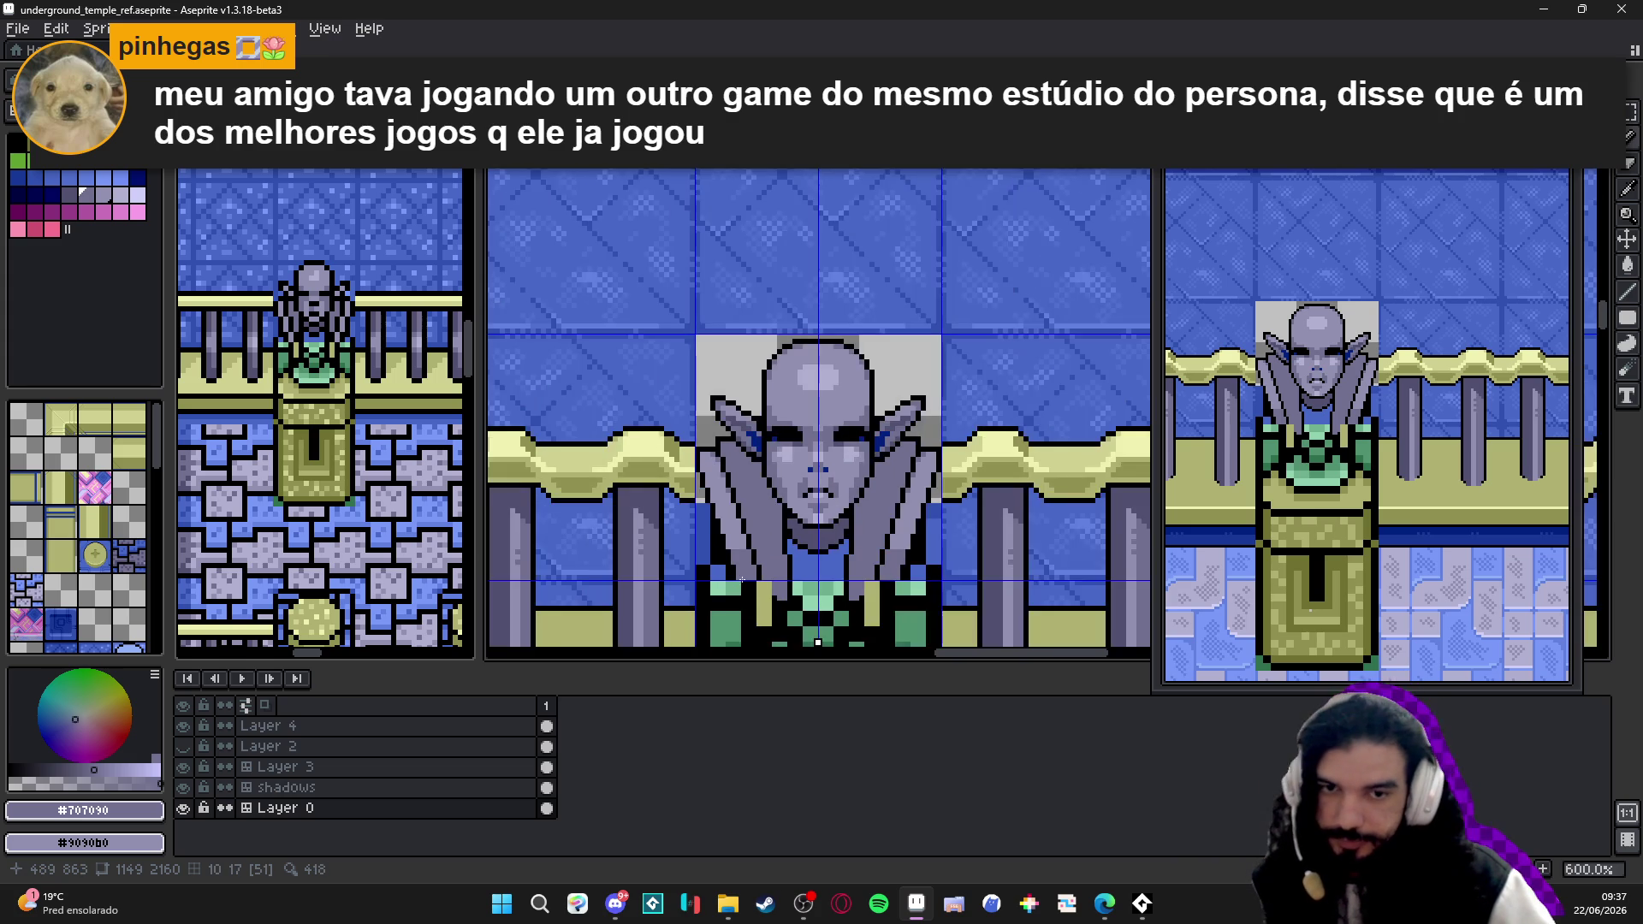
scroll(774, 468, down, 1)
scroll(774, 468, up, 3)
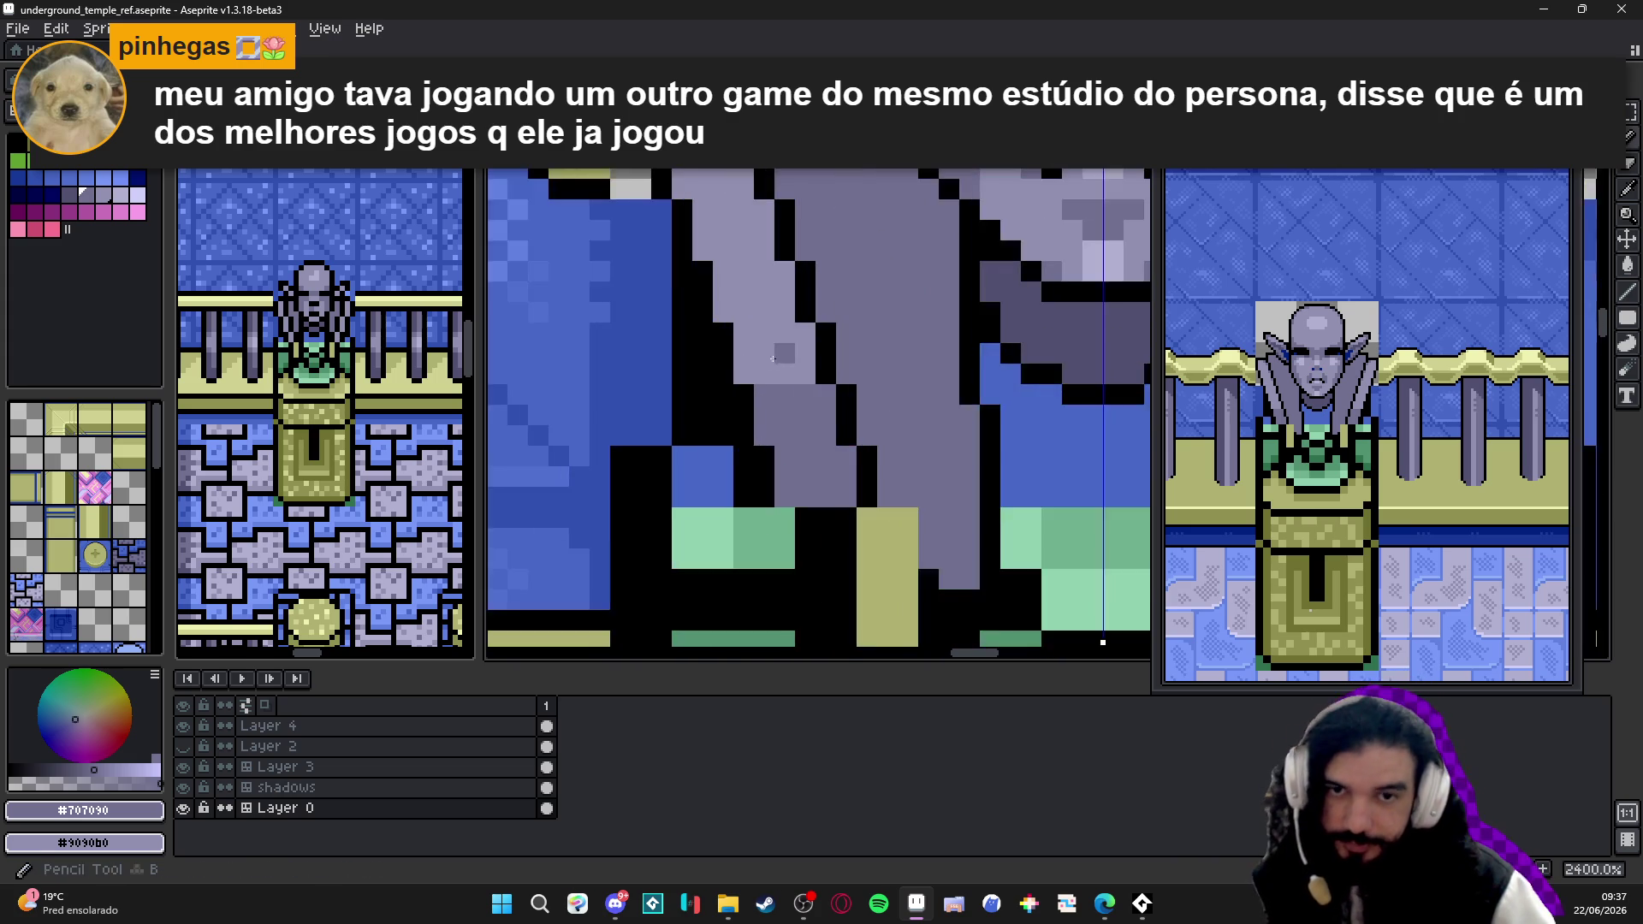
scroll(774, 468, up, 3)
- Darken the statue's left shoulder edge and paint light grey over its outer outline
drag(844, 319, 851, 391)
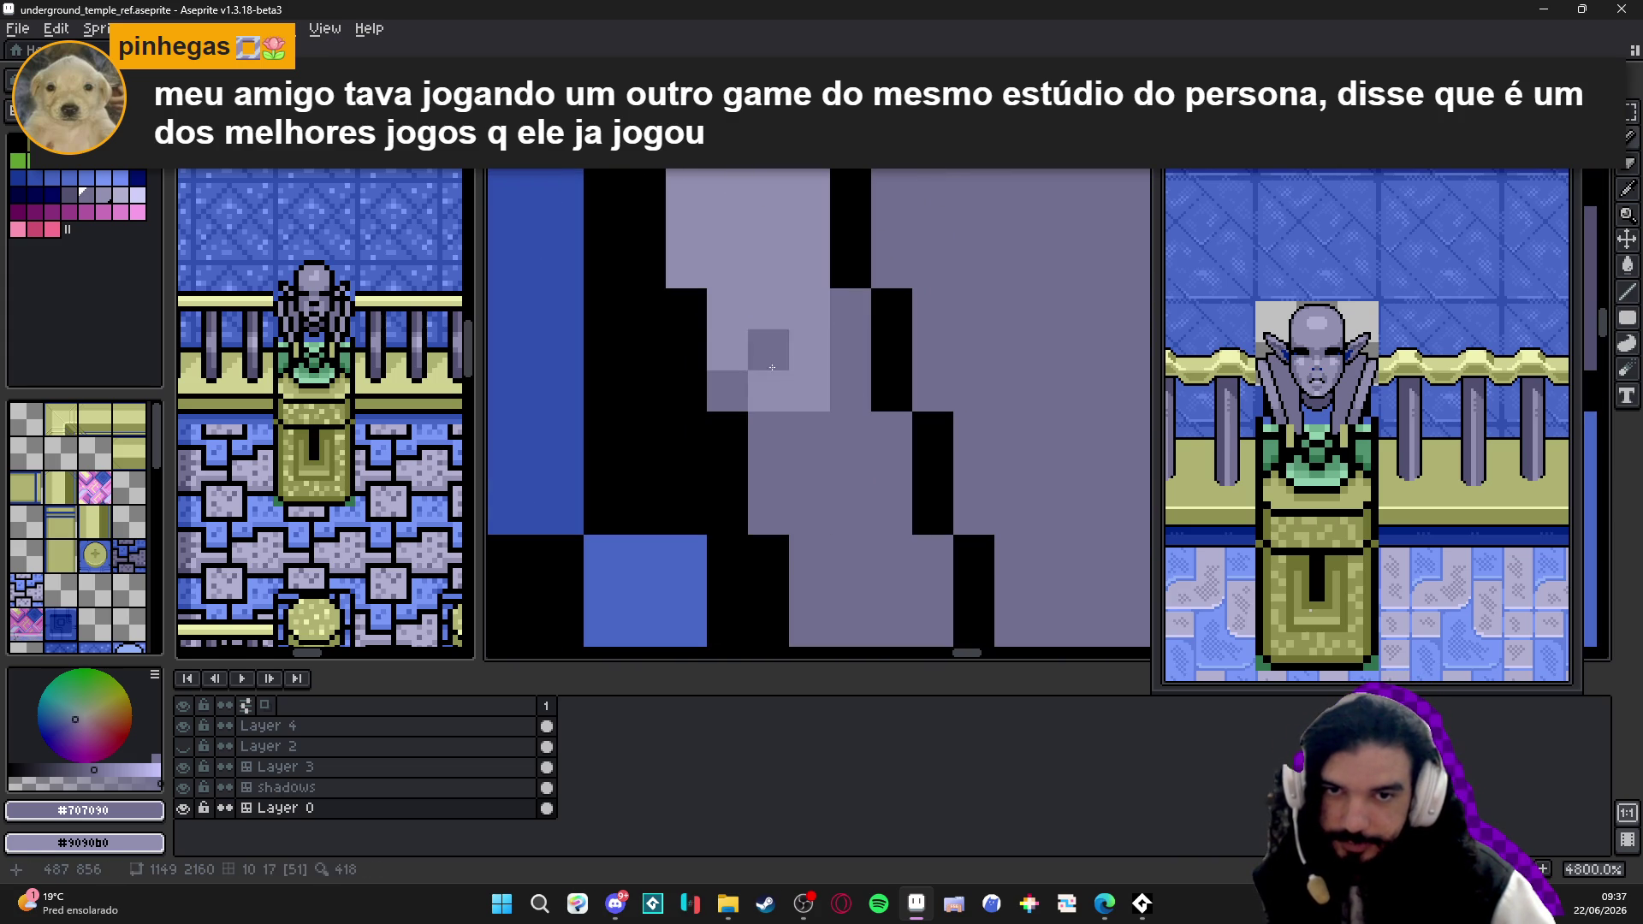
click(685, 267)
scroll(714, 269, down, 2)
scroll(821, 451, down, 1)
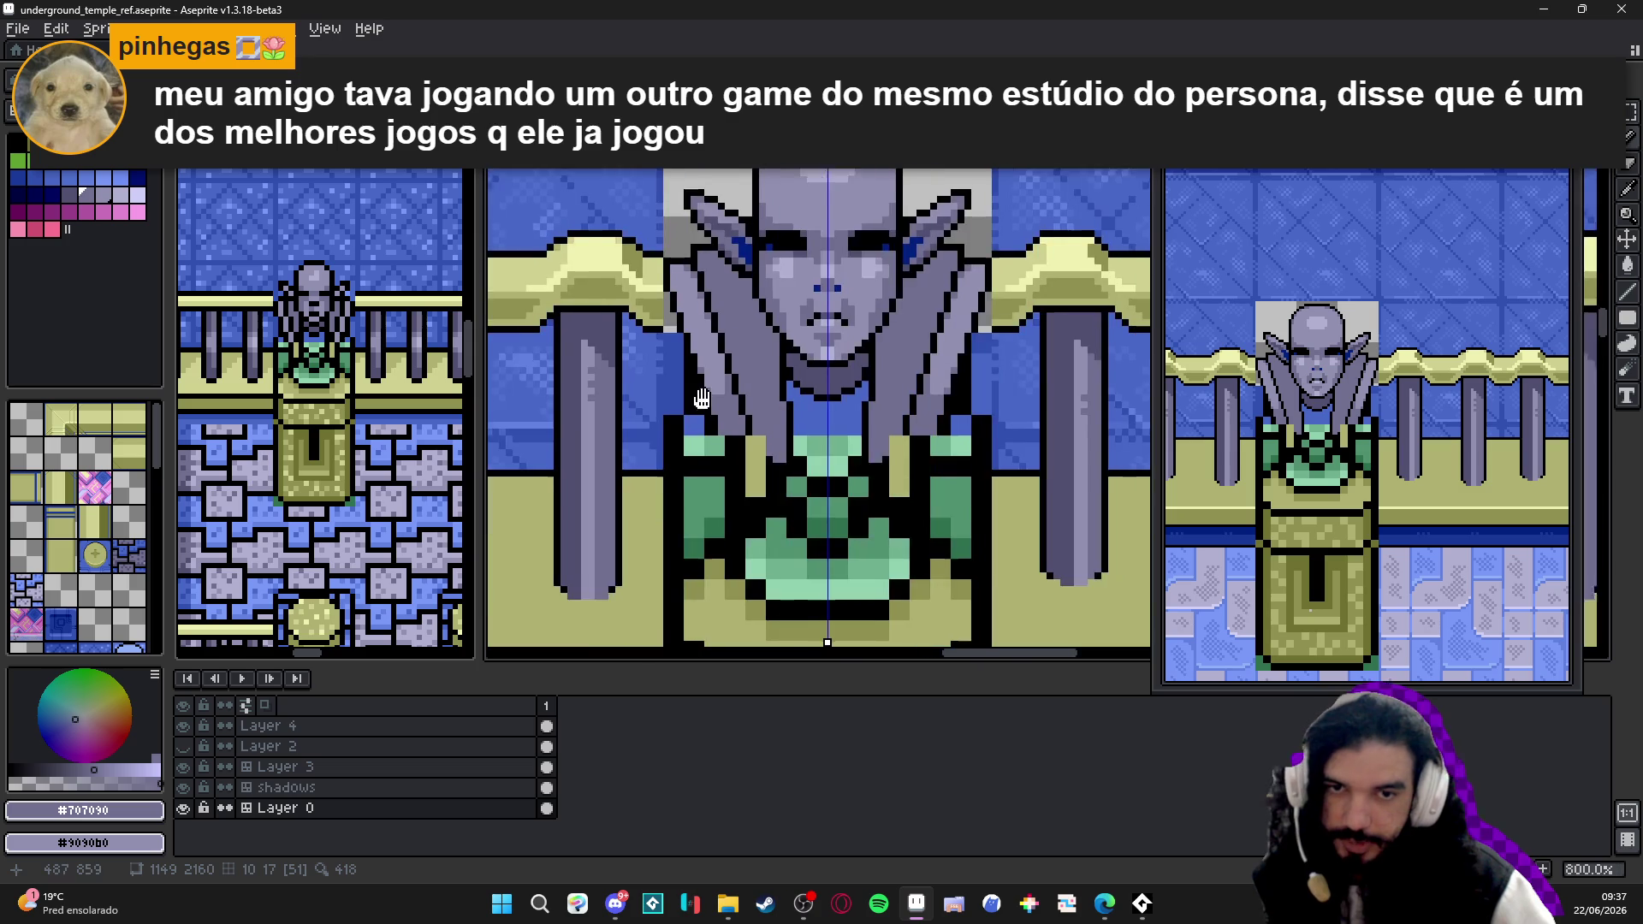
scroll(921, 642, up, 1)
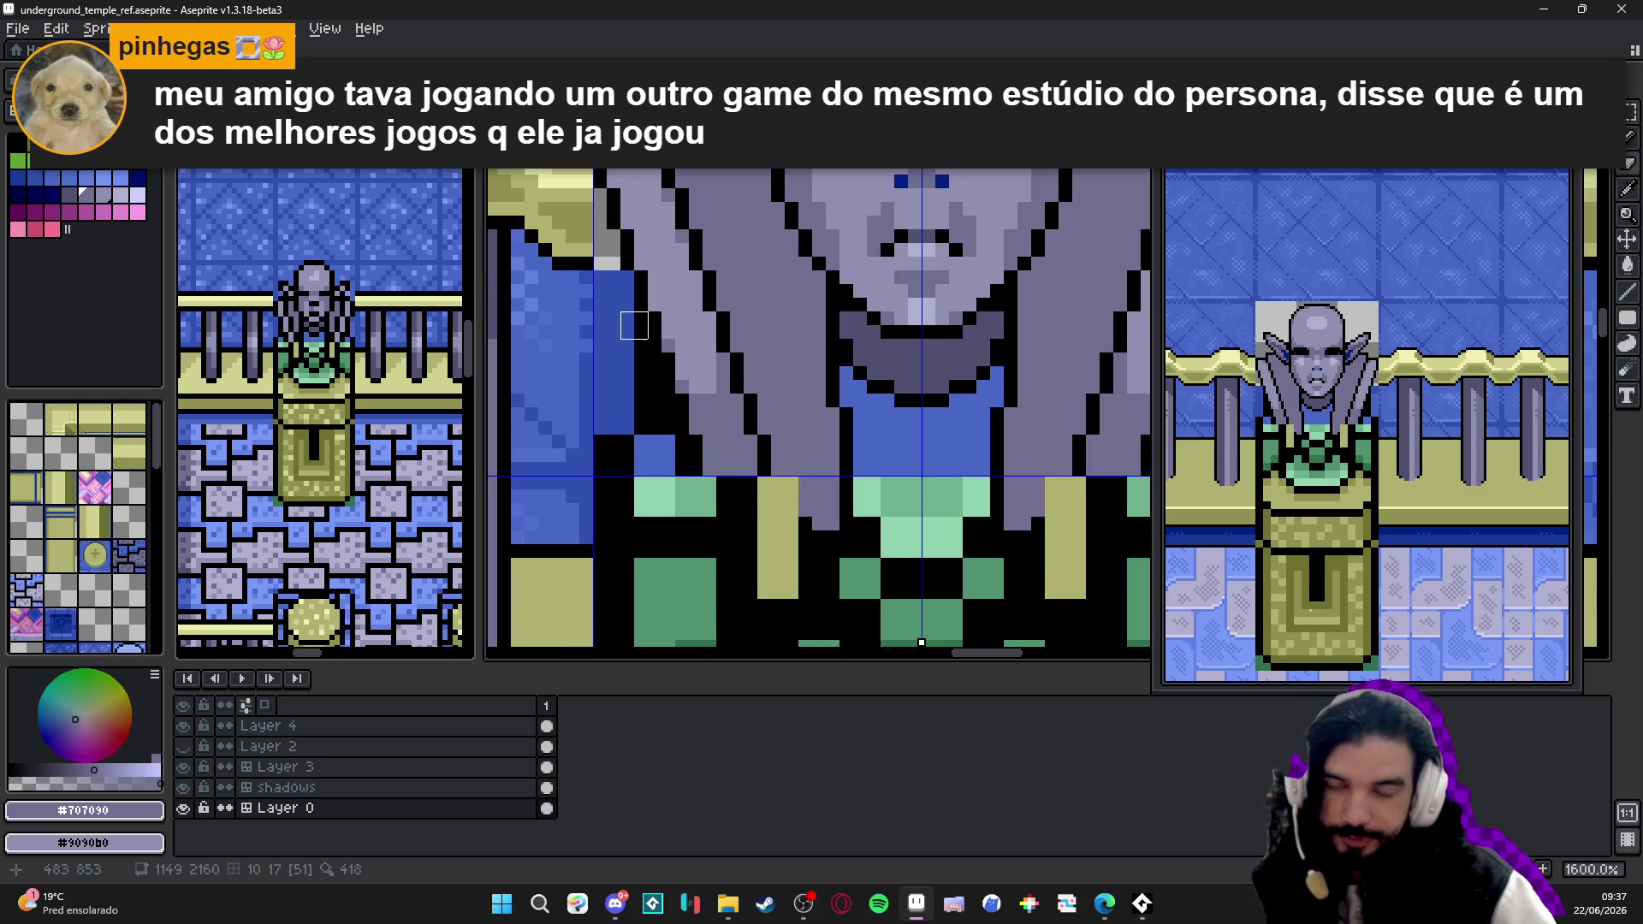
mouse_move(633, 339)
mouse_down()
mouse_move(648, 408)
mouse_move(607, 273)
mouse_move(608, 422)
mouse_up()
key(e)
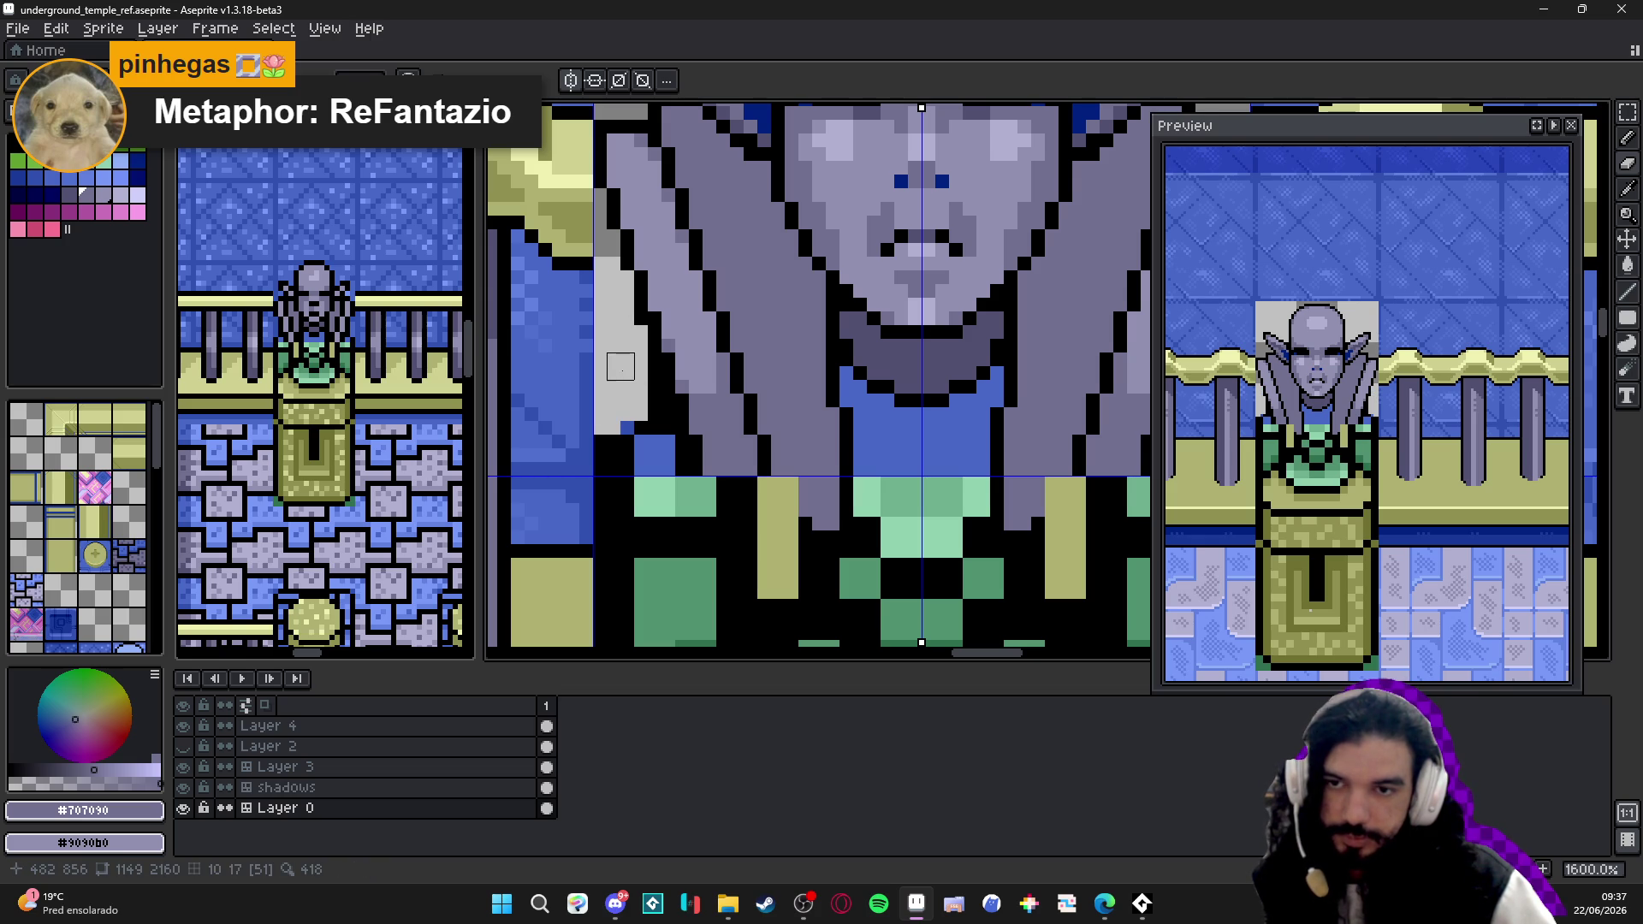
- Recolour stray black outline pixels beside the shoulder light grey, checking against the temple map reference
key(ctrl+Tab)
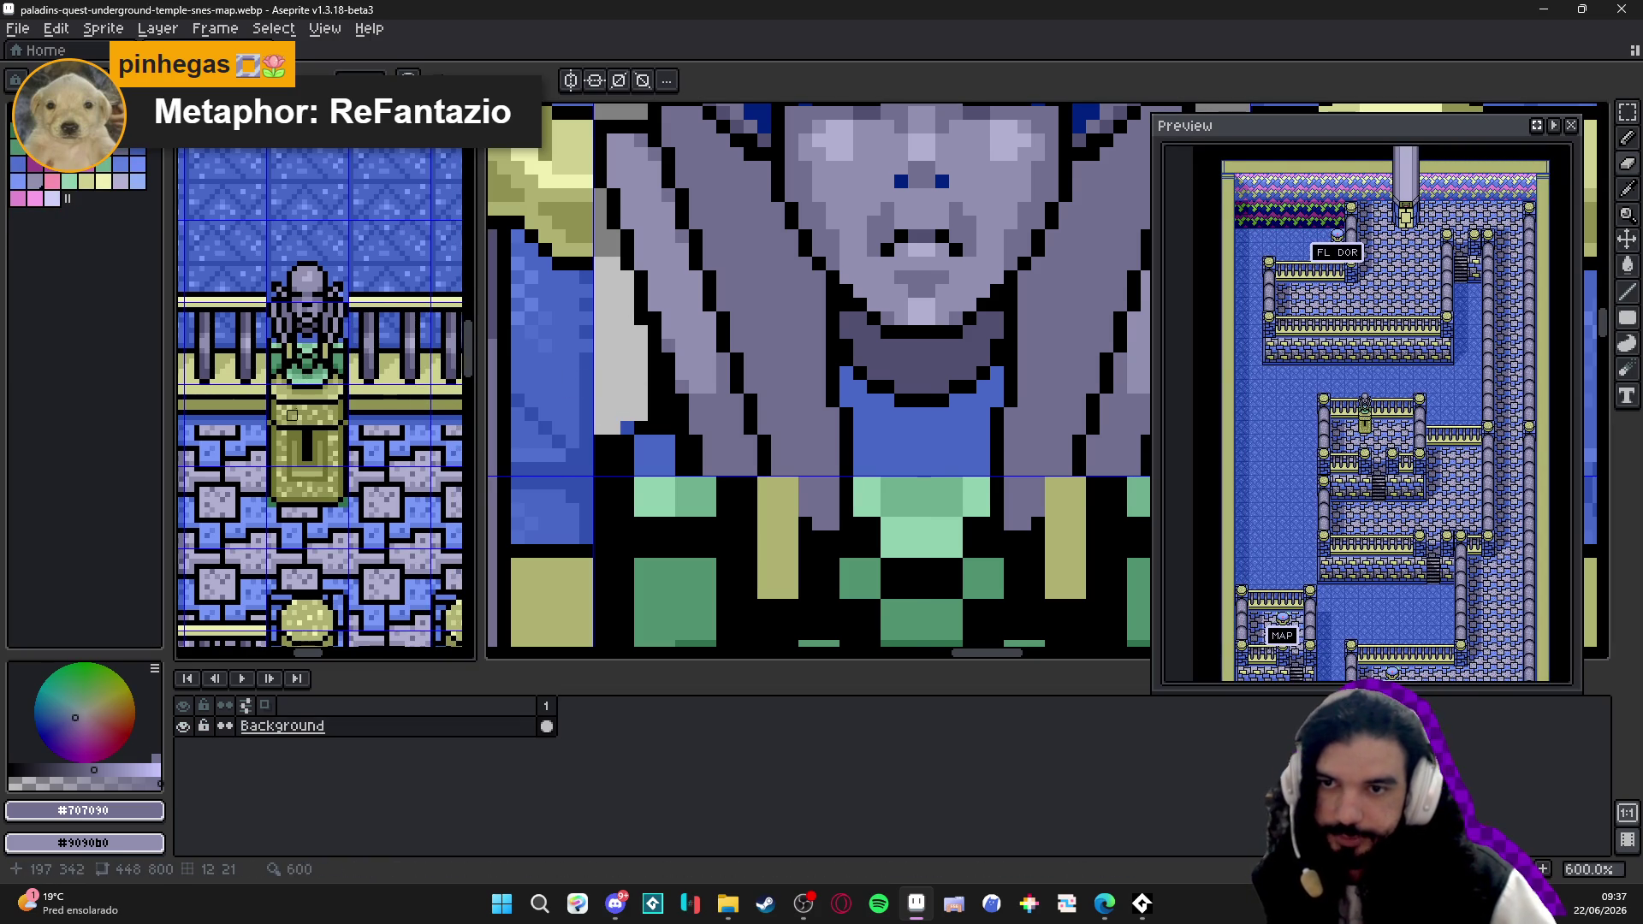
scroll(814, 433, up, 1)
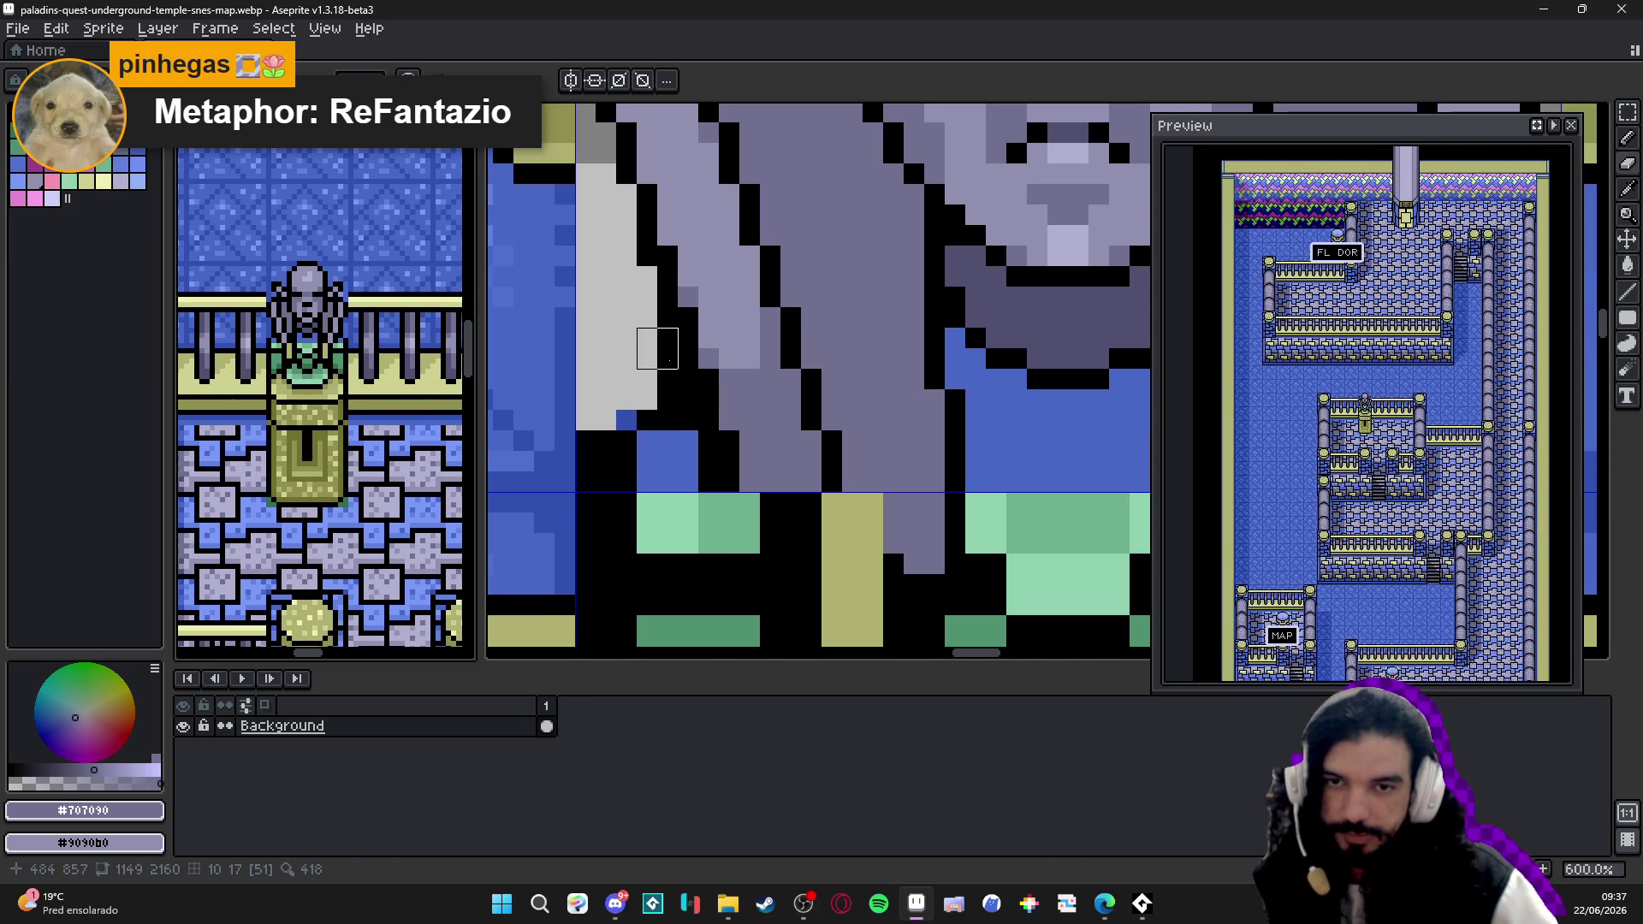
key(ctrl+Tab)
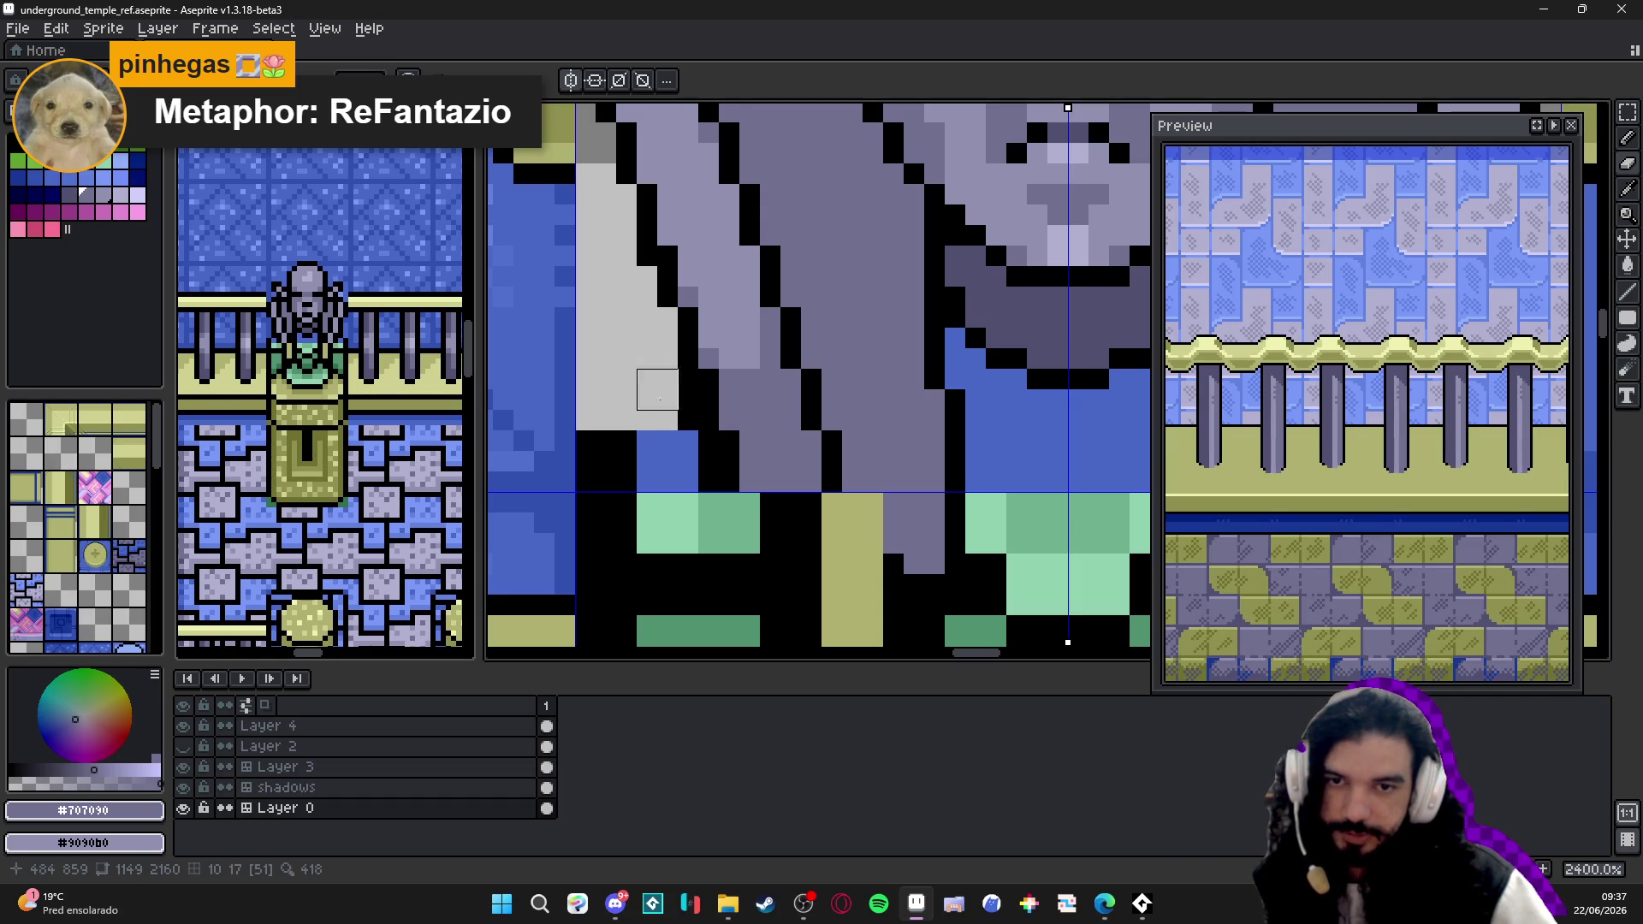
click(637, 266)
drag(678, 391, 678, 431)
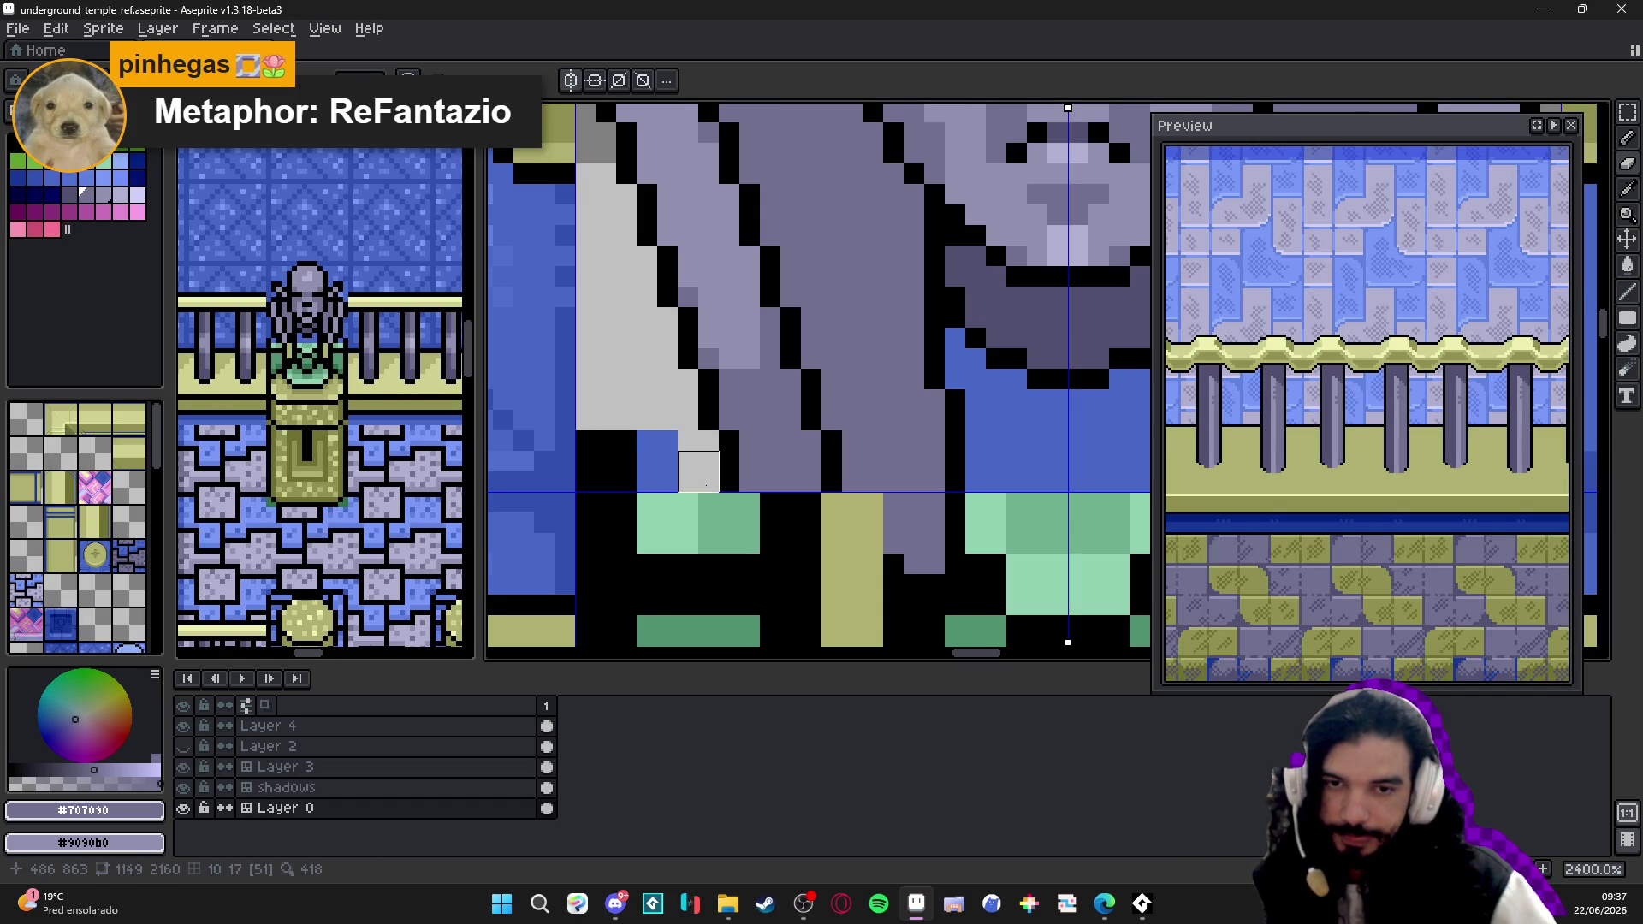
scroll(760, 481, down, 3)
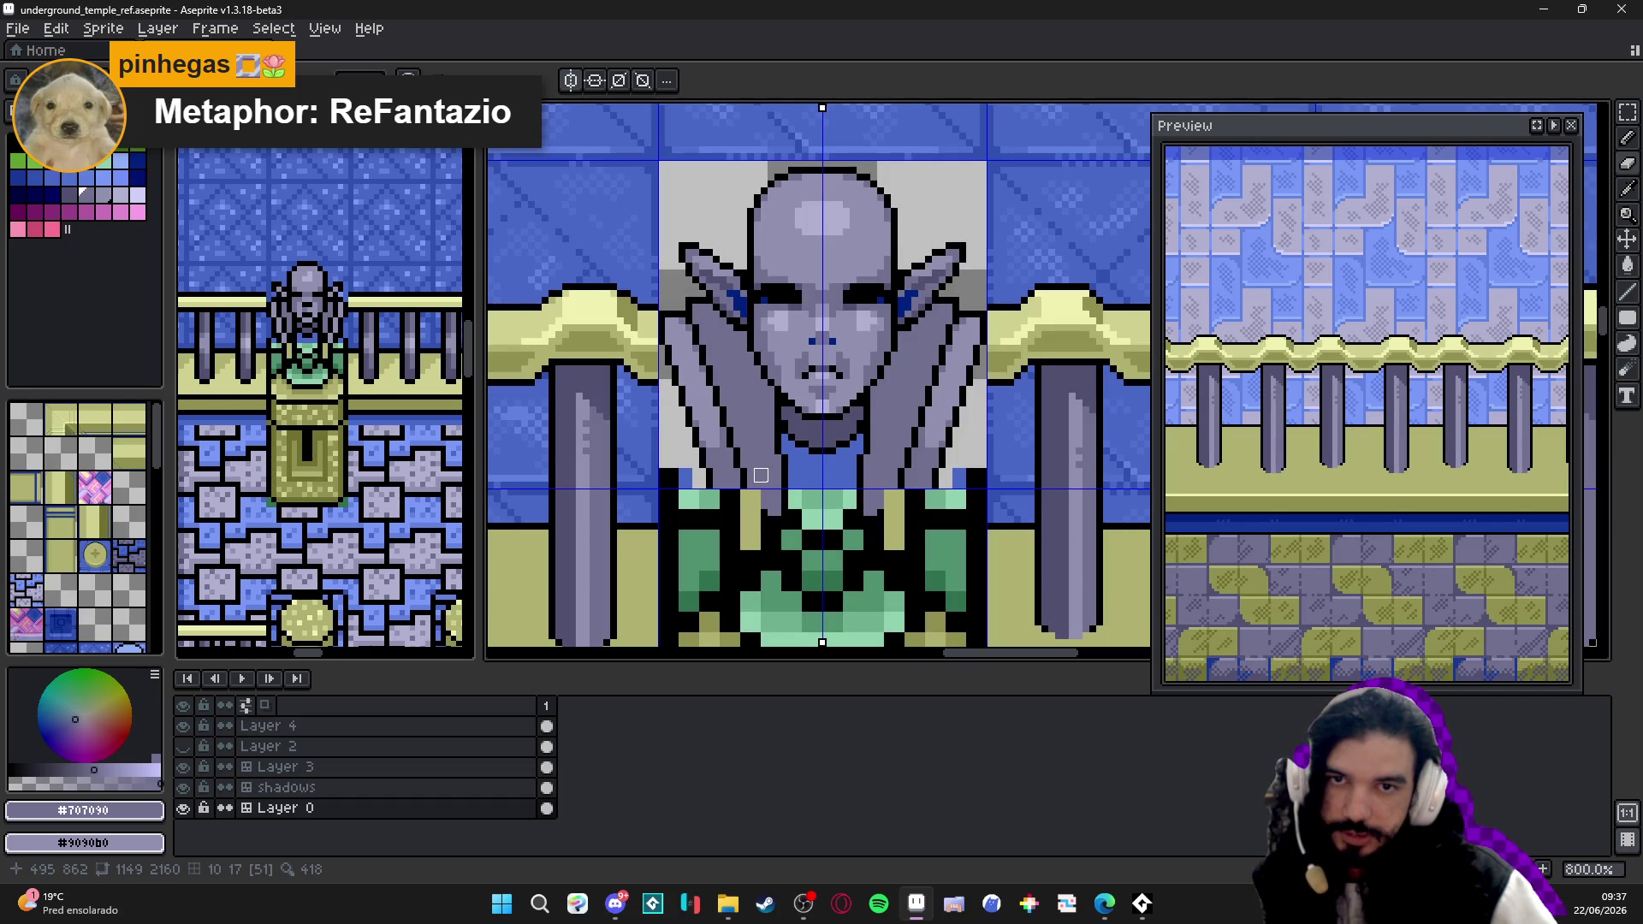
click(327, 393)
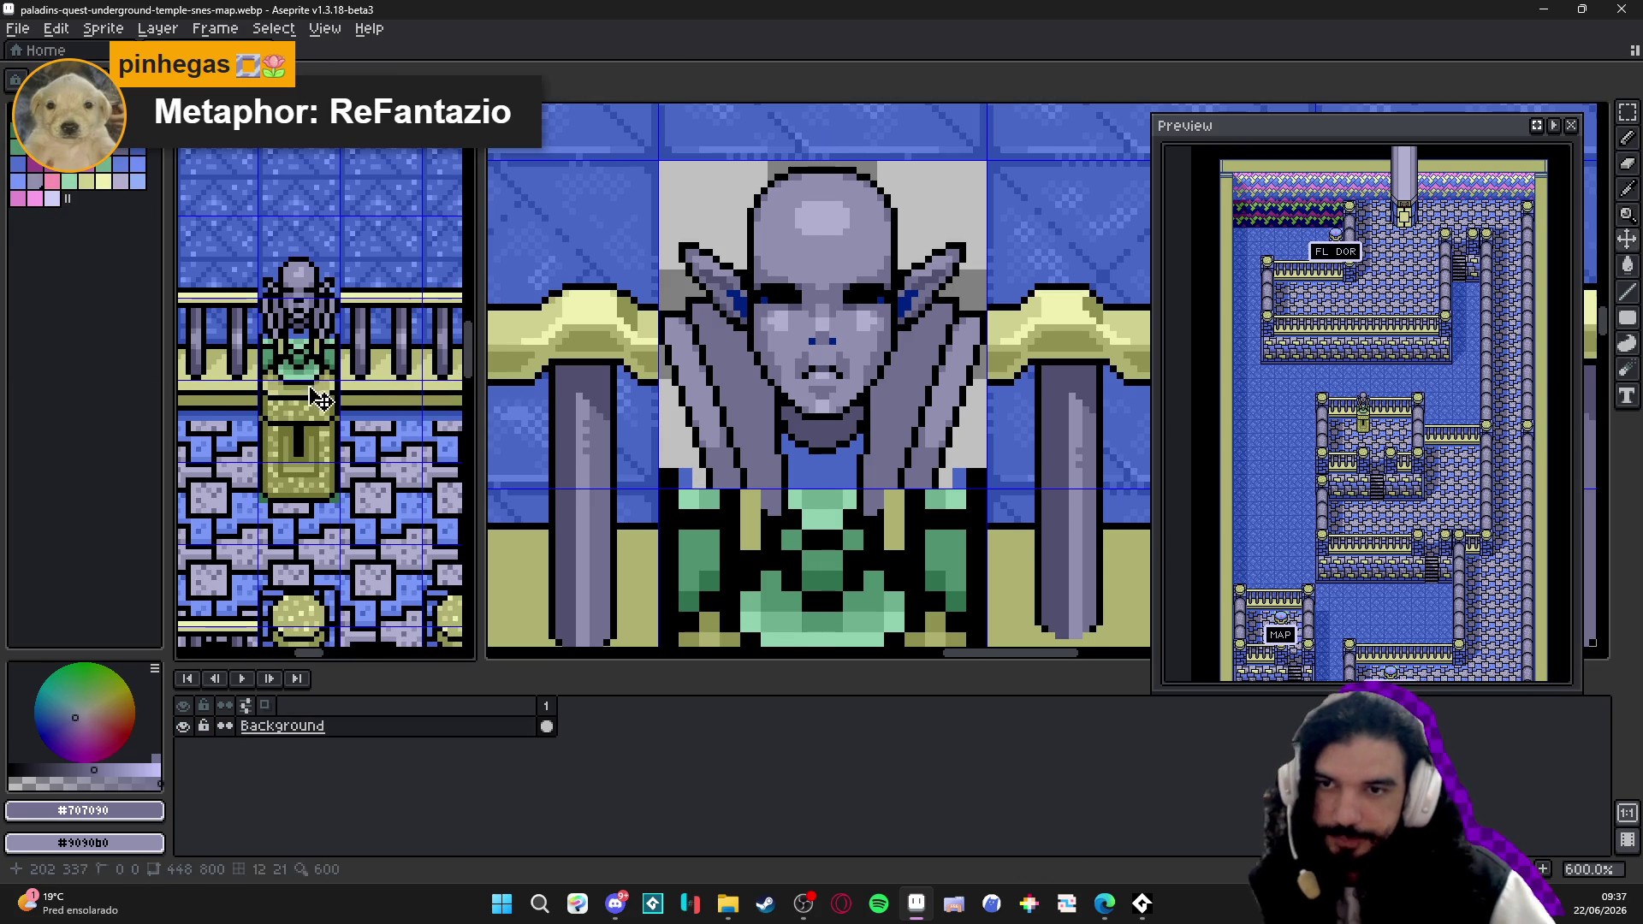
click(726, 417)
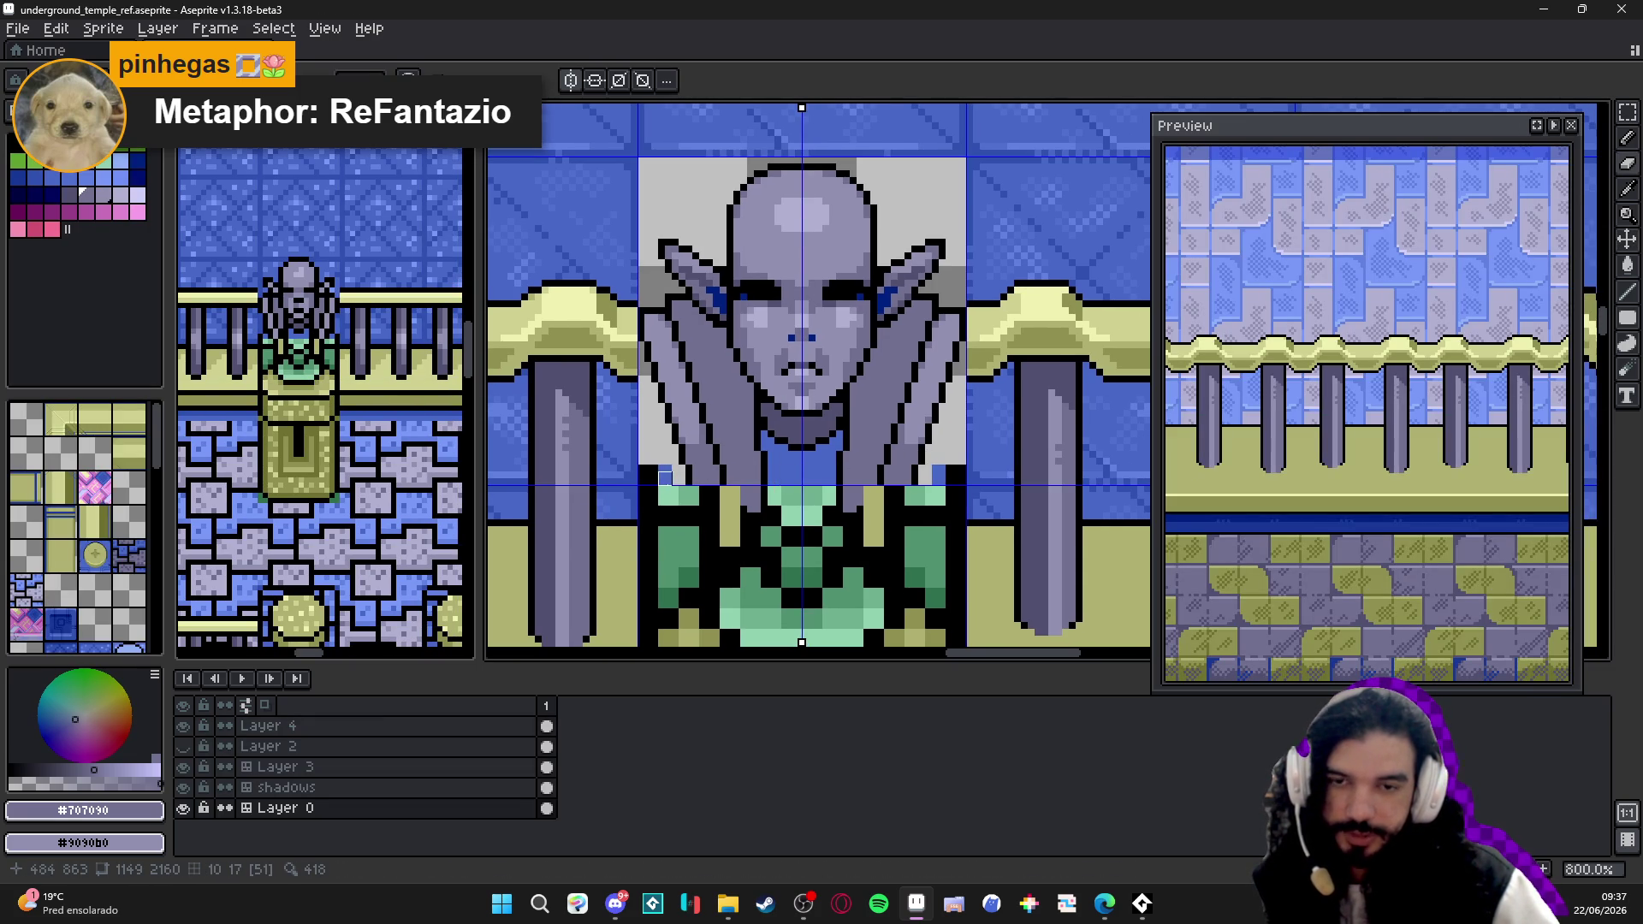
scroll(665, 478, up, 3)
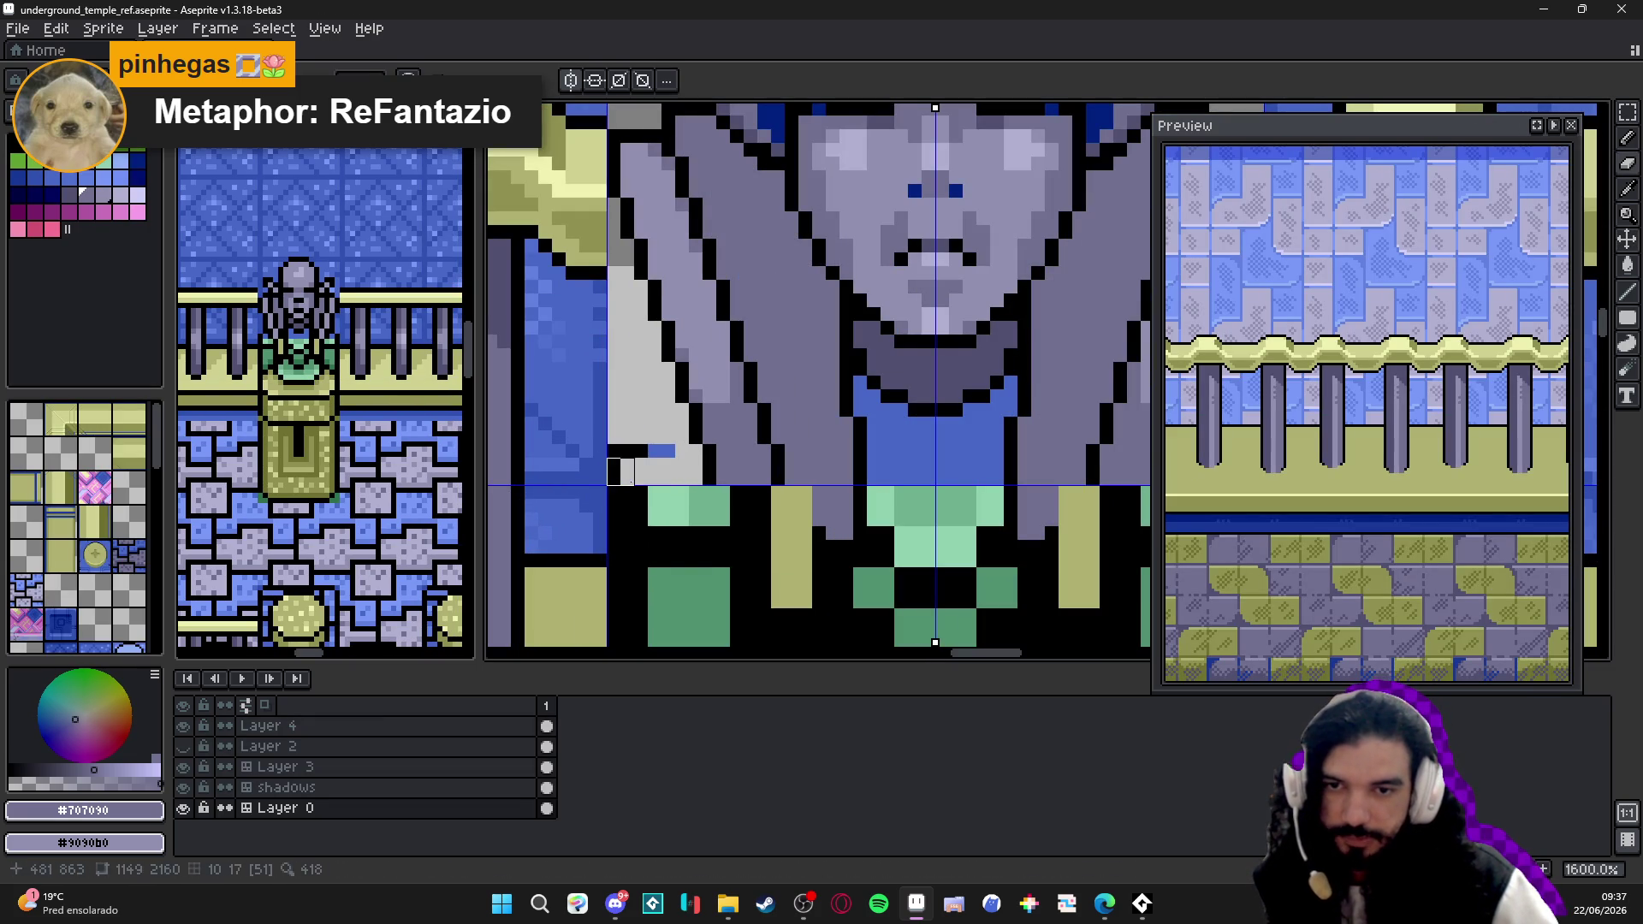
scroll(668, 442, down, 3)
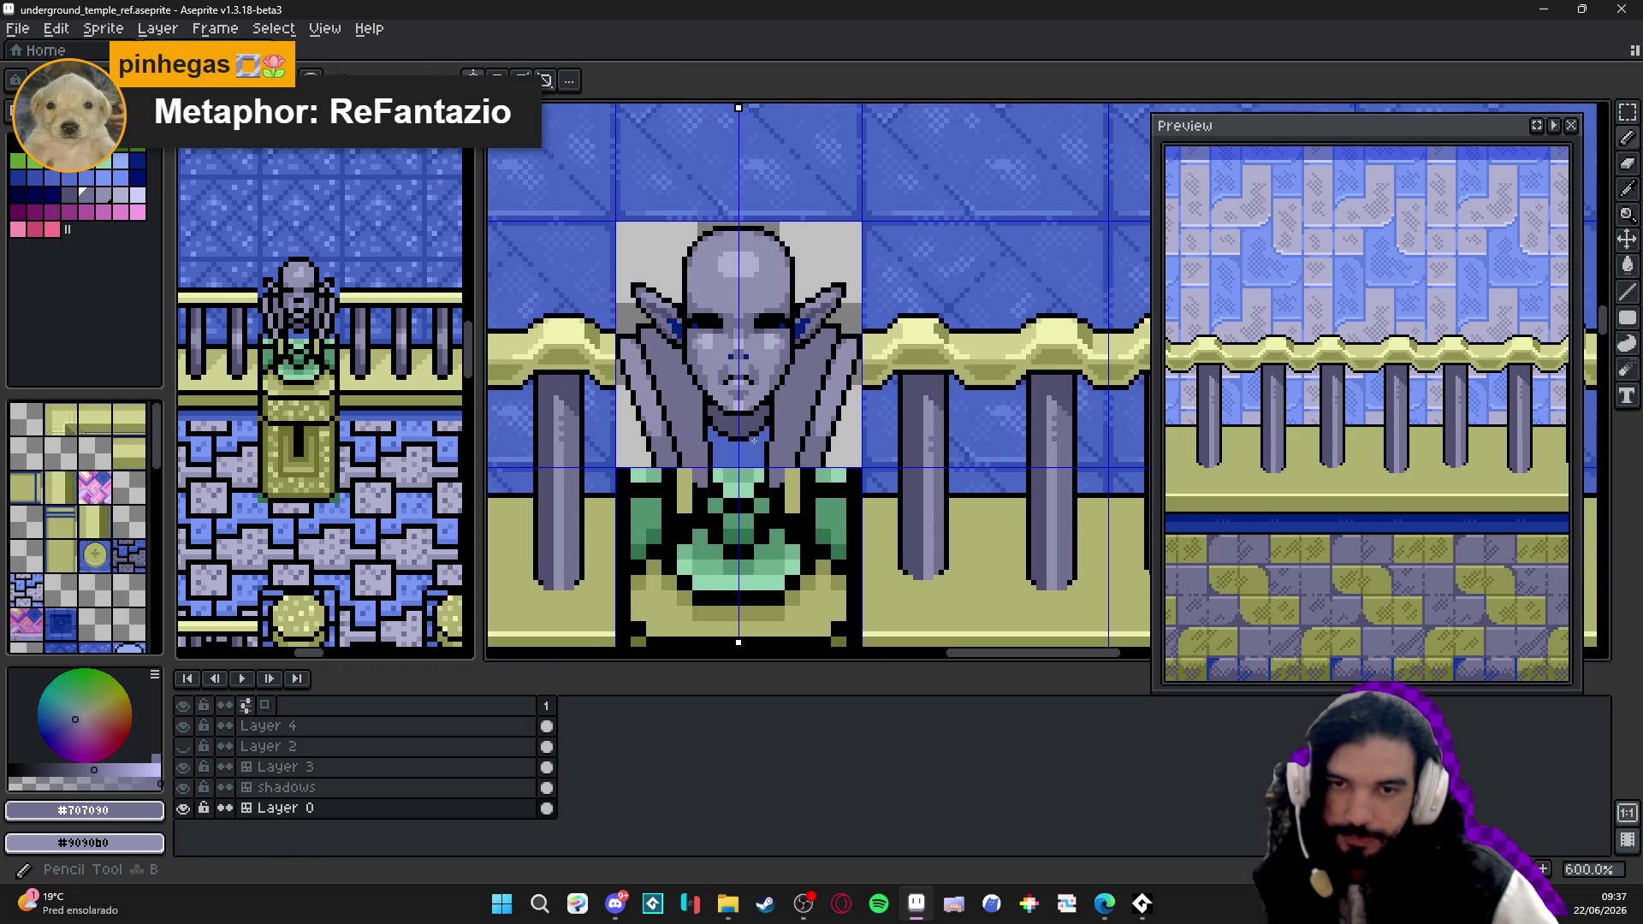
scroll(706, 422, down, 2)
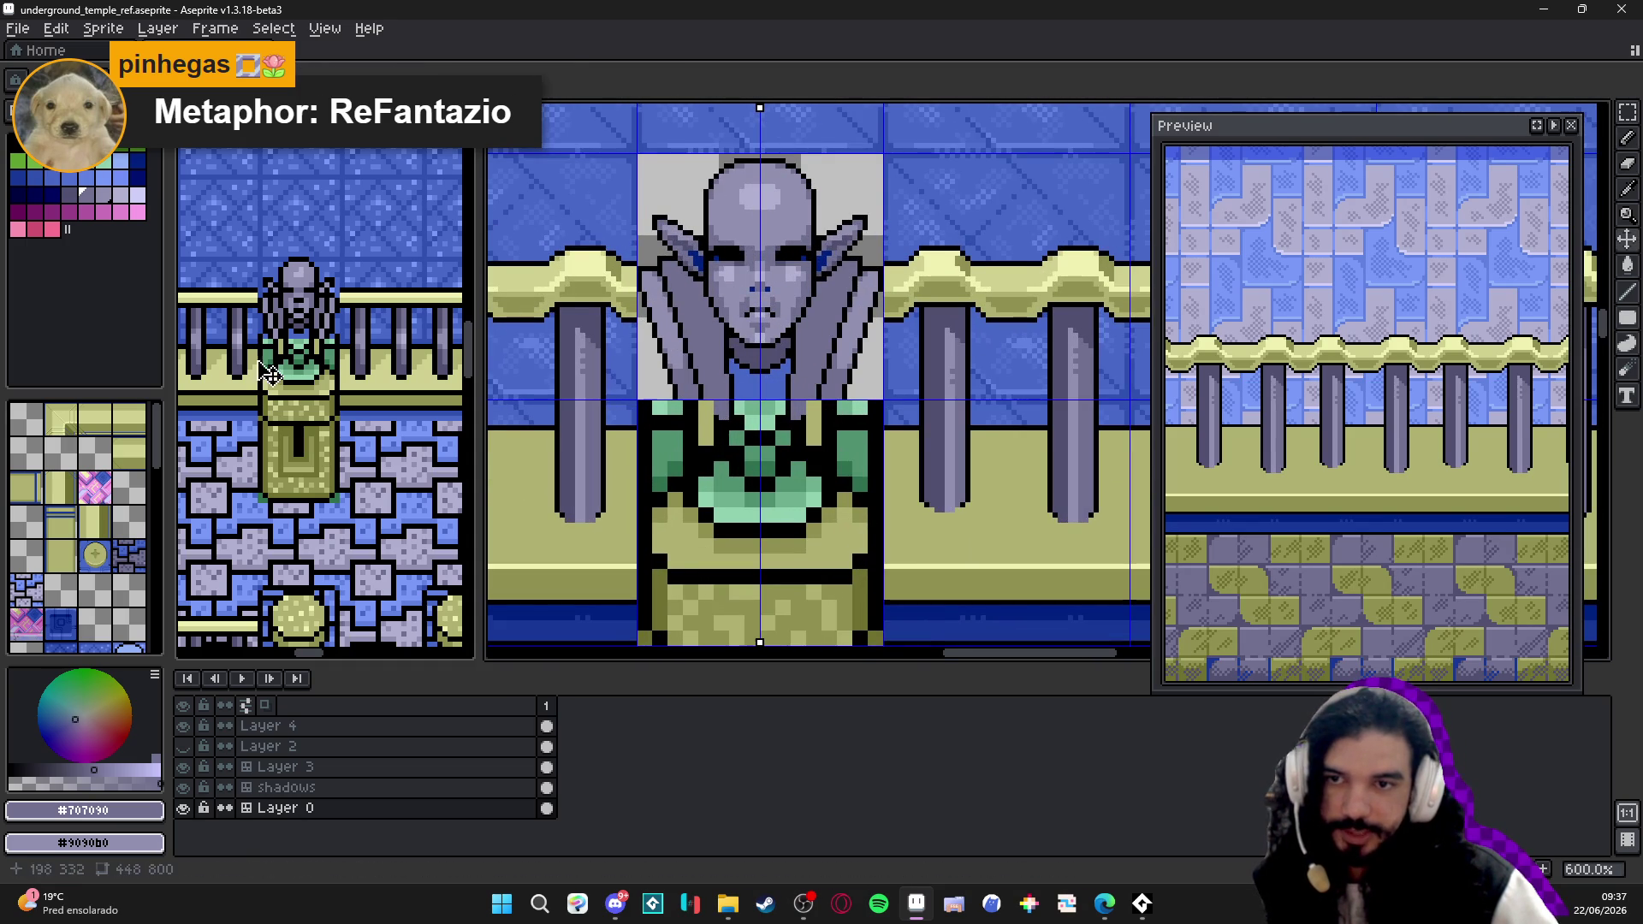
scroll(837, 308, down, 1)
scroll(839, 372, down, 2)
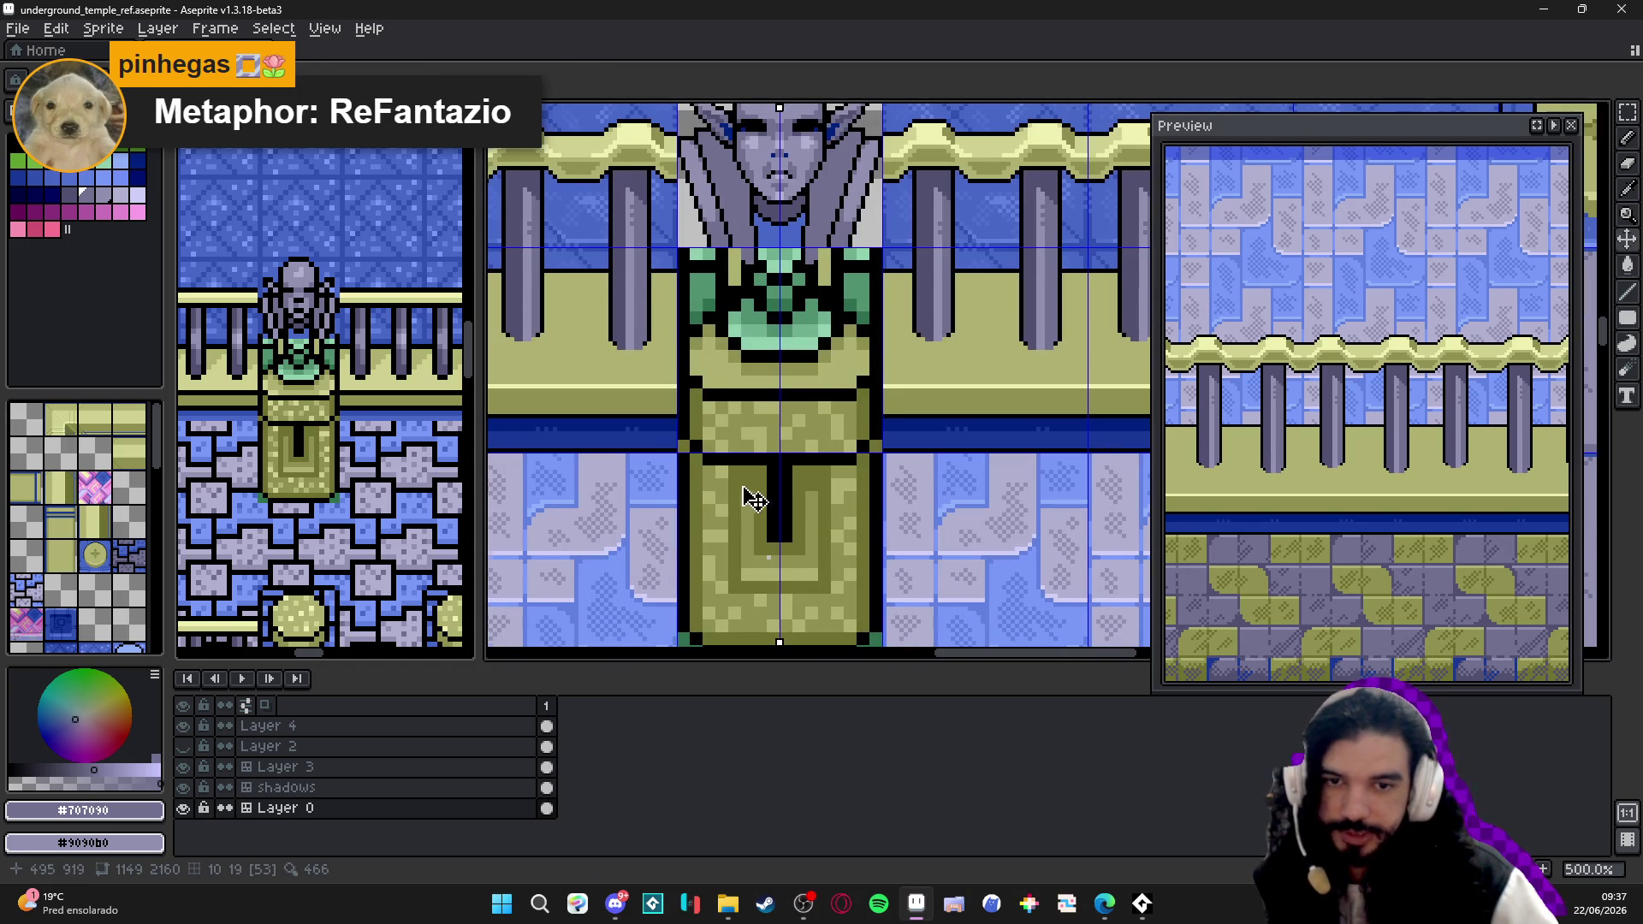
scroll(745, 500, down, 2)
scroll(786, 322, up, 1)
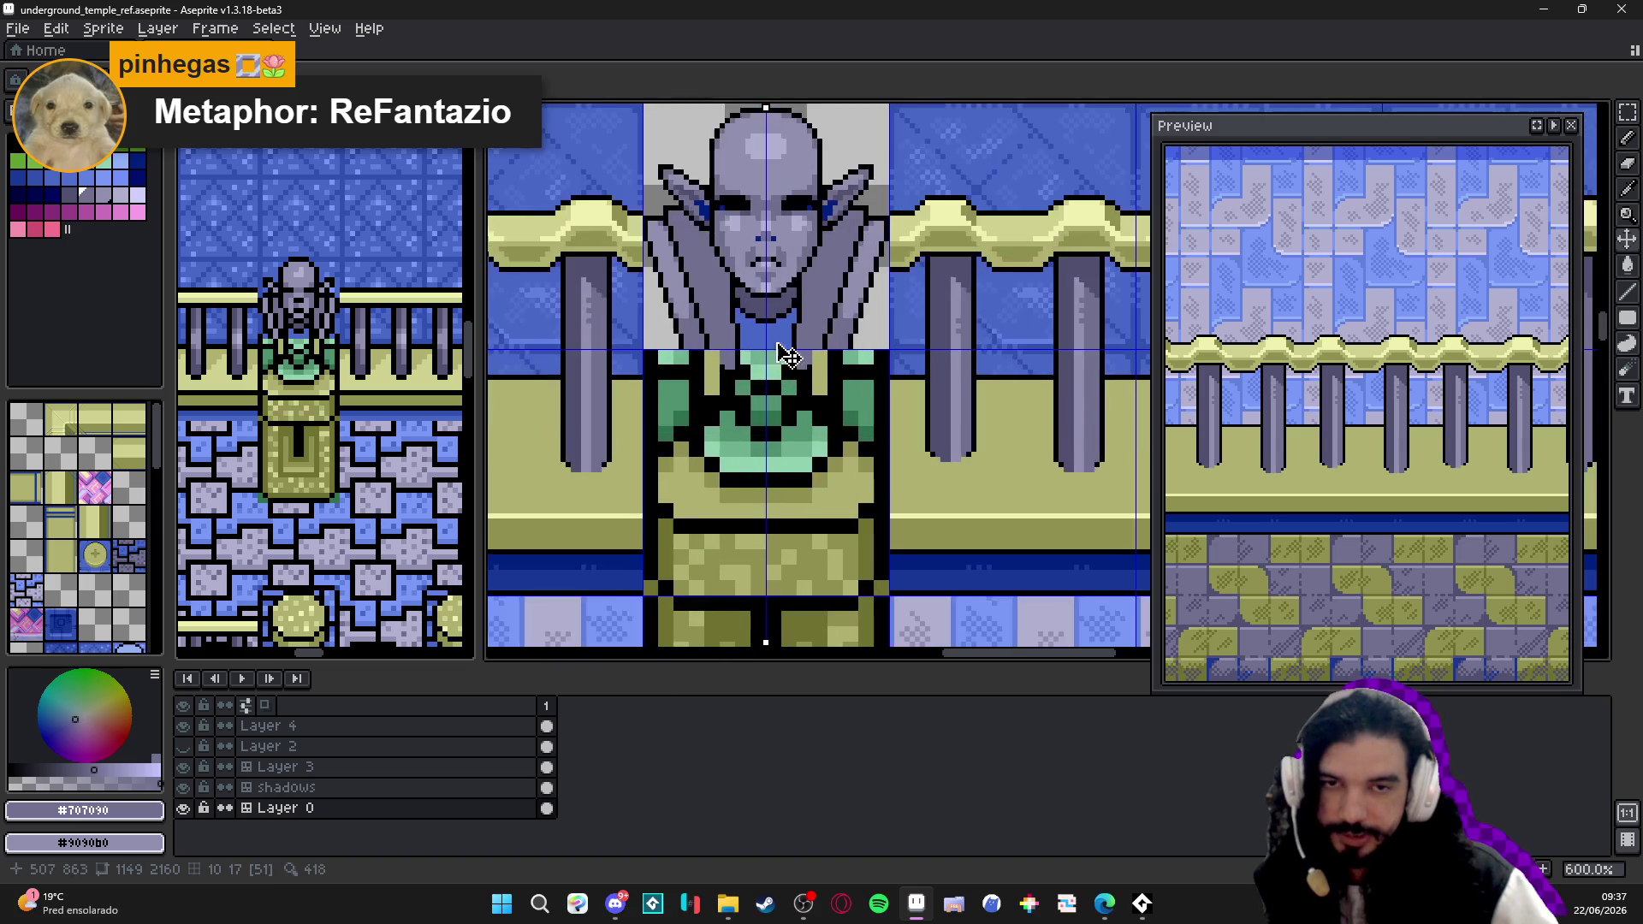
scroll(772, 324, up, 1)
scroll(743, 329, up, 1)
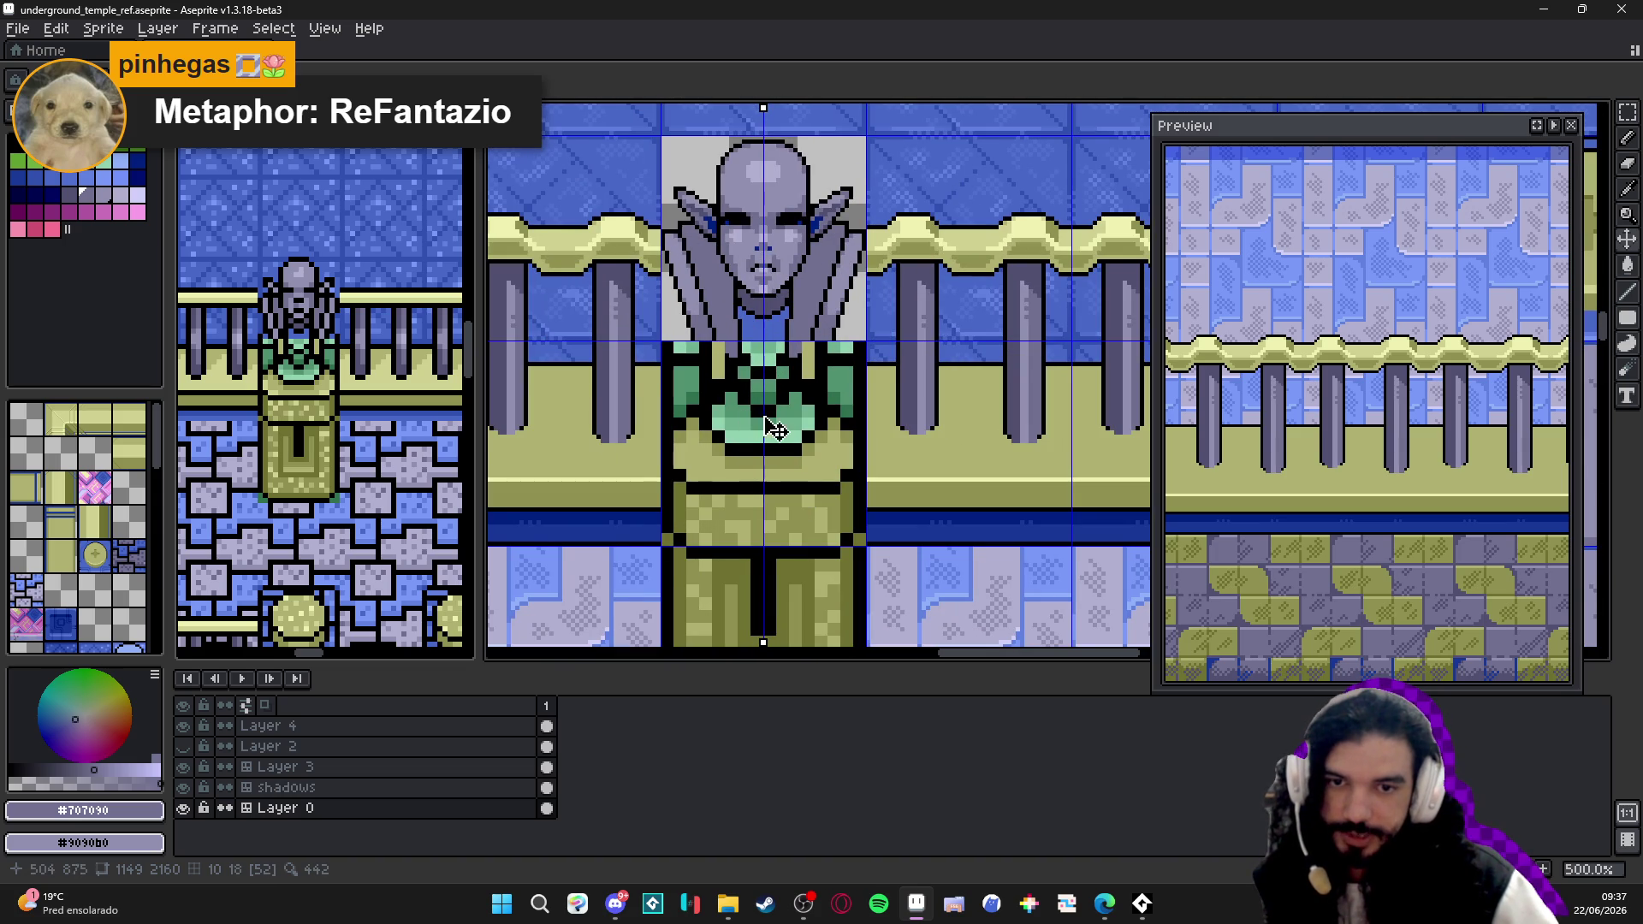
scroll(743, 329, down, 2)
scroll(742, 328, up, 2)
scroll(742, 329, down, 1)
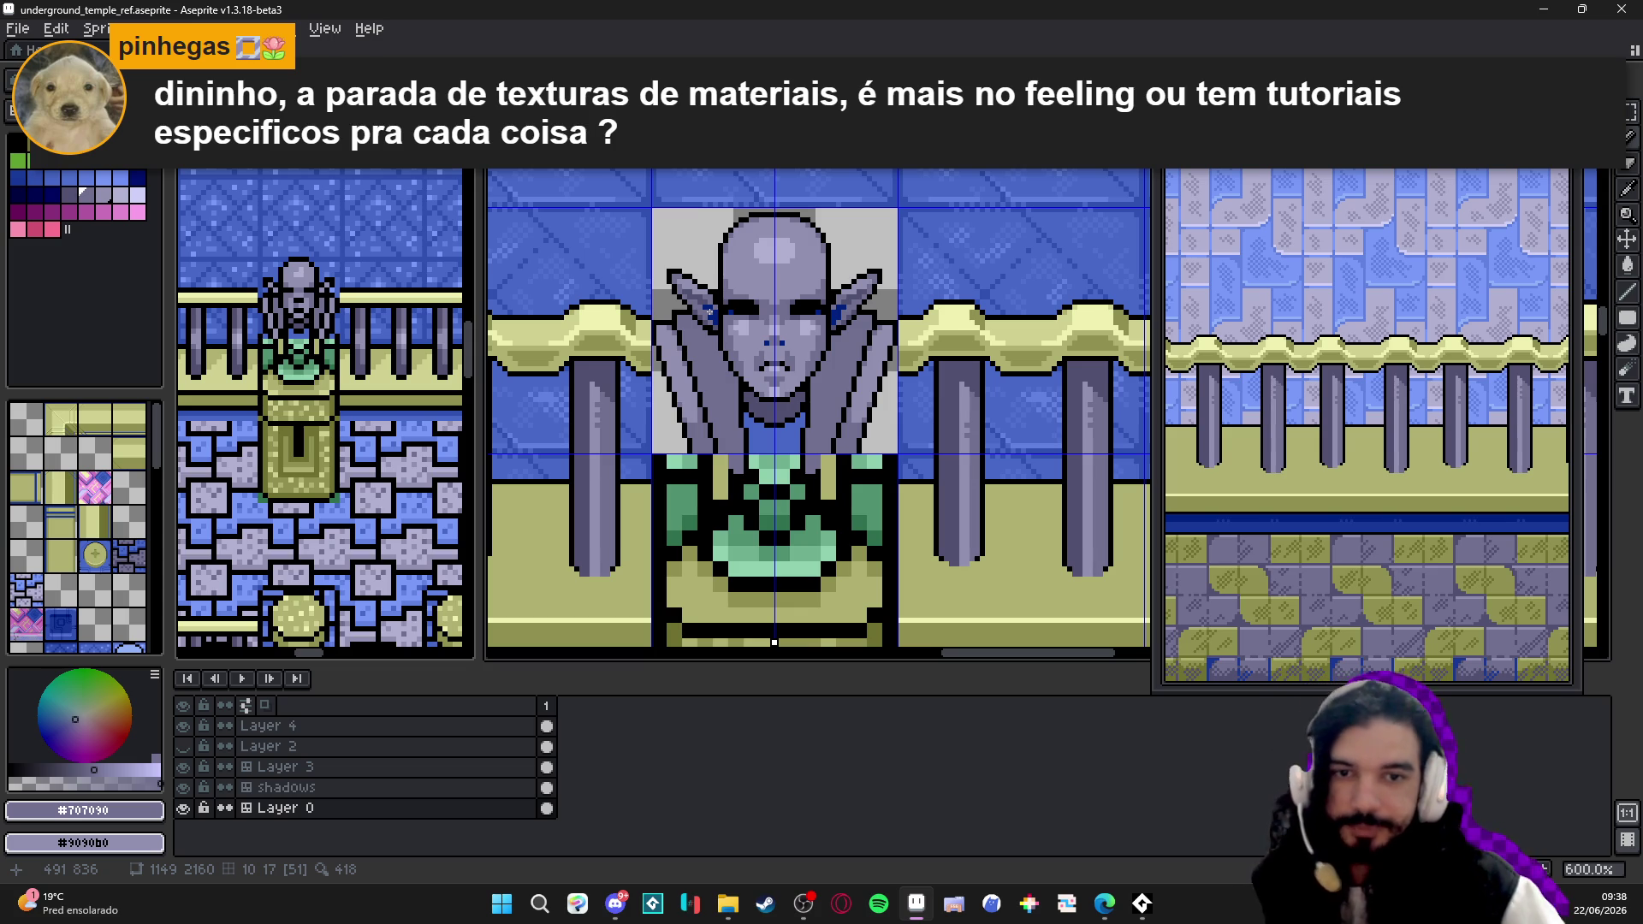
scroll(714, 331, up, 5)
scroll(714, 330, down, 4)
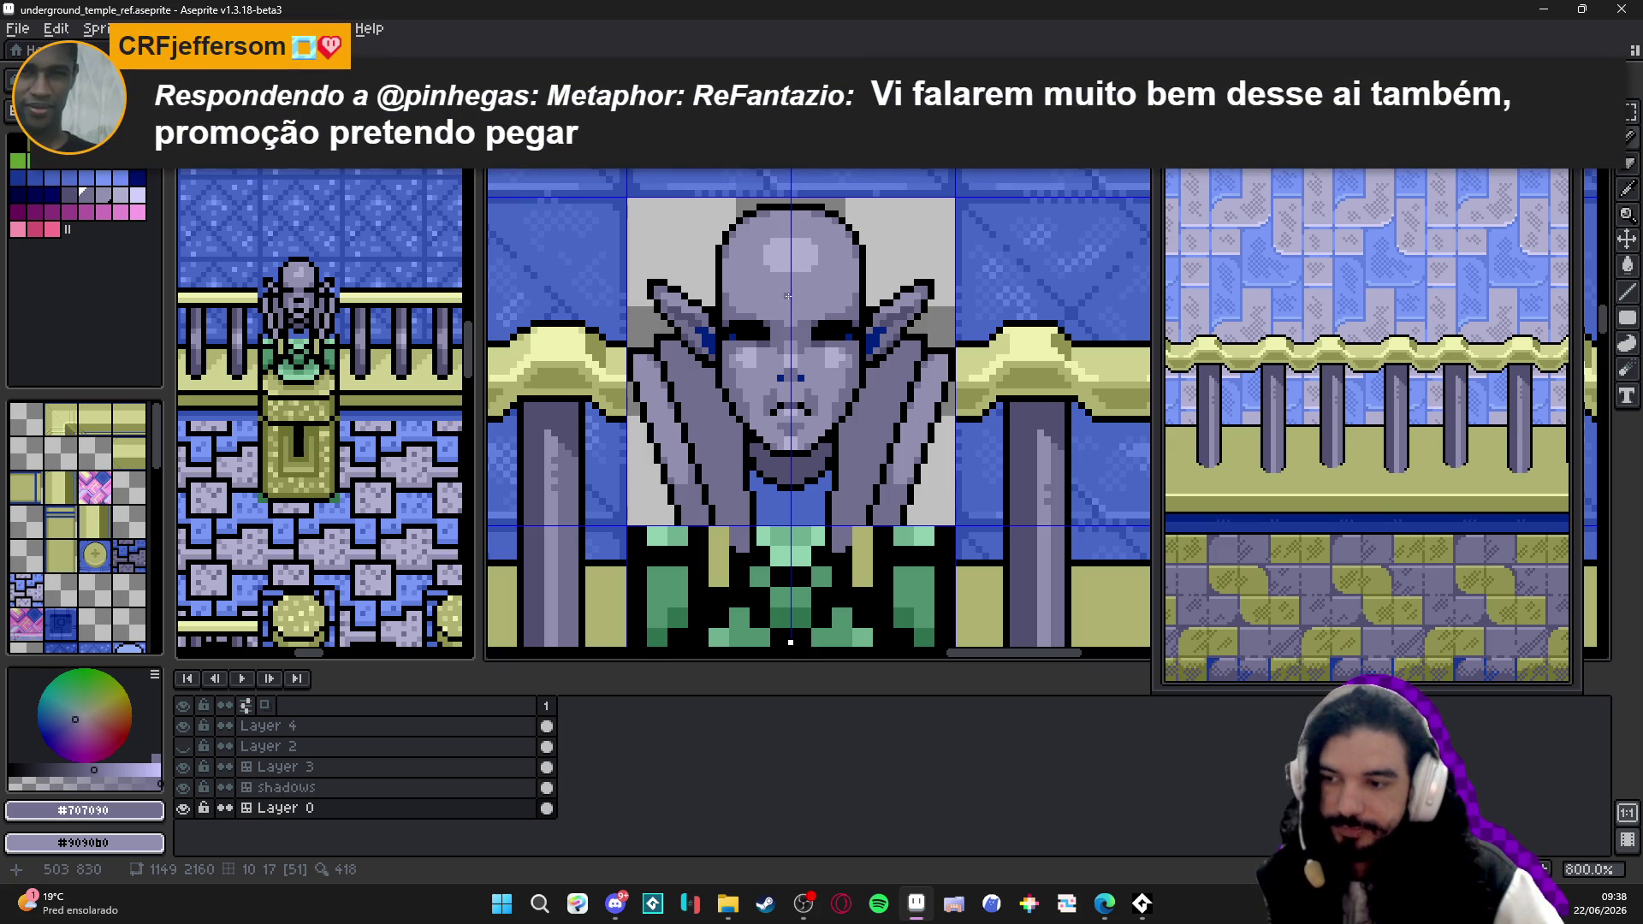
scroll(709, 343, up, 1)
scroll(708, 343, up, 2)
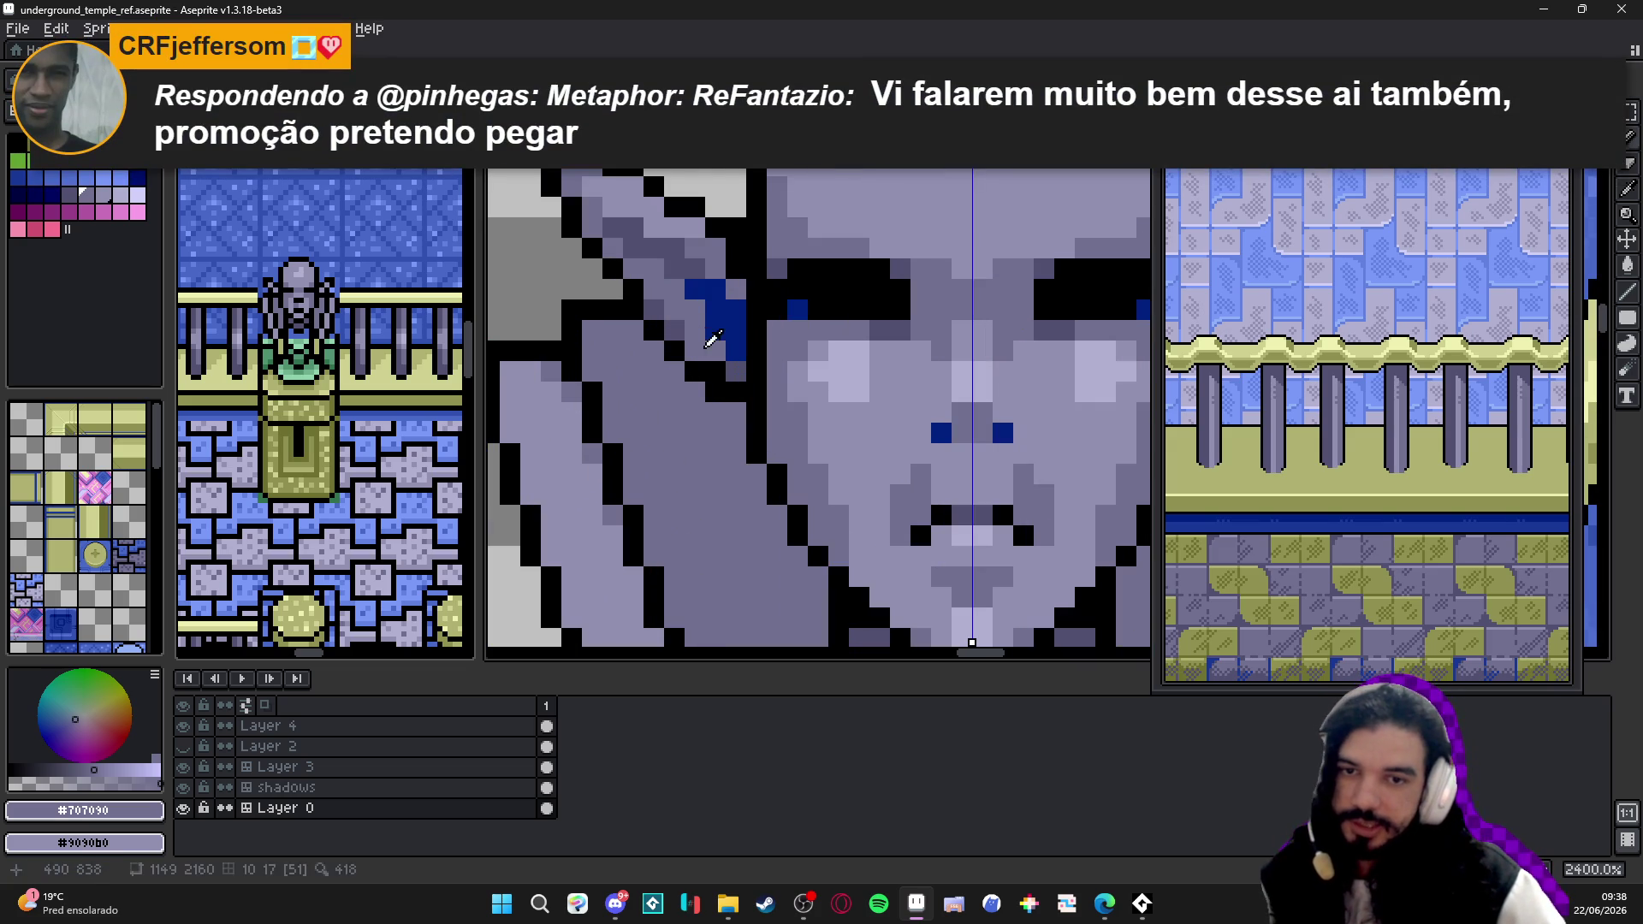
scroll(757, 390, down, 3)
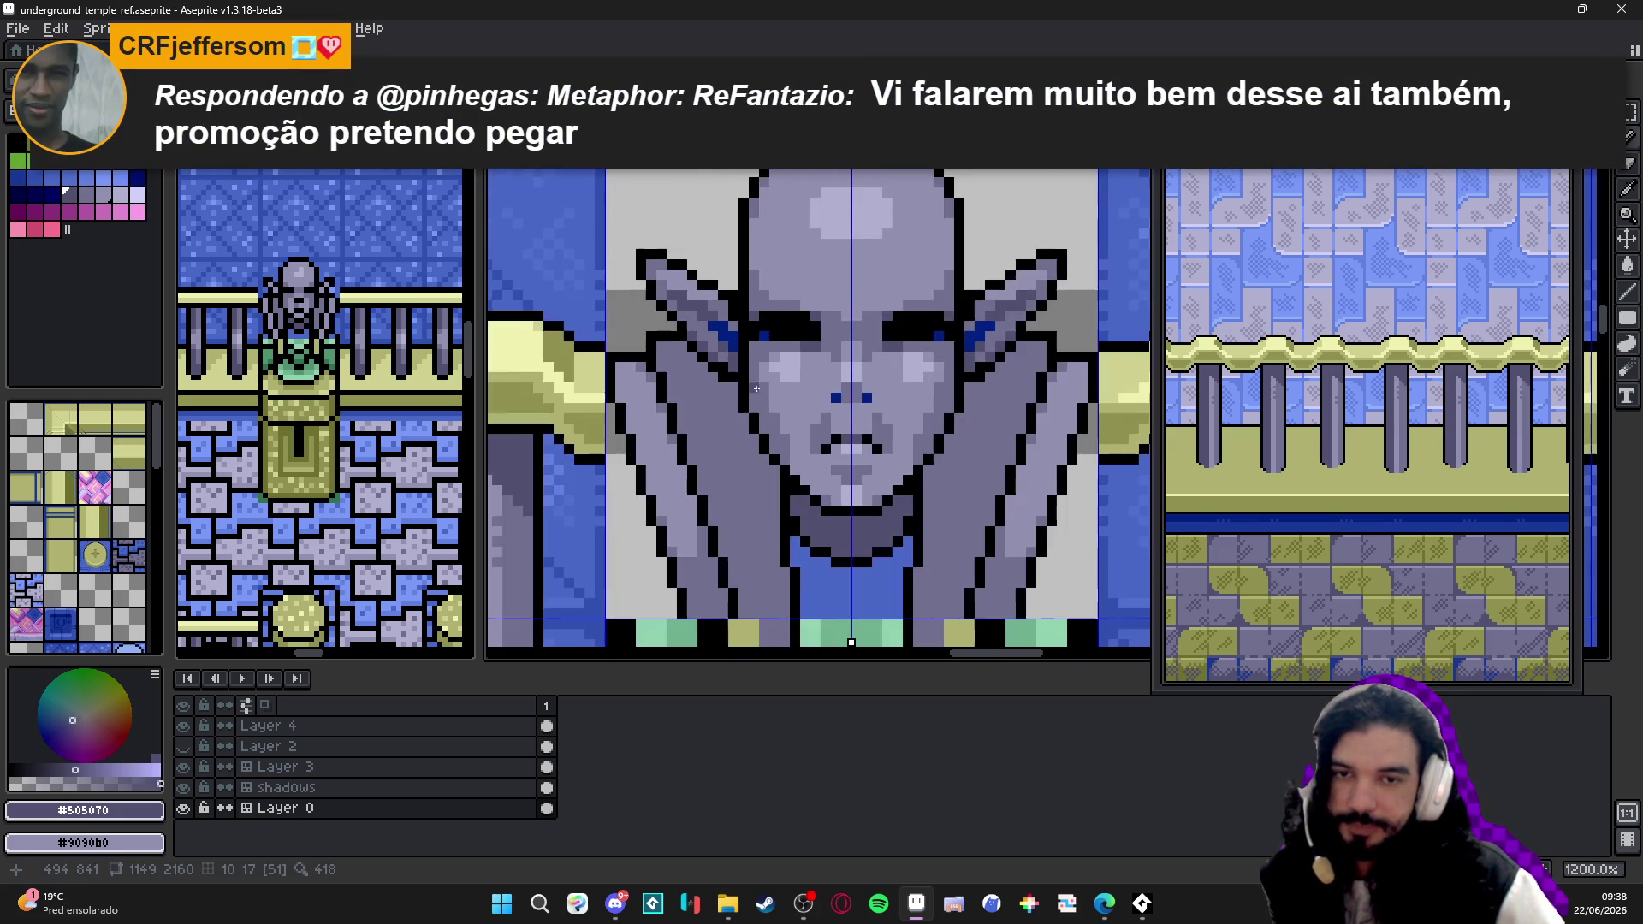
scroll(740, 373, down, 1)
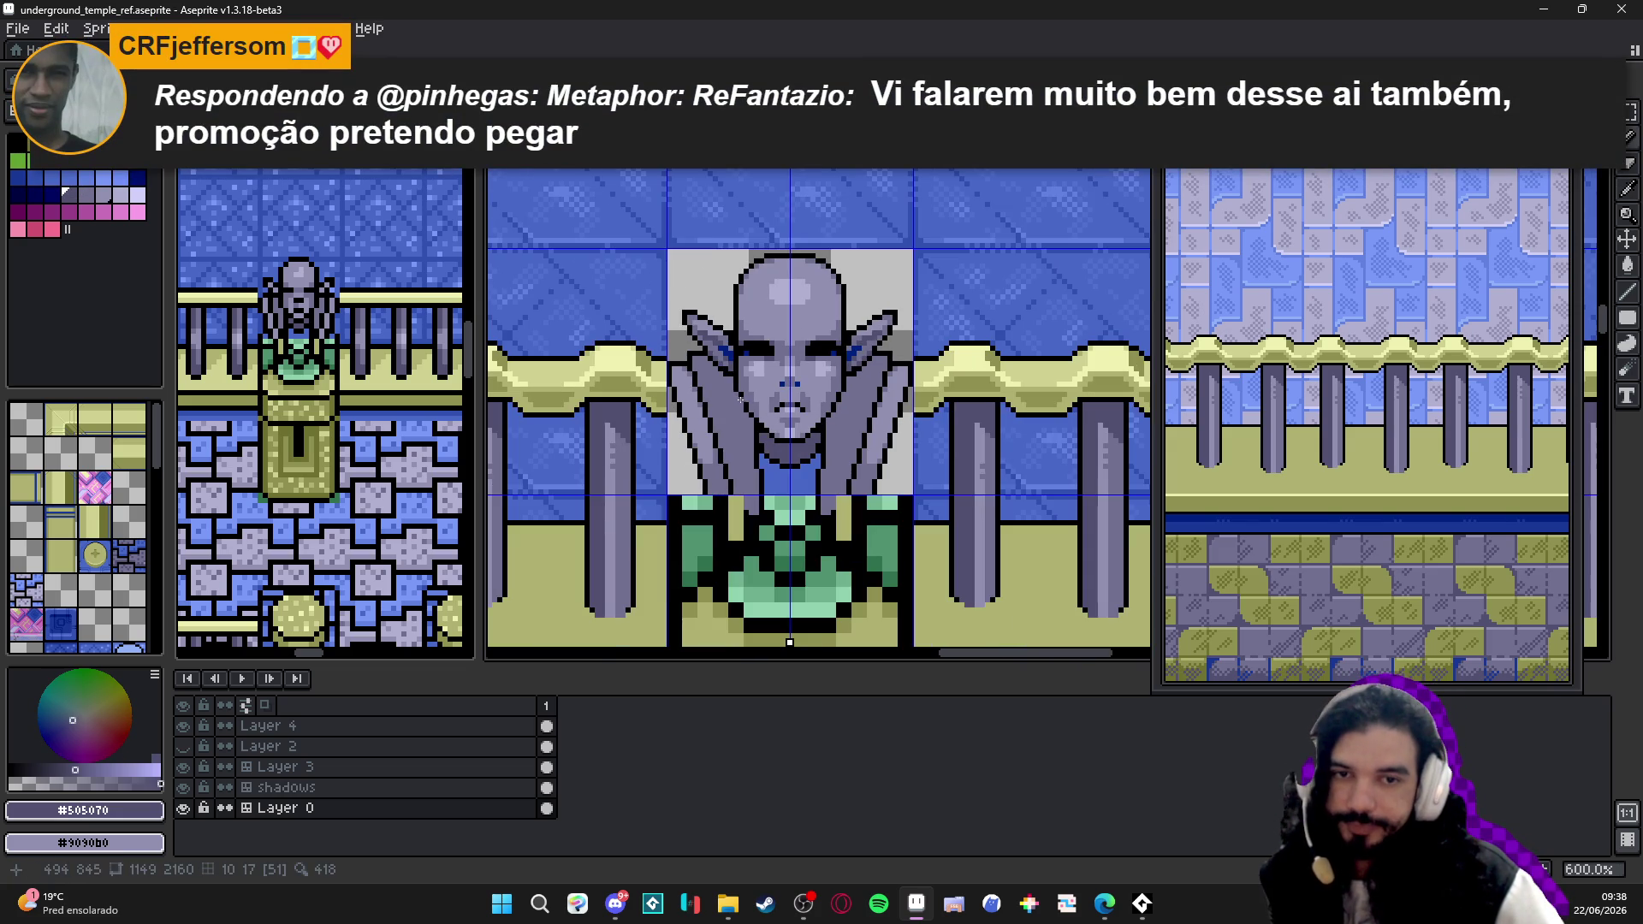
scroll(754, 343, up, 2)
scroll(751, 333, down, 3)
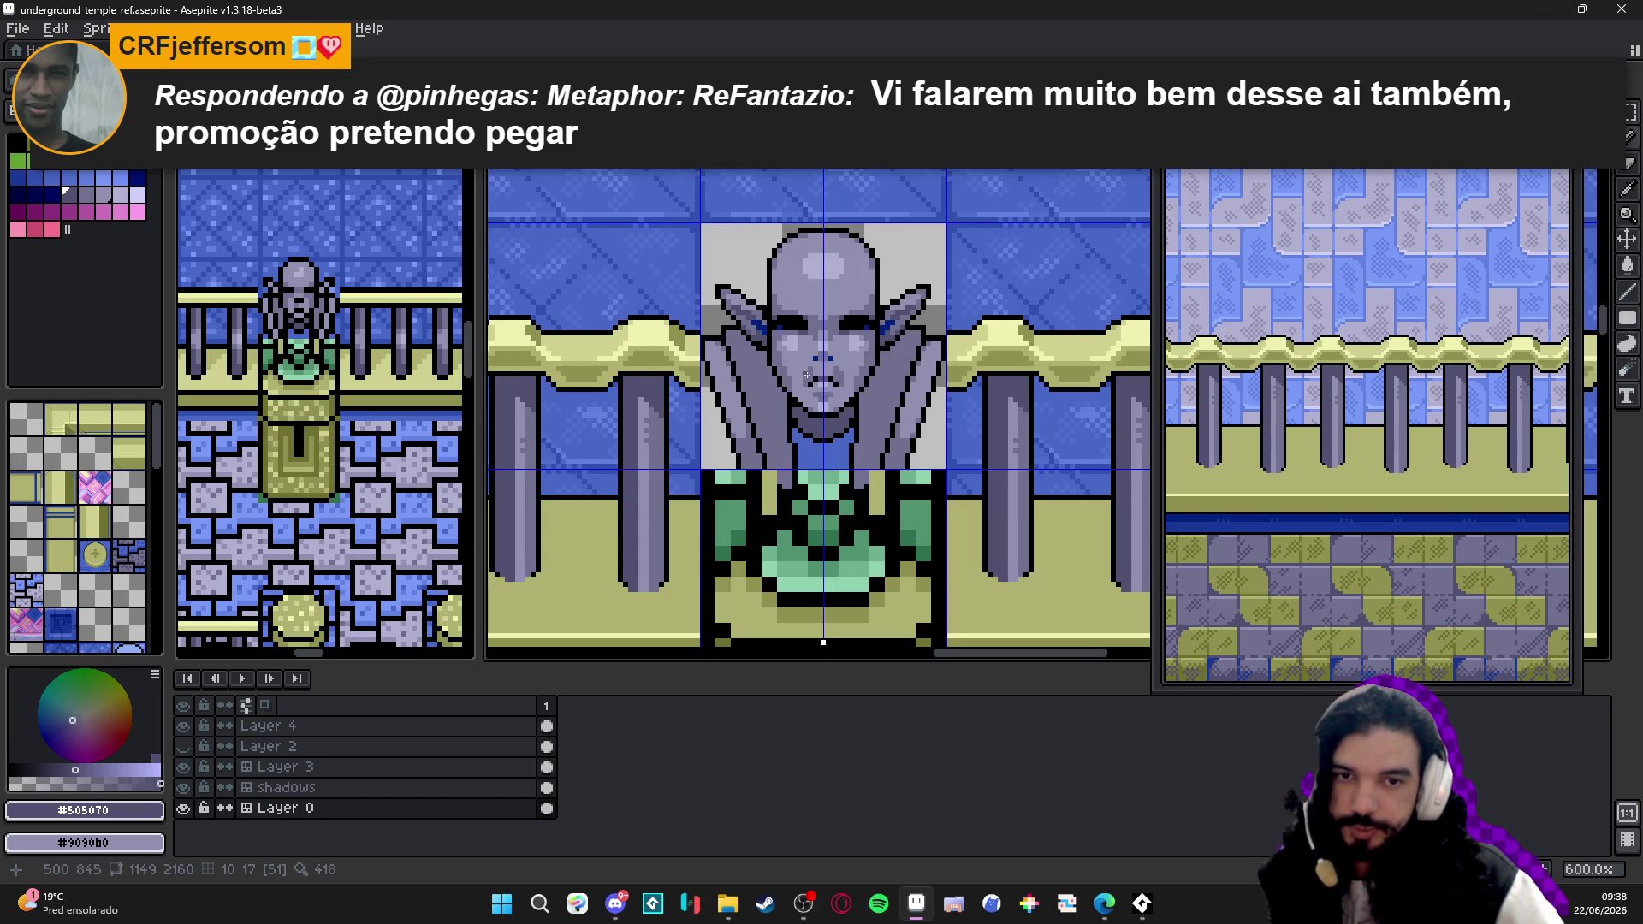
scroll(807, 376, down, 1)
scroll(823, 358, up, 1)
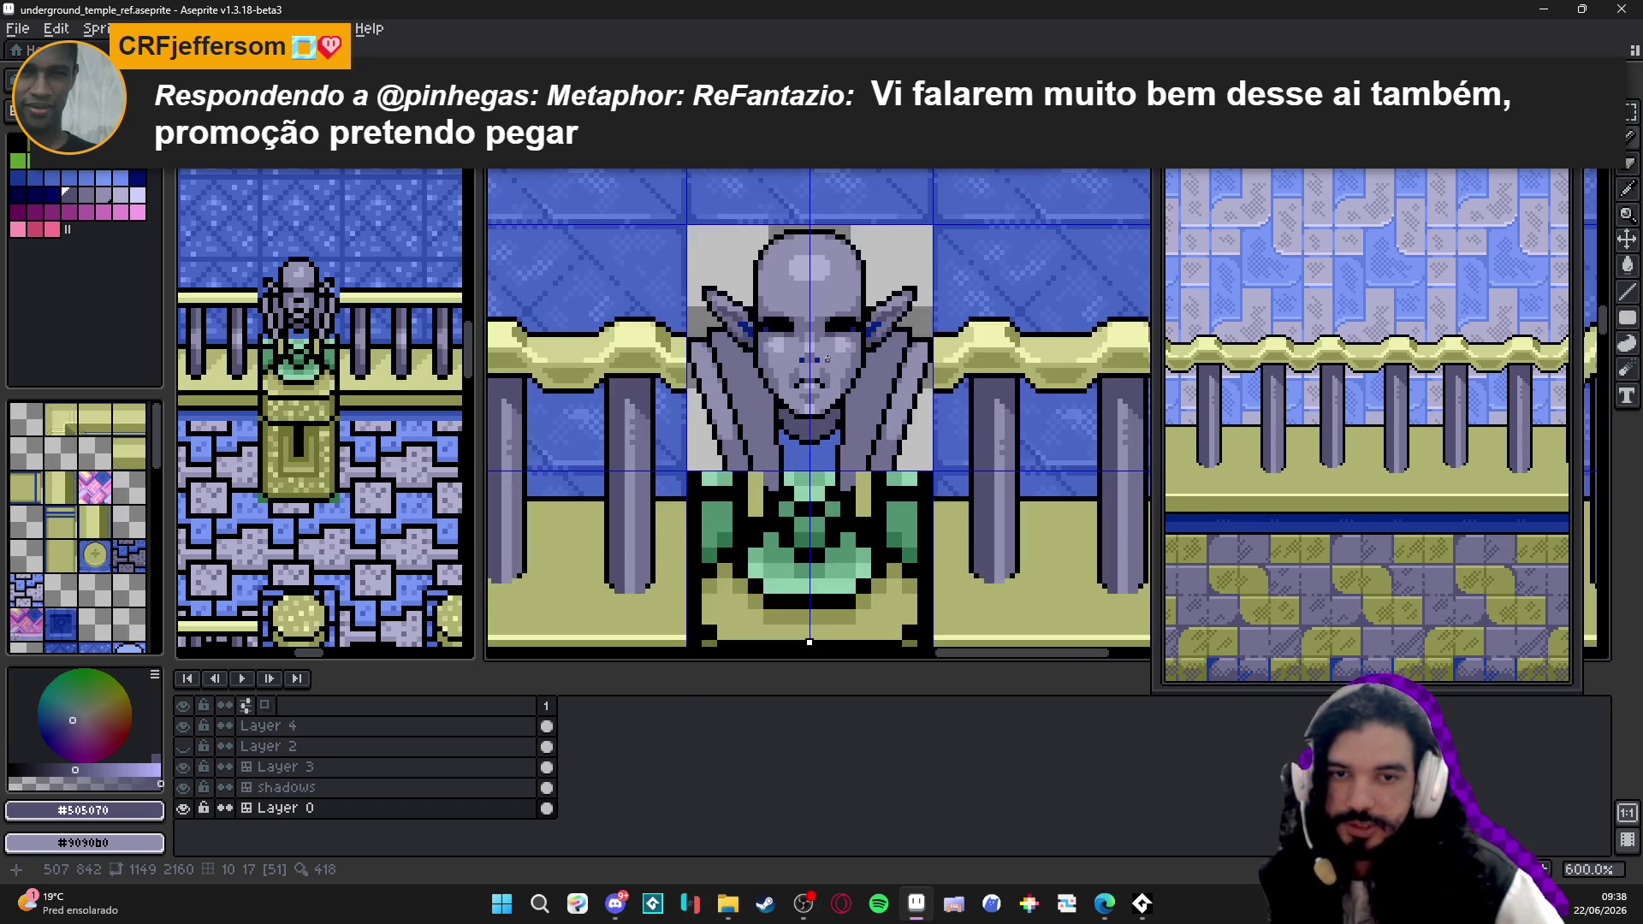
scroll(829, 350, down, 1)
scroll(839, 346, up, 1)
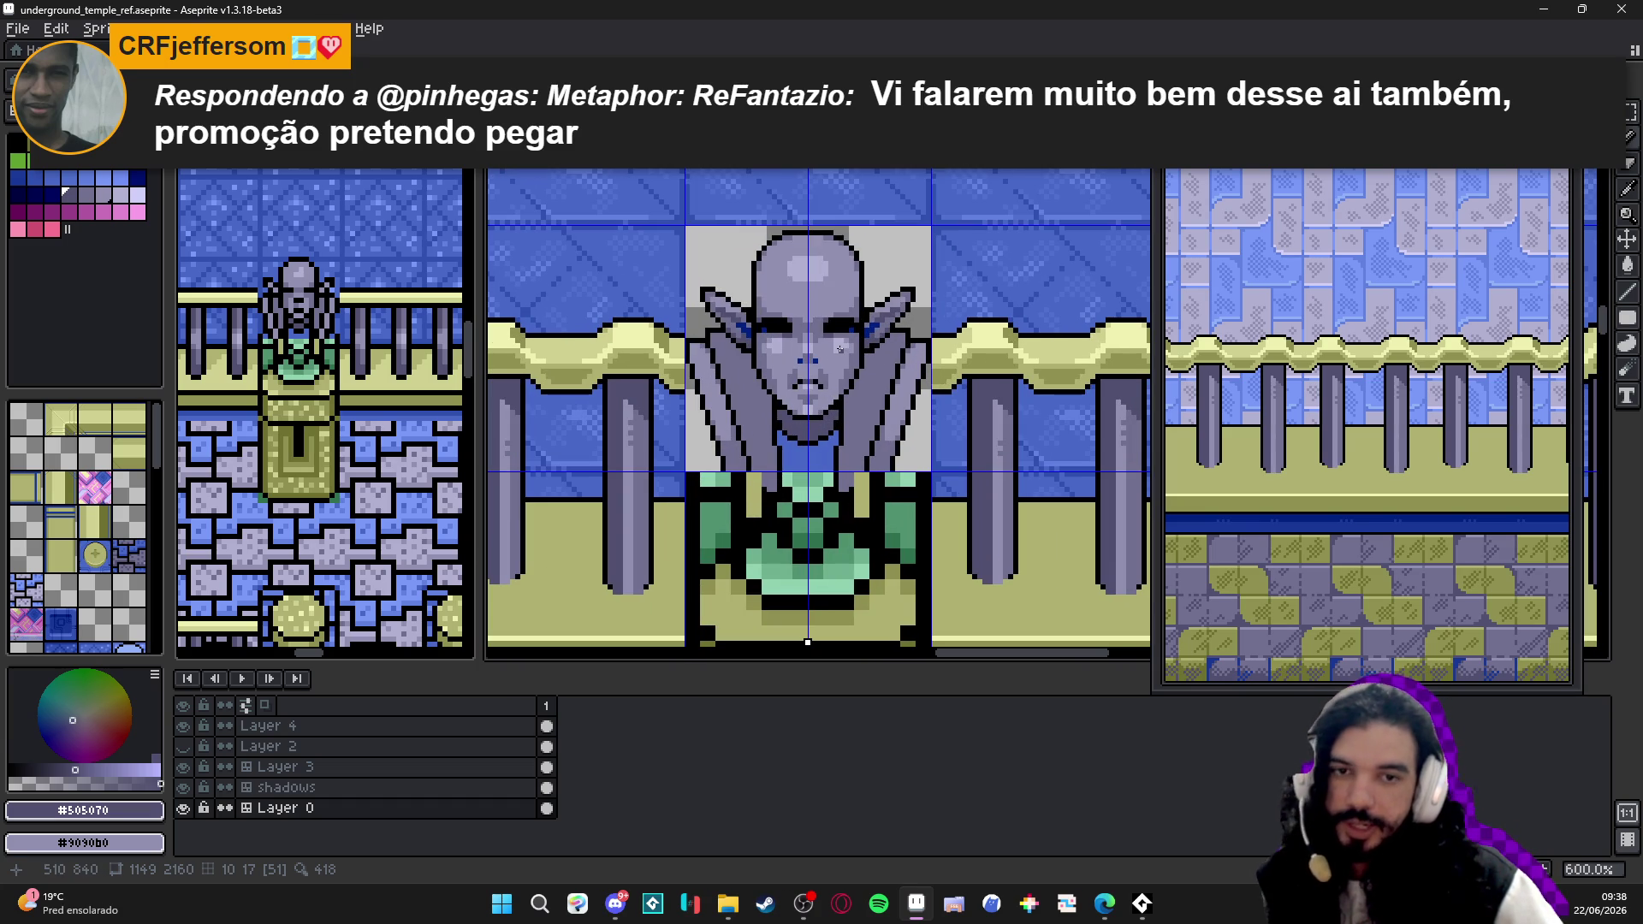
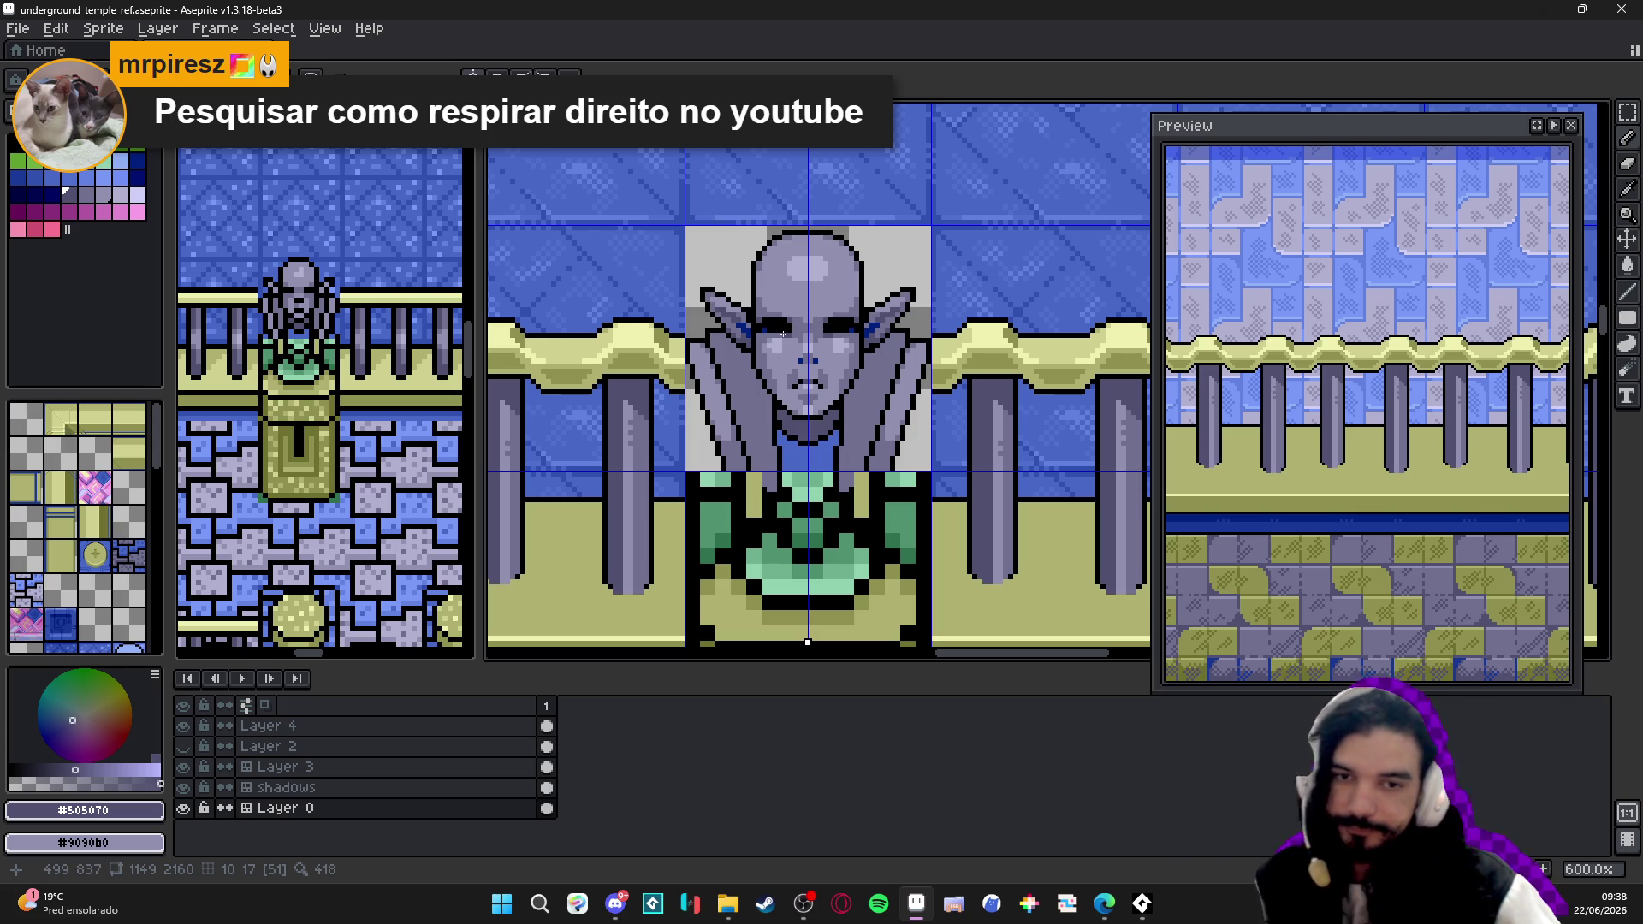
scroll(785, 335, up, 3)
scroll(754, 384, up, 2)
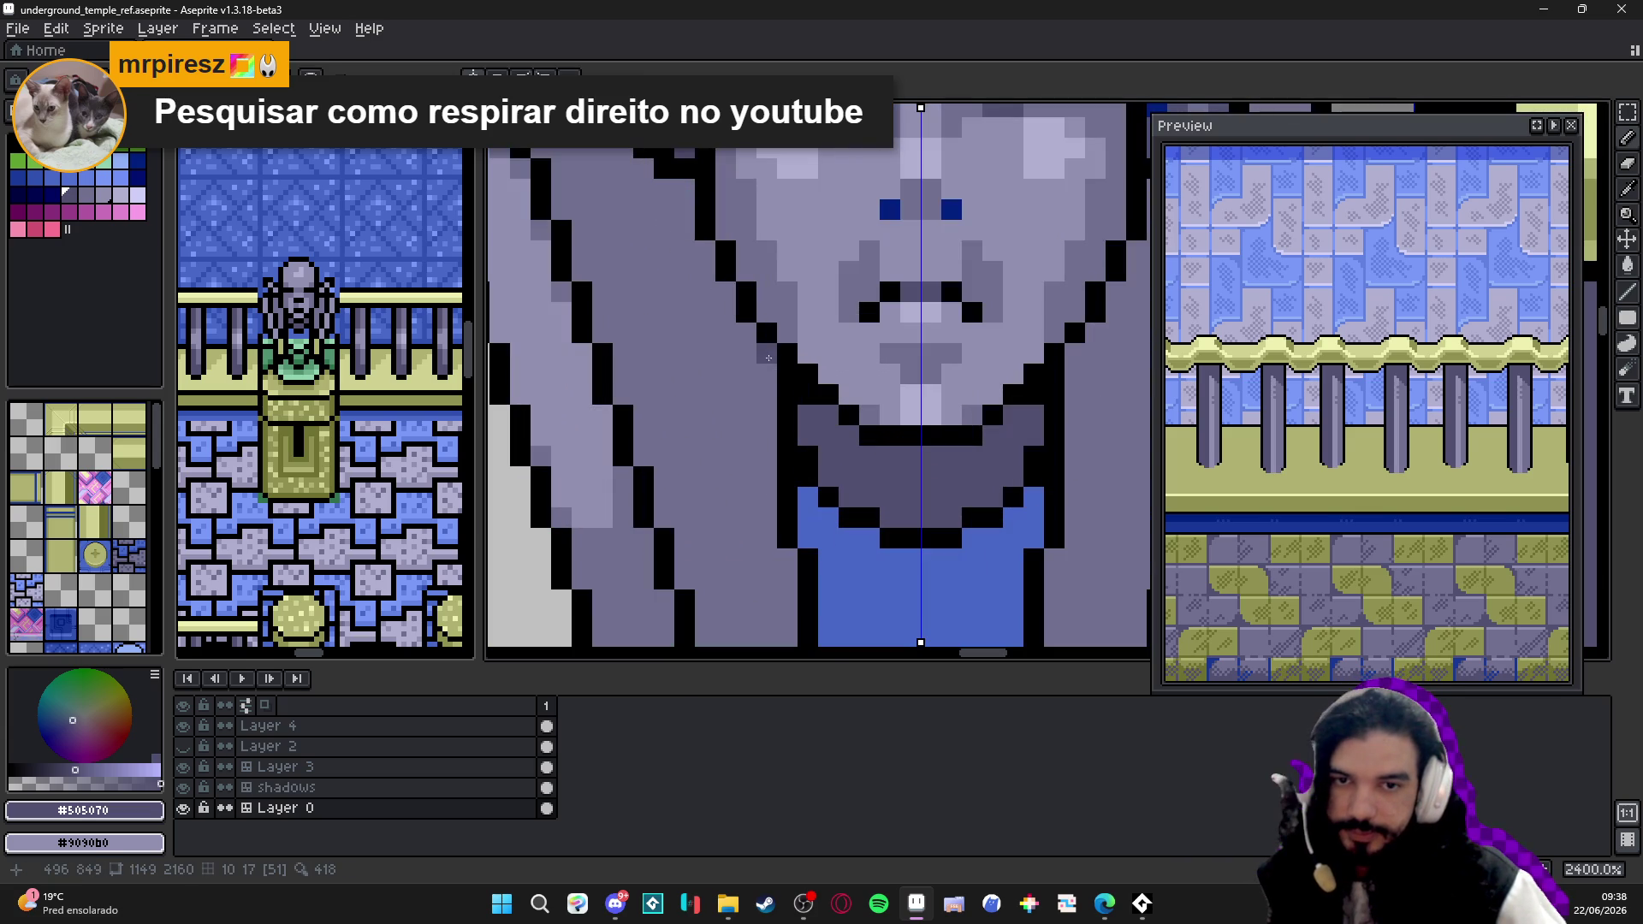
- Paint mirrored dark #505070 diagonal shading strokes down both side drapes beside the face
mouse_move(767, 354)
mouse_down()
mouse_move(766, 373)
mouse_move(745, 353)
mouse_move(702, 501)
mouse_move(628, 473)
mouse_up()
scroll(704, 252, down, 4)
scroll(703, 386, up, 3)
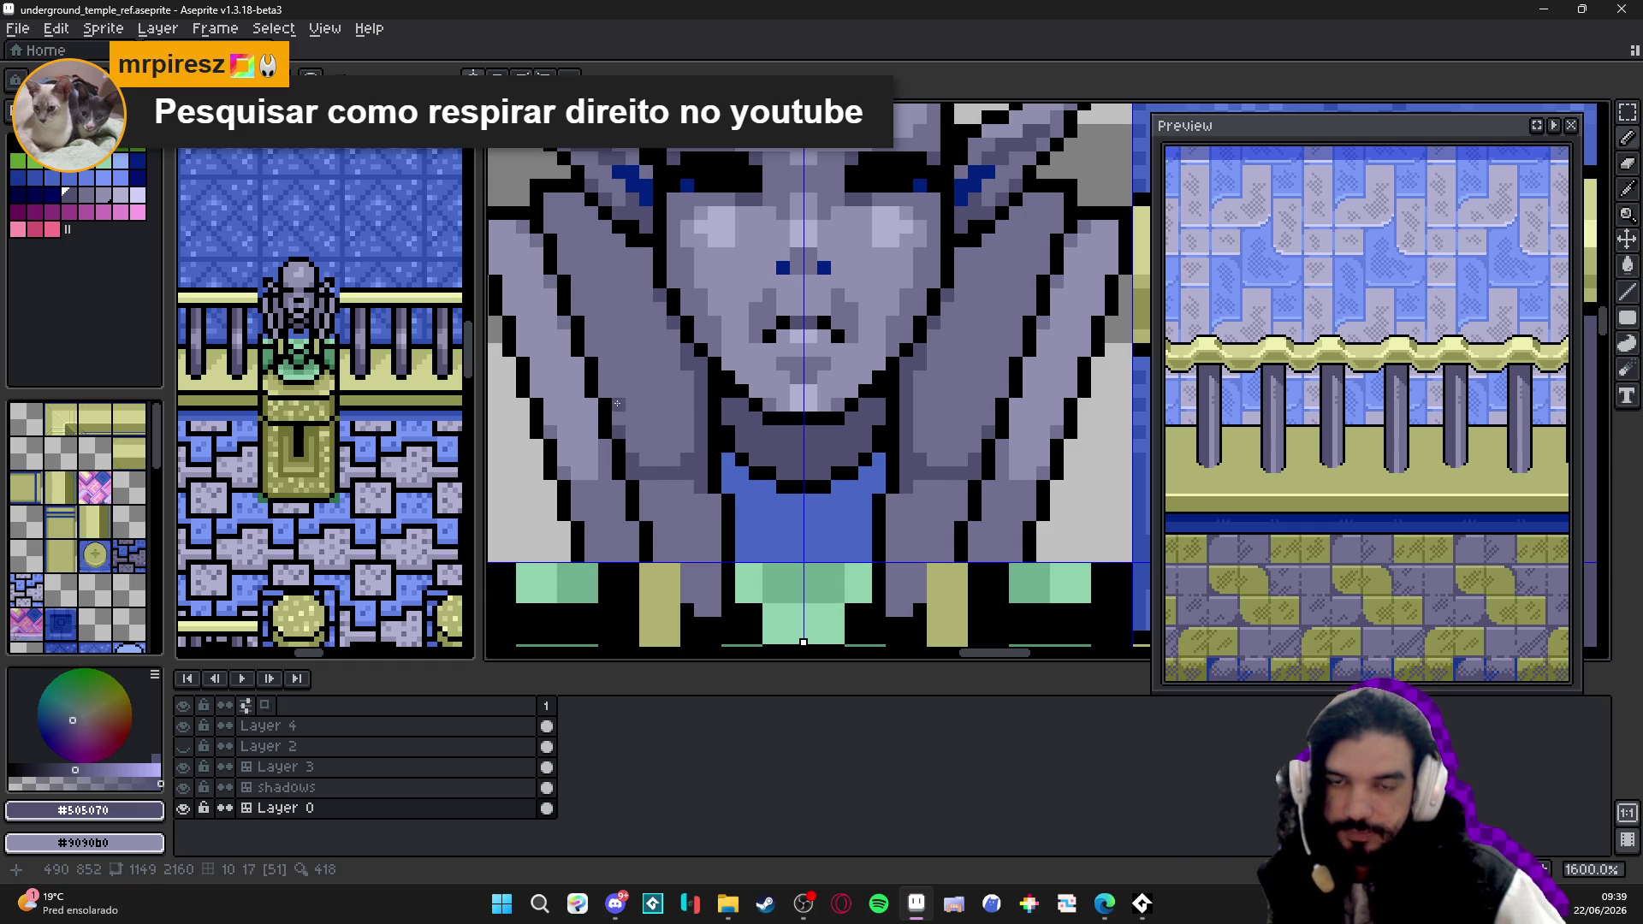
scroll(642, 424, down, 3)
scroll(709, 477, down, 1)
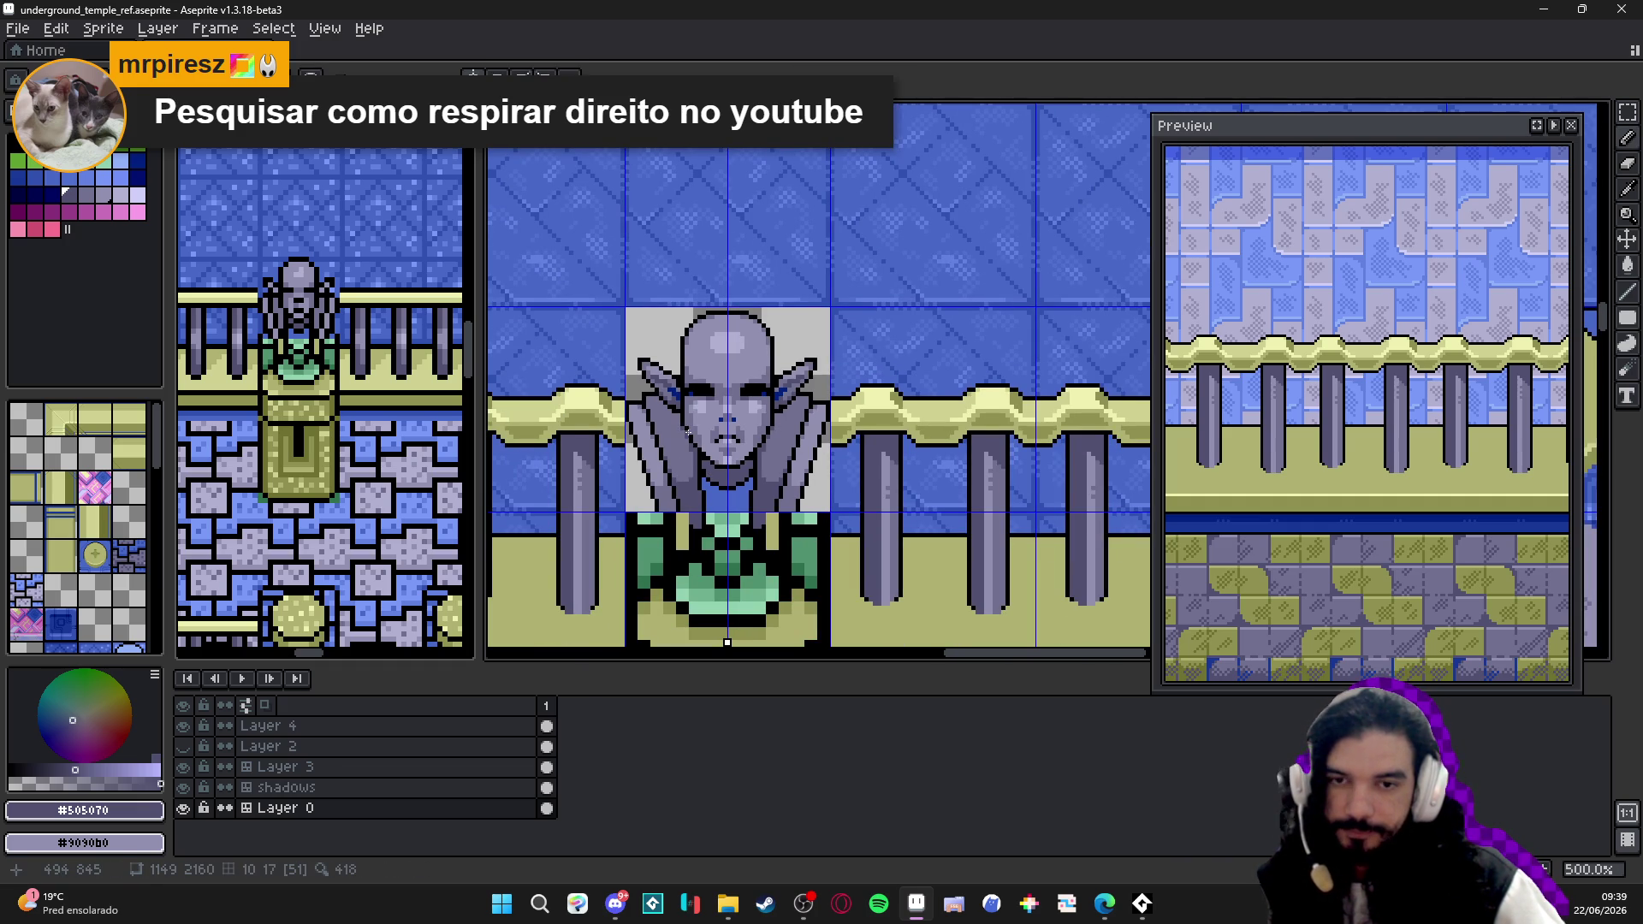
scroll(689, 433, down, 1)
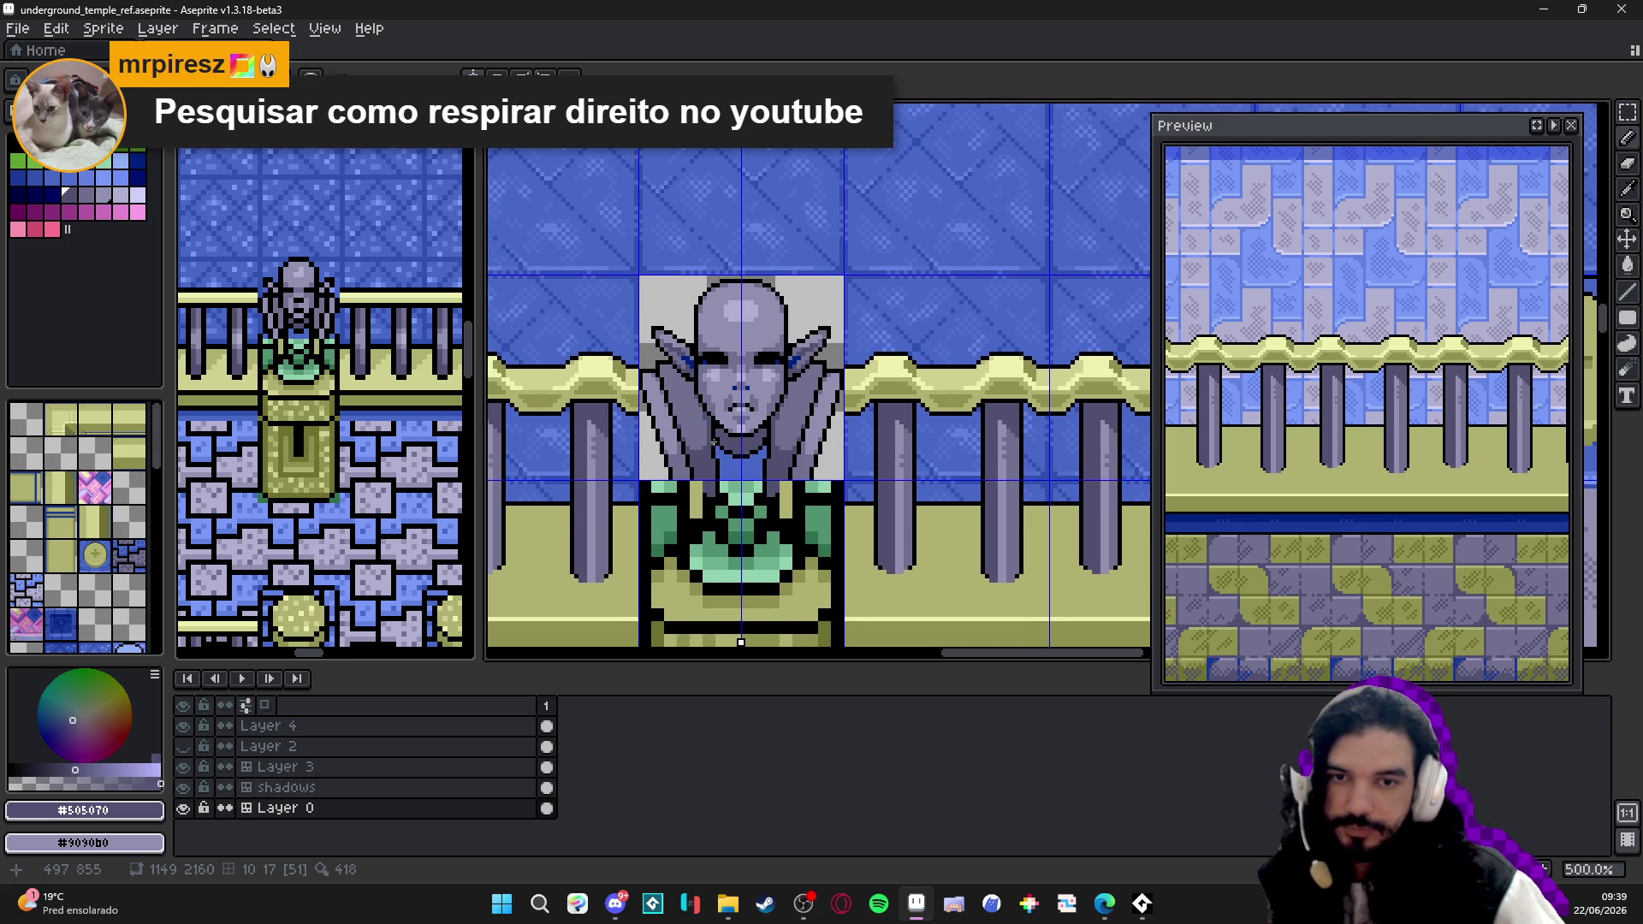
drag(711, 400, 725, 391)
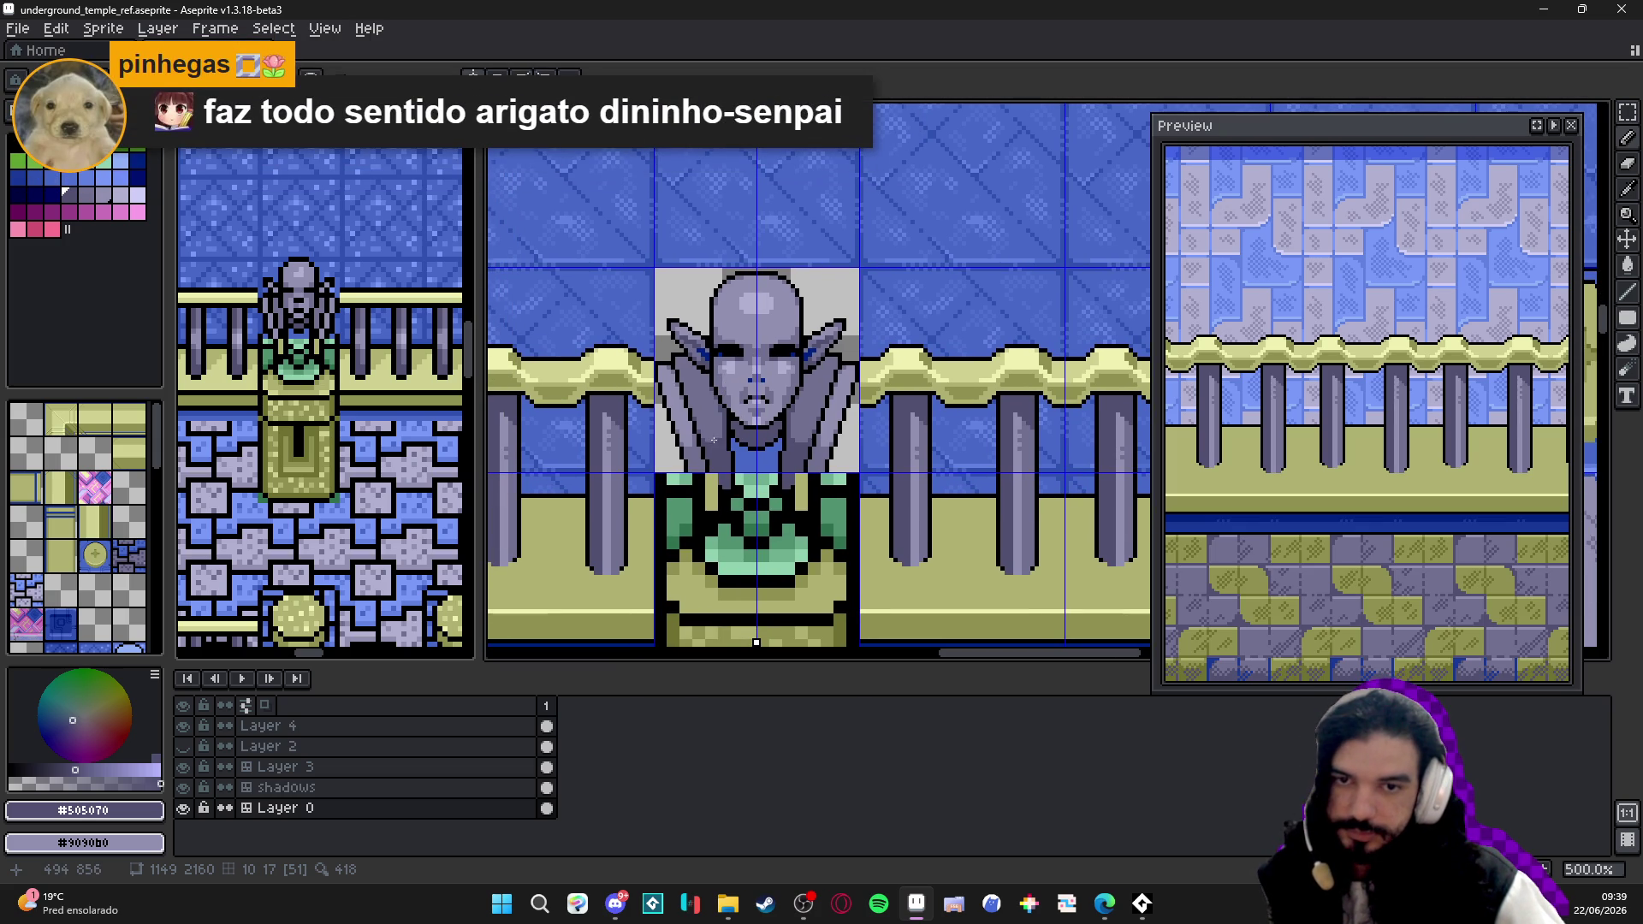
scroll(714, 440, up, 5)
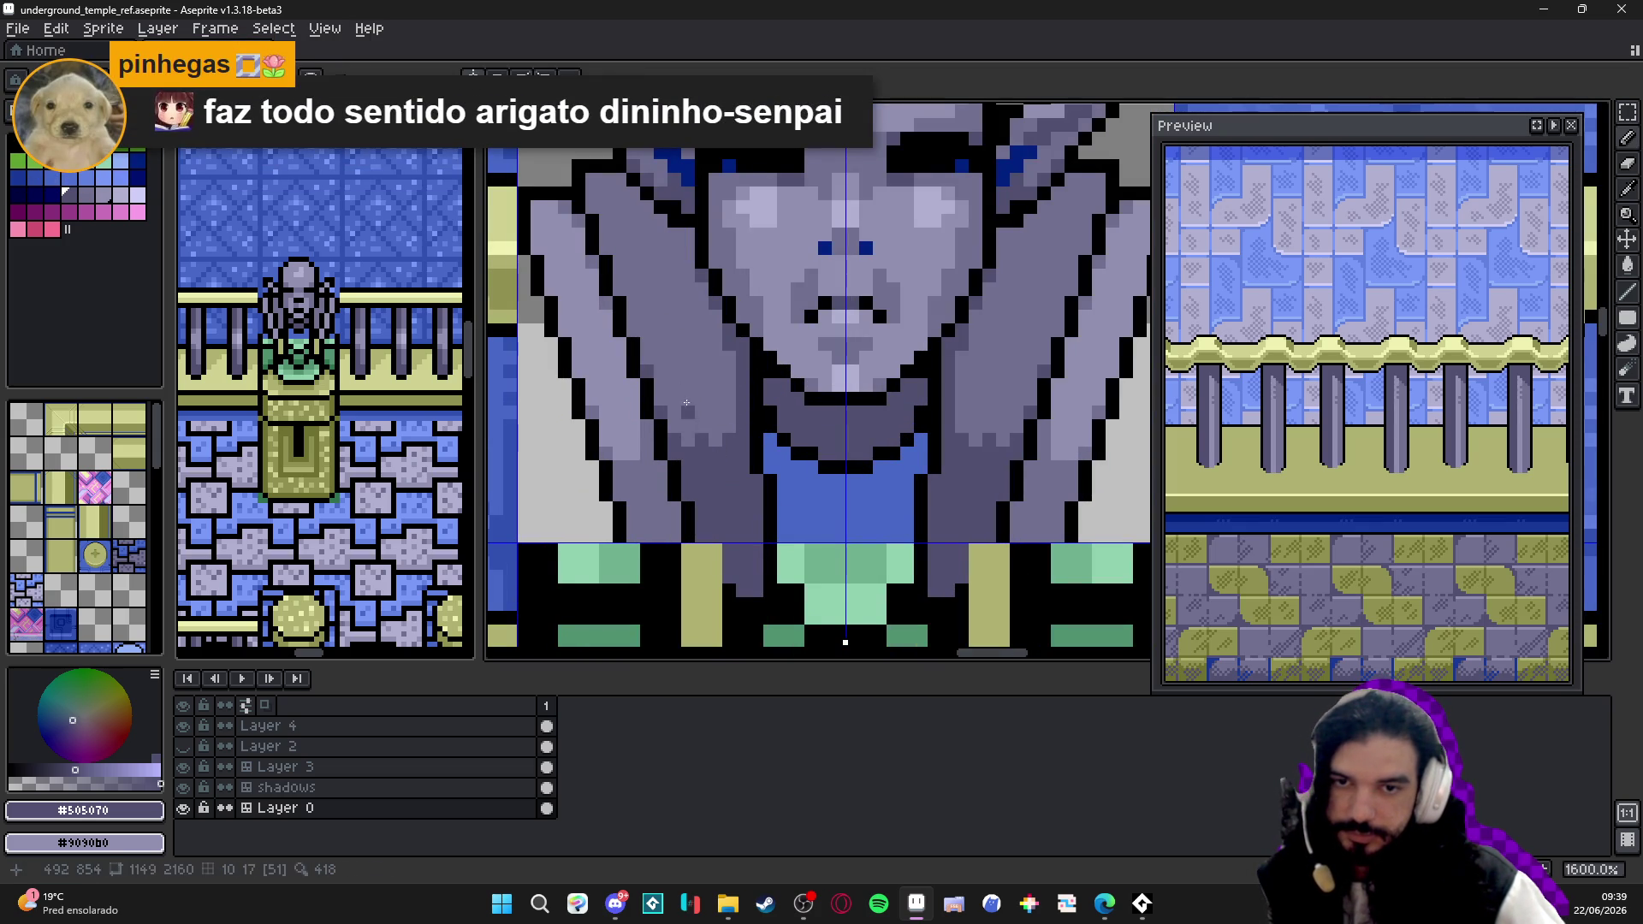
drag(687, 405, 652, 319)
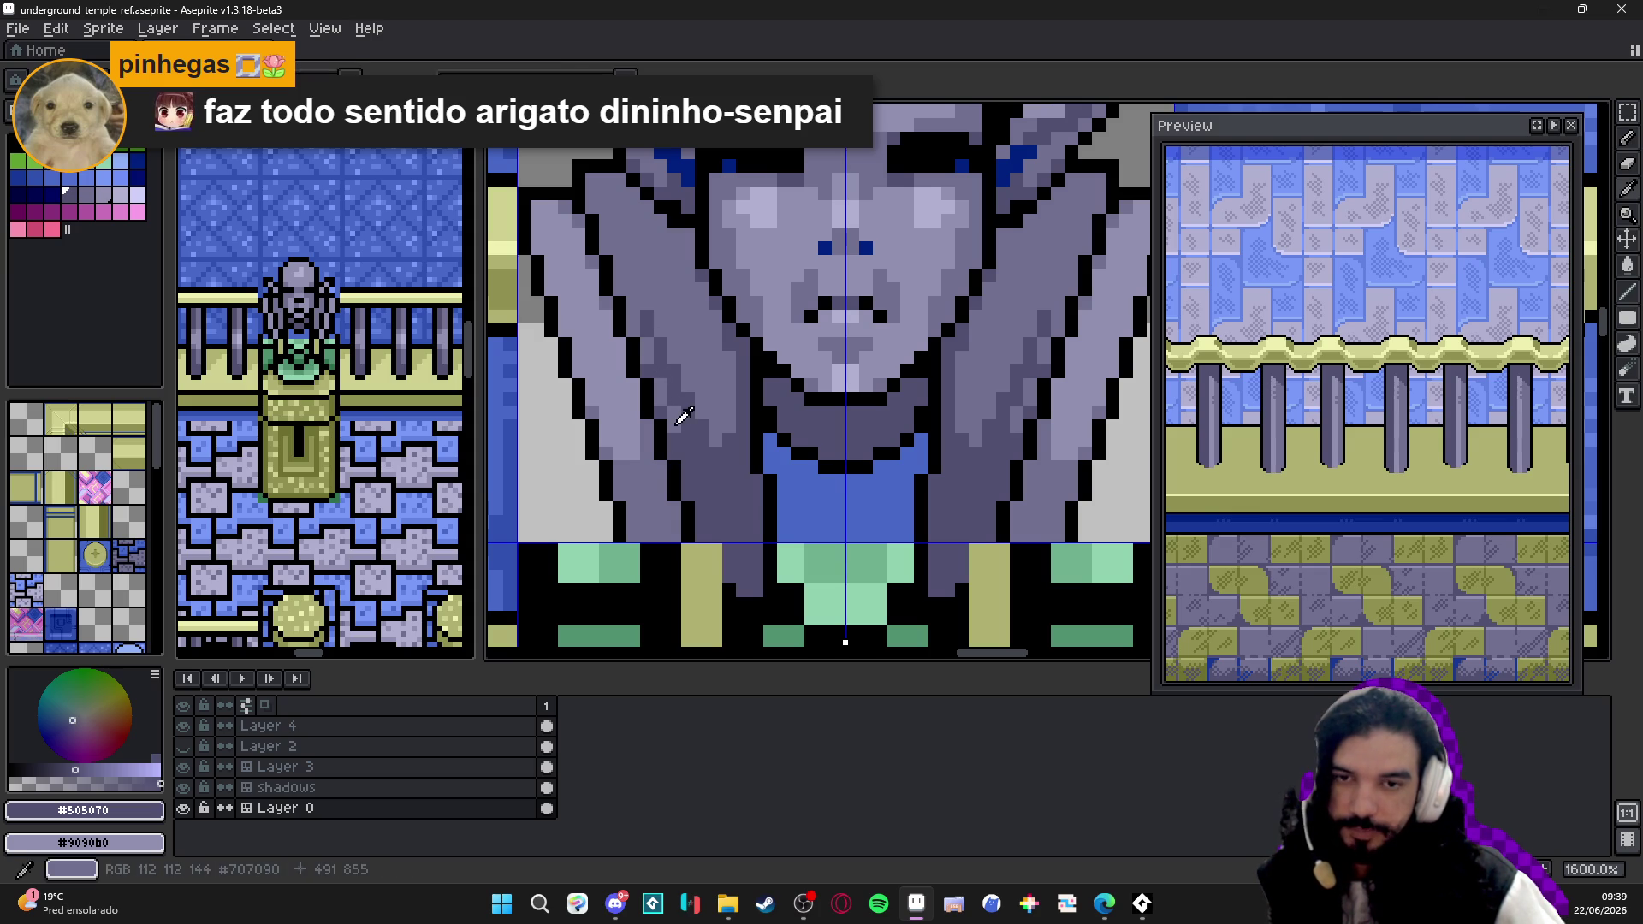
alt+click(676, 453)
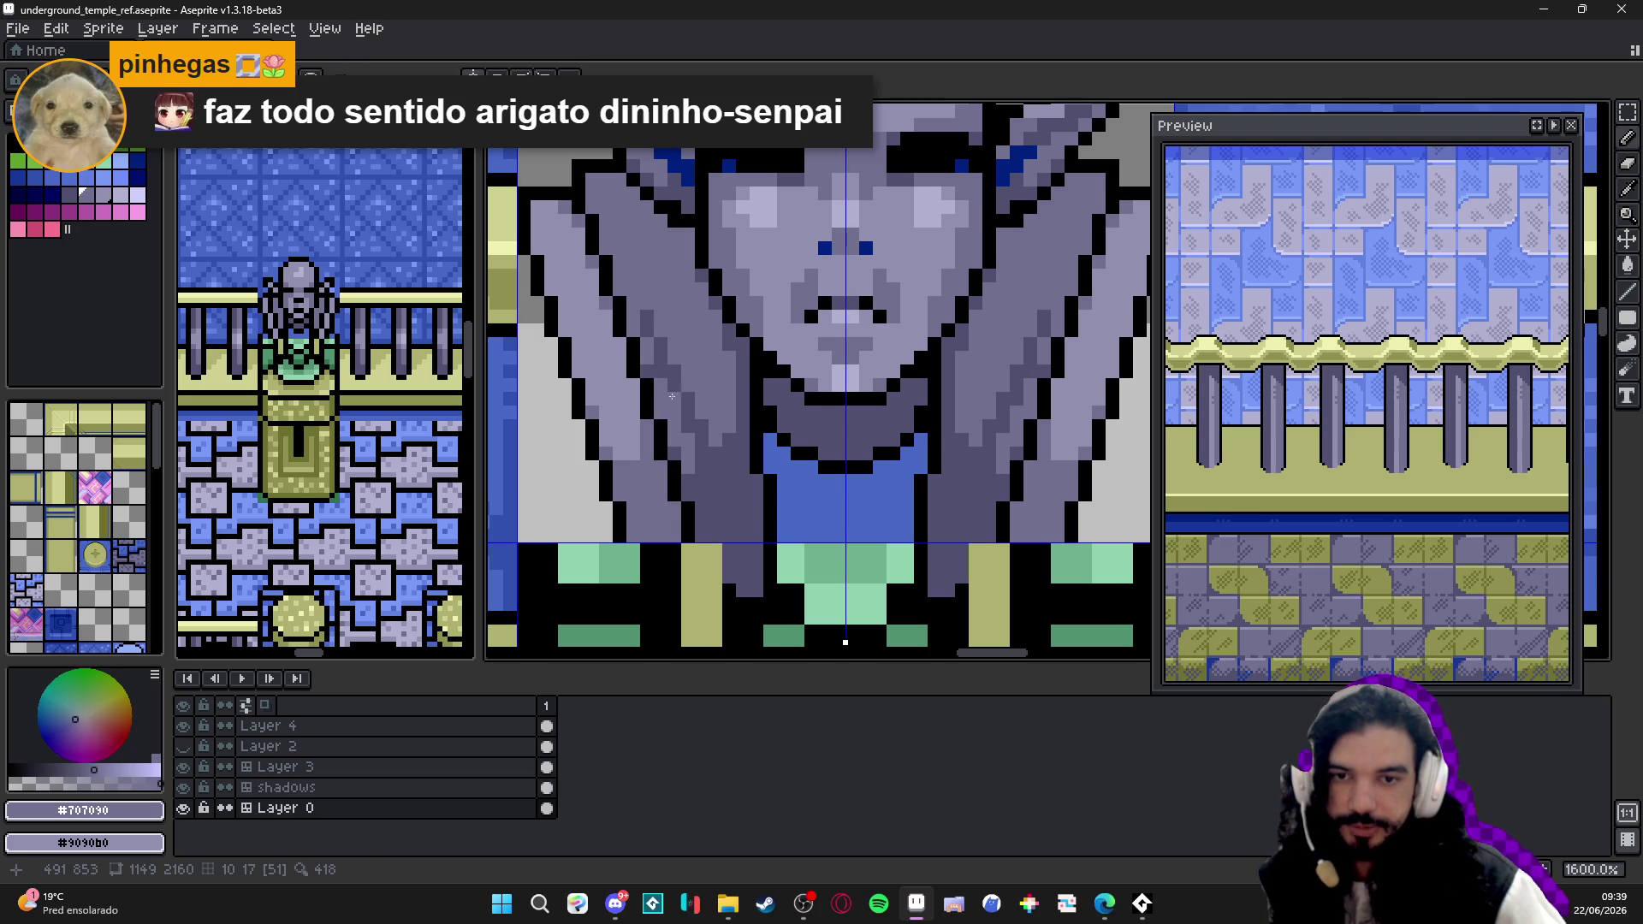
scroll(716, 461, up, 1)
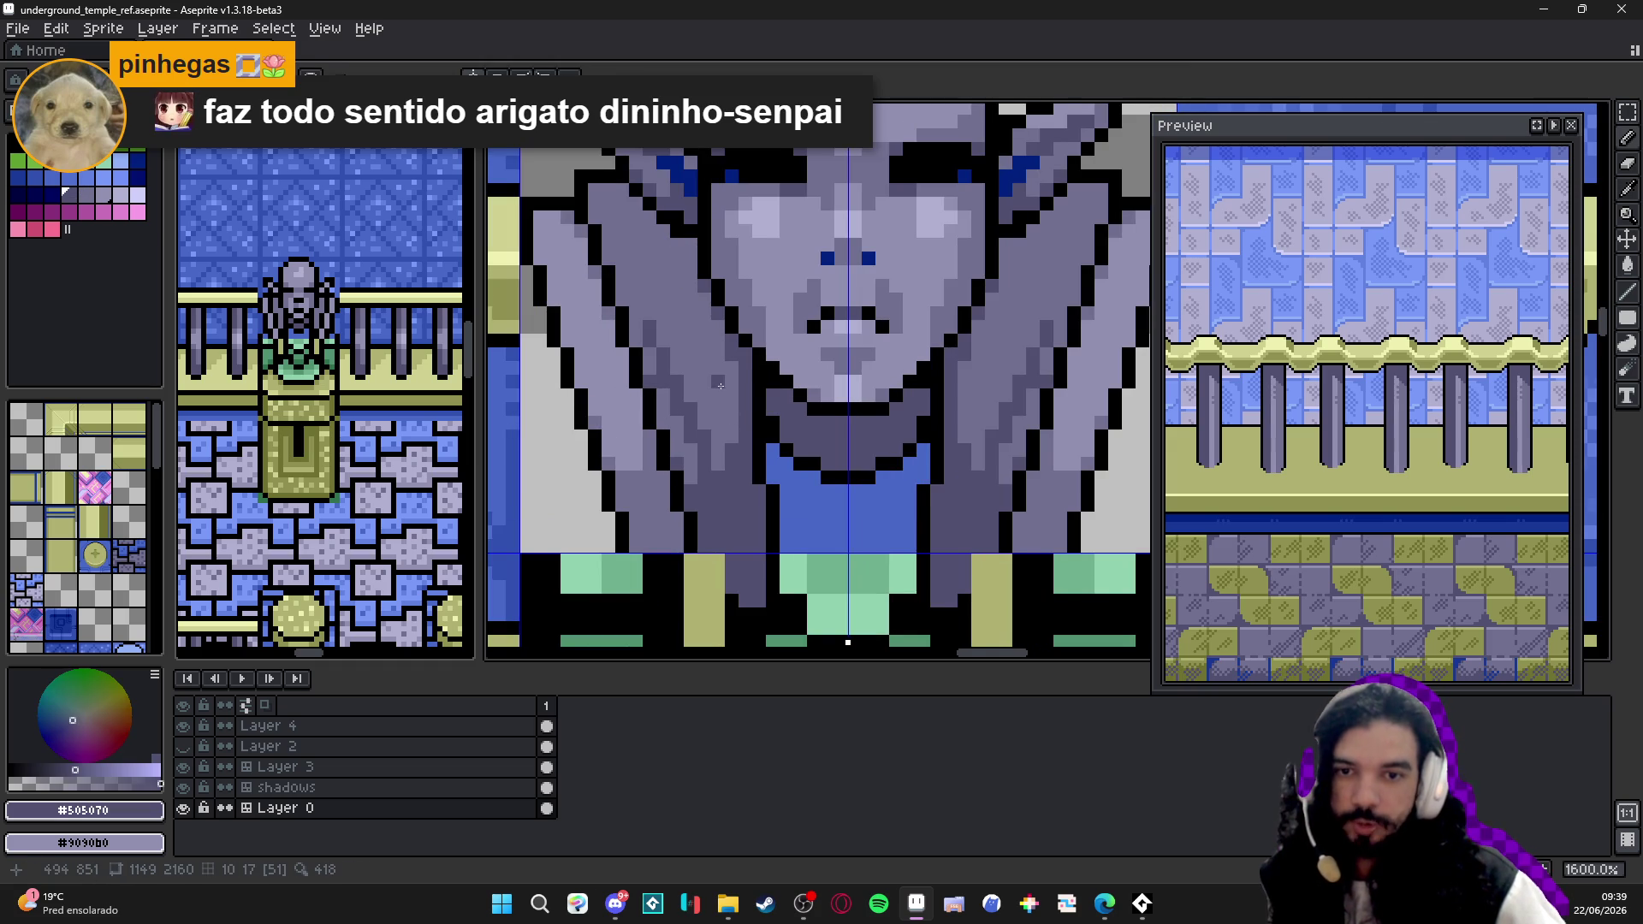
alt+click(728, 434)
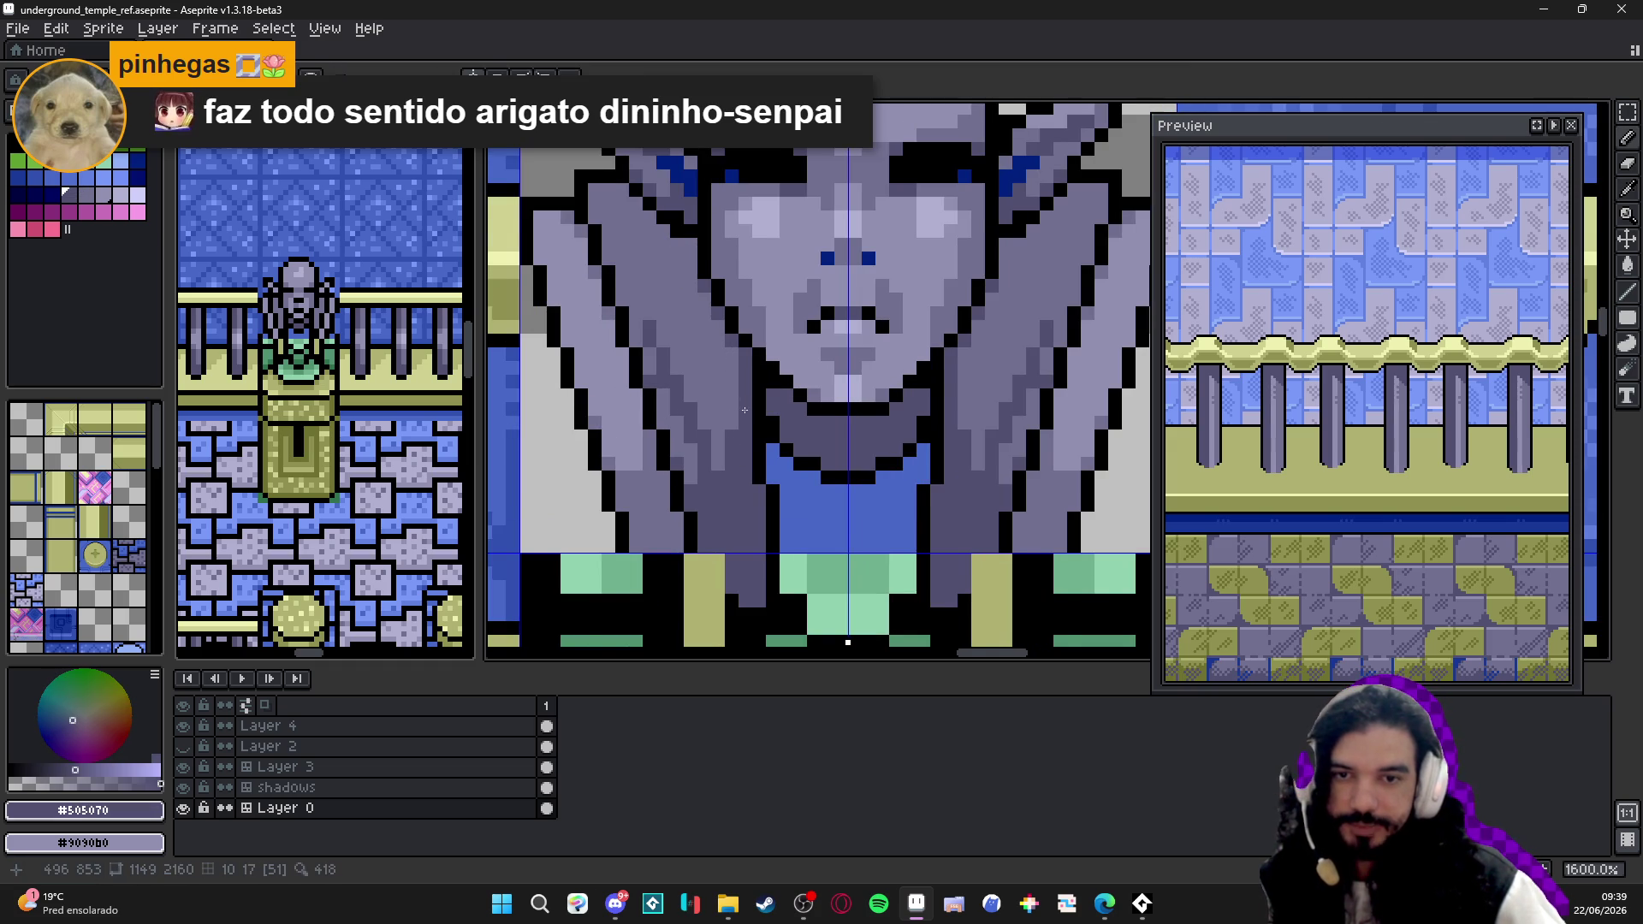
scroll(734, 435, down, 1)
scroll(746, 434, up, 1)
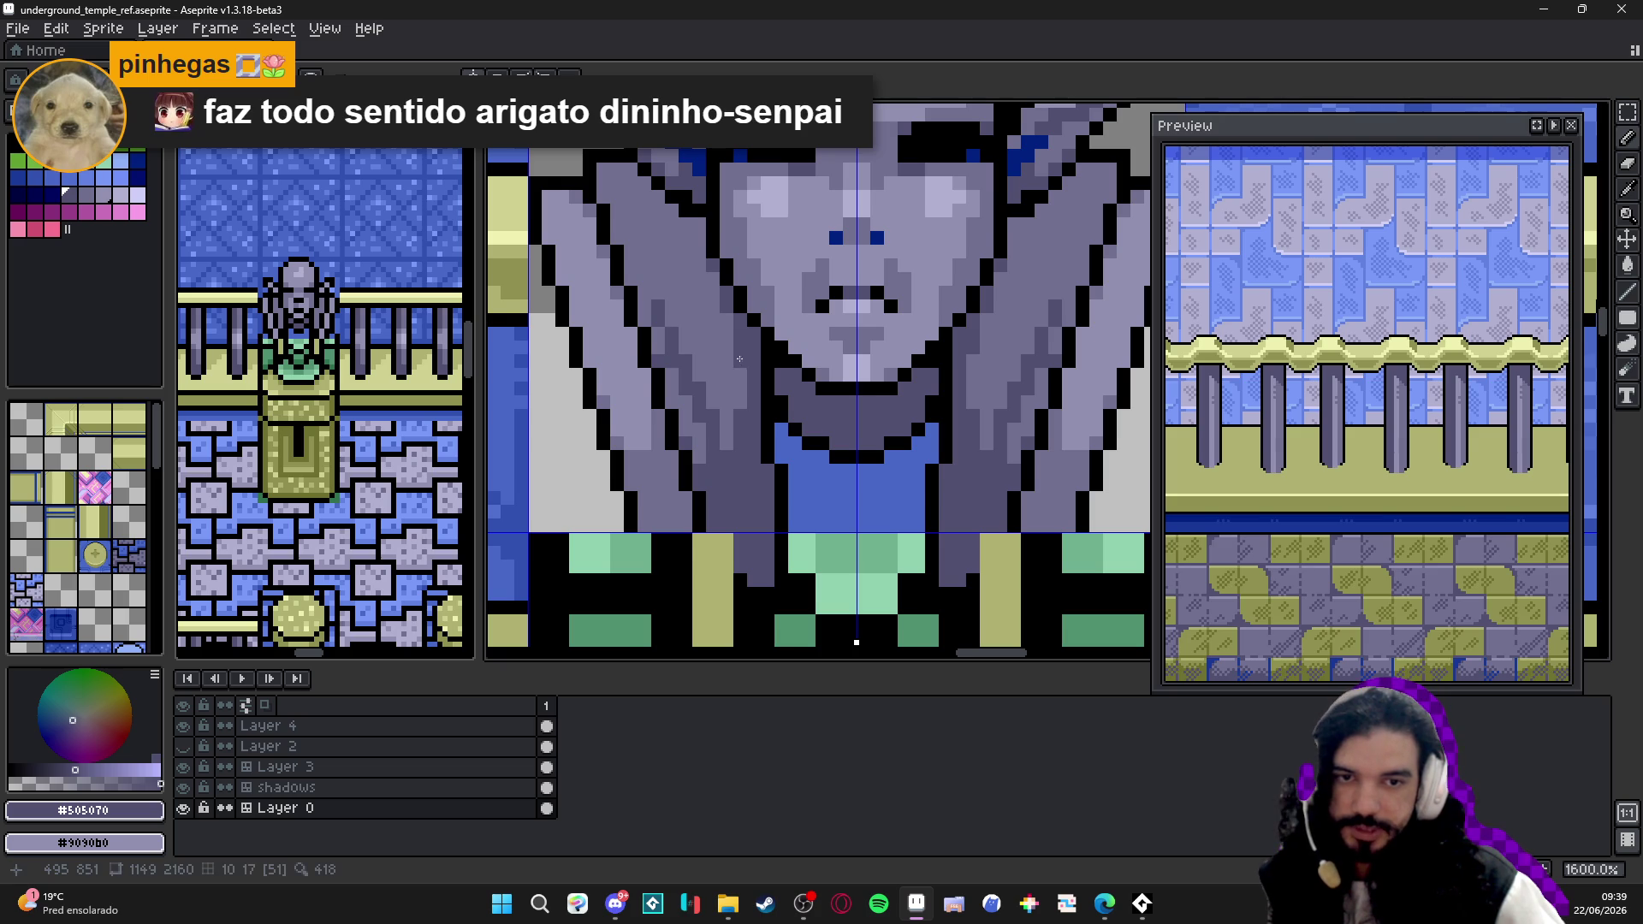
scroll(739, 359, down, 1)
scroll(719, 363, up, 1)
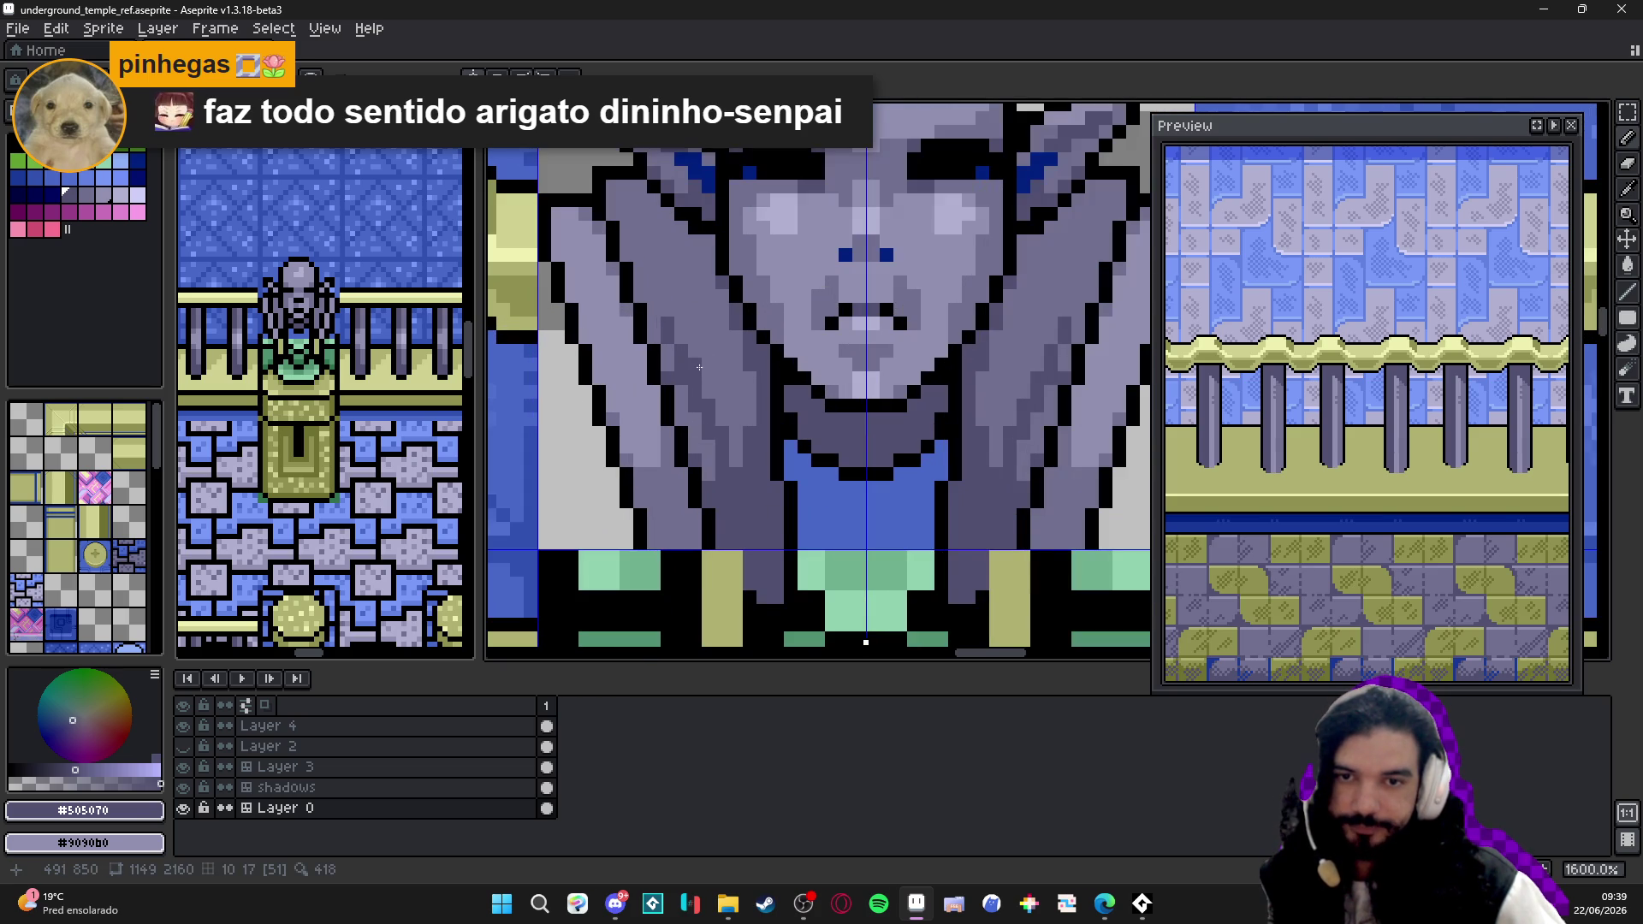
scroll(699, 367, down, 3)
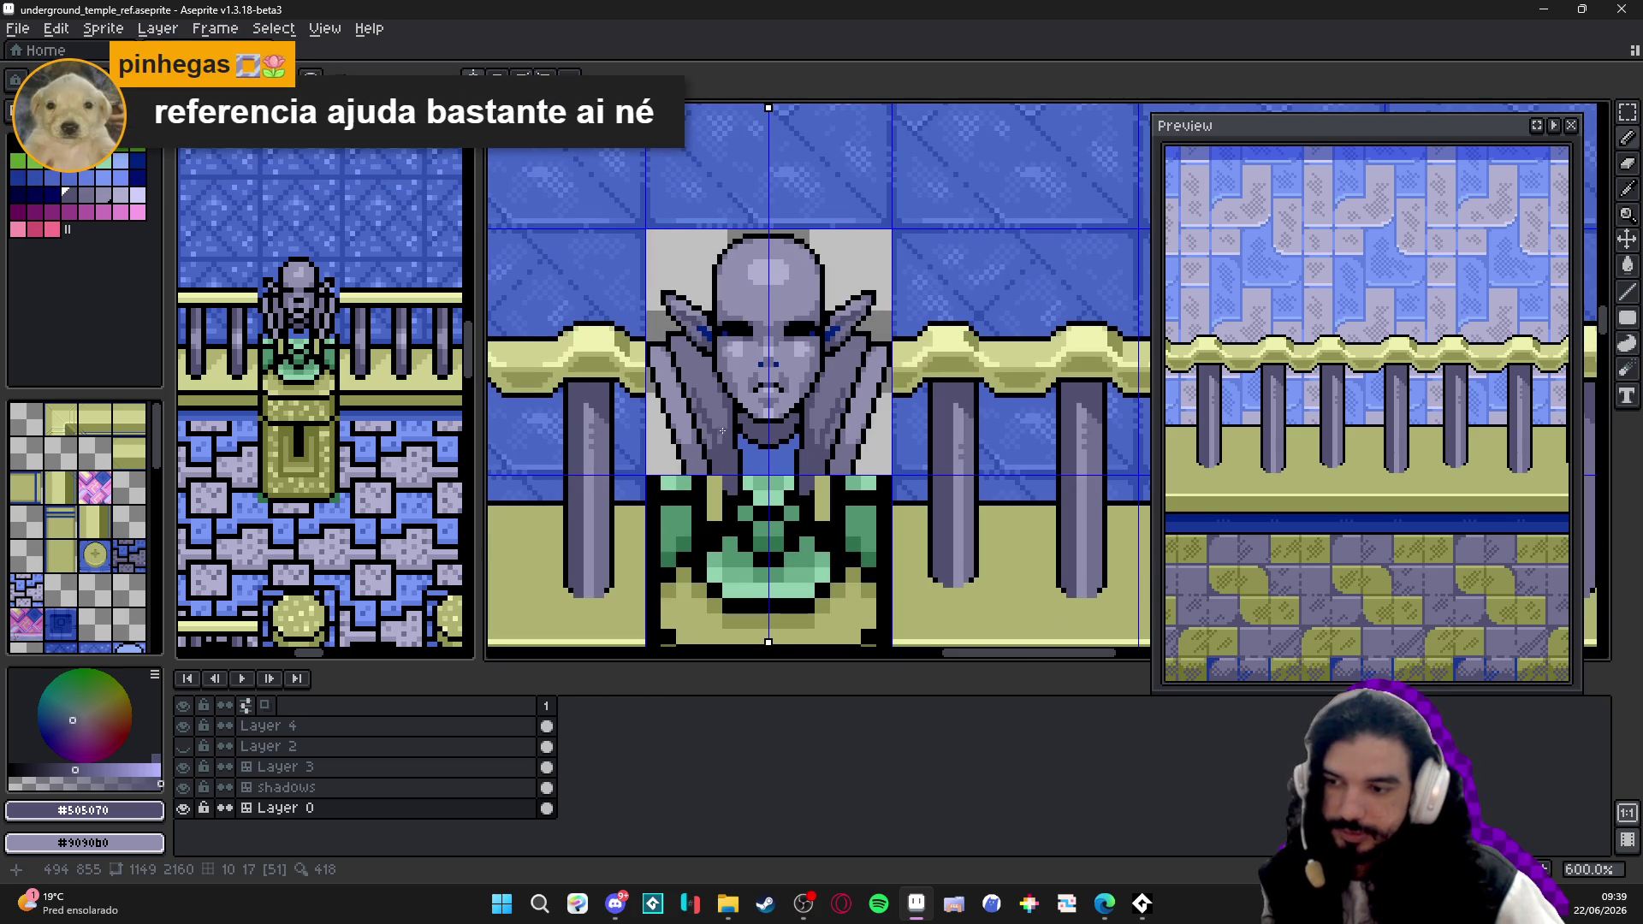
scroll(723, 432, up, 3)
- Dot mirrored light grey #9090b0 highlight pixels onto the drapes and save the temple file
alt+click(693, 443)
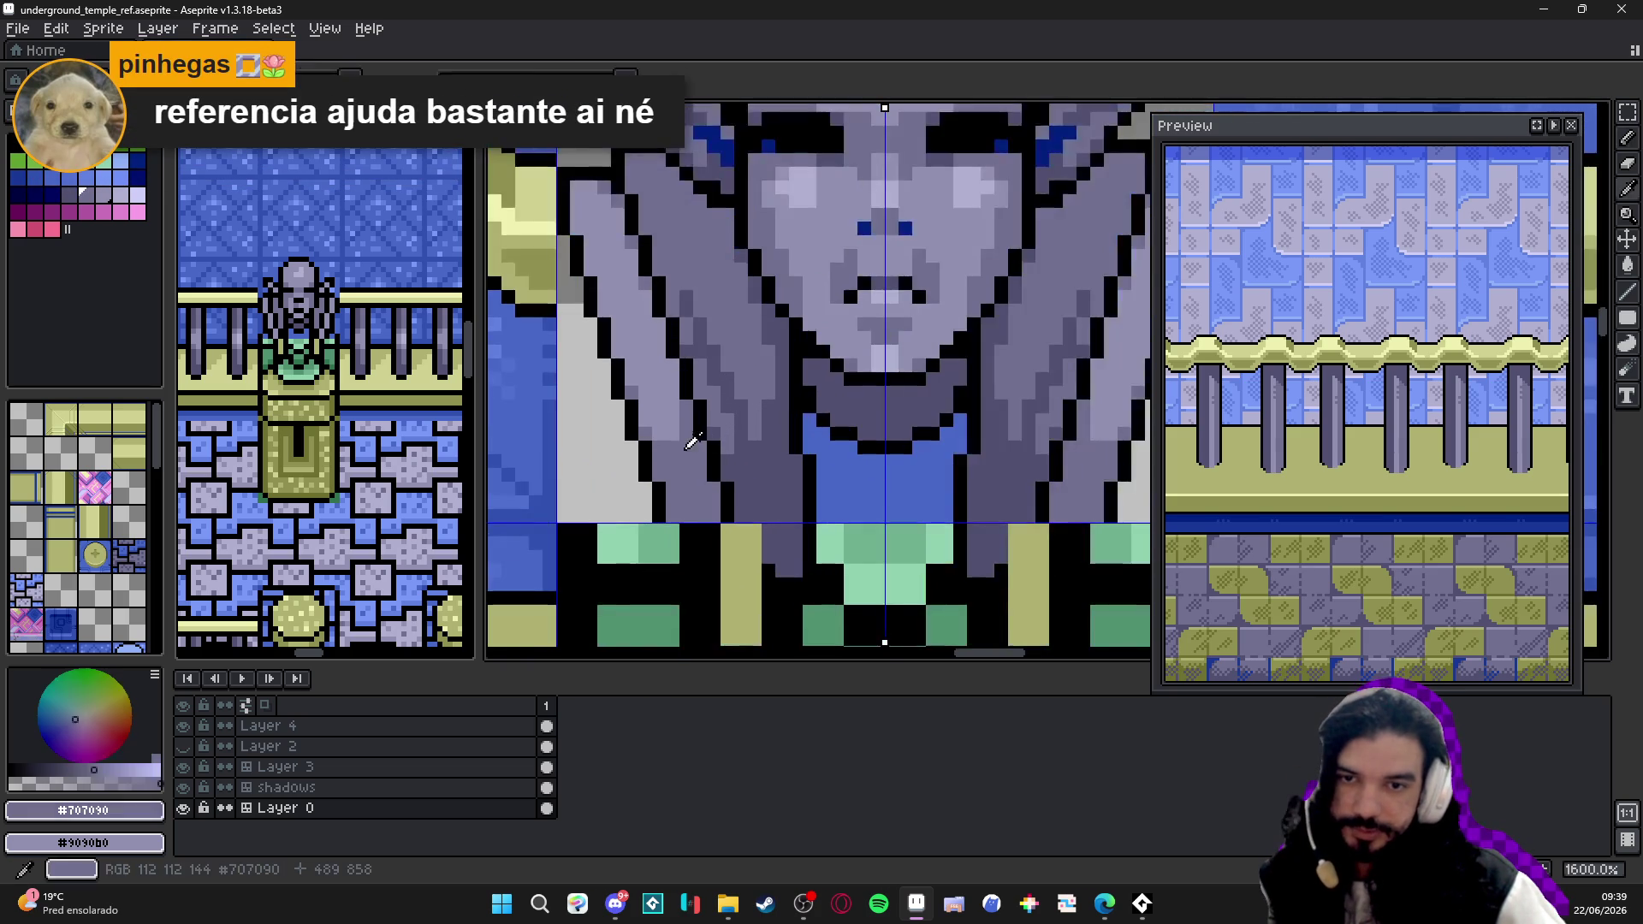
scroll(693, 443, down, 2)
scroll(657, 432, down, 1)
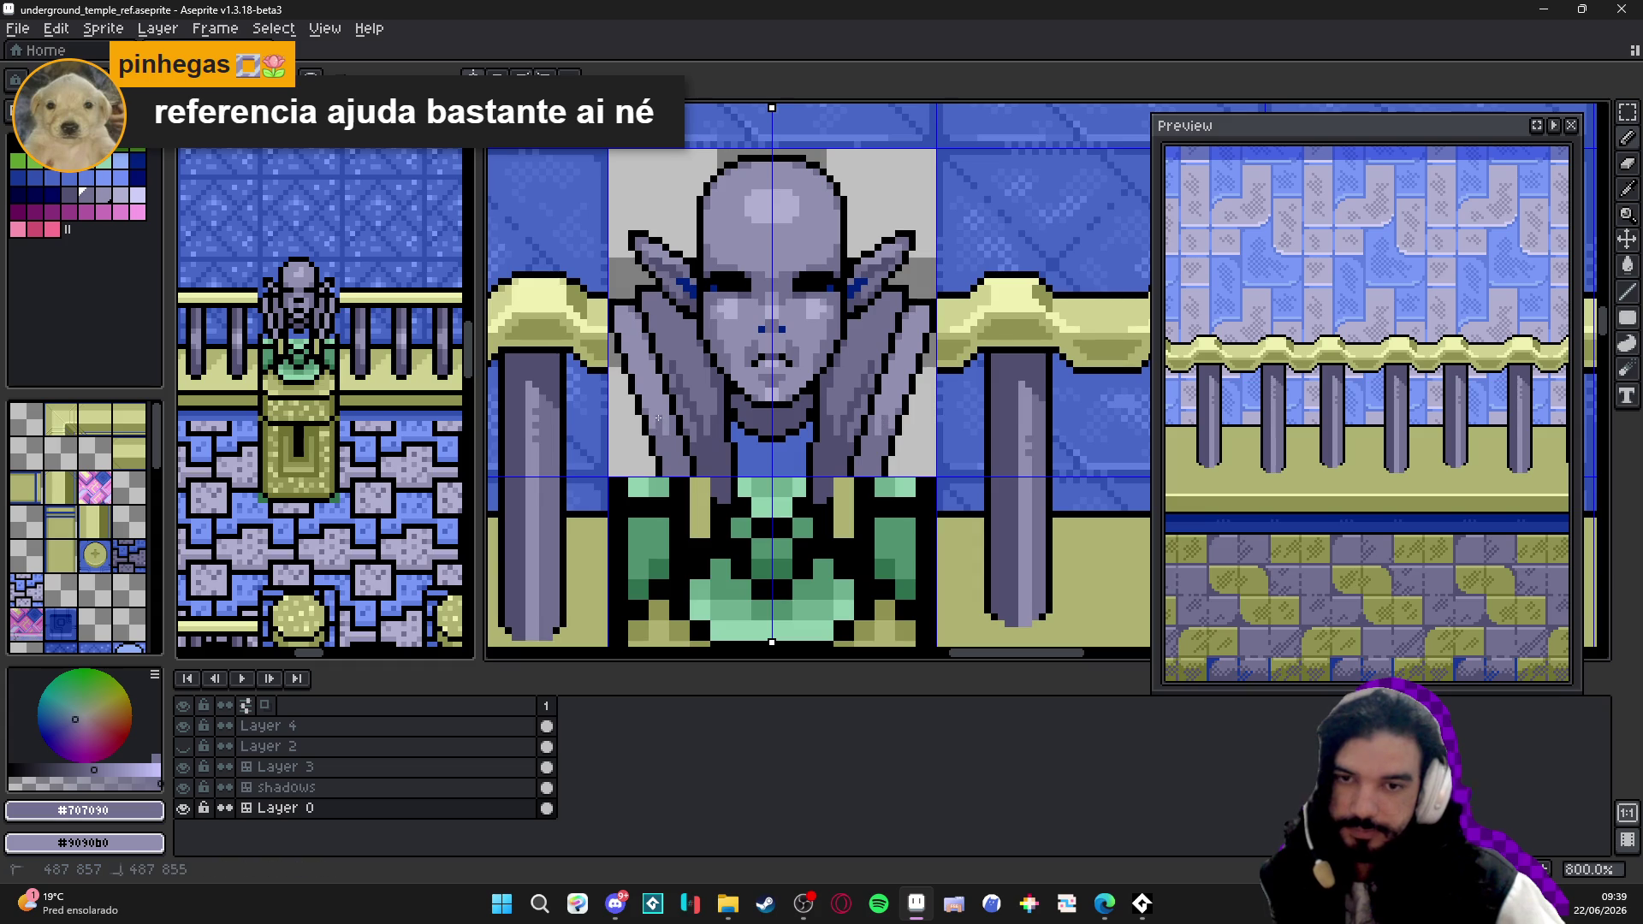
scroll(657, 430, up, 3)
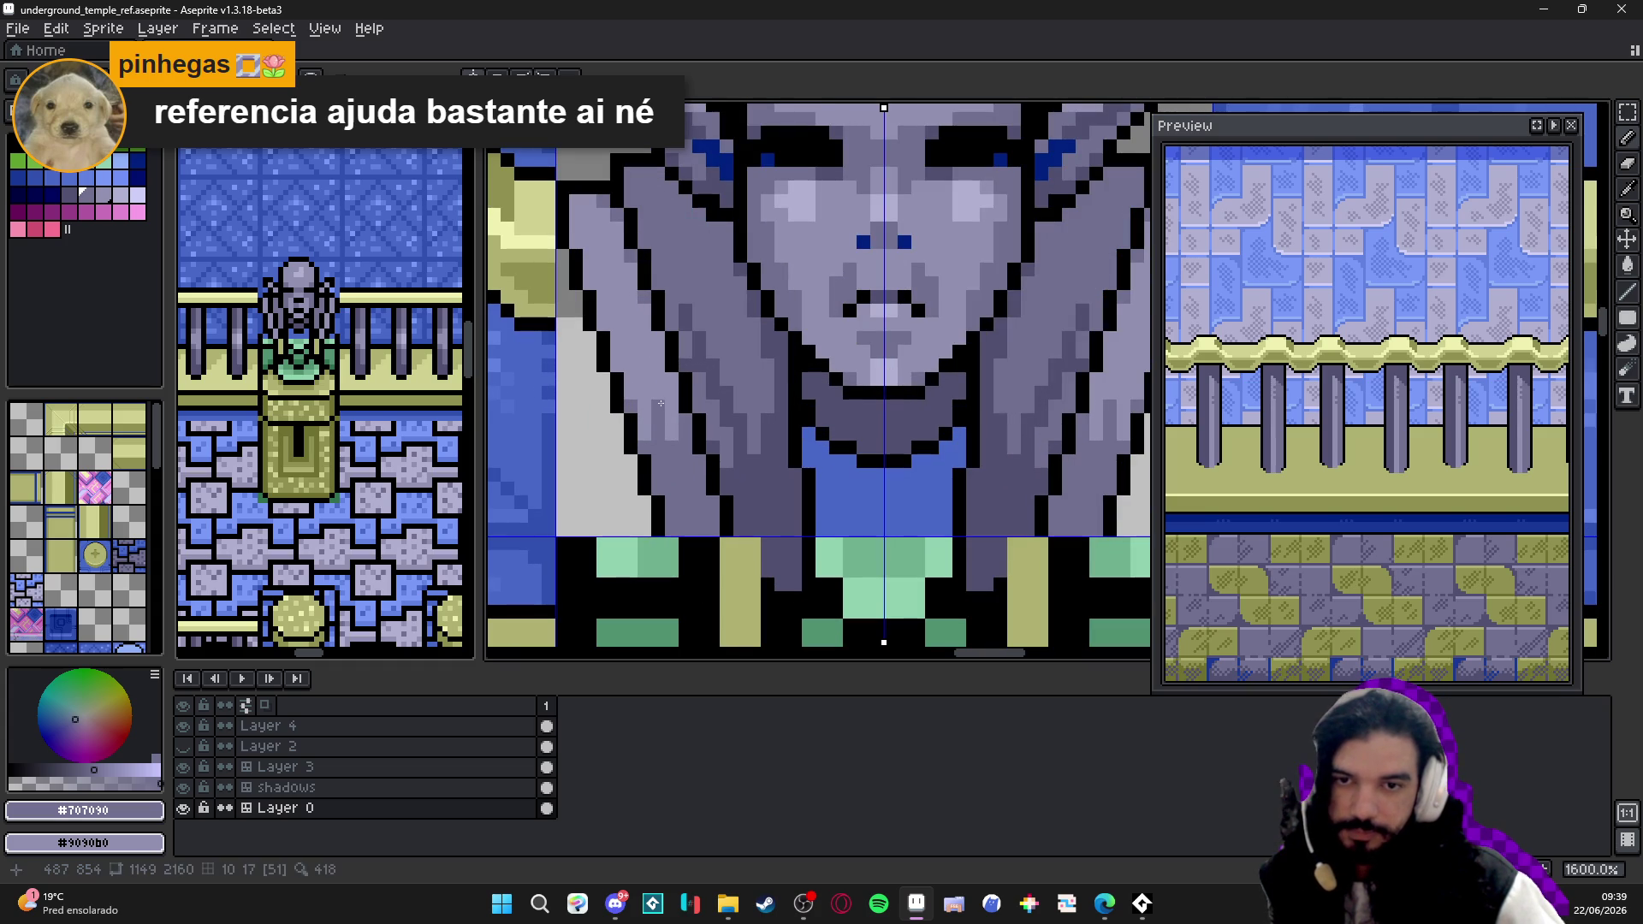
scroll(647, 362, down, 2)
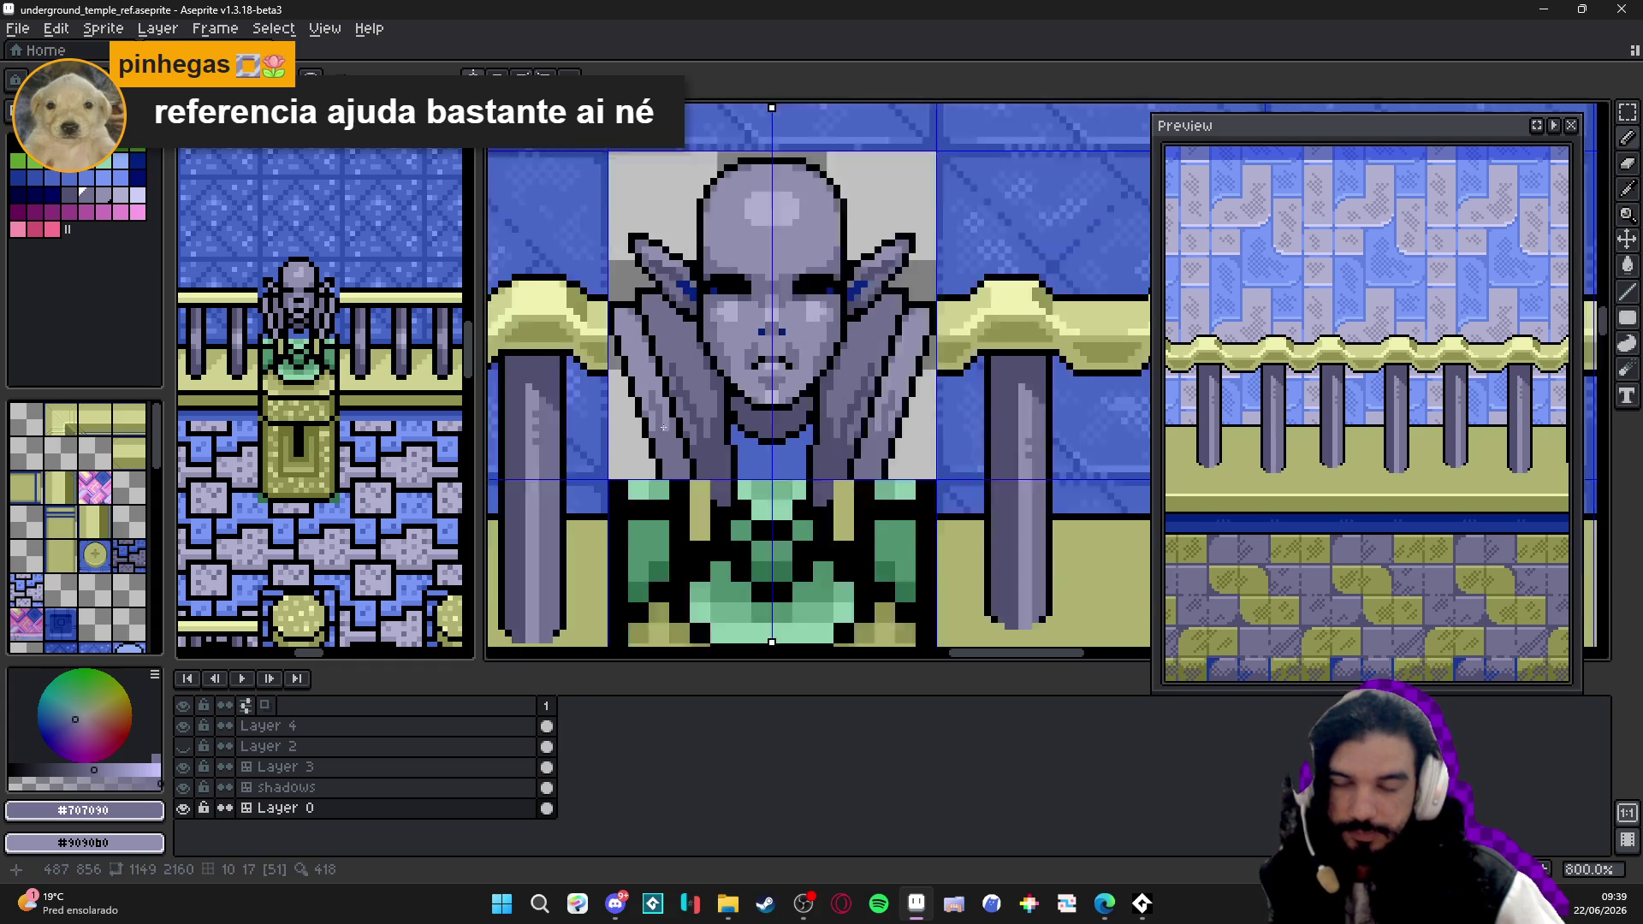
scroll(695, 452, down, 2)
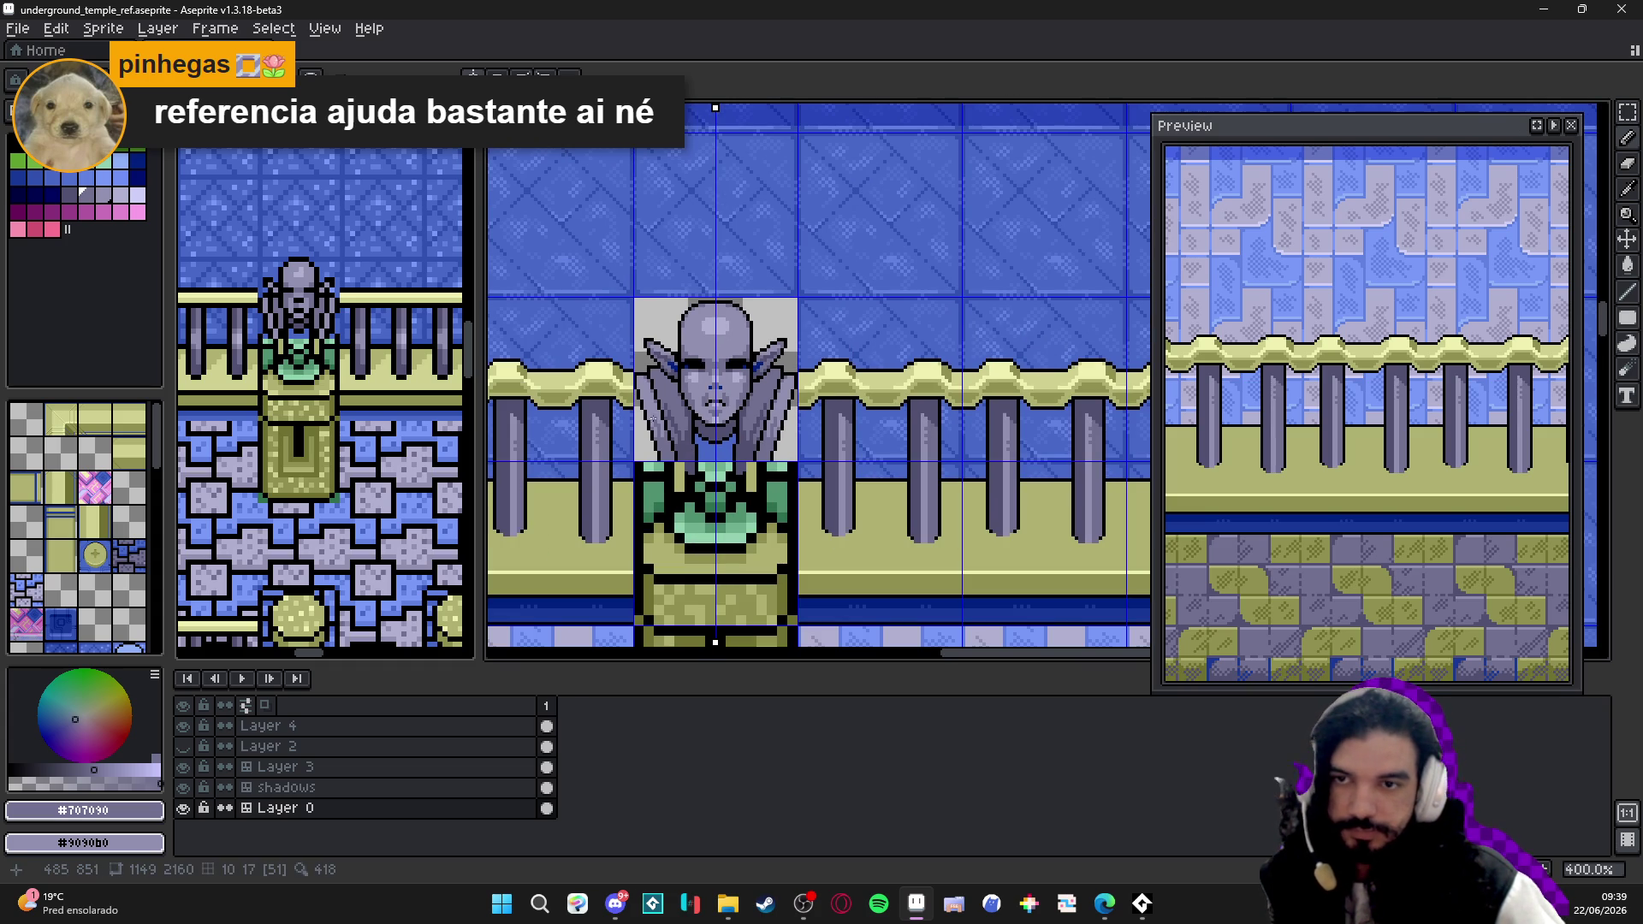
scroll(653, 416, up, 1)
scroll(661, 408, up, 1)
scroll(668, 400, up, 1)
scroll(683, 382, up, 2)
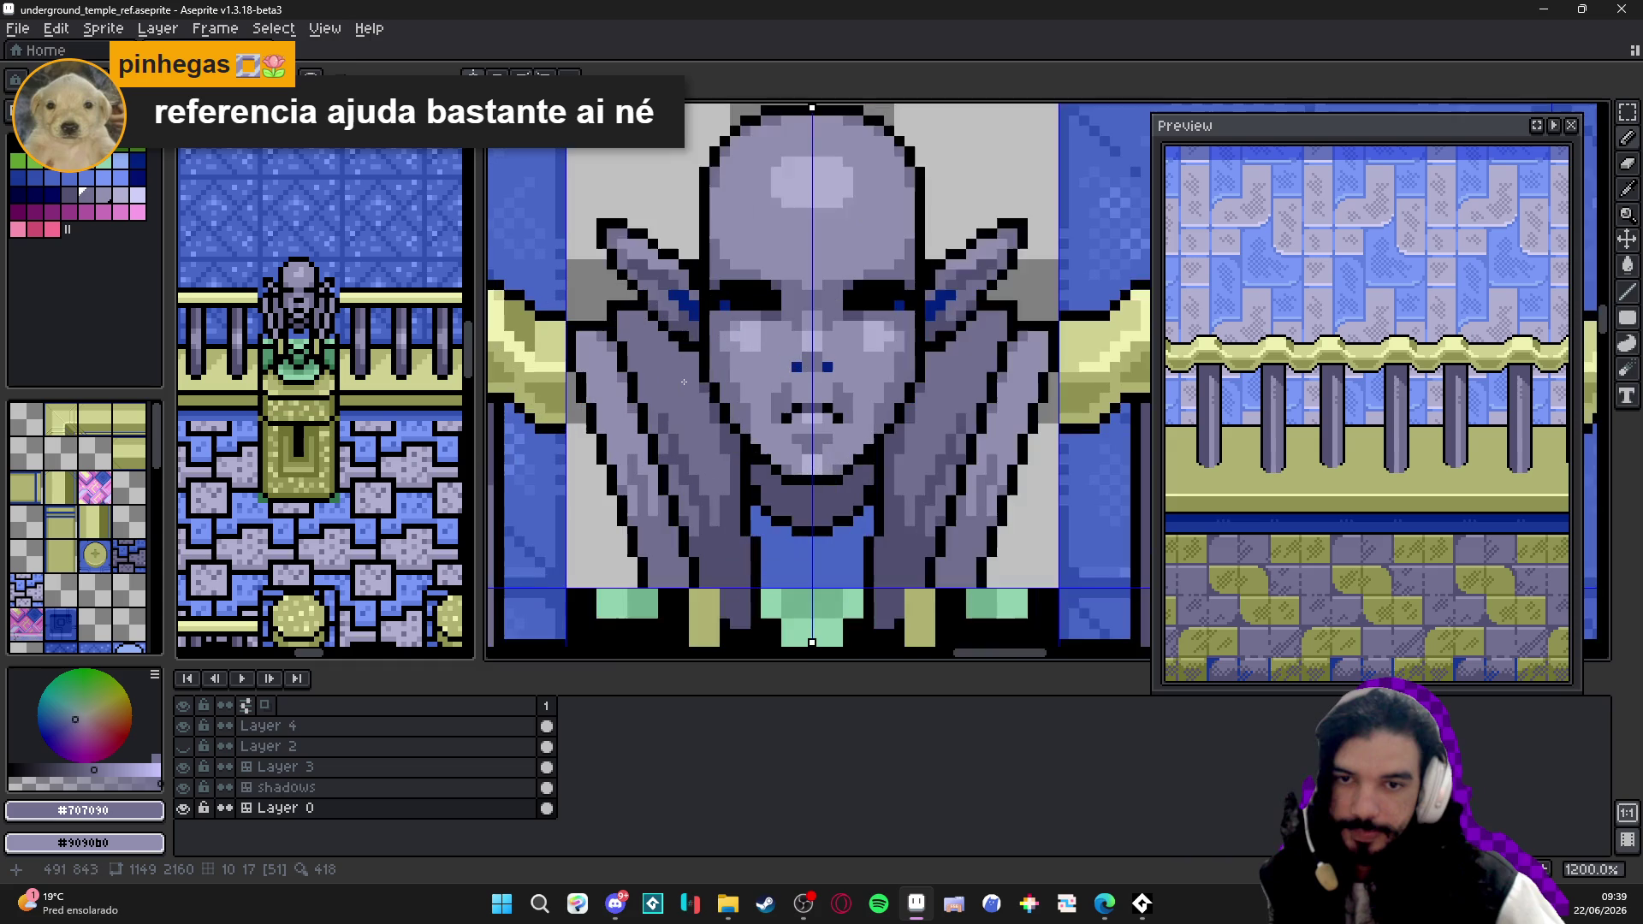
alt+click(684, 382)
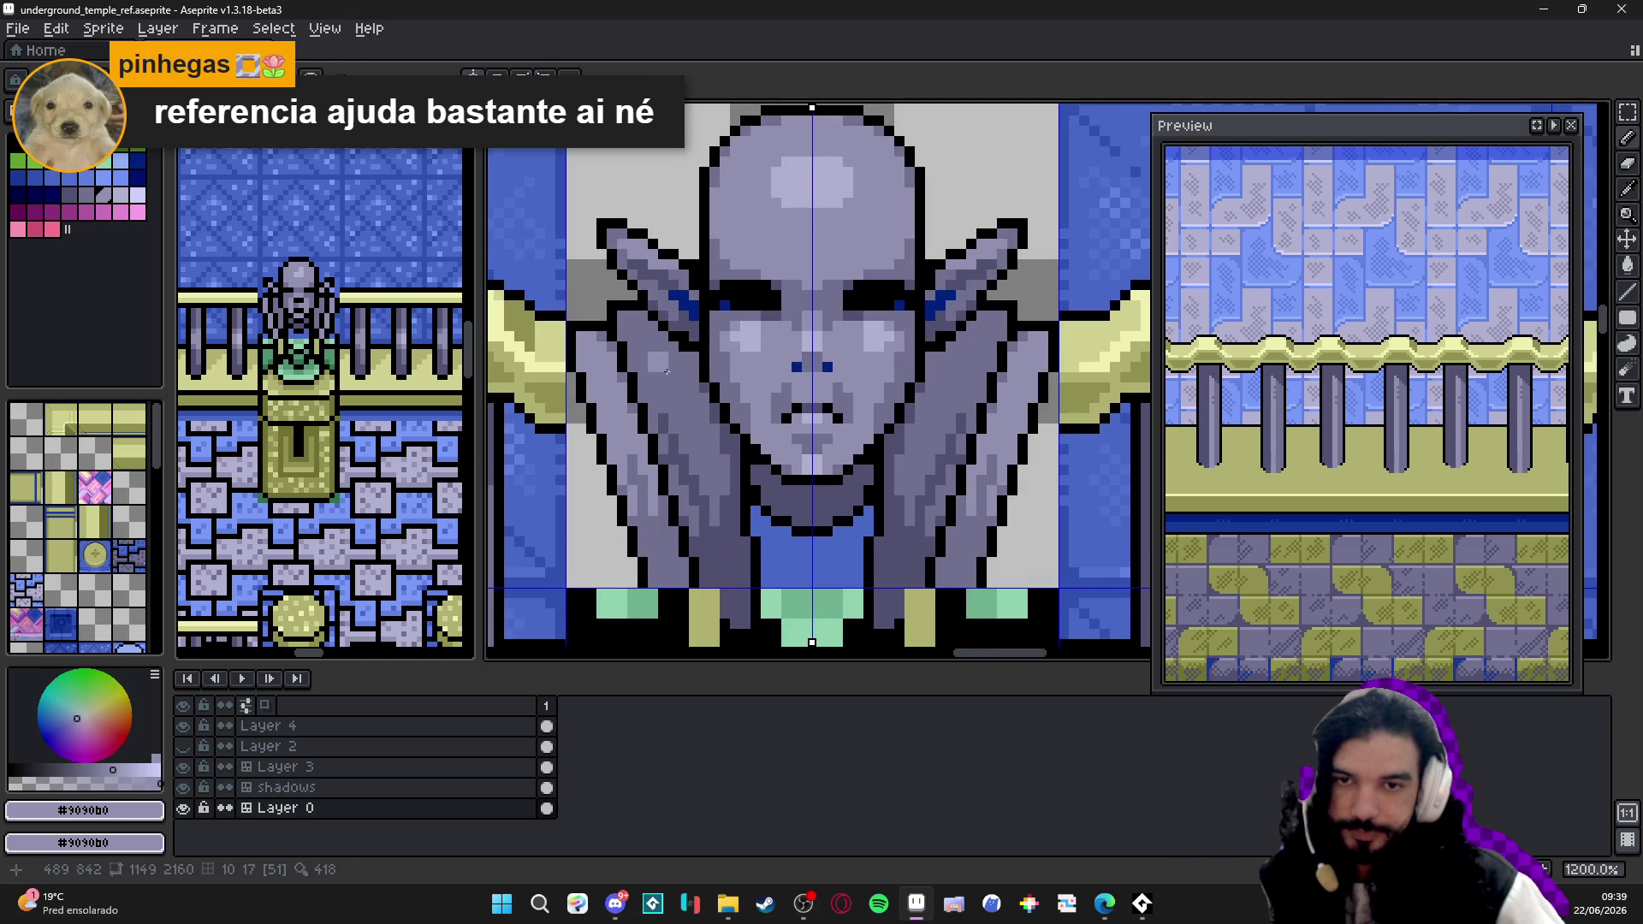
click(659, 367)
click(674, 381)
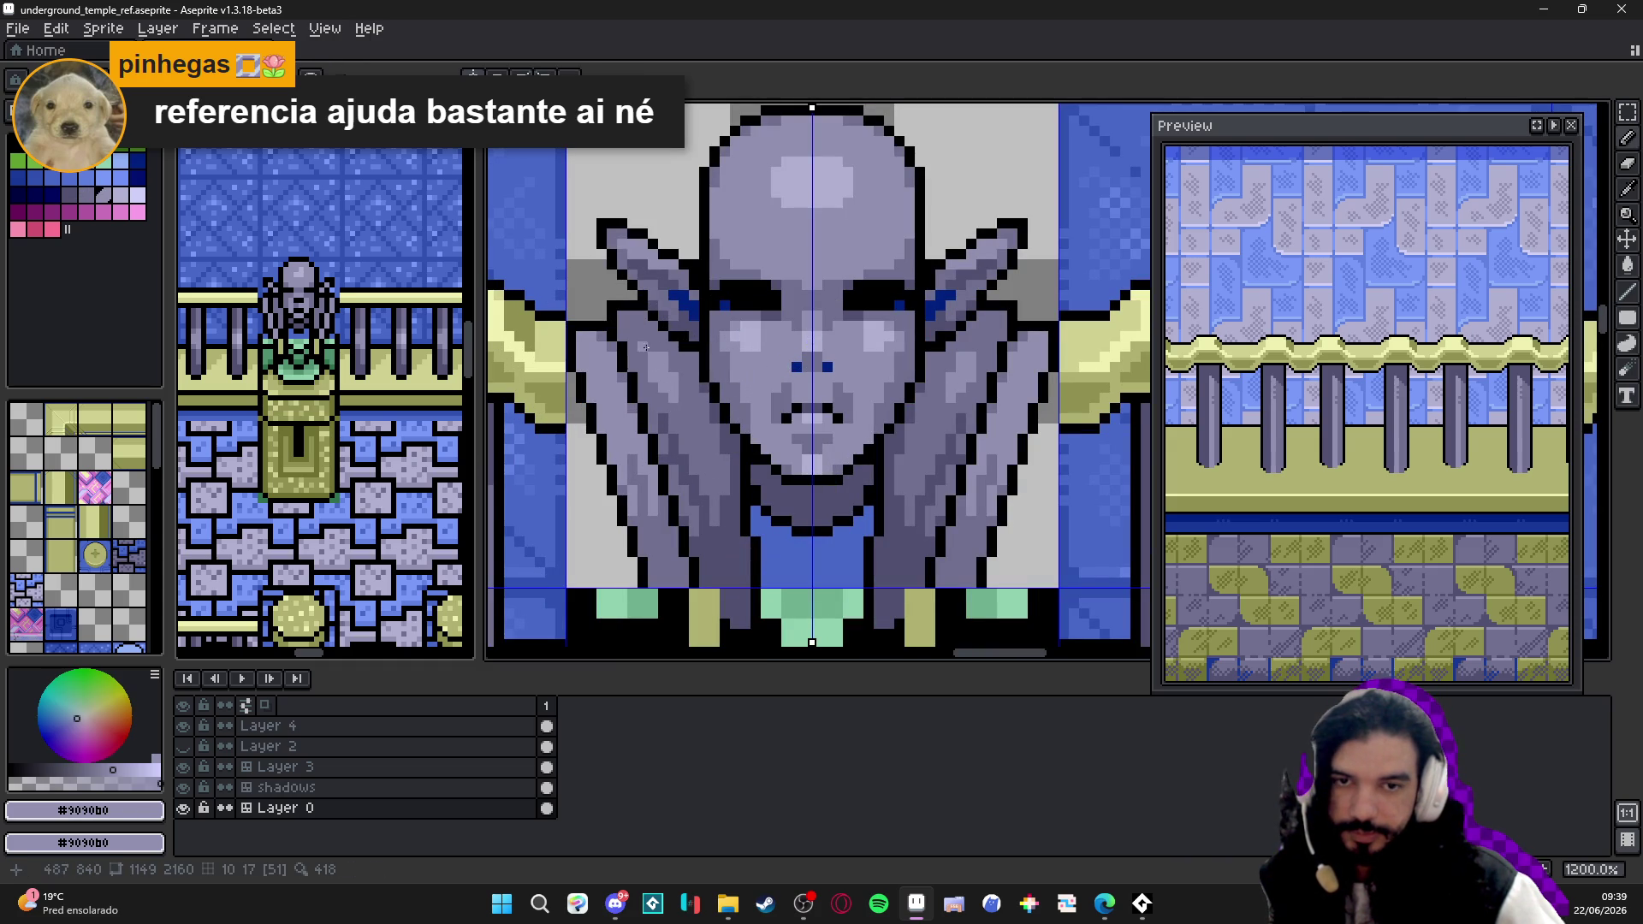
alt+click(677, 388)
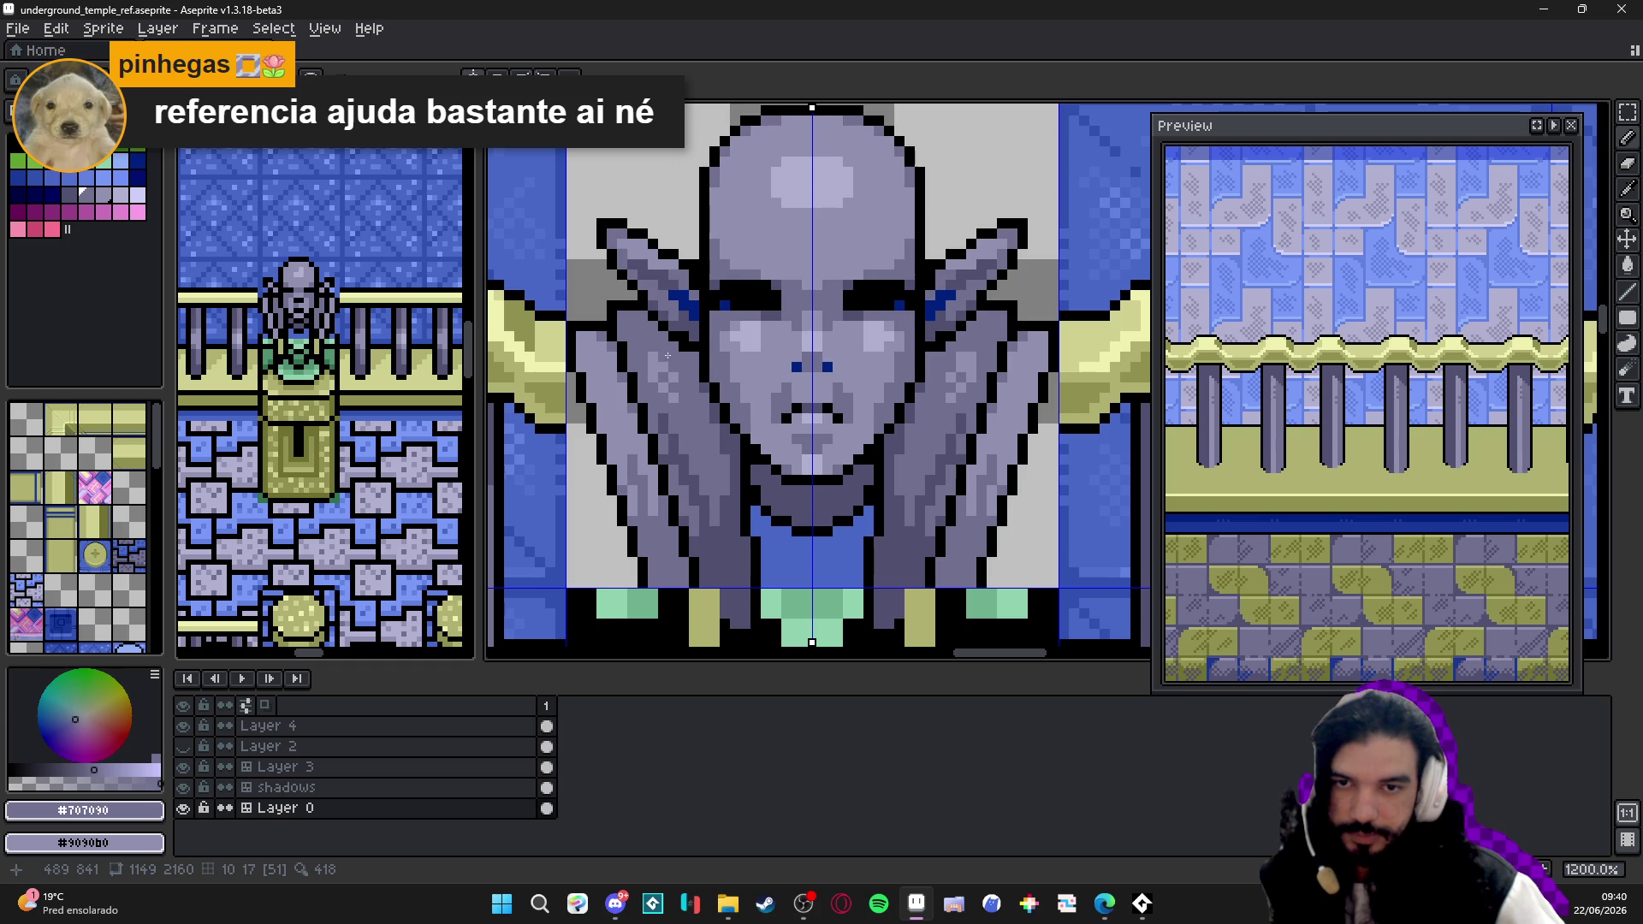
alt+click(652, 366)
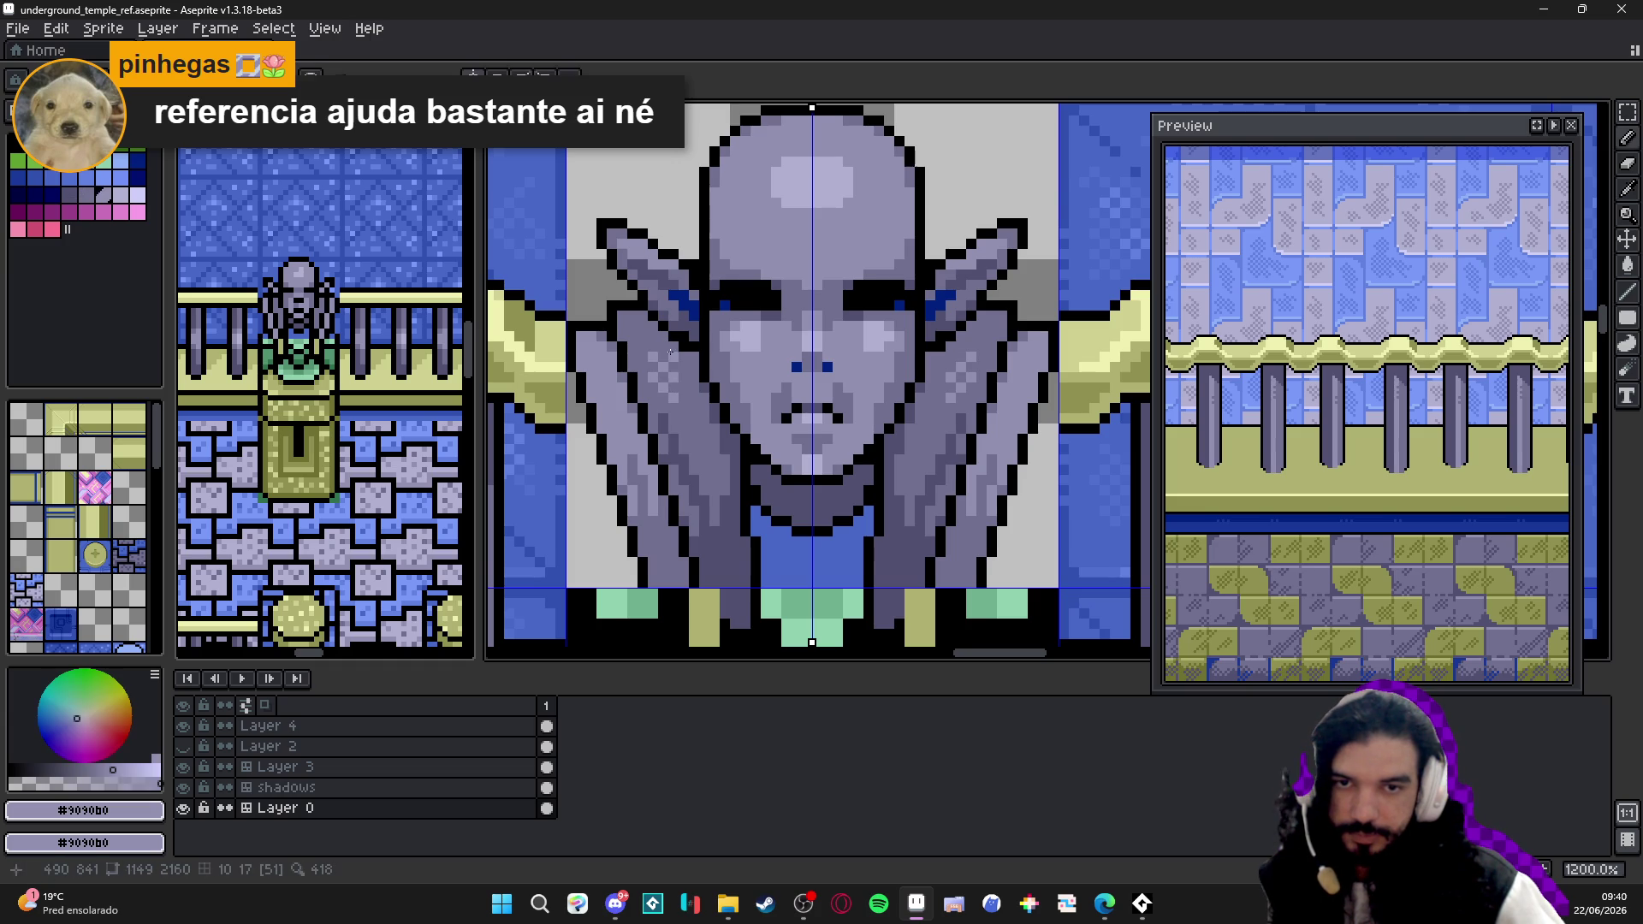
scroll(753, 435, down, 4)
scroll(690, 408, down, 2)
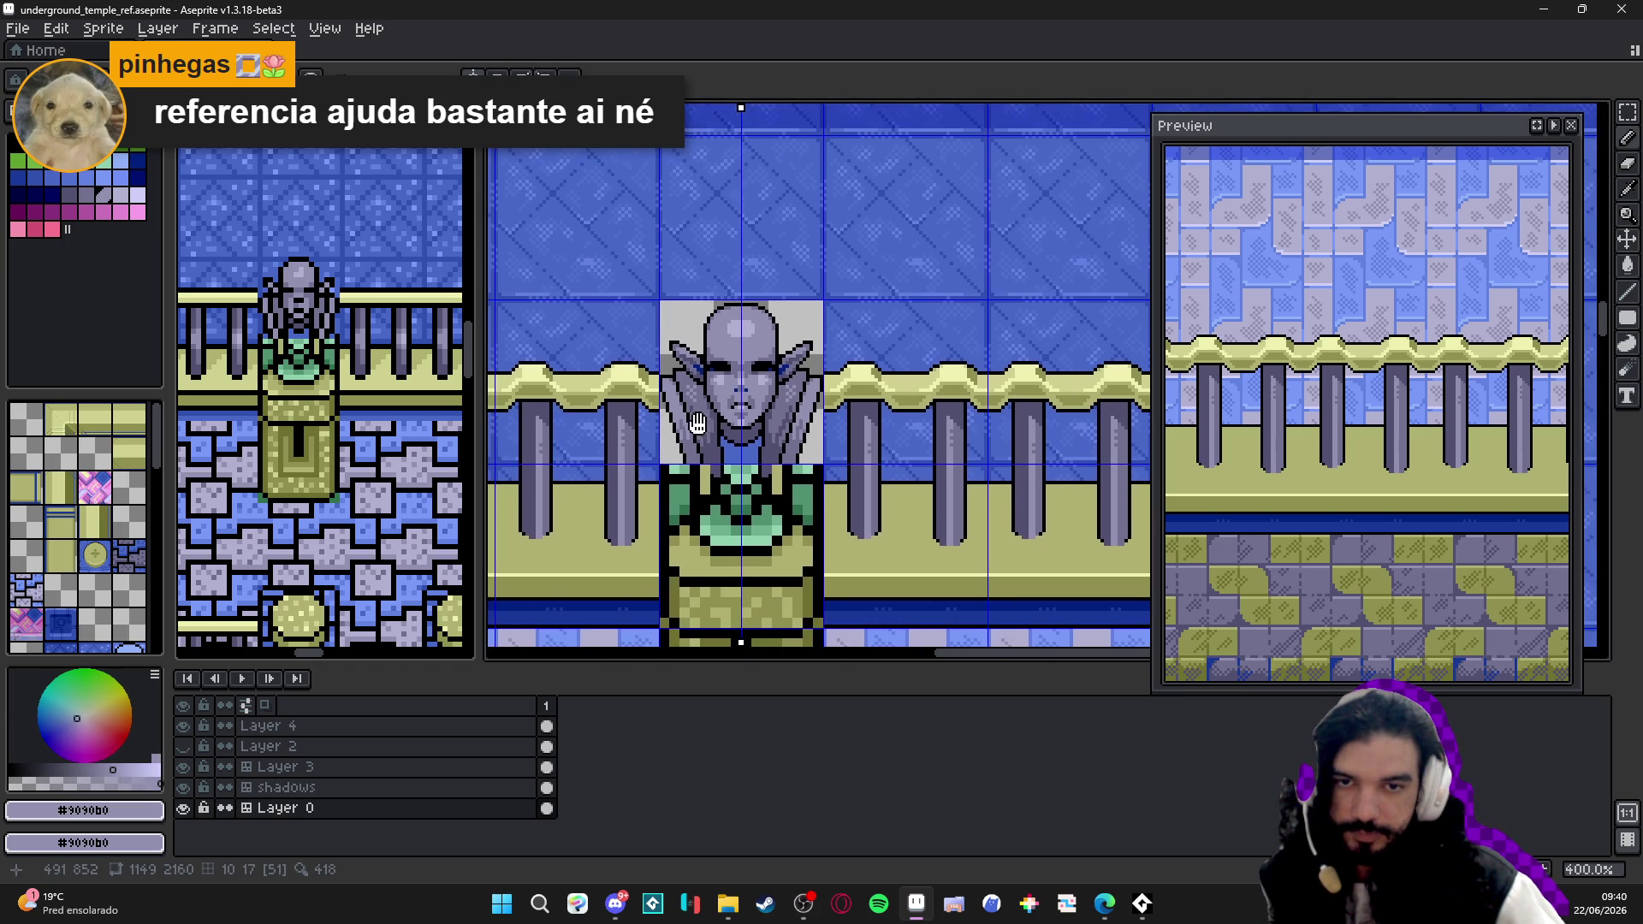
scroll(700, 400, down, 2)
key(ctrl+s)
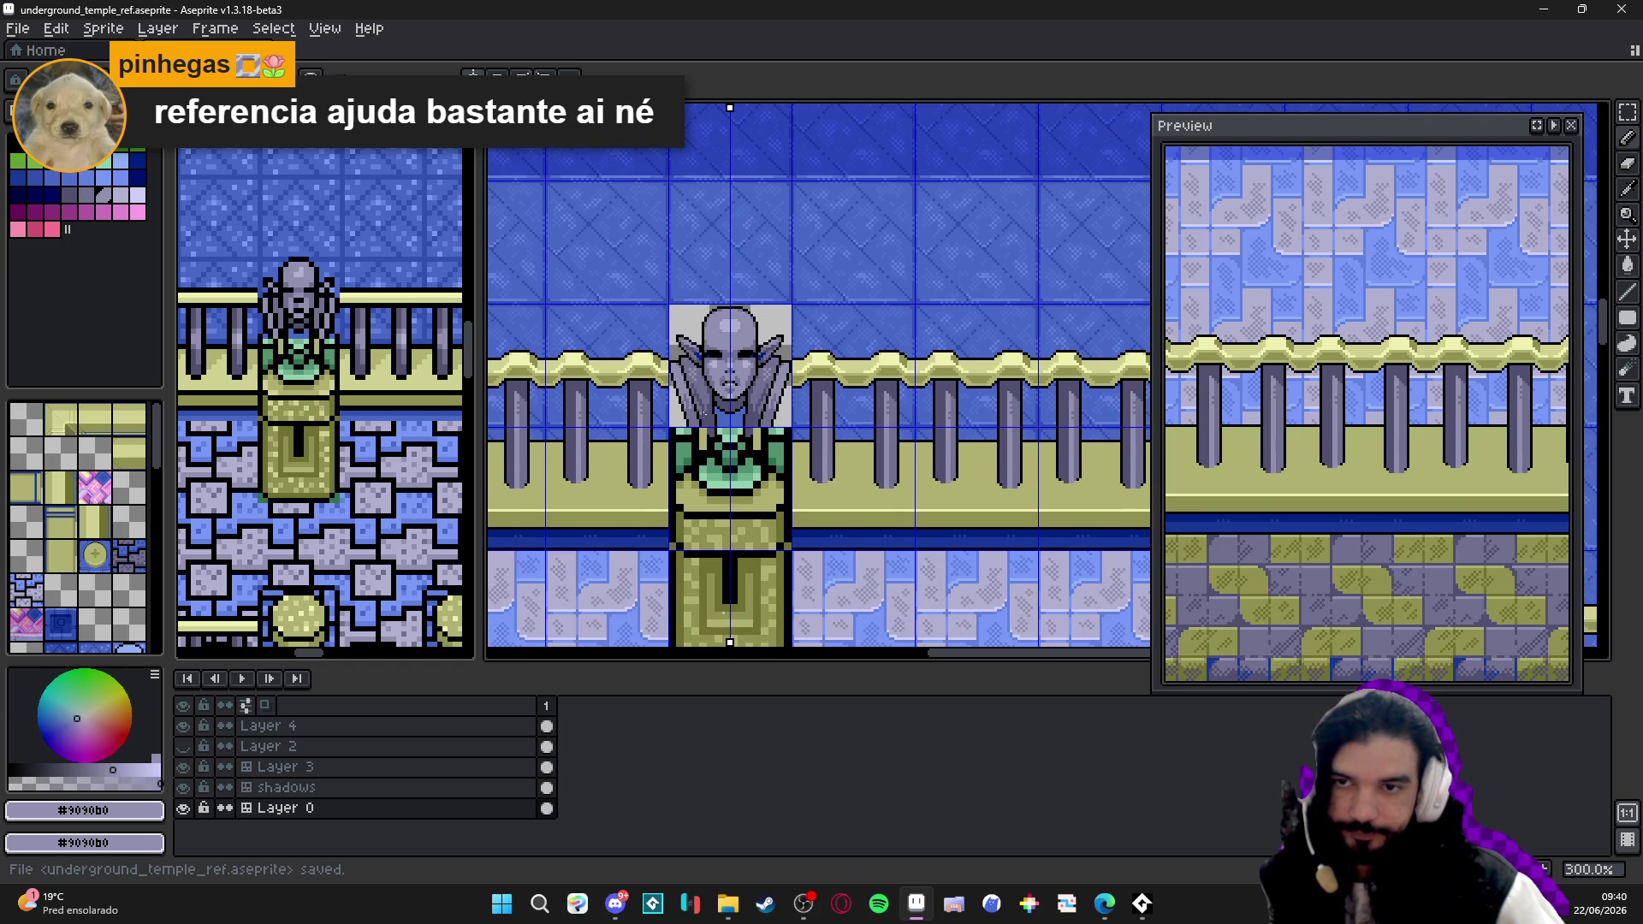
scroll(757, 437, up, 3)
scroll(770, 411, up, 2)
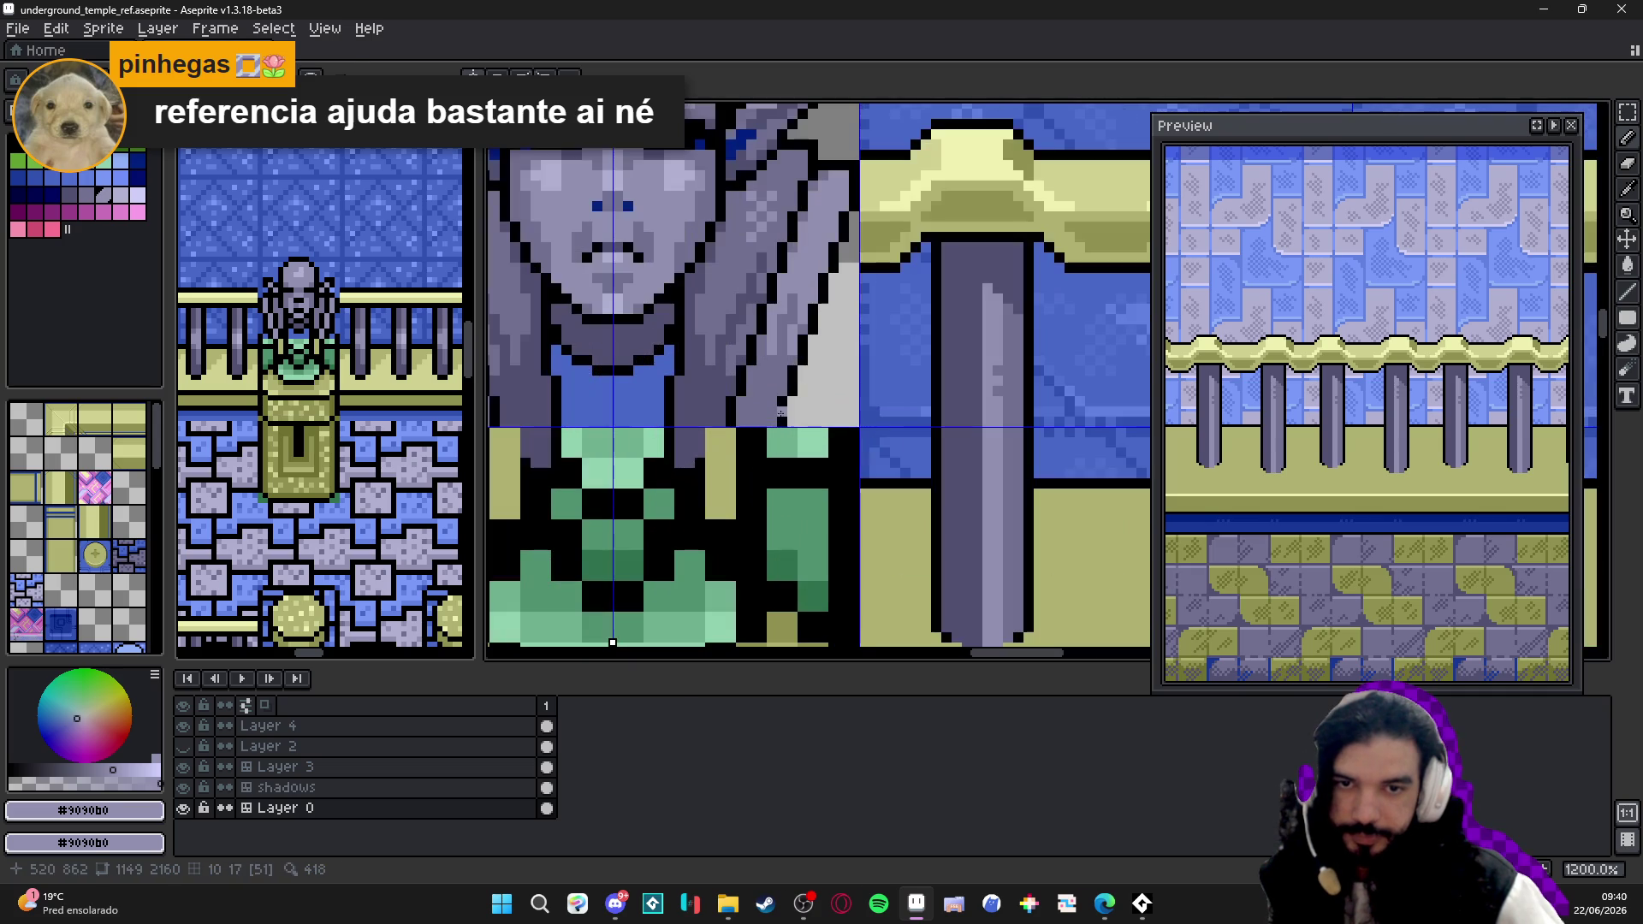
alt+click(792, 372)
alt+click(792, 373)
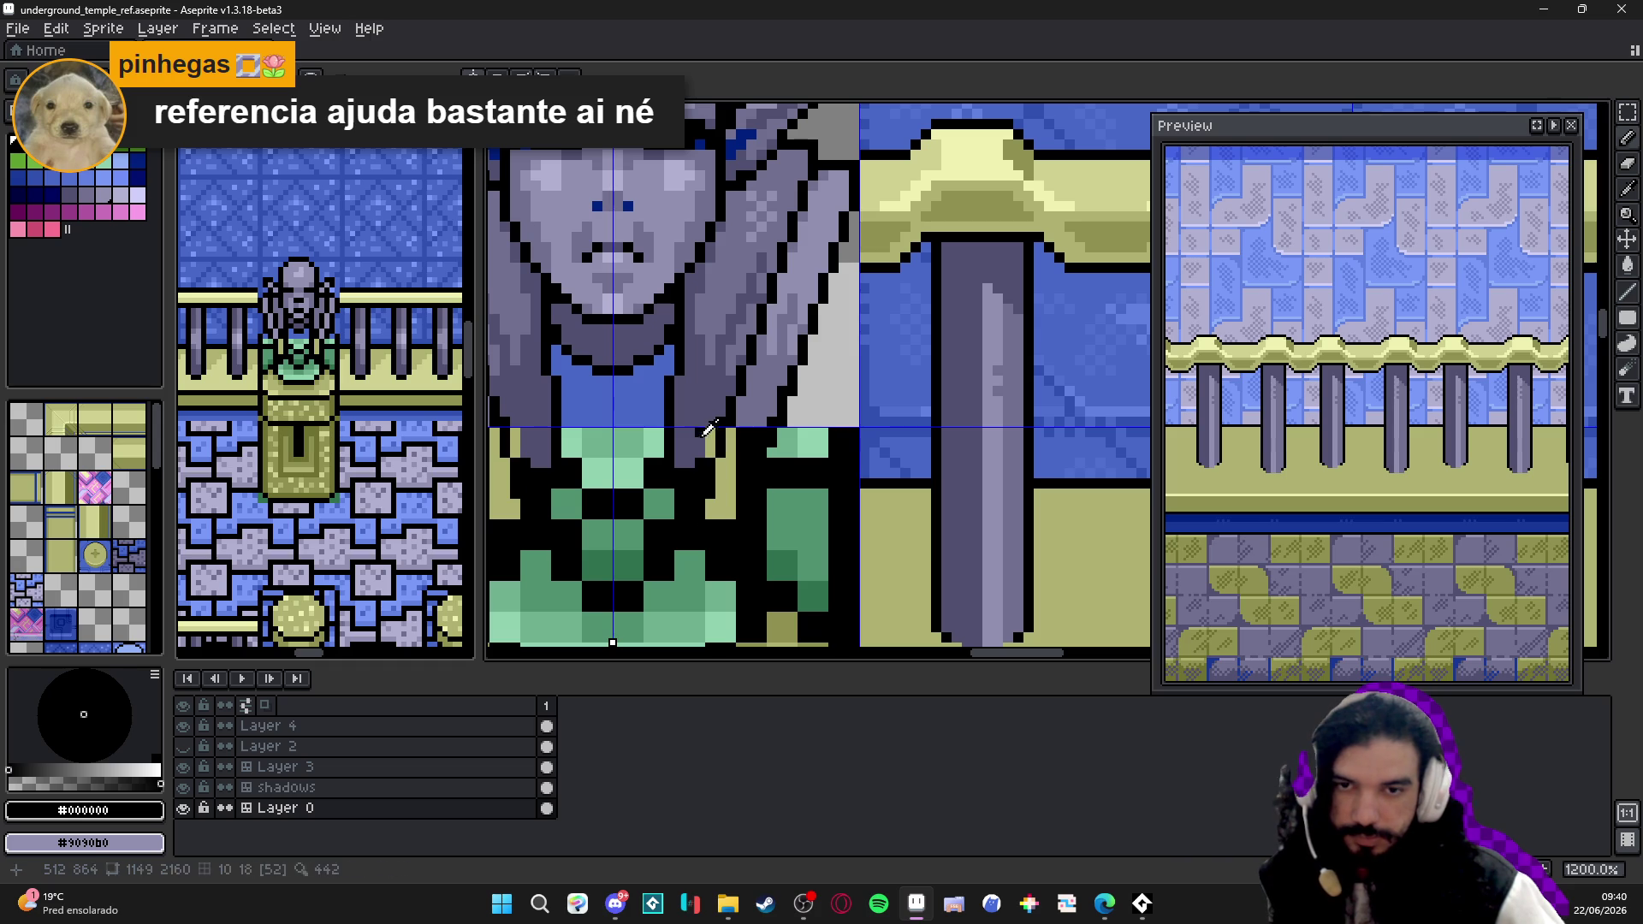
alt+click(707, 450)
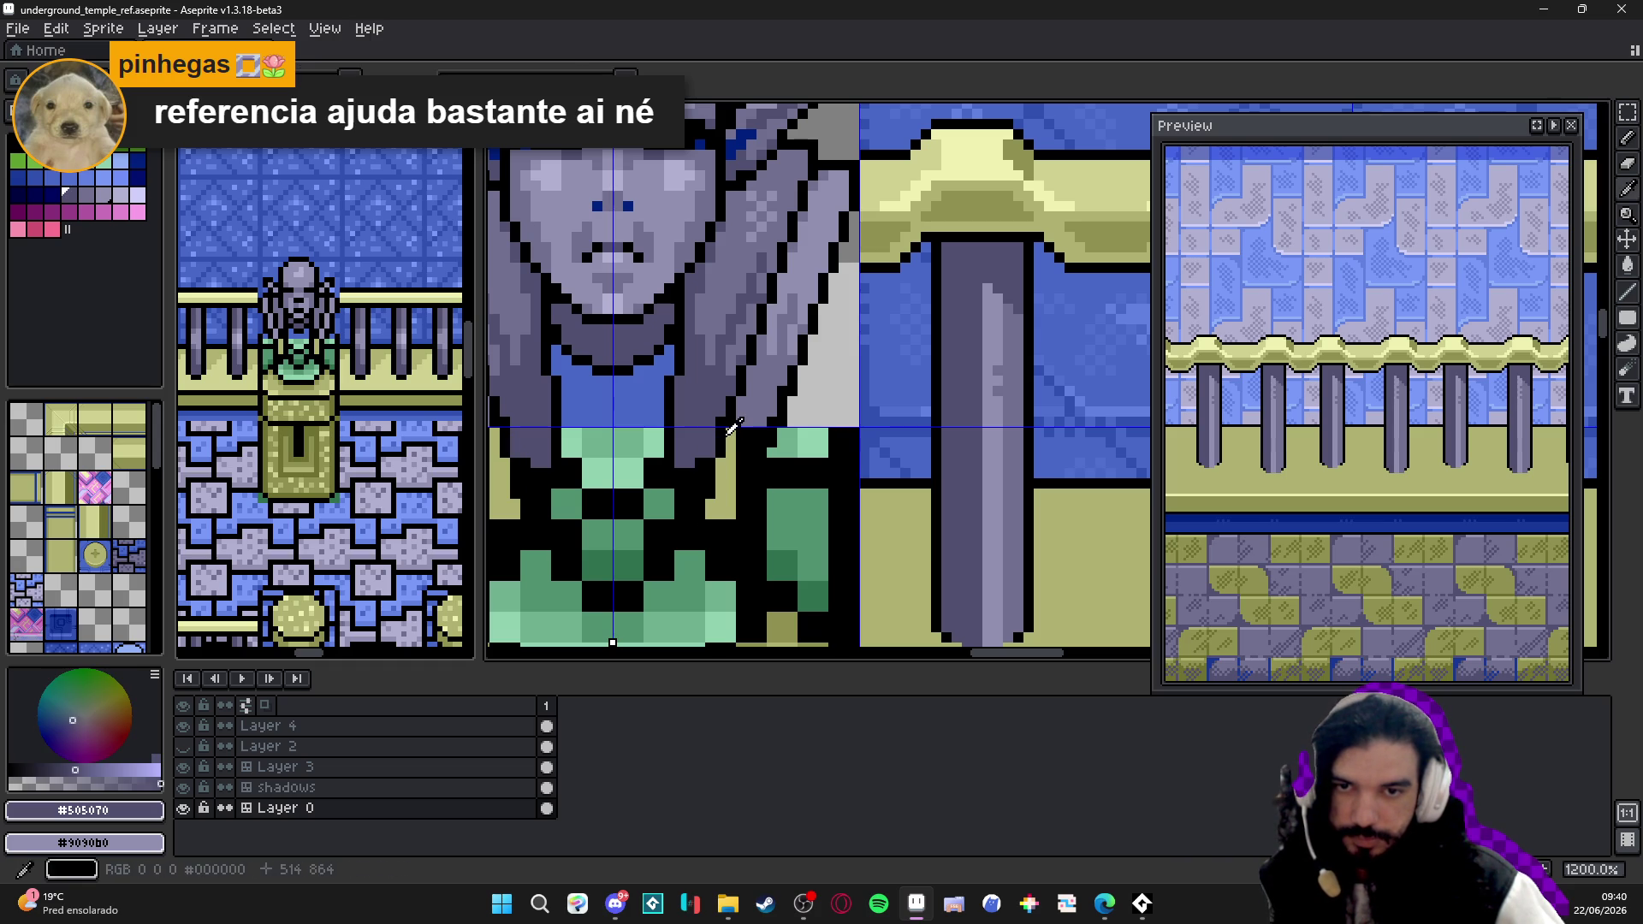
alt+click(728, 430)
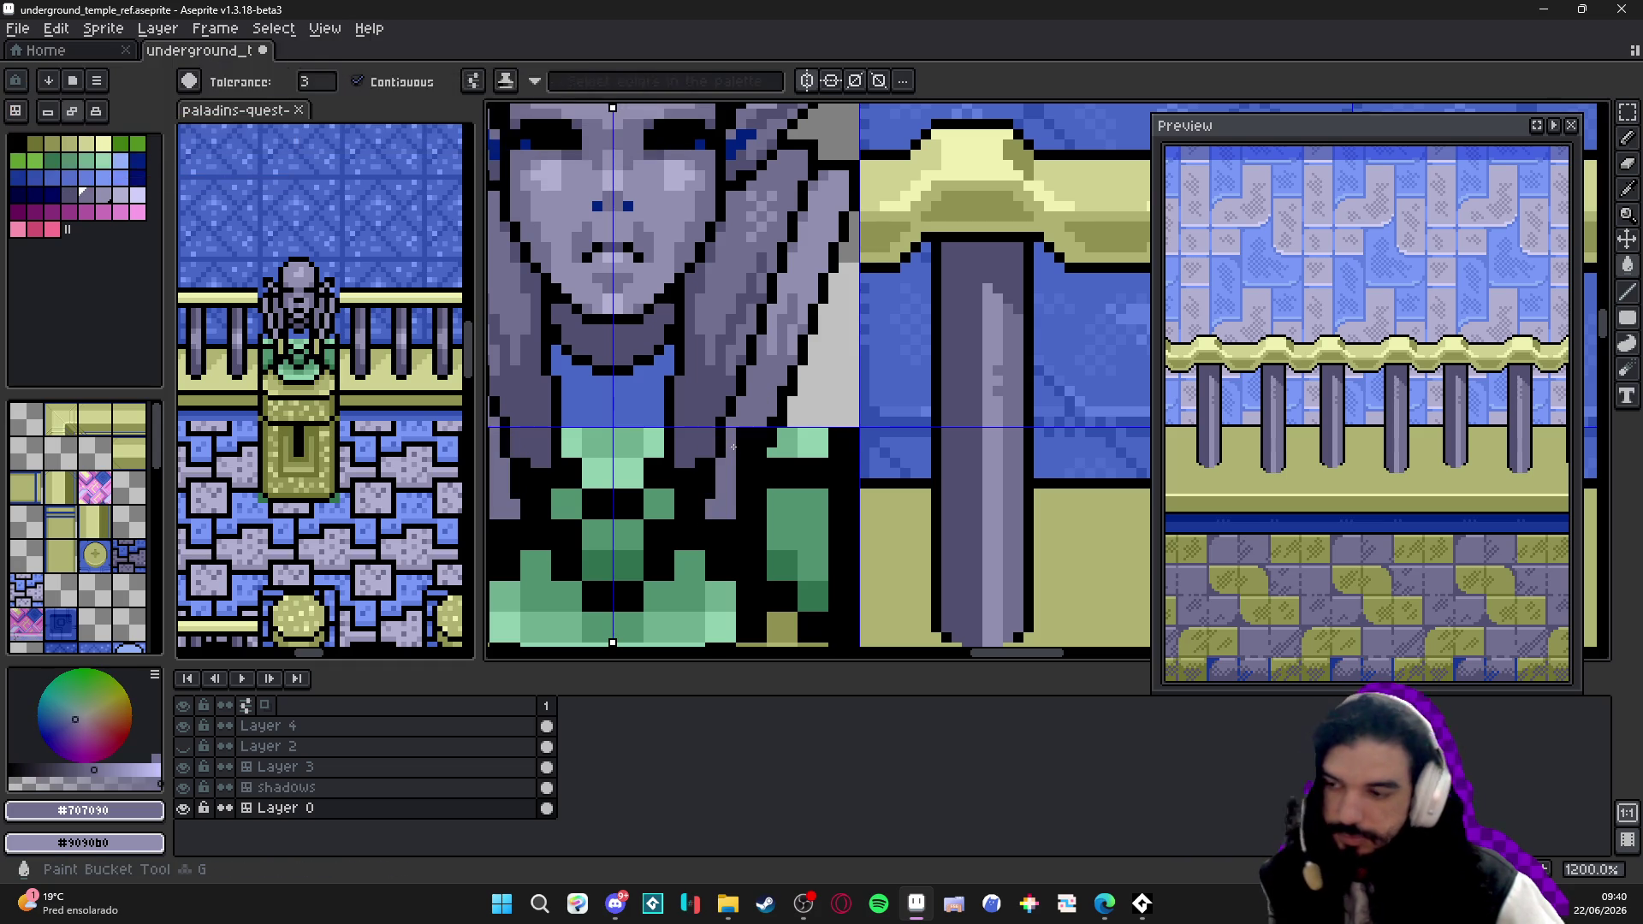
key(ctrl+s)
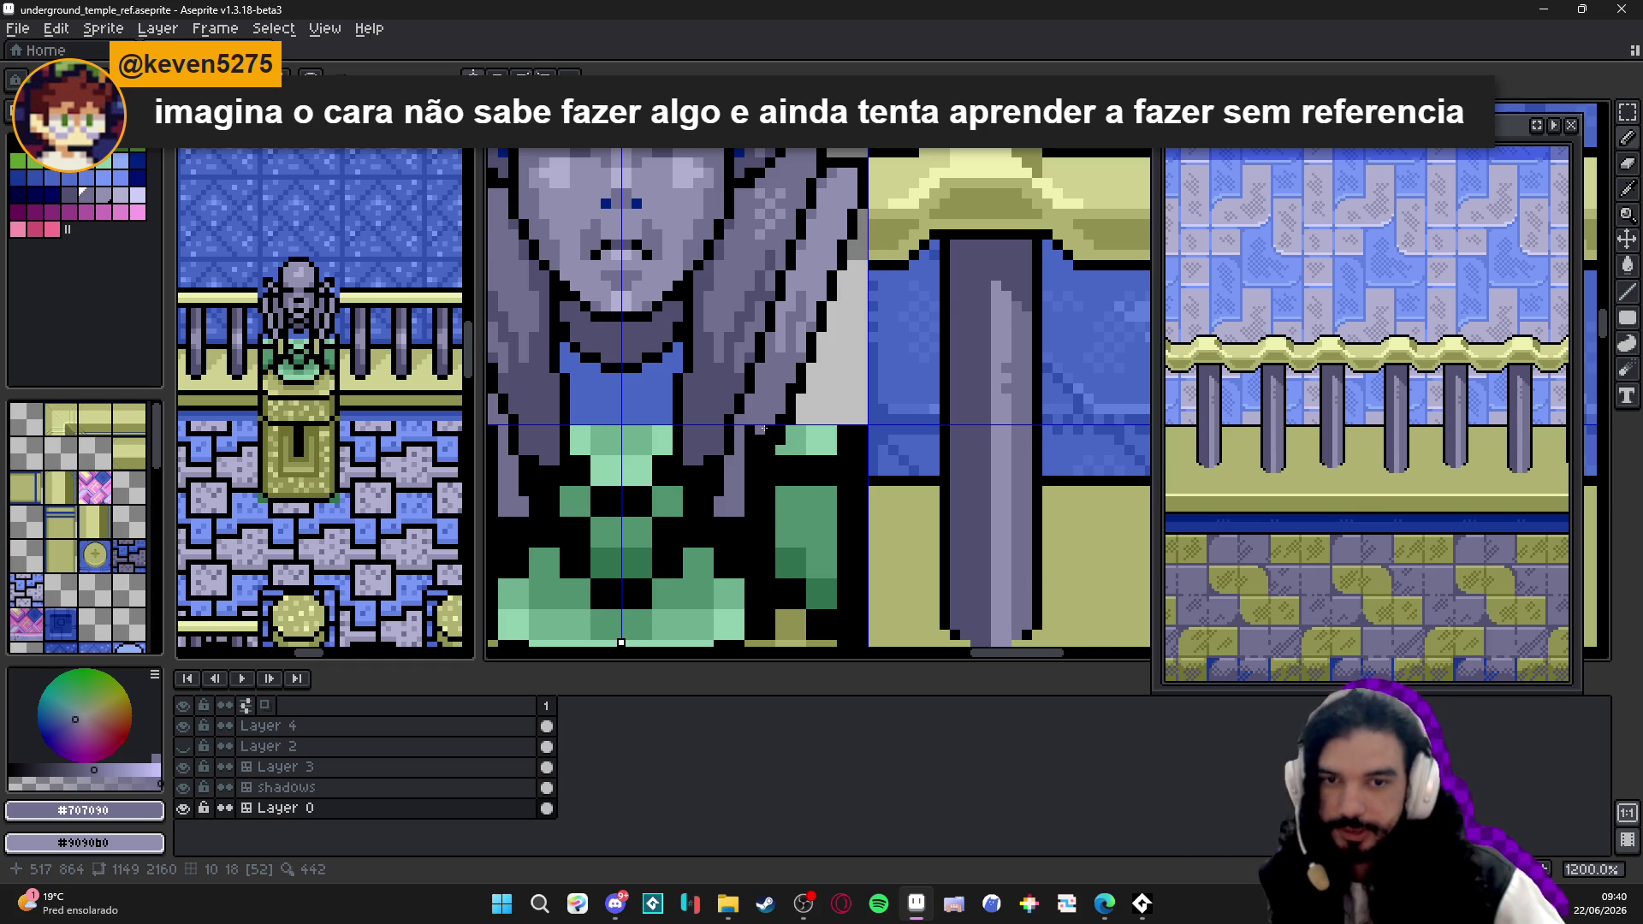
scroll(751, 408, down, 1)
scroll(797, 418, down, 1)
scroll(849, 428, up, 1)
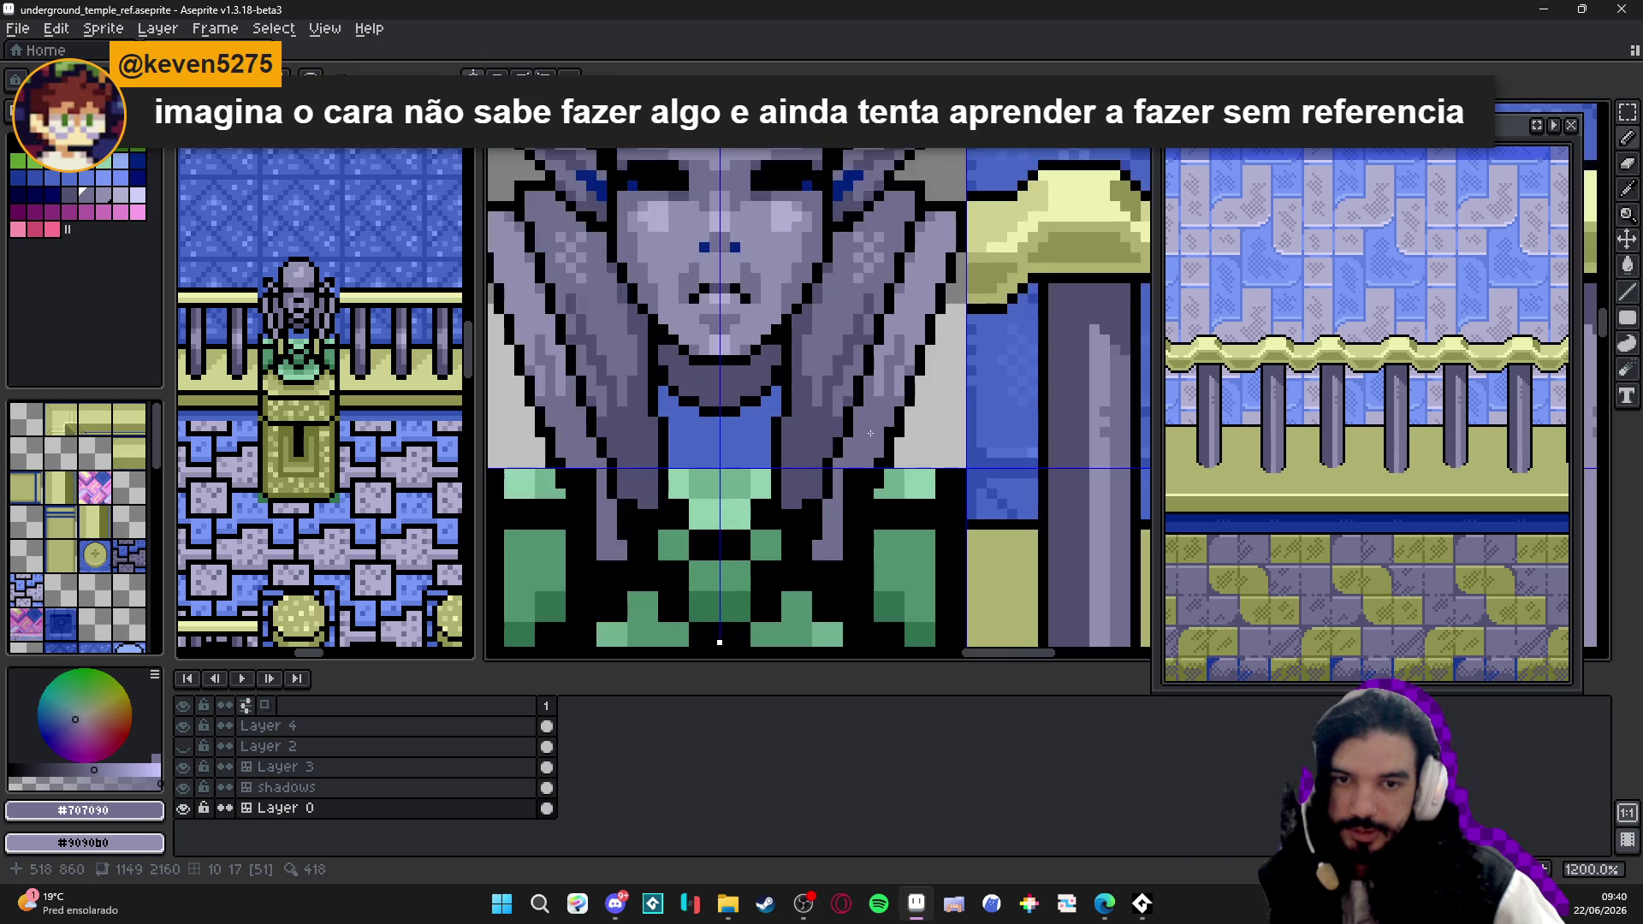
scroll(879, 455, up, 1)
scroll(880, 456, down, 1)
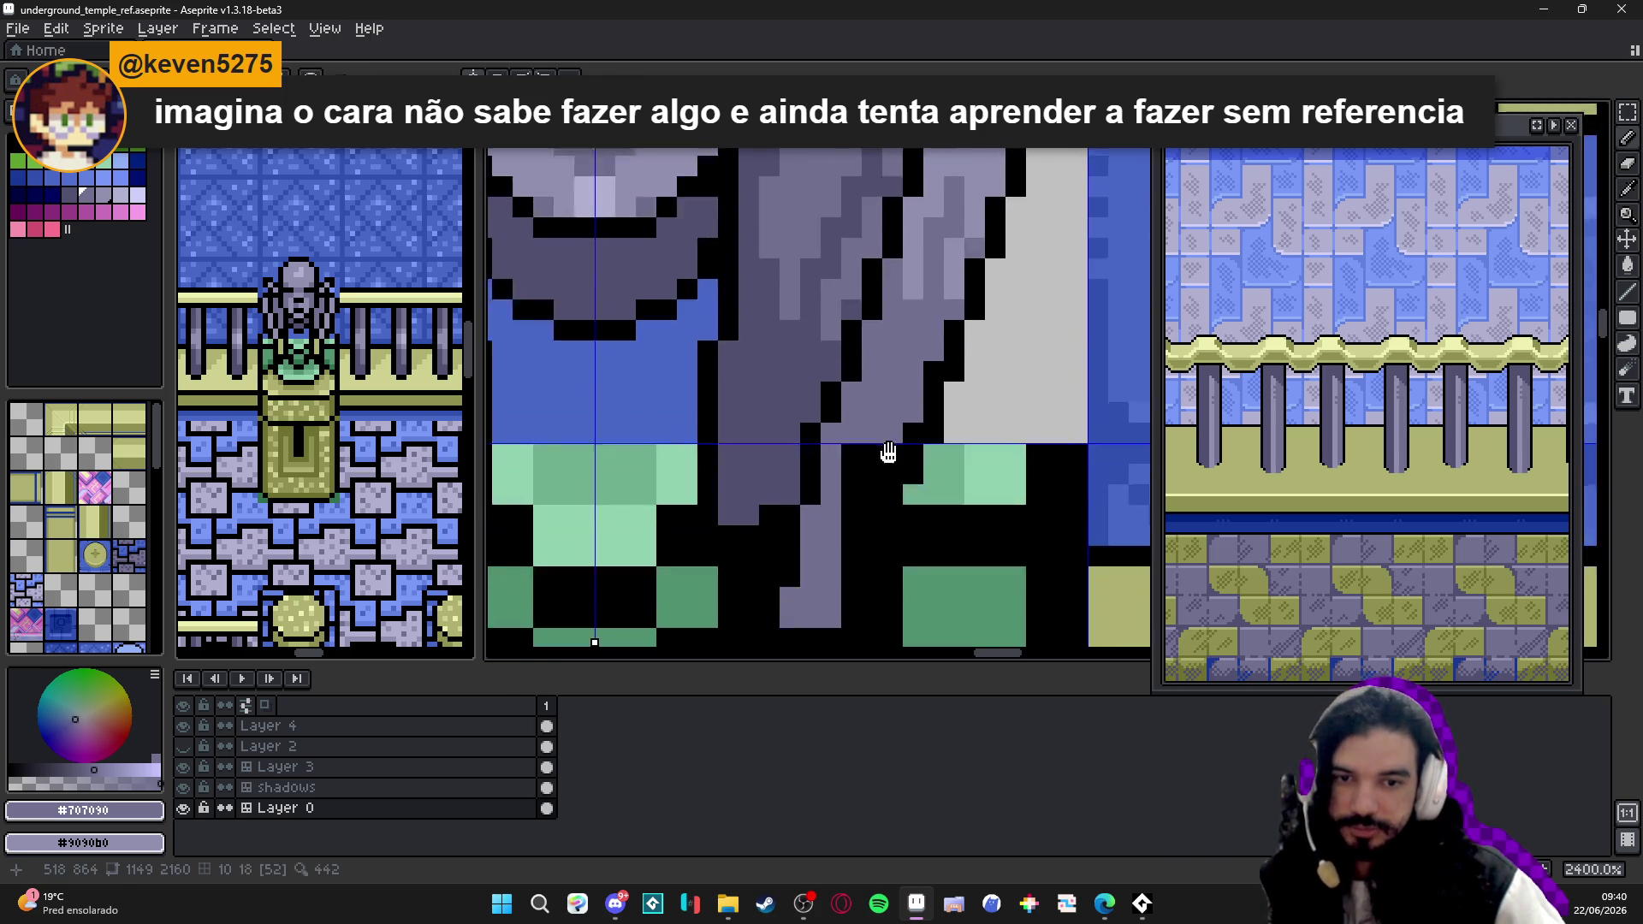
scroll(880, 450, down, 1)
- Extend the grey-purple drape edge beside the neck with a couple of pixels
drag(824, 411, 858, 317)
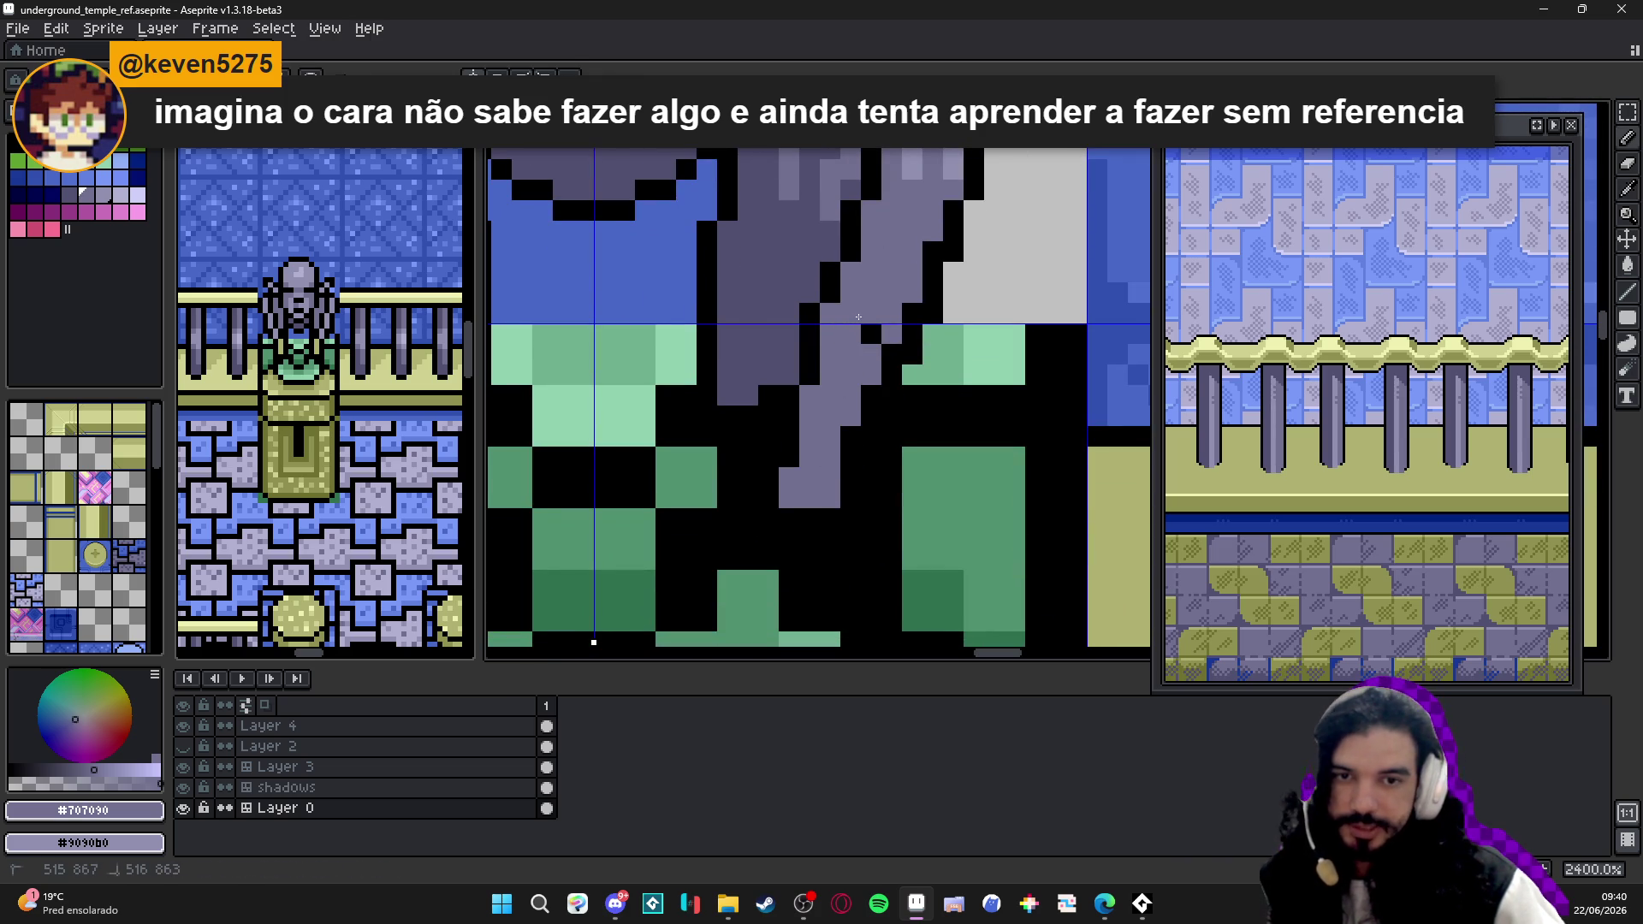
scroll(871, 335, down, 3)
scroll(860, 392, up, 3)
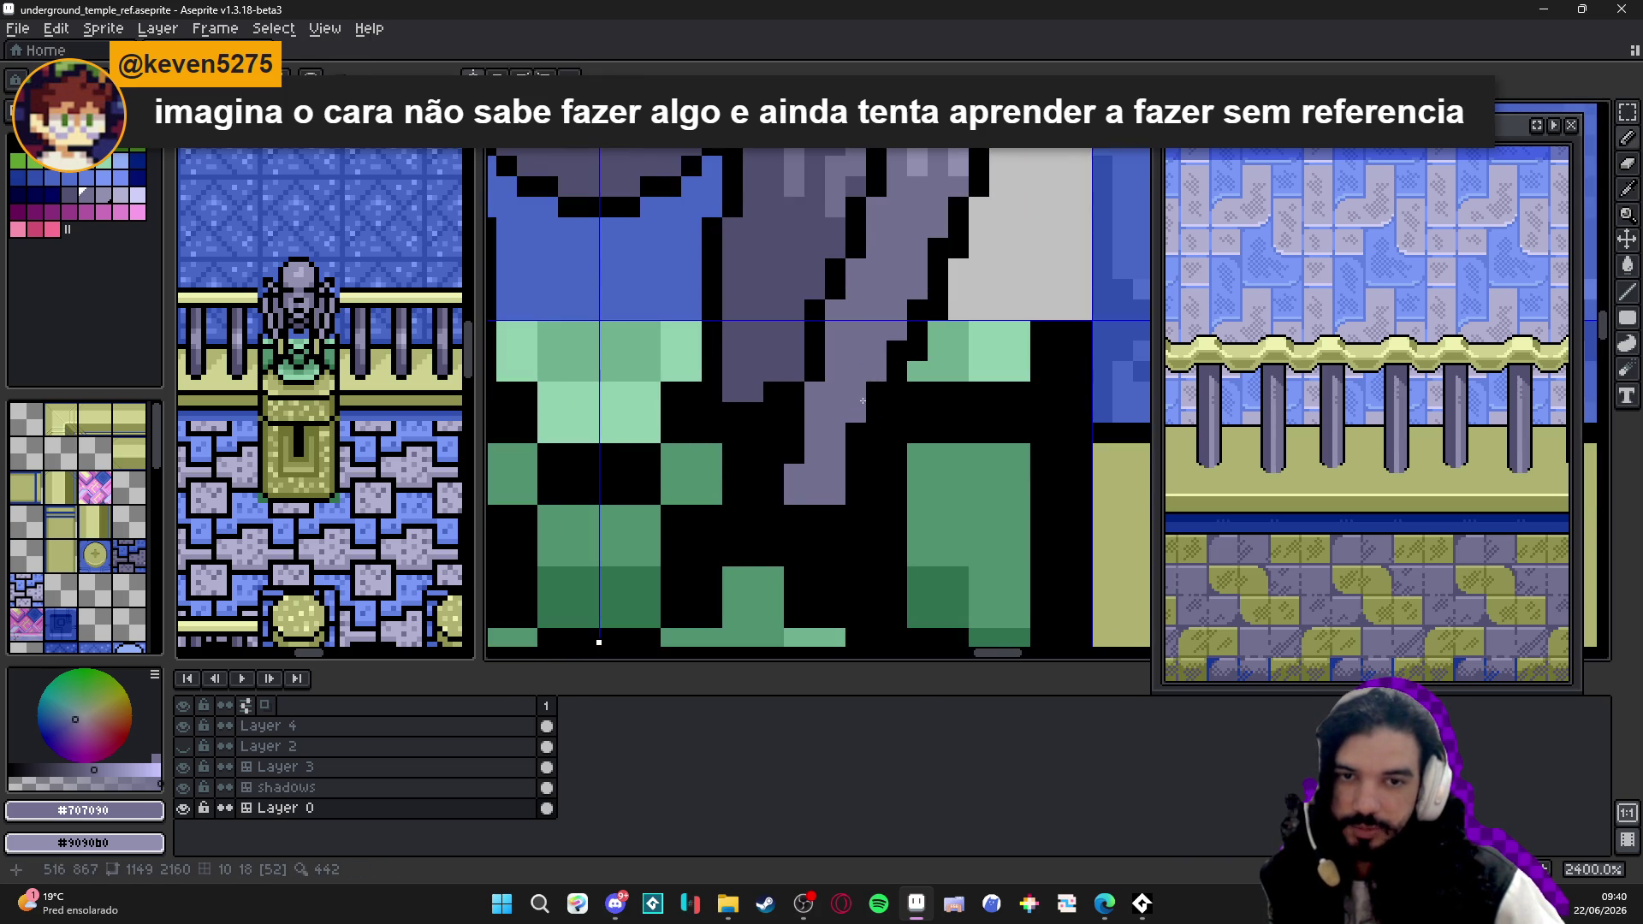
scroll(871, 444, down, 3)
scroll(872, 442, up, 1)
alt+click(849, 410)
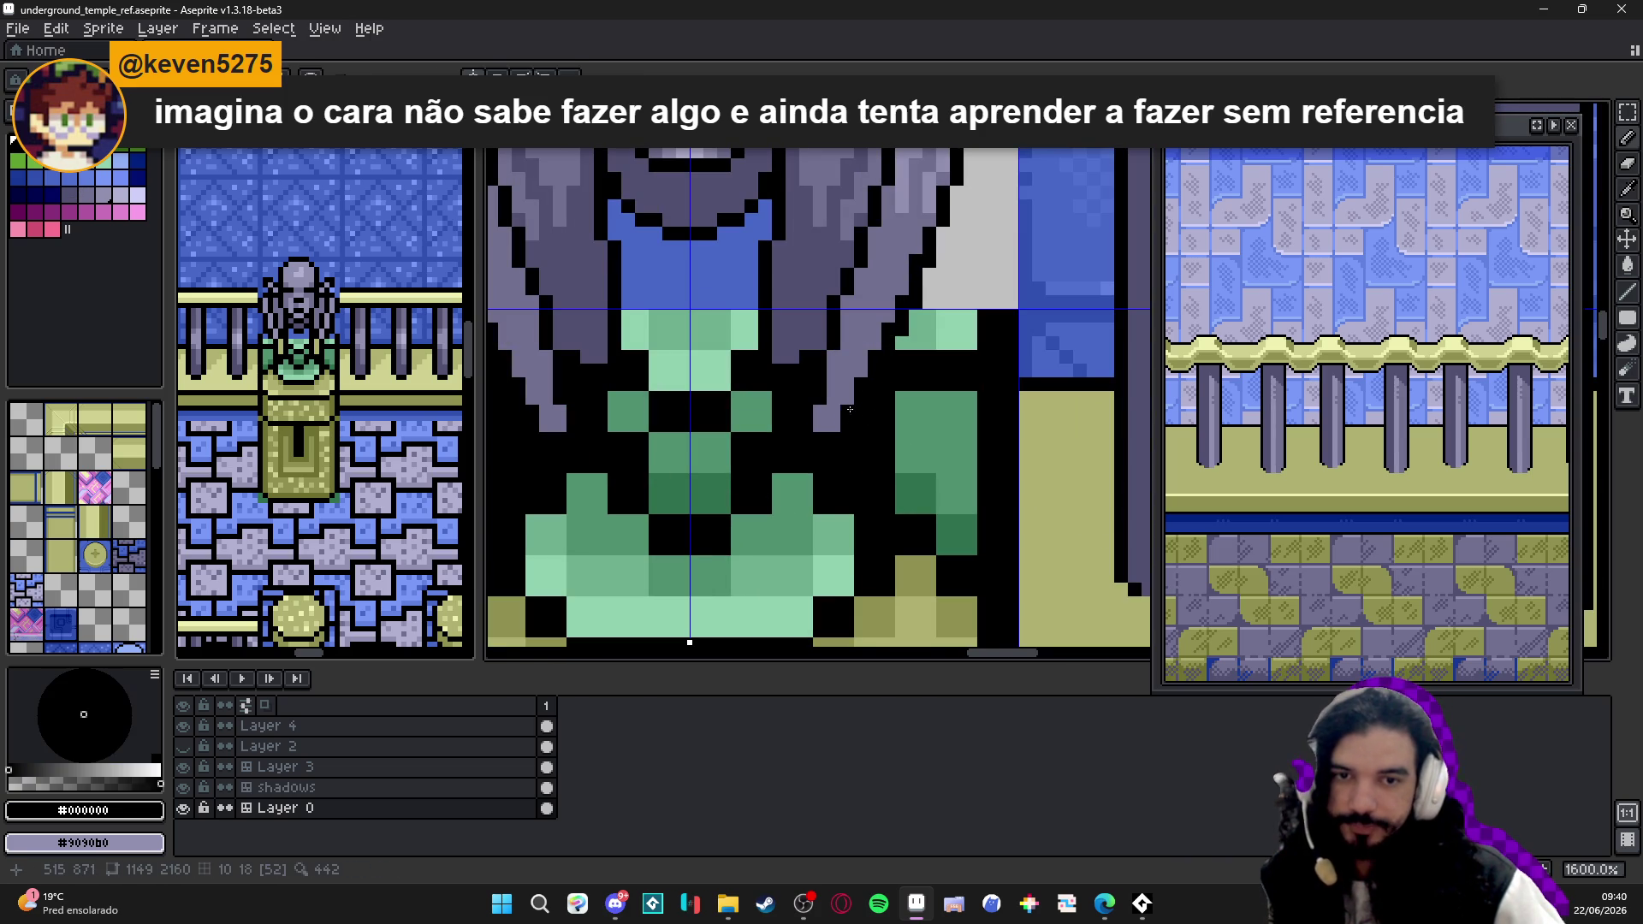
scroll(812, 401, down, 2)
scroll(770, 411, down, 1)
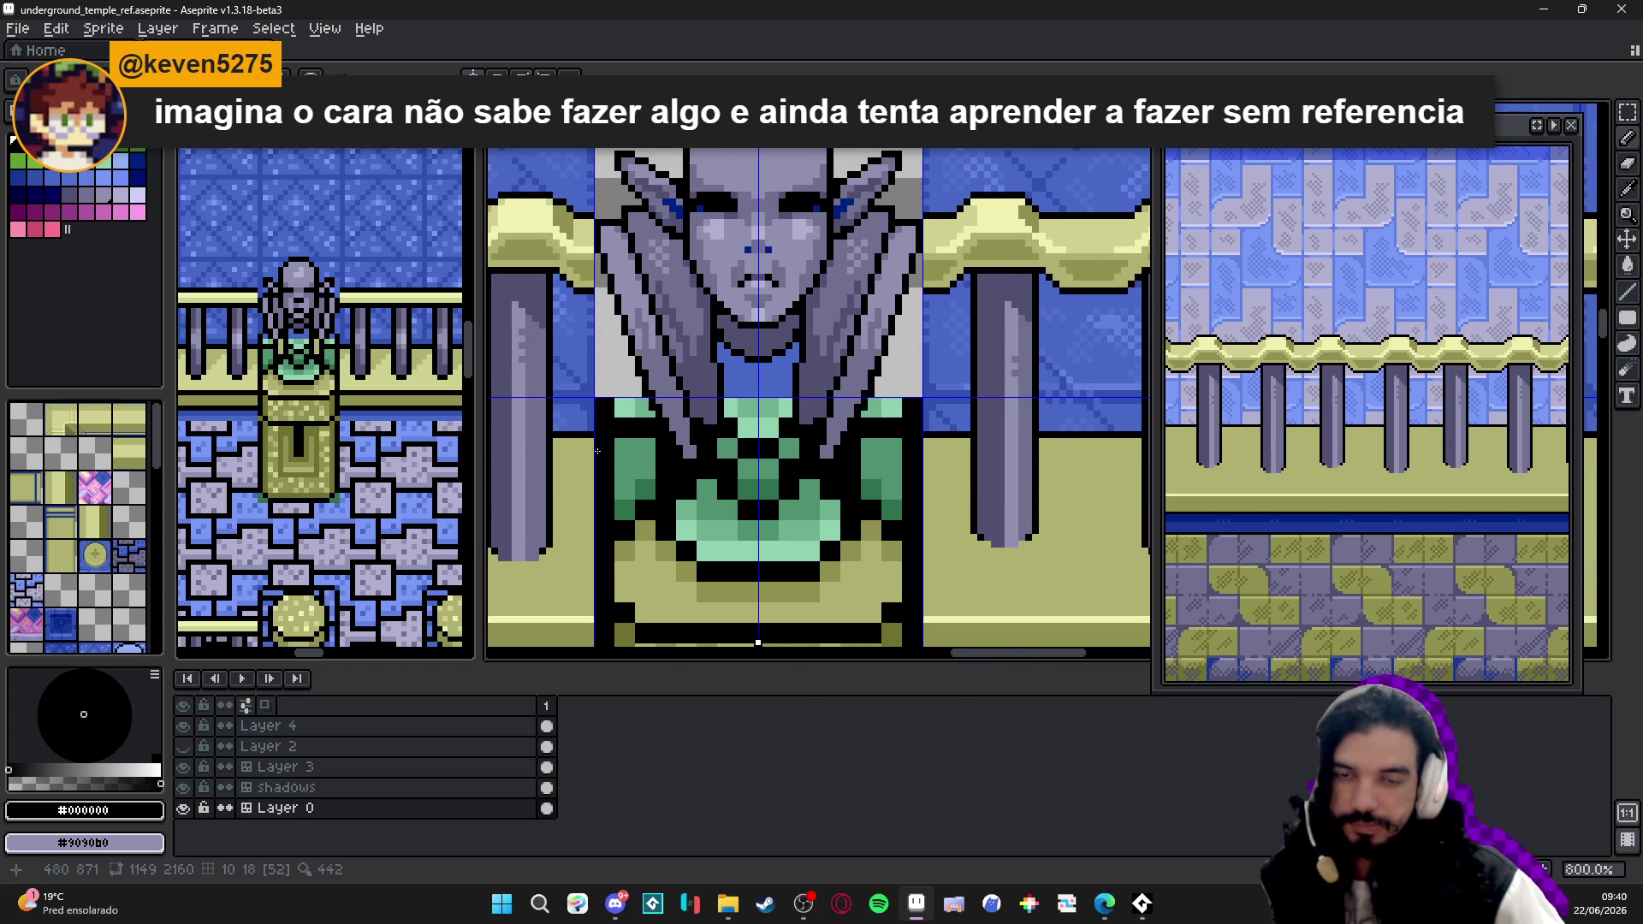
scroll(720, 426, up, 3)
alt+click(680, 430)
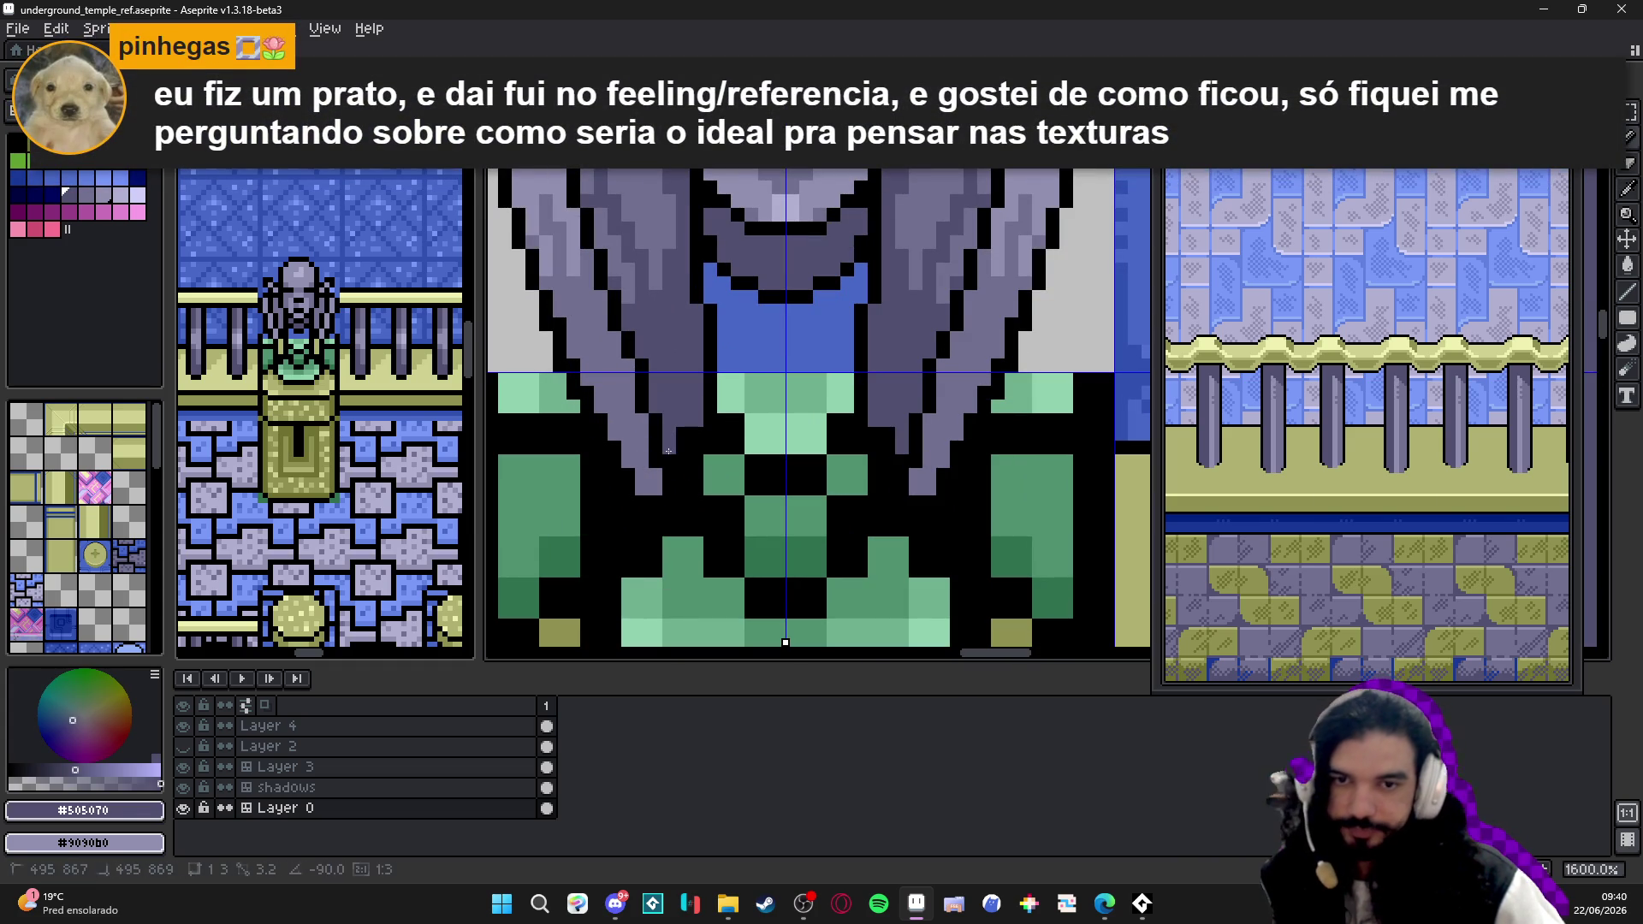
alt+click(698, 435)
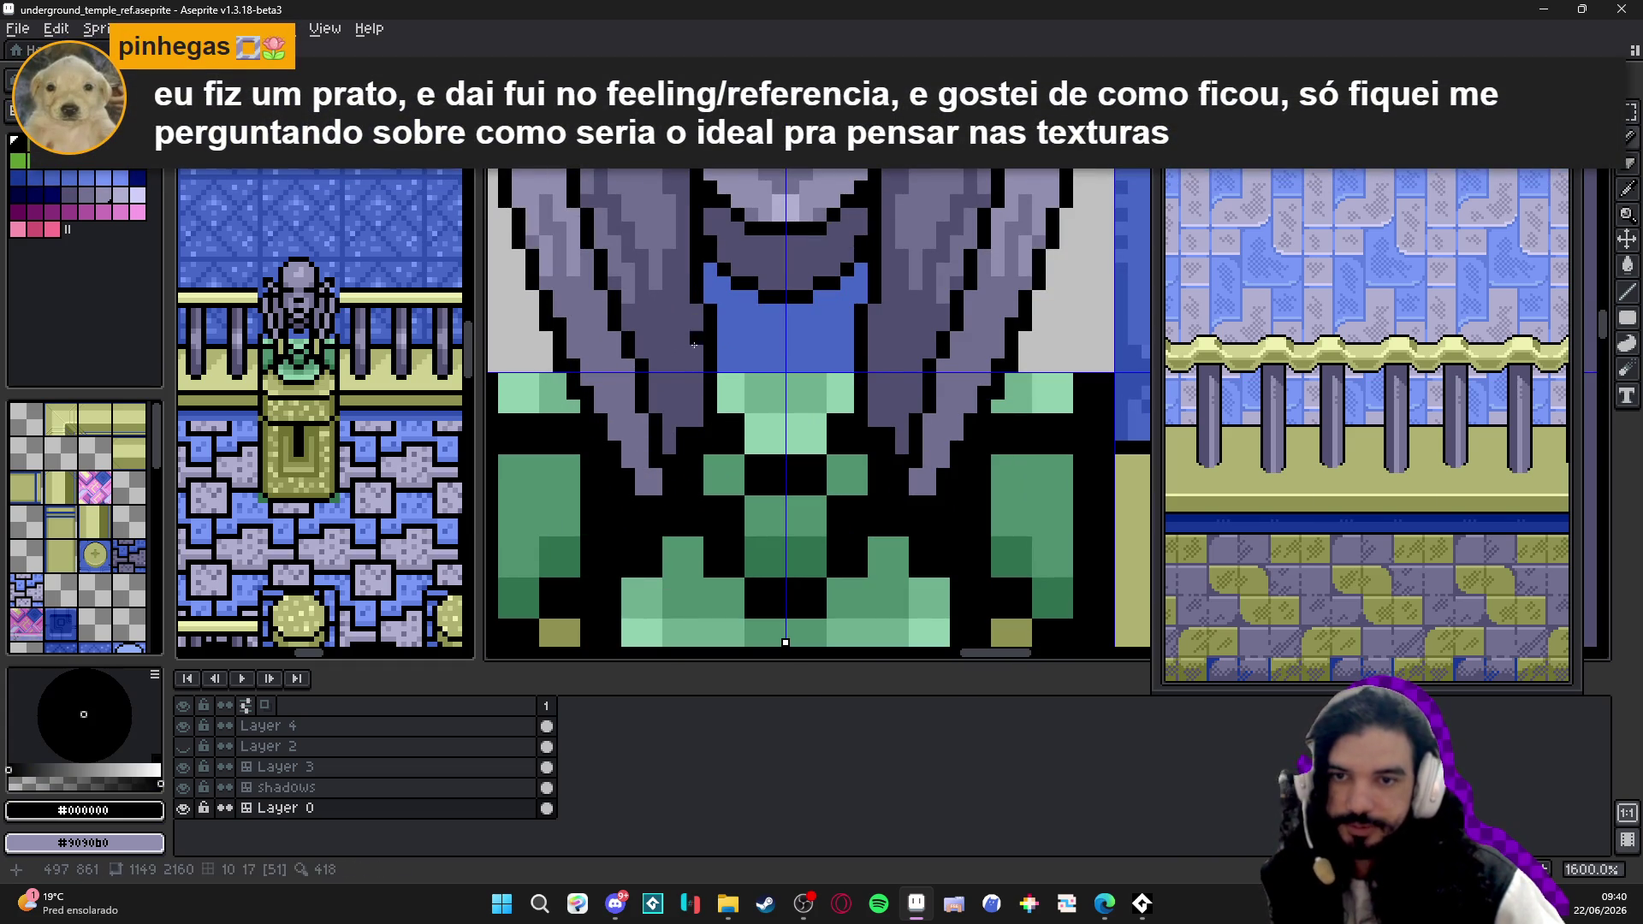
scroll(697, 395, down, 3)
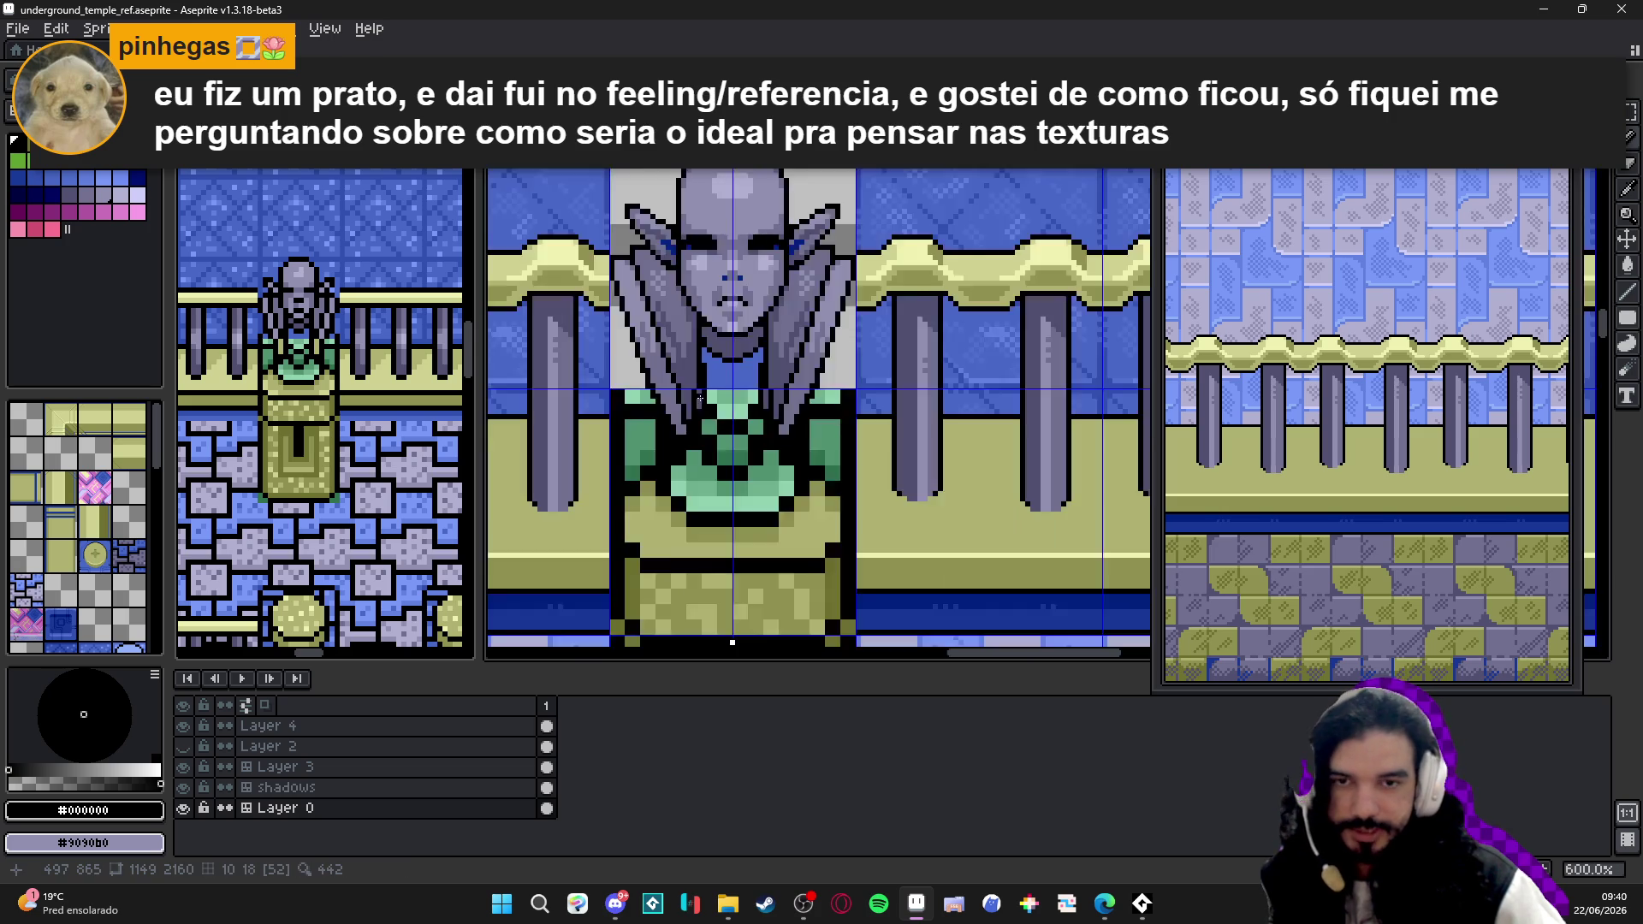
scroll(731, 349, up, 3)
- Widen the blue chest patch evenly down both sides using its sampled blue
alt+click(730, 349)
drag(696, 341, 699, 436)
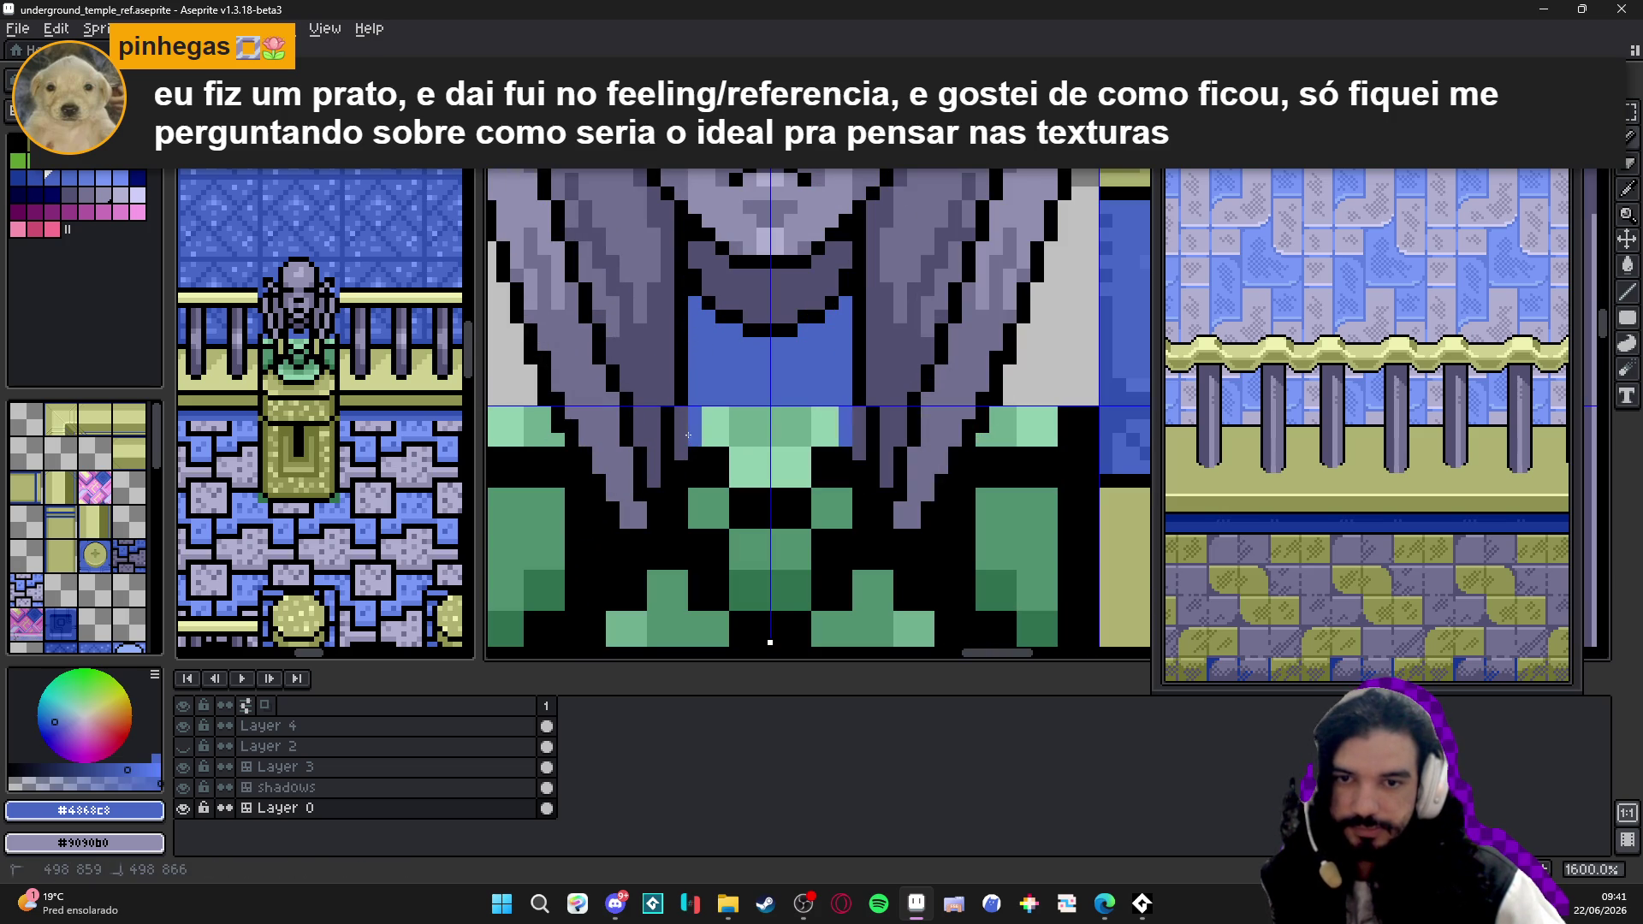
- Flood-fill the blue chest patch and its dark pixels with light green #90d0b0
alt+click(722, 439)
key(g)
click(723, 372)
scroll(763, 414, down, 2)
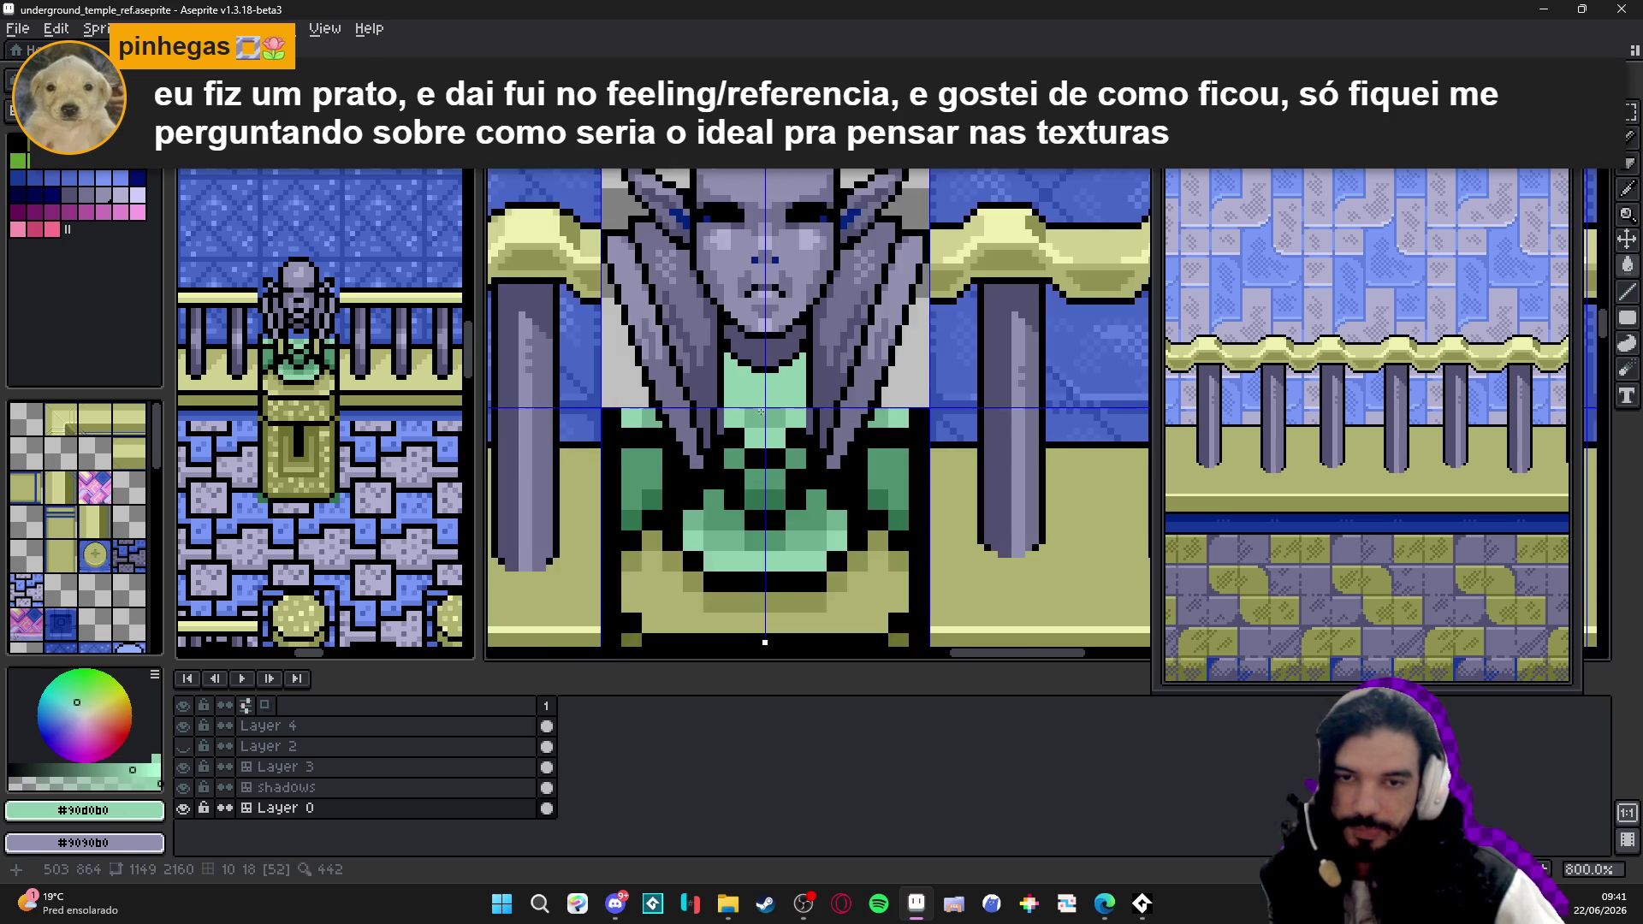
scroll(762, 413, up, 1)
click(764, 414)
scroll(764, 413, down, 3)
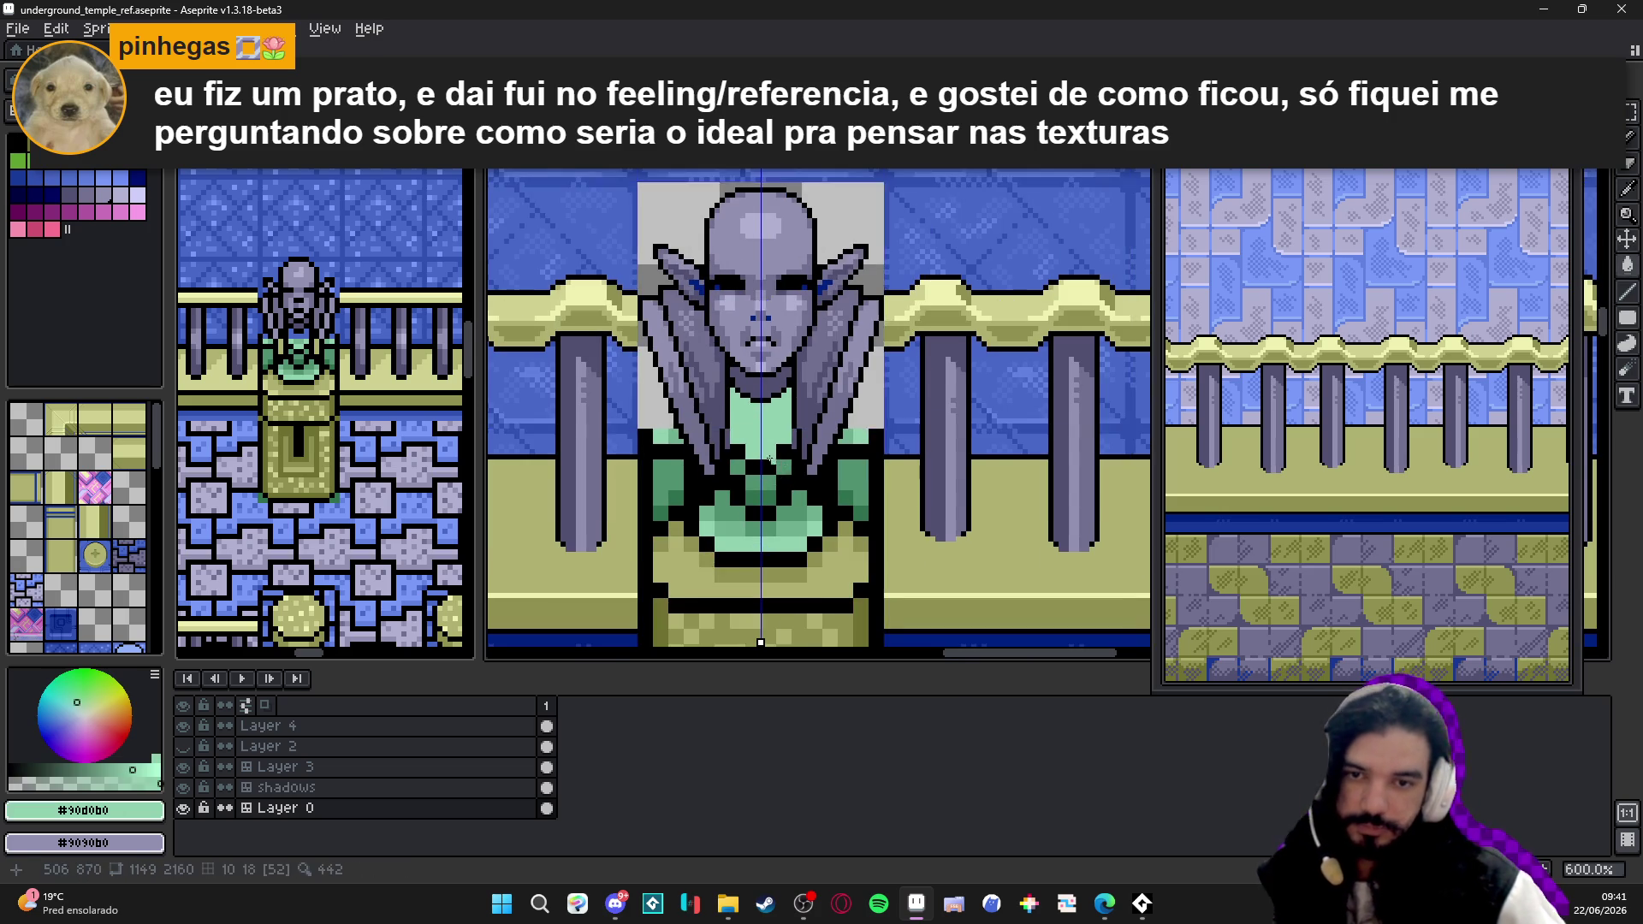
scroll(733, 428, up, 4)
key(b)
scroll(735, 443, left, 1)
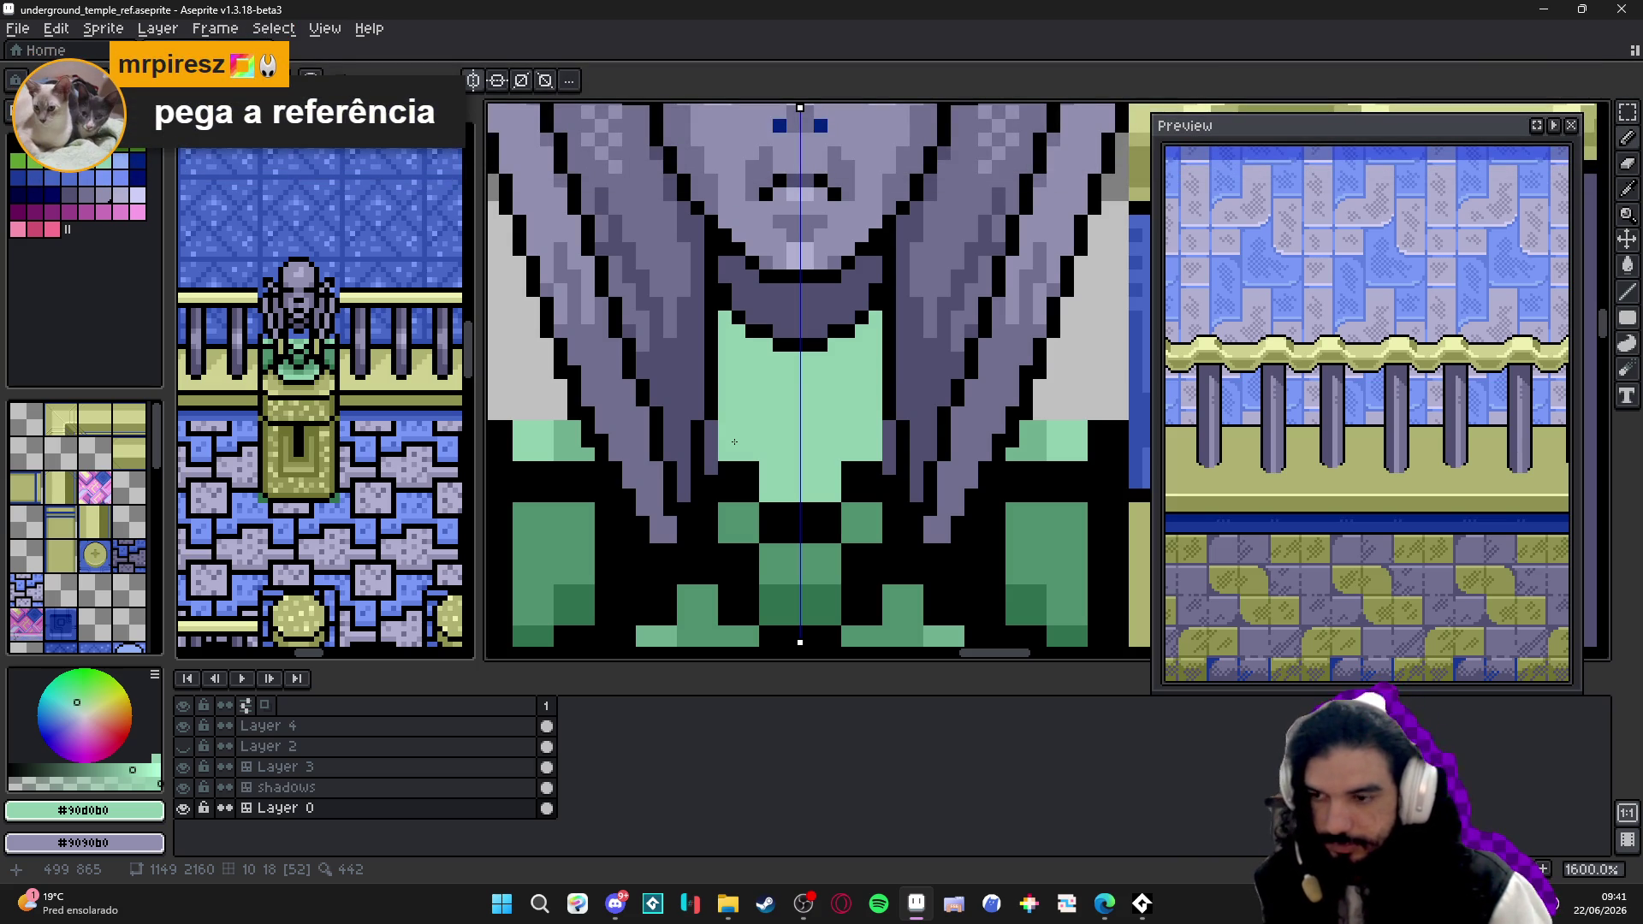
scroll(735, 441, down, 2)
scroll(733, 437, down, 1)
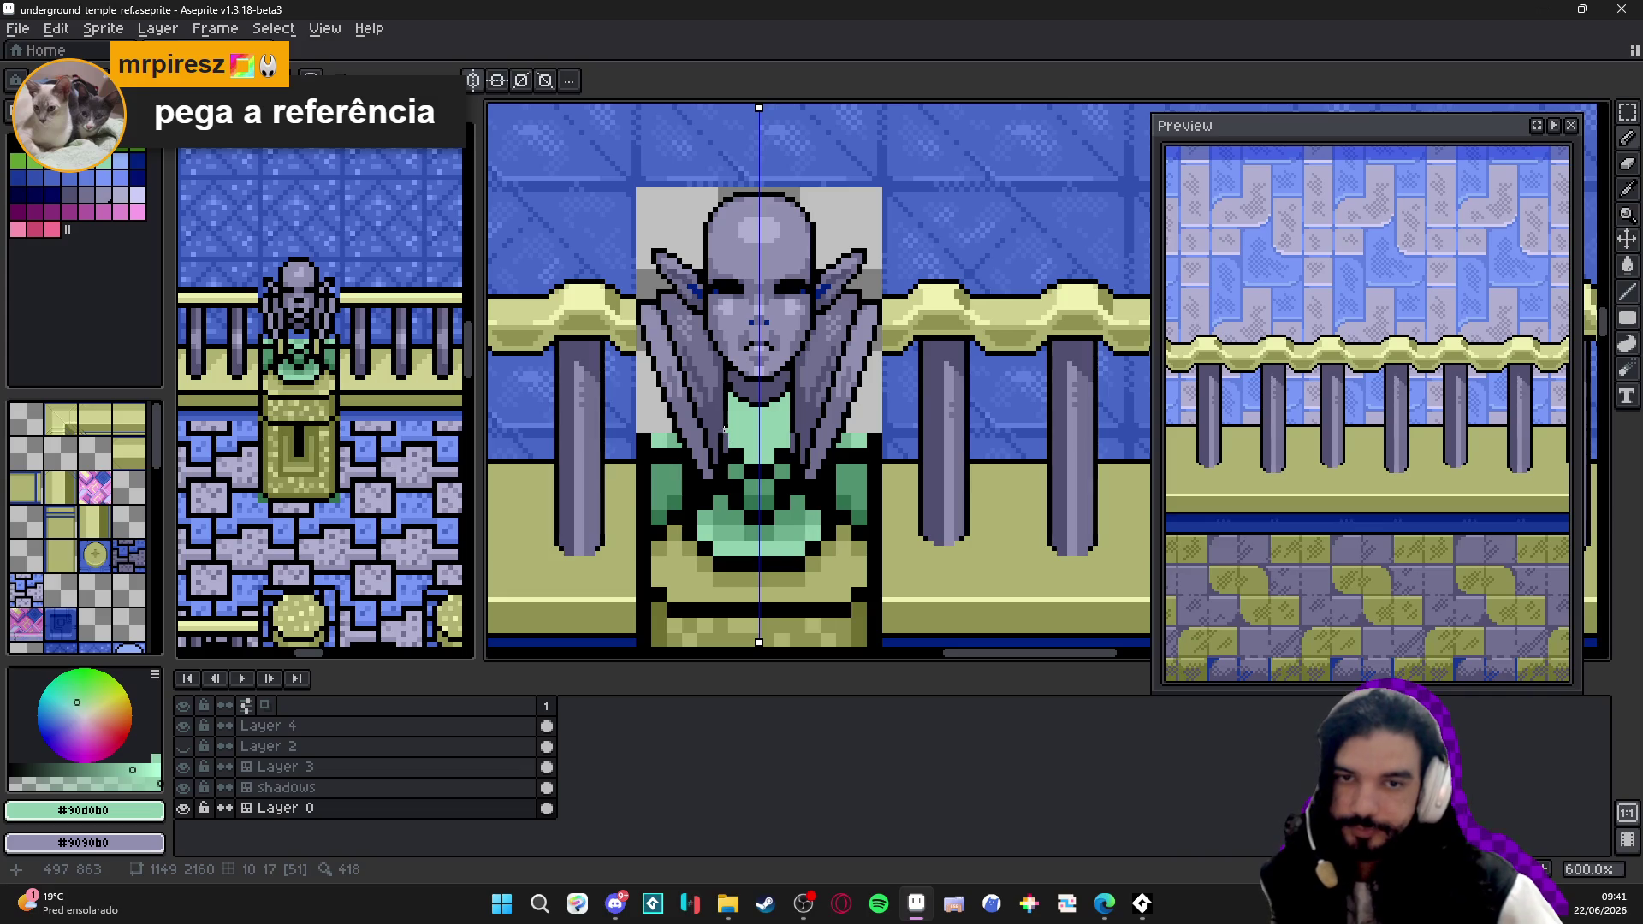
scroll(724, 421, up, 3)
scroll(725, 425, up, 2)
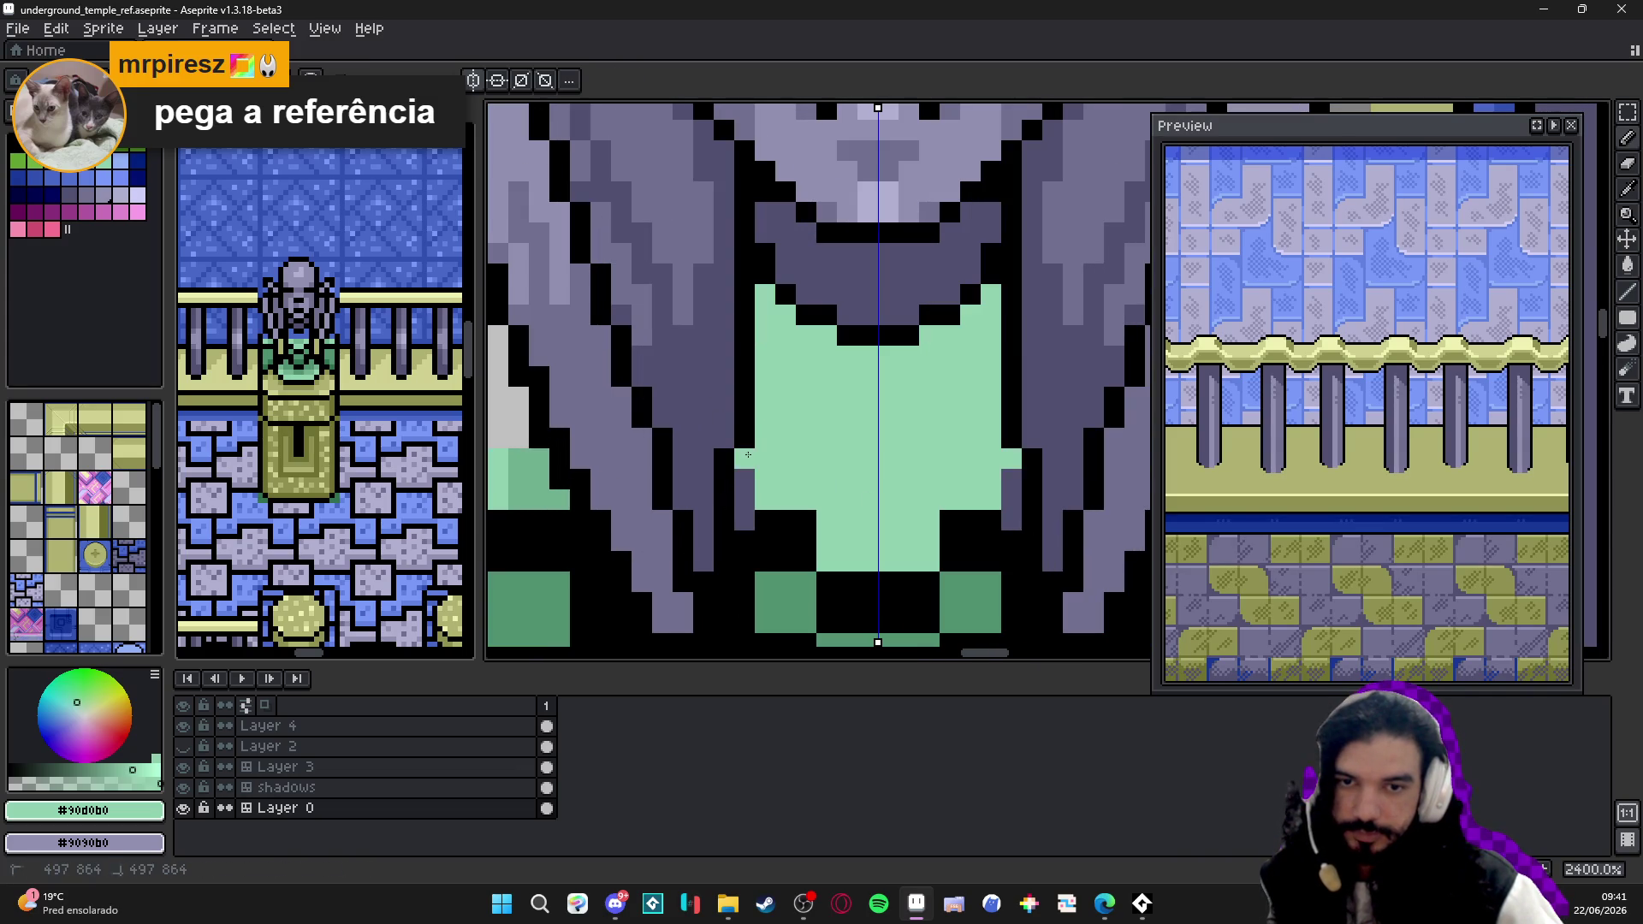
- Round off and fill in the green bib's bottom edge with mirrored pencil pixels
mouse_move(751, 528)
mouse_down()
mouse_move(817, 520)
mouse_move(784, 541)
mouse_move(809, 541)
mouse_move(799, 564)
mouse_up()
click(790, 560)
click(807, 584)
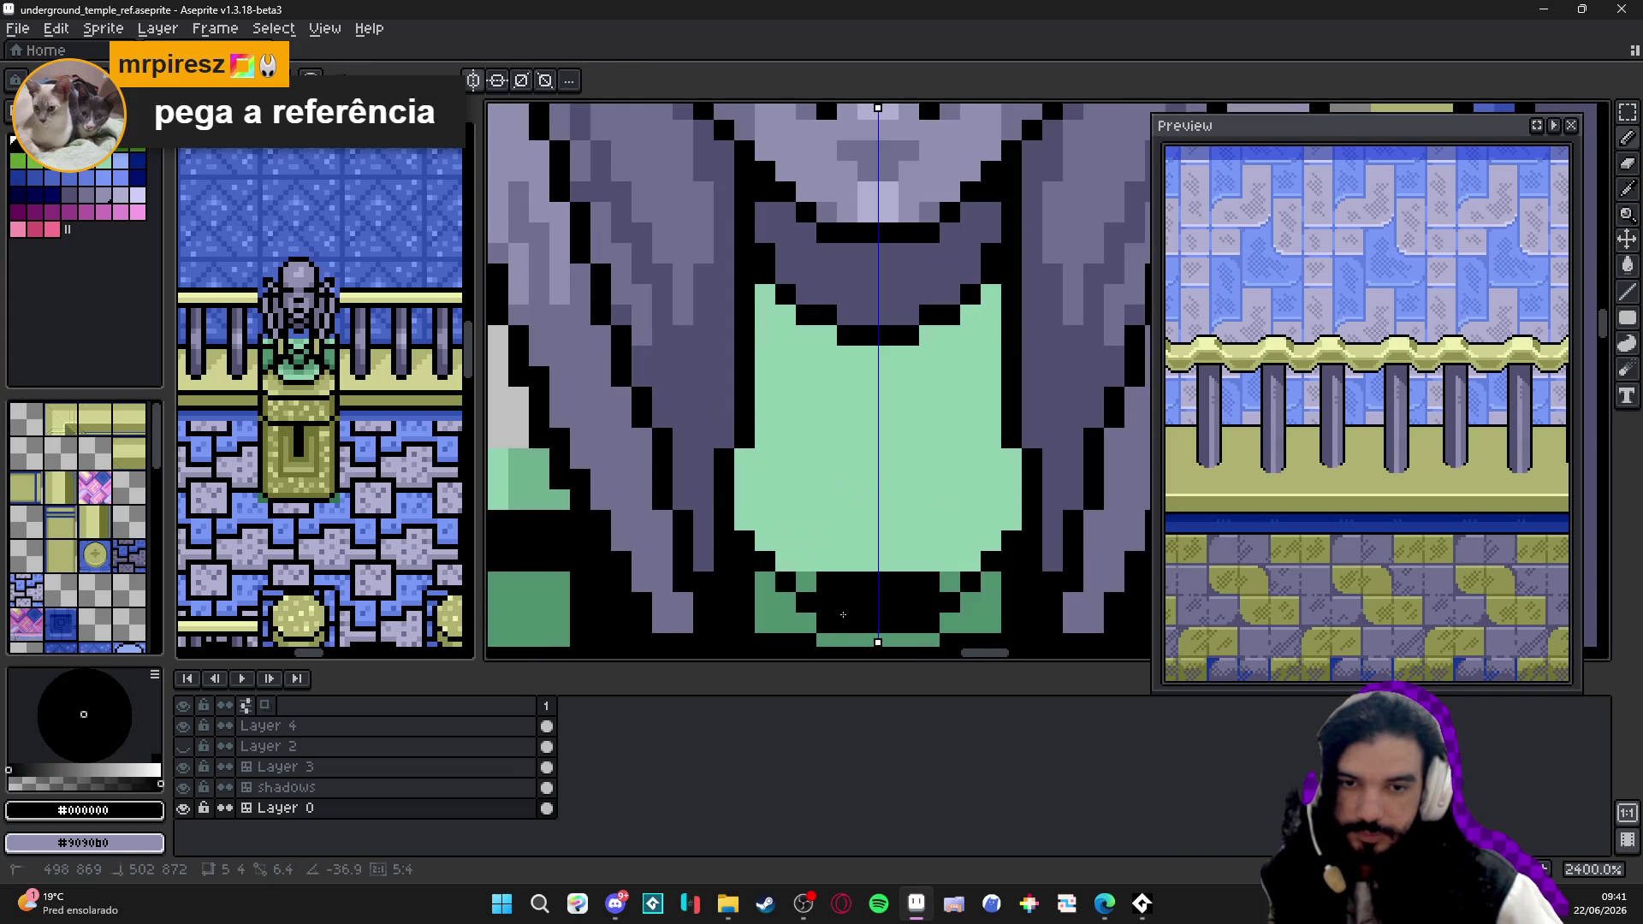
alt+click(824, 550)
click(822, 580)
drag(822, 601, 869, 601)
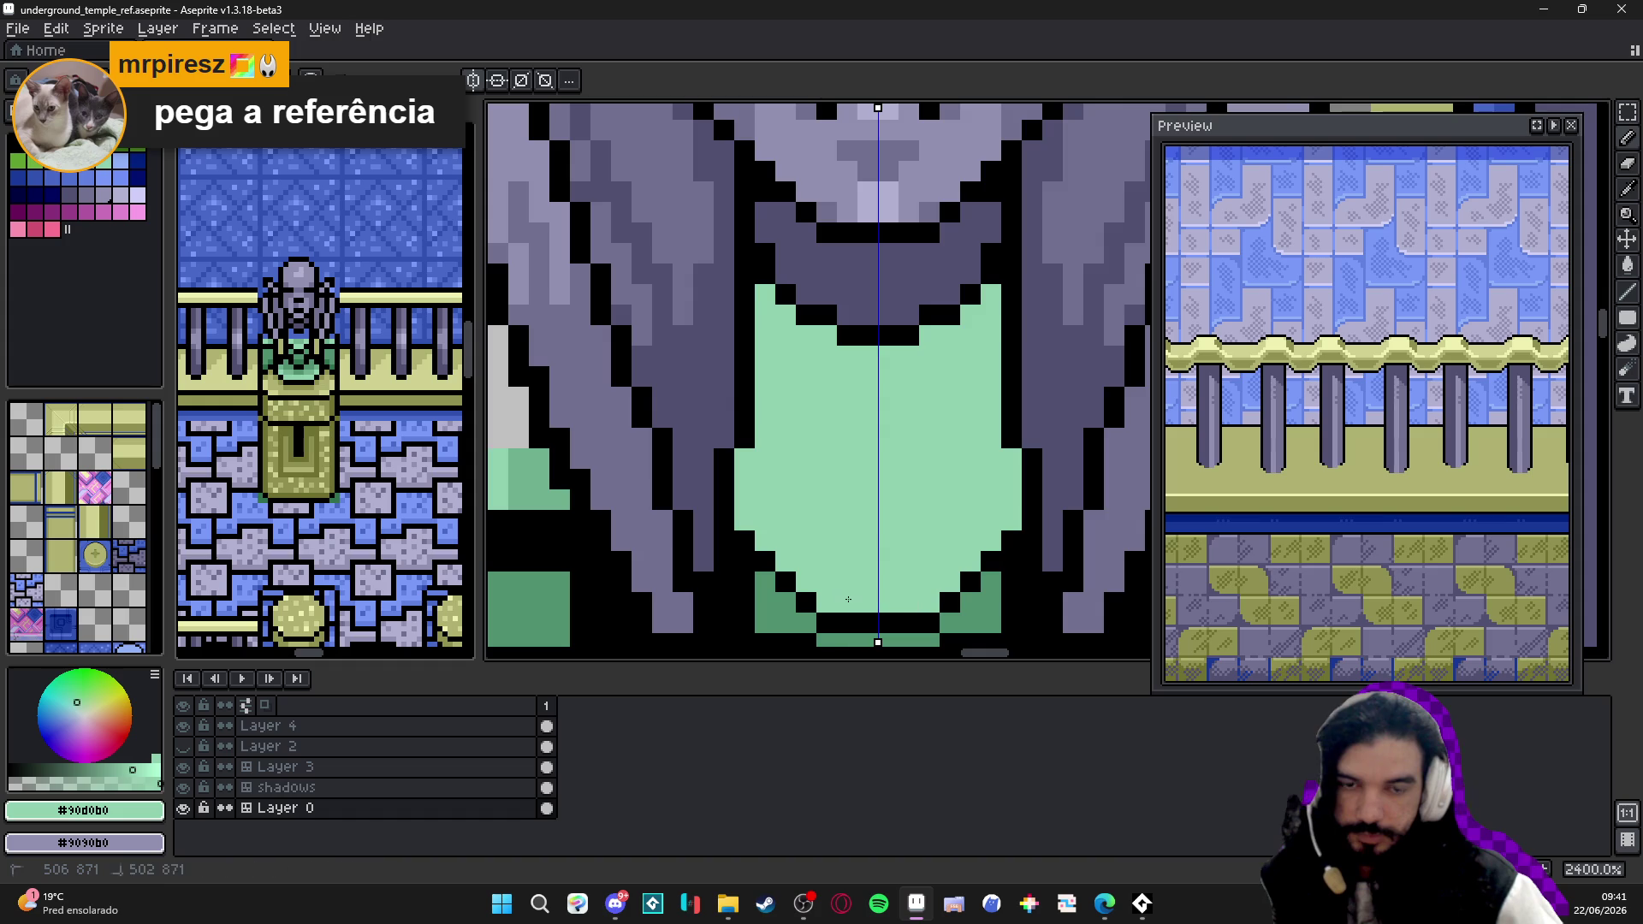
scroll(873, 618, down, 5)
scroll(871, 620, up, 1)
scroll(867, 584, up, 2)
scroll(859, 536, down, 3)
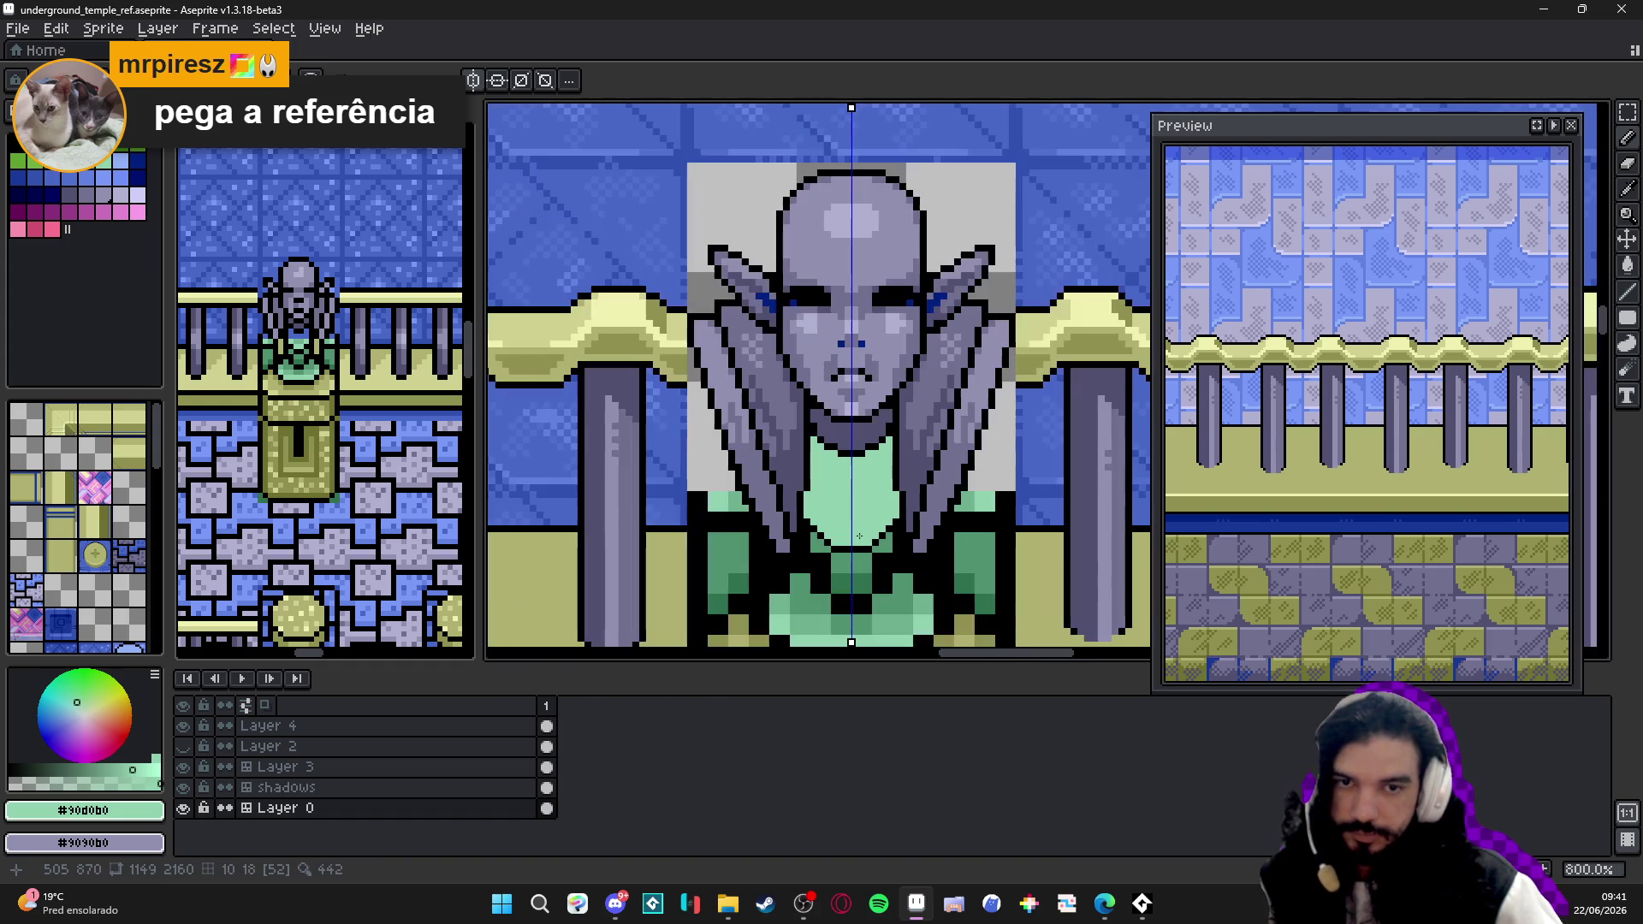
scroll(861, 541, up, 4)
scroll(814, 488, up, 1)
- Save the temple file and pick a blue from the palette for the next accents
key(ctrl+s)
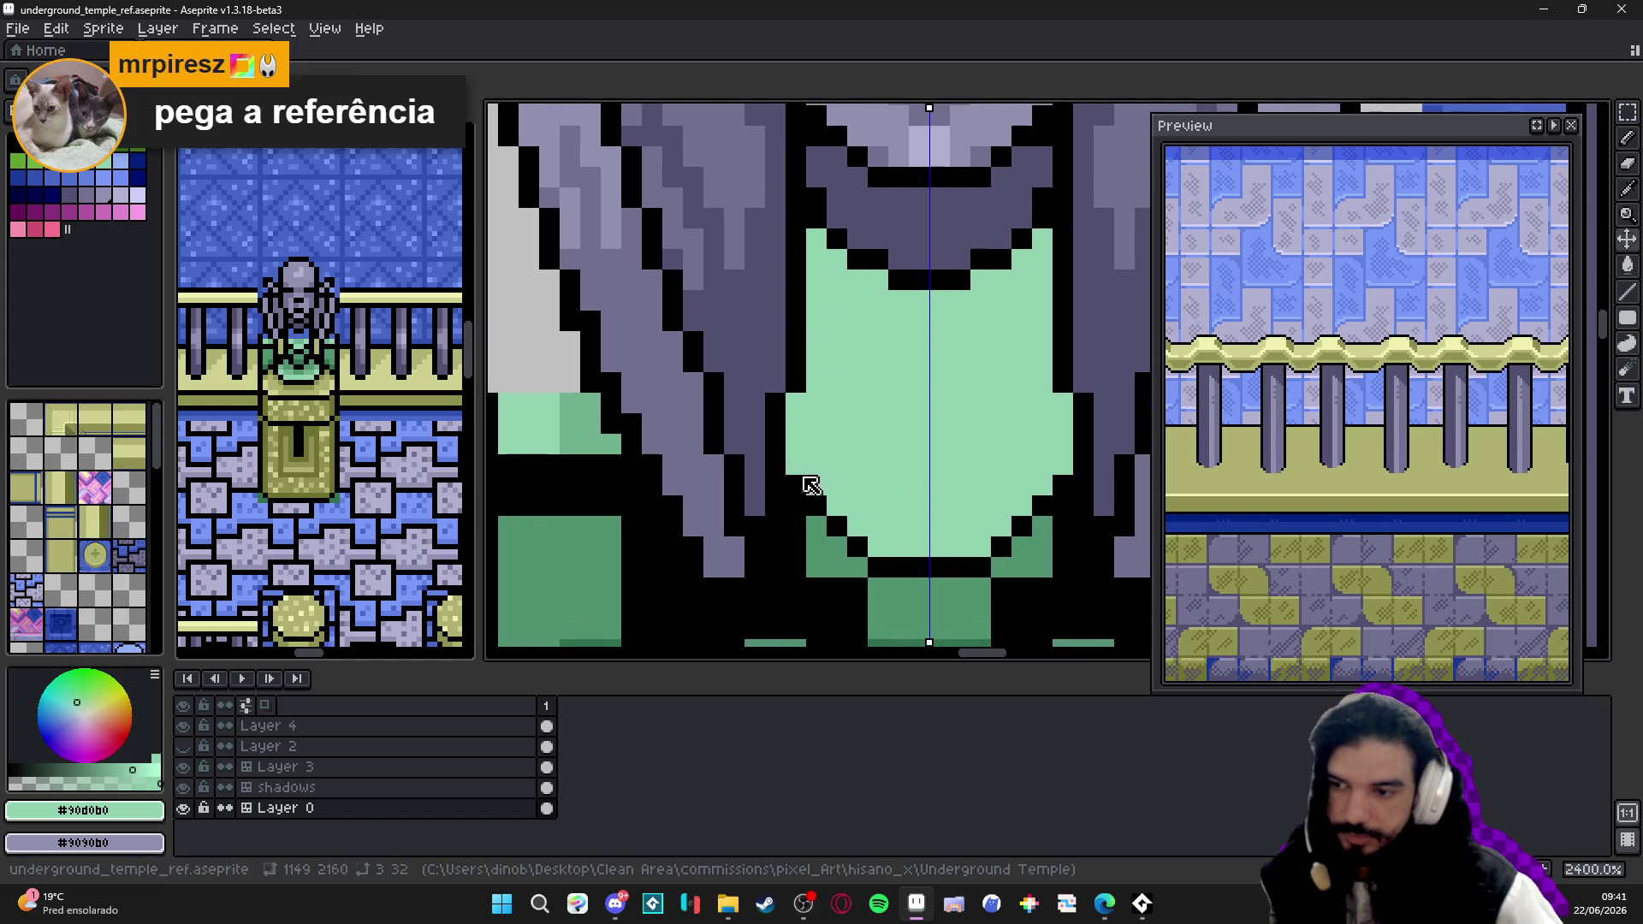
alt+click(798, 475)
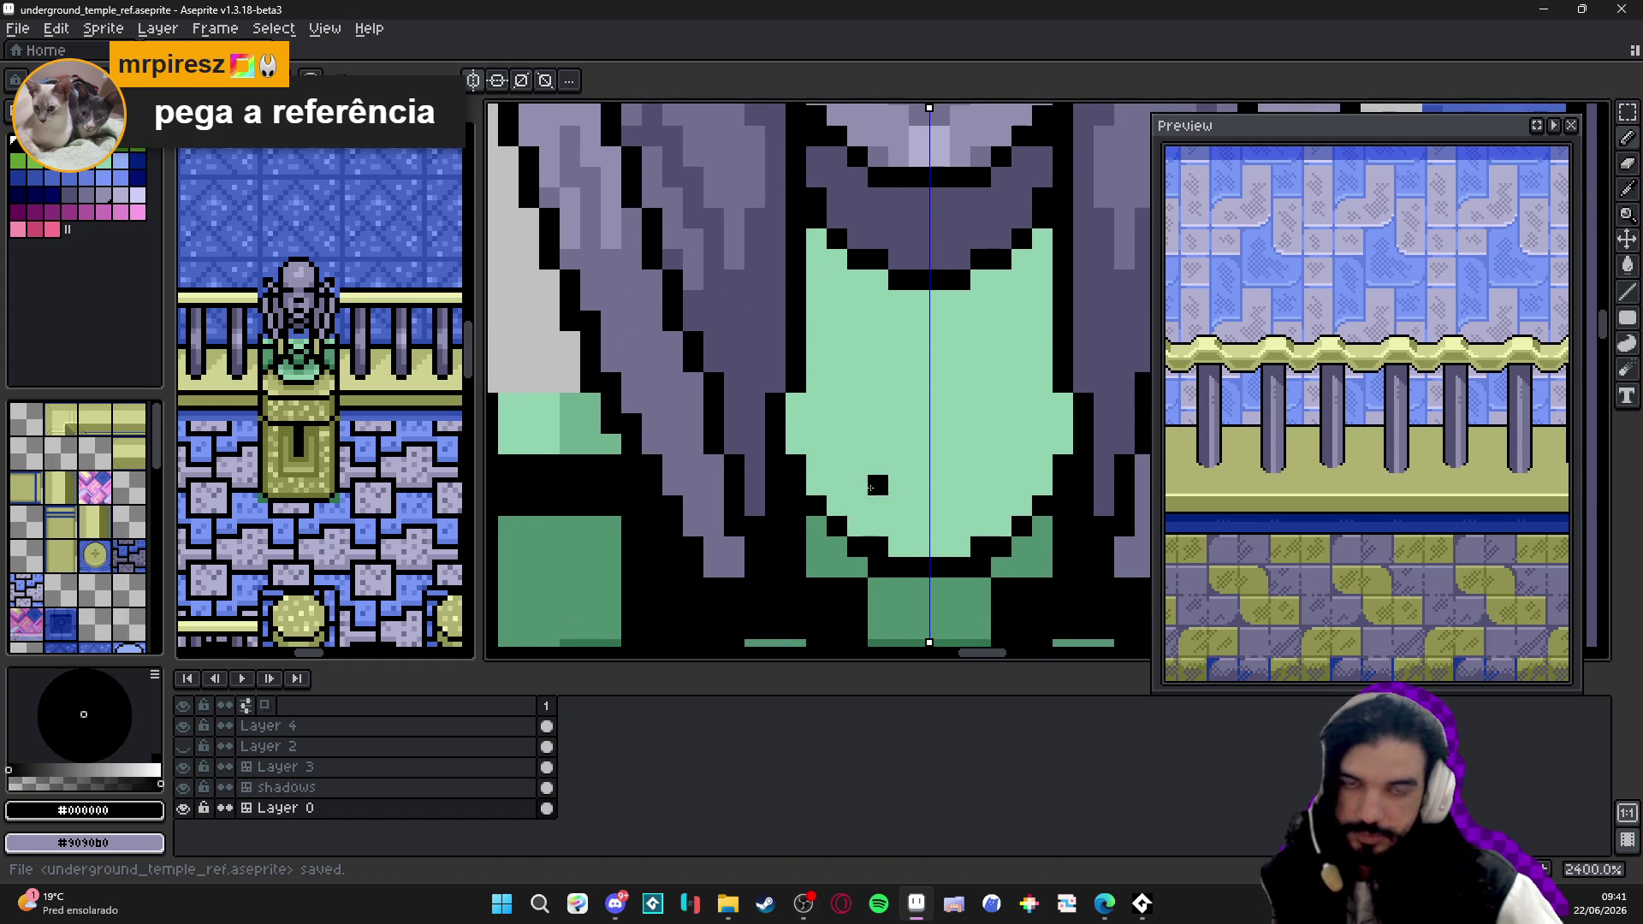
scroll(870, 488, down, 4)
scroll(899, 500, down, 1)
scroll(938, 508, down, 1)
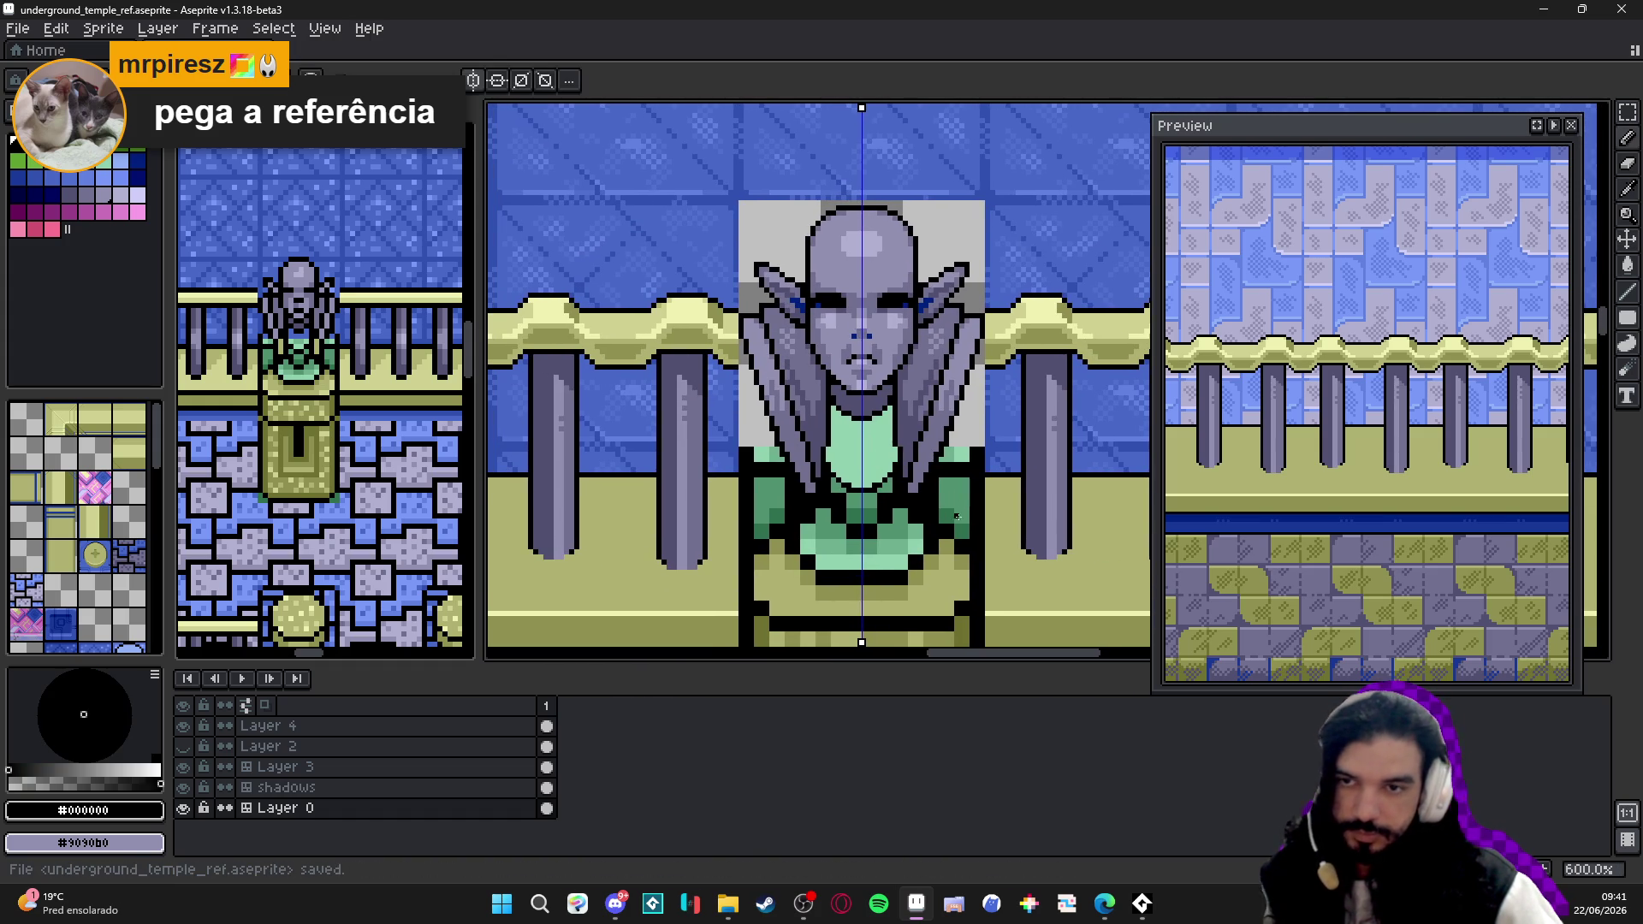
scroll(957, 516, down, 1)
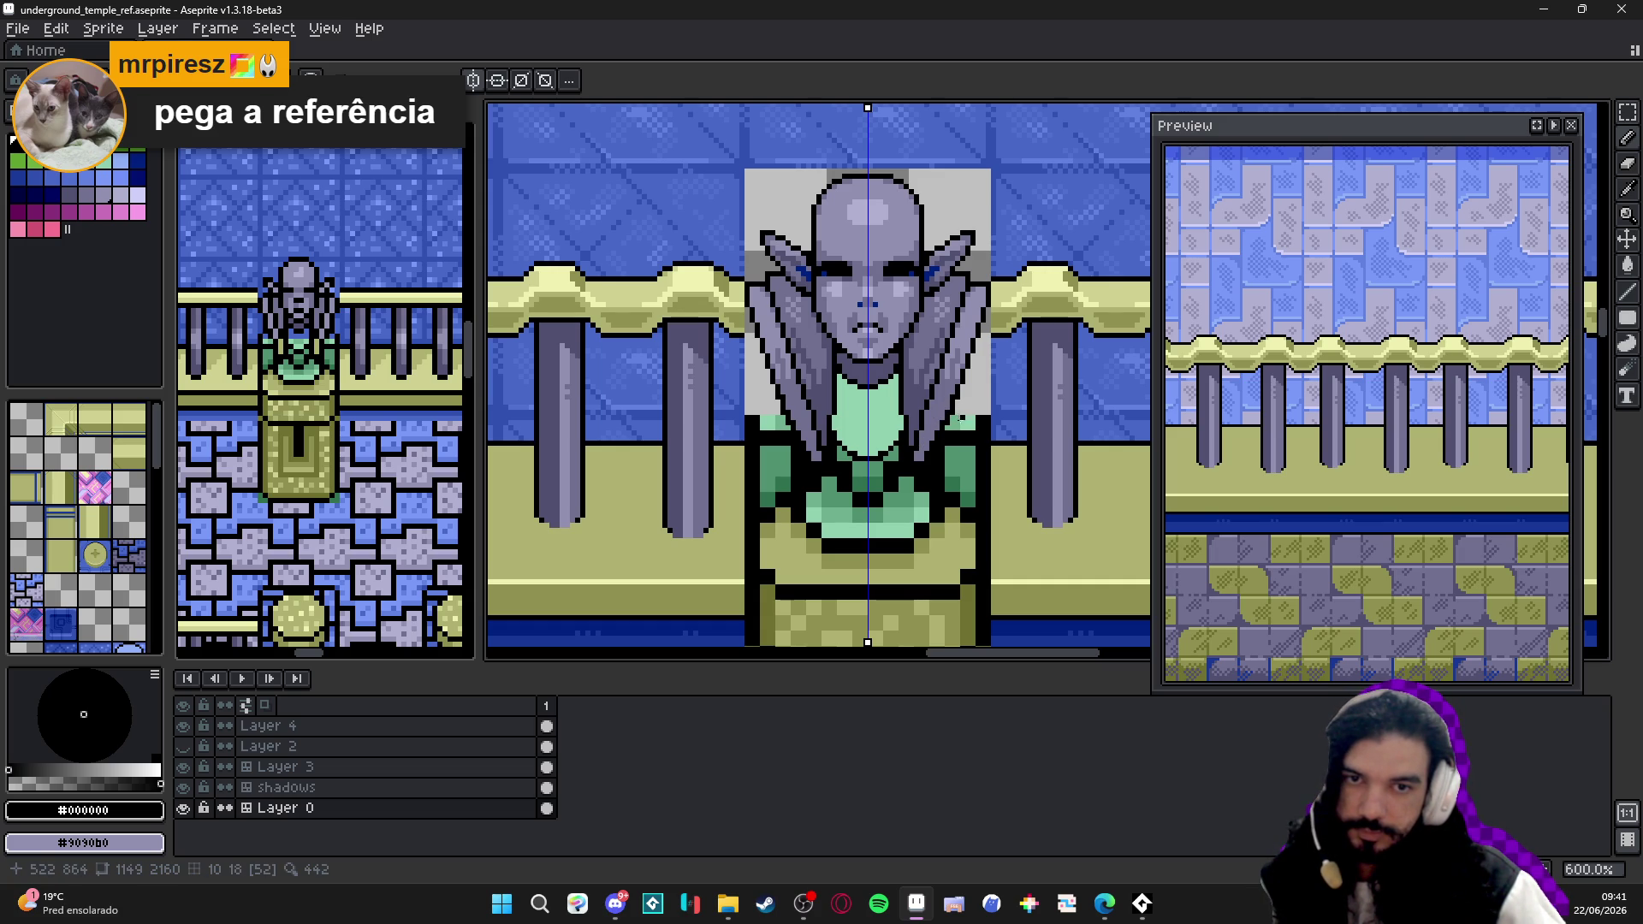
scroll(889, 400, down, 3)
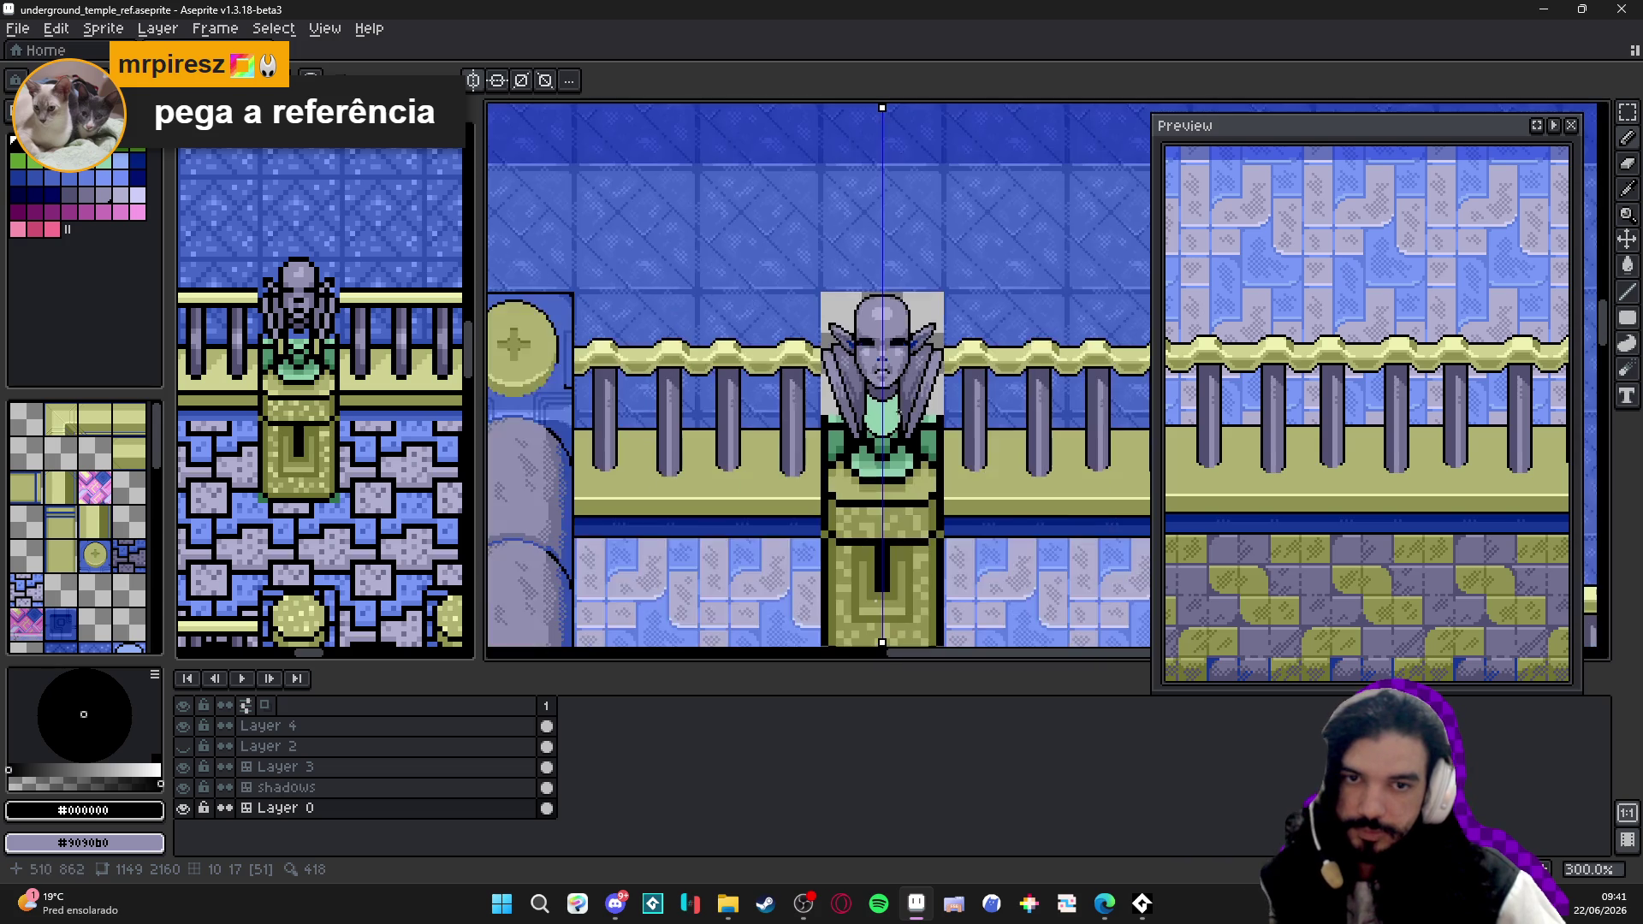
scroll(889, 403, down, 1)
drag(901, 417, 916, 325)
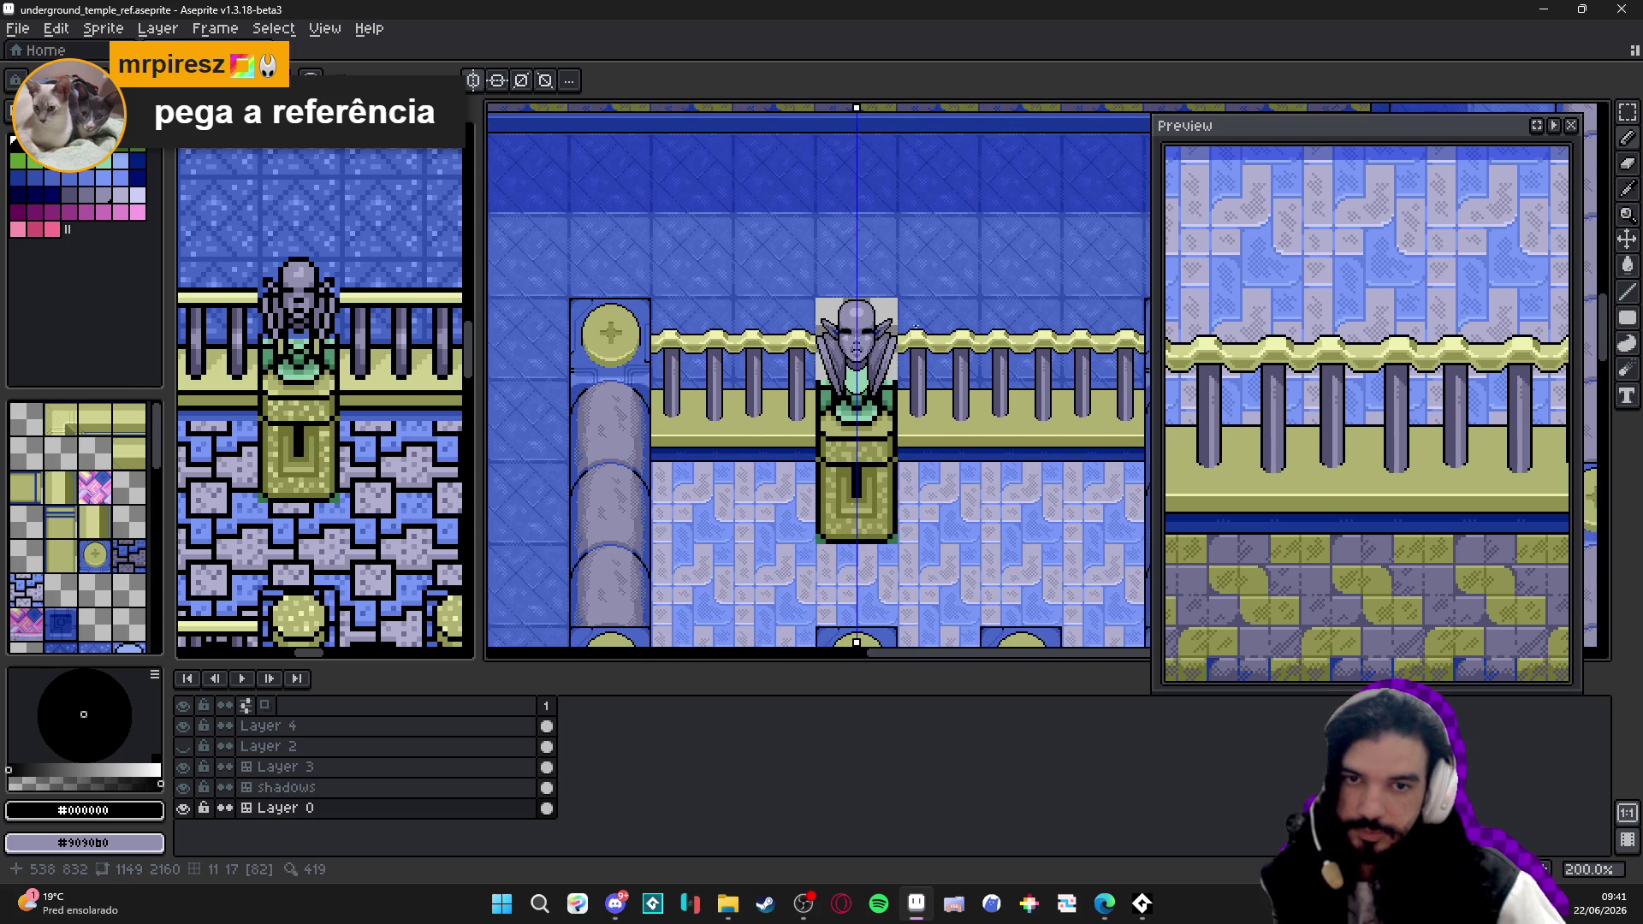
key(ctrl+s)
scroll(873, 424, down, 1)
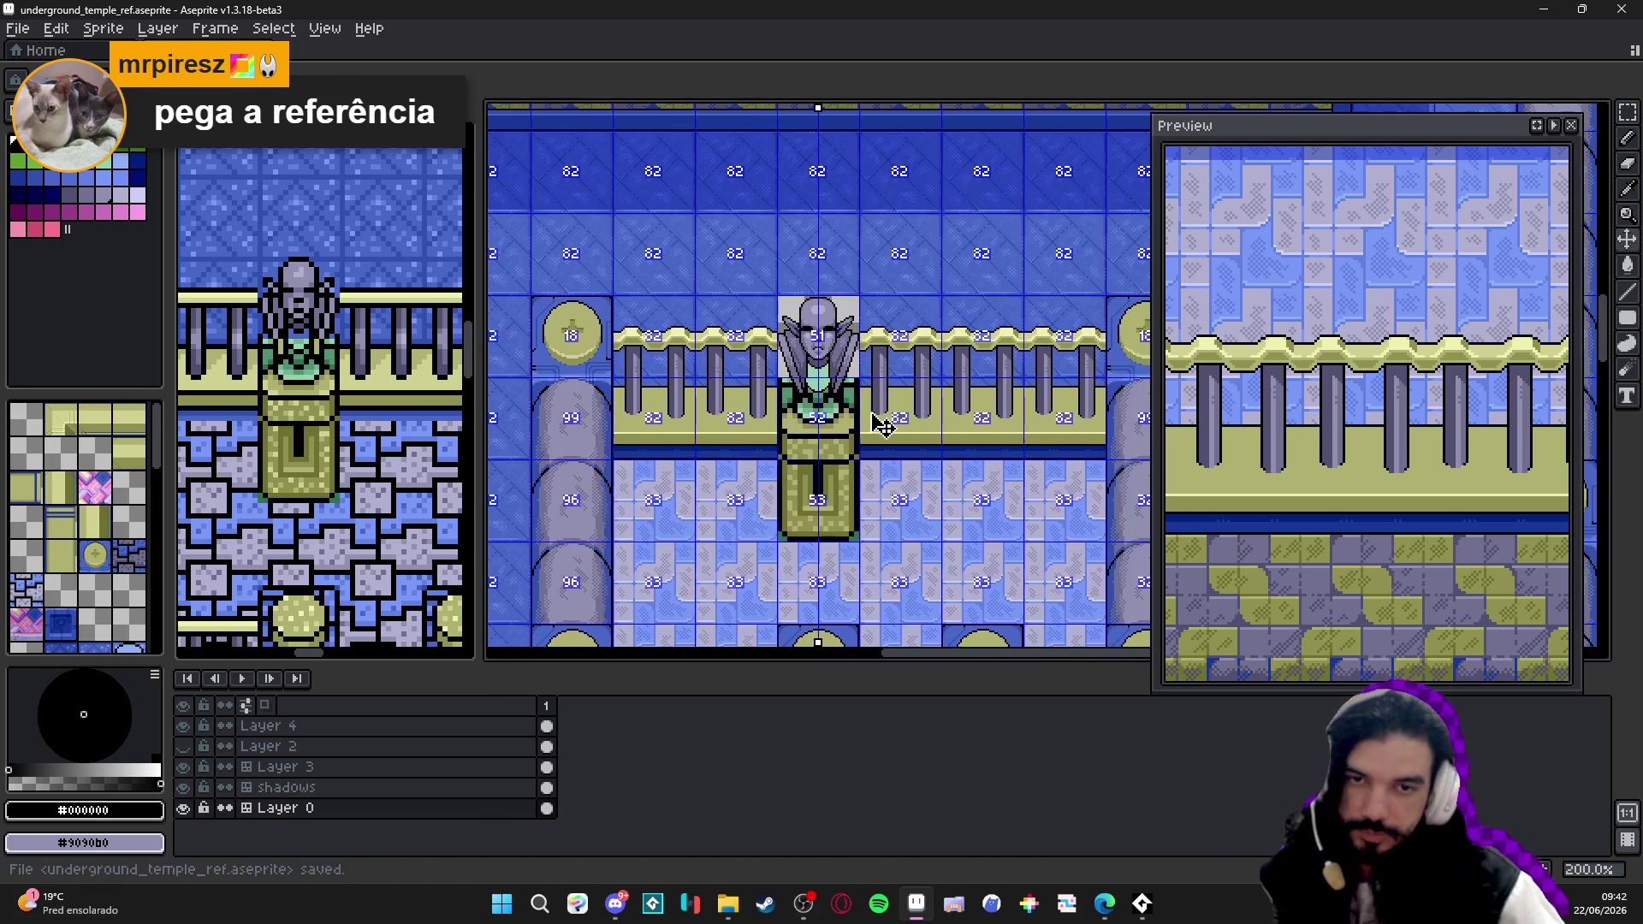
scroll(871, 438, down, 1)
scroll(872, 437, up, 1)
scroll(871, 439, up, 3)
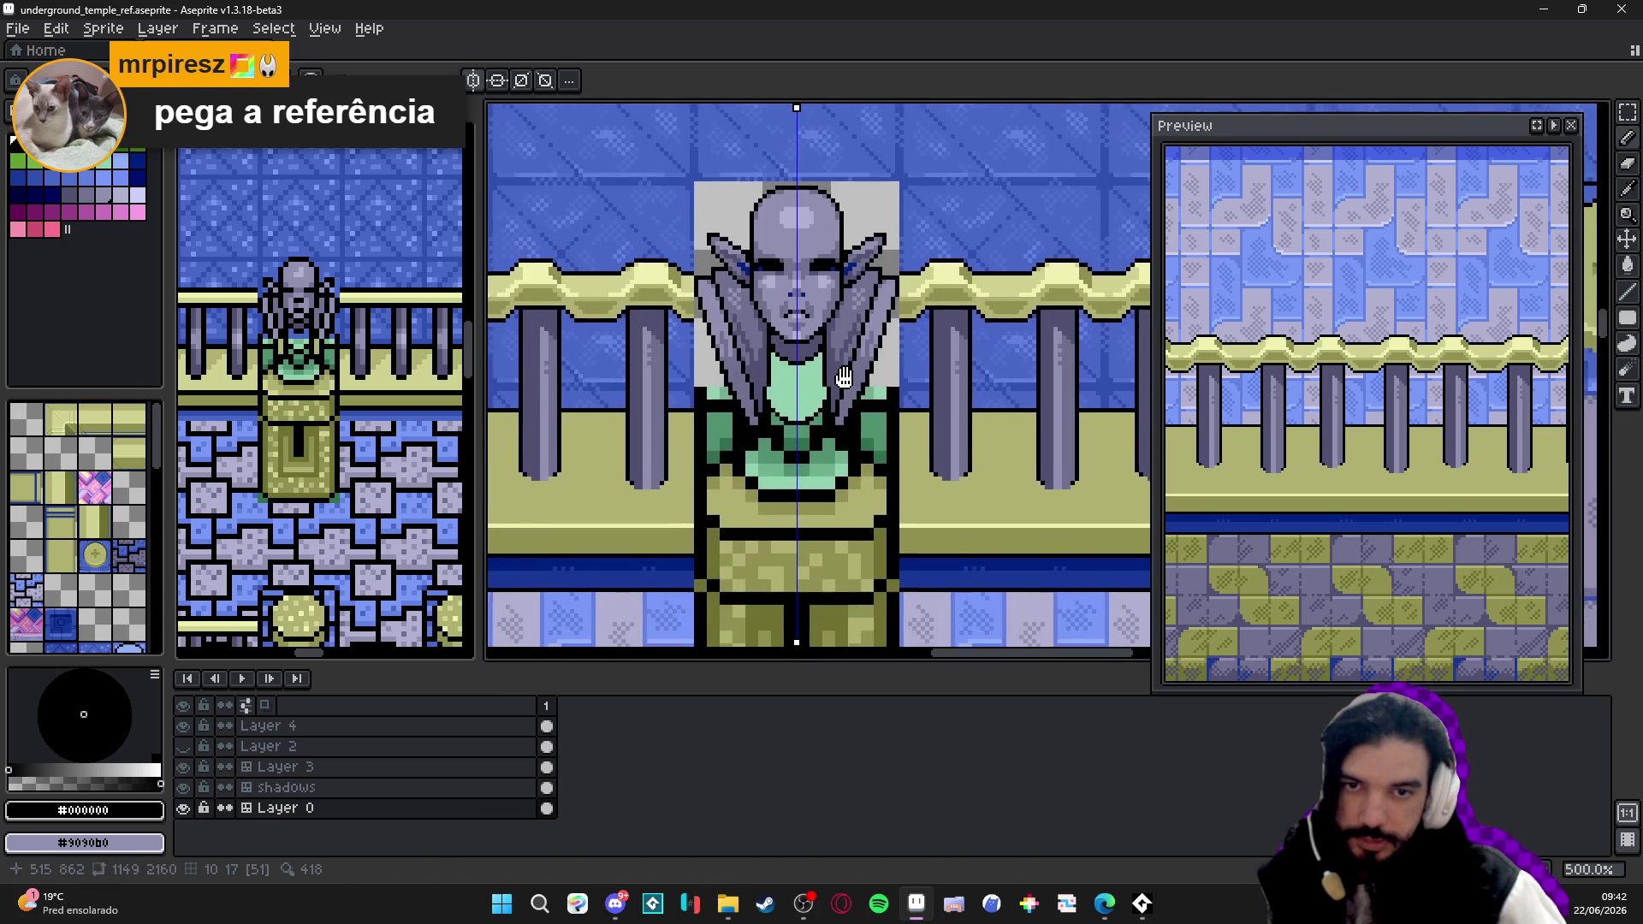
scroll(805, 335, up, 4)
scroll(801, 344, up, 3)
alt+click(802, 345)
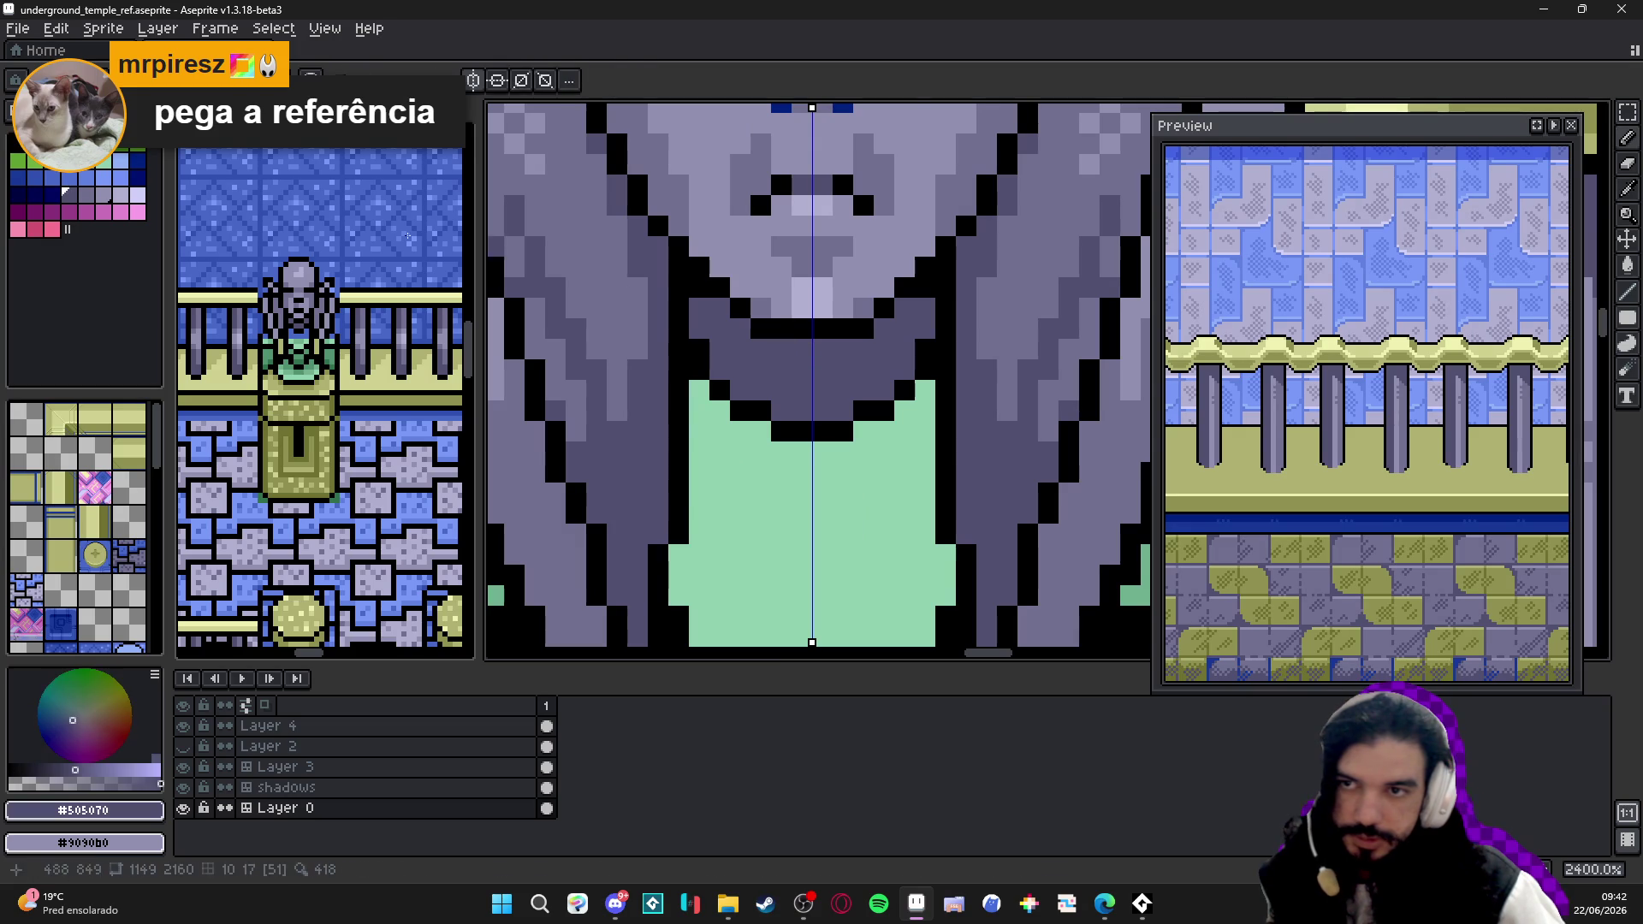
click(51, 194)
scroll(762, 309, down, 2)
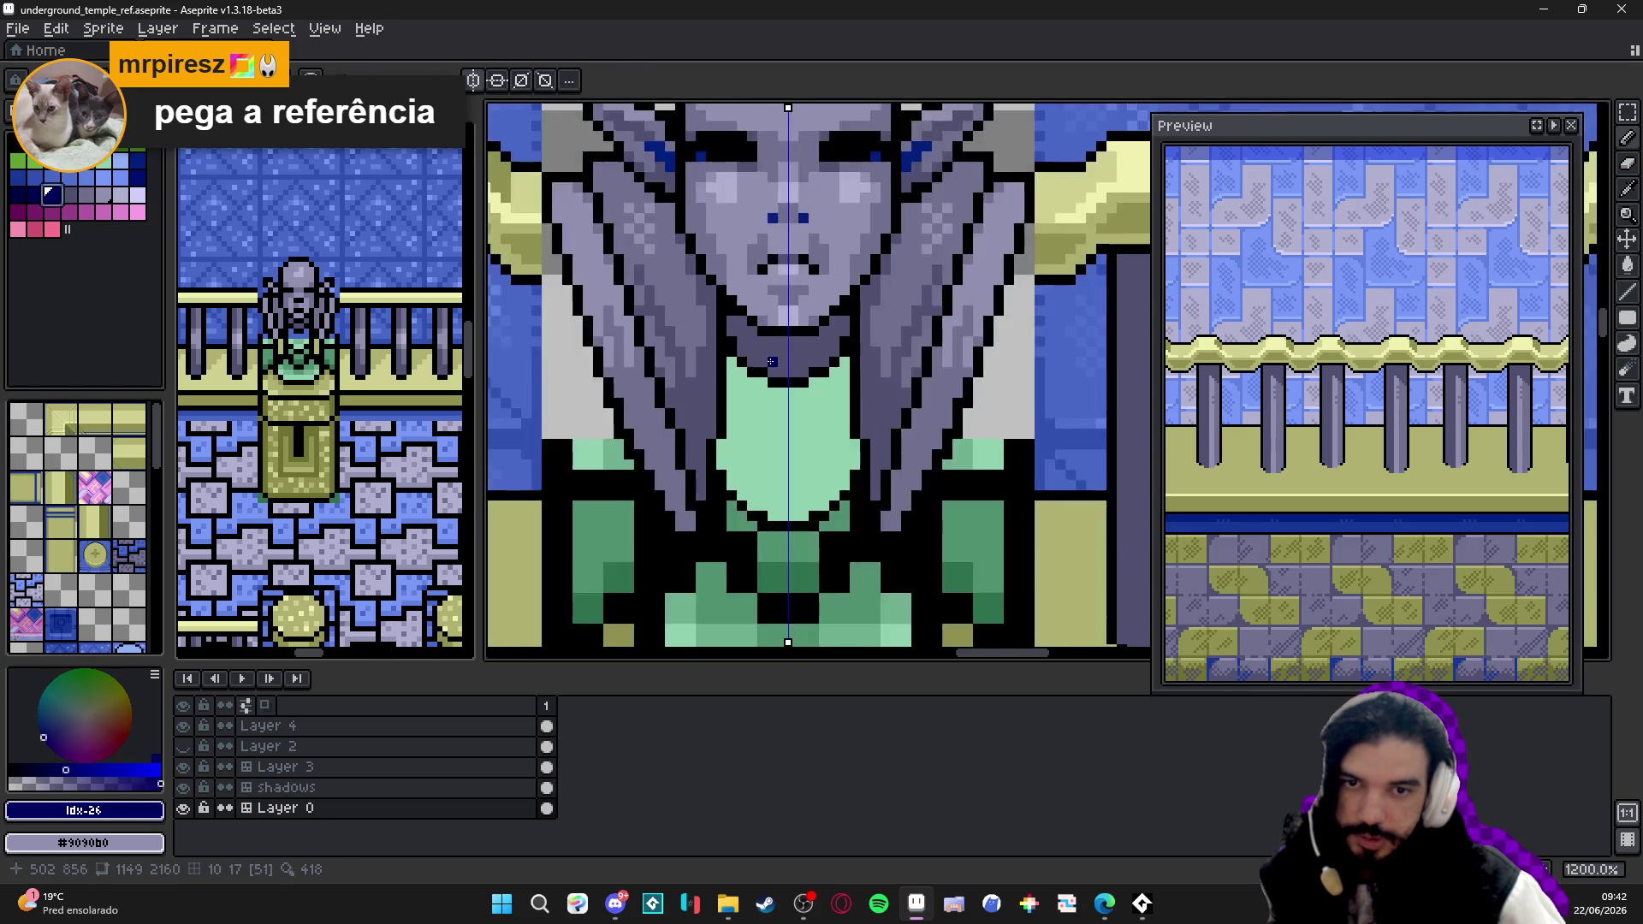
scroll(772, 272, down, 2)
scroll(742, 374, up, 2)
scroll(732, 385, up, 2)
scroll(719, 398, down, 4)
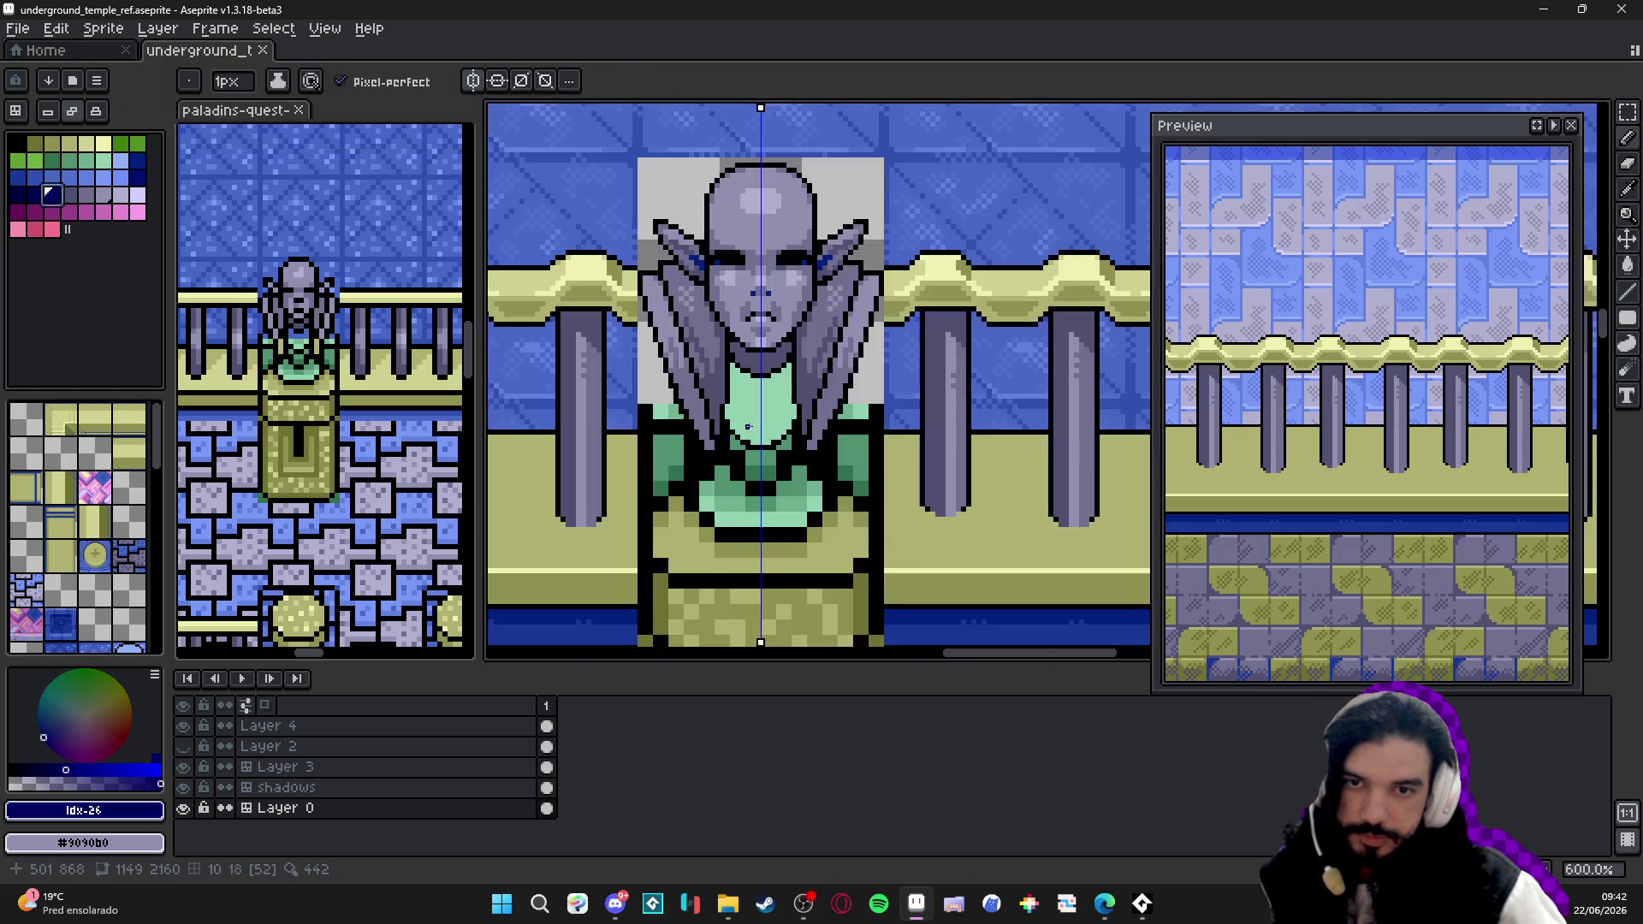
scroll(711, 407, up, 2)
- Paint mirrored dark blue strokes and accent pixels at both drape tips beside the chest
drag(767, 347, 753, 405)
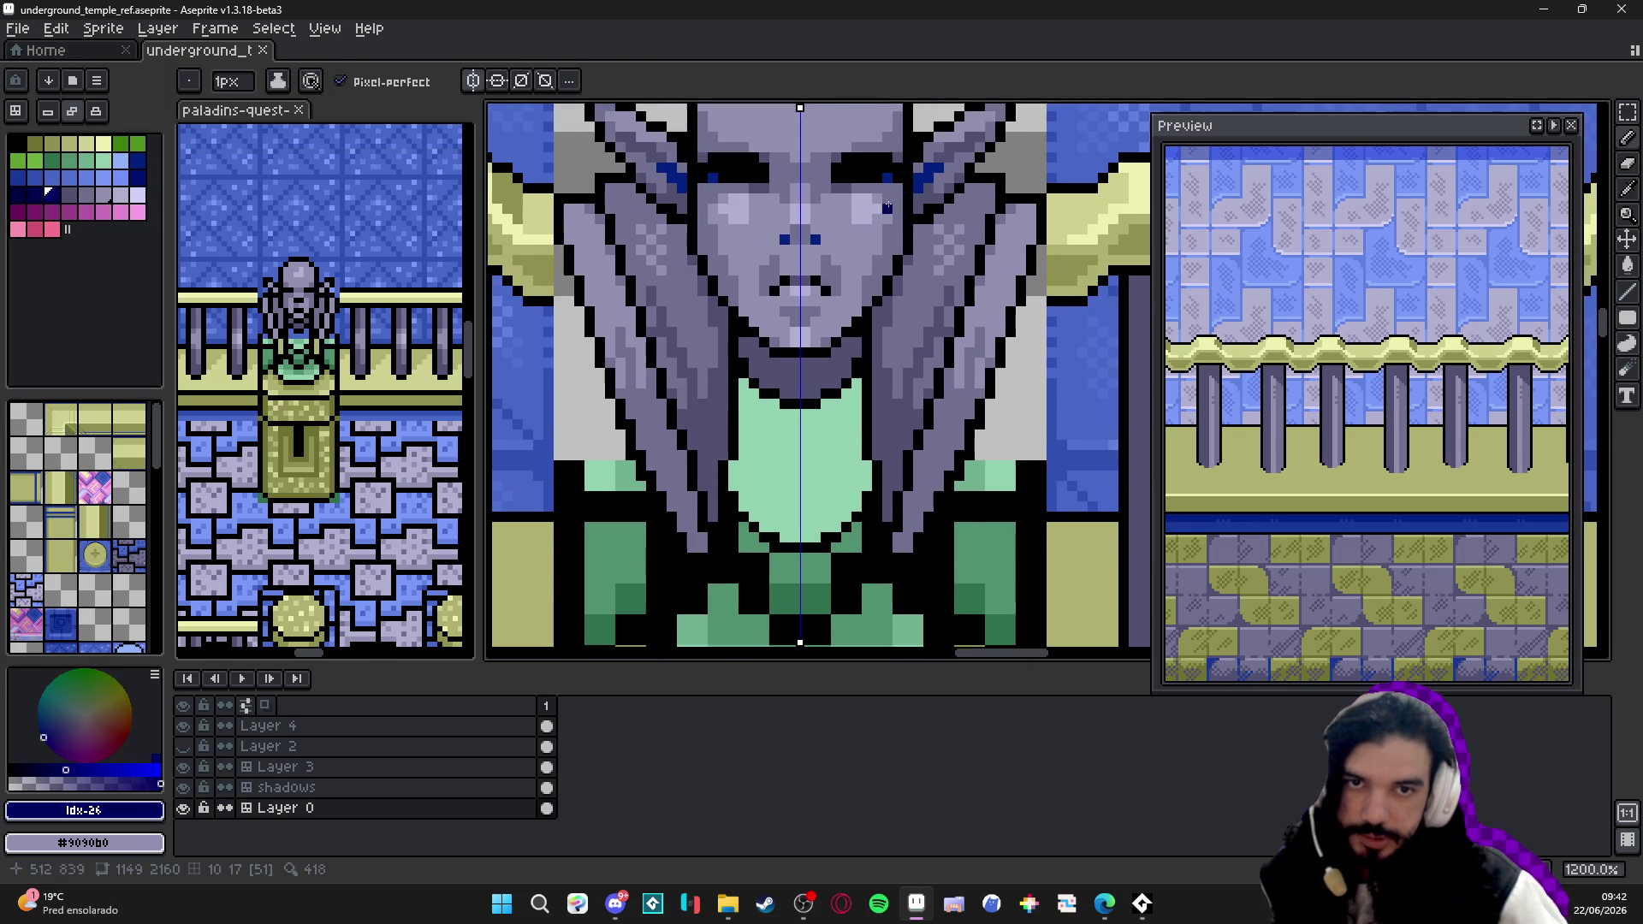
alt+click(694, 498)
drag(701, 484, 701, 434)
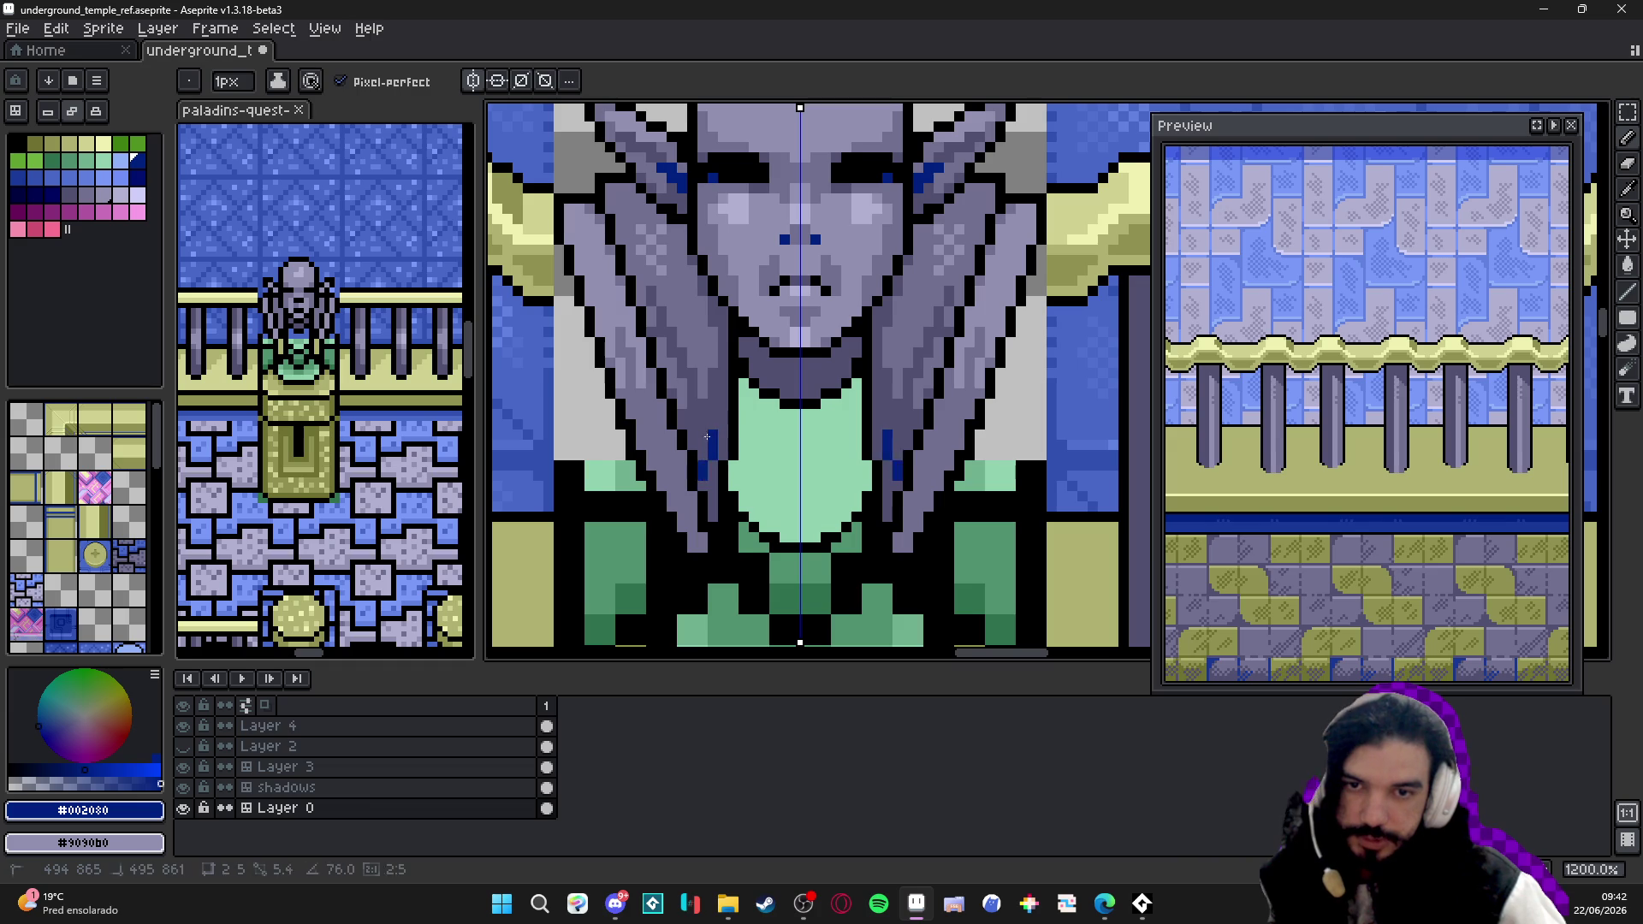
mouse_move(713, 493)
mouse_down()
mouse_move(713, 470)
mouse_move(710, 500)
mouse_up()
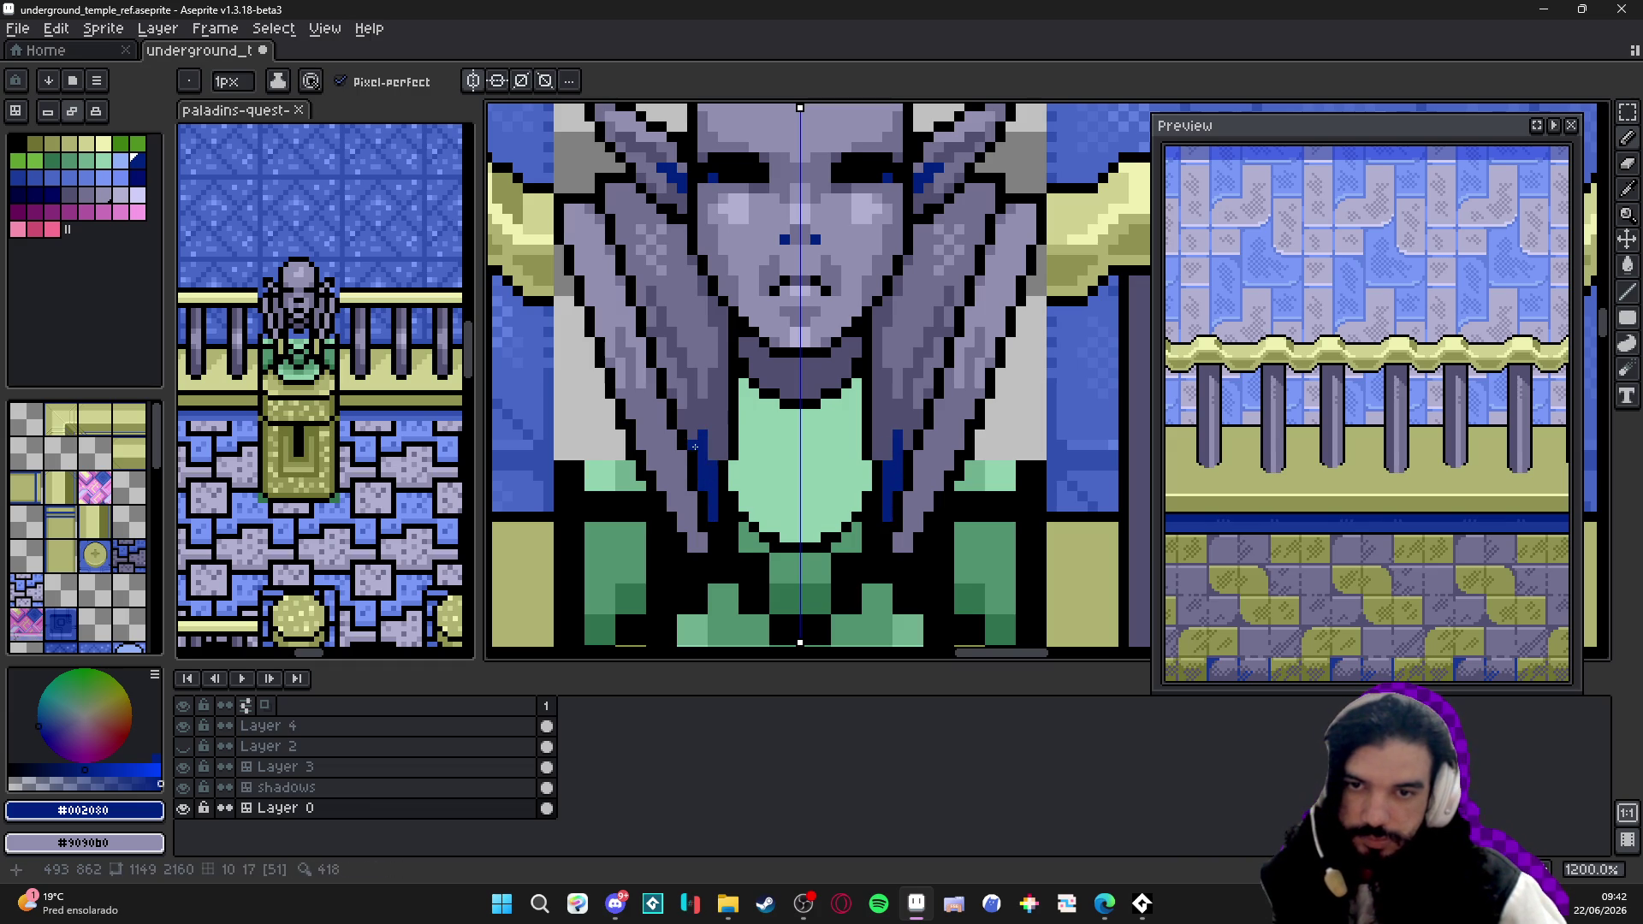
scroll(720, 455, down, 3)
scroll(718, 463, up, 2)
scroll(715, 470, up, 1)
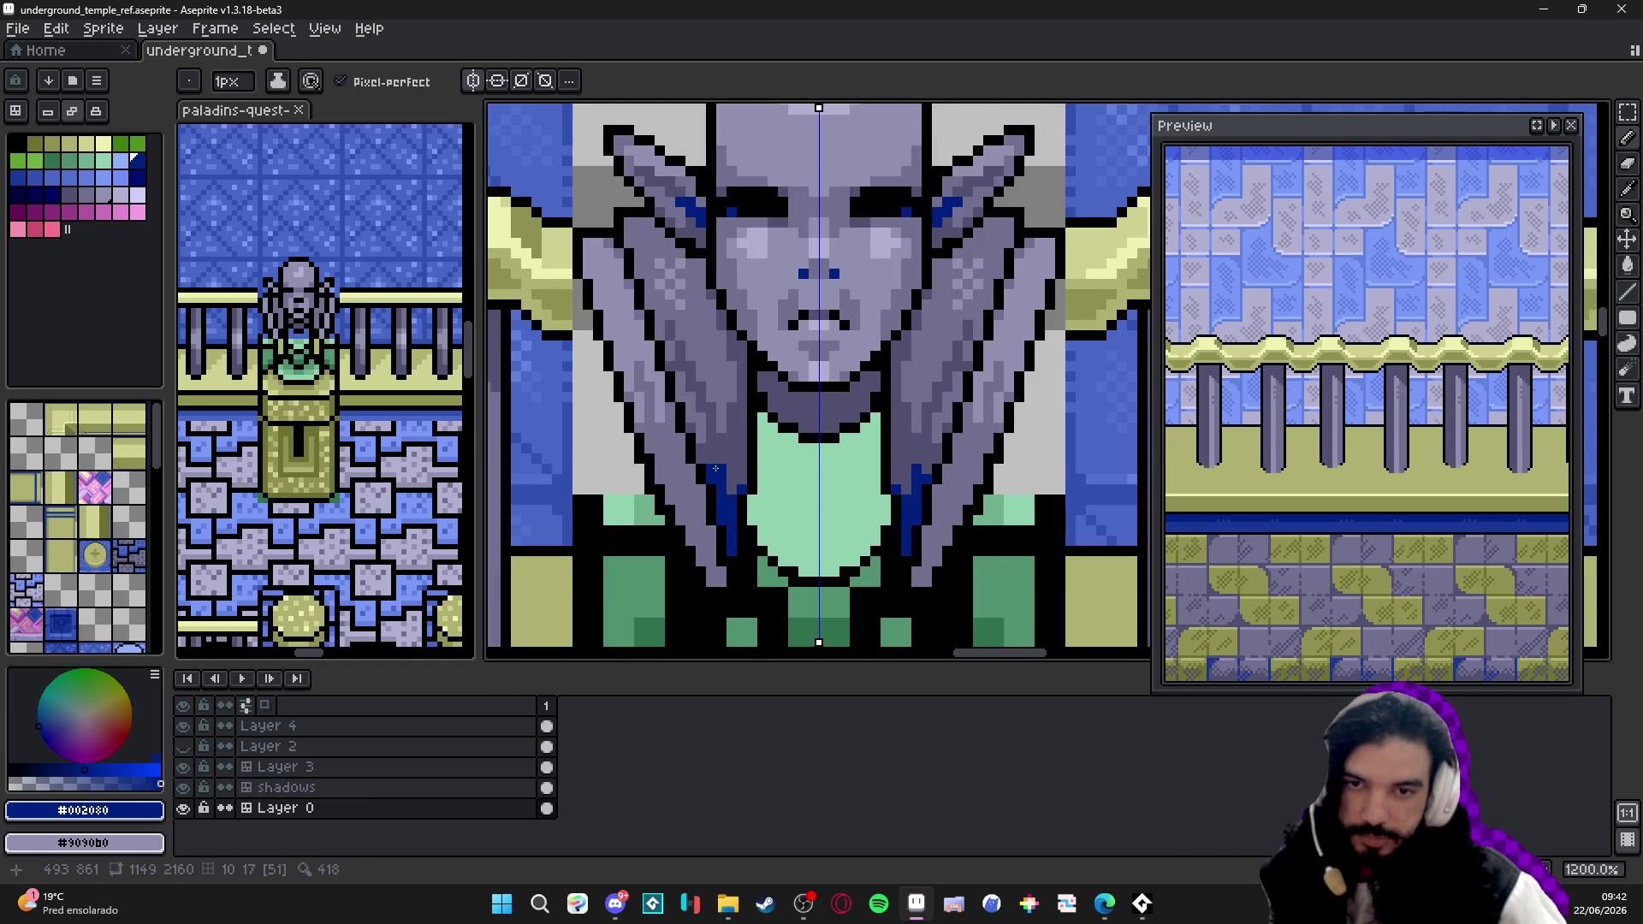
click(713, 462)
click(719, 469)
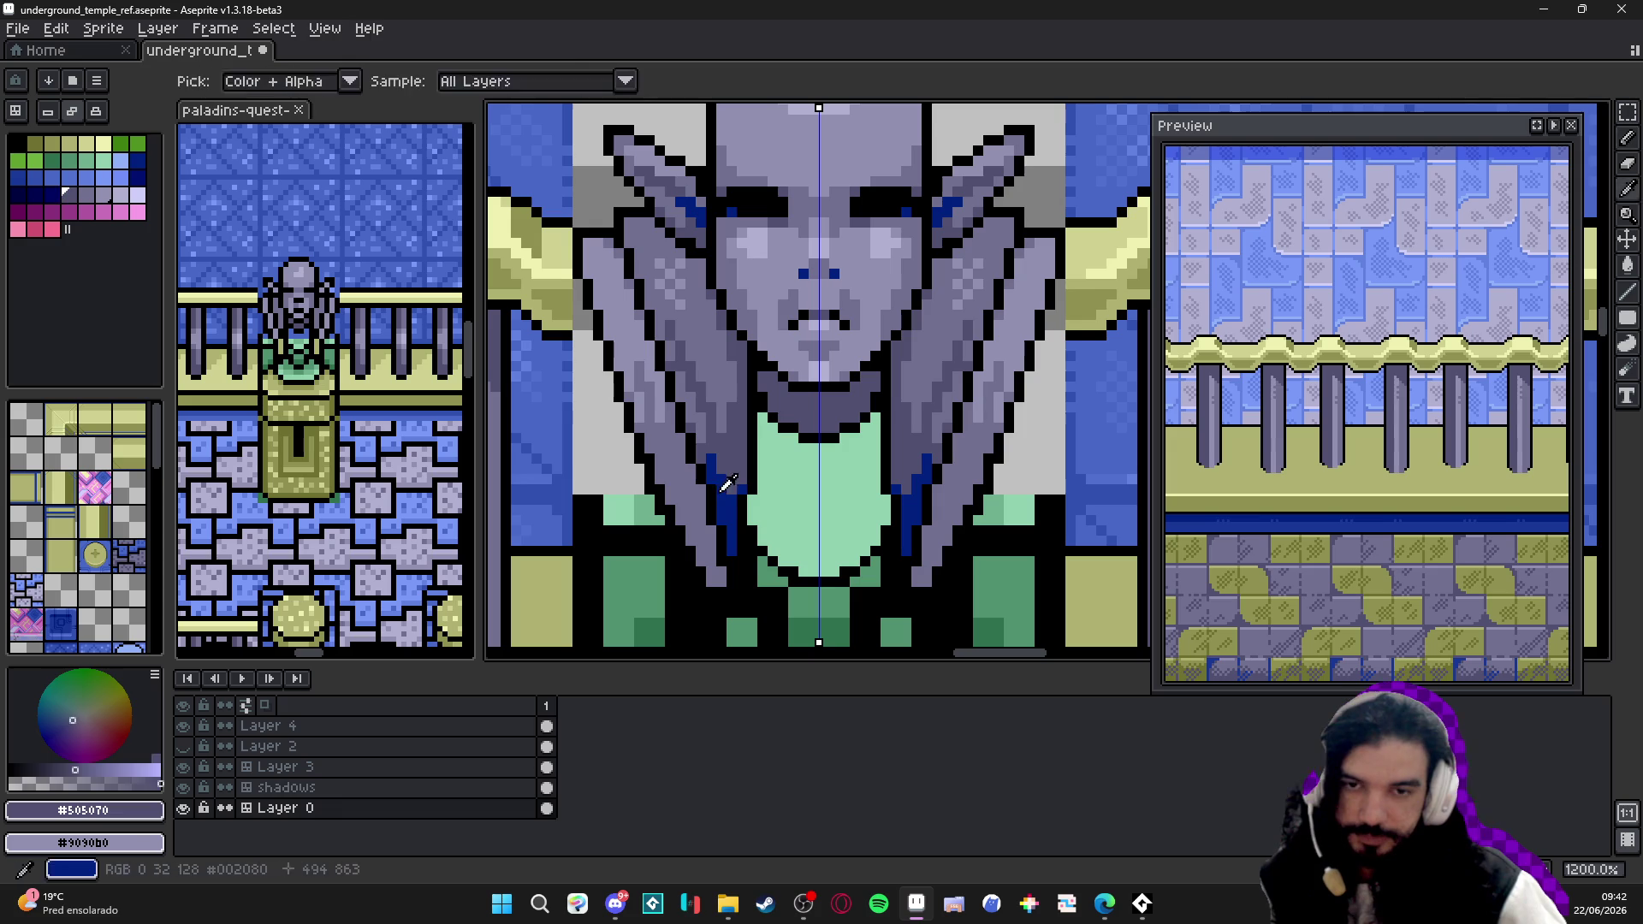
click(728, 490)
scroll(739, 469, down, 5)
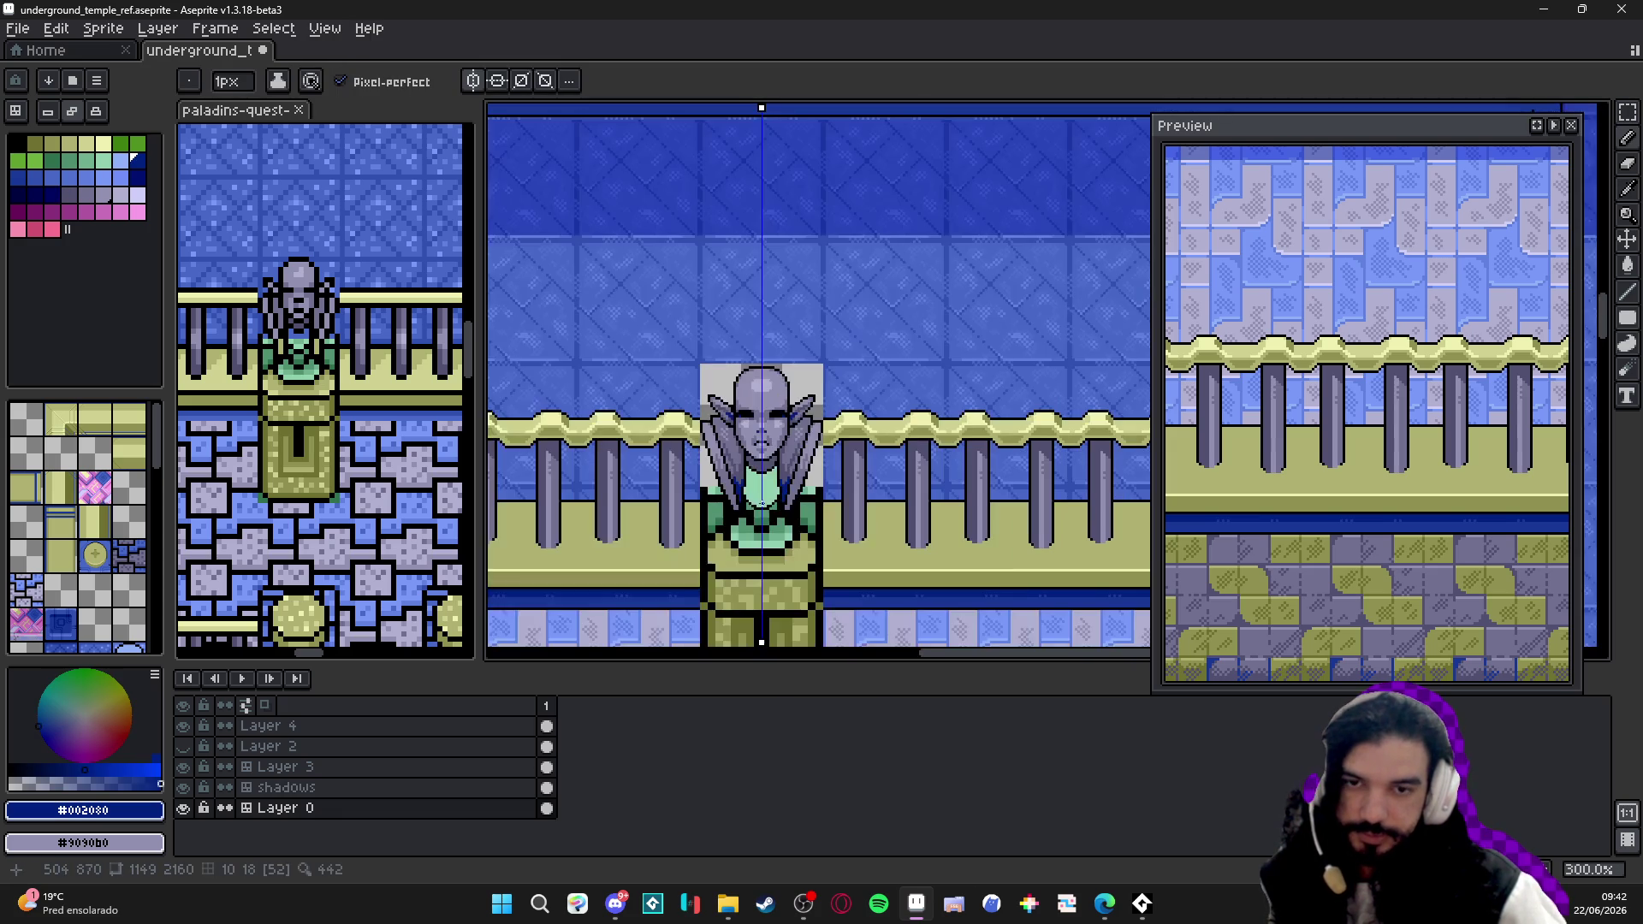
scroll(702, 473, up, 1)
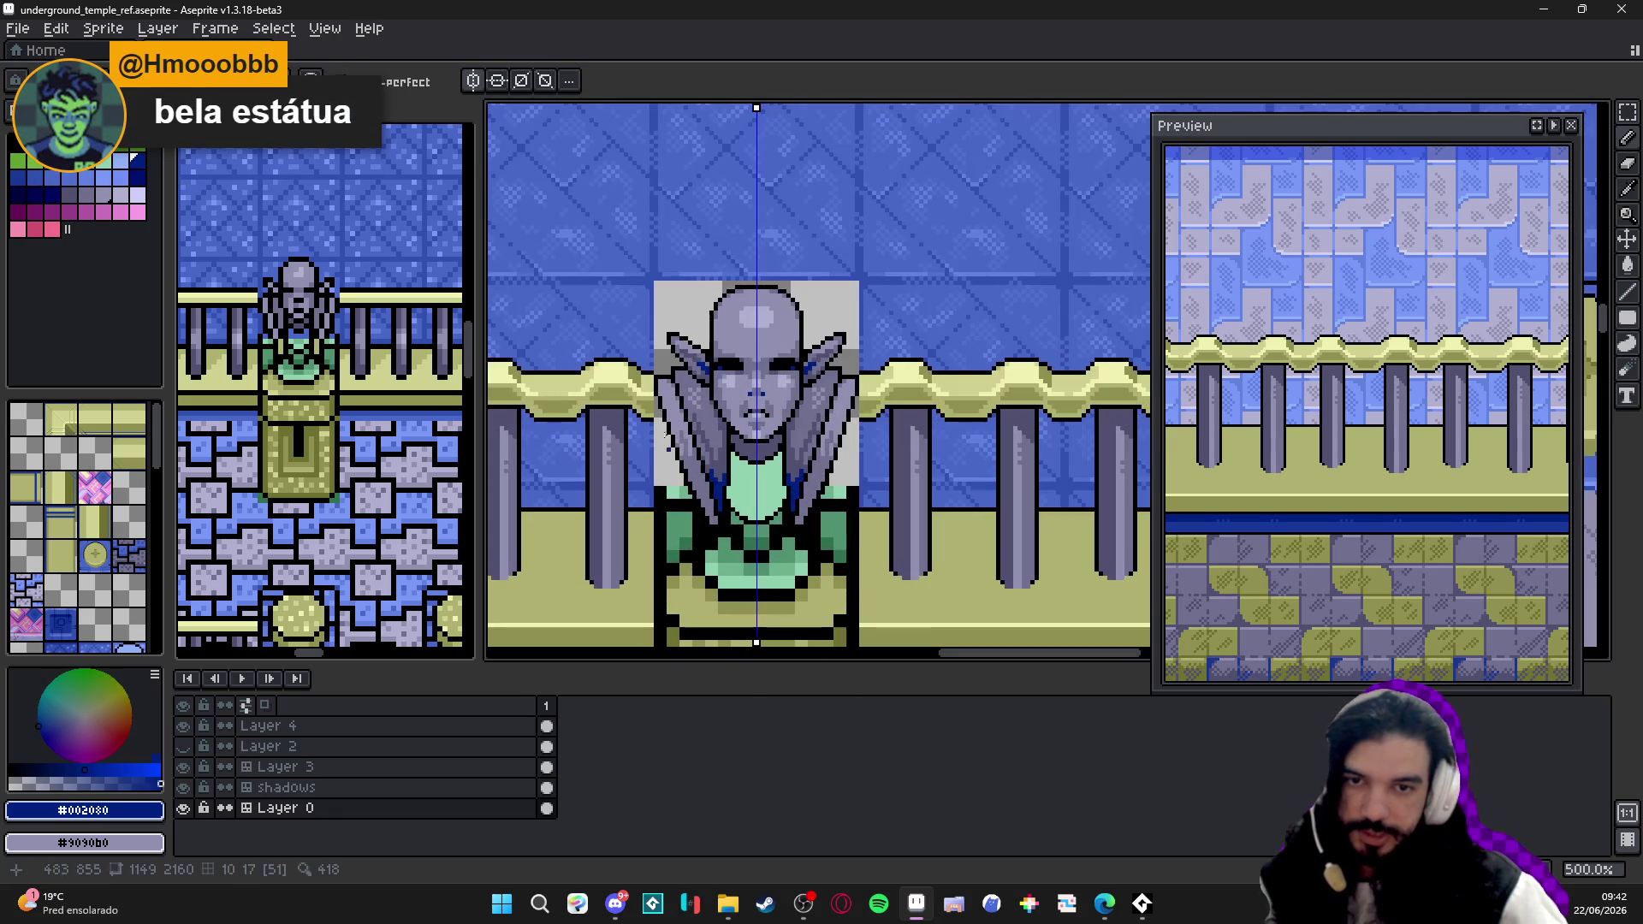
scroll(686, 503, up, 4)
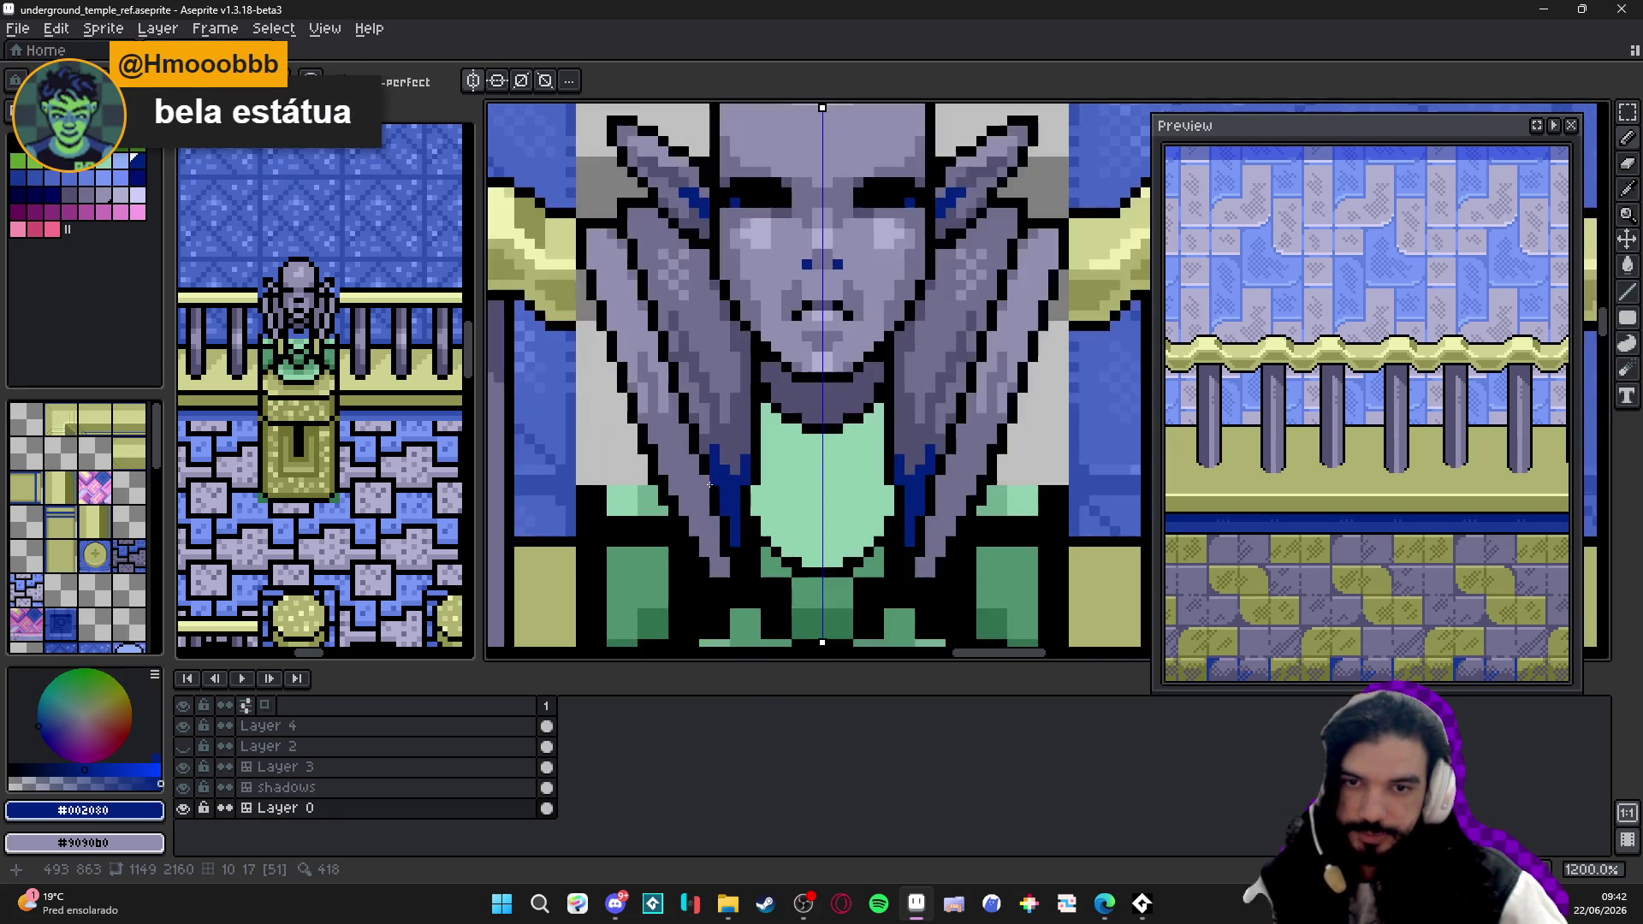
- Pick up the drape's dark grey and save the artwork
alt+click(724, 520)
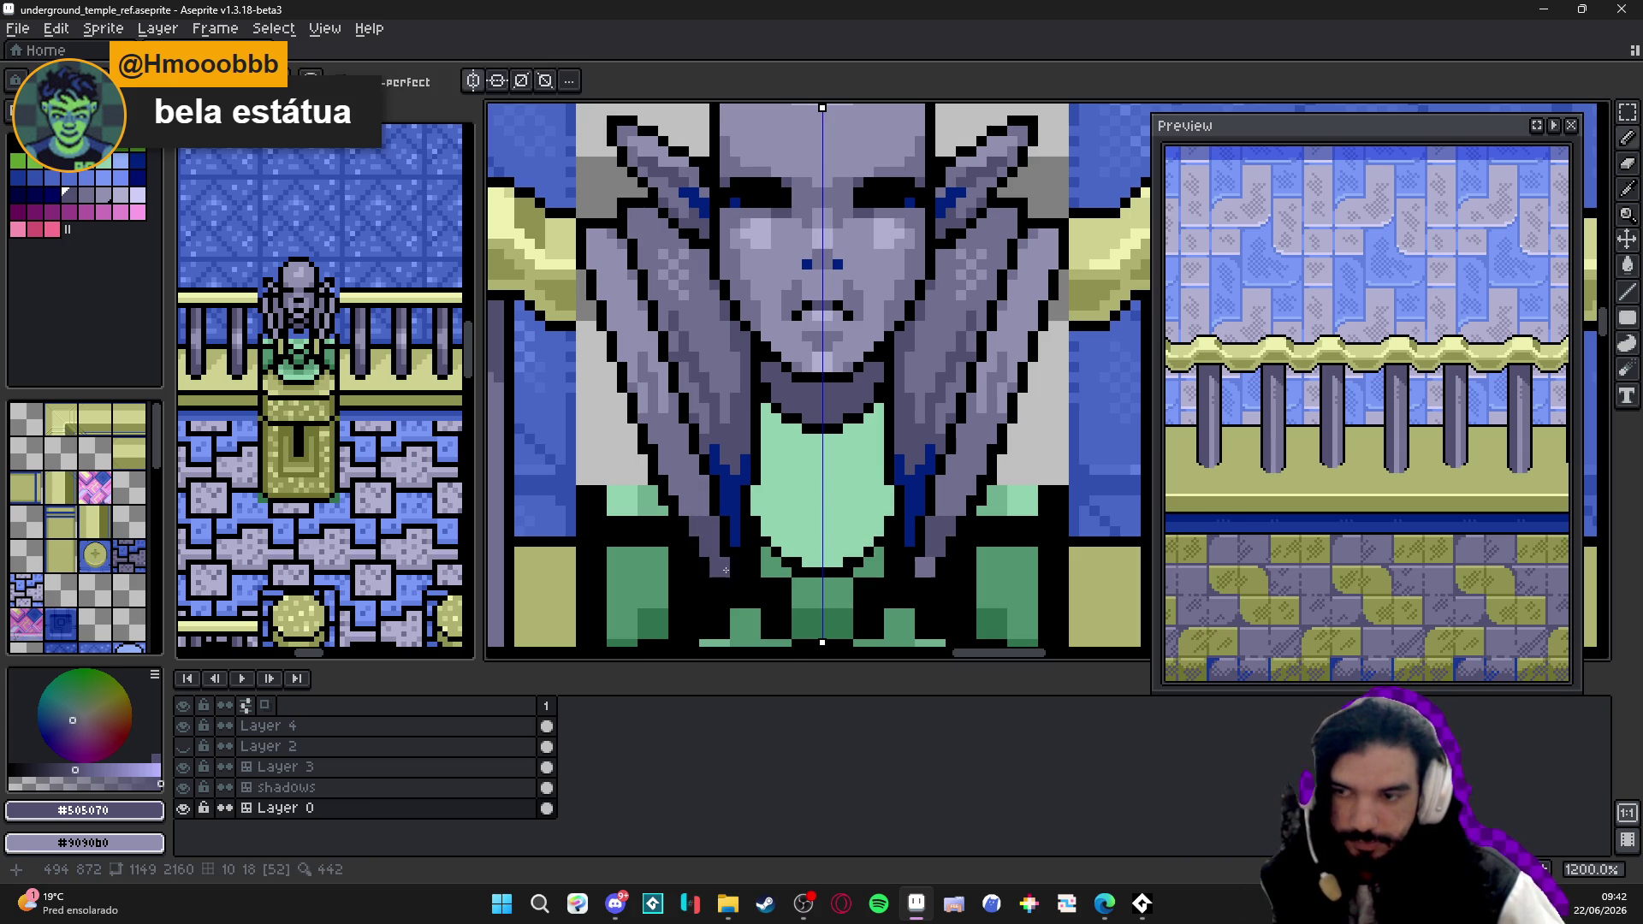
drag(694, 492, 696, 484)
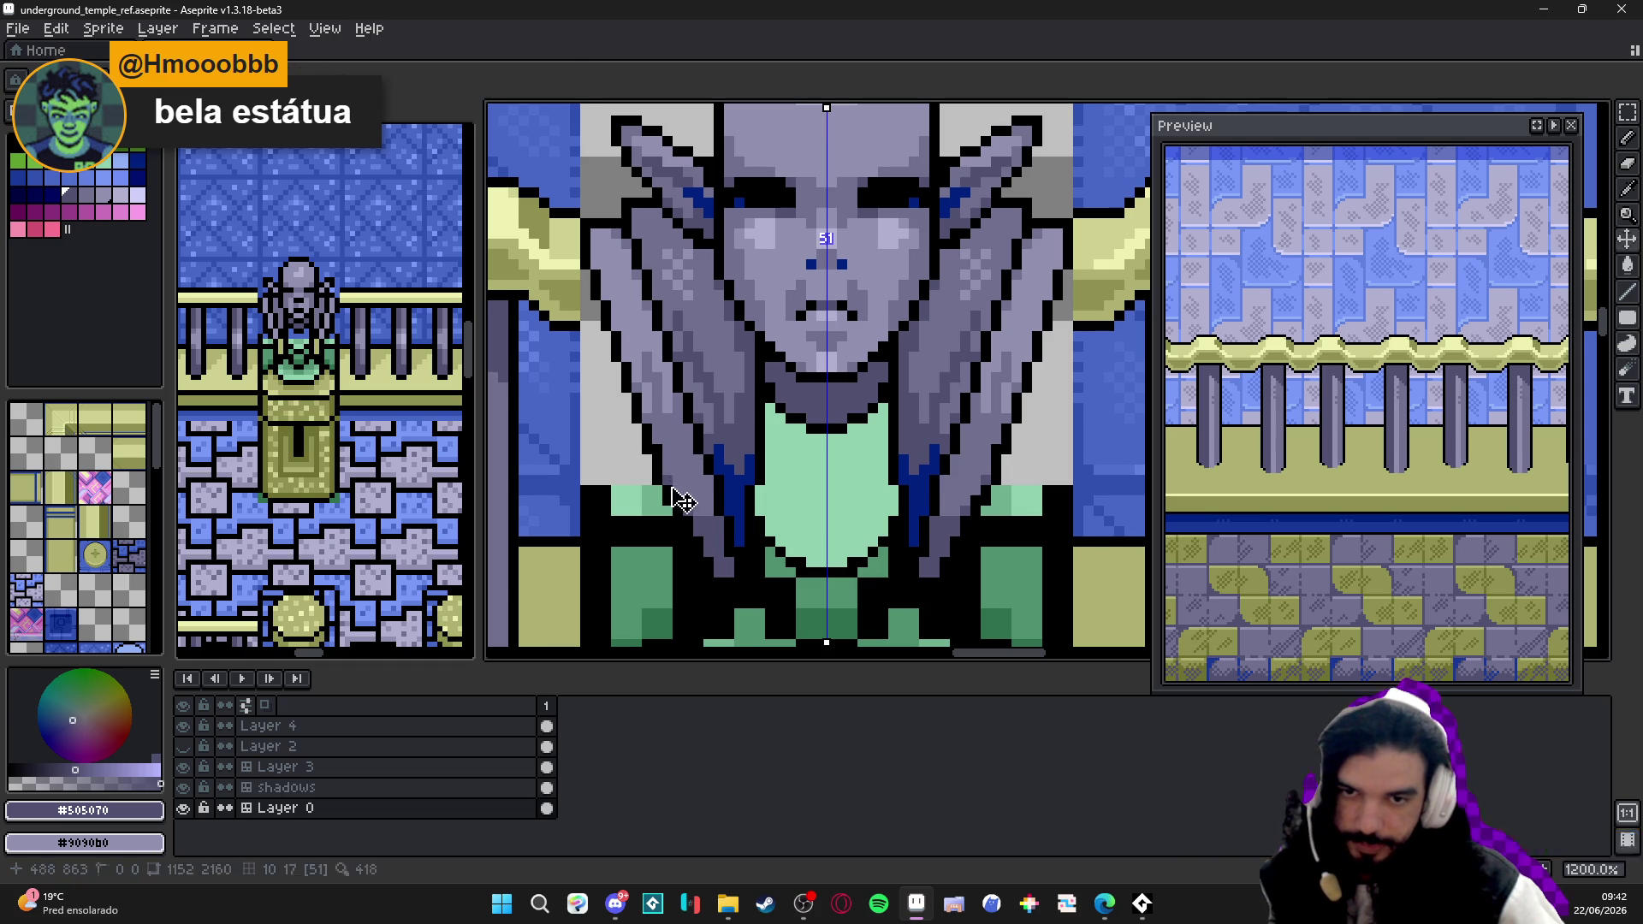
scroll(682, 490, down, 3)
scroll(681, 489, down, 3)
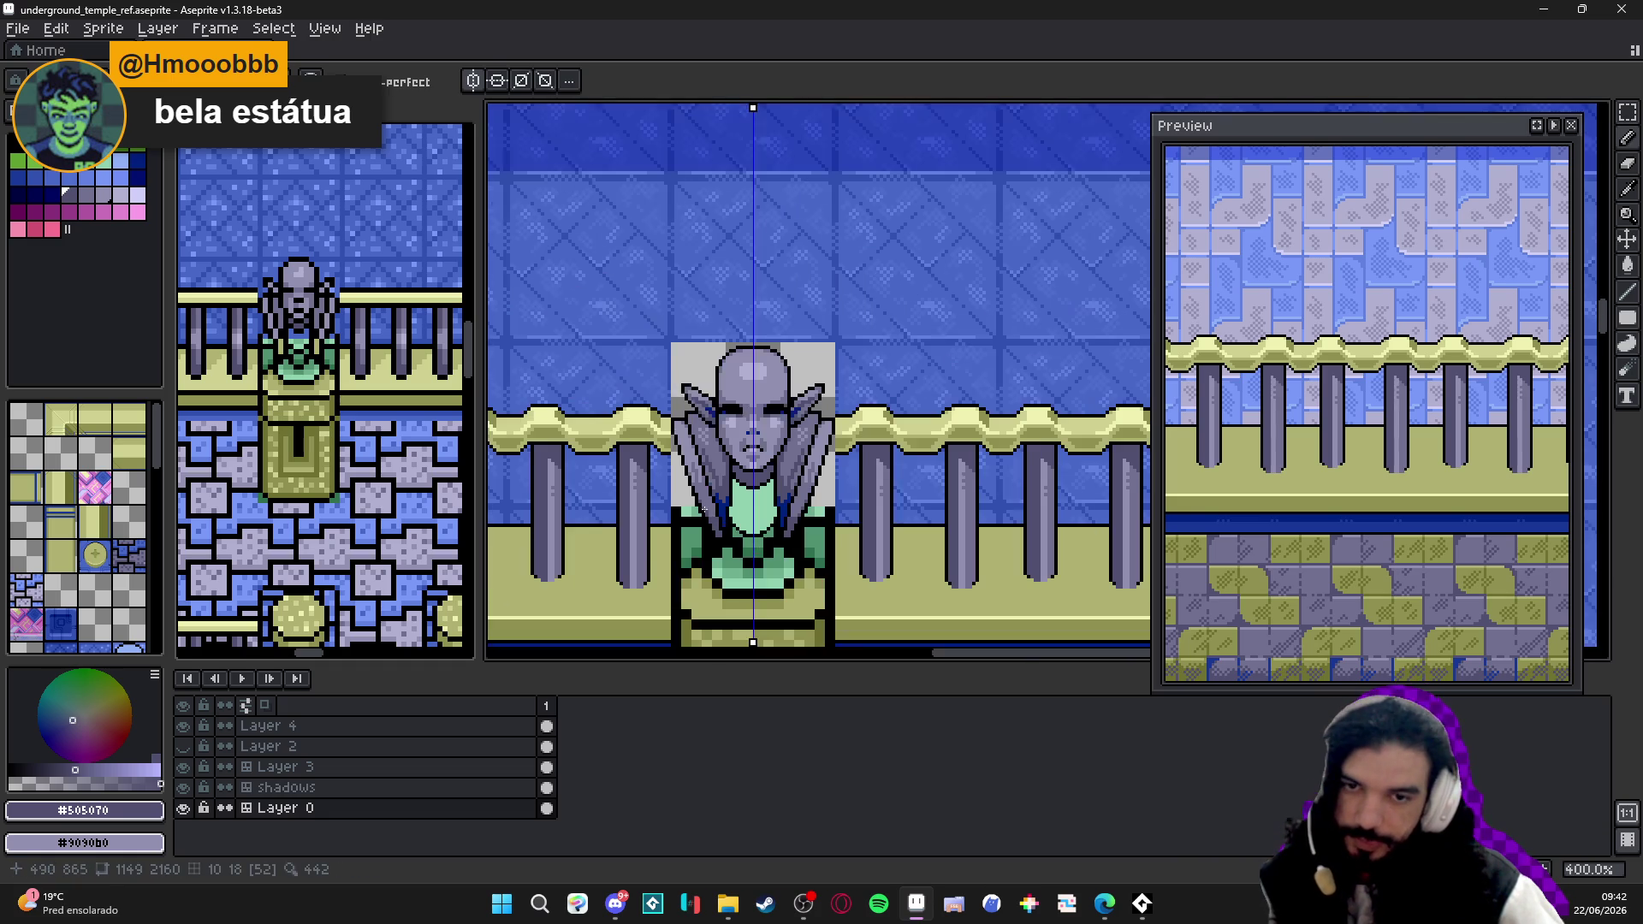
scroll(734, 491, up, 6)
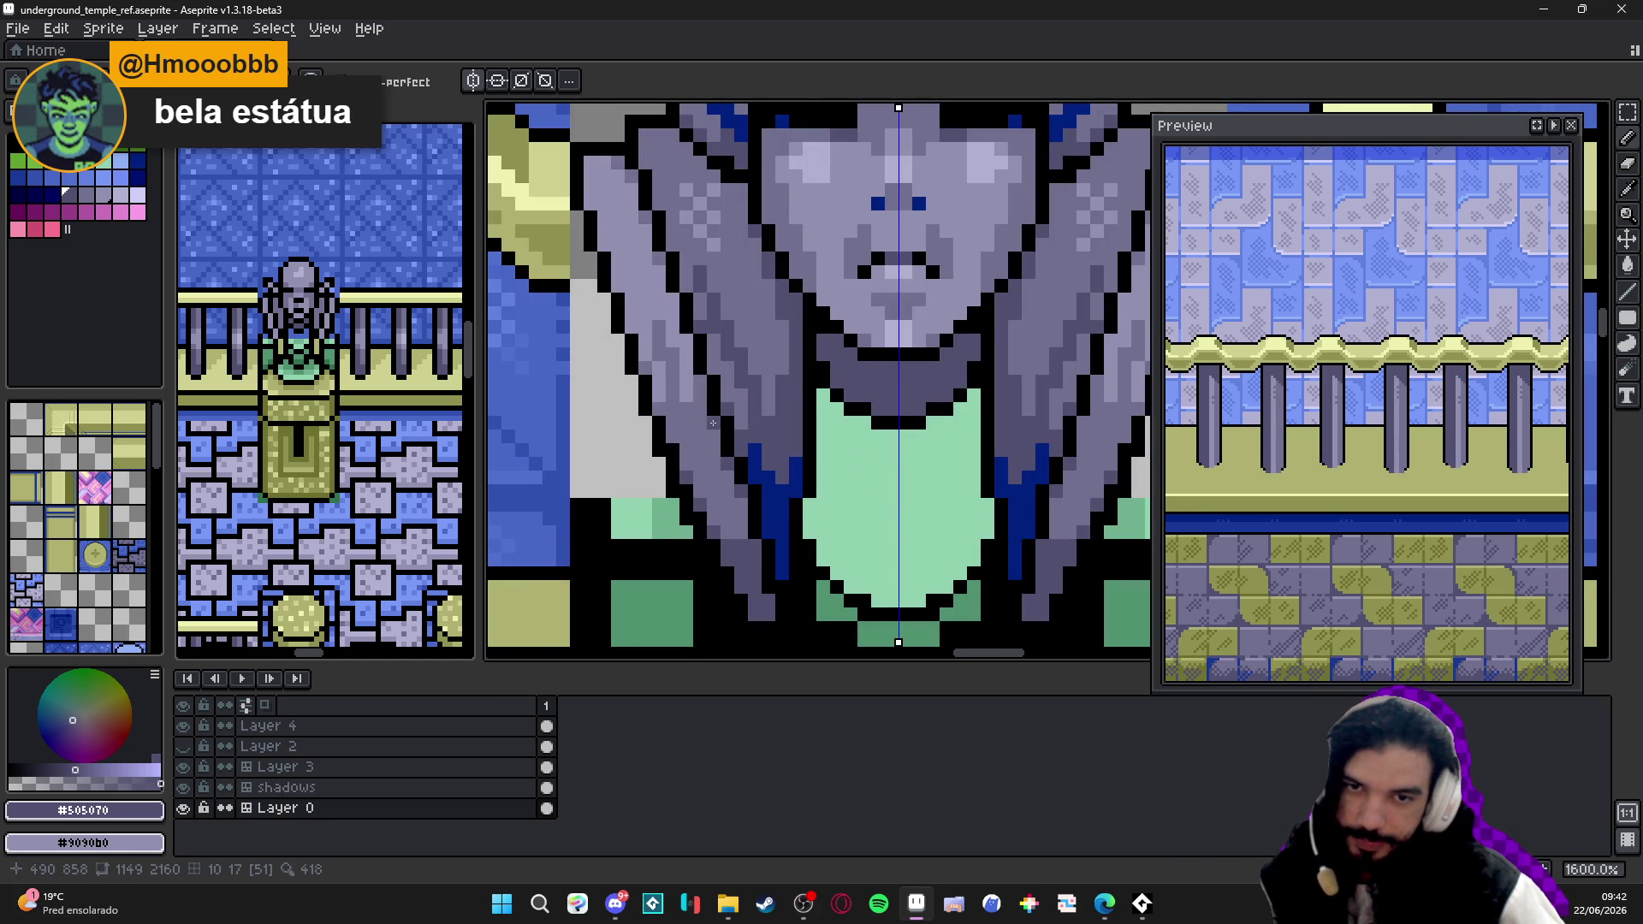
scroll(713, 422, down, 3)
key(ctrl+s)
scroll(802, 464, down, 1)
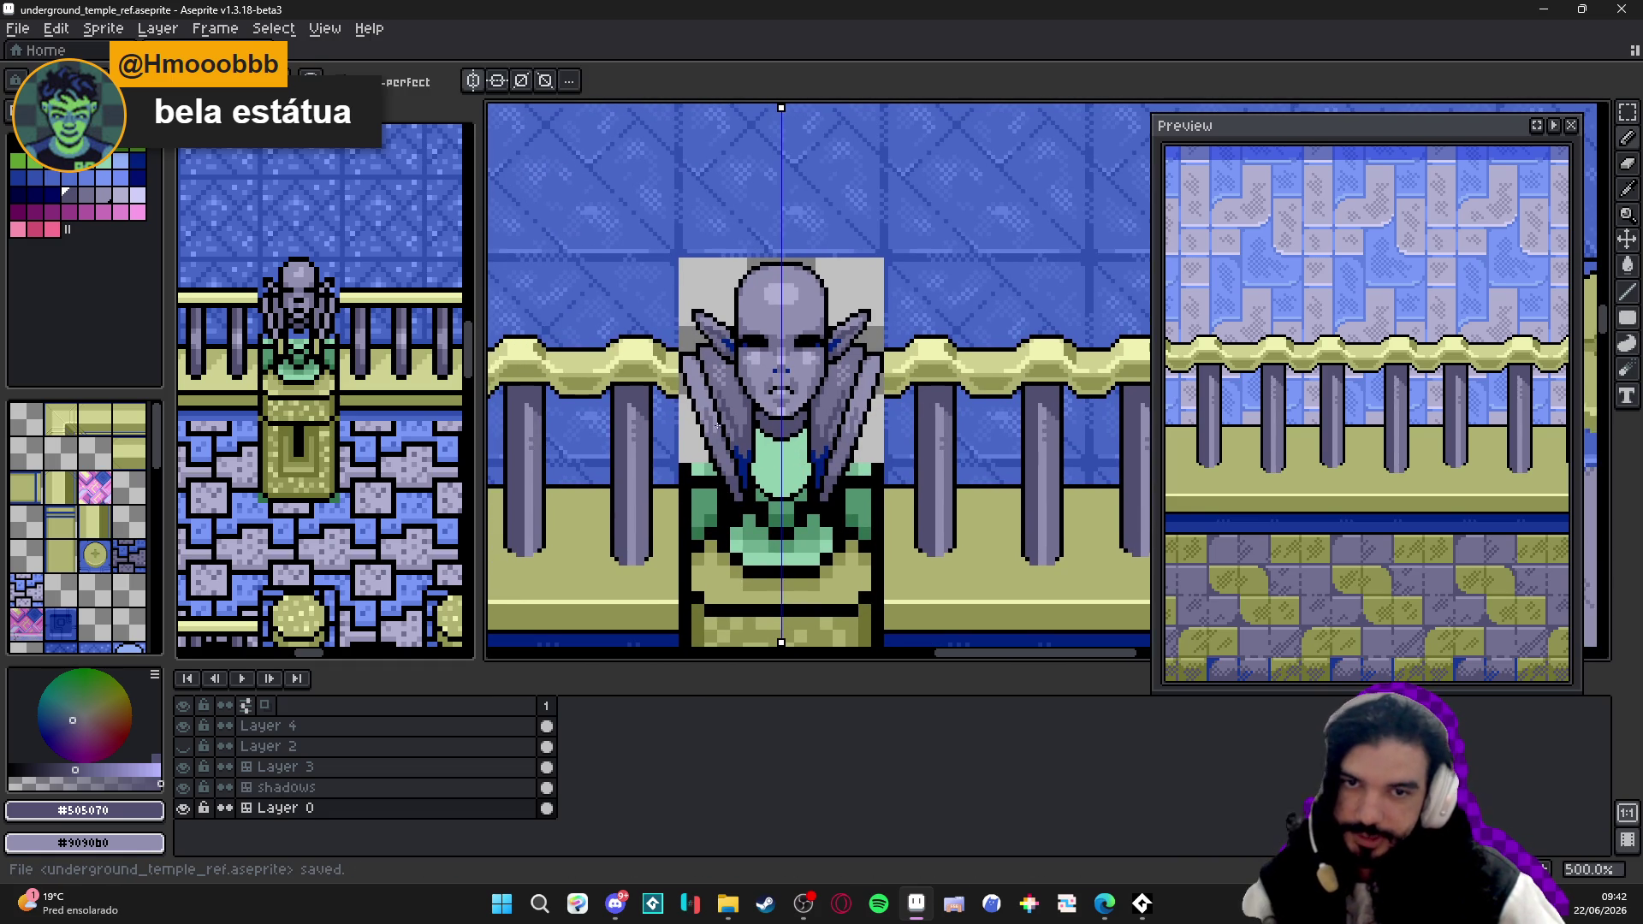
drag(716, 426, 738, 426)
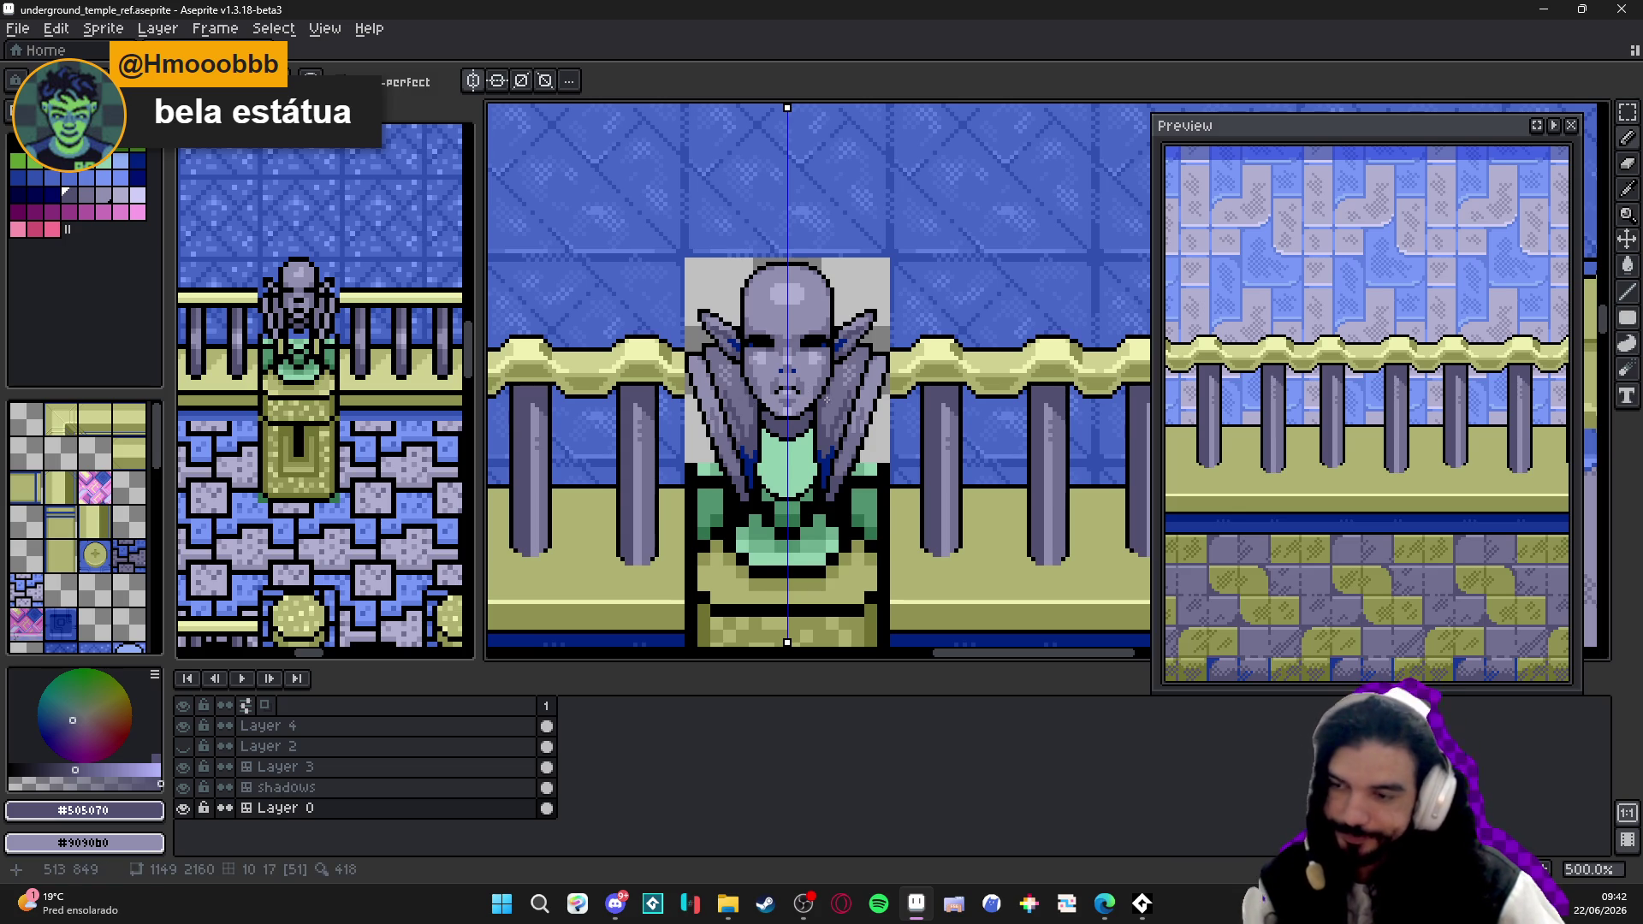
scroll(825, 402, up, 1)
scroll(816, 425, up, 1)
scroll(796, 459, up, 3)
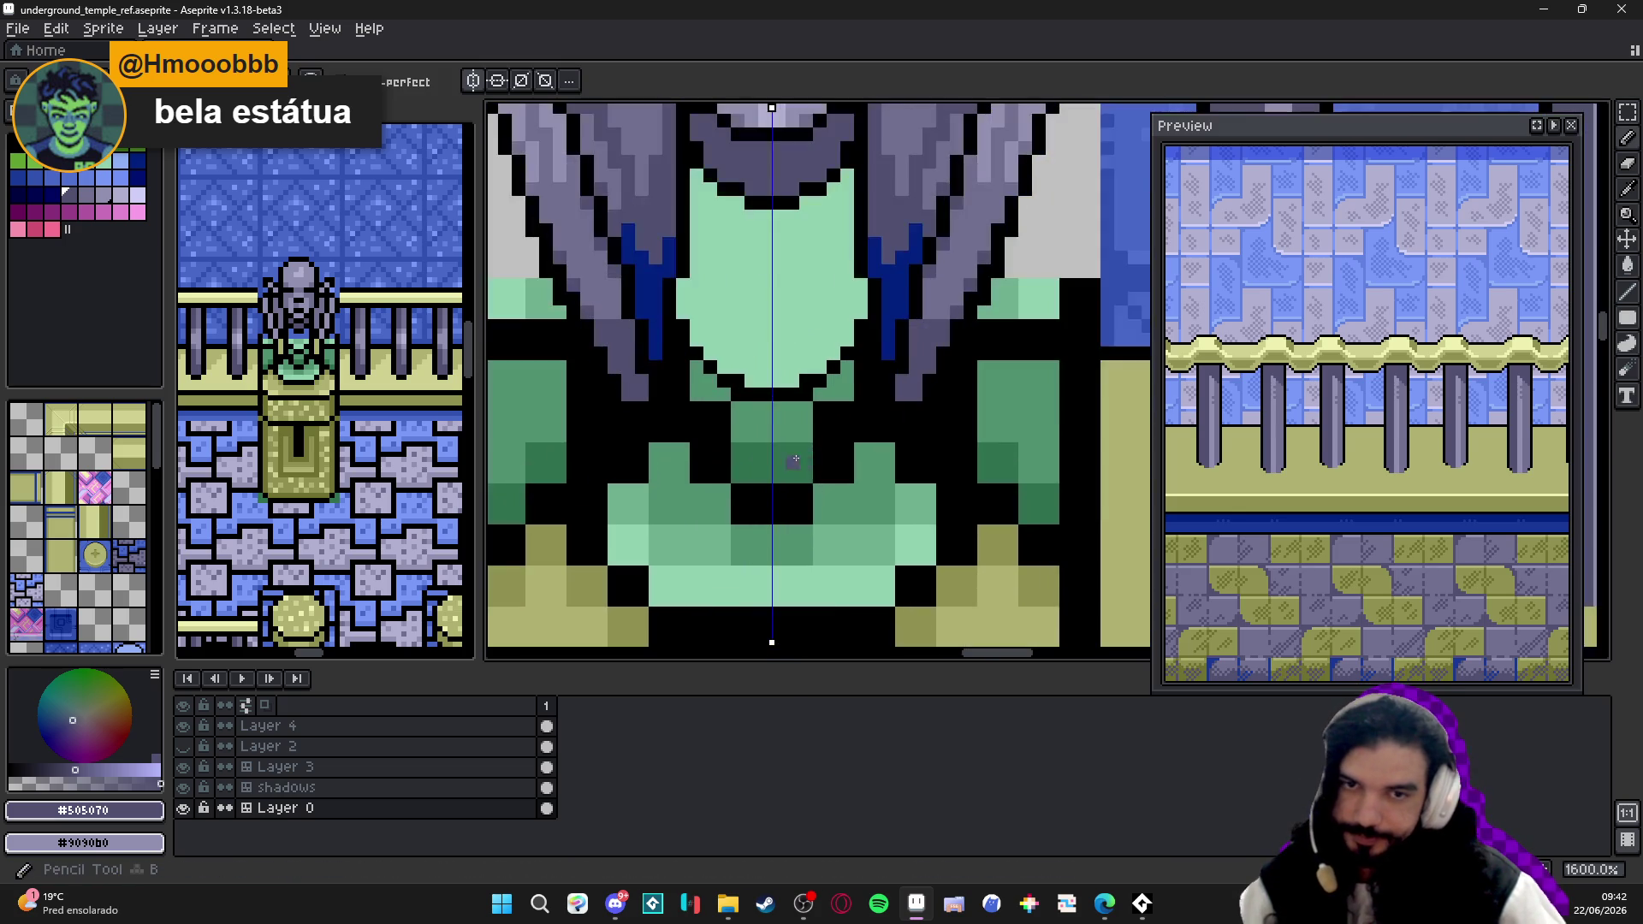
- Draw a mirrored green collar curve below the chin and brighten the dark row beneath it
alt+click(760, 416)
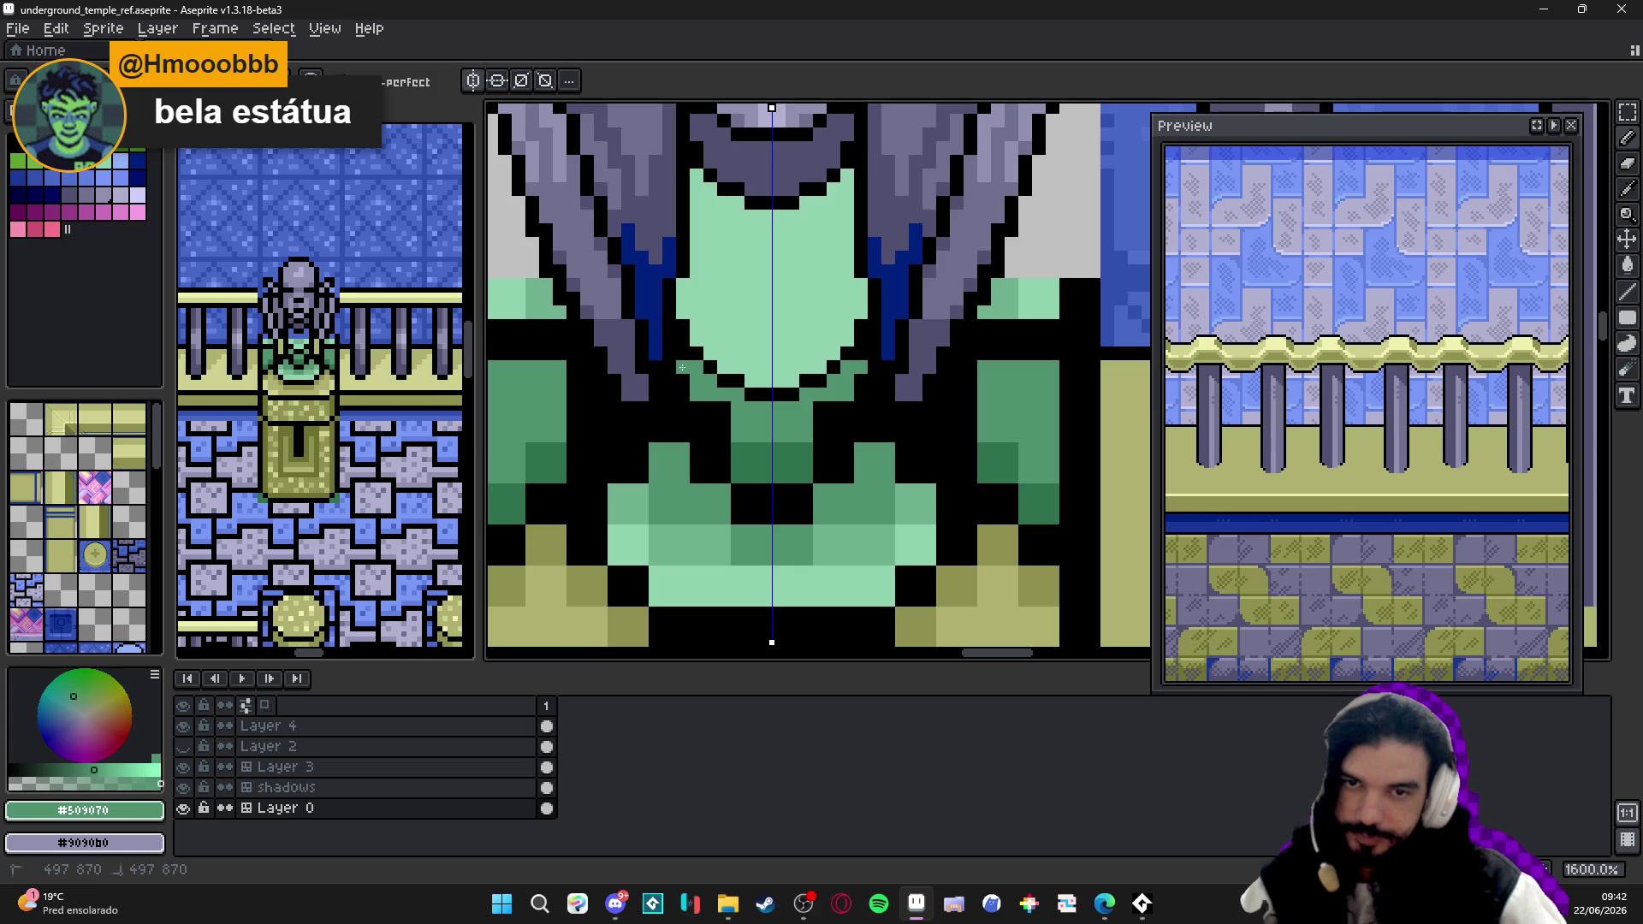
drag(684, 367, 727, 452)
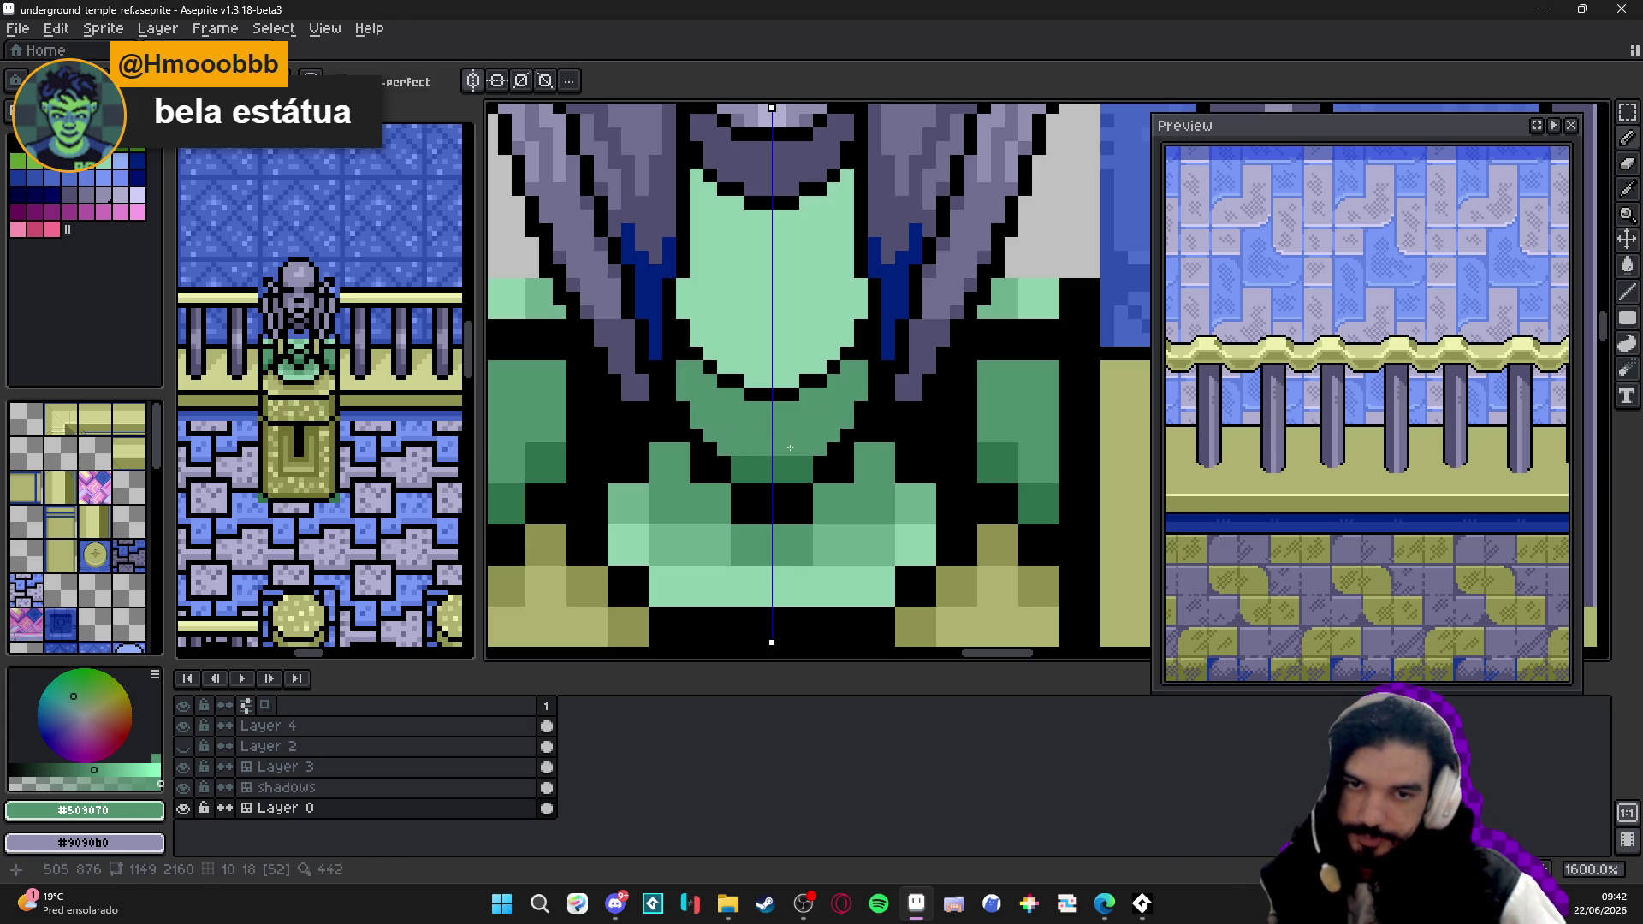
alt+click(837, 458)
click(828, 472)
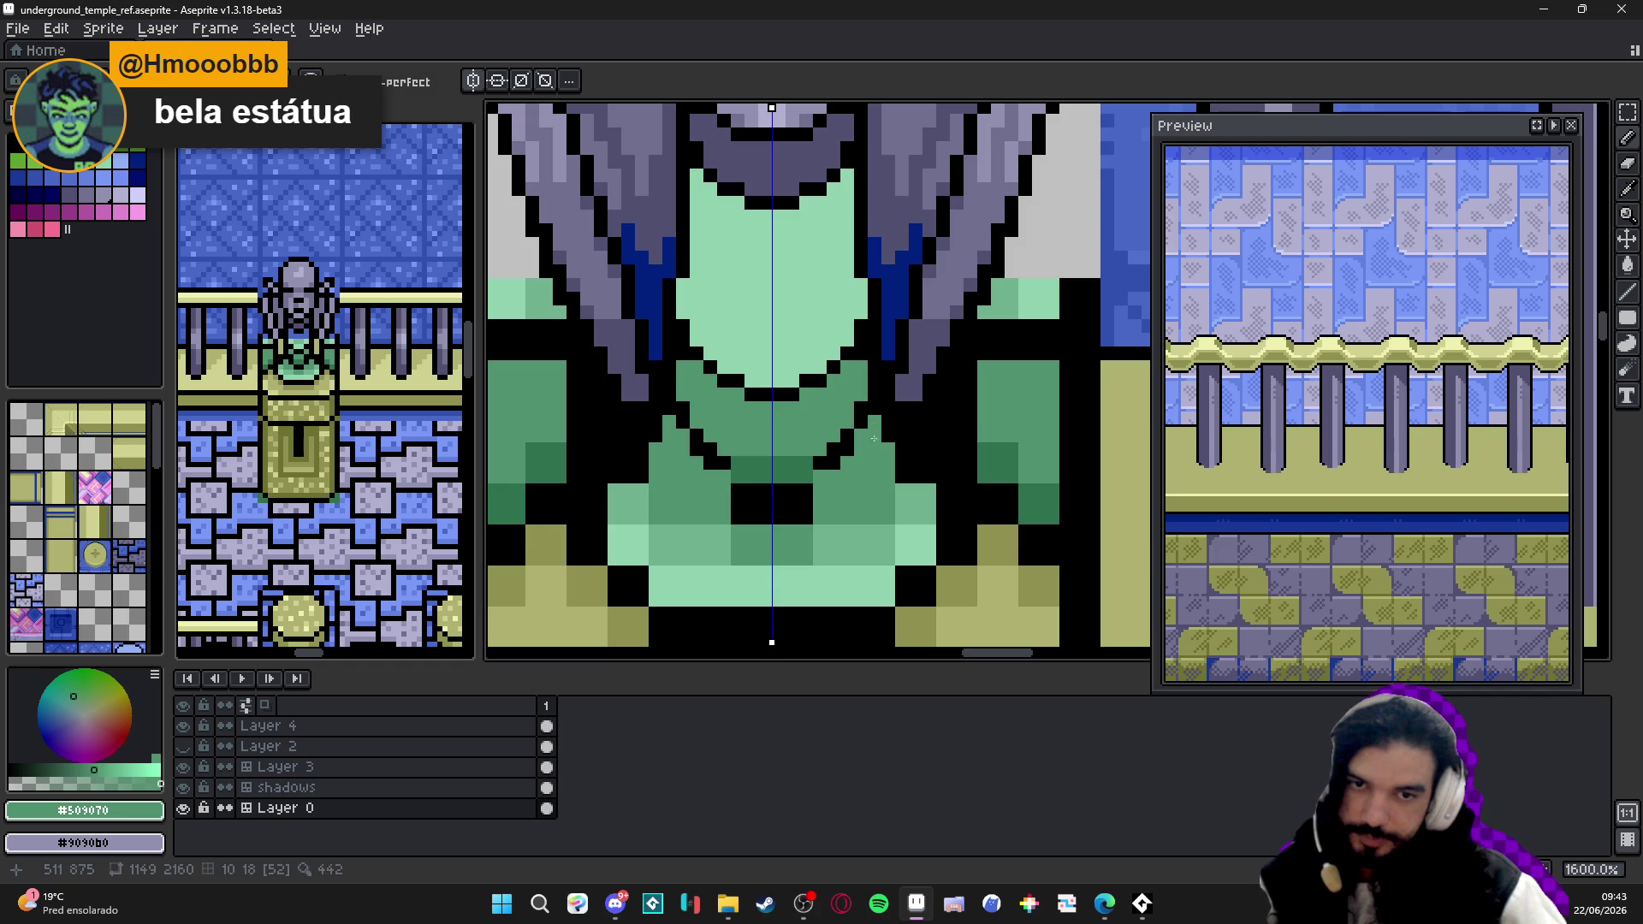
alt+click(818, 454)
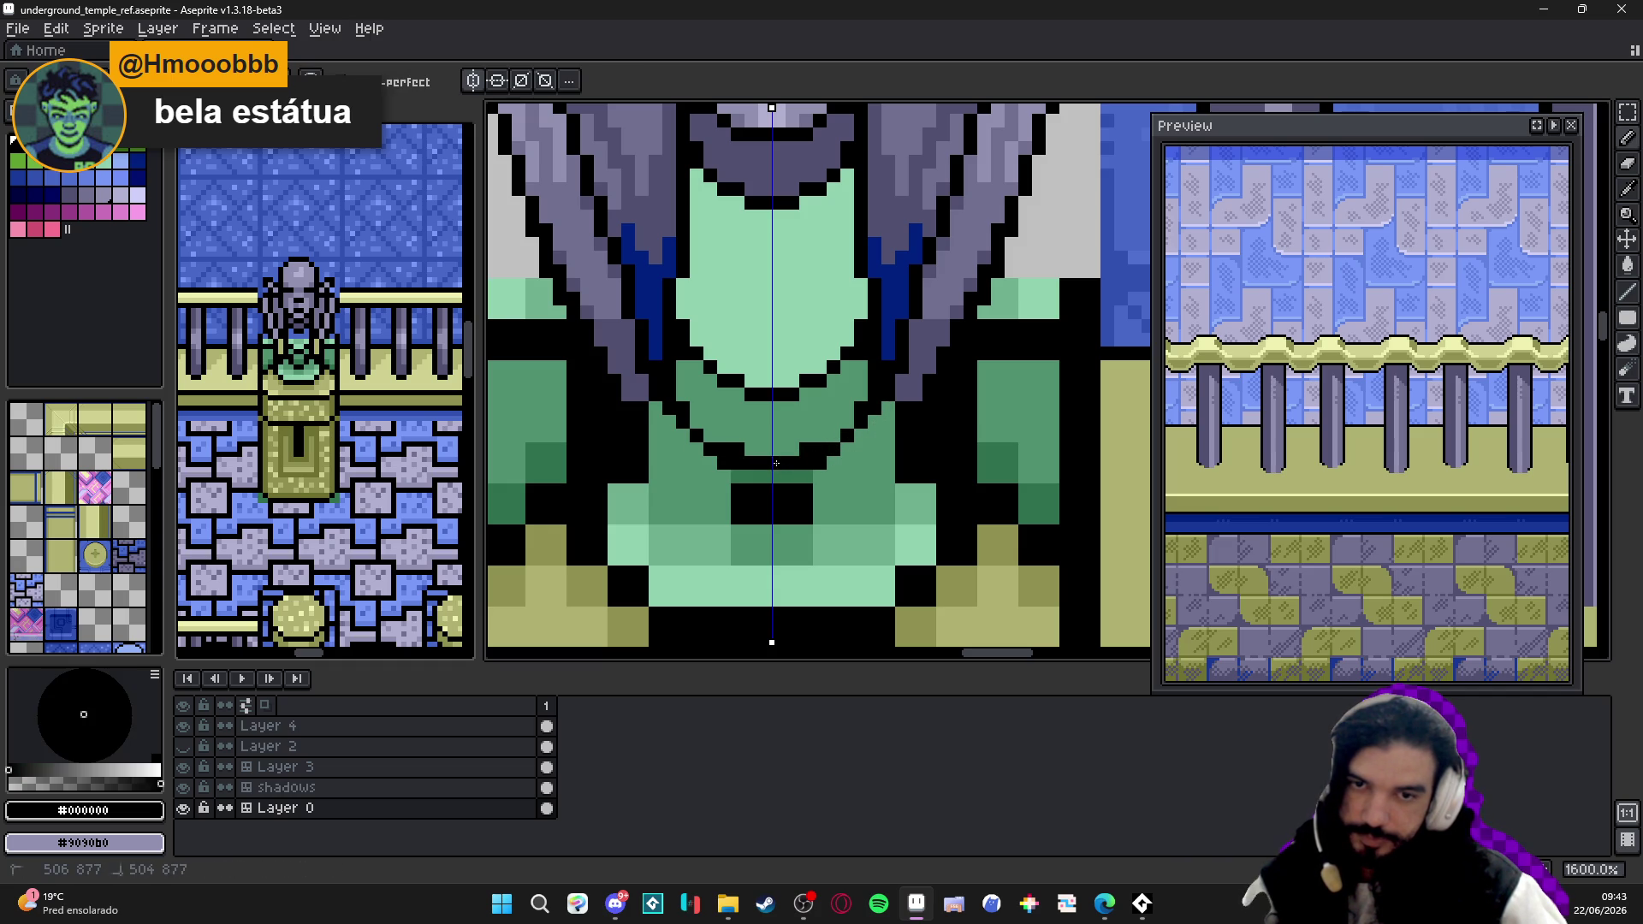
alt+click(766, 436)
alt+click(736, 447)
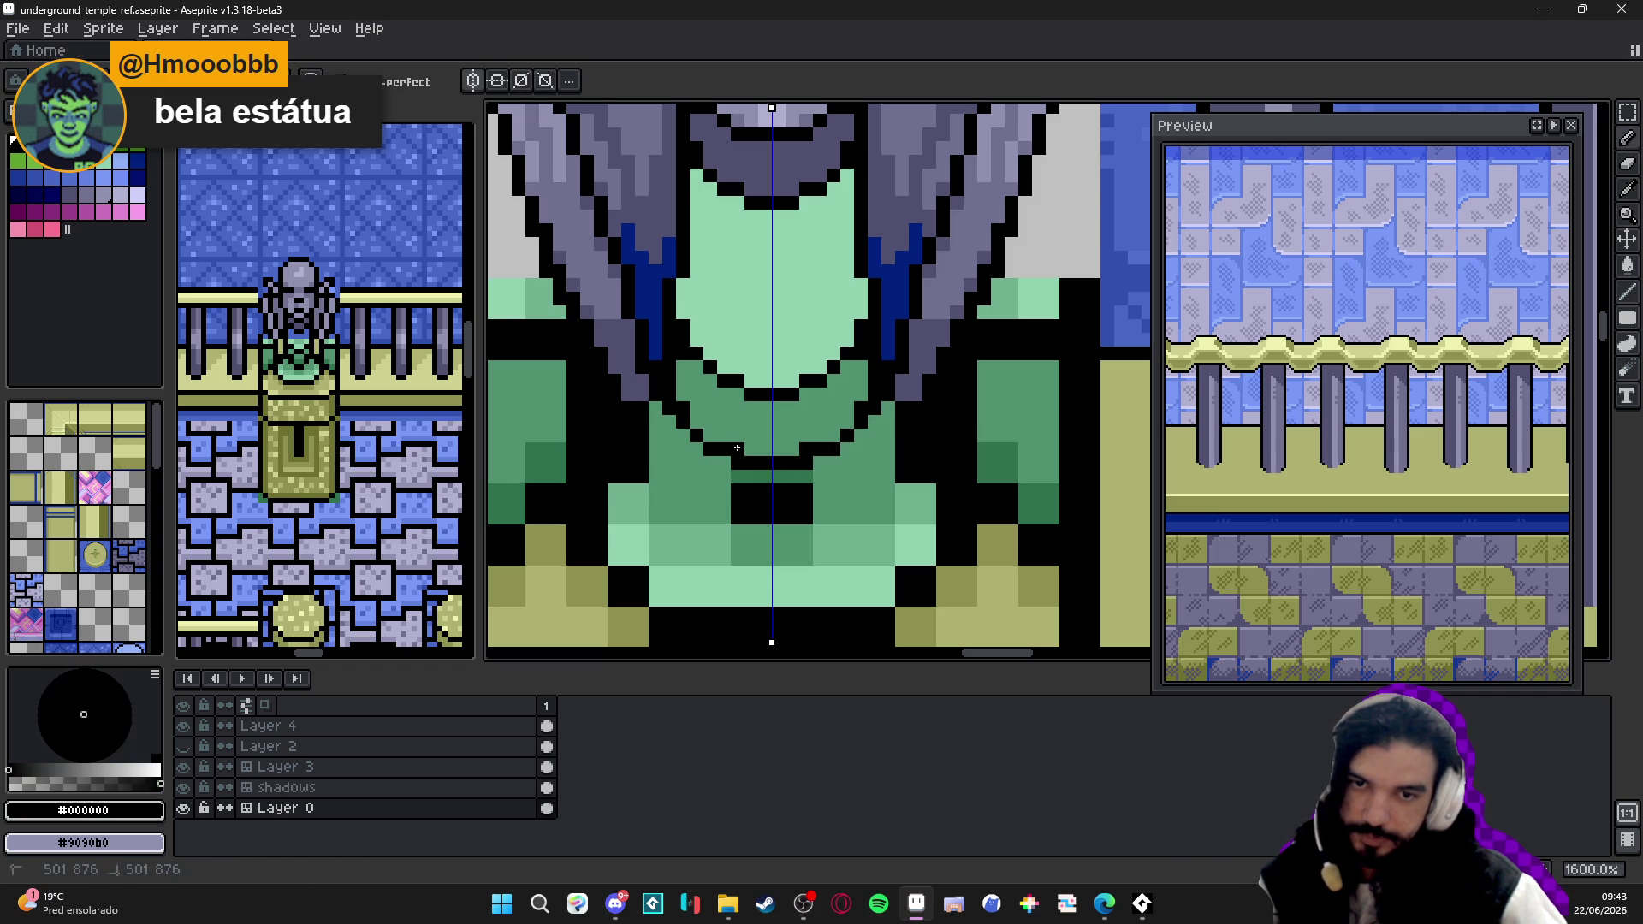
drag(727, 475, 810, 477)
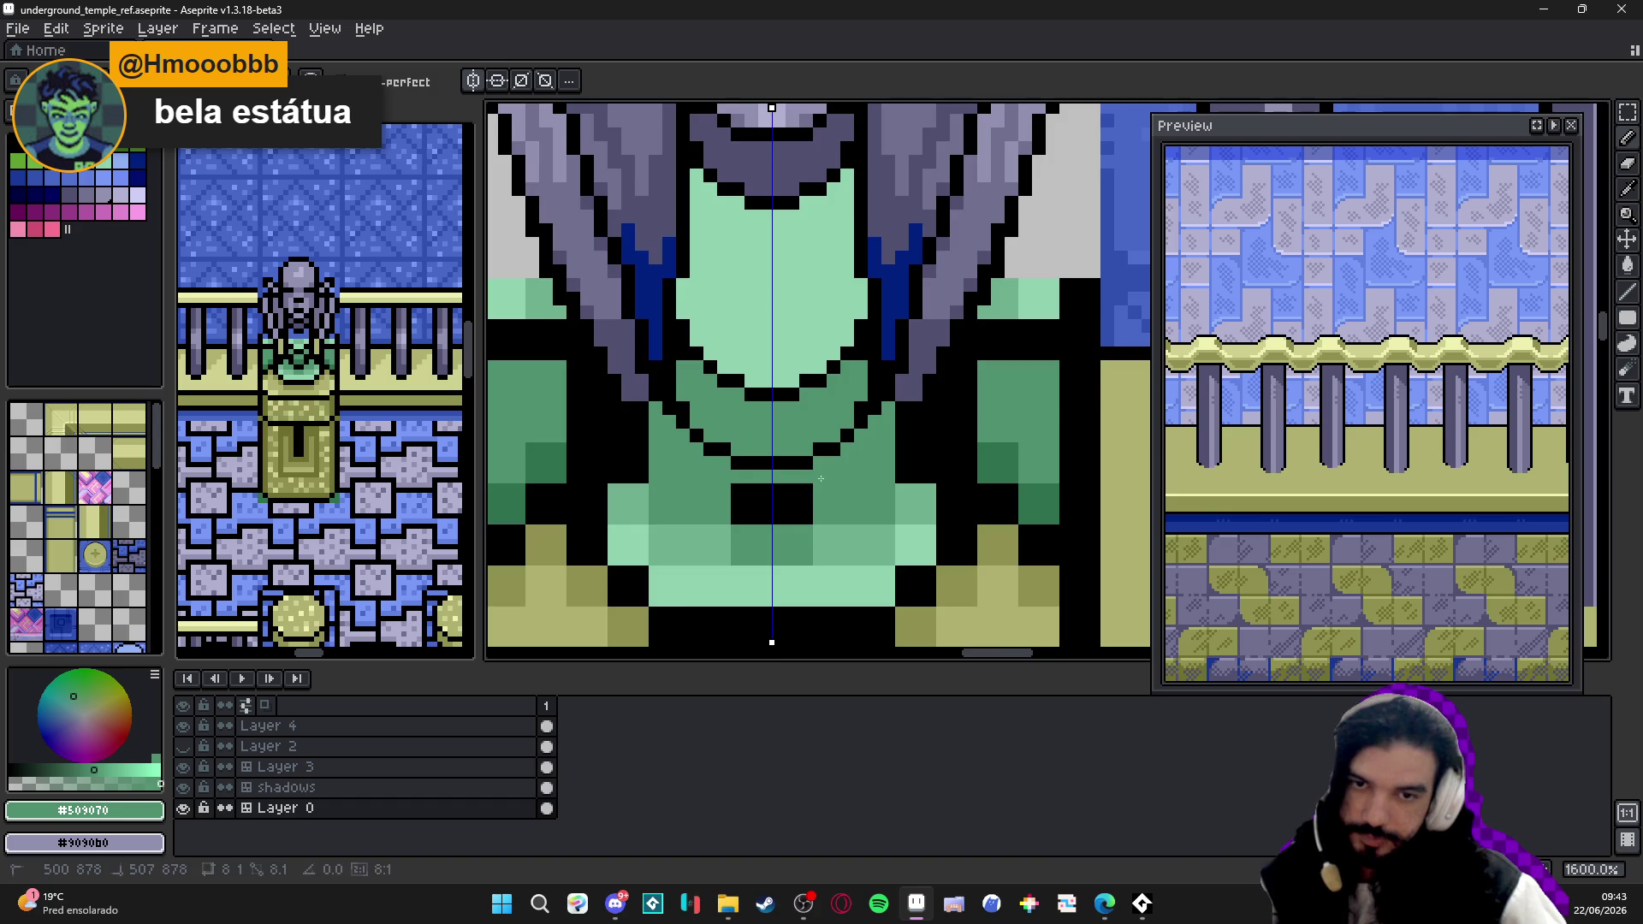
scroll(787, 495, down, 5)
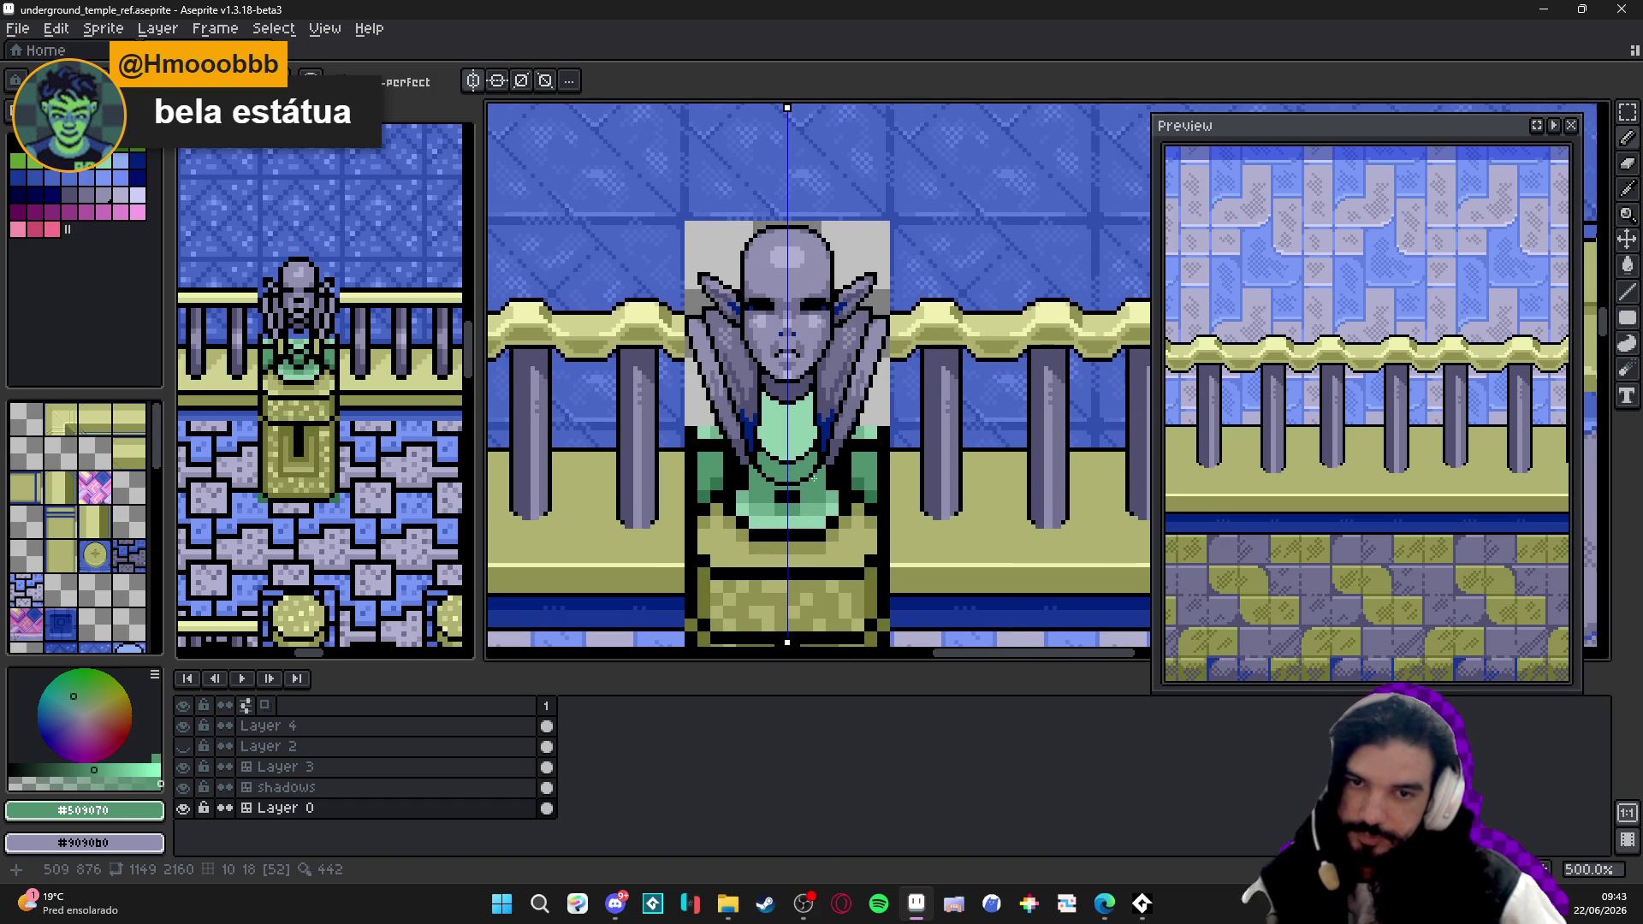
scroll(804, 501, up, 1)
scroll(810, 488, up, 3)
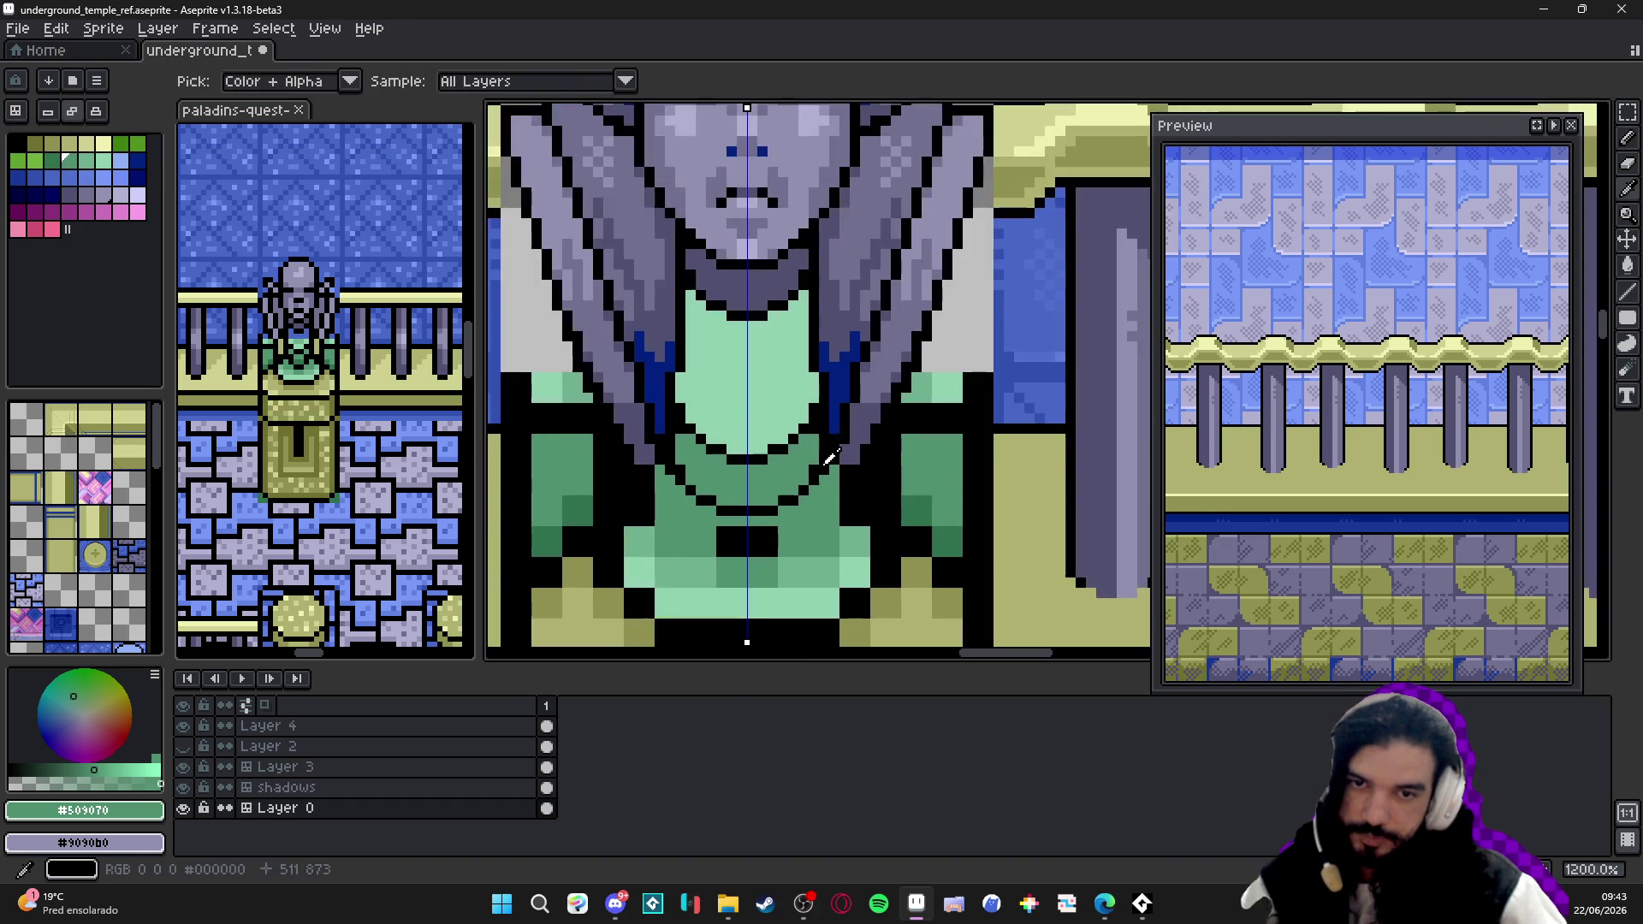
- Draw a black V outline down the robe, then repaint its bottom point green with a 2px brush
alt+click(818, 469)
drag(817, 469, 770, 505)
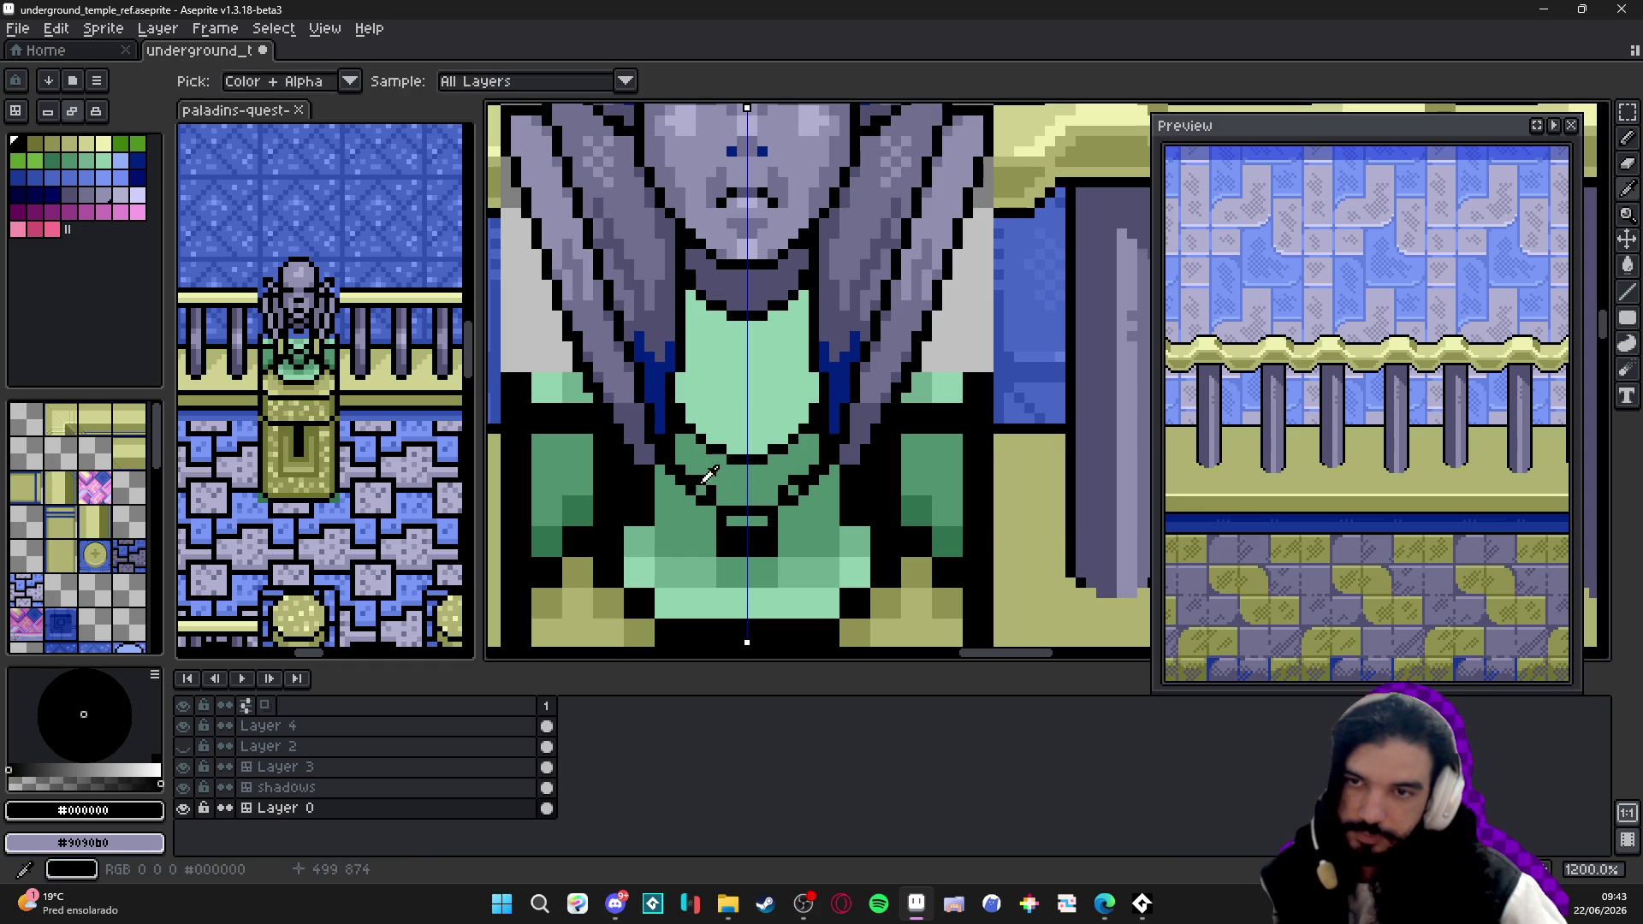
alt+scroll(767, 524, up, 1)
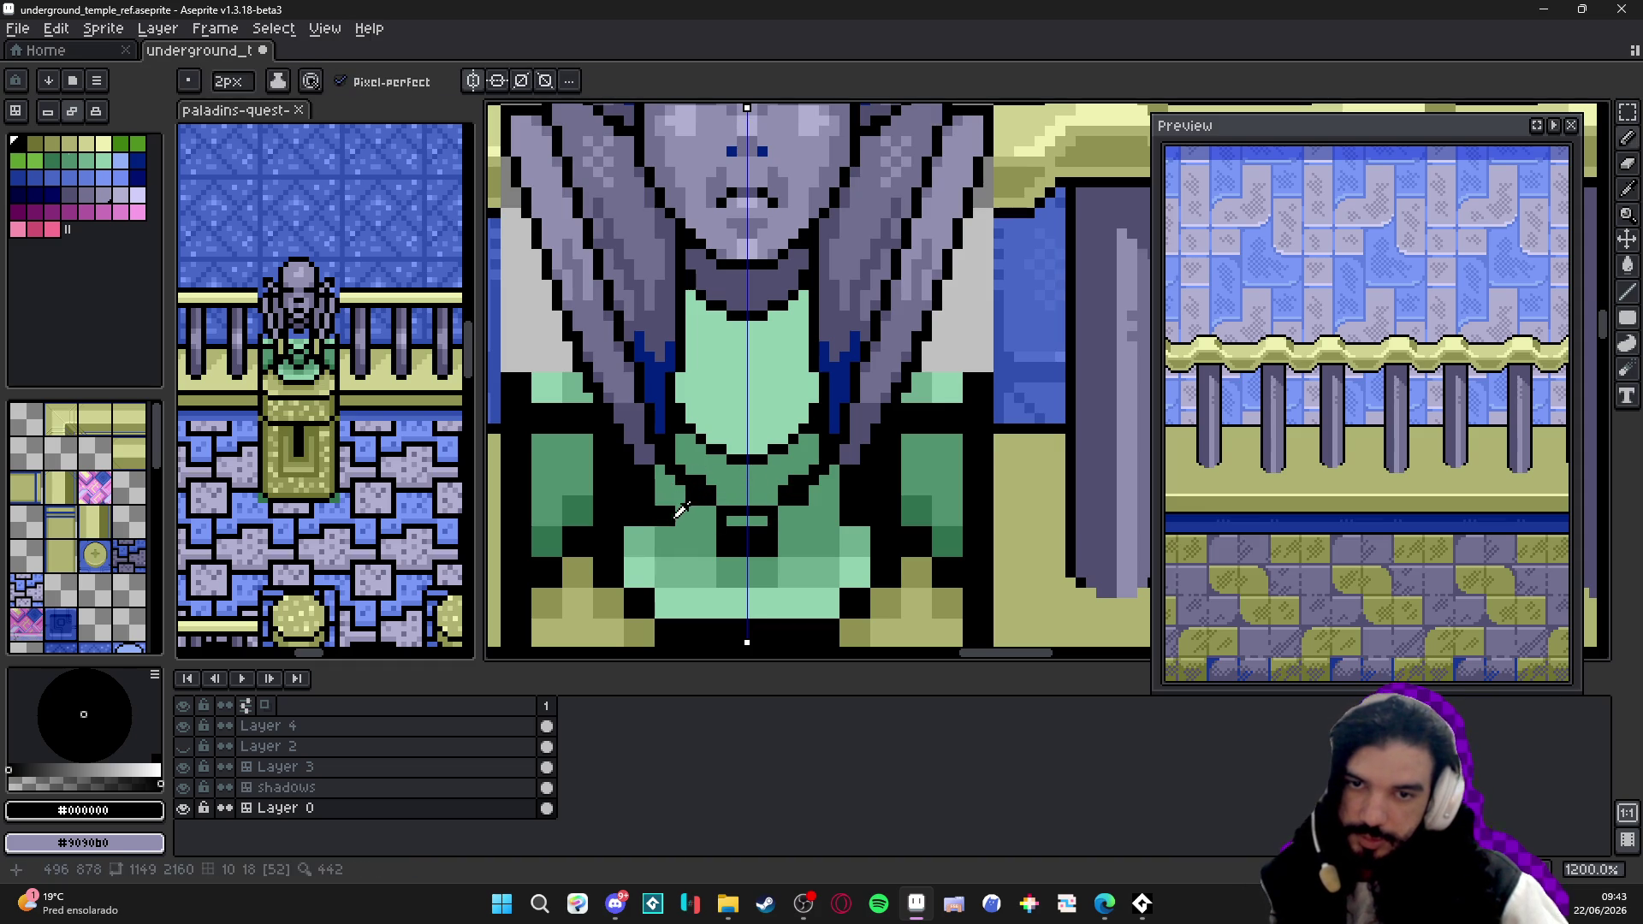
alt+click(702, 509)
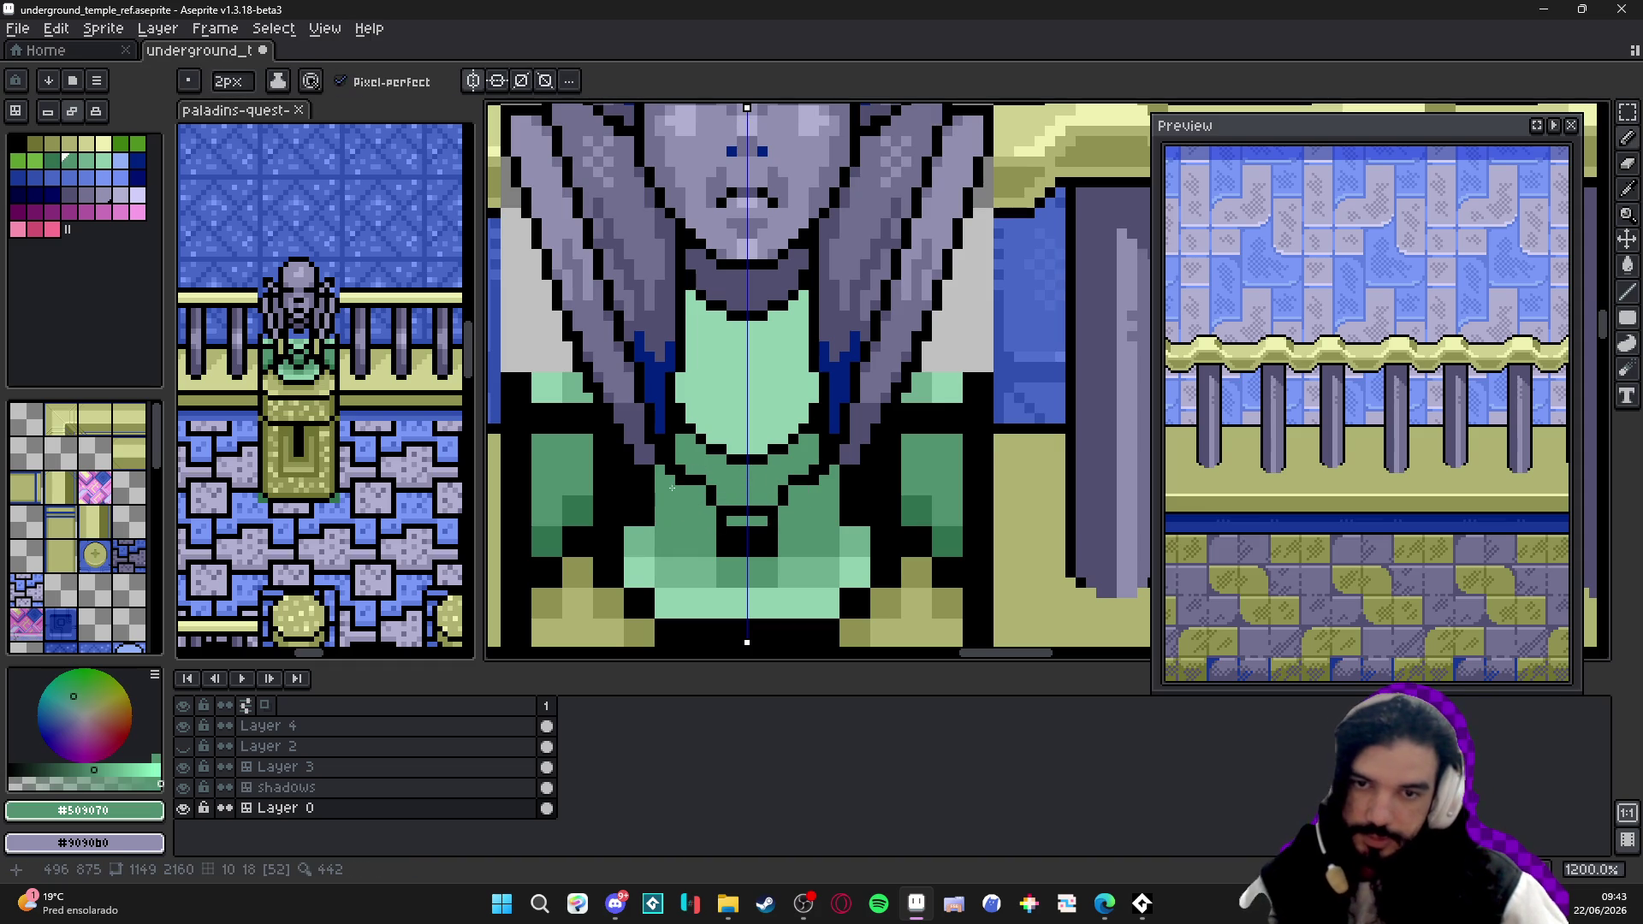
key(alt)
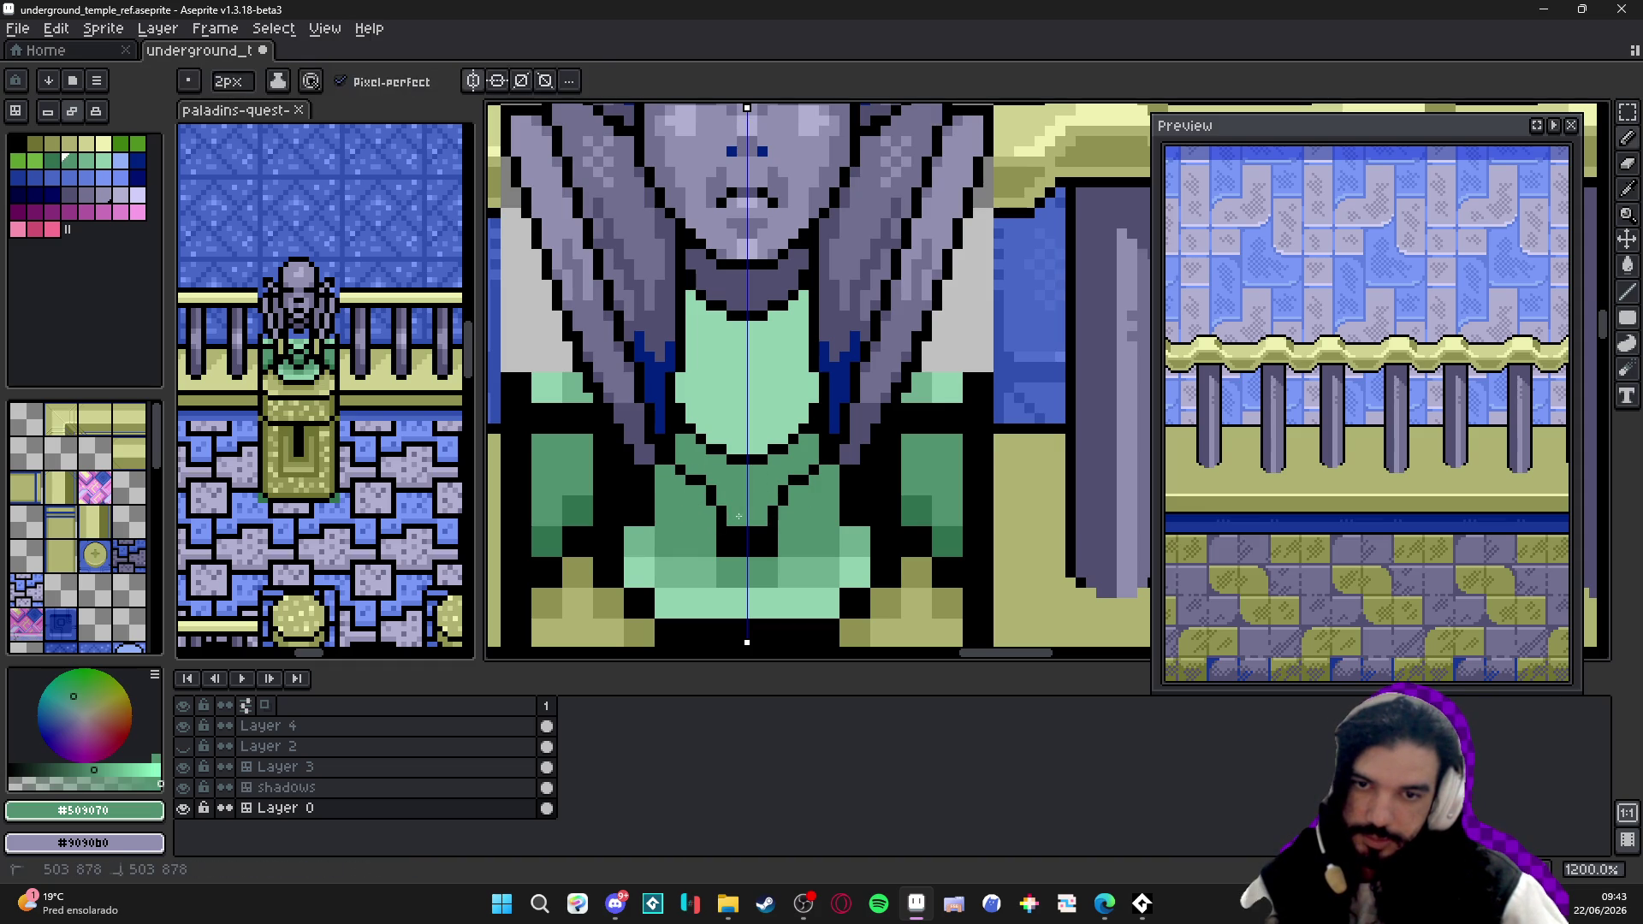
drag(738, 516, 768, 544)
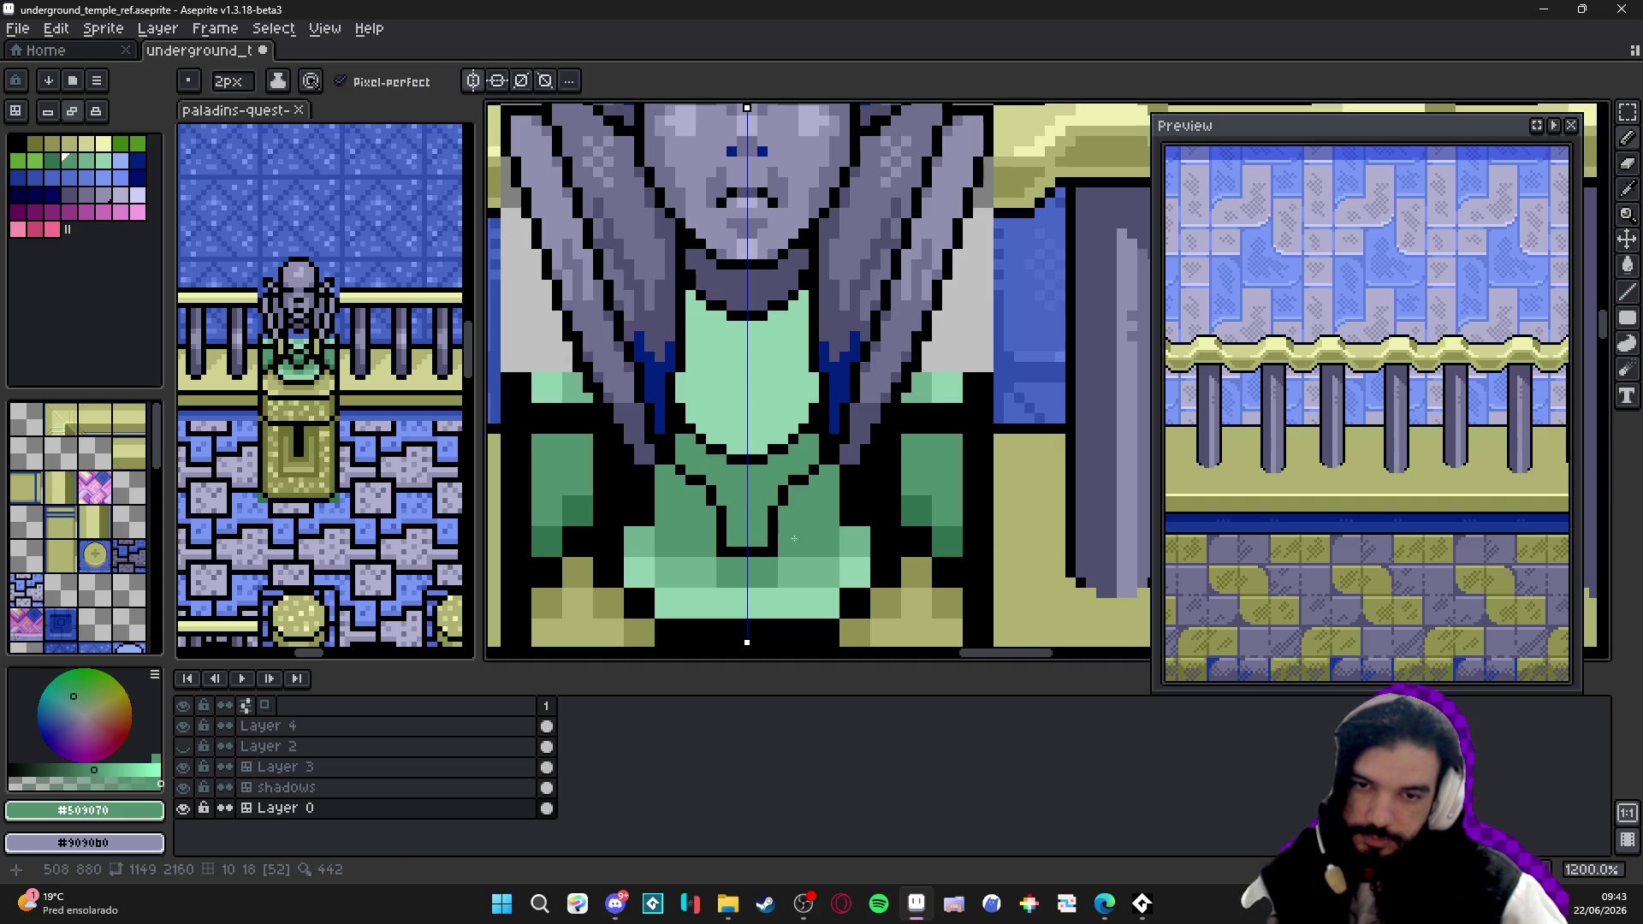
scroll(795, 539, down, 5)
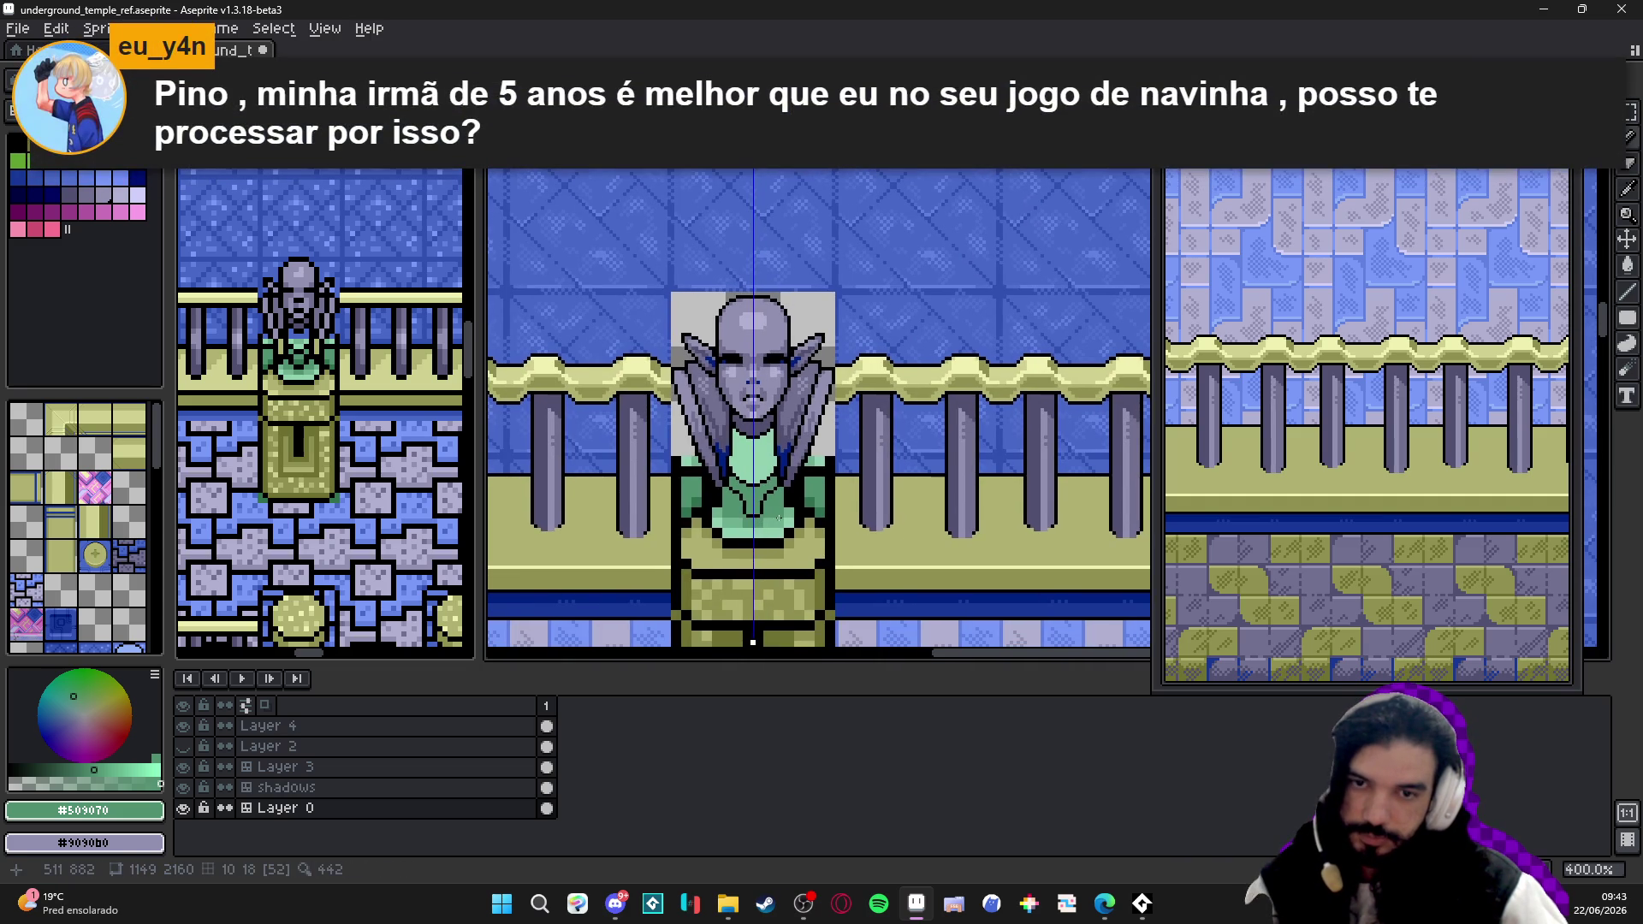
- Save, turn the black row below the drapes grey with right-click painting, and save again
key(ctrl+s)
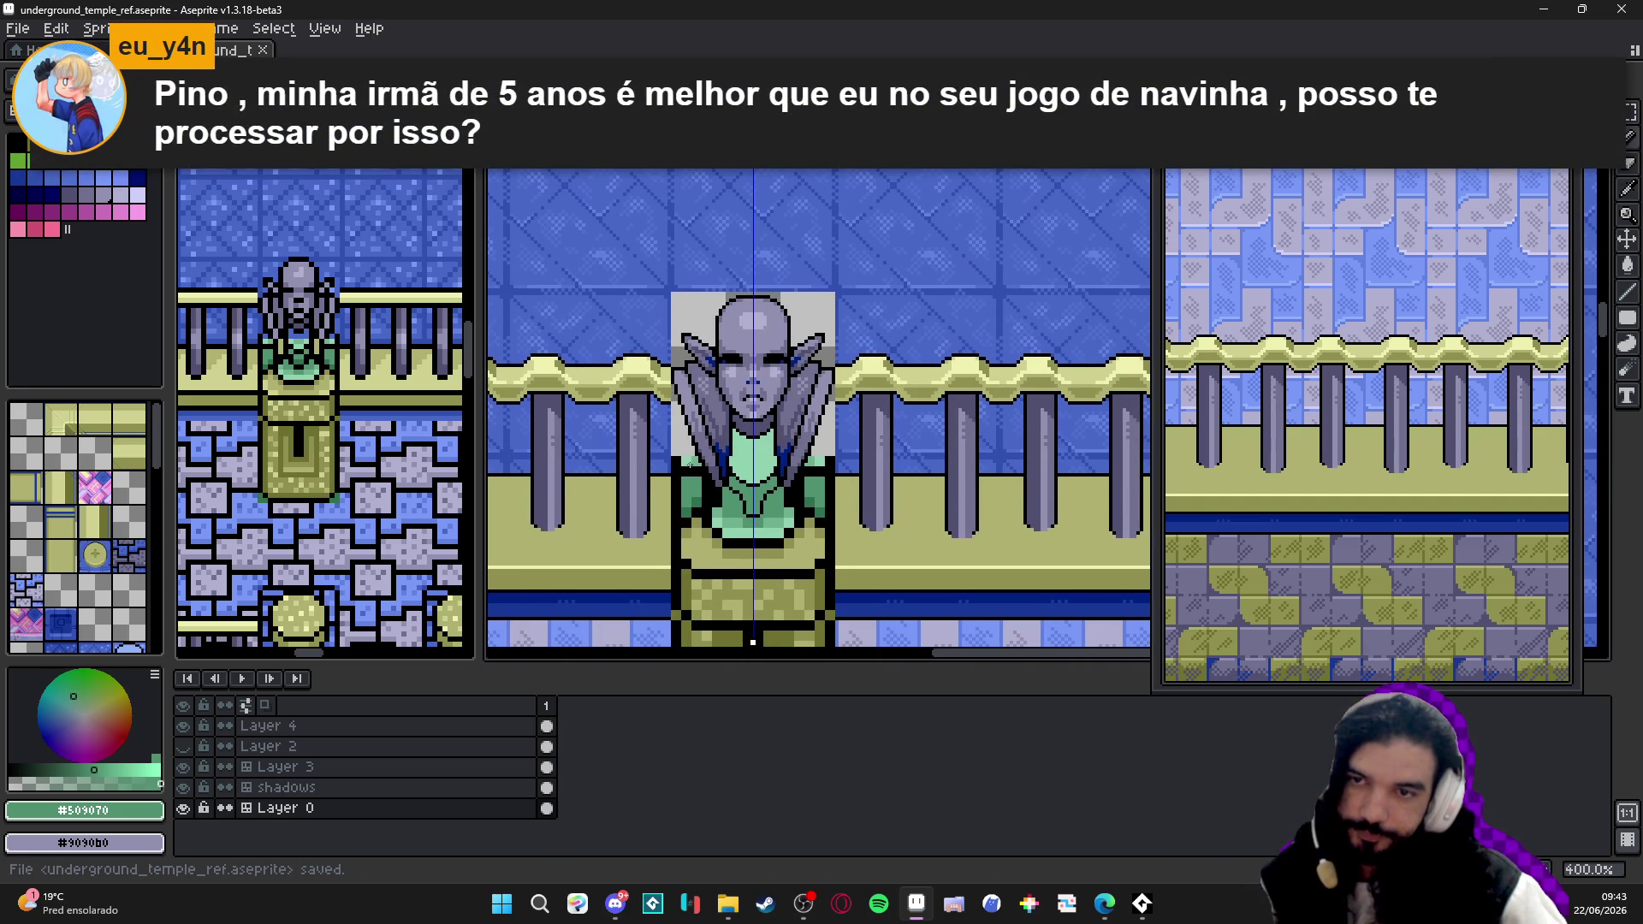
scroll(690, 463, up, 3)
scroll(698, 448, up, 5)
right_click(708, 442)
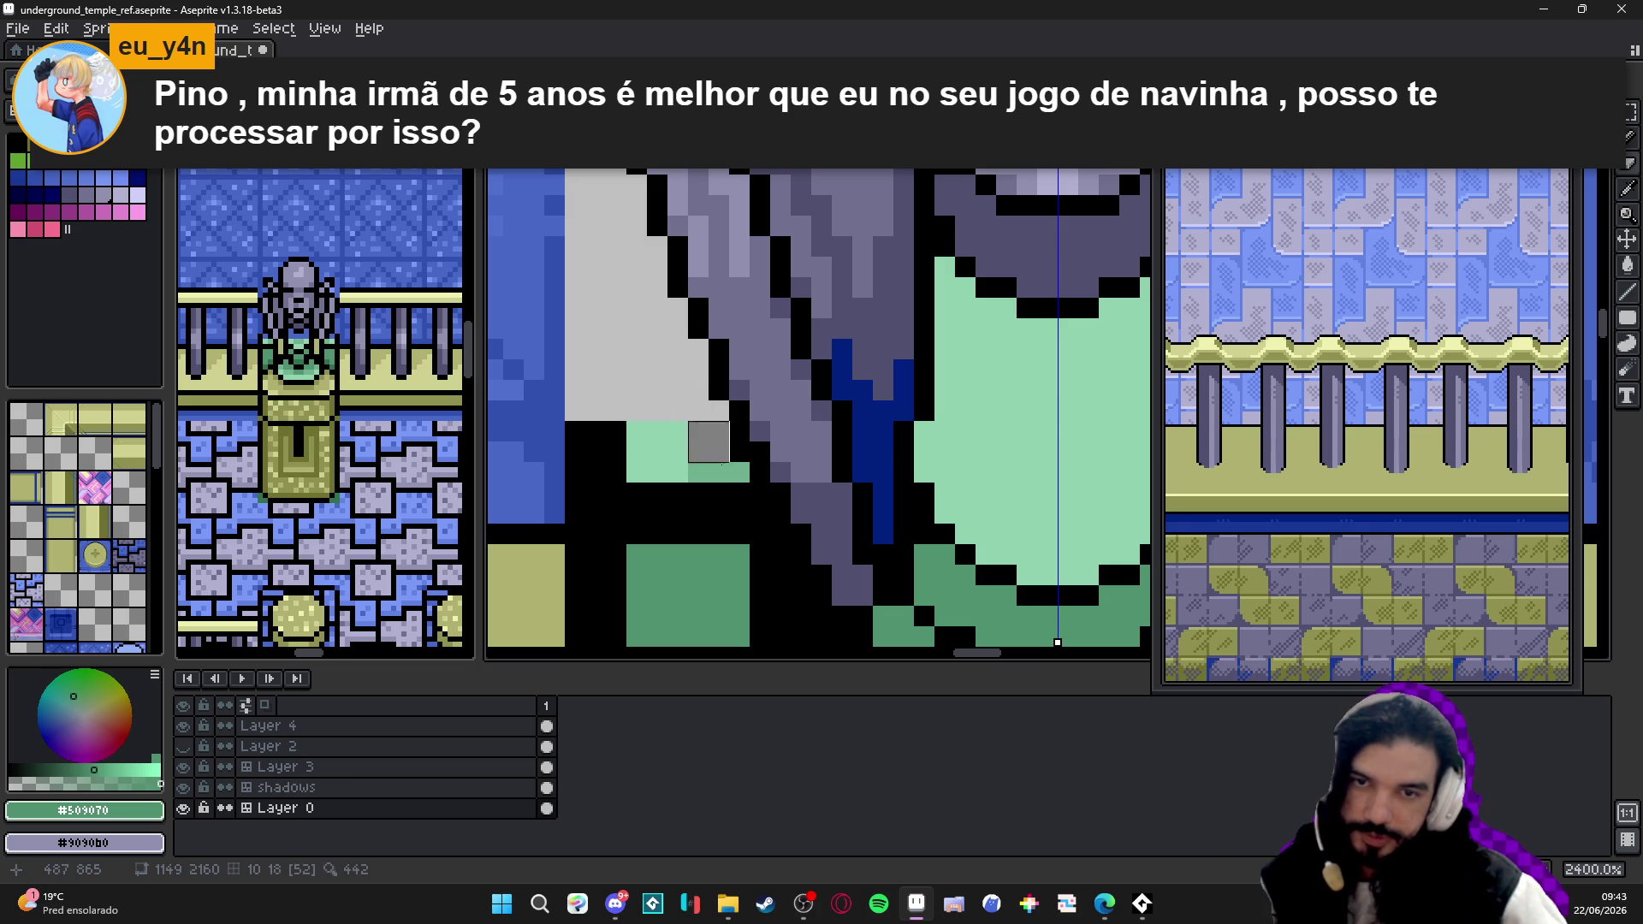
right_click(730, 462)
drag(729, 504, 586, 482)
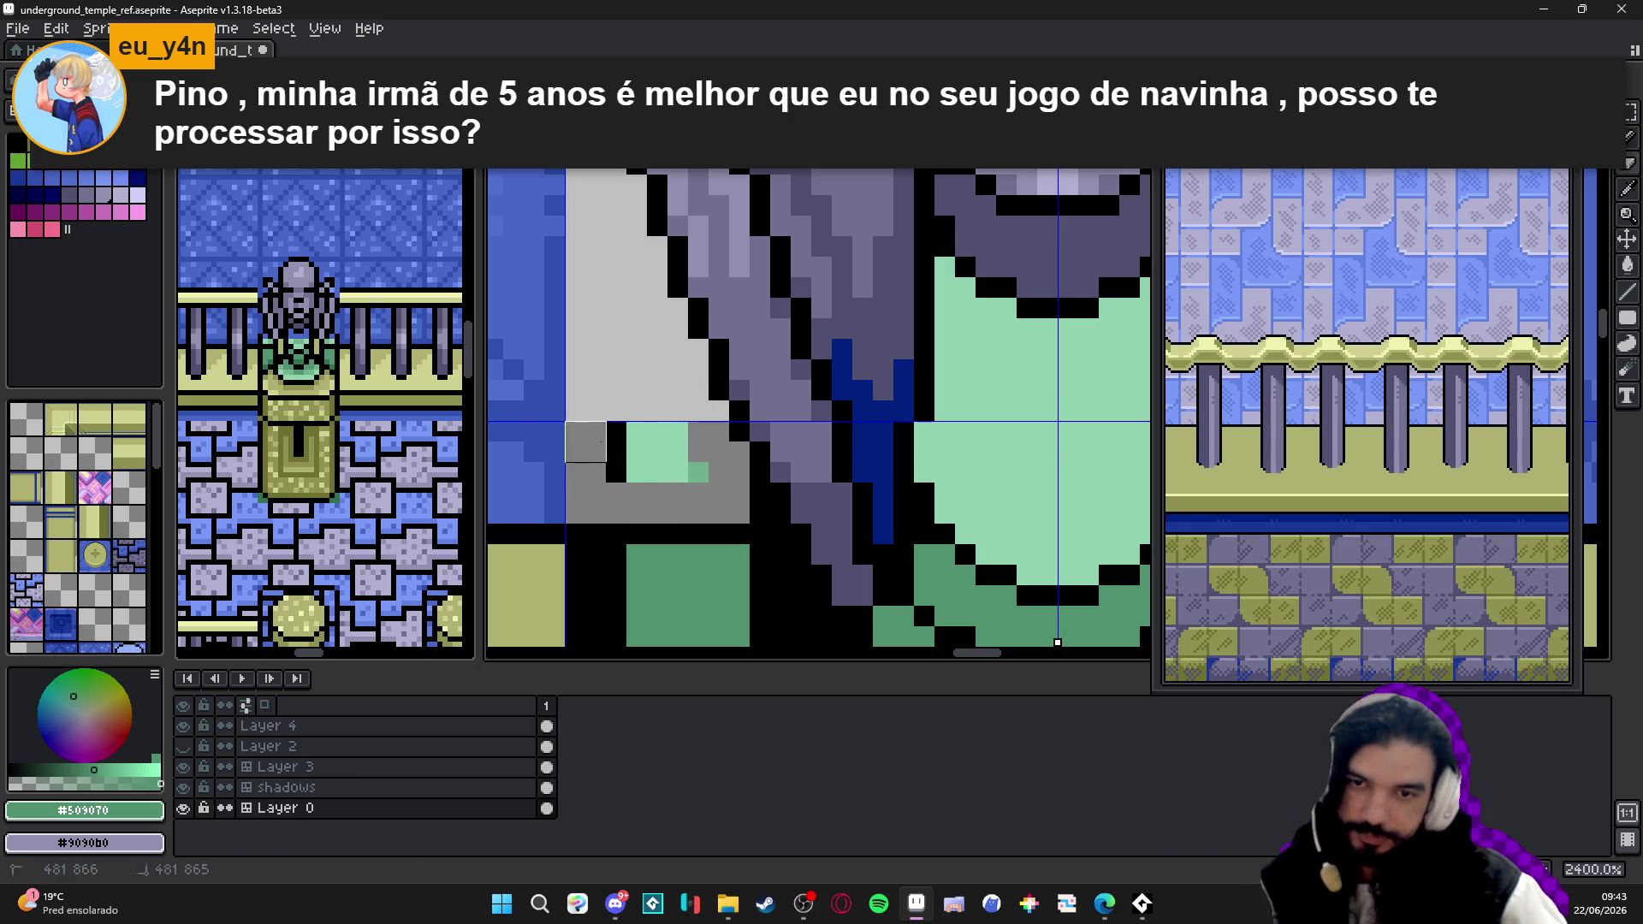
scroll(694, 524, down, 7)
drag(694, 524, 649, 503)
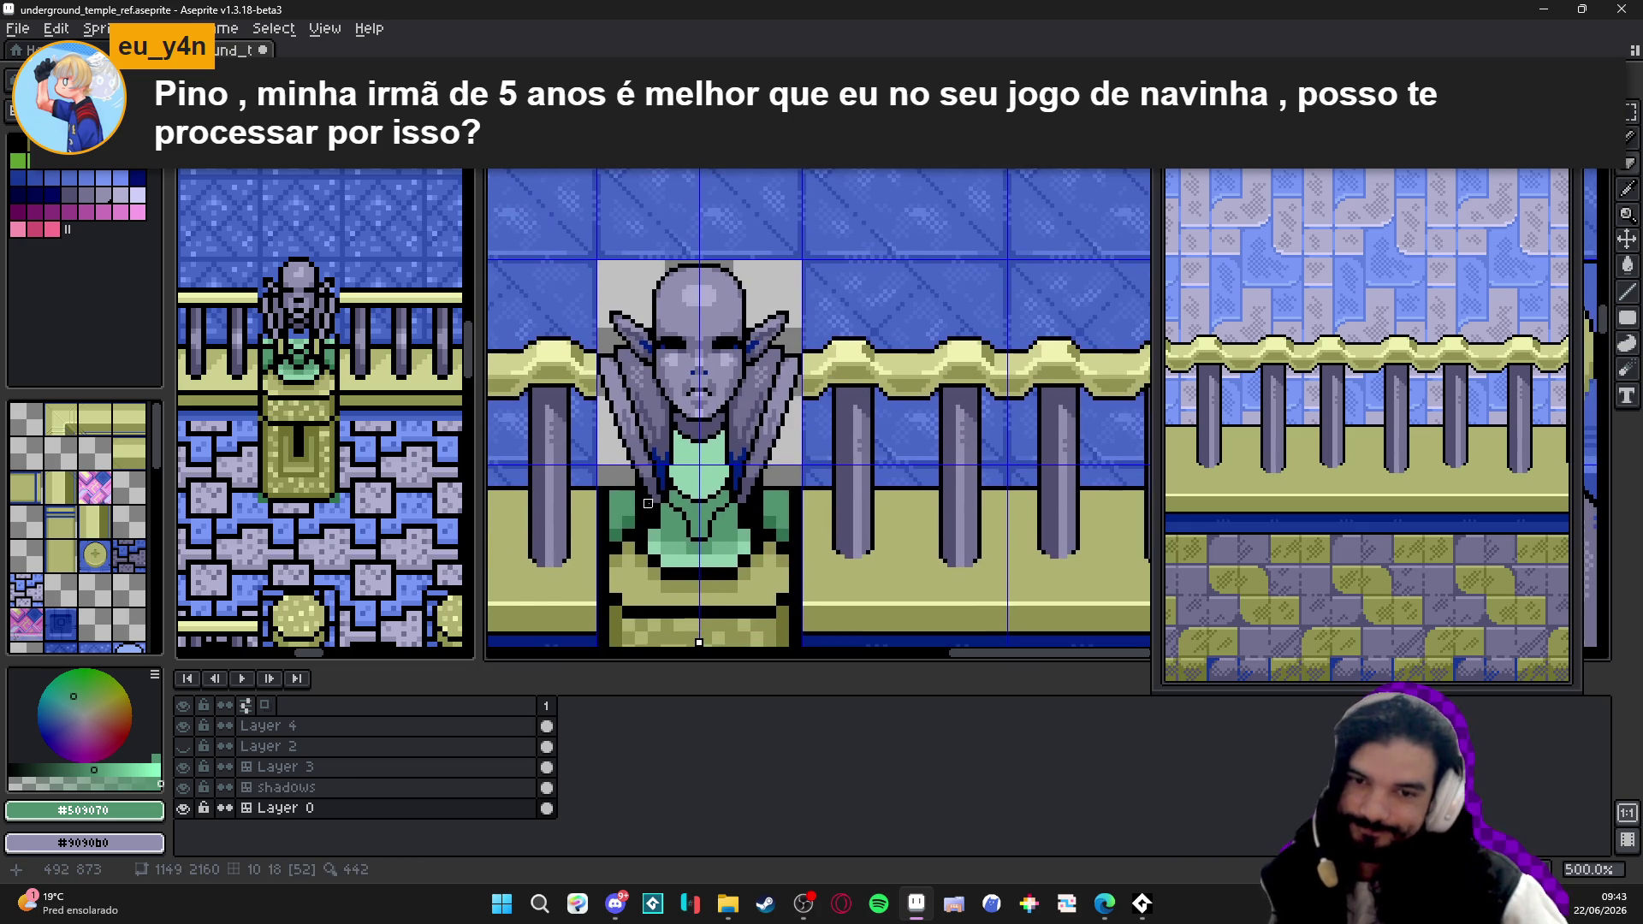
scroll(749, 499, up, 4)
scroll(750, 498, down, 4)
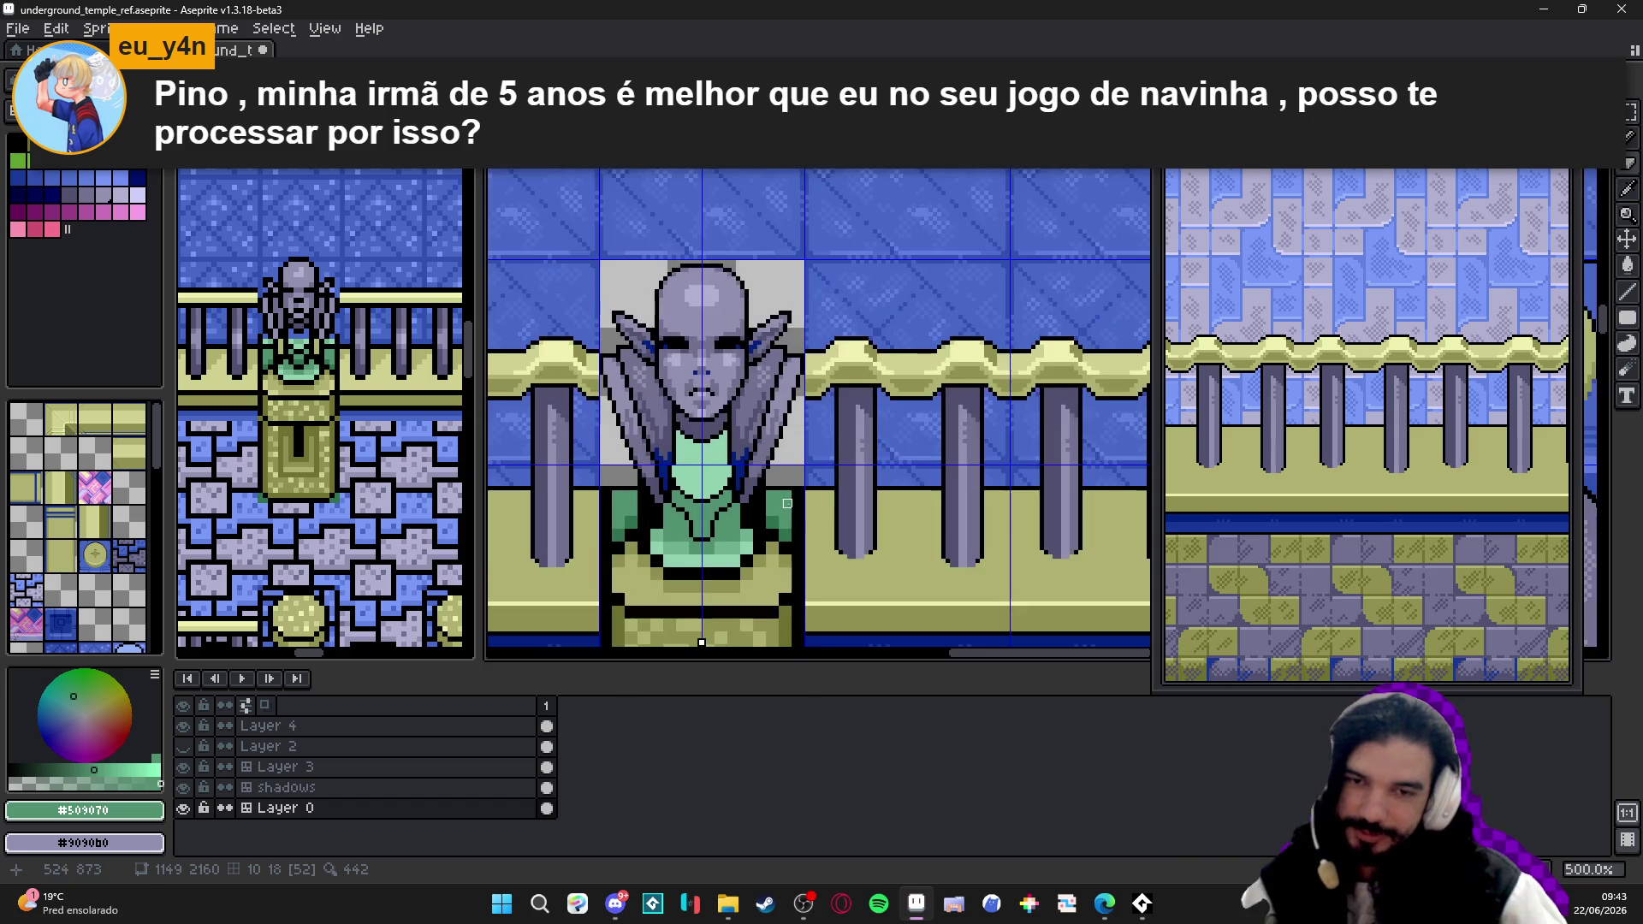
scroll(787, 472, up, 4)
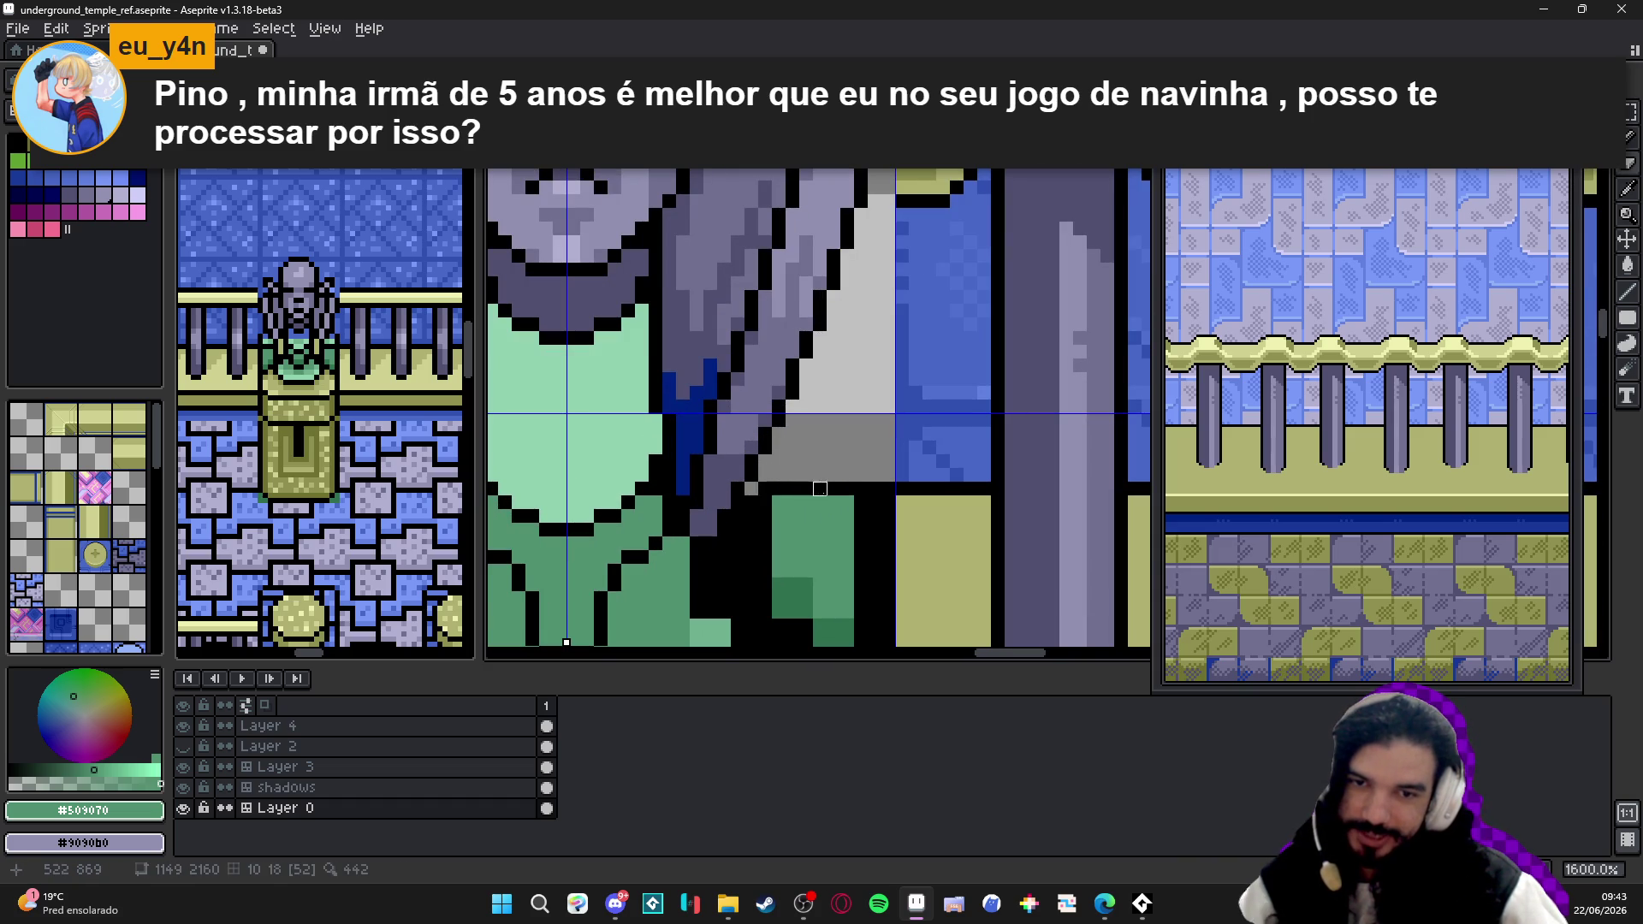
scroll(820, 488, down, 1)
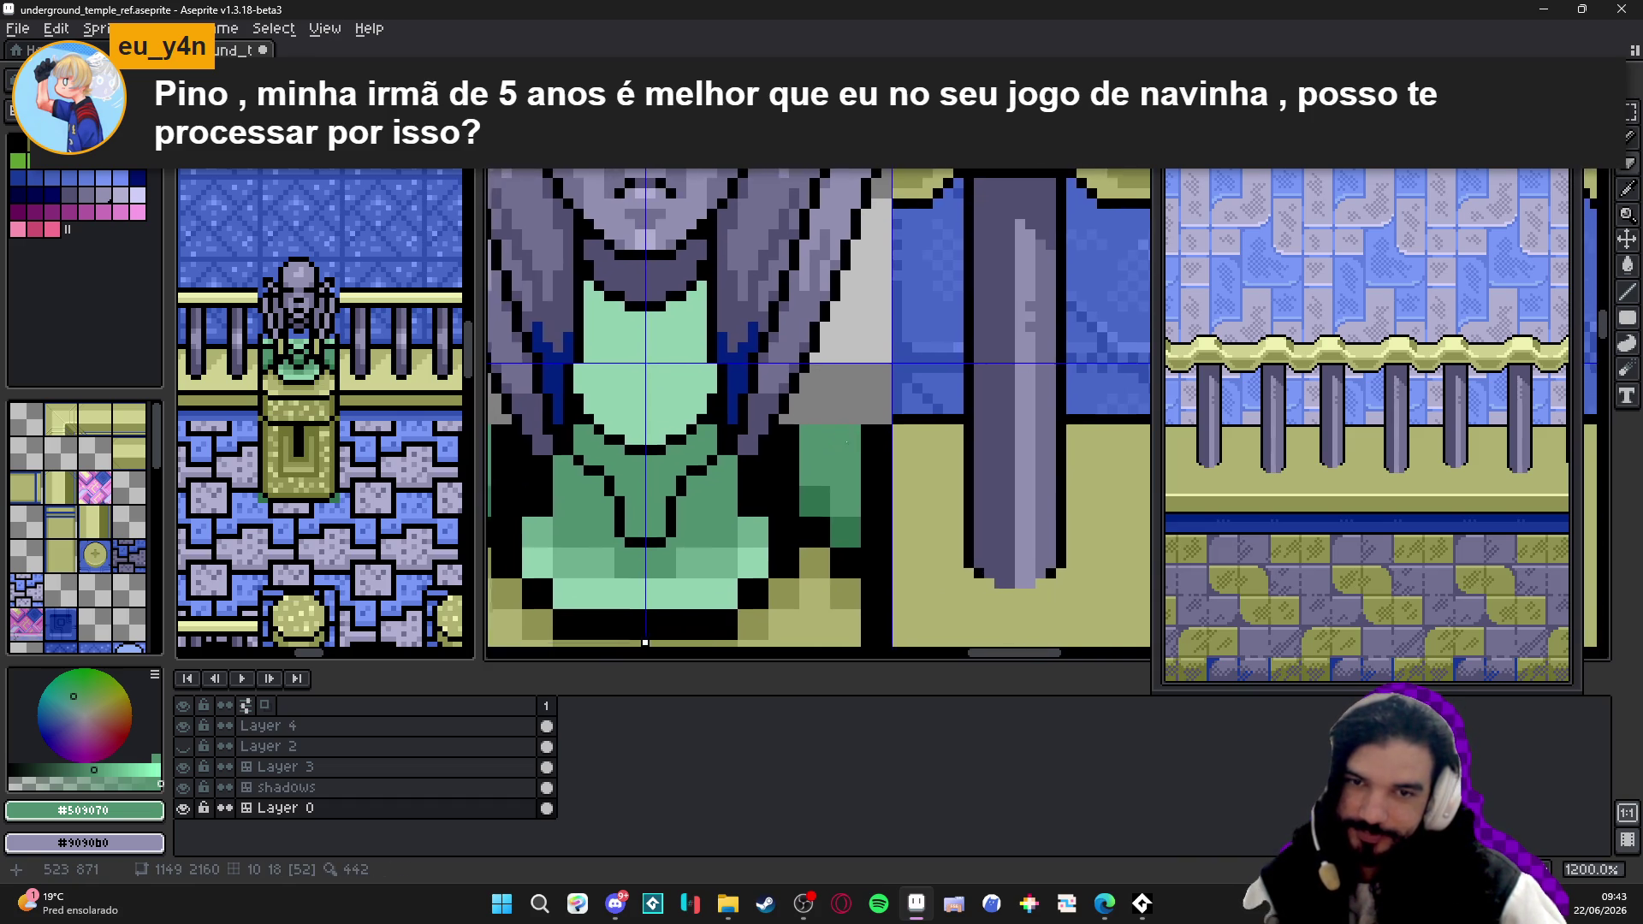
scroll(847, 443, down, 3)
scroll(770, 440, down, 1)
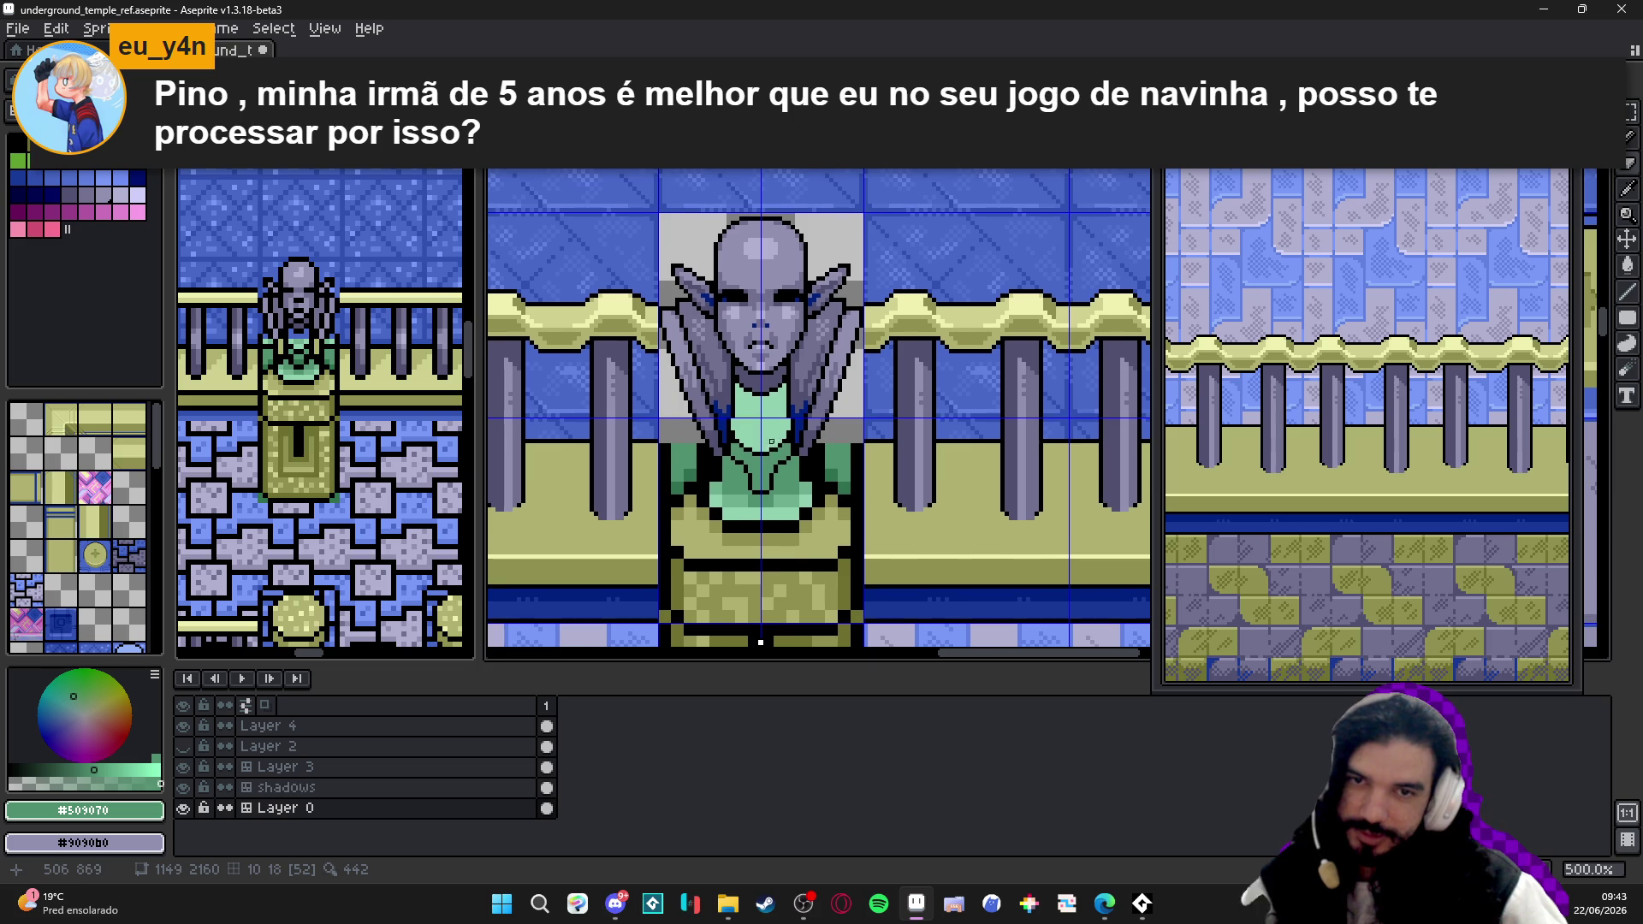
key(ctrl+s)
scroll(775, 444, down, 1)
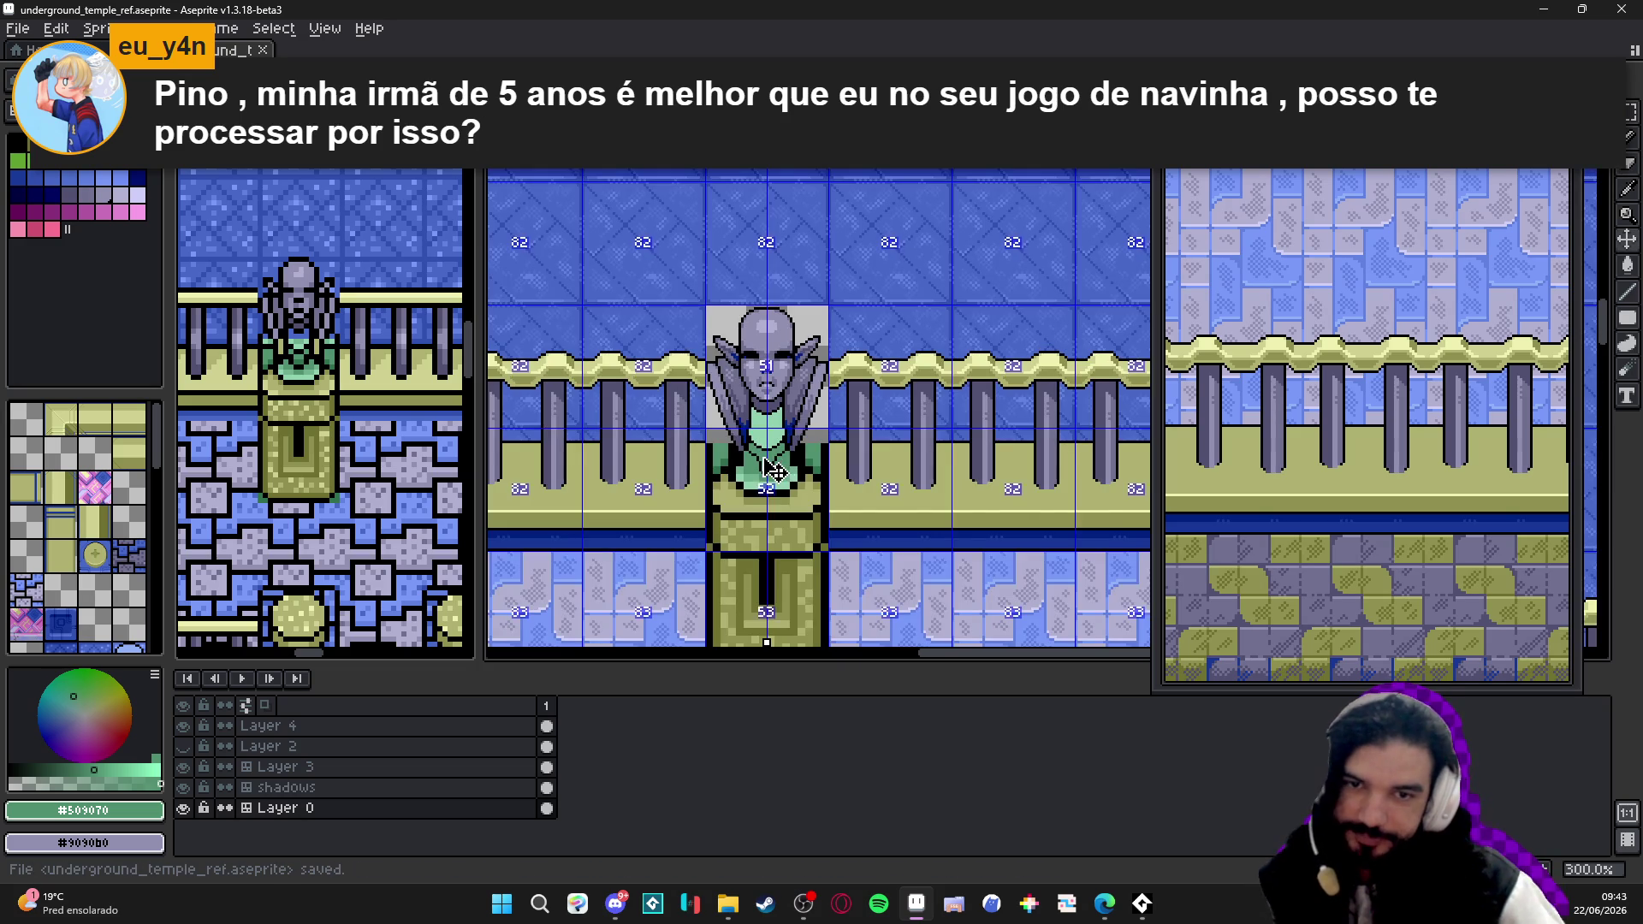
scroll(776, 444, up, 5)
scroll(738, 474, up, 2)
- Dot dark-blue #002080 pixels on the drape edges and add mirrored light-green #90d0b0 collar highlights
alt+click(788, 385)
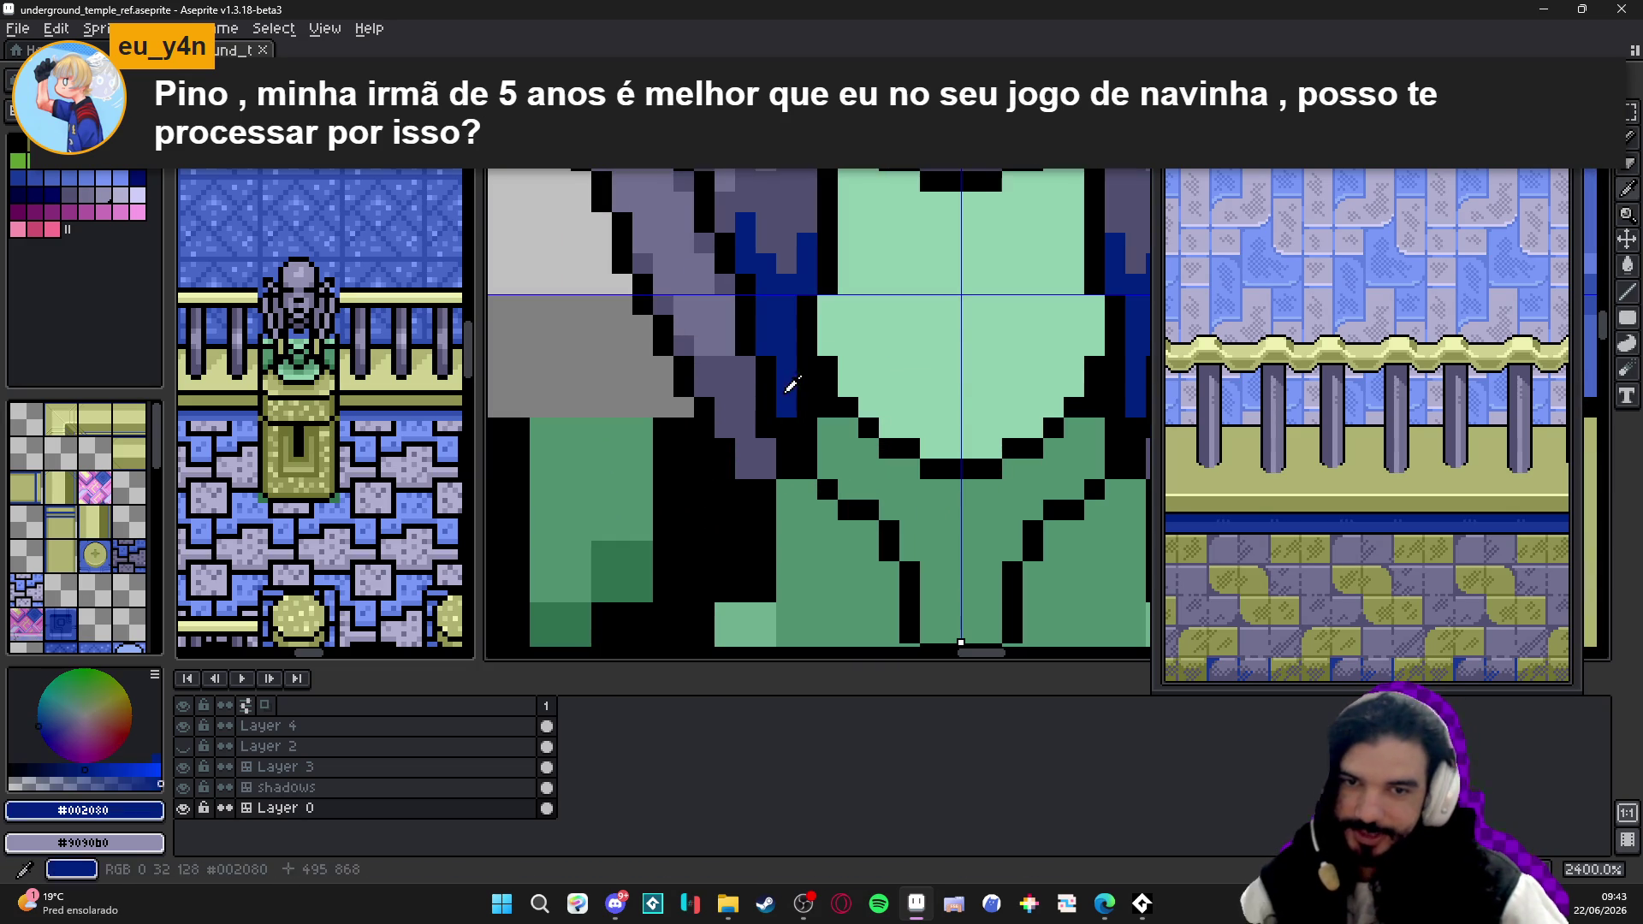
click(740, 444)
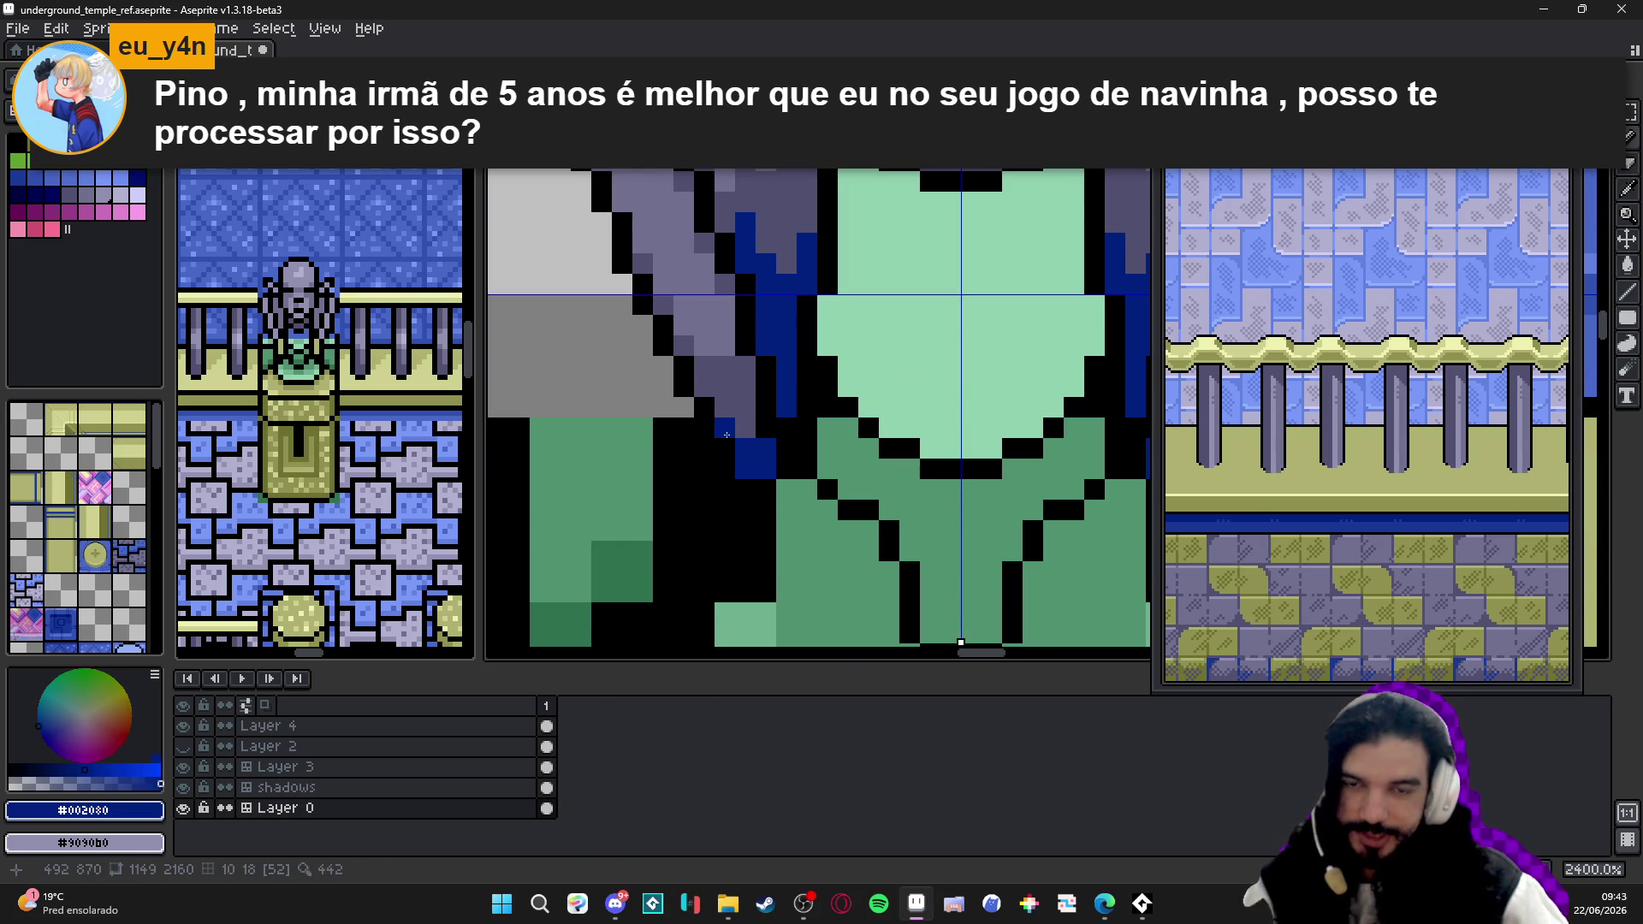
scroll(726, 437, down, 3)
scroll(759, 468, down, 1)
scroll(774, 489, down, 1)
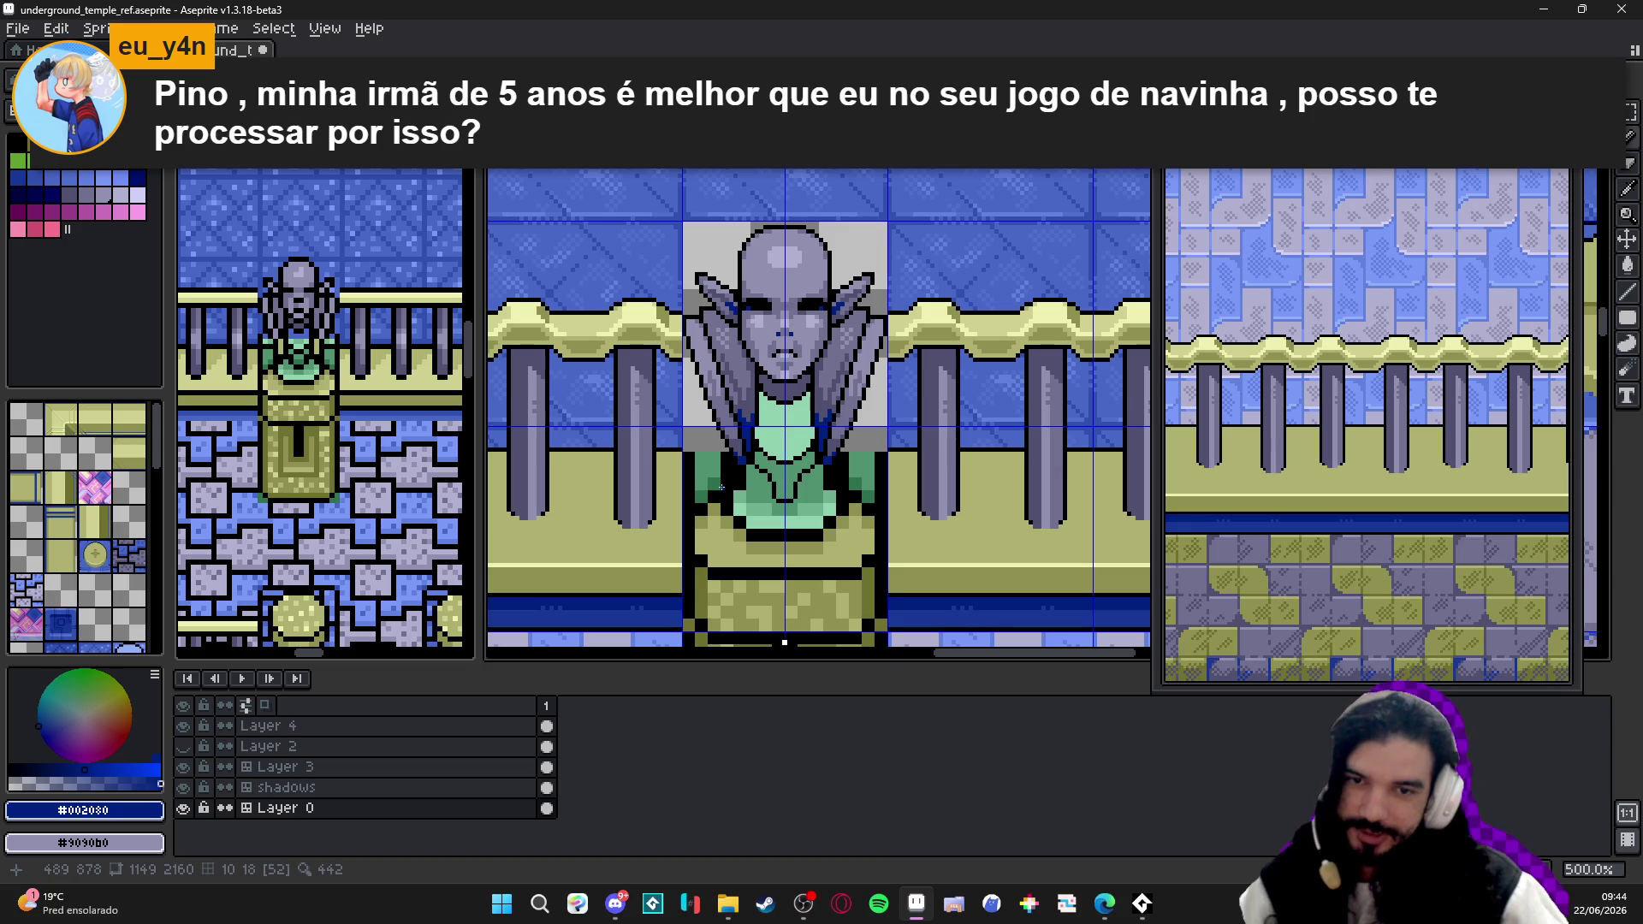
scroll(739, 485, up, 2)
alt+click(764, 484)
scroll(780, 484, up, 2)
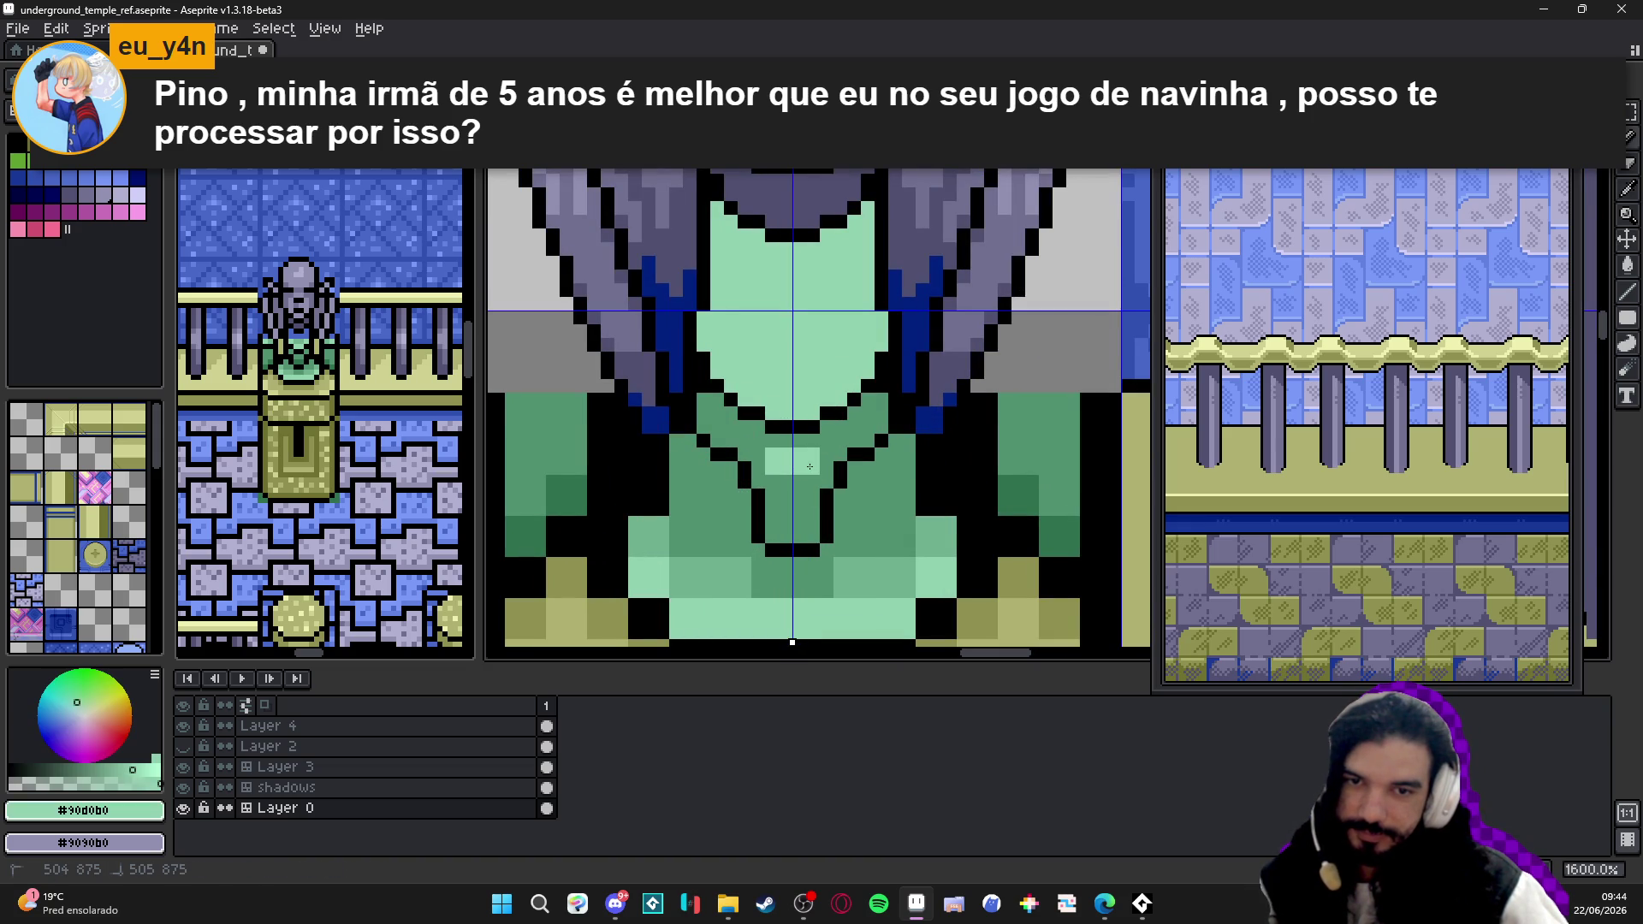
drag(811, 466, 823, 450)
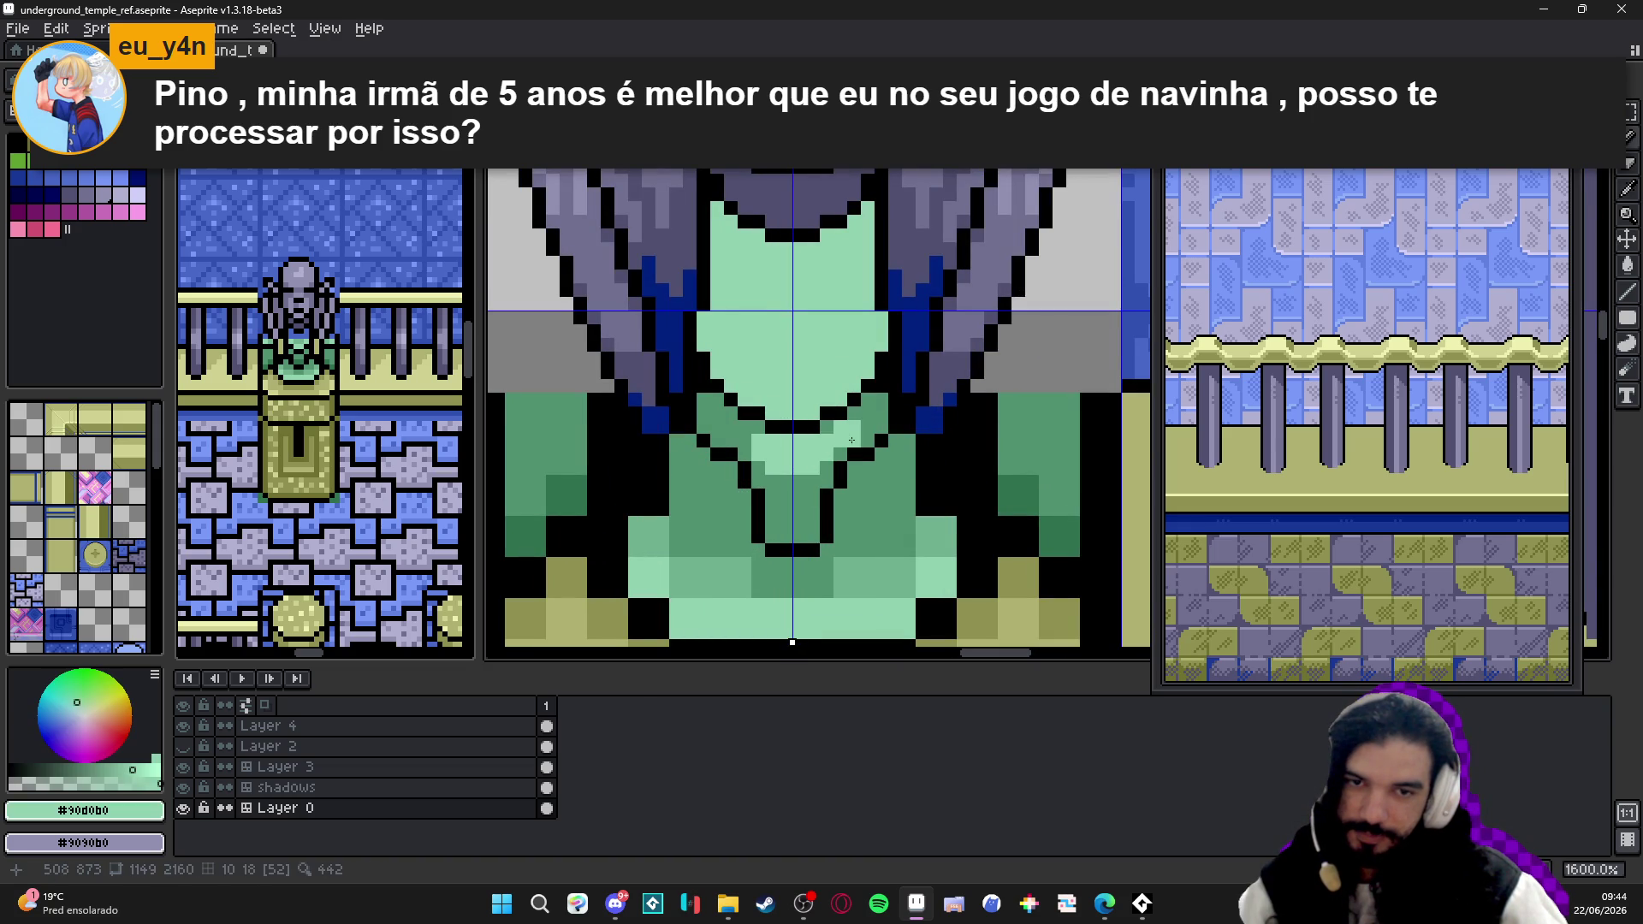
click(852, 440)
click(867, 418)
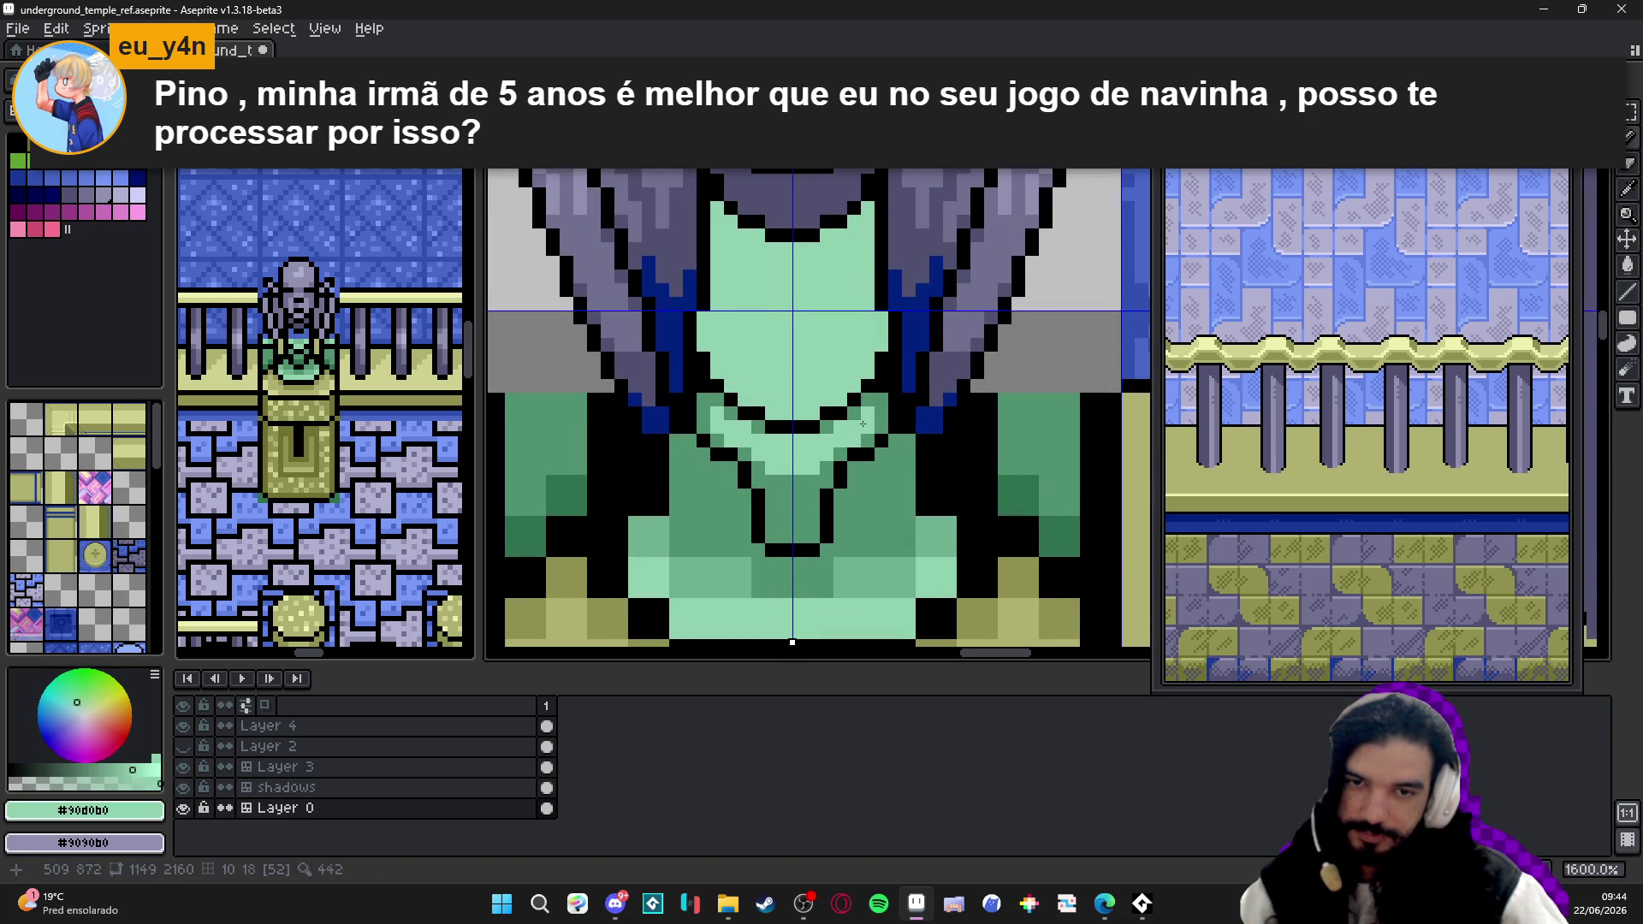
scroll(766, 490, down, 3)
scroll(765, 489, up, 2)
scroll(822, 412, down, 3)
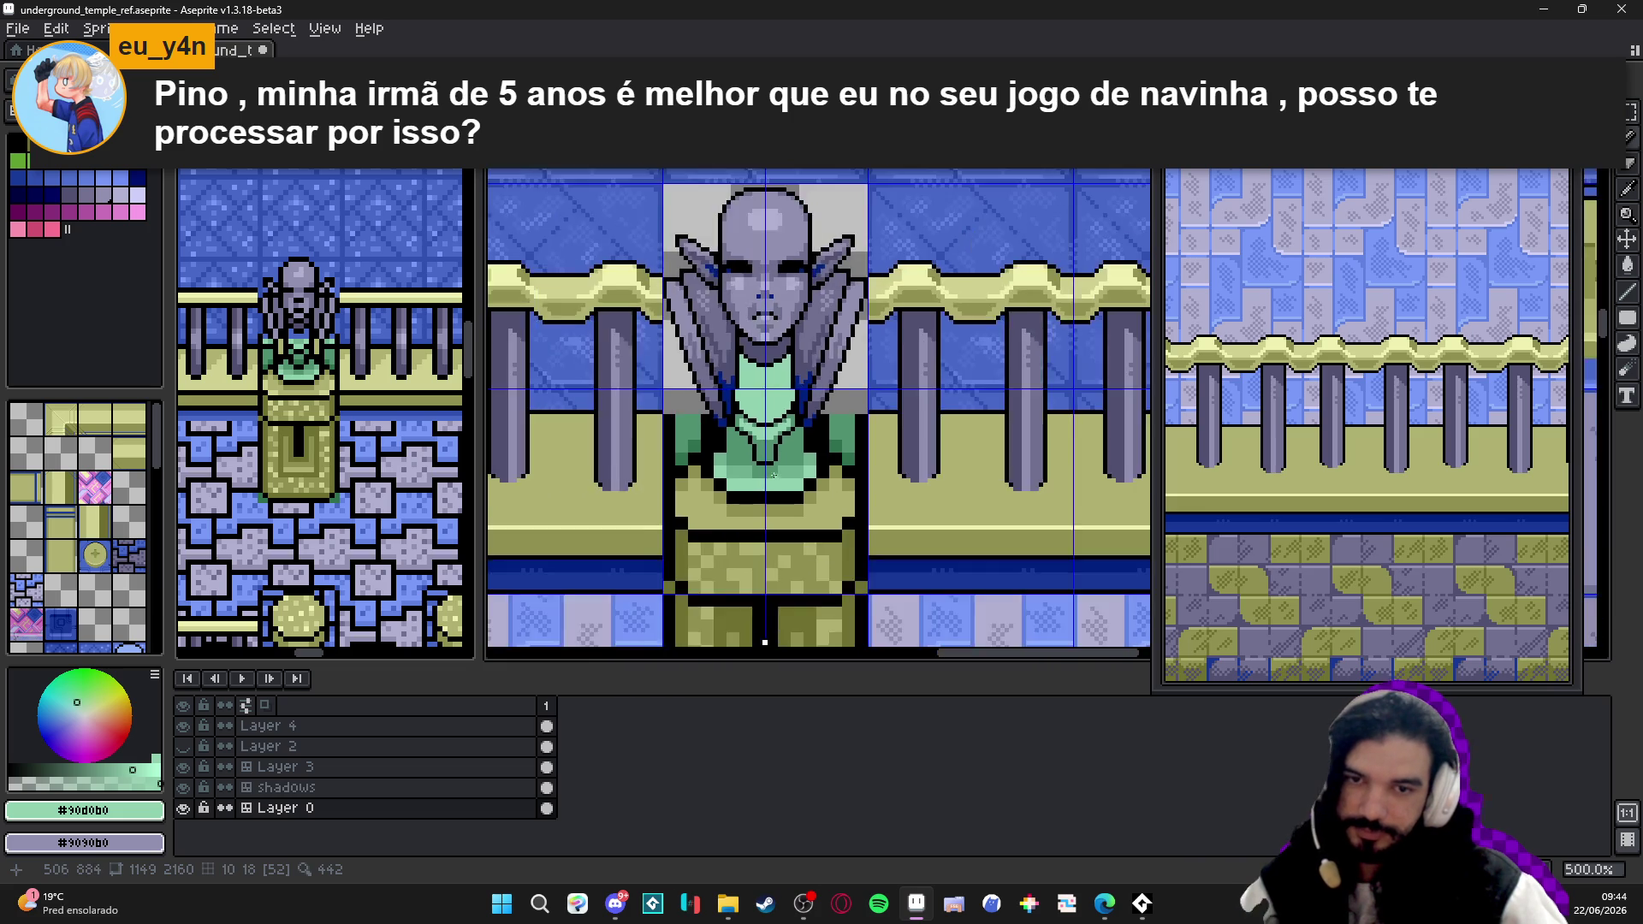
scroll(869, 335, up, 3)
- Draw a mirrored dark-blue #002080 V line up the robe's chest and save
alt+click(869, 335)
scroll(870, 335, up, 2)
click(744, 464)
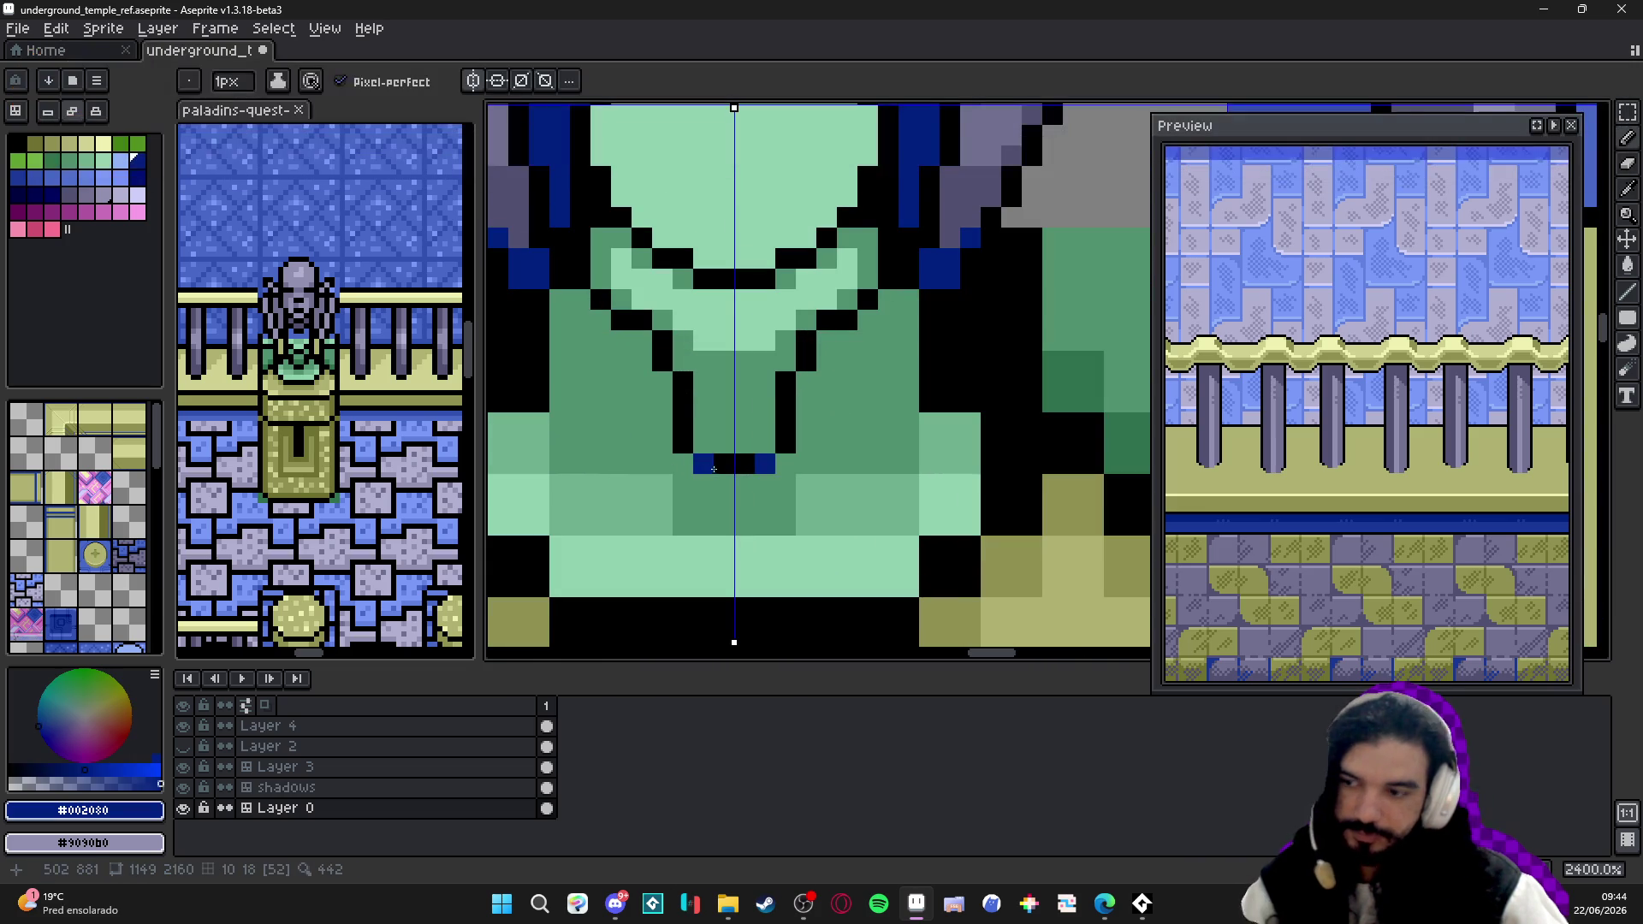
drag(785, 444, 786, 377)
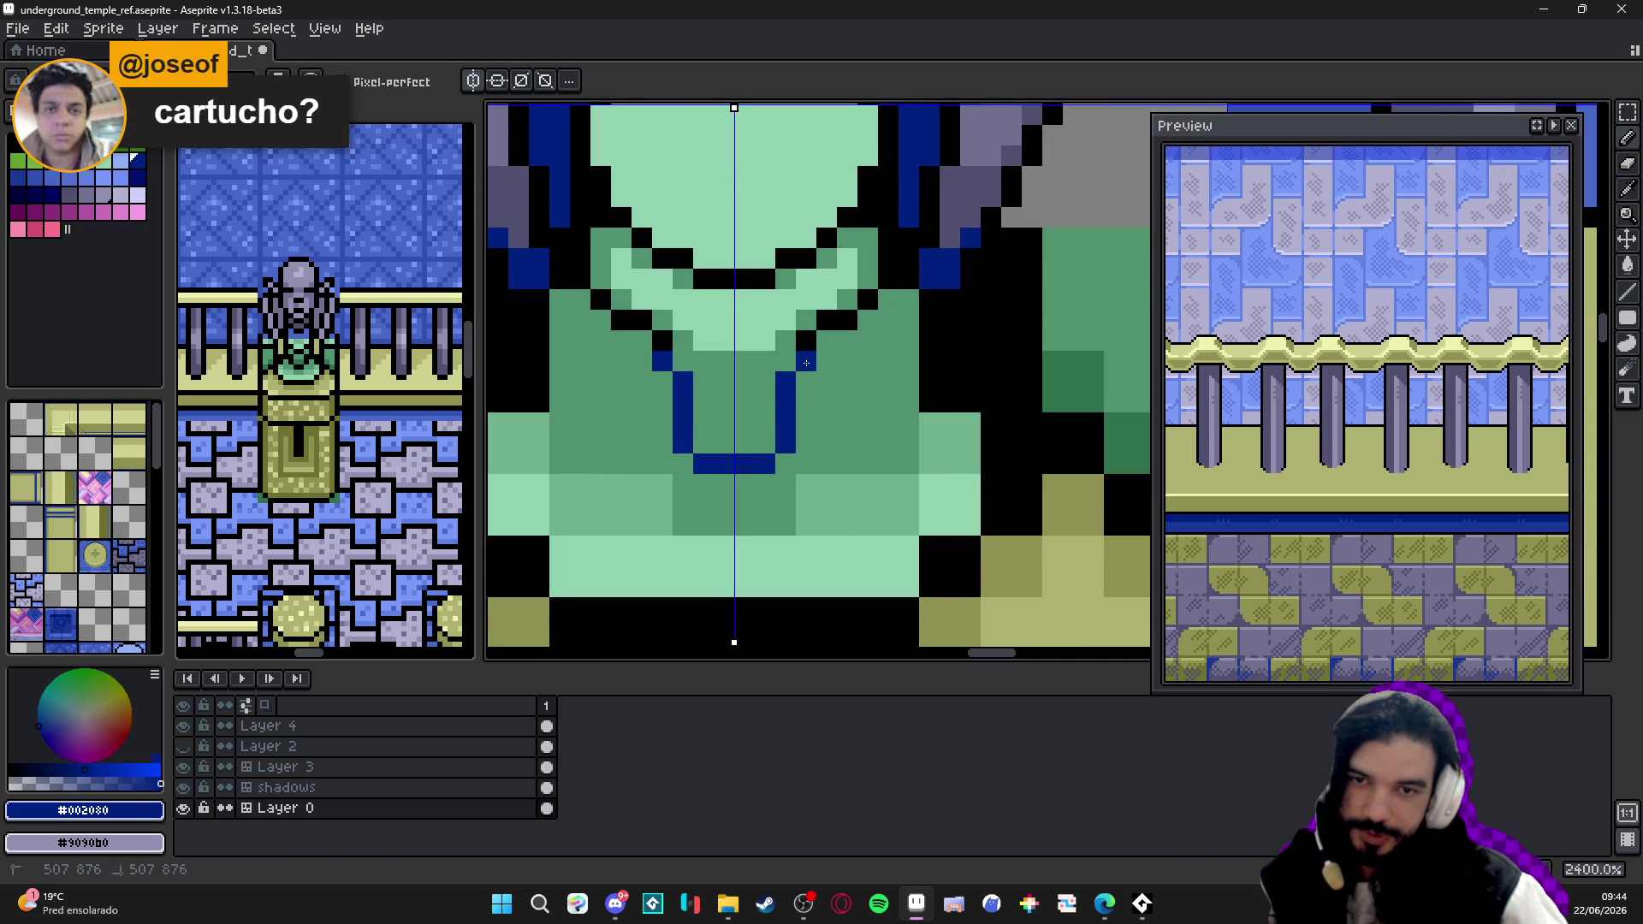
scroll(807, 364, down, 6)
scroll(722, 431, up, 1)
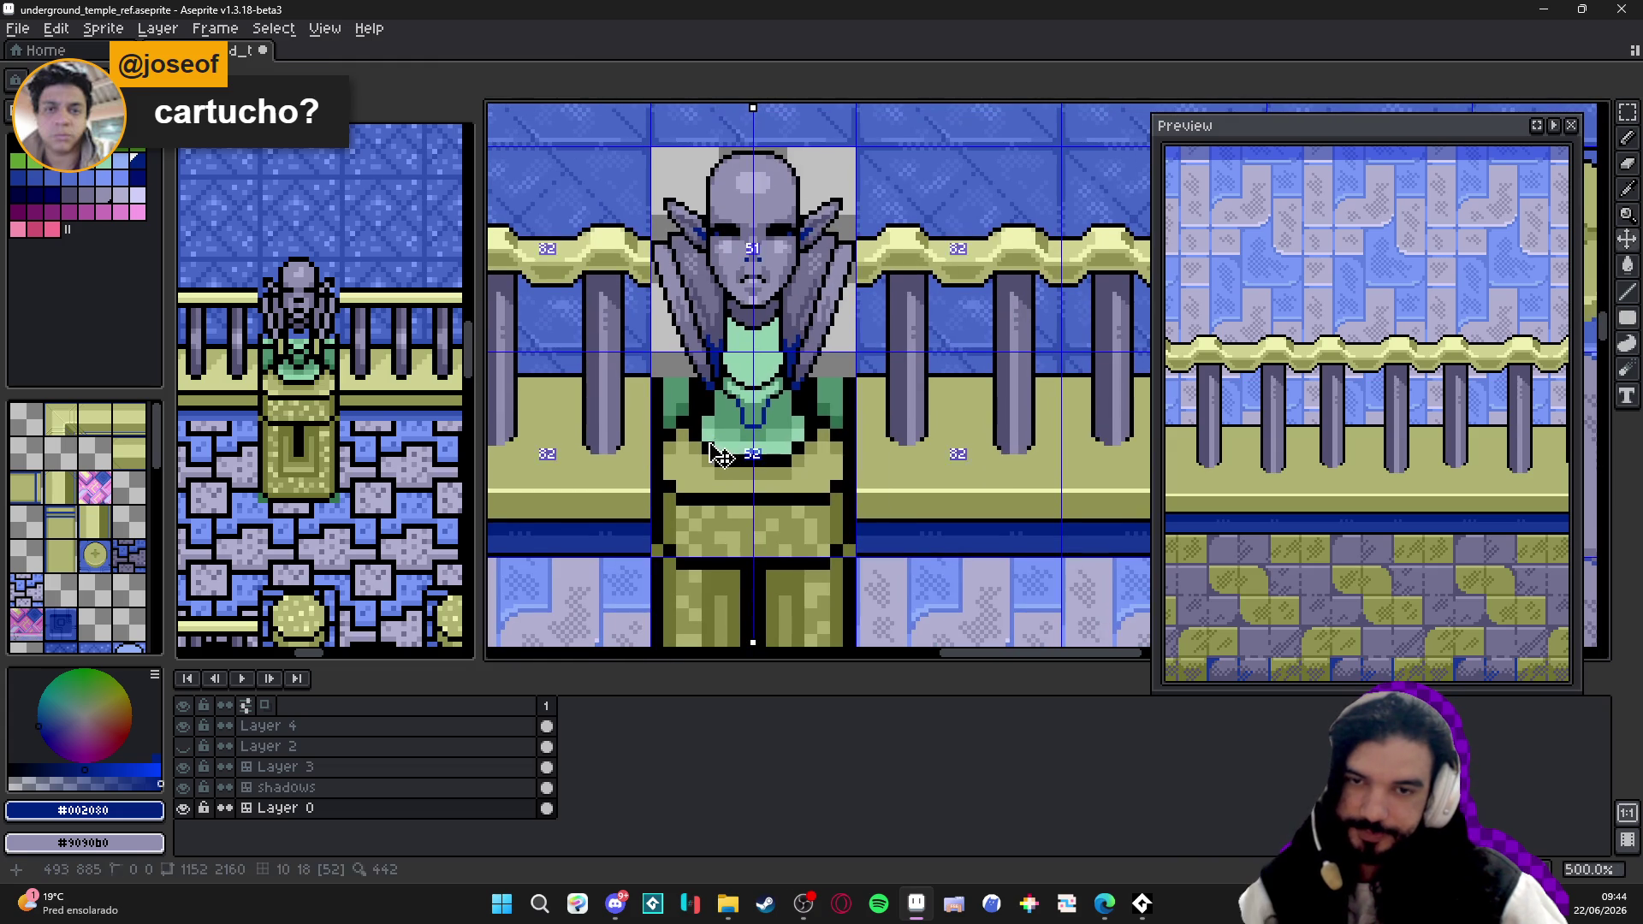
scroll(739, 429, up, 1)
scroll(760, 427, up, 2)
alt+click(759, 428)
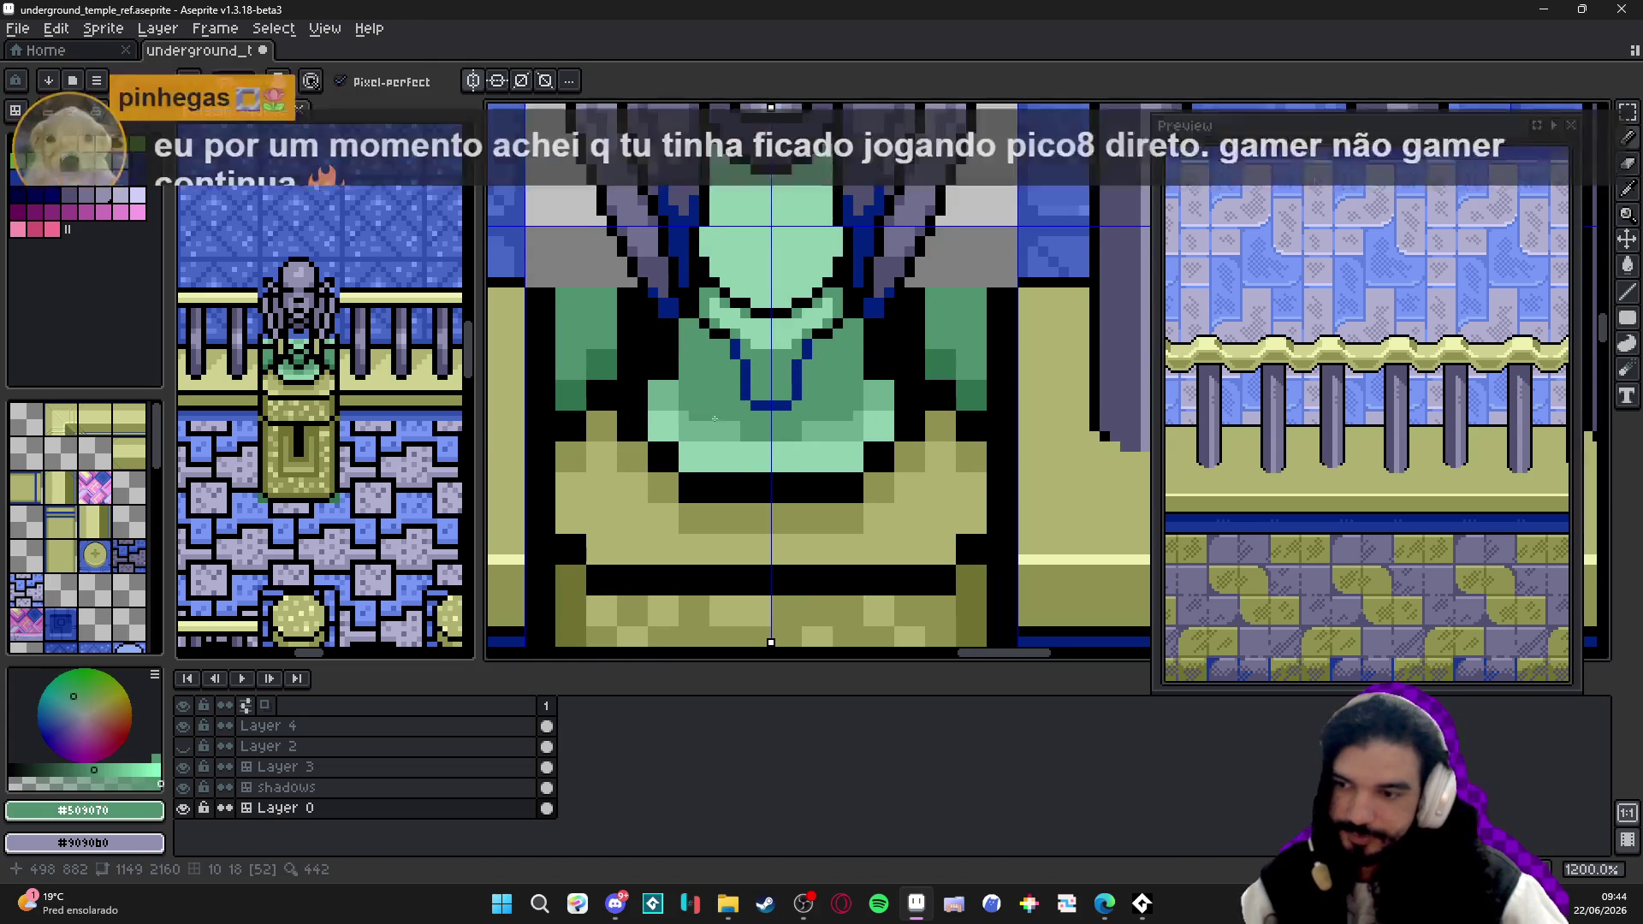
key(ctrl+s)
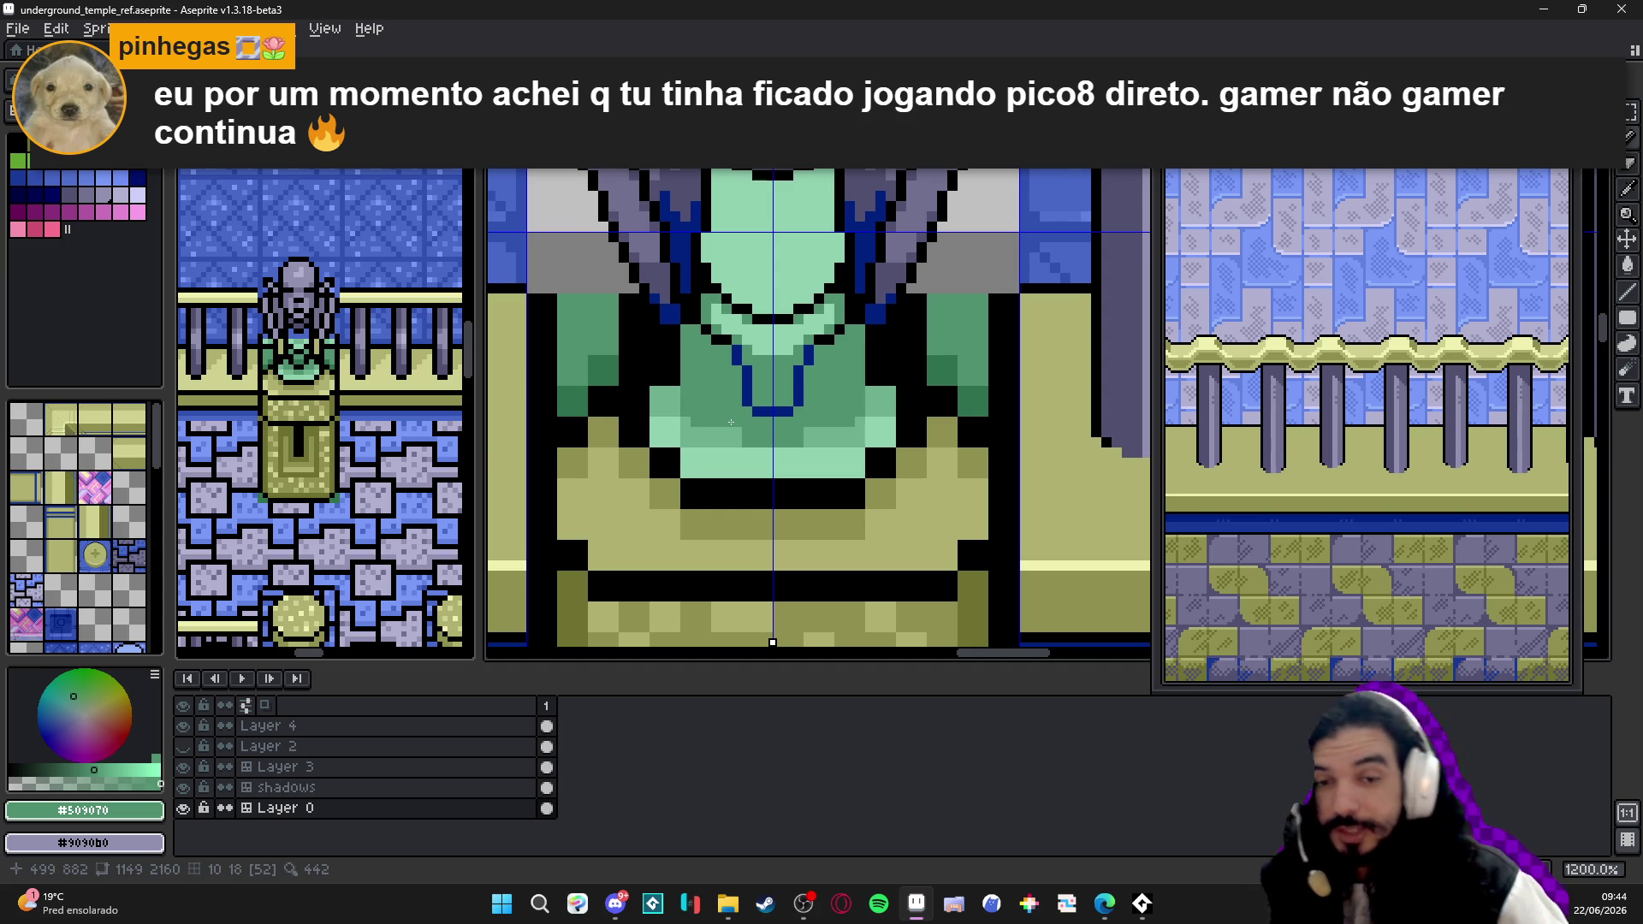
scroll(730, 423, up, 3)
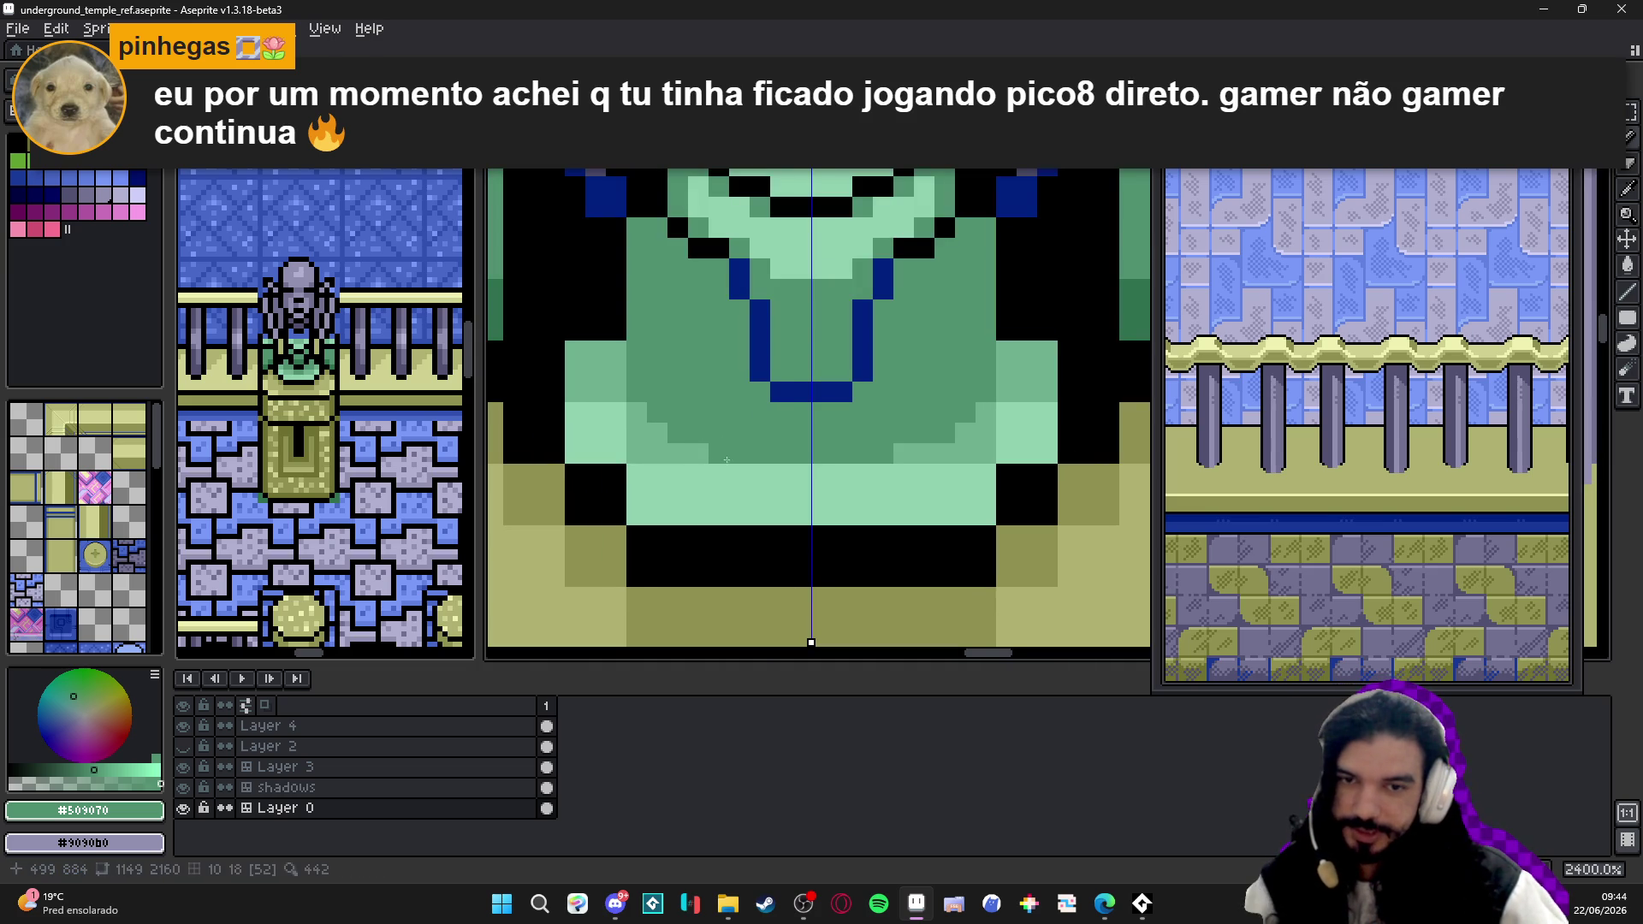
- Shade mirrored lower-robe pixels in mid-green #70b090
alt+click(715, 449)
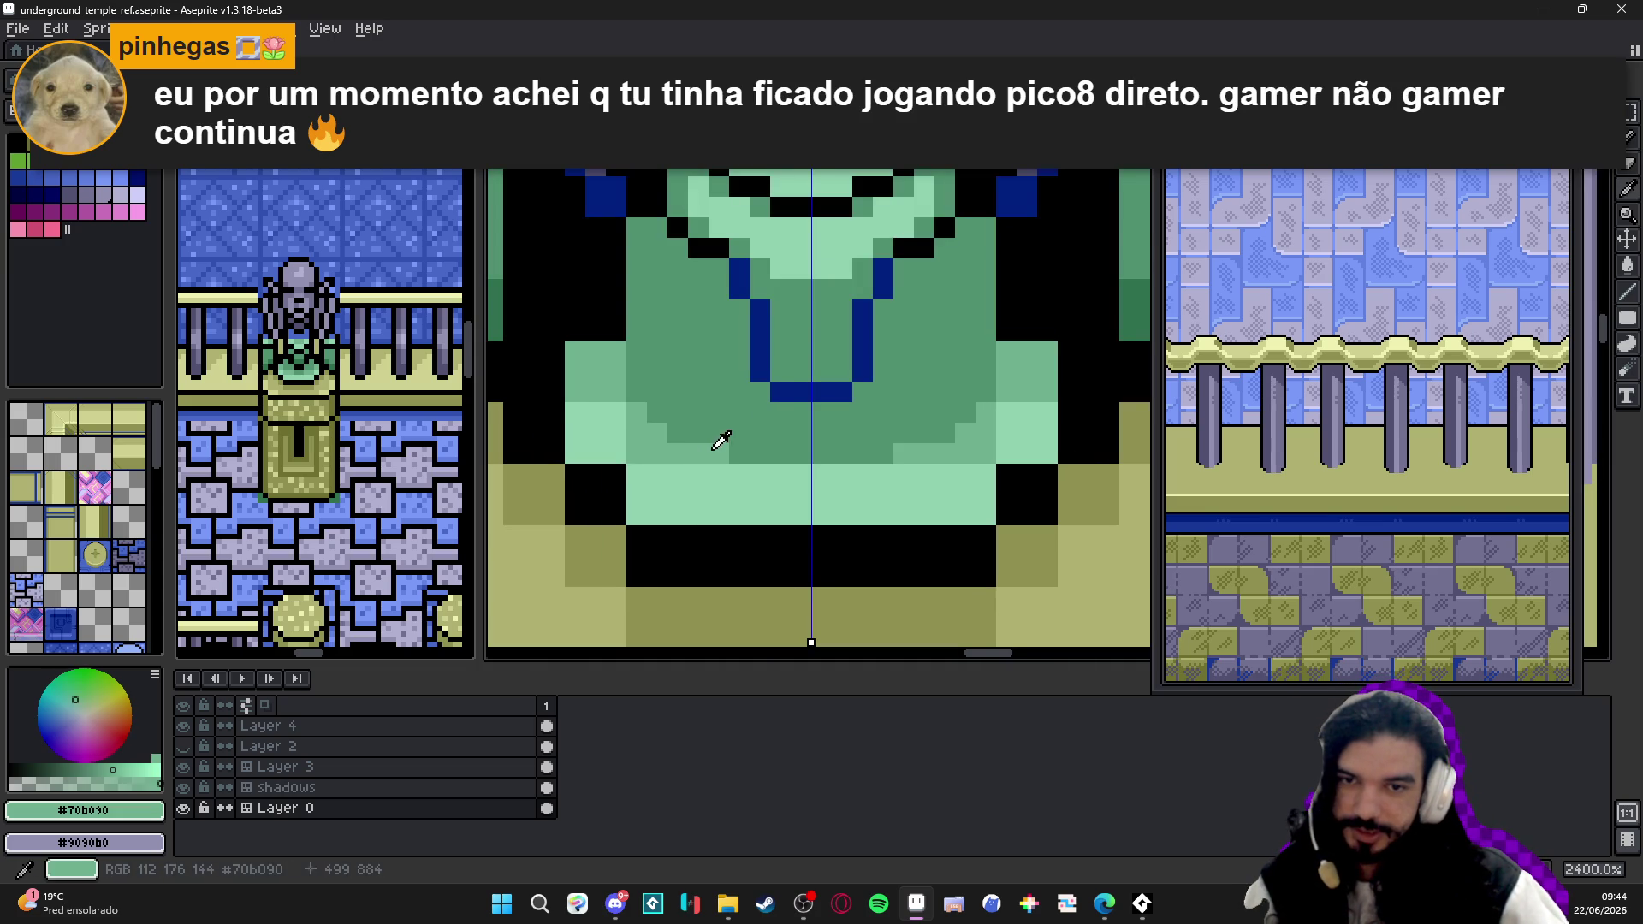
alt+click(647, 391)
click(658, 433)
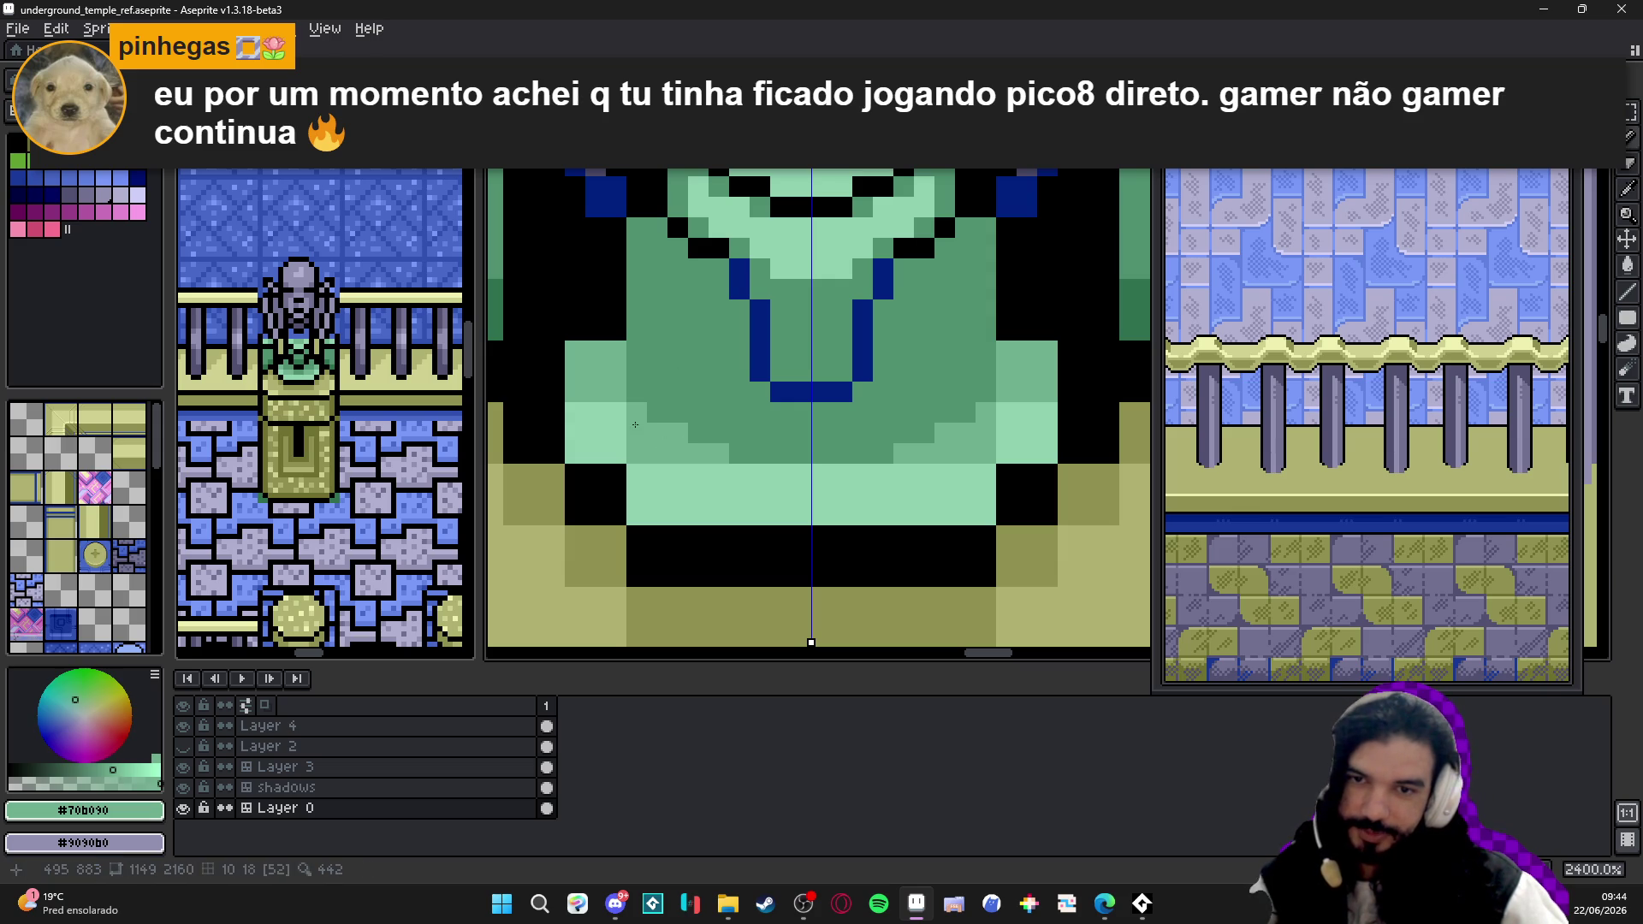
click(595, 433)
click(667, 495)
scroll(706, 469, down, 5)
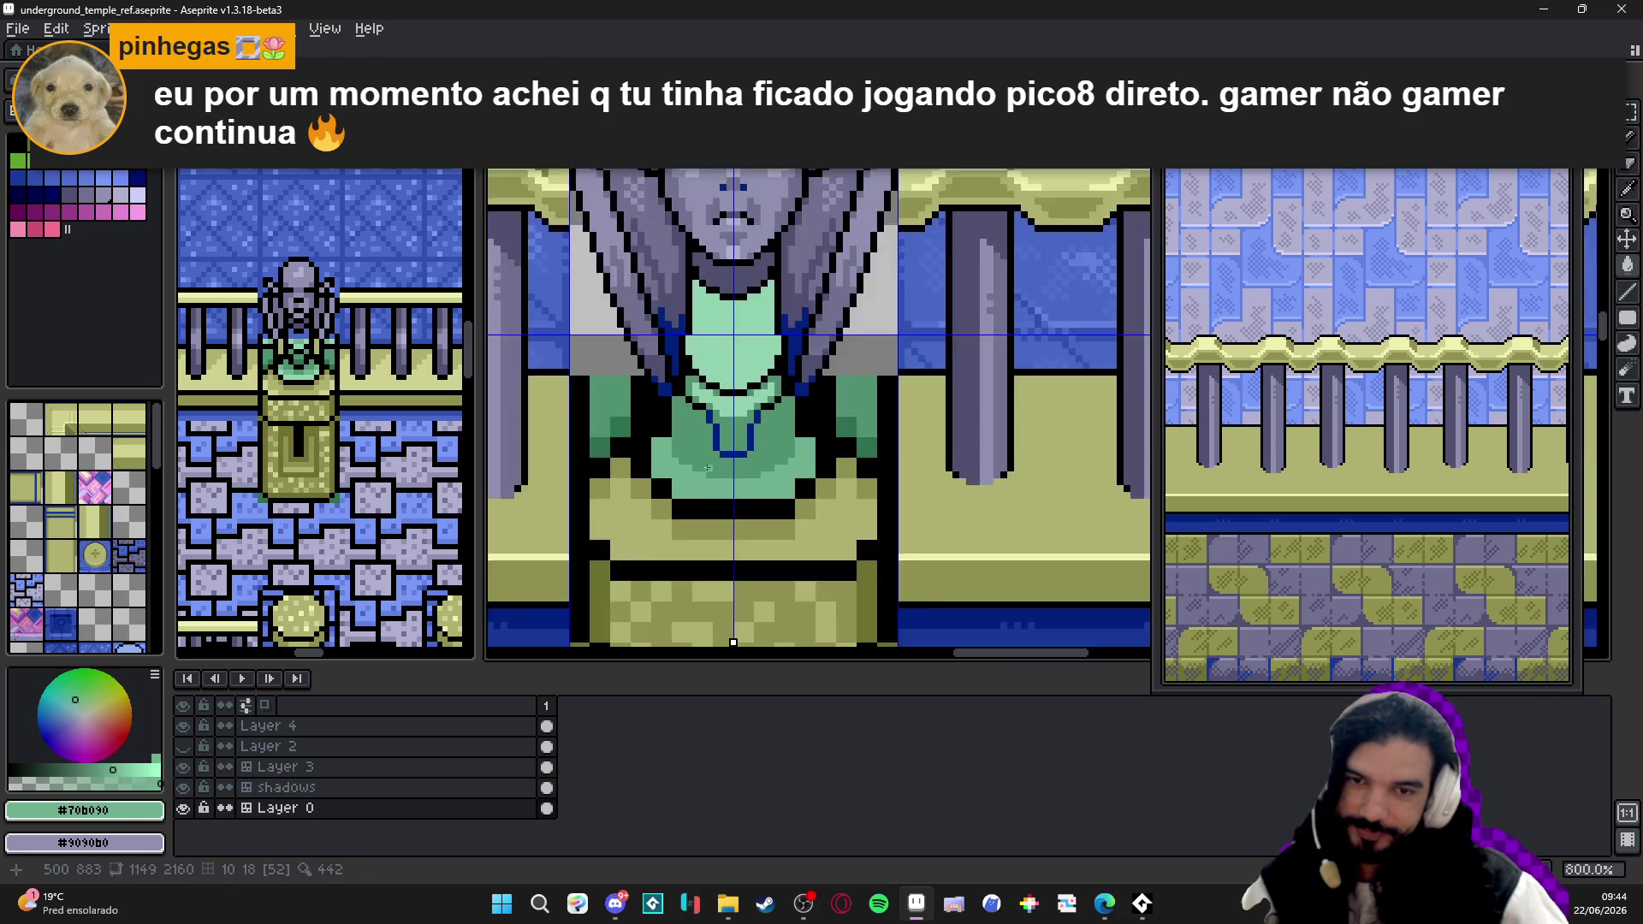
scroll(707, 468, up, 1)
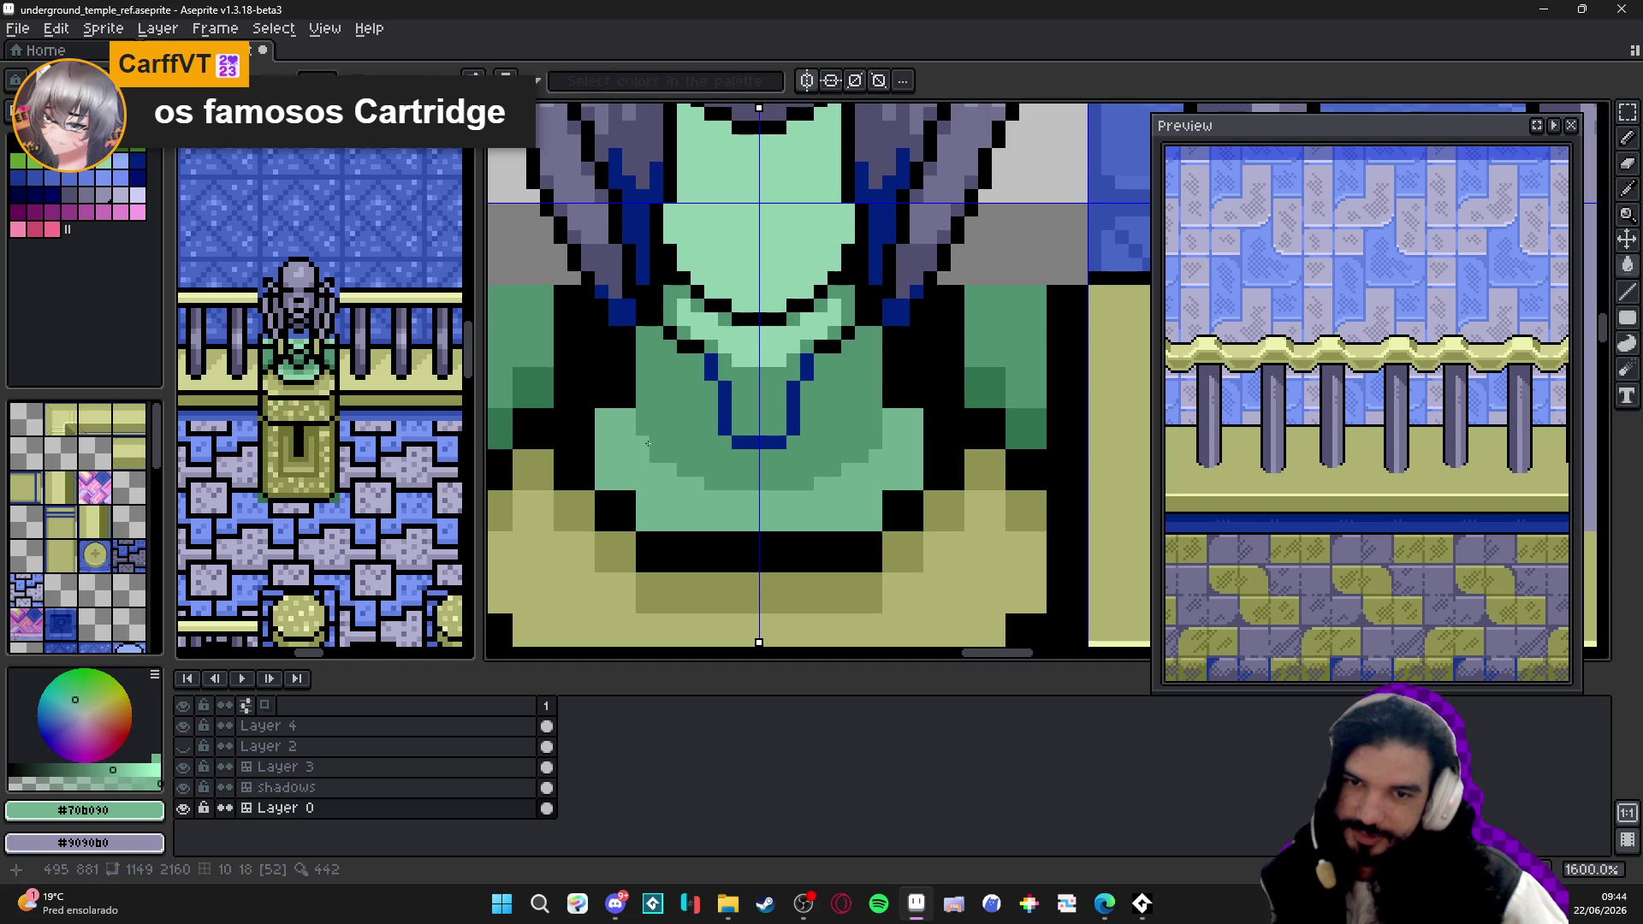
- Undo and redo the last shading stroke, save the temple file repeatedly, and return to the Pencil
key(ctrl+z)
key(ctrl+y)
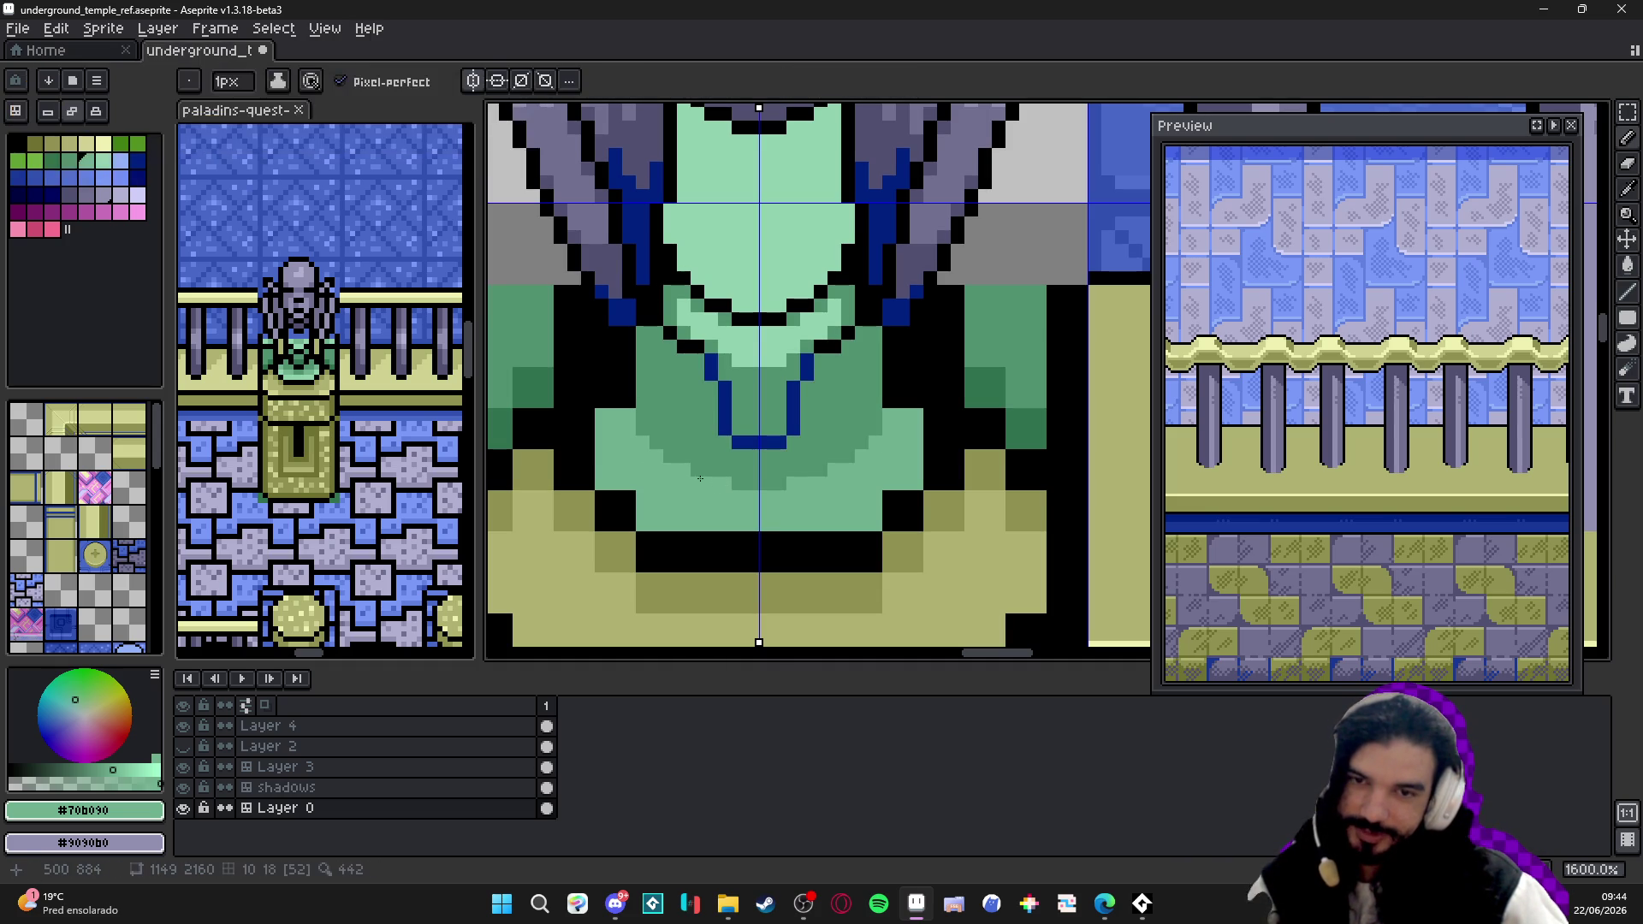
scroll(698, 485, down, 1)
scroll(694, 512, down, 2)
key(ctrl+s)
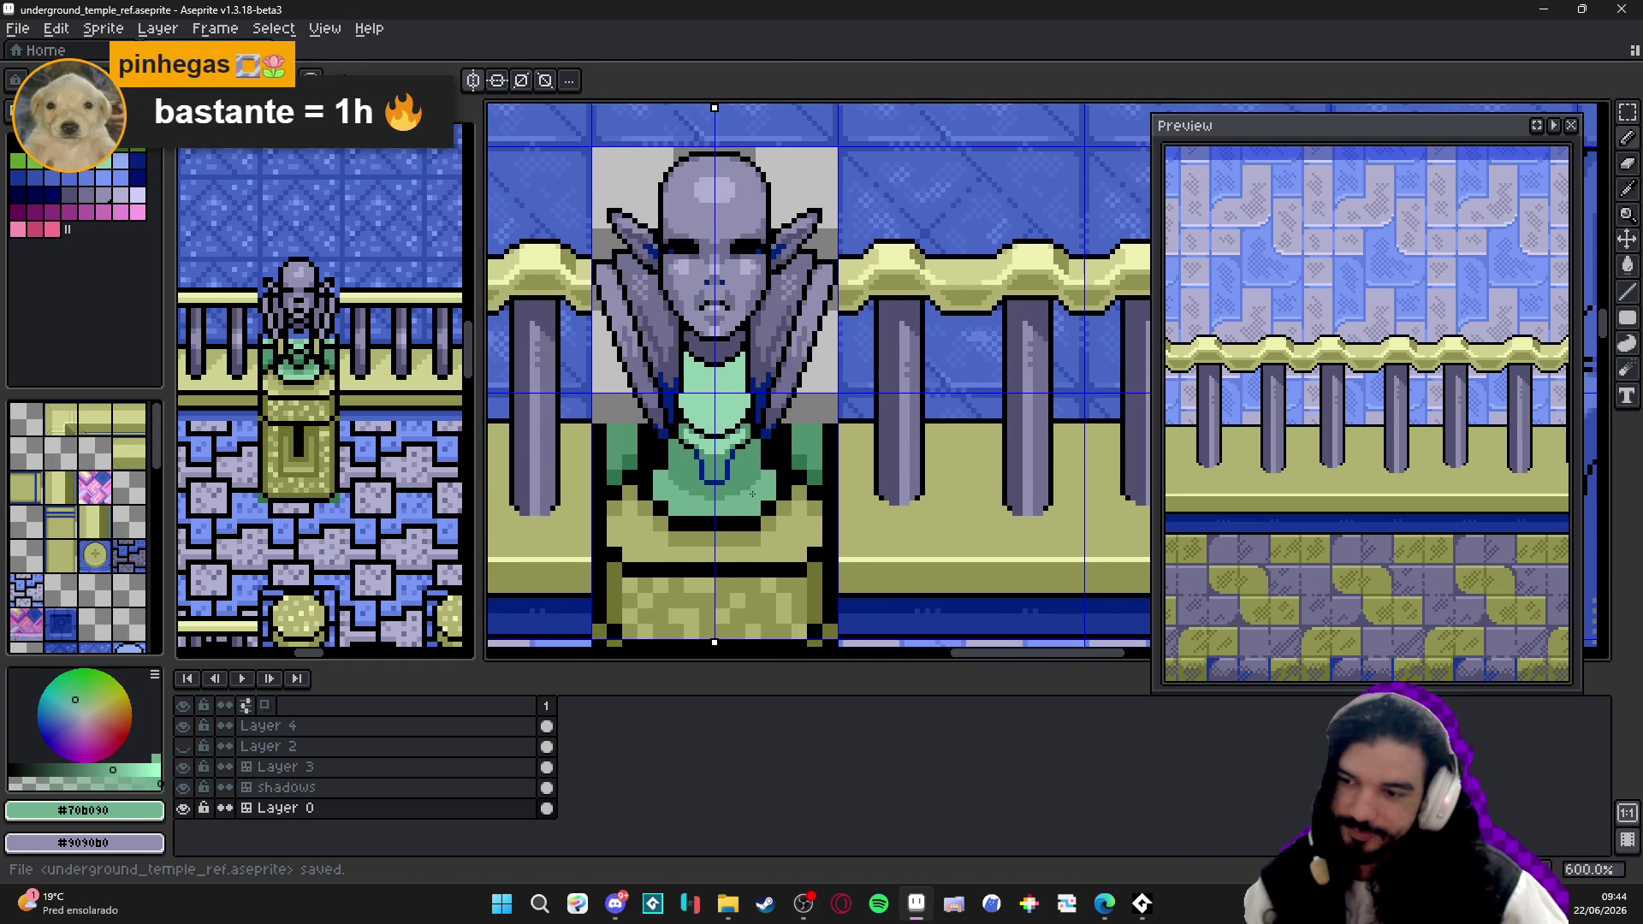
scroll(758, 496, up, 2)
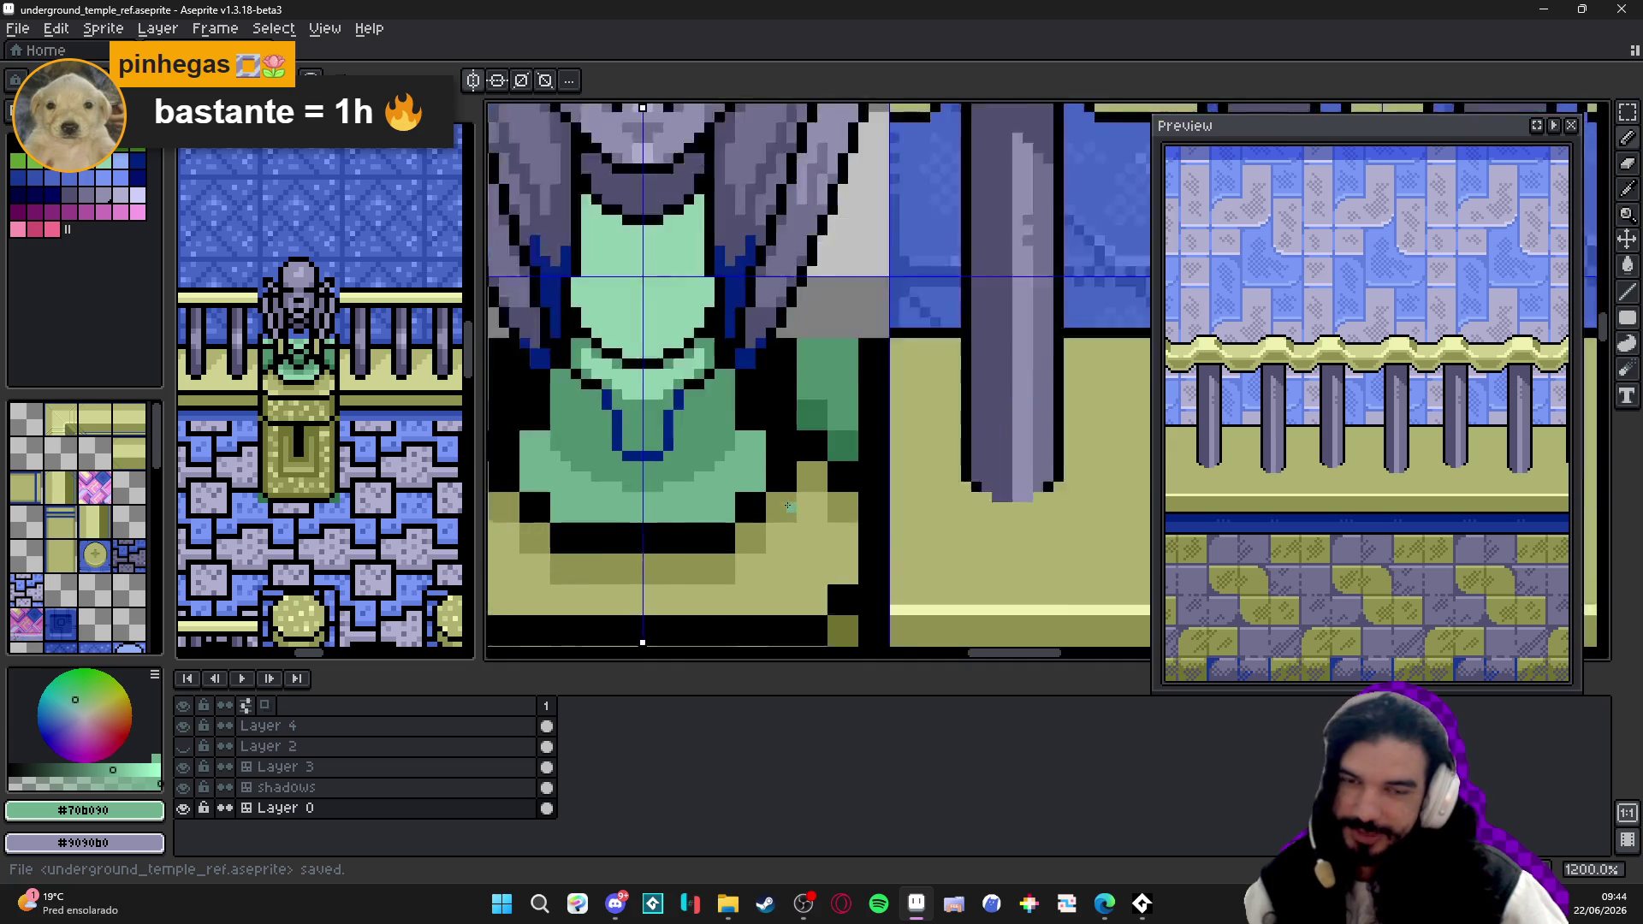
scroll(778, 504, up, 2)
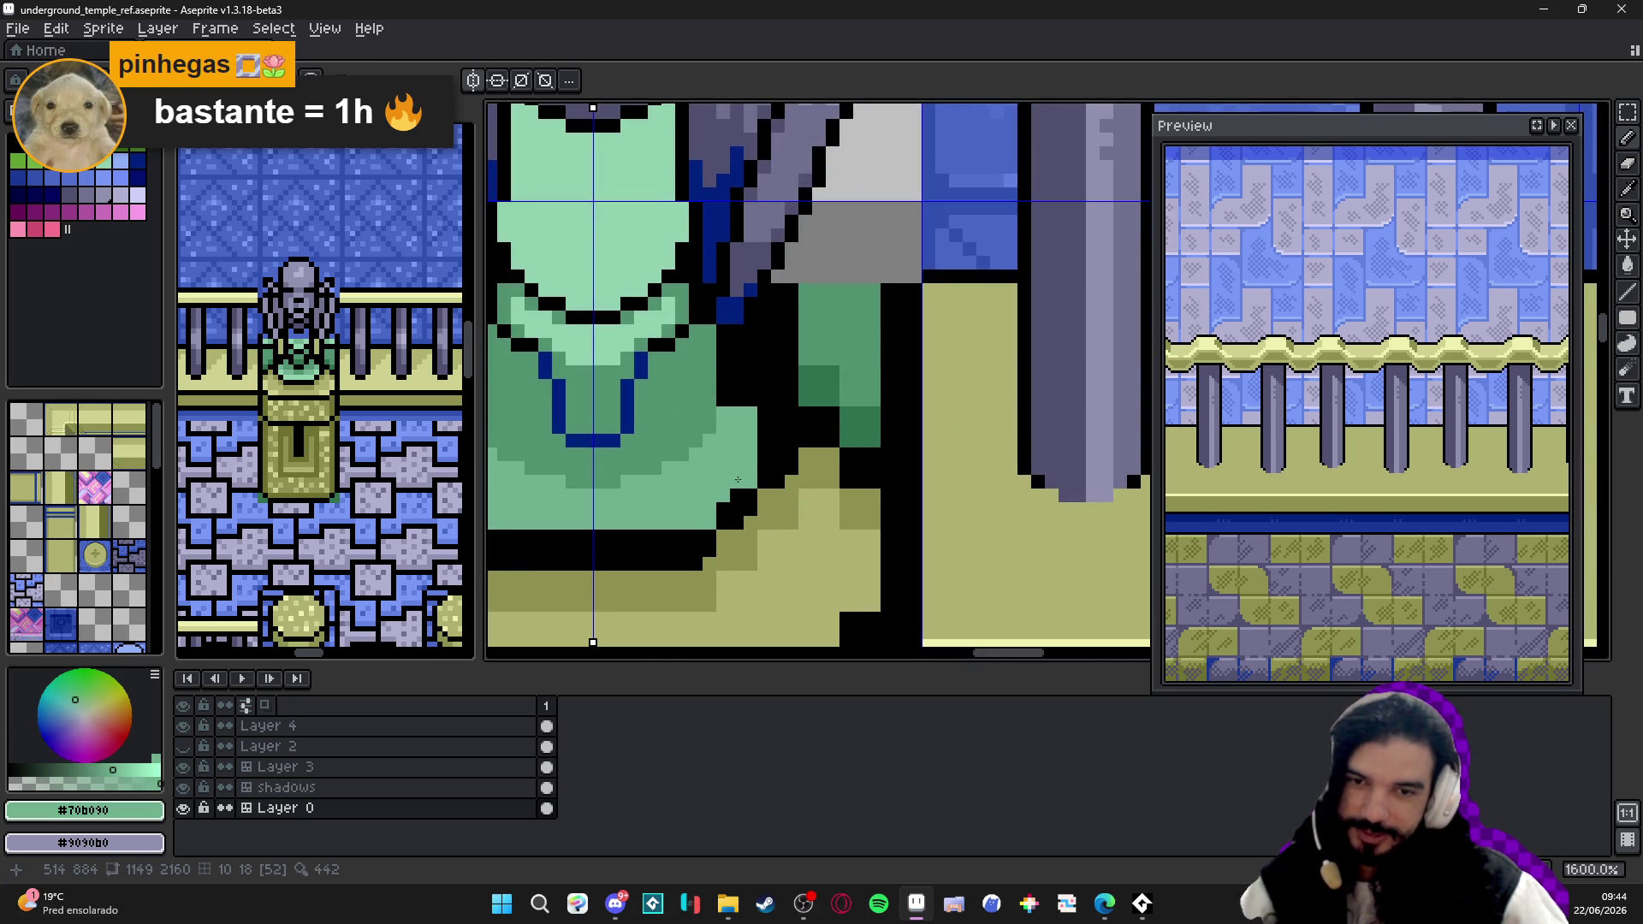
alt+click(750, 481)
scroll(707, 527, down, 3)
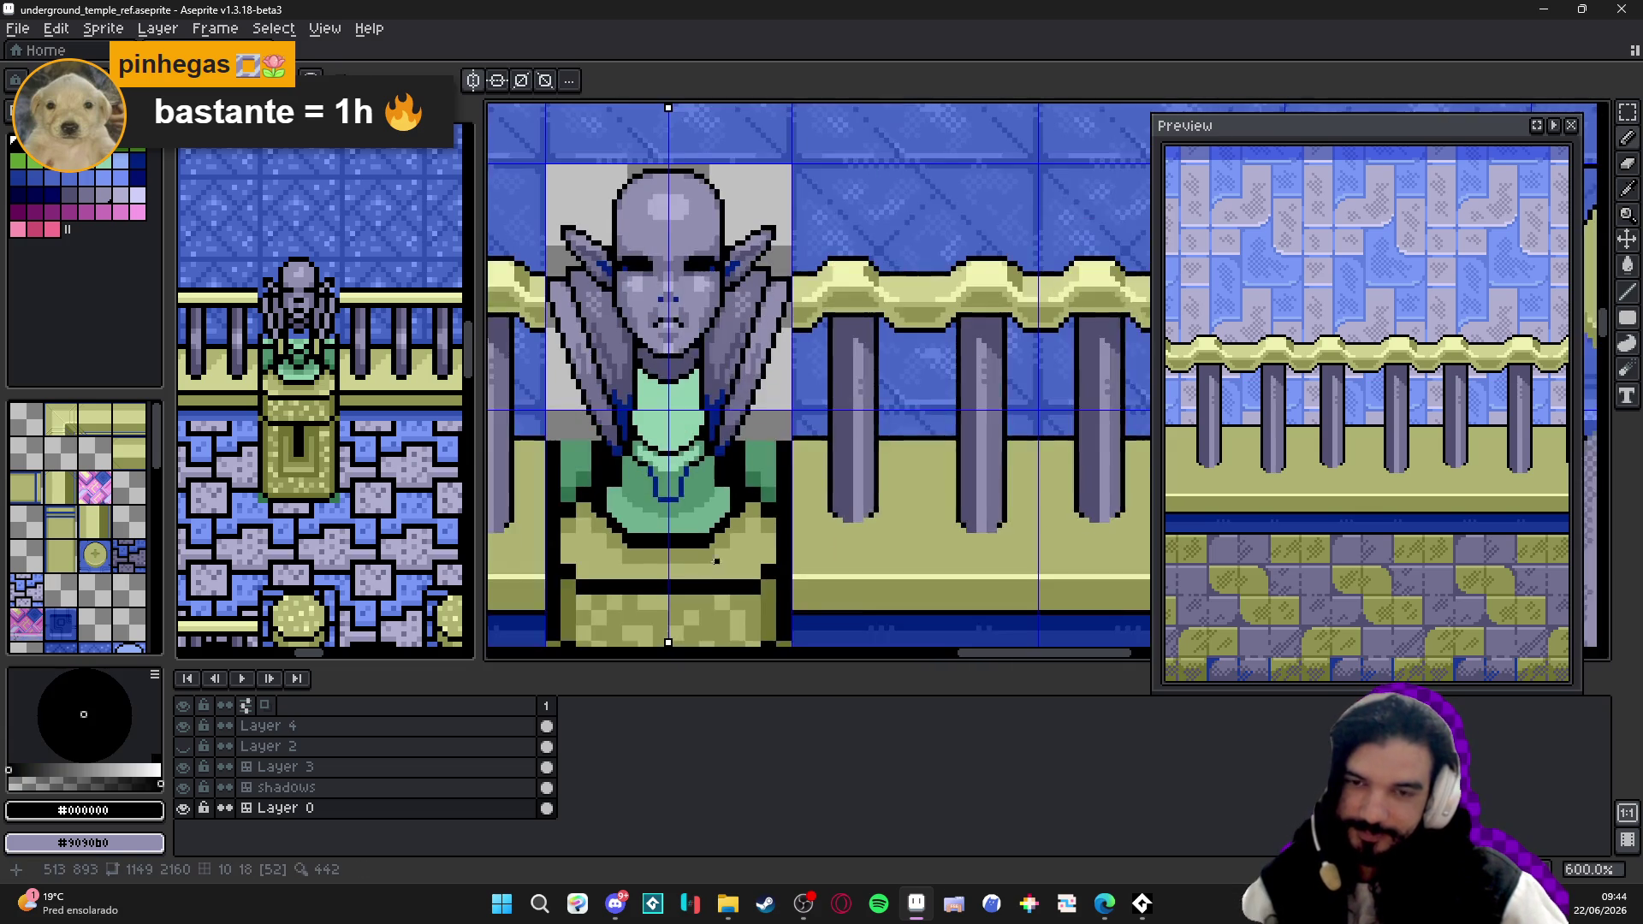
key(ctrl+s)
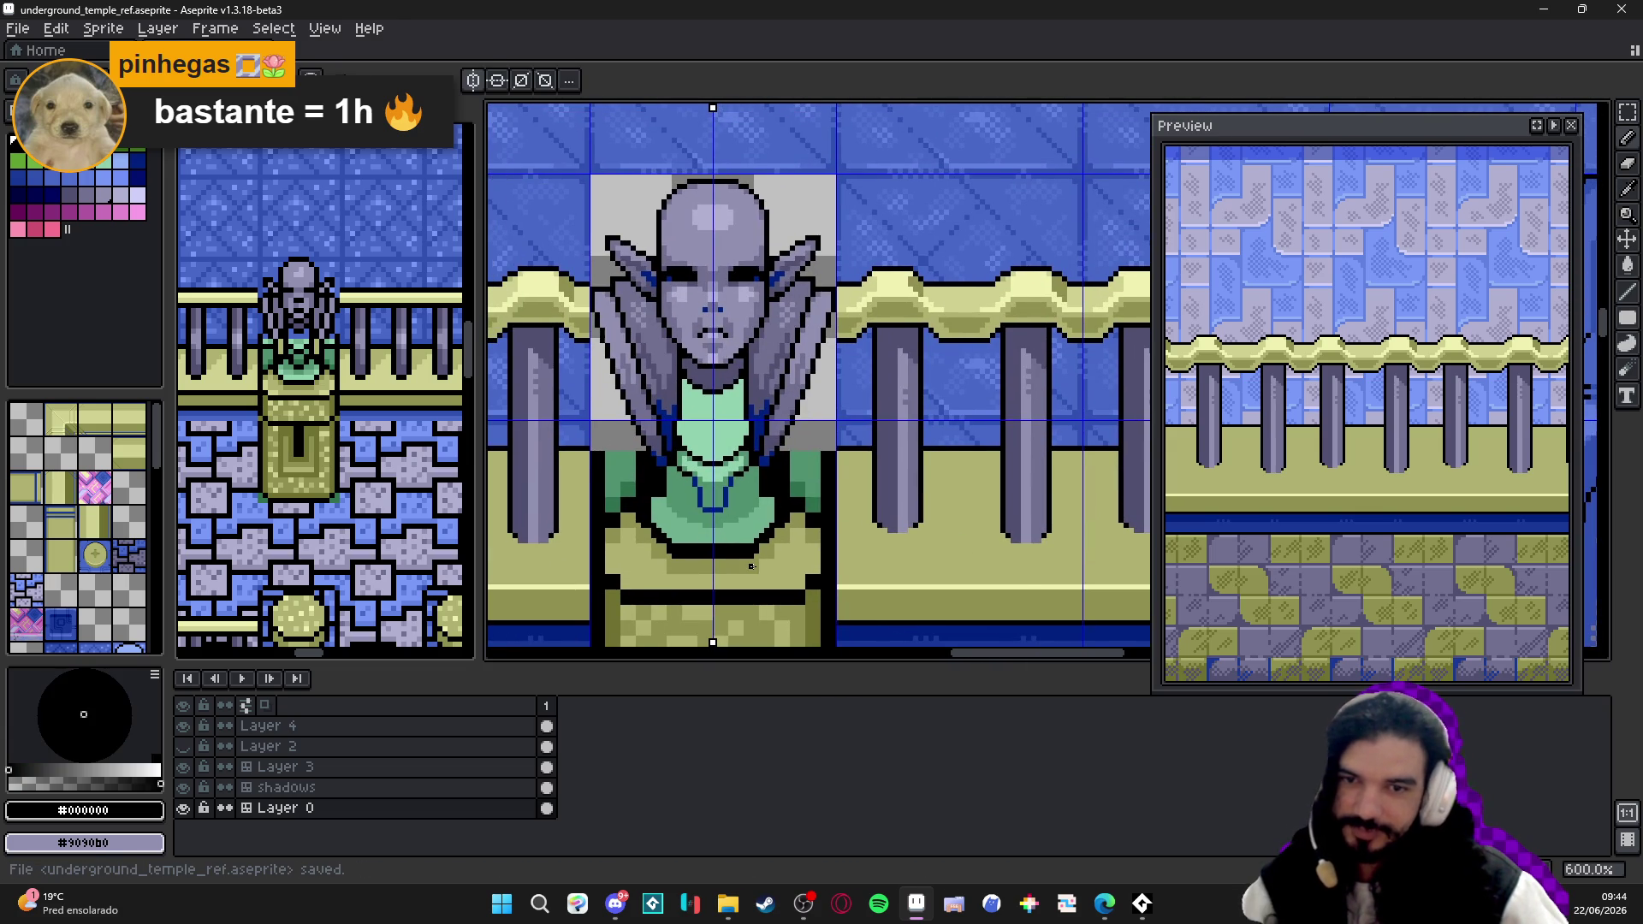
key(v)
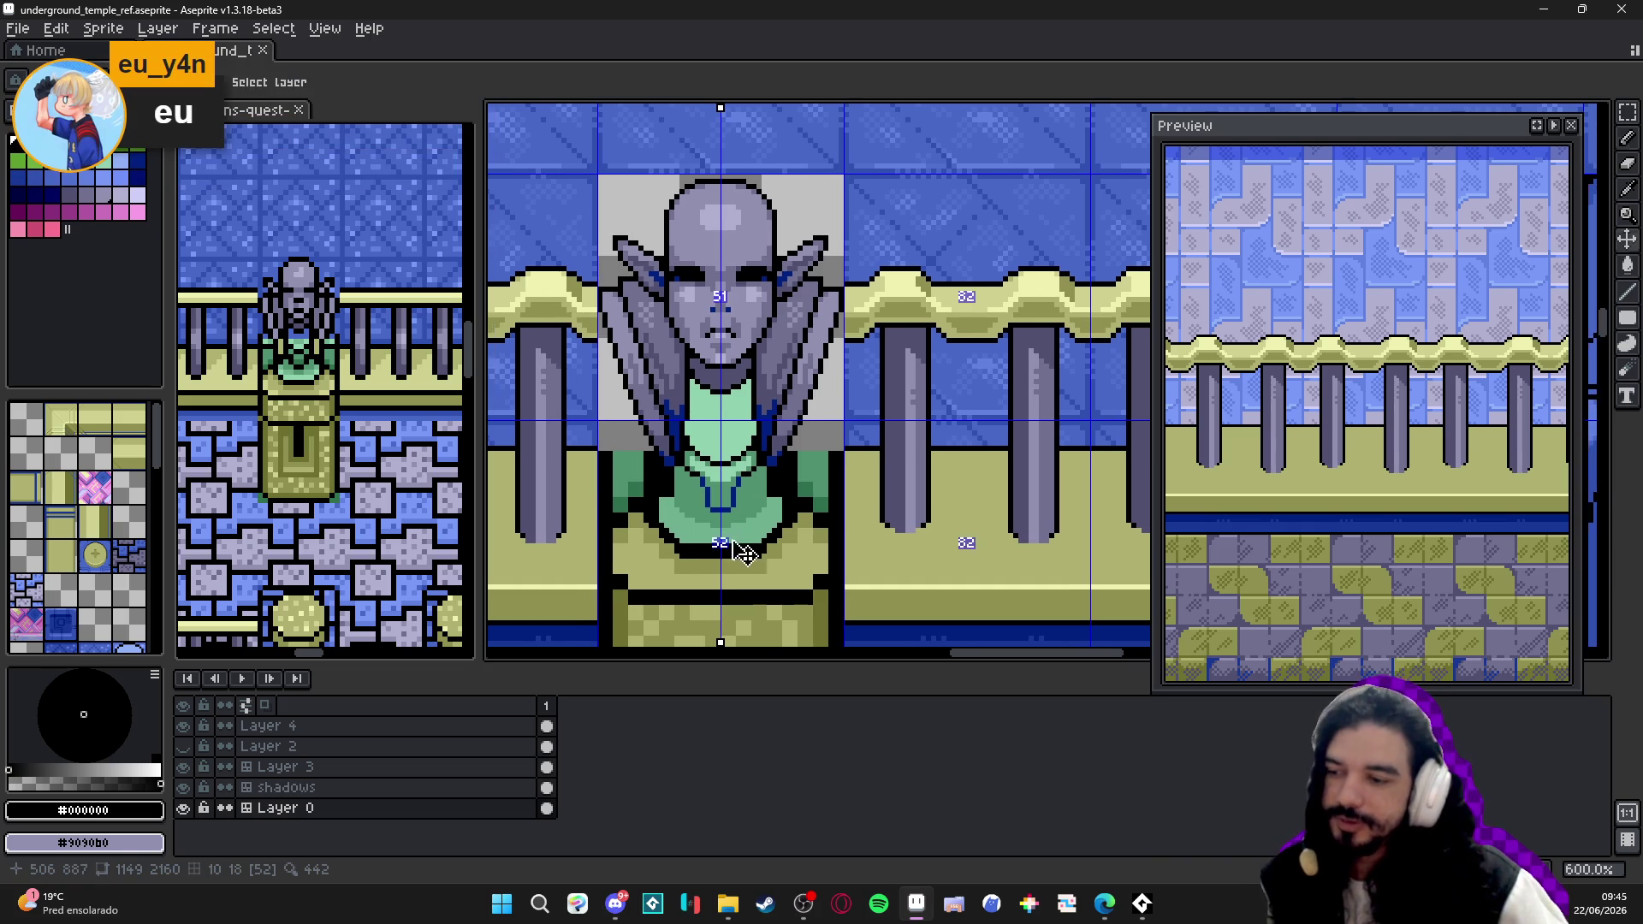
key(ctrl+s)
key(b)
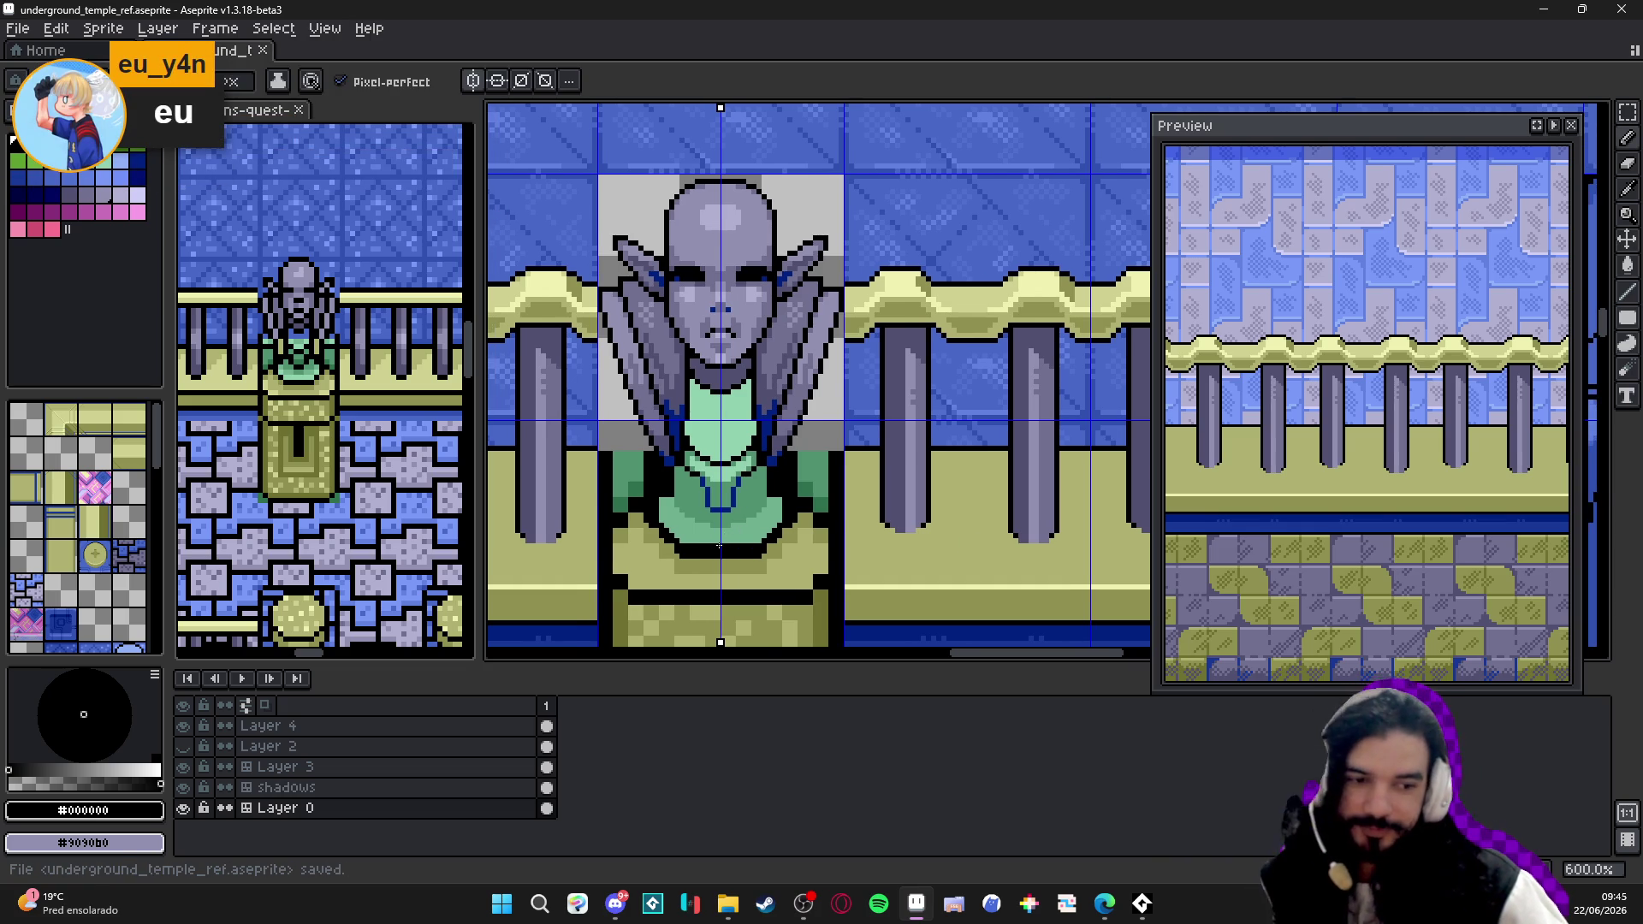
scroll(722, 547, left, 1)
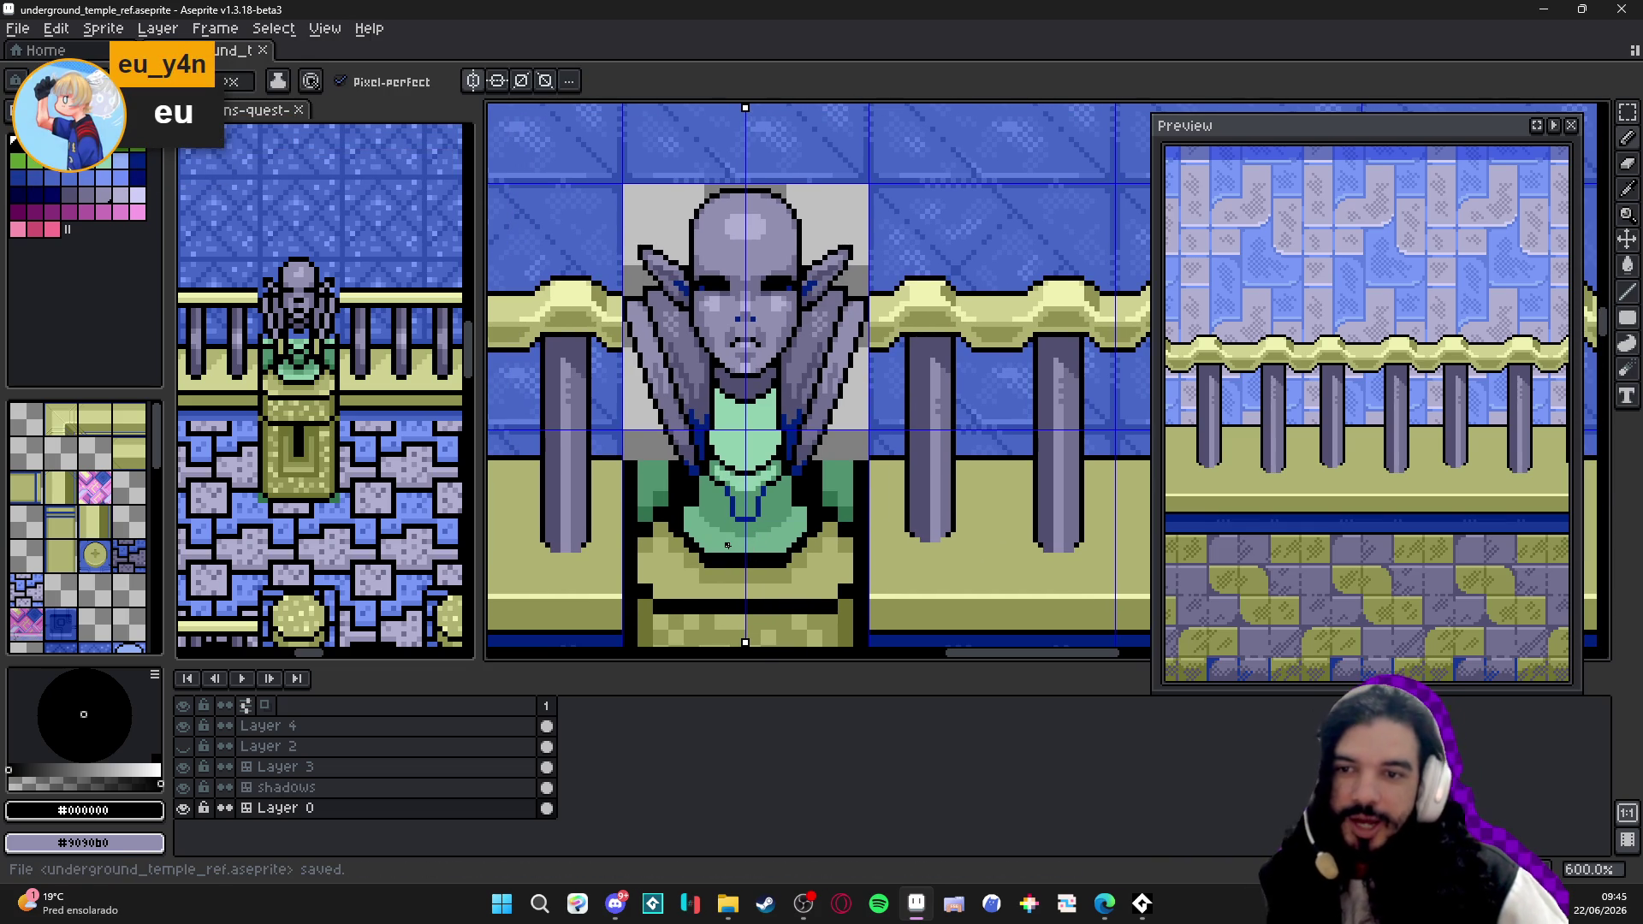
scroll(727, 544, down, 1)
key(v)
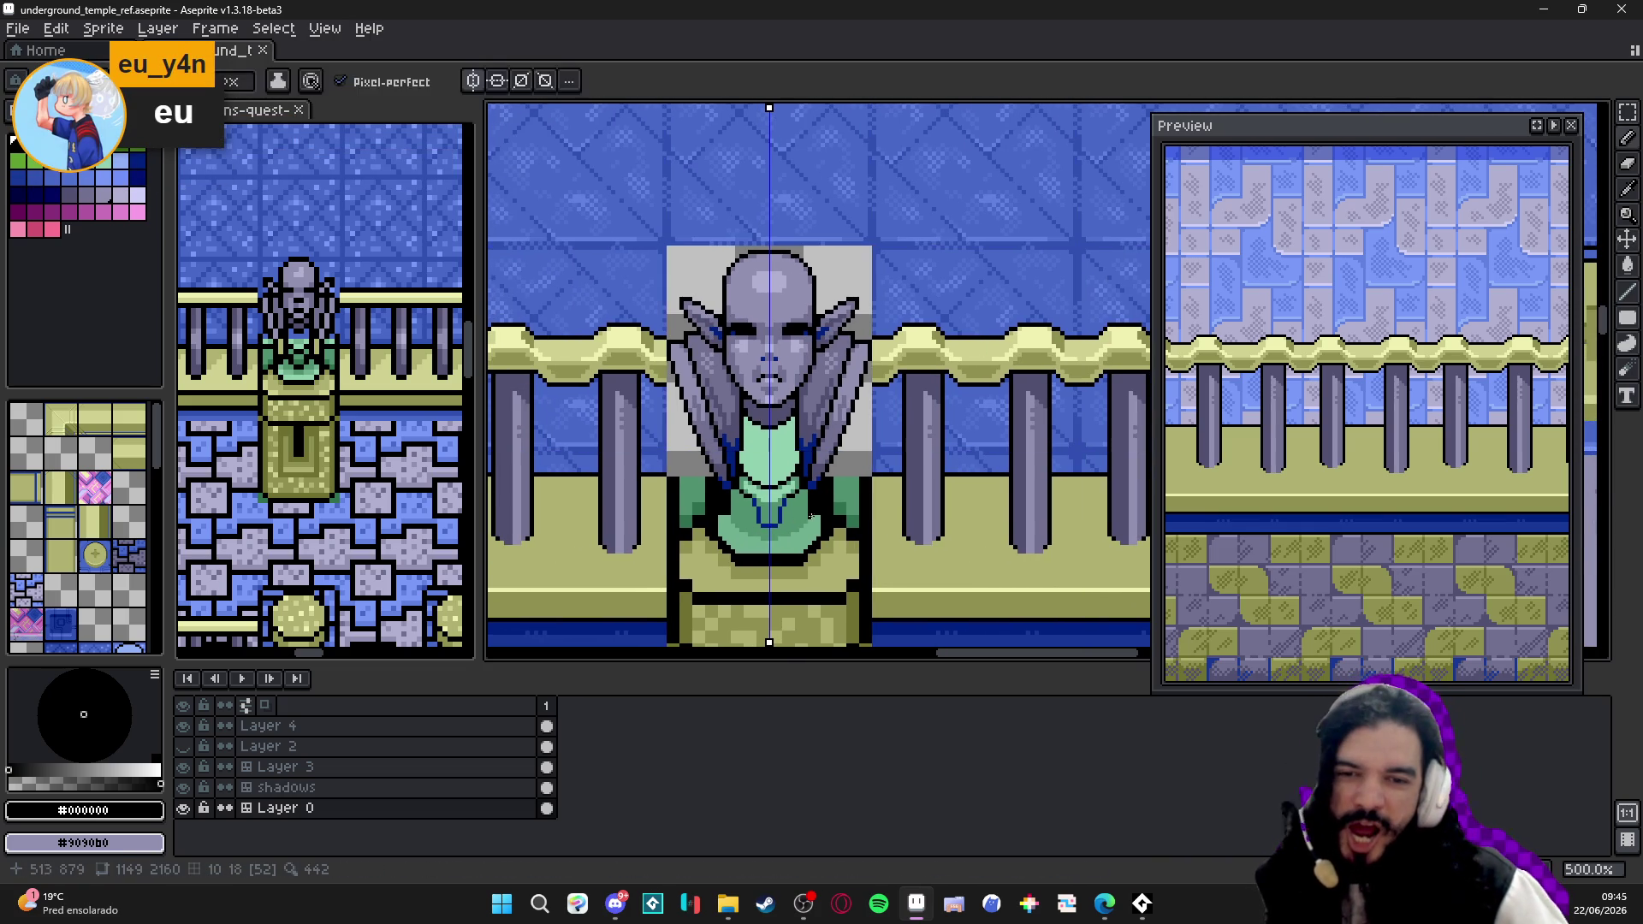
key(ctrl+s)
key(b)
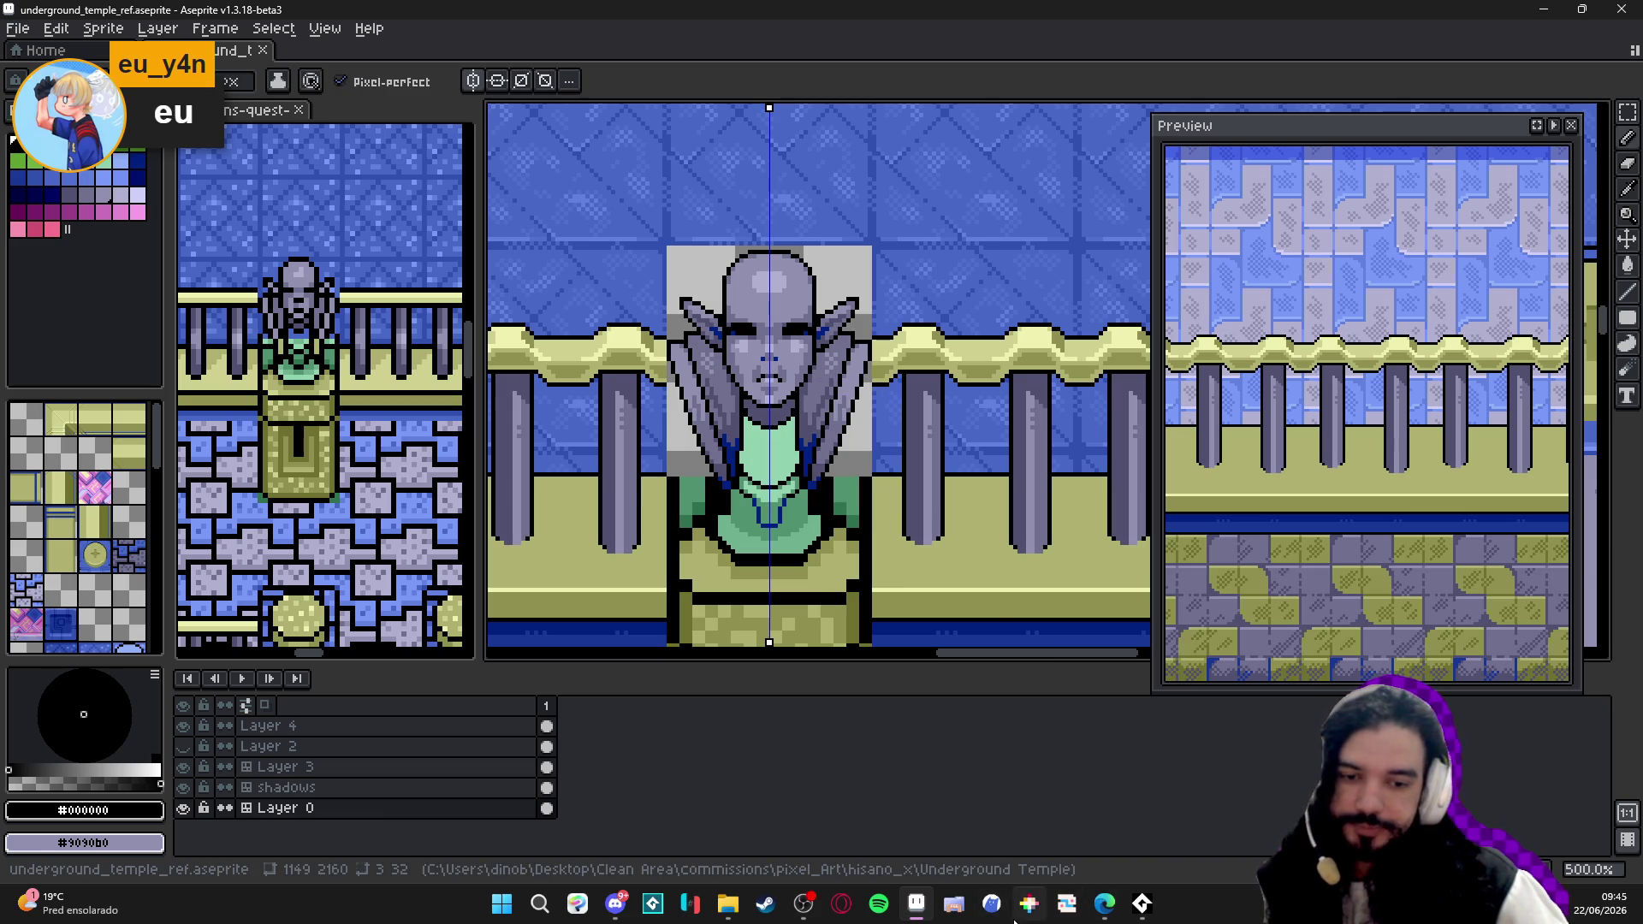
click(1023, 909)
text(LOAD BASE/BASE.P)
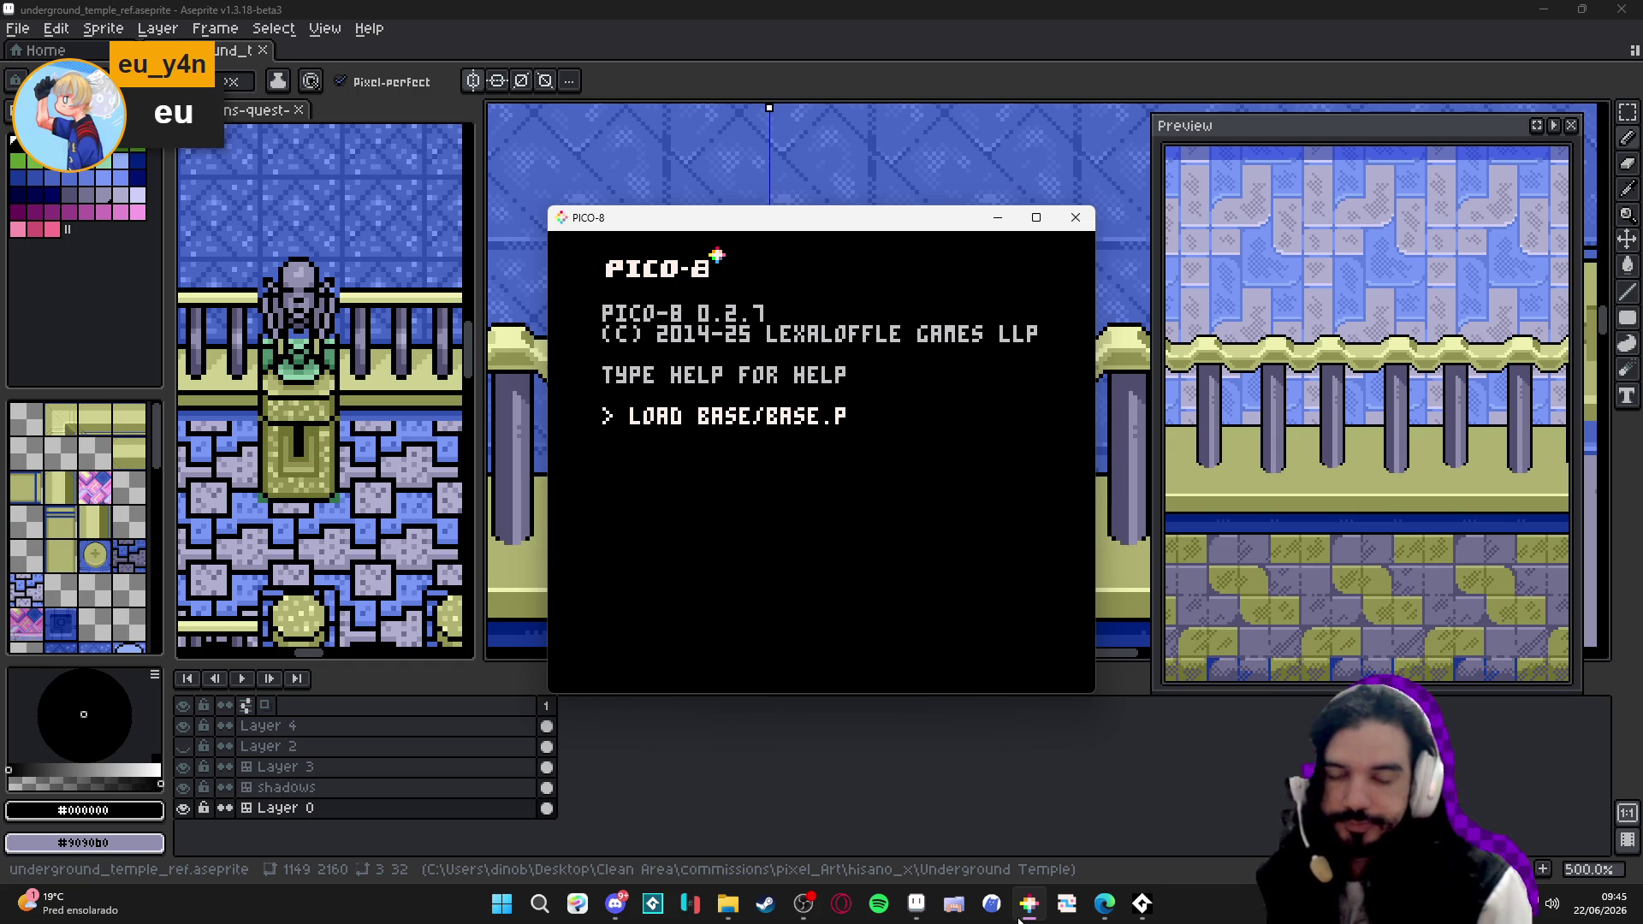
text(8)
key(Return)
key(ctrl+r)
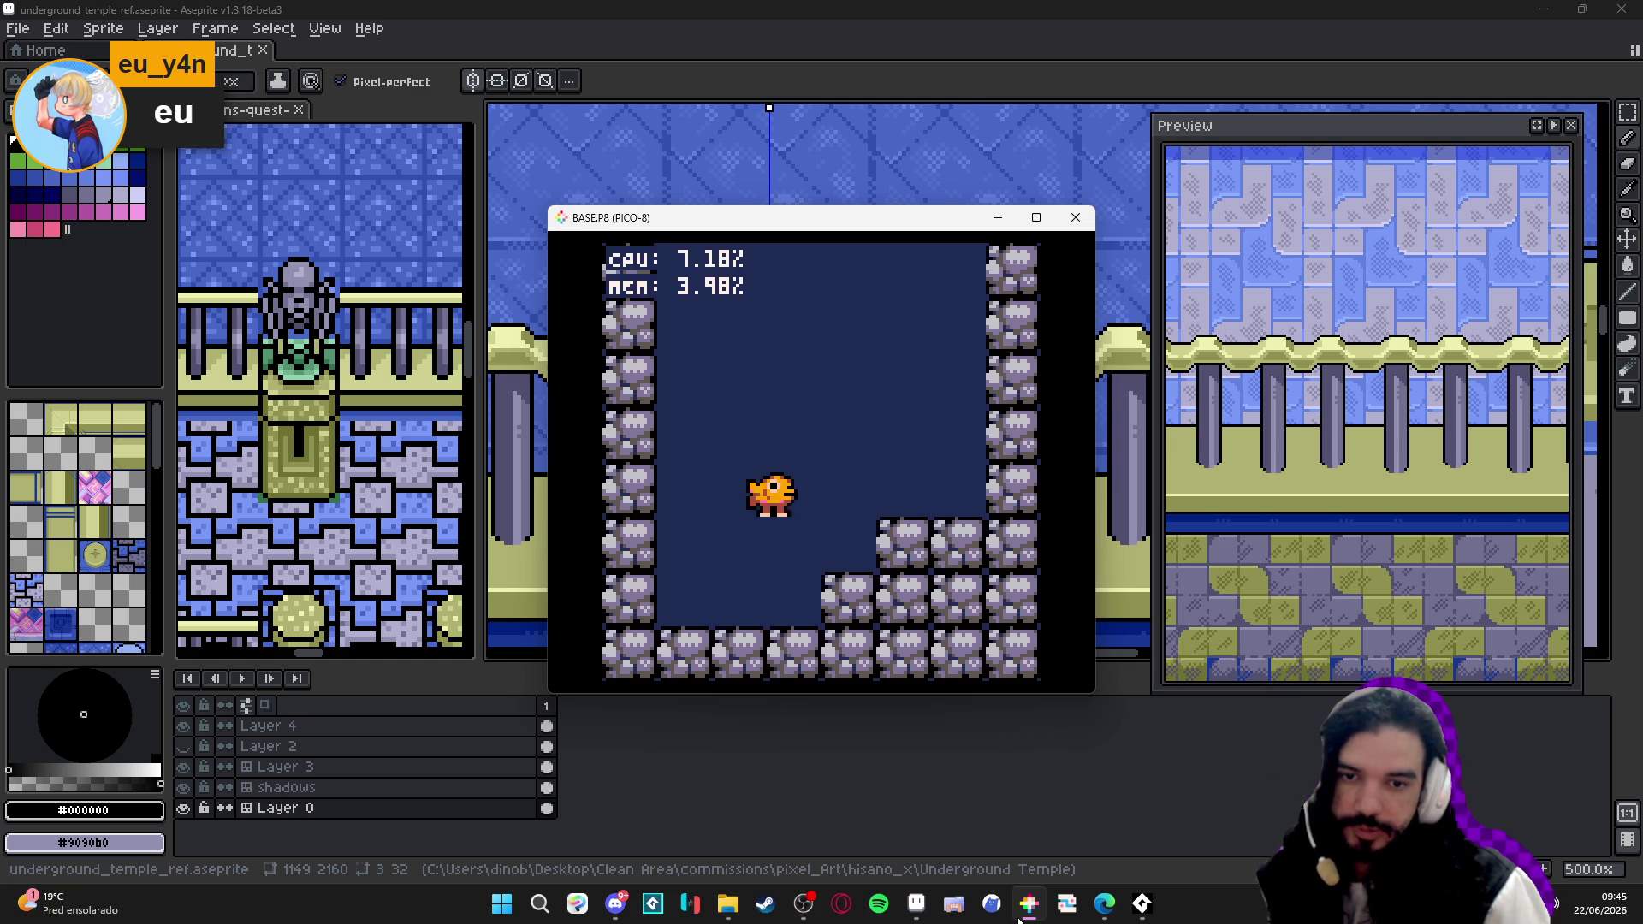
key(Left)
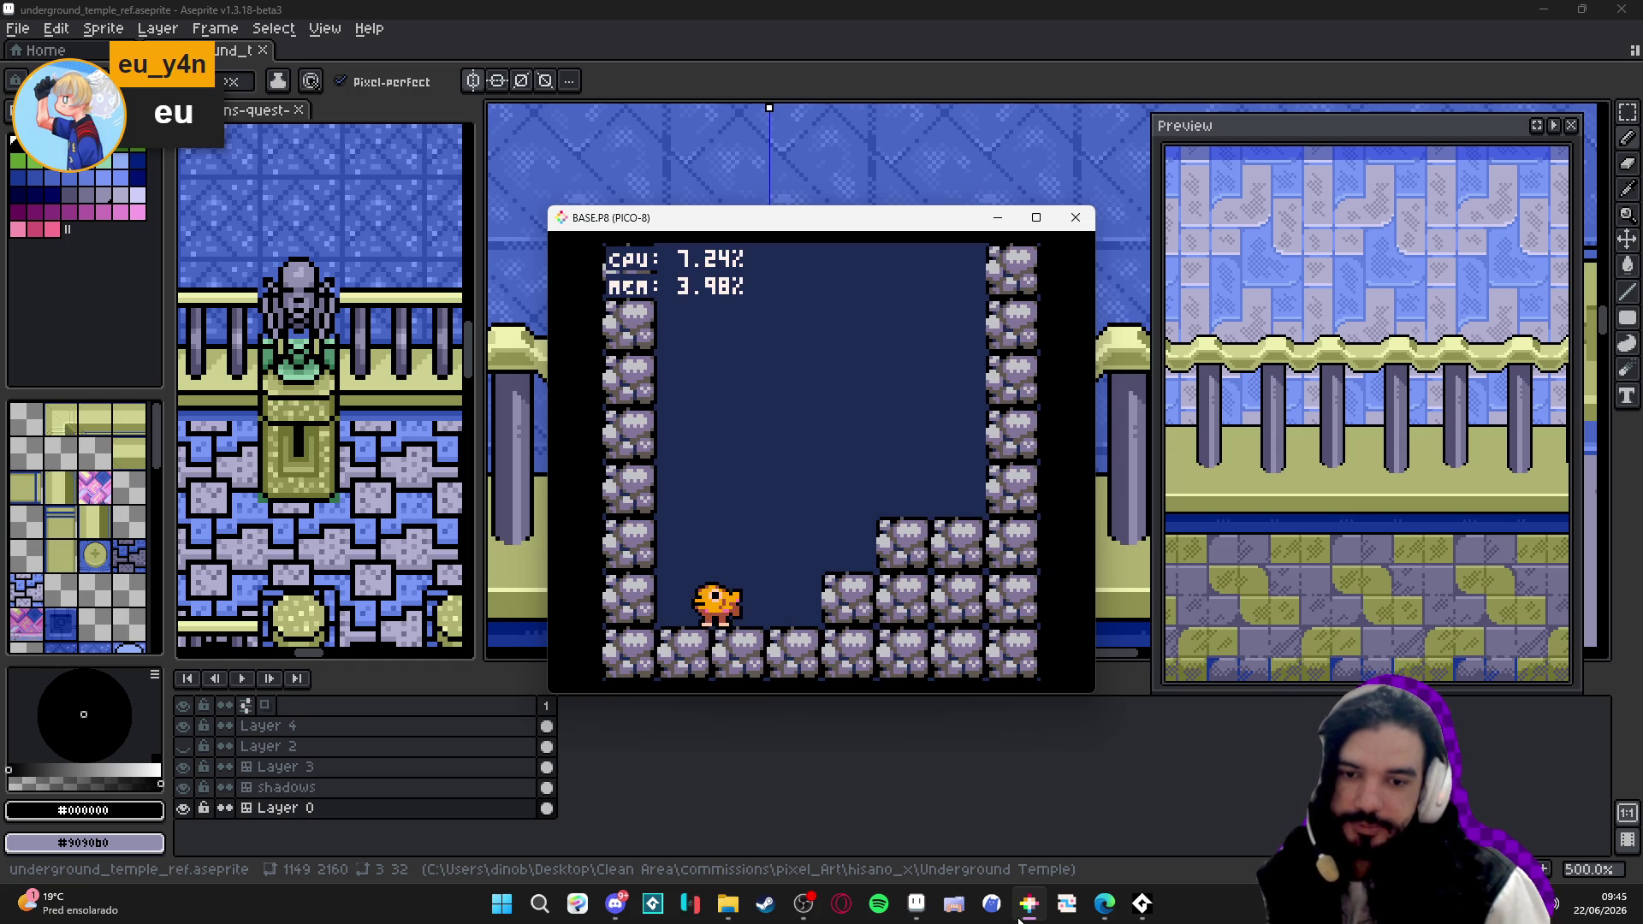
key(z)
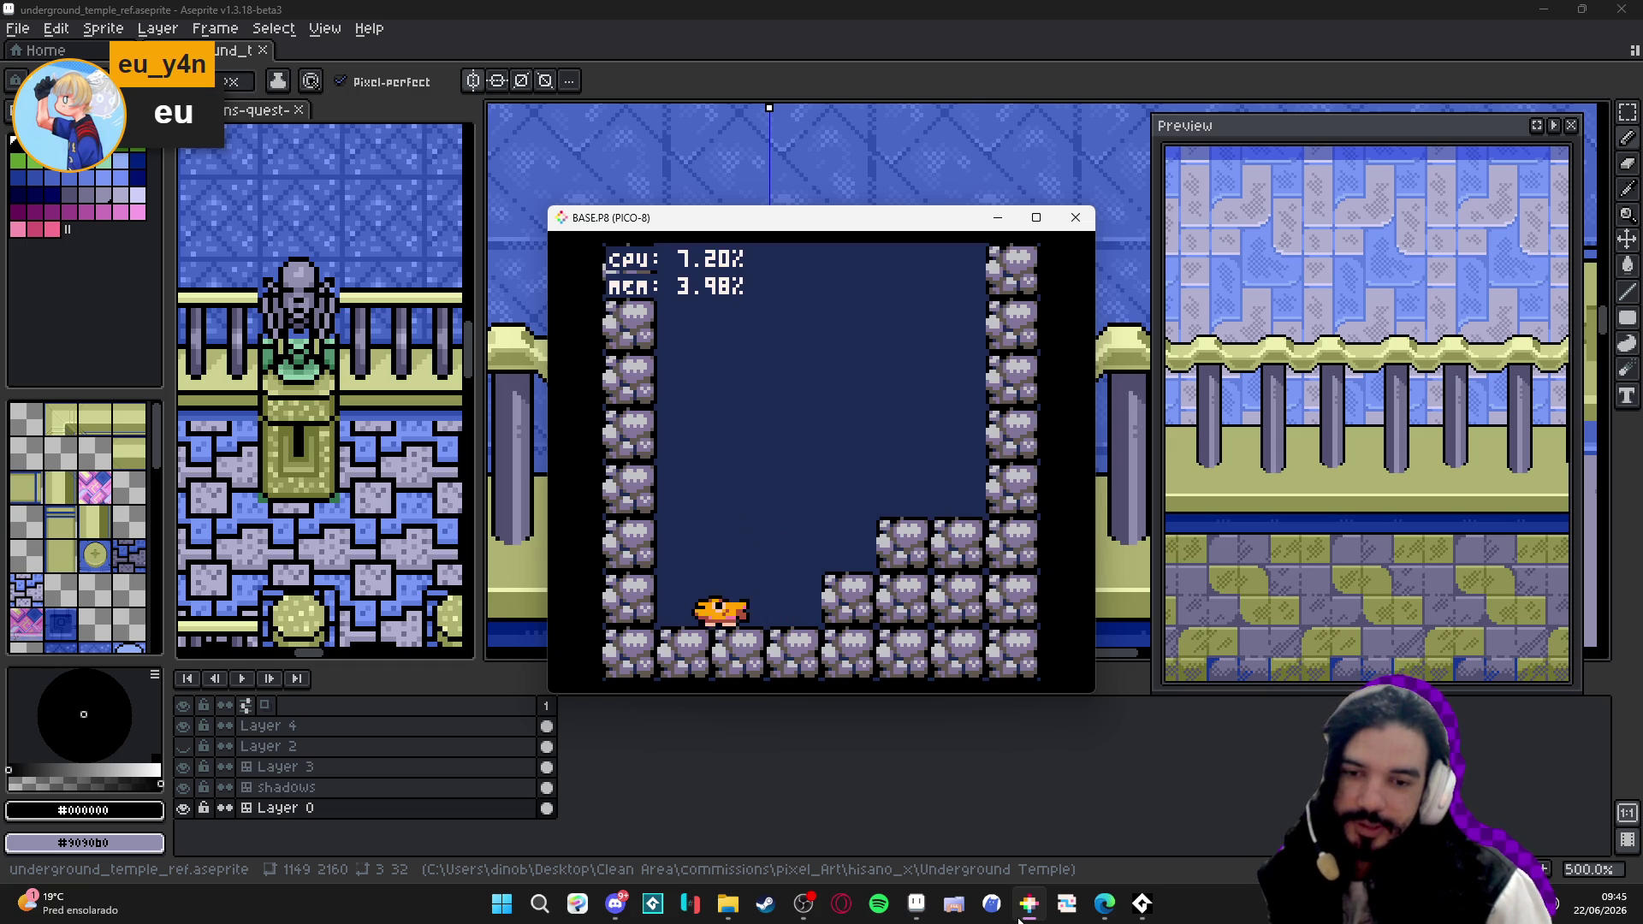
key(z)
key(Right)
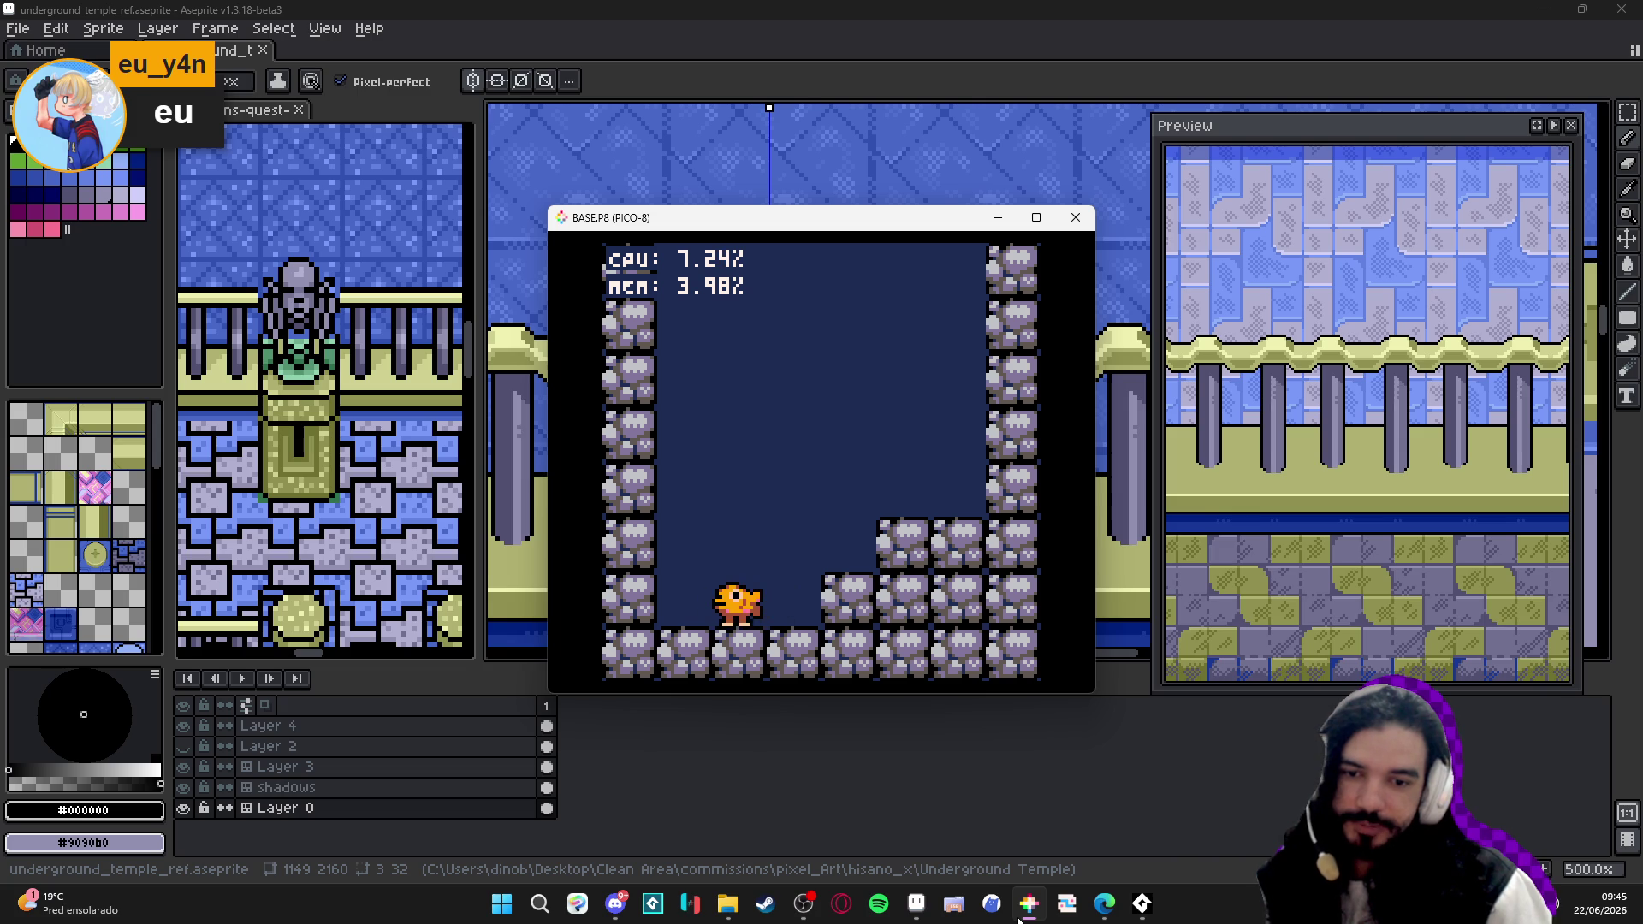
key(Right)
key(Left)
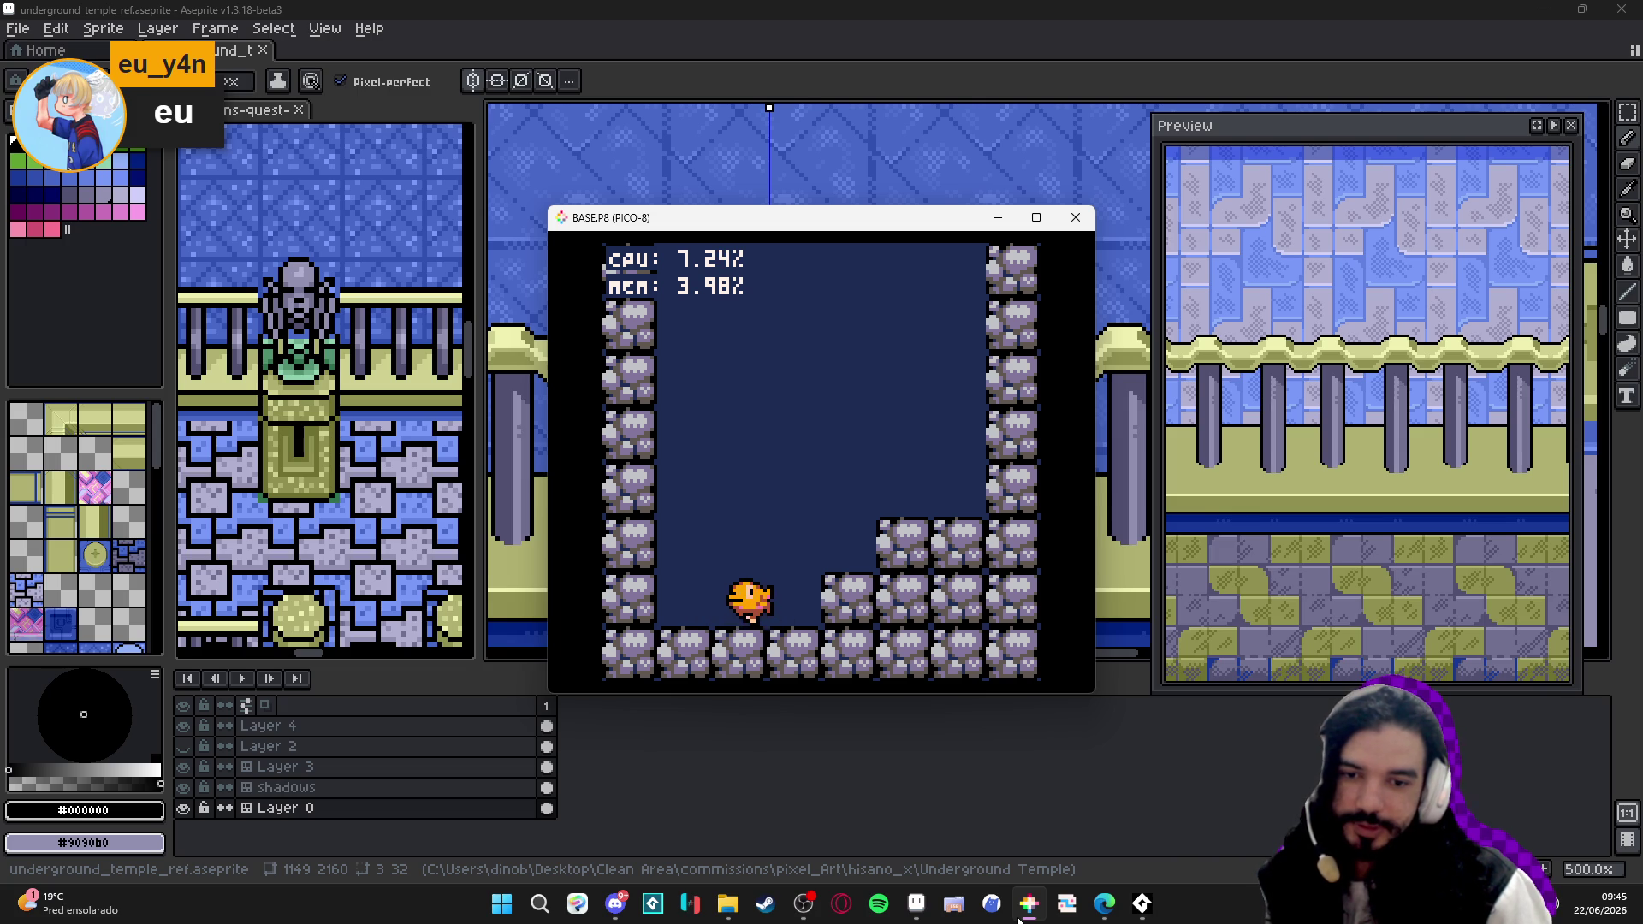
key(Left)
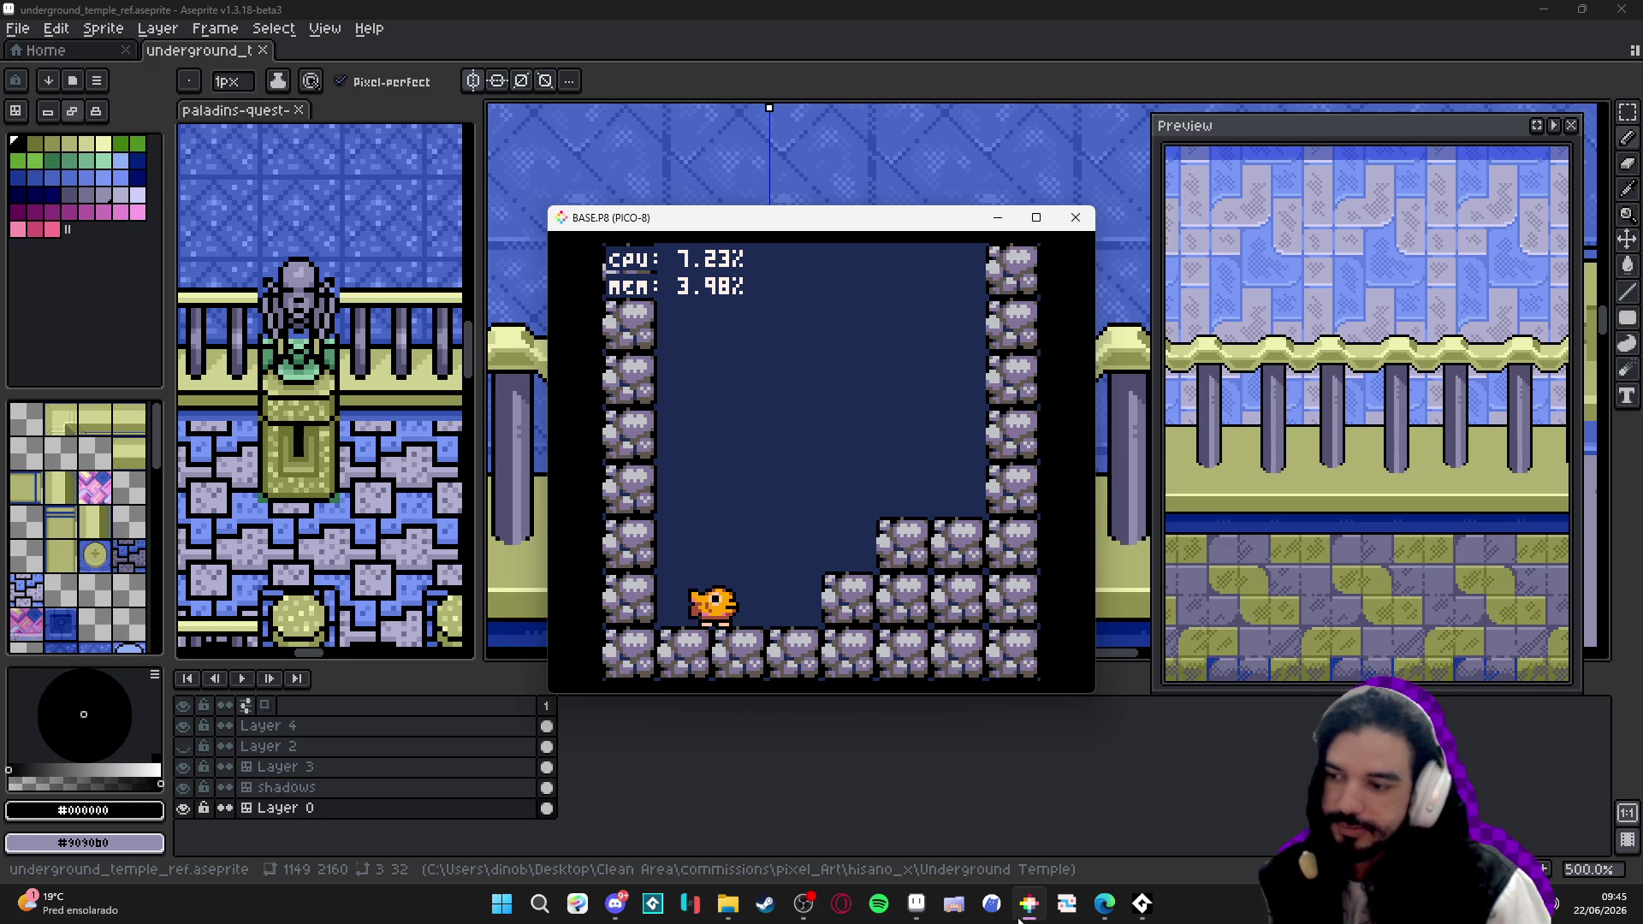
key(Right)
key(z)
key(Right)
key(z)
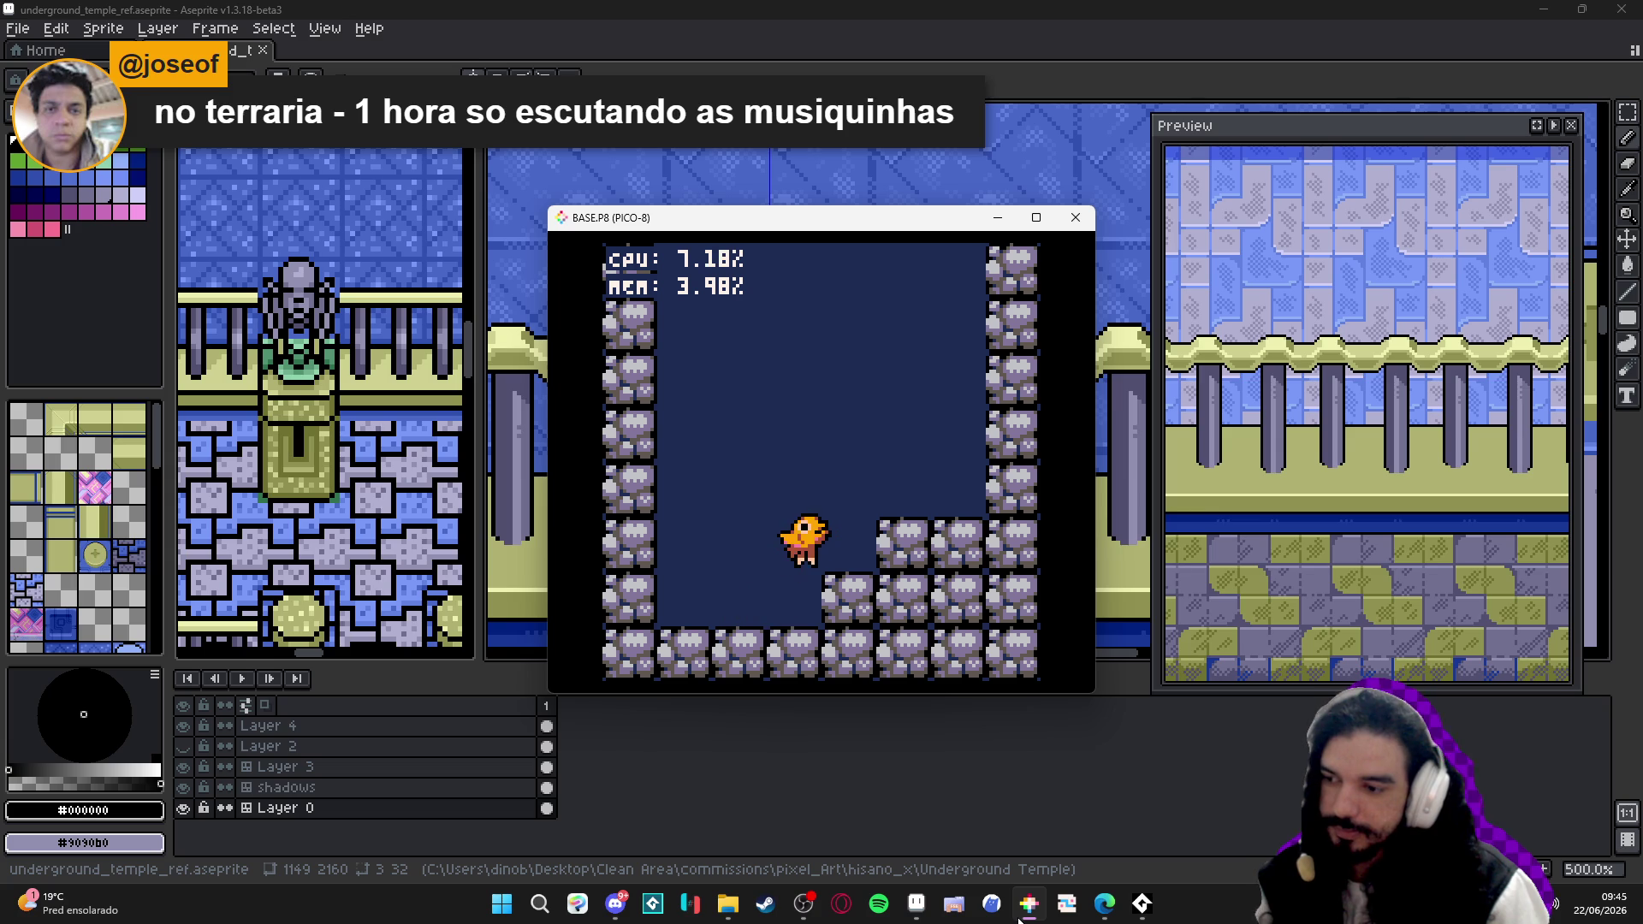
key(z)
key(Left)
key(z)
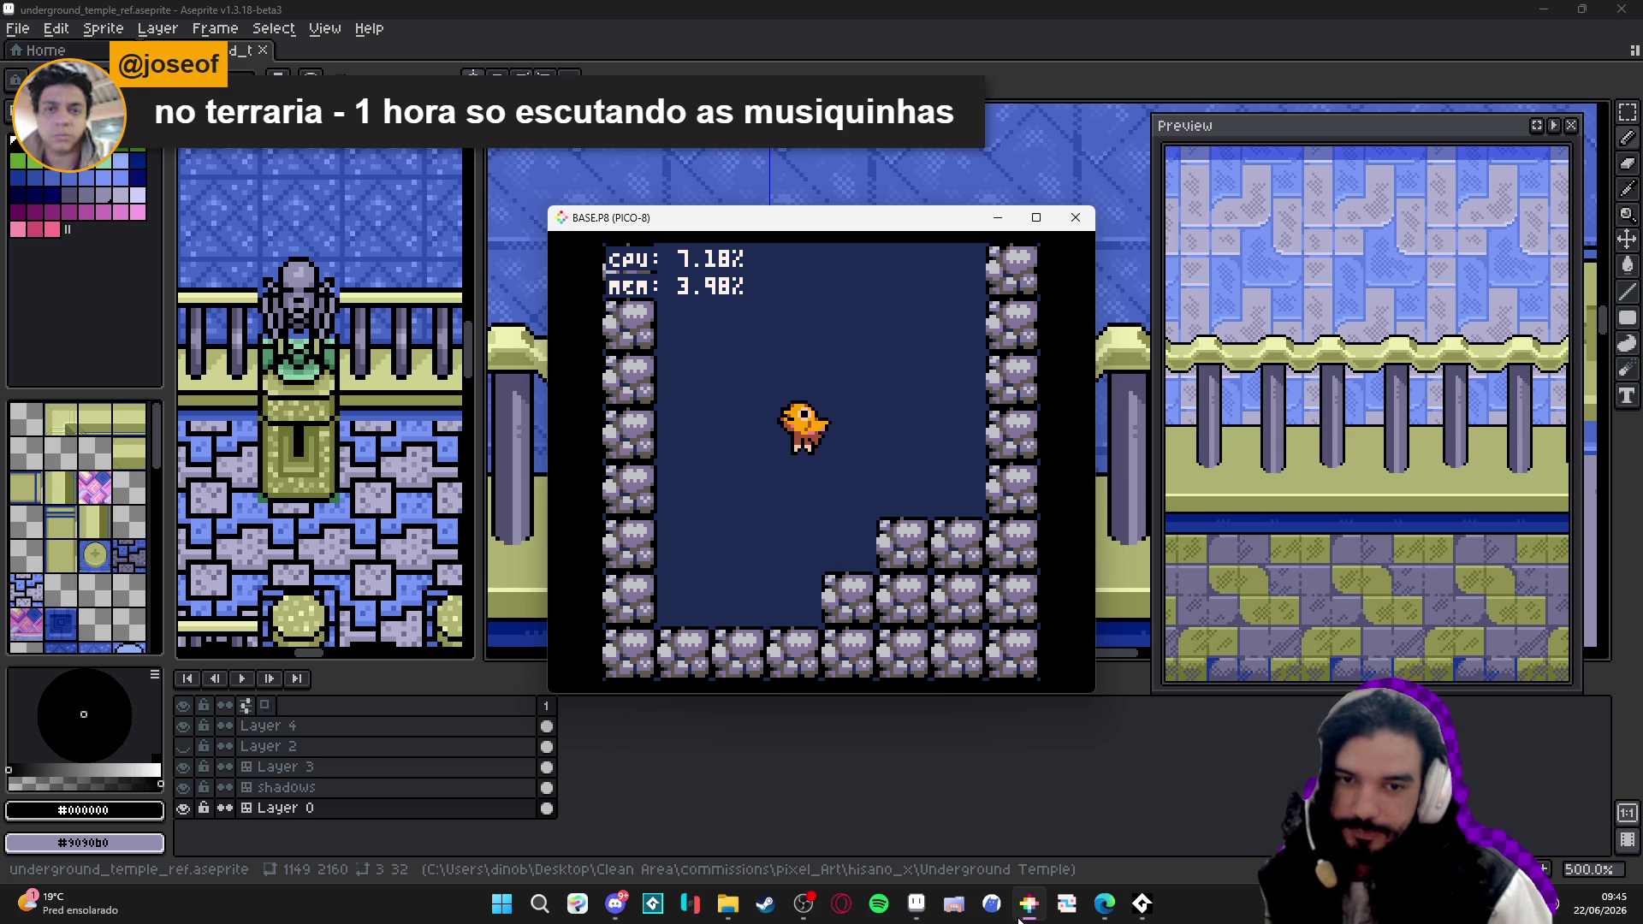
key(Right)
key(Right)
key(z)
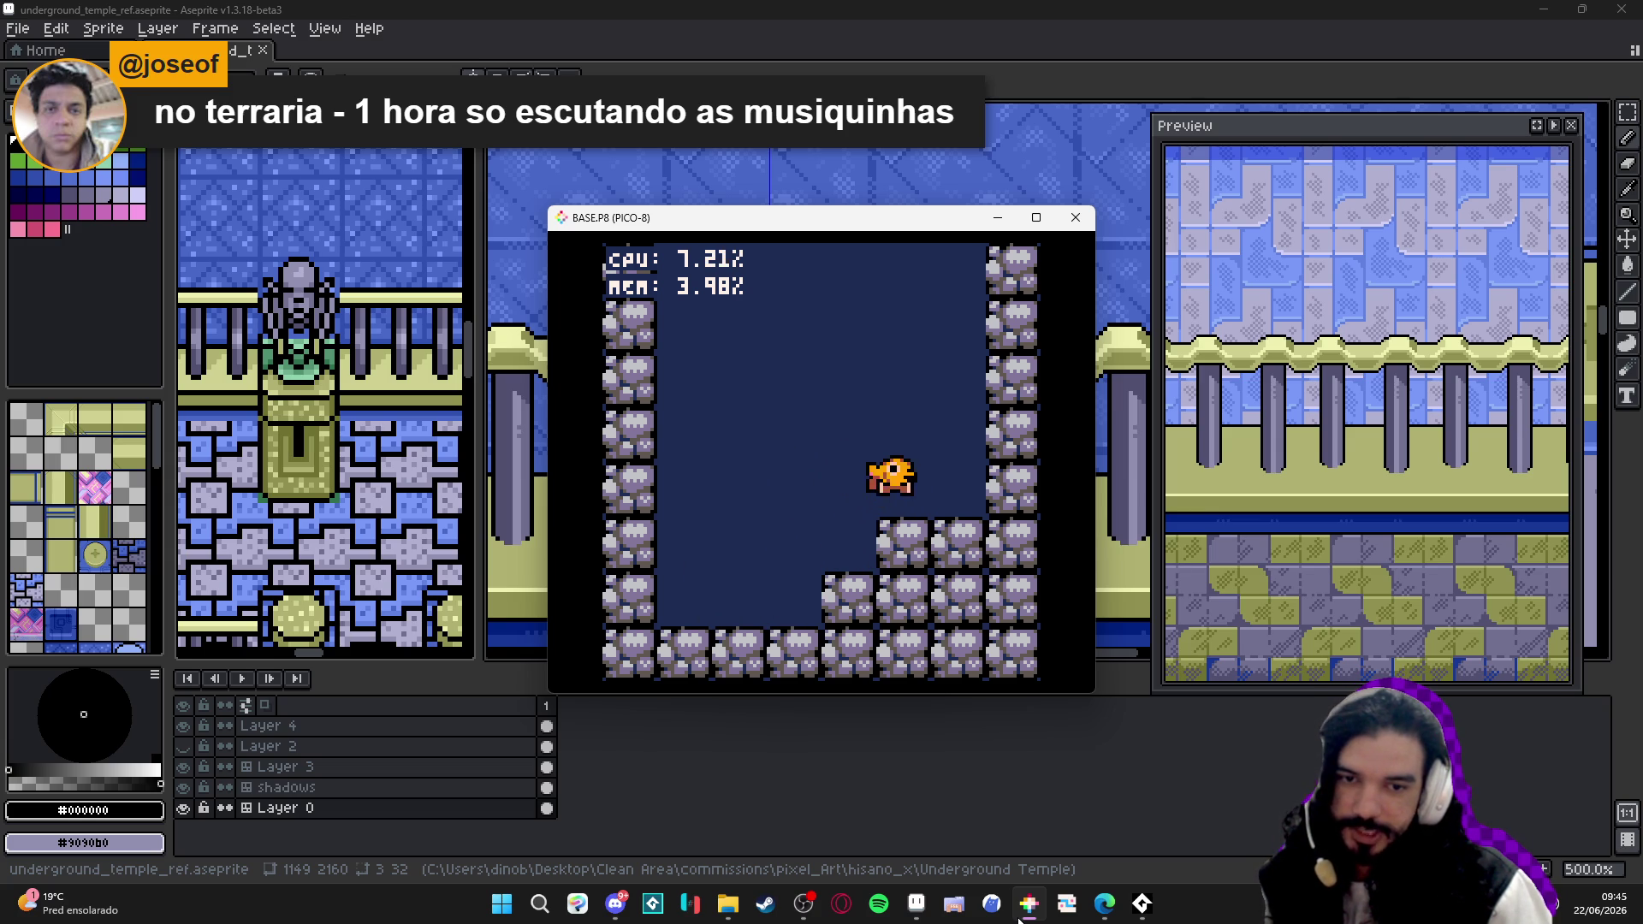
key(Left)
key(z)
key(Left)
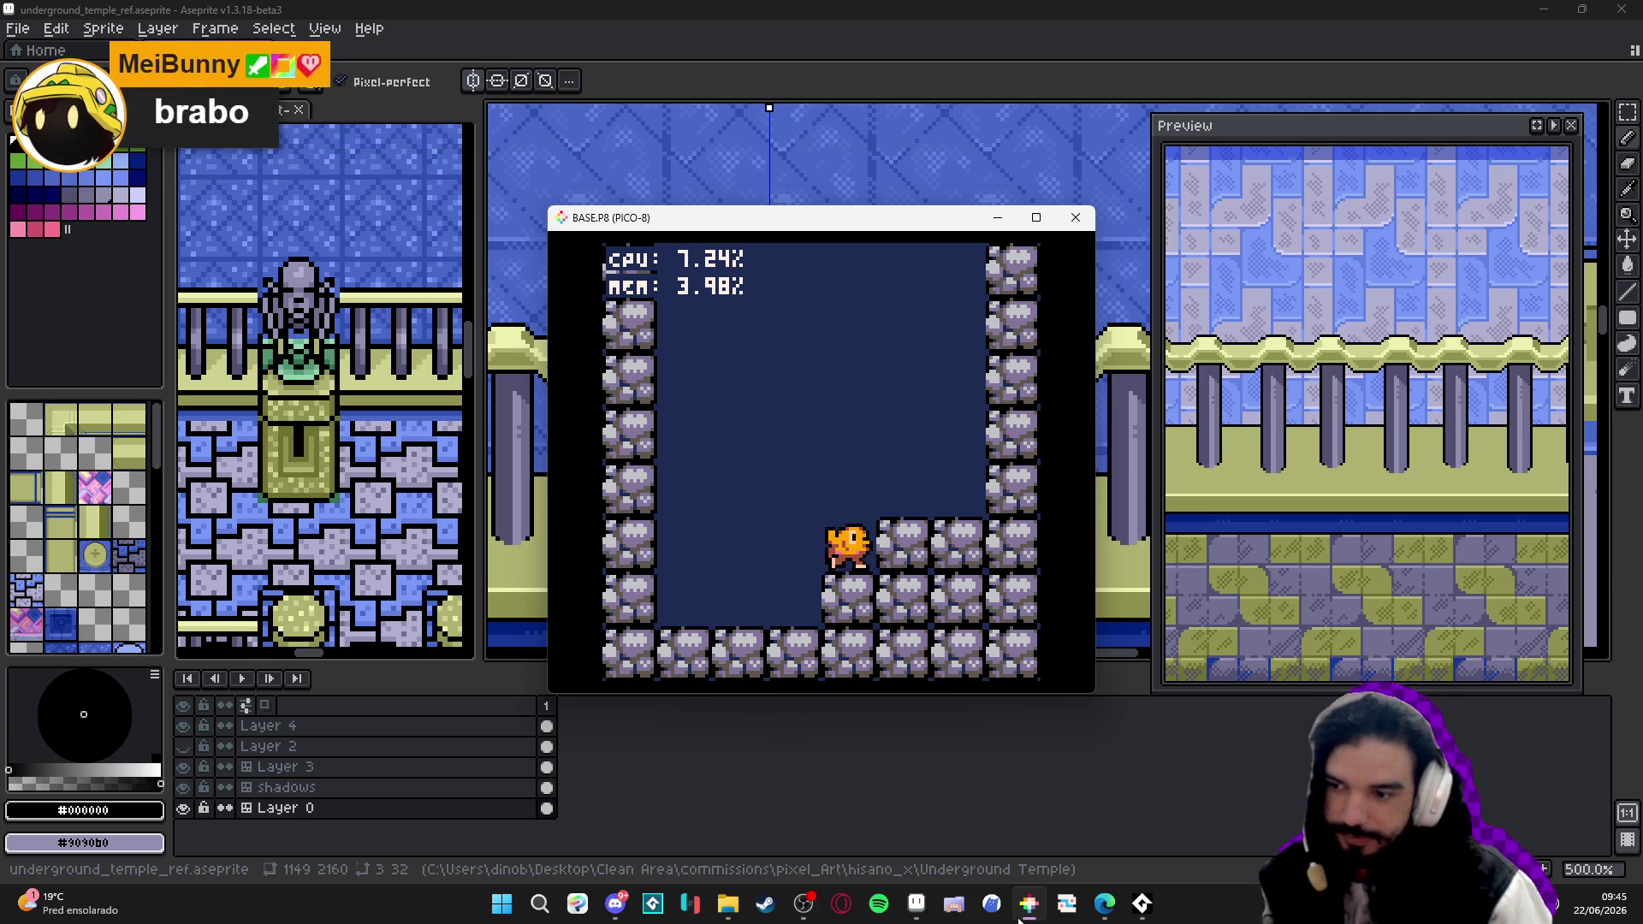
key(Right)
key(Left)
key(z)
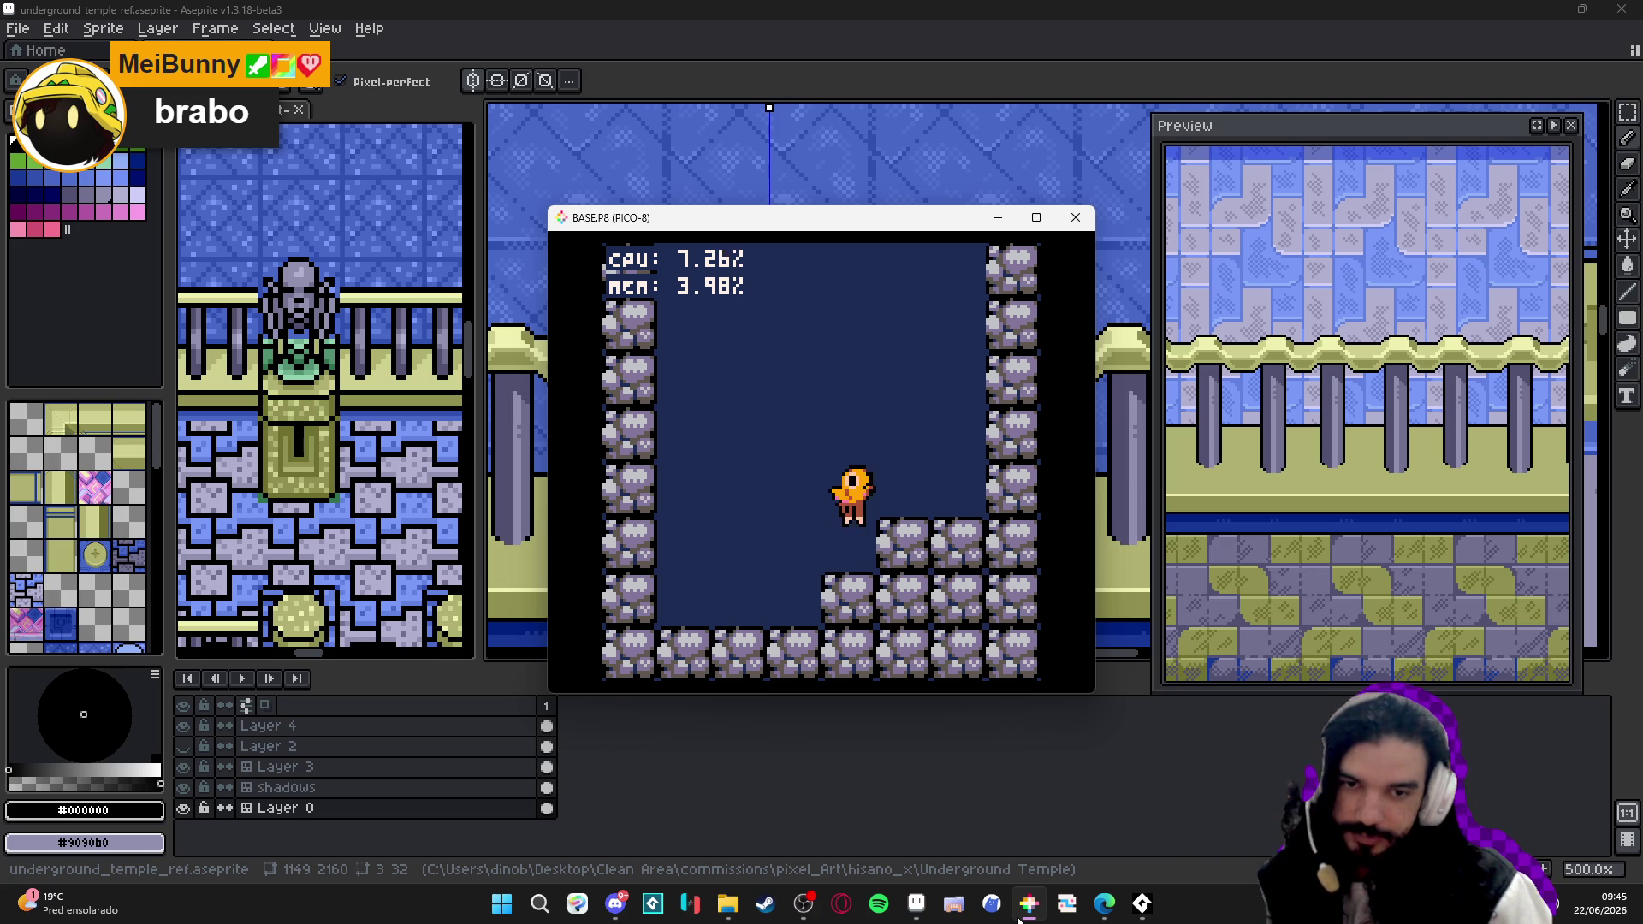
key(Right)
key(Left)
key(Left)
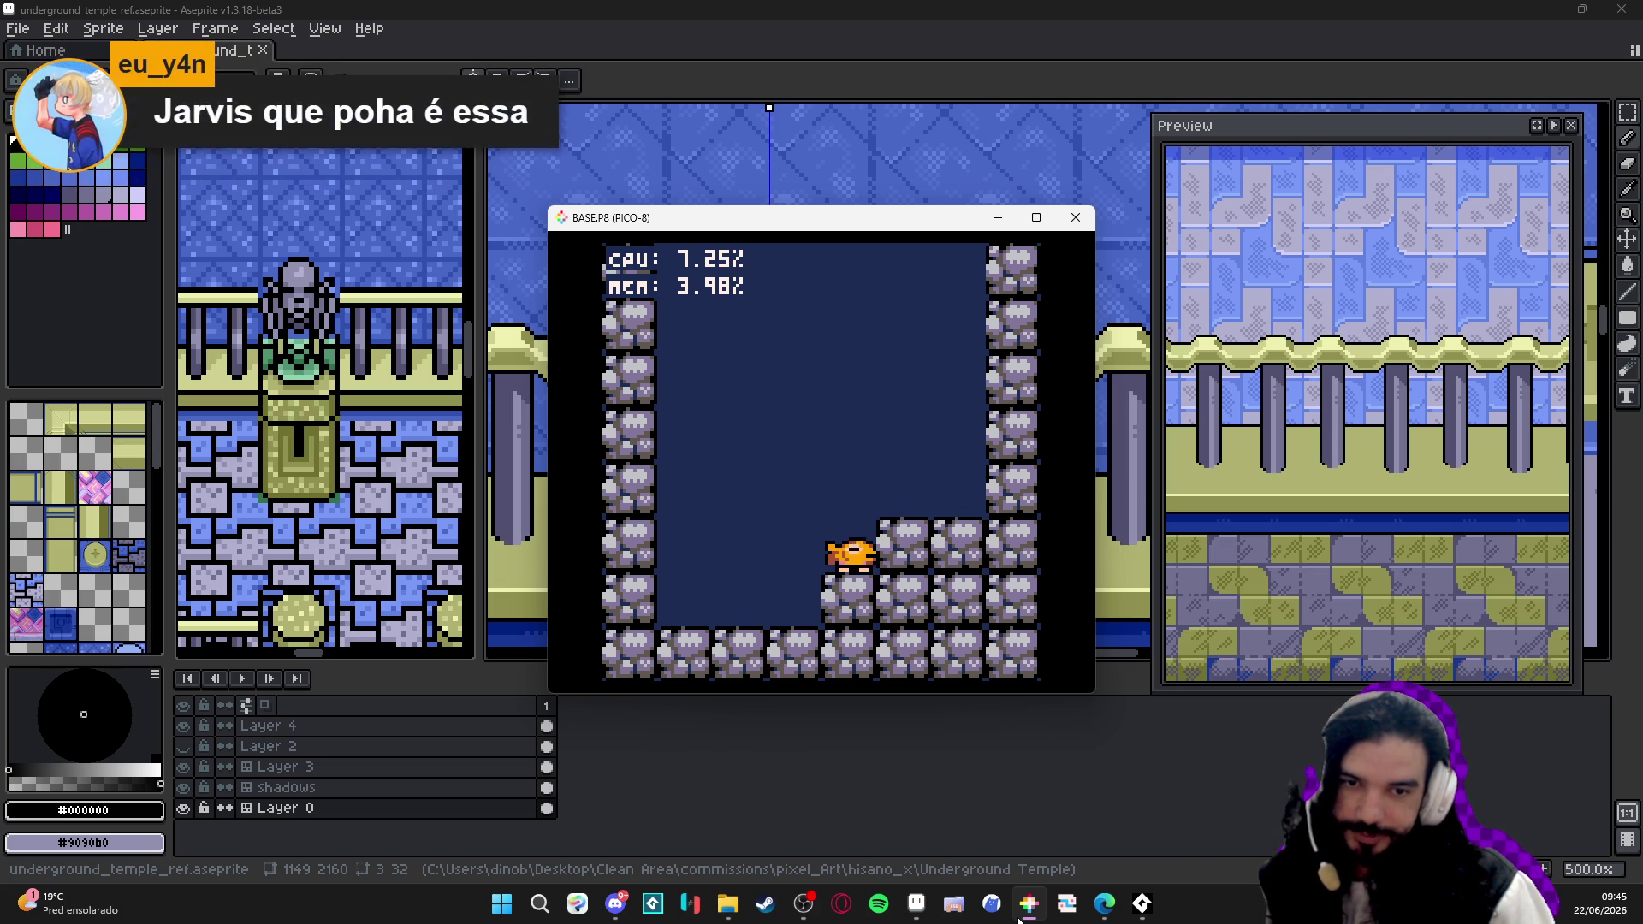
key(z)
key(Right)
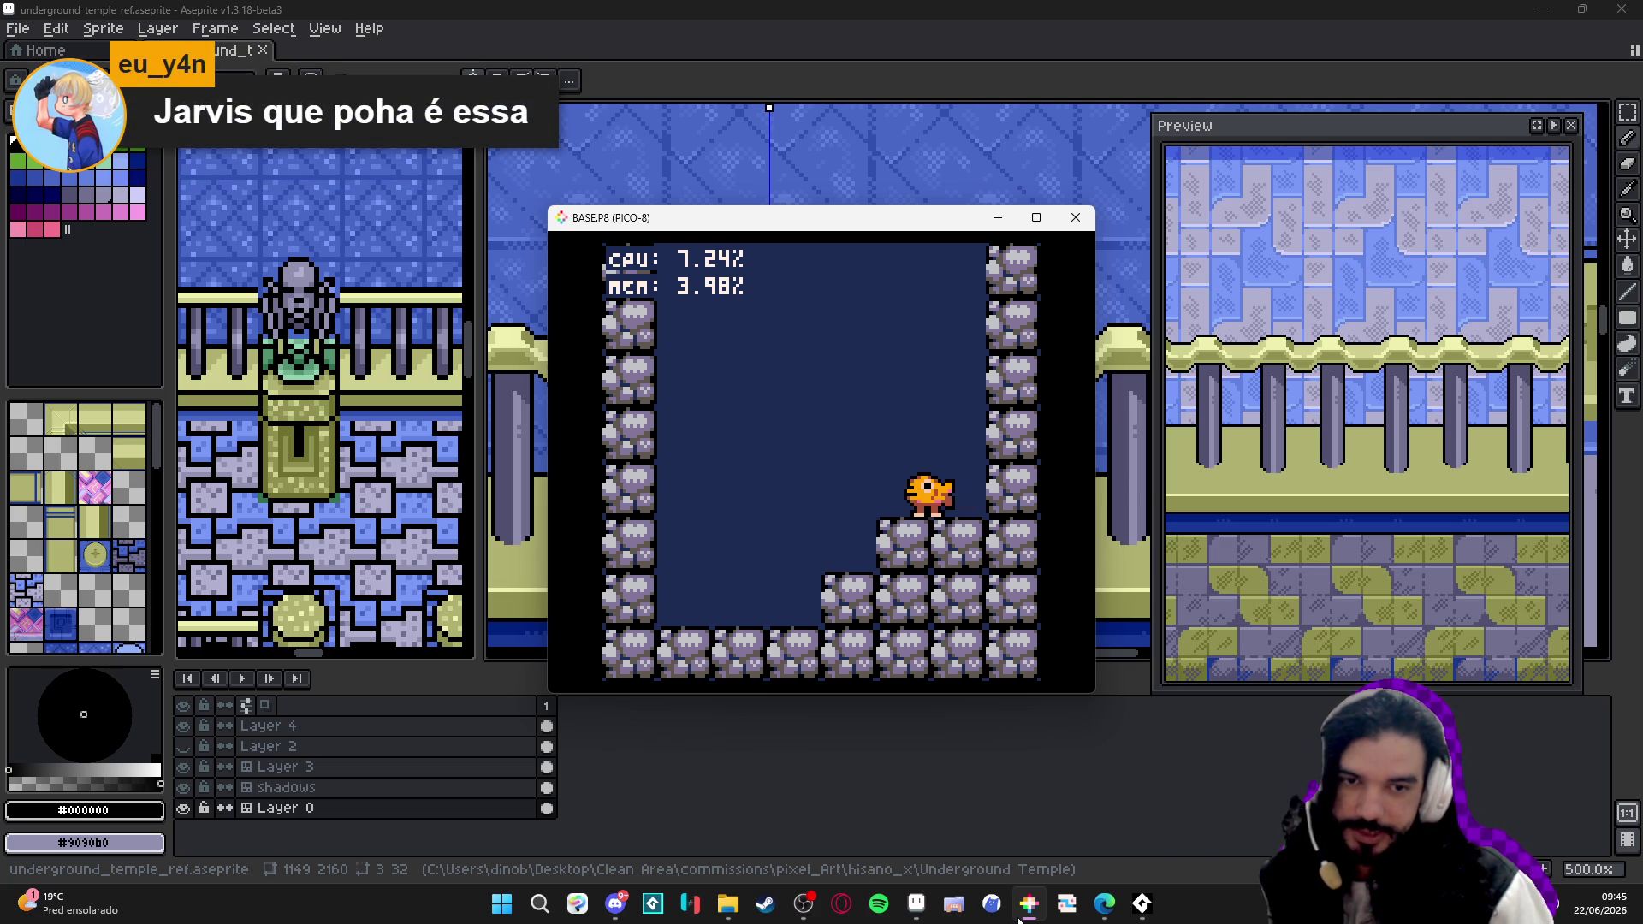
key(Left)
key(Left)
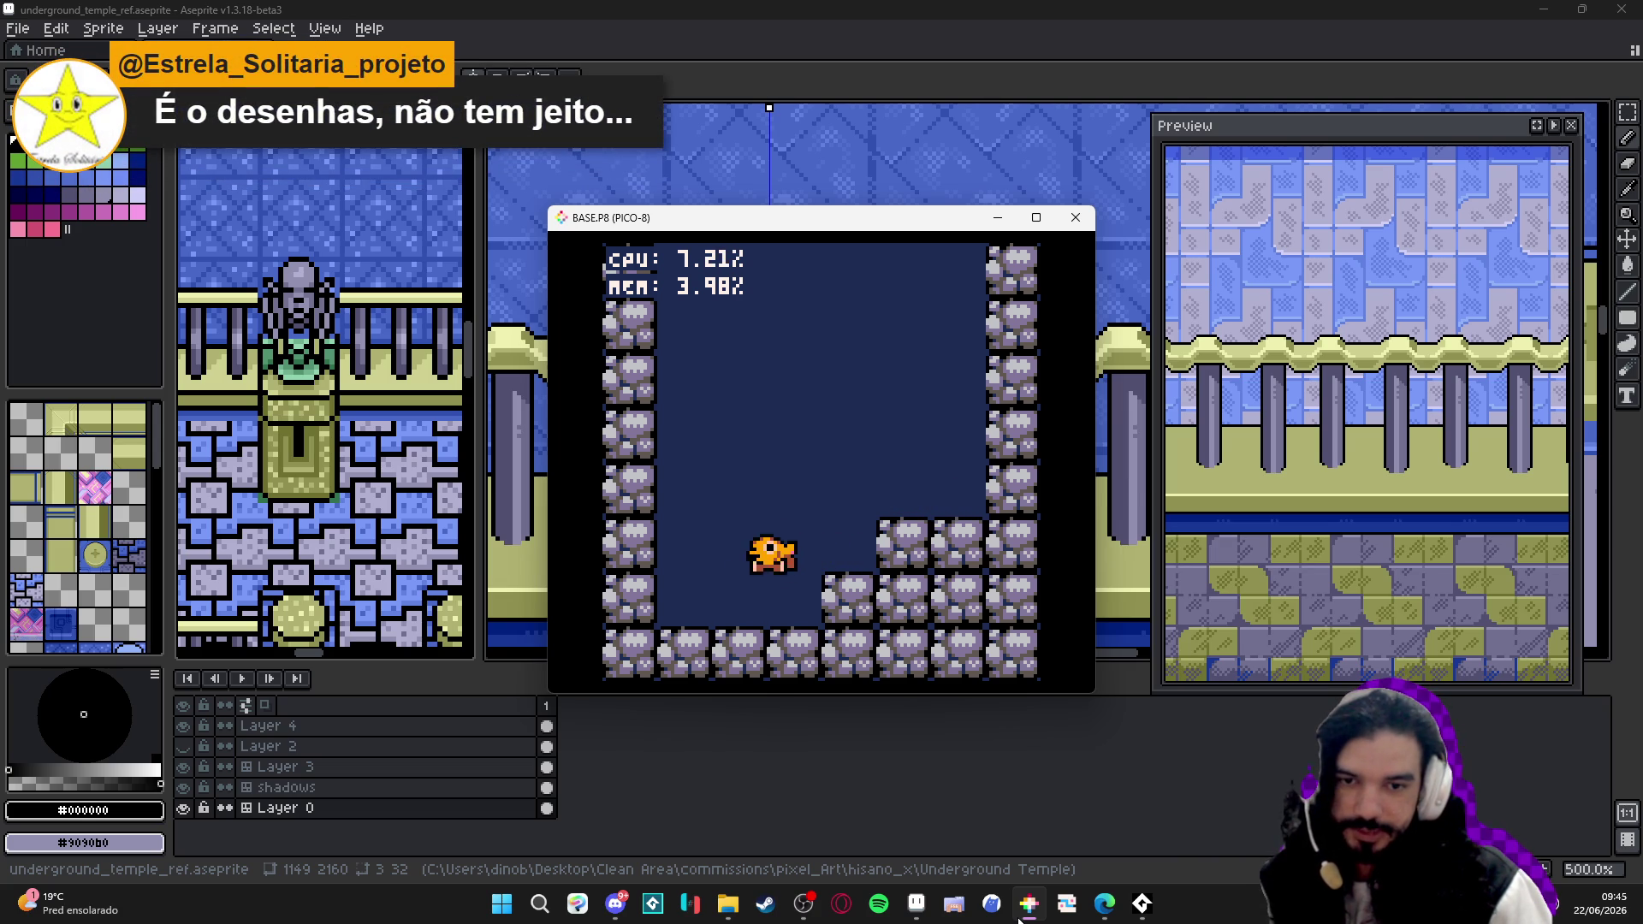
key(Right)
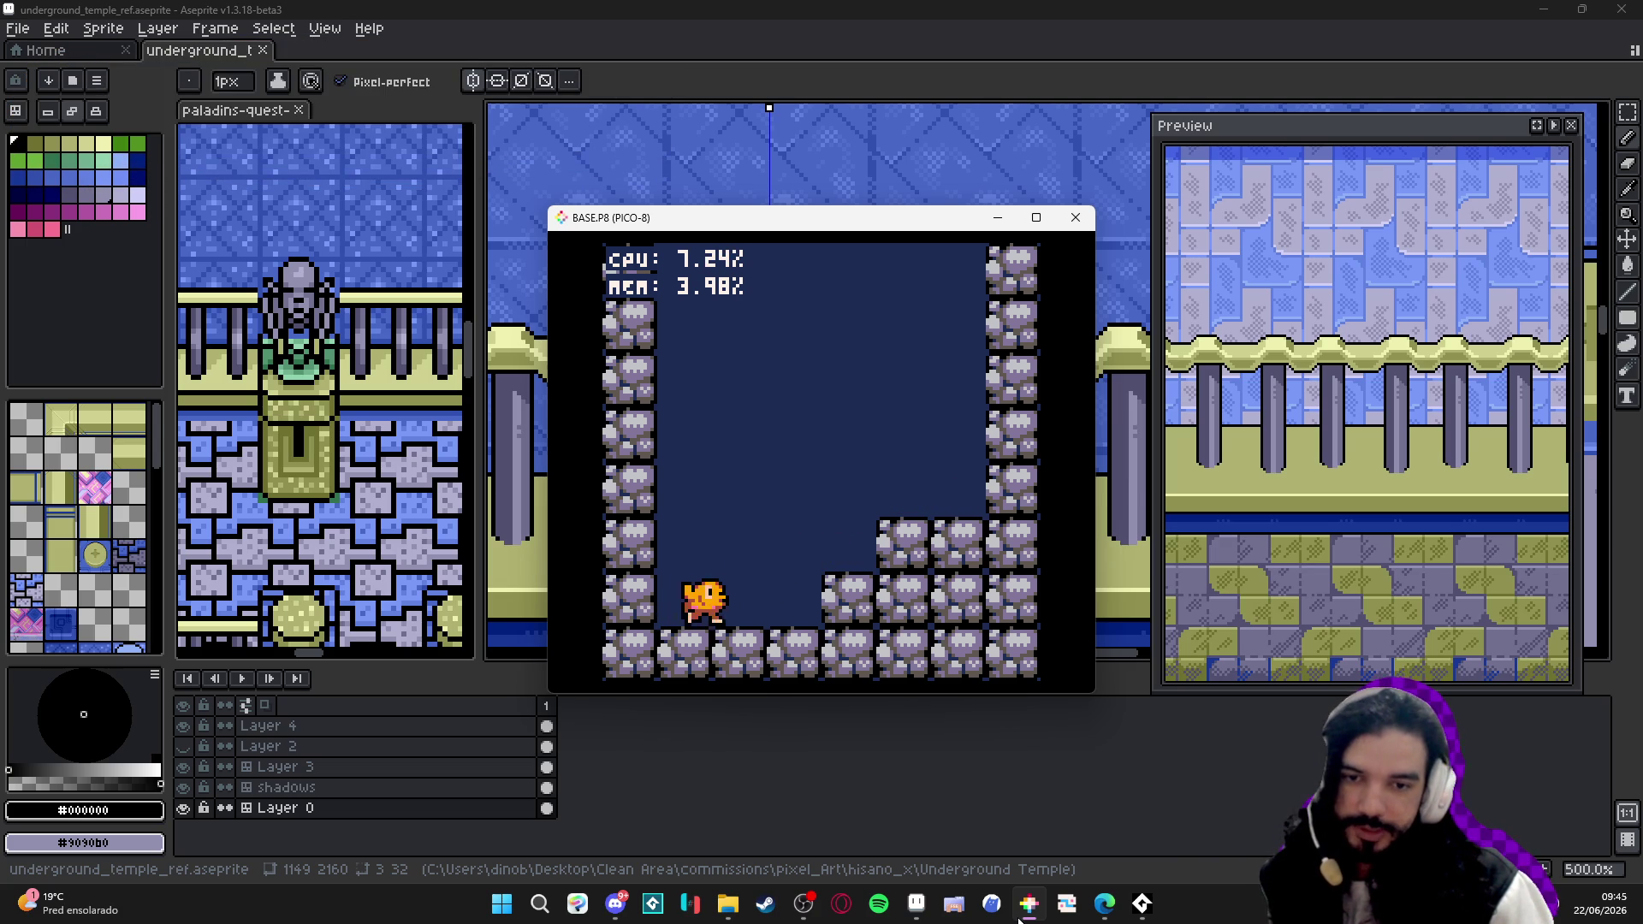
key(z)
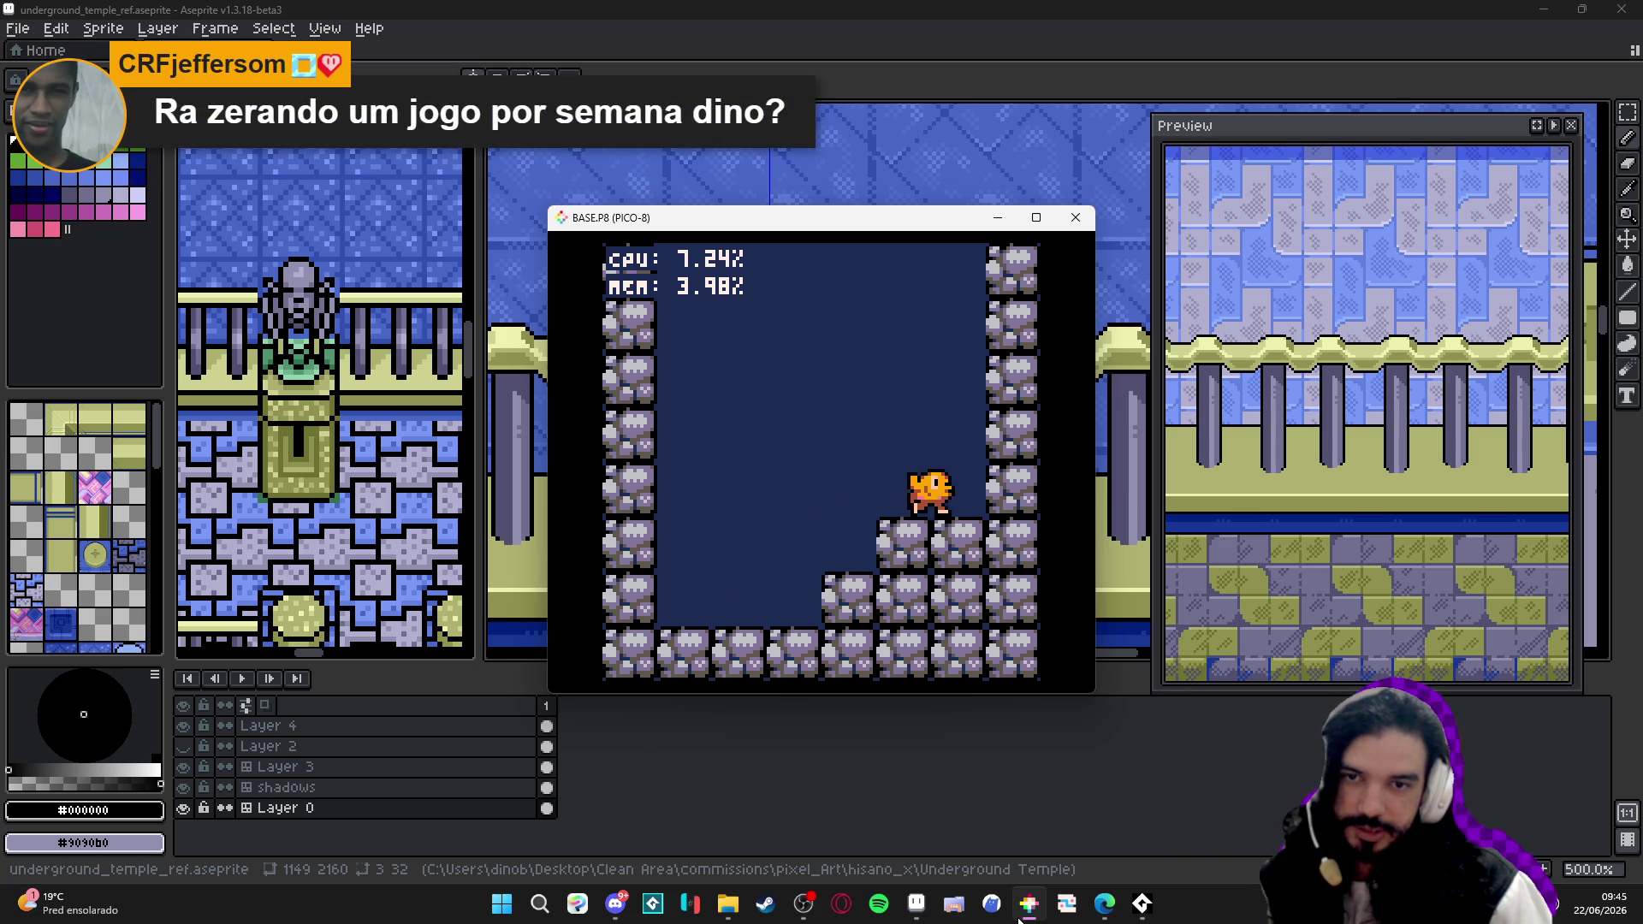
key(Left)
key(z)
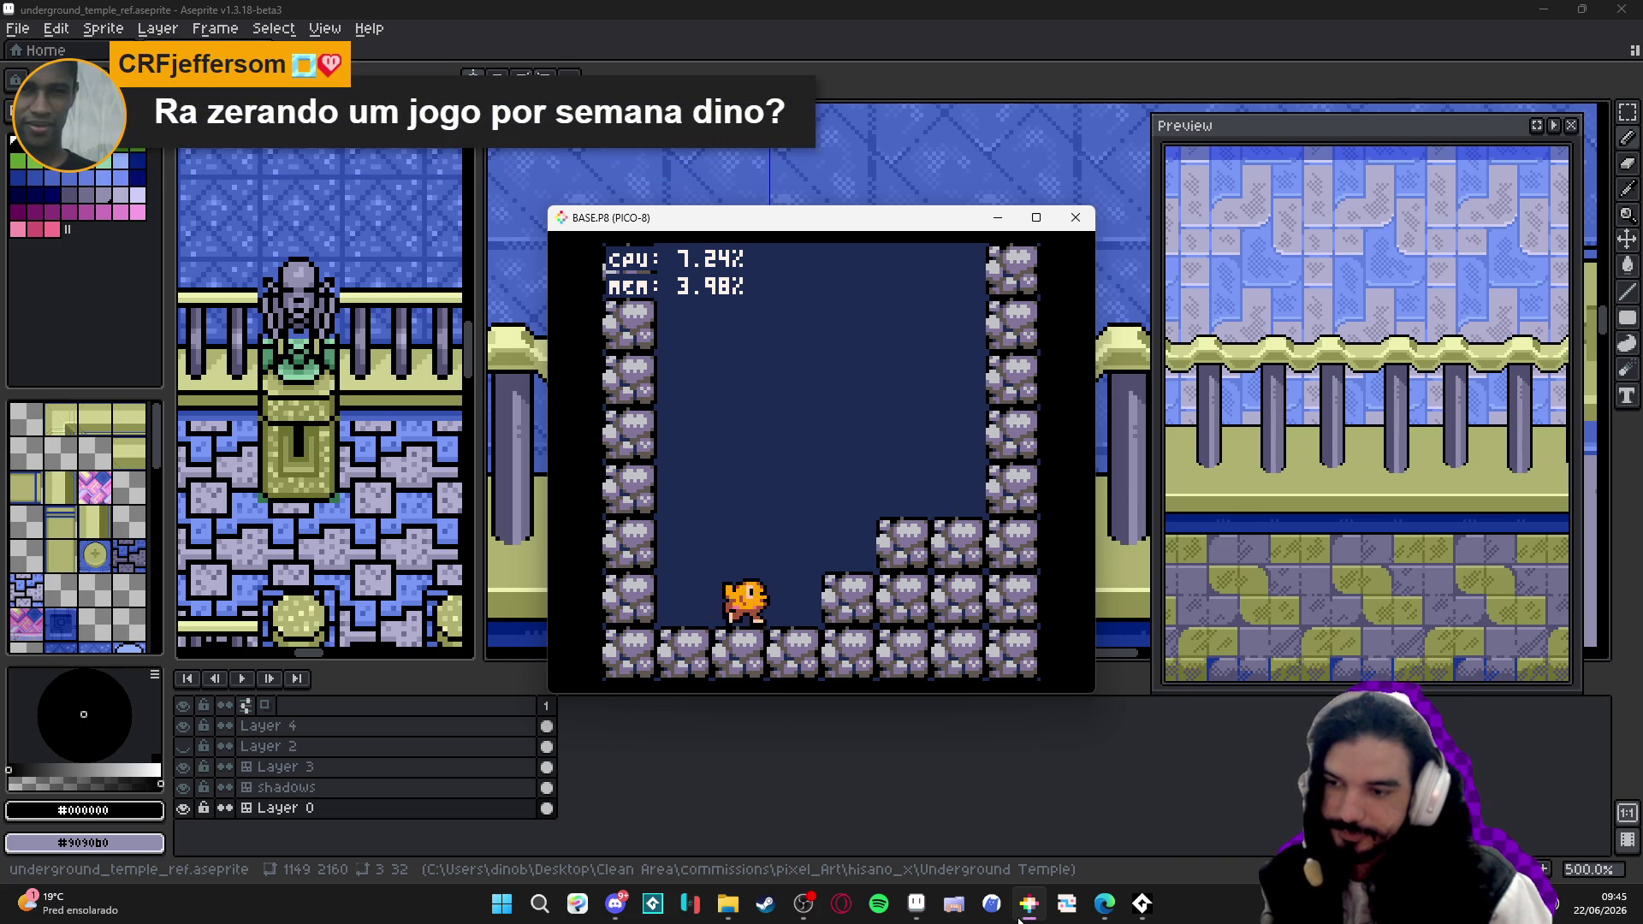
key(Right)
key(z)
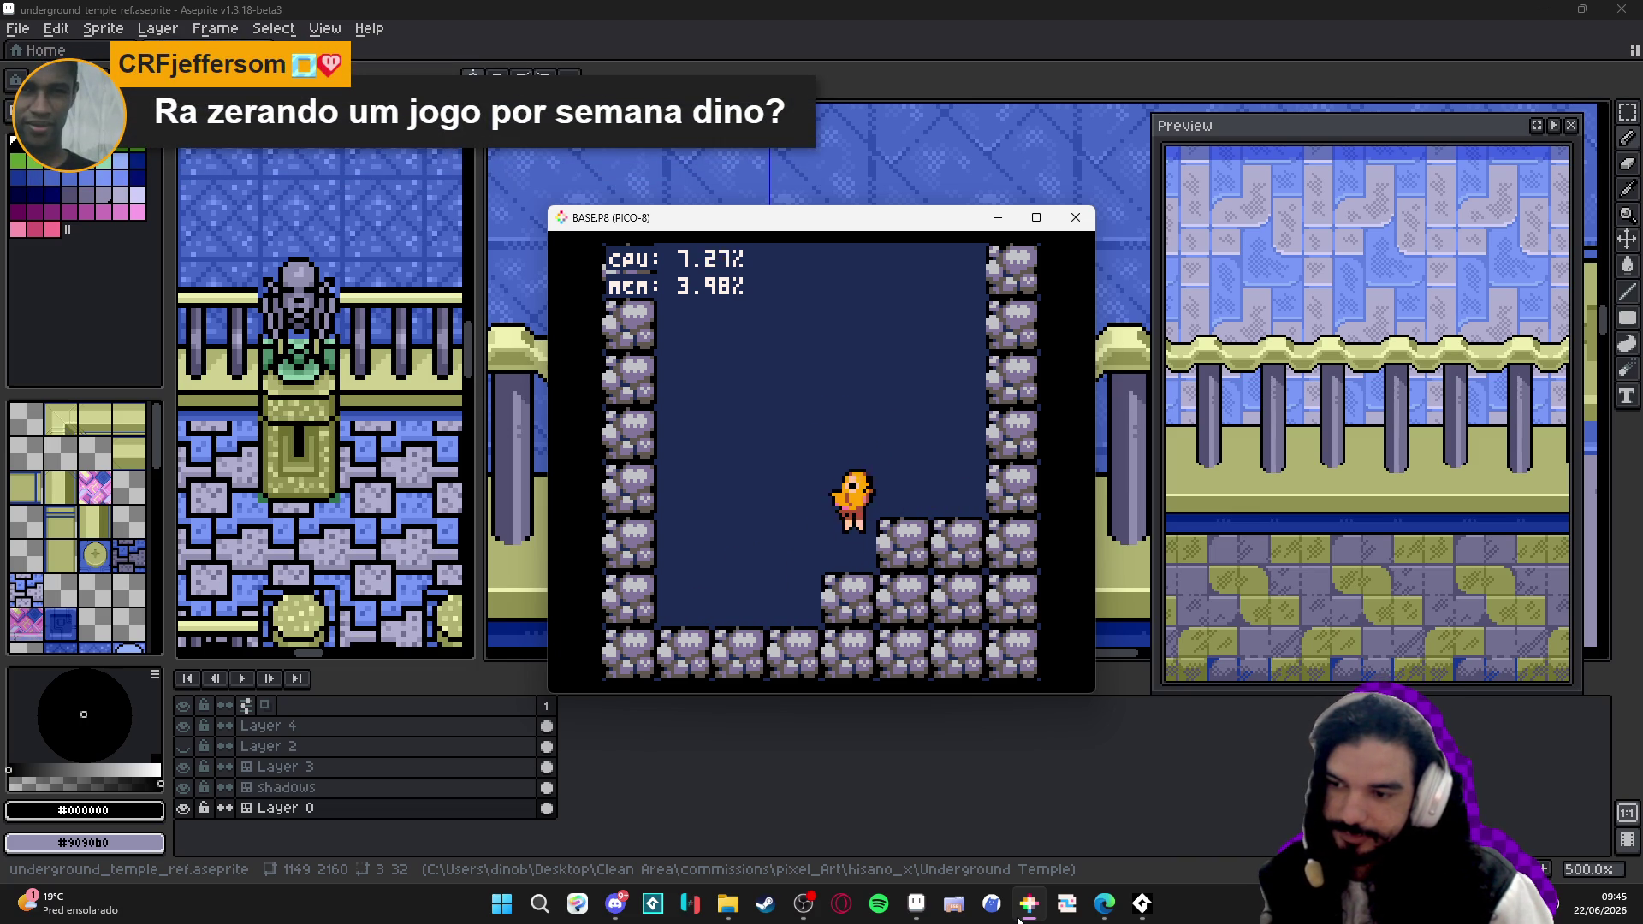
key(z)
key(Left)
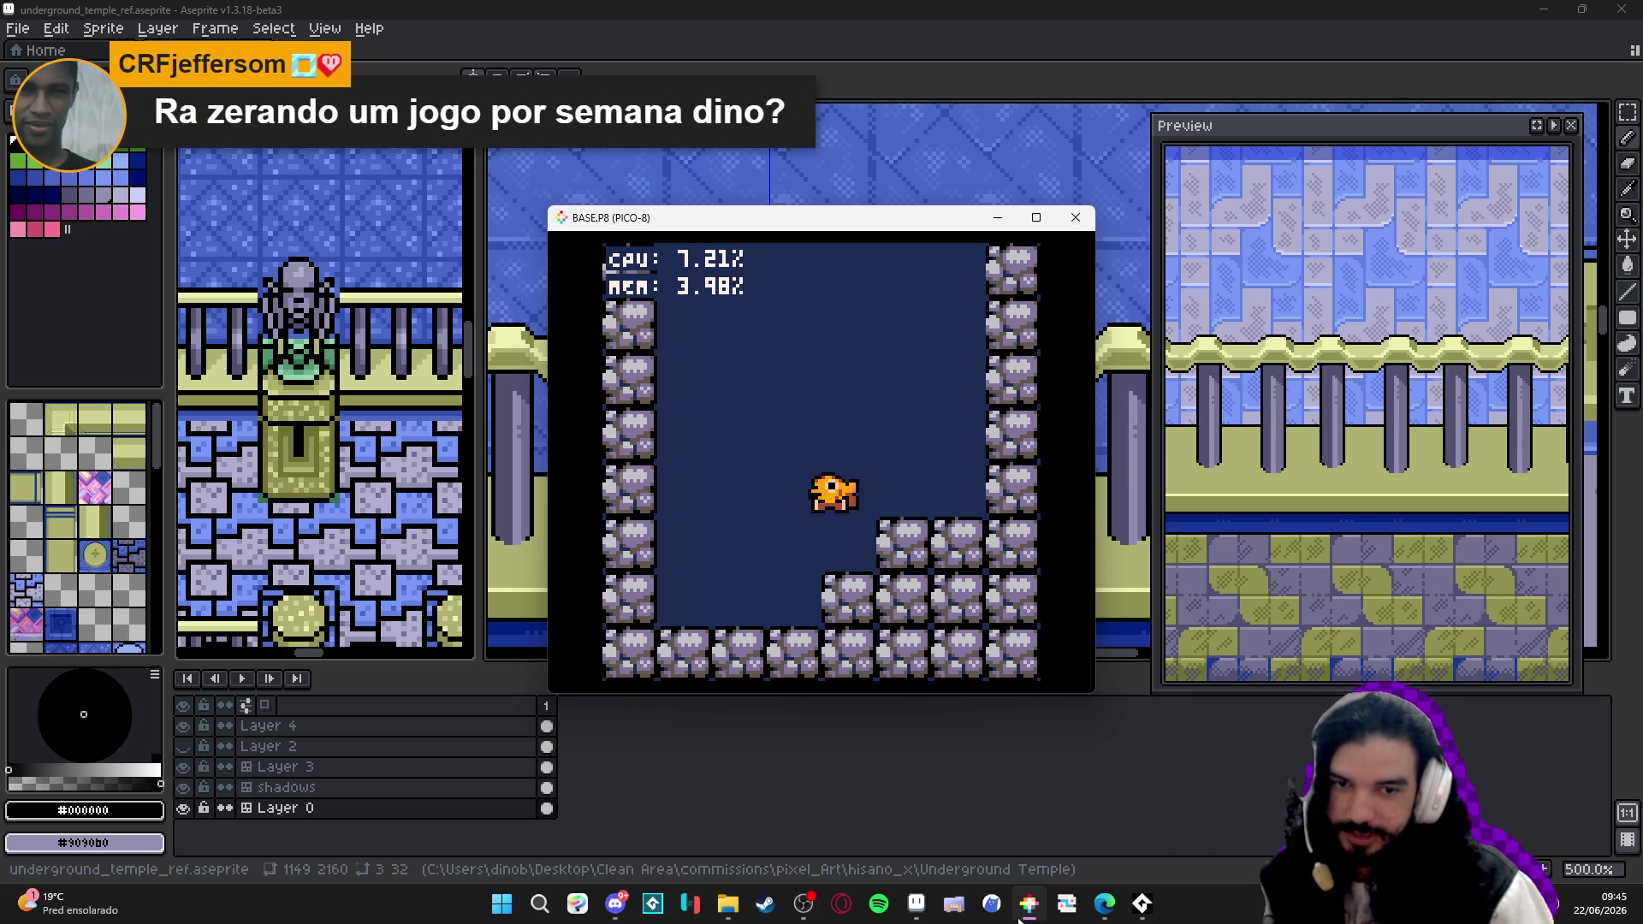
key(z)
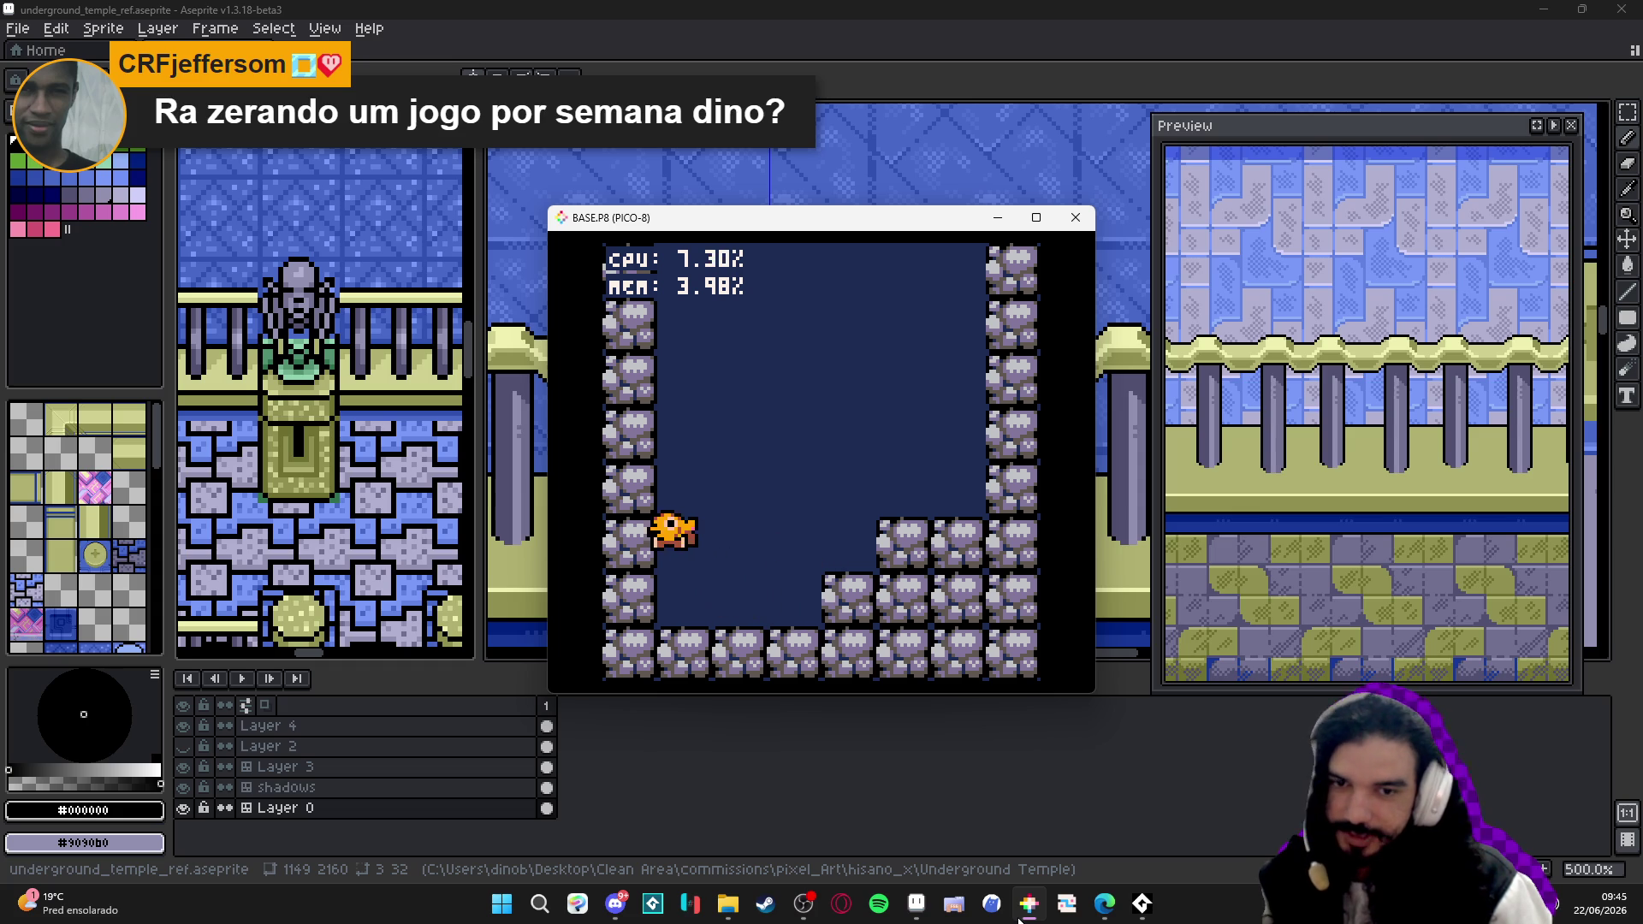
key(Right)
key(Right)
key(z)
key(z)
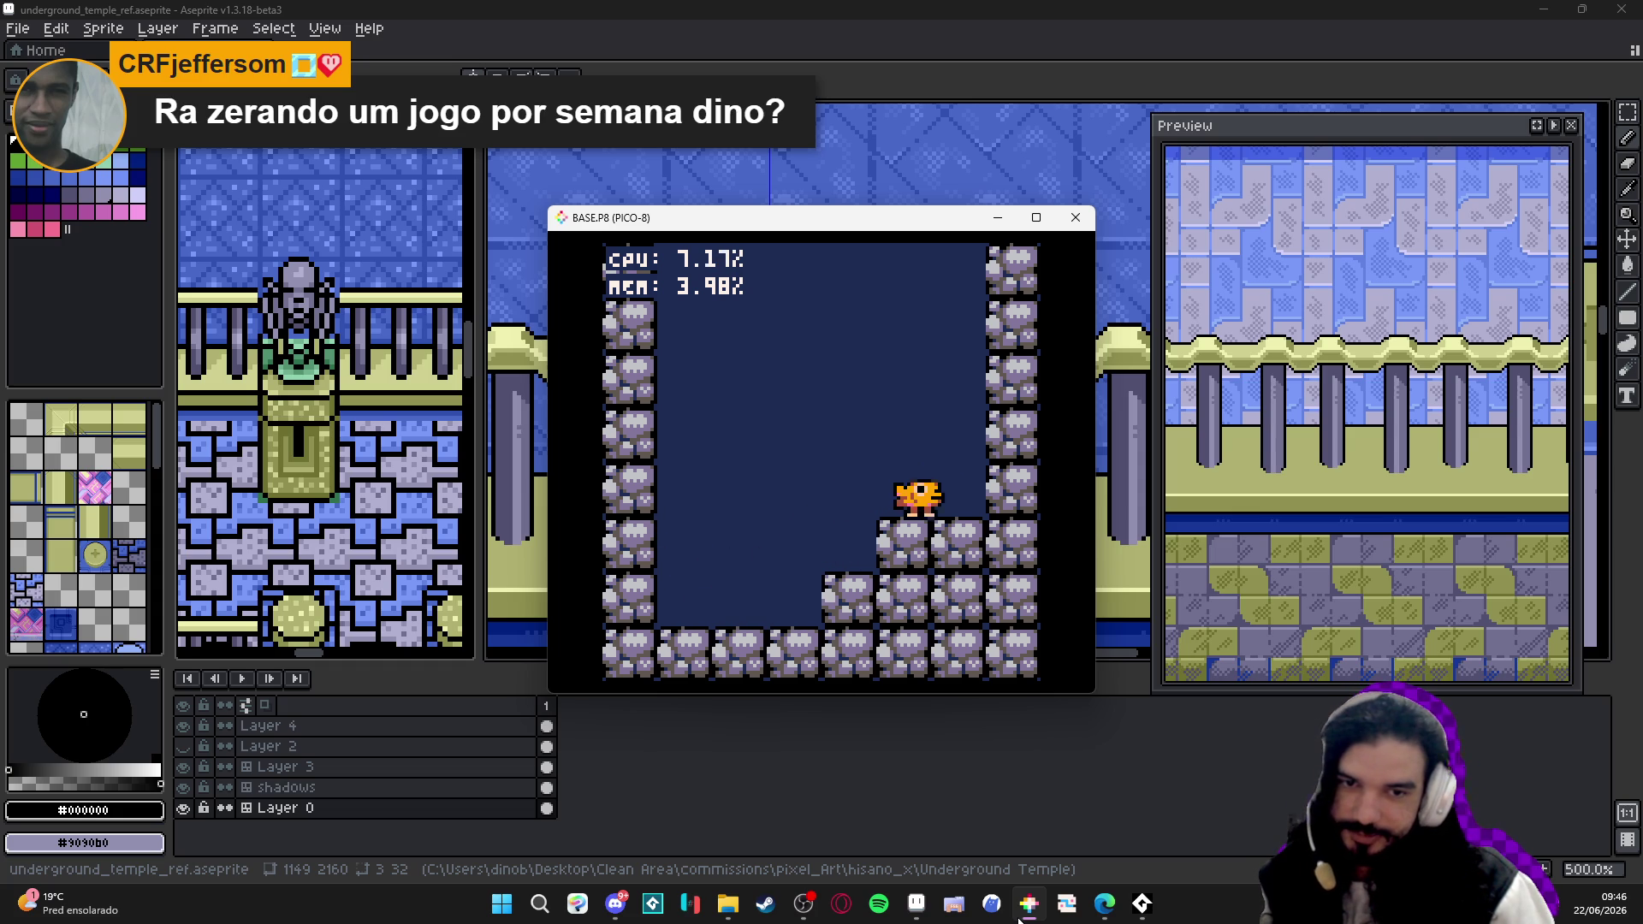
key(Left)
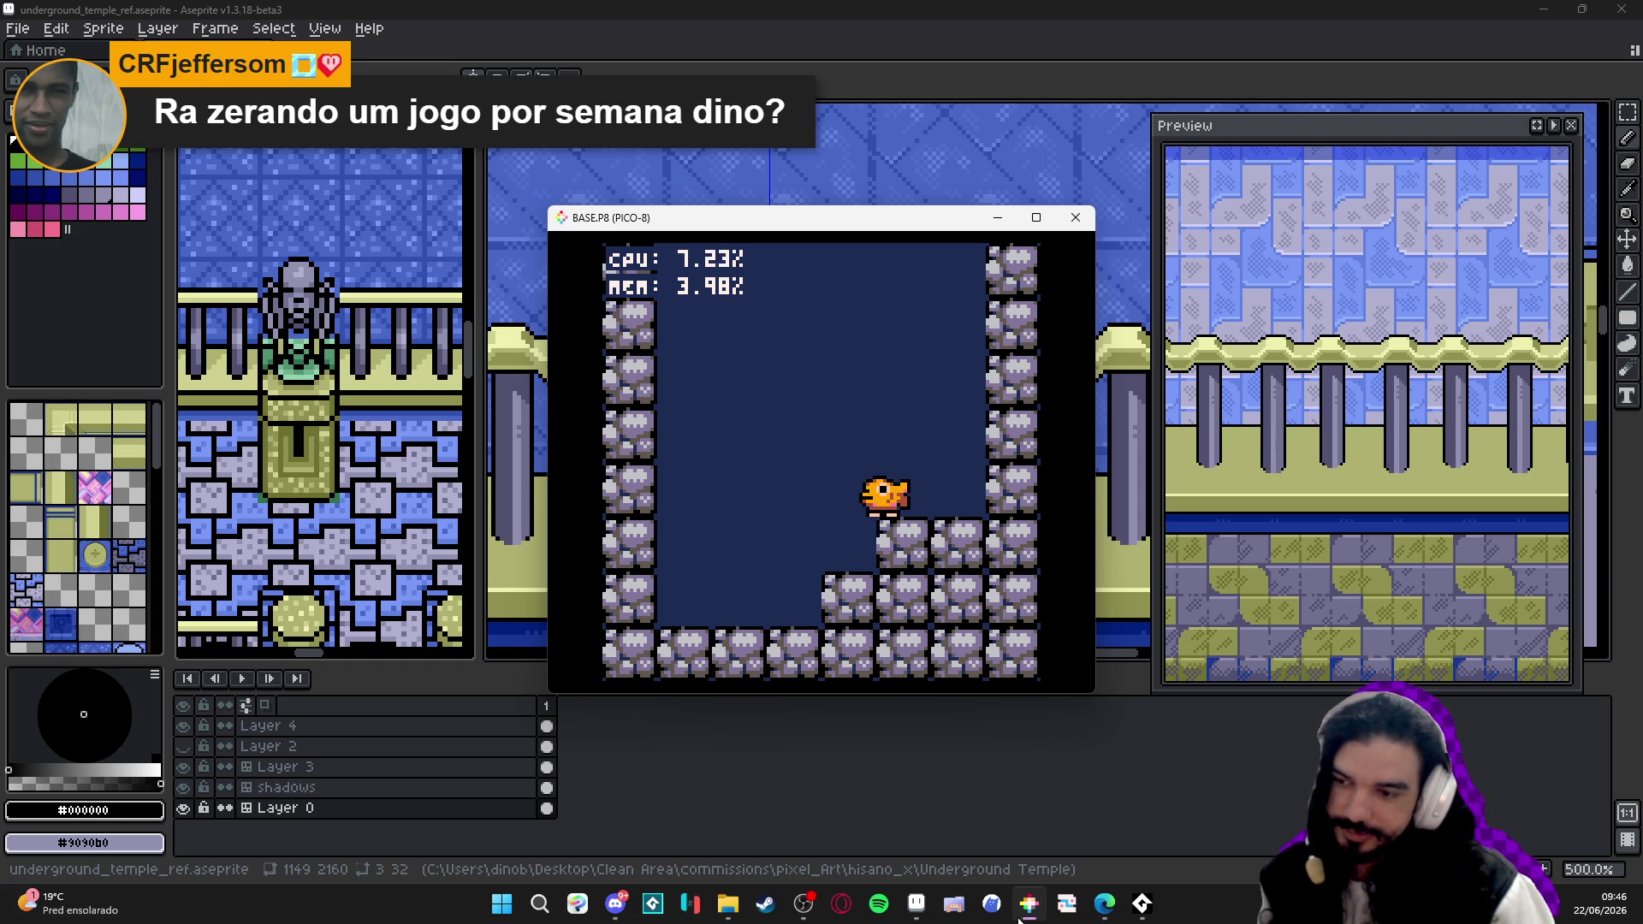
key(z)
key(Left)
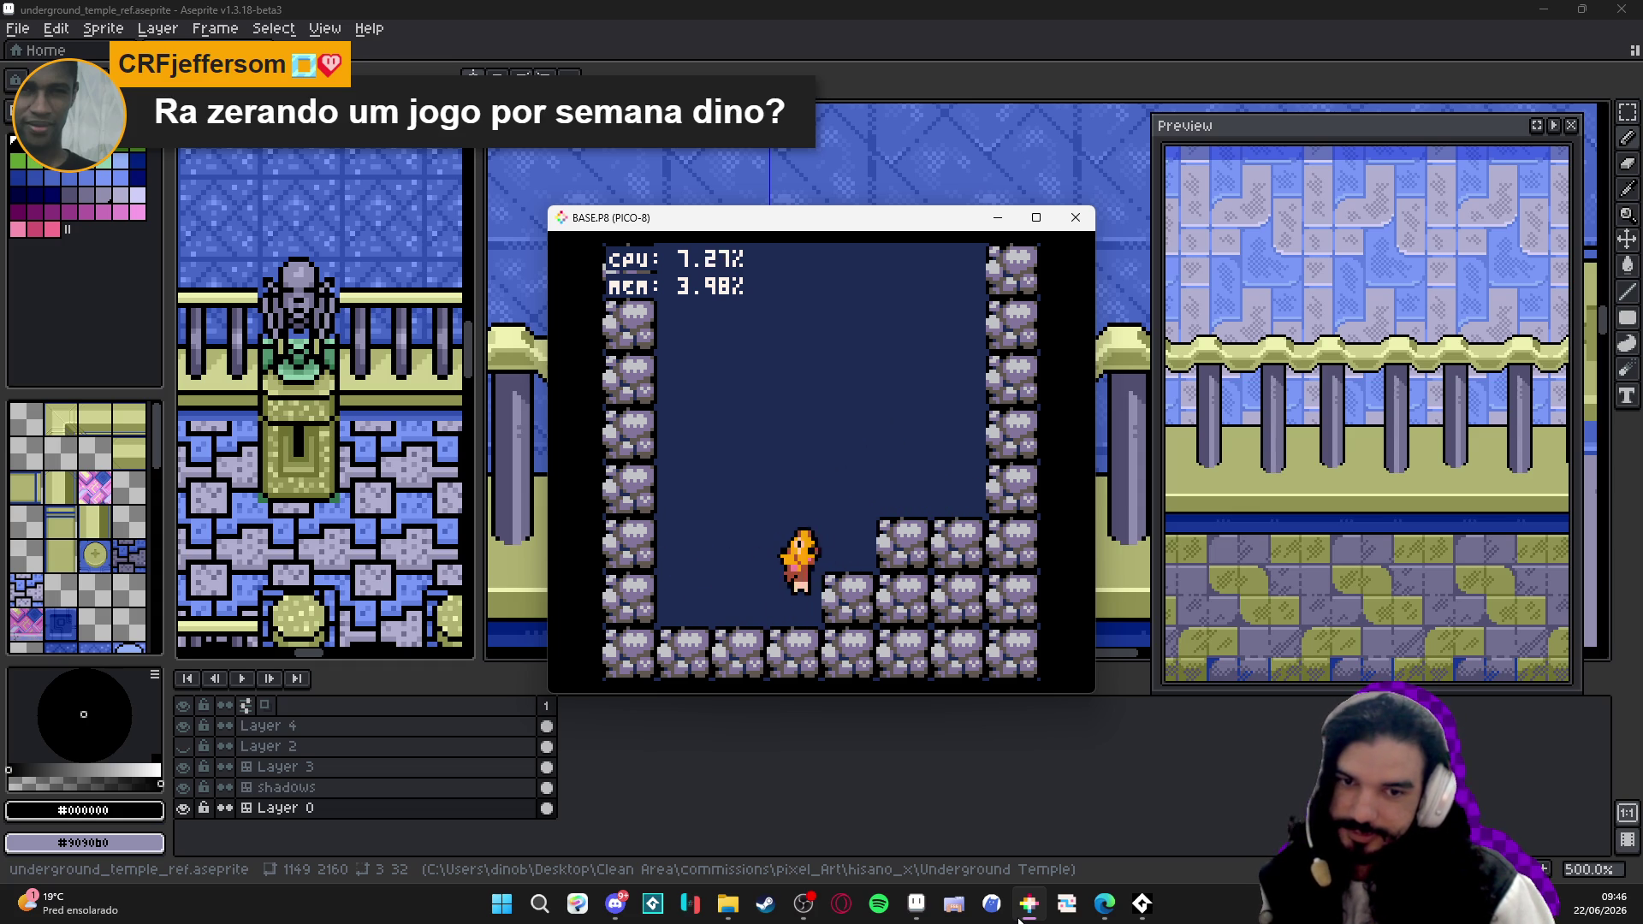
key(Right)
key(z)
key(Right)
key(z)
key(Left)
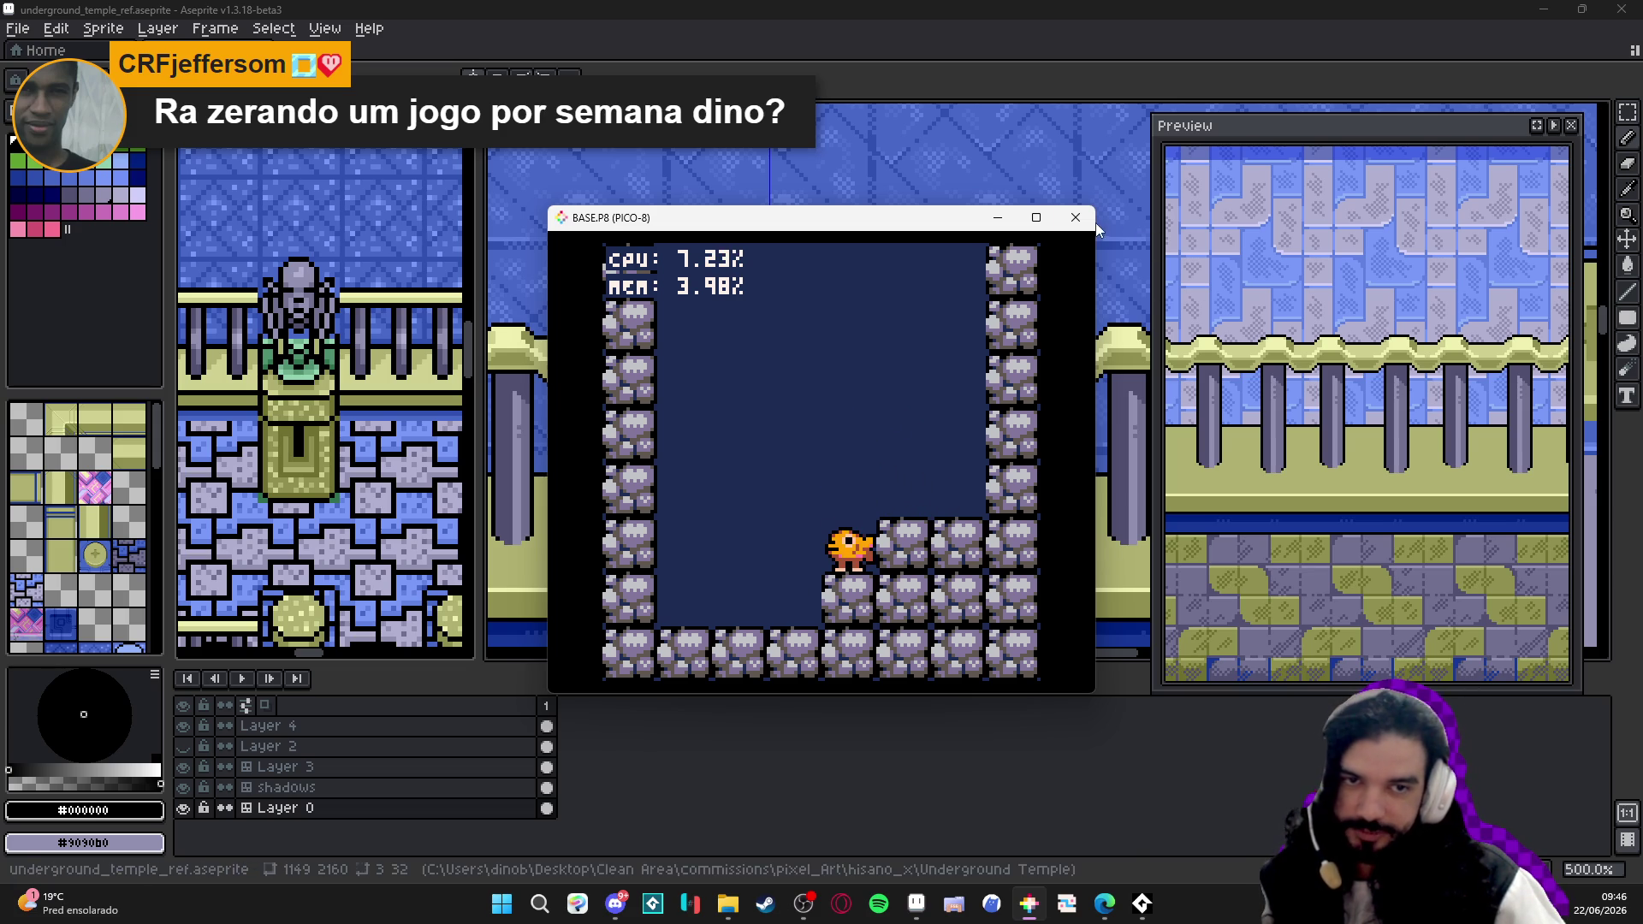
click(1075, 217)
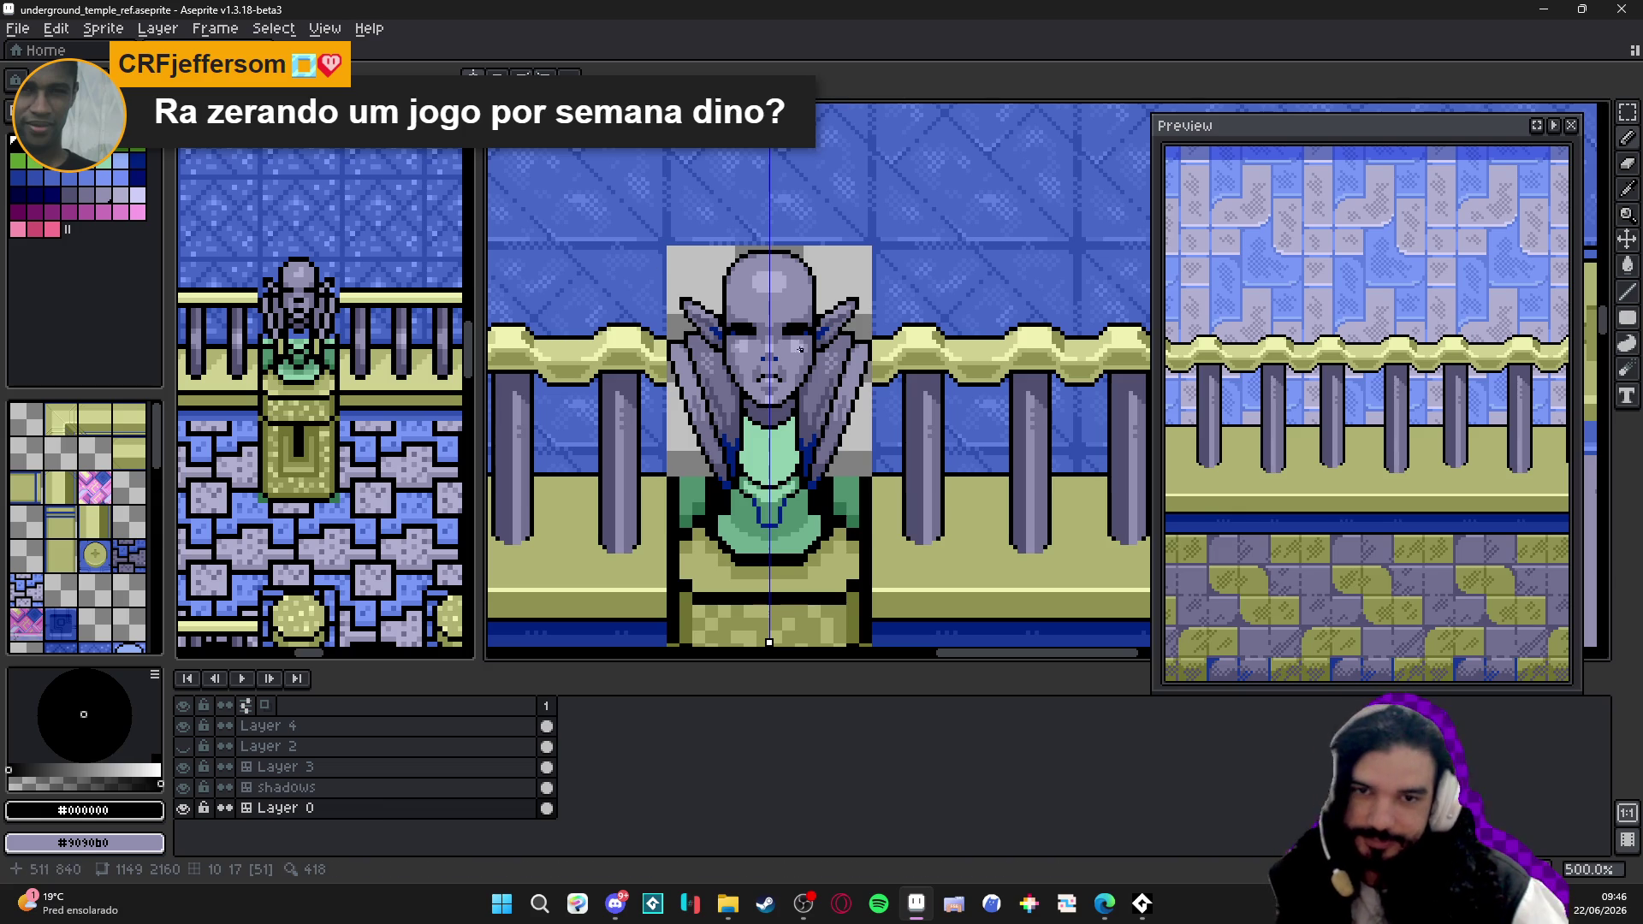
scroll(850, 502, up, 1)
scroll(849, 502, up, 2)
scroll(850, 501, up, 2)
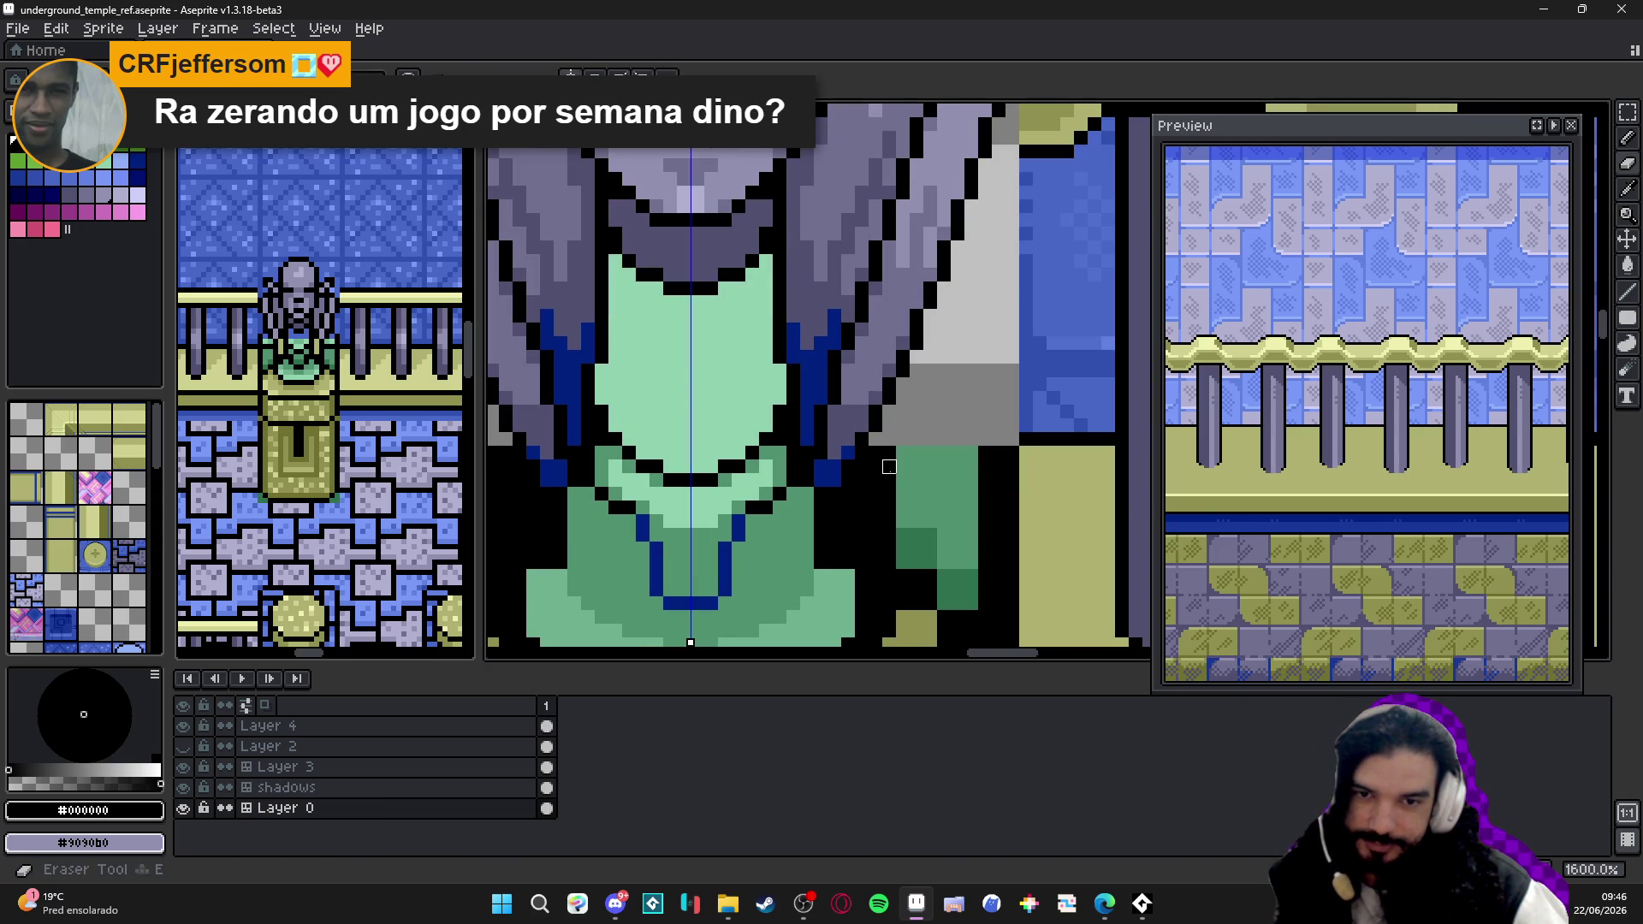
scroll(891, 420, down, 1)
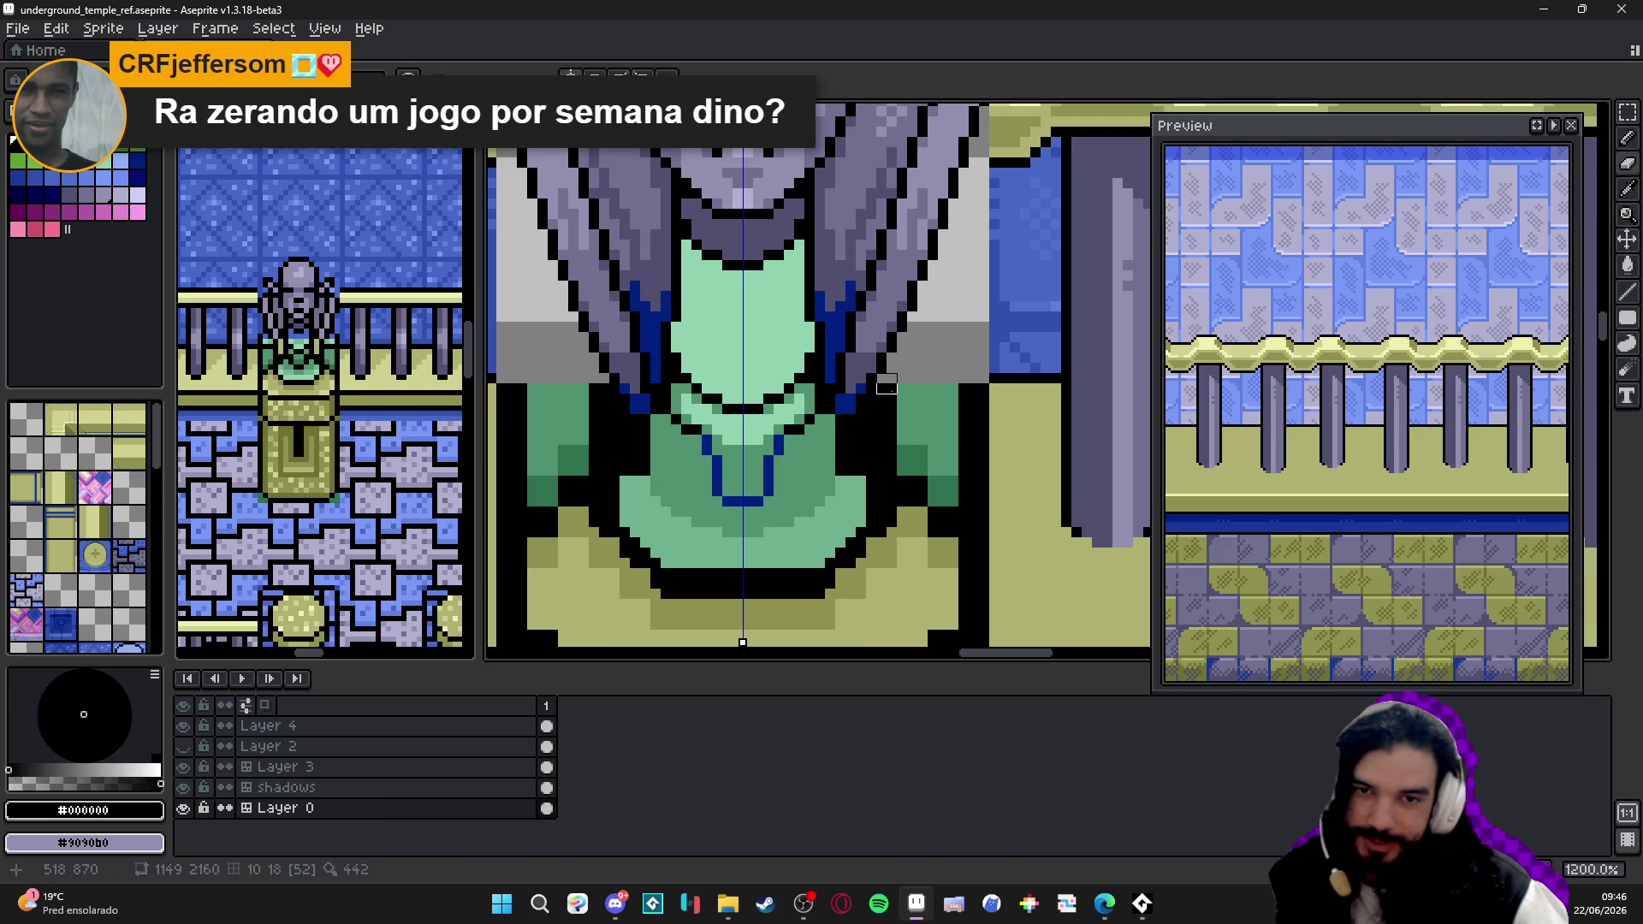
- Add a mirrored light pixel beside the robe and return the drawing colour to black
mouse_move(887, 393)
mouse_down()
mouse_move(968, 395)
mouse_move(980, 517)
mouse_up()
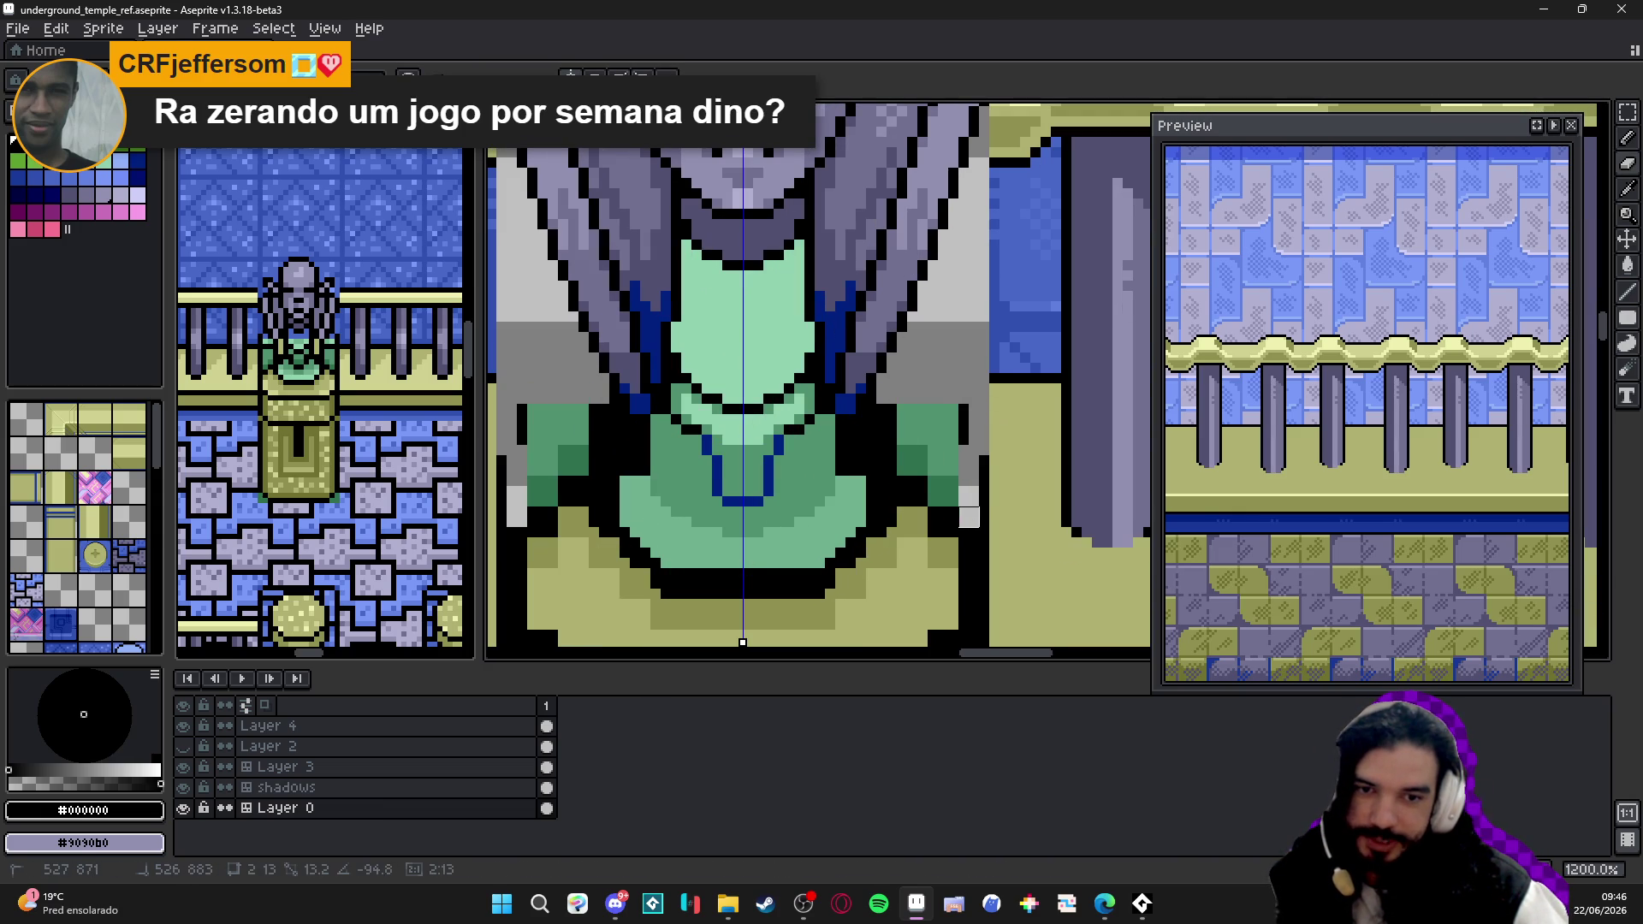
click(876, 405)
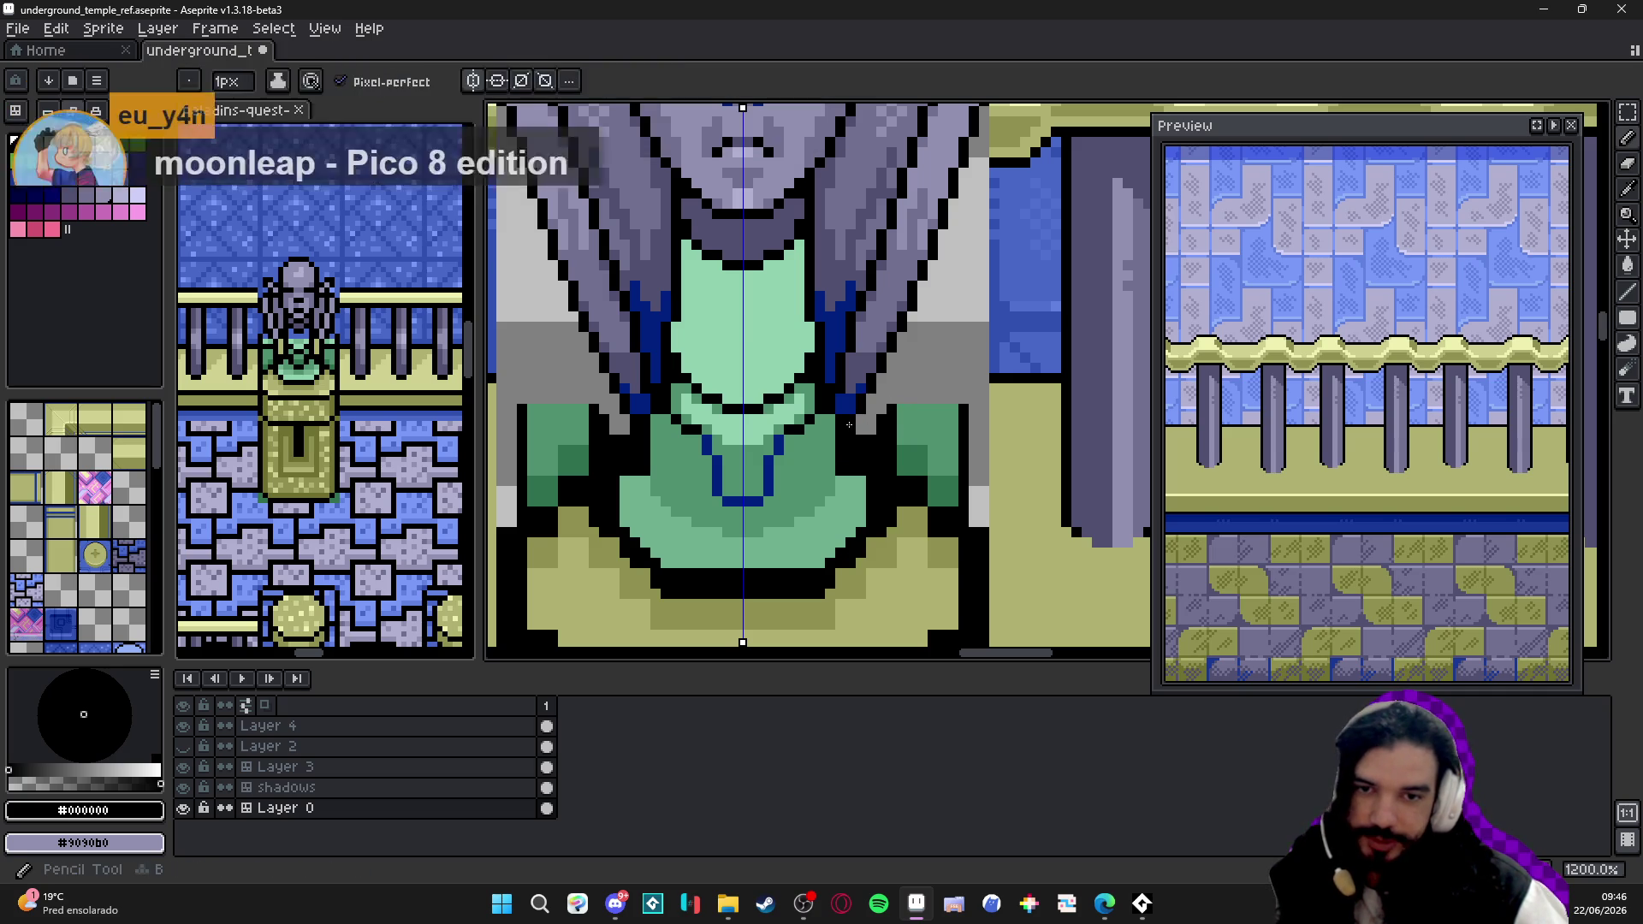
alt+click(842, 417)
alt+click(827, 417)
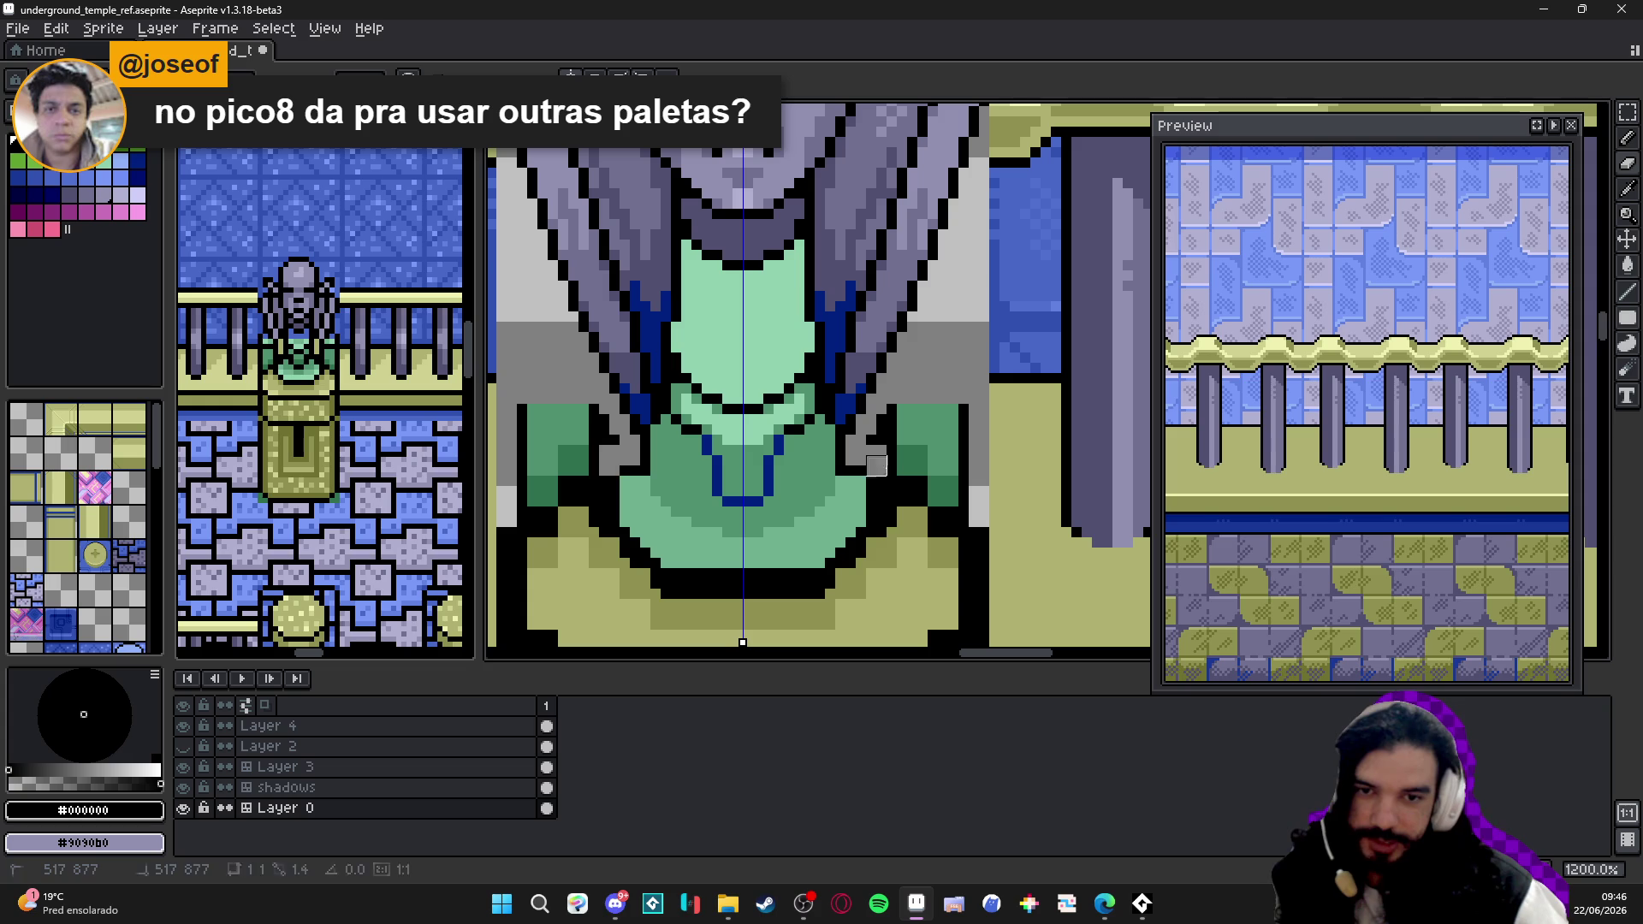
- Paint grey over the green shoulder and lower shoulder pixels, mirrored on both sides
drag(876, 466, 957, 475)
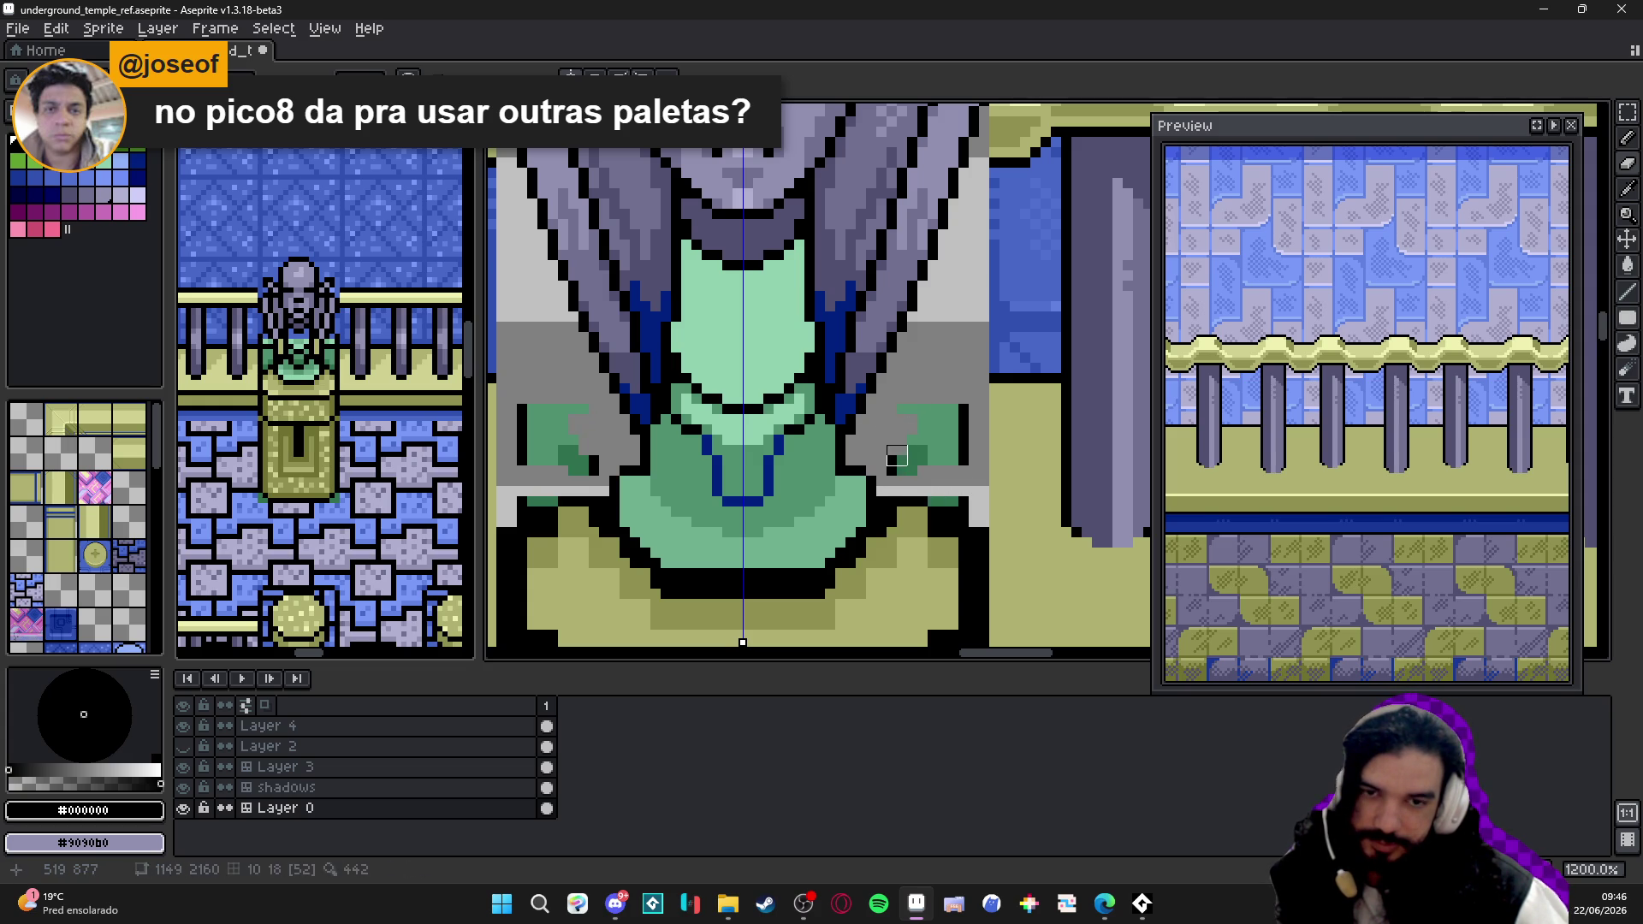
mouse_move(905, 478)
mouse_down()
mouse_move(914, 457)
mouse_move(938, 465)
mouse_up()
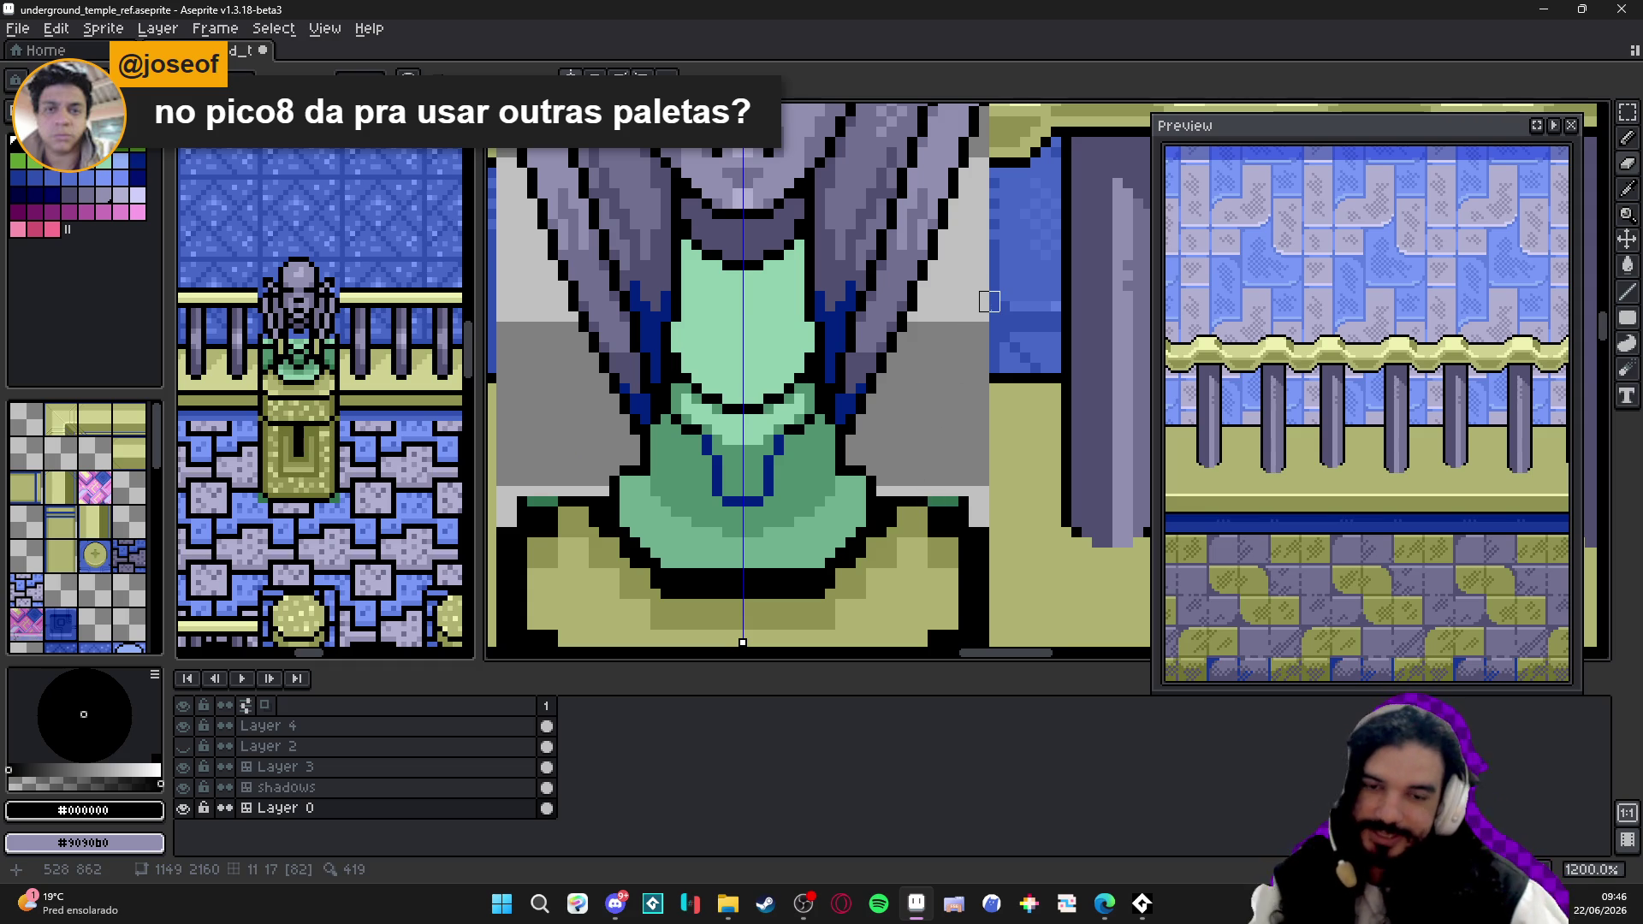
scroll(959, 464, up, 1)
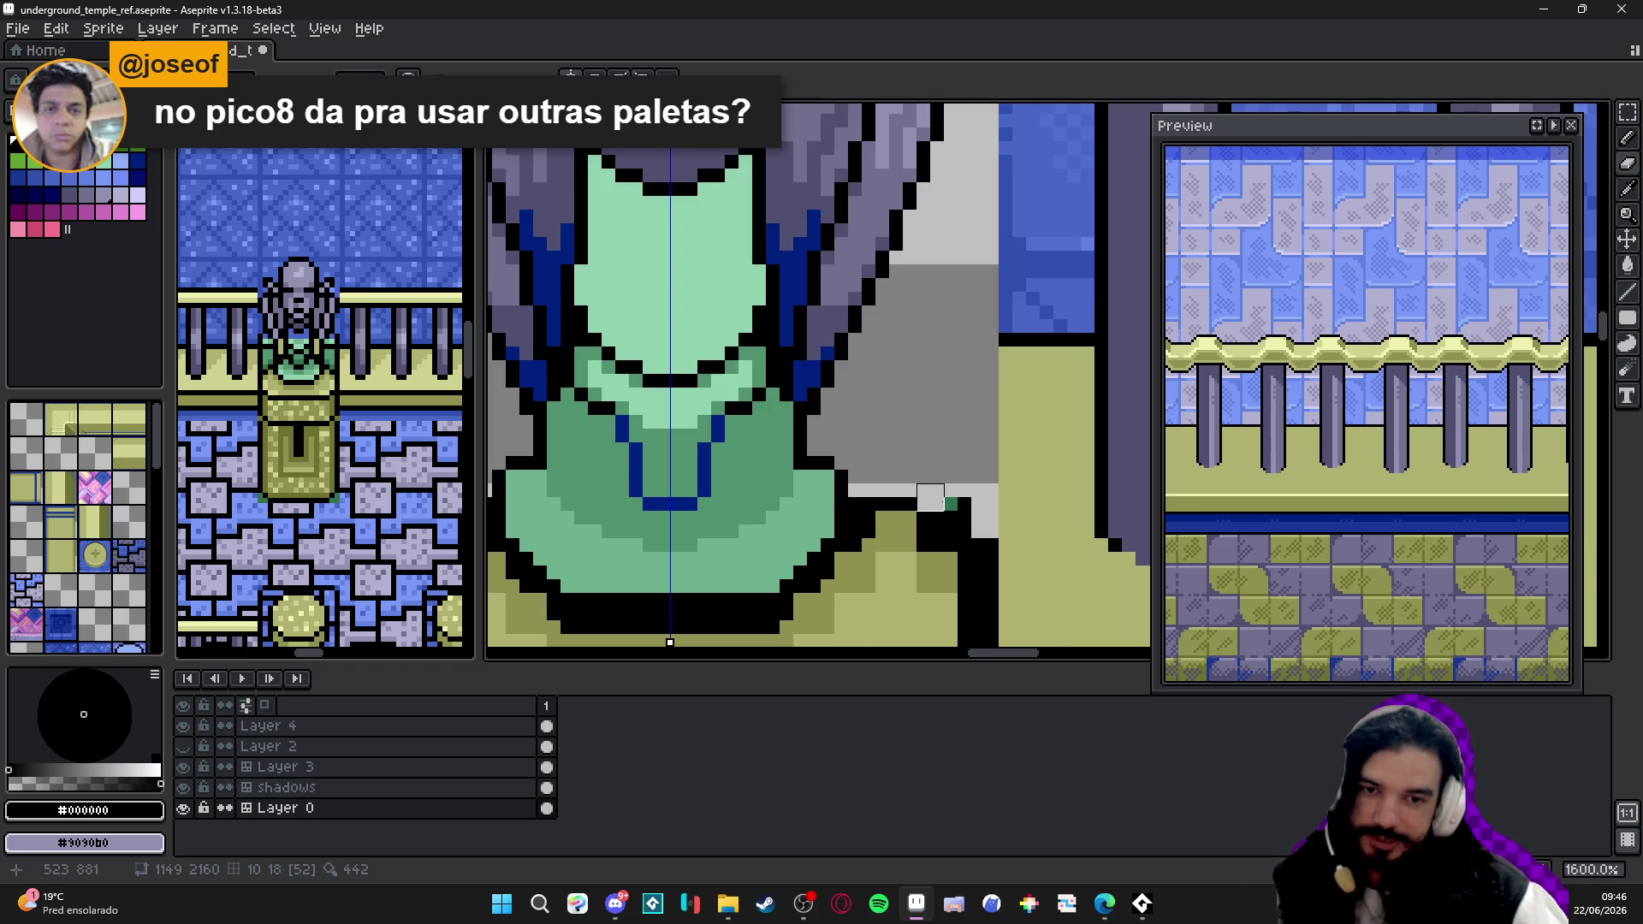
scroll(951, 436, down, 2)
scroll(964, 375, down, 1)
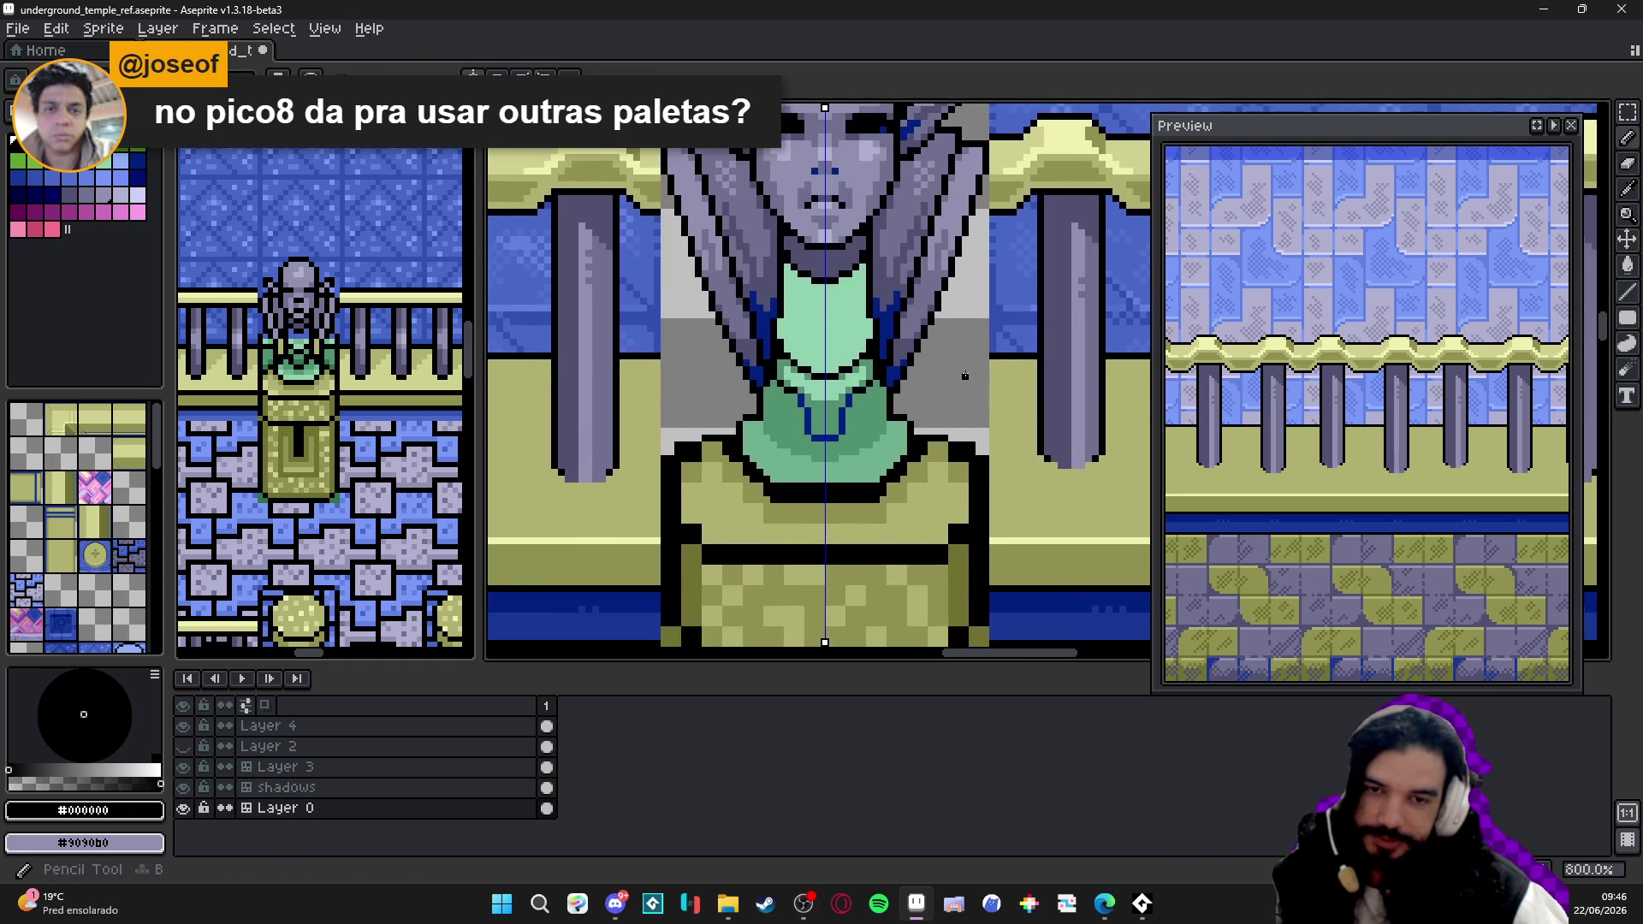
scroll(965, 374, up, 3)
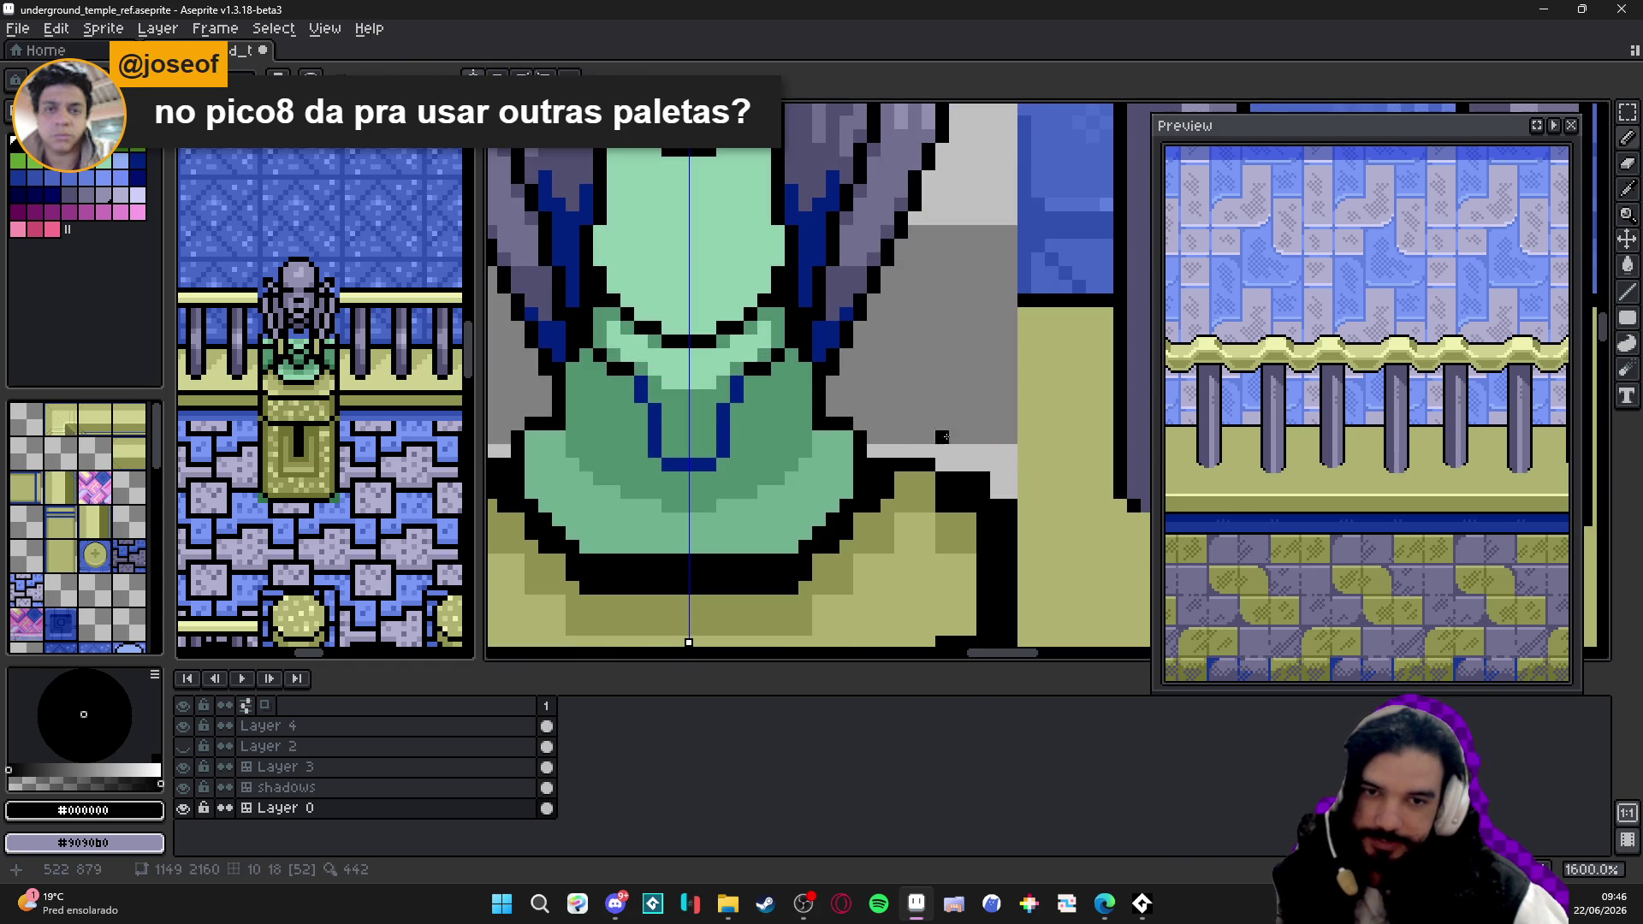
- Sample the olive pedestal colour, soften an outline corner with it and save
alt+click(896, 491)
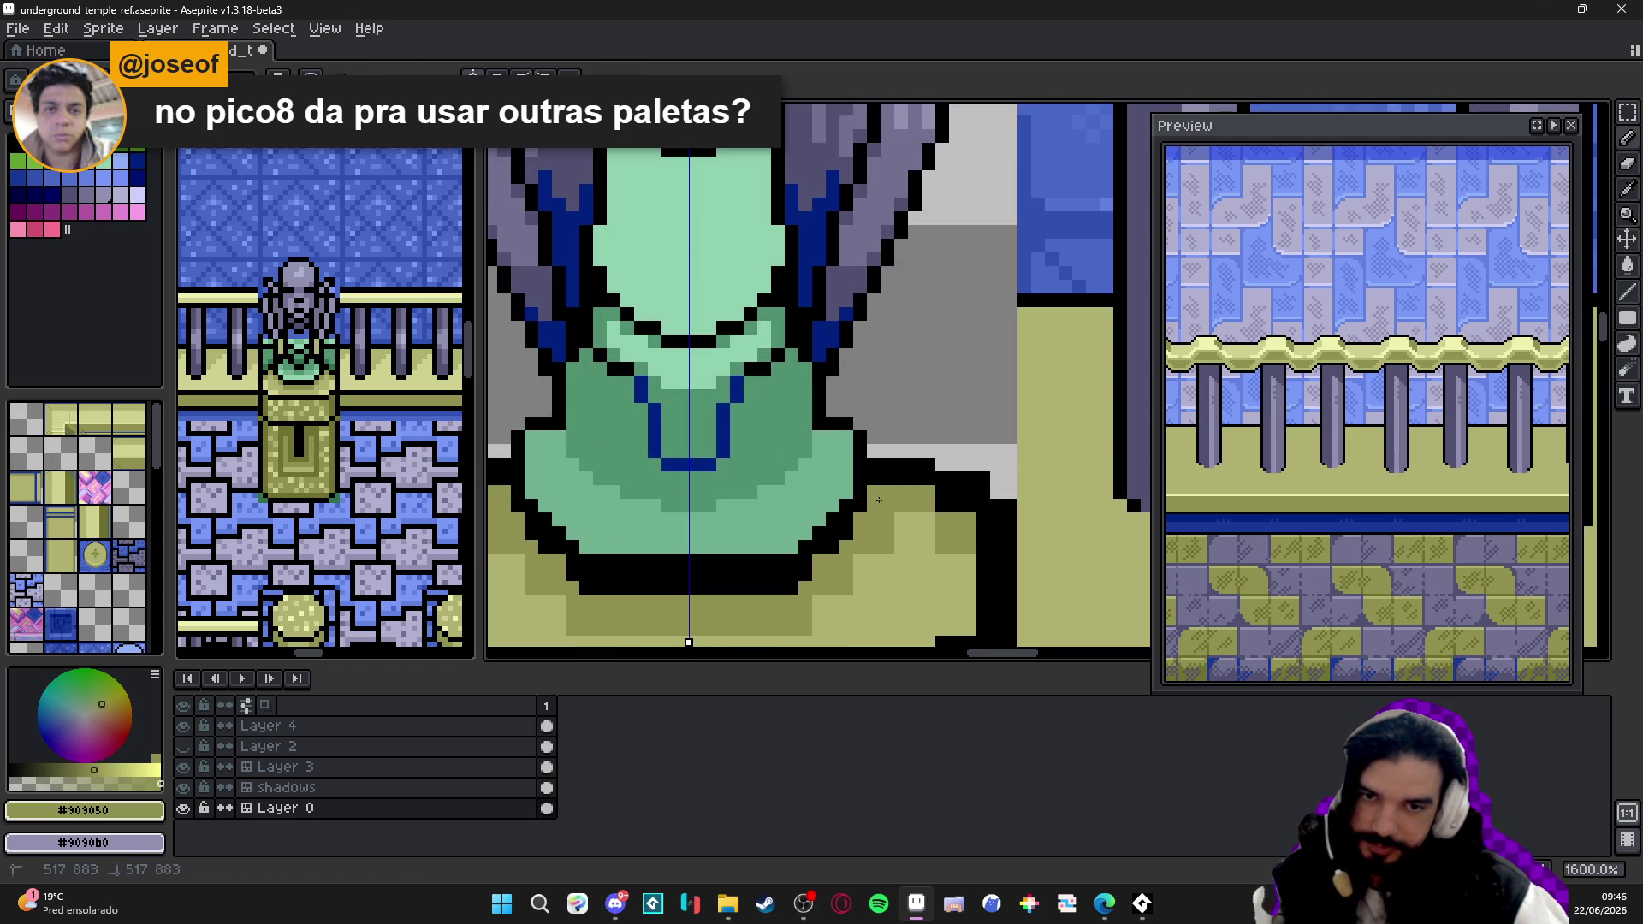
click(849, 509)
key(ctrl+s)
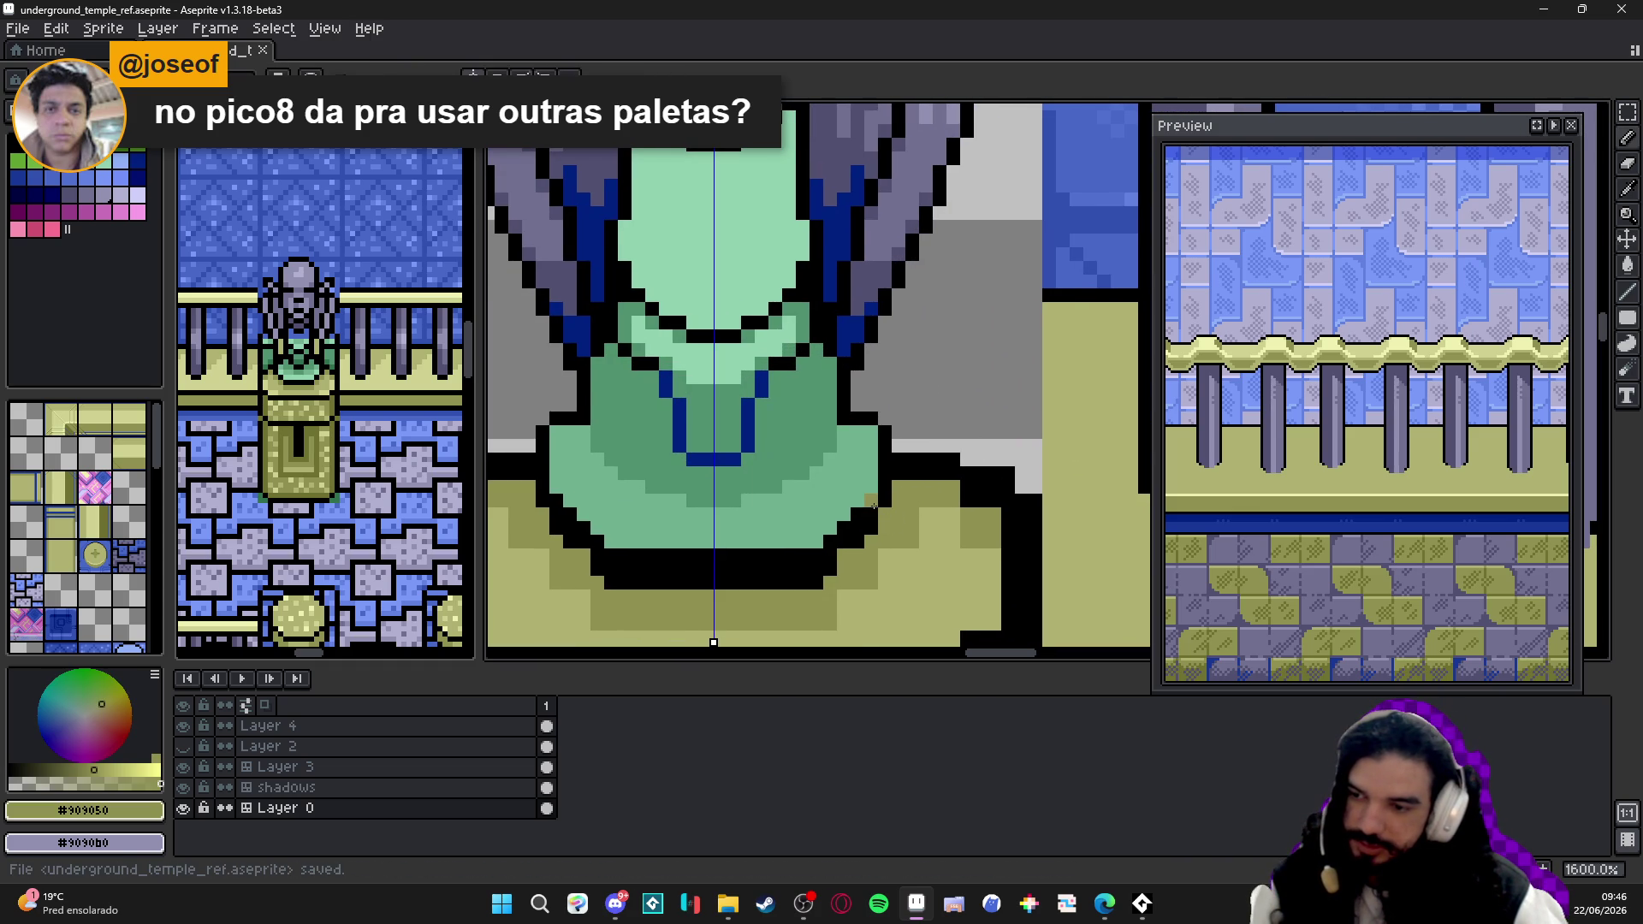
key(b)
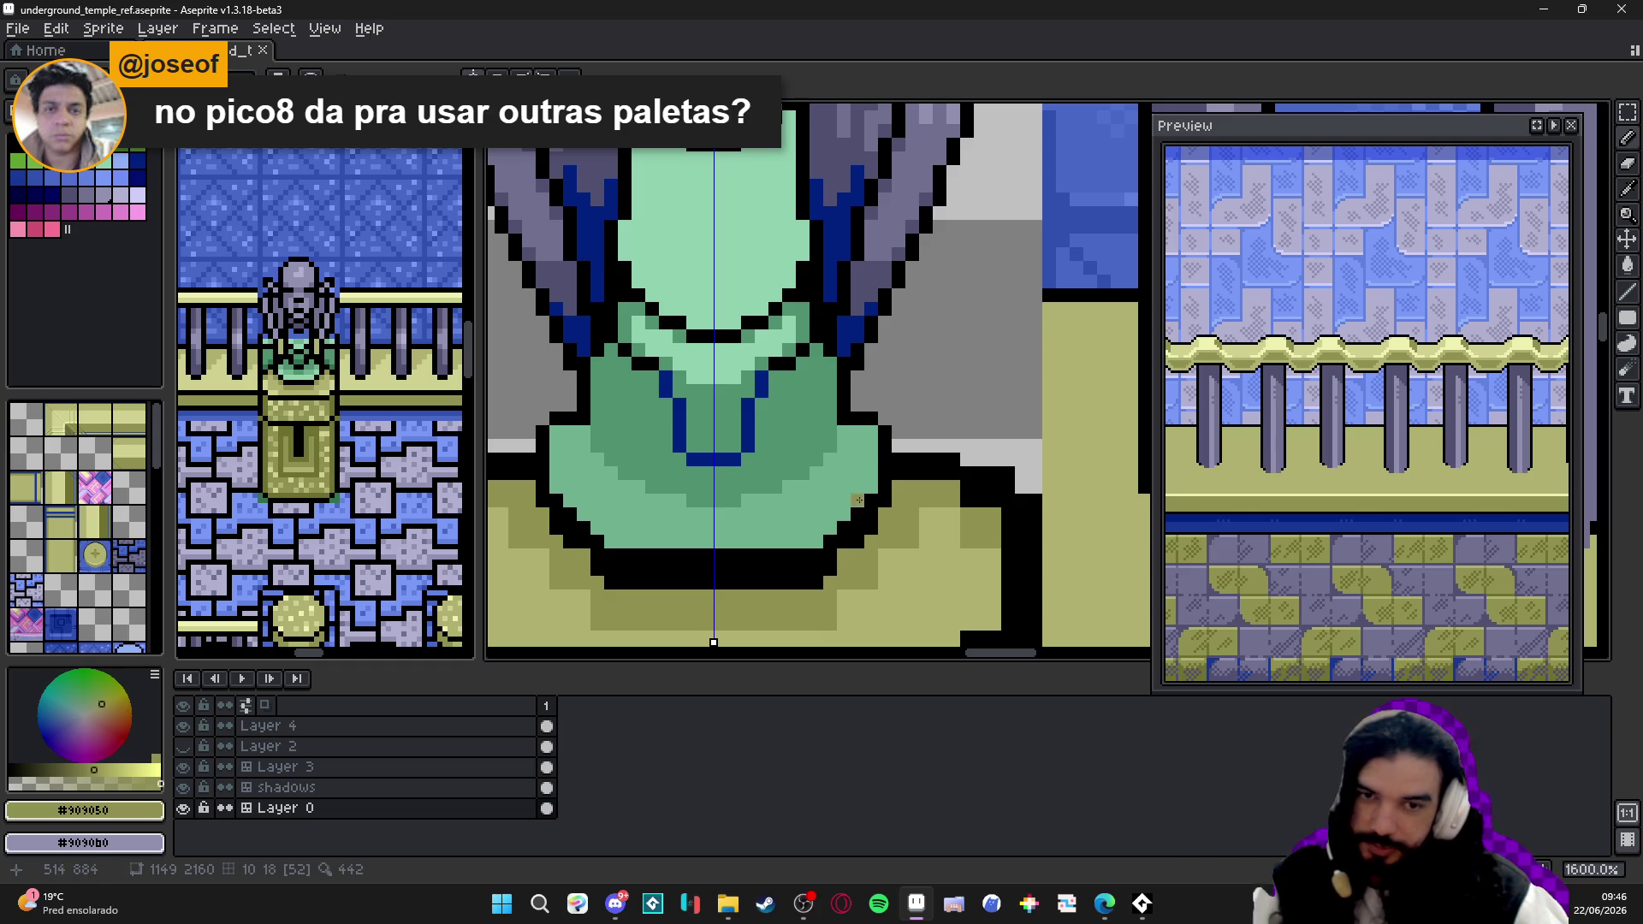
- Replace the outline's bottom corners with olive and run an olive row across the black band
drag(883, 502, 815, 567)
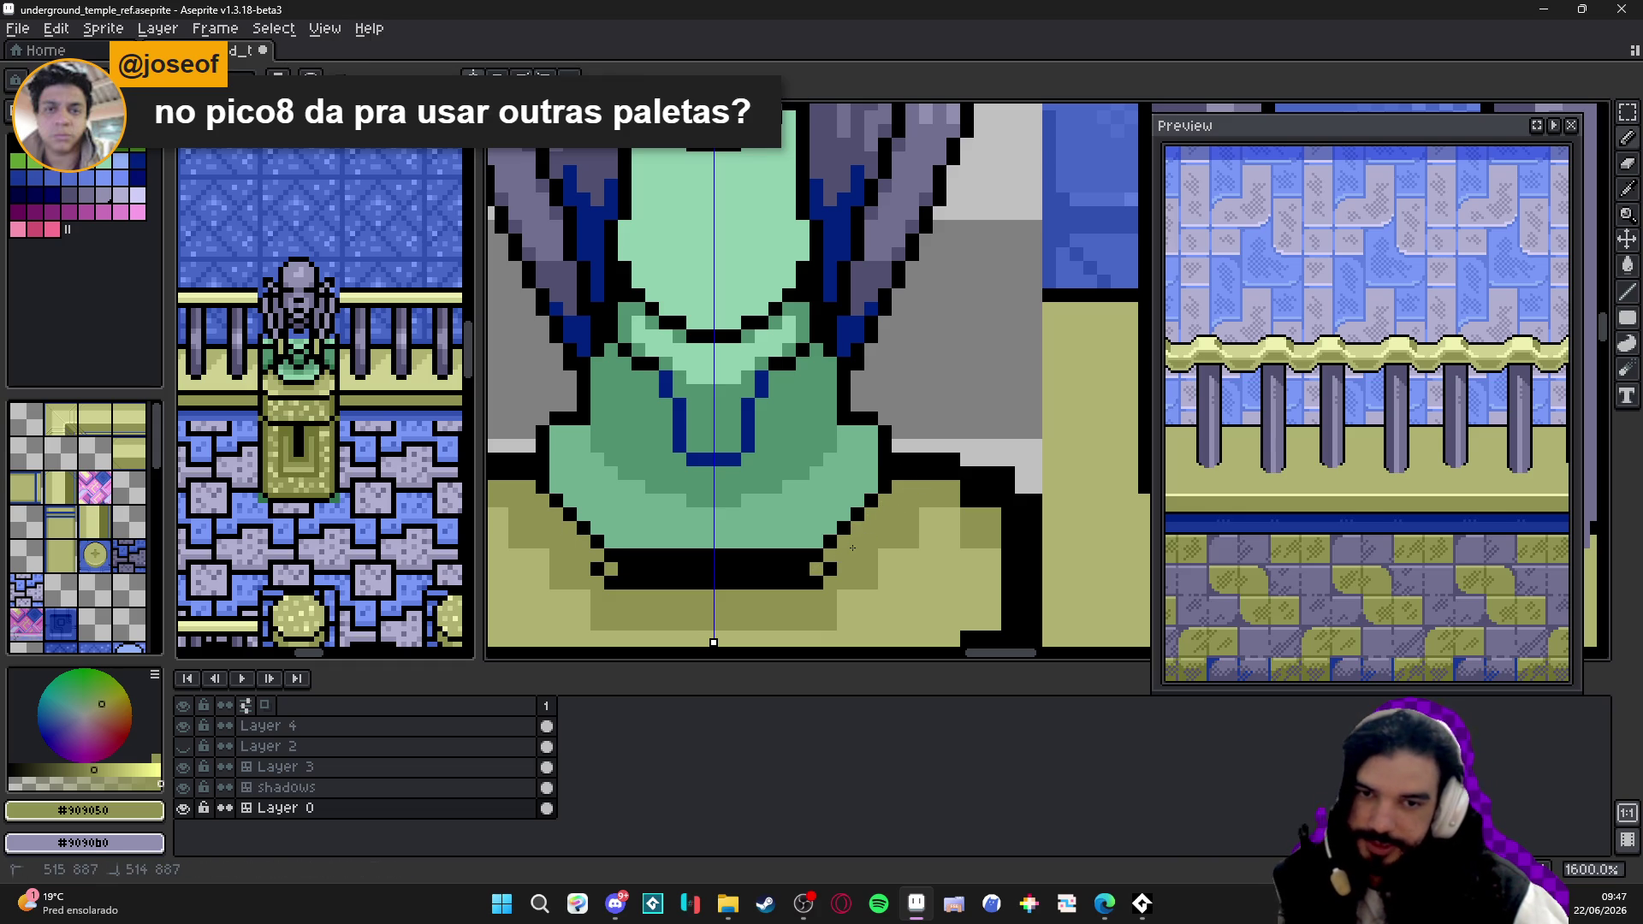
drag(821, 570, 592, 576)
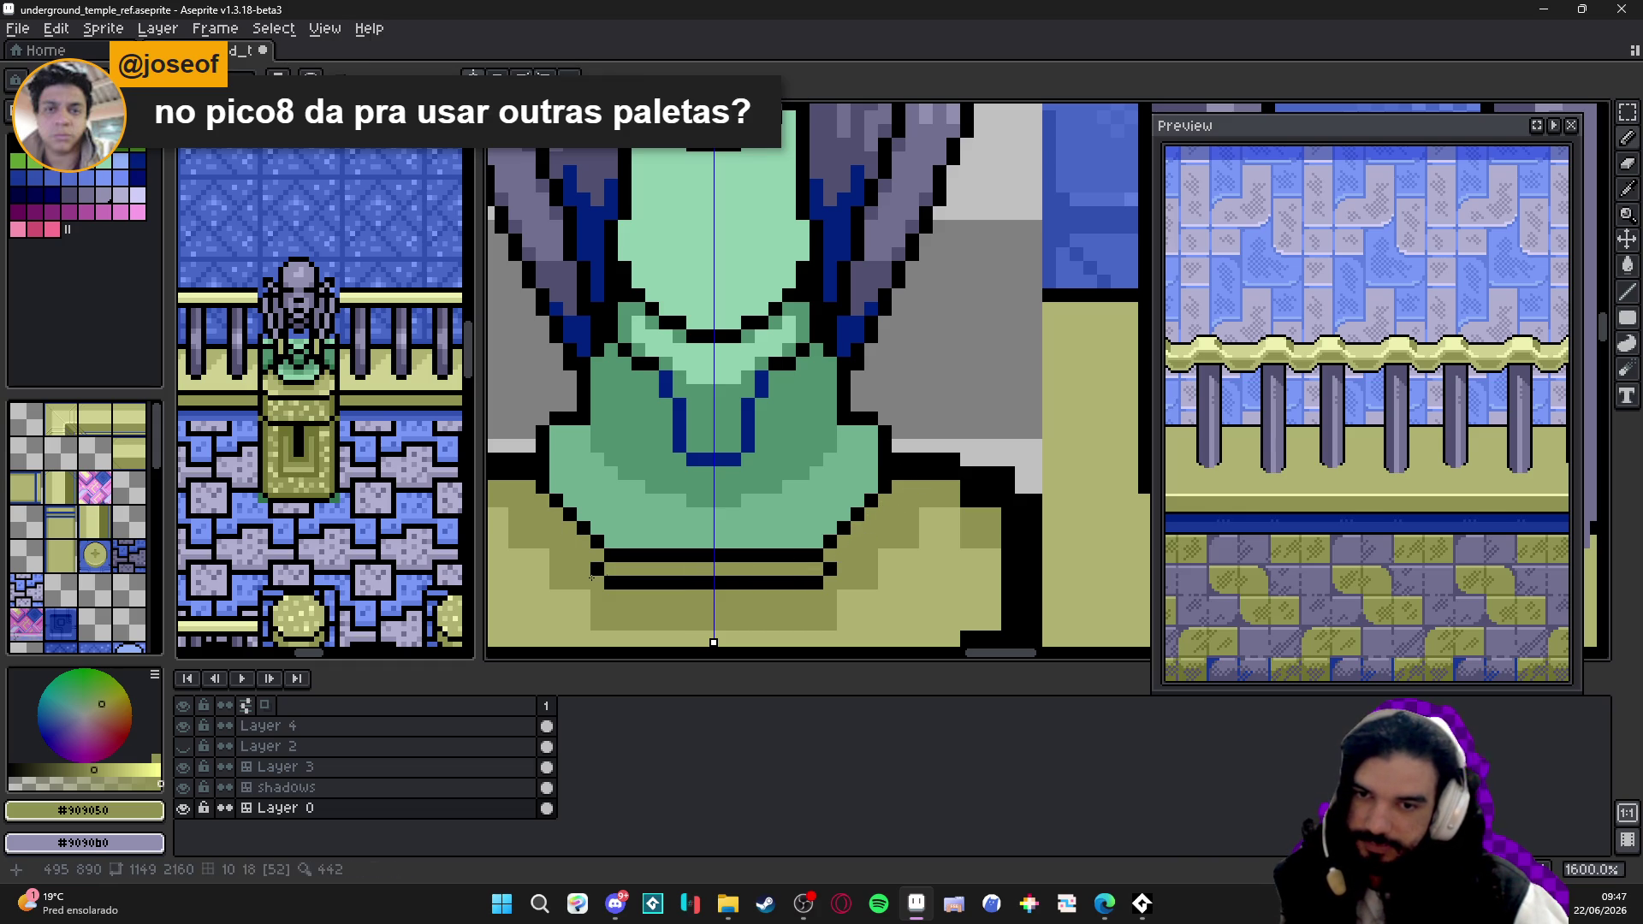
scroll(617, 580, down, 4)
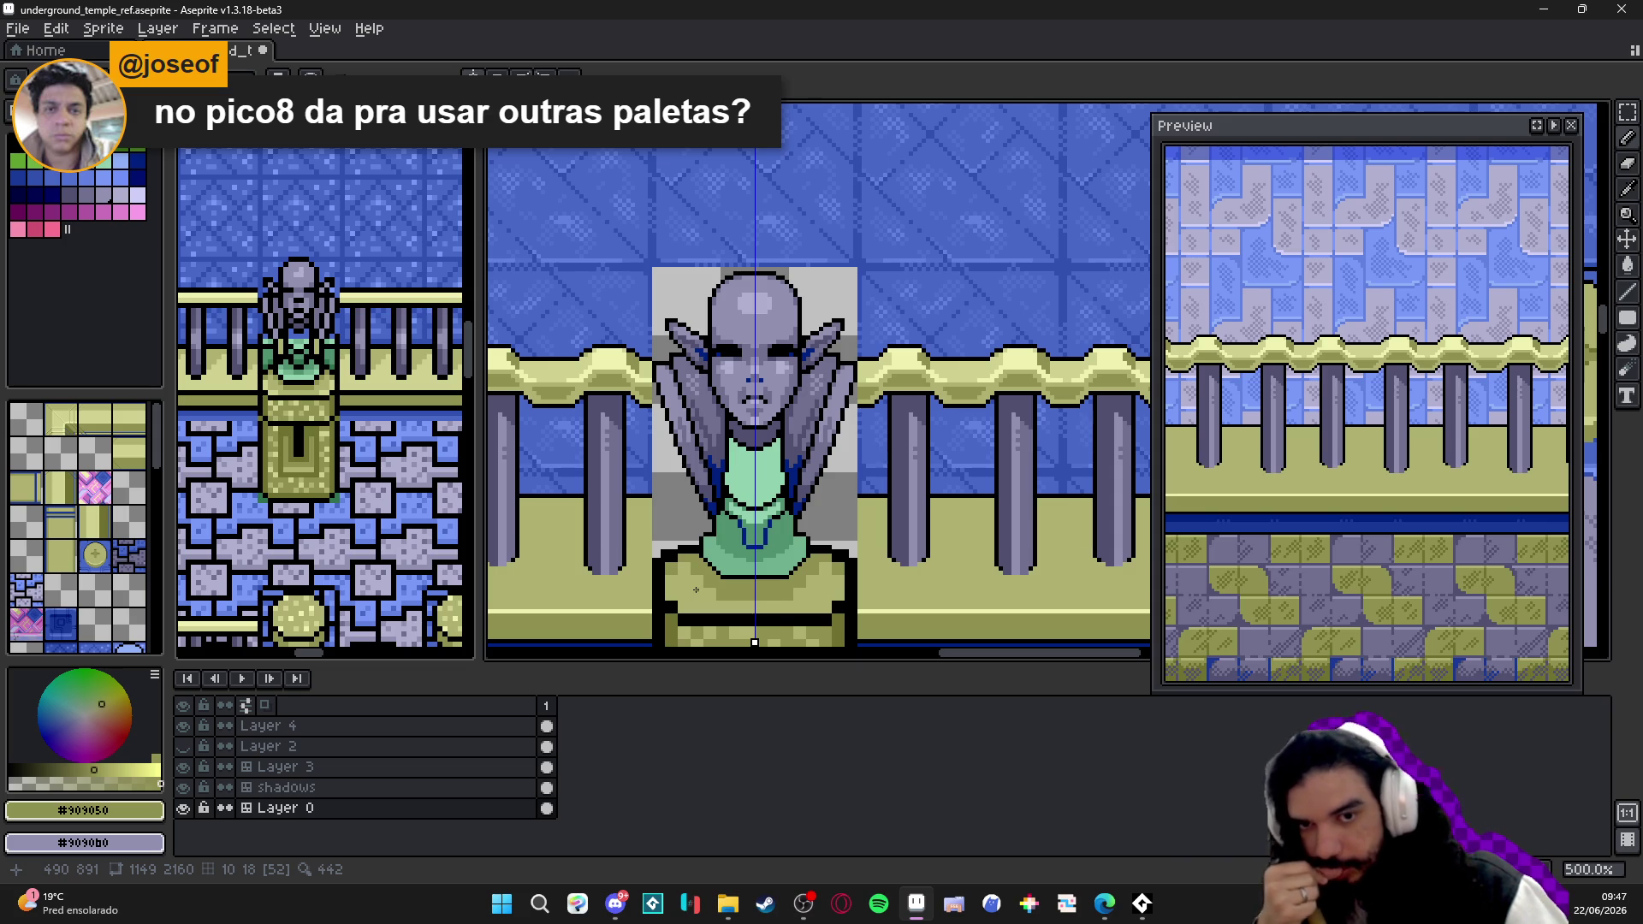
mouse_move(727, 551)
mouse_down()
mouse_move(777, 465)
mouse_move(732, 446)
mouse_up()
scroll(733, 488, up, 5)
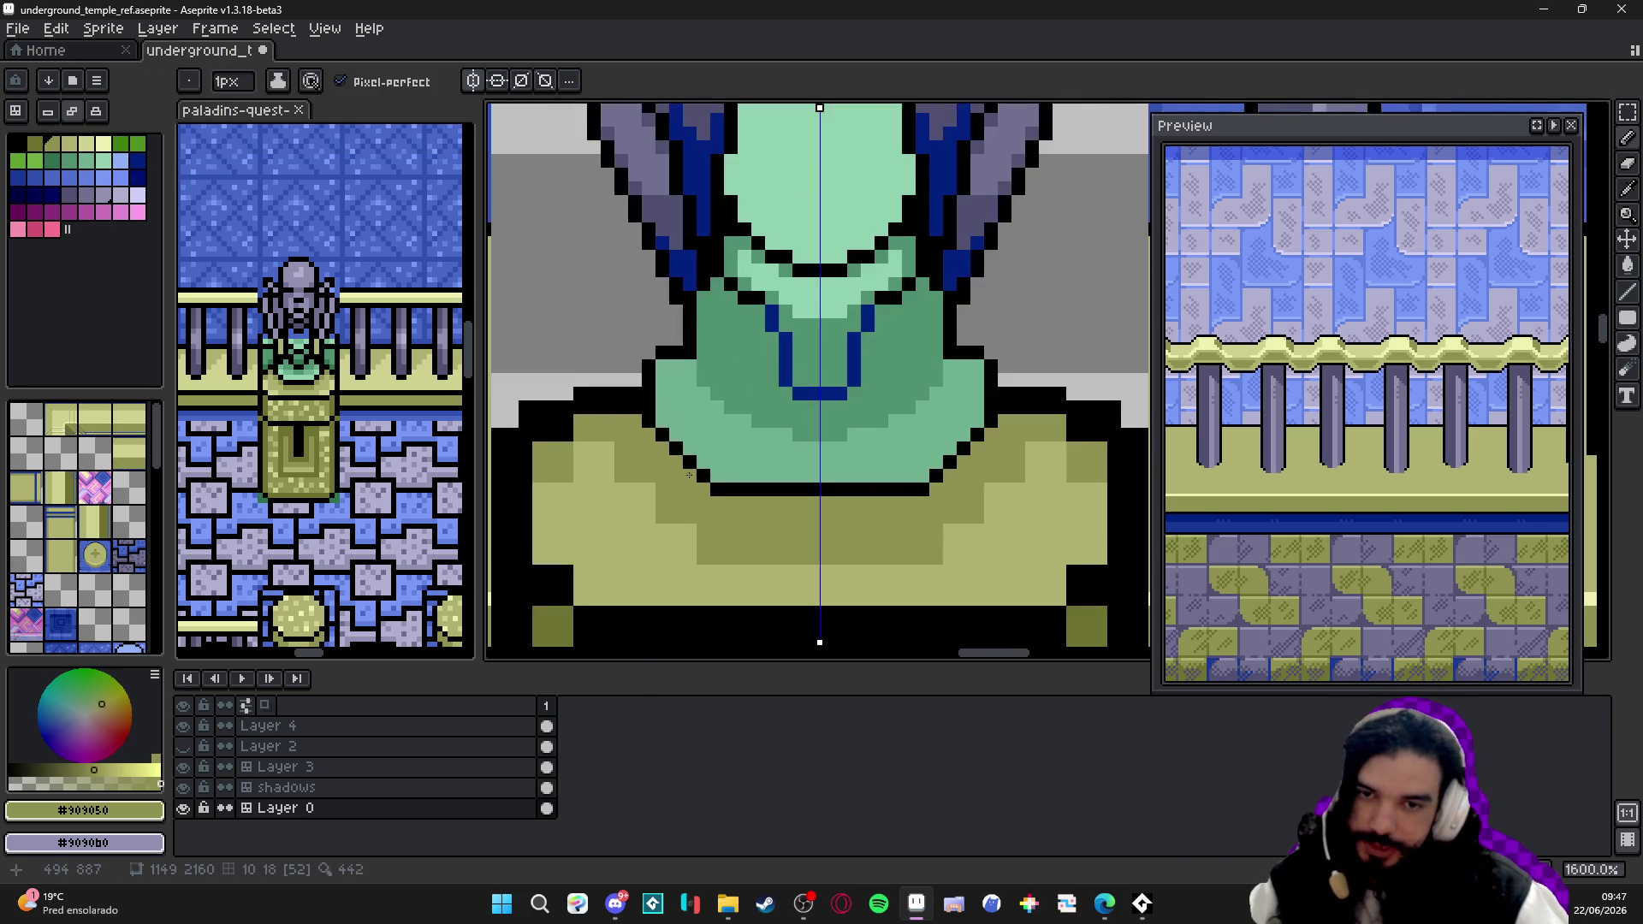
- Lay a light green highlight row along the robe bottom and its lower corners
alt+click(722, 429)
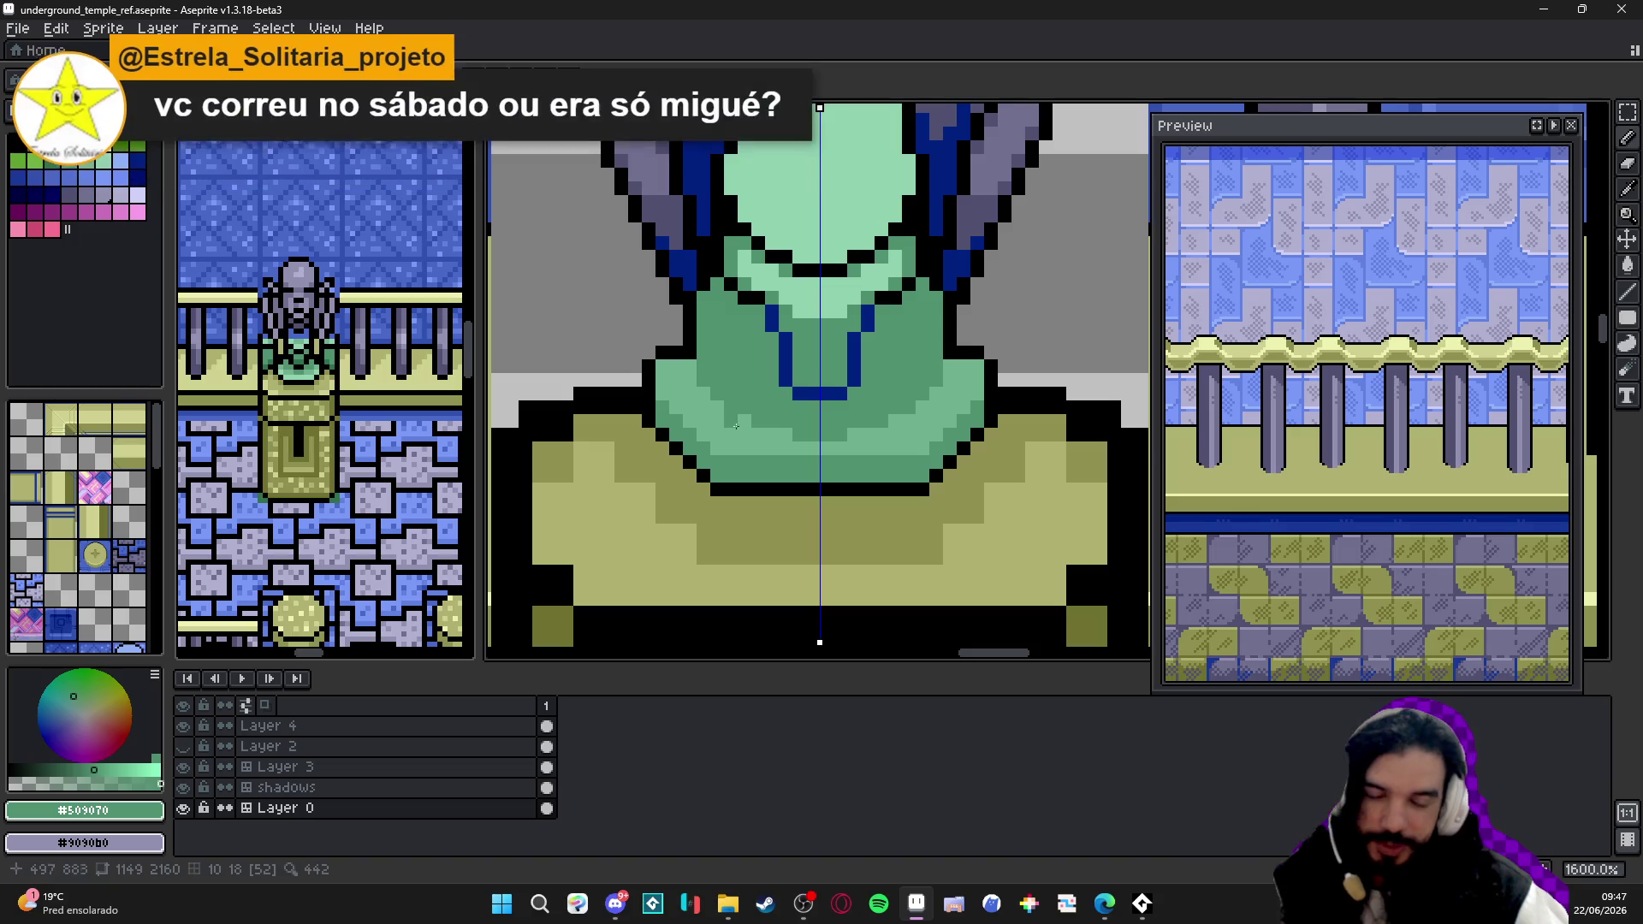
alt+click(758, 430)
scroll(817, 433, down, 2)
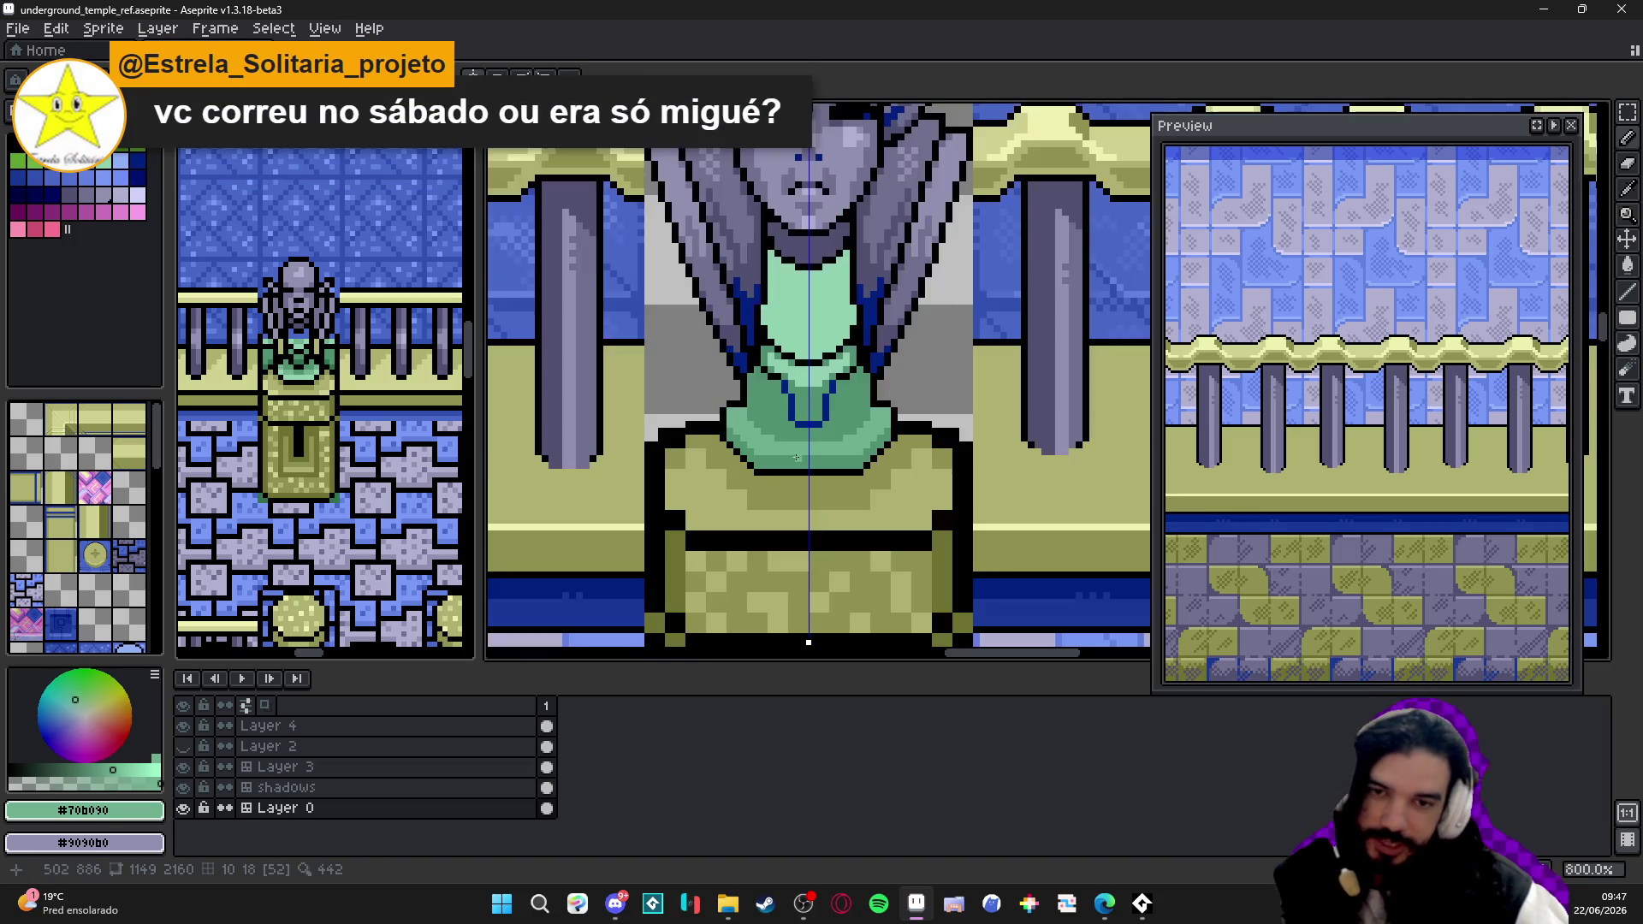
scroll(819, 432, up, 4)
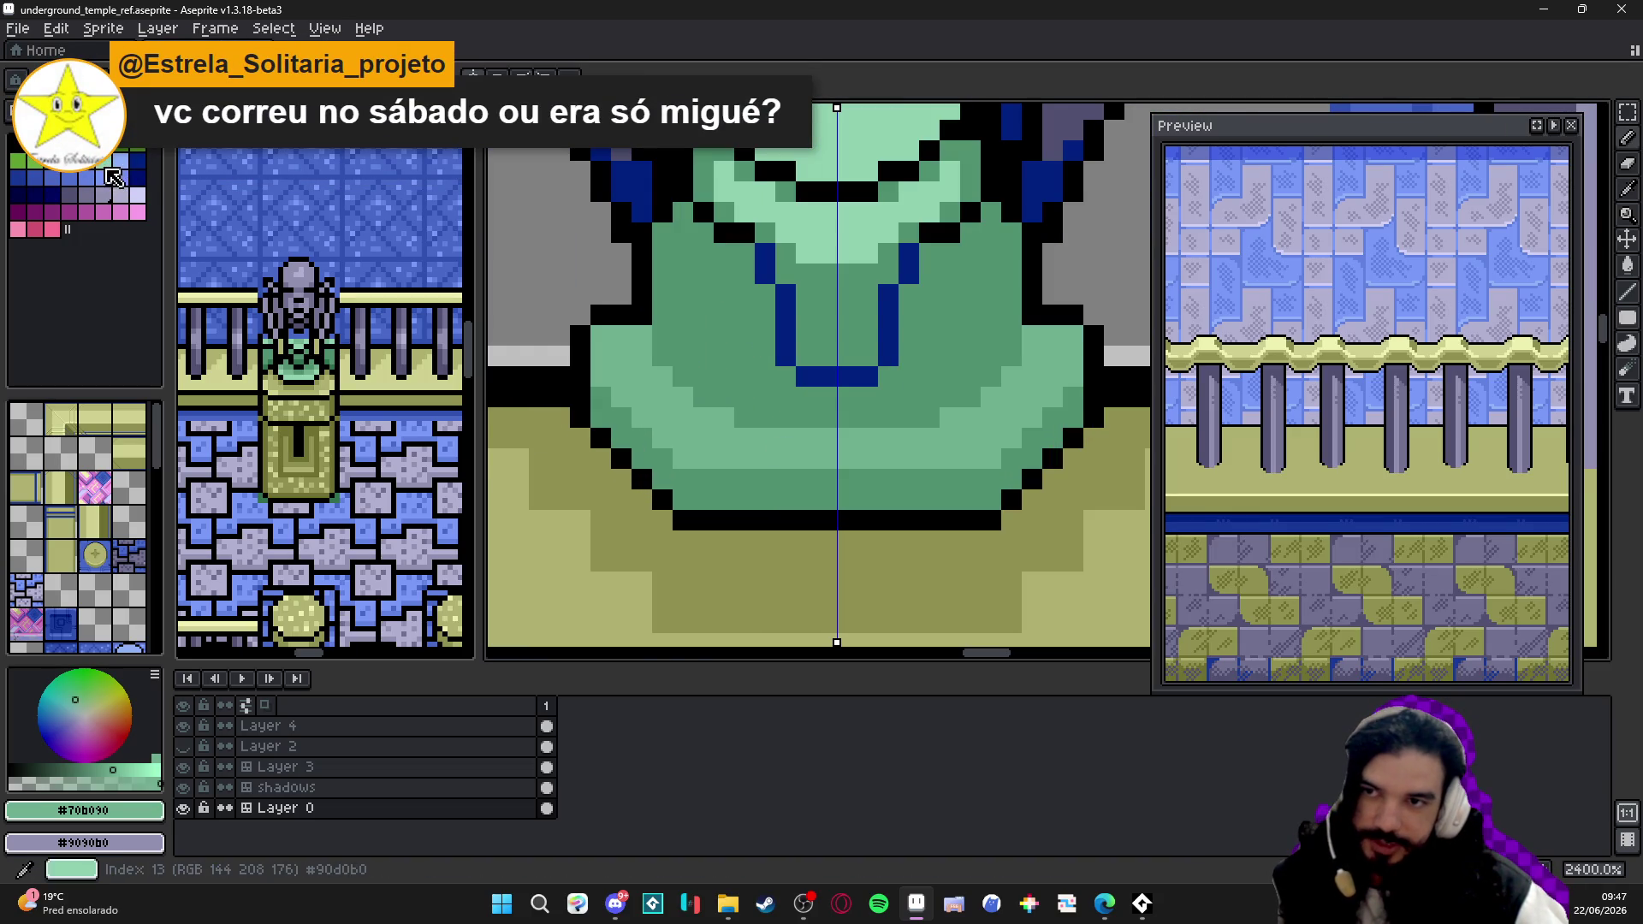
click(104, 162)
shift+click(997, 483)
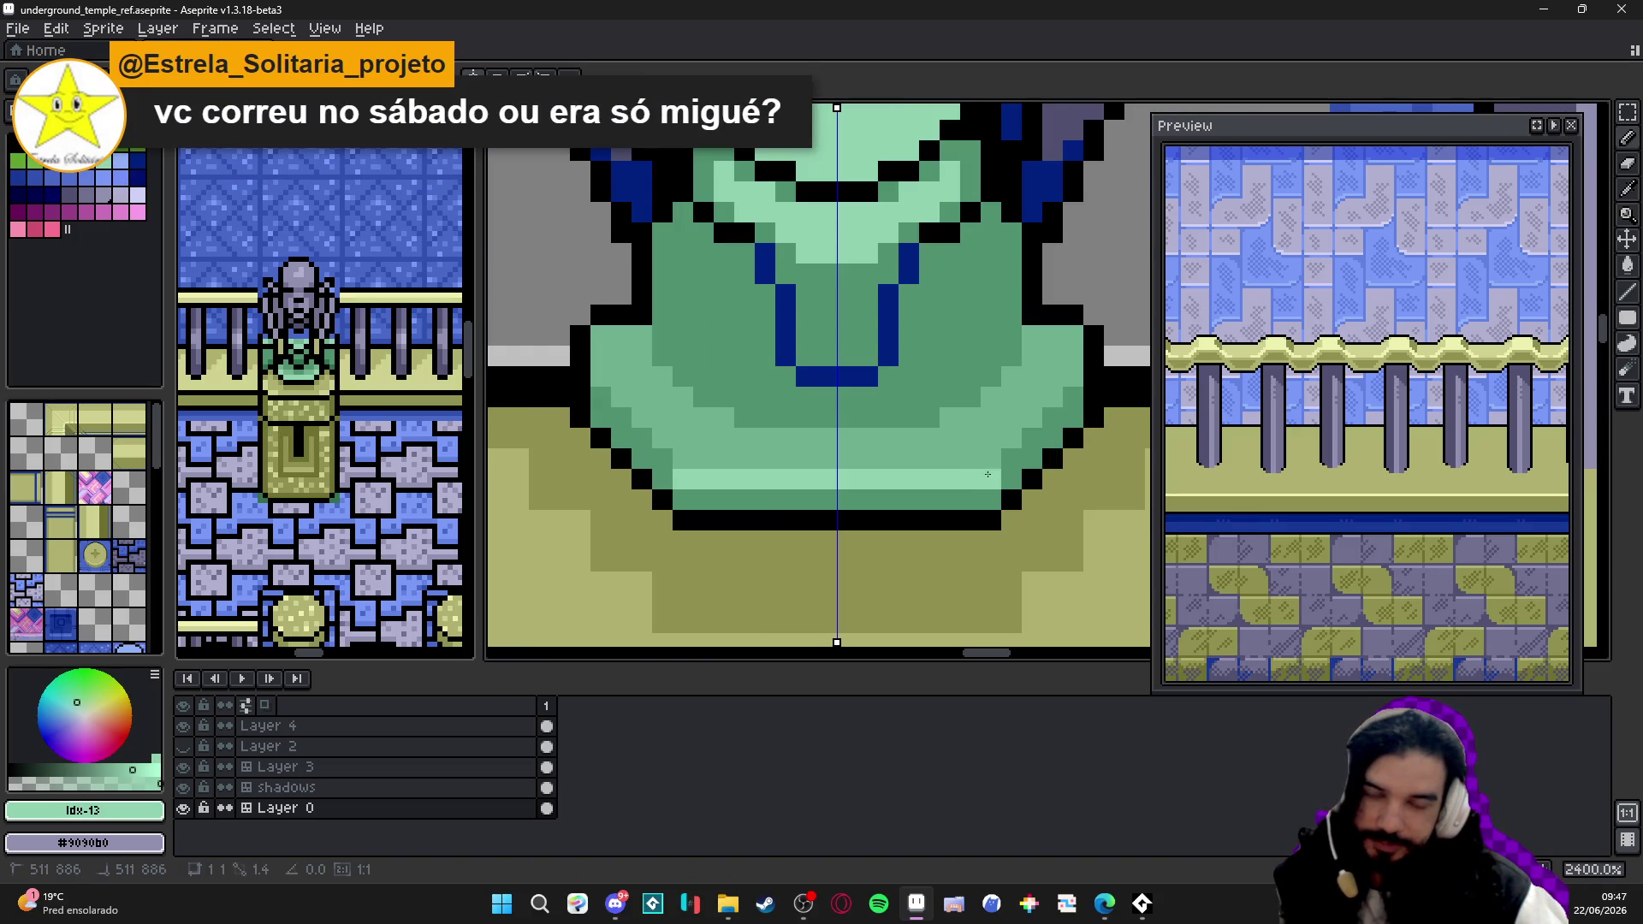
mouse_move(1030, 445)
mouse_down()
mouse_move(1012, 445)
mouse_move(1033, 420)
mouse_up()
scroll(1051, 404, down, 2)
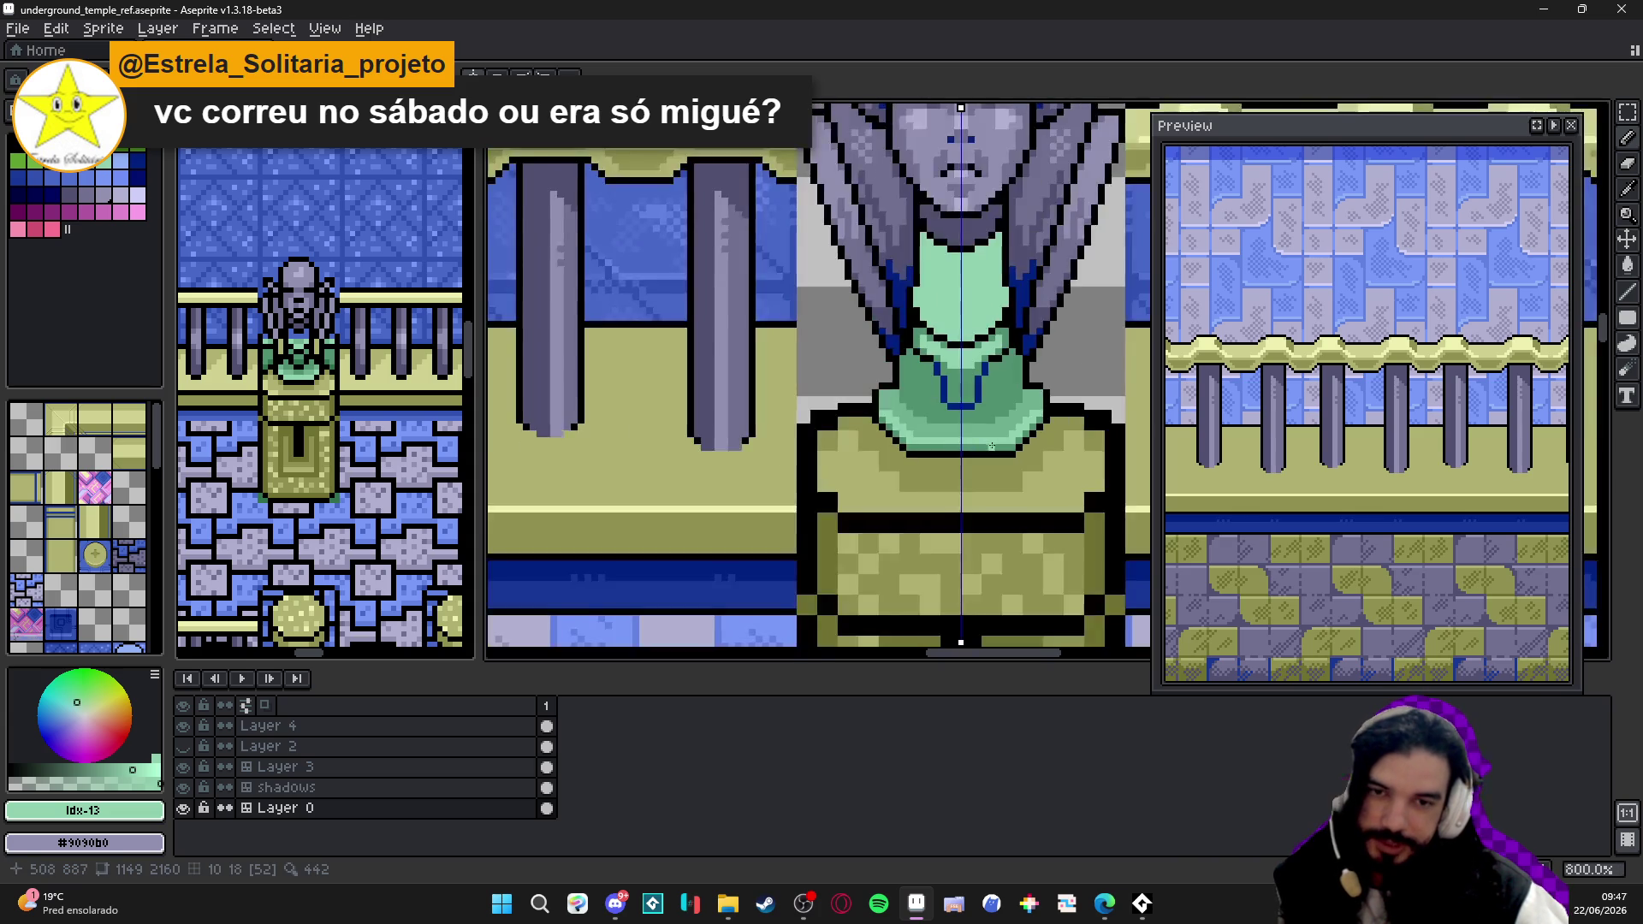
scroll(974, 440, up, 1)
- Draw a thin lavender line along the robe's base beneath the highlight
alt+click(845, 406)
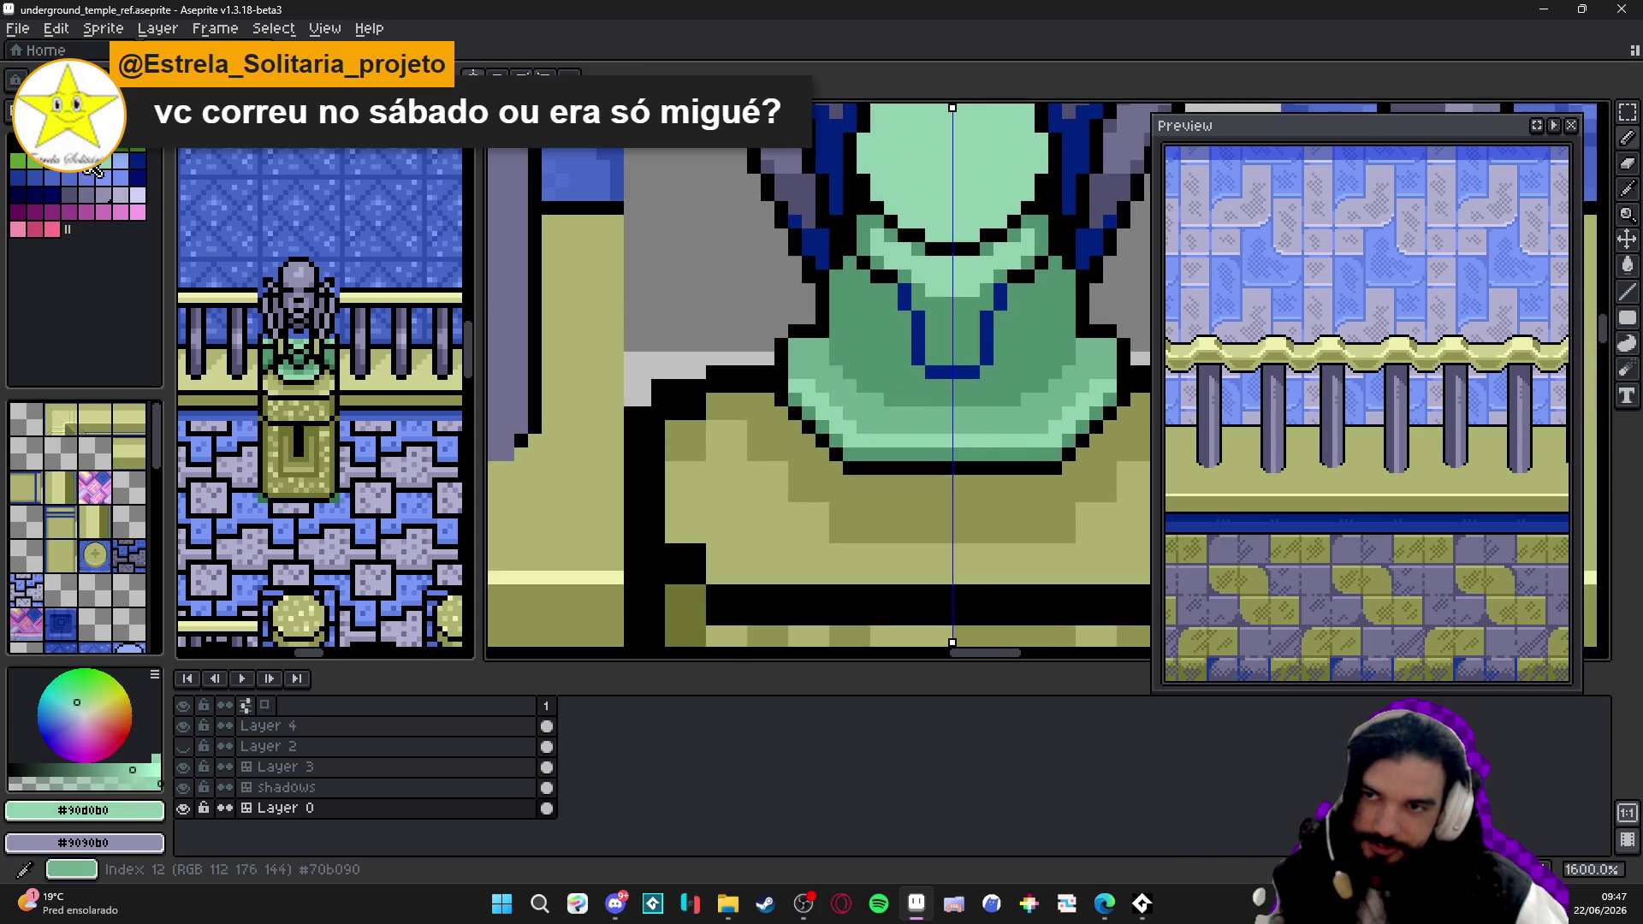
click(138, 194)
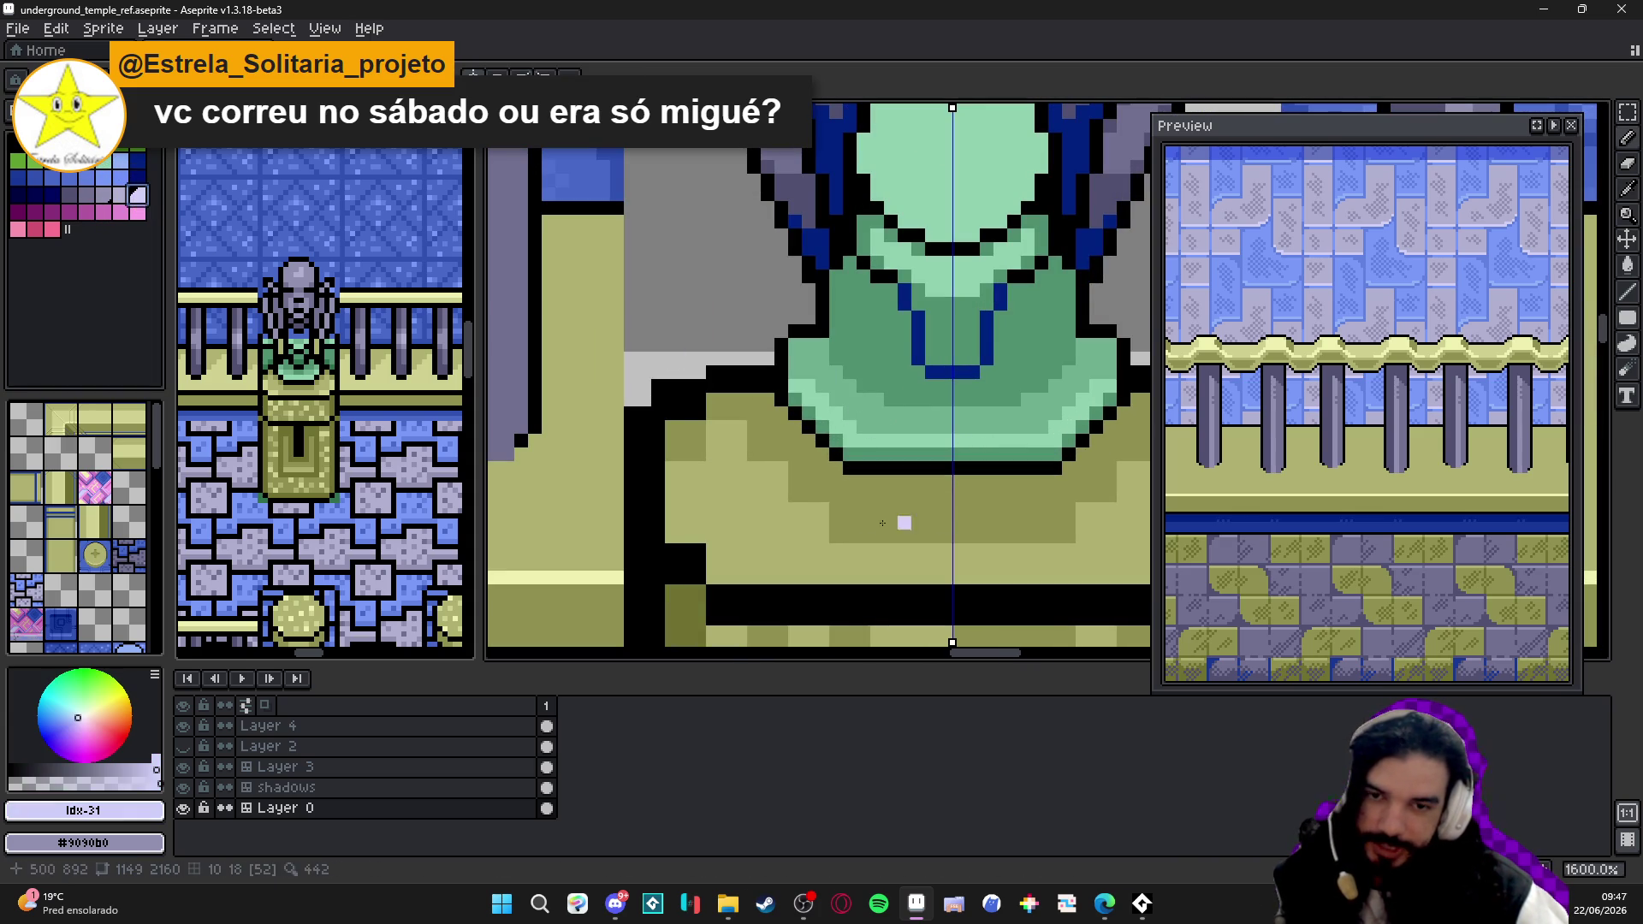
drag(847, 440, 1038, 437)
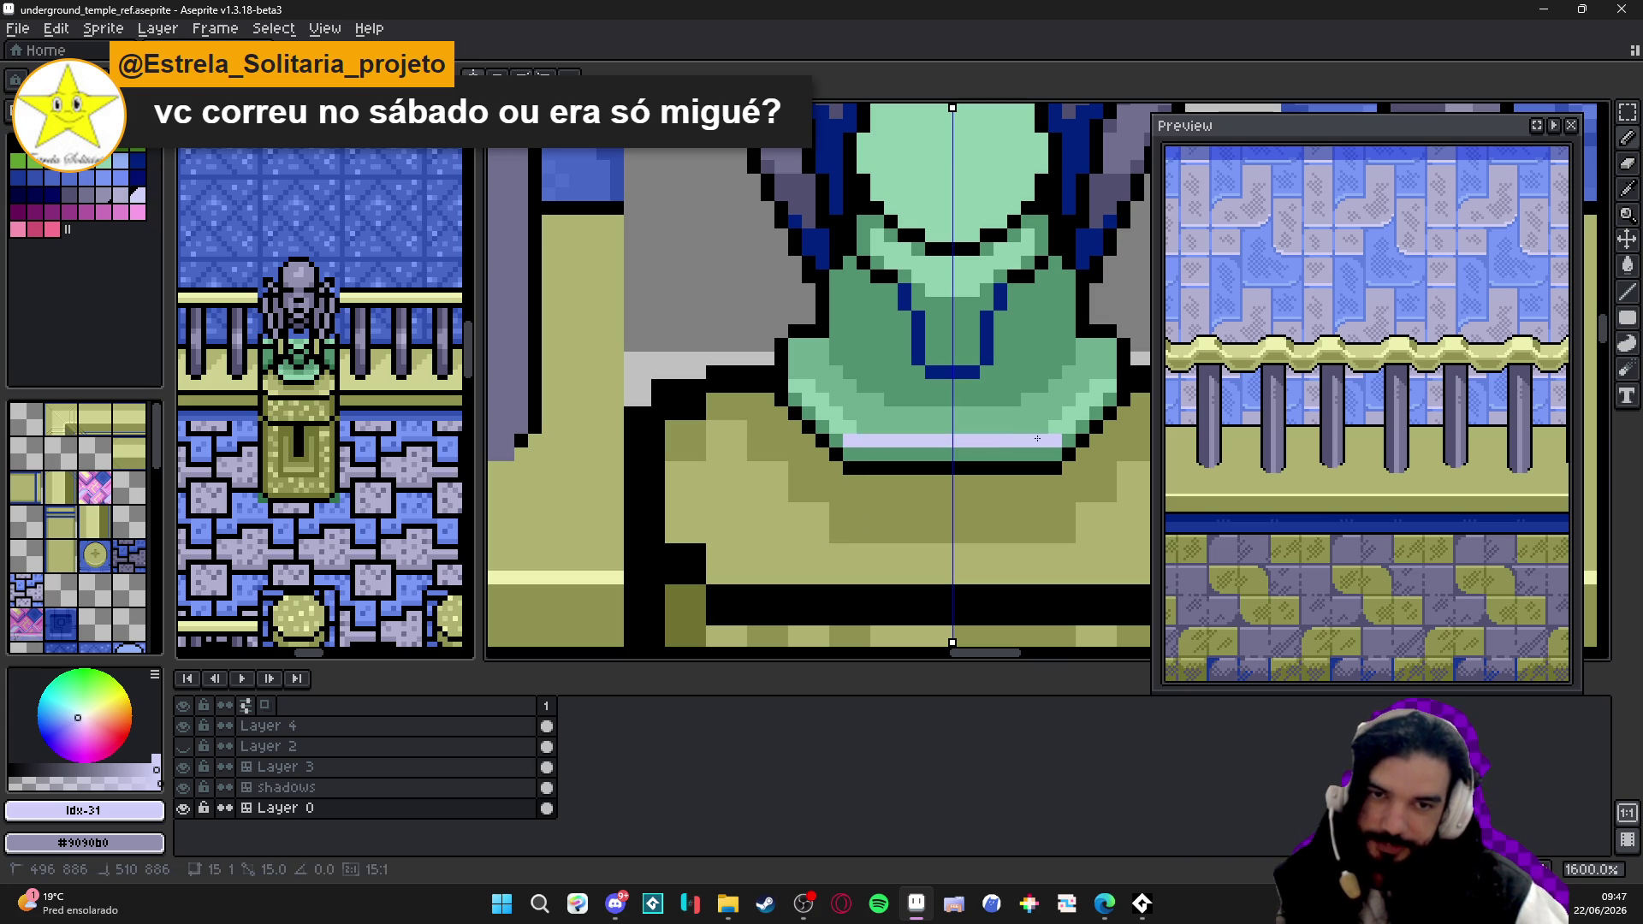
scroll(1064, 426, down, 1)
scroll(976, 463, down, 2)
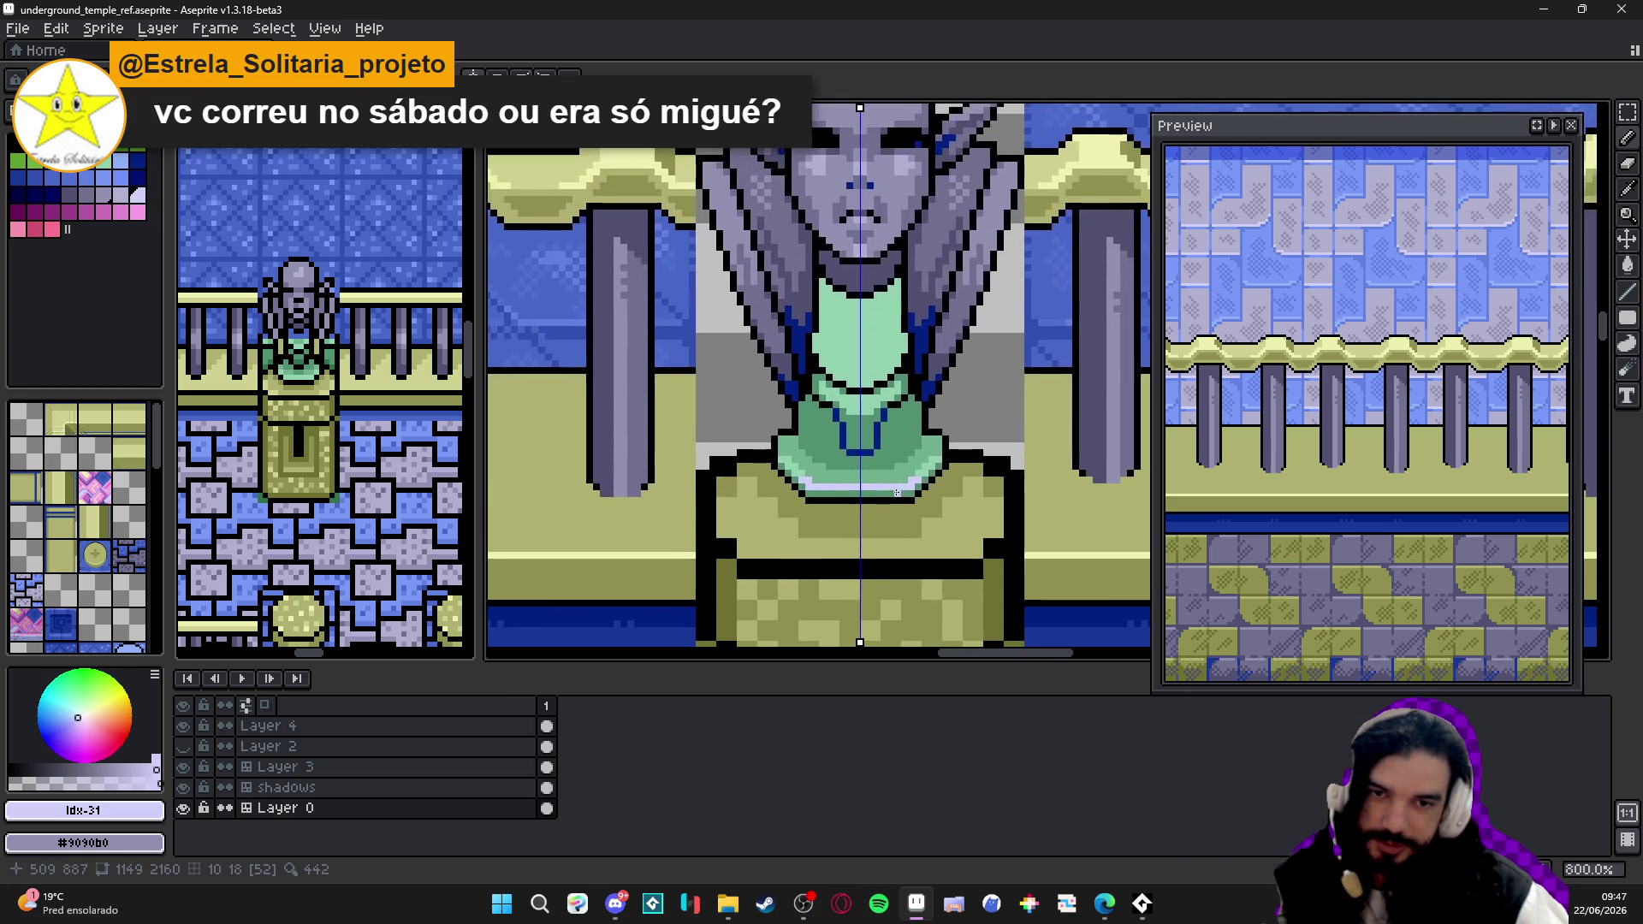
scroll(896, 499, down, 1)
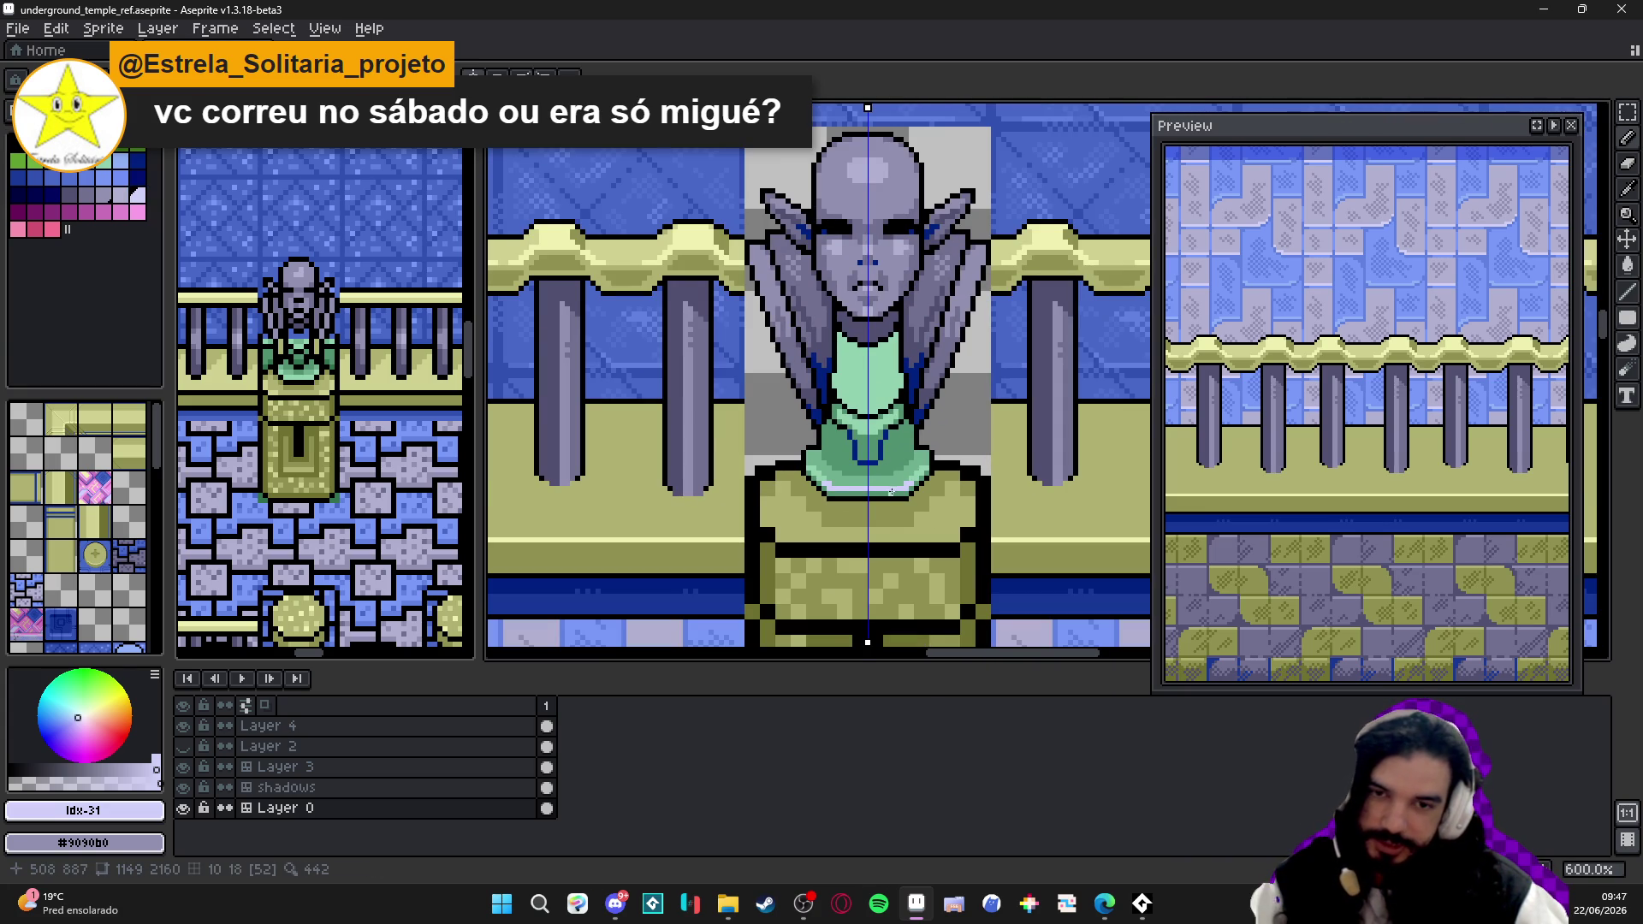
scroll(888, 490, down, 1)
scroll(897, 485, up, 2)
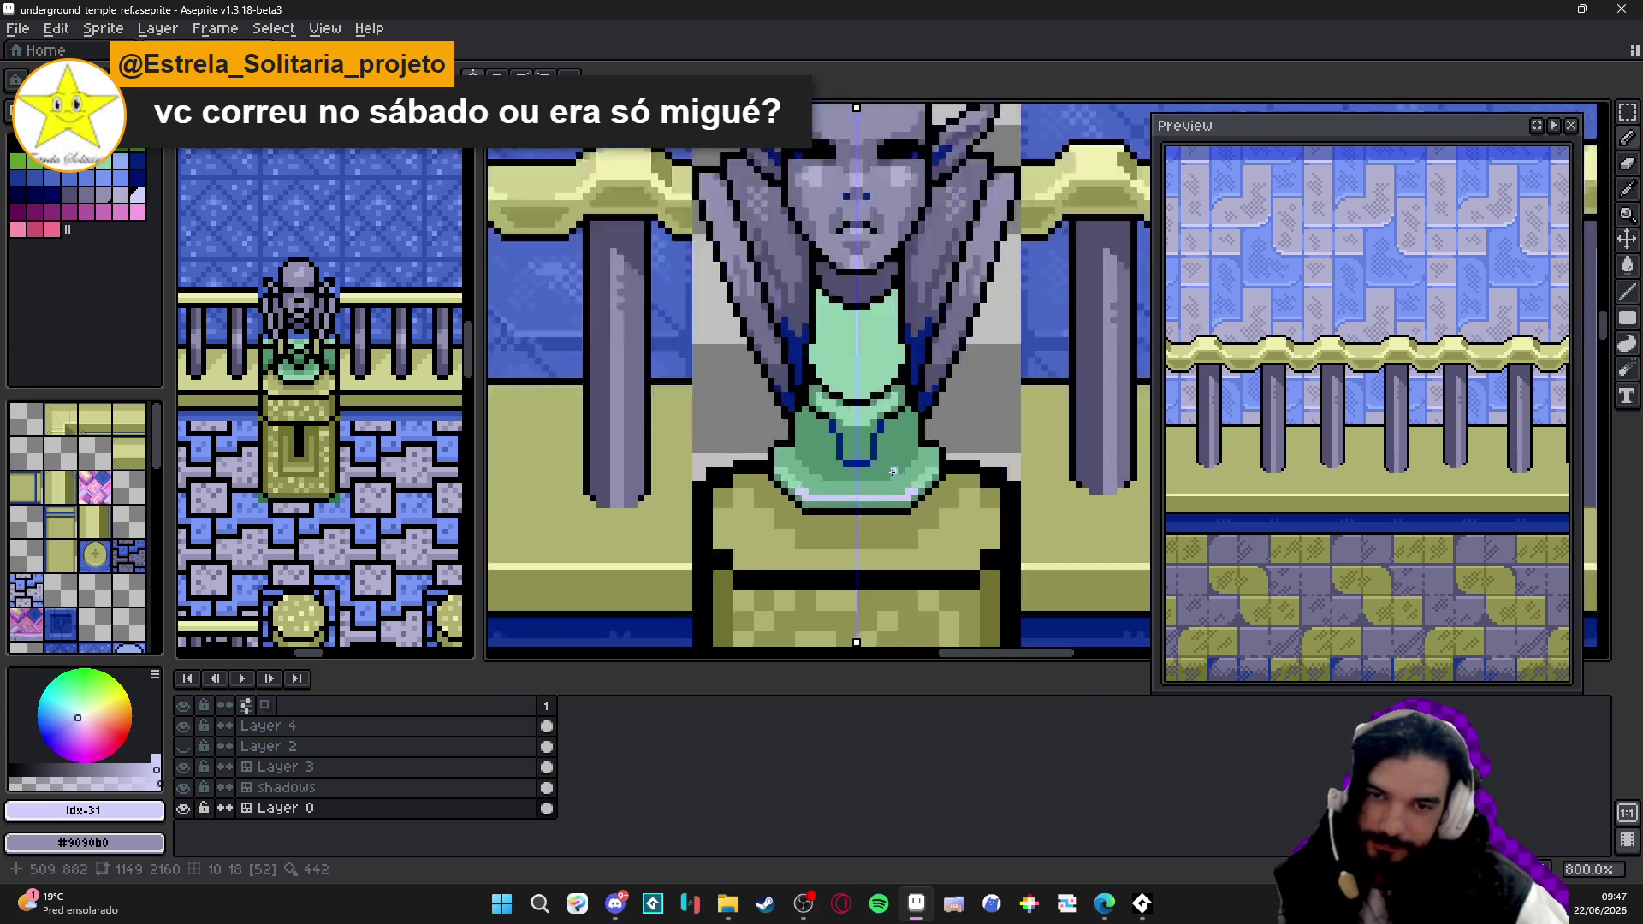
scroll(896, 485, up, 2)
scroll(898, 495, down, 4)
scroll(899, 499, down, 1)
drag(900, 500, 849, 508)
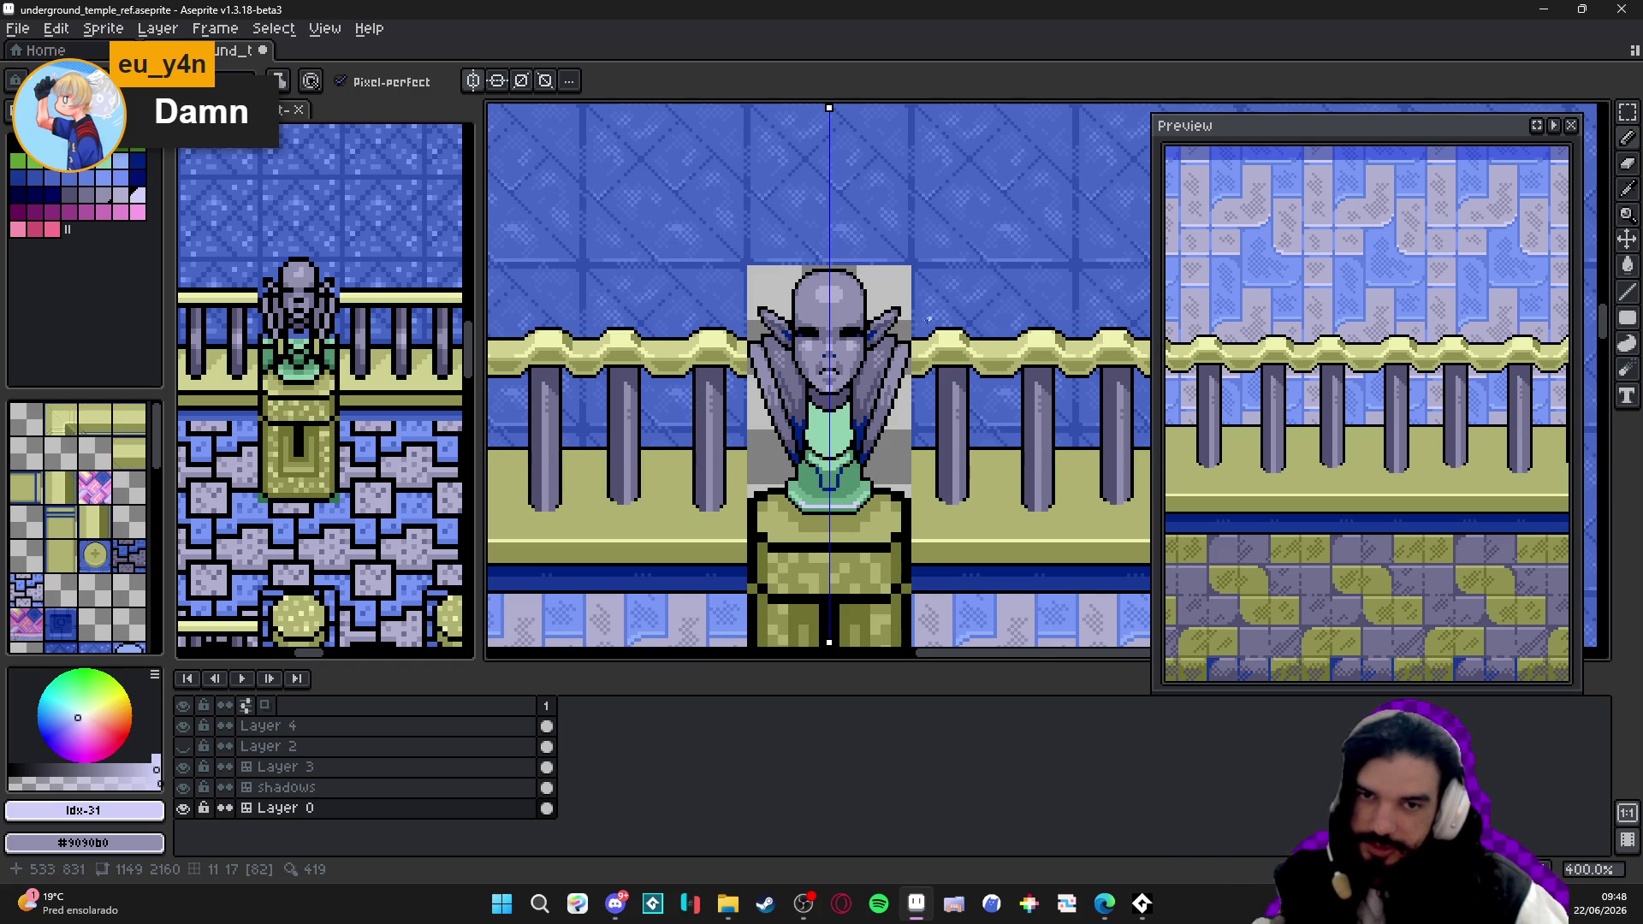
scroll(829, 455, up, 5)
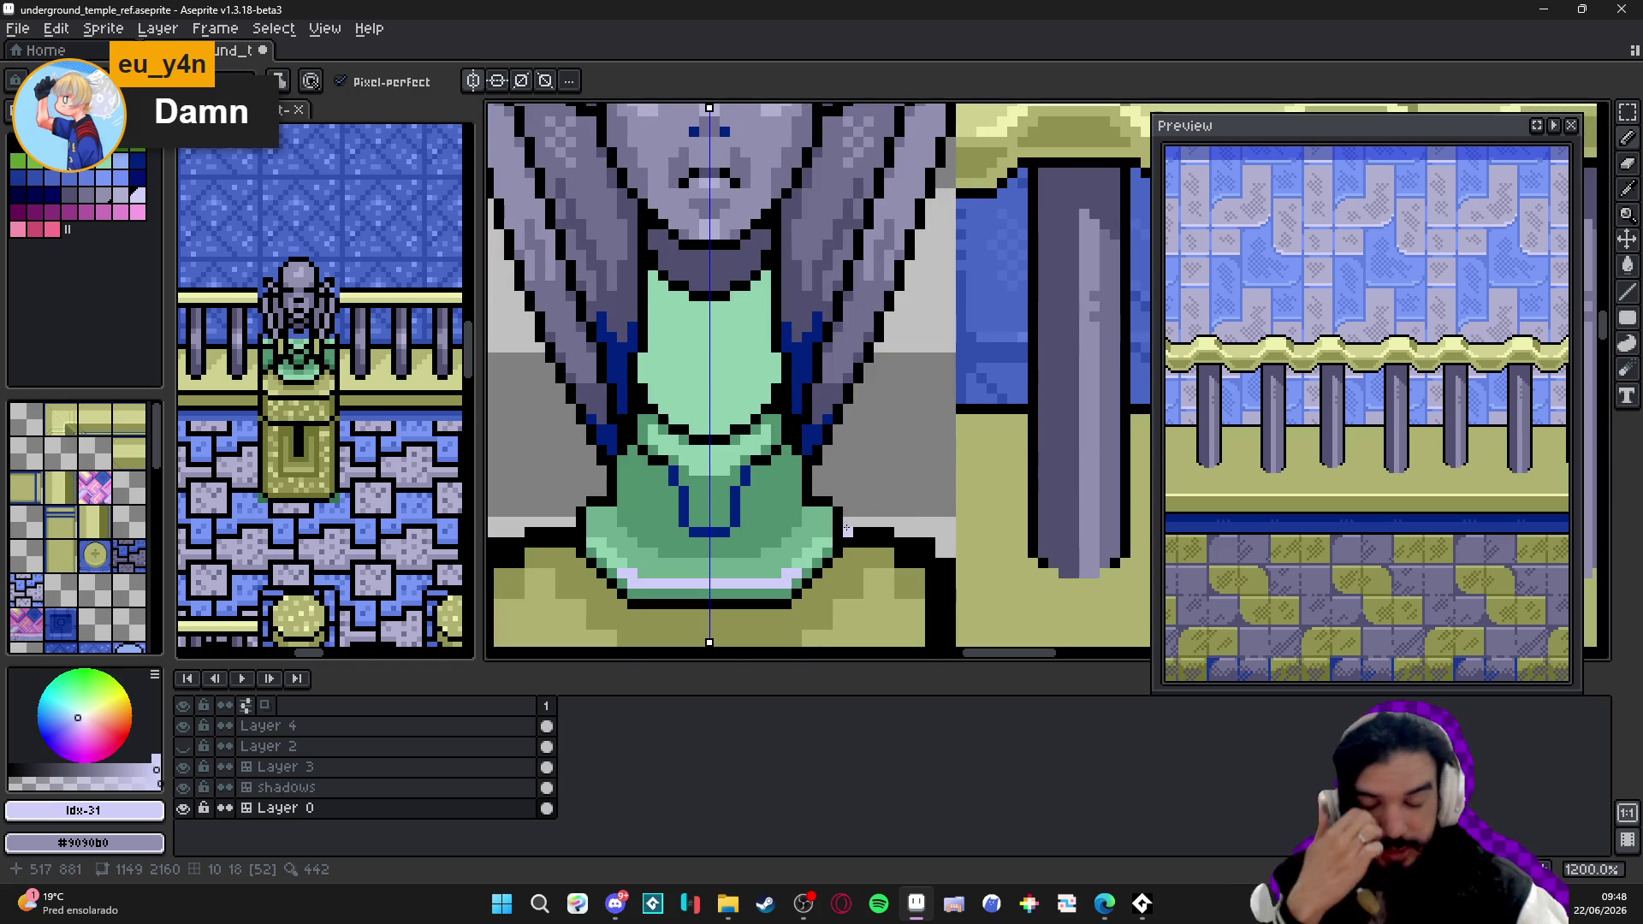
- Draw mirrored black shoulder outline lines running down from the neck
drag(847, 530, 927, 410)
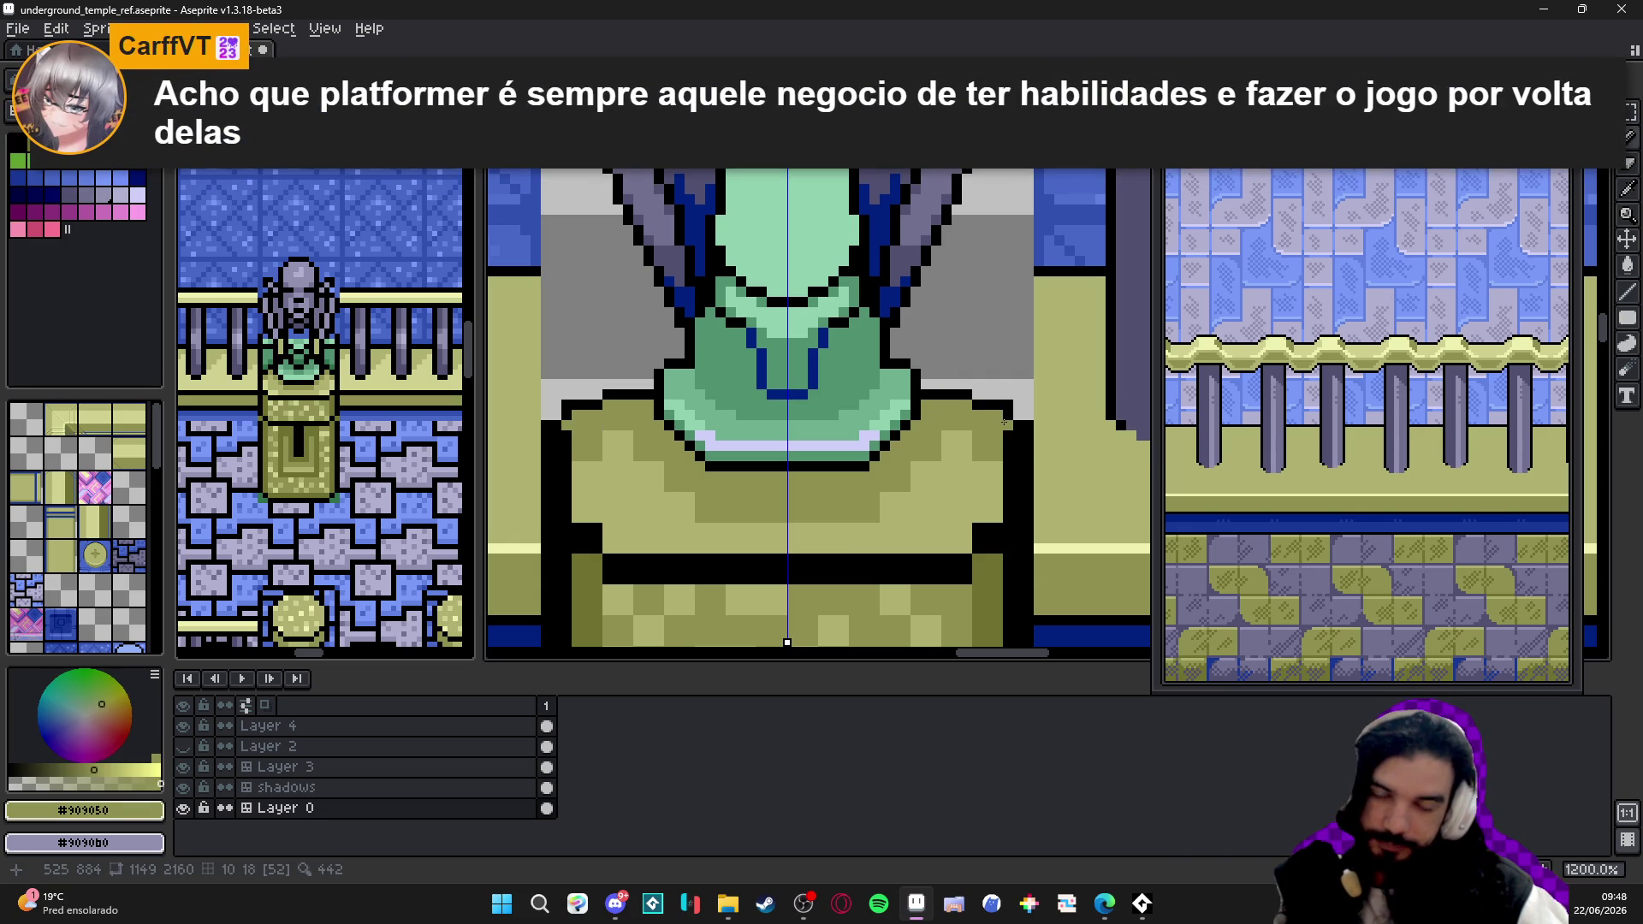
key(b)
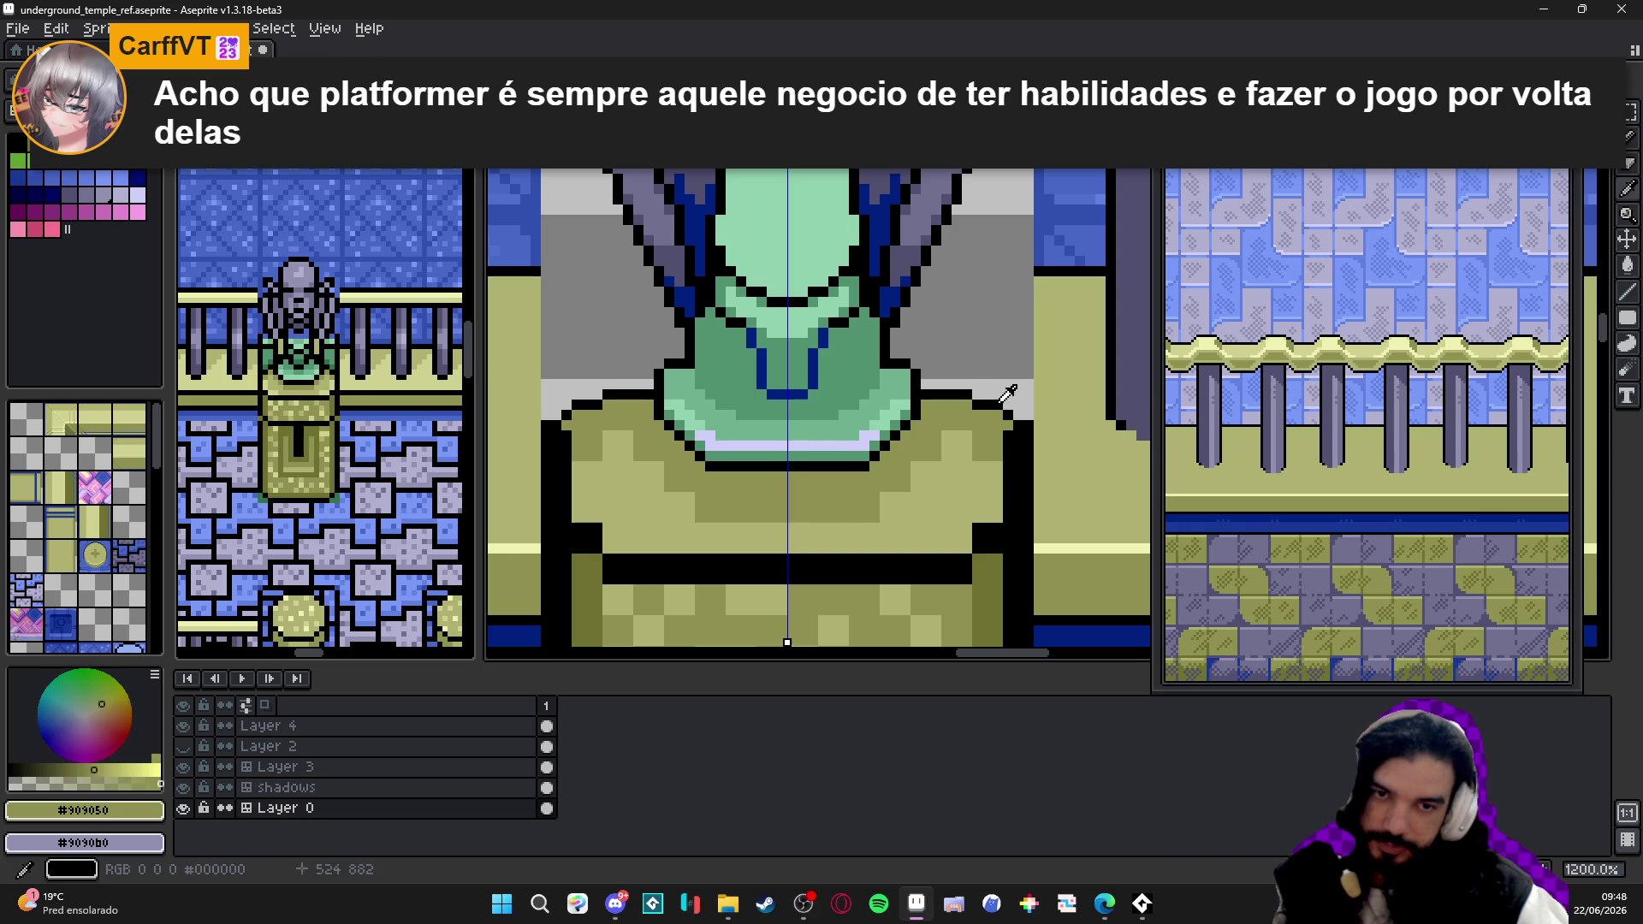
alt+click(787, 642)
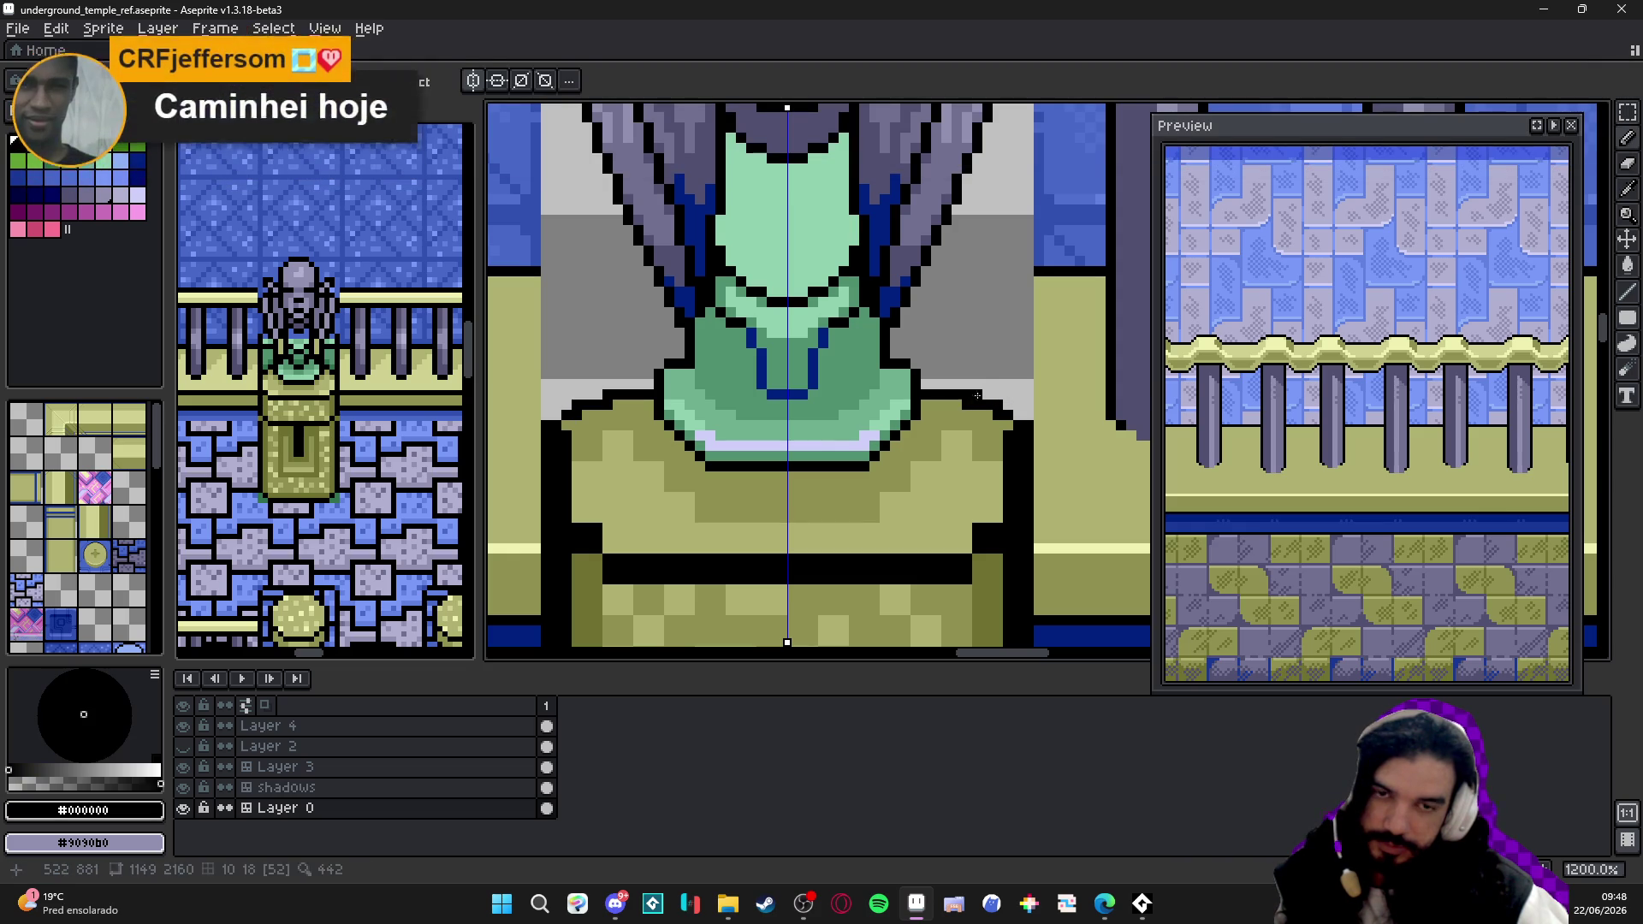
key(e)
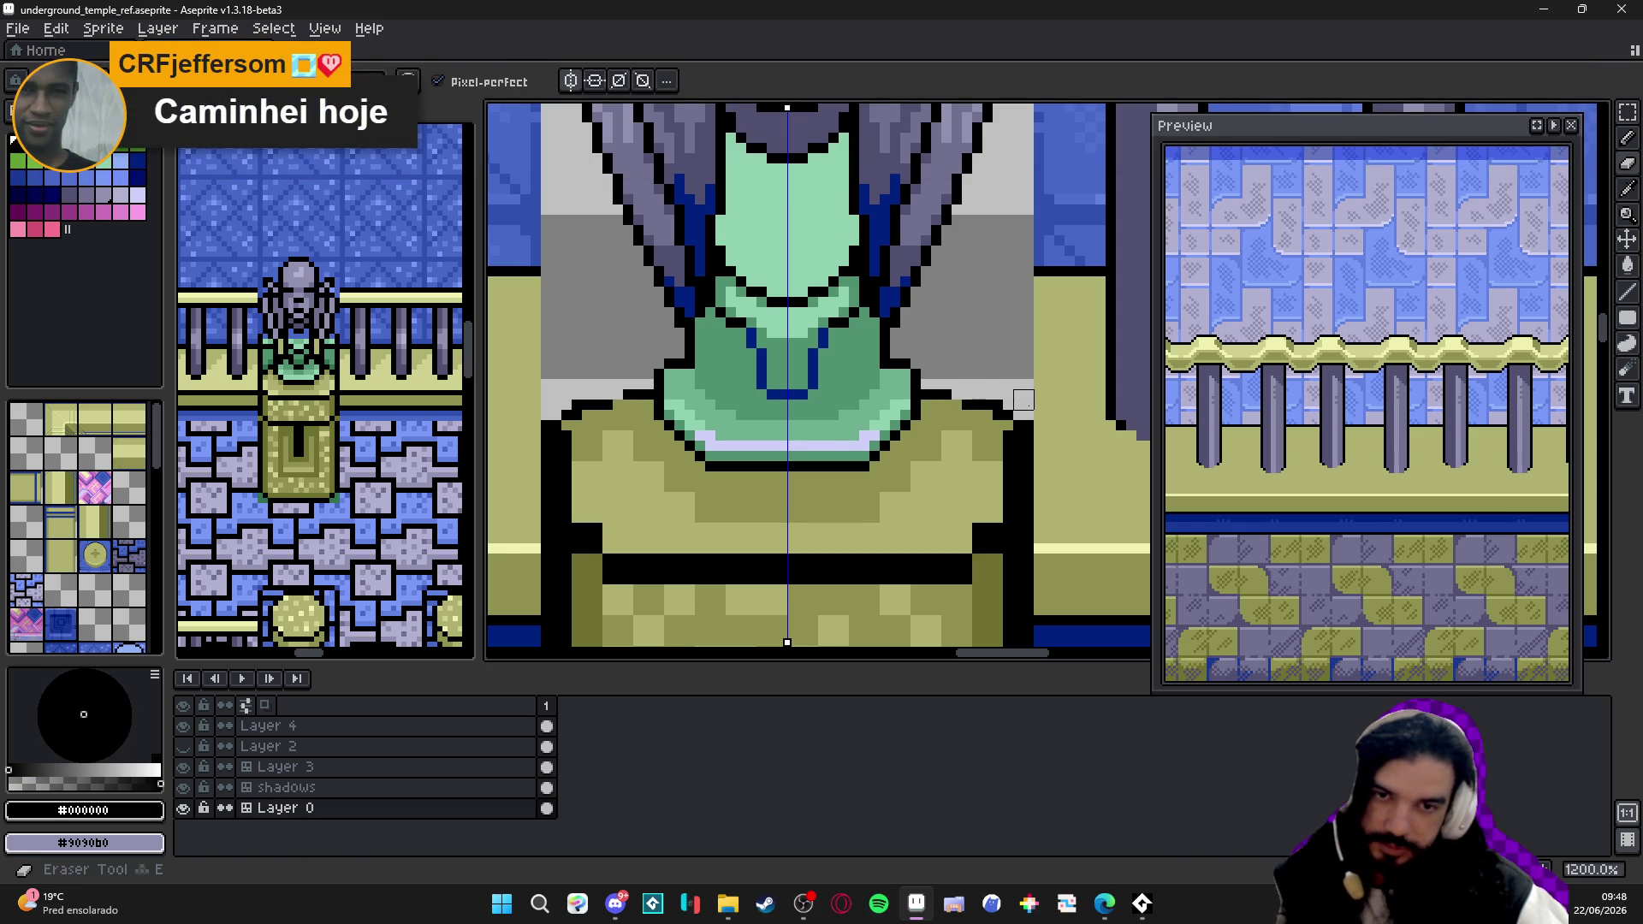
key(b)
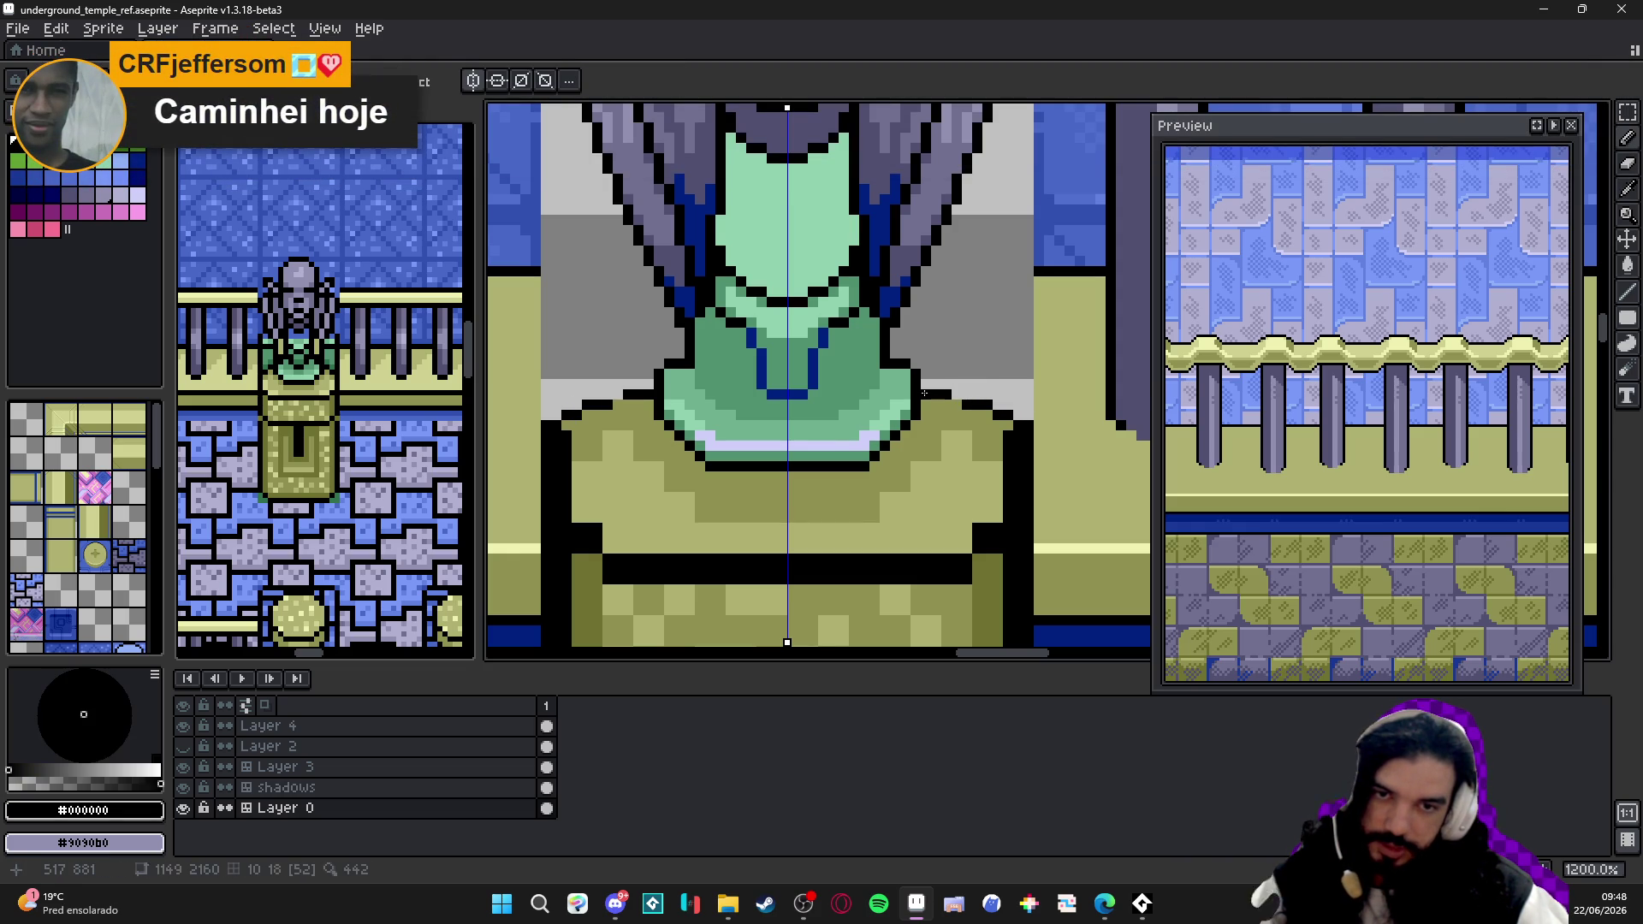
drag(919, 386, 1031, 428)
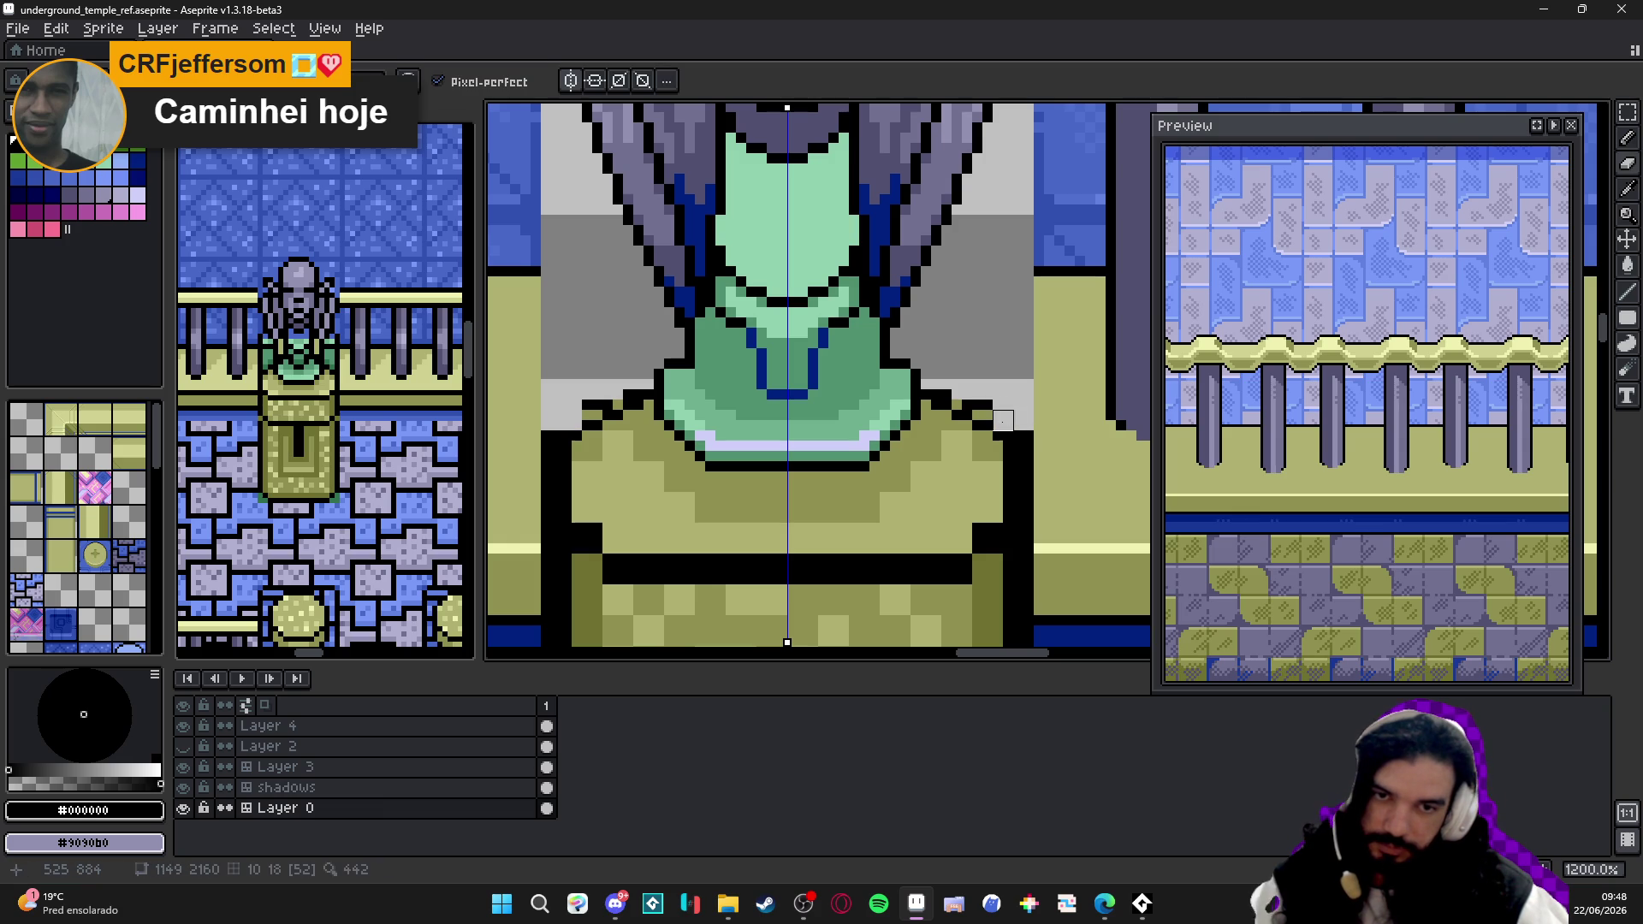
right_click(982, 411)
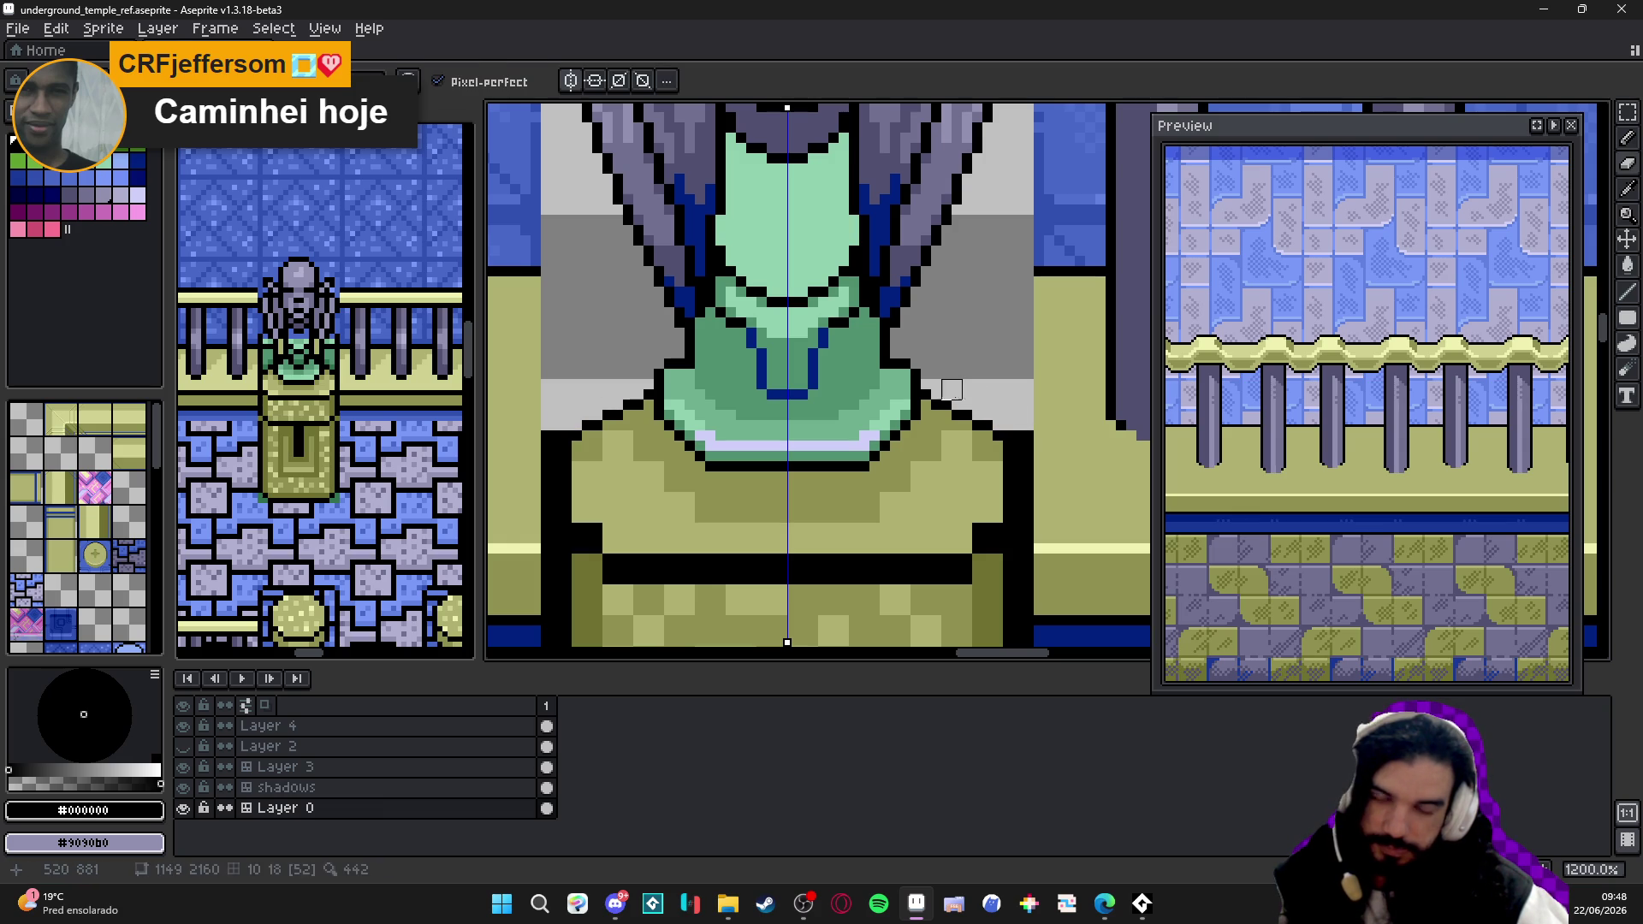
key(e)
- Paint olive #909050 down the robe edge and a lighter #b0b070 band below the collar
alt+click(1024, 440)
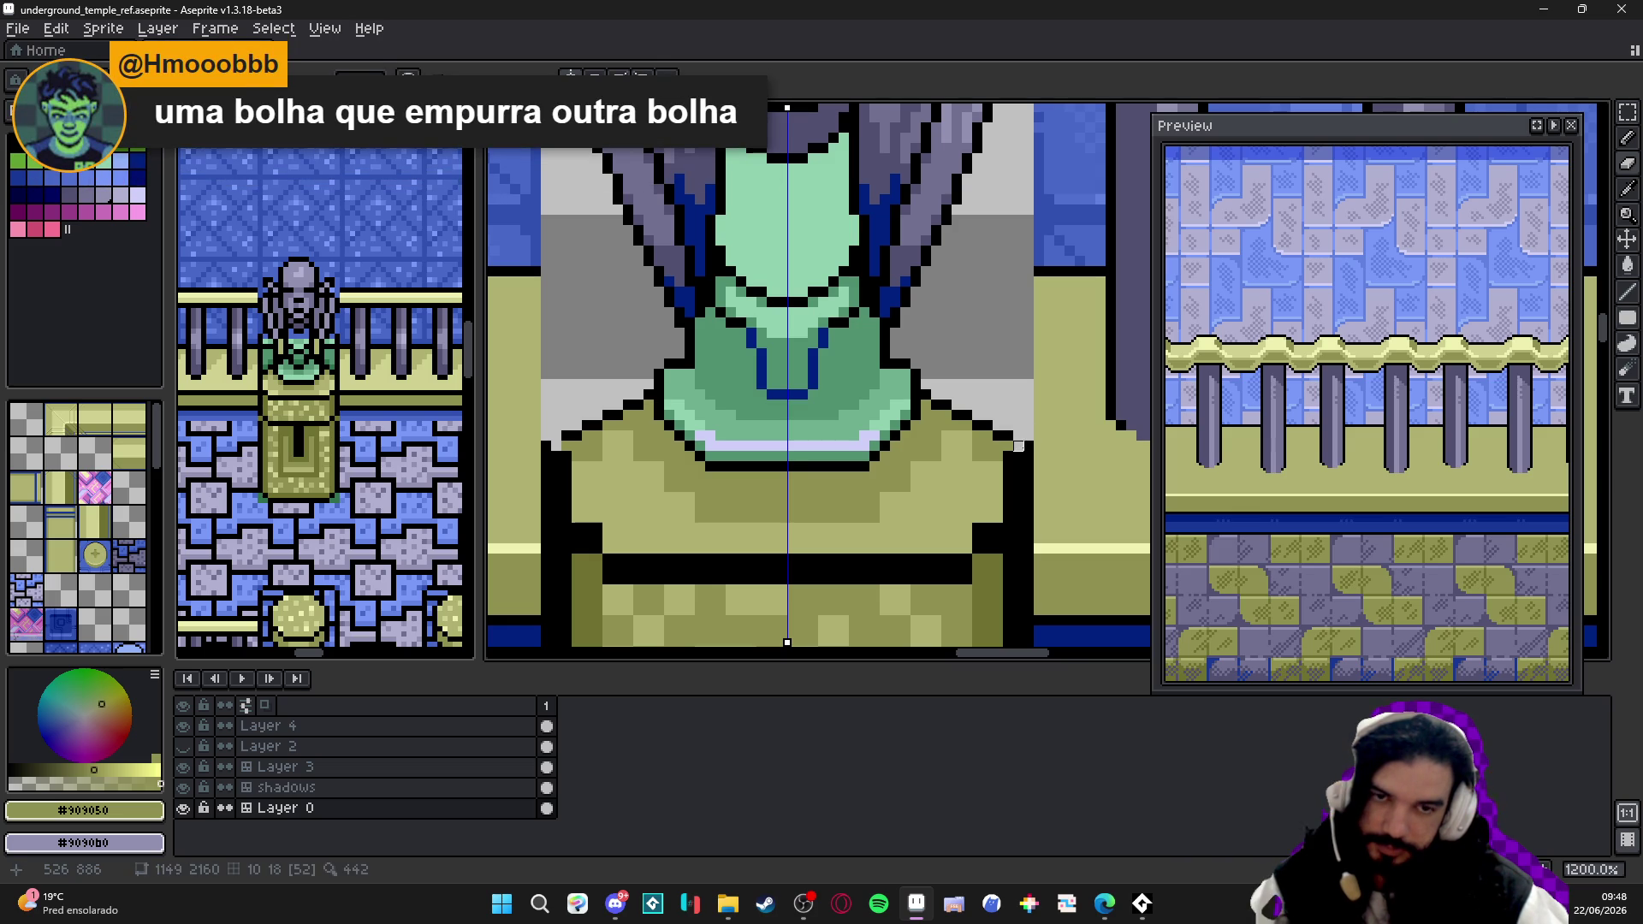
key(b)
mouse_move(1018, 456)
mouse_down()
mouse_move(1016, 527)
mouse_move(1005, 513)
mouse_up()
alt+click(1006, 513)
key(ctrl+z)
alt+click(1005, 514)
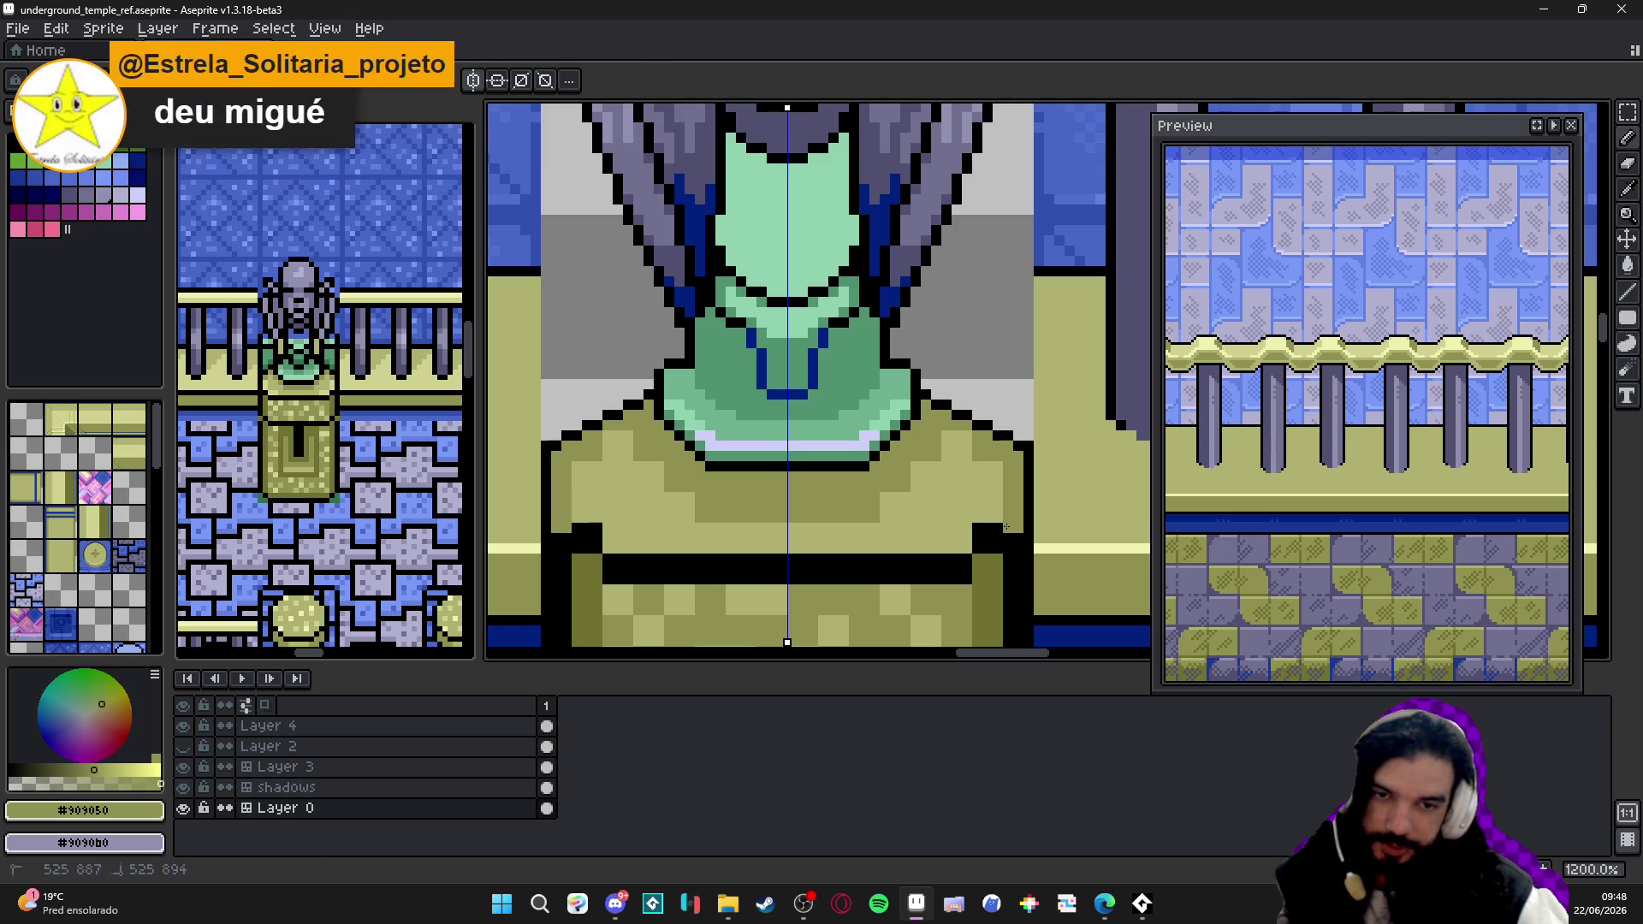
scroll(1005, 514, down, 2)
alt+click(650, 412)
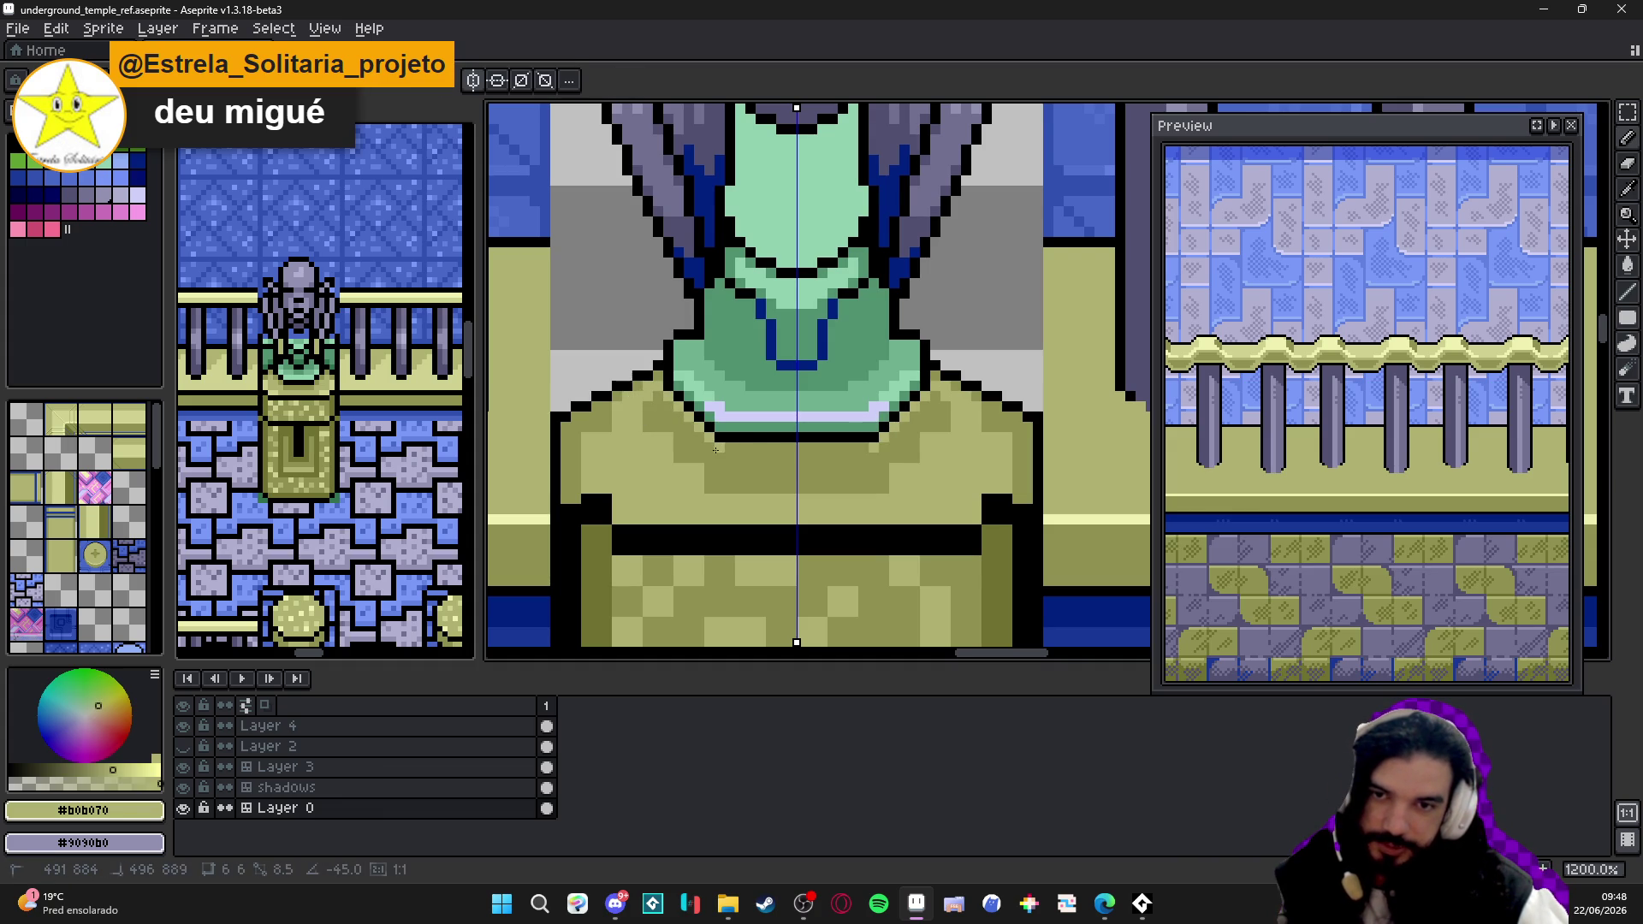
drag(717, 448, 840, 465)
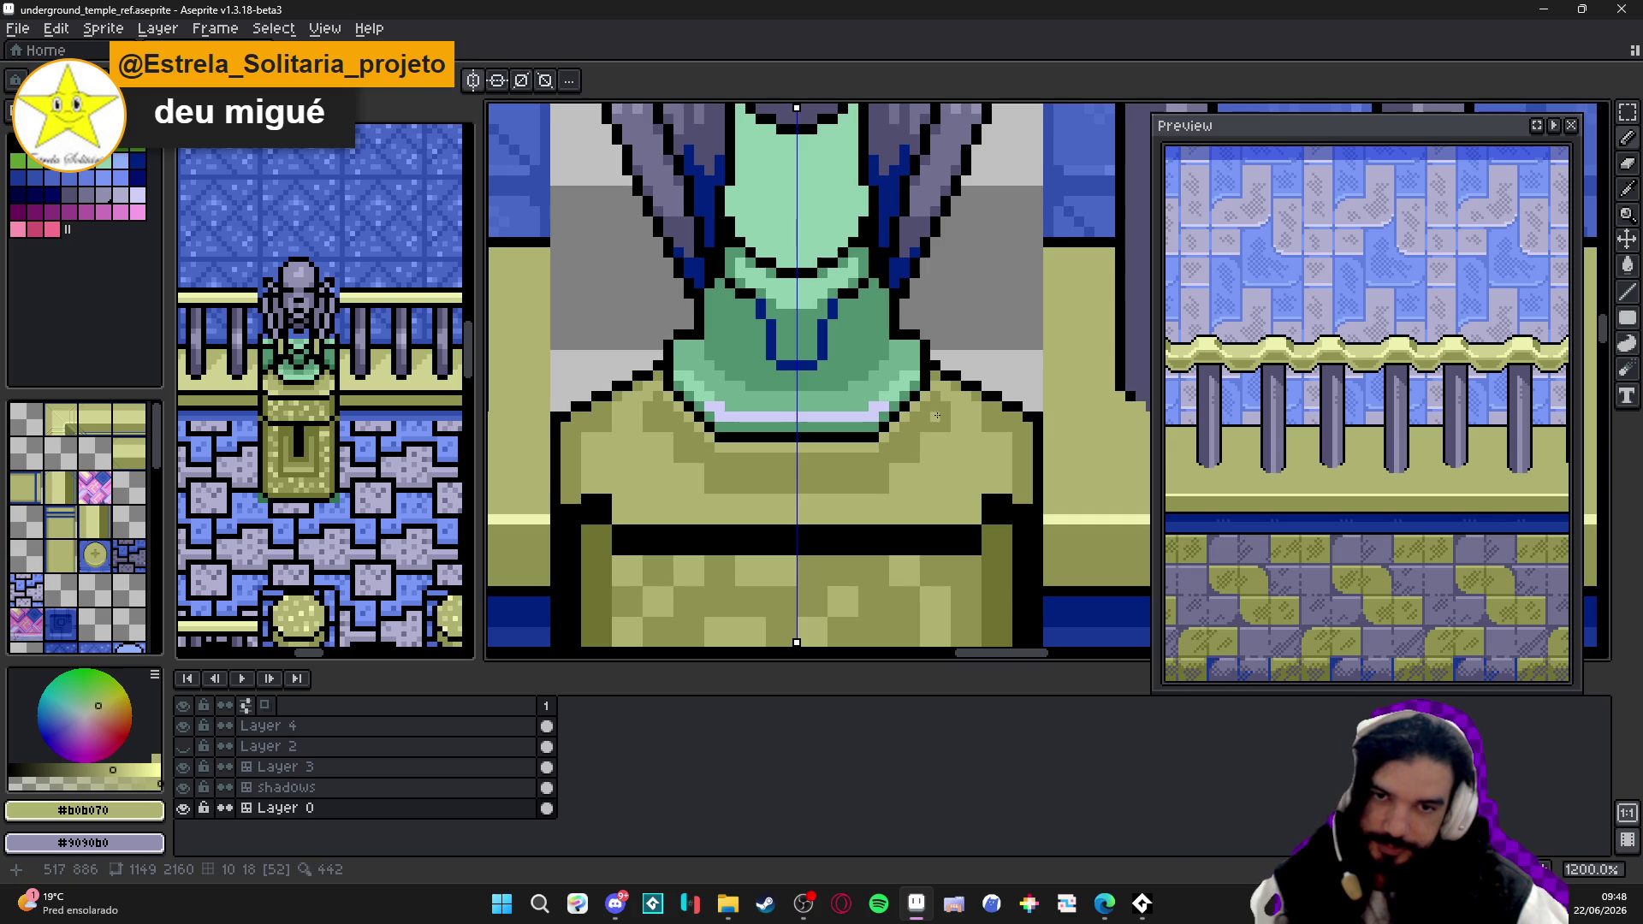
scroll(651, 403, up, 3)
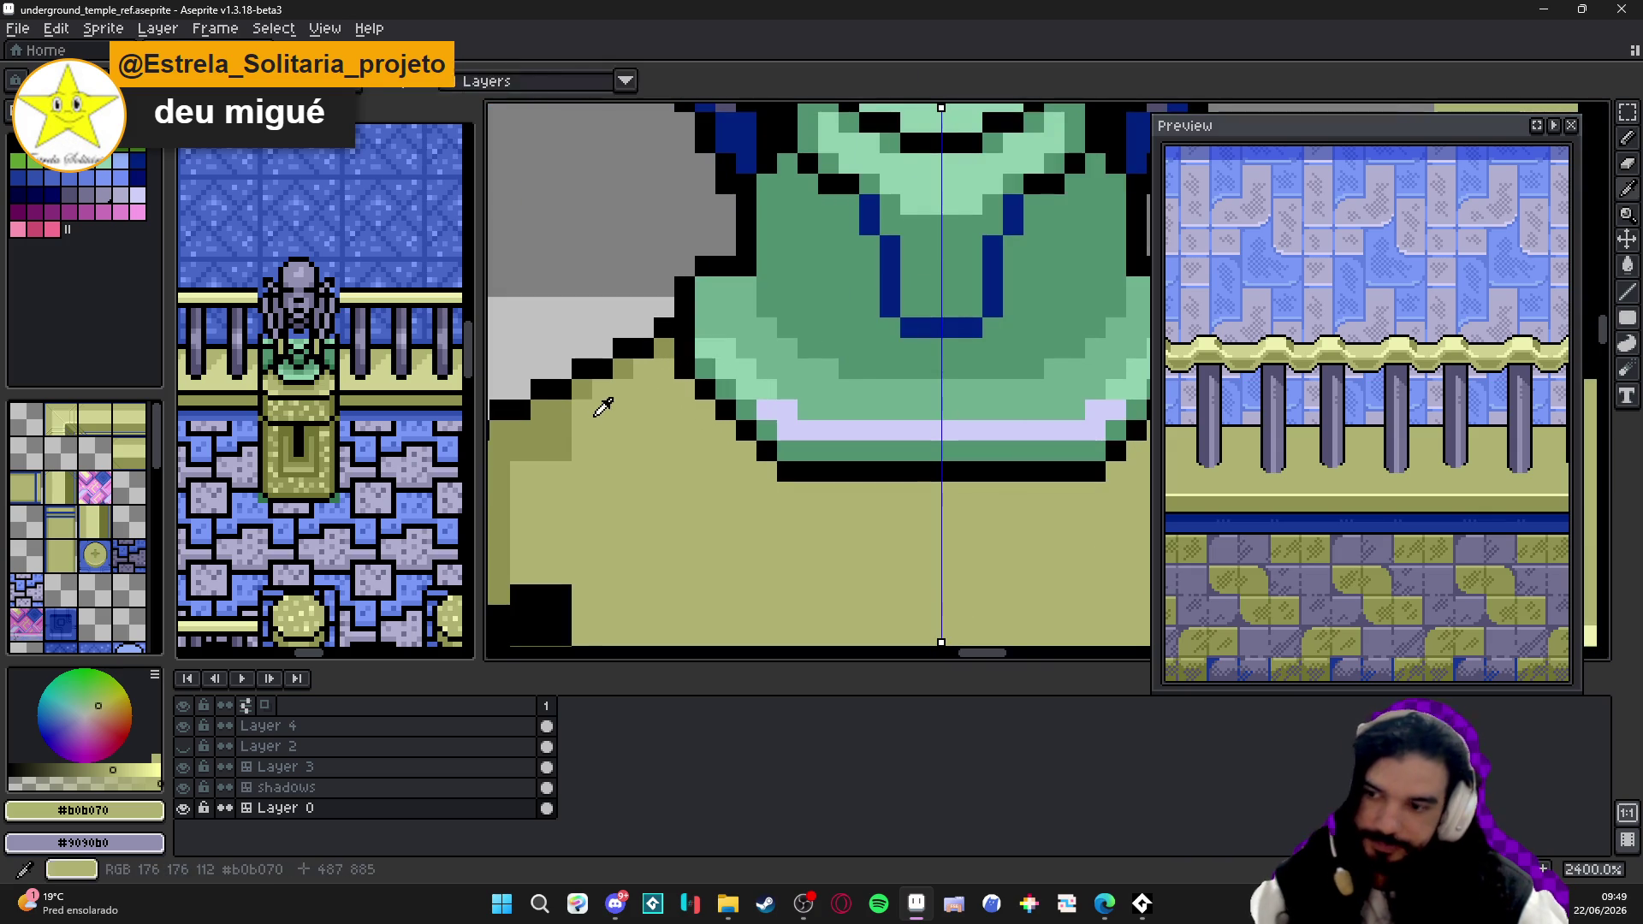
- Replace the dark left-shoulder shadow pixels with base olive and save
drag(604, 407, 809, 389)
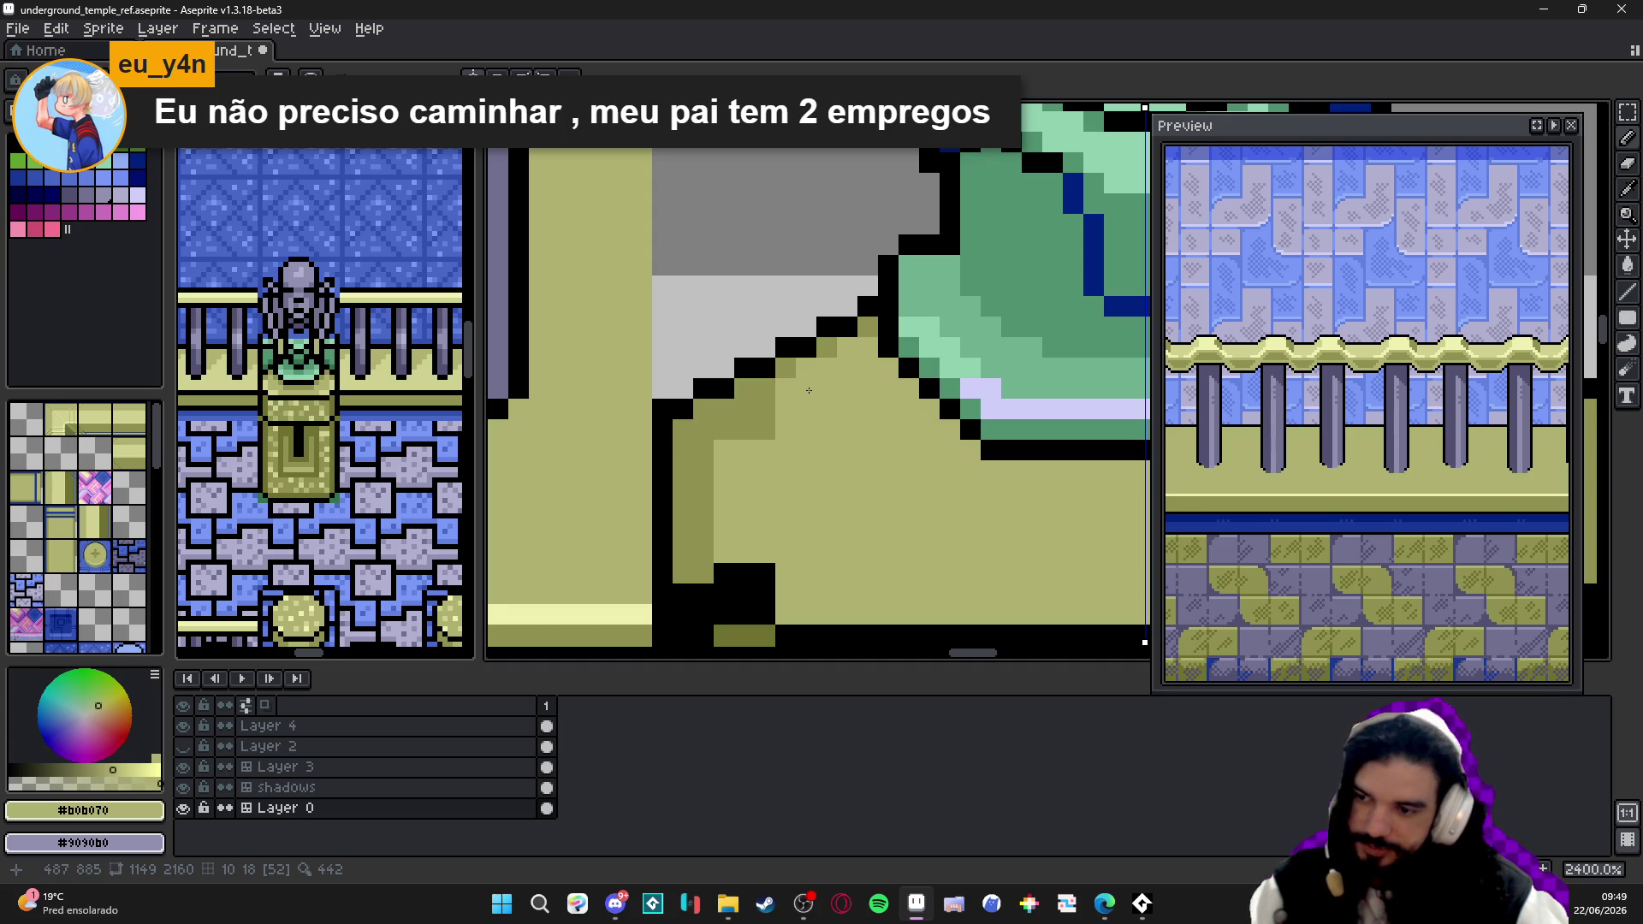
scroll(809, 388, up, 1)
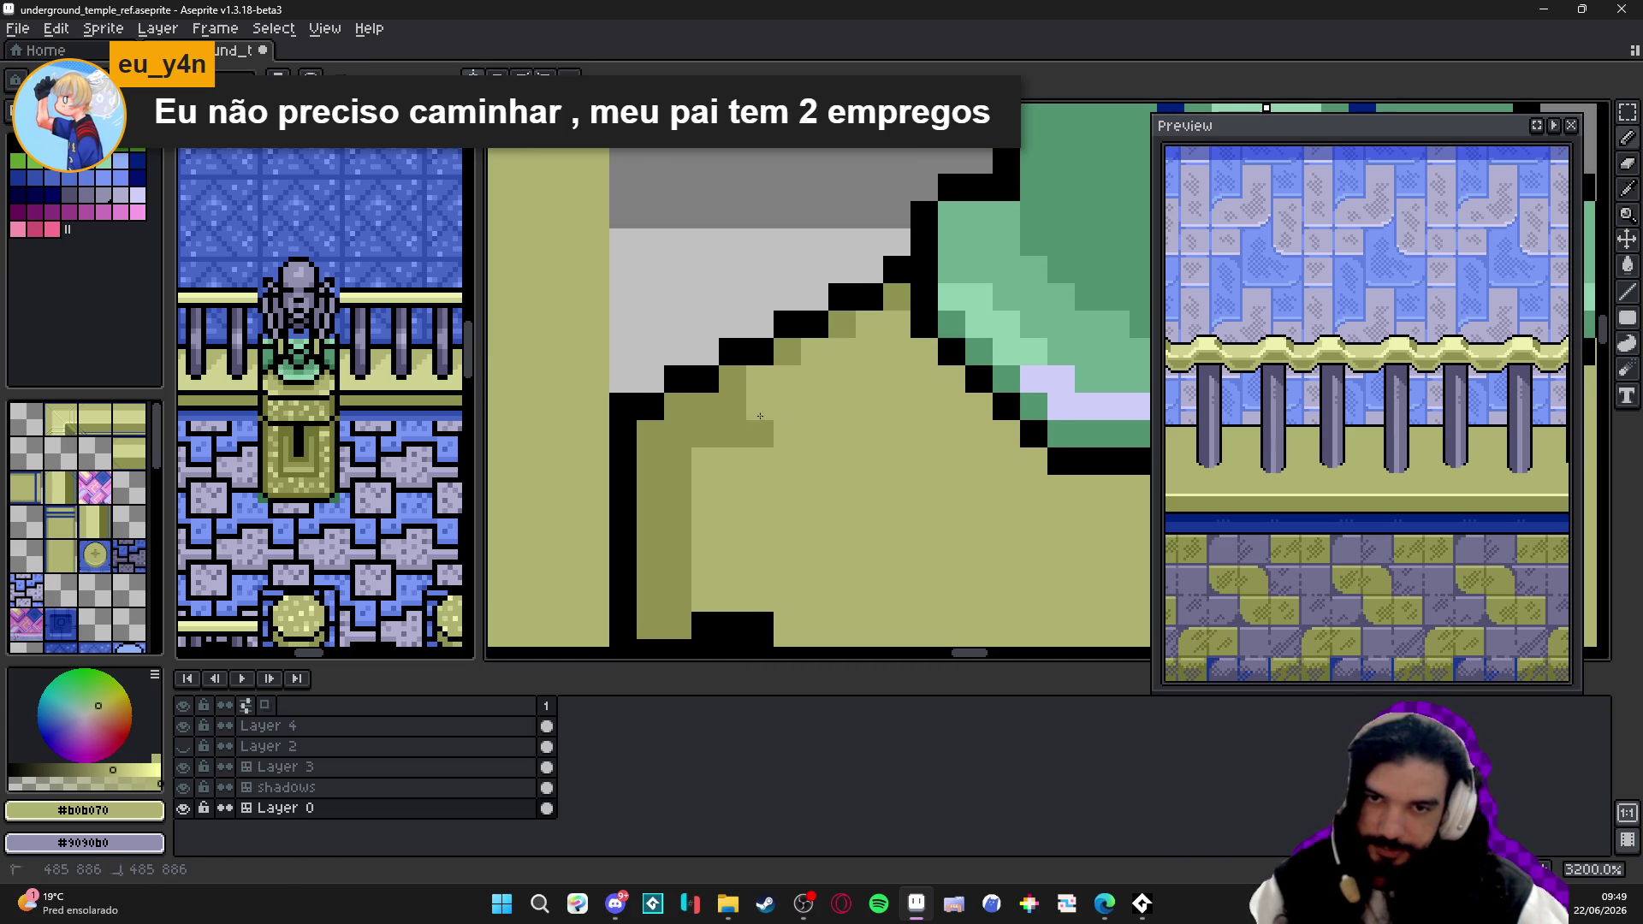
mouse_move(760, 417)
mouse_down()
mouse_move(733, 433)
mouse_move(731, 409)
mouse_move(706, 409)
mouse_move(650, 460)
mouse_move(681, 463)
mouse_up()
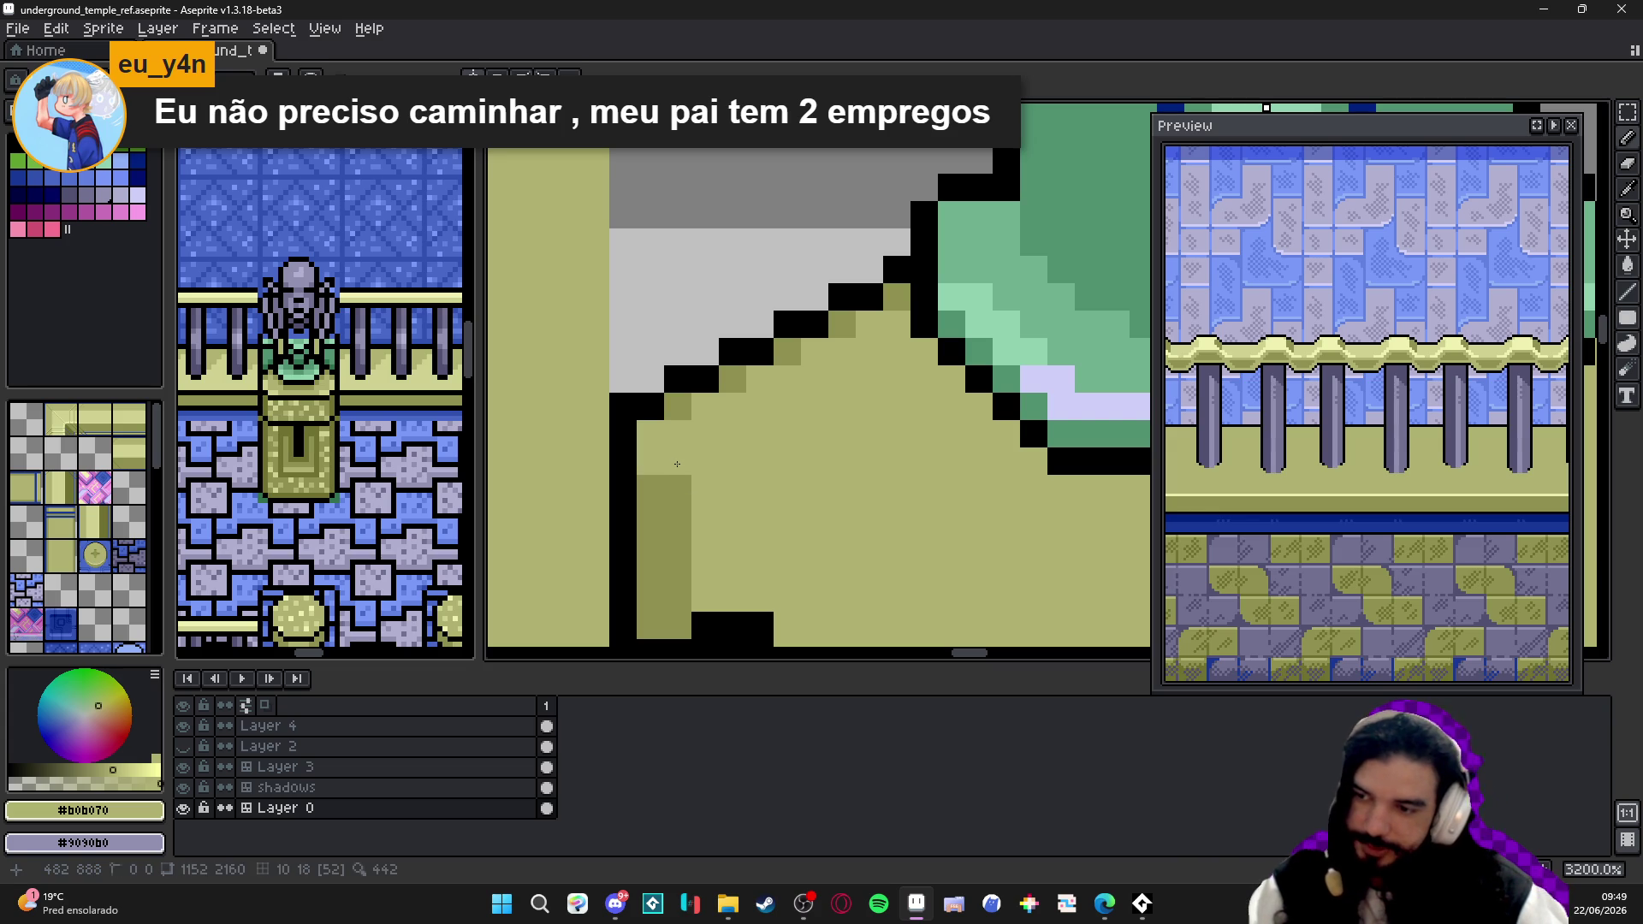
scroll(677, 464, down, 1)
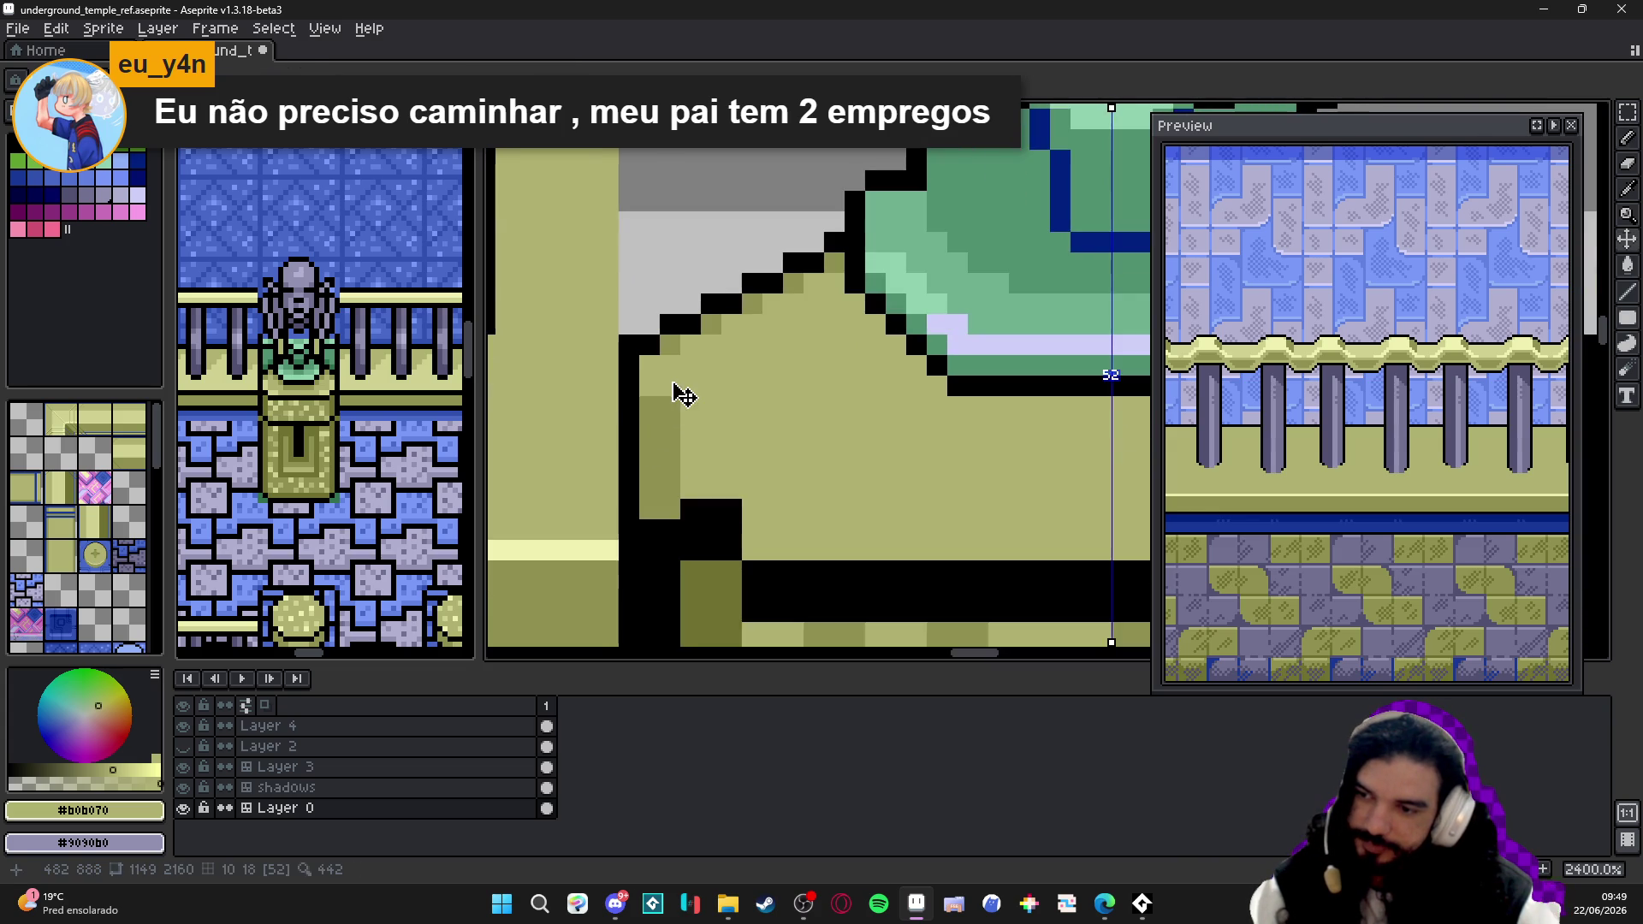
key(ctrl+s)
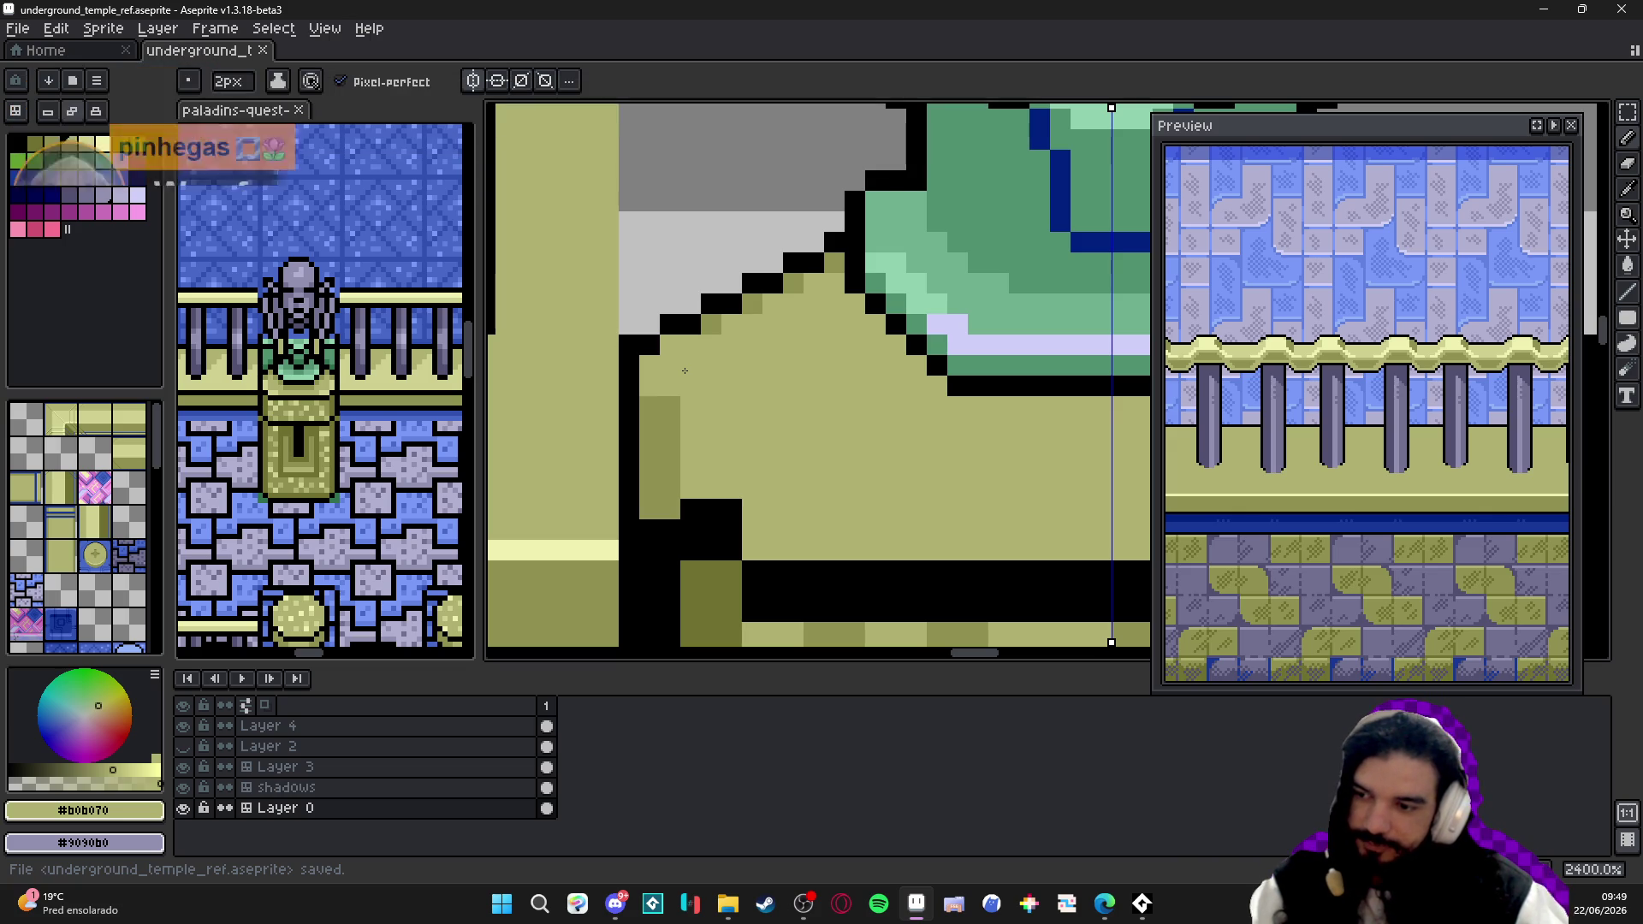
scroll(684, 371, down, 2)
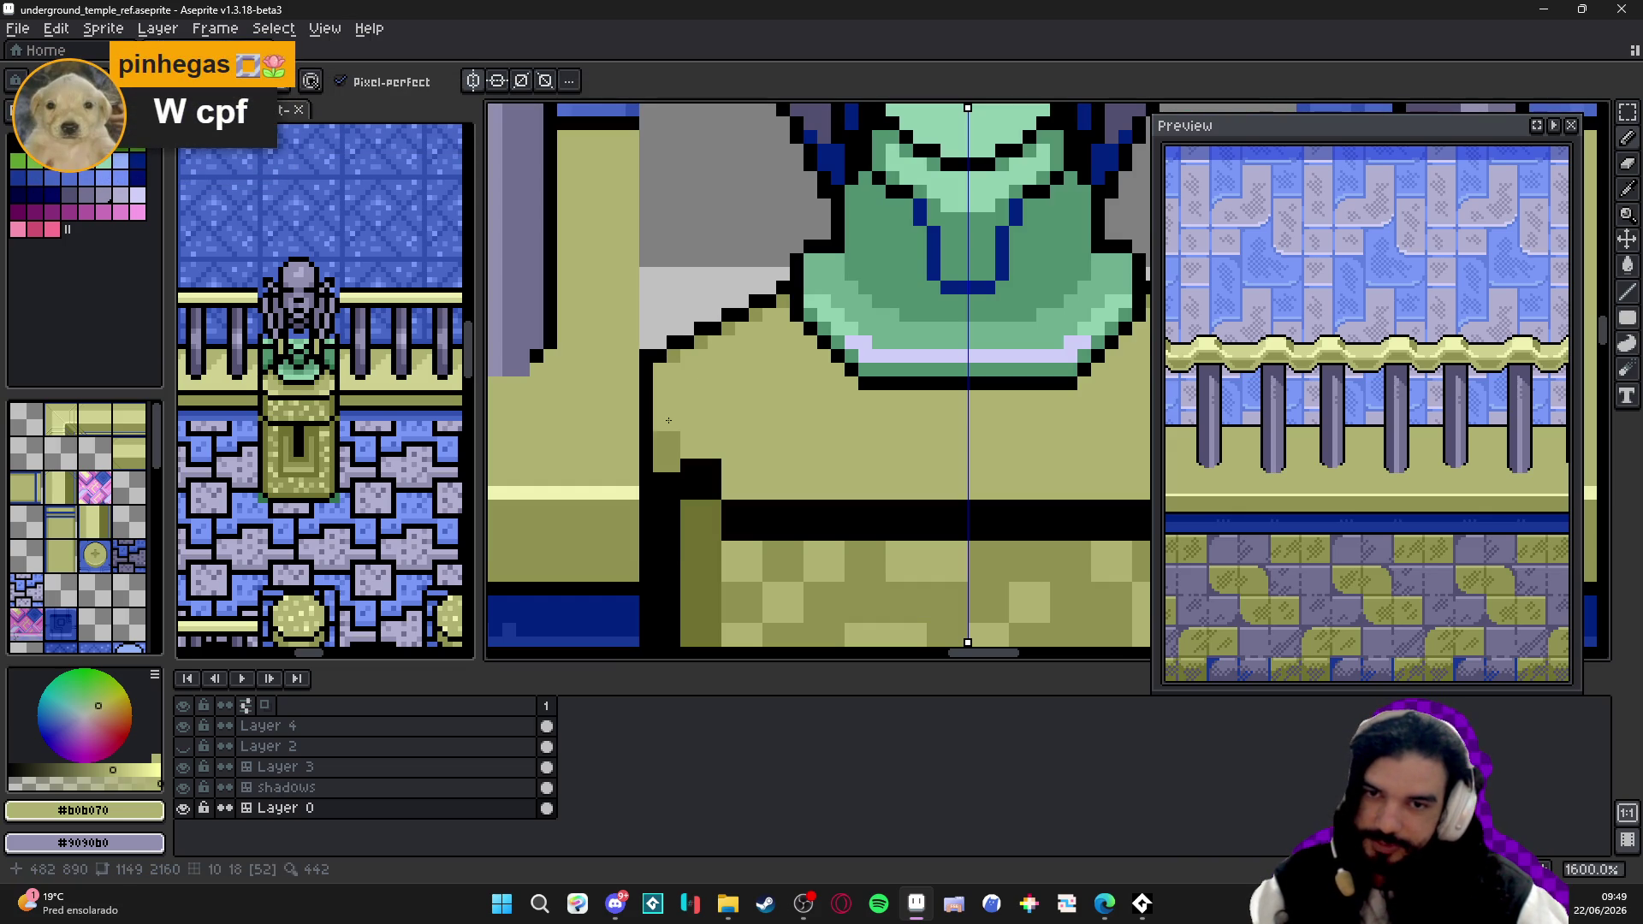
- Lighten the left olive shadow, add a black diagonal segment and turn an outline pixel olive
mouse_move(667, 420)
mouse_down()
mouse_move(671, 475)
mouse_move(704, 464)
mouse_move(701, 486)
mouse_up()
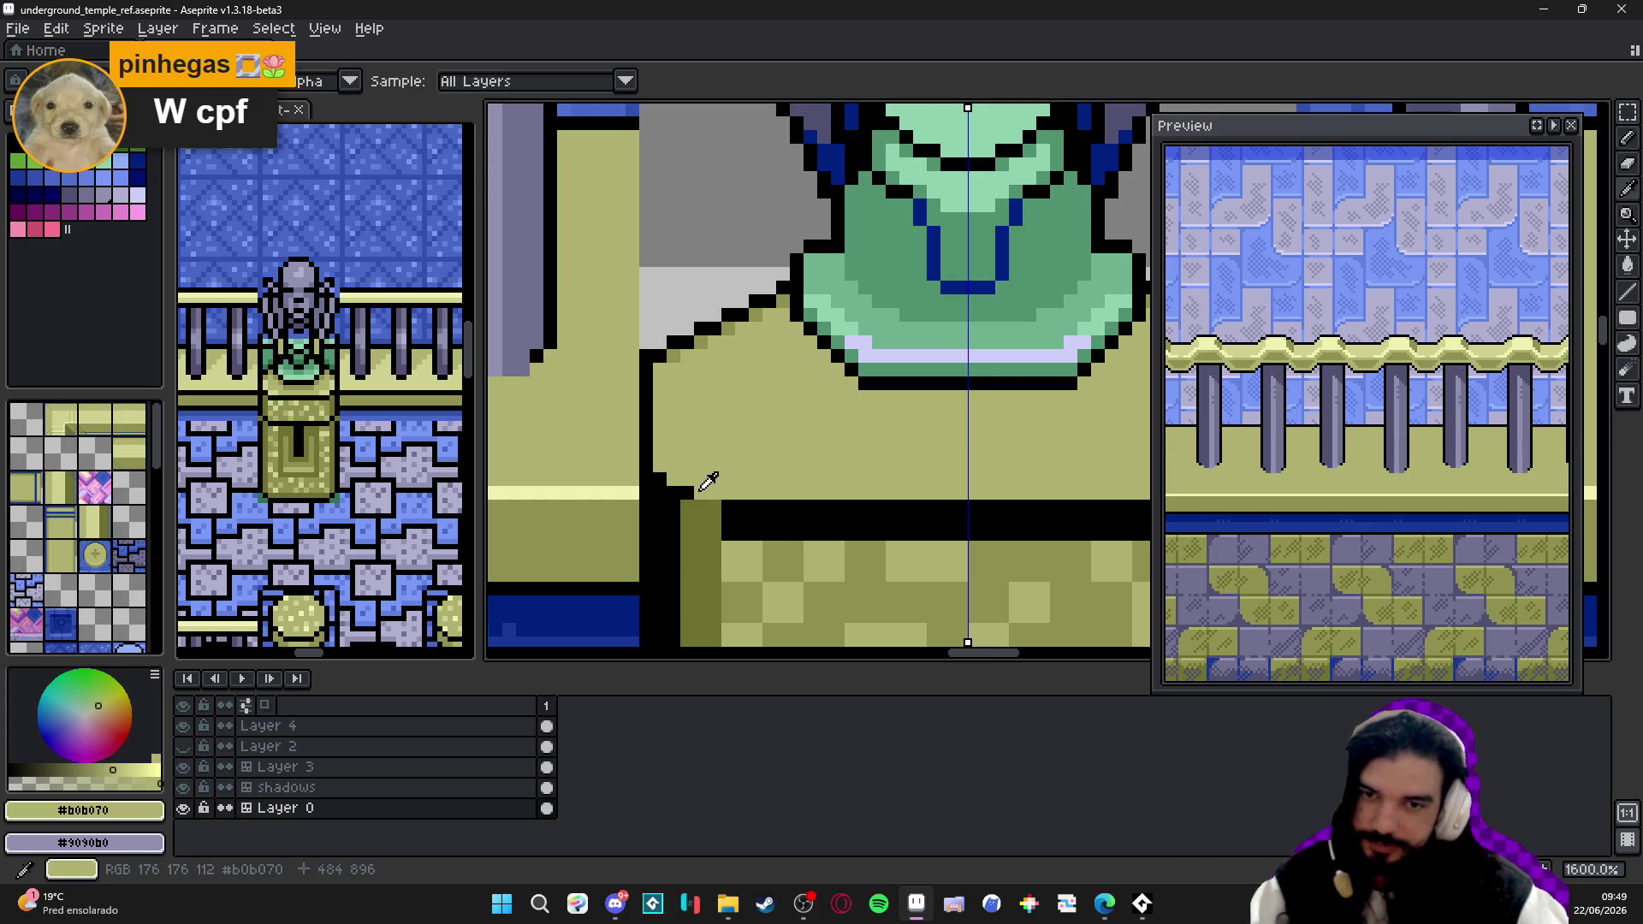
alt+click(673, 487)
shift+click(739, 519)
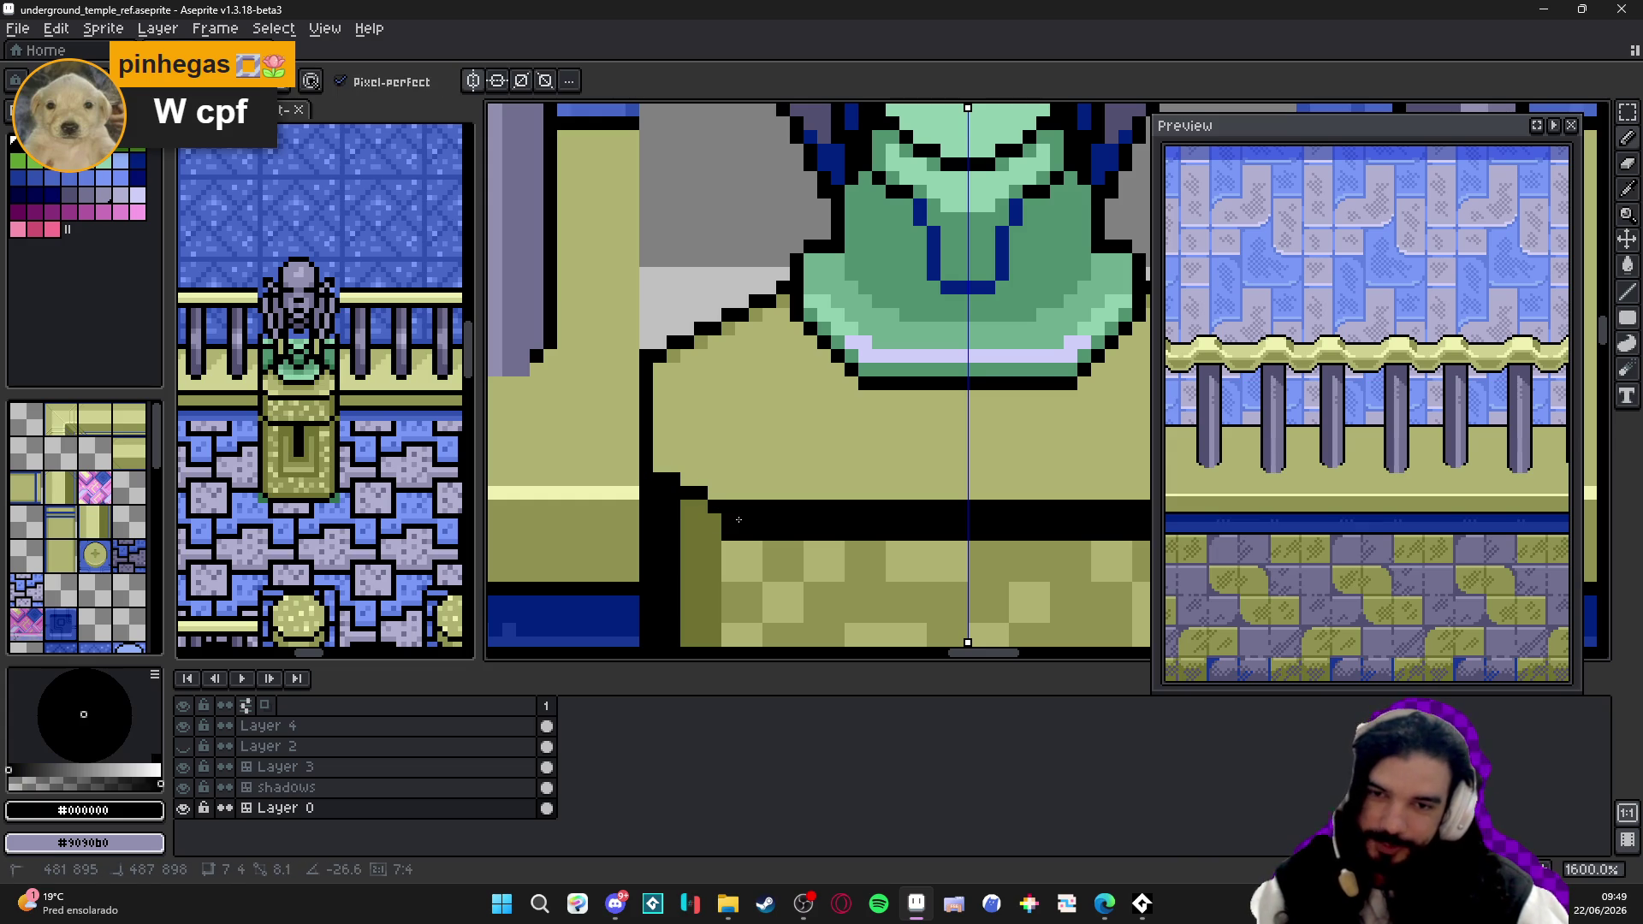
alt+click(736, 483)
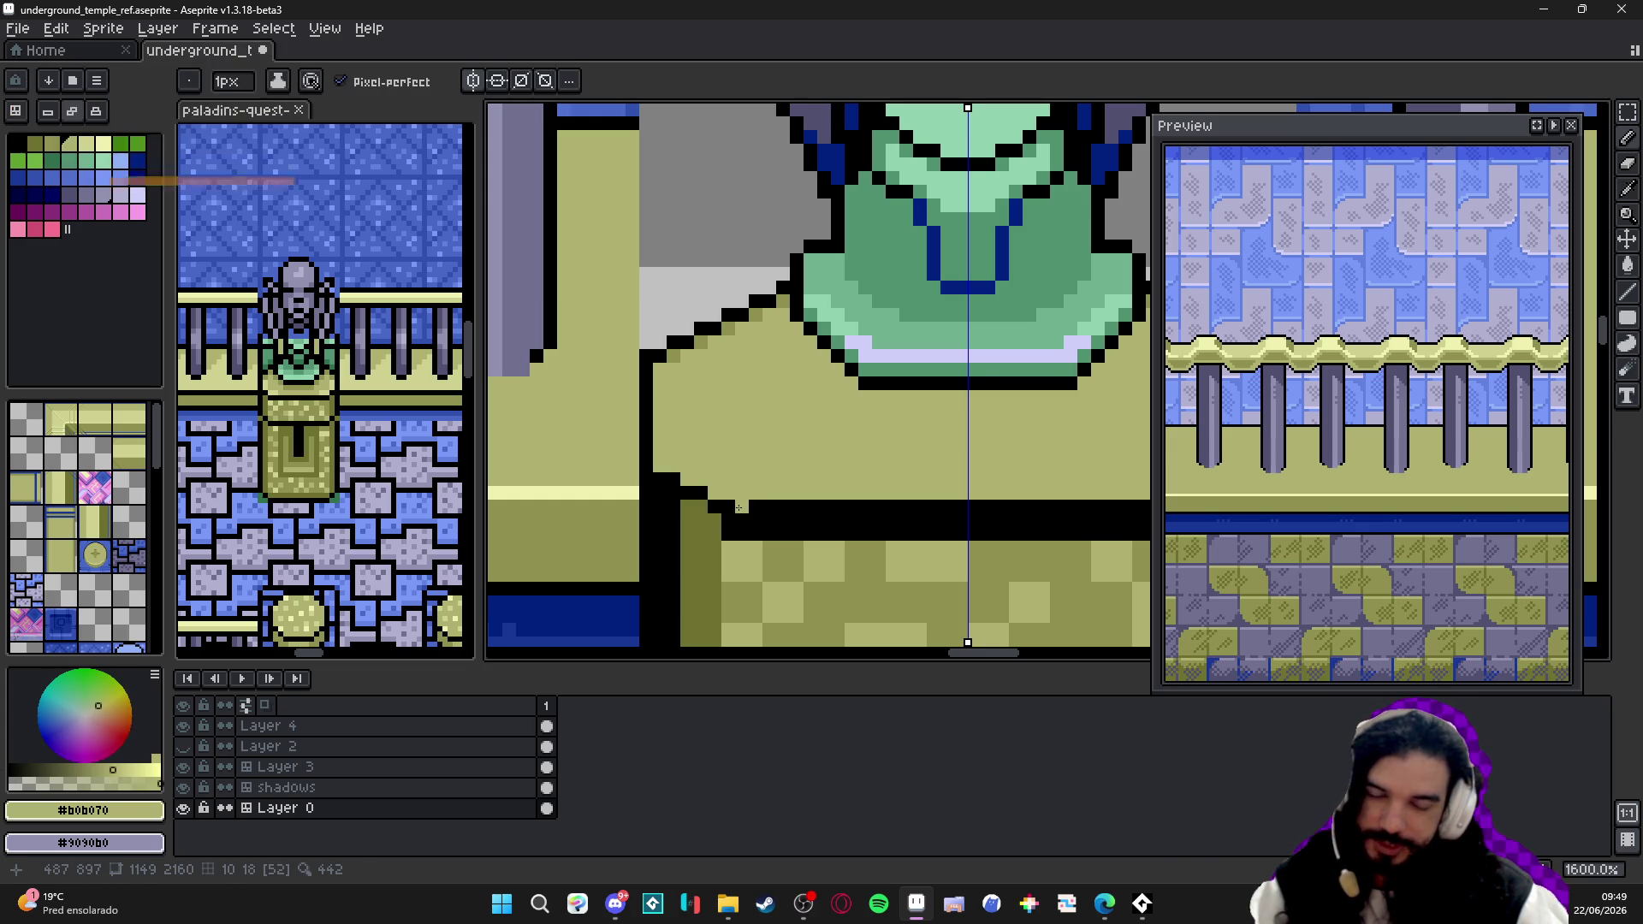
drag(826, 509, 624, 510)
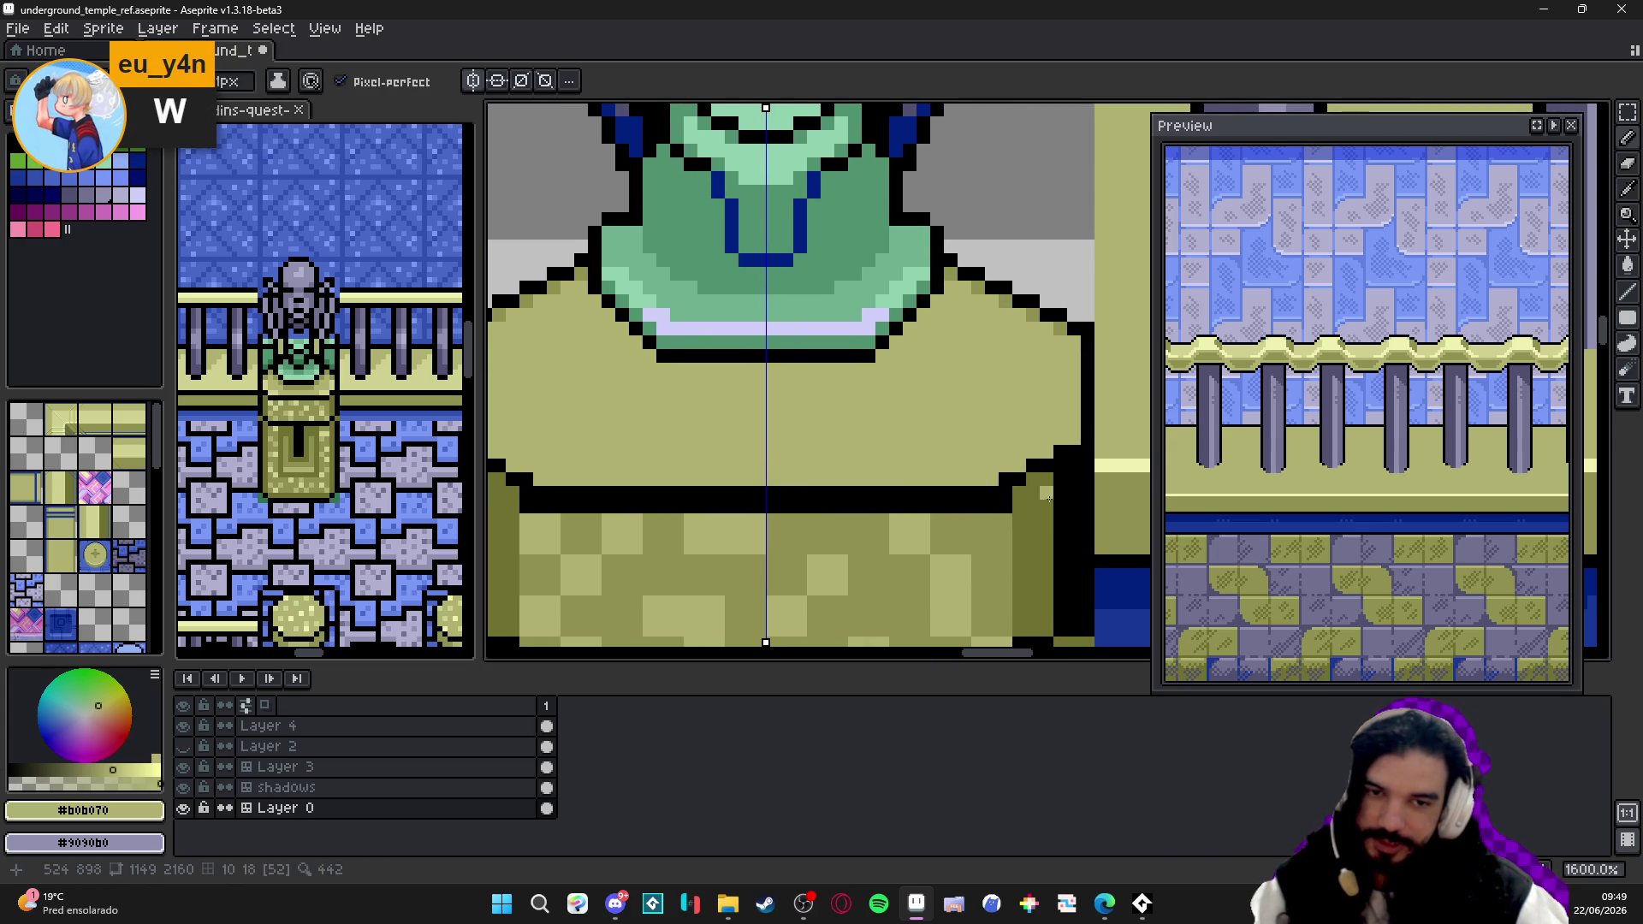
- Repaint the robe base's lower outline row olive and left column dark olive #707030, then save
alt+click(1021, 505)
alt+click(827, 533)
drag(534, 510, 729, 509)
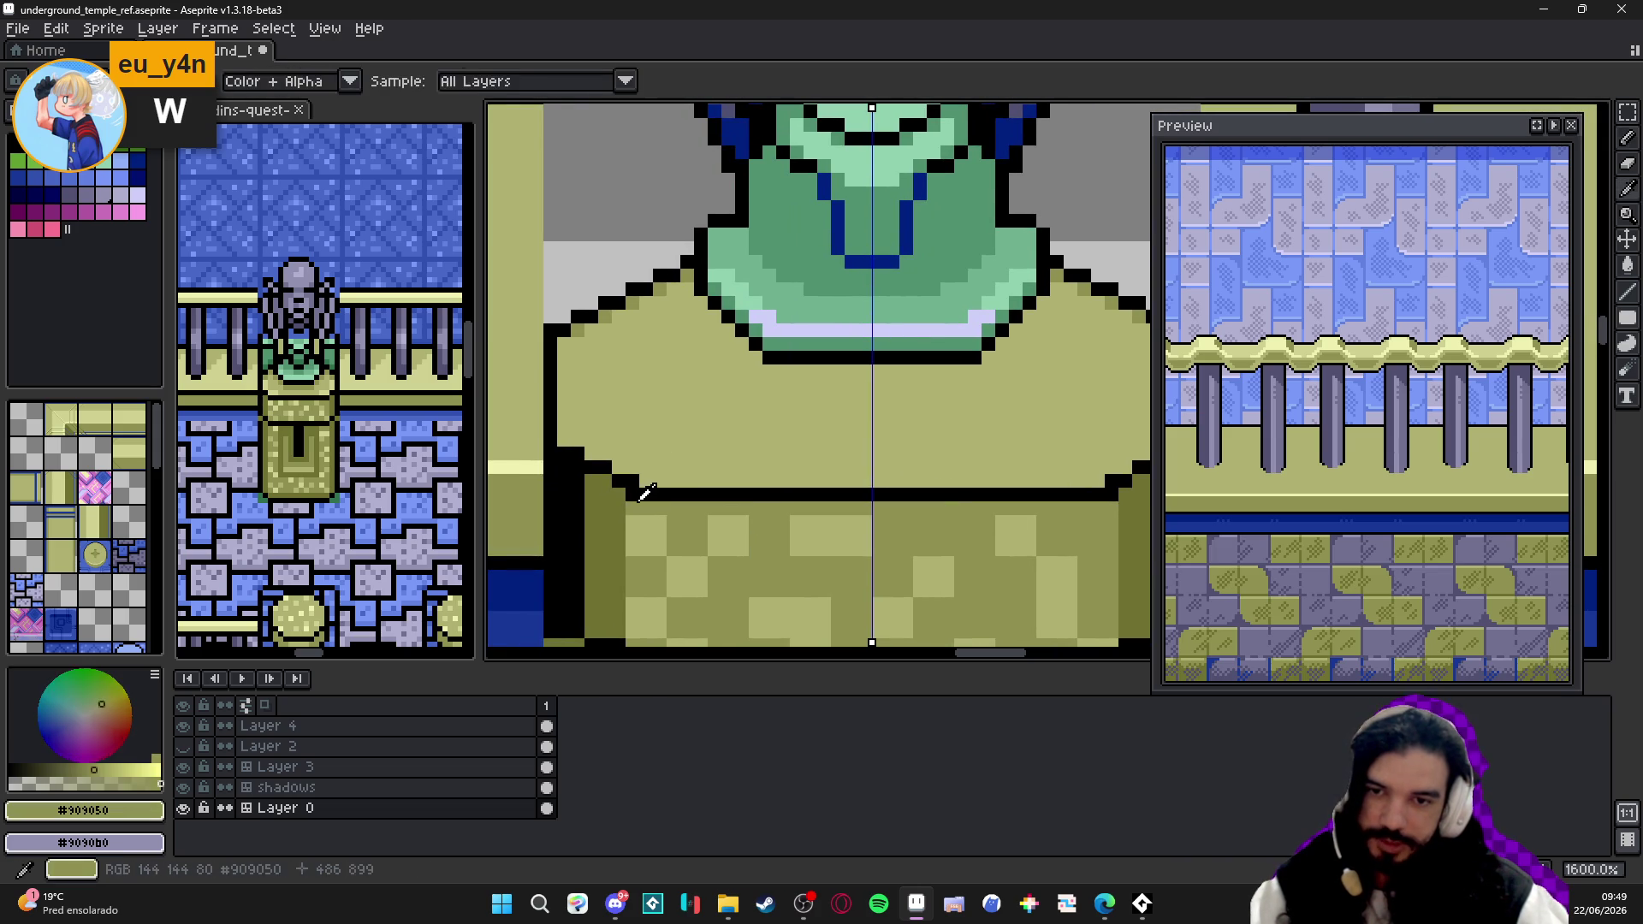
click(1112, 495)
scroll(646, 496, down, 1)
scroll(616, 481, up, 1)
alt+click(573, 466)
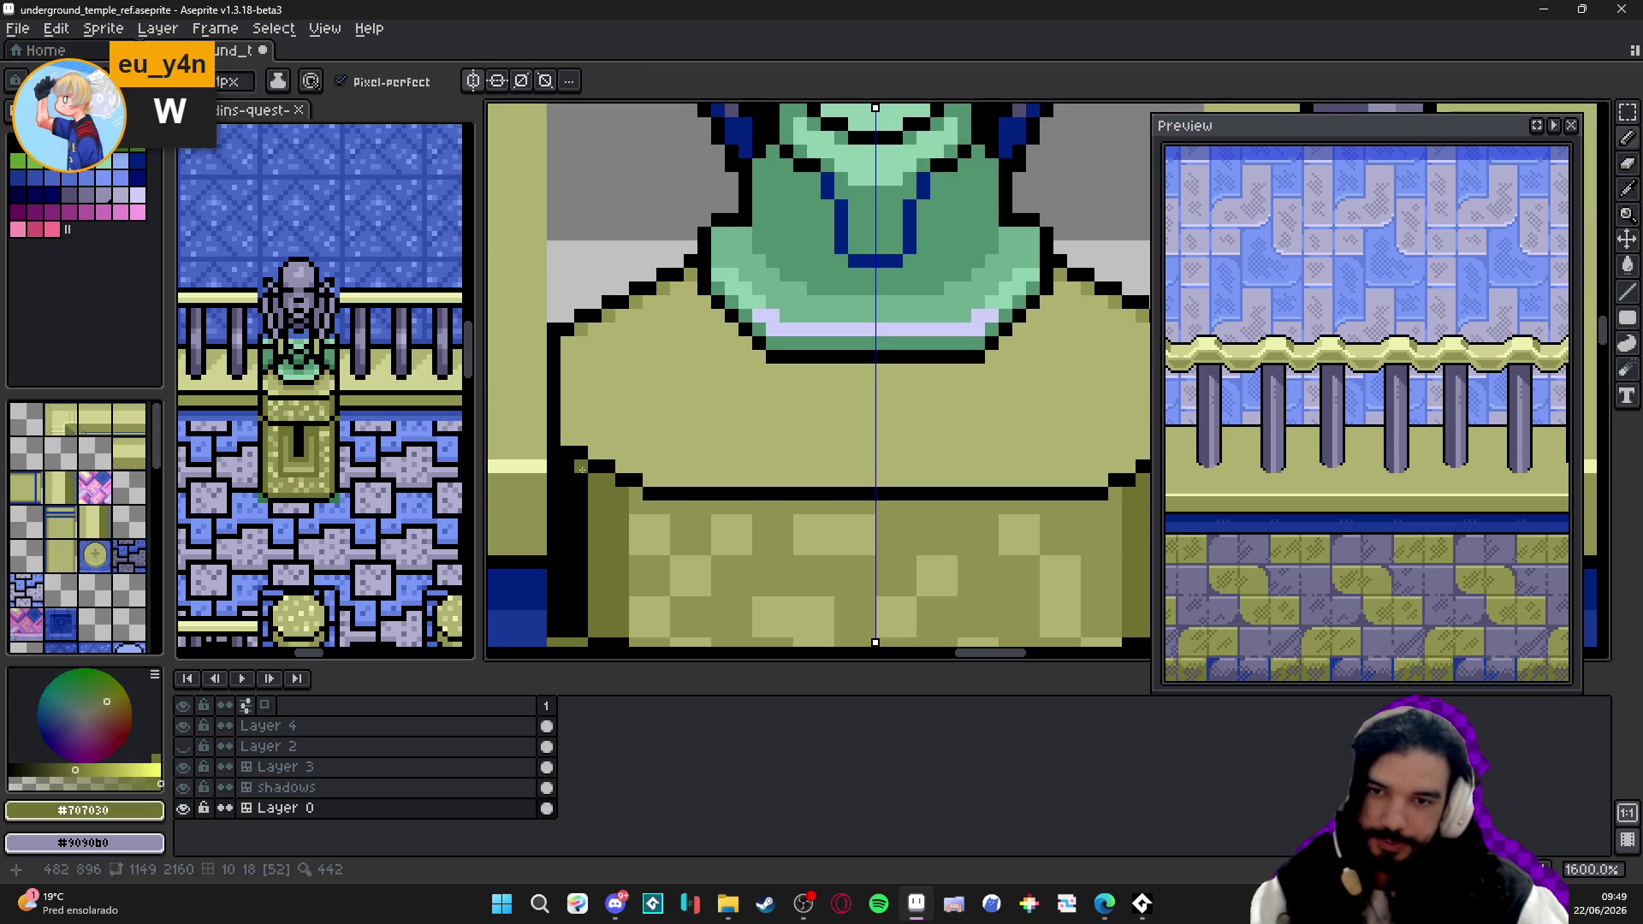
drag(573, 467, 573, 630)
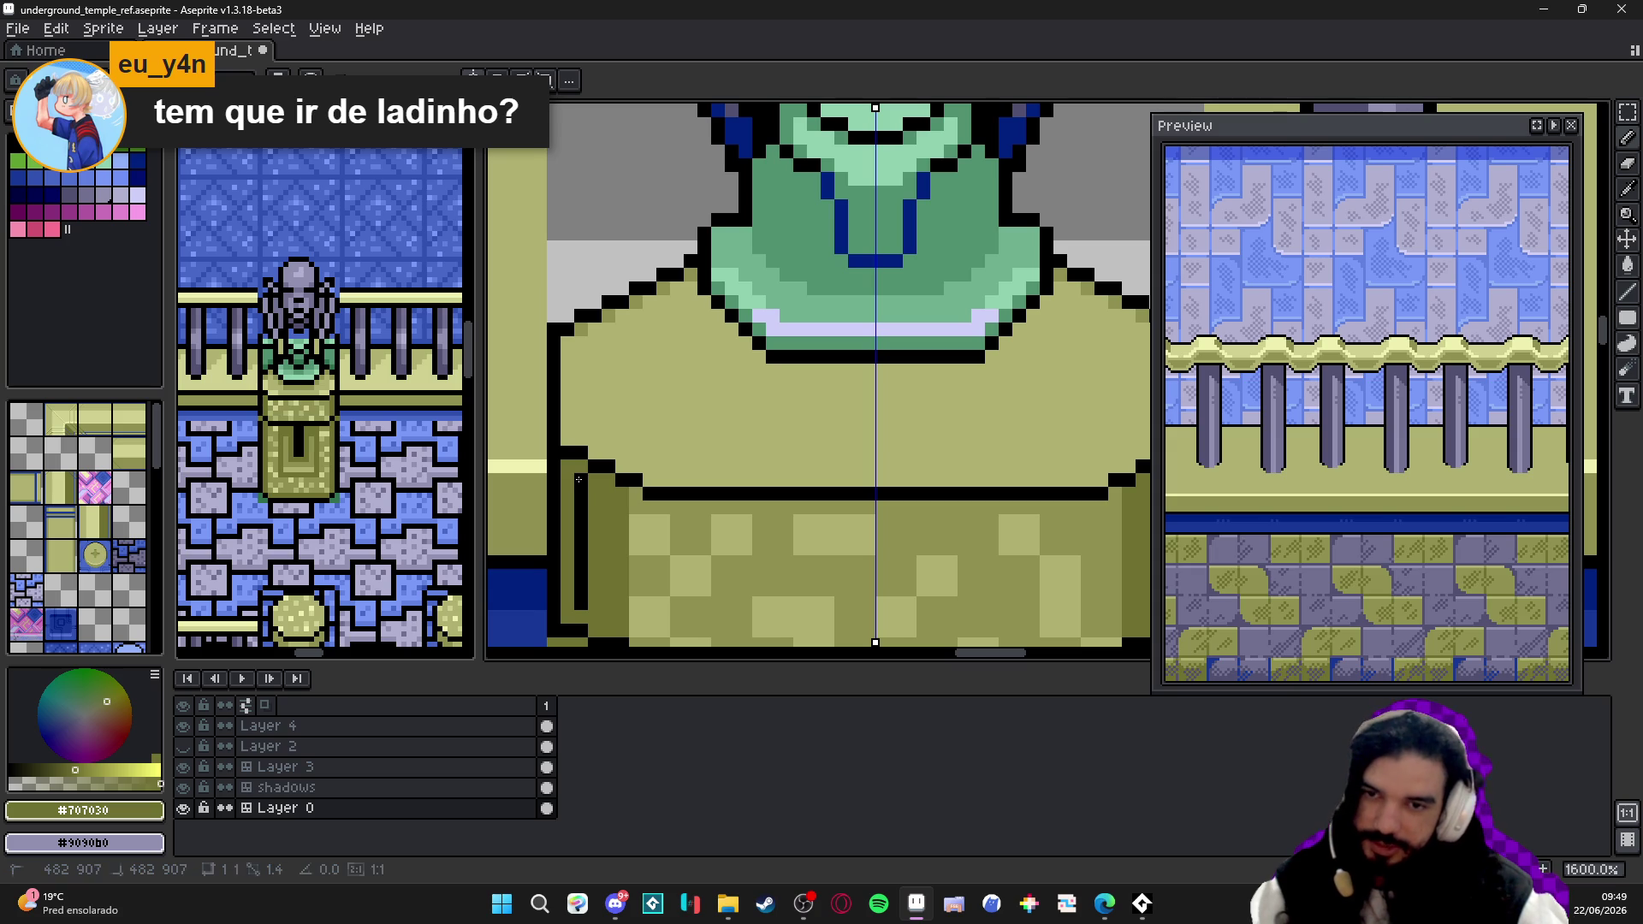
scroll(585, 503, down, 1)
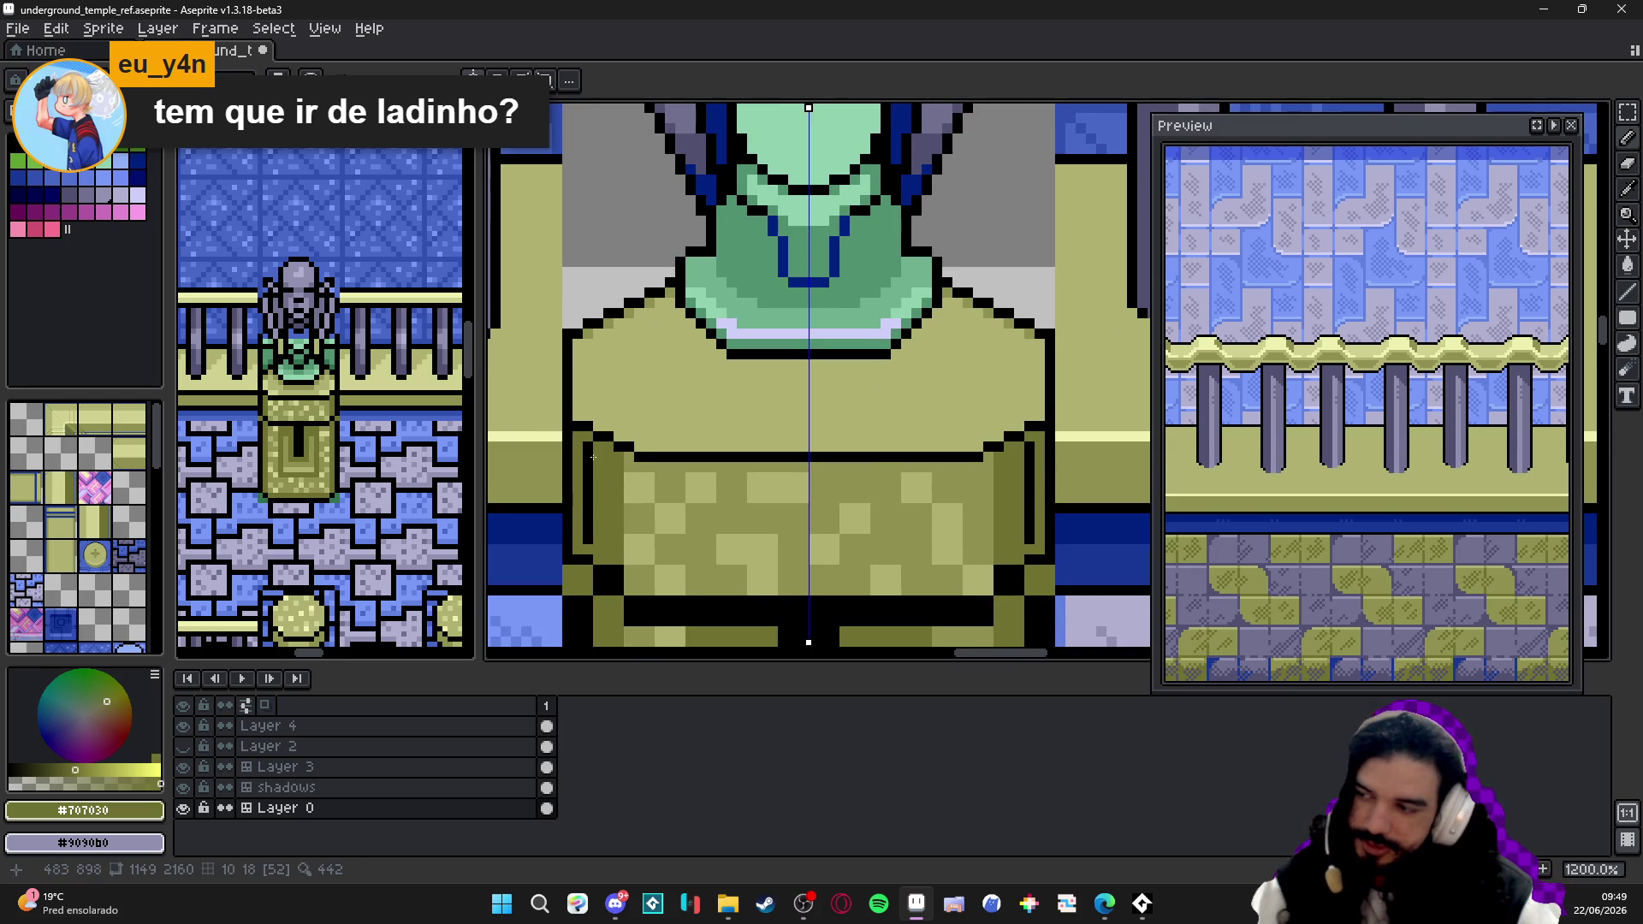
key(ctrl+s)
scroll(695, 477, down, 4)
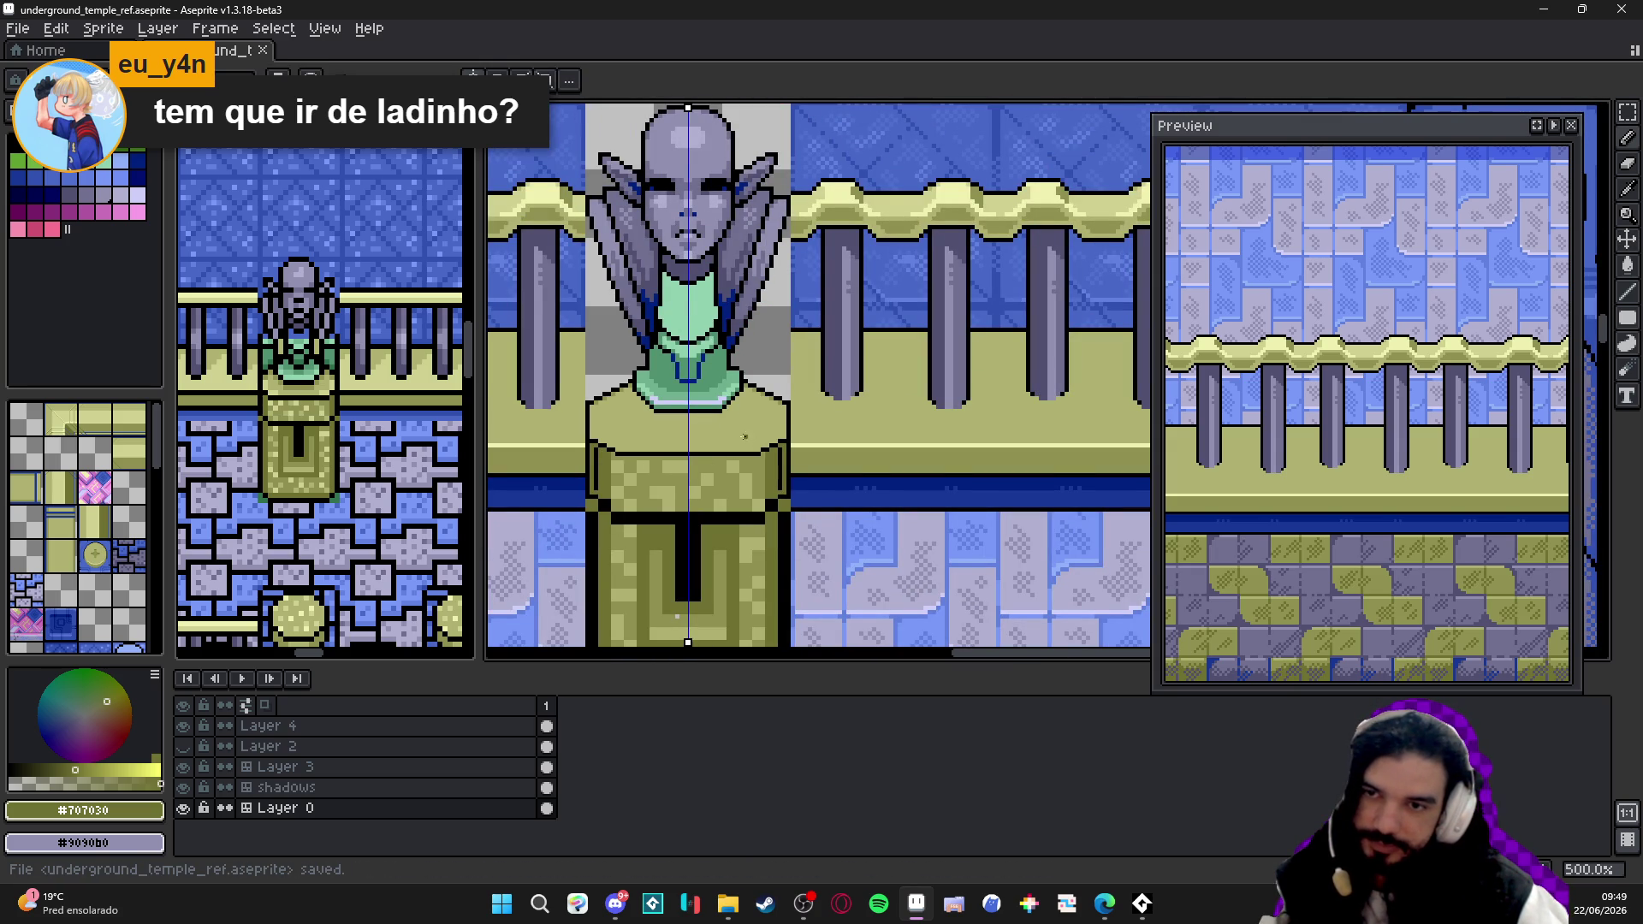
- Recentre the statue and sample the neck's green #509070 as the drawing colour
drag(743, 435, 756, 450)
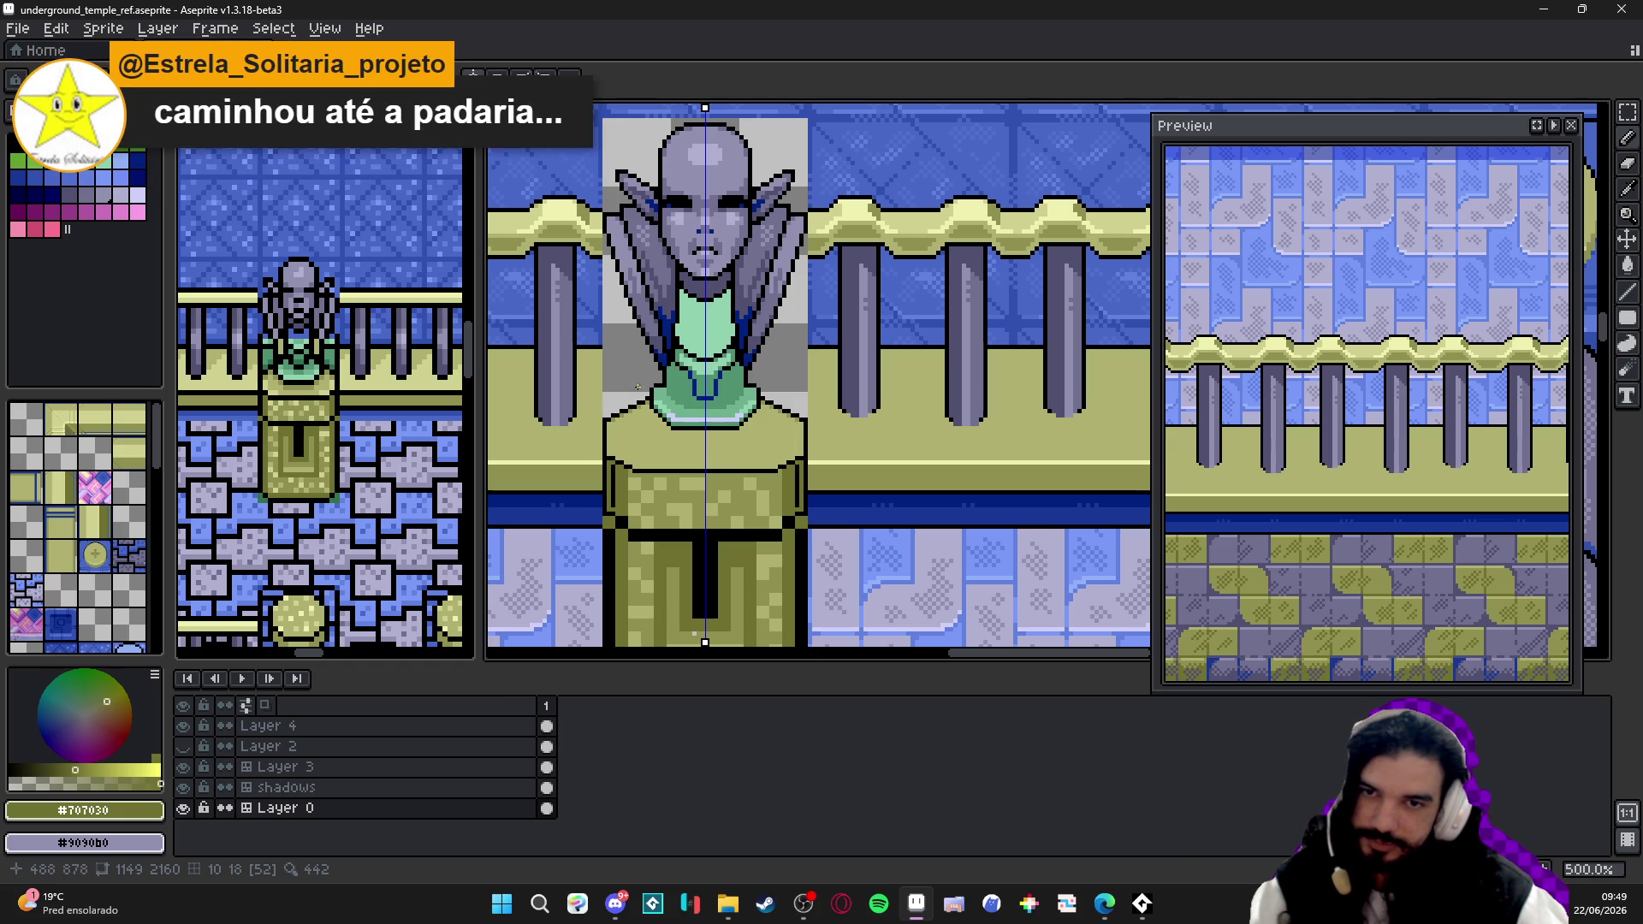
scroll(635, 391, up, 1)
key(i)
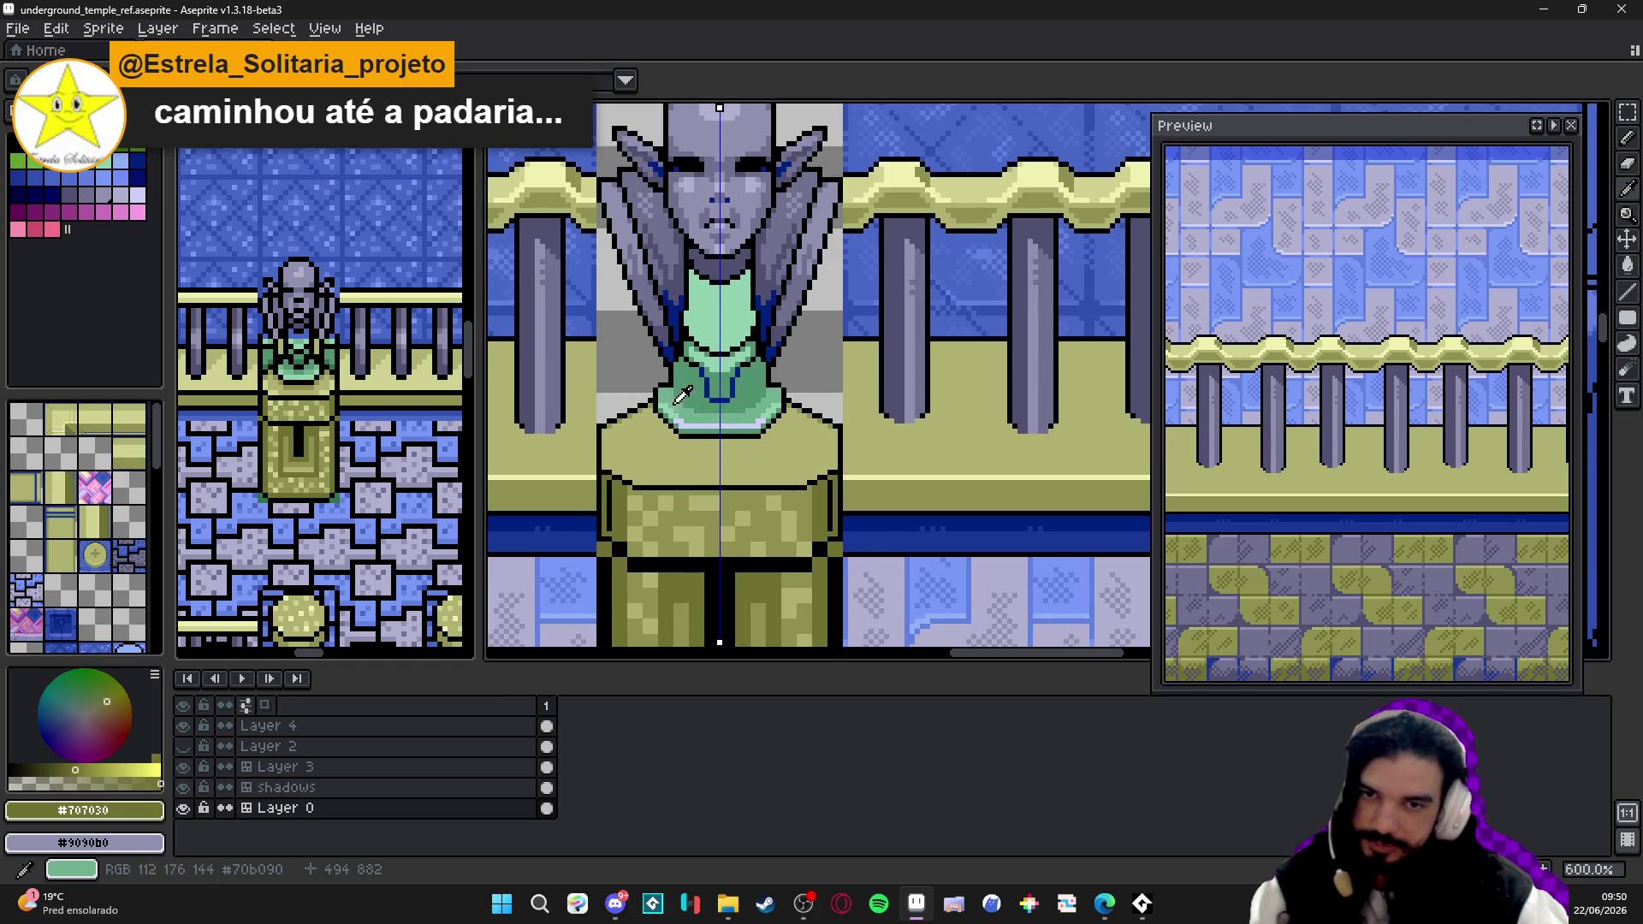
click(703, 390)
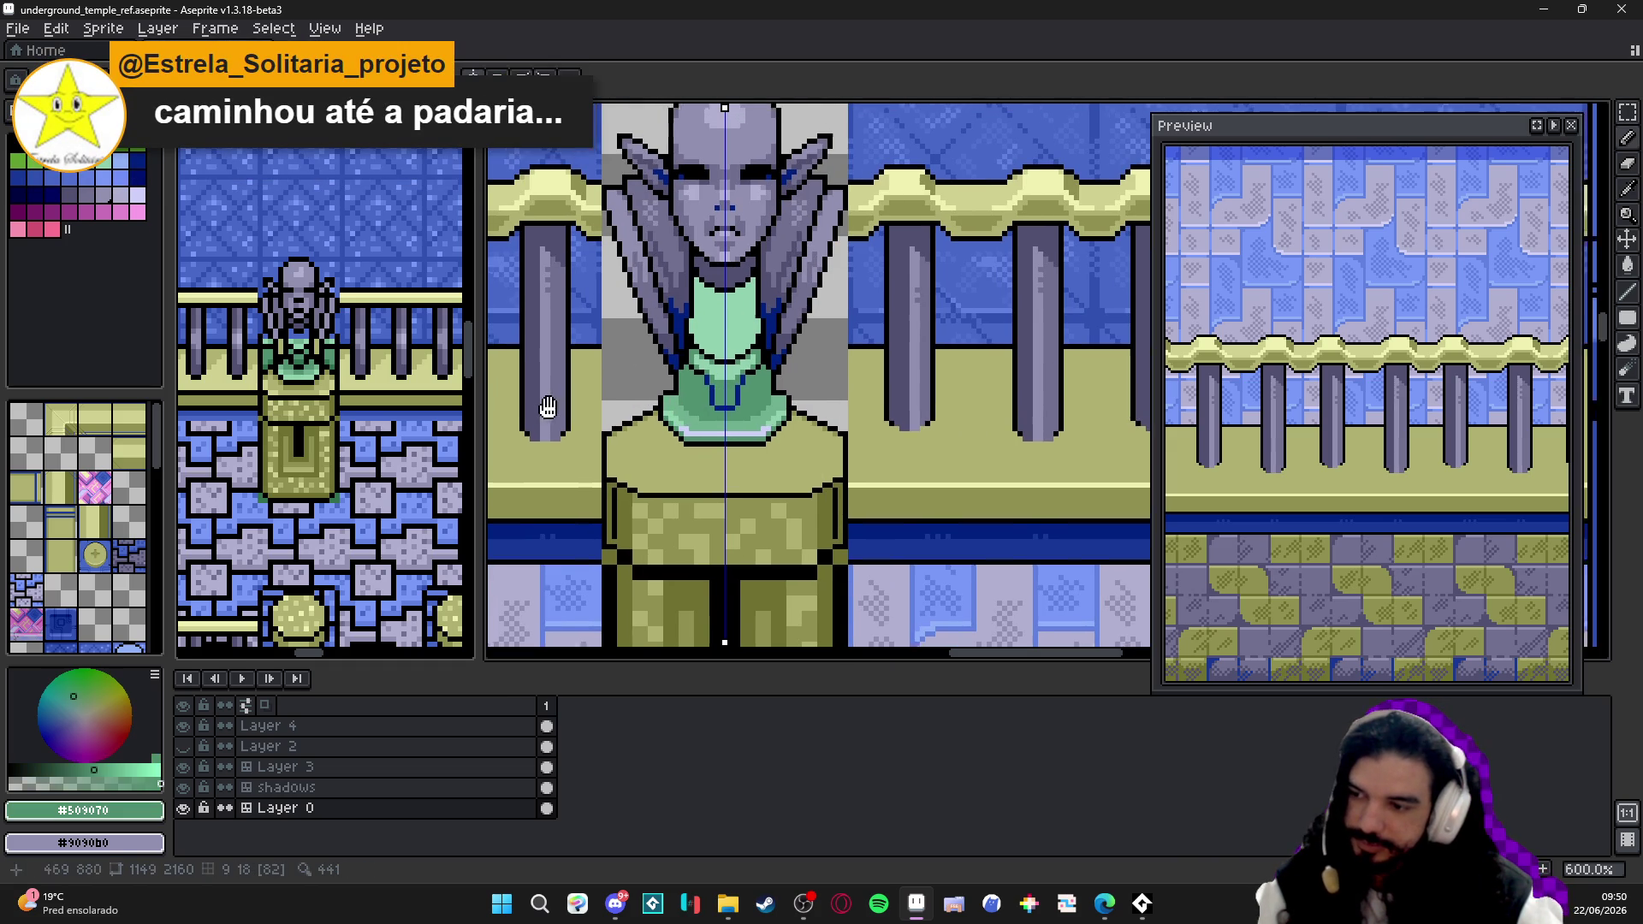
scroll(627, 433, up, 1)
scroll(628, 433, up, 1)
- Paint mid-green vertical and horizontal strokes edging the grey area left of the neck
drag(684, 455, 702, 221)
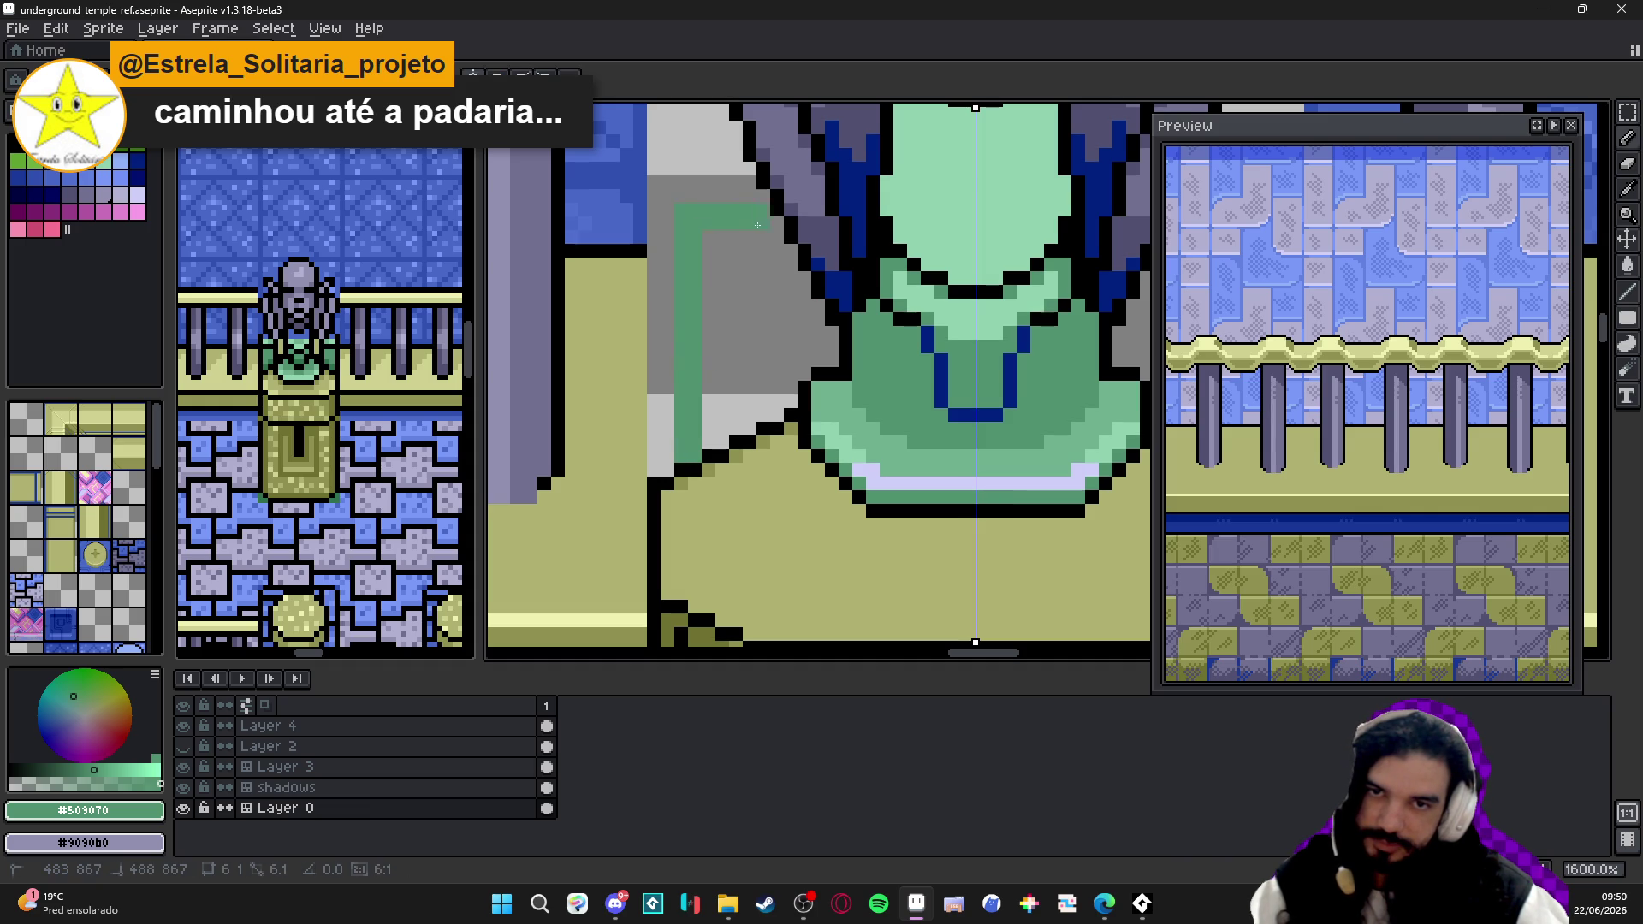
drag(771, 211, 695, 221)
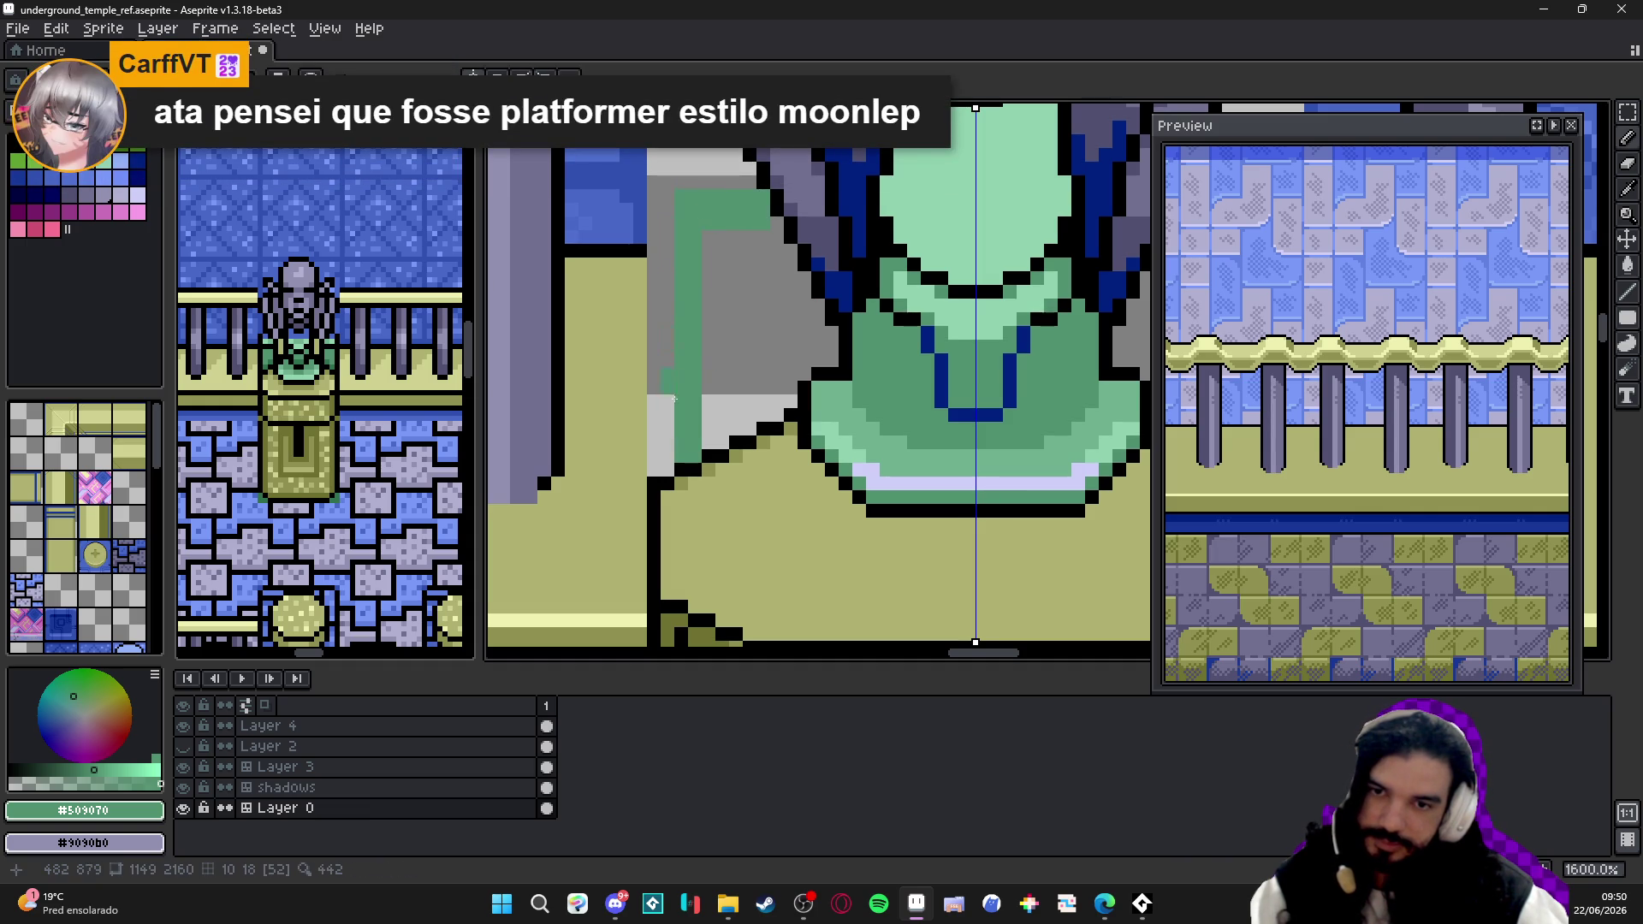
drag(655, 458, 664, 399)
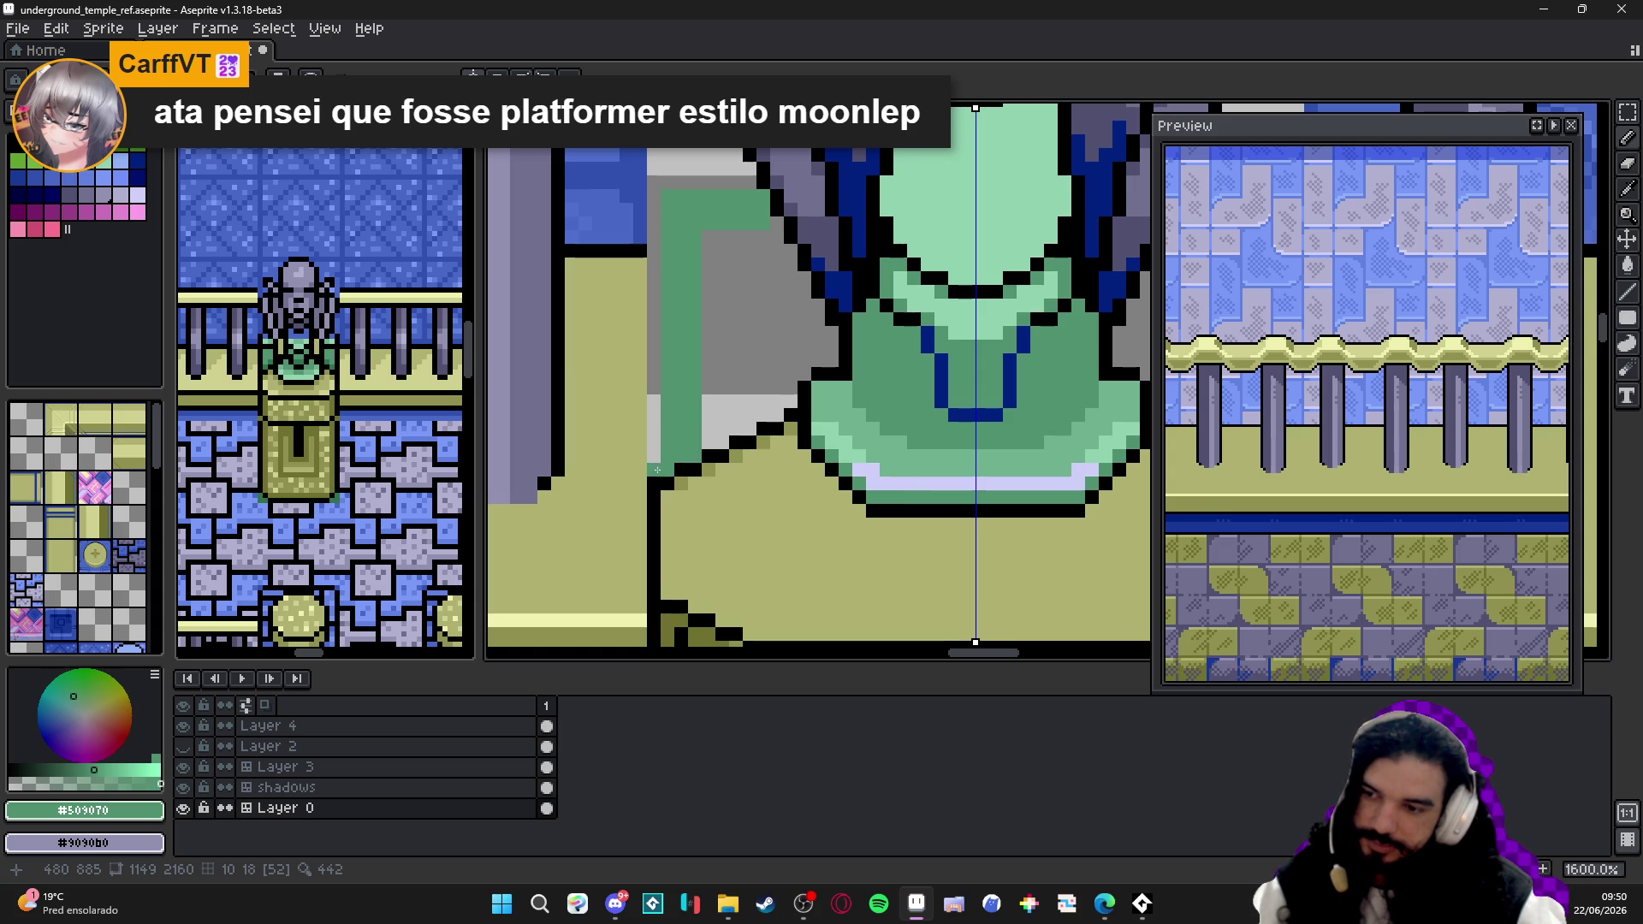
scroll(656, 471, up, 1)
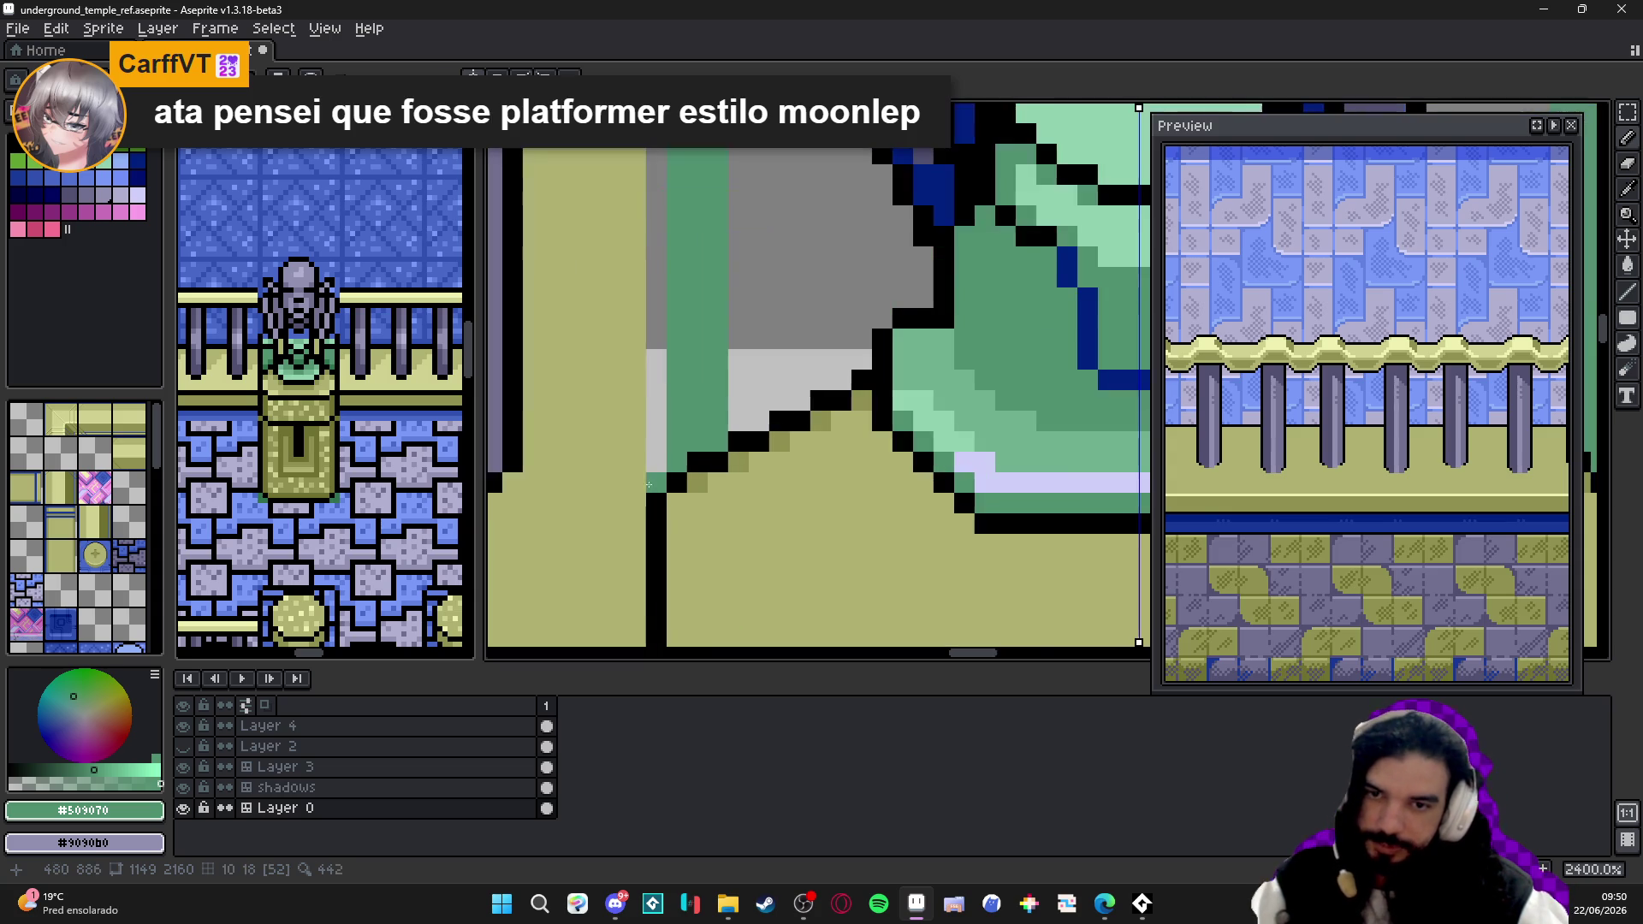
- Outline the green edging in black with mirrored lines, then resample the robe's mid green
alt+click(655, 470)
scroll(654, 470, down, 2)
shift+click(655, 273)
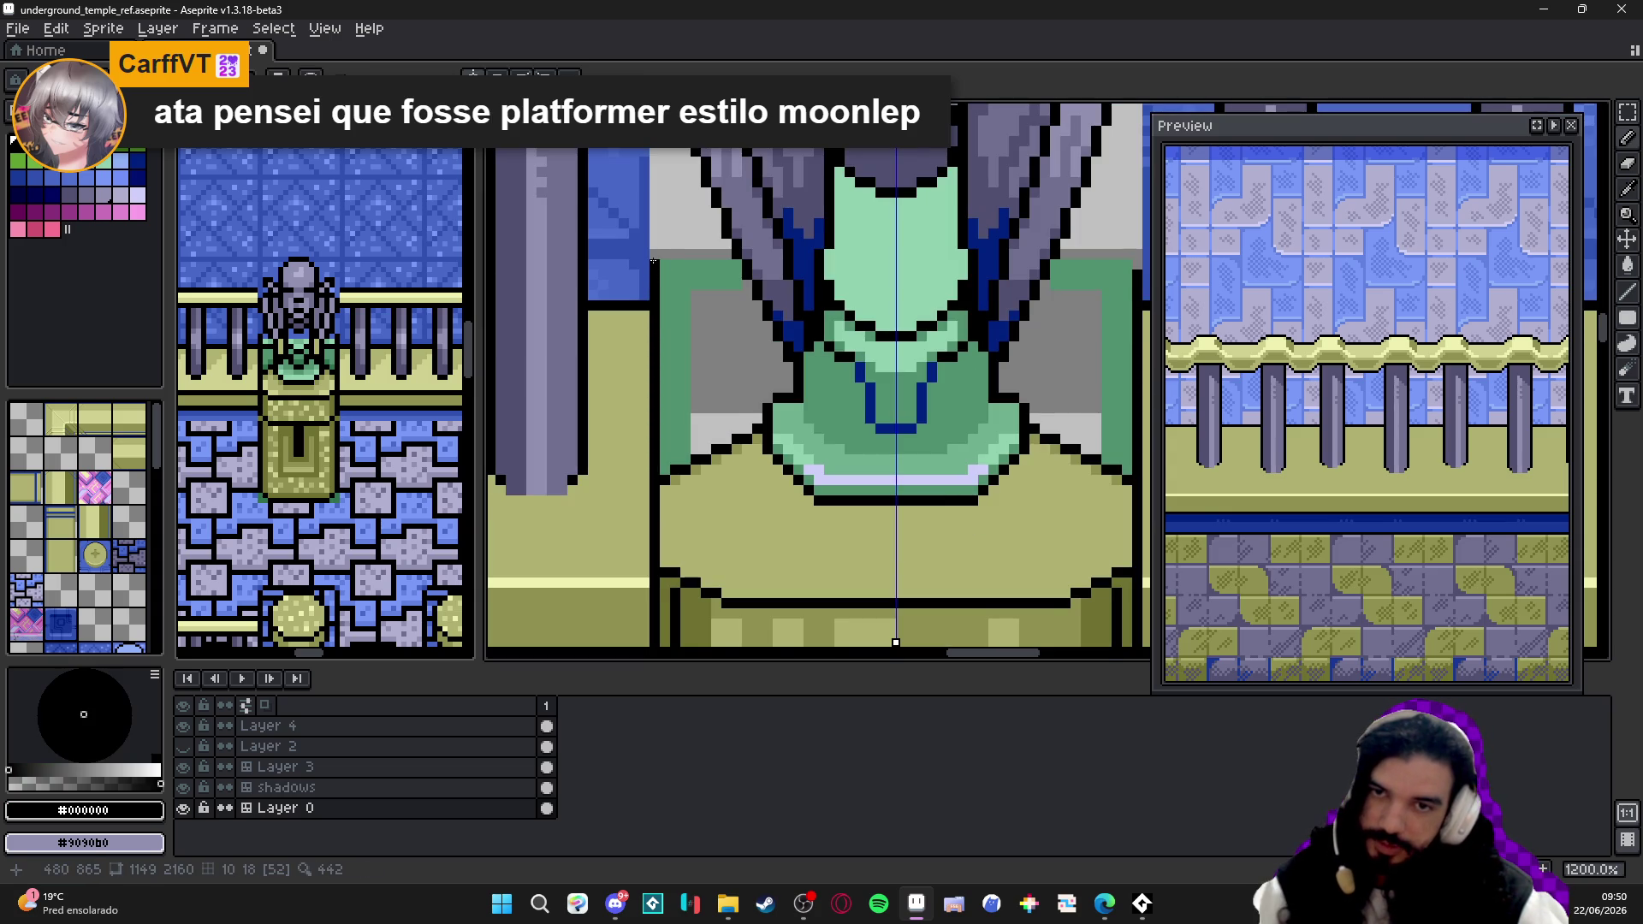
drag(661, 253, 734, 254)
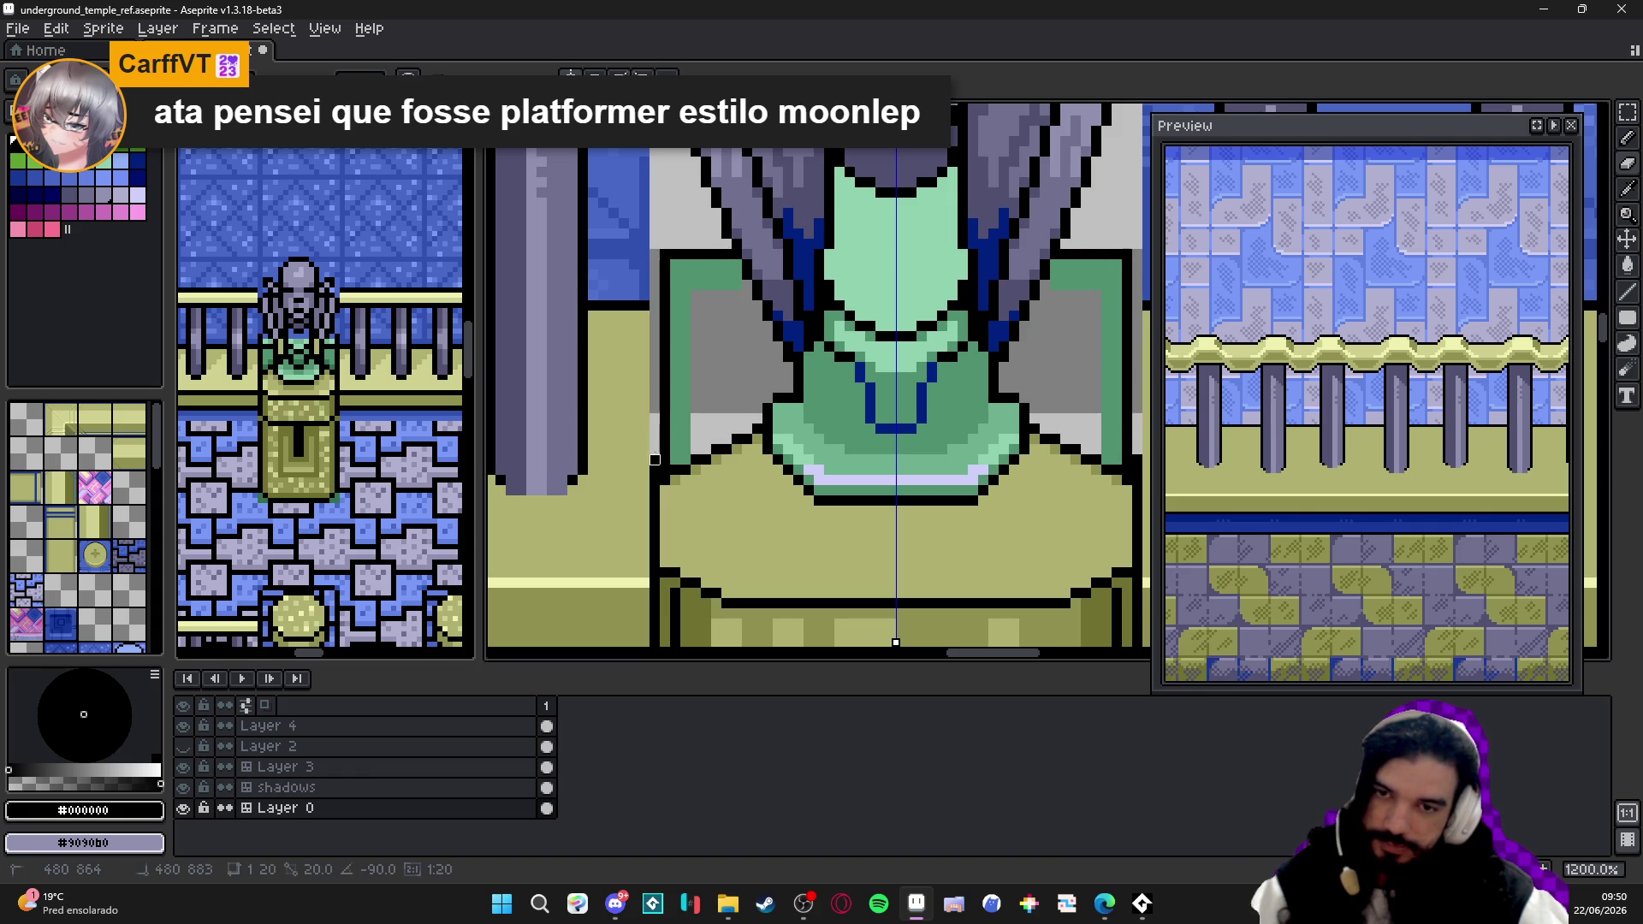
scroll(655, 469, down, 2)
scroll(717, 362, up, 1)
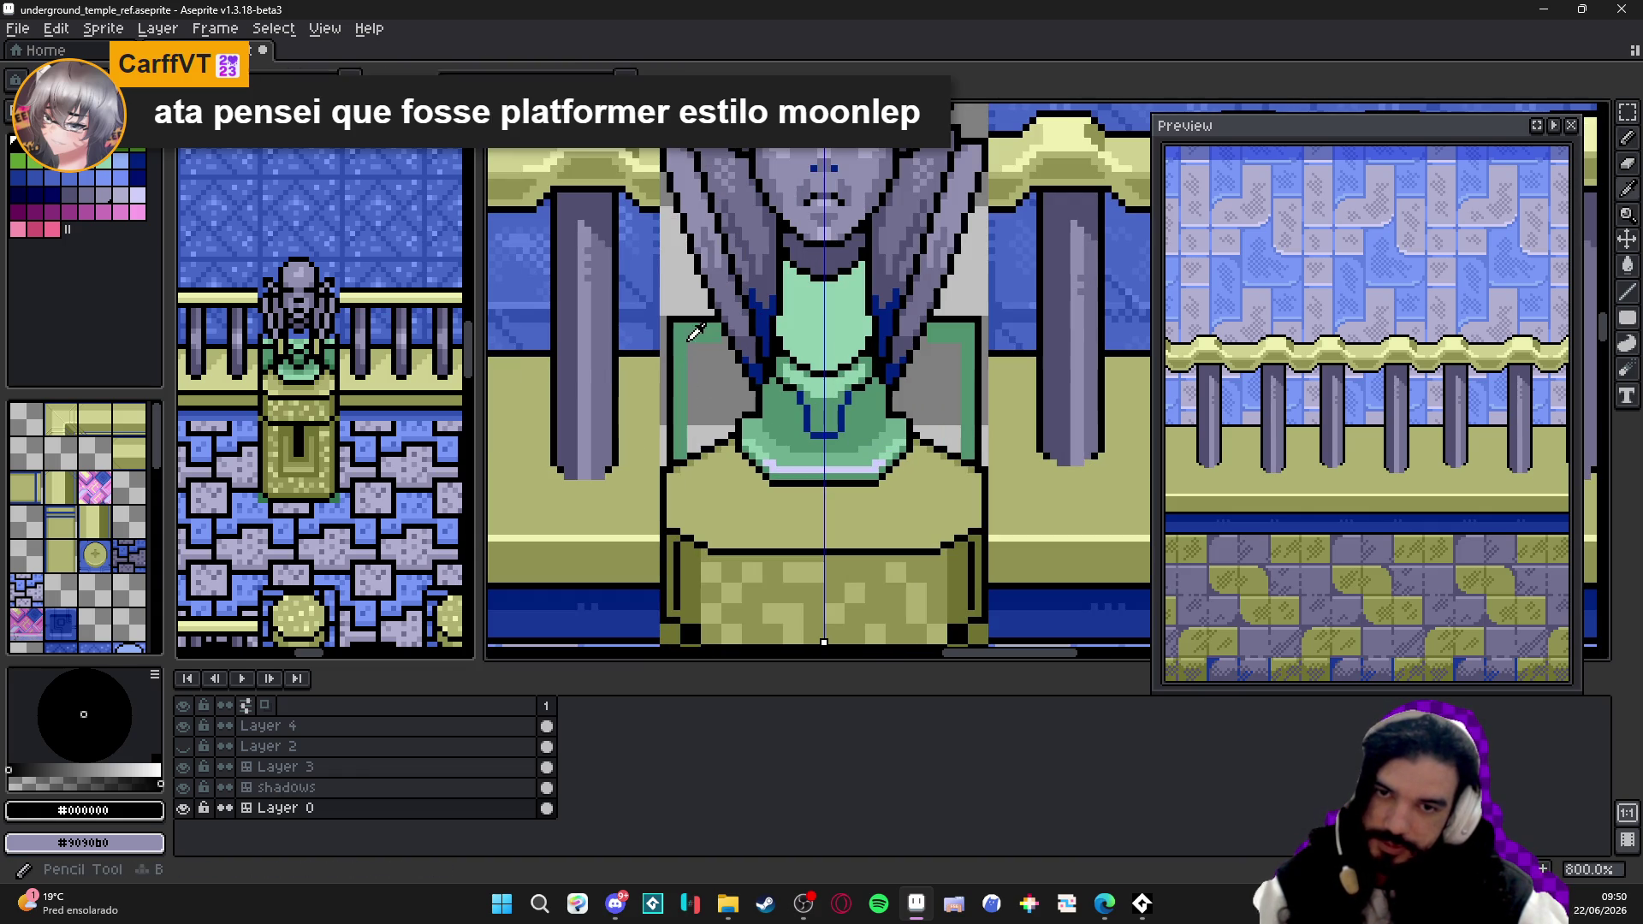
alt+click(716, 362)
scroll(715, 362, down, 3)
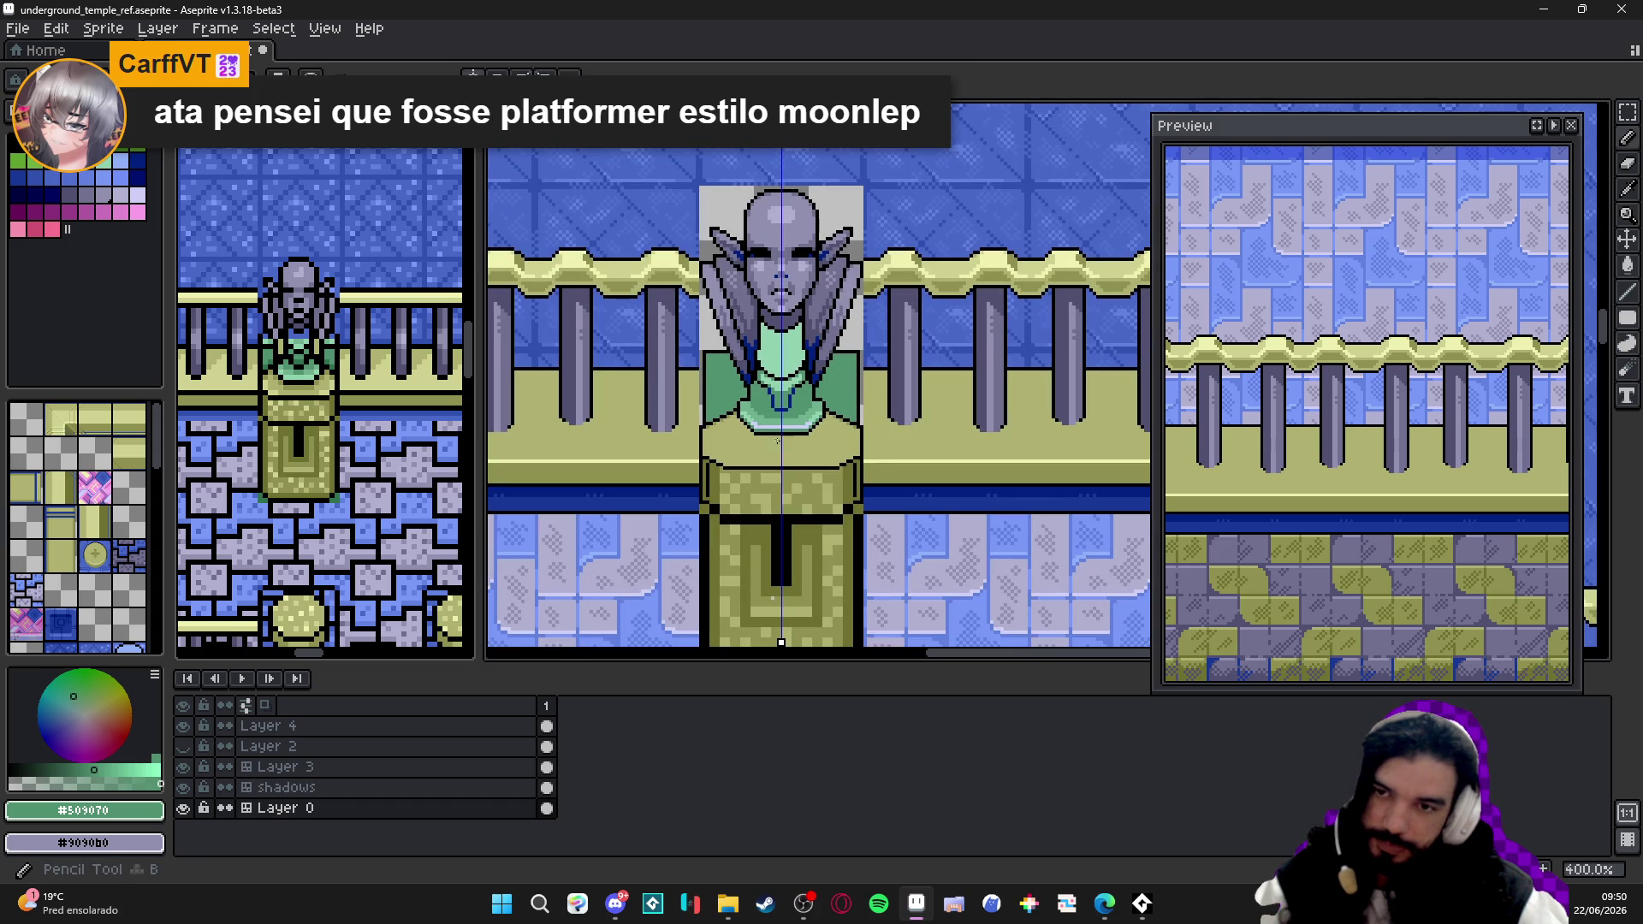
scroll(715, 362, up, 5)
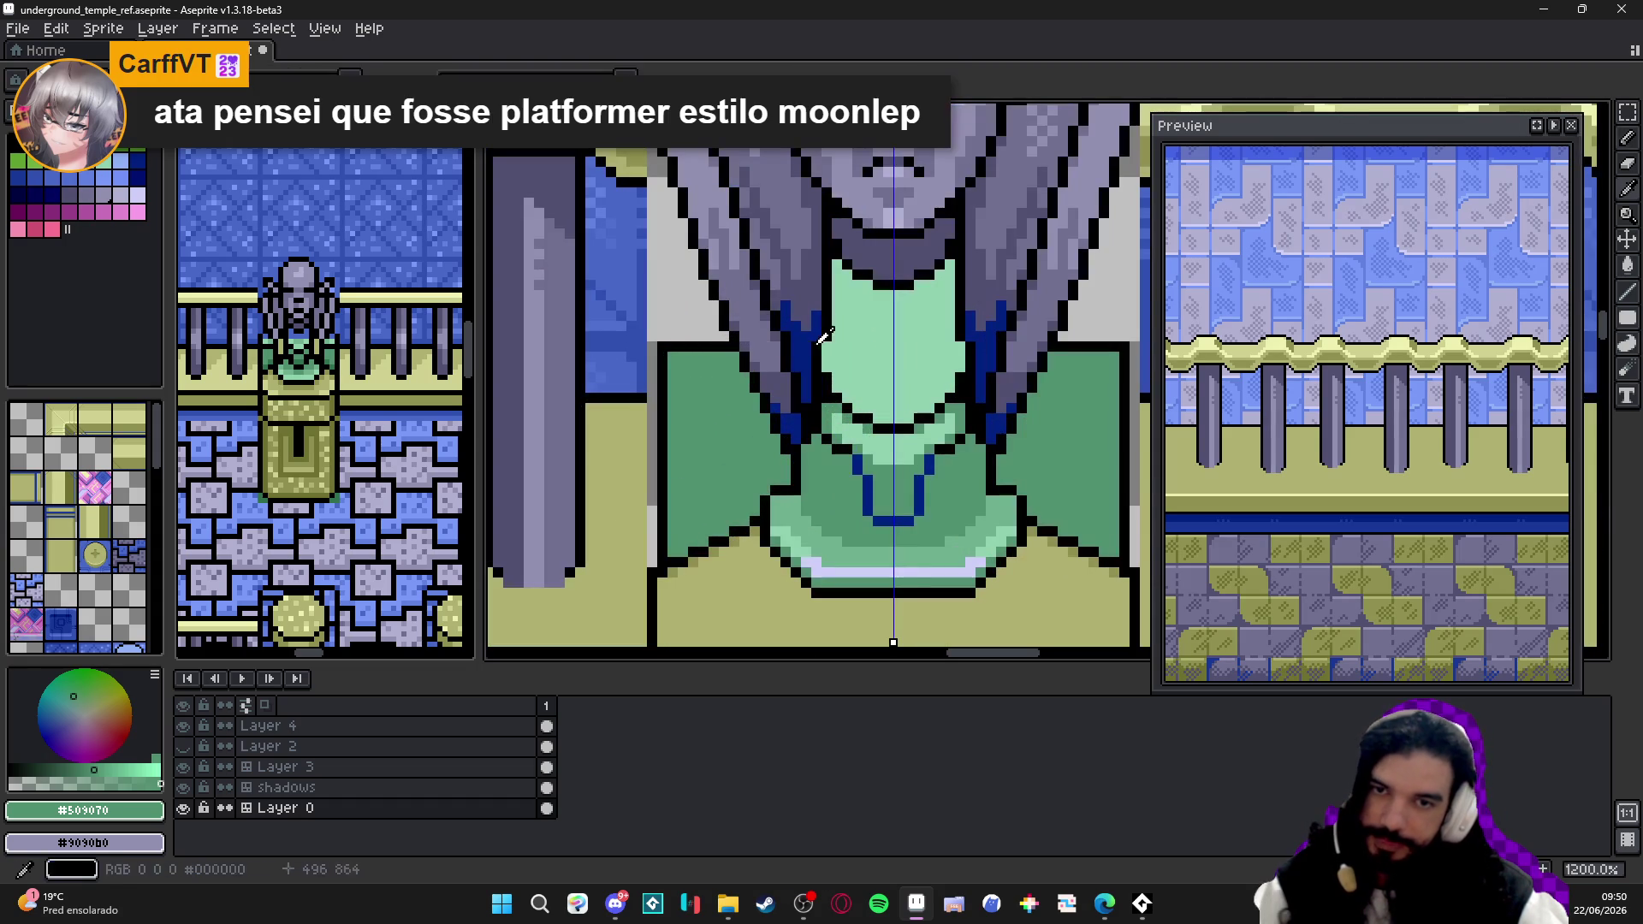
- Highlight the shoulder tops in light green and redraw their black upper outline
alt+click(696, 333)
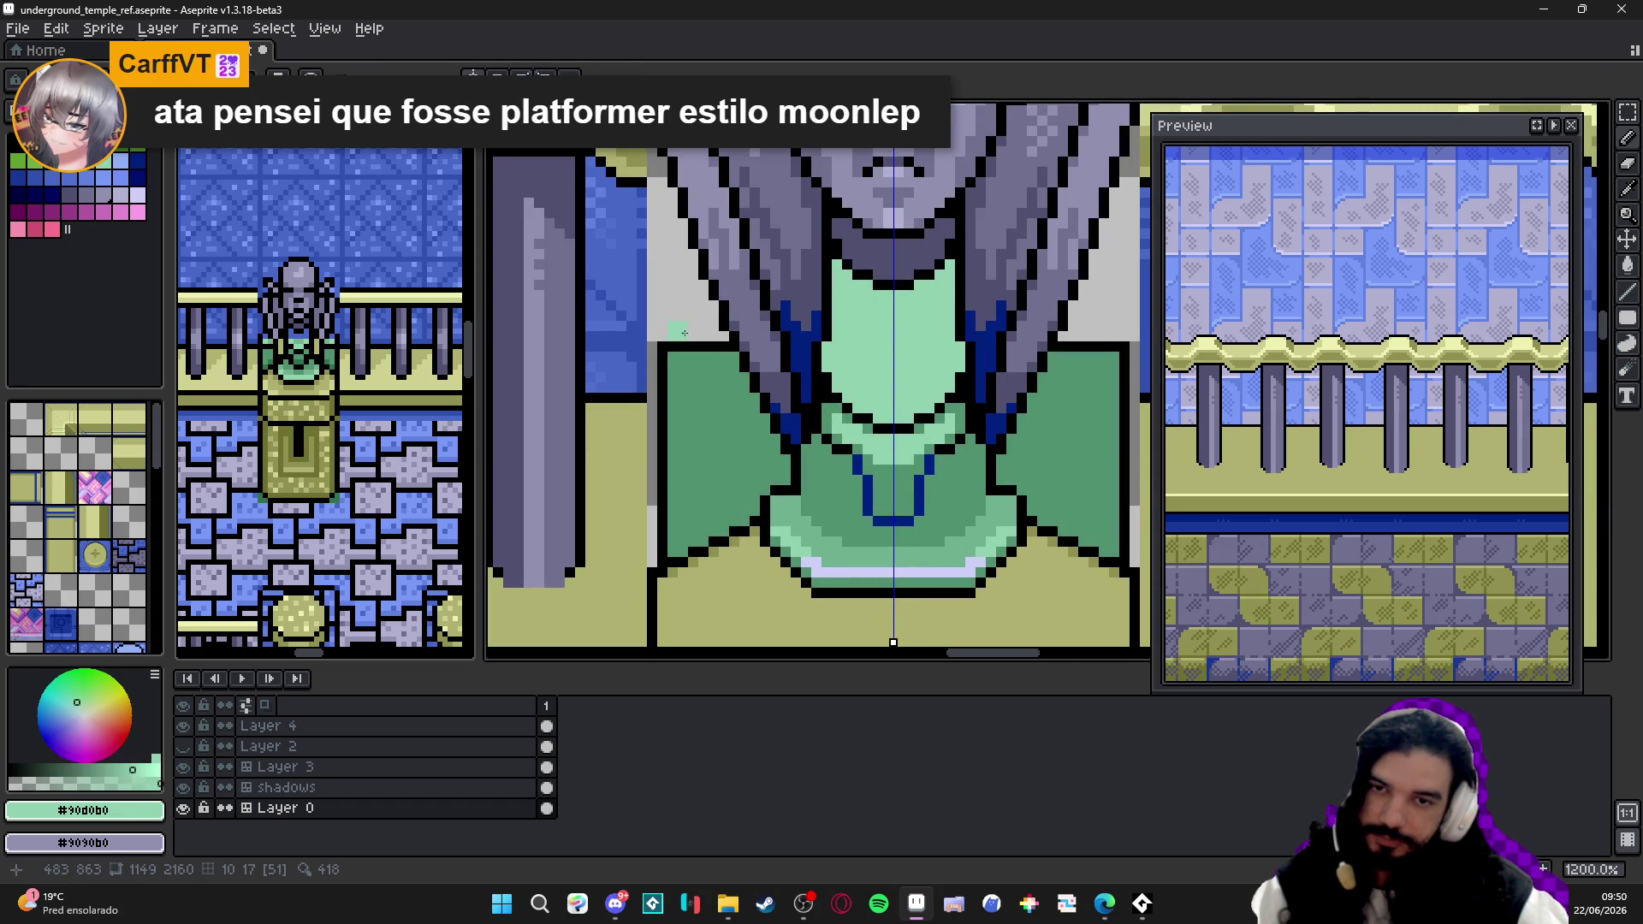
click(670, 336)
drag(715, 331, 715, 320)
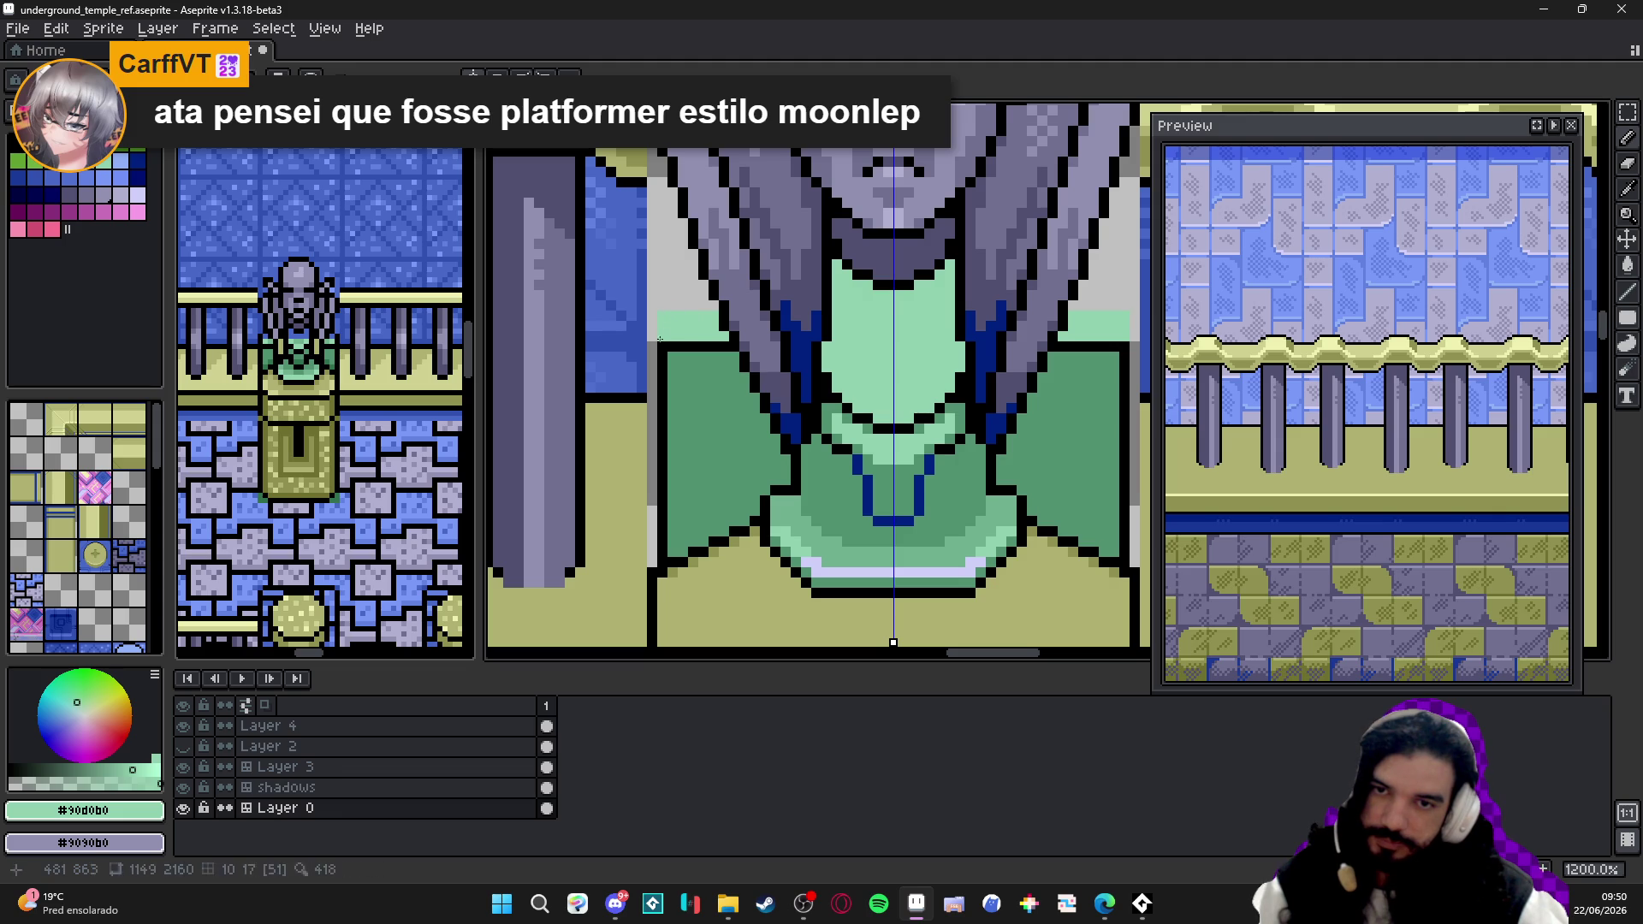
alt+click(663, 367)
mouse_move(662, 313)
mouse_down()
mouse_move(663, 344)
mouse_move(711, 308)
mouse_up()
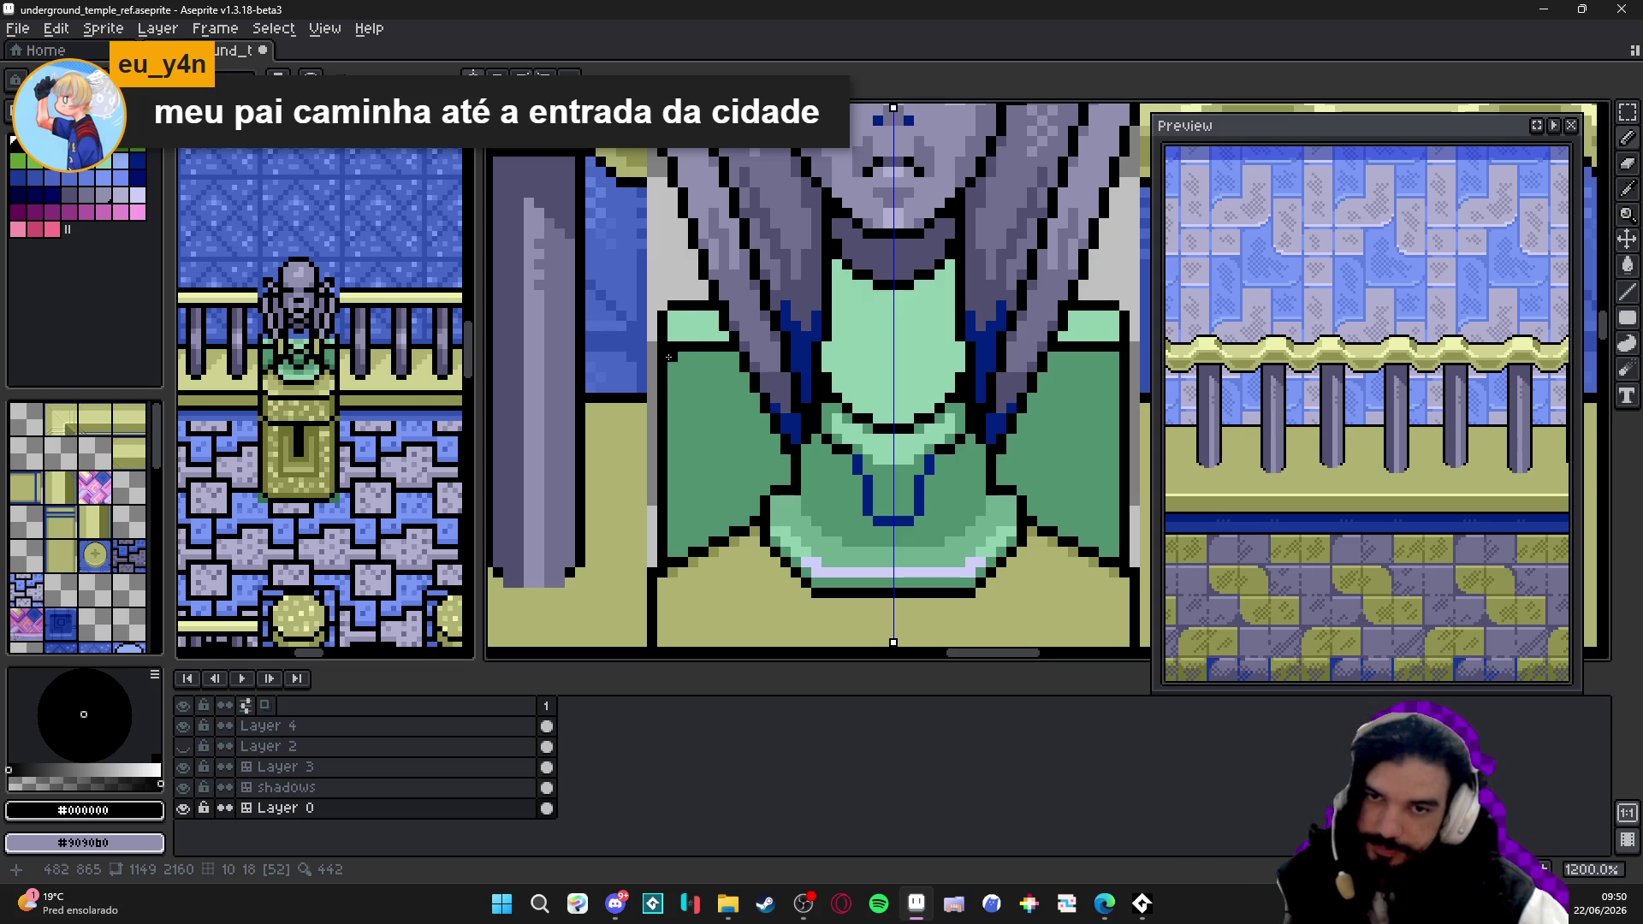
alt+click(689, 331)
drag(680, 344, 734, 366)
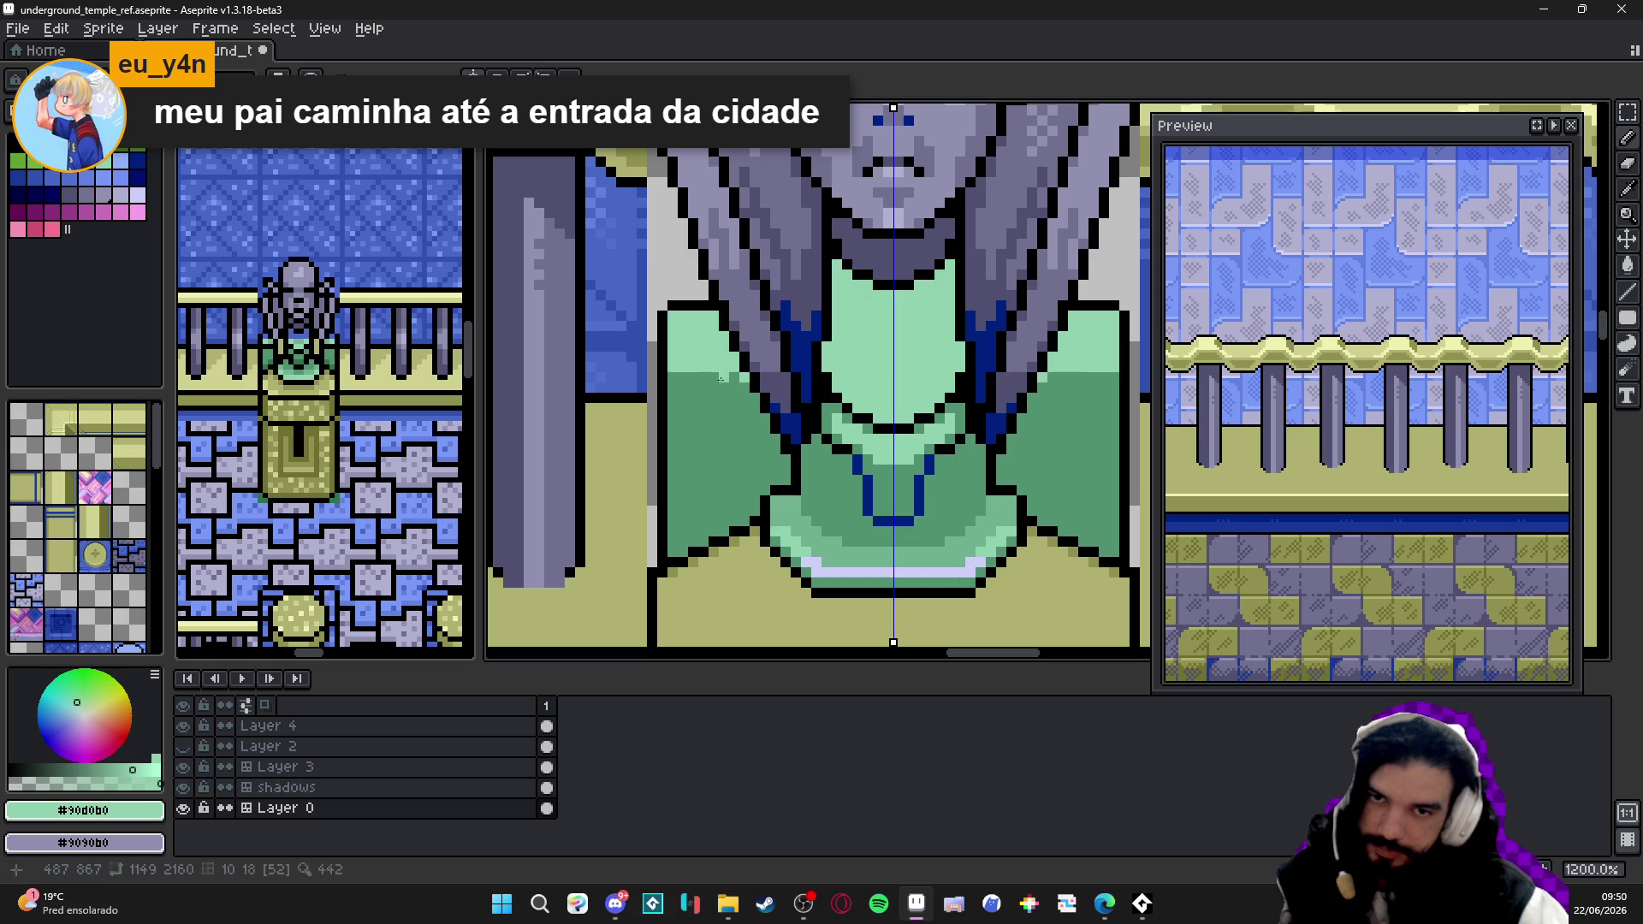
scroll(720, 378, down, 2)
scroll(721, 378, down, 2)
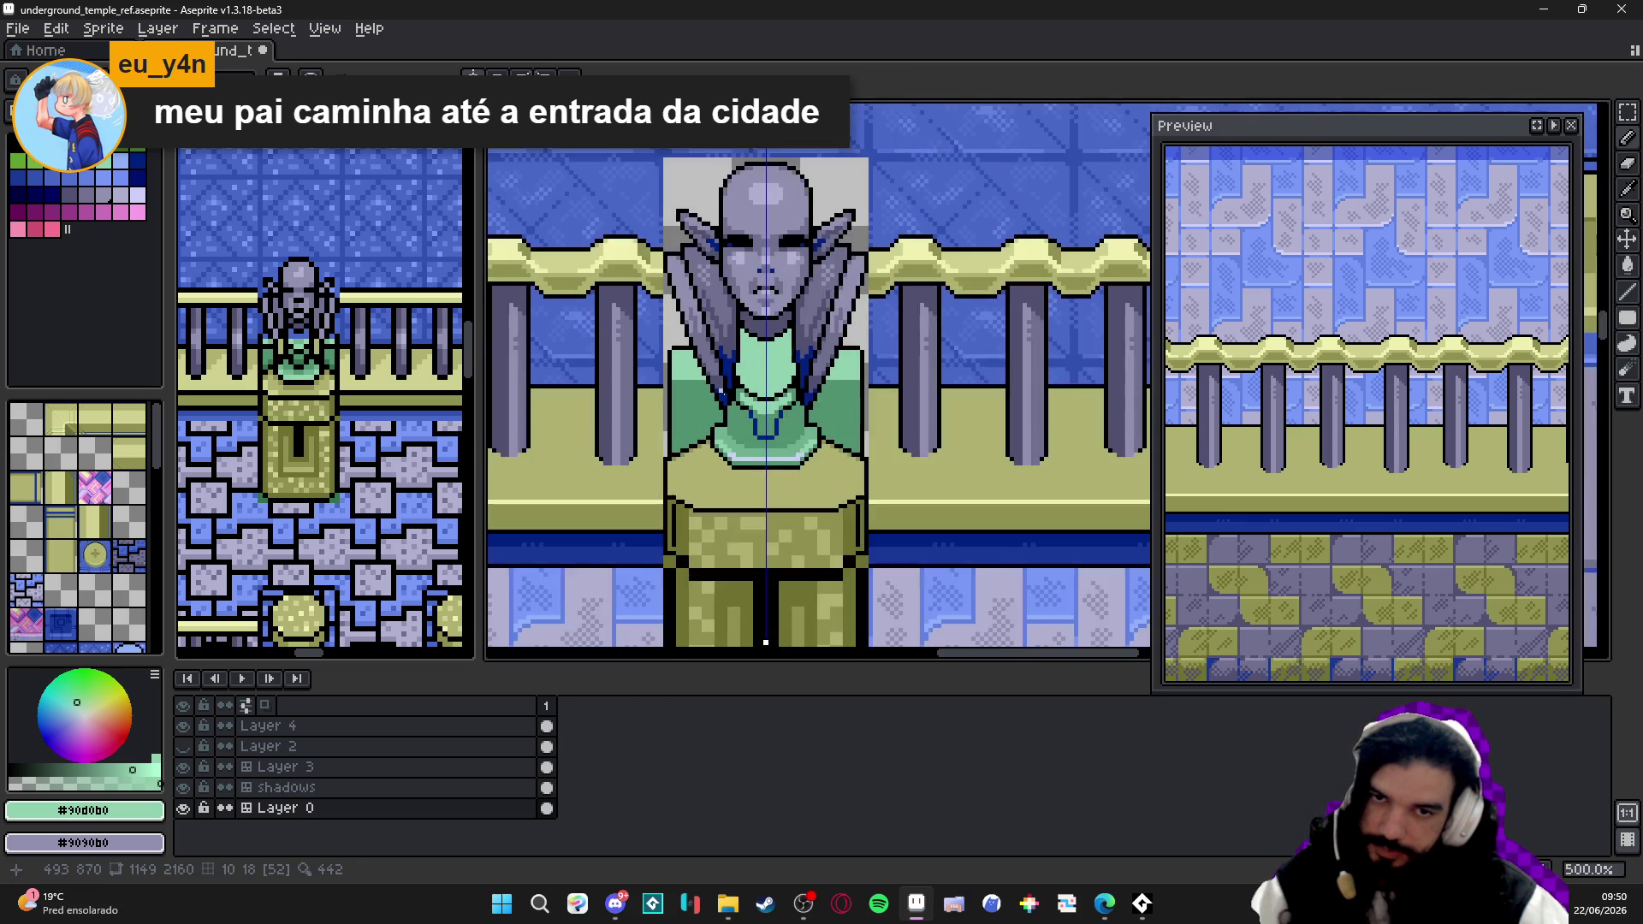
scroll(765, 642, down, 1)
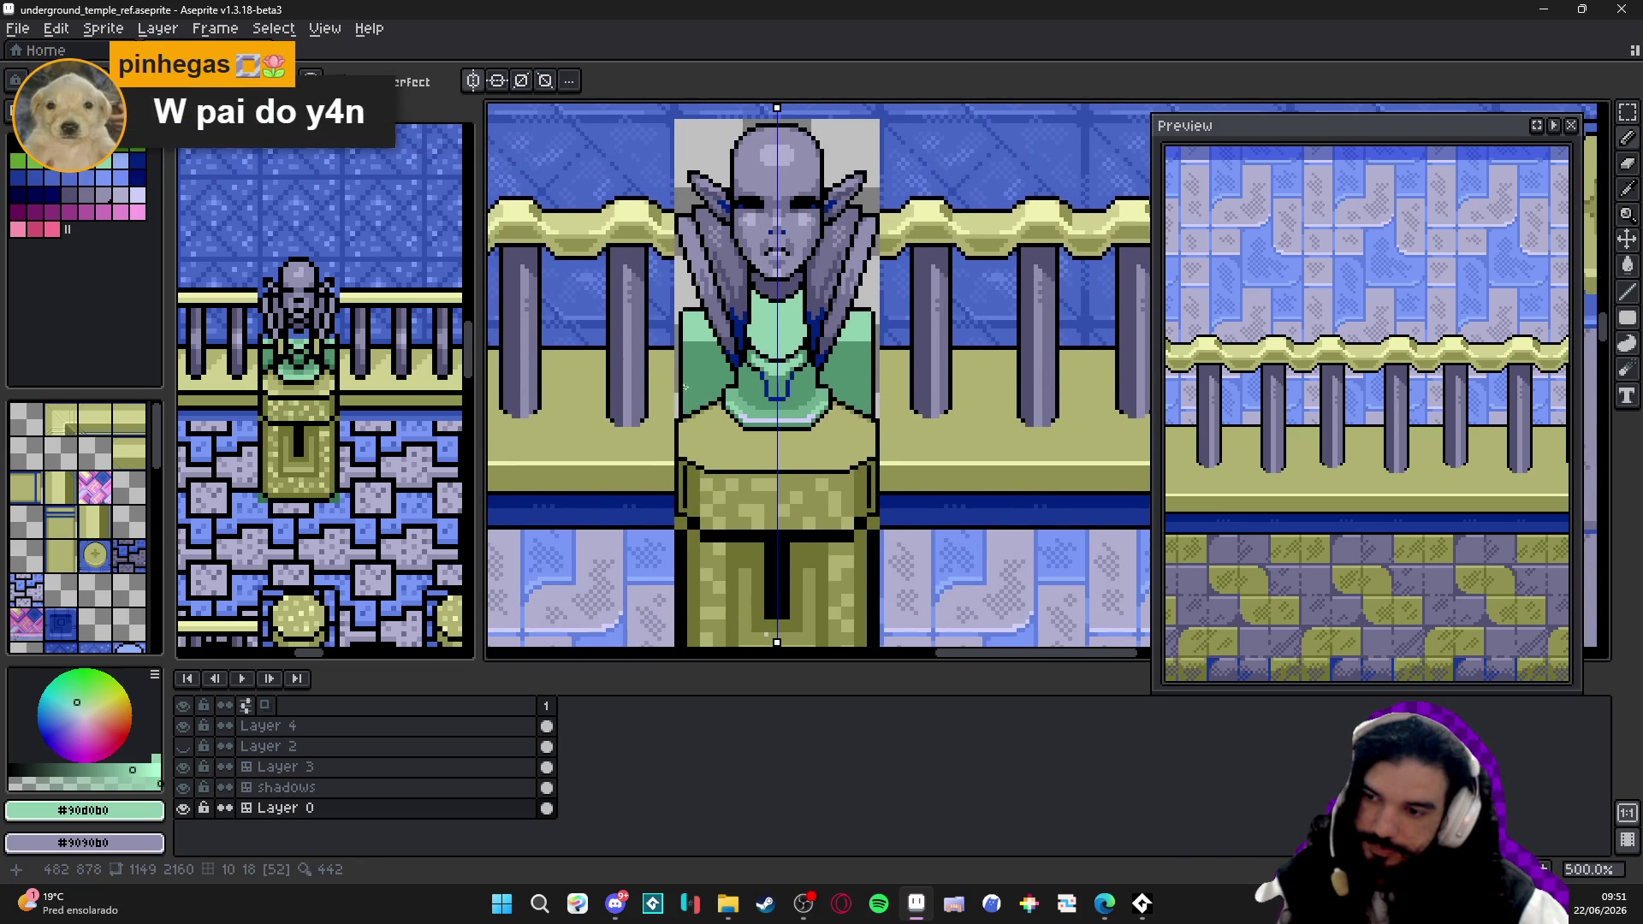
scroll(684, 387, up, 4)
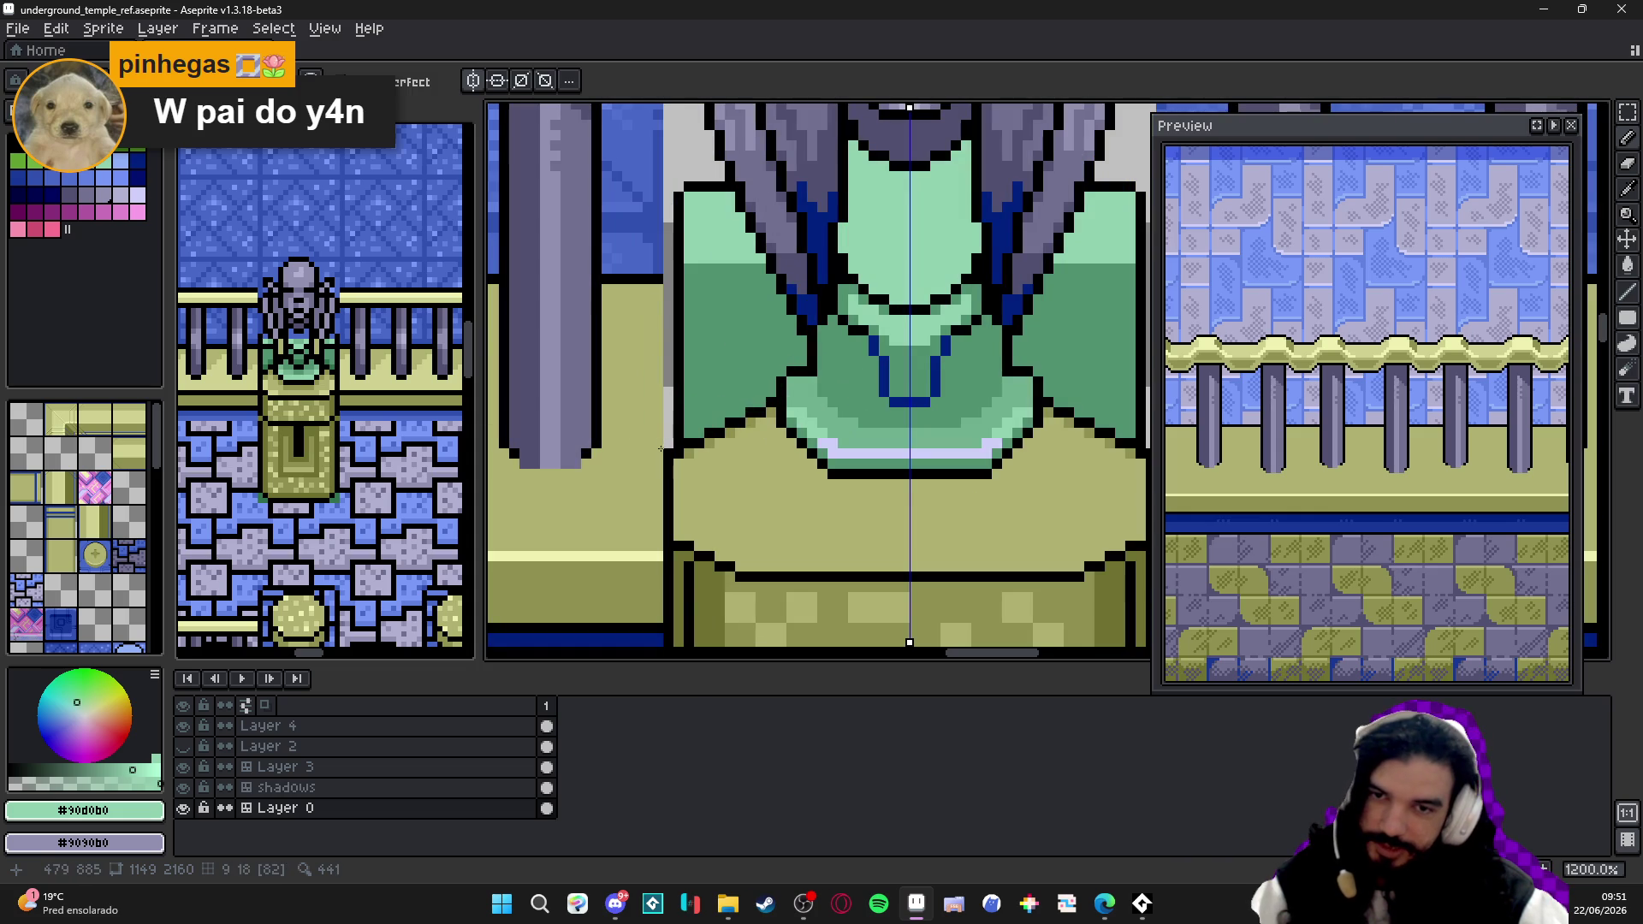
scroll(708, 443, down, 3)
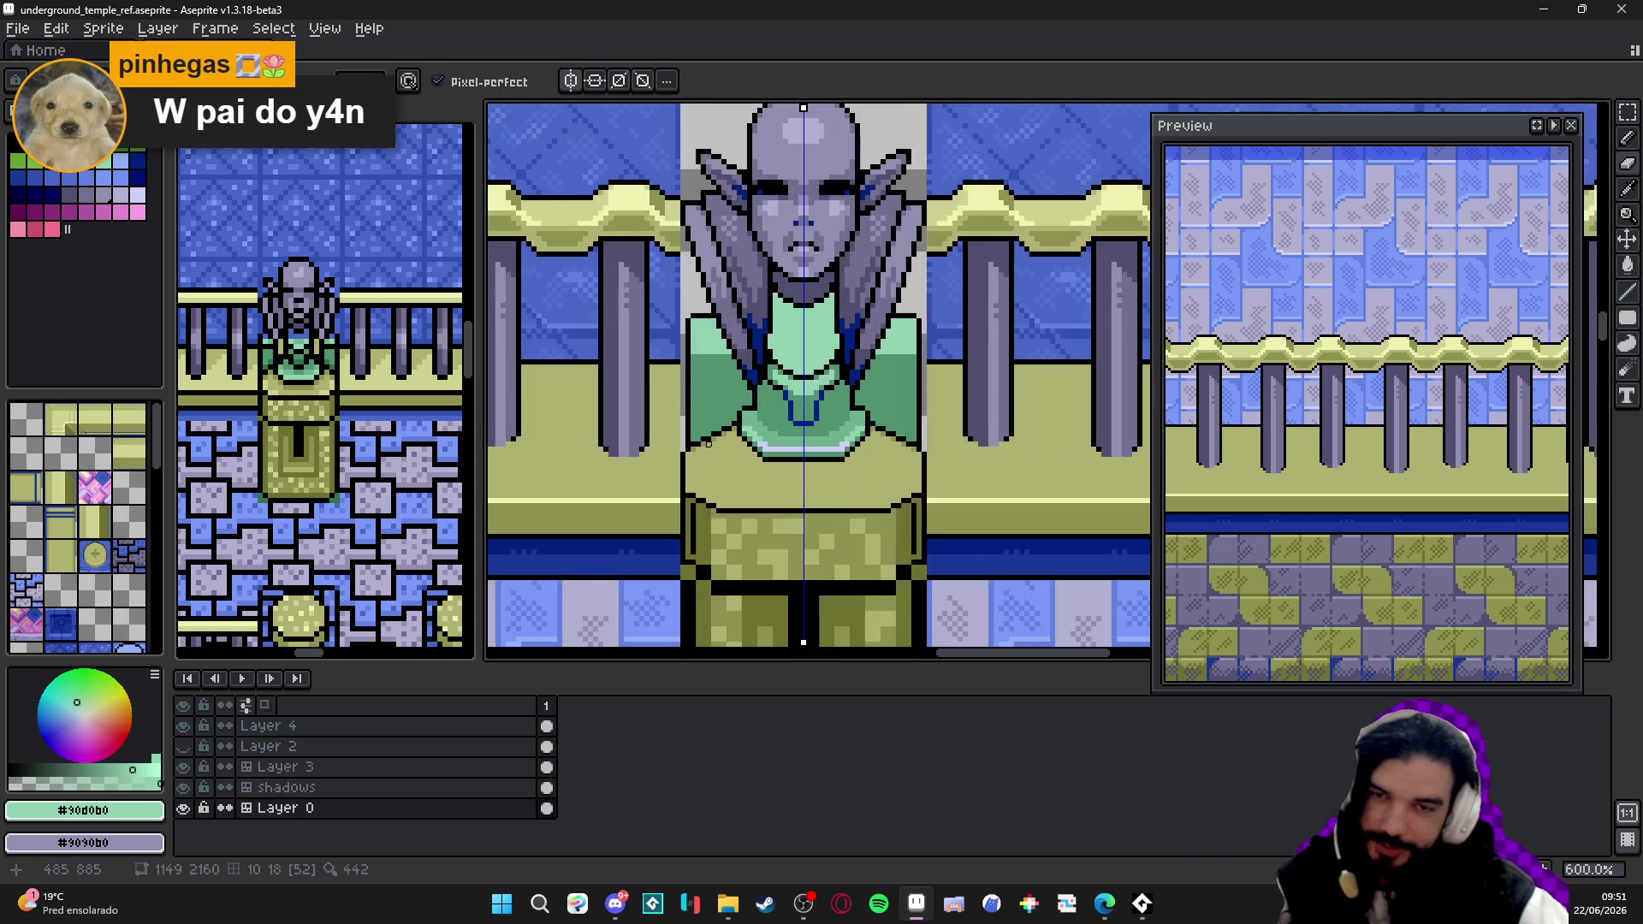
scroll(709, 443, up, 2)
scroll(693, 412, up, 1)
- Paint the left shoulder edge light green, mirrored, and save the sprite
alt+click(668, 336)
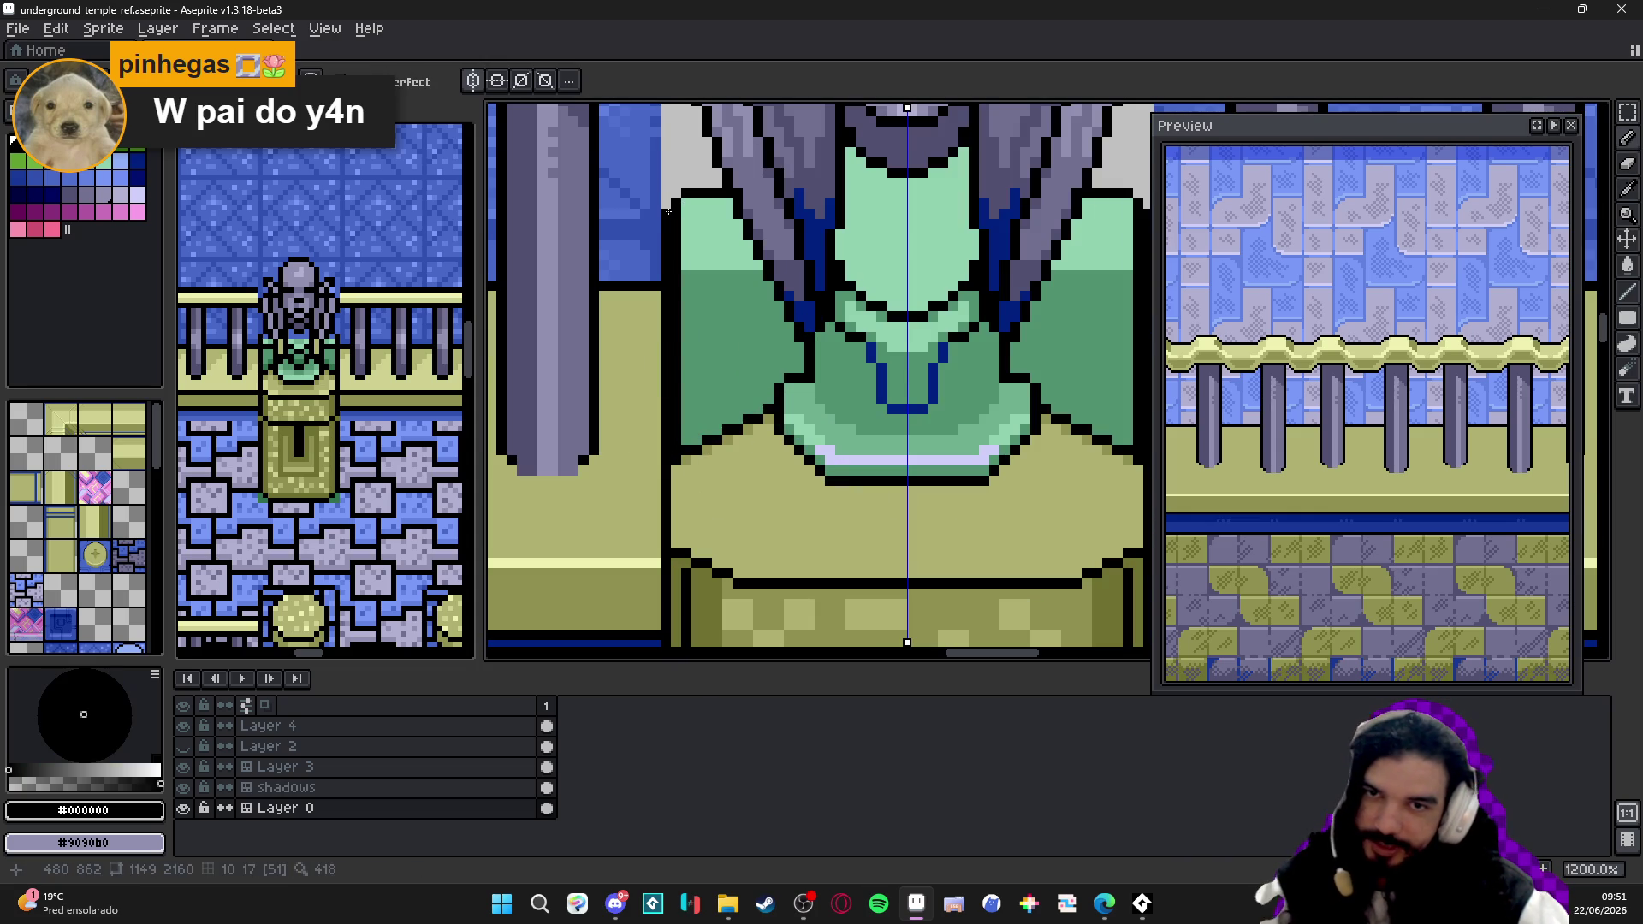
alt+click(685, 203)
drag(685, 203, 689, 443)
alt+click(685, 278)
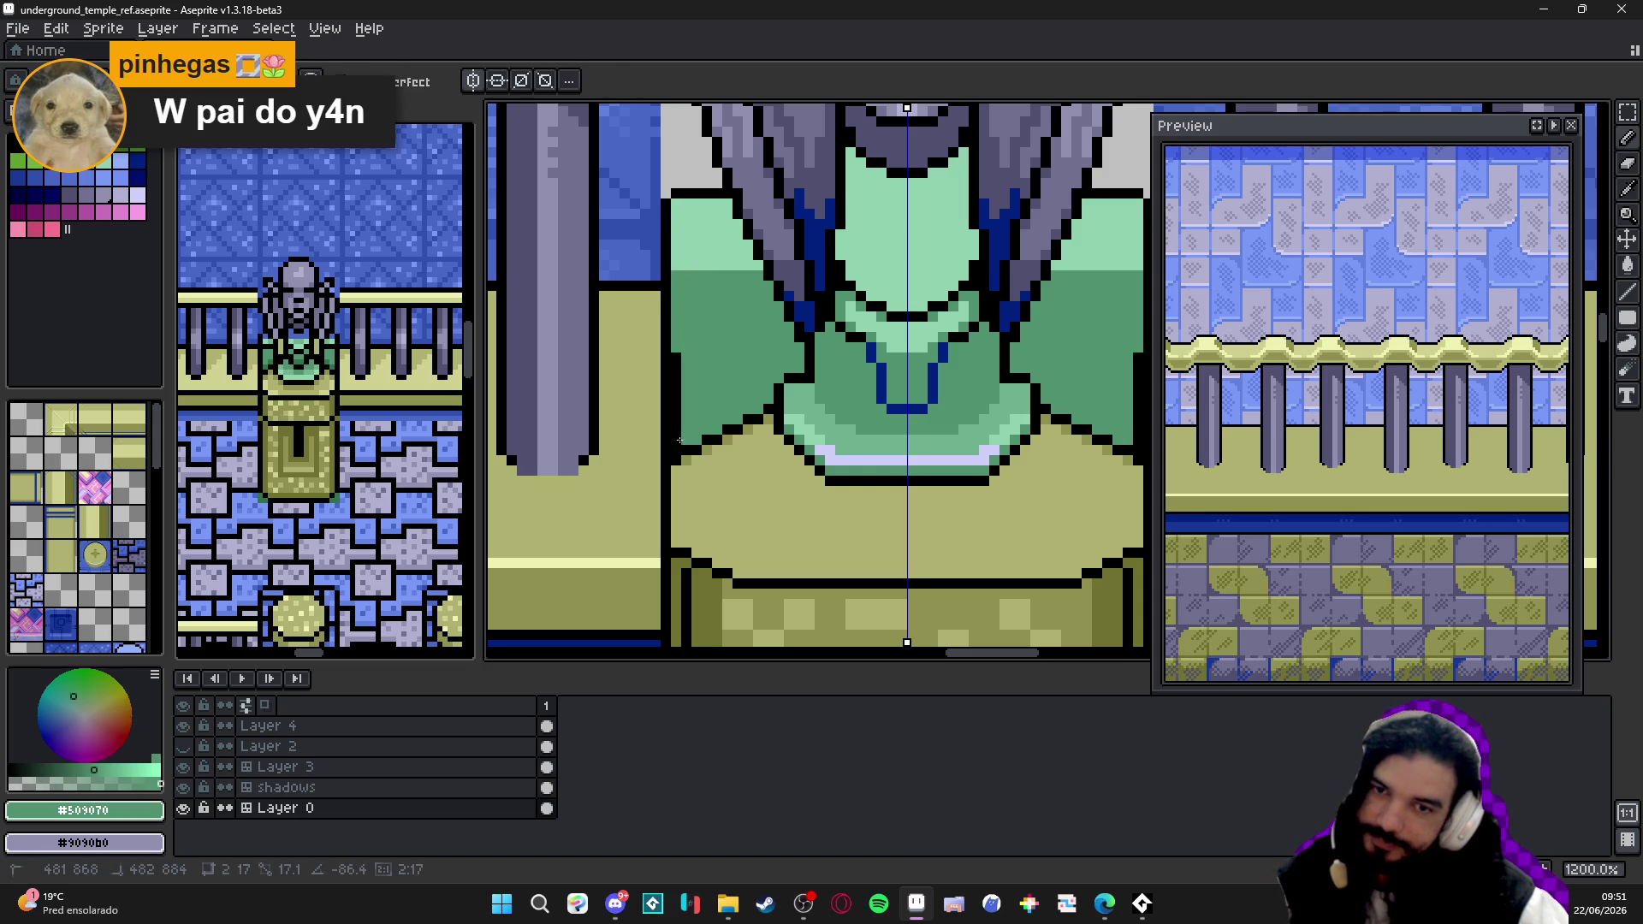
scroll(691, 440, down, 3)
scroll(690, 440, down, 2)
key(ctrl+s)
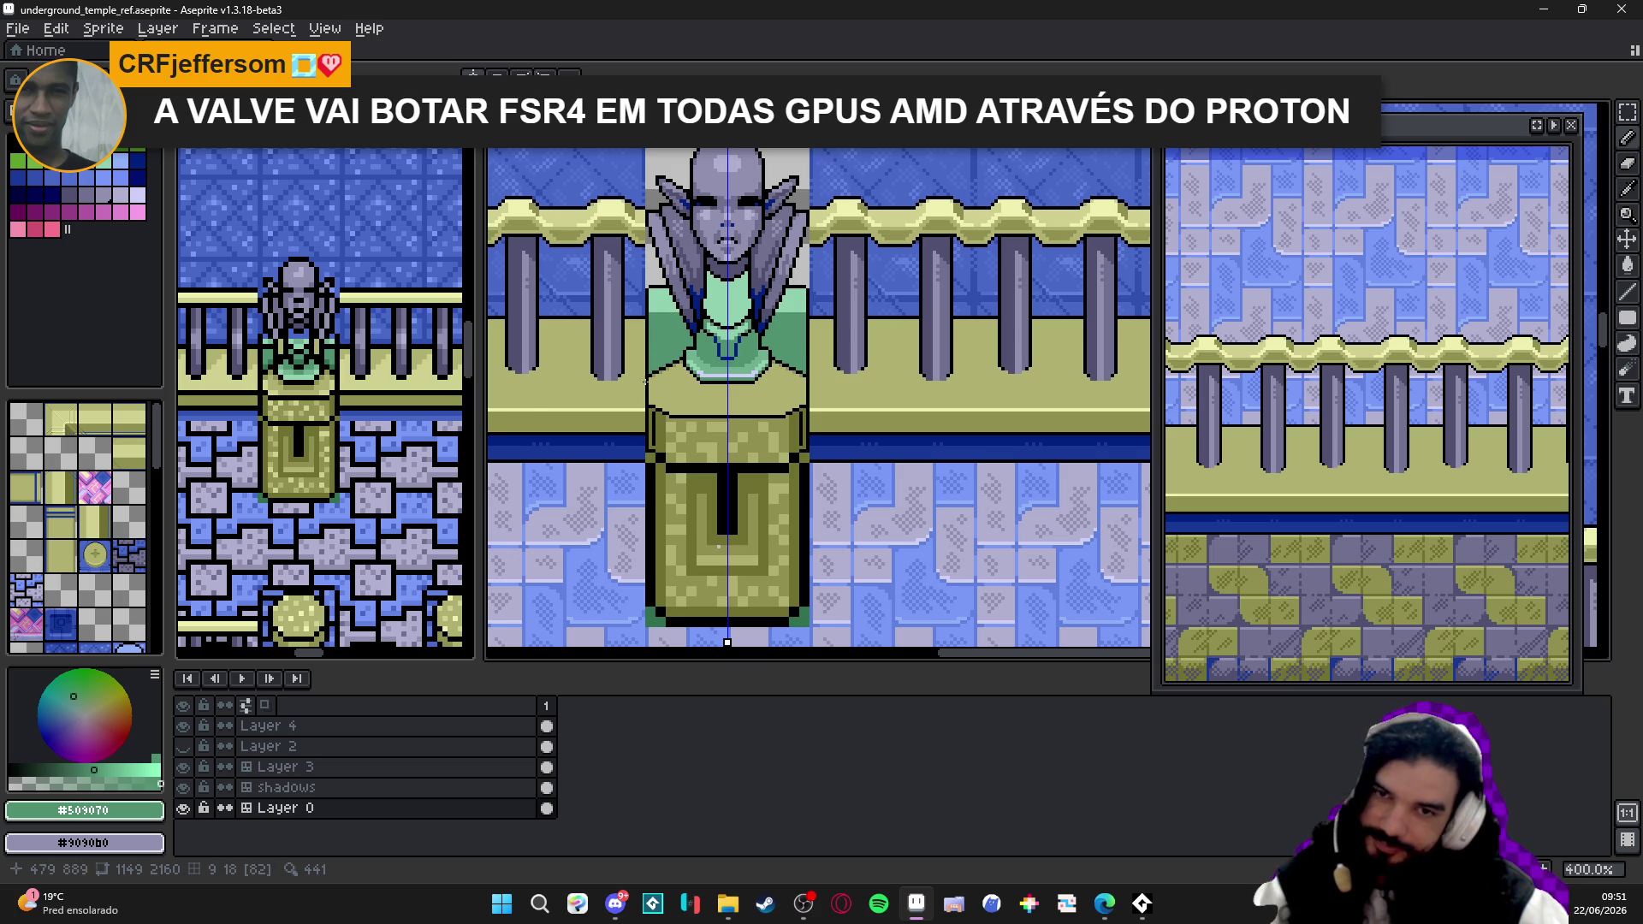
scroll(658, 318, up, 5)
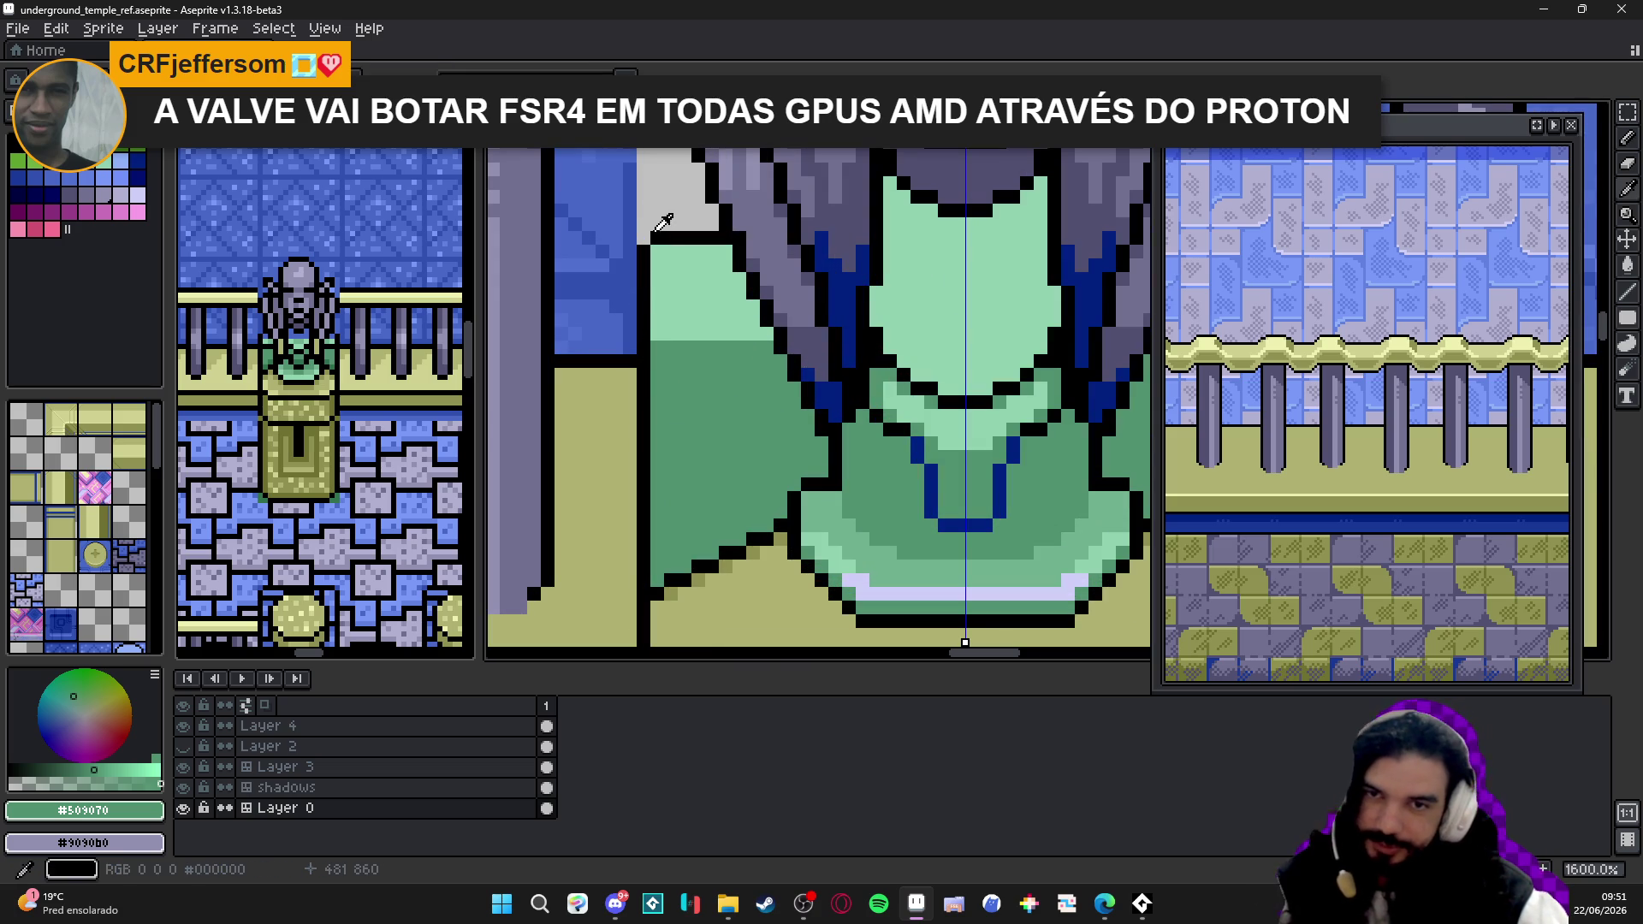
alt+click(658, 240)
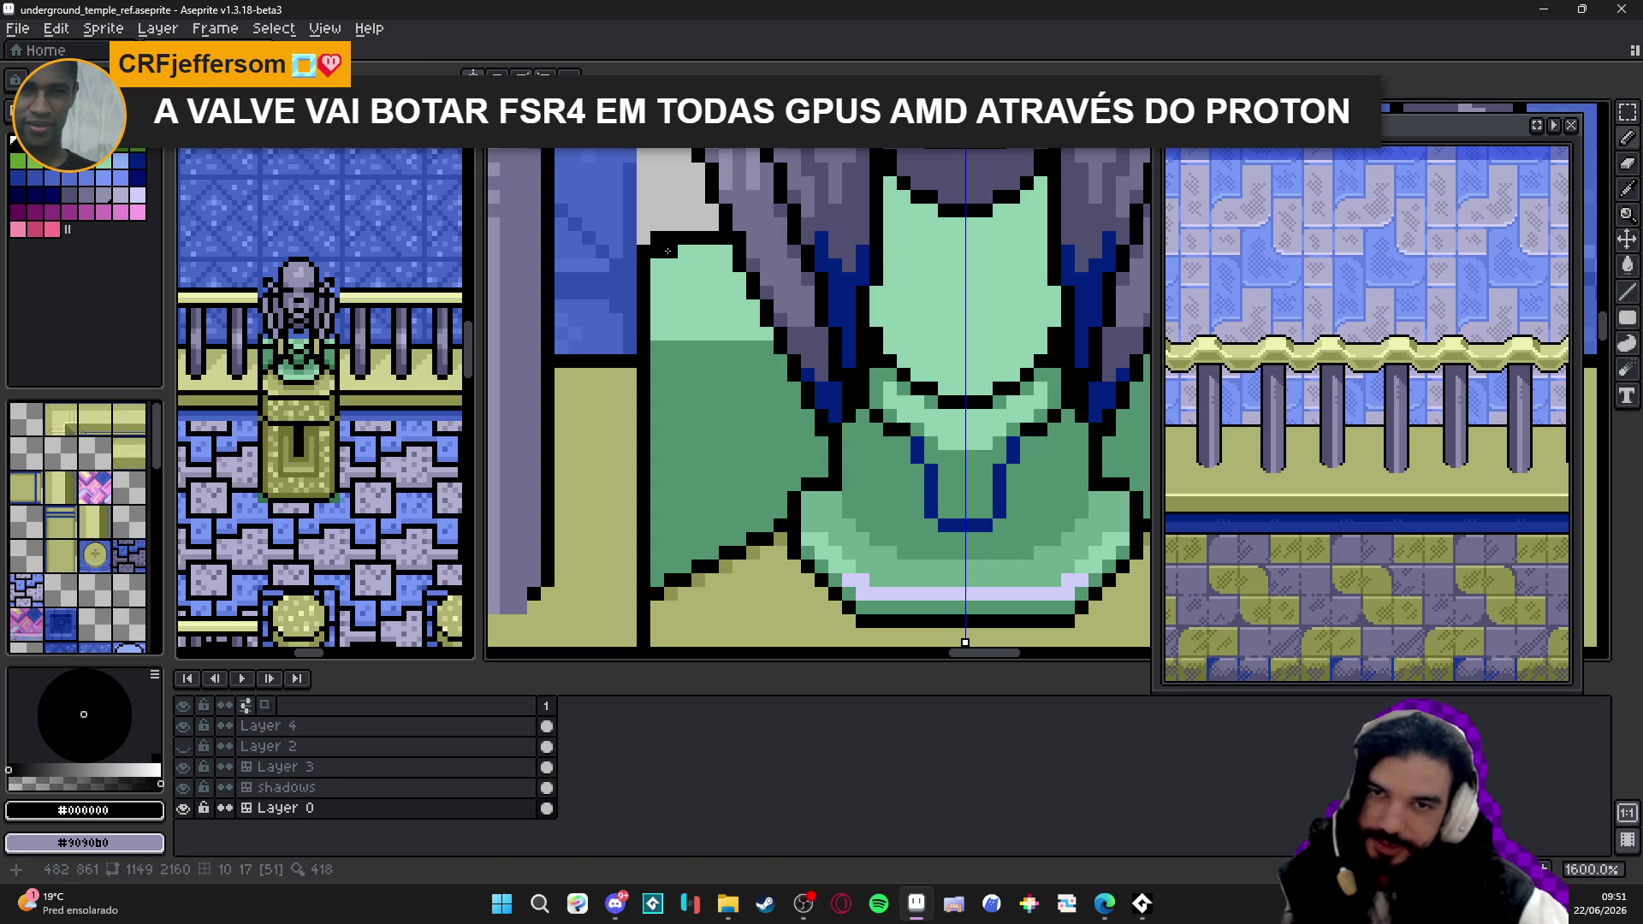
key(e)
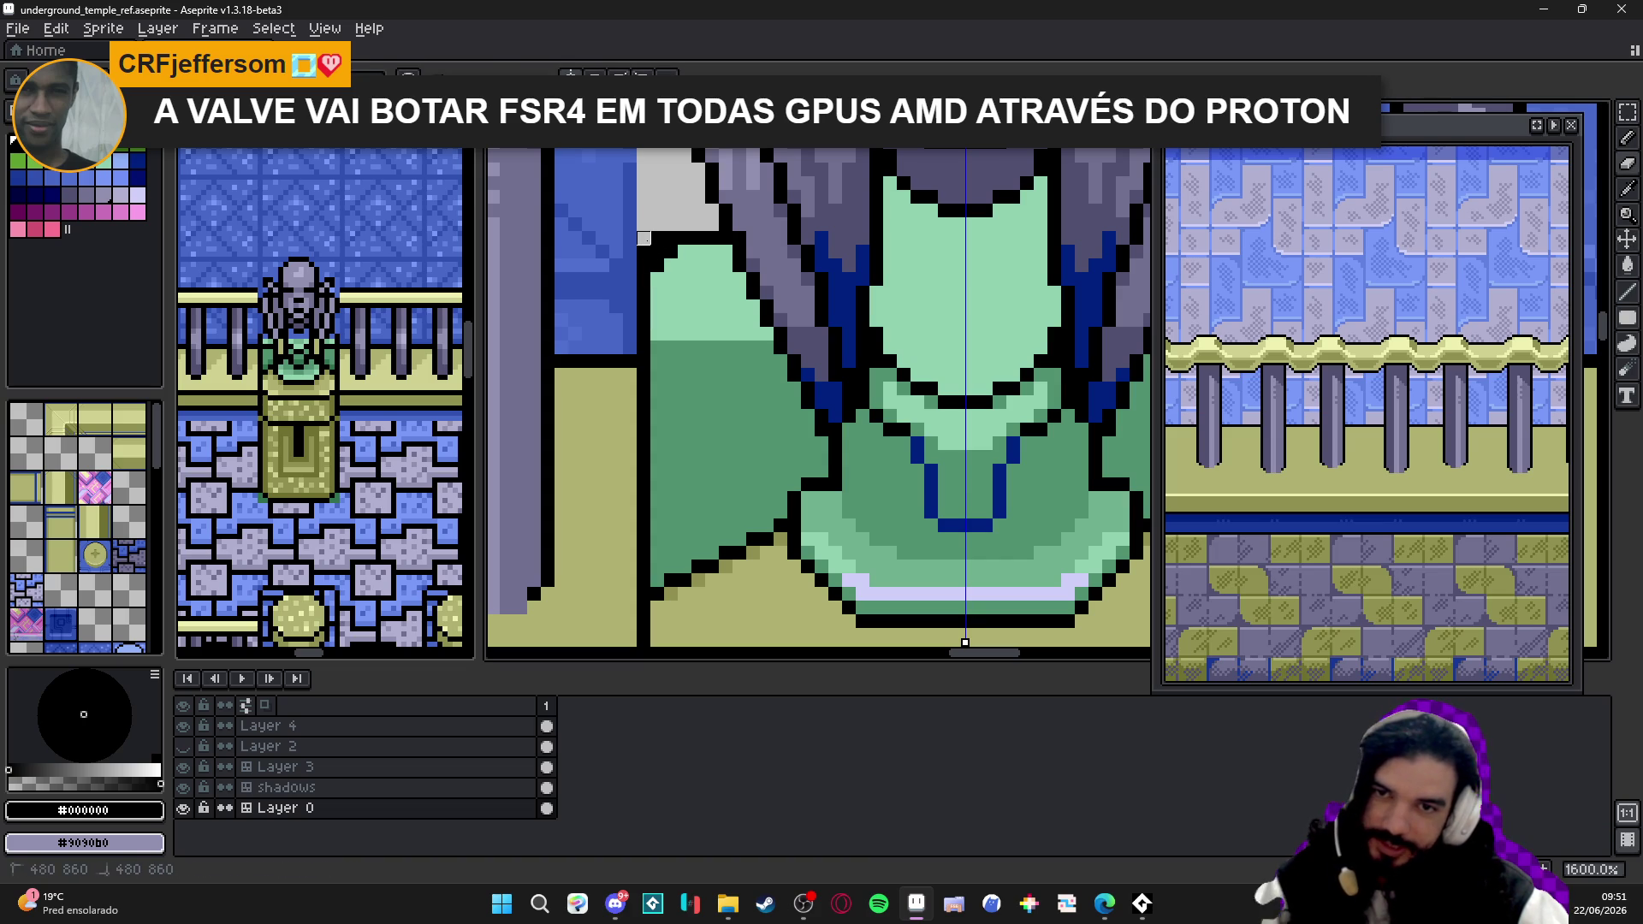
scroll(643, 252, down, 3)
scroll(719, 269, up, 1)
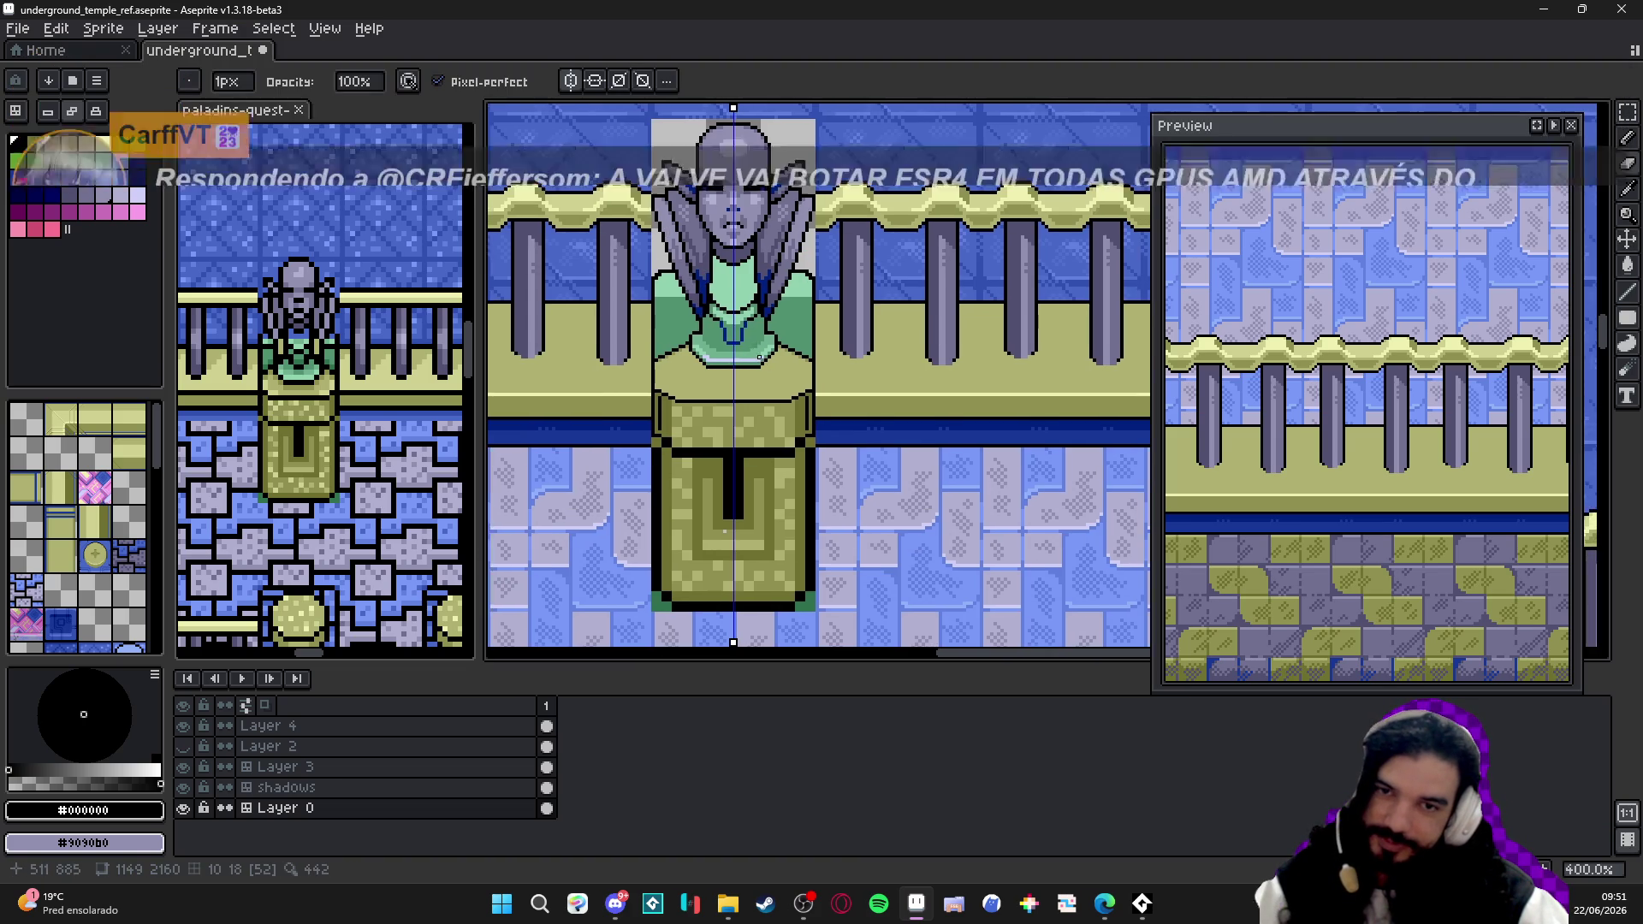
scroll(770, 282, up, 1)
- Sample the robe greens, recentre the statue and save the sprite
alt+click(797, 292)
scroll(797, 291, up, 1)
alt+click(780, 293)
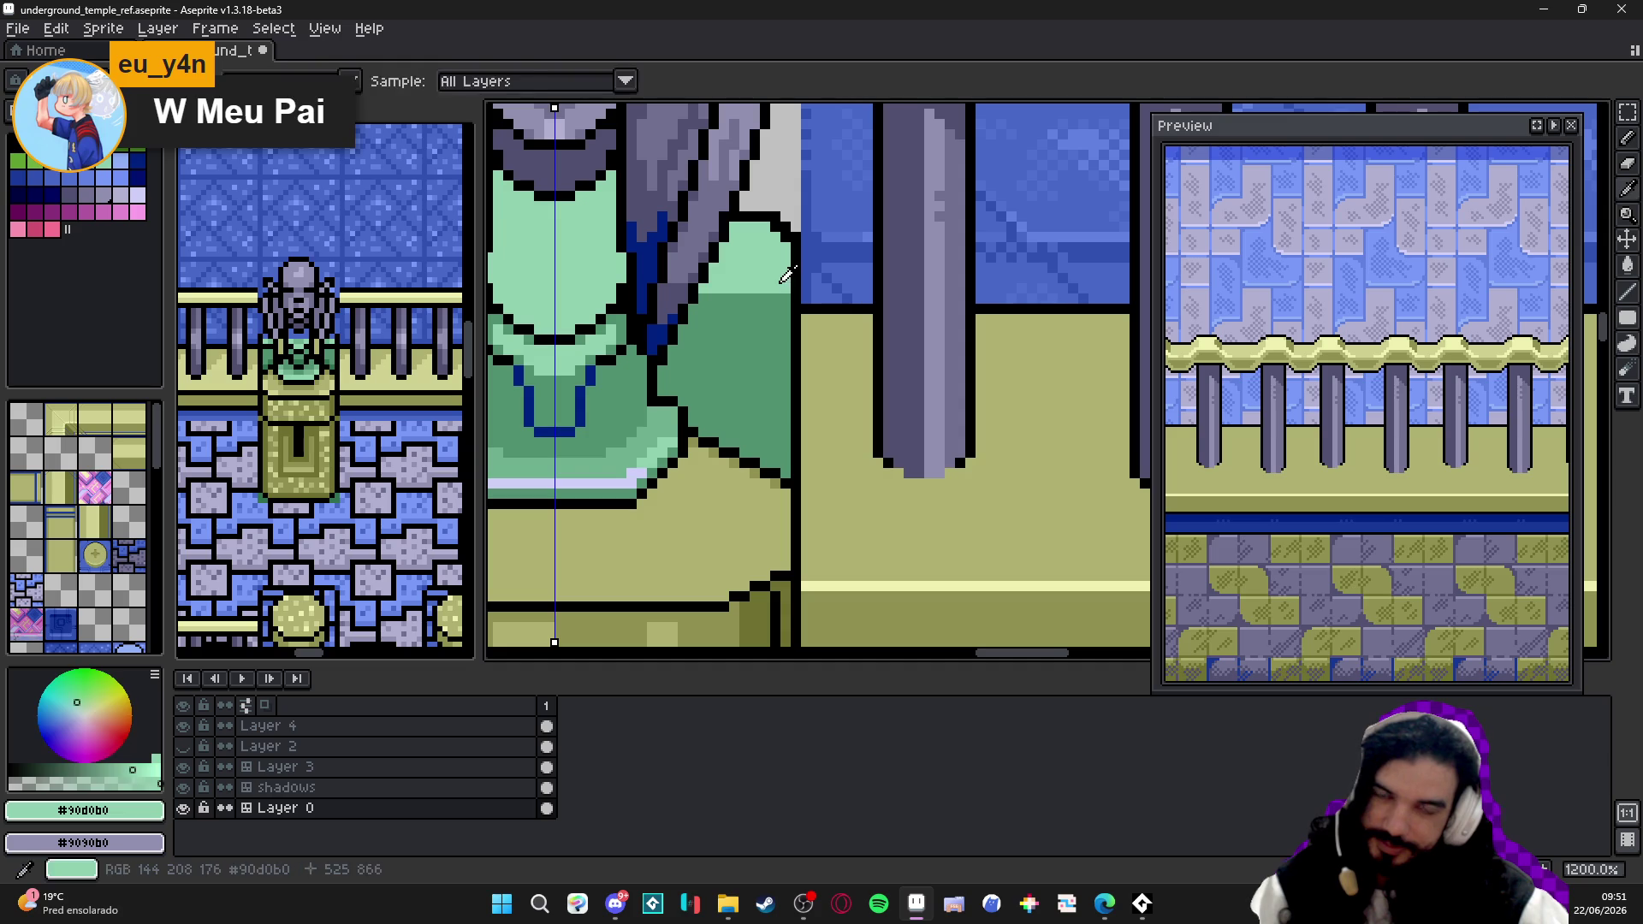
scroll(784, 296, down, 2)
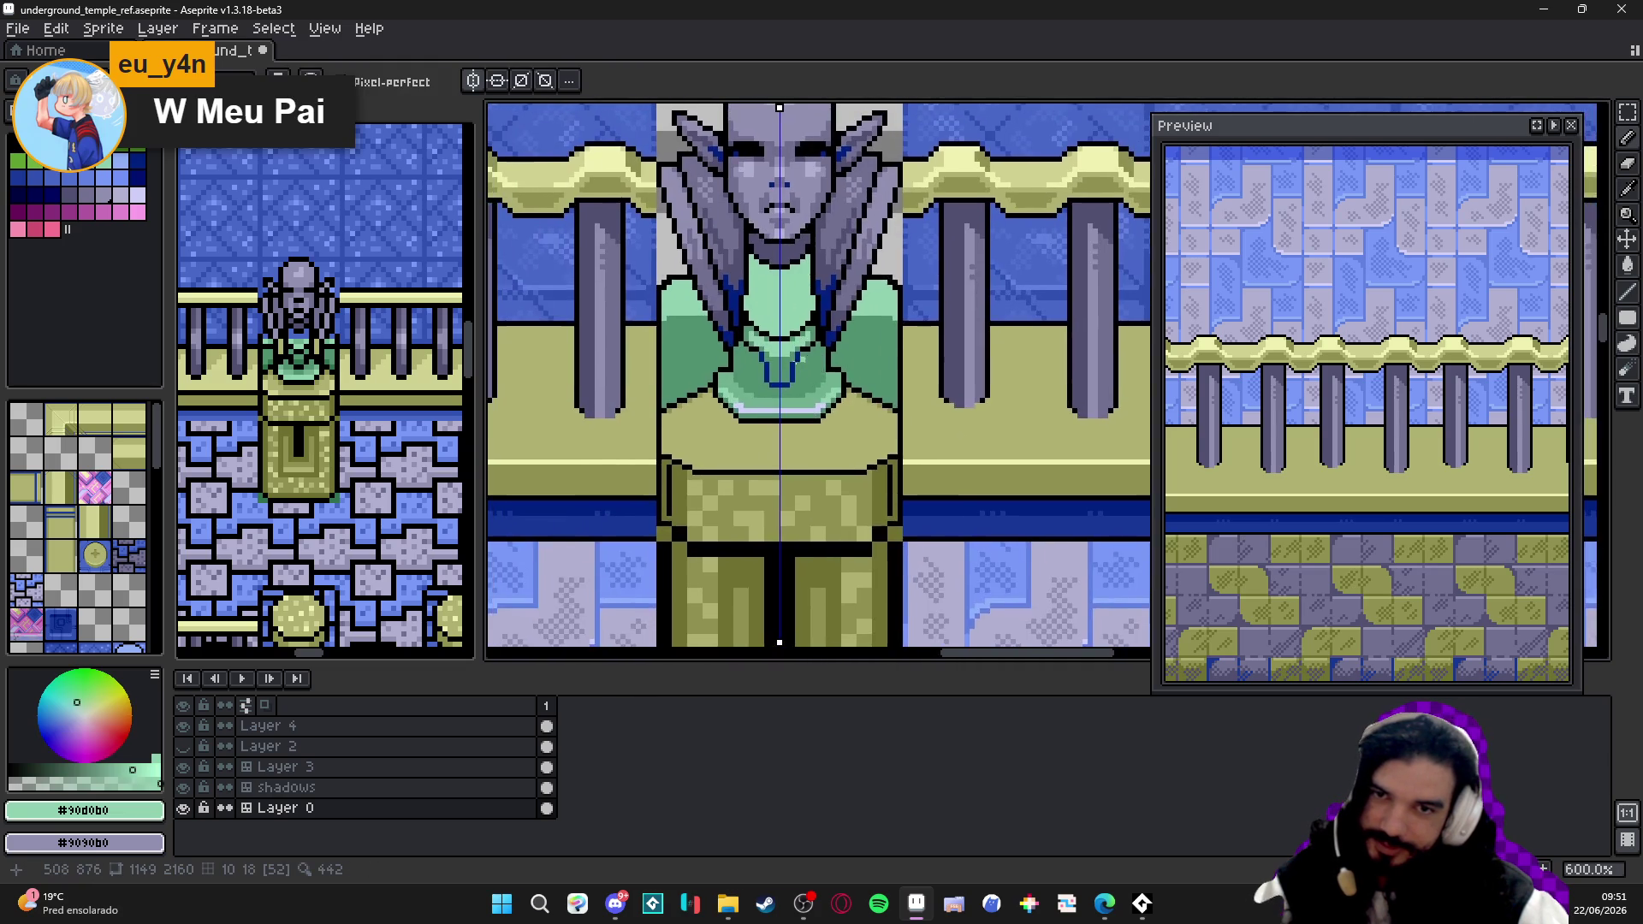
scroll(720, 315, up, 1)
mouse_move(720, 314)
mouse_down()
mouse_move(681, 324)
mouse_move(694, 318)
mouse_up()
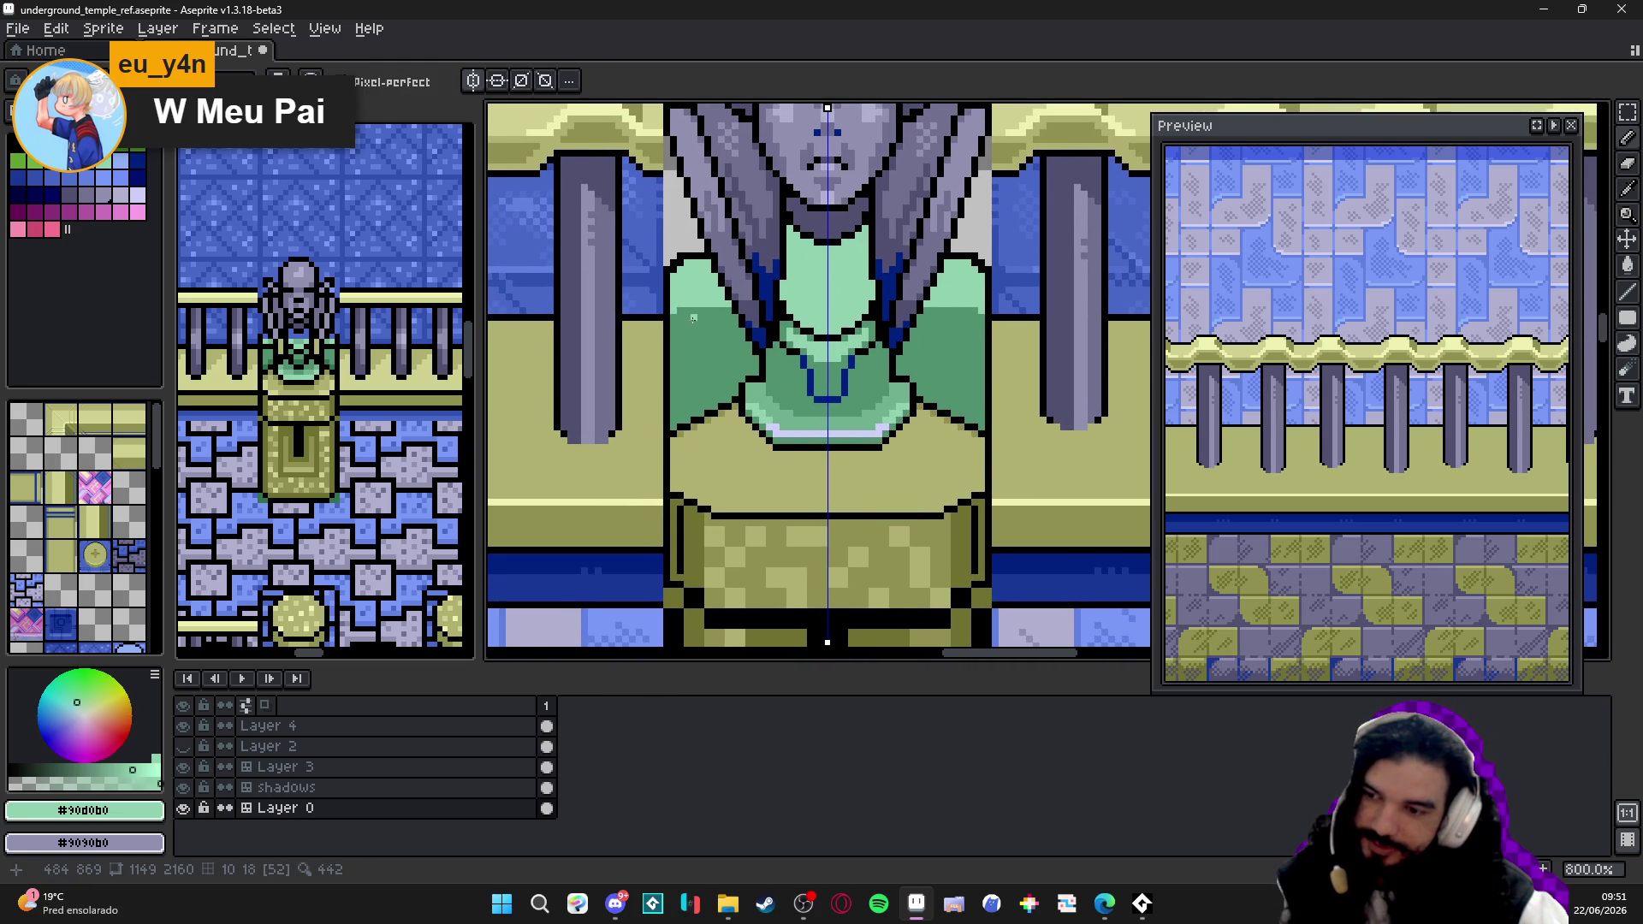
scroll(836, 304, right, 2)
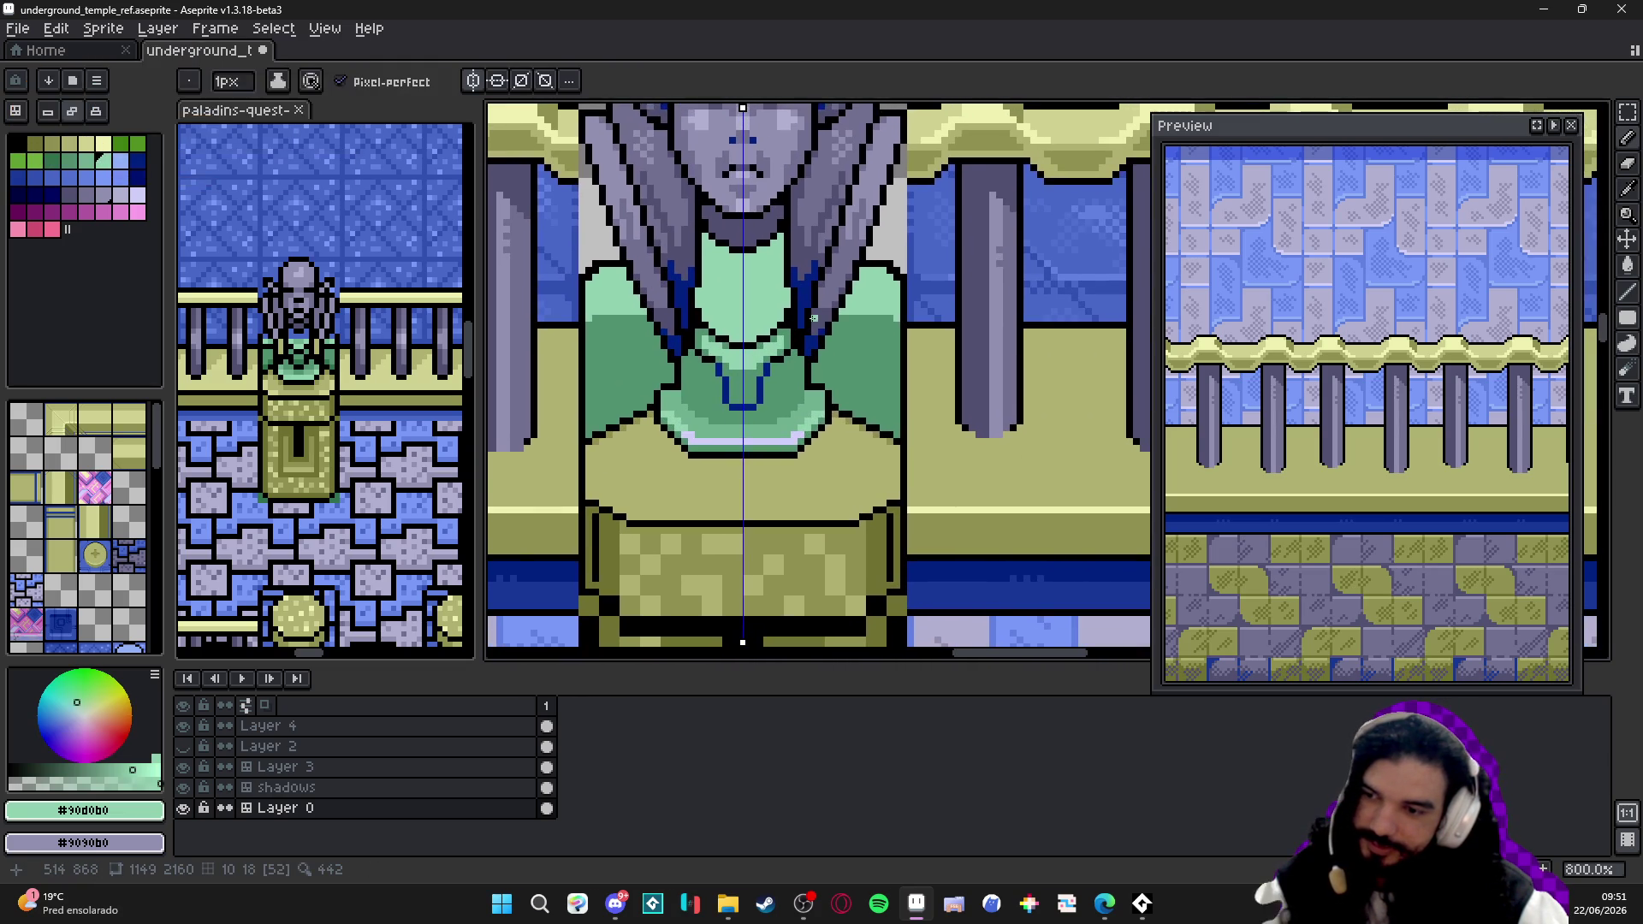
key(ctrl+s)
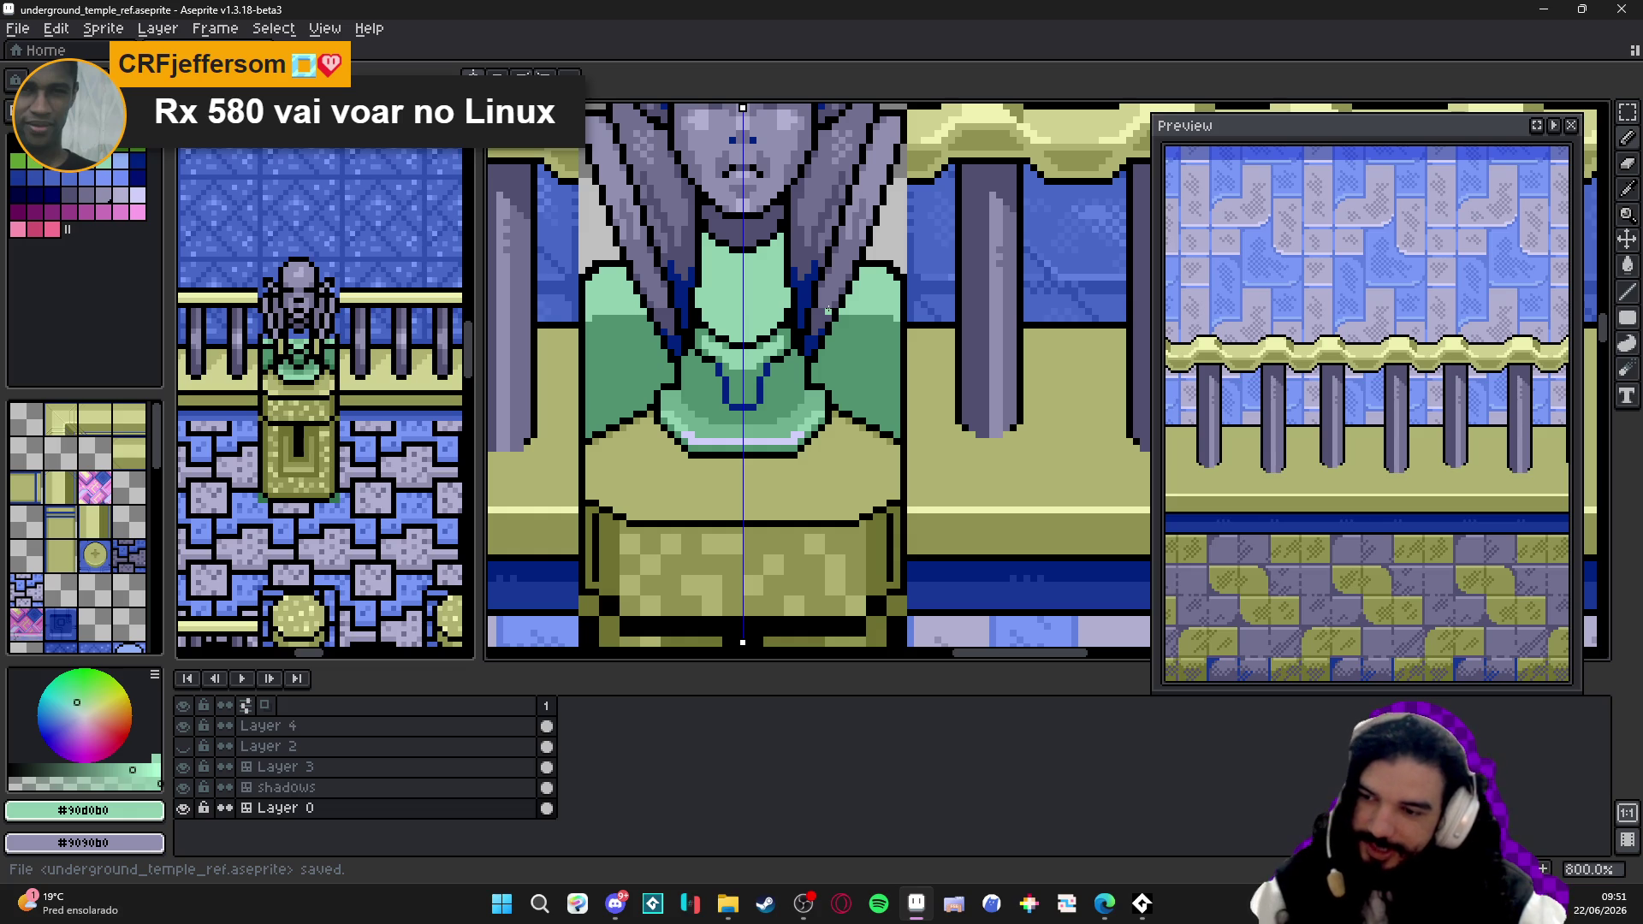
scroll(827, 311, down, 2)
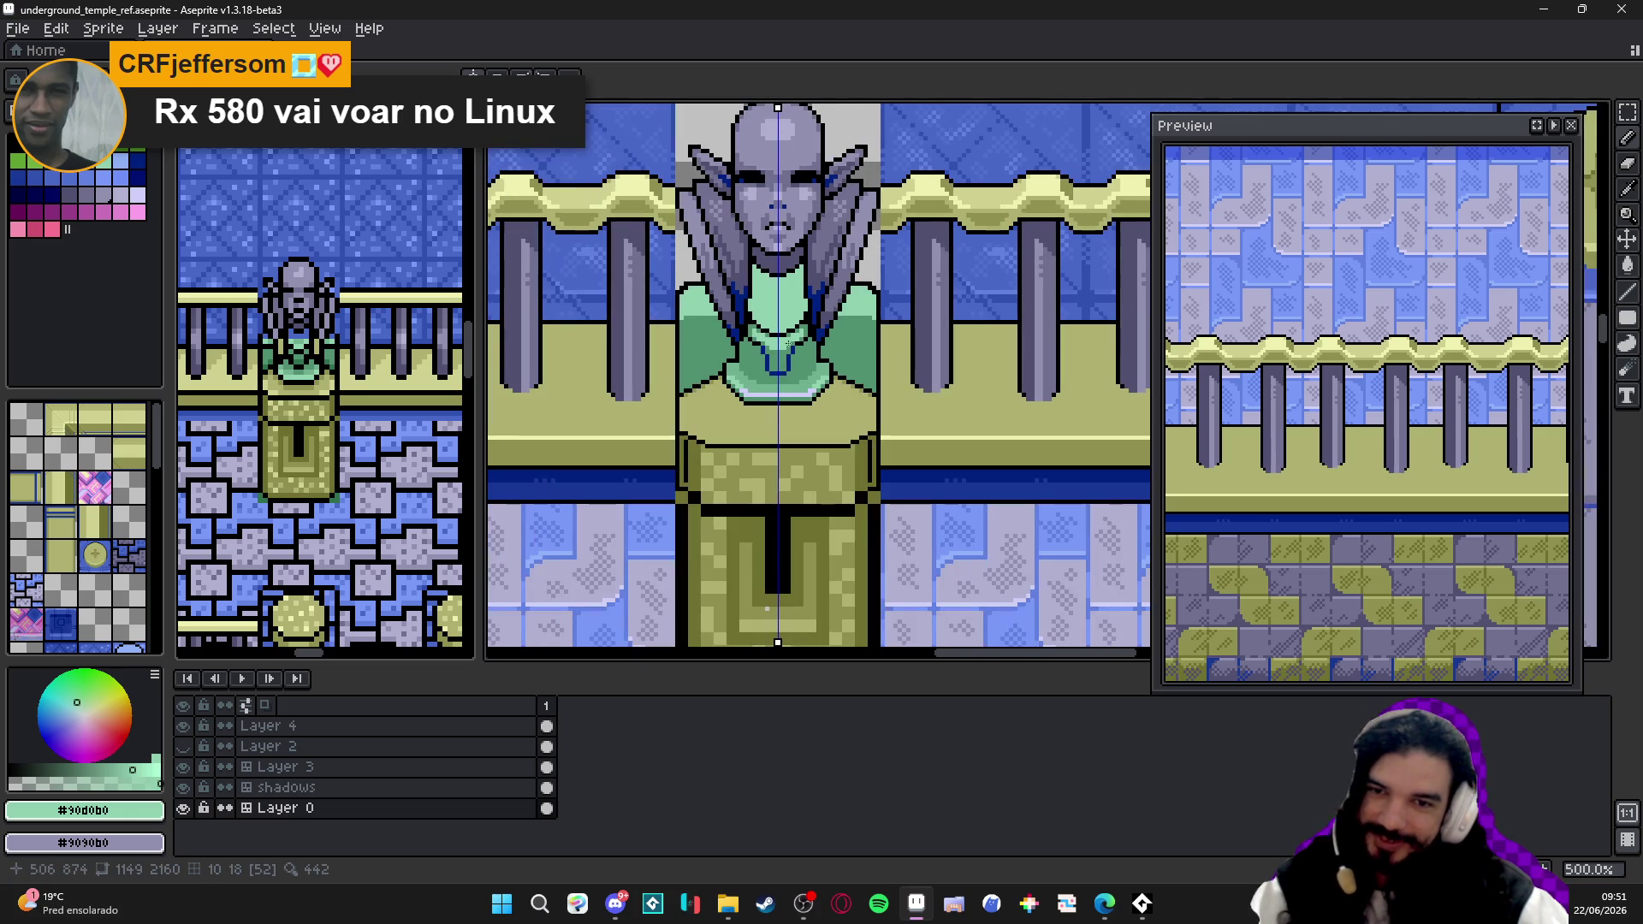
scroll(731, 369, up, 3)
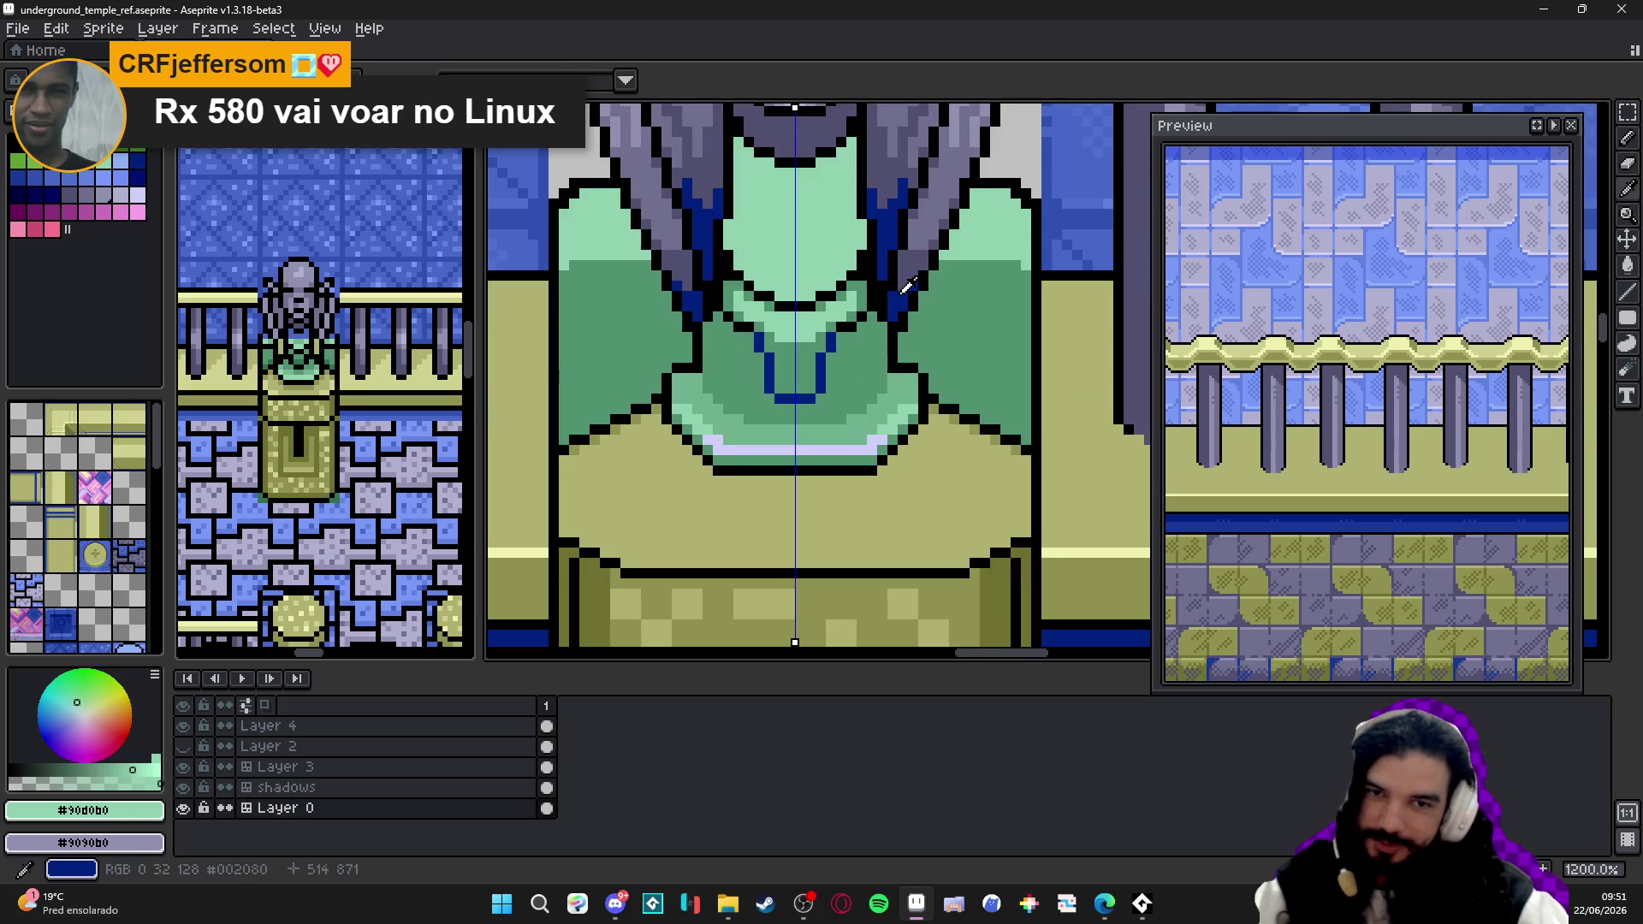
- Draw a stepped dark blue diagonal along the robe's lower left edge above the pedestal
alt+click(806, 371)
scroll(806, 372, up, 2)
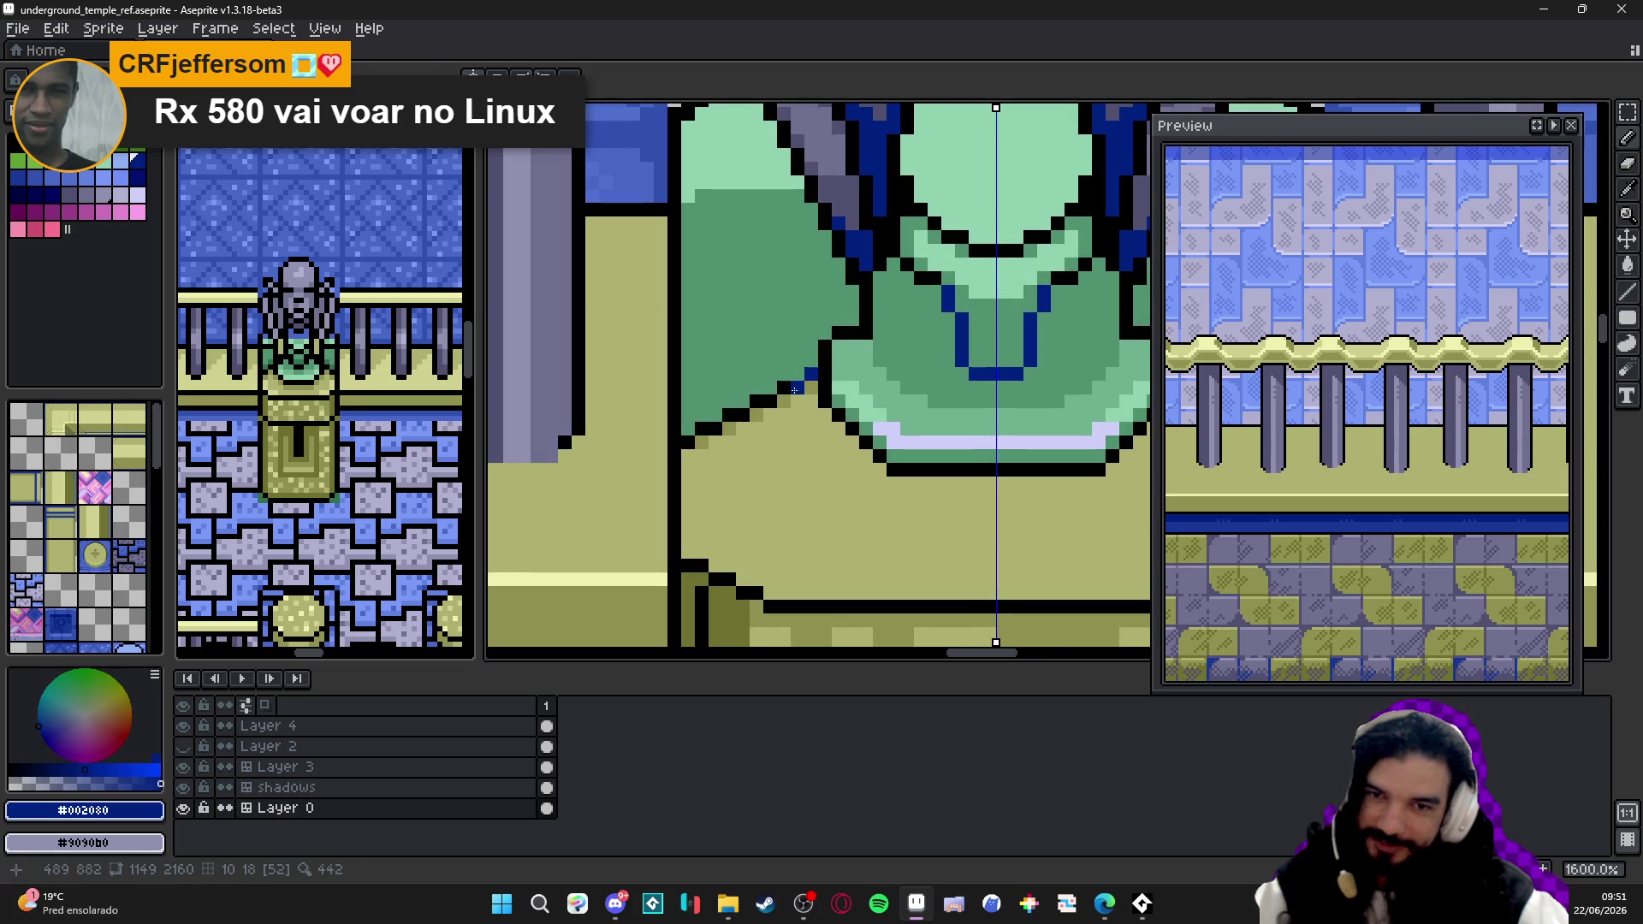
drag(795, 388, 693, 436)
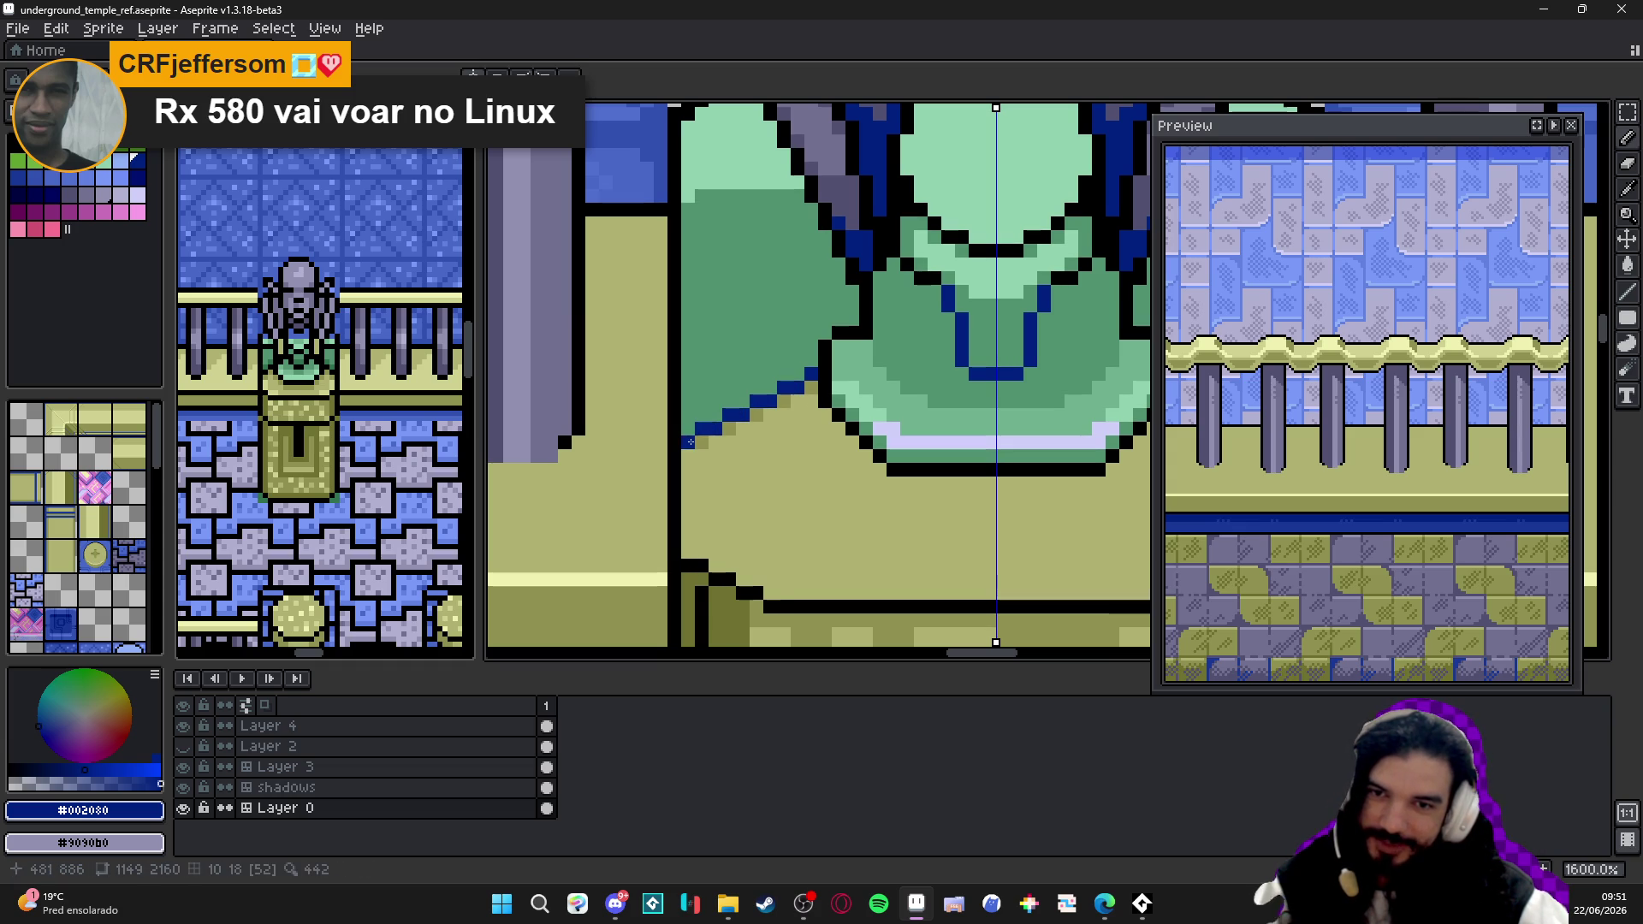
scroll(690, 442, down, 1)
scroll(689, 442, down, 1)
scroll(707, 424, up, 1)
scroll(714, 413, up, 1)
click(714, 411)
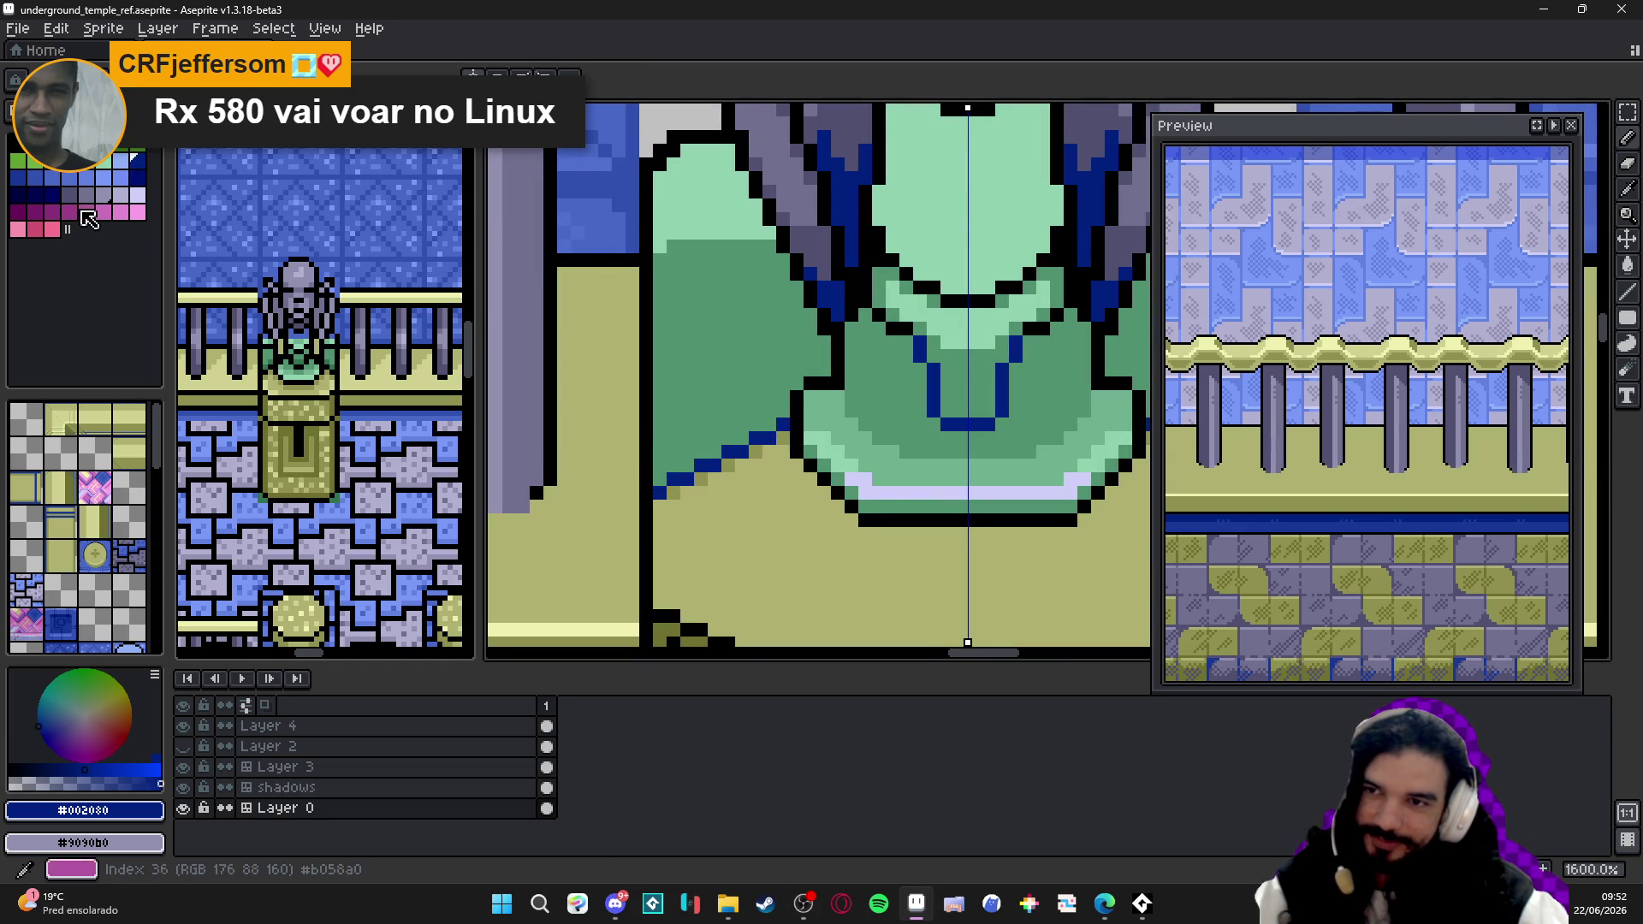
click(33, 189)
scroll(738, 405, up, 1)
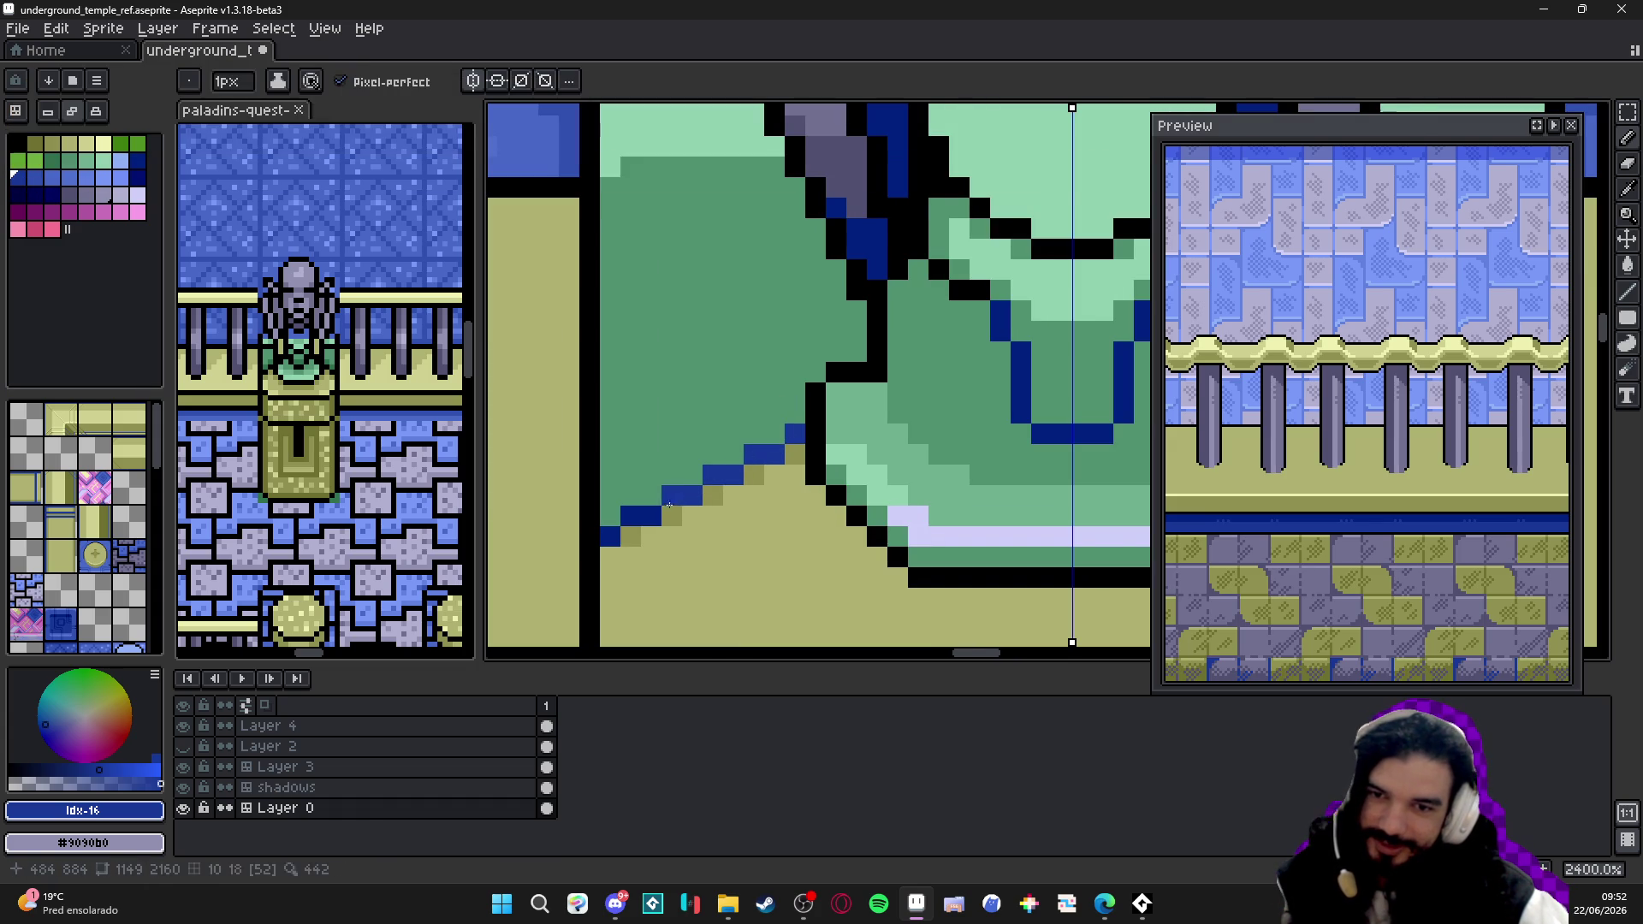
scroll(817, 441, down, 6)
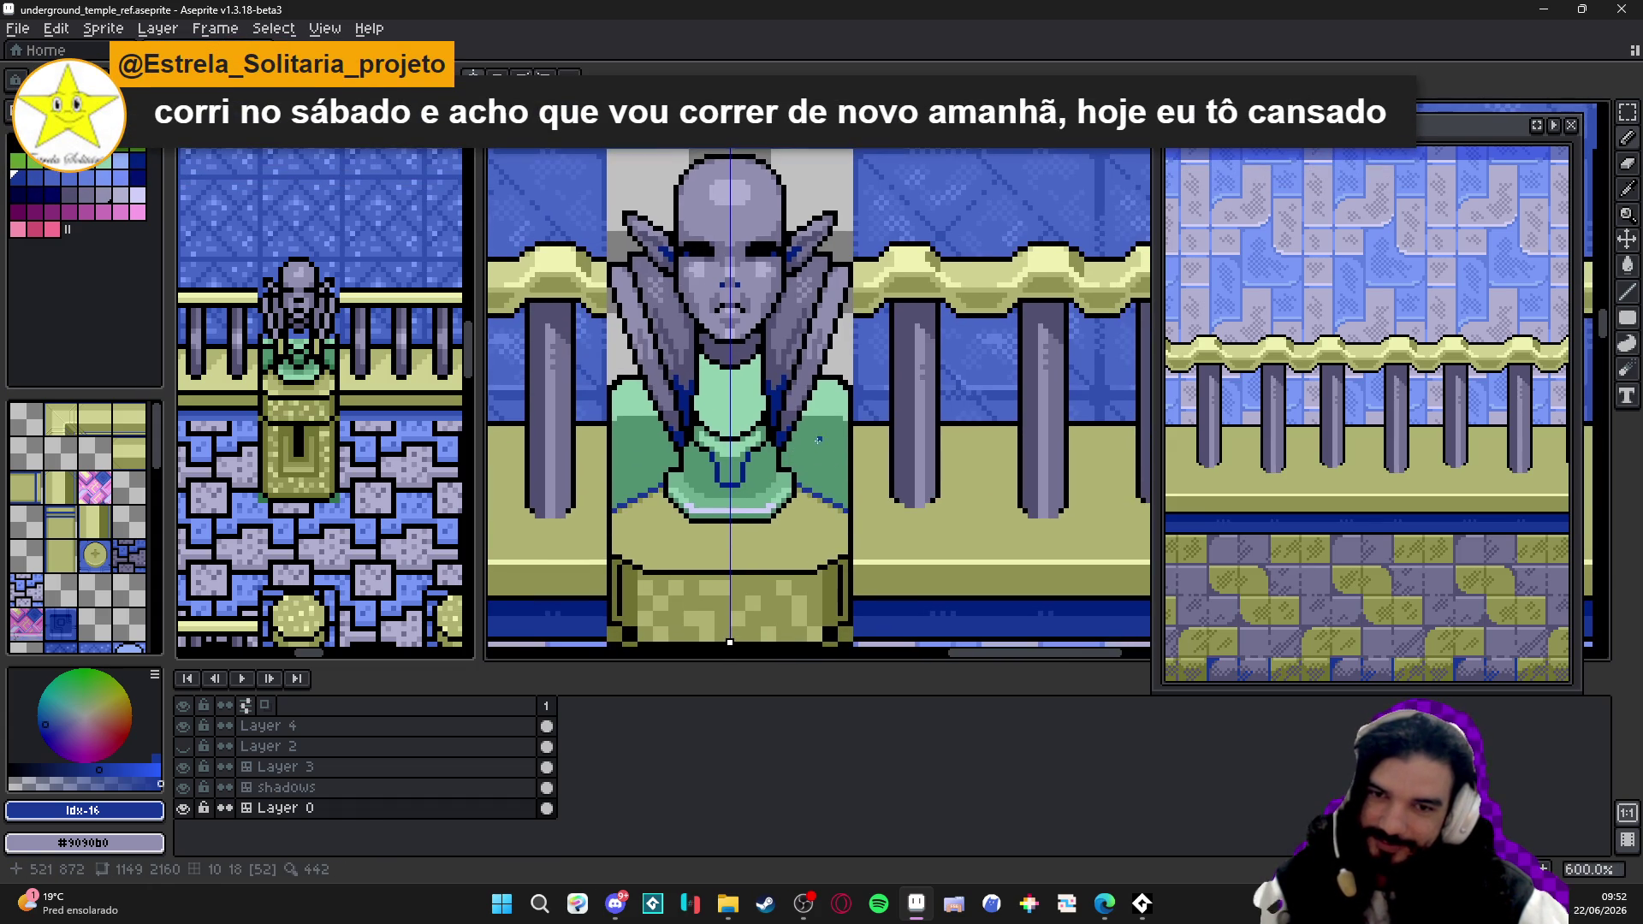
- Save, pick a palette blue and draw the mirrored shading outline on the robe
key(ctrl+s)
scroll(818, 440, down, 1)
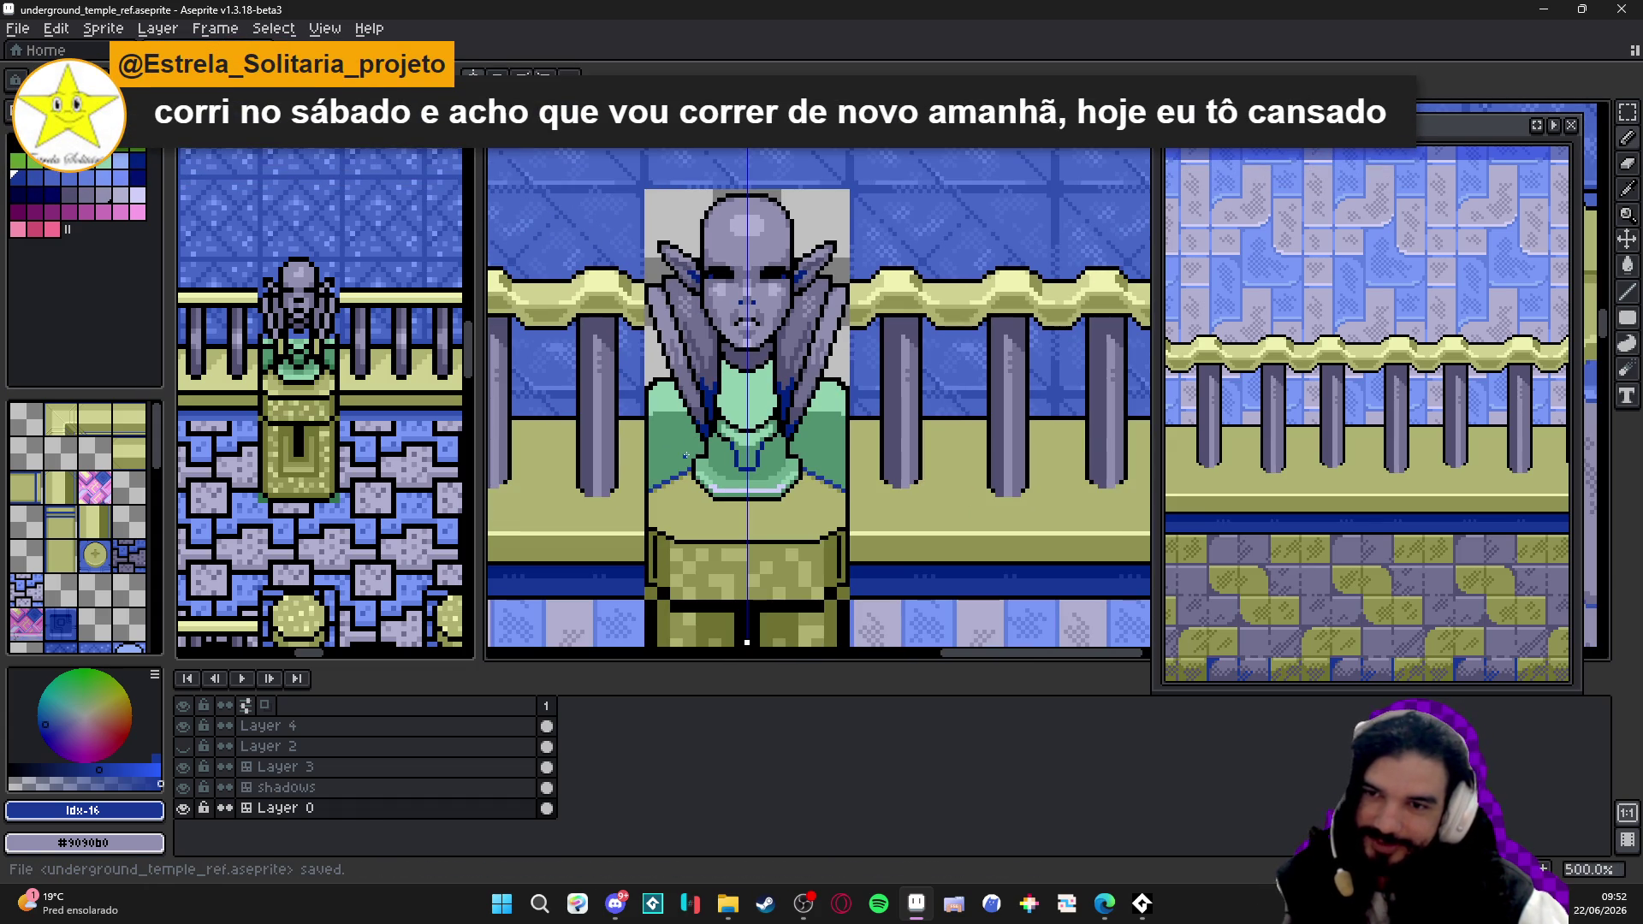
scroll(686, 456, up, 5)
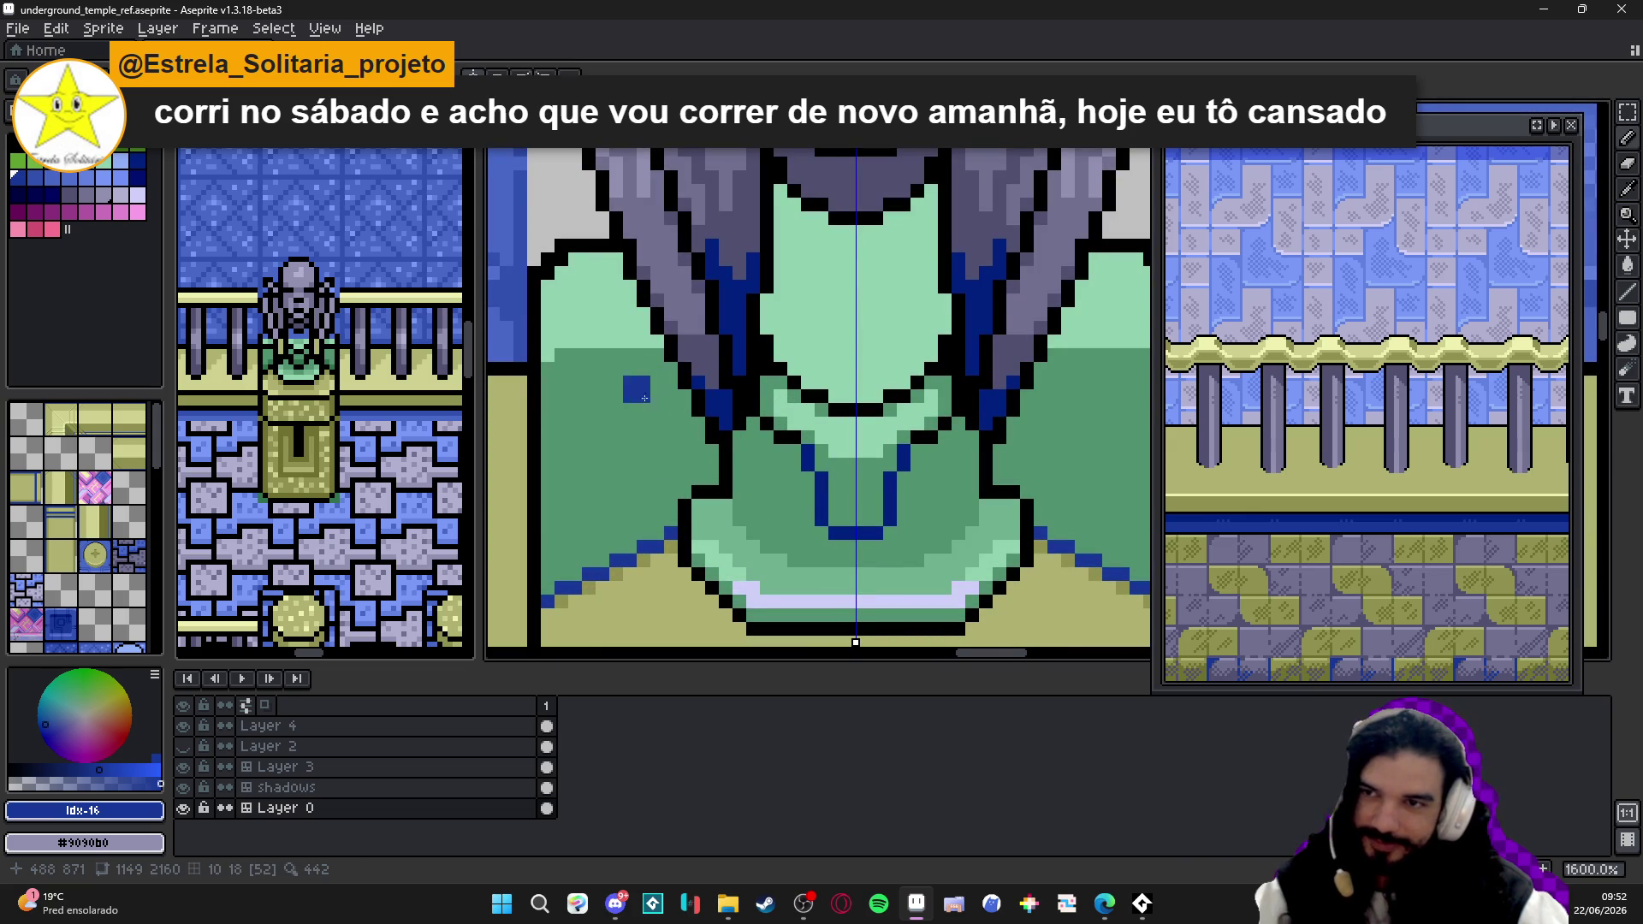
alt+click(651, 383)
click(35, 177)
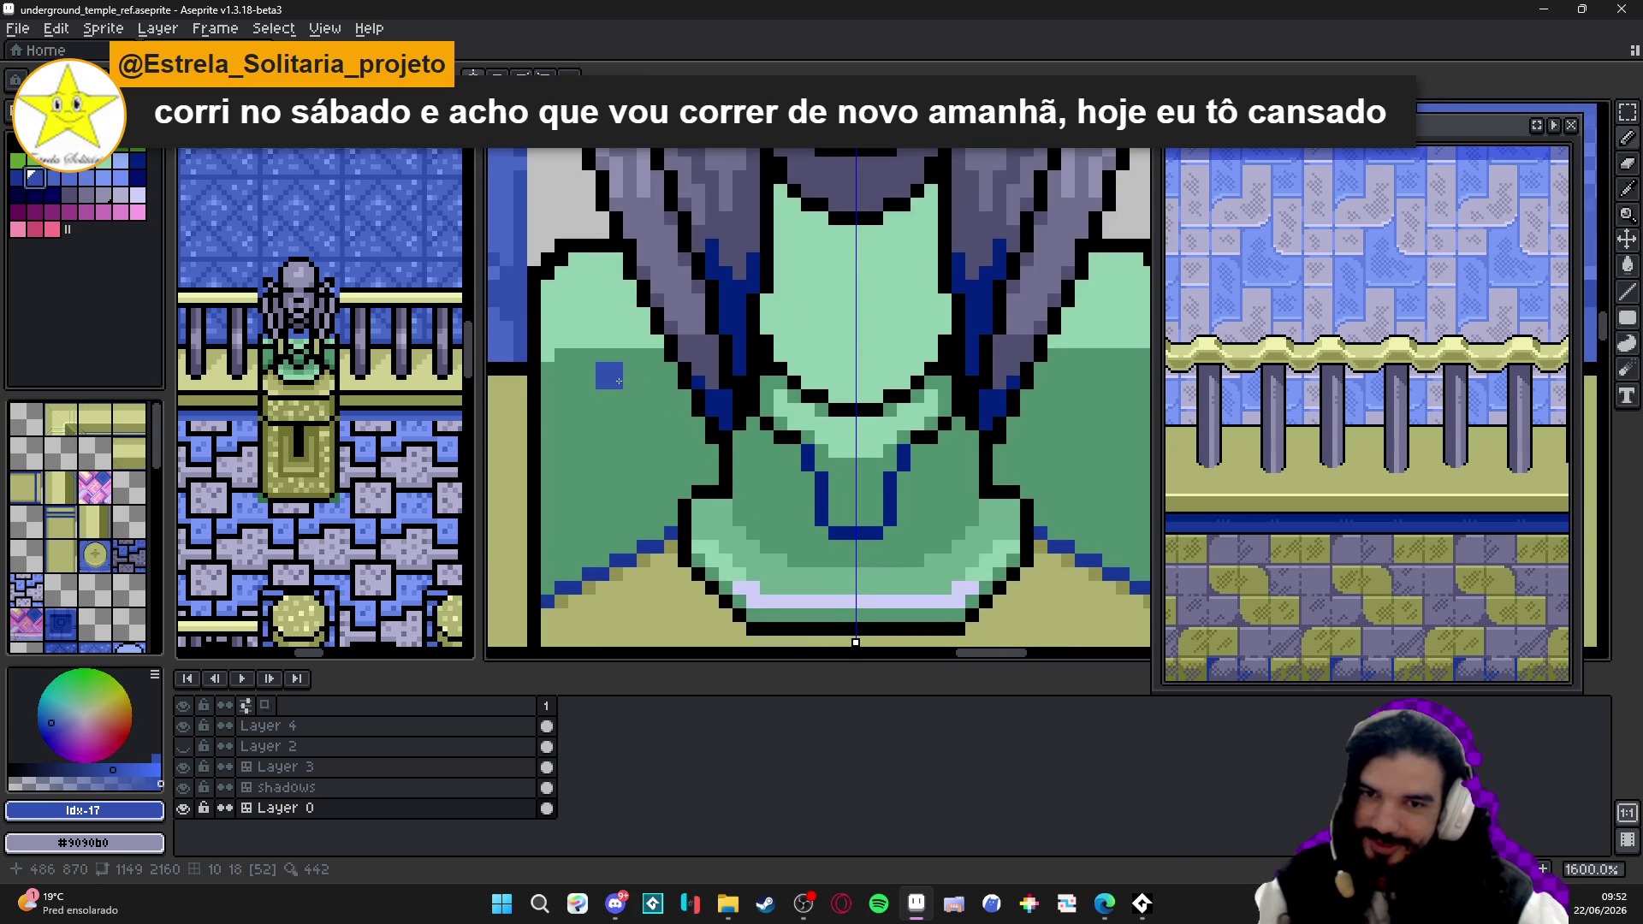
click(49, 214)
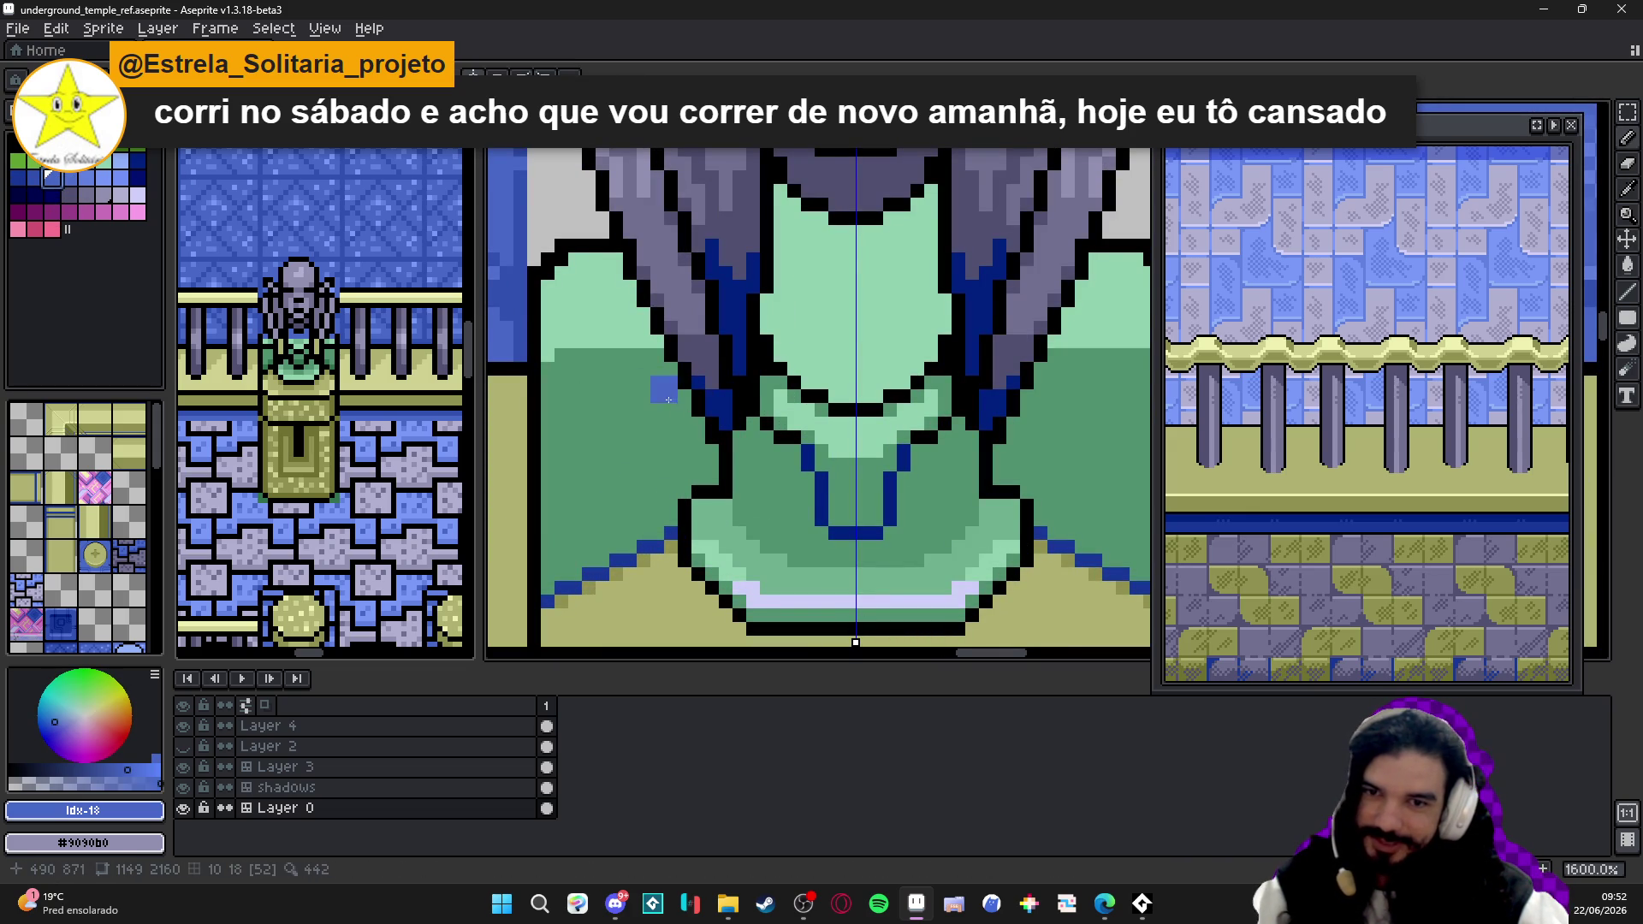
mouse_move(682, 404)
mouse_down()
mouse_move(643, 415)
mouse_move(575, 574)
mouse_up()
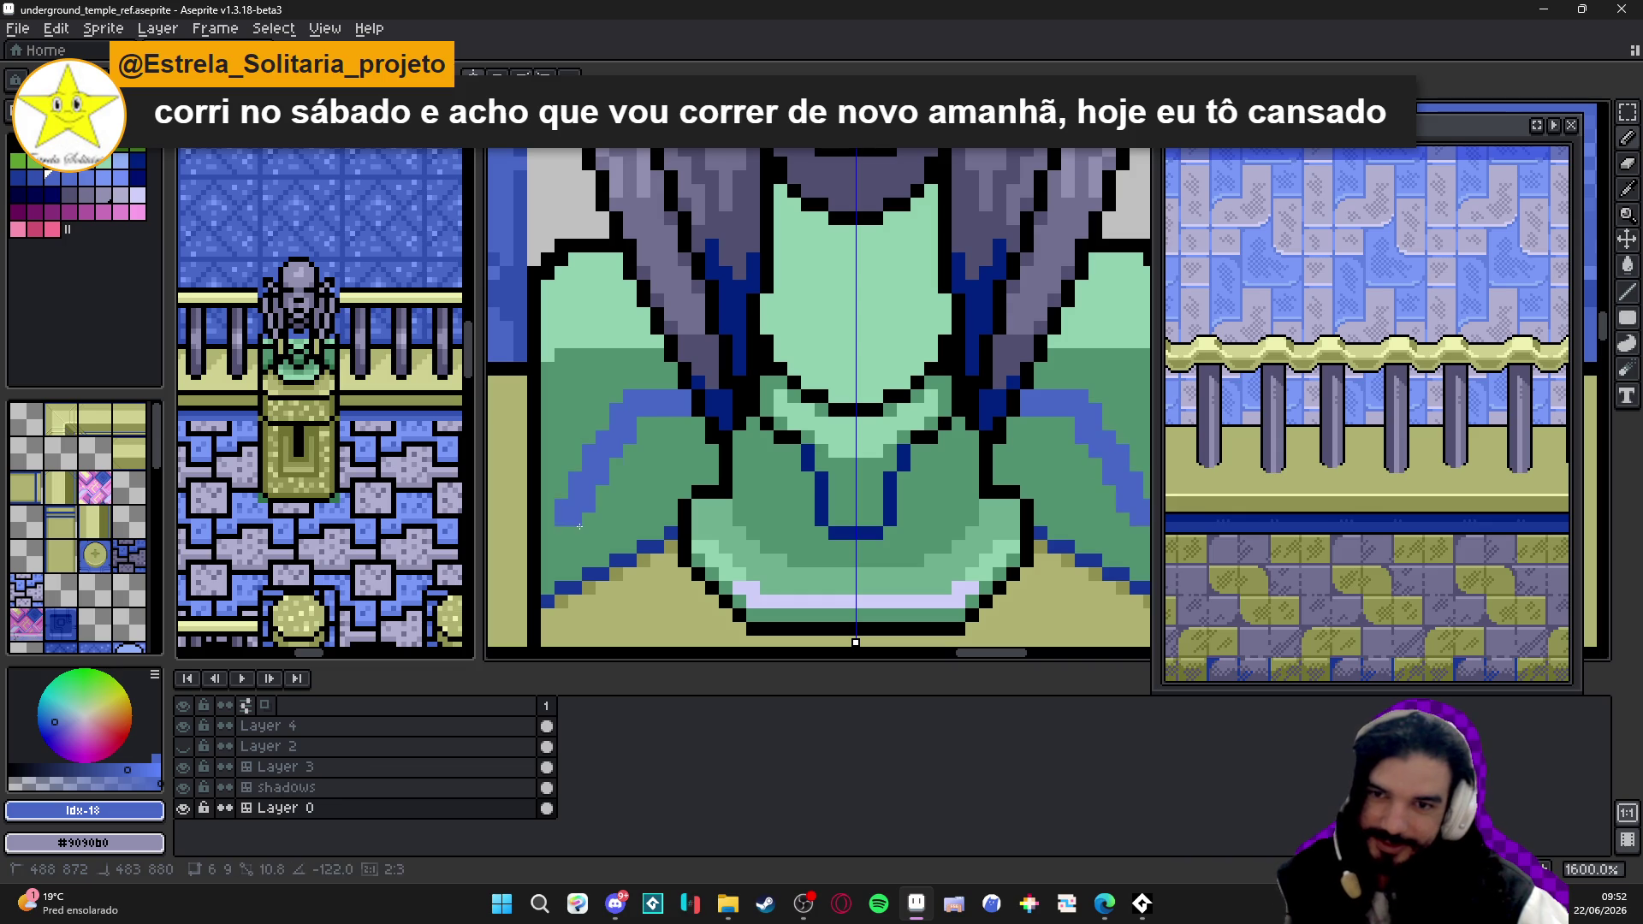
- Fill the outlined robe areas solid blue with the Paint Bucket, then resample mid green
key(g)
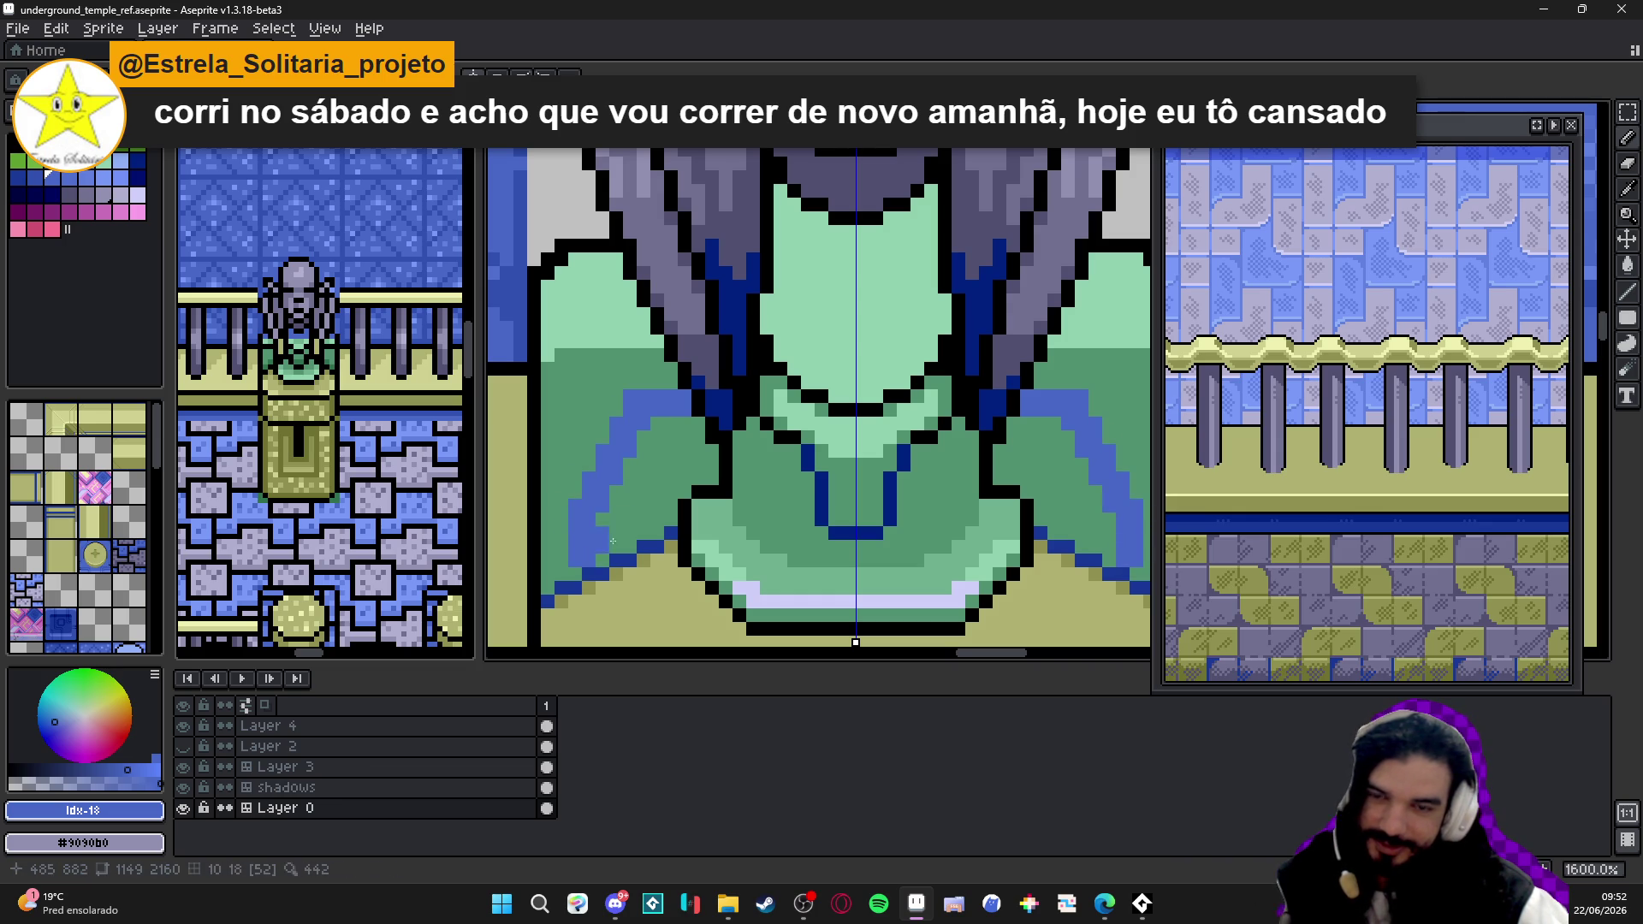
click(616, 527)
key(b)
scroll(570, 574, down, 3)
scroll(617, 489, down, 1)
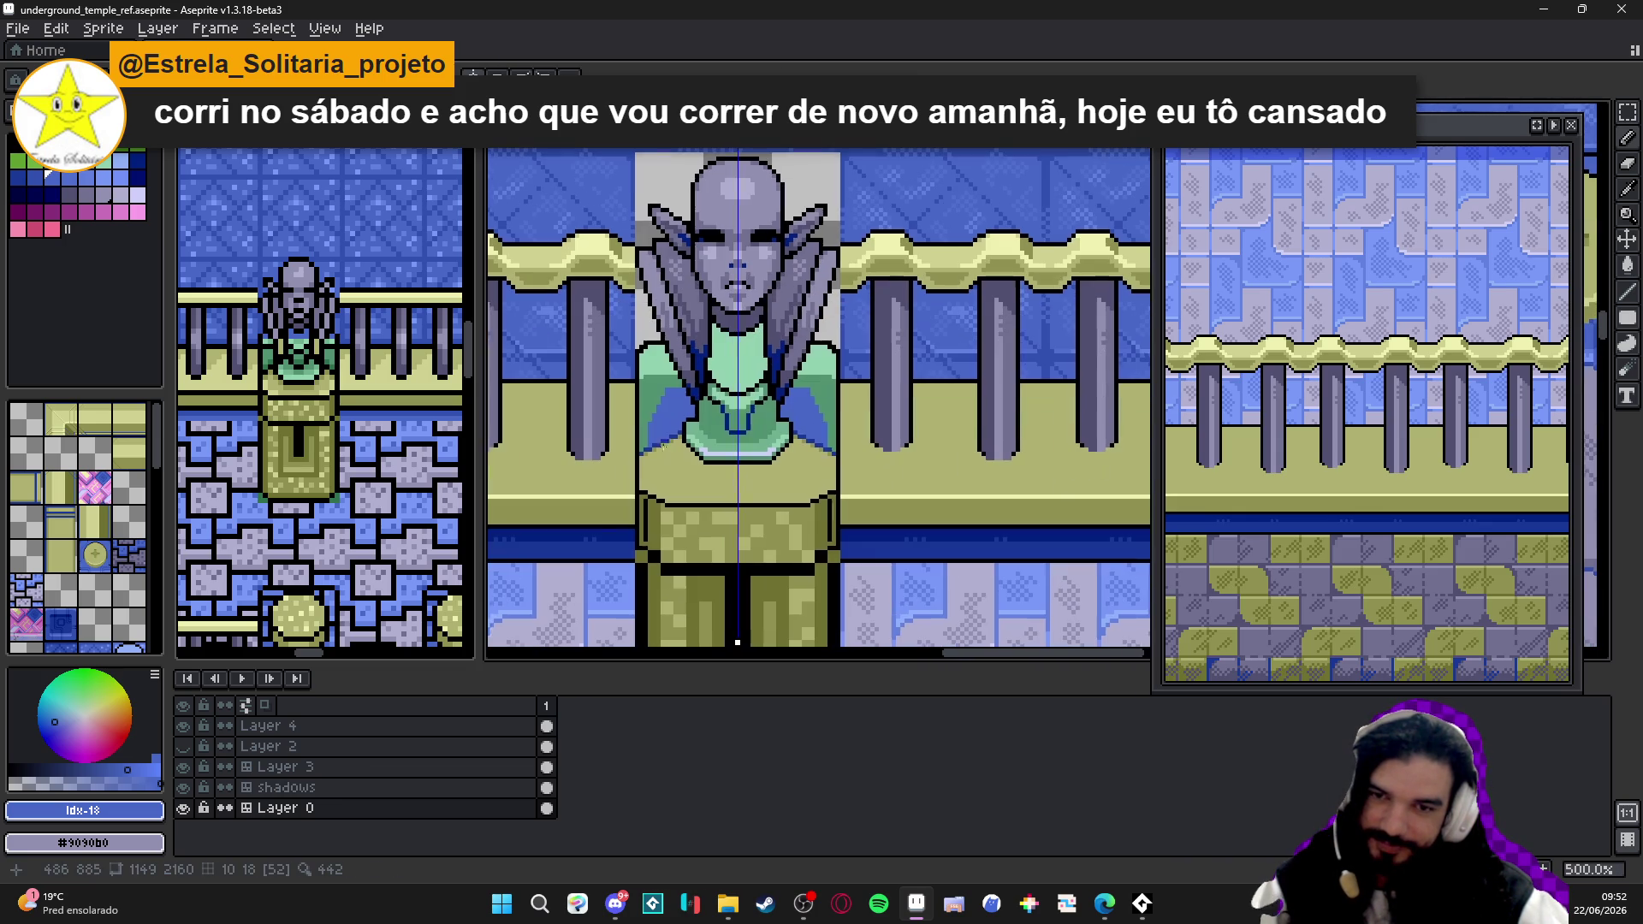
scroll(666, 407, up, 3)
alt+click(651, 385)
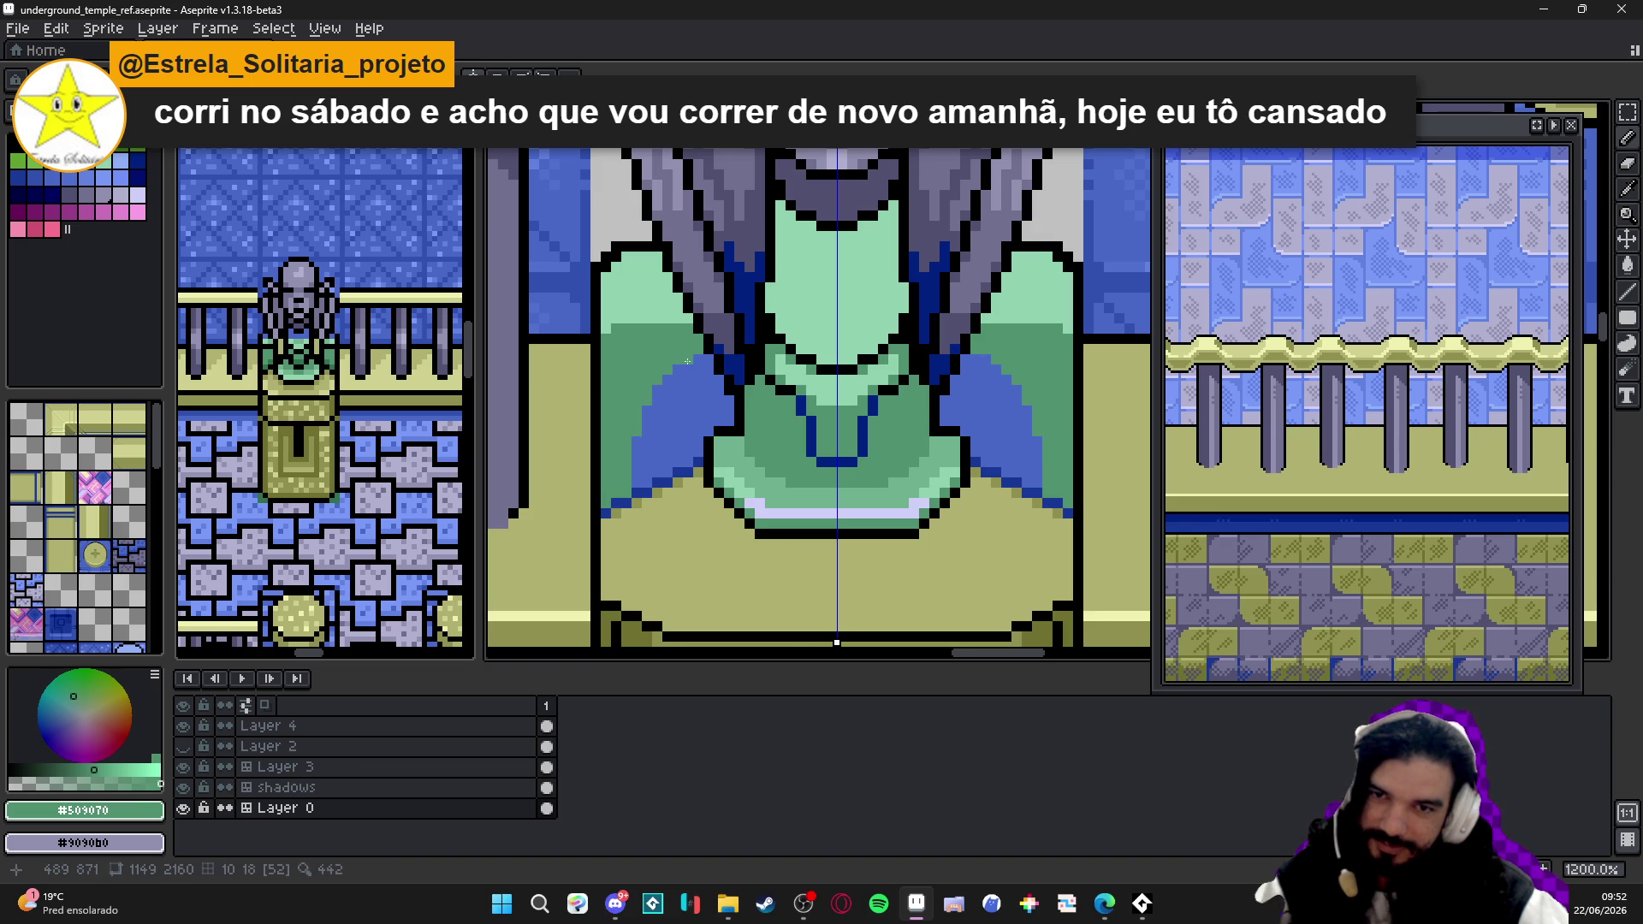
scroll(687, 362, down, 5)
drag(734, 459, 747, 454)
scroll(733, 452, down, 1)
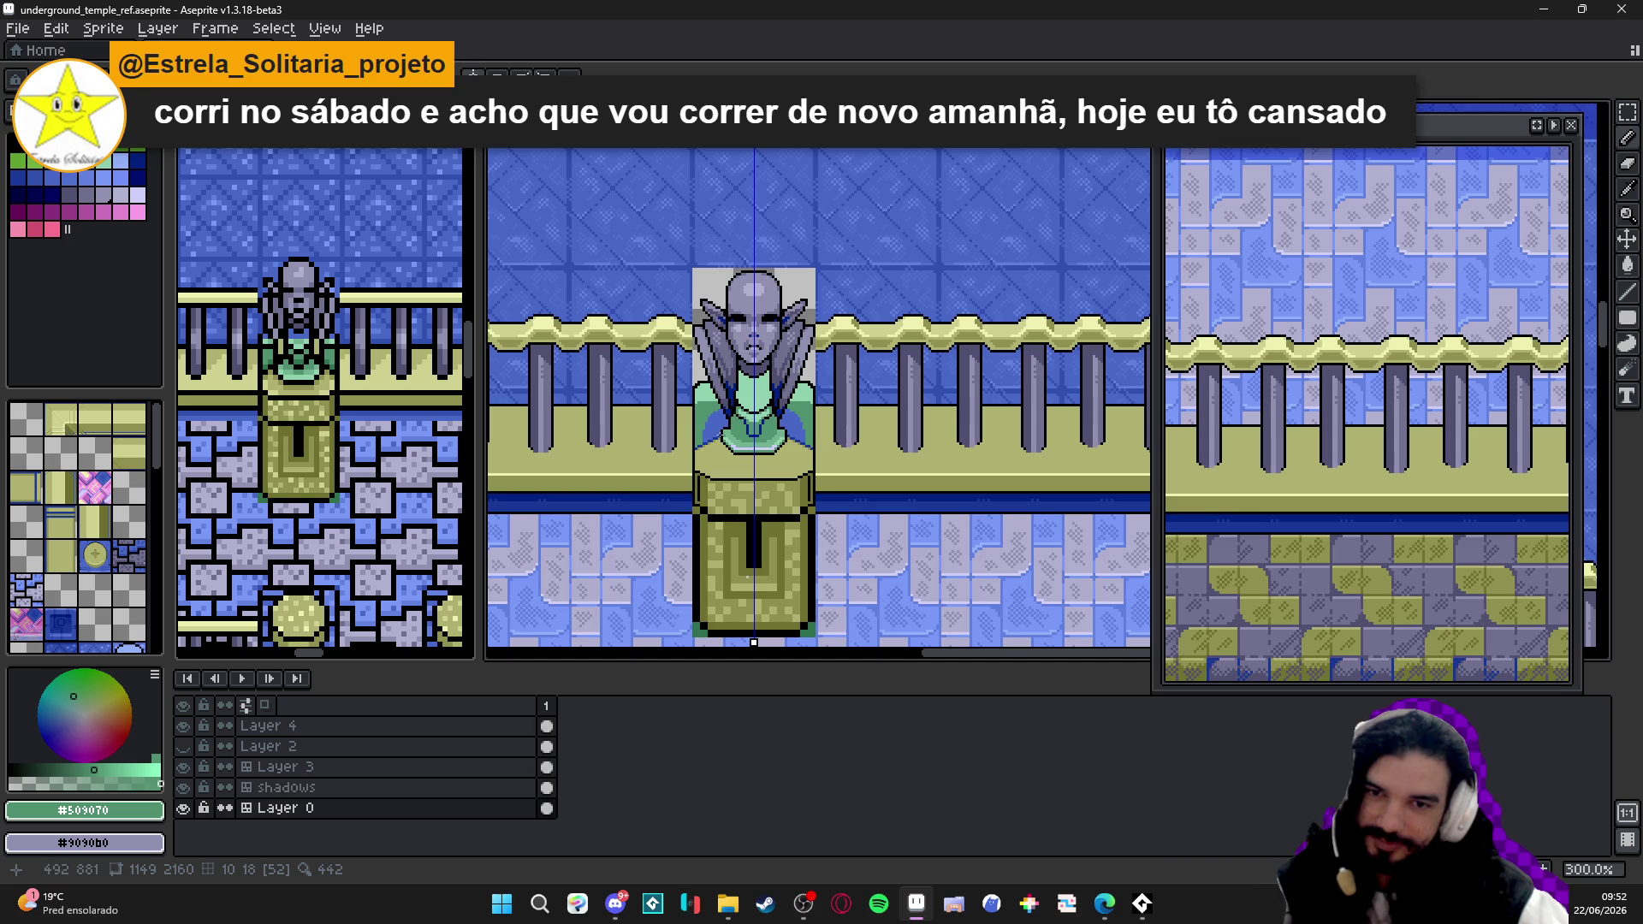
scroll(738, 437, up, 3)
scroll(738, 436, up, 2)
- Save the file and pick the pale yellow Idx-5 highlight colour
drag(618, 383, 663, 382)
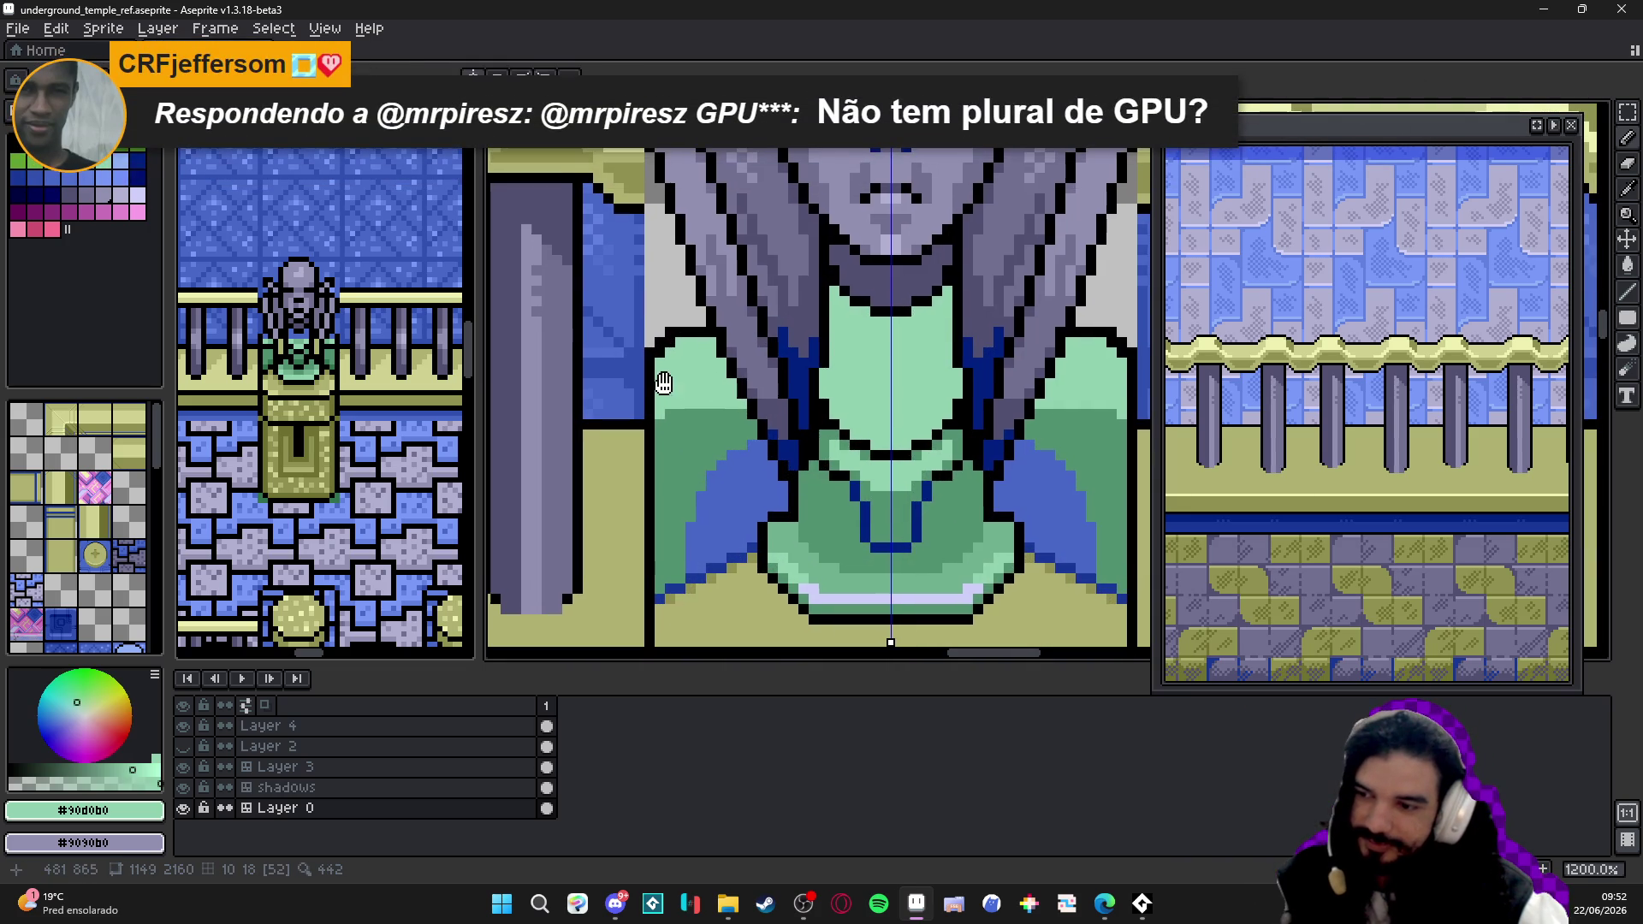
key(ctrl+s)
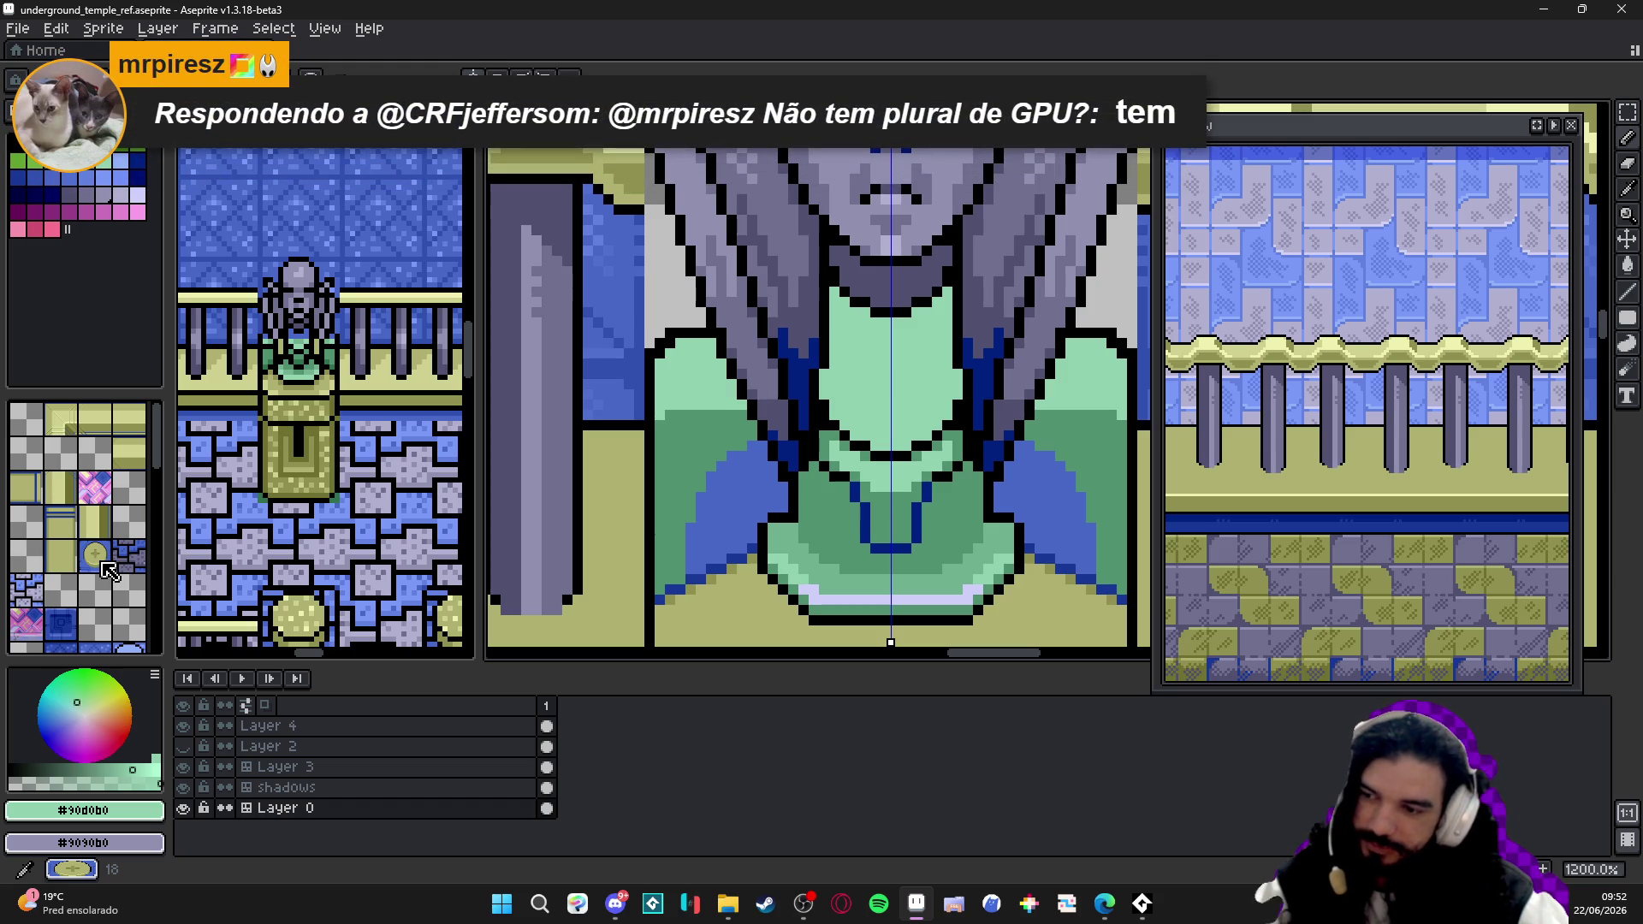
scroll(708, 376, up, 1)
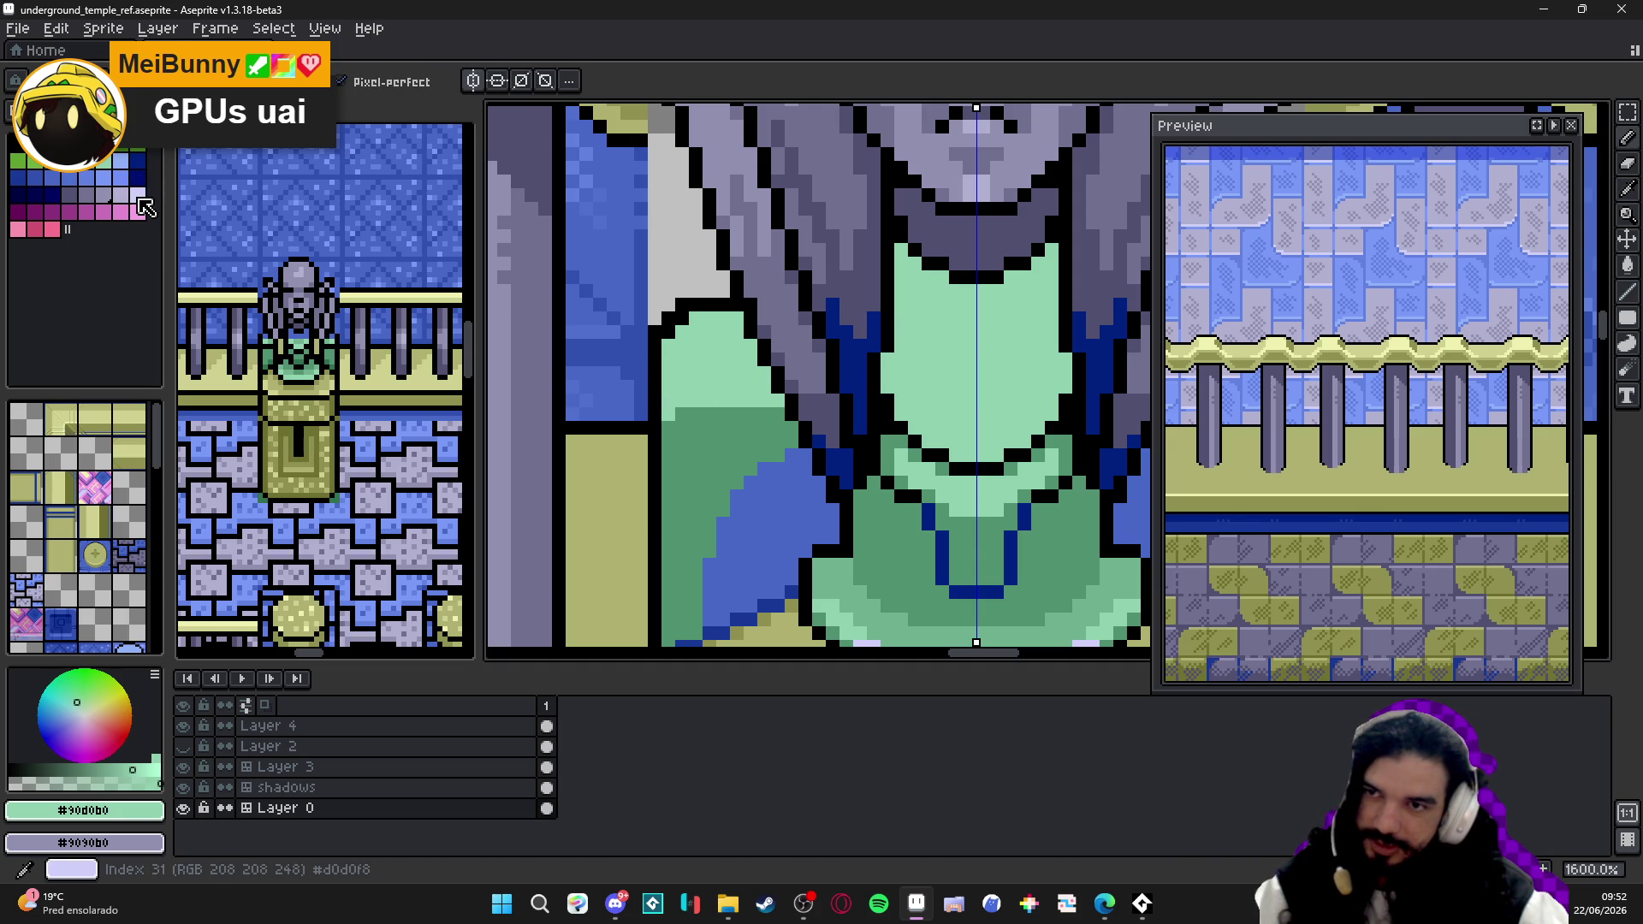
click(87, 136)
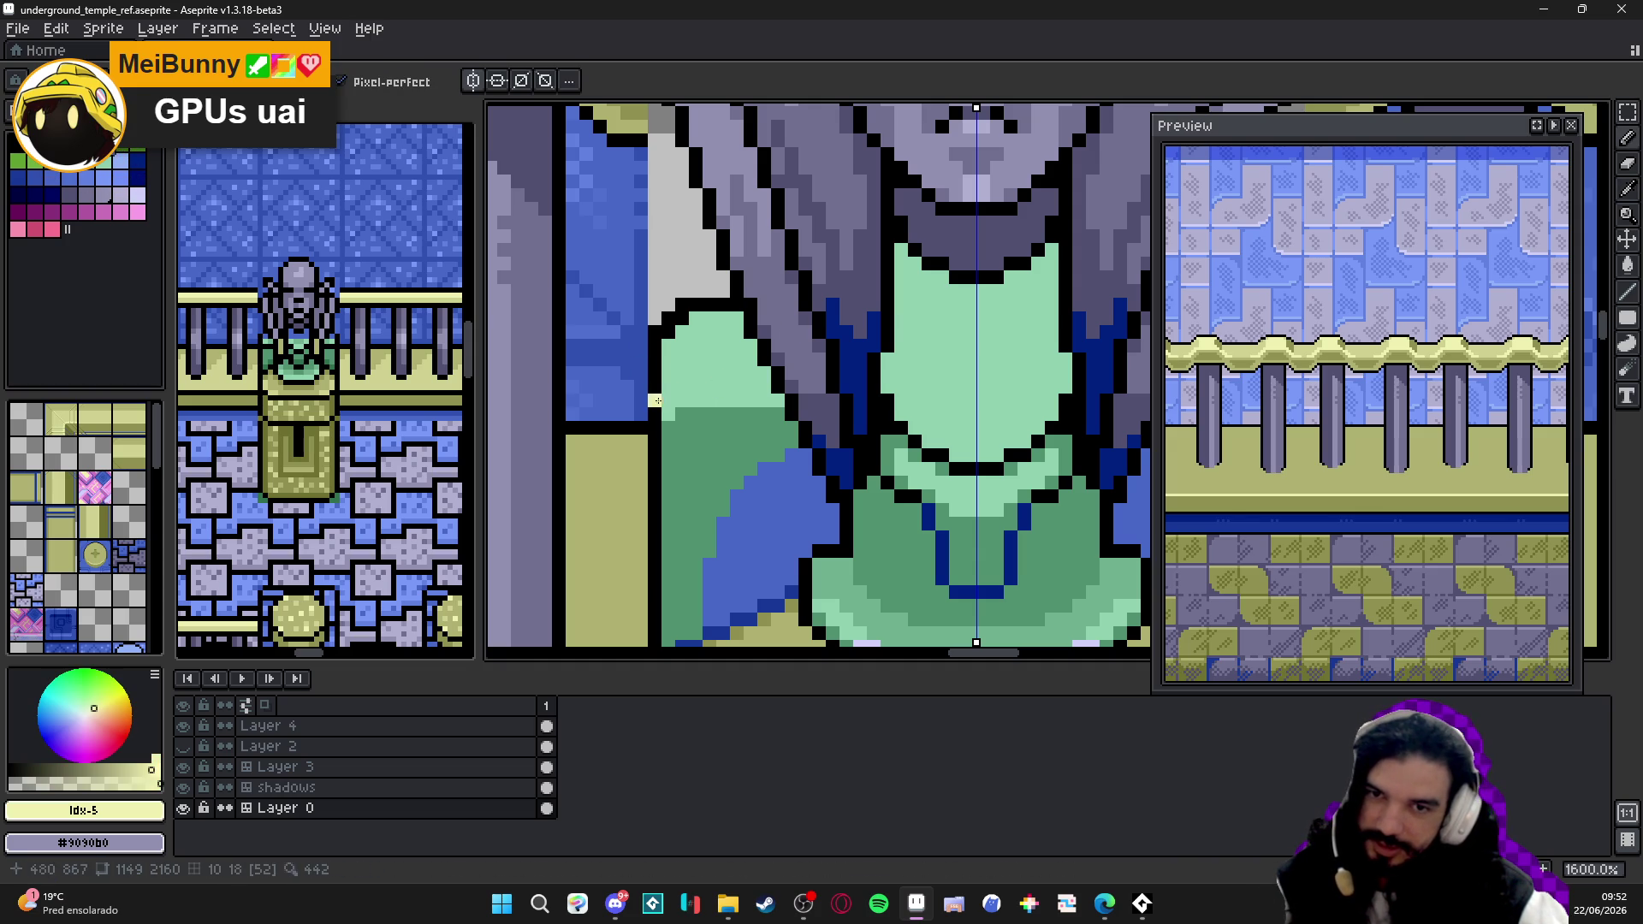
- Pencil a short pale-yellow highlight along the robe's upper shoulder edge
drag(665, 401, 715, 401)
click(723, 401)
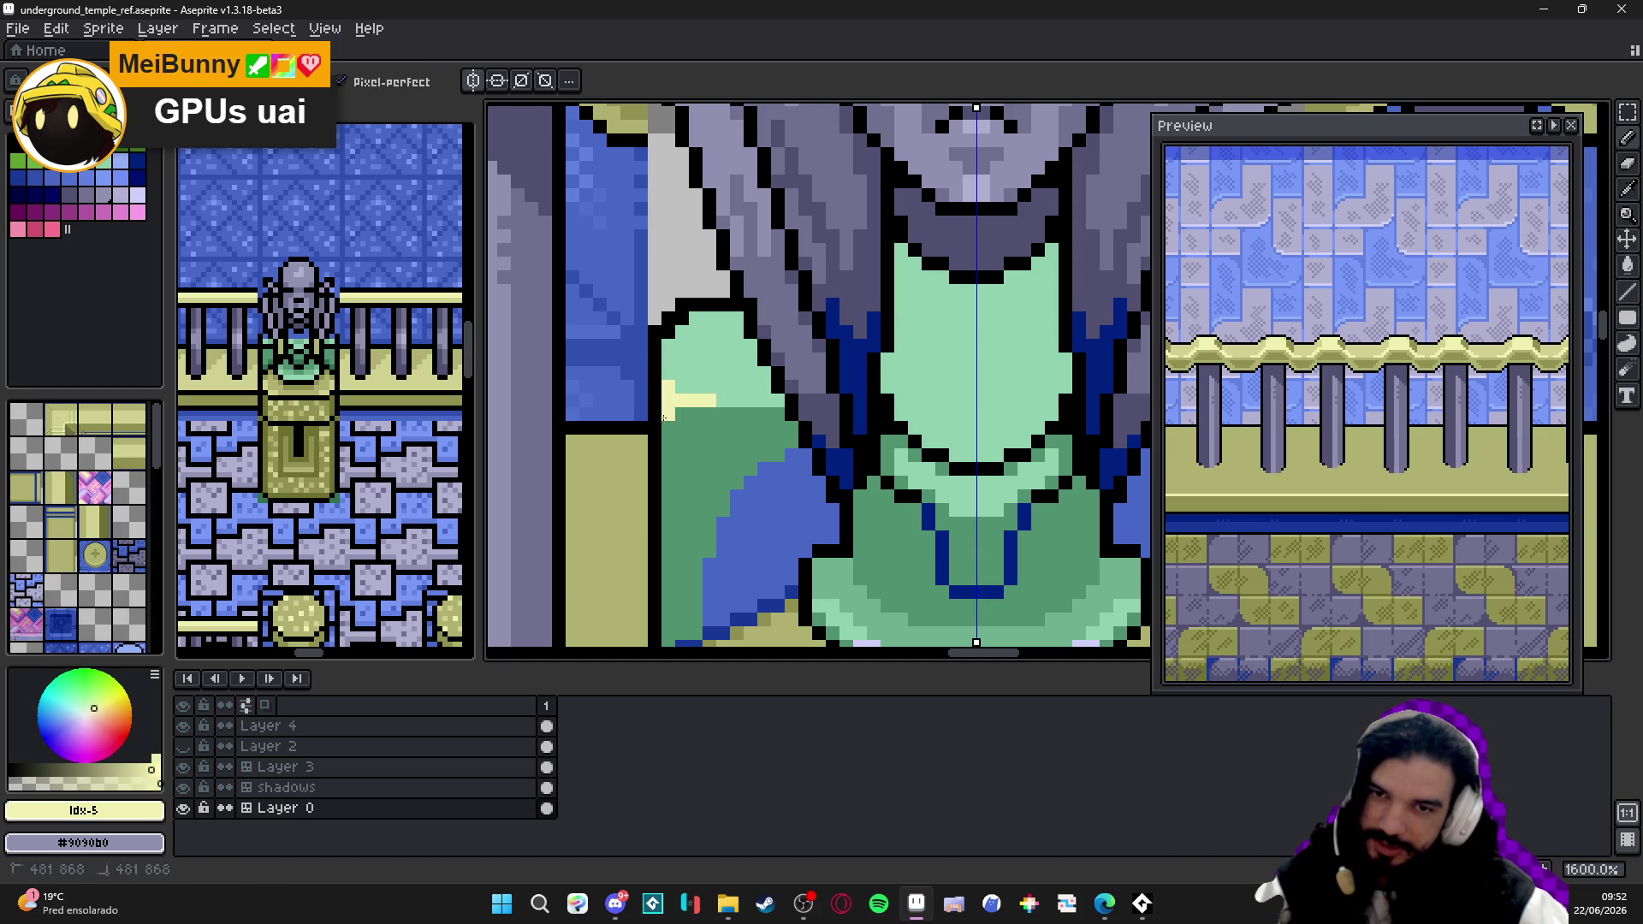
click(668, 412)
click(673, 383)
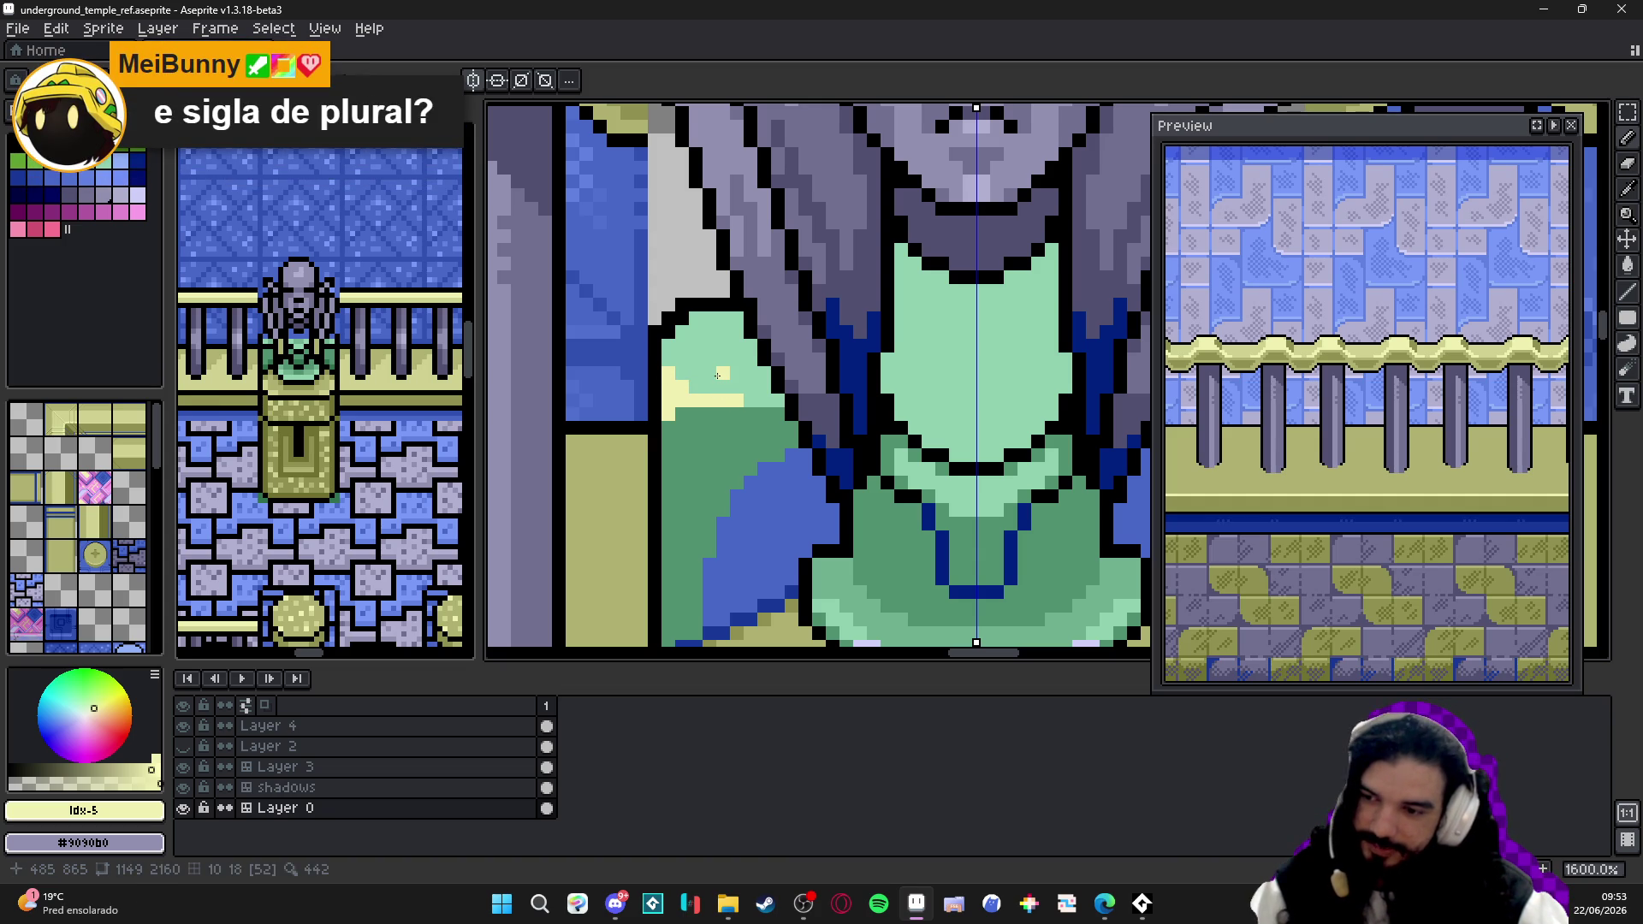
scroll(722, 373, down, 3)
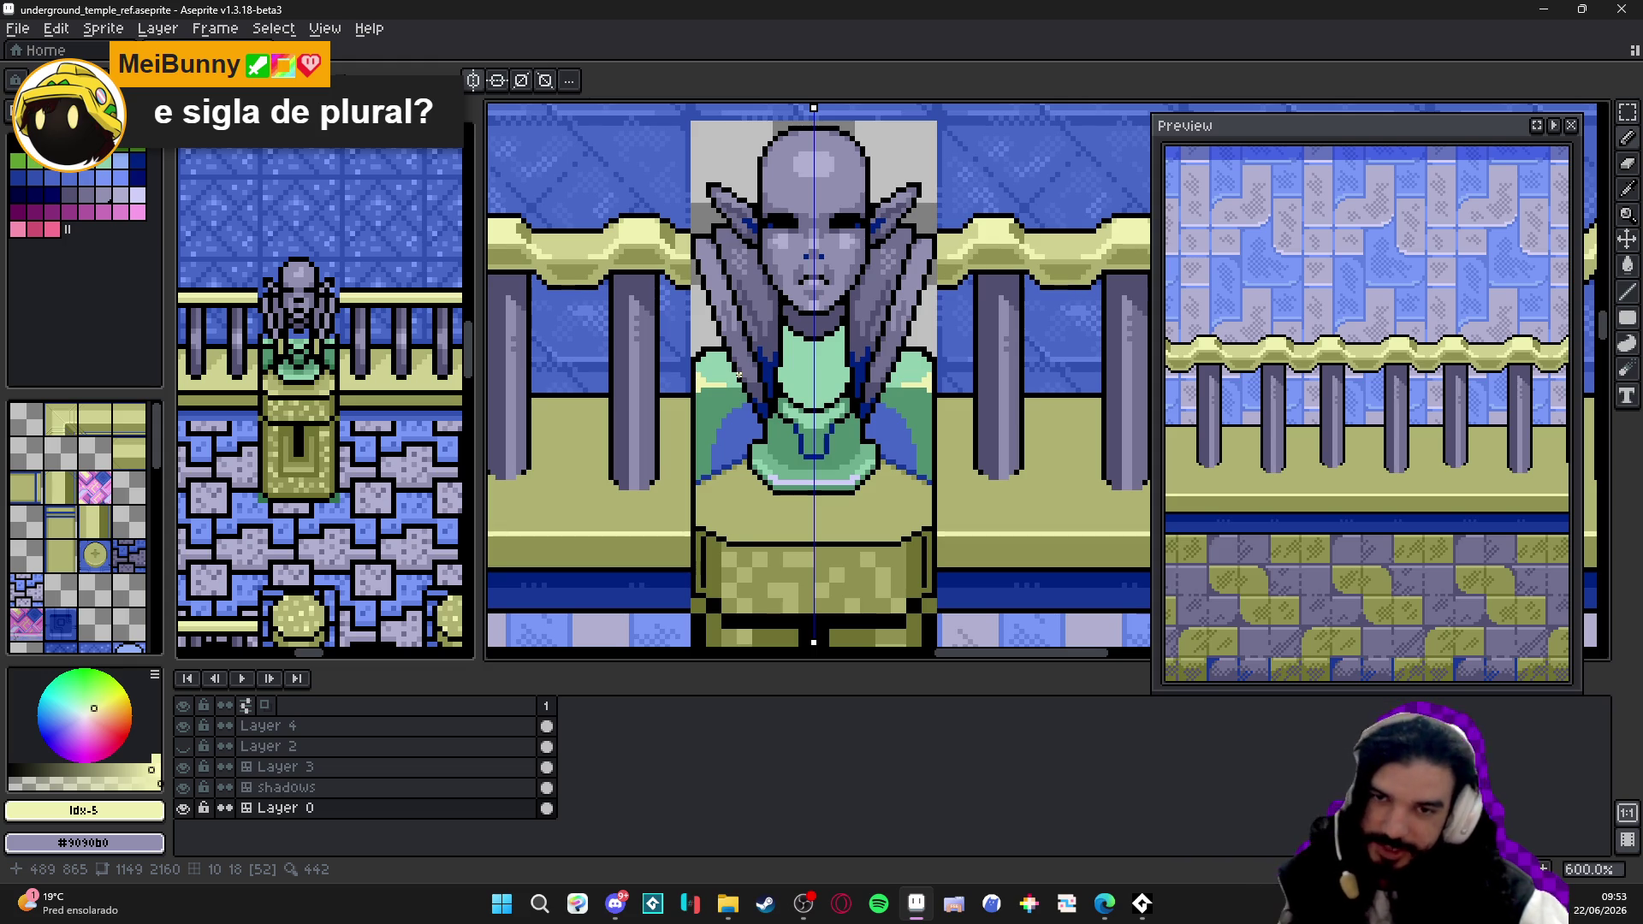
scroll(737, 375, down, 3)
scroll(770, 409, up, 1)
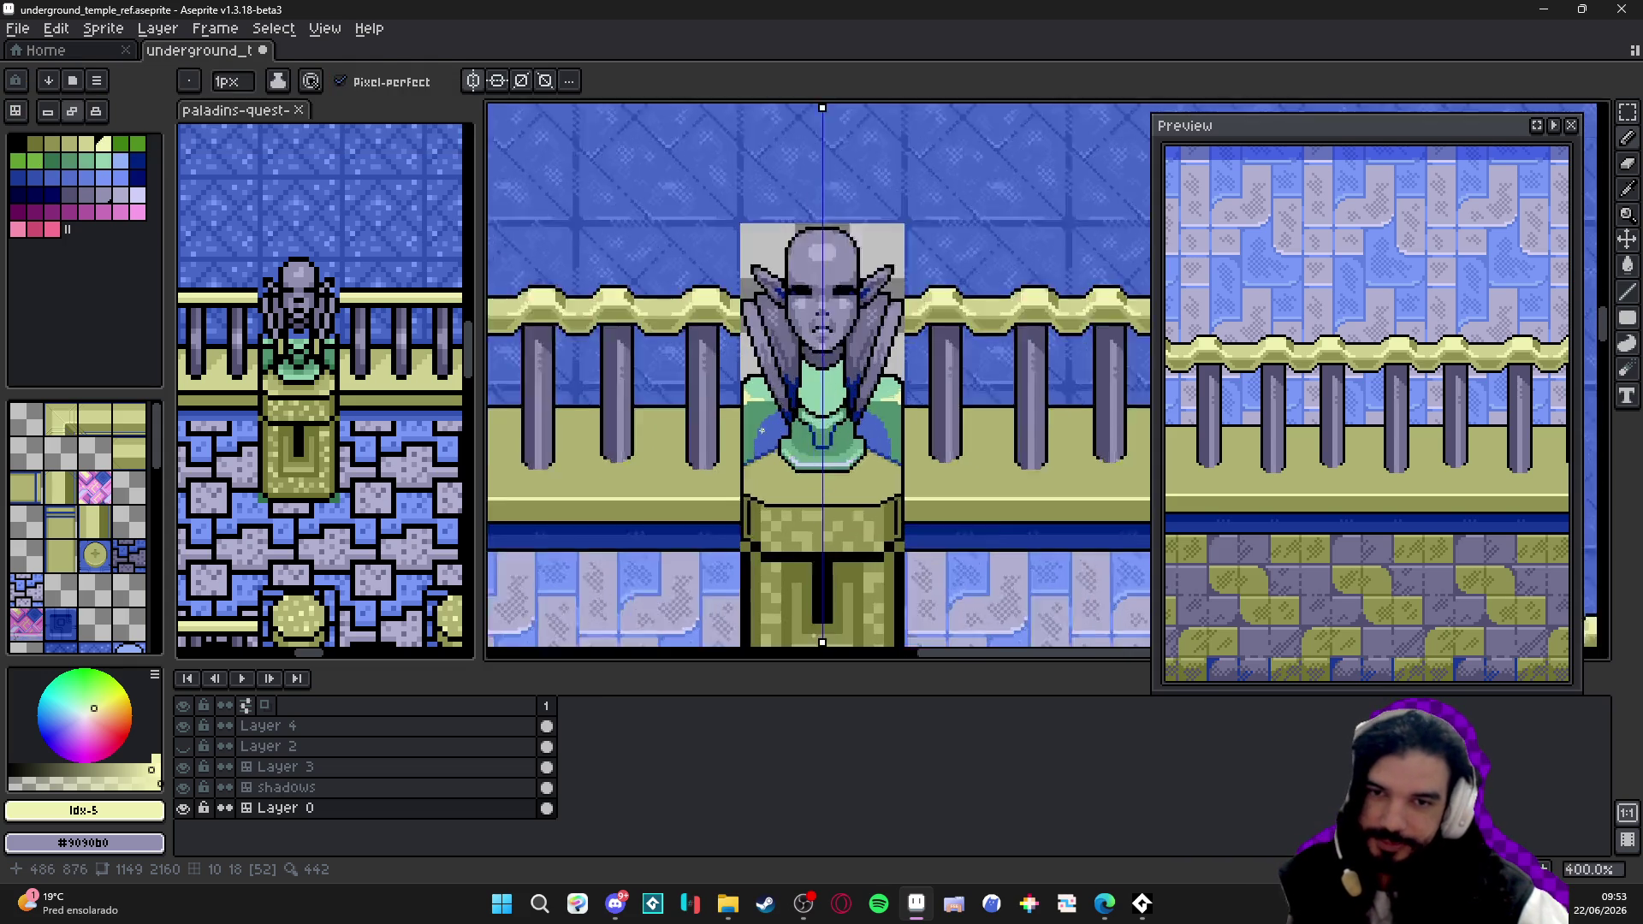
scroll(771, 409, up, 3)
scroll(771, 408, up, 2)
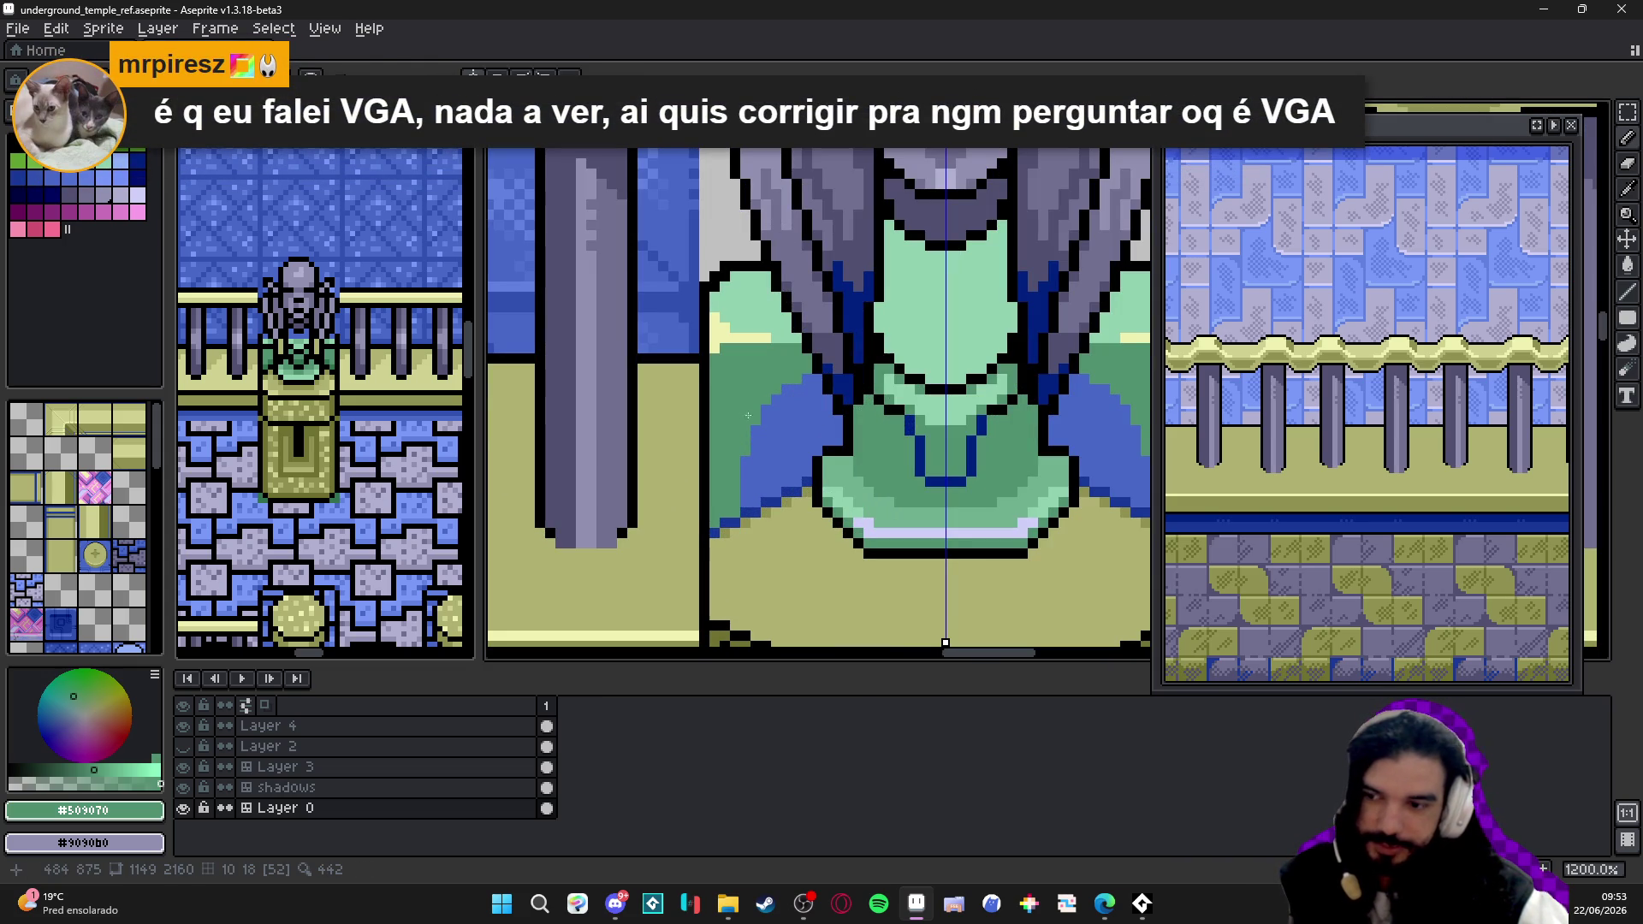
- Undo the last stroke, save, and settle on blue Idx-17 as the active colour
key(ctrl+z)
key(ctrl+s)
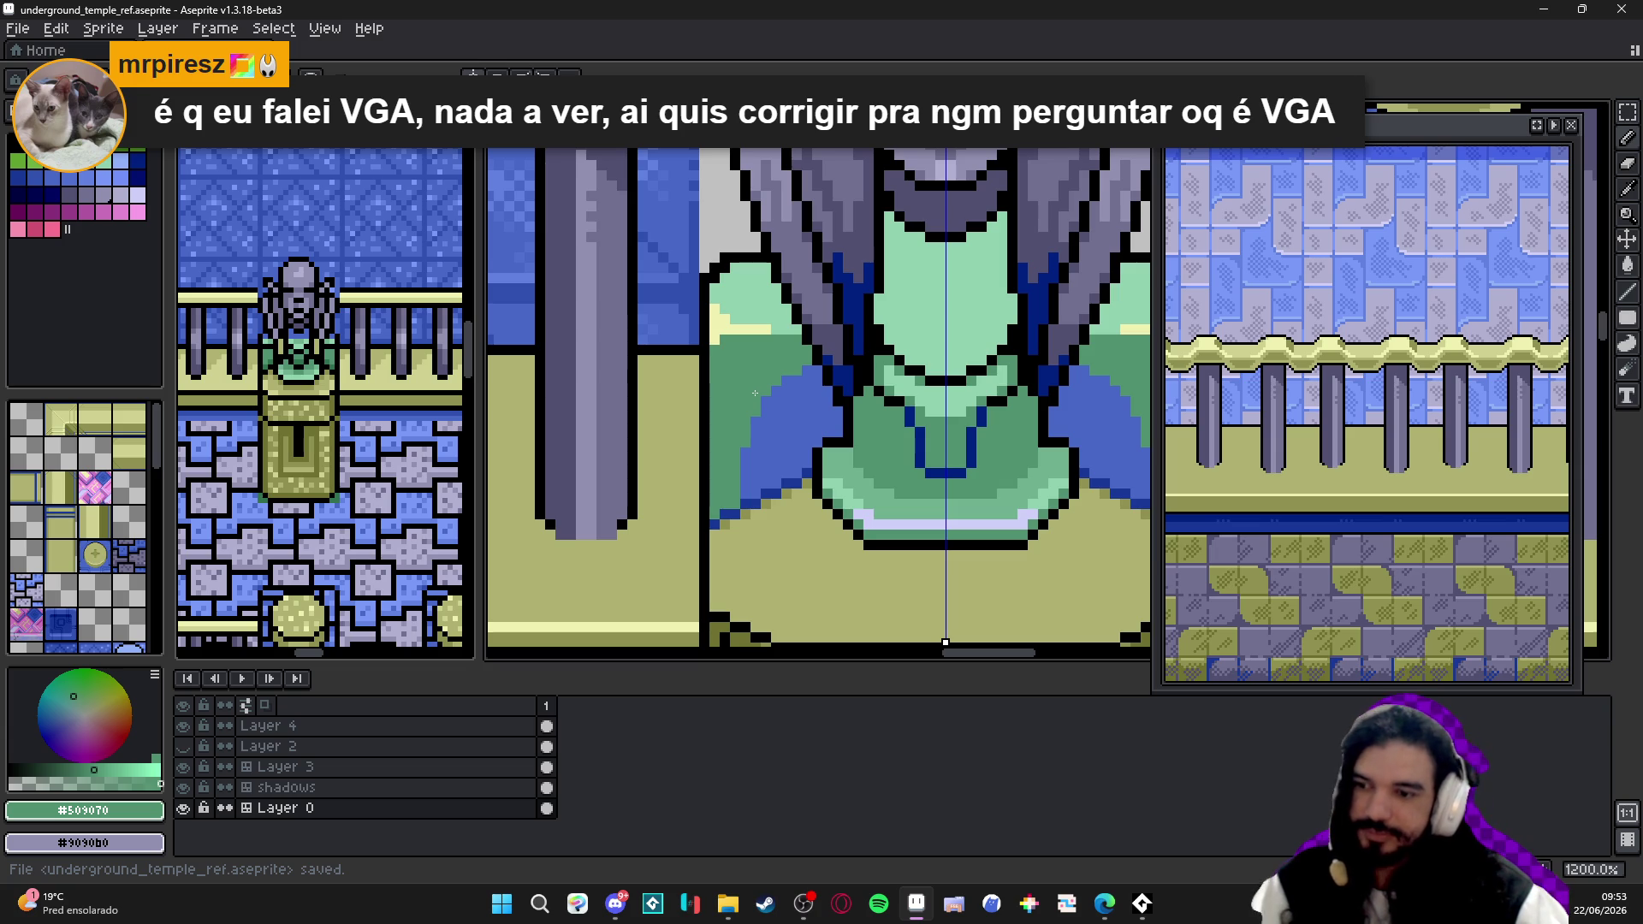
scroll(765, 385, down, 2)
scroll(777, 373, down, 1)
scroll(784, 360, down, 1)
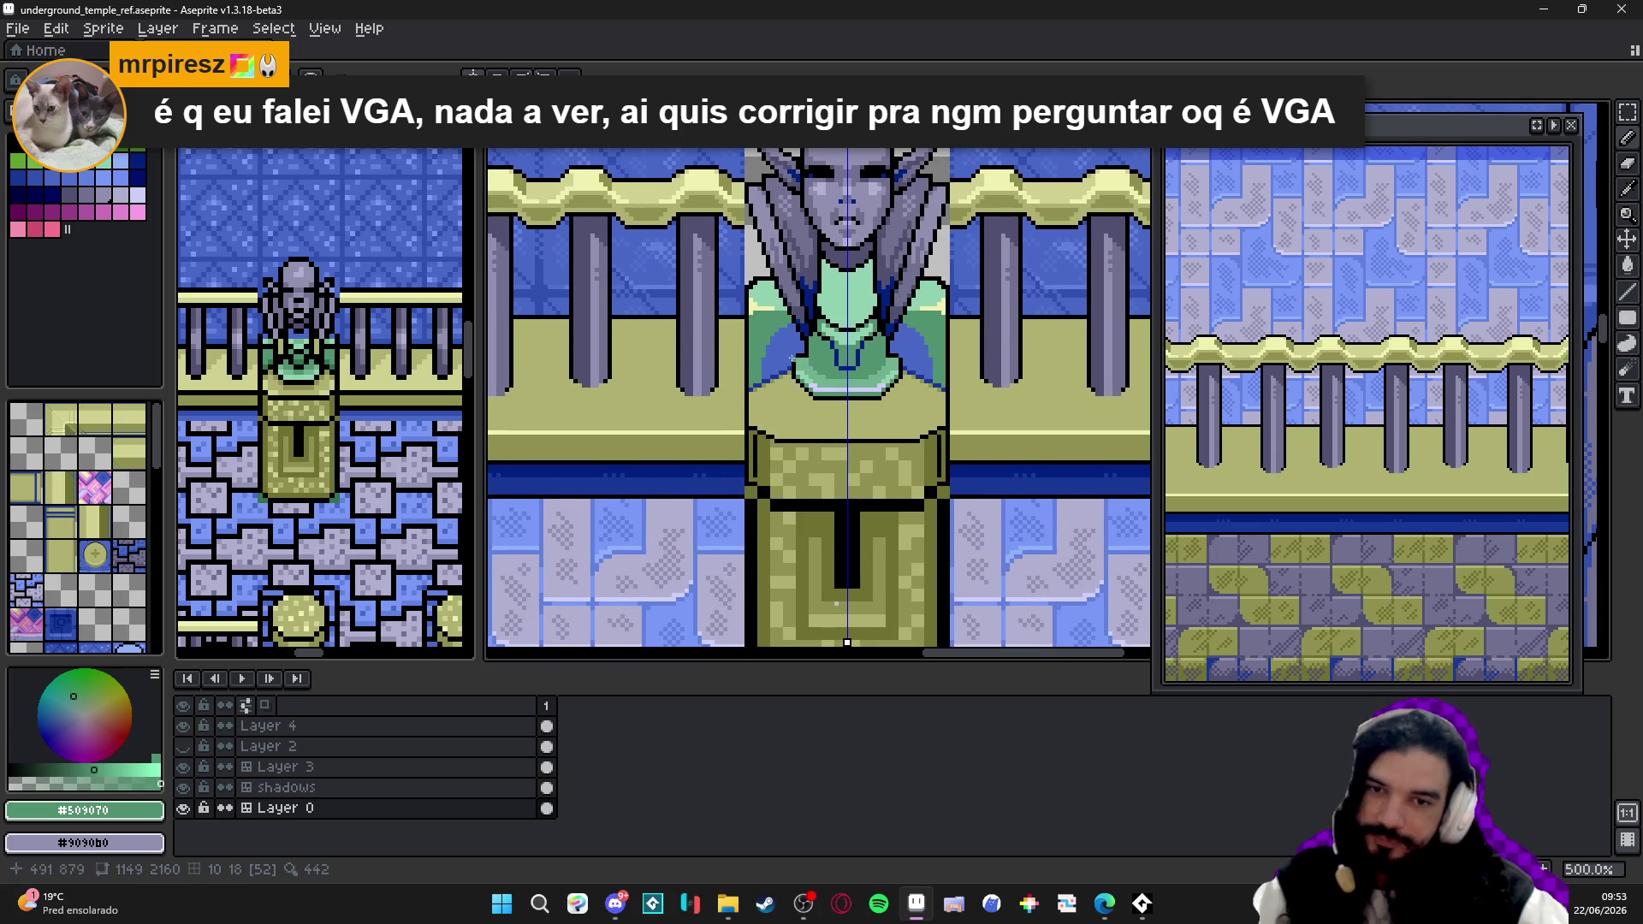
scroll(790, 374, up, 1)
scroll(810, 411, down, 1)
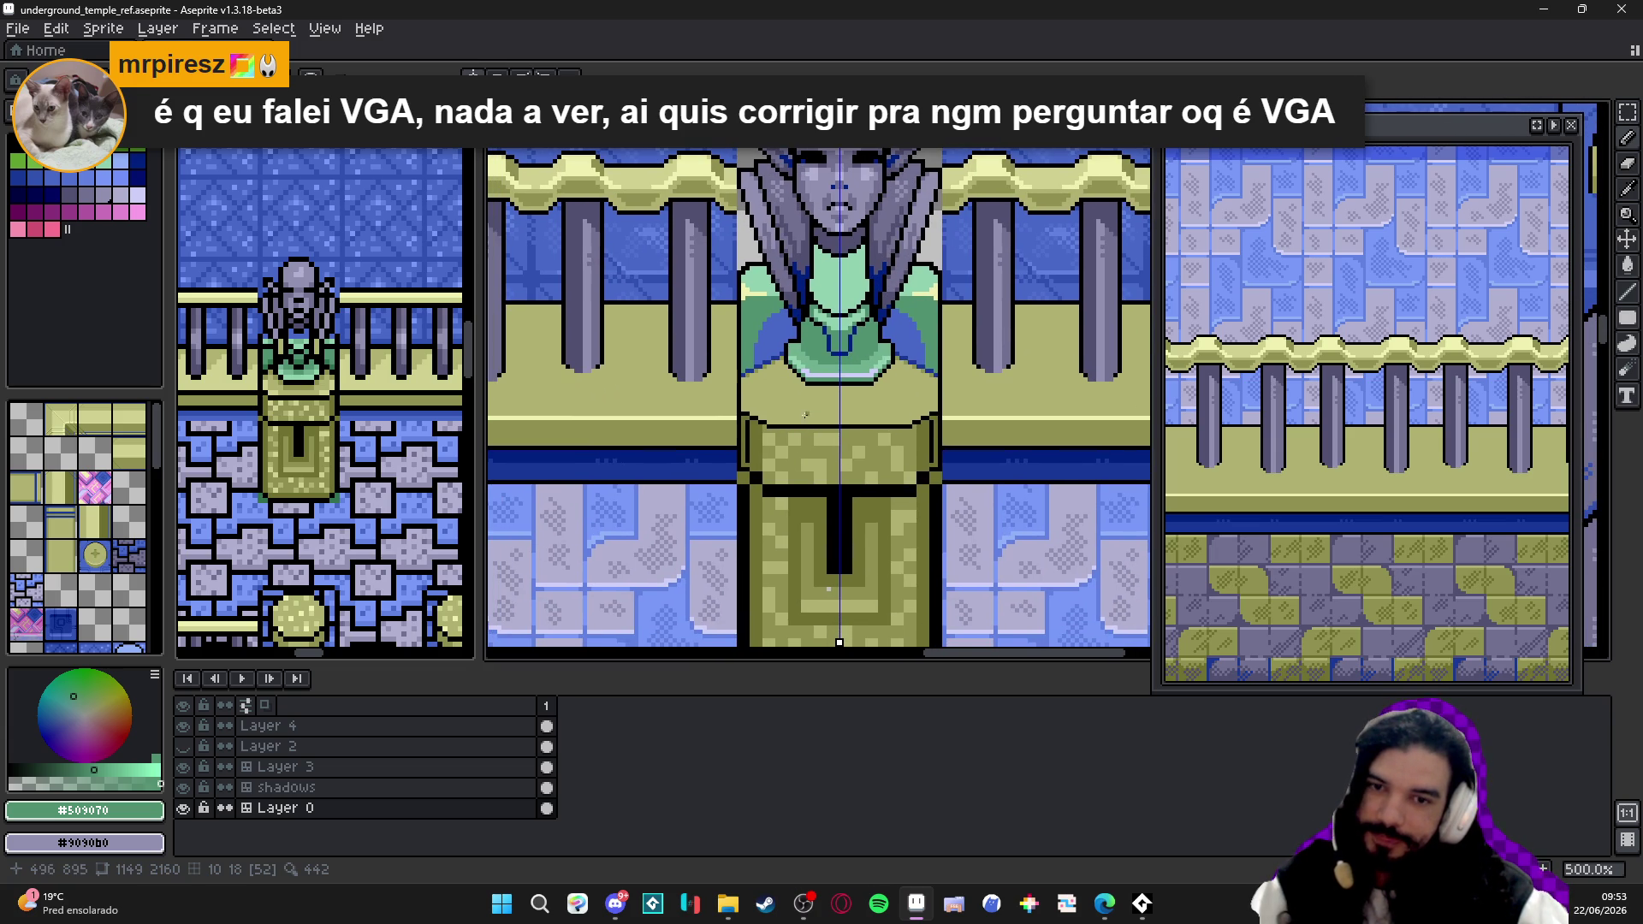
scroll(806, 414, up, 4)
scroll(723, 358, down, 1)
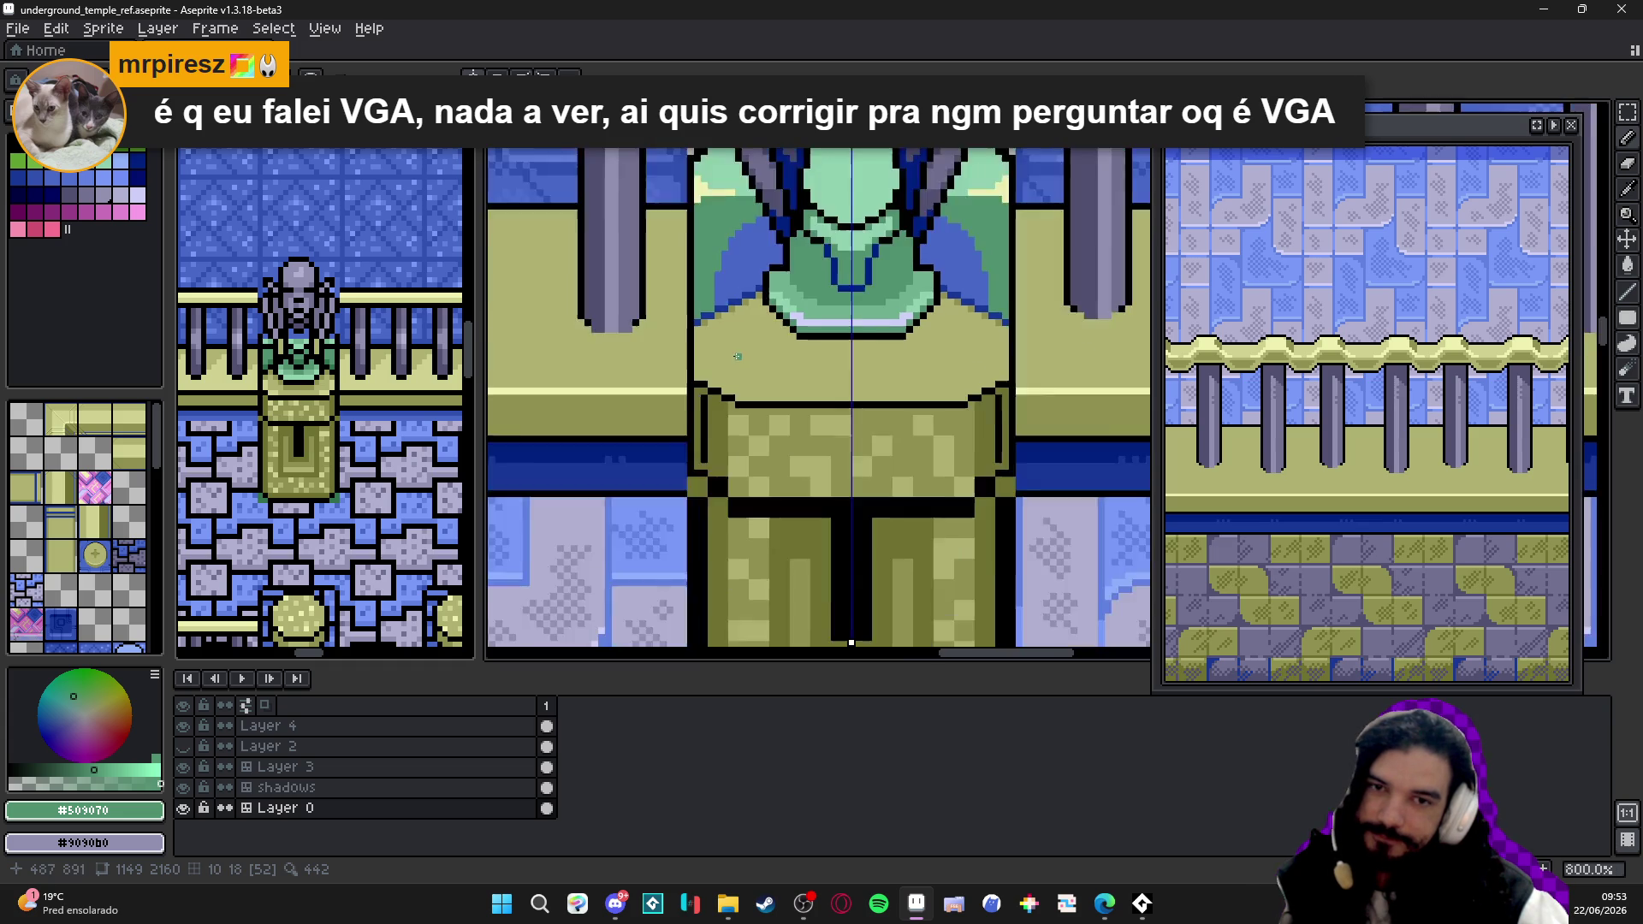
scroll(744, 360, down, 1)
scroll(822, 309, up, 3)
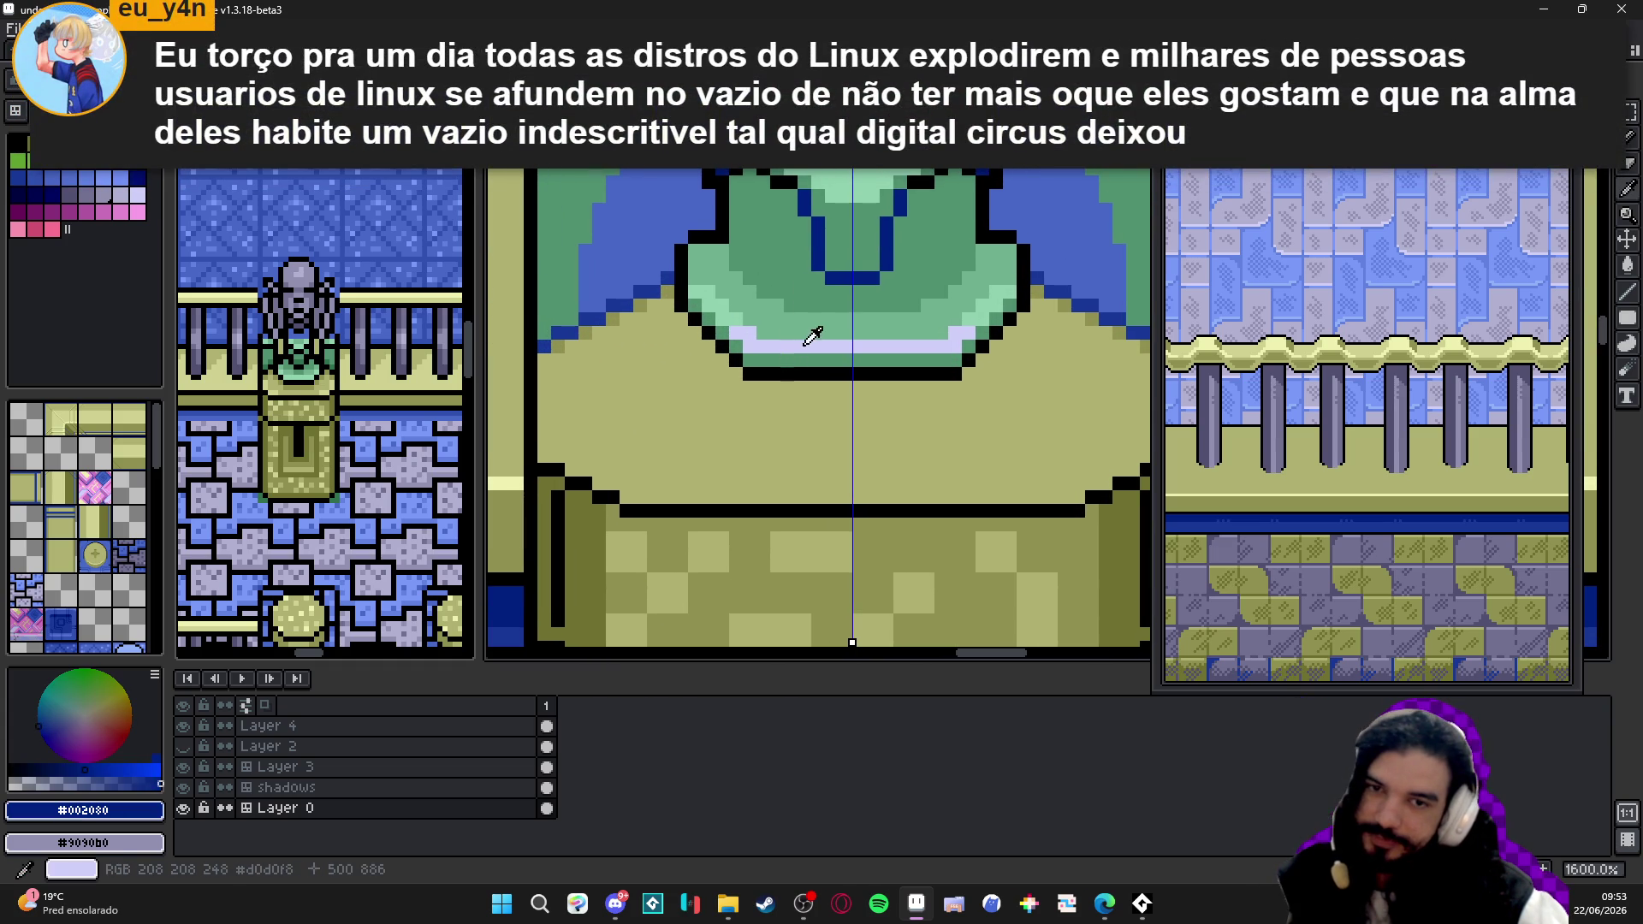
alt+click(806, 339)
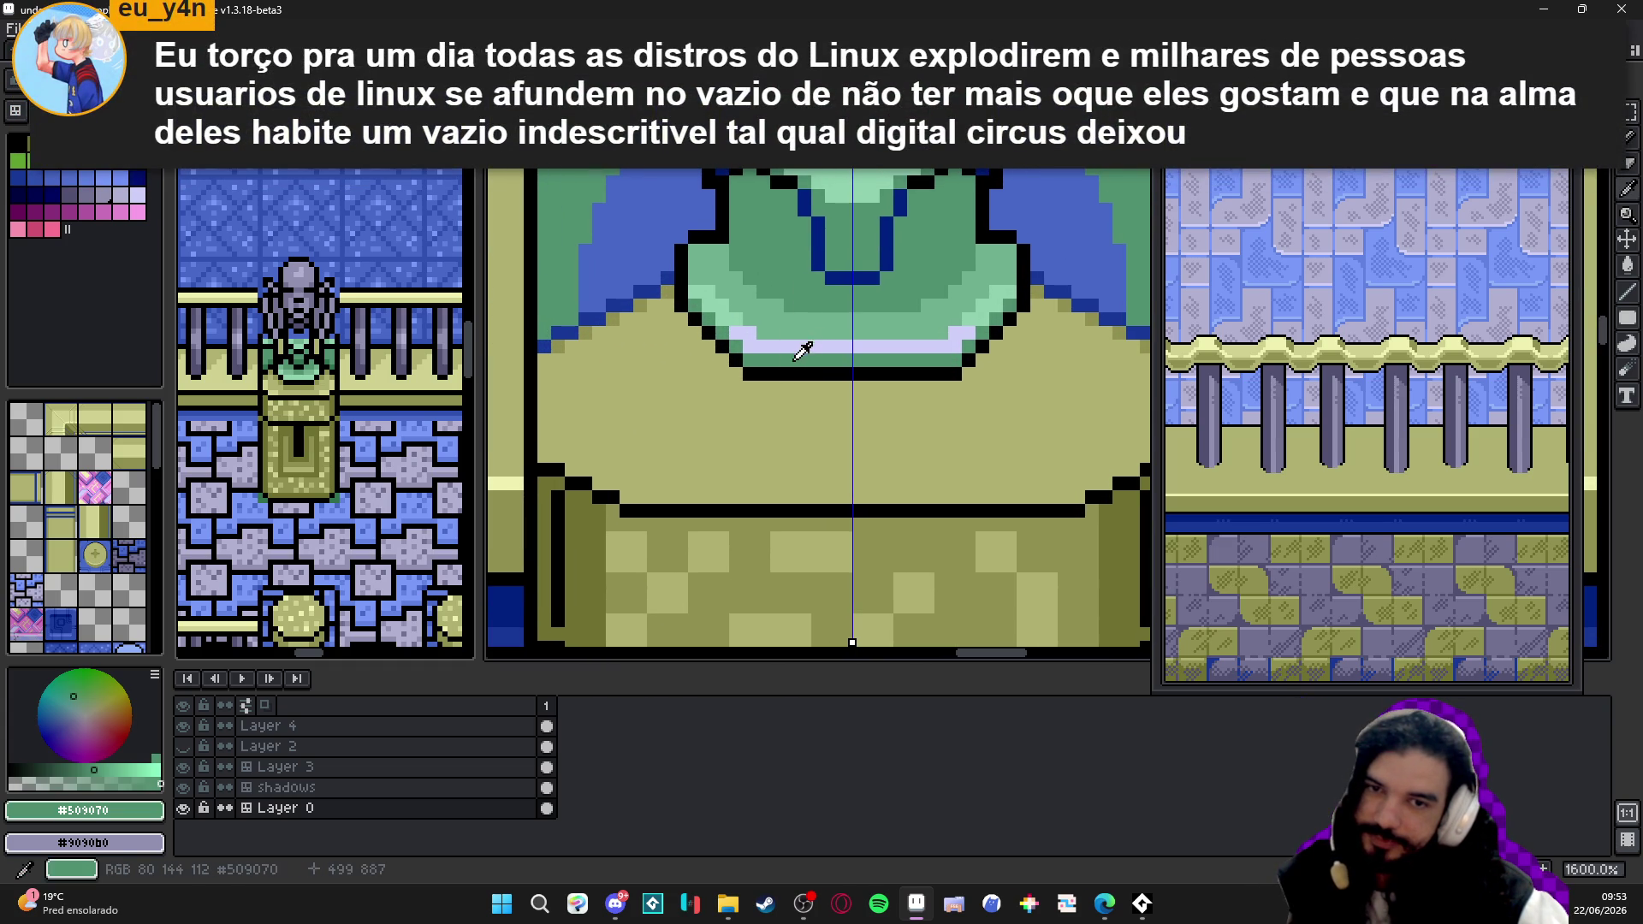
click(52, 172)
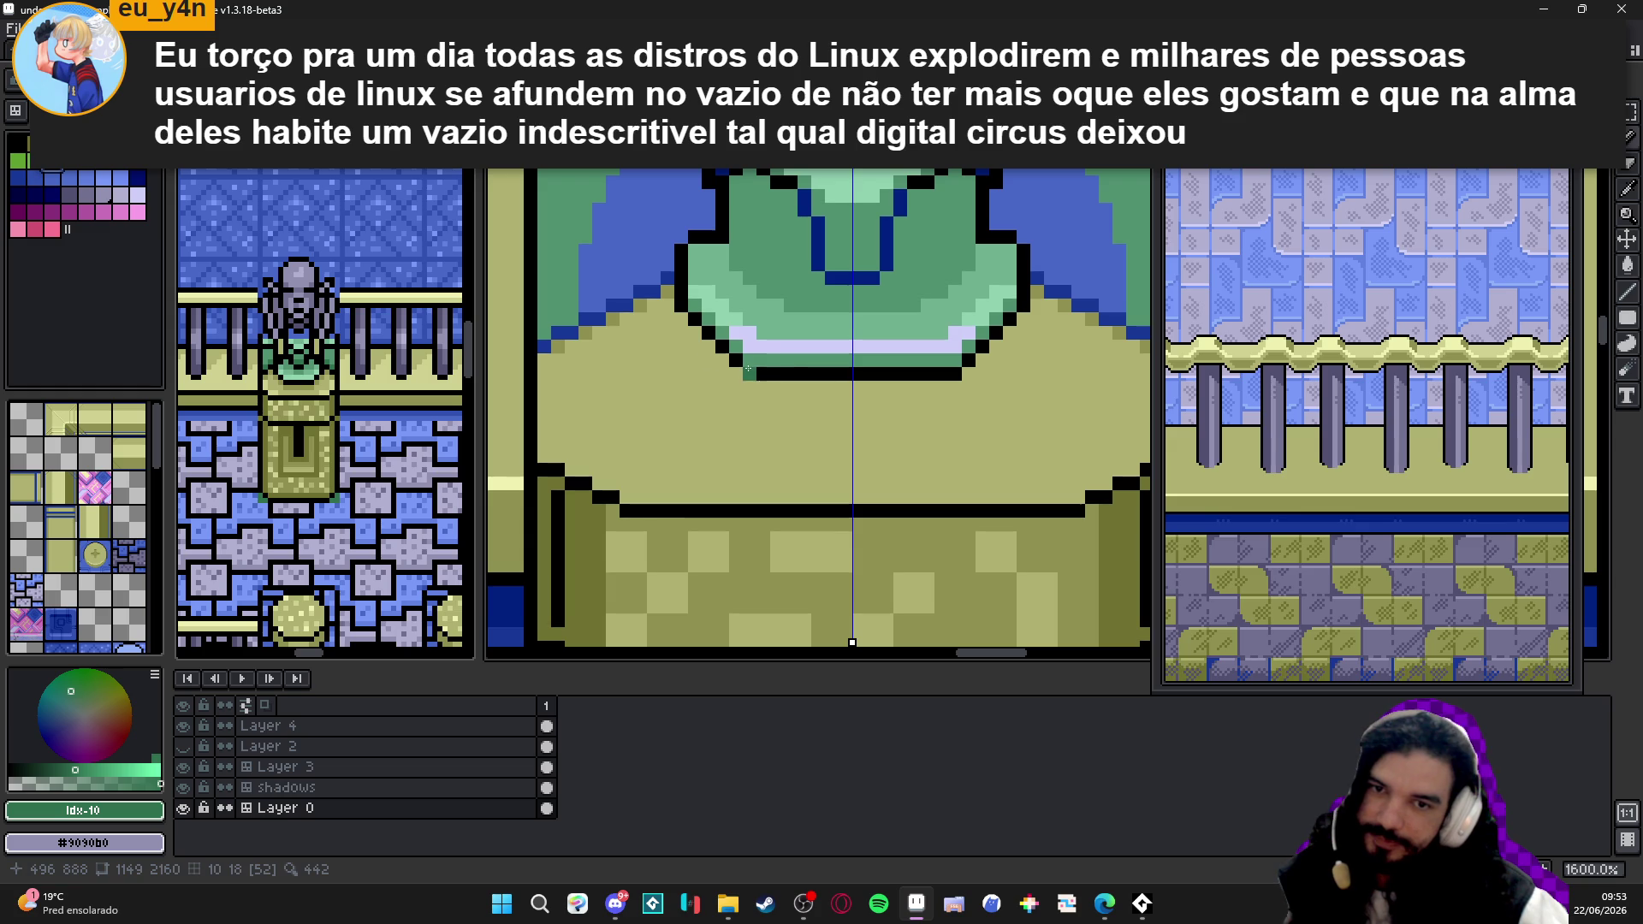
click(34, 178)
- Recolour the outline under the robe's collar band blue and save the temple file
drag(724, 361, 981, 355)
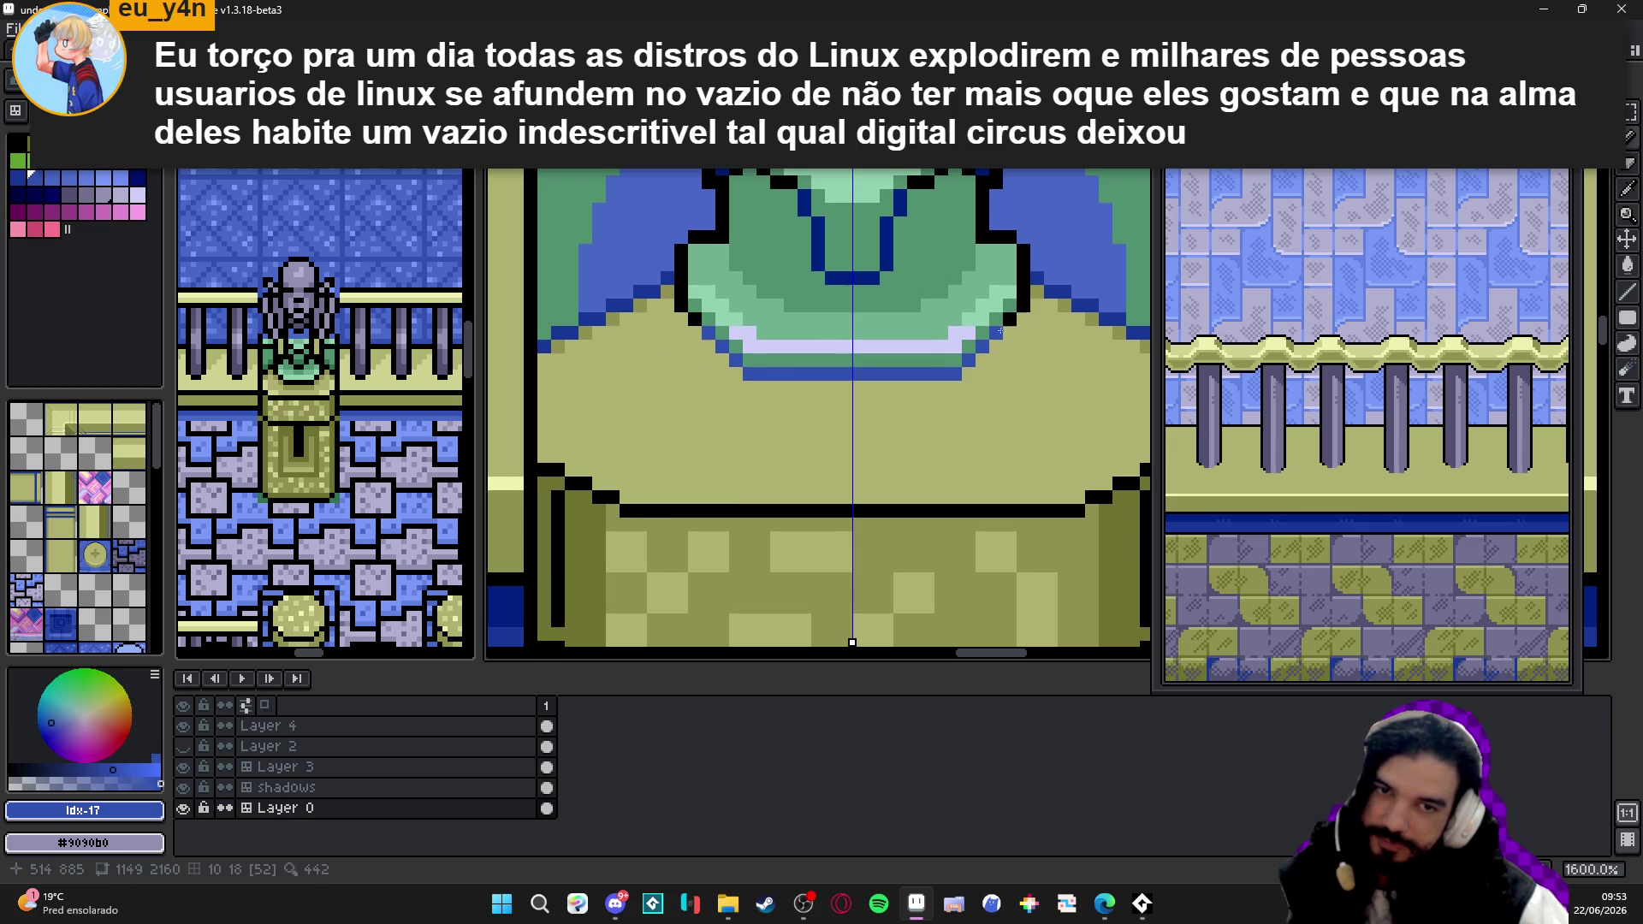
scroll(1027, 308, down, 4)
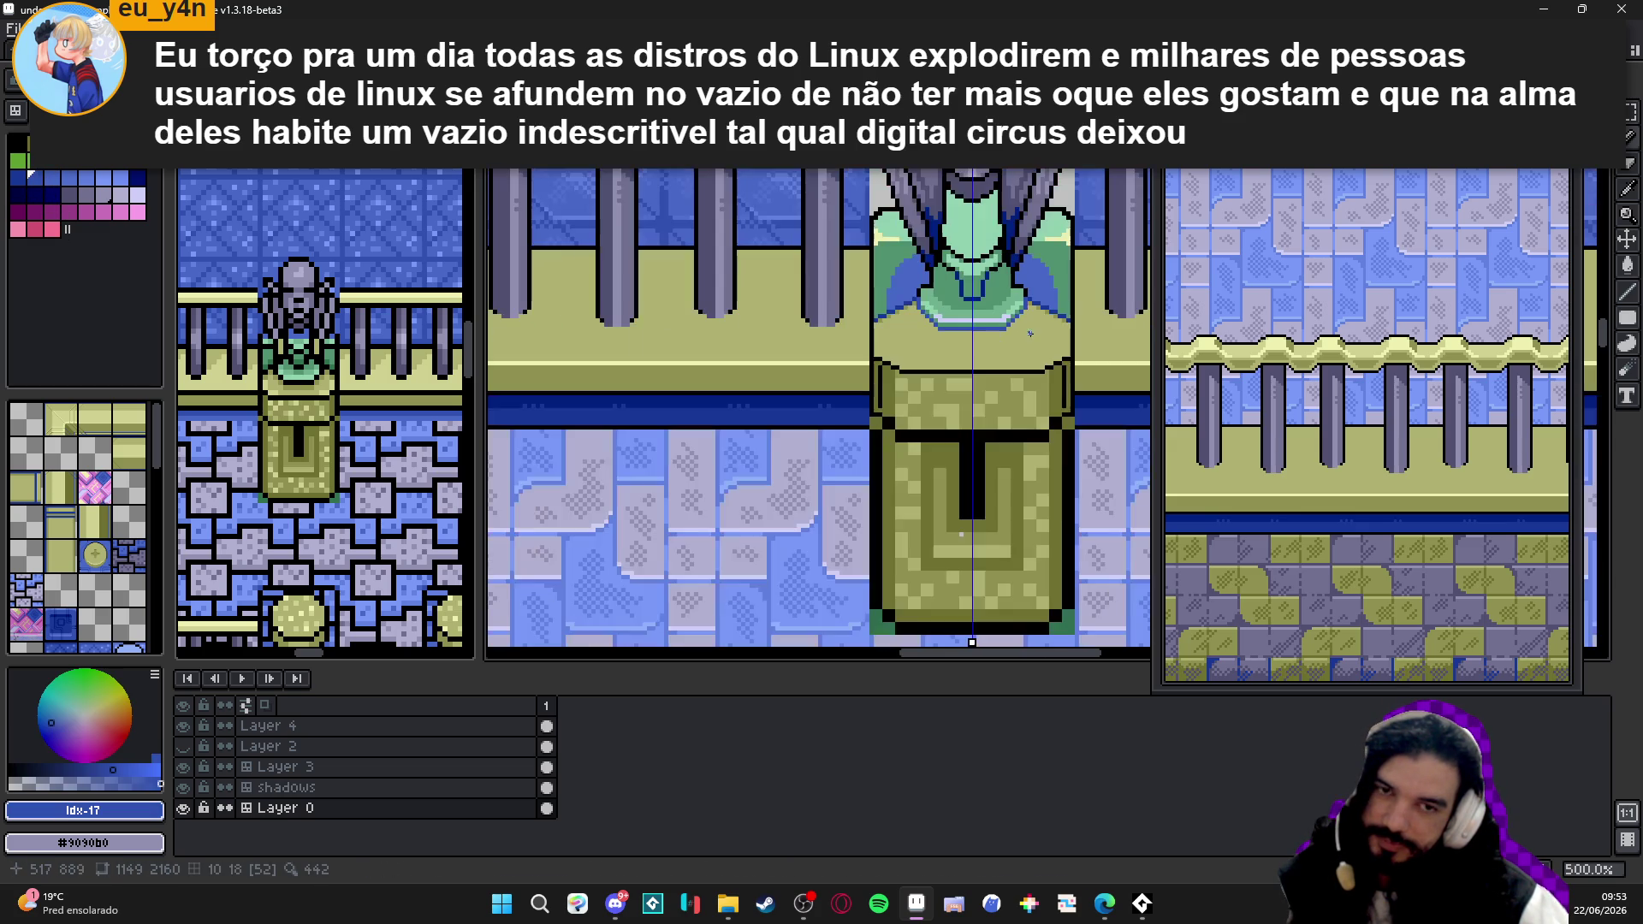
scroll(987, 311, up, 2)
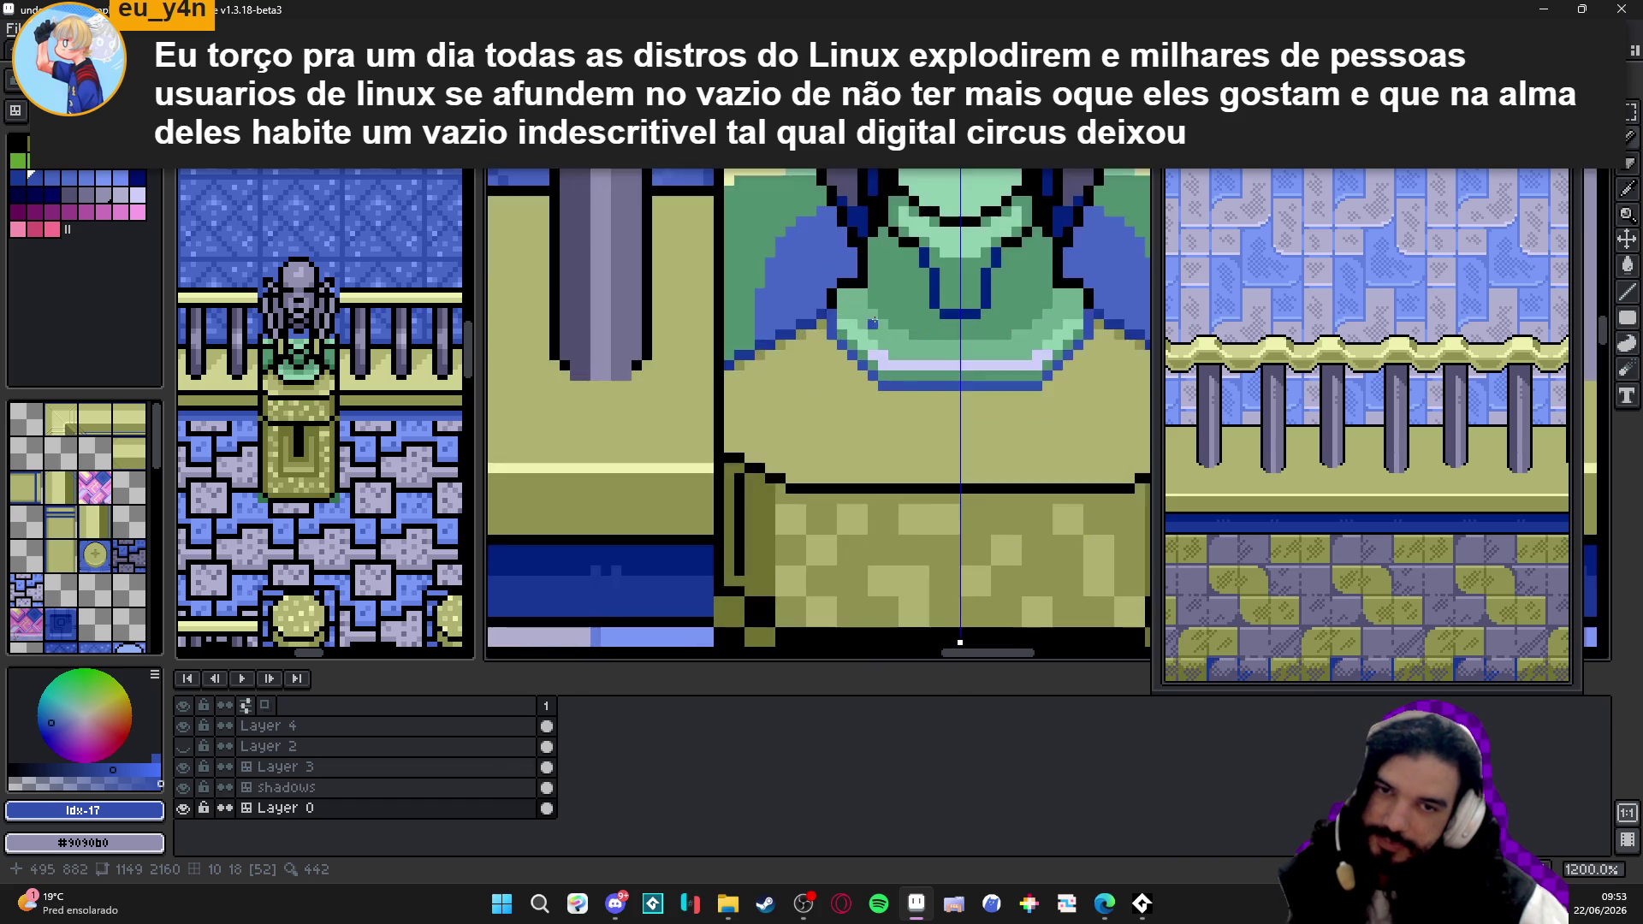
scroll(942, 349, down, 2)
scroll(941, 349, down, 1)
key(ctrl+s)
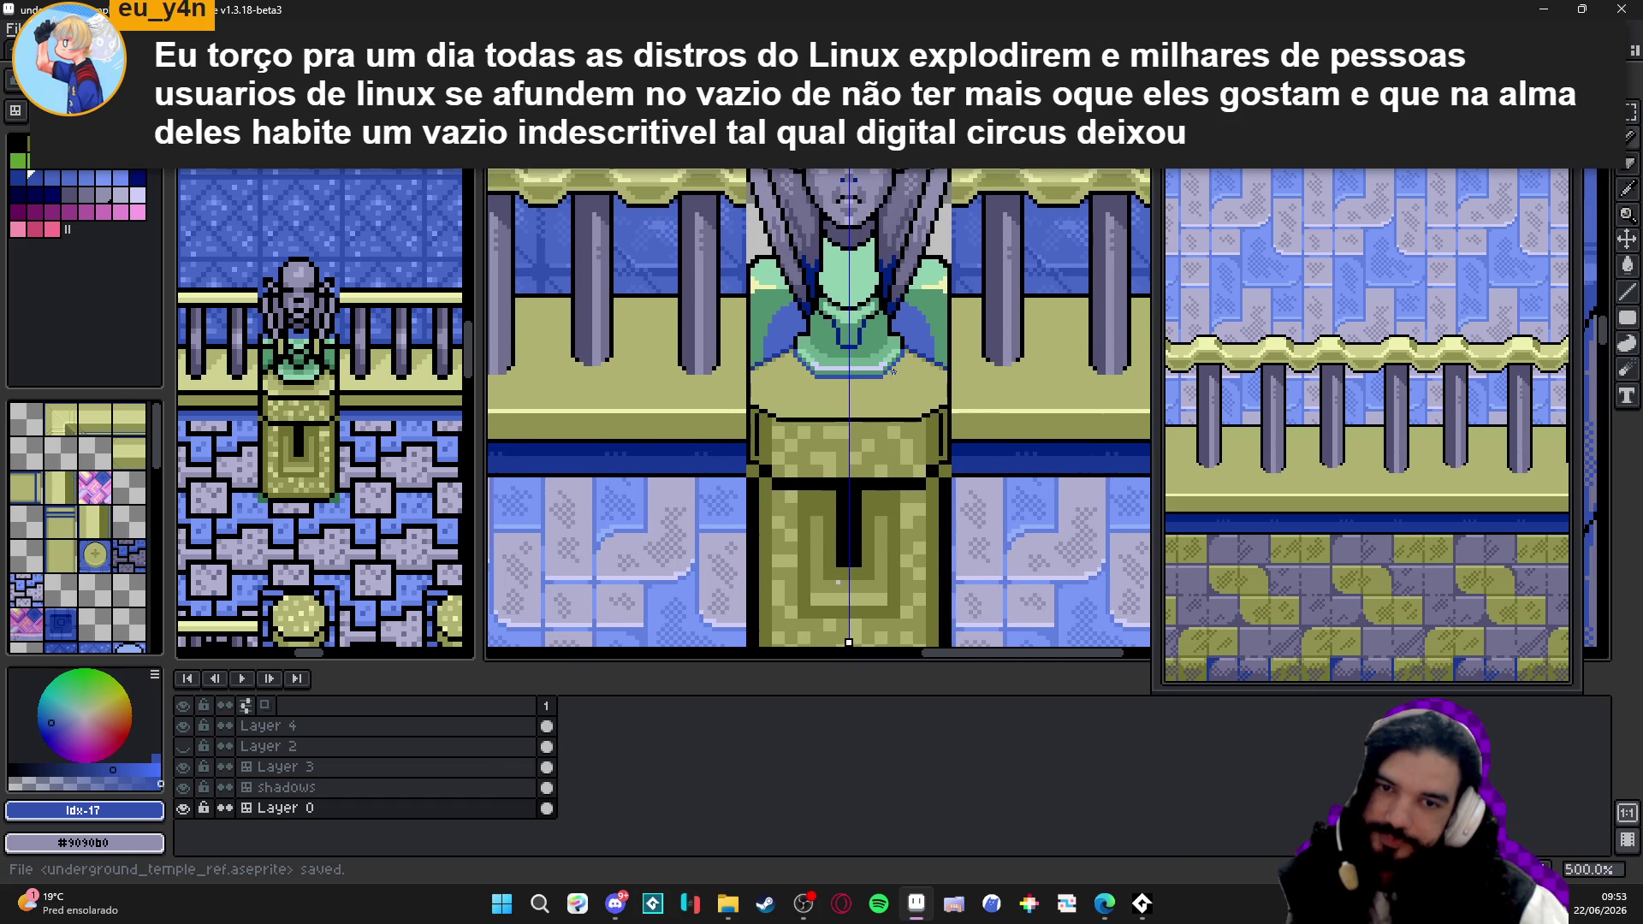
scroll(910, 381, down, 1)
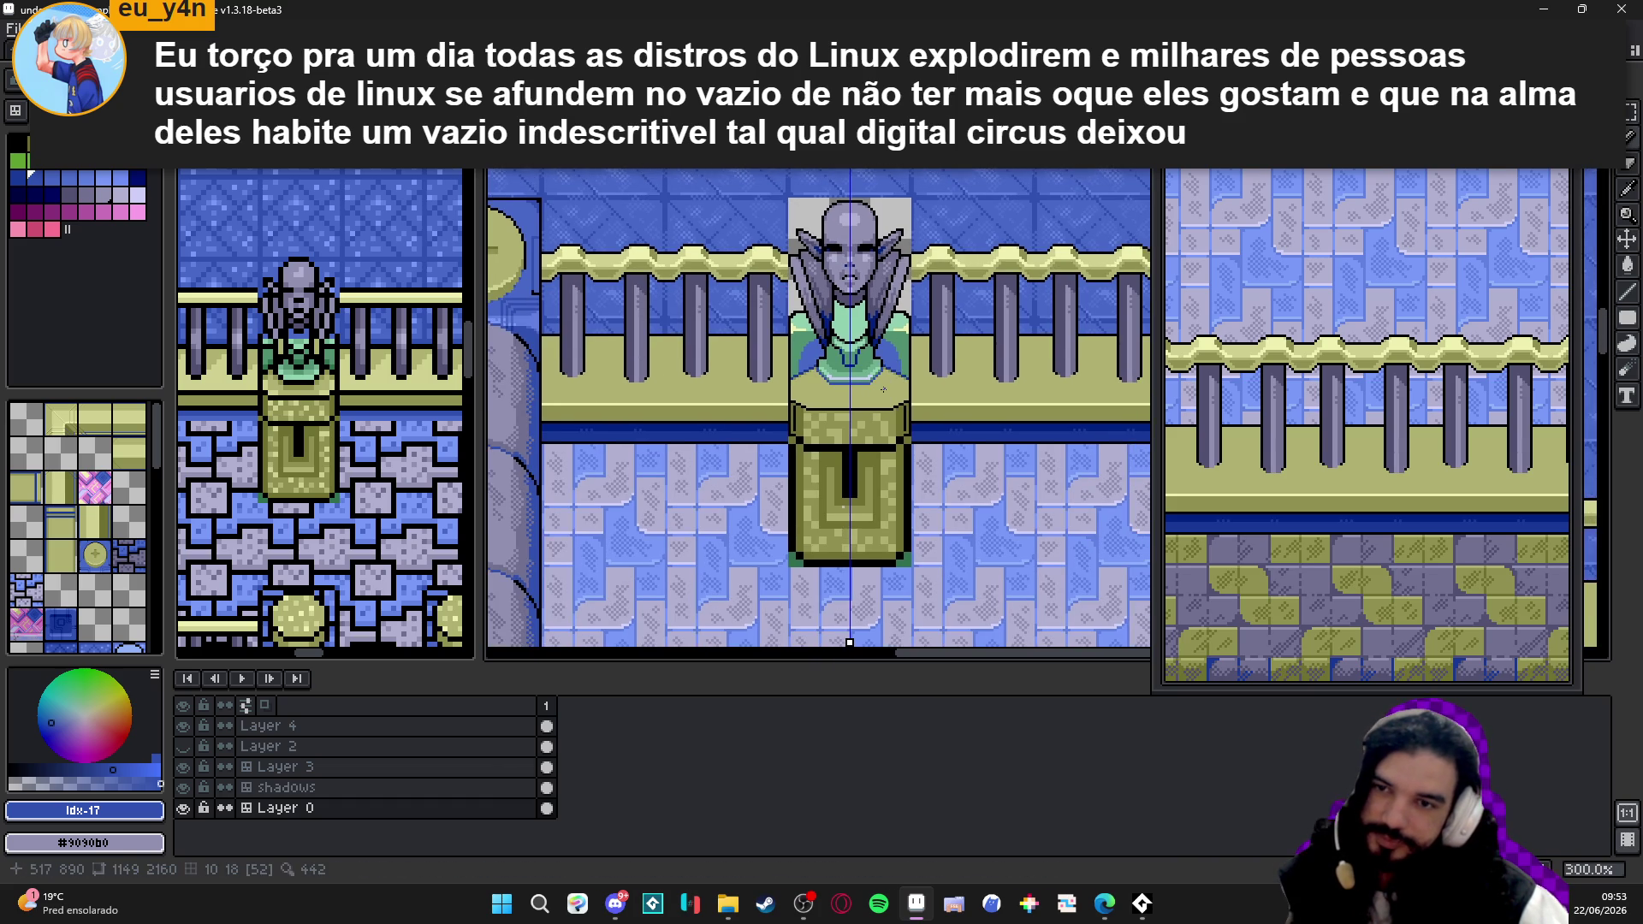
mouse_move(867, 439)
mouse_down()
mouse_move(822, 460)
mouse_move(776, 439)
mouse_up()
key(ctrl+s)
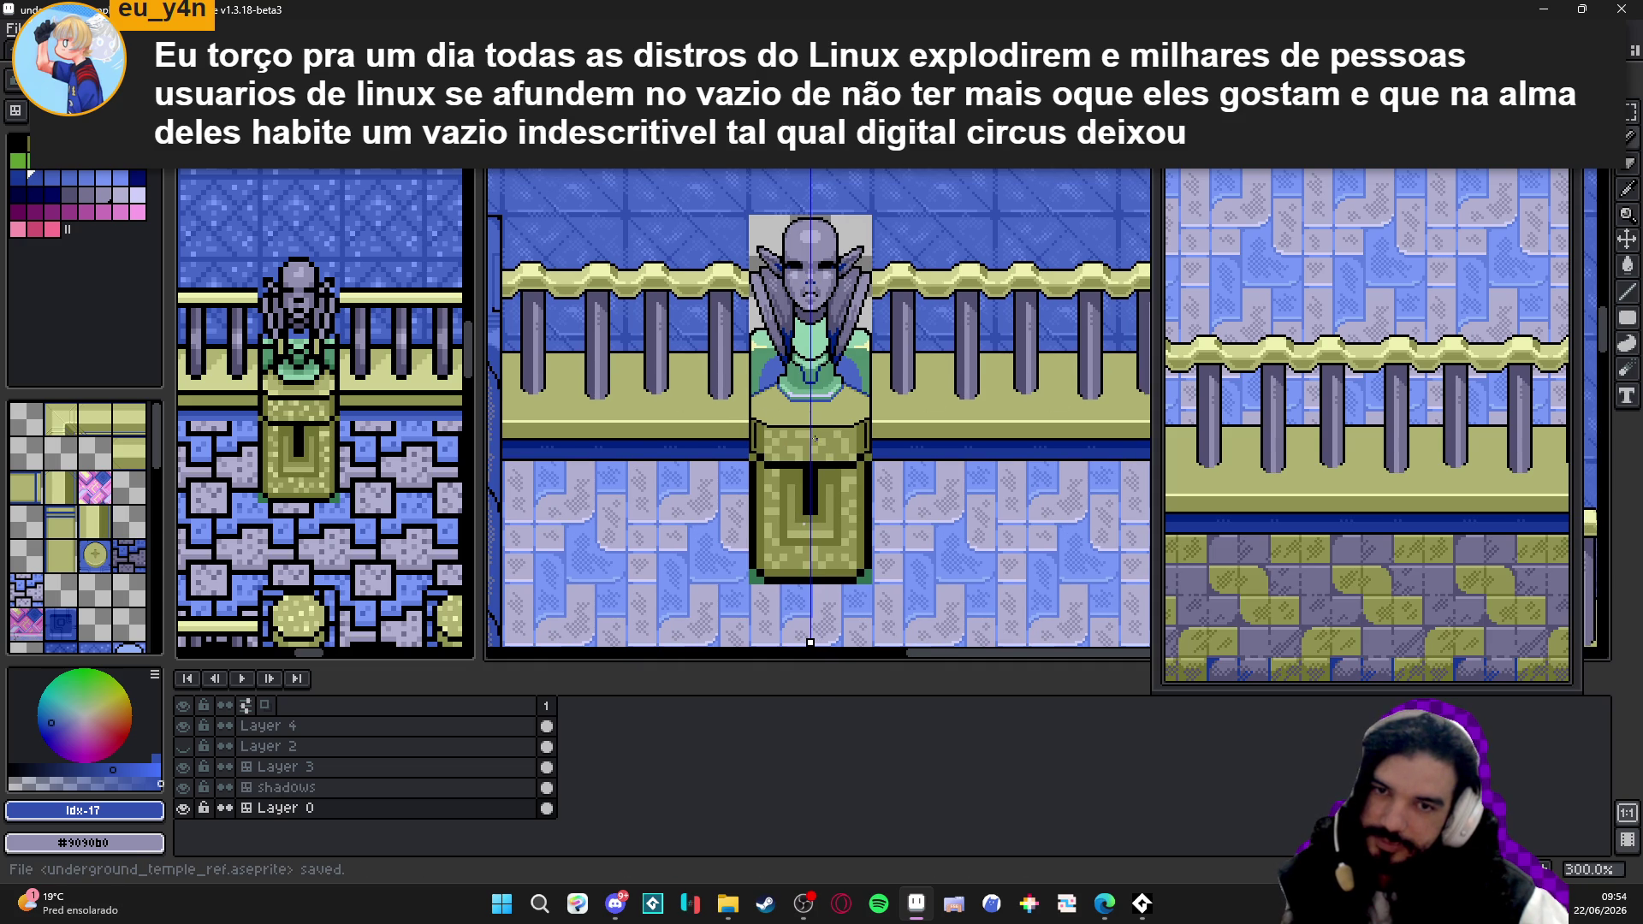
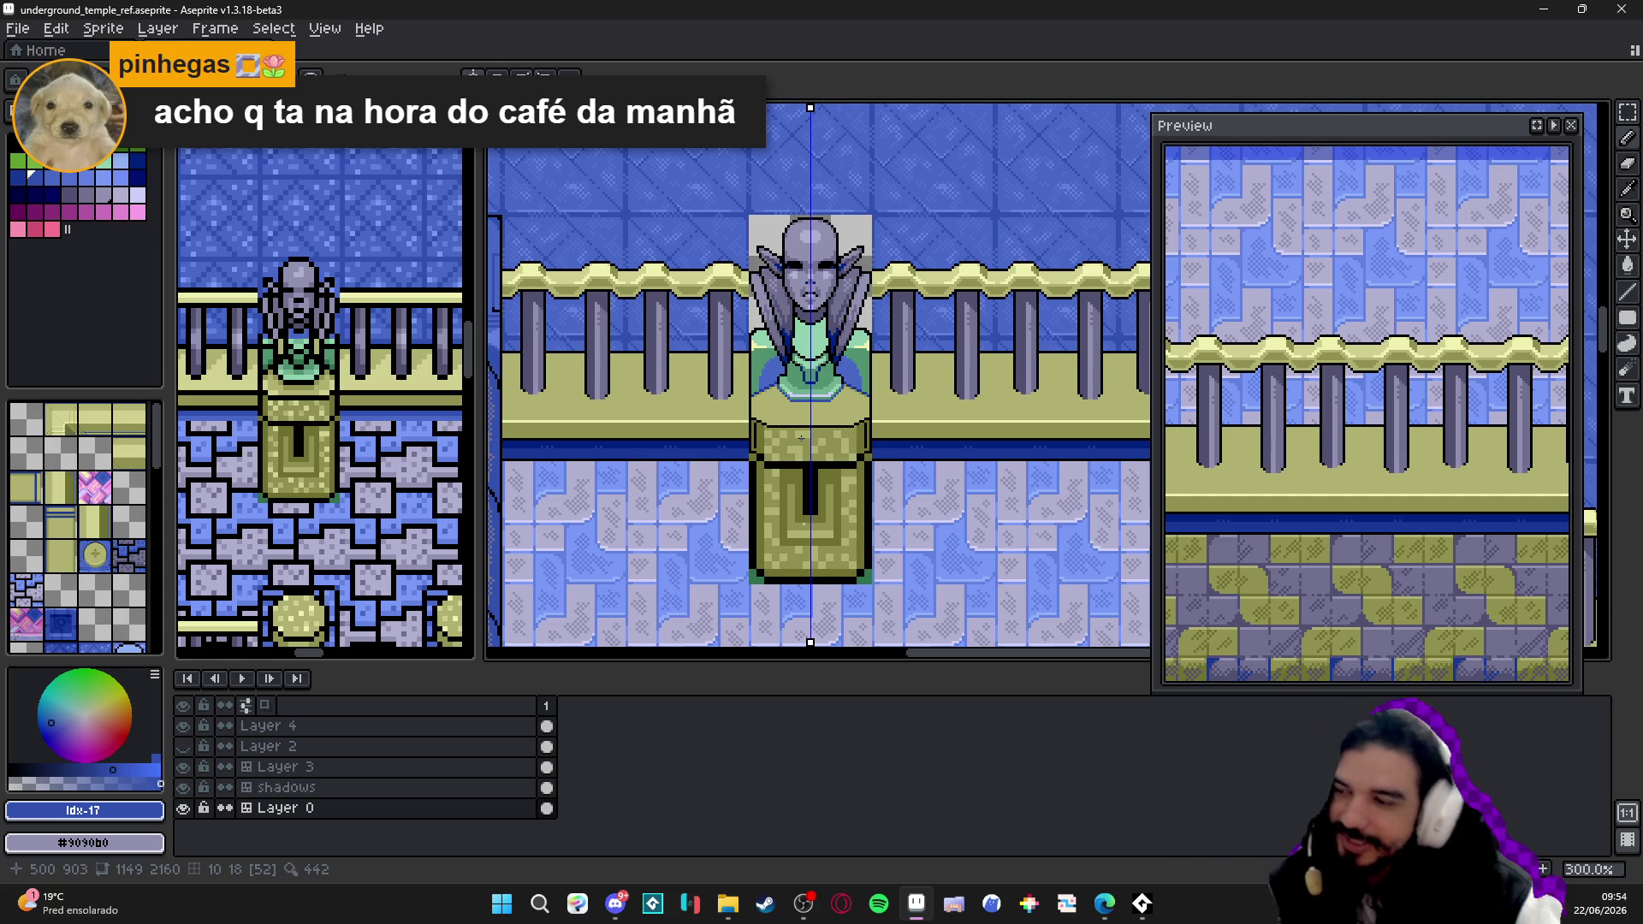
- Erase the stray black outline pixel where the pedestal top meets the bust's left side
key(Down)
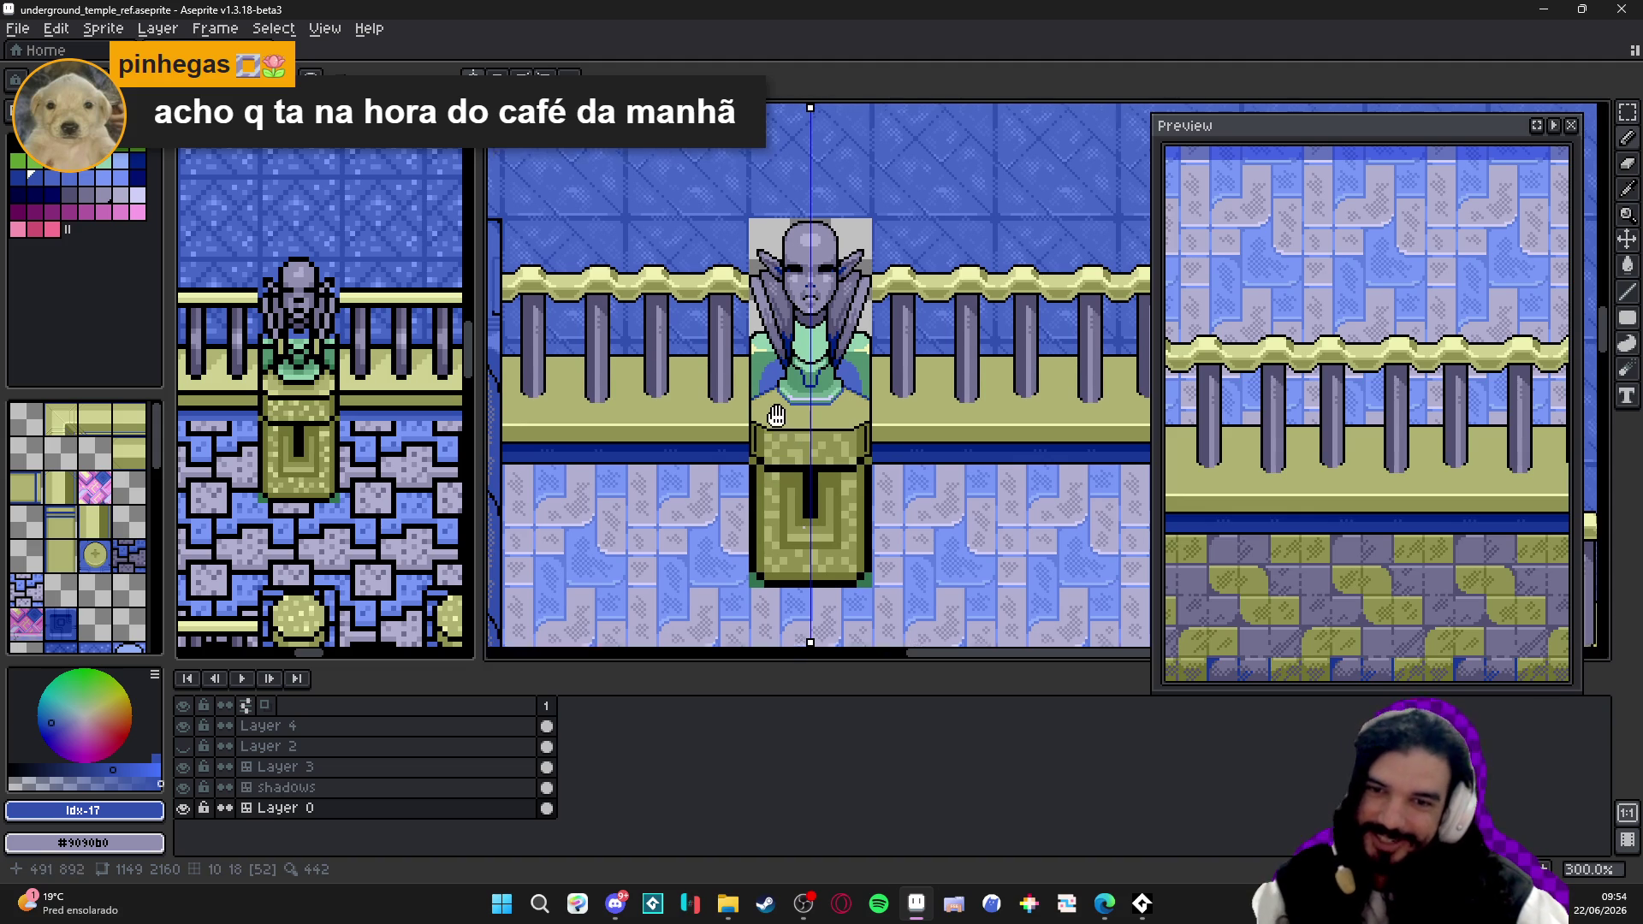
scroll(777, 414, up, 1)
scroll(746, 392, up, 3)
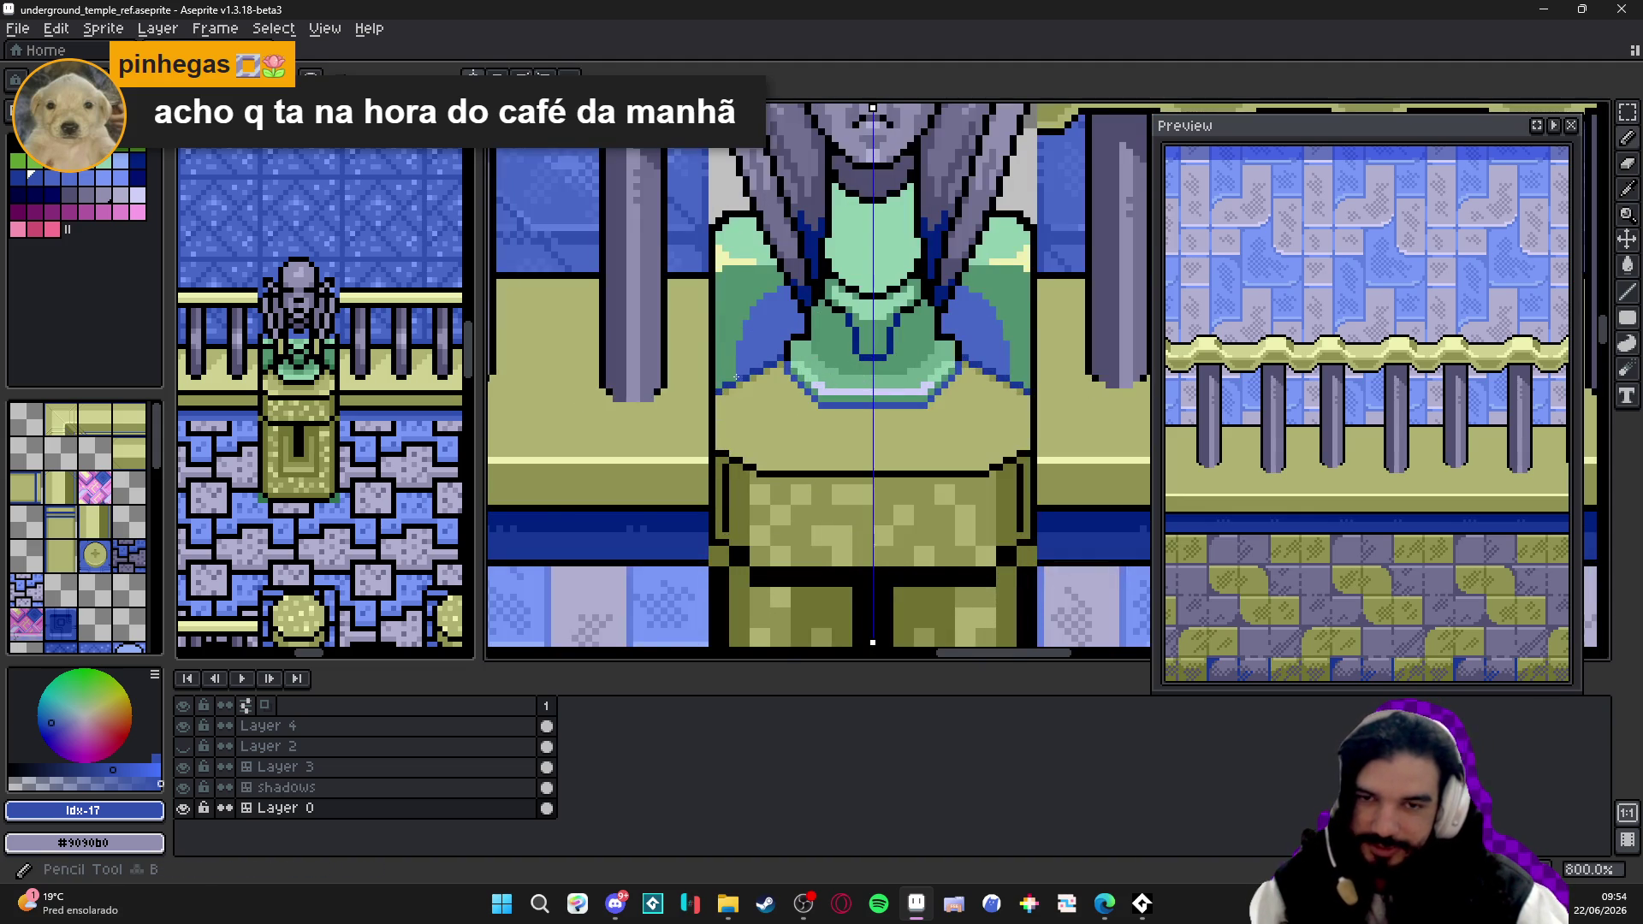
scroll(735, 386, up, 2)
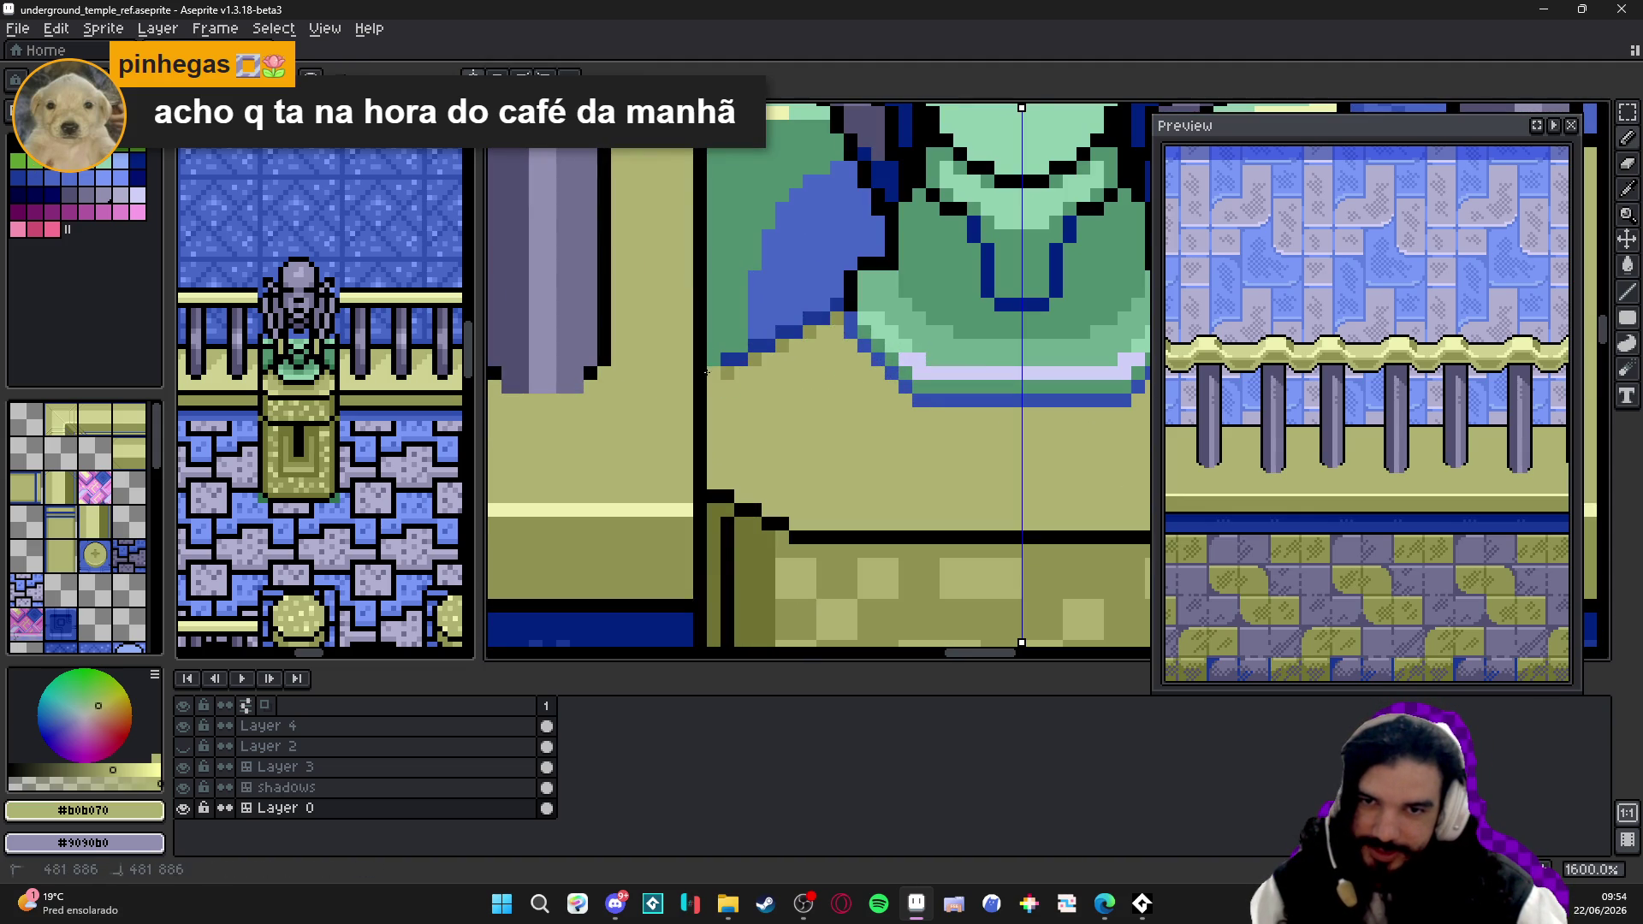
alt+click(717, 362)
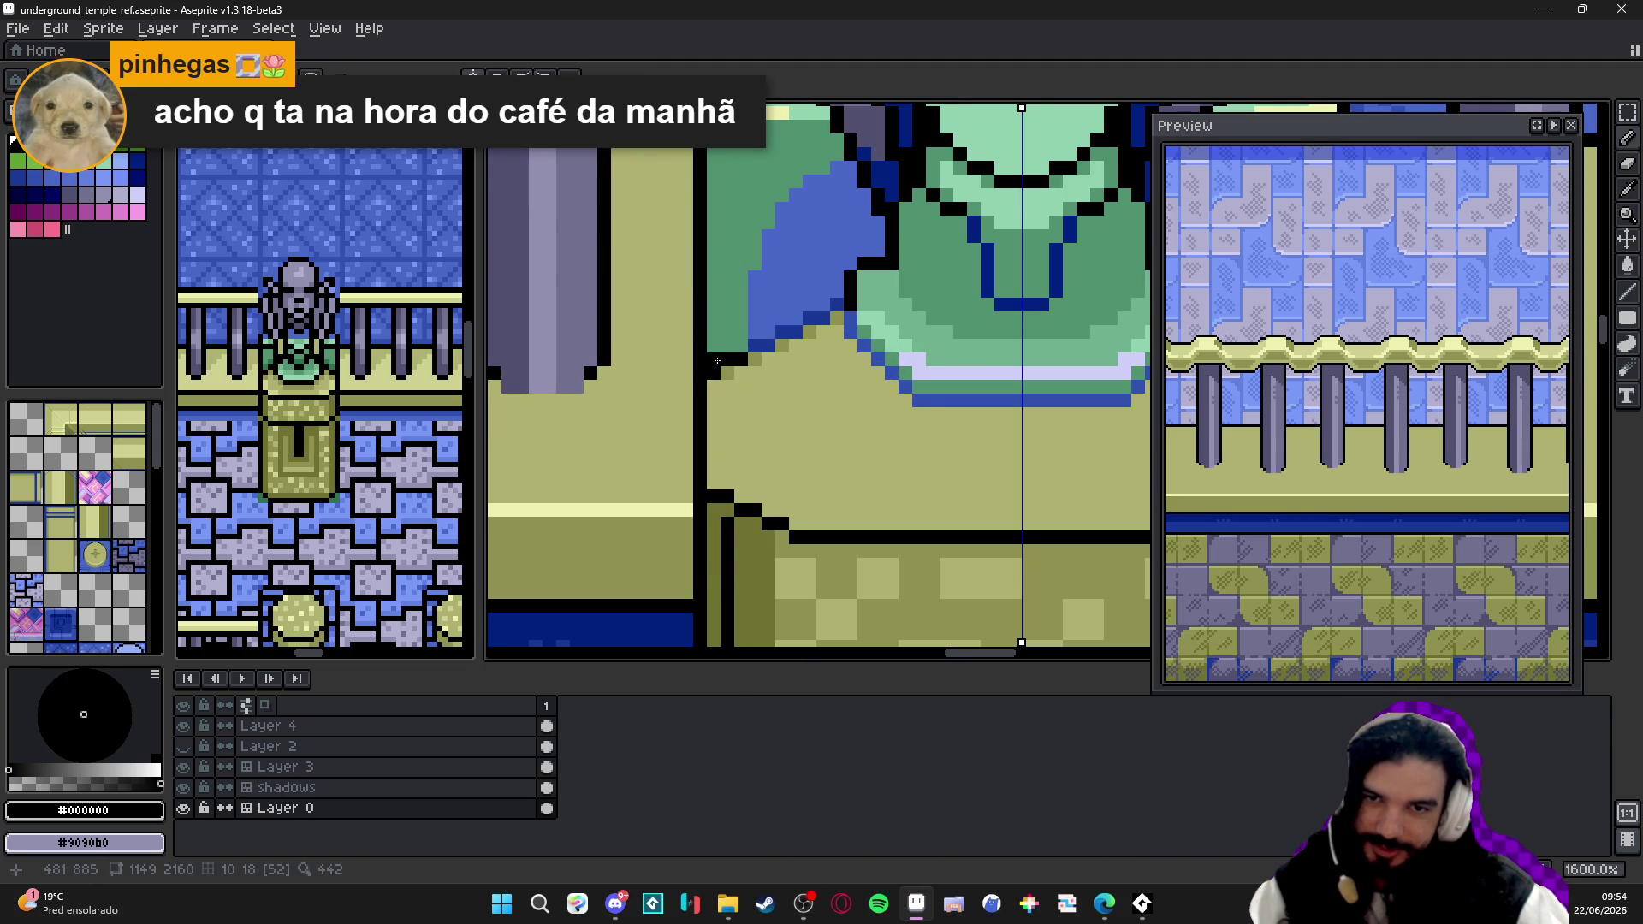
key(e)
click(702, 359)
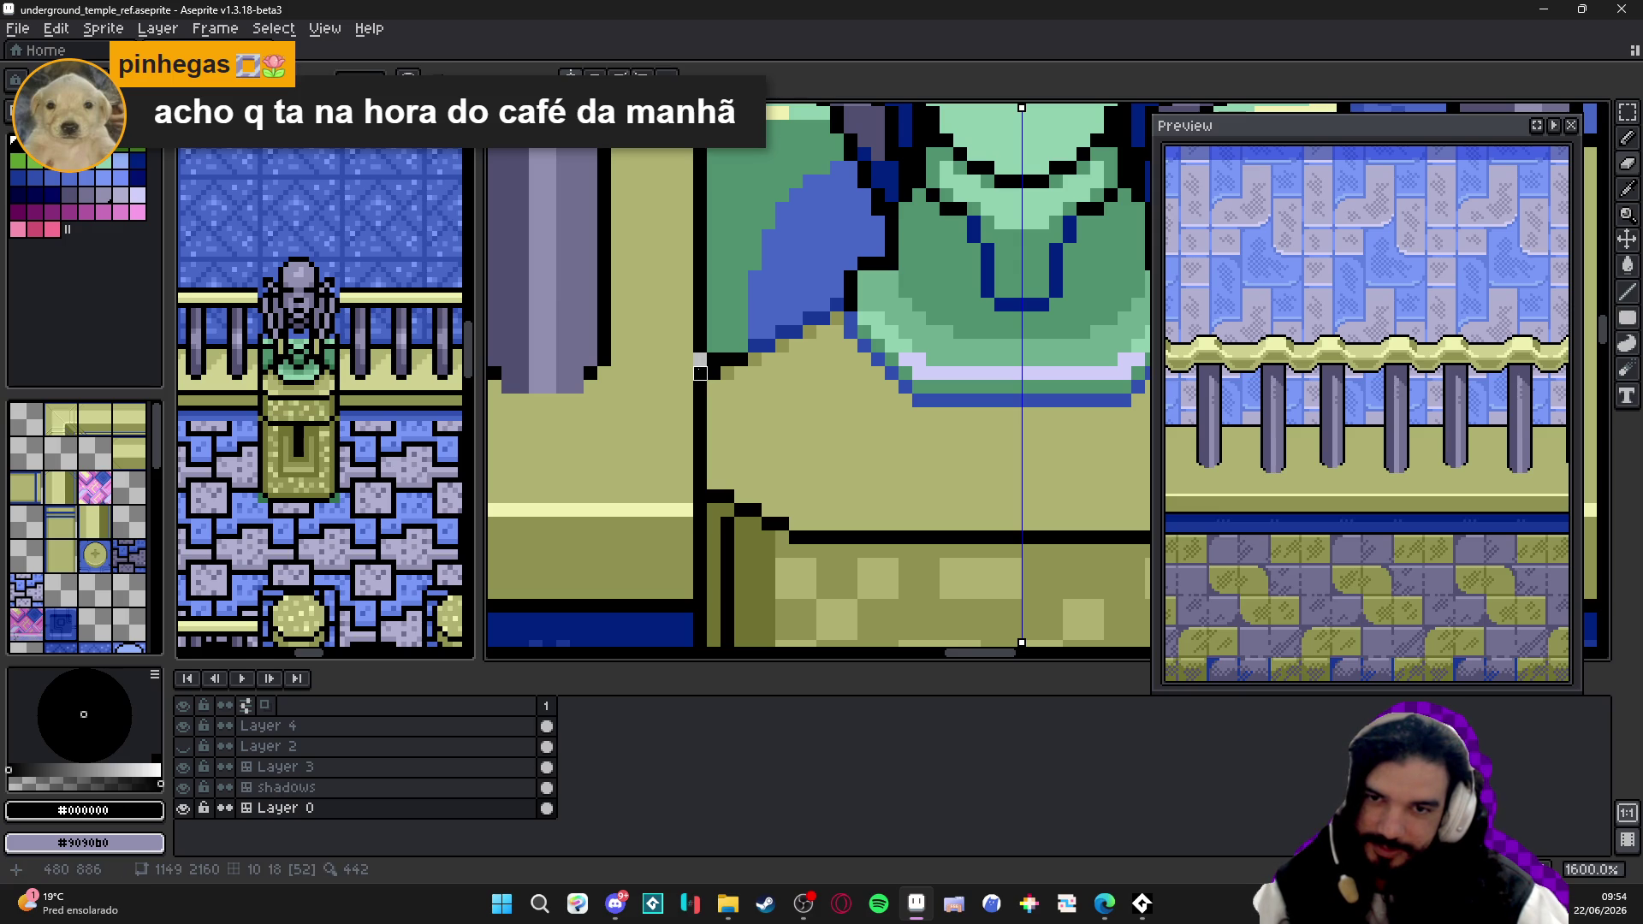
scroll(701, 371, down, 4)
scroll(702, 372, up, 2)
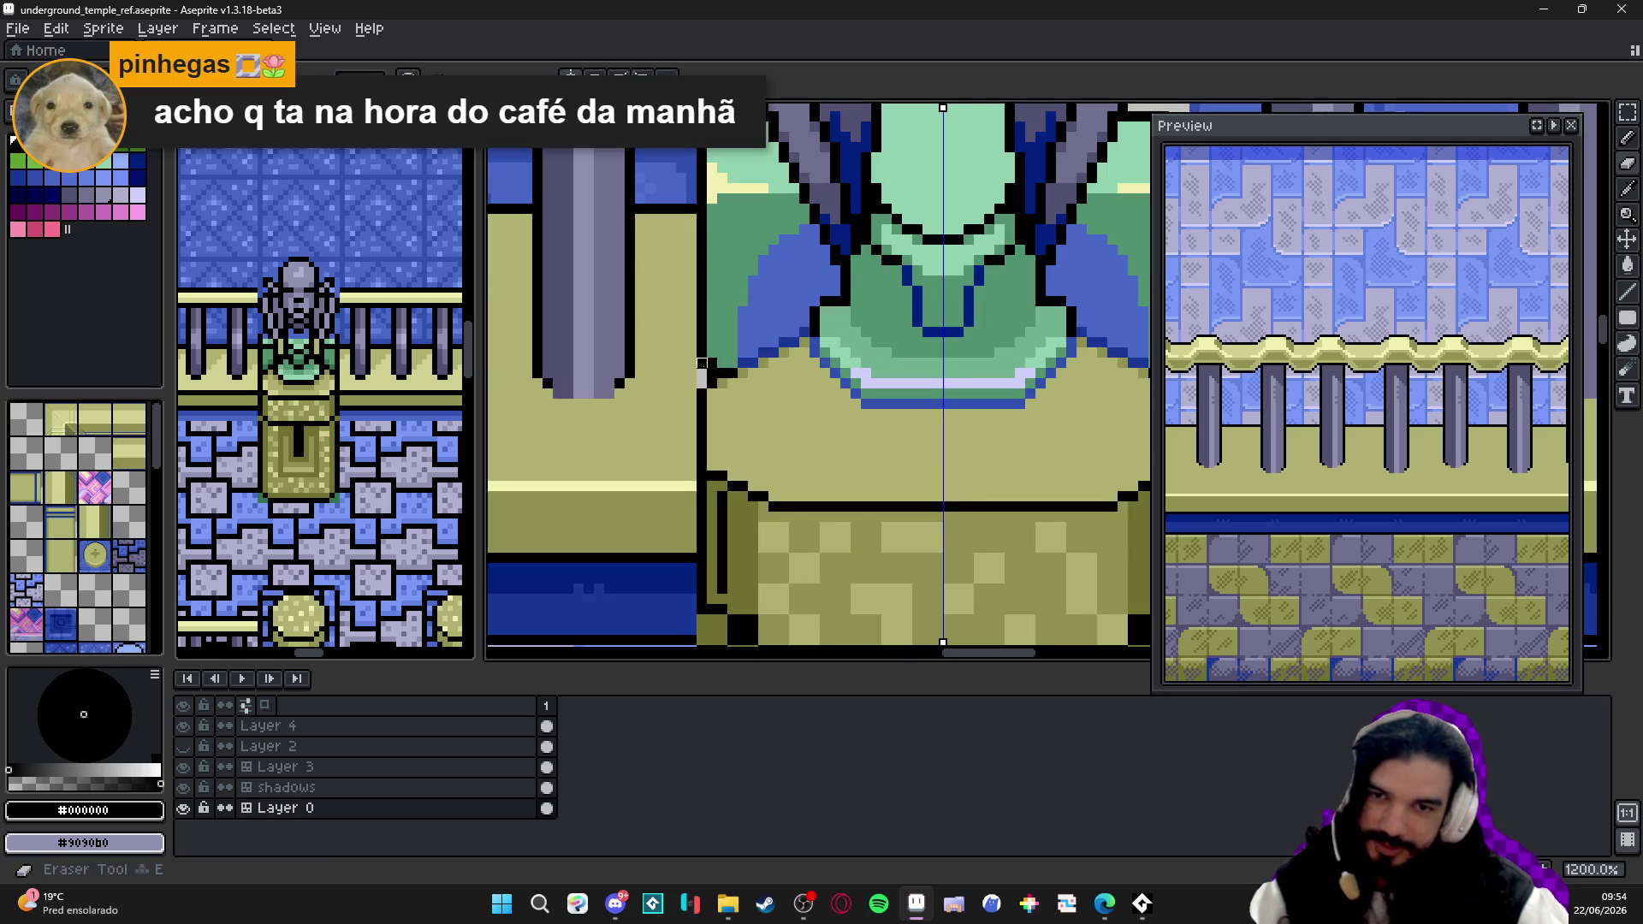
scroll(716, 423, down, 2)
scroll(717, 422, down, 1)
scroll(785, 454, down, 1)
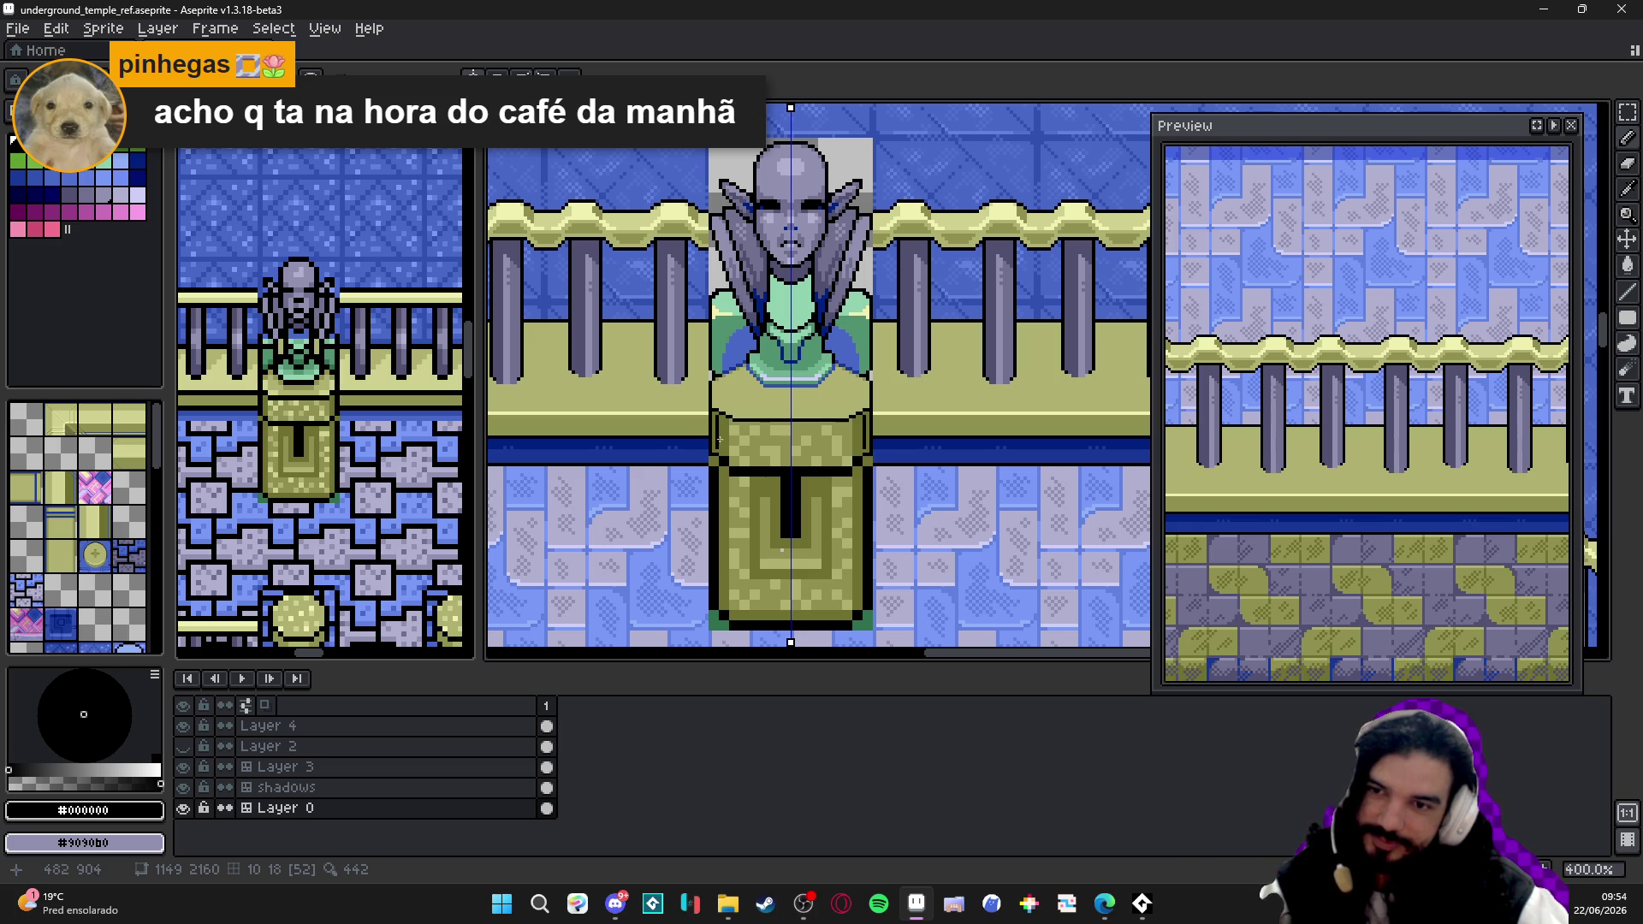
scroll(765, 459, down, 2)
scroll(801, 458, up, 2)
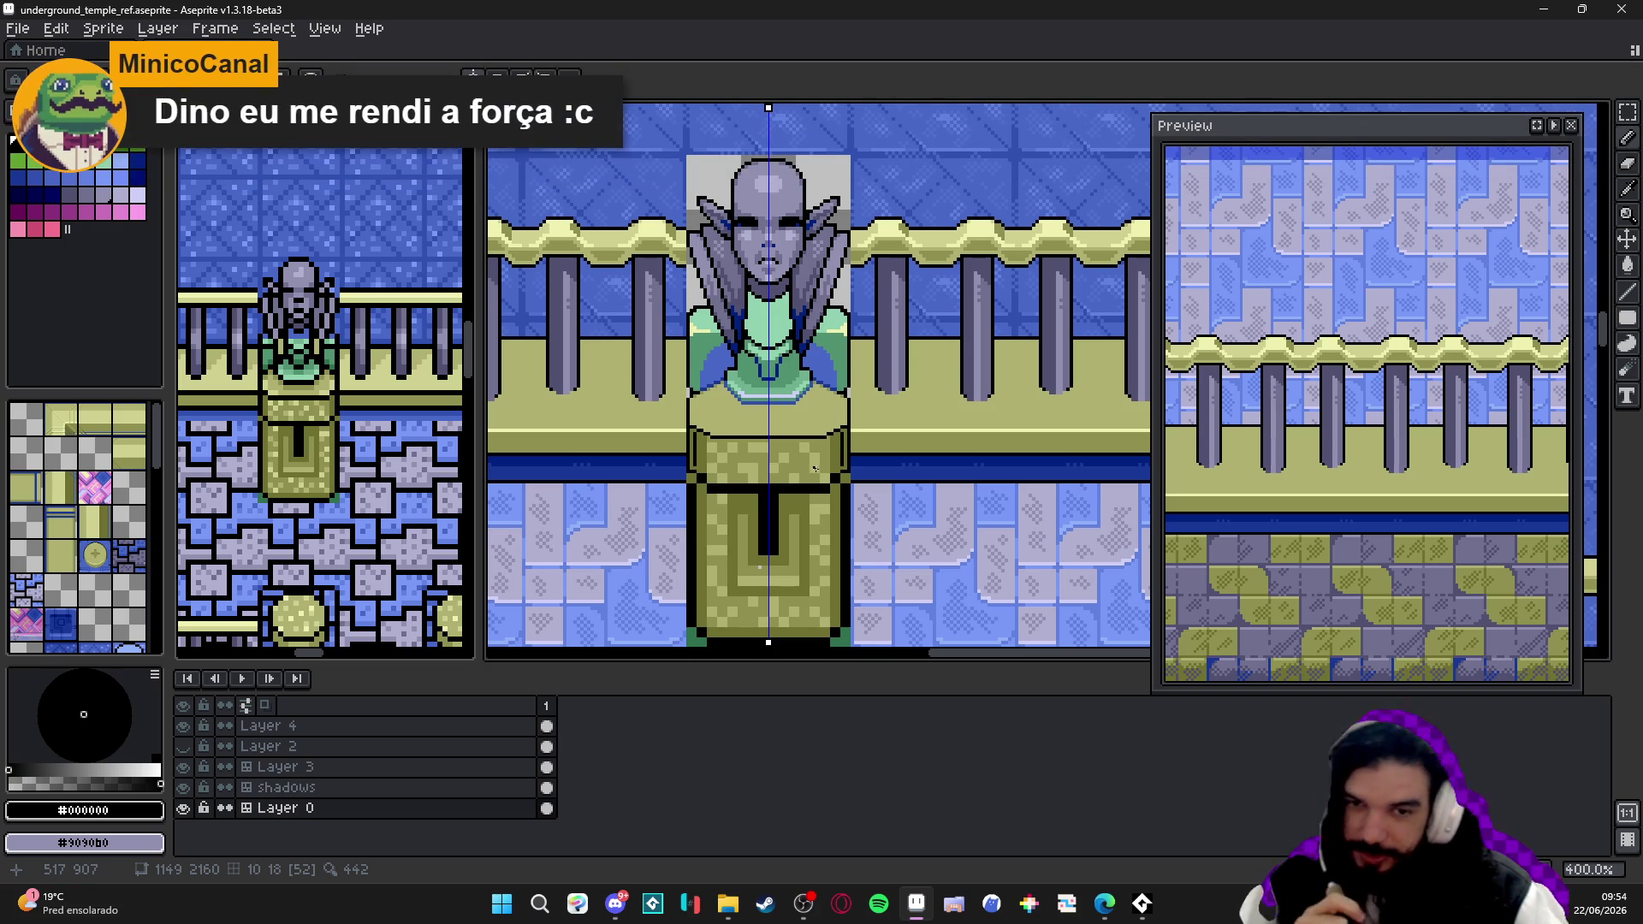
scroll(854, 416, up, 5)
- Paint olive over the pedestal's right outline, clear the marquee selection and save the file
alt+click(815, 498)
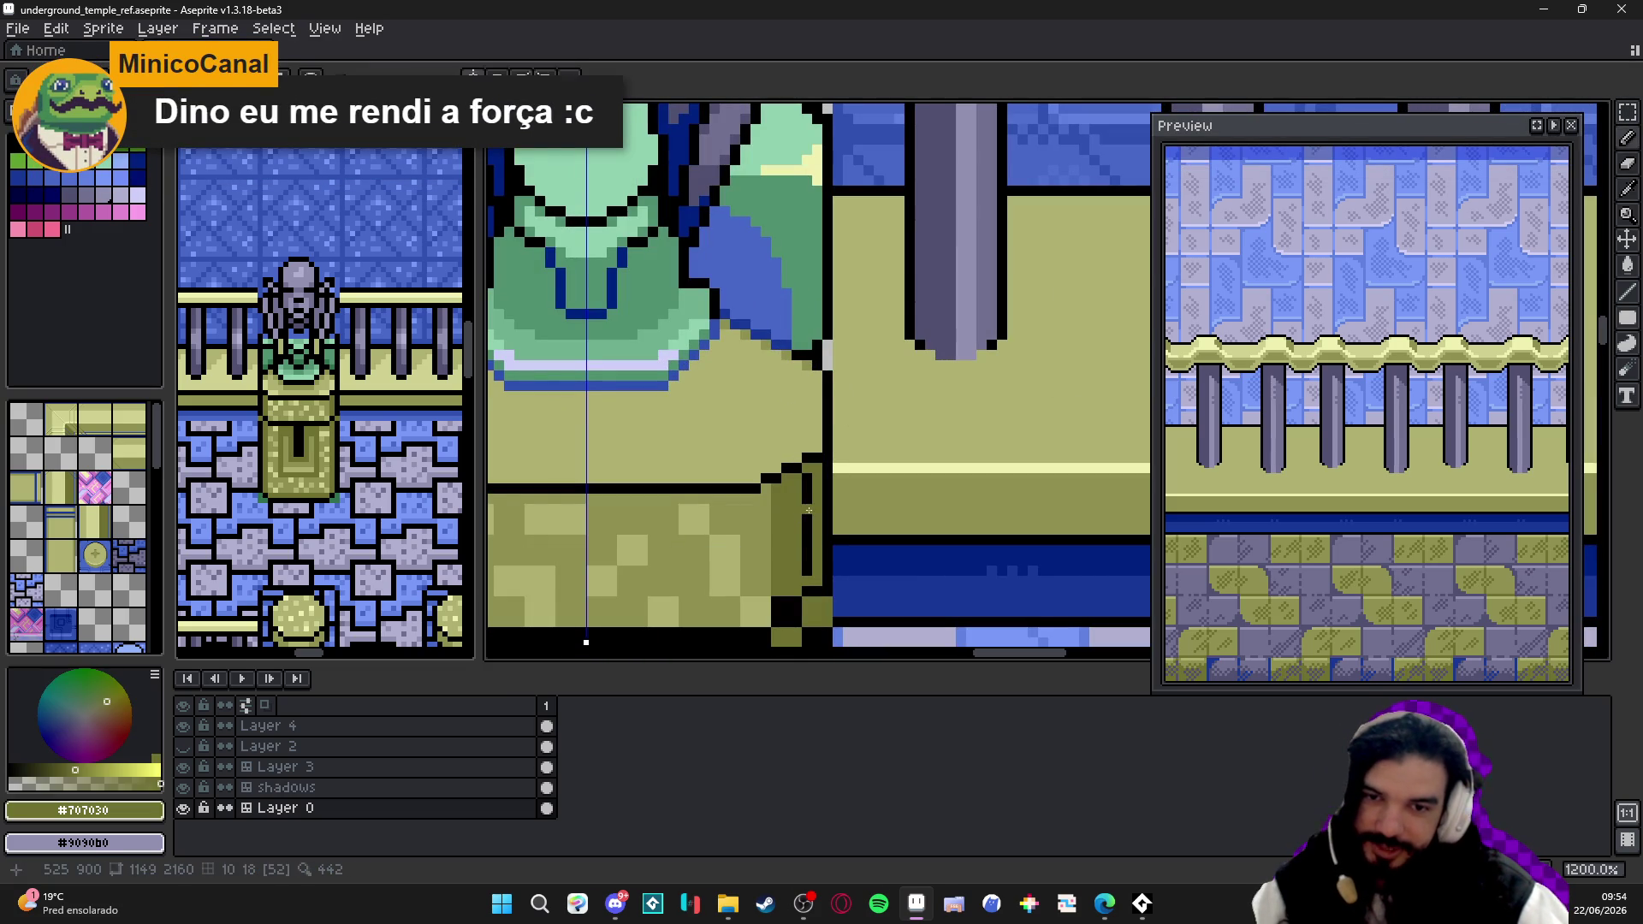
drag(810, 488, 808, 570)
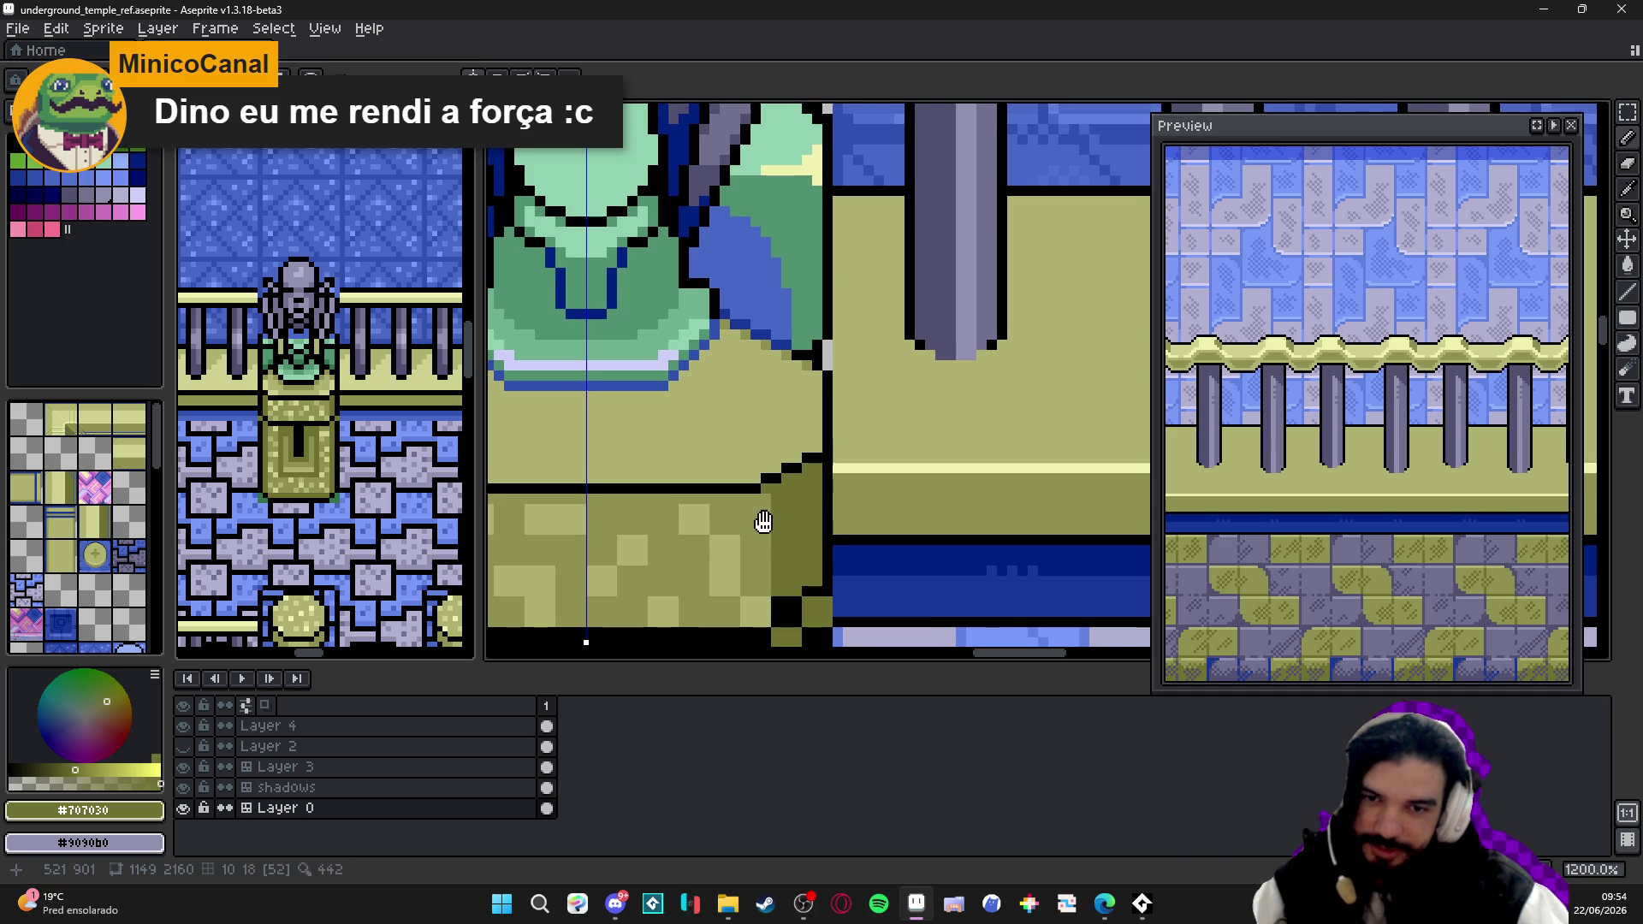
scroll(771, 484, down, 3)
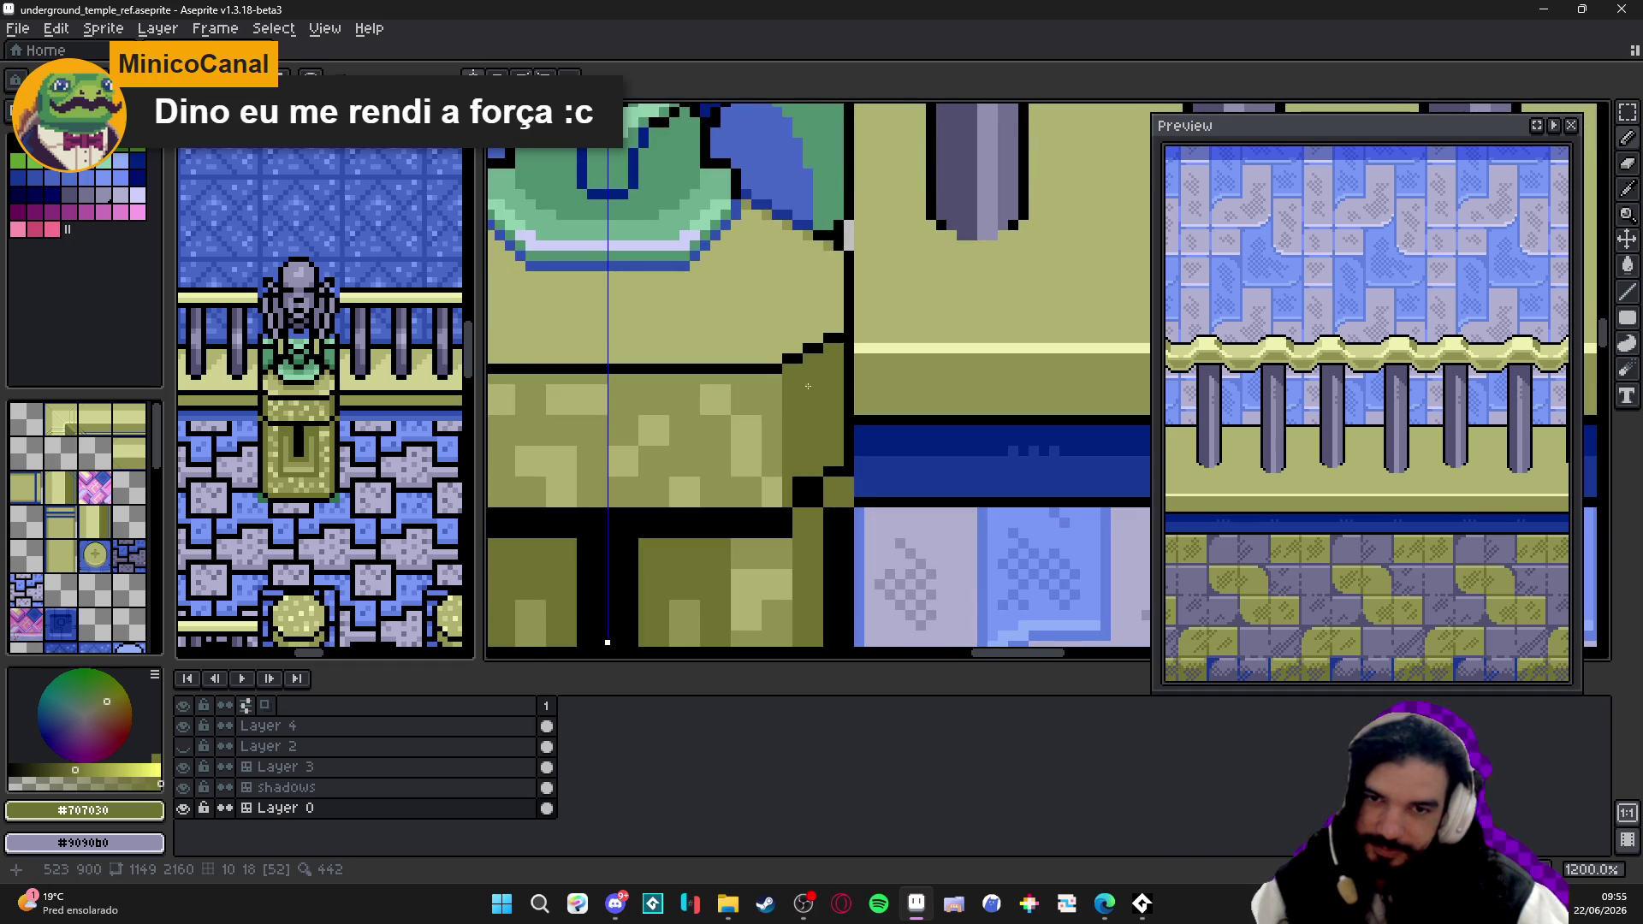
key(m)
drag(787, 368, 804, 426)
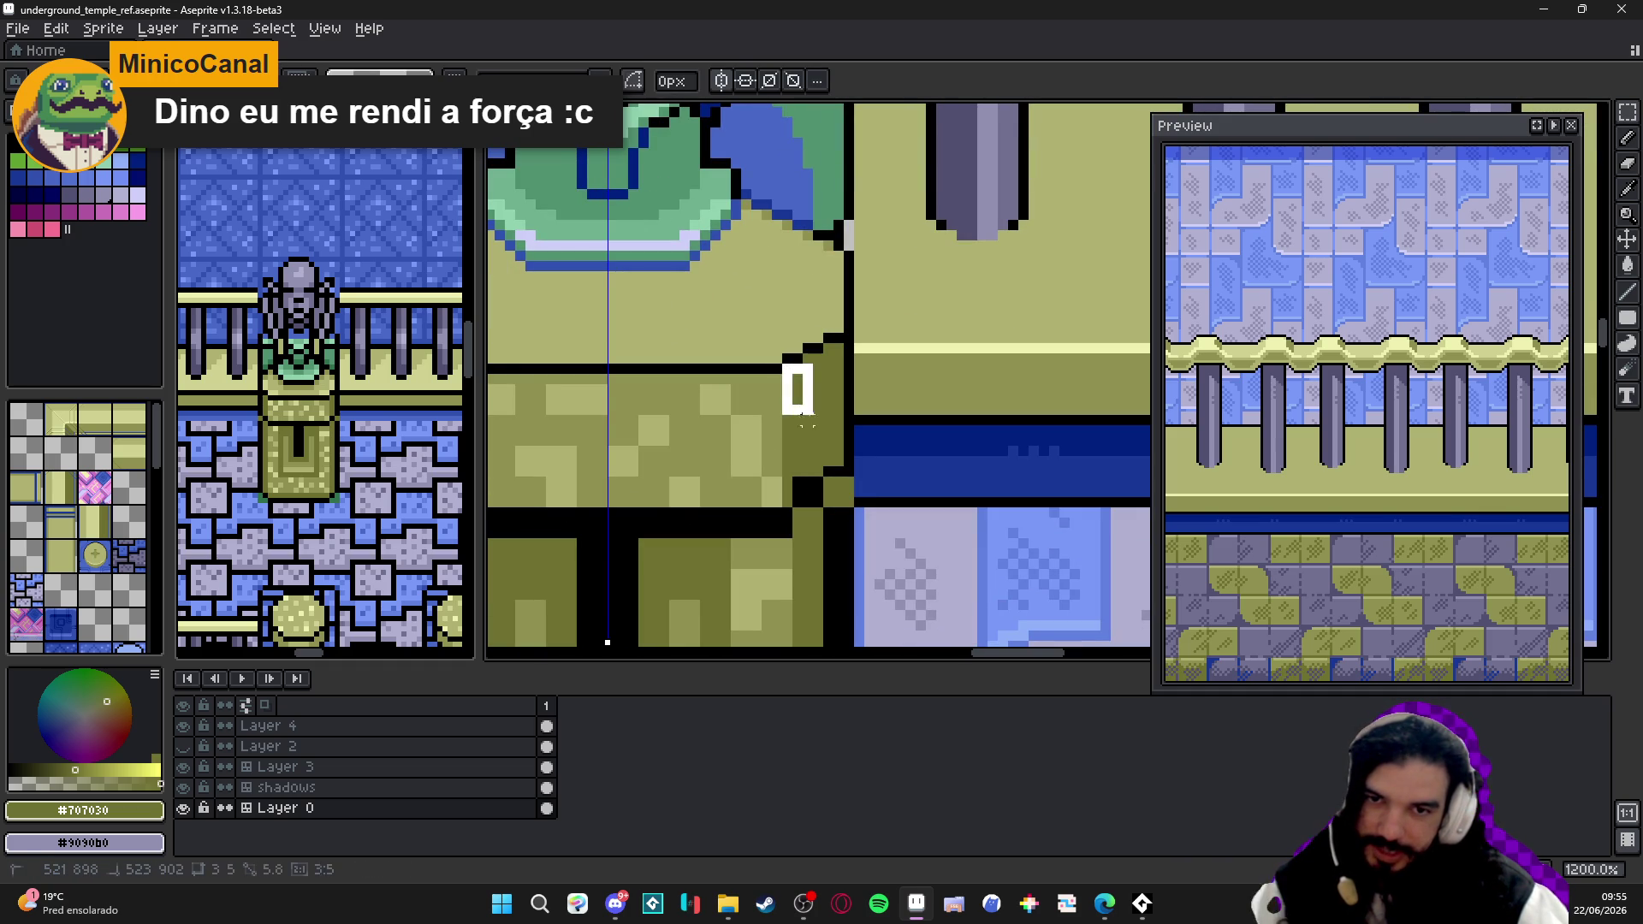
scroll(810, 355, up, 3)
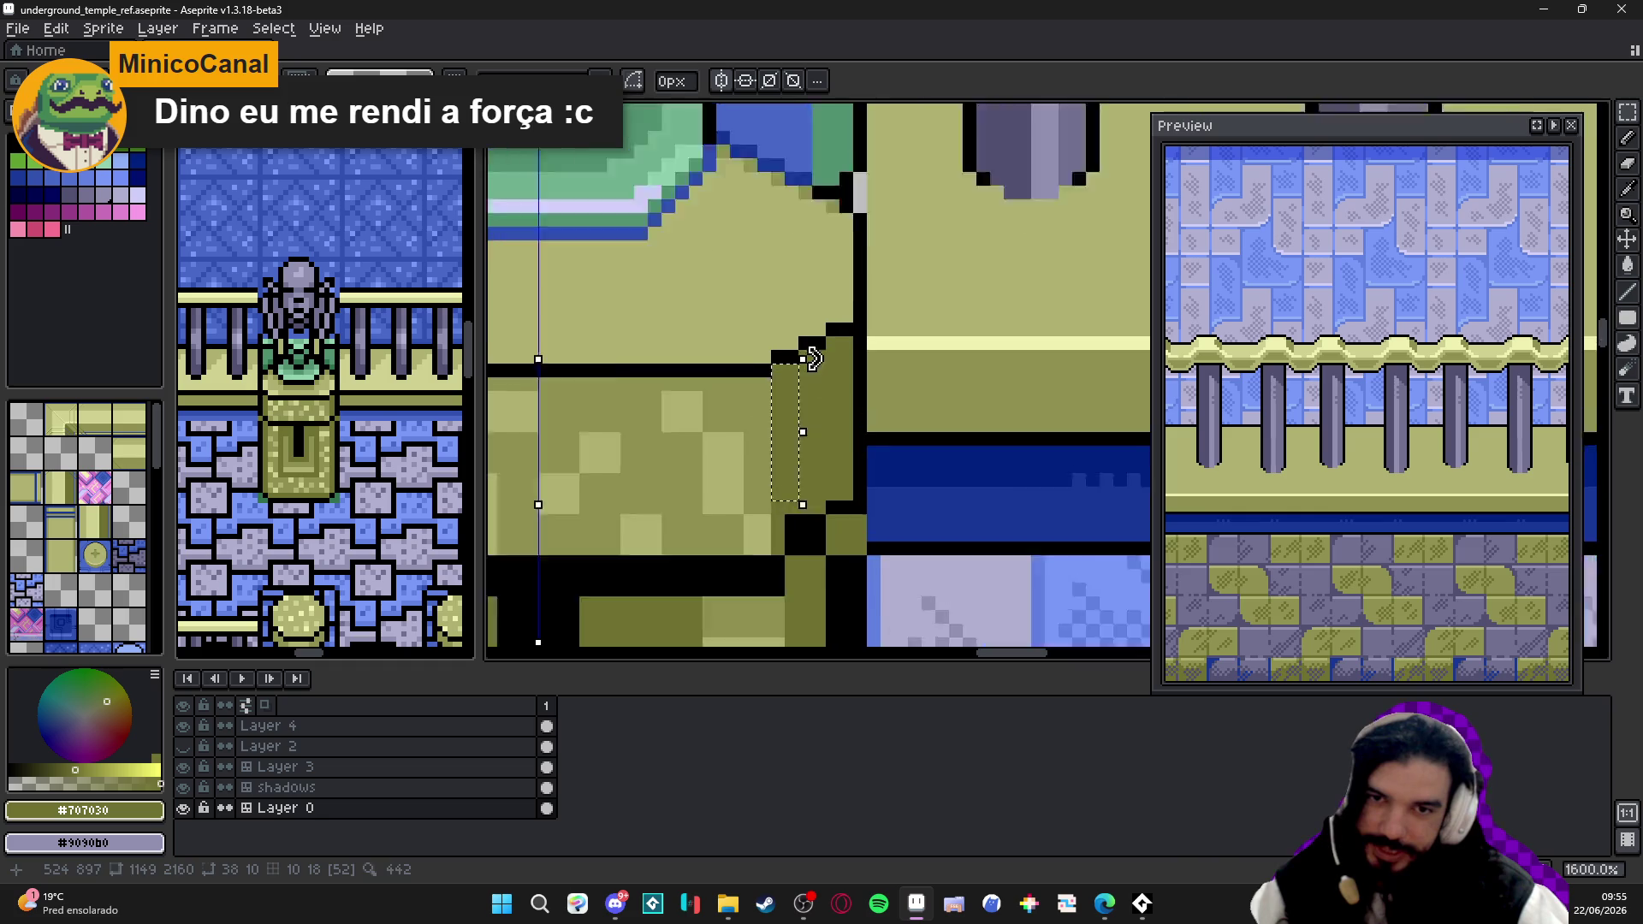
scroll(810, 356, up, 3)
drag(811, 537, 847, 578)
scroll(865, 394, down, 2)
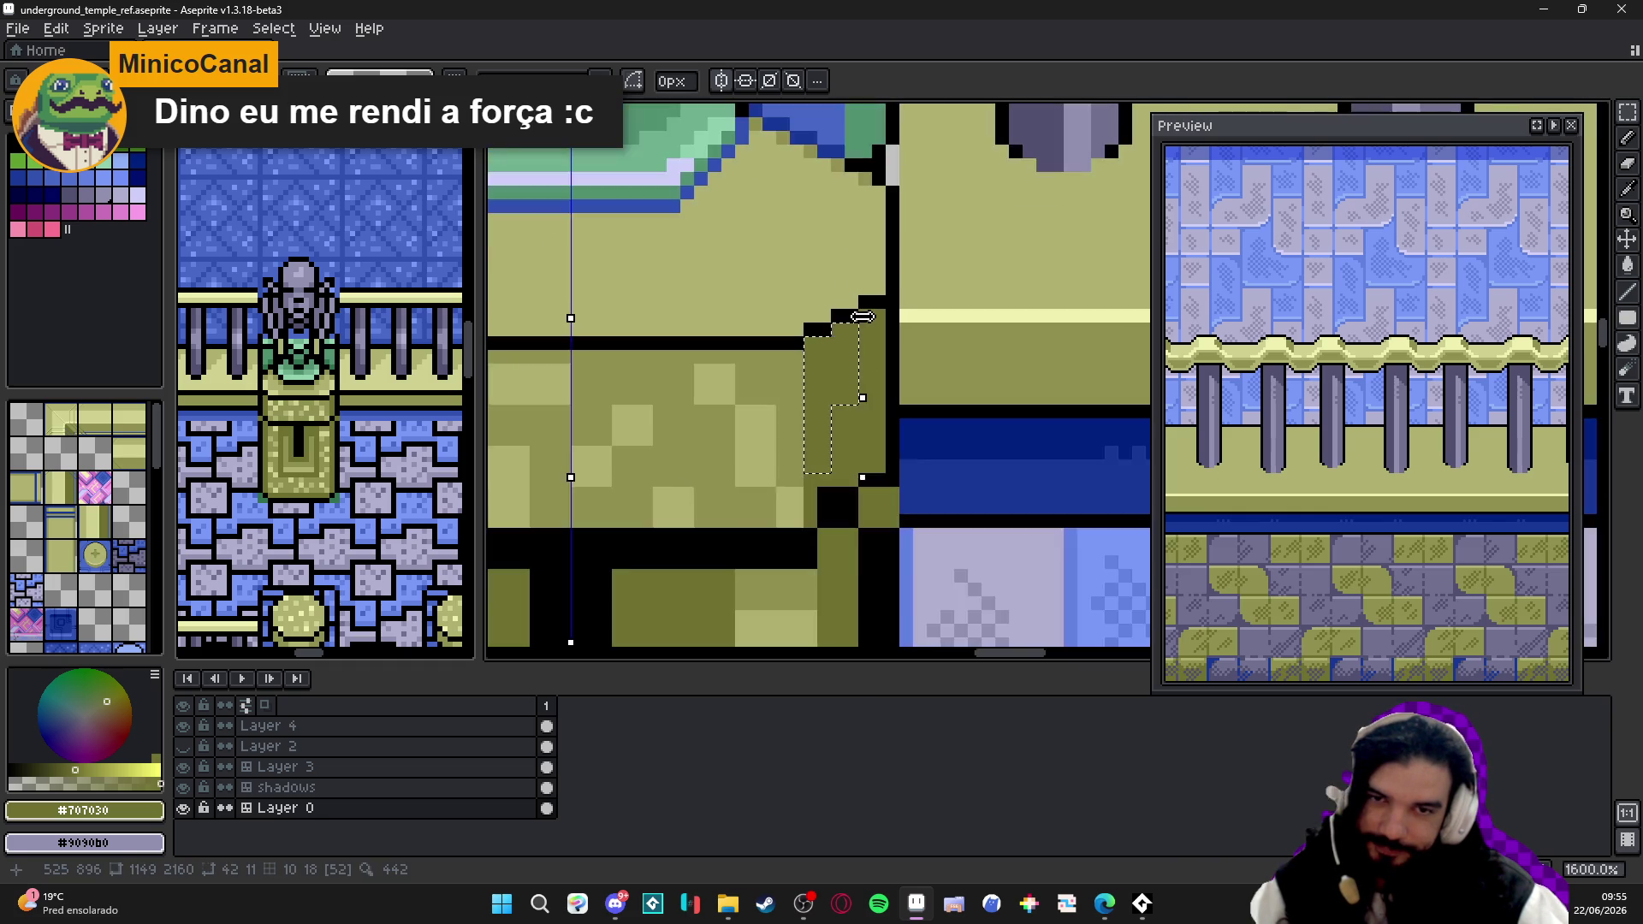
scroll(882, 315, up, 2)
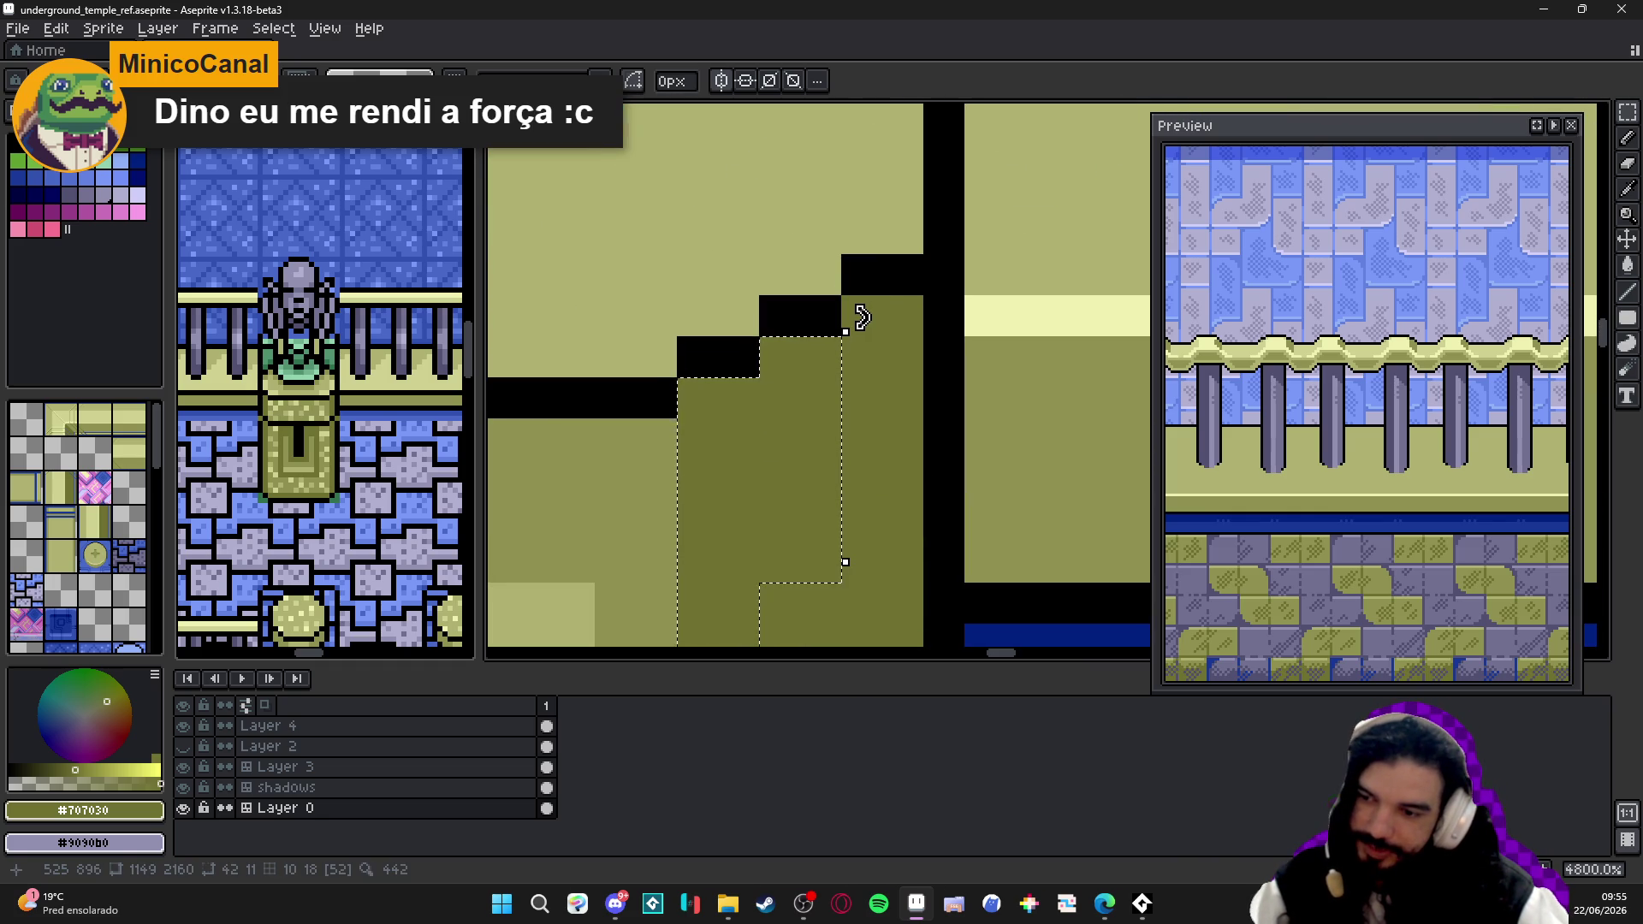
key(ctrl+d)
key(ctrl+s)
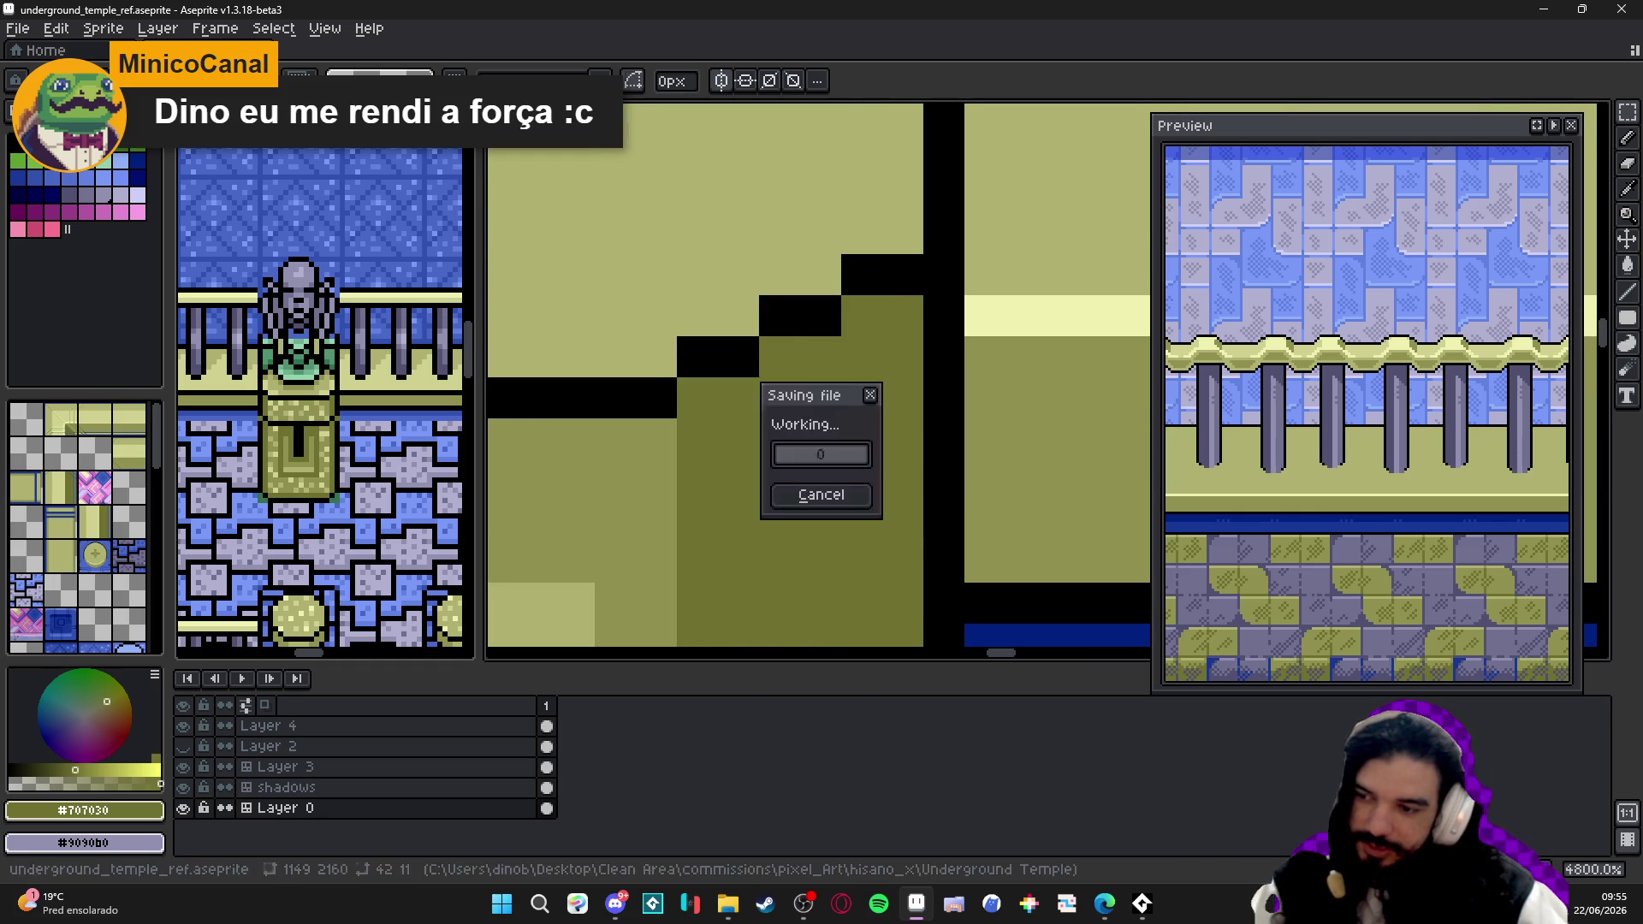
scroll(801, 357, up, 1)
- Save again and marquee-select the stepped black outline pixels at the pedestal's top right corner
drag(665, 373, 778, 431)
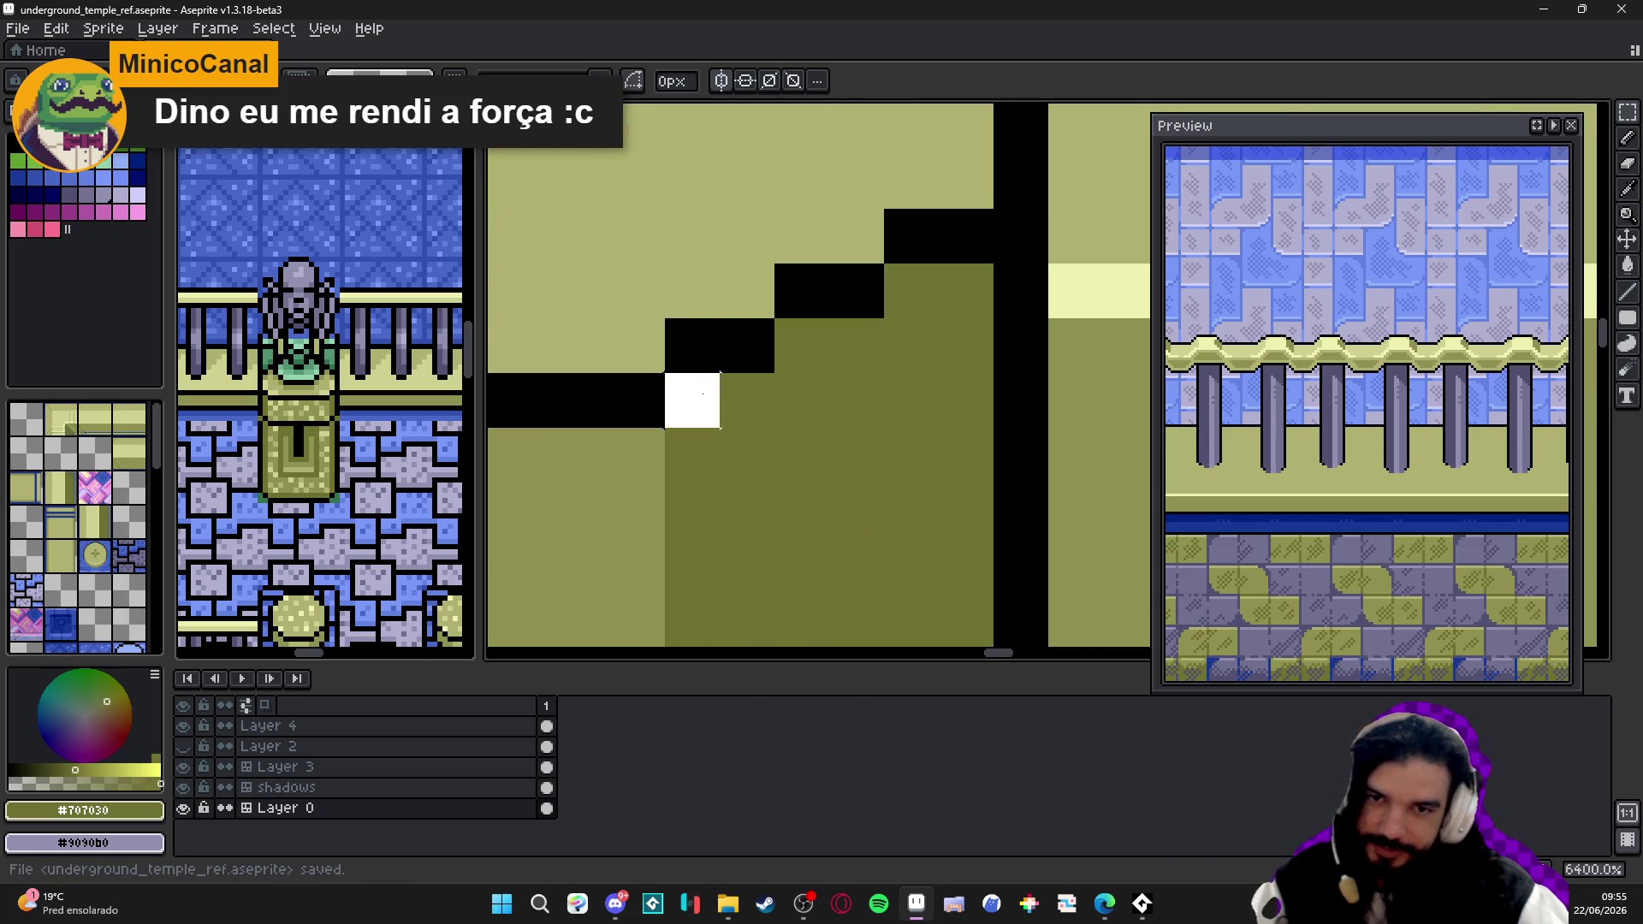
drag(801, 348, 859, 348)
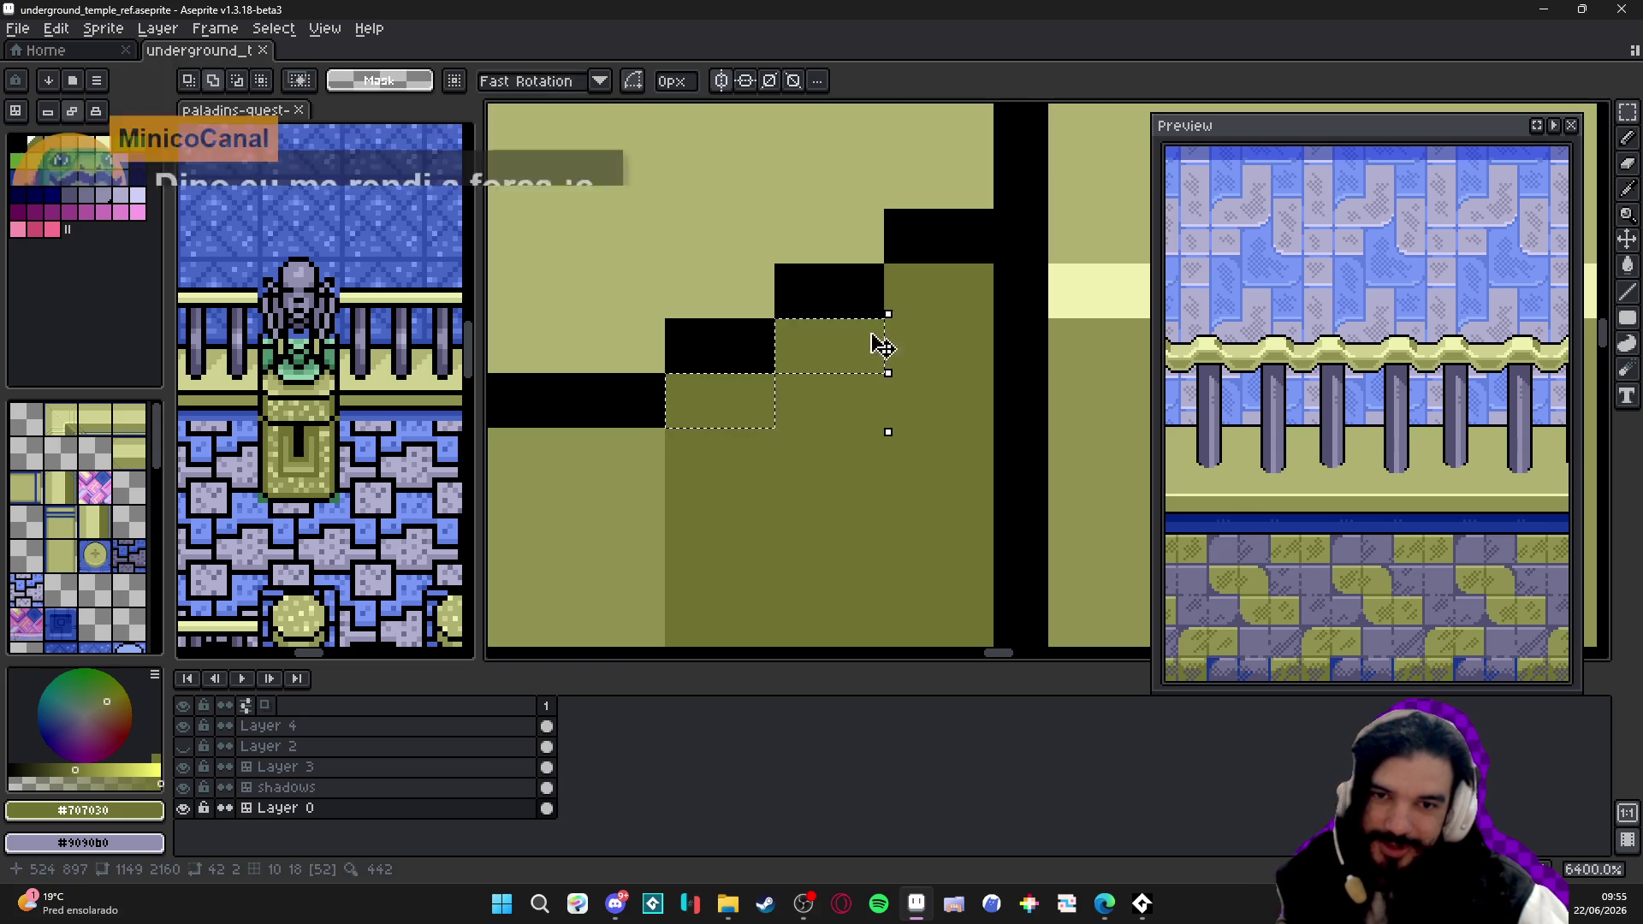
scroll(962, 286, down, 5)
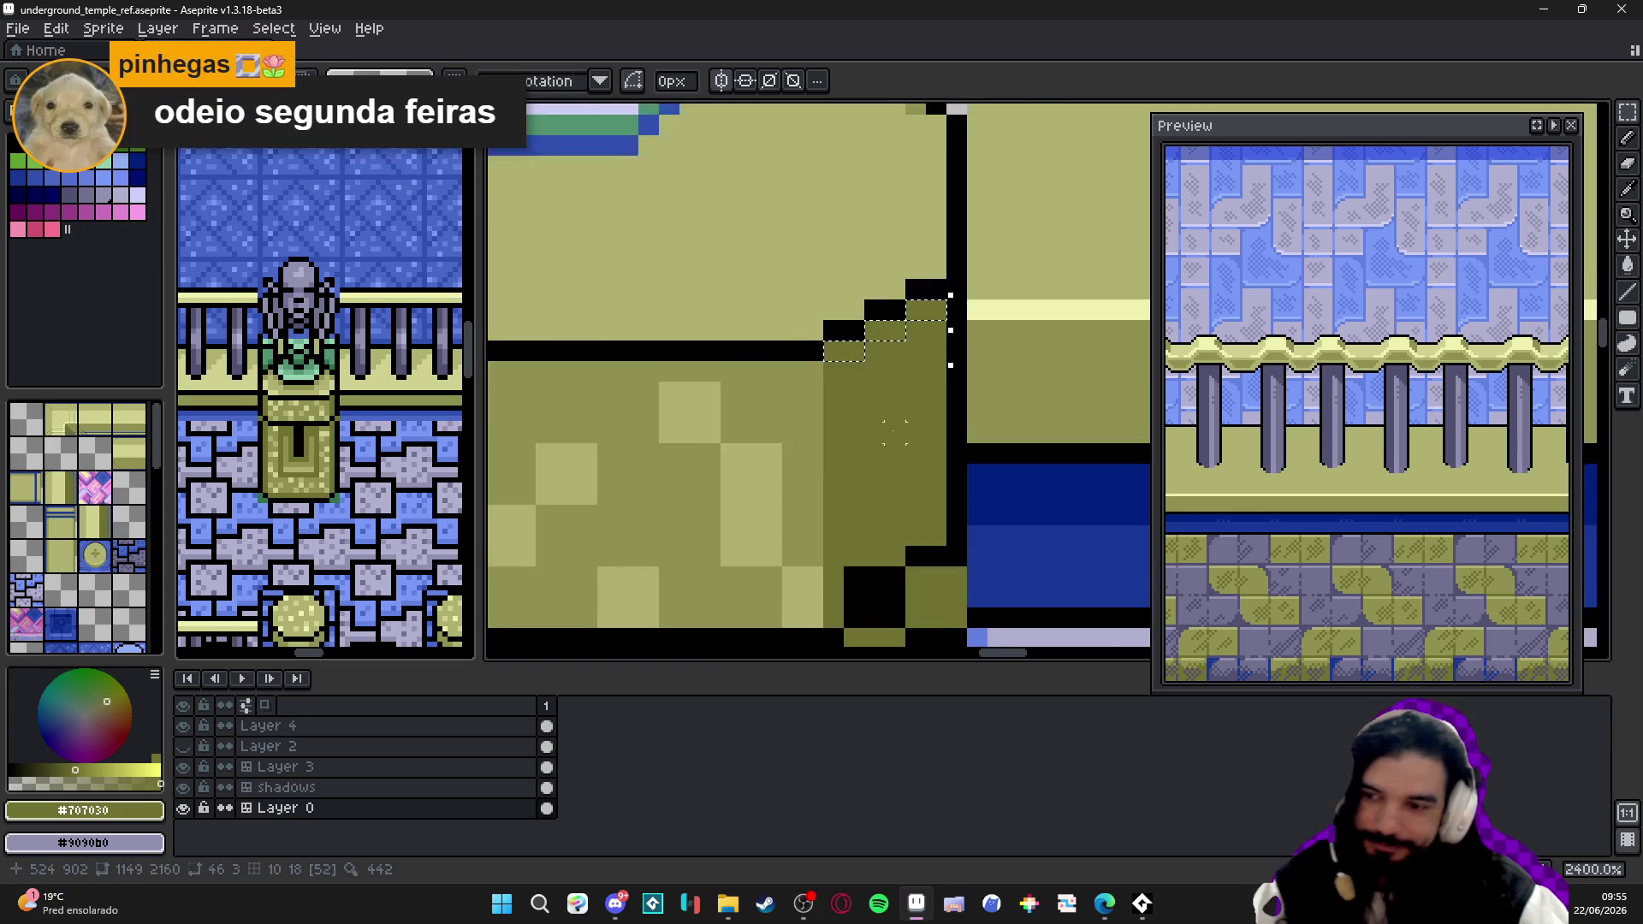
key(b)
scroll(872, 369, down, 1)
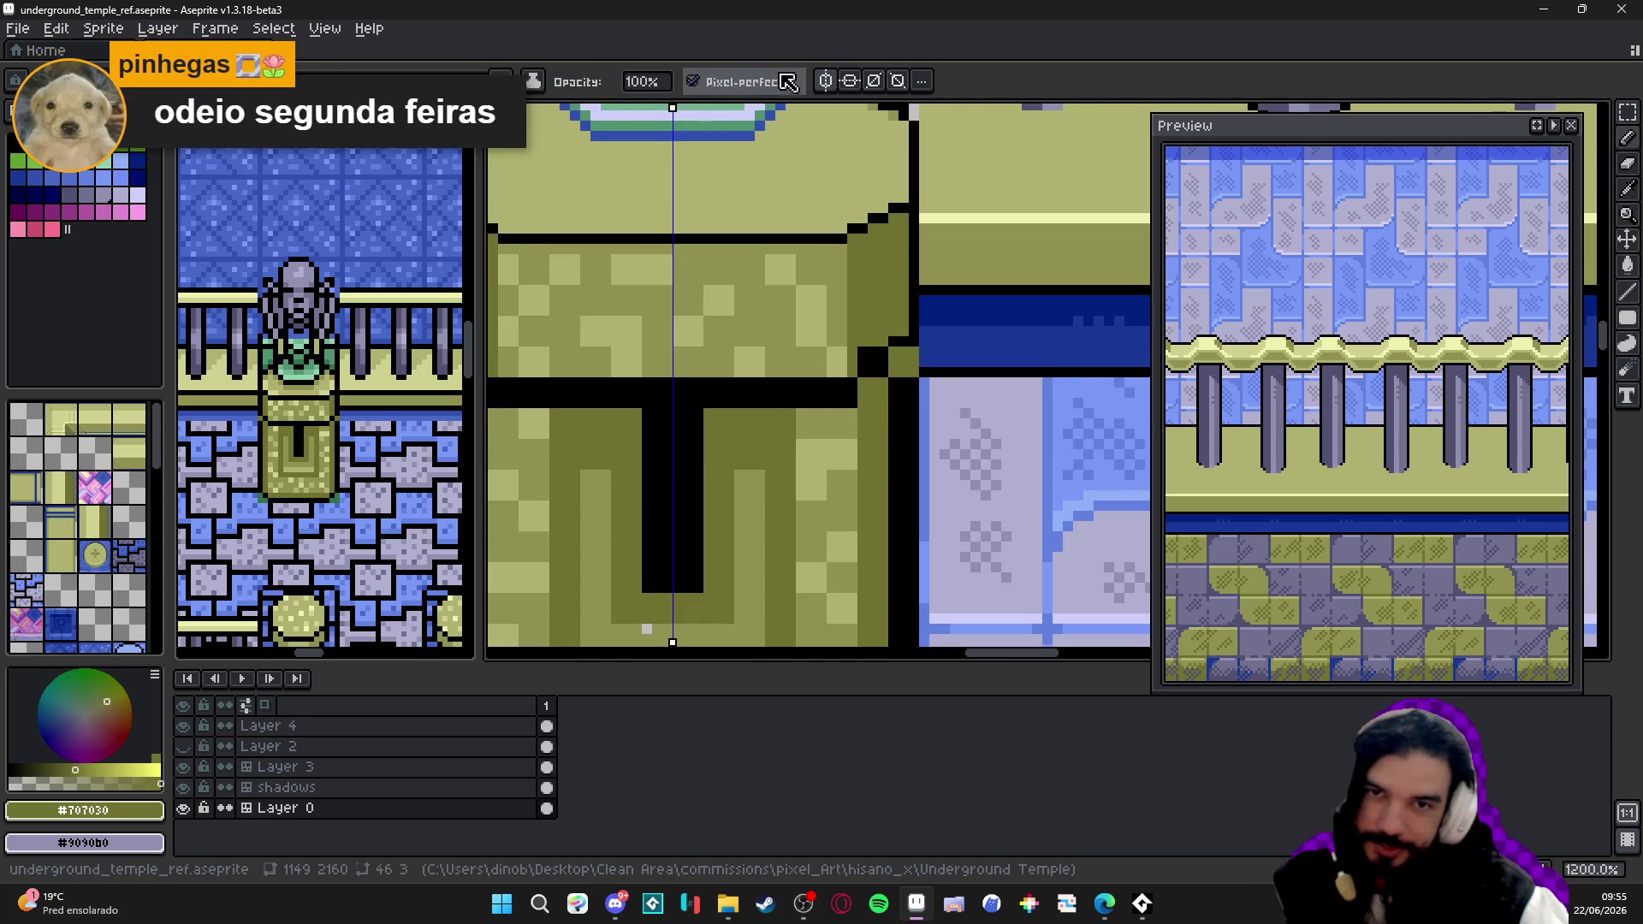
scroll(878, 267, up, 3)
scroll(878, 268, up, 1)
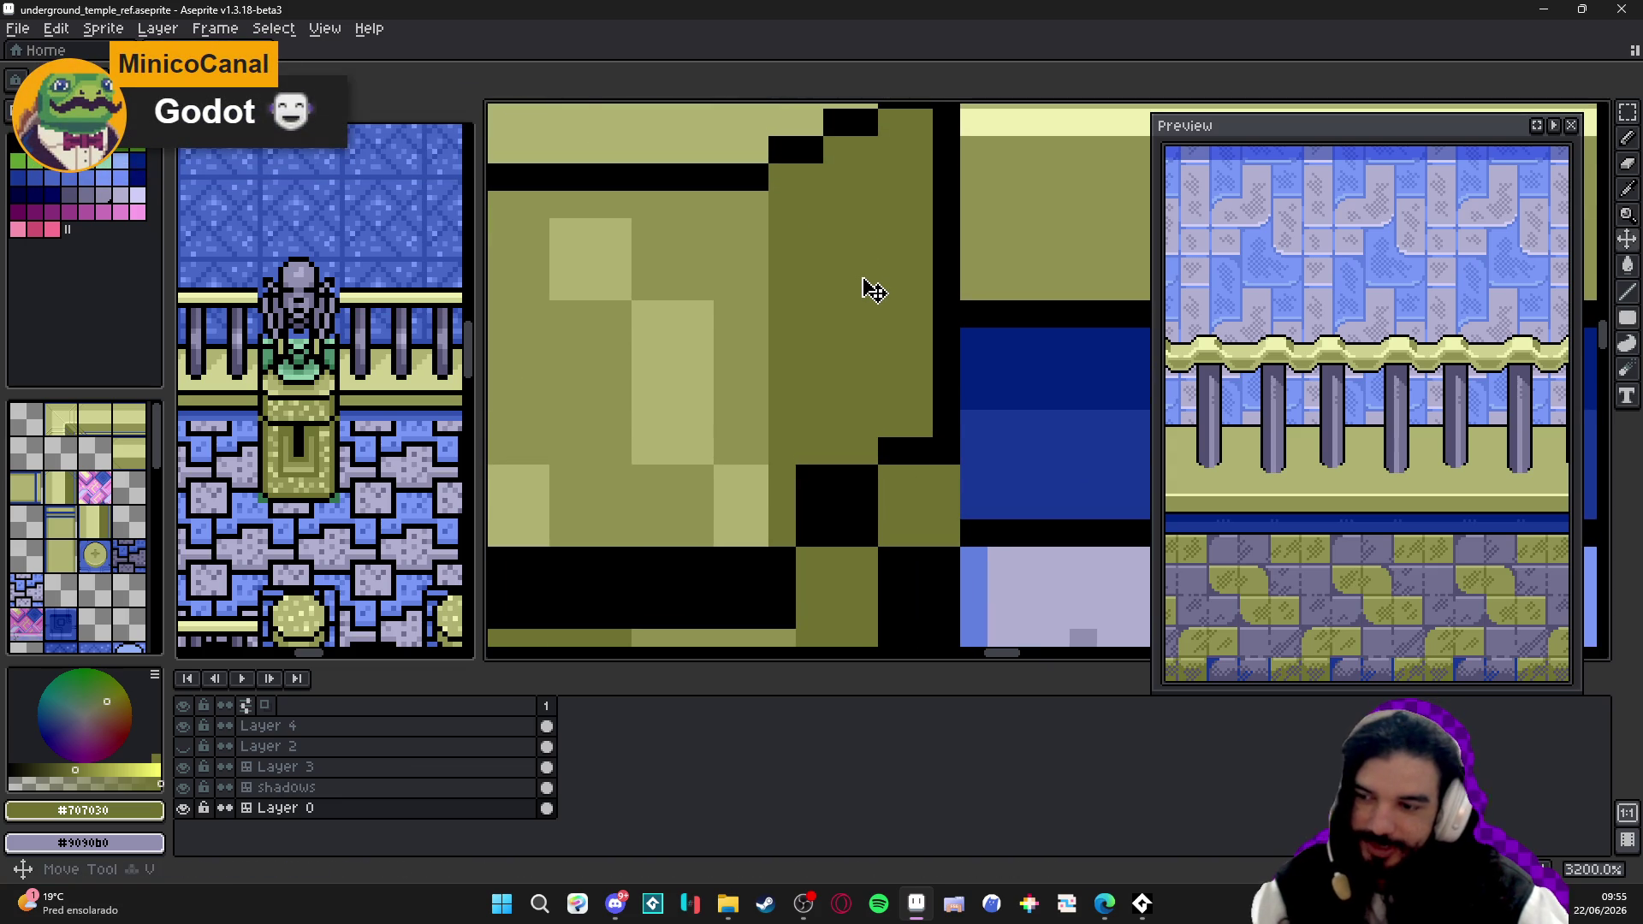
key(ctrl+s)
scroll(837, 180, up, 2)
click(822, 179)
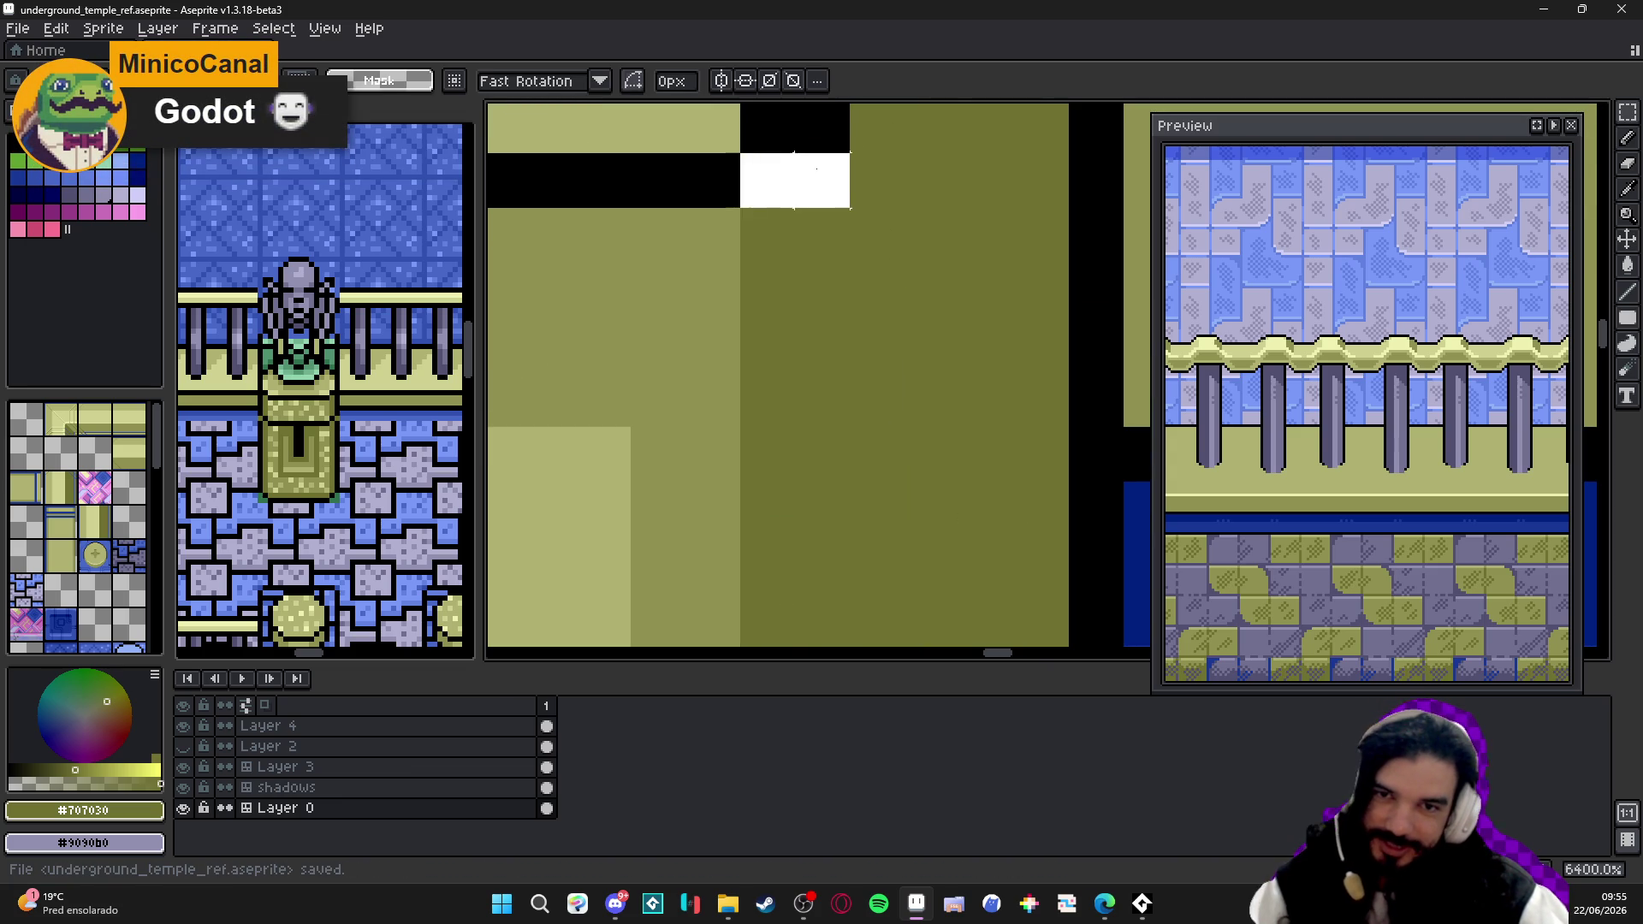
drag(823, 180, 757, 433)
drag(768, 356, 869, 401)
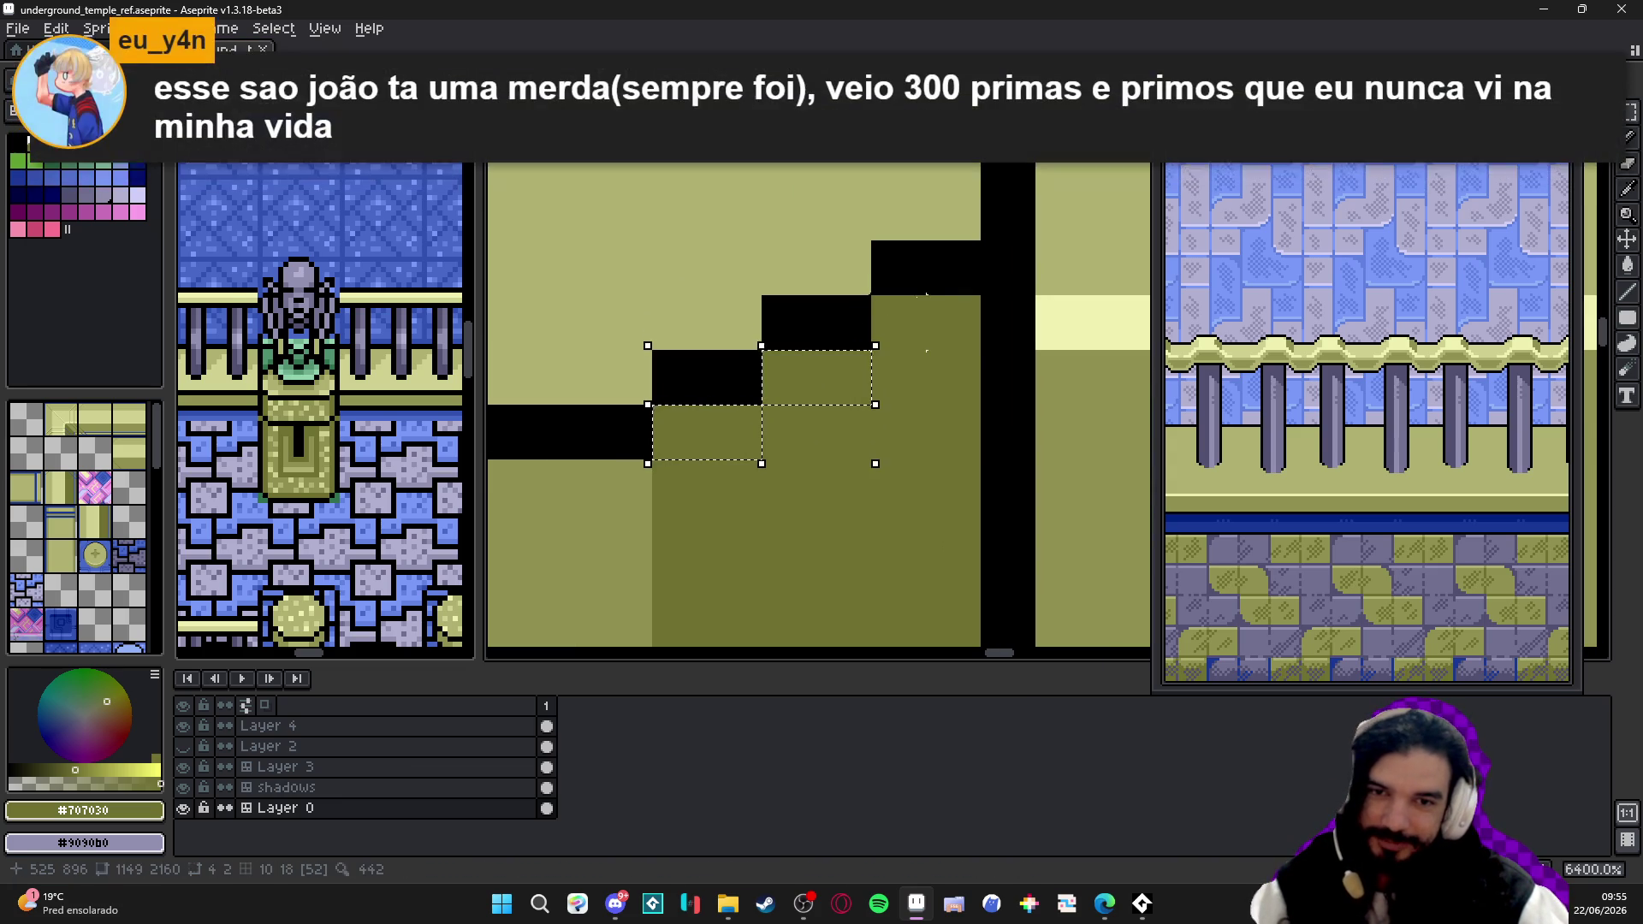
drag(977, 303, 876, 308)
scroll(875, 306, down, 3)
scroll(821, 383, down, 4)
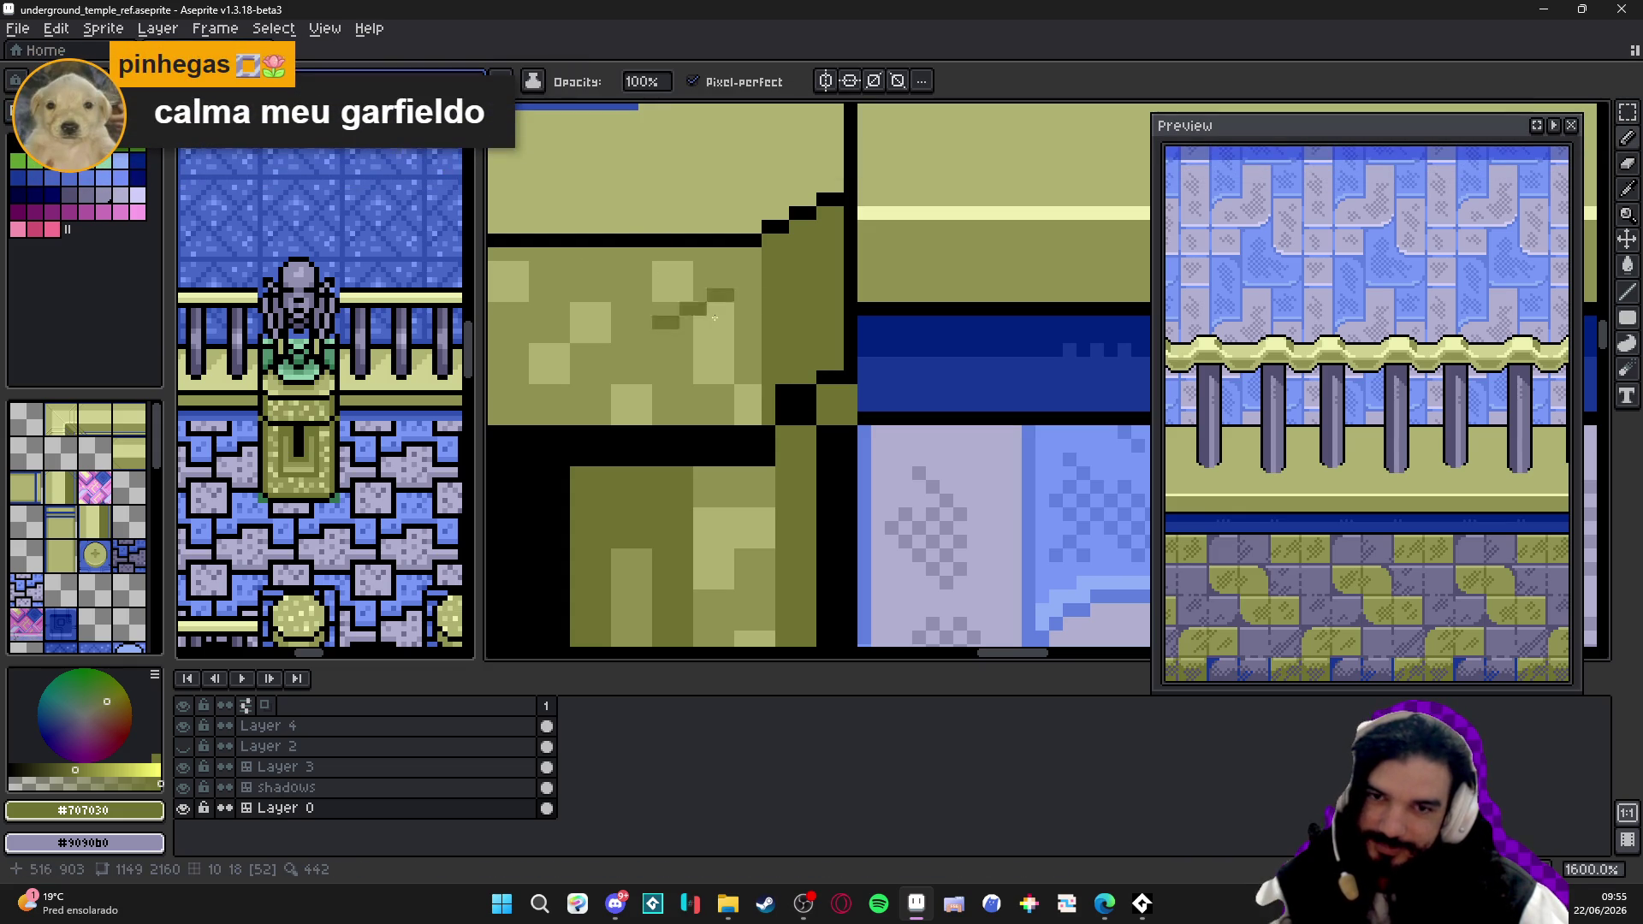
- Pencil a pink stepped patch at the pedestal top's right corner, undoing the olive overpaints
click(803, 409)
key(ctrl+z)
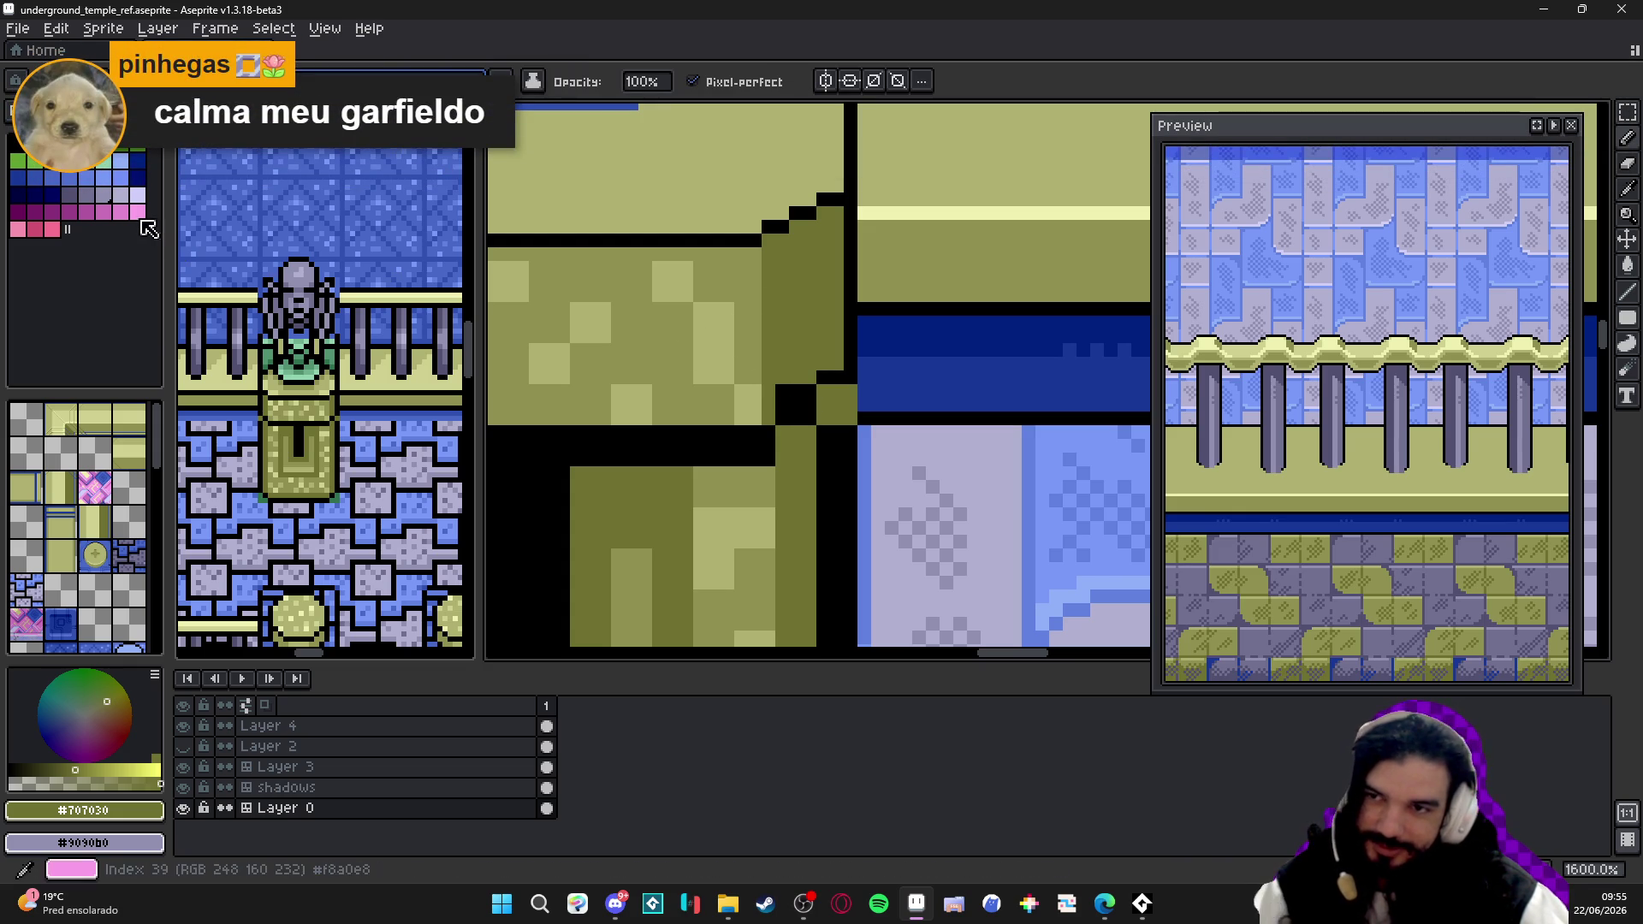
click(138, 212)
mouse_move(762, 431)
mouse_down()
mouse_move(835, 390)
mouse_move(834, 350)
mouse_up()
key(ctrl+z)
key(ctrl+z)
alt+click(804, 331)
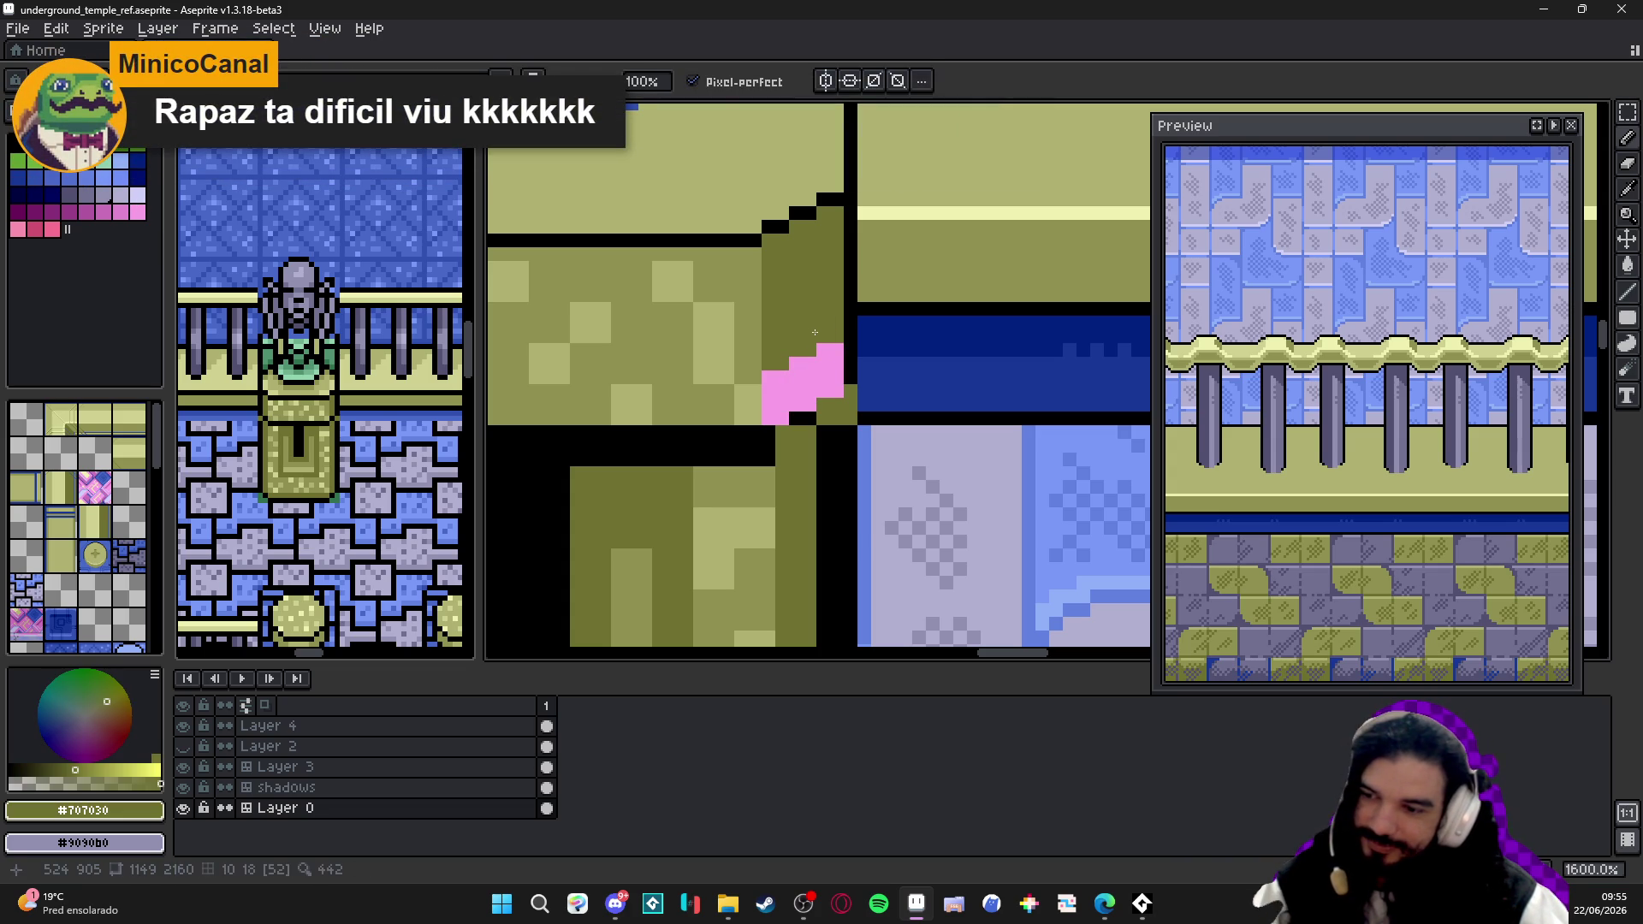
drag(808, 353, 822, 382)
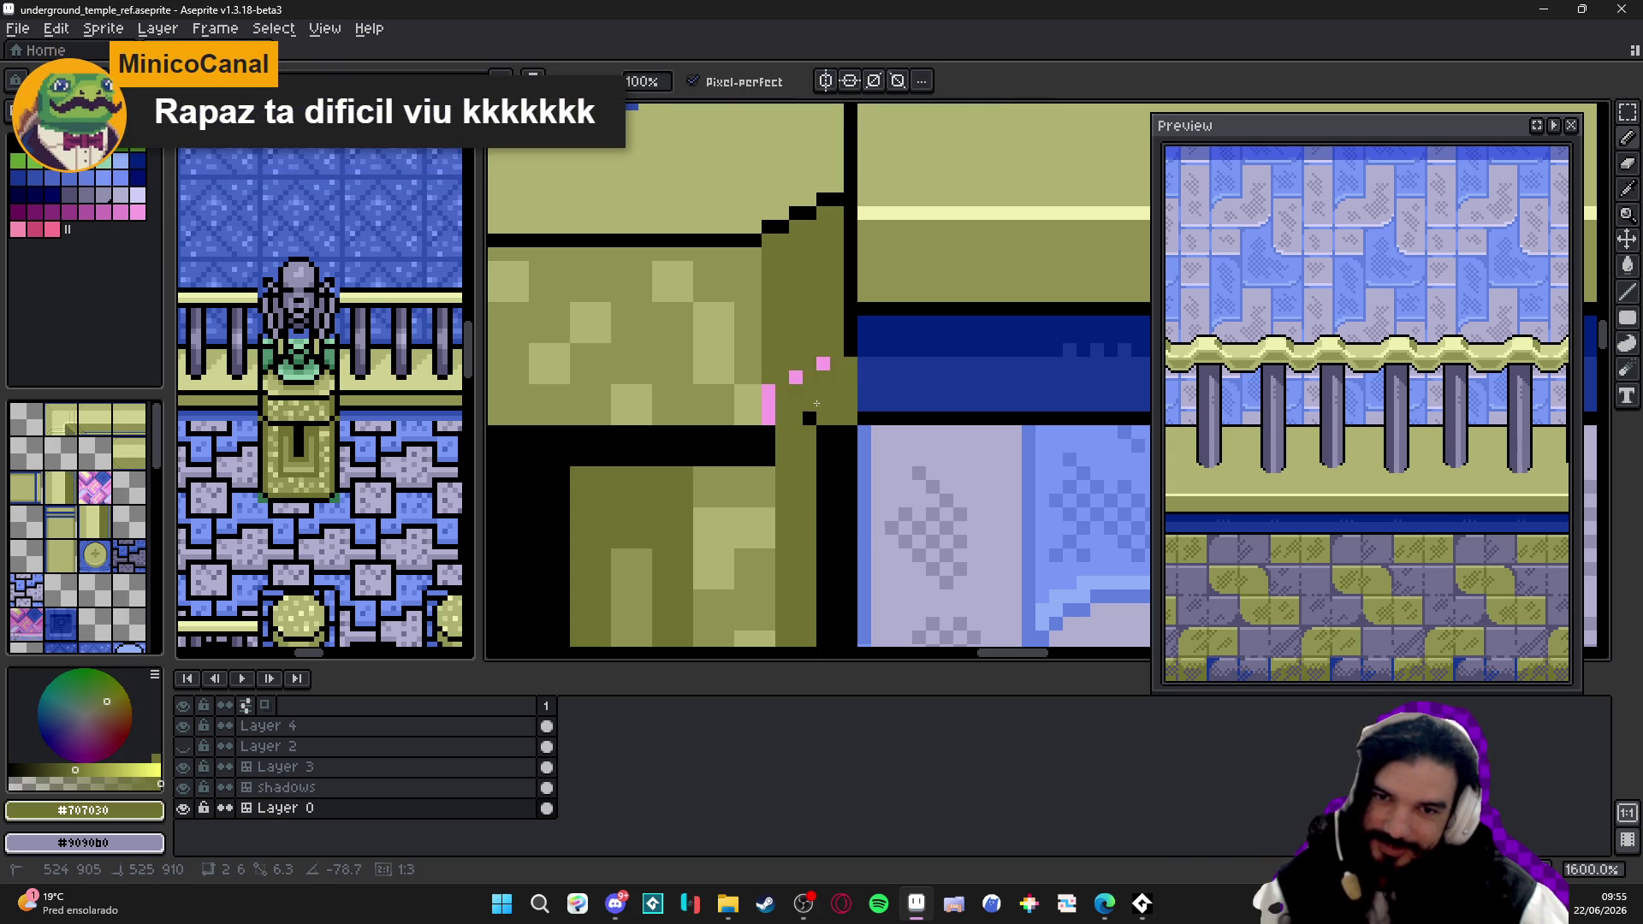
key(ctrl+z)
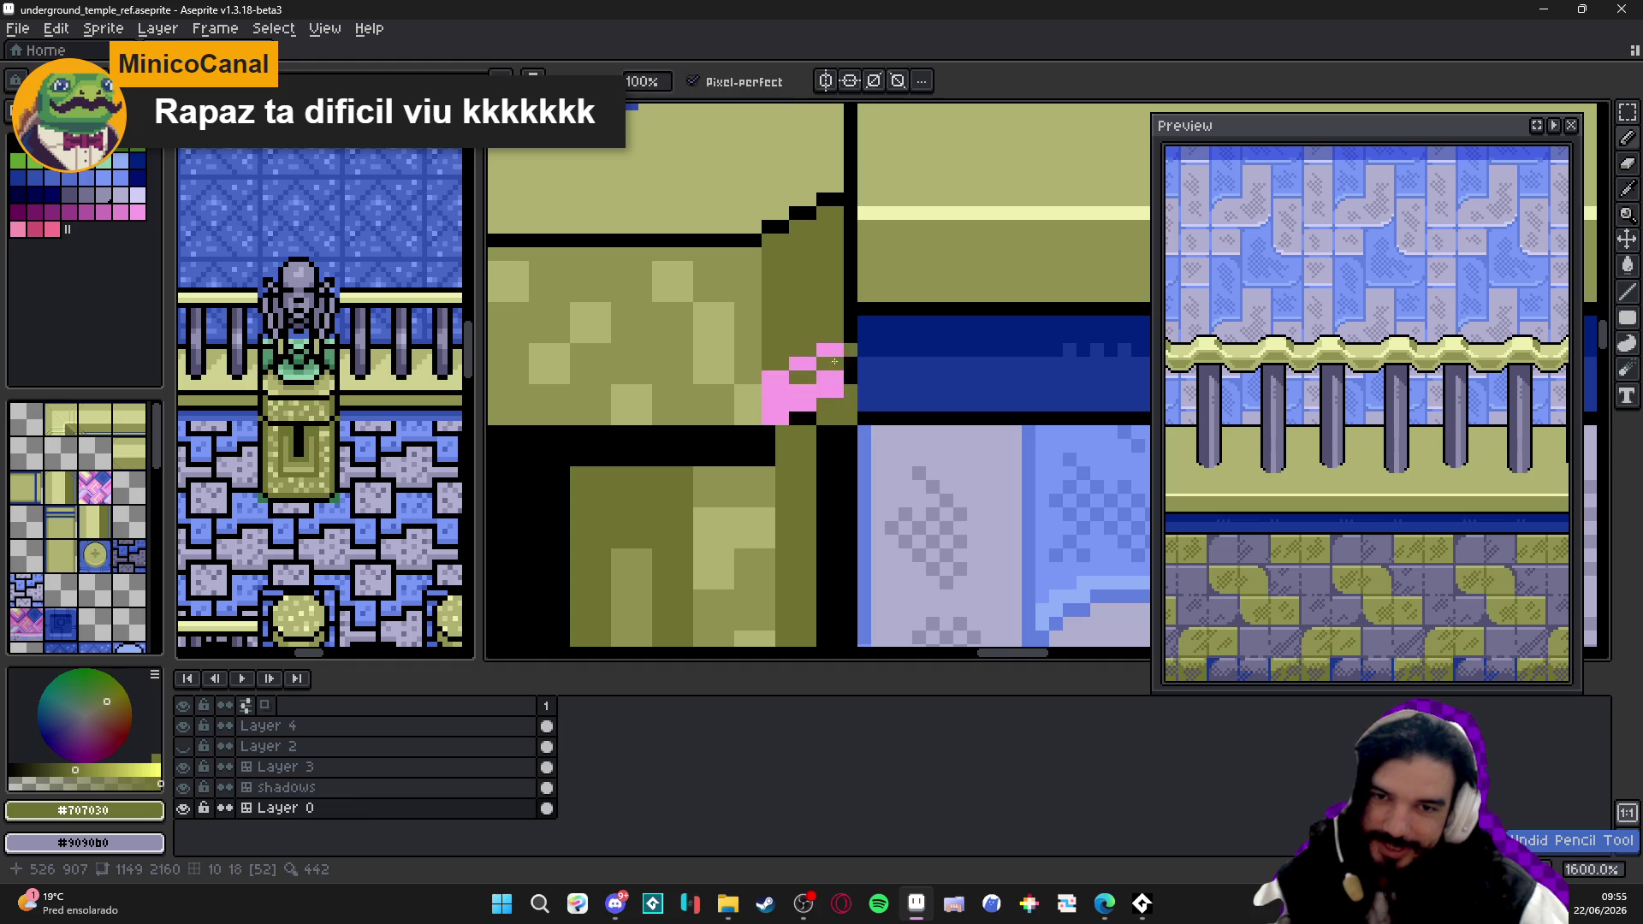
- Draw a black diagonal outline below the pink, then with vertical symmetry paint the black bar's top row olive
alt+click(854, 396)
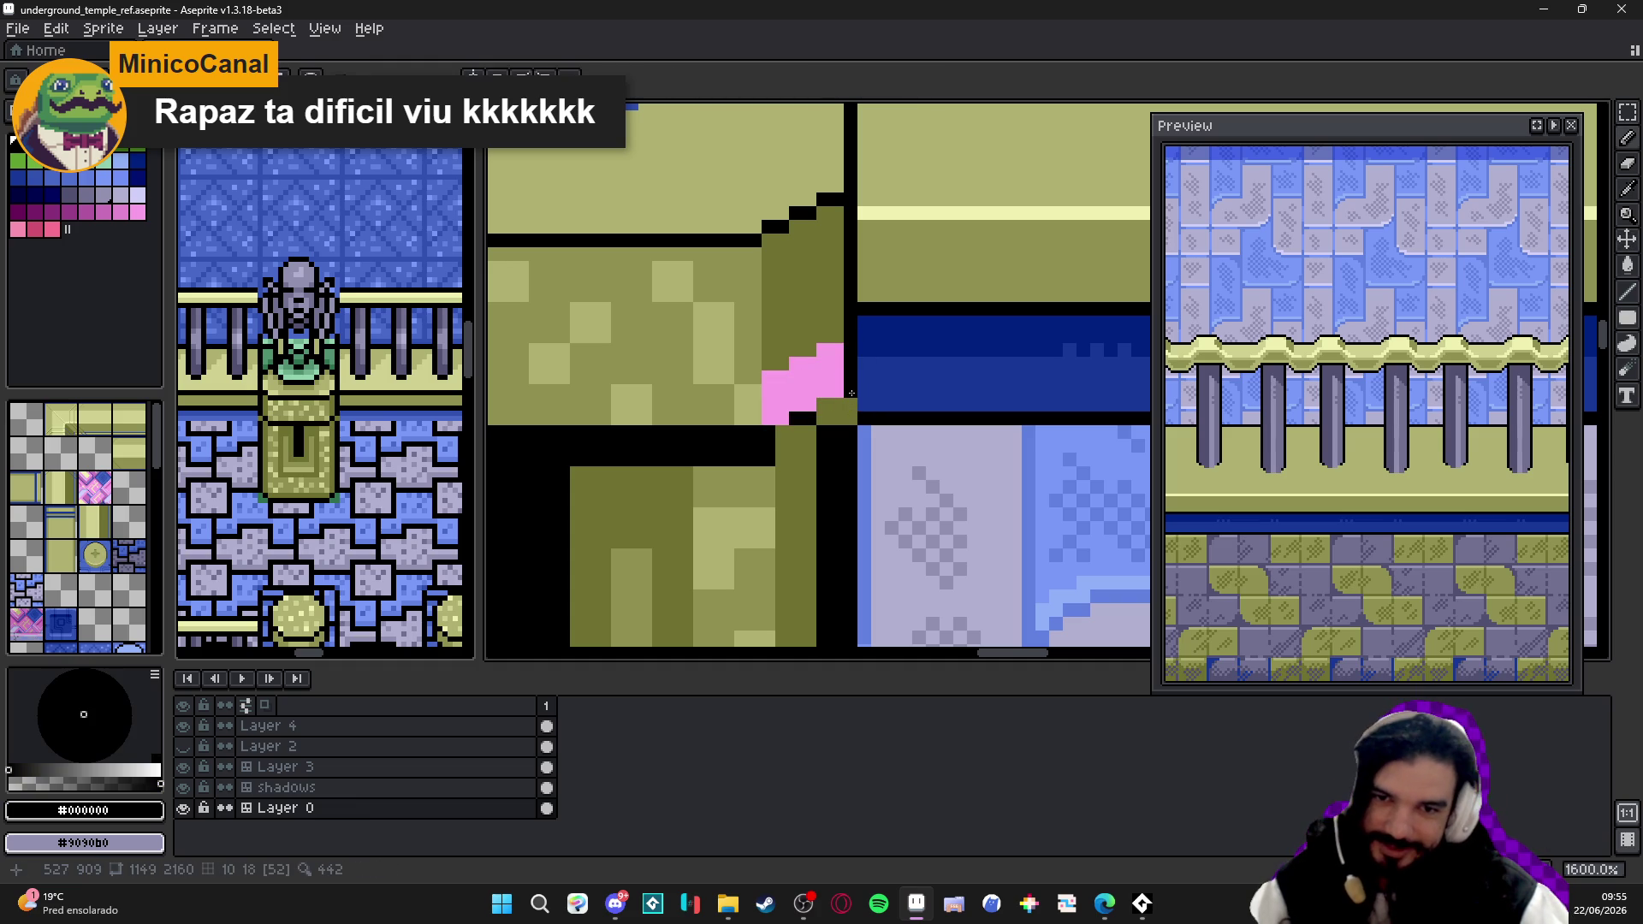
drag(834, 403, 805, 431)
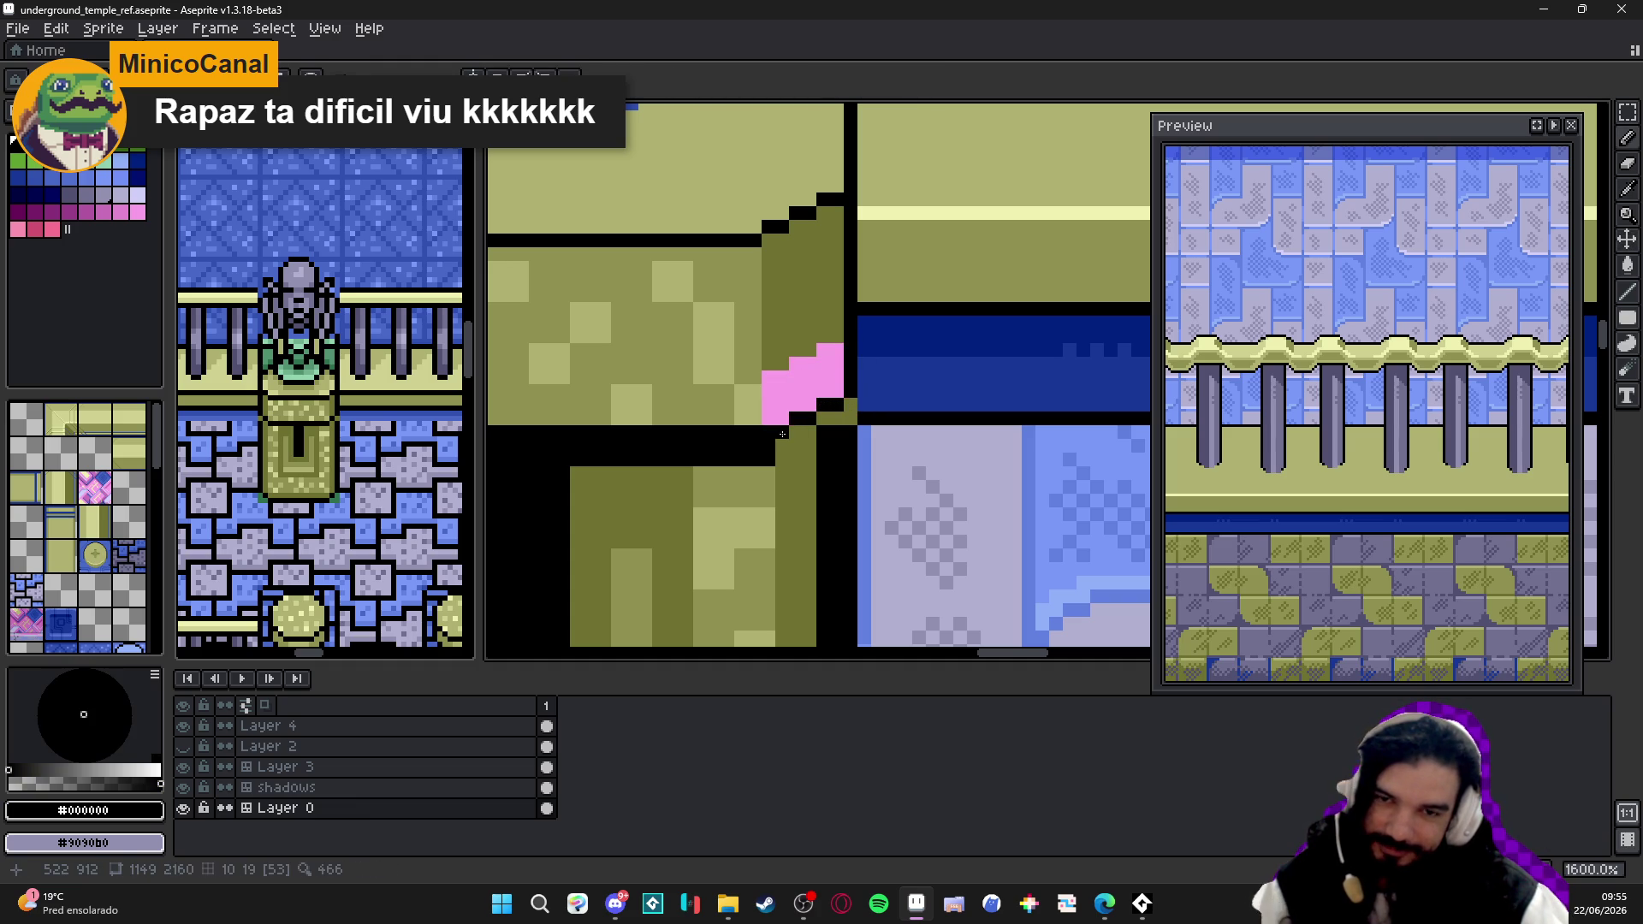
alt+click(765, 471)
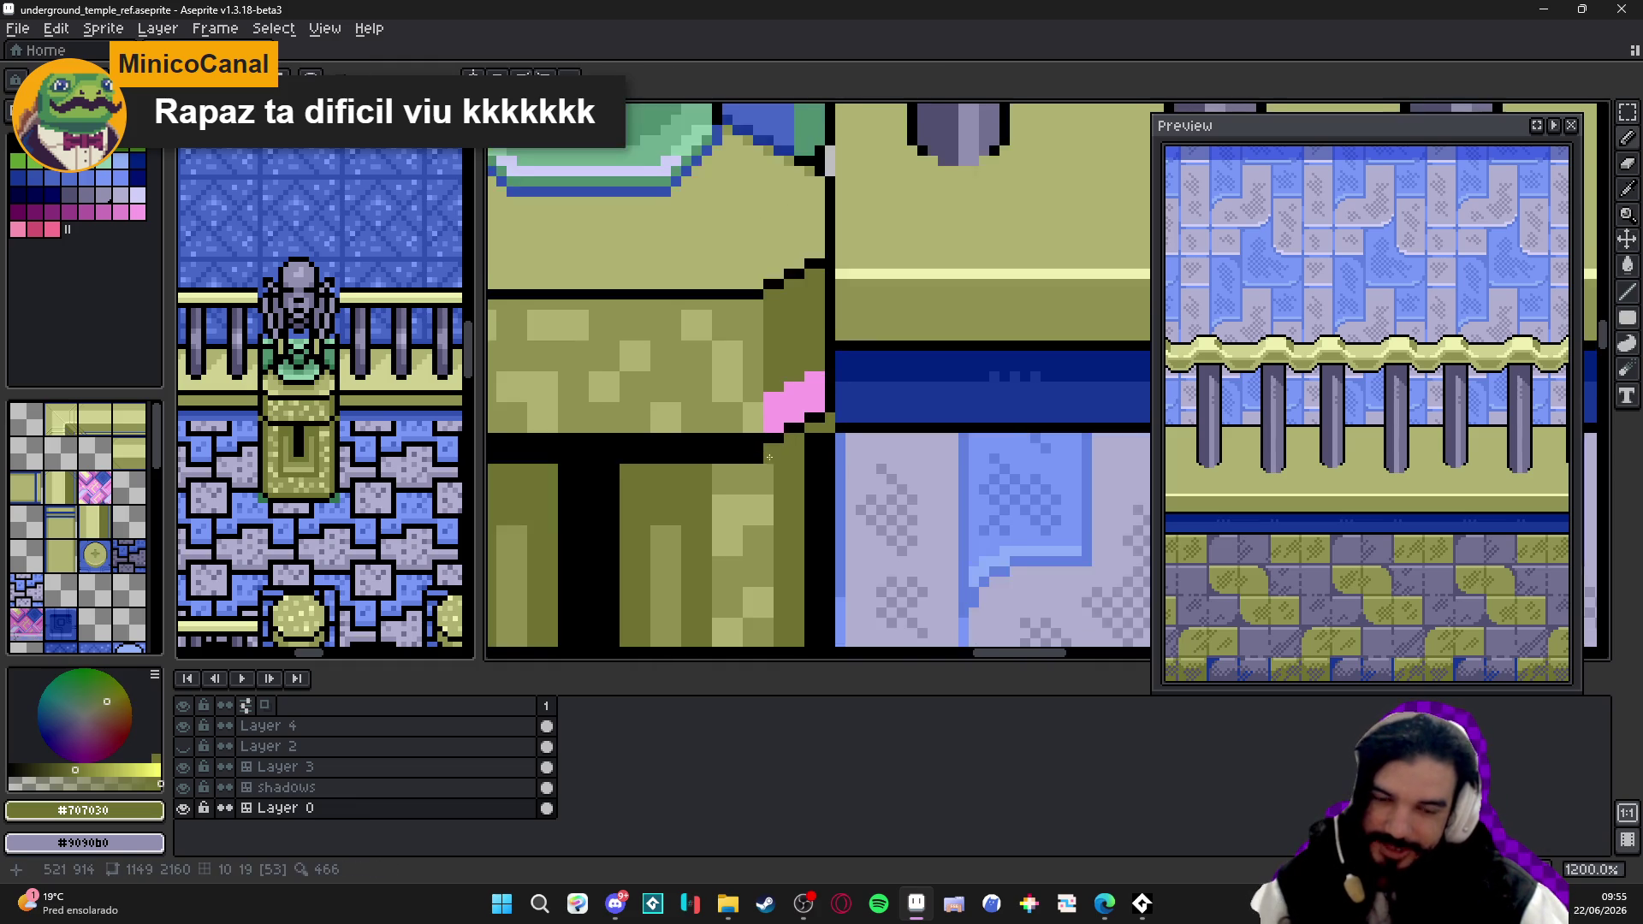
scroll(908, 472, down, 1)
click(925, 457)
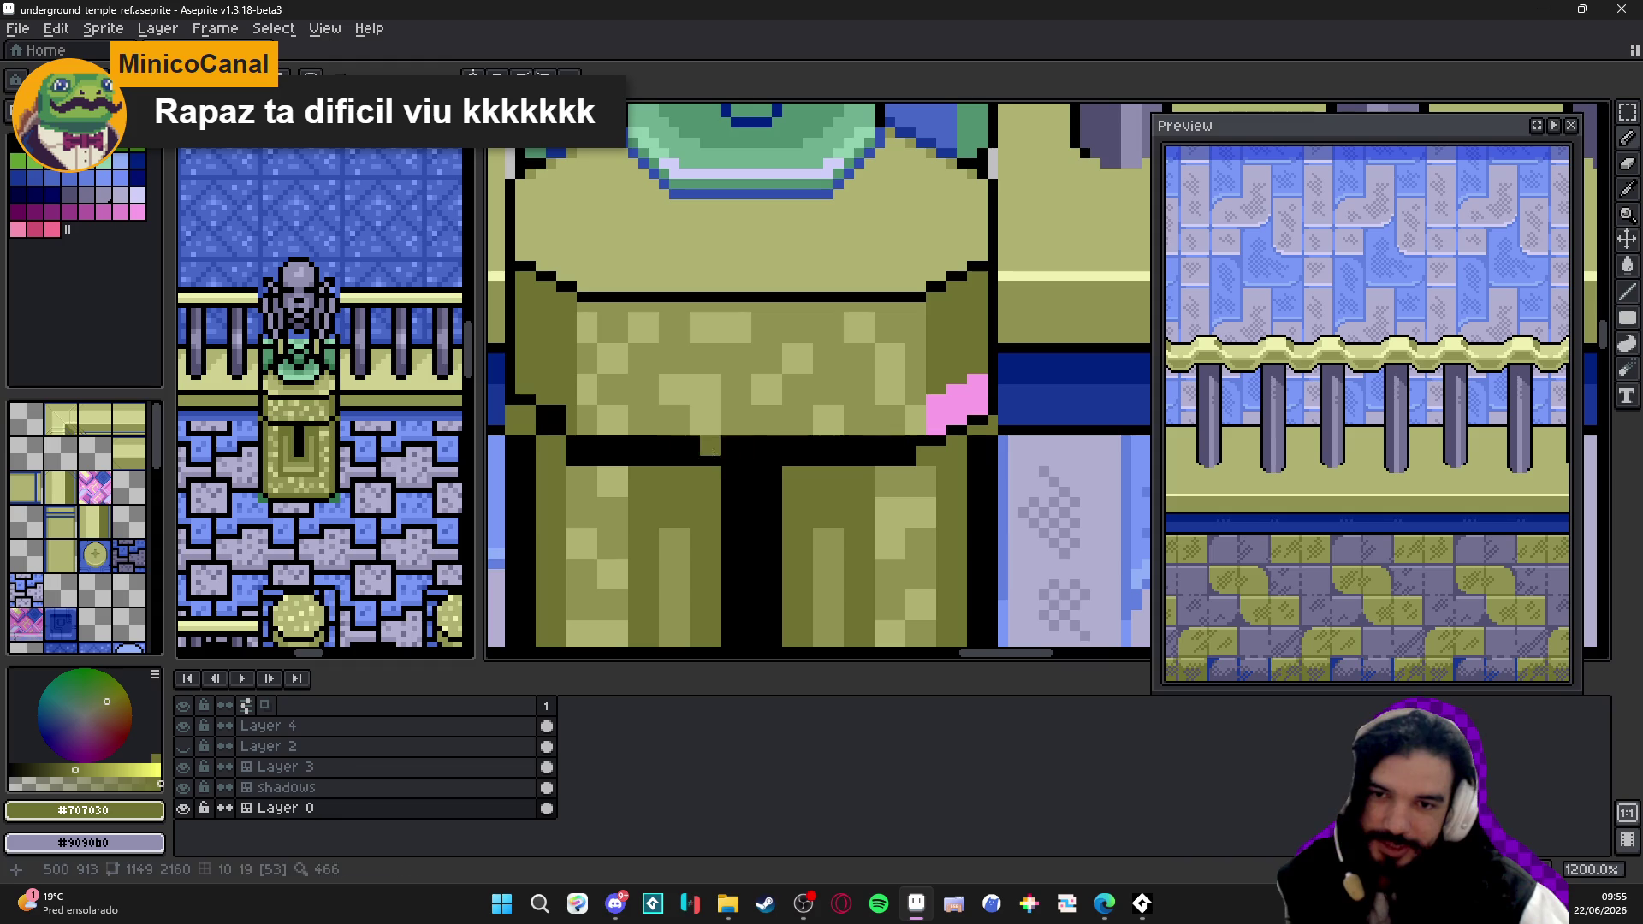
key(ctrl+shift+y)
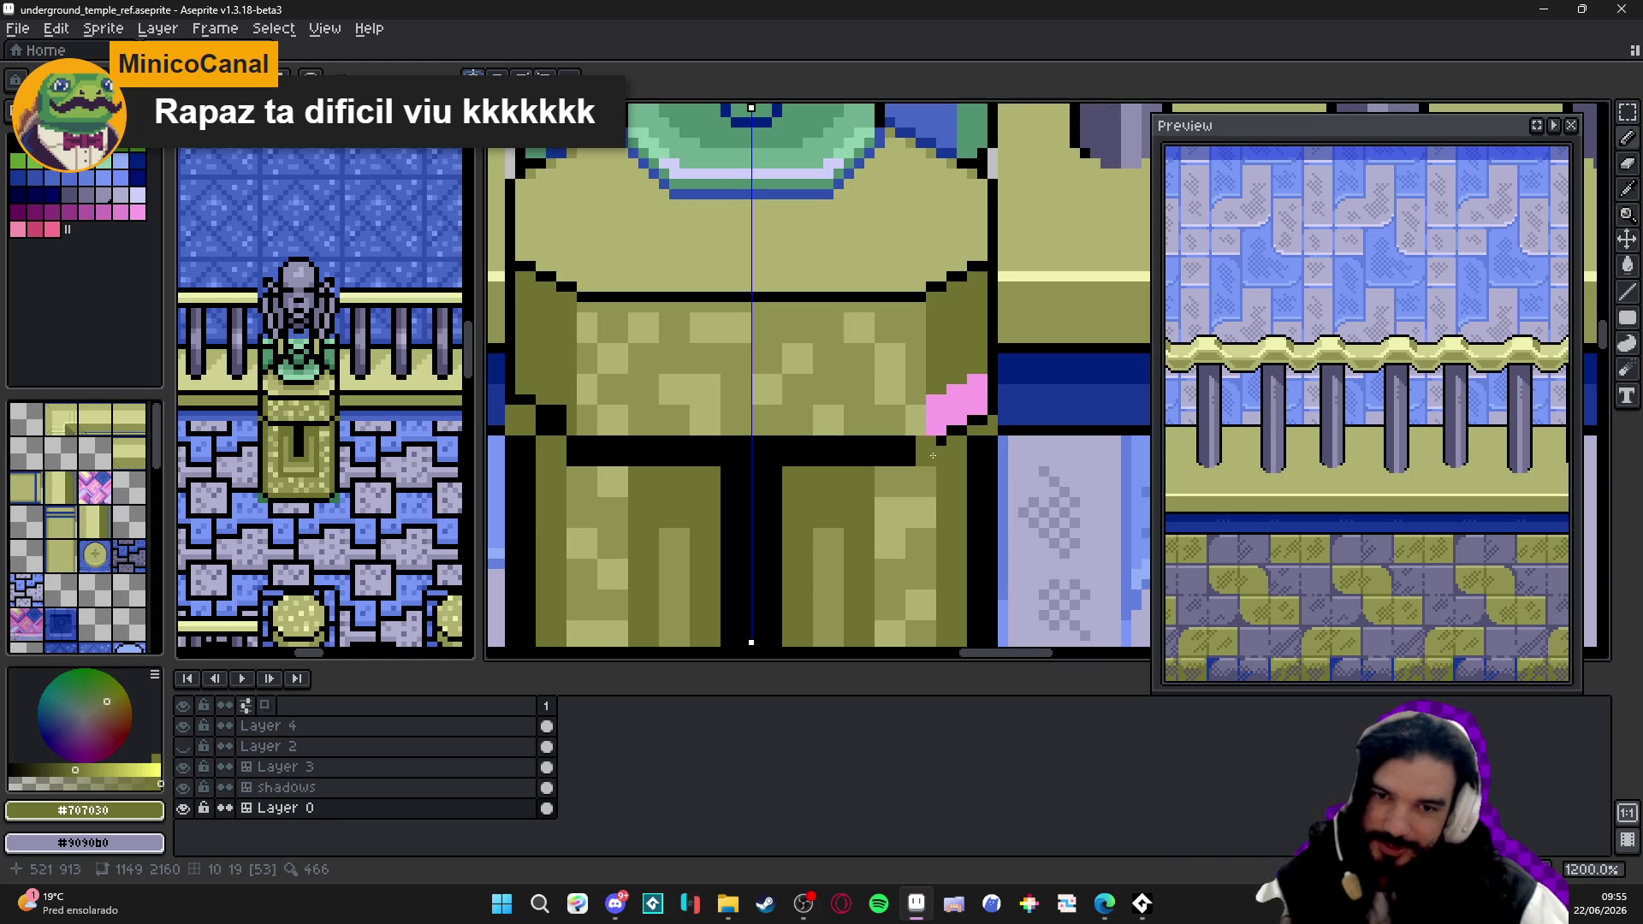
drag(918, 441, 758, 442)
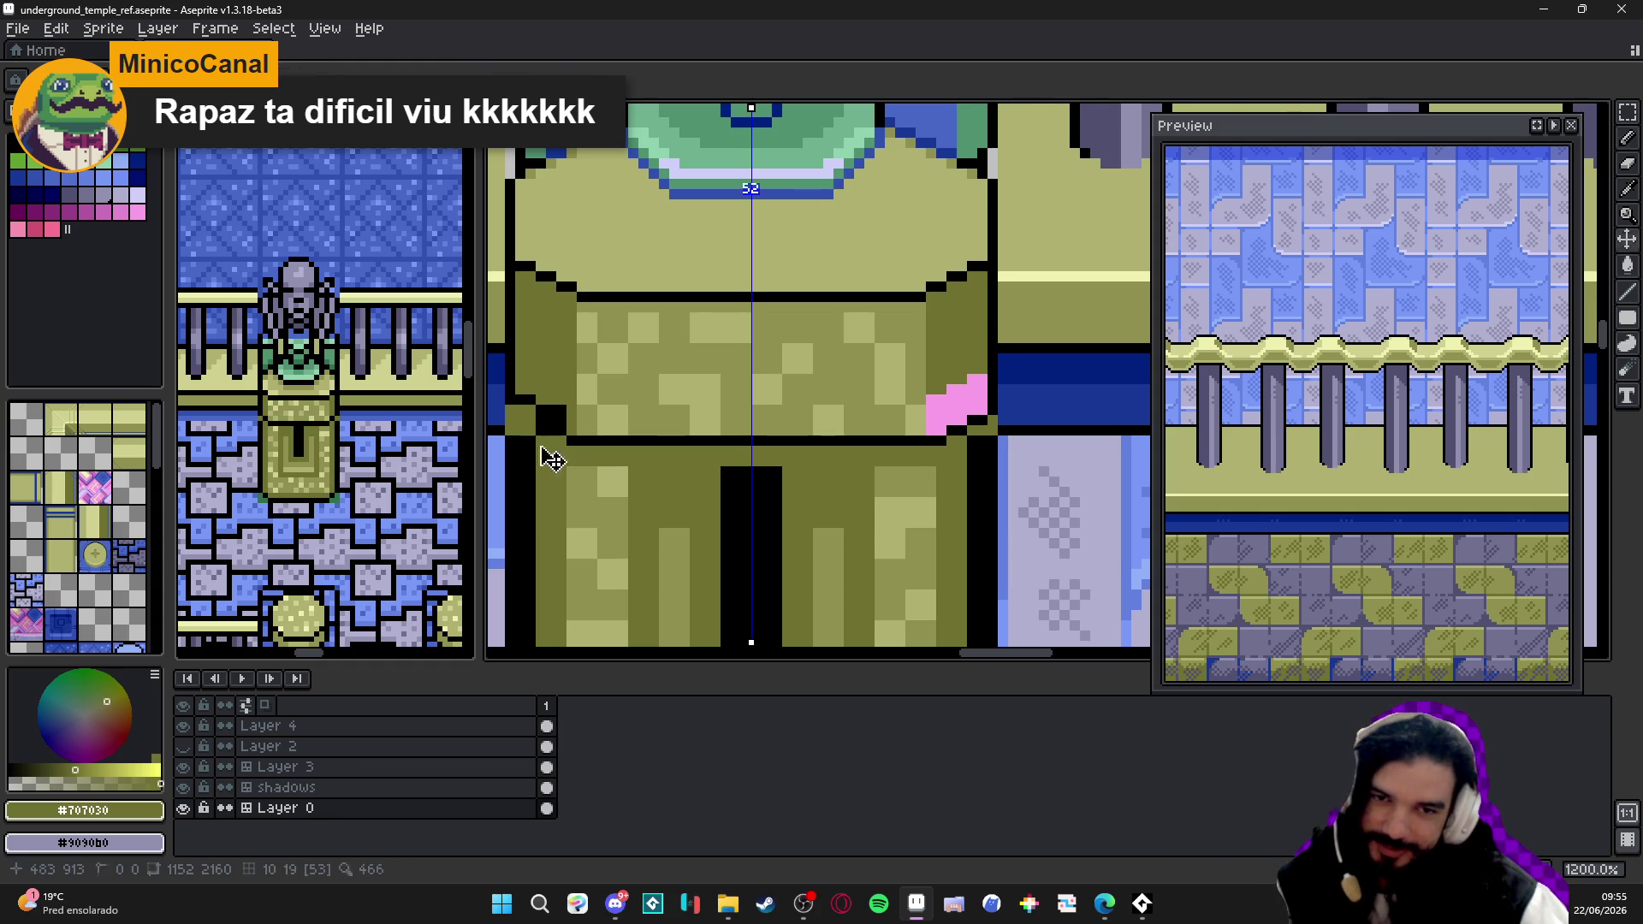
mouse_move(548, 447)
mouse_down()
mouse_move(617, 471)
mouse_move(671, 440)
mouse_up()
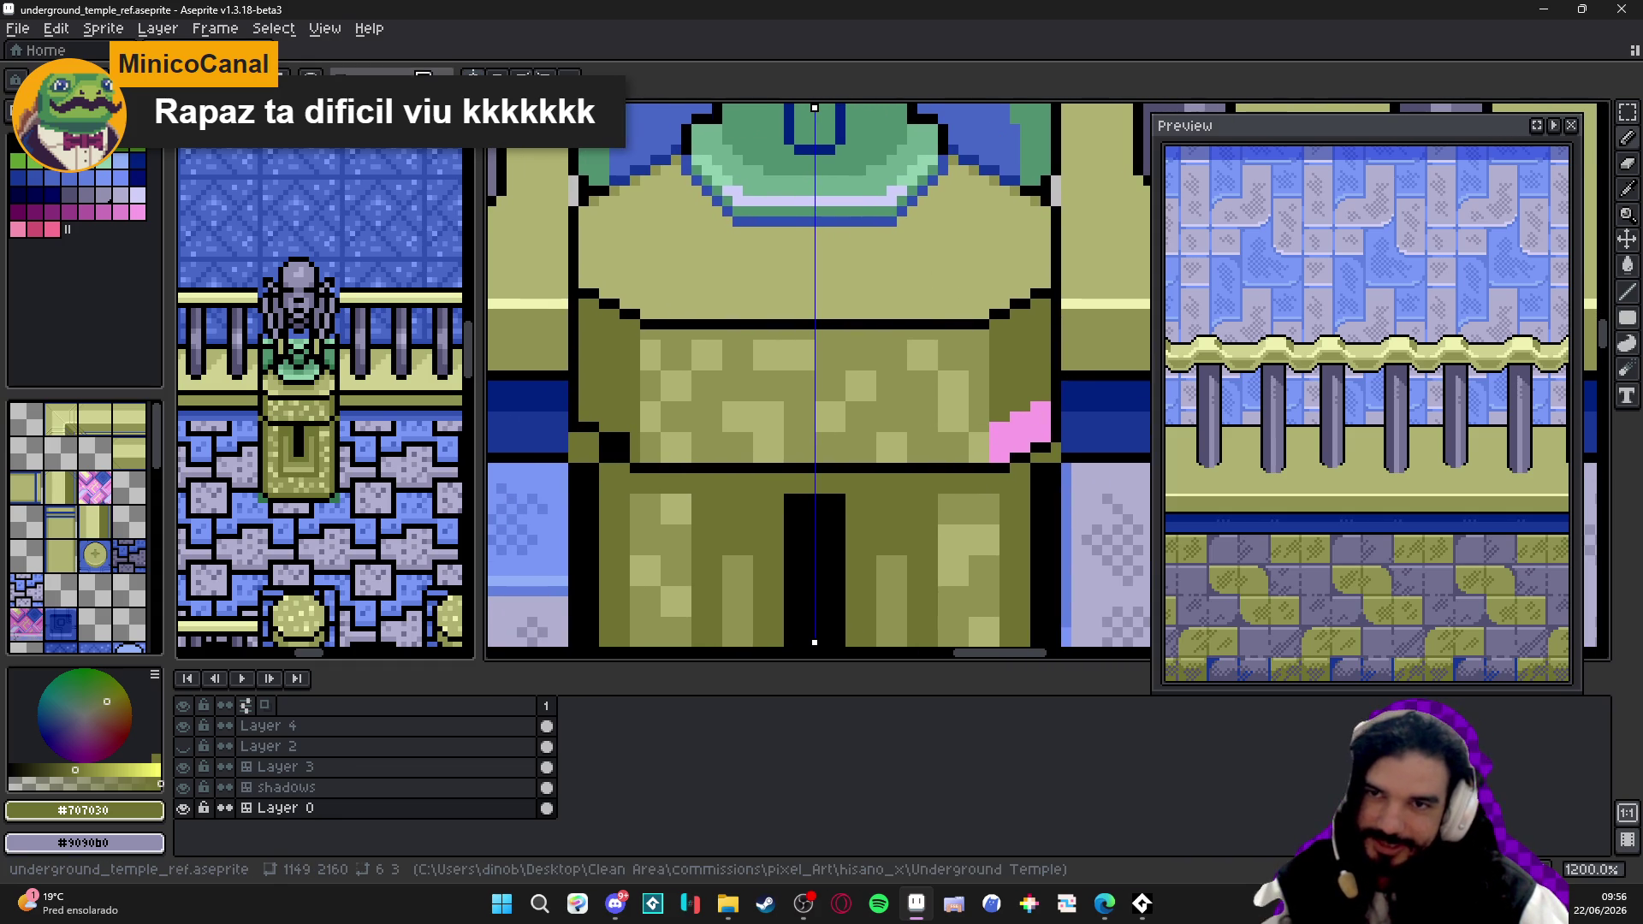
scroll(1031, 423, up, 6)
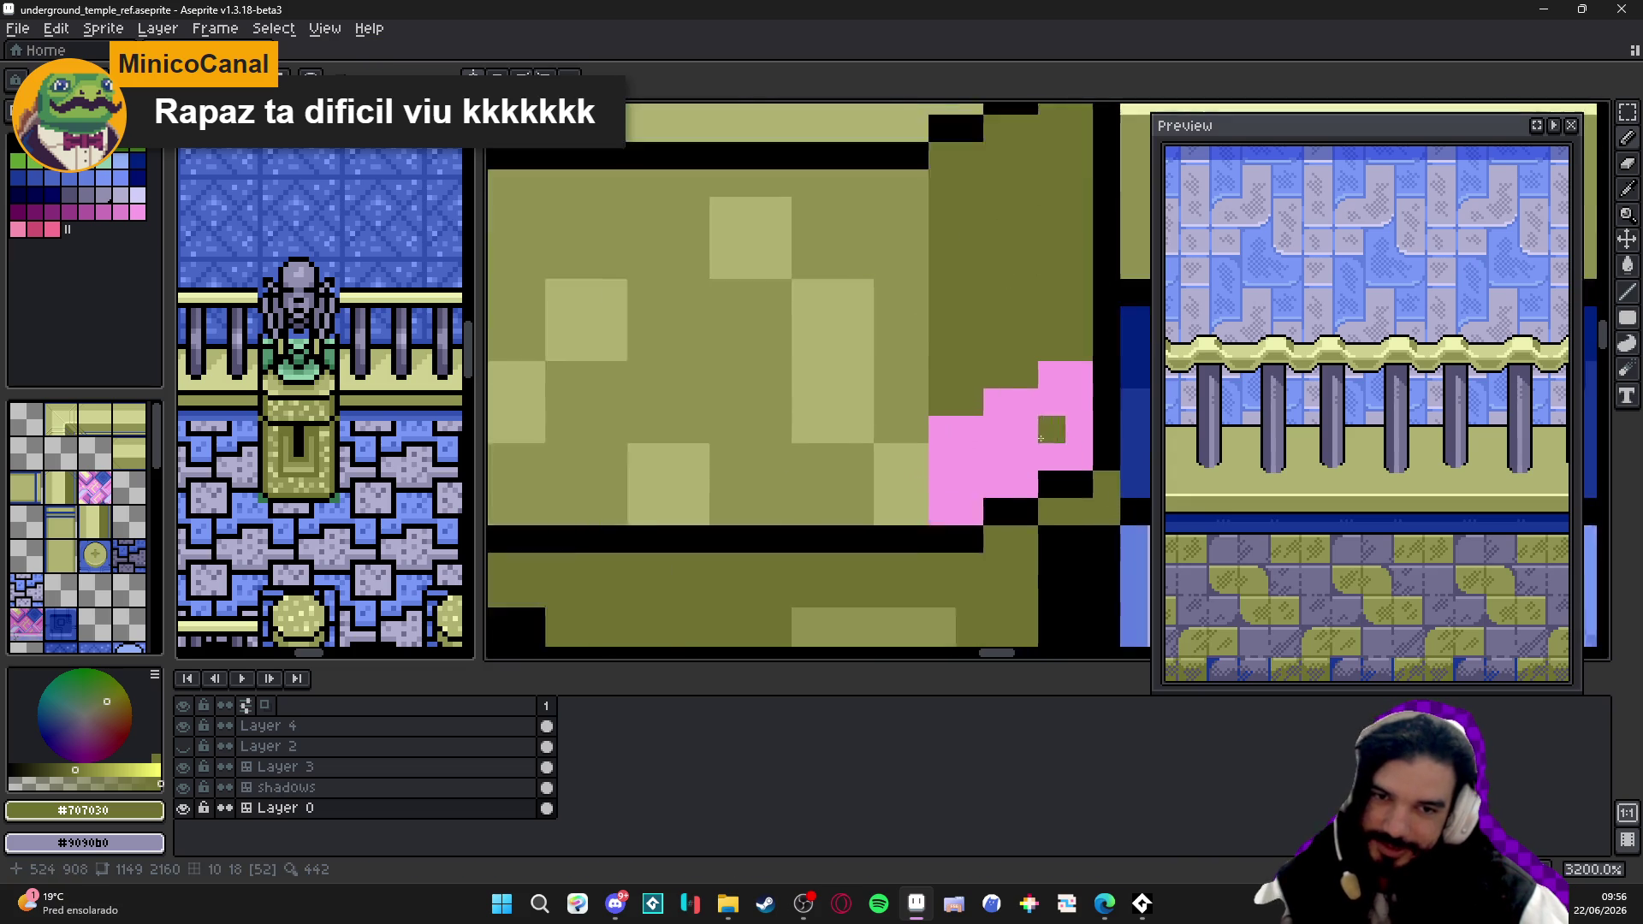
alt+click(898, 546)
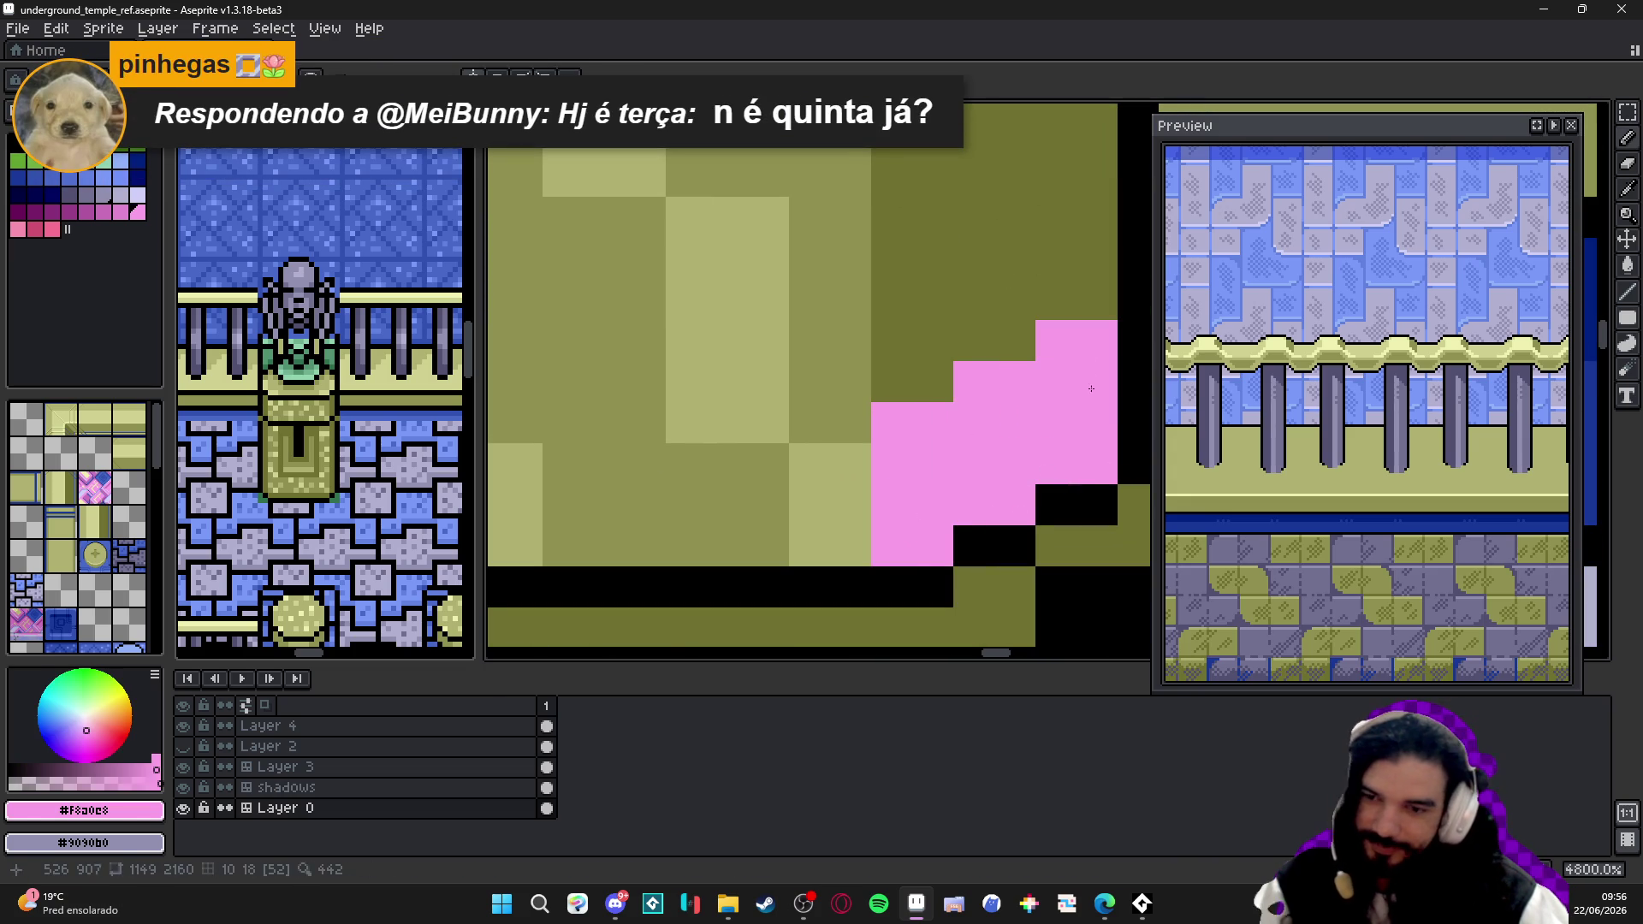
key(space)
drag(1008, 415, 1018, 410)
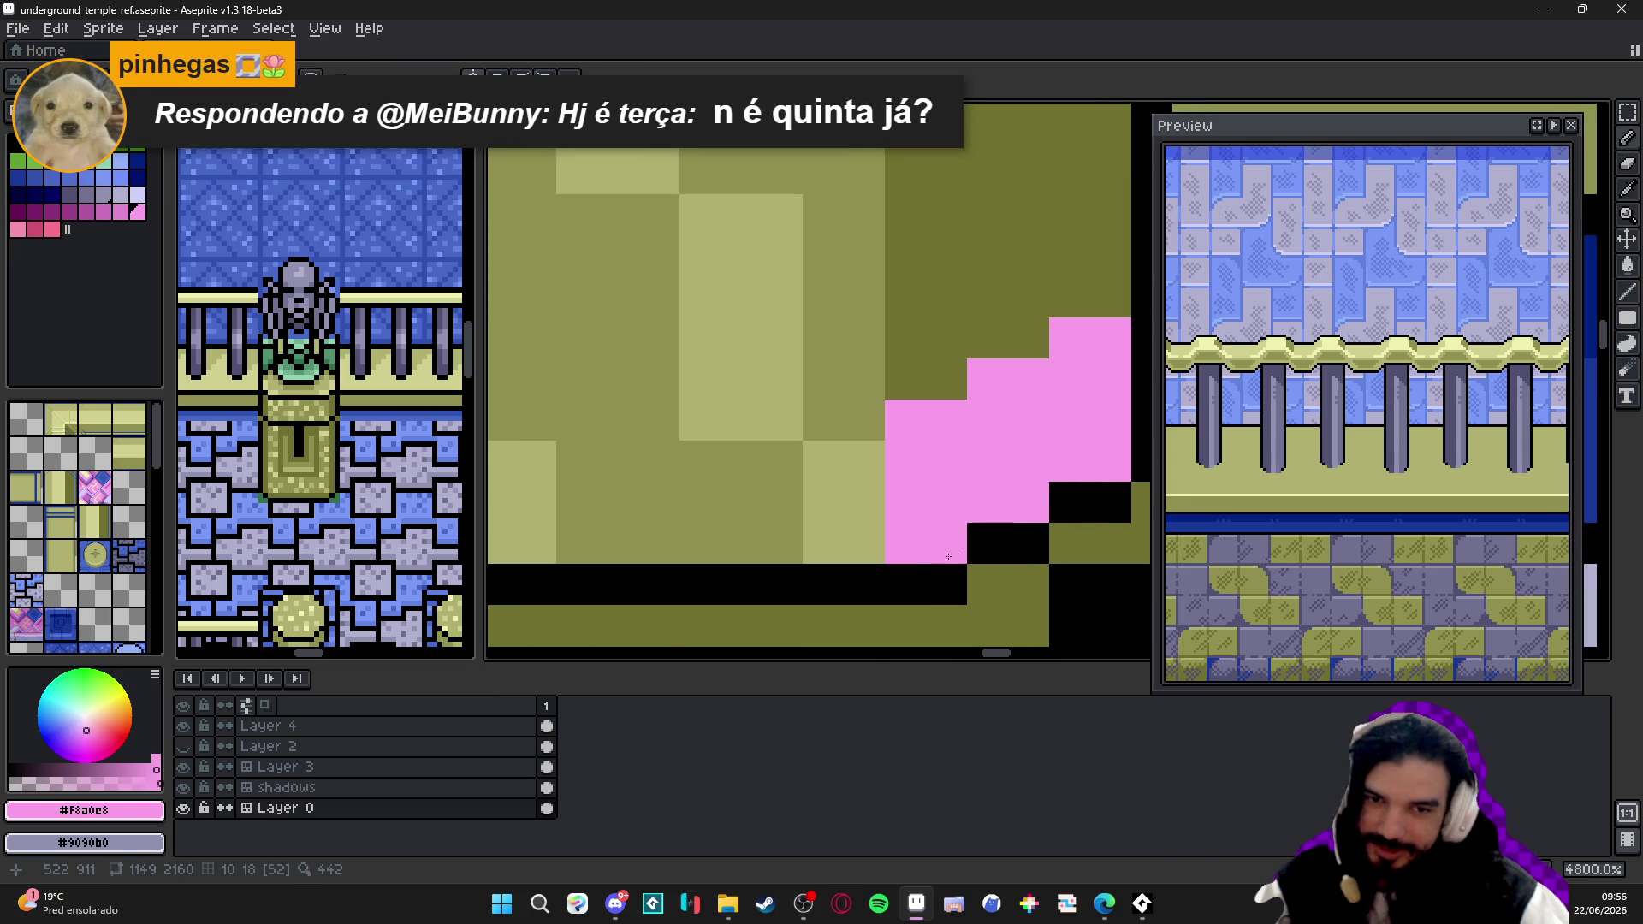
scroll(906, 424, down, 4)
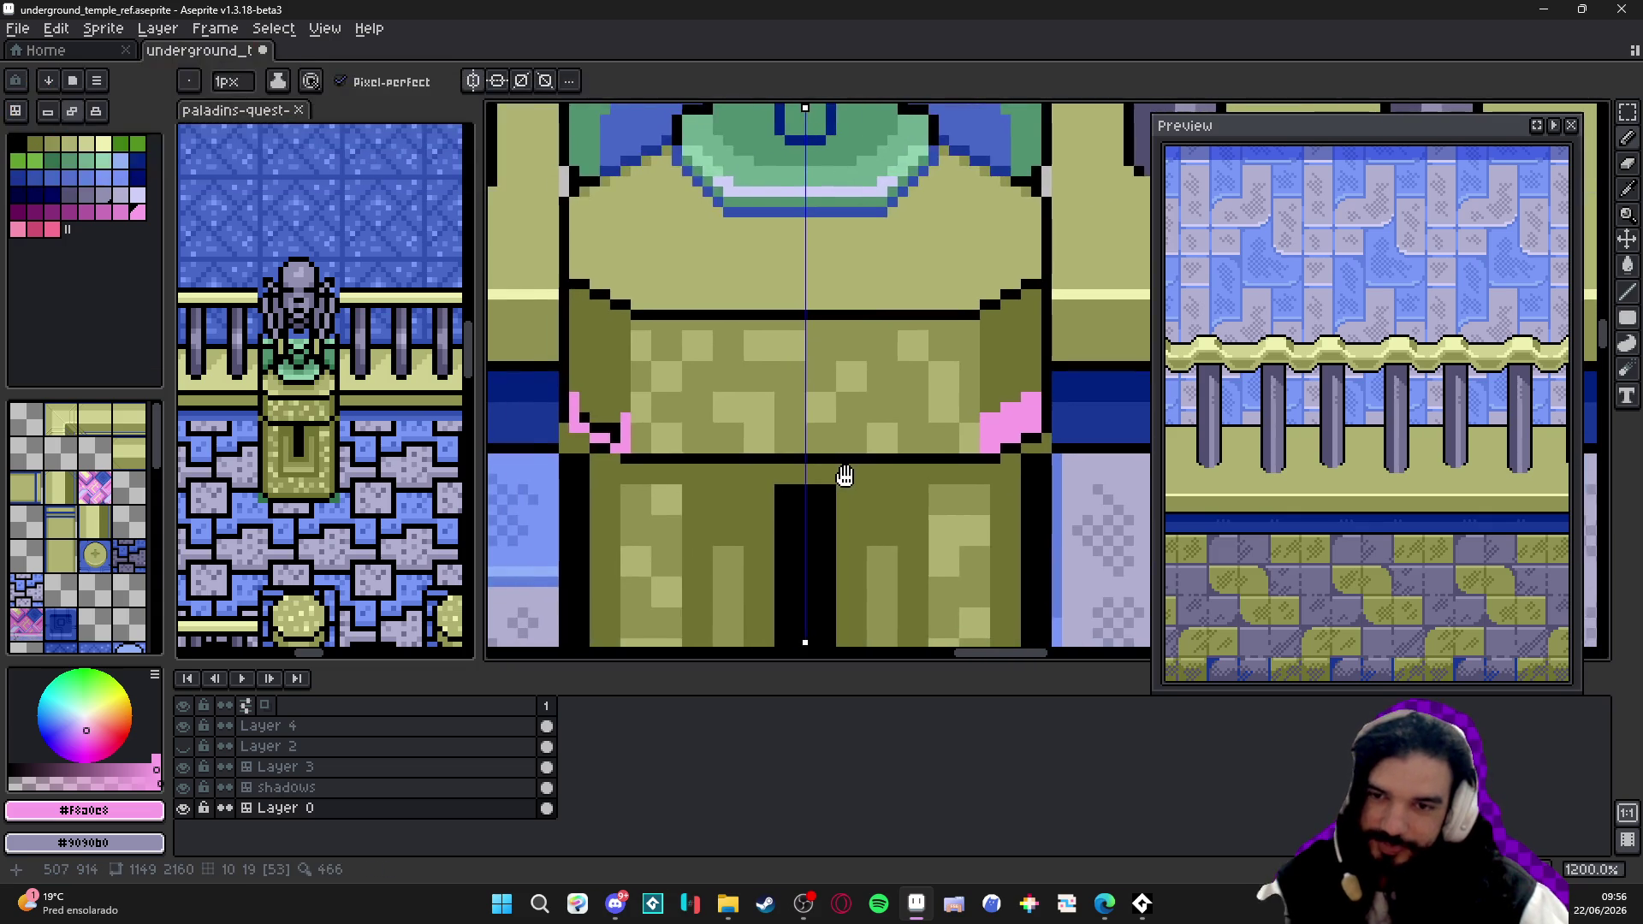
scroll(604, 406, up, 3)
- Add mirrored pink #f8a0e8 highlight pixels at the pedestal cap's lower corners, then sample olive and black
drag(632, 446, 580, 431)
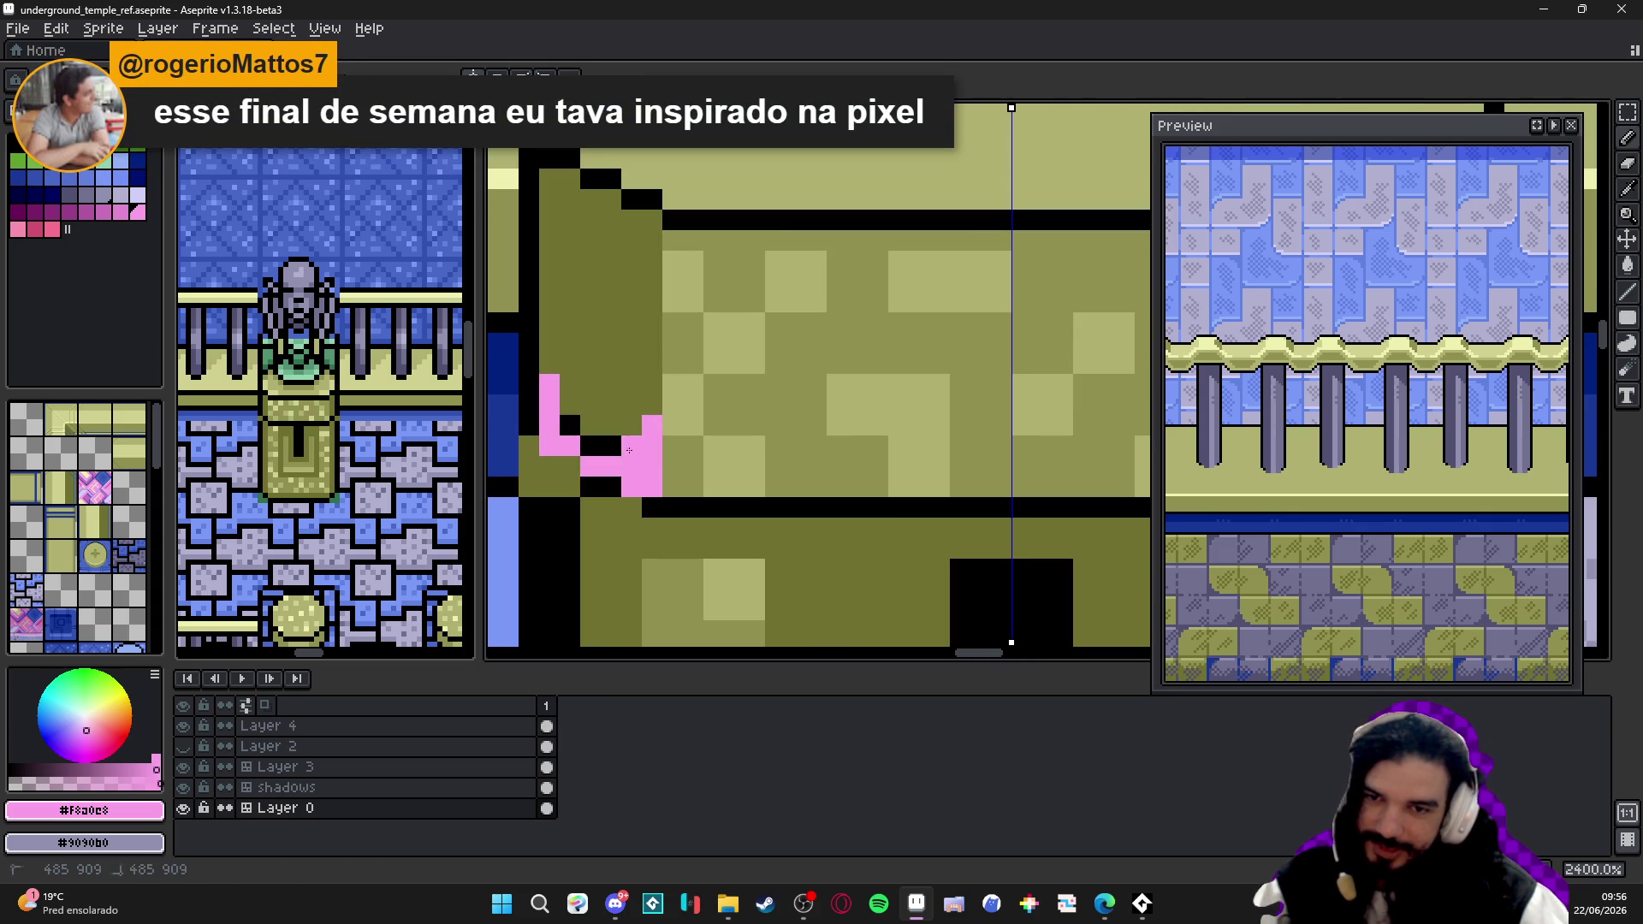
click(584, 426)
scroll(593, 423, down, 1)
scroll(598, 418, down, 2)
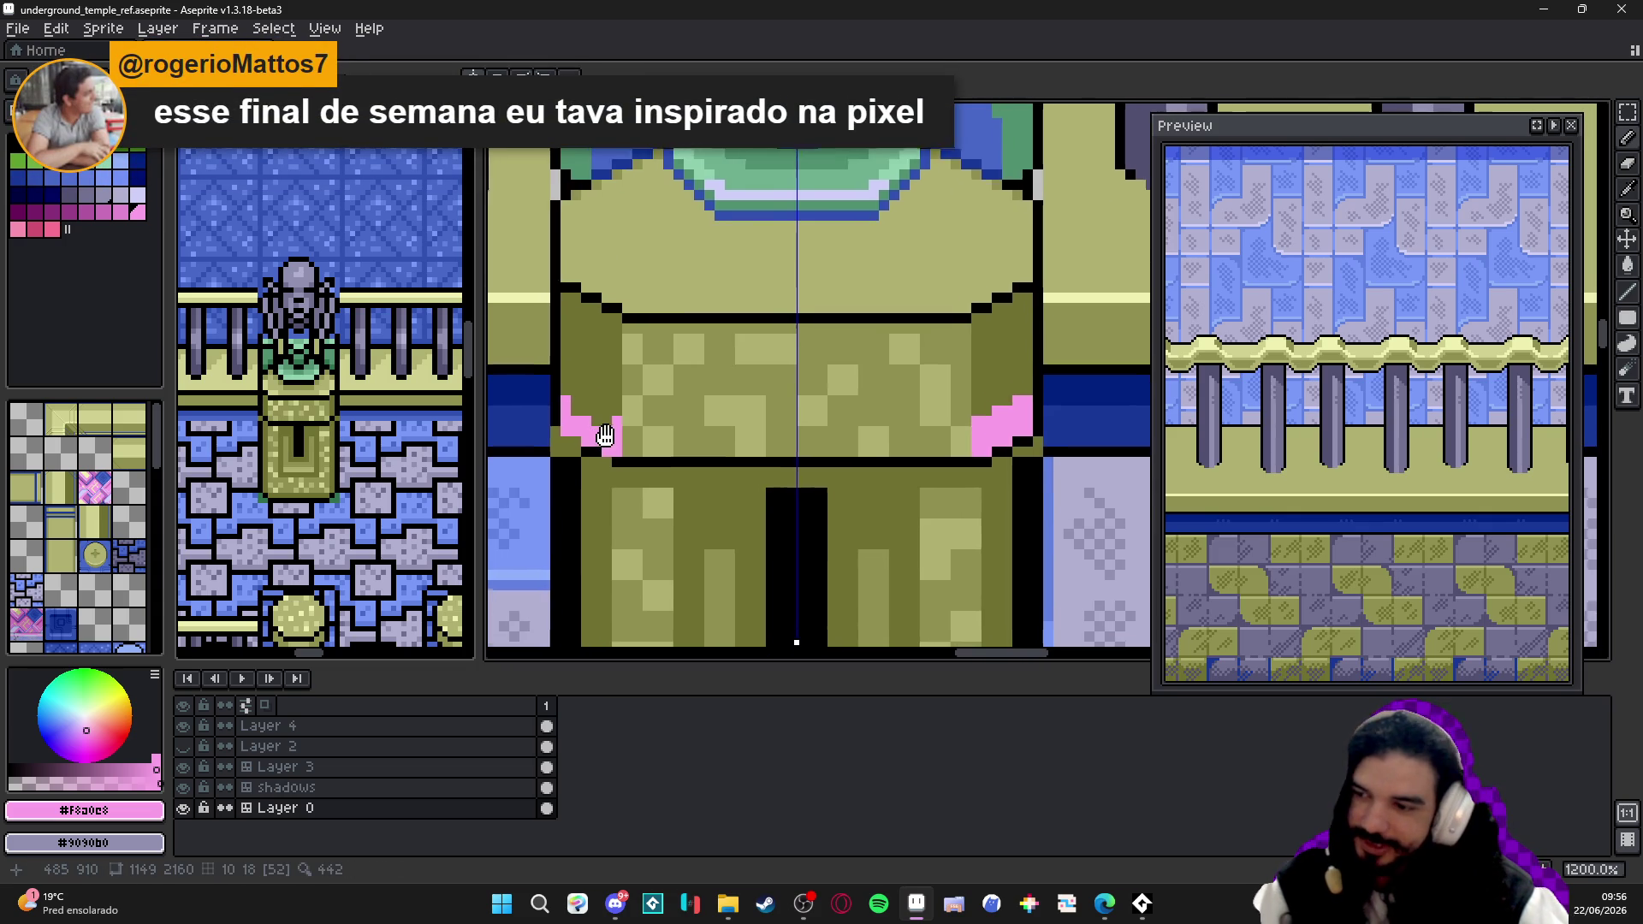
scroll(604, 412, down, 1)
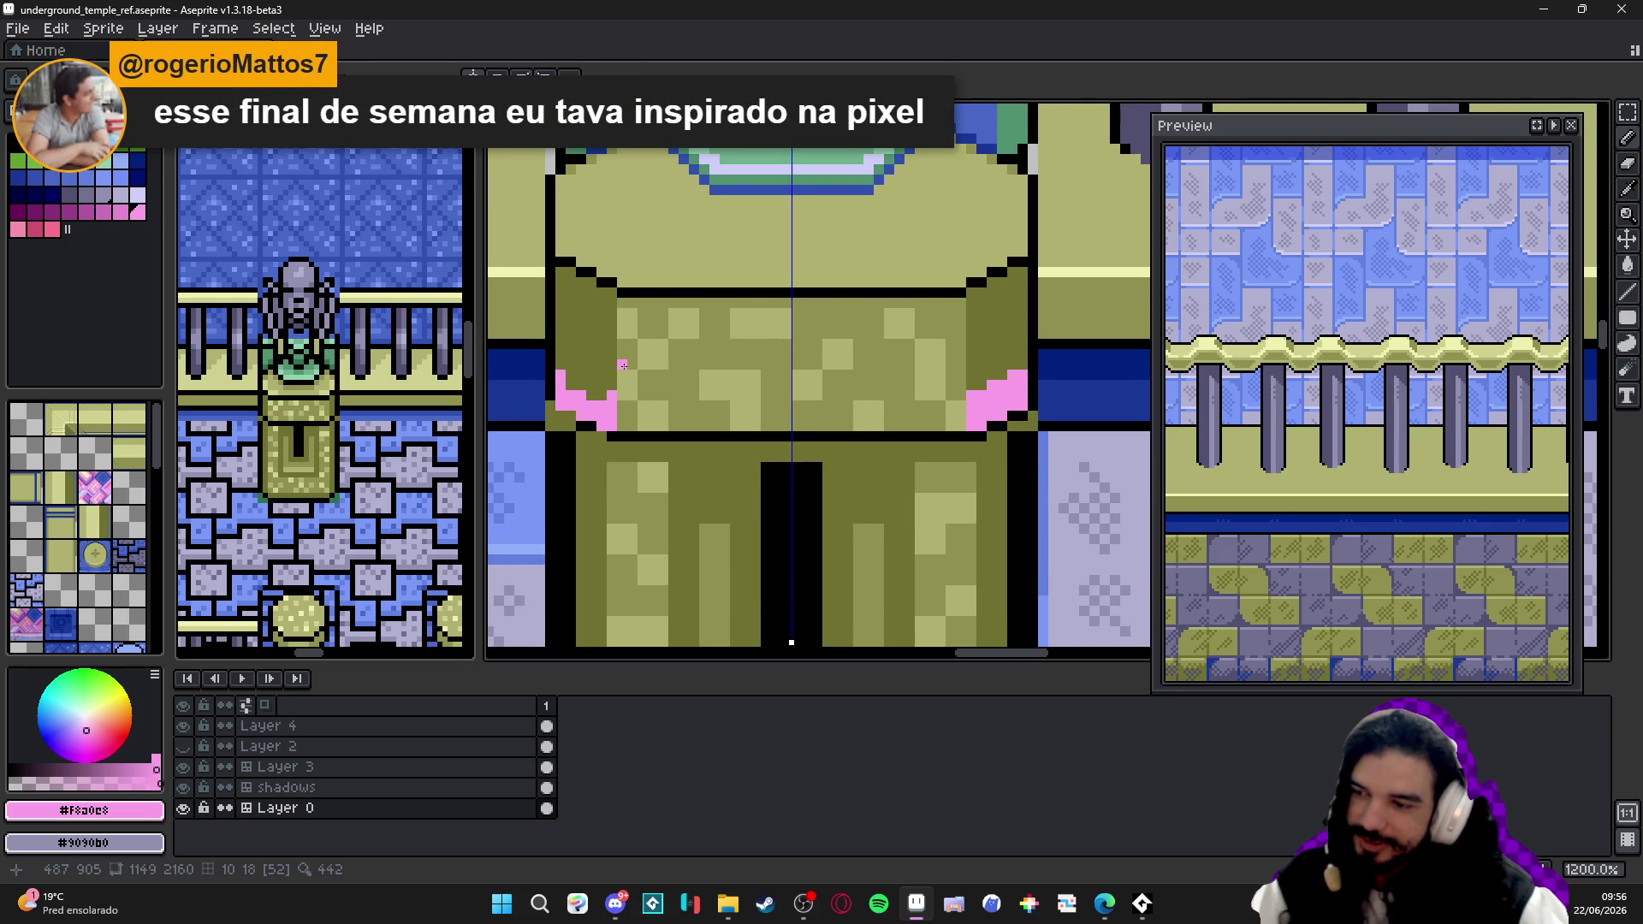
scroll(623, 364, up, 3)
alt+click(616, 385)
scroll(603, 437, down, 3)
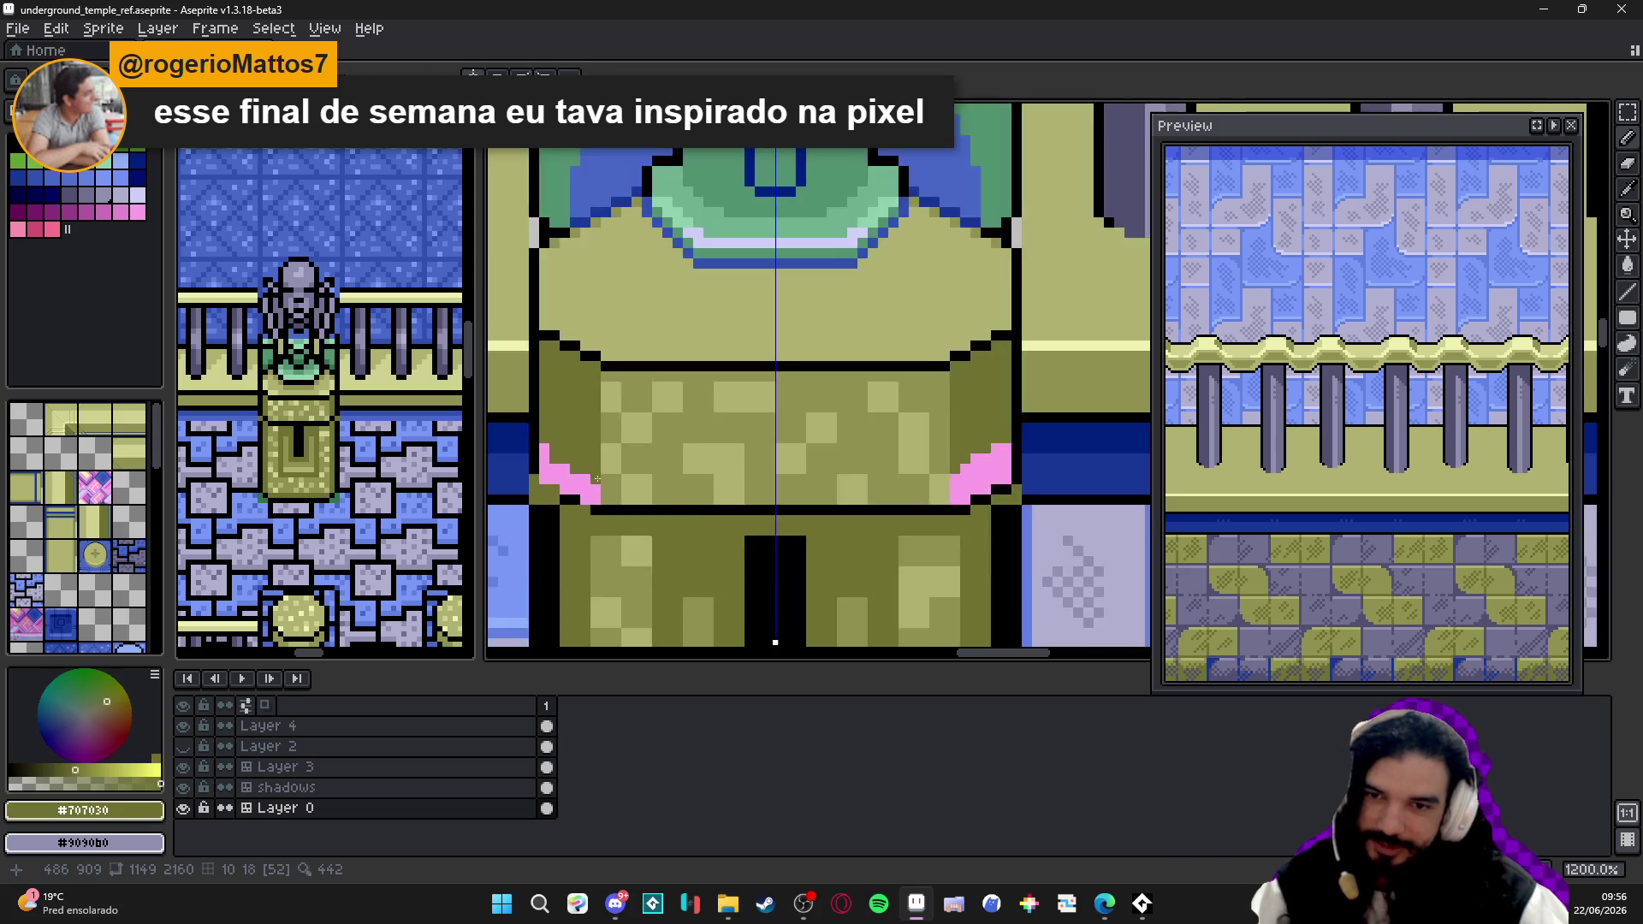
scroll(597, 475, up, 1)
scroll(598, 475, up, 1)
scroll(590, 449, down, 3)
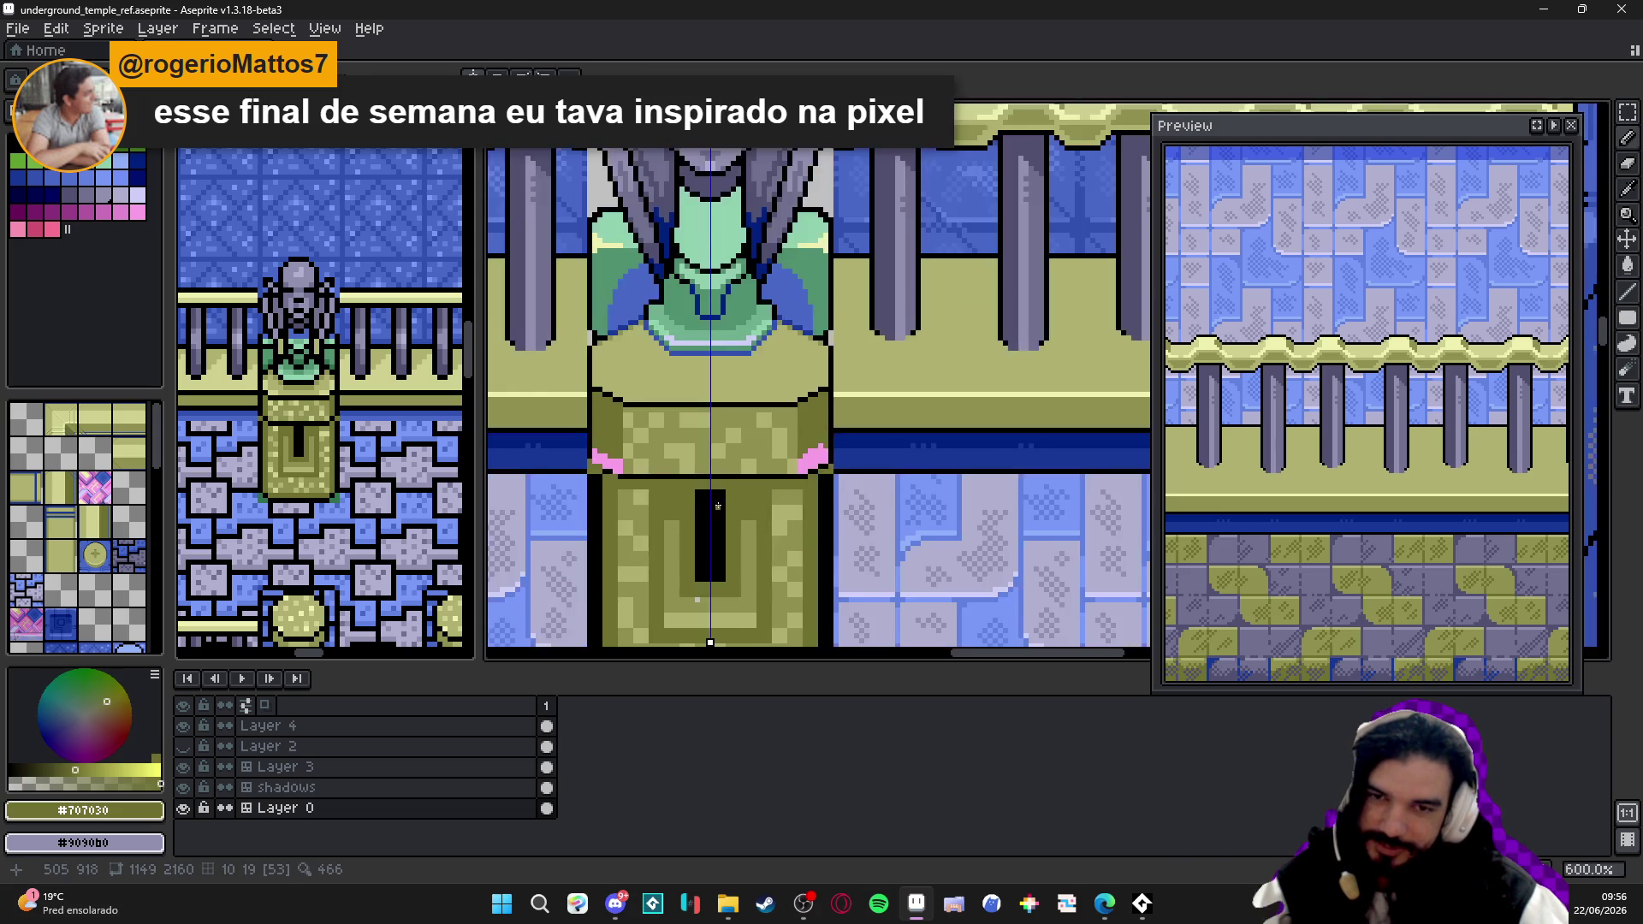
scroll(591, 443, down, 1)
scroll(706, 450, left, 2)
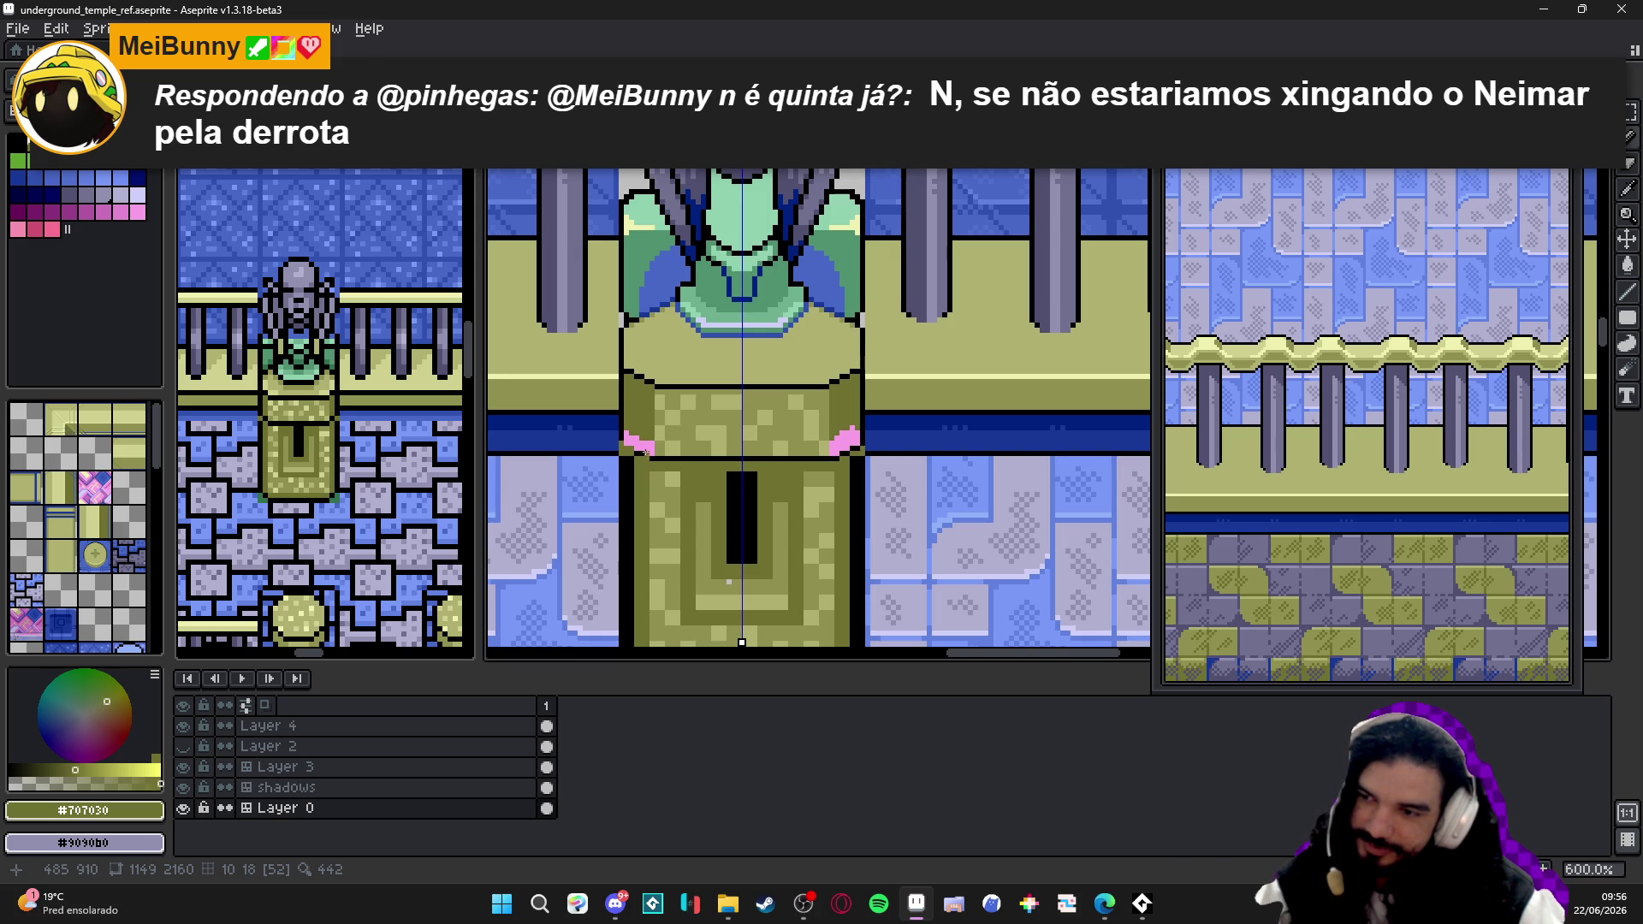
scroll(561, 400, up, 4)
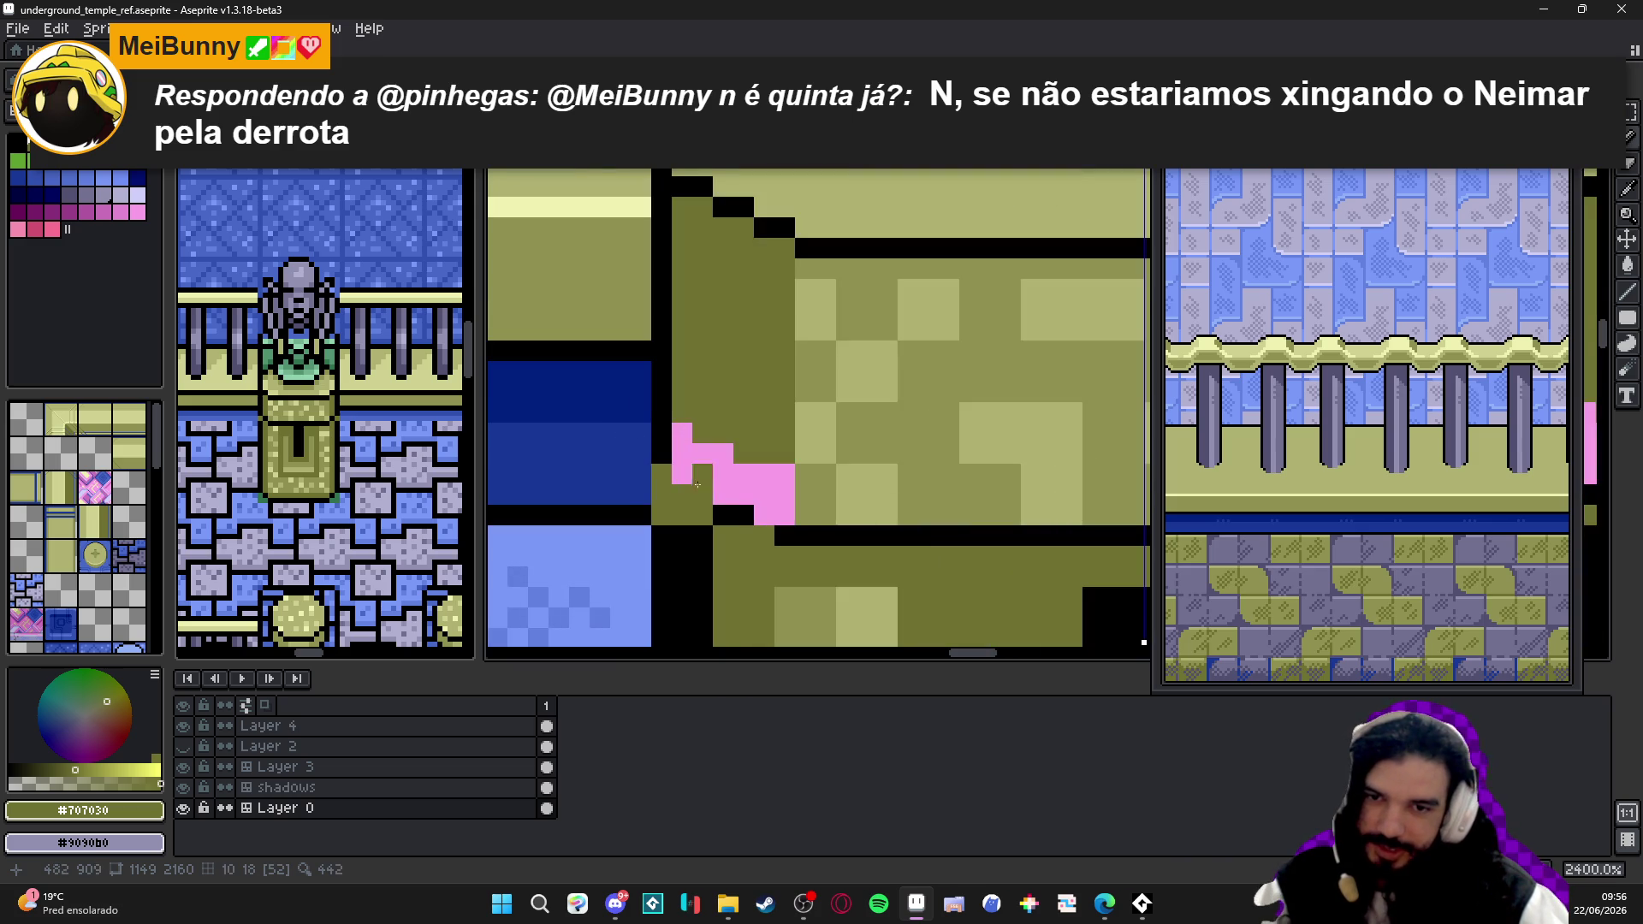
alt+click(788, 525)
scroll(782, 542, down, 3)
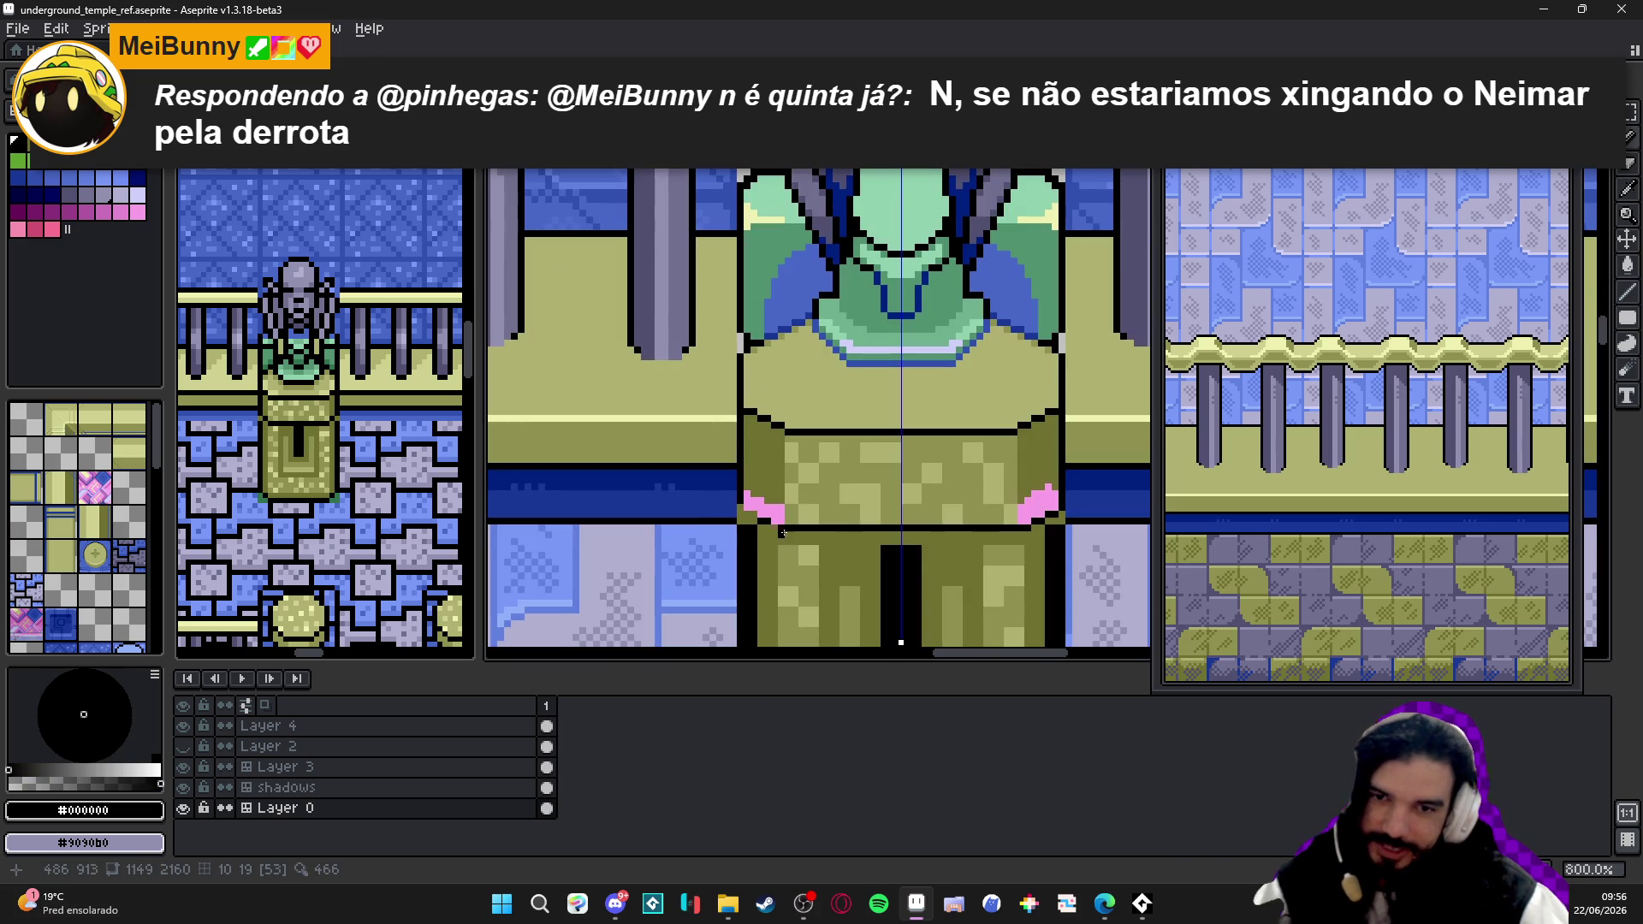
scroll(783, 534, up, 1)
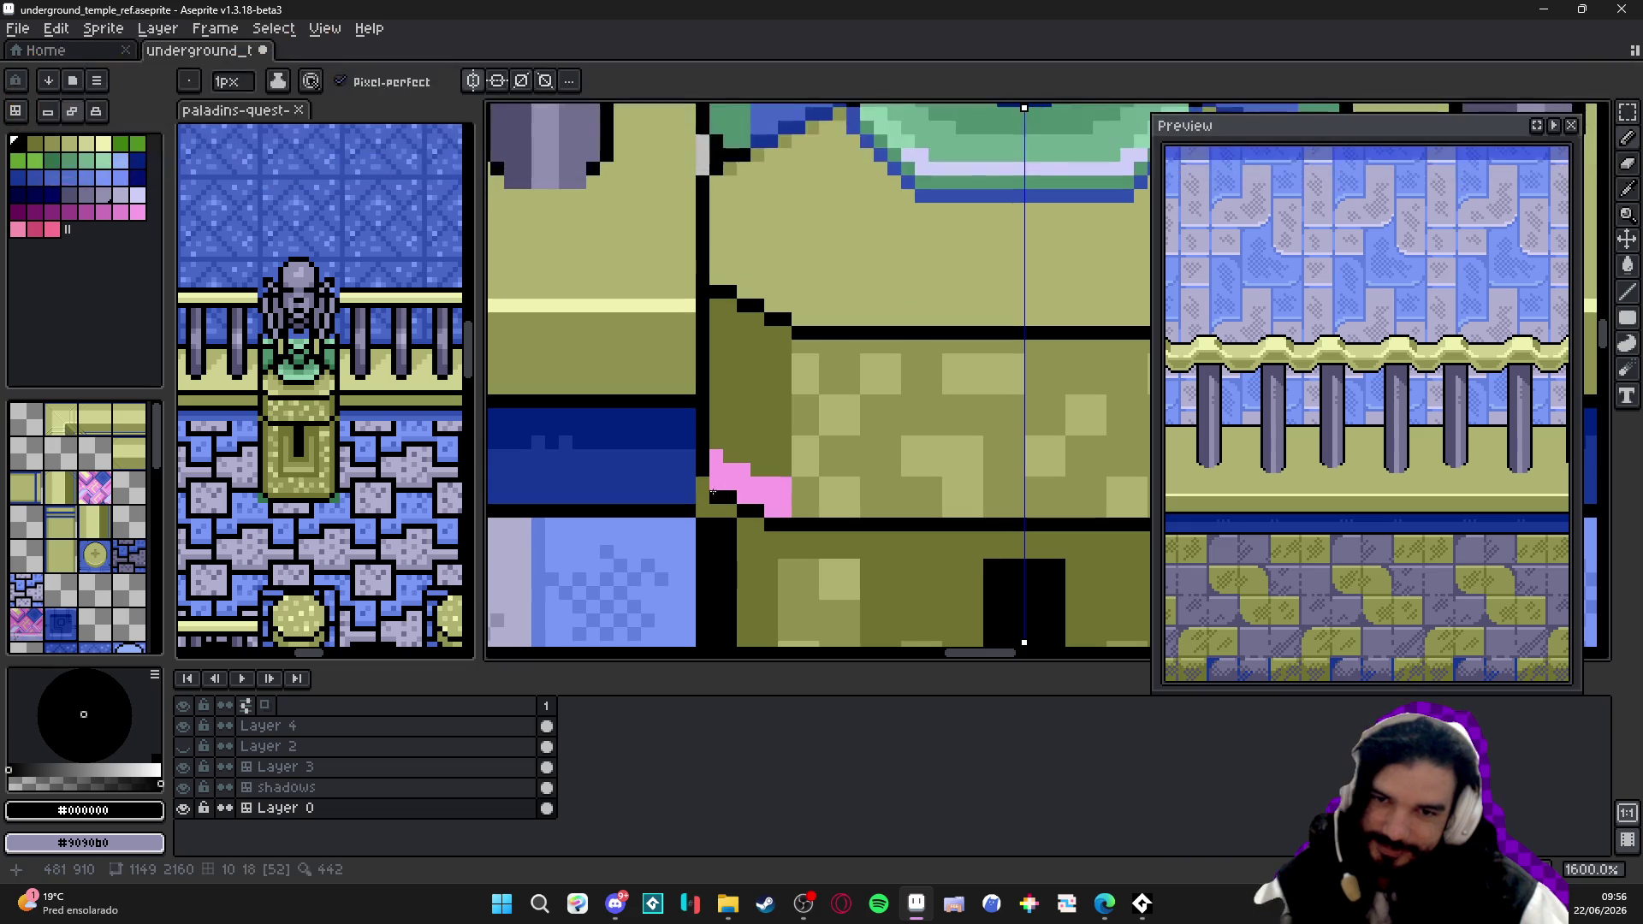
scroll(794, 550, down, 5)
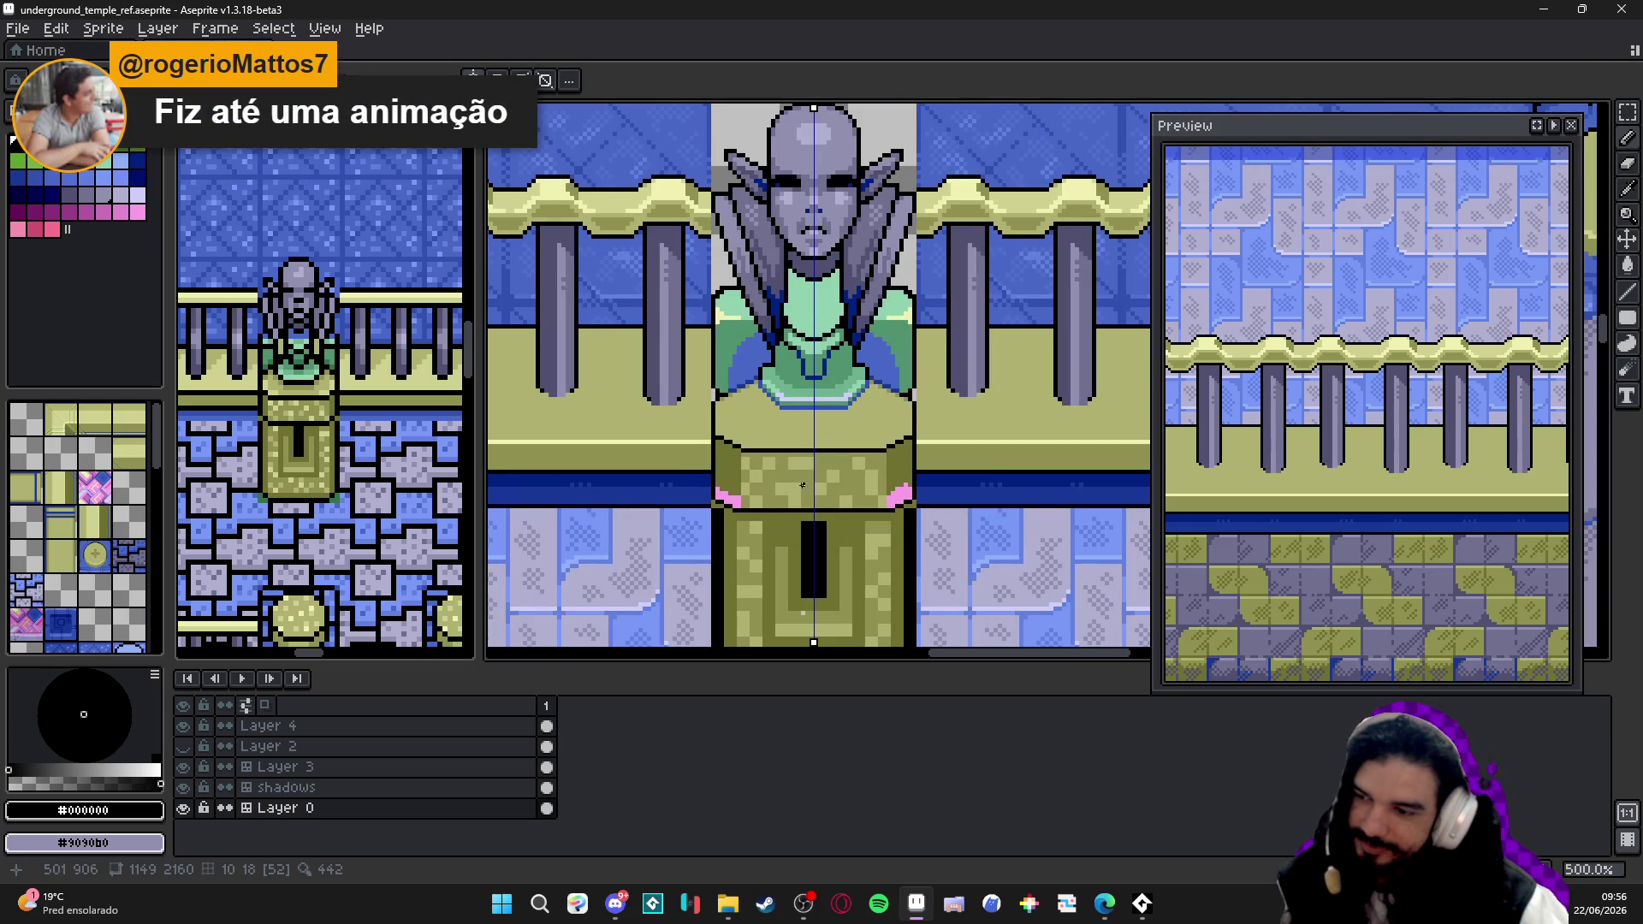
scroll(803, 485, up, 4)
scroll(750, 504, up, 3)
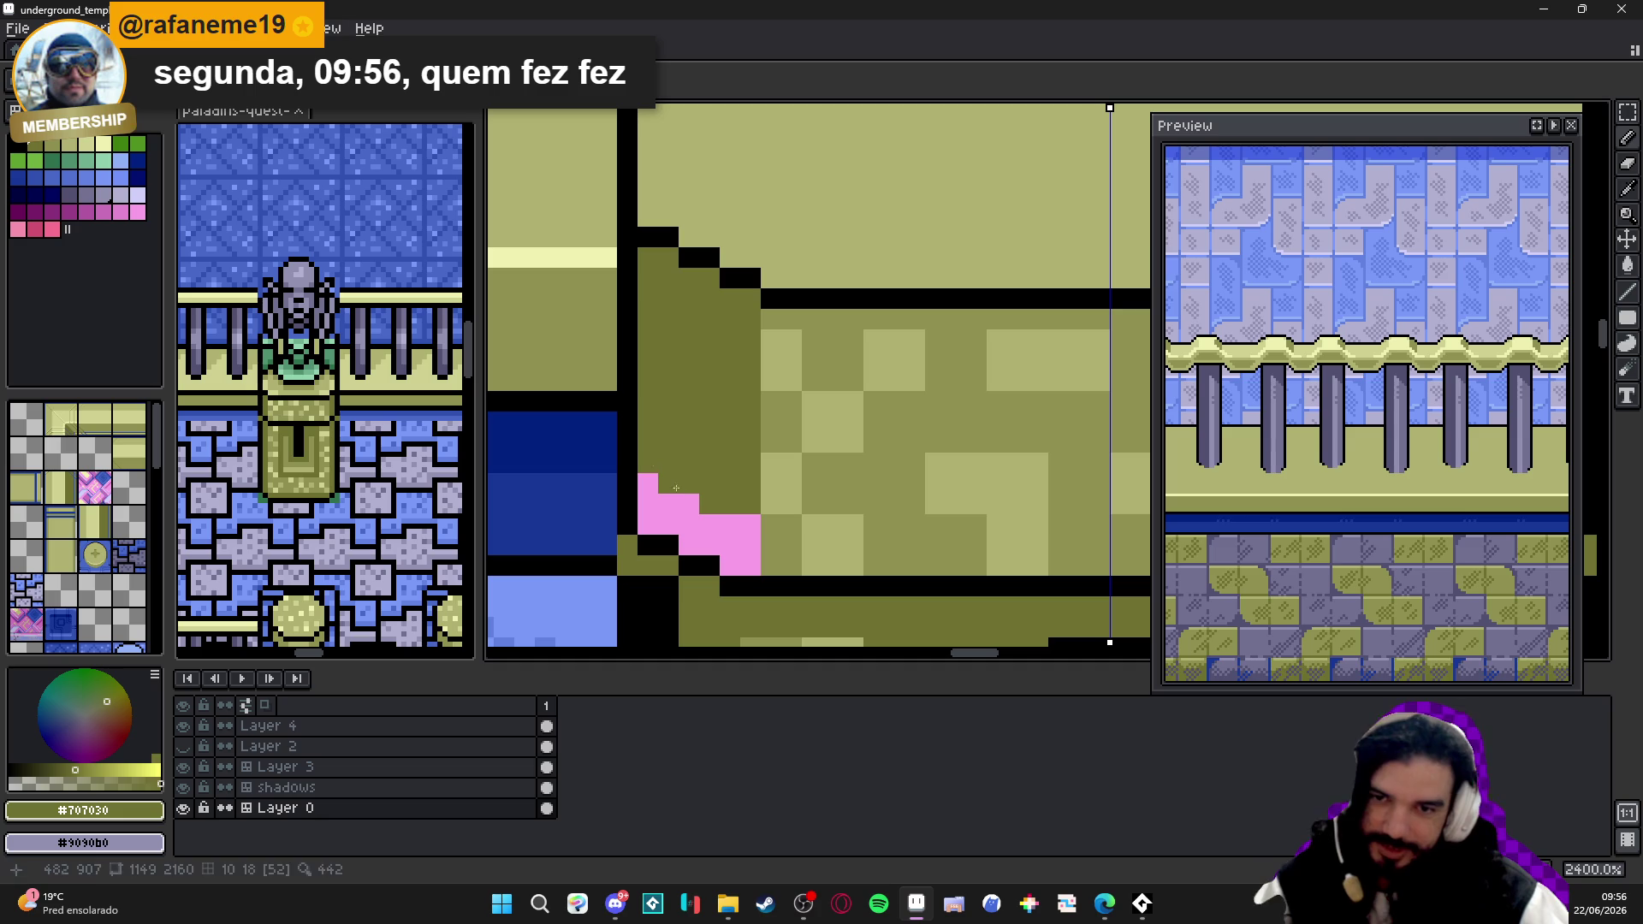
- Paint out the pink corner pixels and bucket-fill the cap's light squares with mid olive #909050
drag(687, 519, 720, 546)
scroll(688, 519, down, 4)
scroll(890, 520, up, 4)
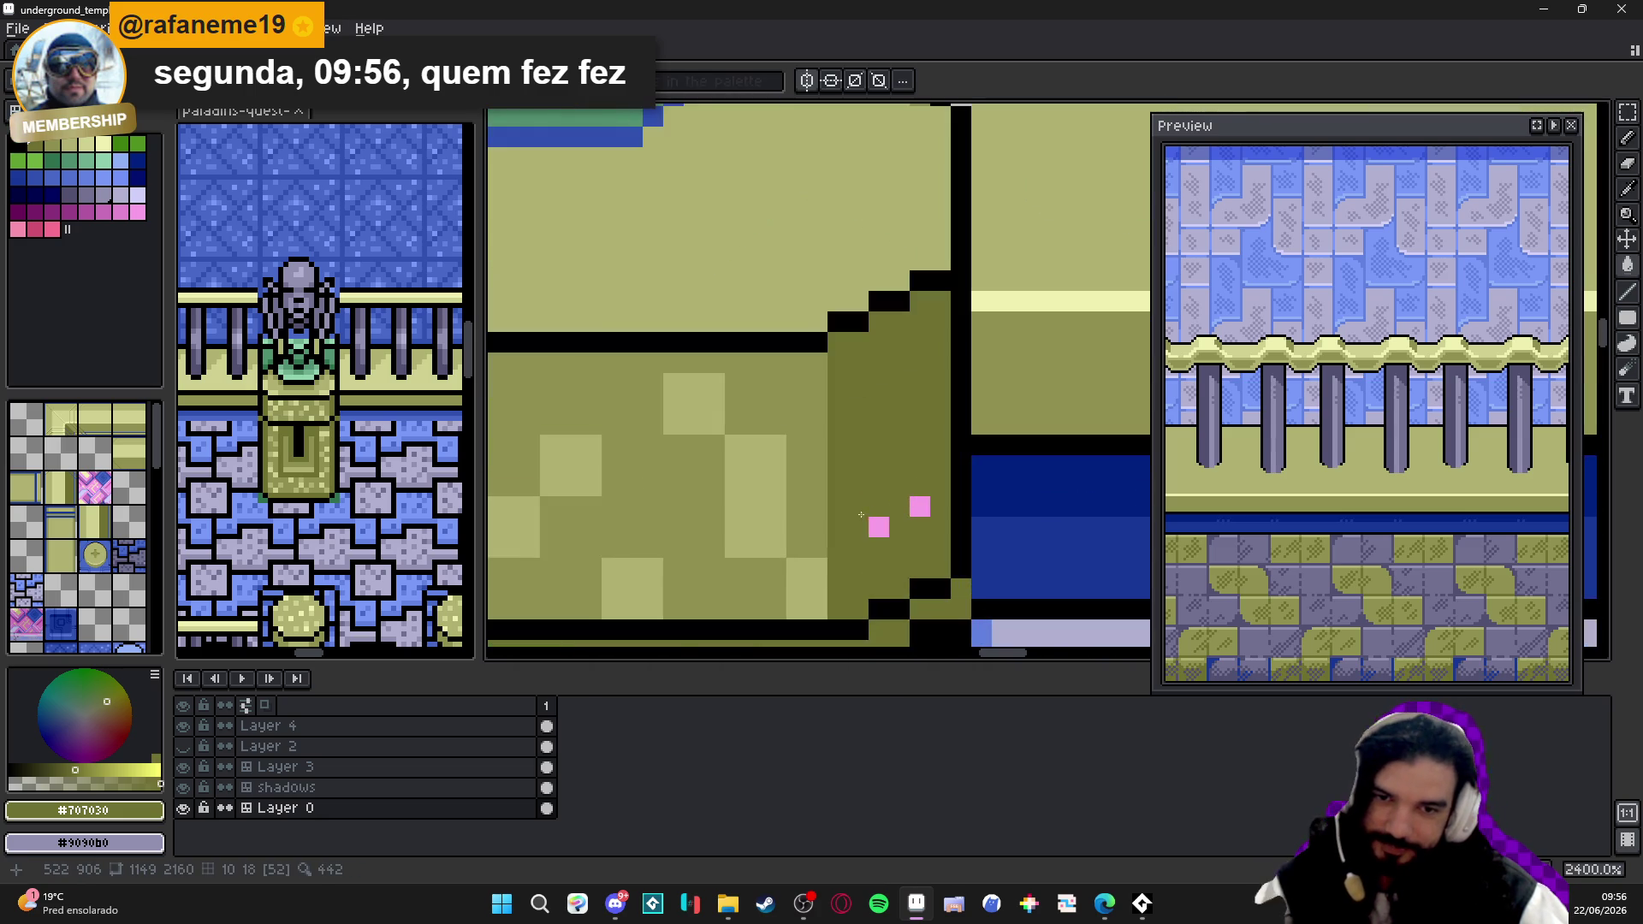
scroll(819, 466, down, 3)
alt+click(808, 515)
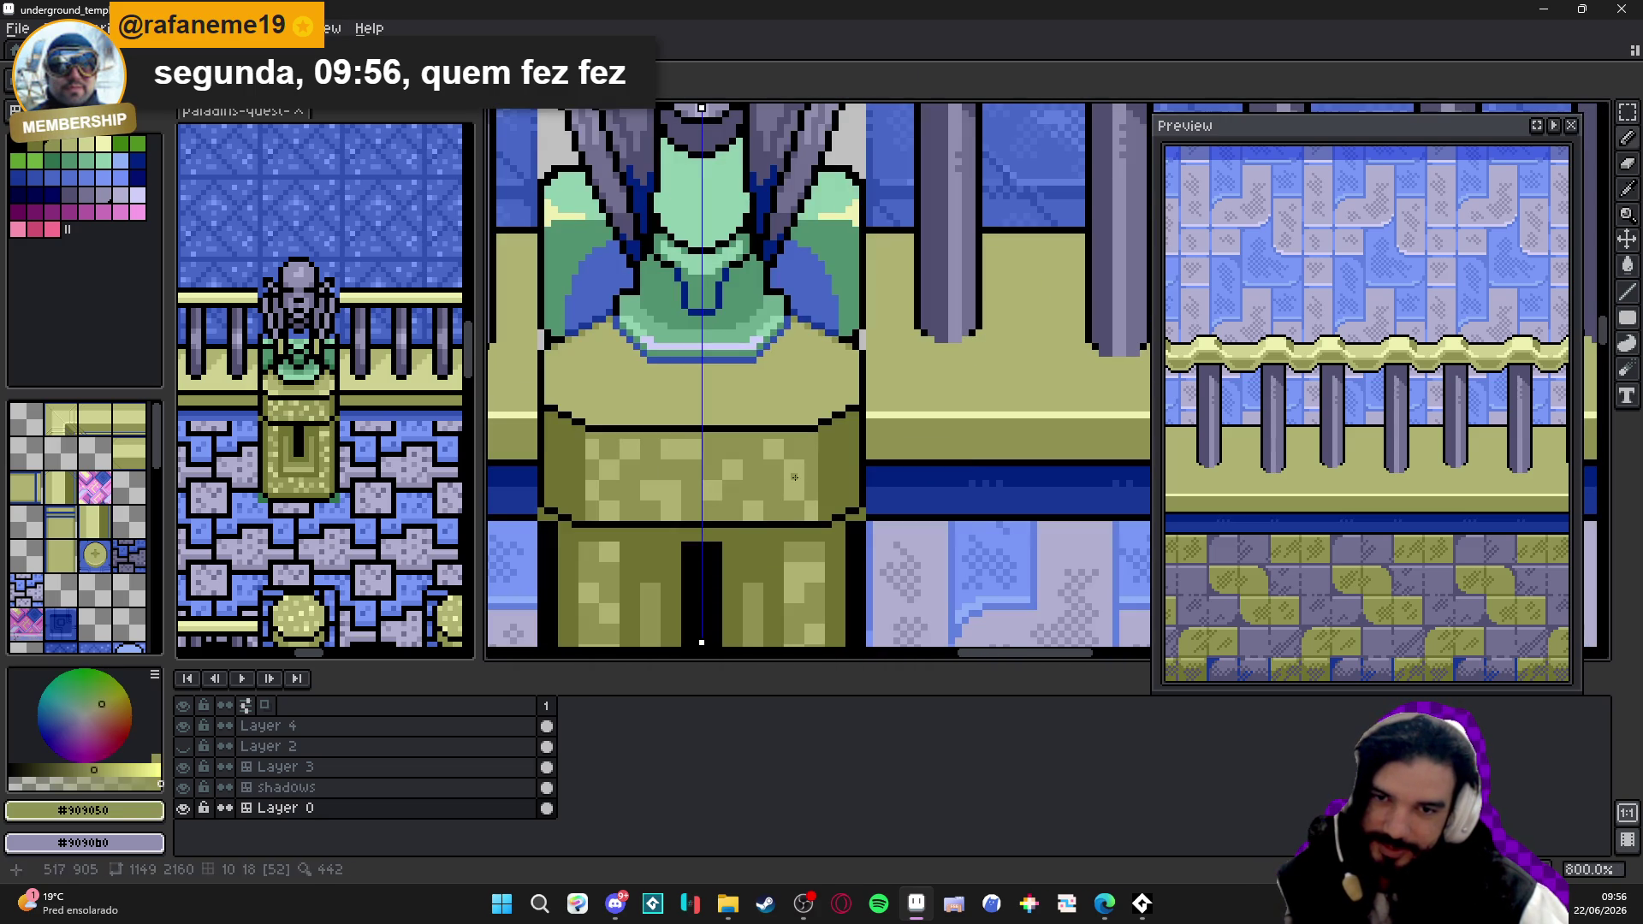
key(g)
click(754, 511)
click(661, 500)
click(733, 470)
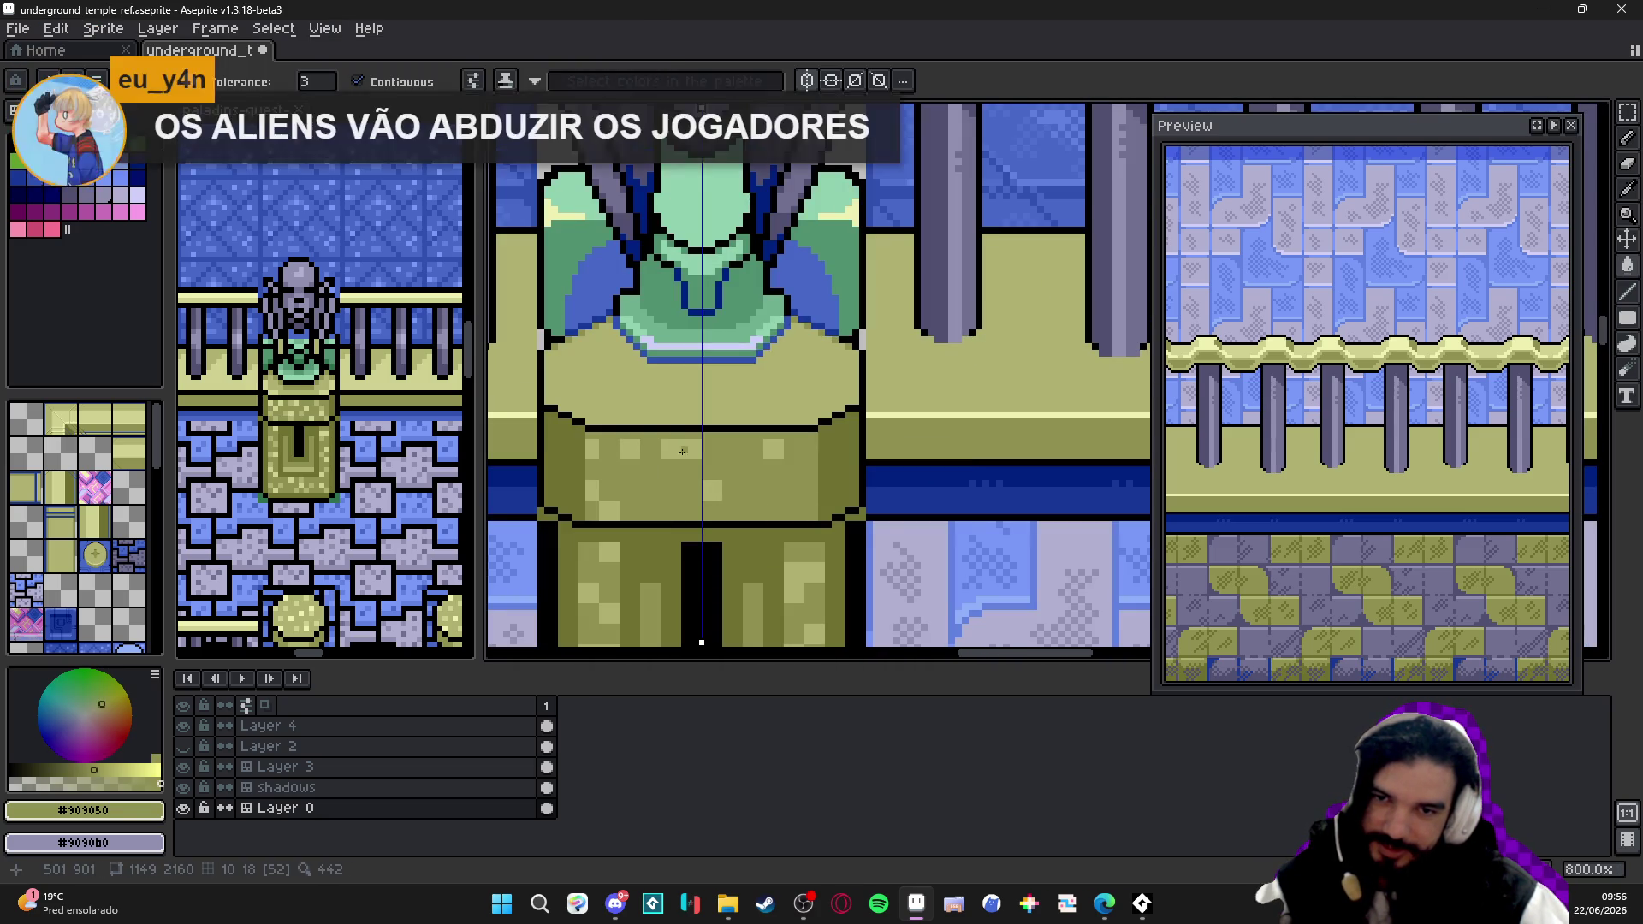
click(682, 450)
click(631, 453)
click(775, 450)
click(594, 451)
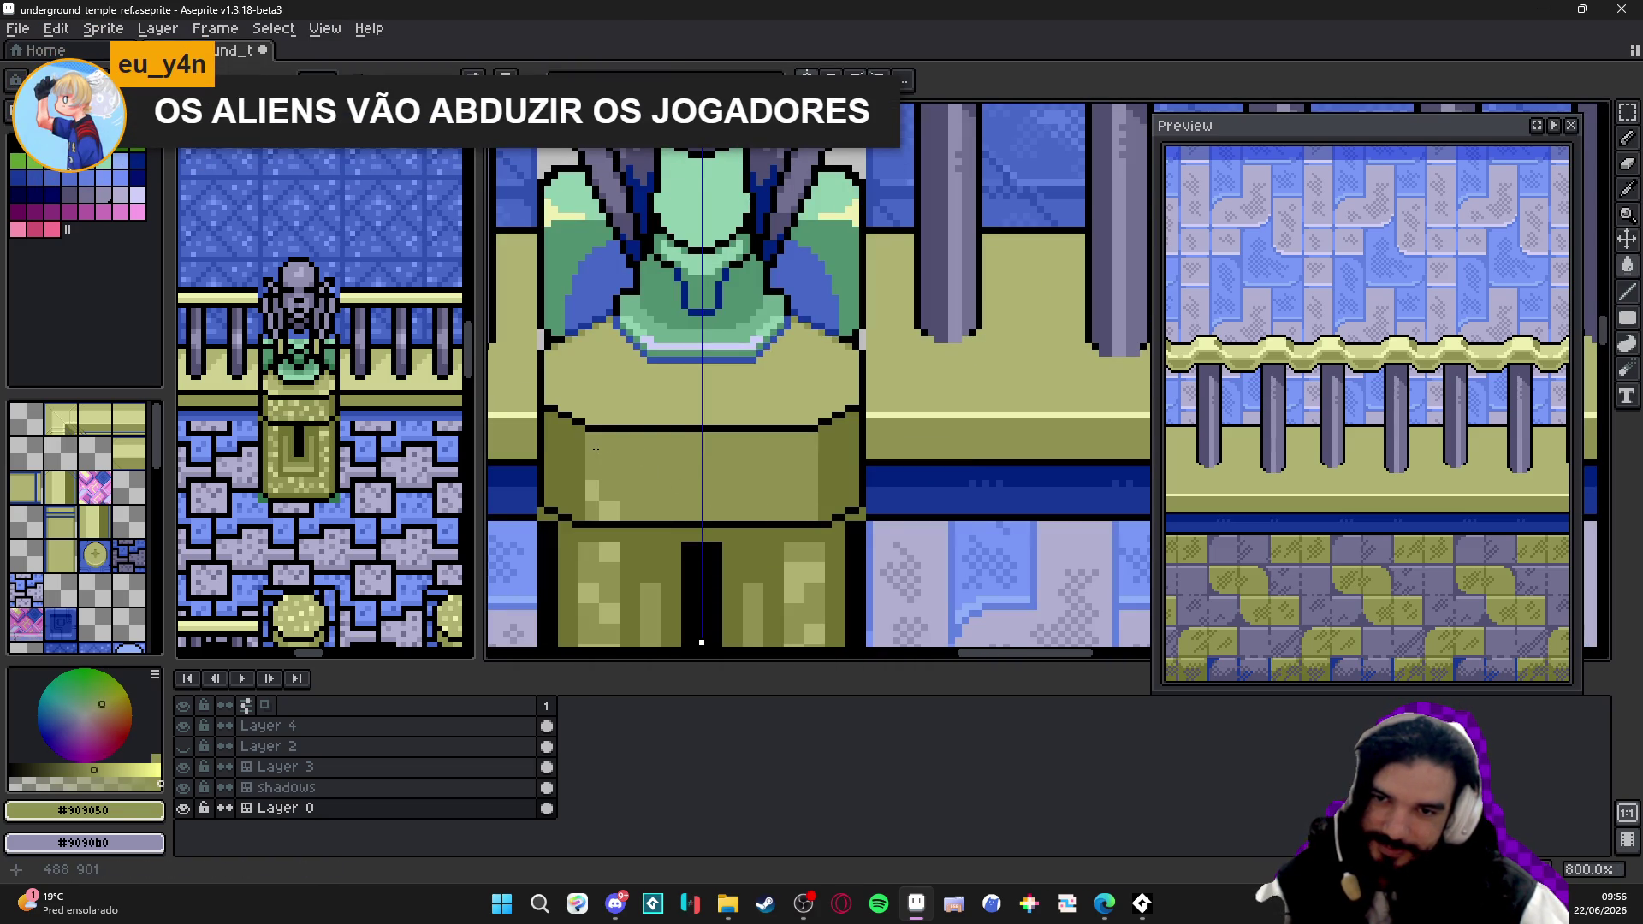
click(610, 512)
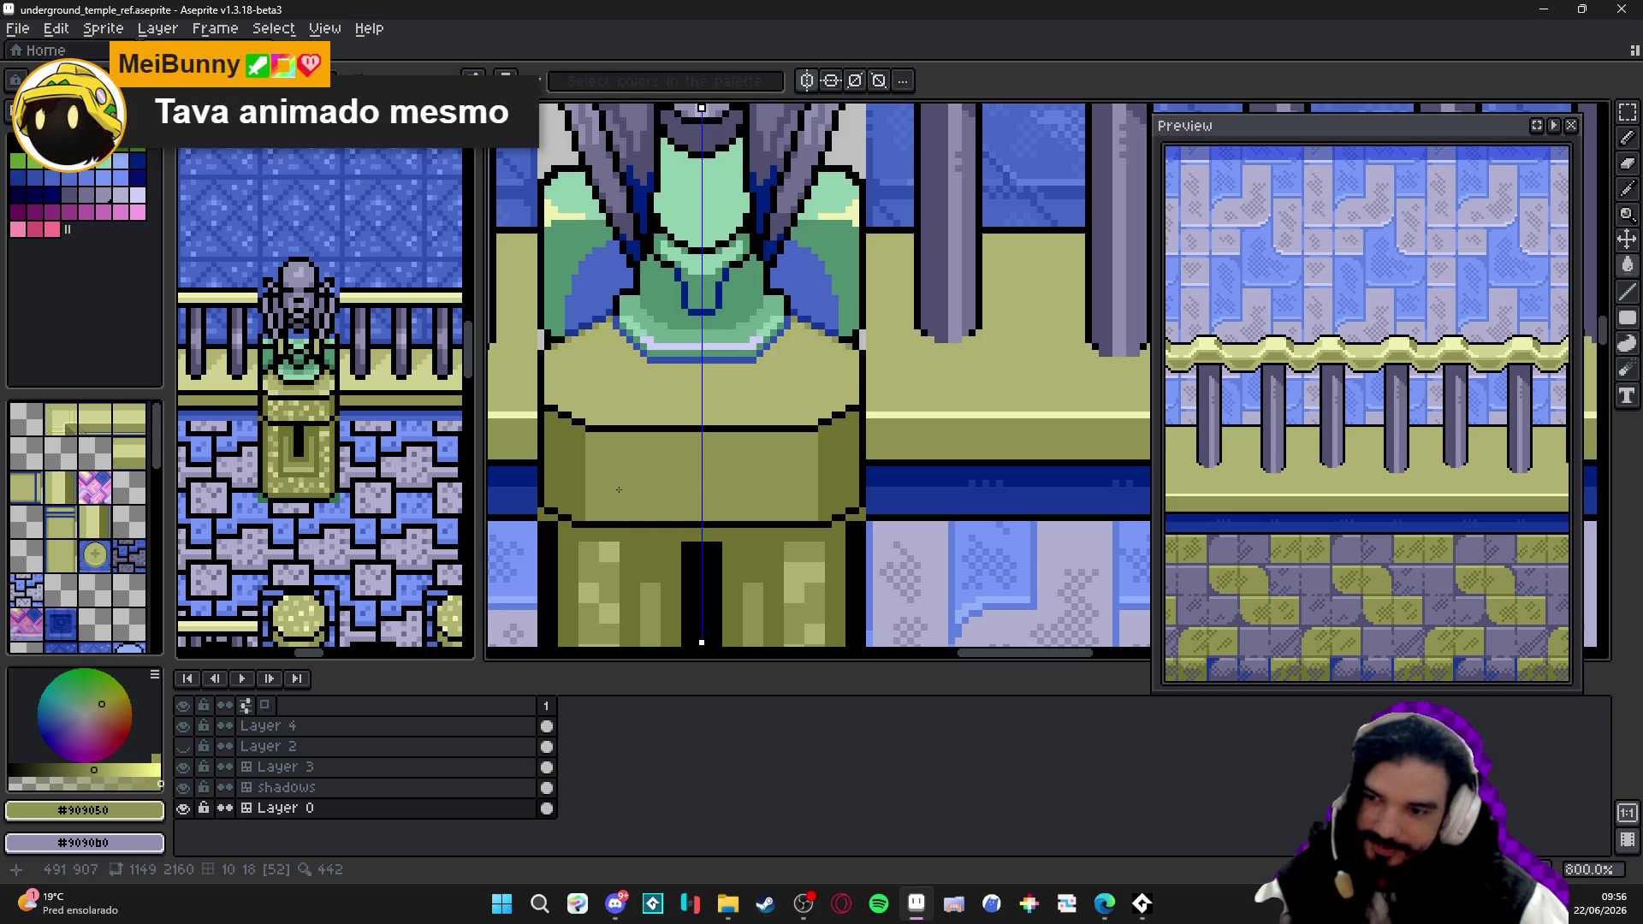
- Save underground_temple_ref.aseprite and return to the Pencil with black for outlining
key(ctrl)
key(ctrl+s)
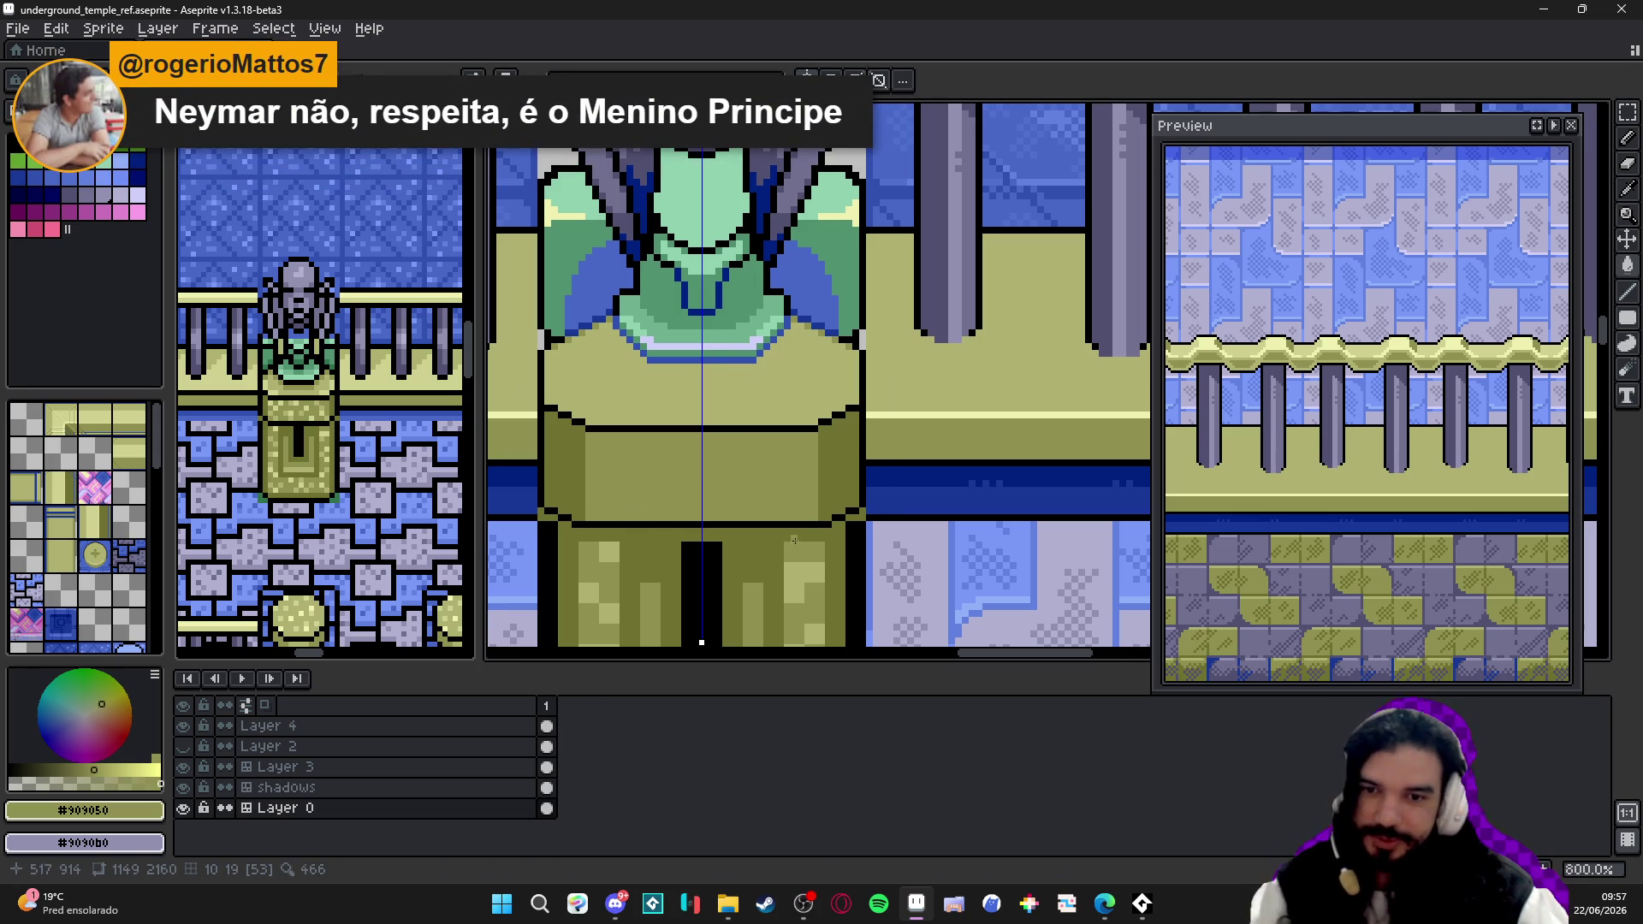
scroll(822, 575, down, 3)
scroll(820, 576, up, 1)
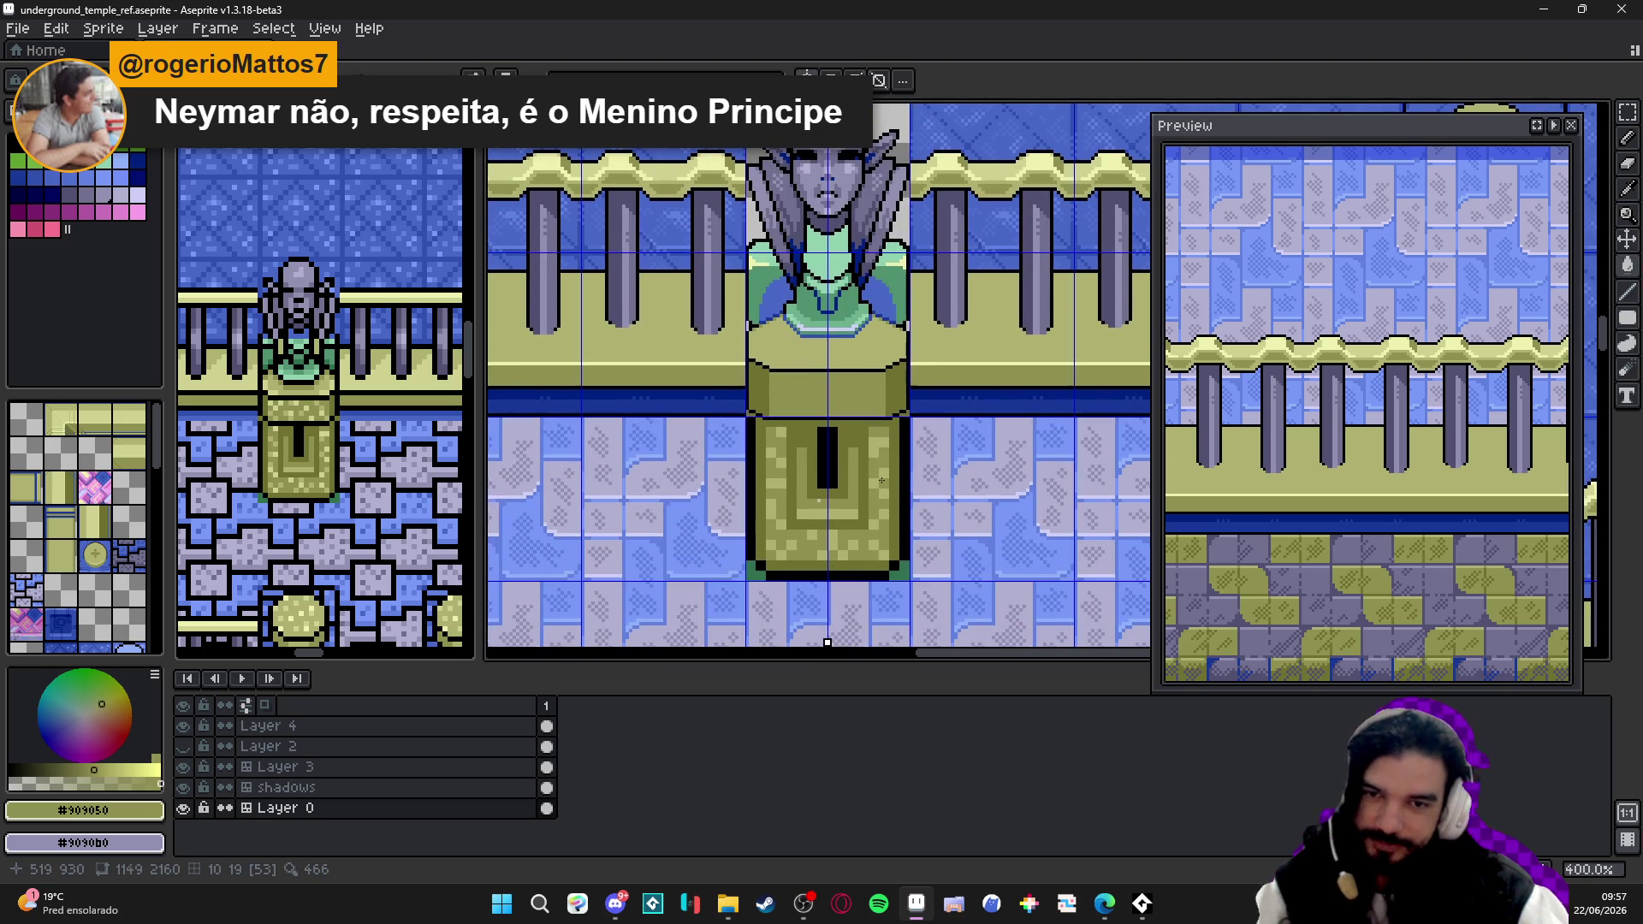
scroll(889, 433, up, 1)
scroll(888, 433, up, 1)
key(e)
key(b)
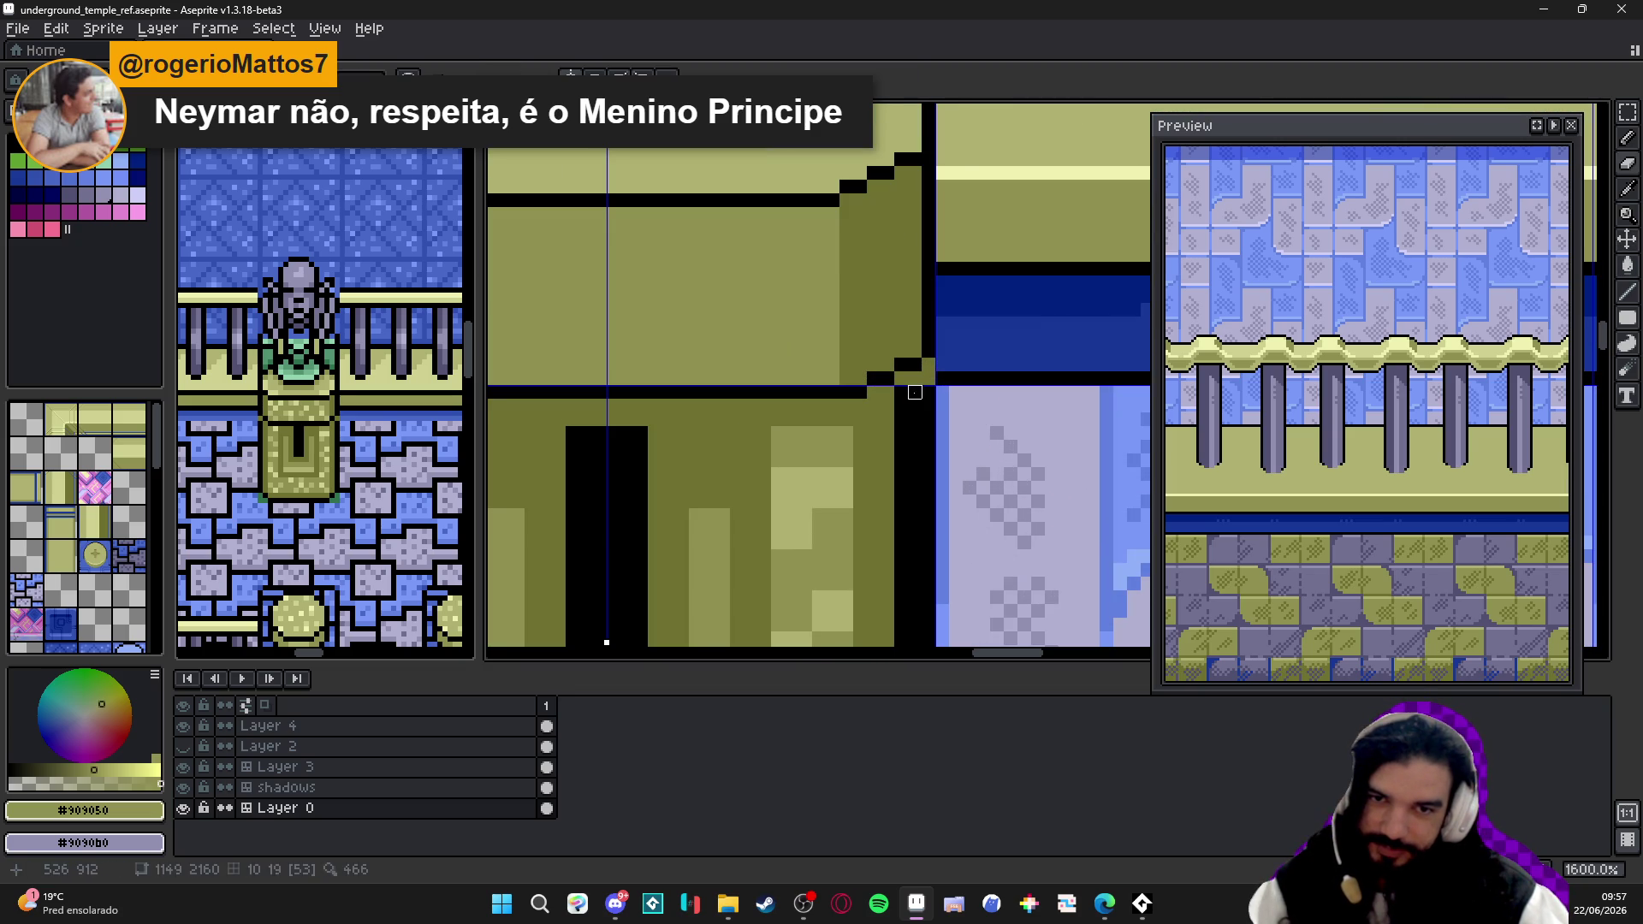
alt+click(904, 394)
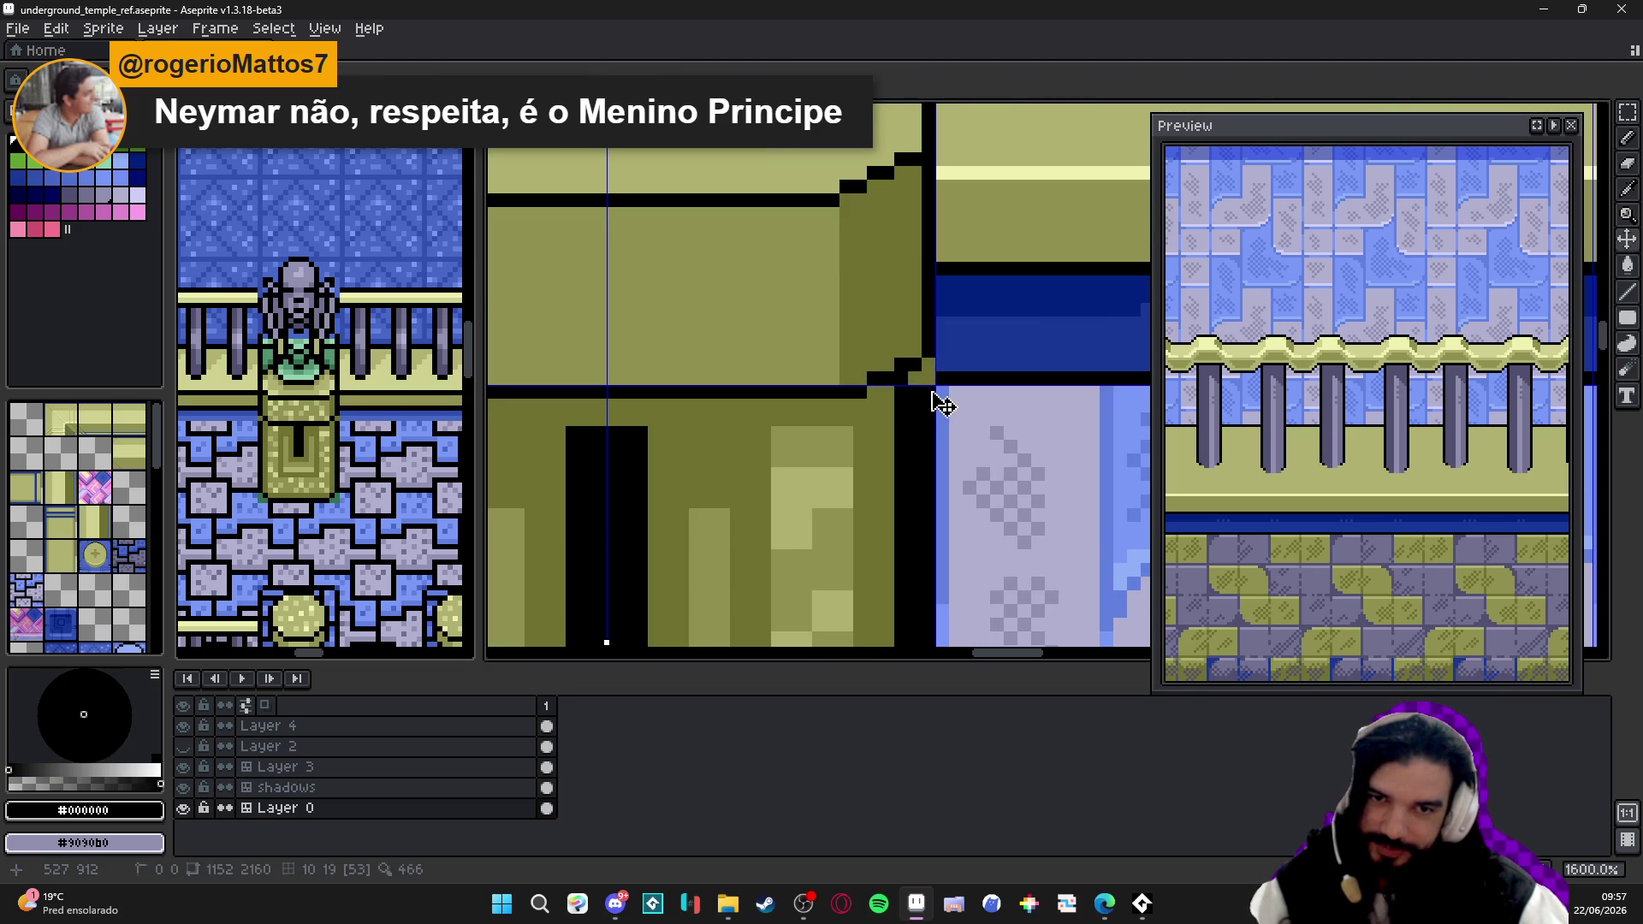
scroll(607, 642, down, 3)
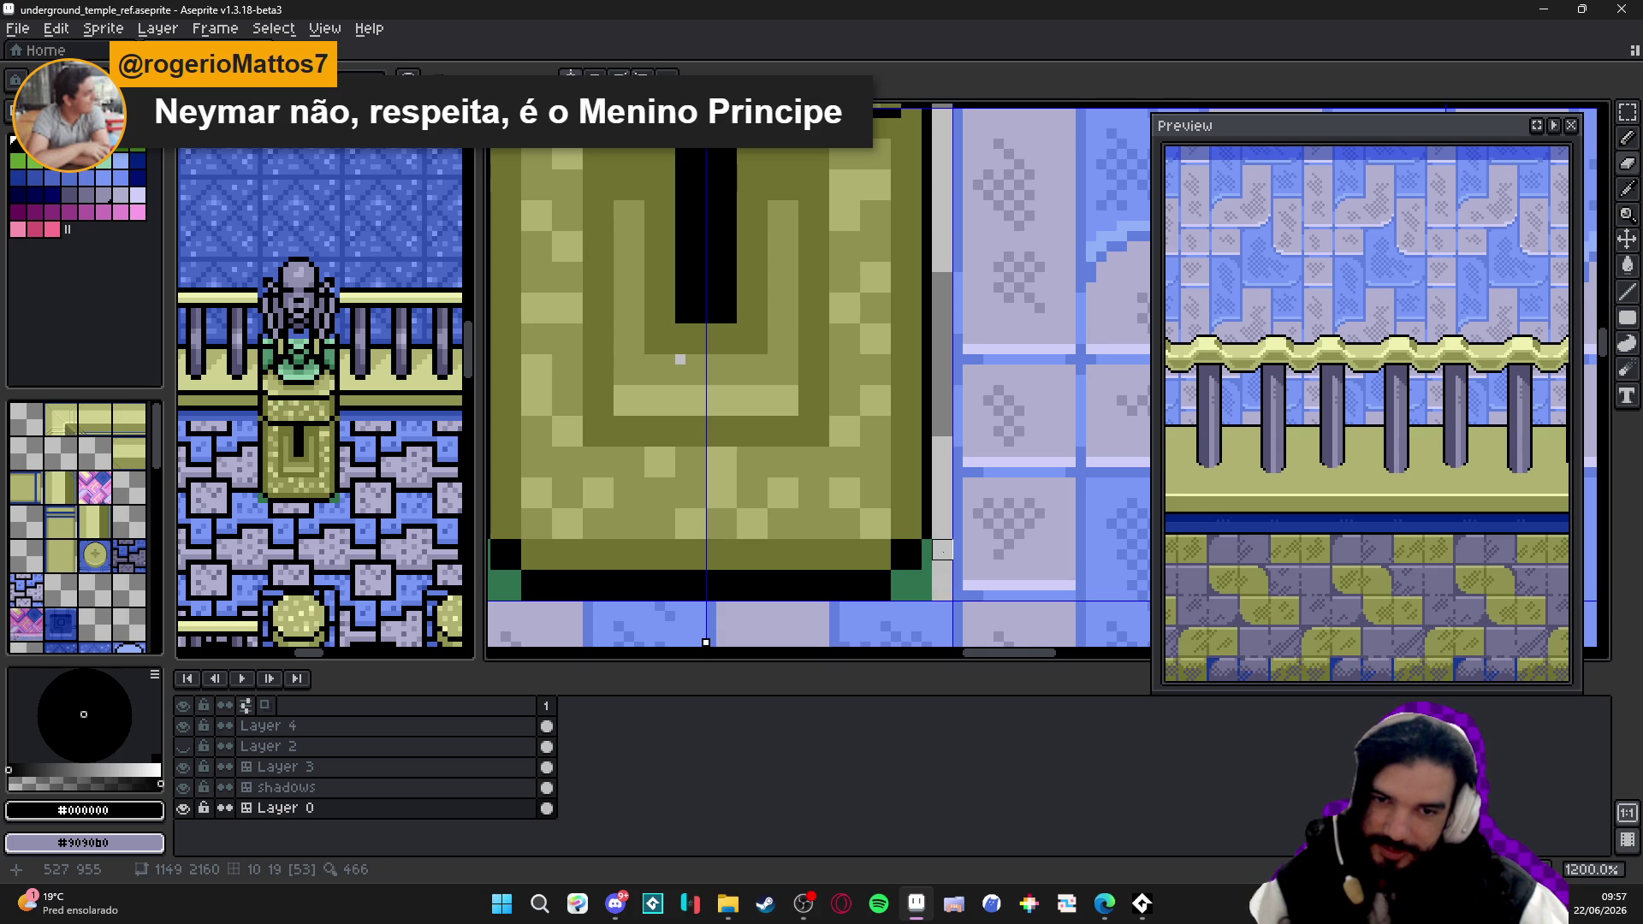
- Round the pedestal's bottom corners with mirrored light grey pixels, sample olive and save
mouse_move(921, 559)
mouse_down()
mouse_move(892, 606)
mouse_move(922, 582)
mouse_move(573, 590)
mouse_move(692, 616)
mouse_up()
alt+click(625, 578)
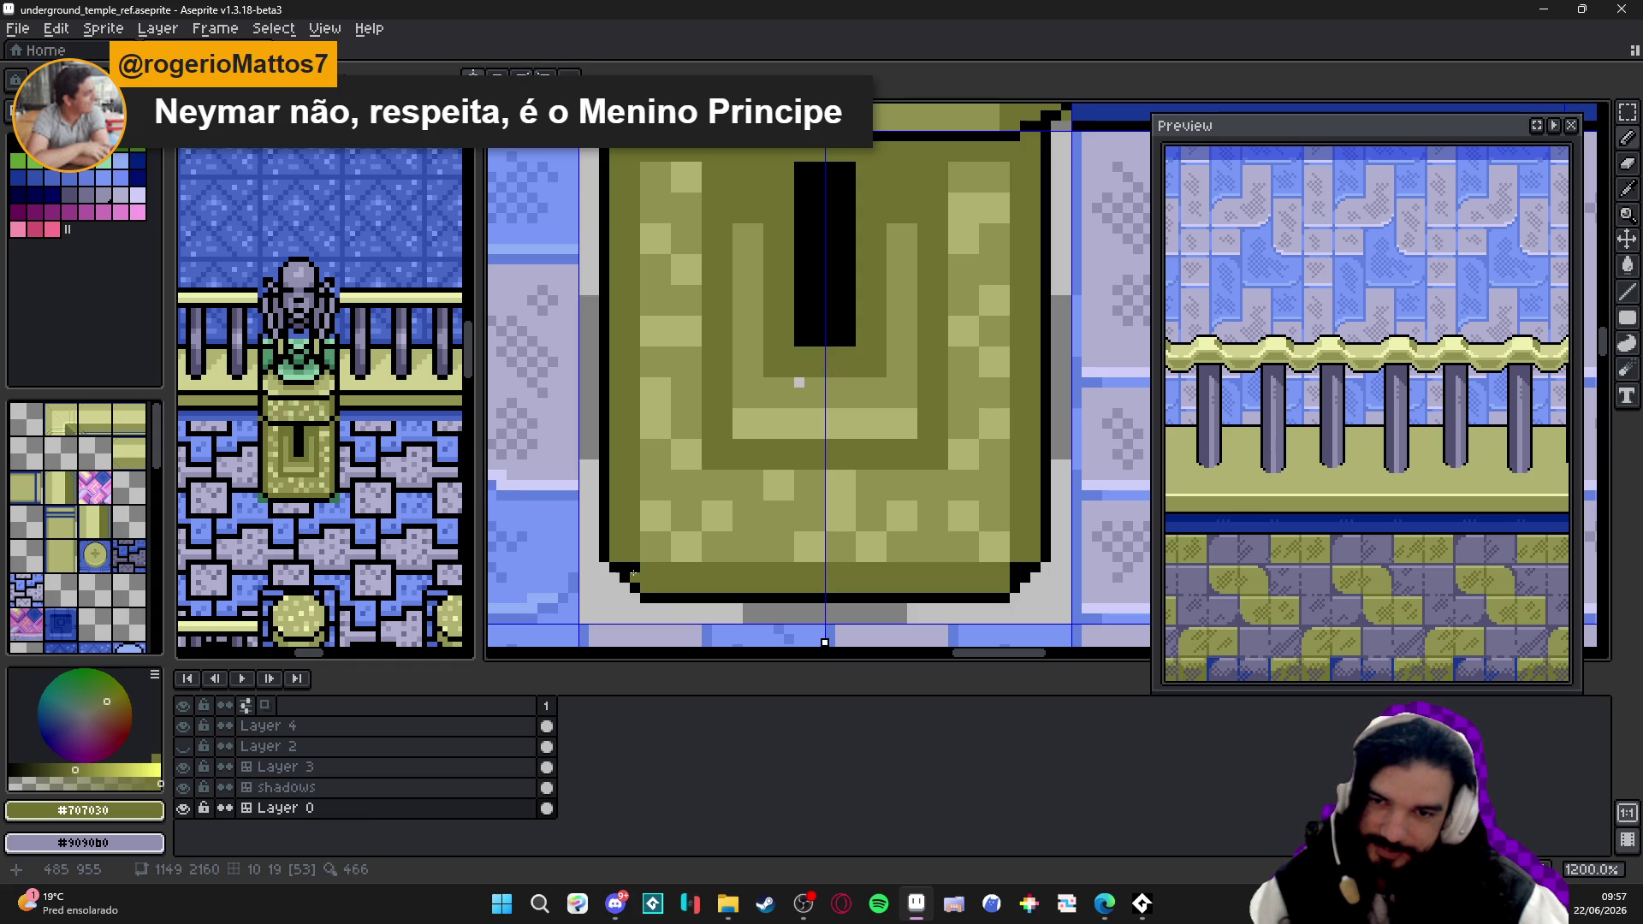
scroll(798, 382, down, 3)
scroll(809, 382, down, 1)
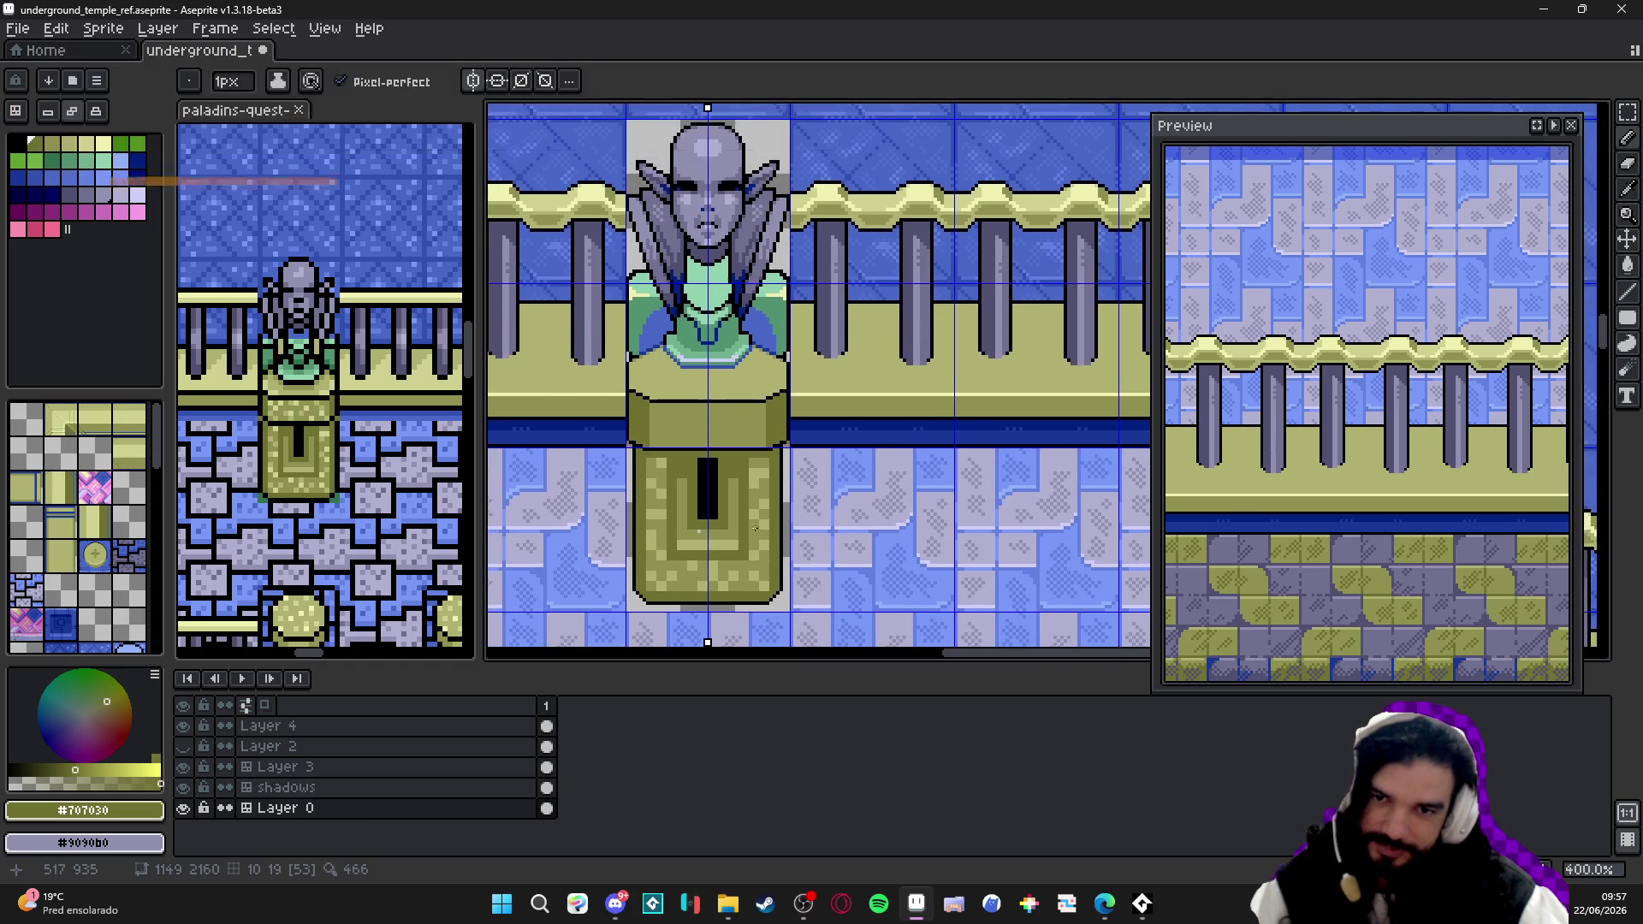
scroll(822, 385, down, 1)
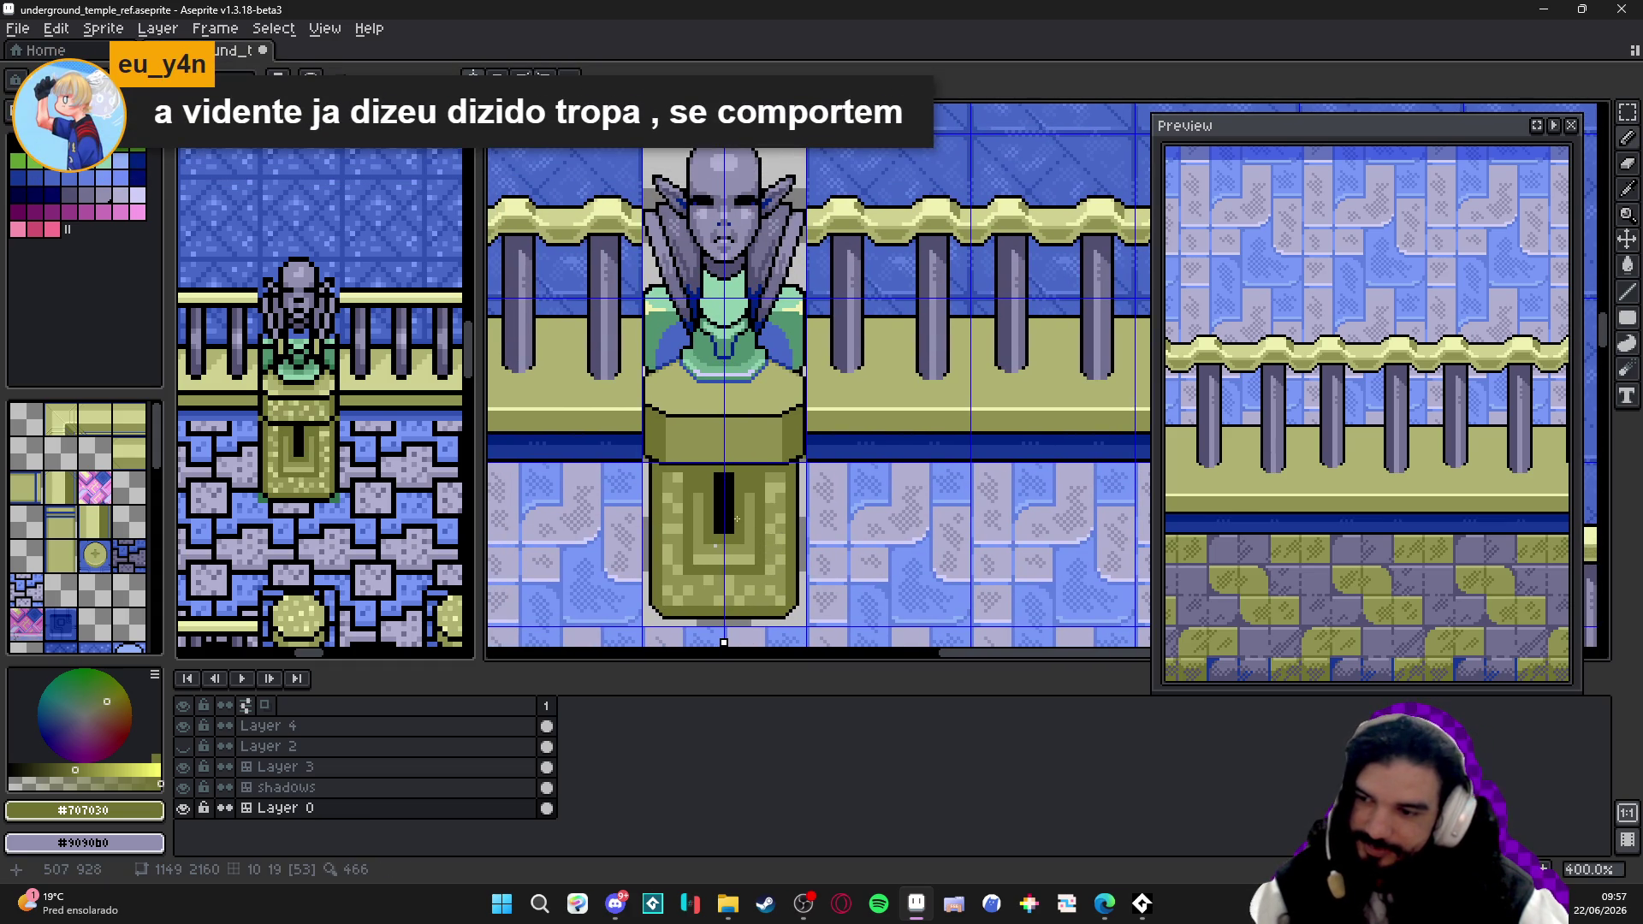
key(ctrl+s)
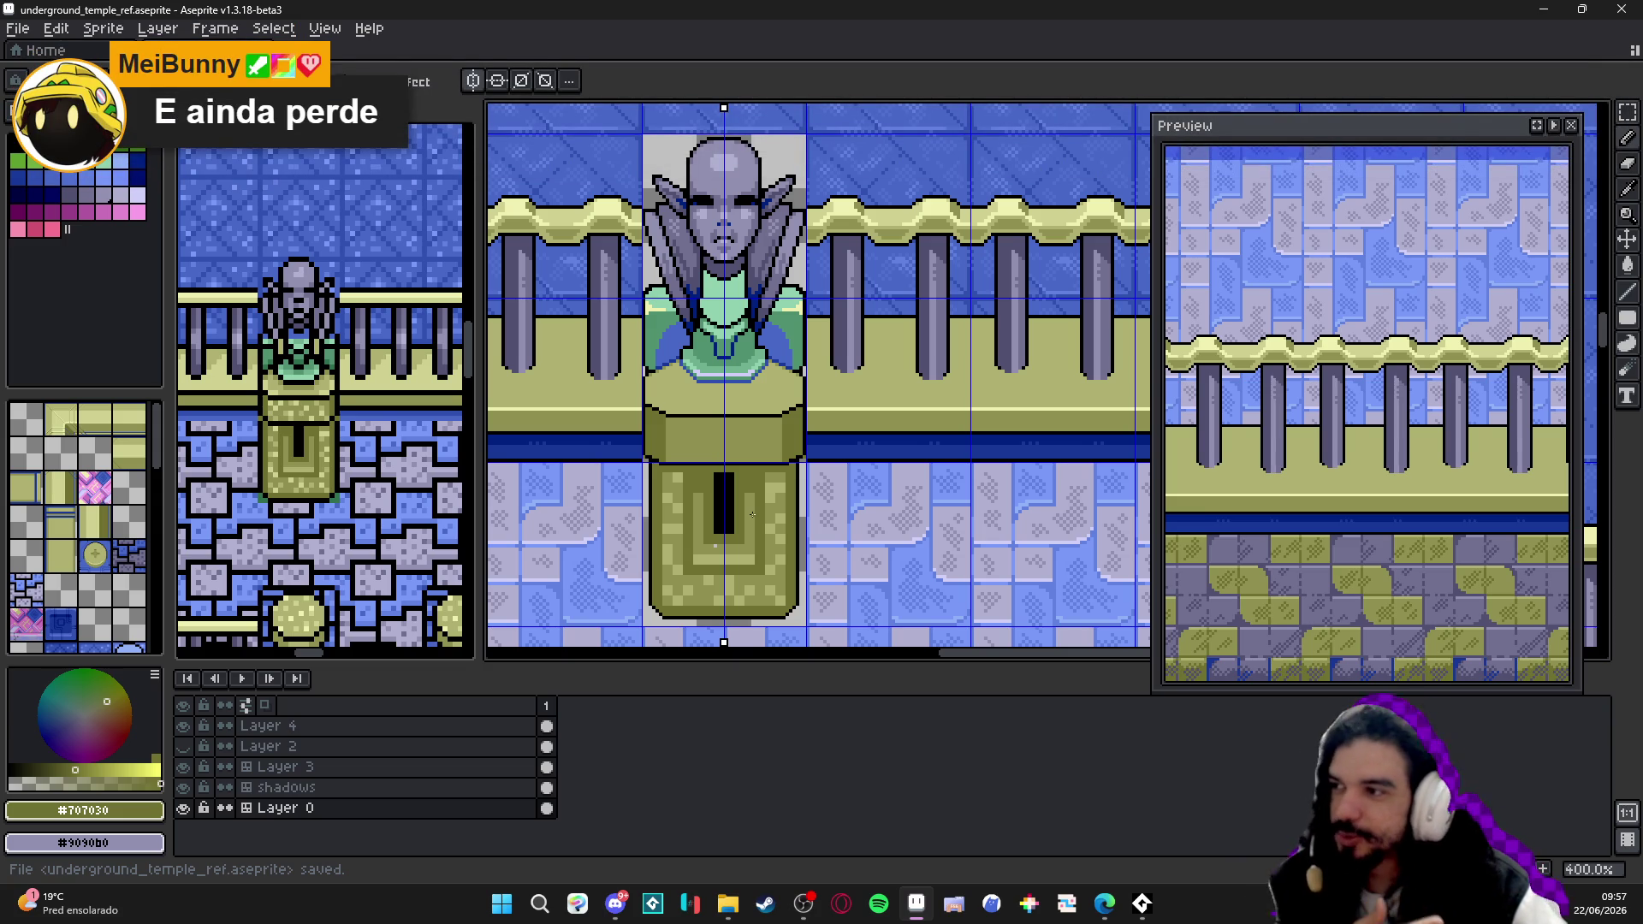
key(alt+Tab)
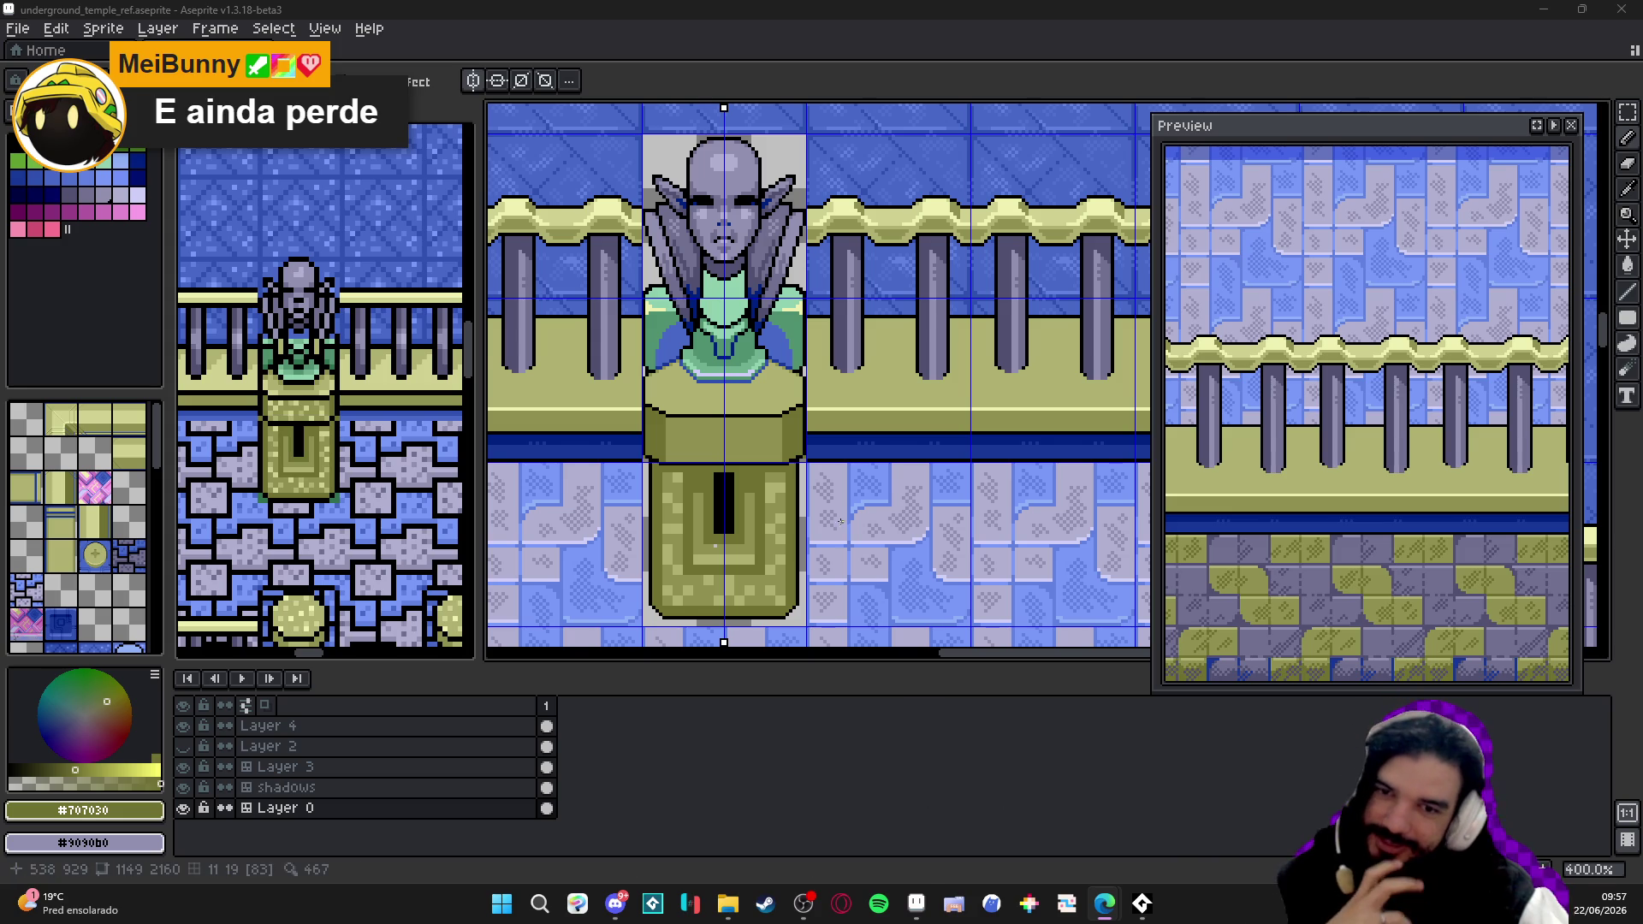
scroll(878, 502, left, 2)
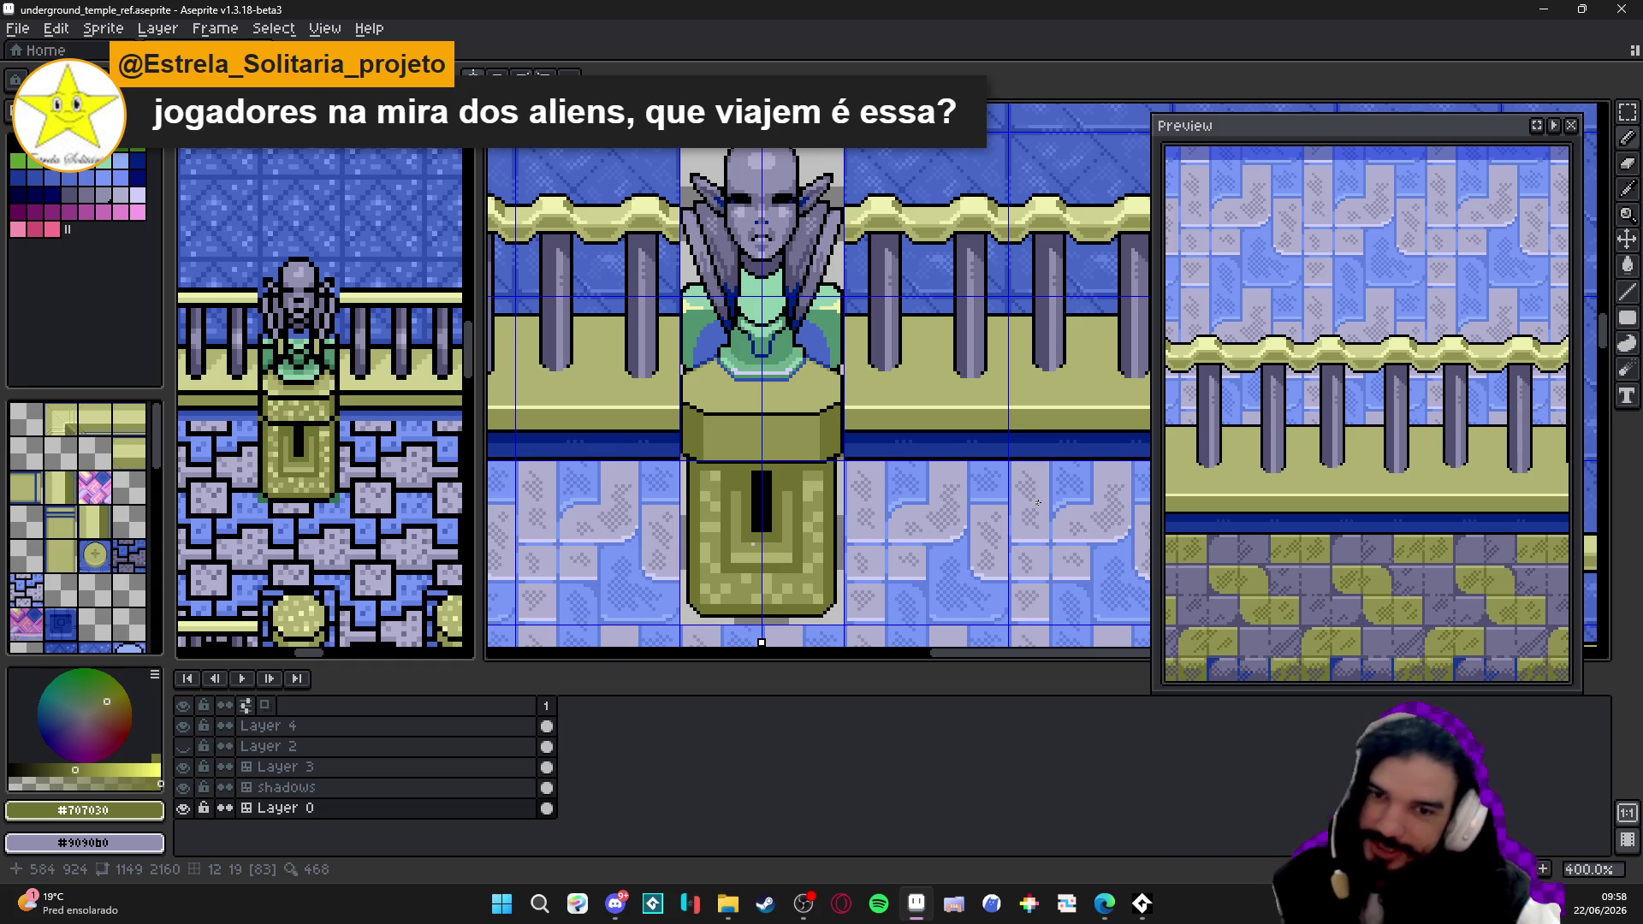
scroll(809, 399, up, 1)
scroll(800, 450, up, 1)
scroll(719, 410, up, 5)
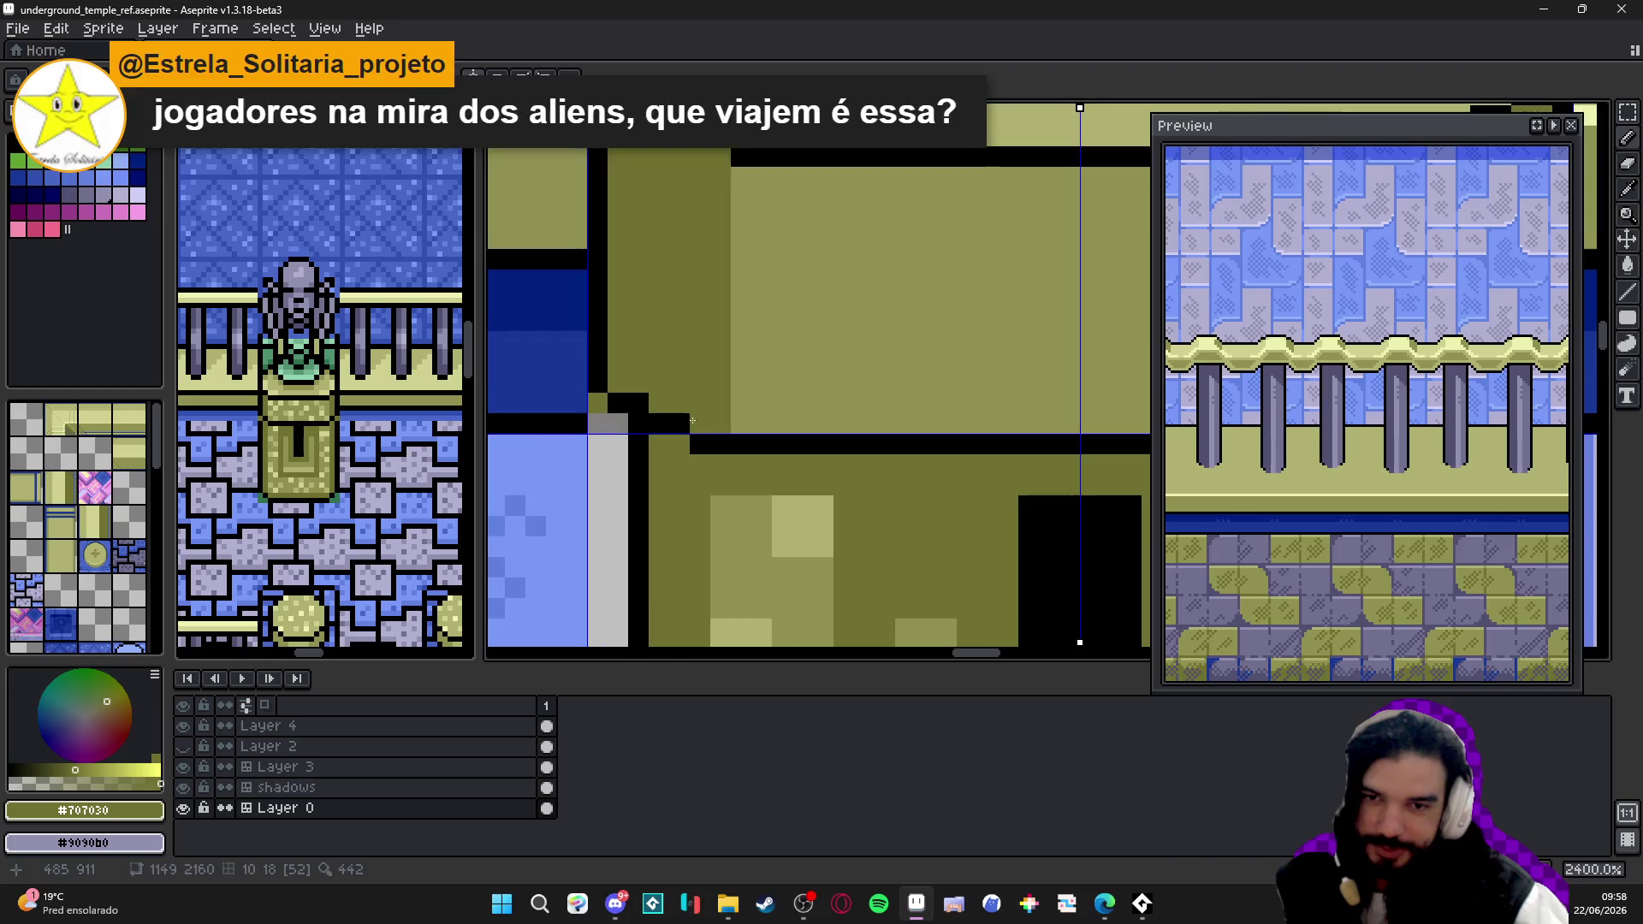
scroll(686, 375, down, 3)
scroll(719, 412, down, 2)
scroll(764, 471, down, 1)
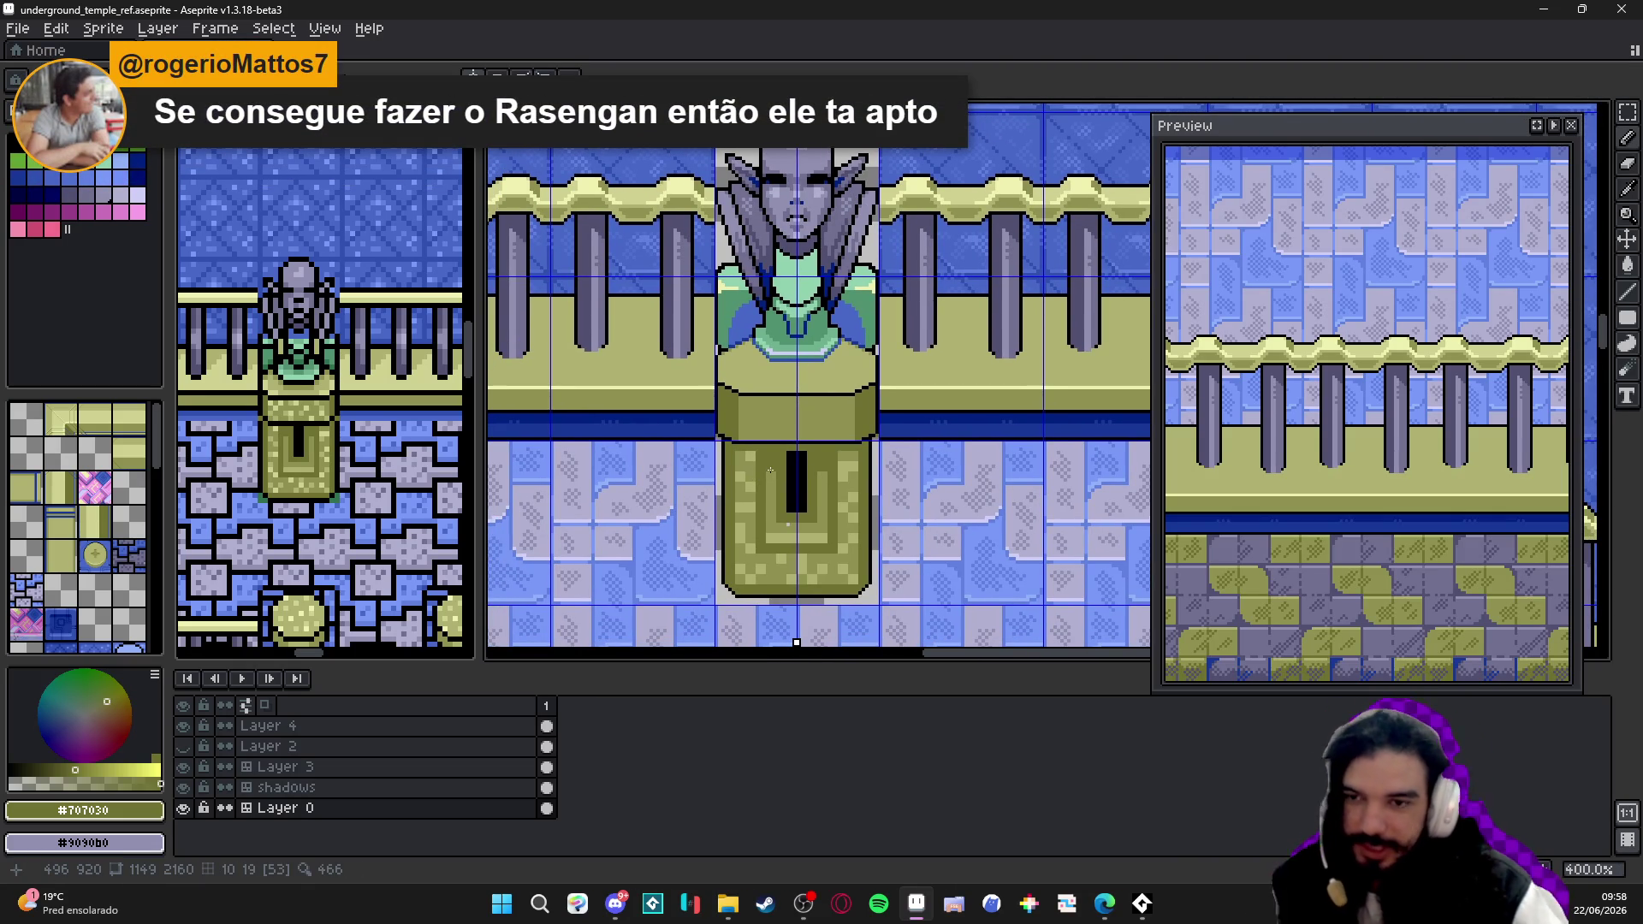
scroll(720, 617, up, 2)
scroll(687, 601, up, 4)
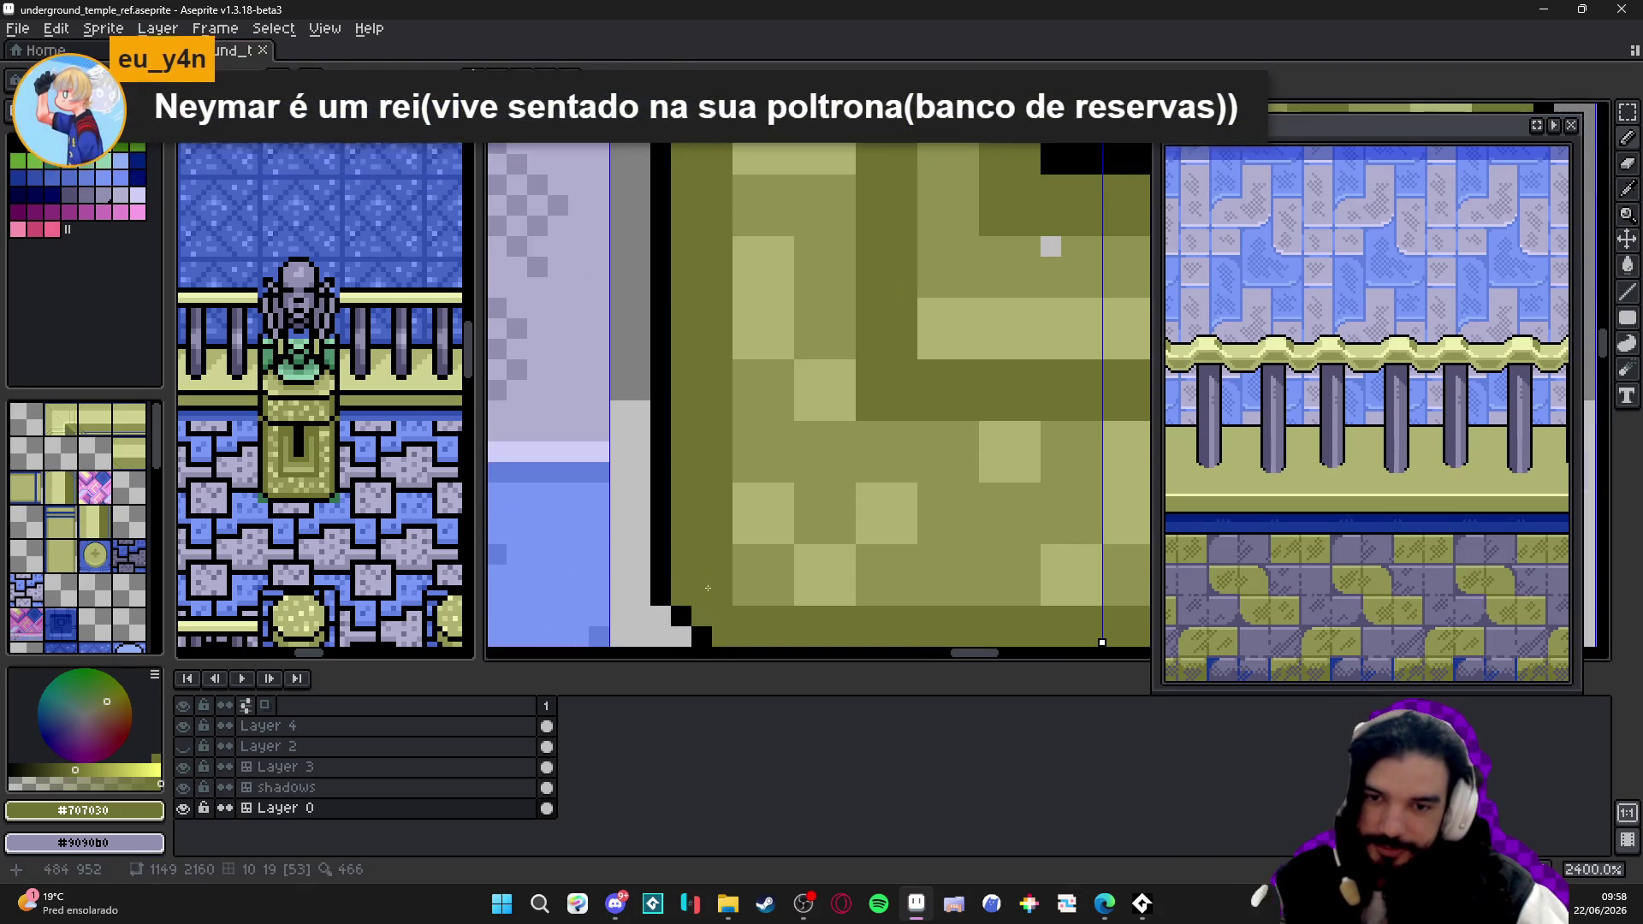
scroll(694, 475, down, 4)
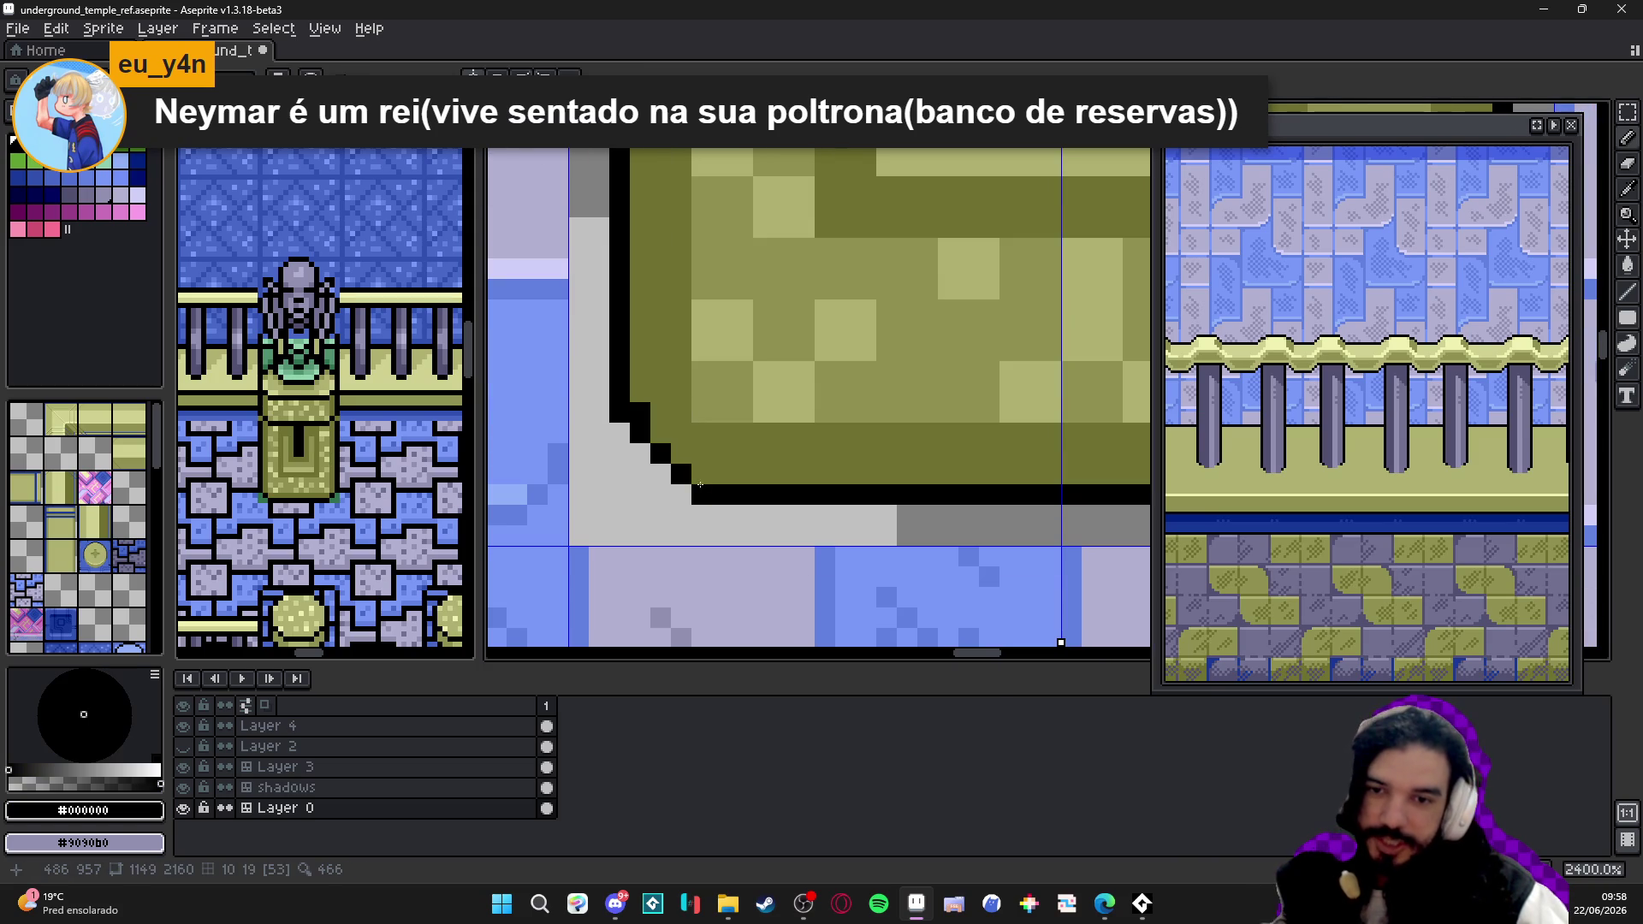
scroll(750, 530, down, 1)
scroll(732, 516, up, 4)
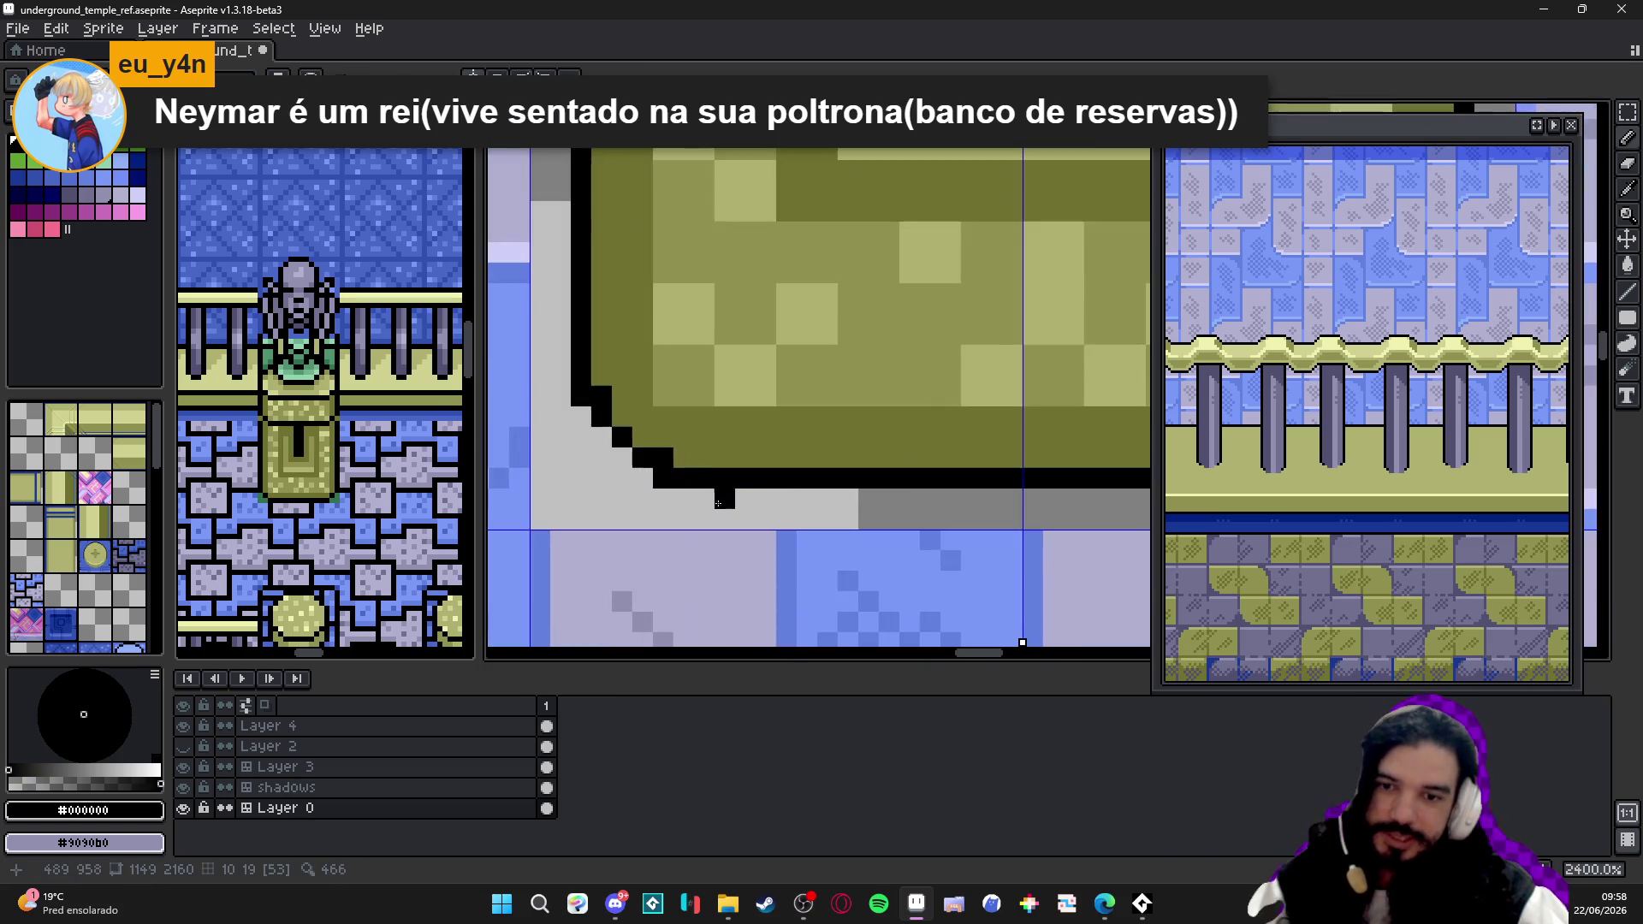
scroll(771, 469, down, 3)
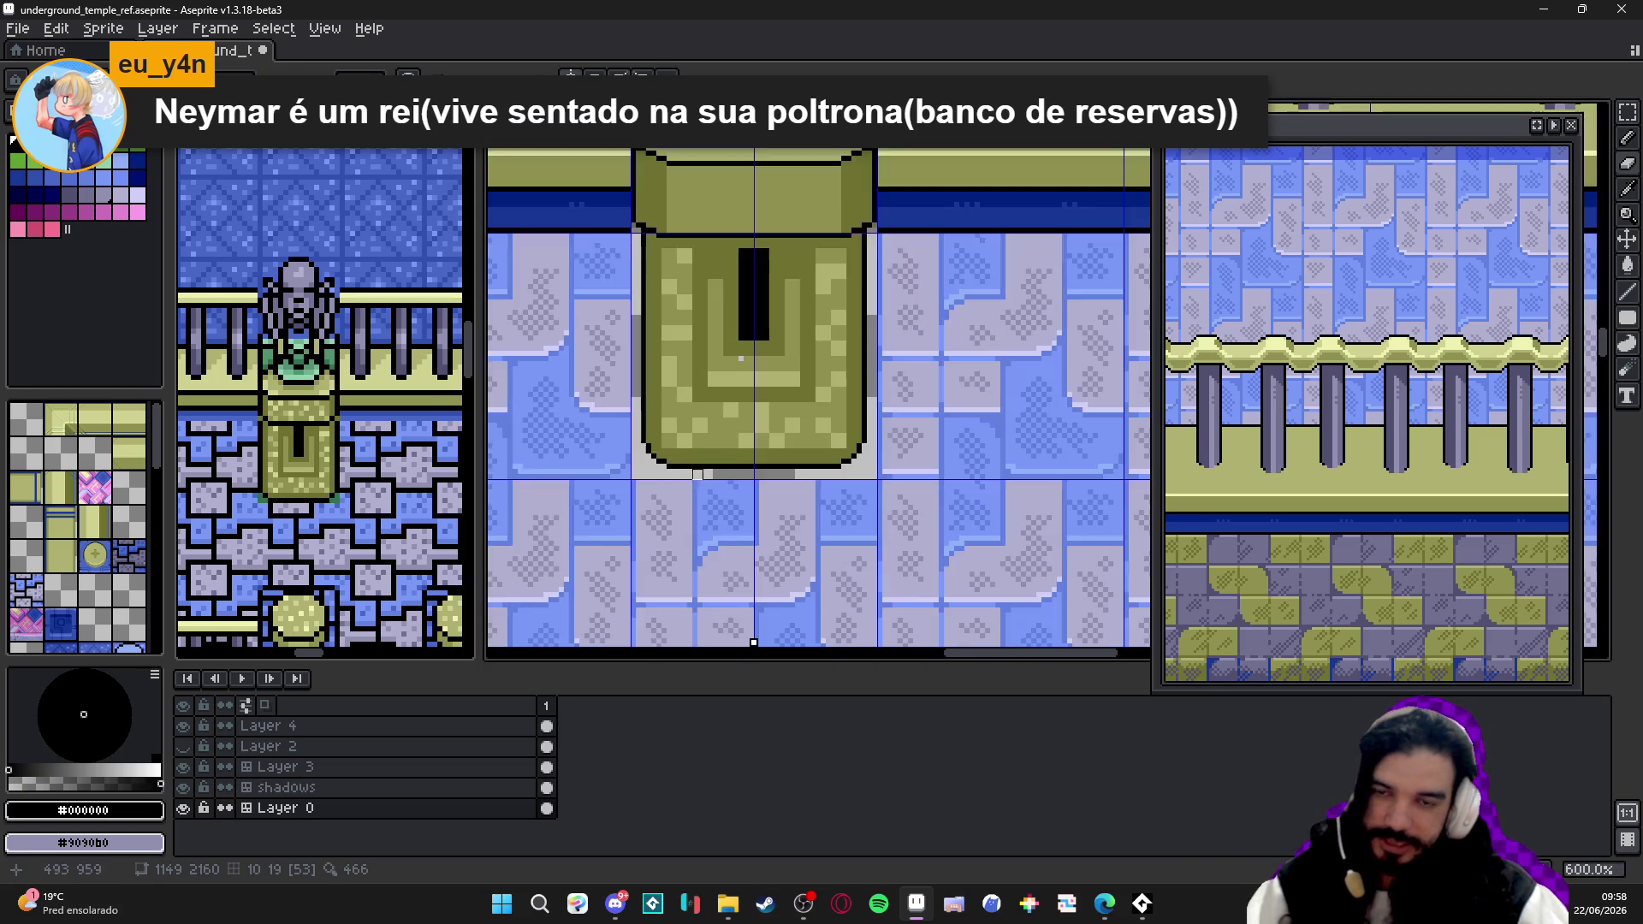
scroll(779, 469, down, 2)
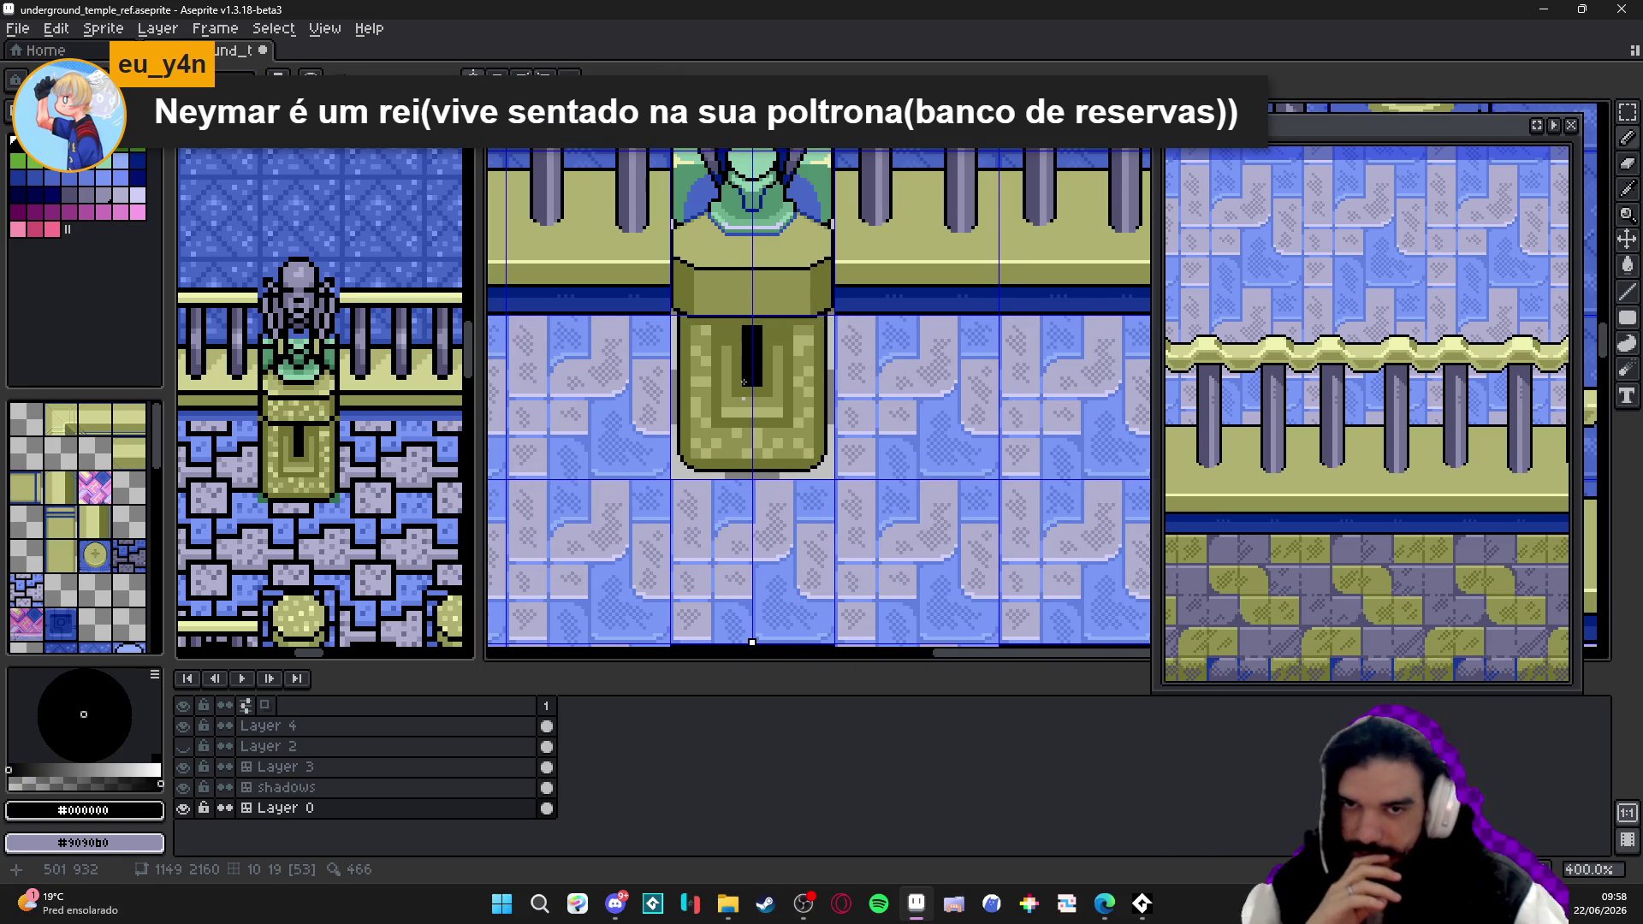
scroll(797, 436, down, 1)
scroll(815, 394, up, 1)
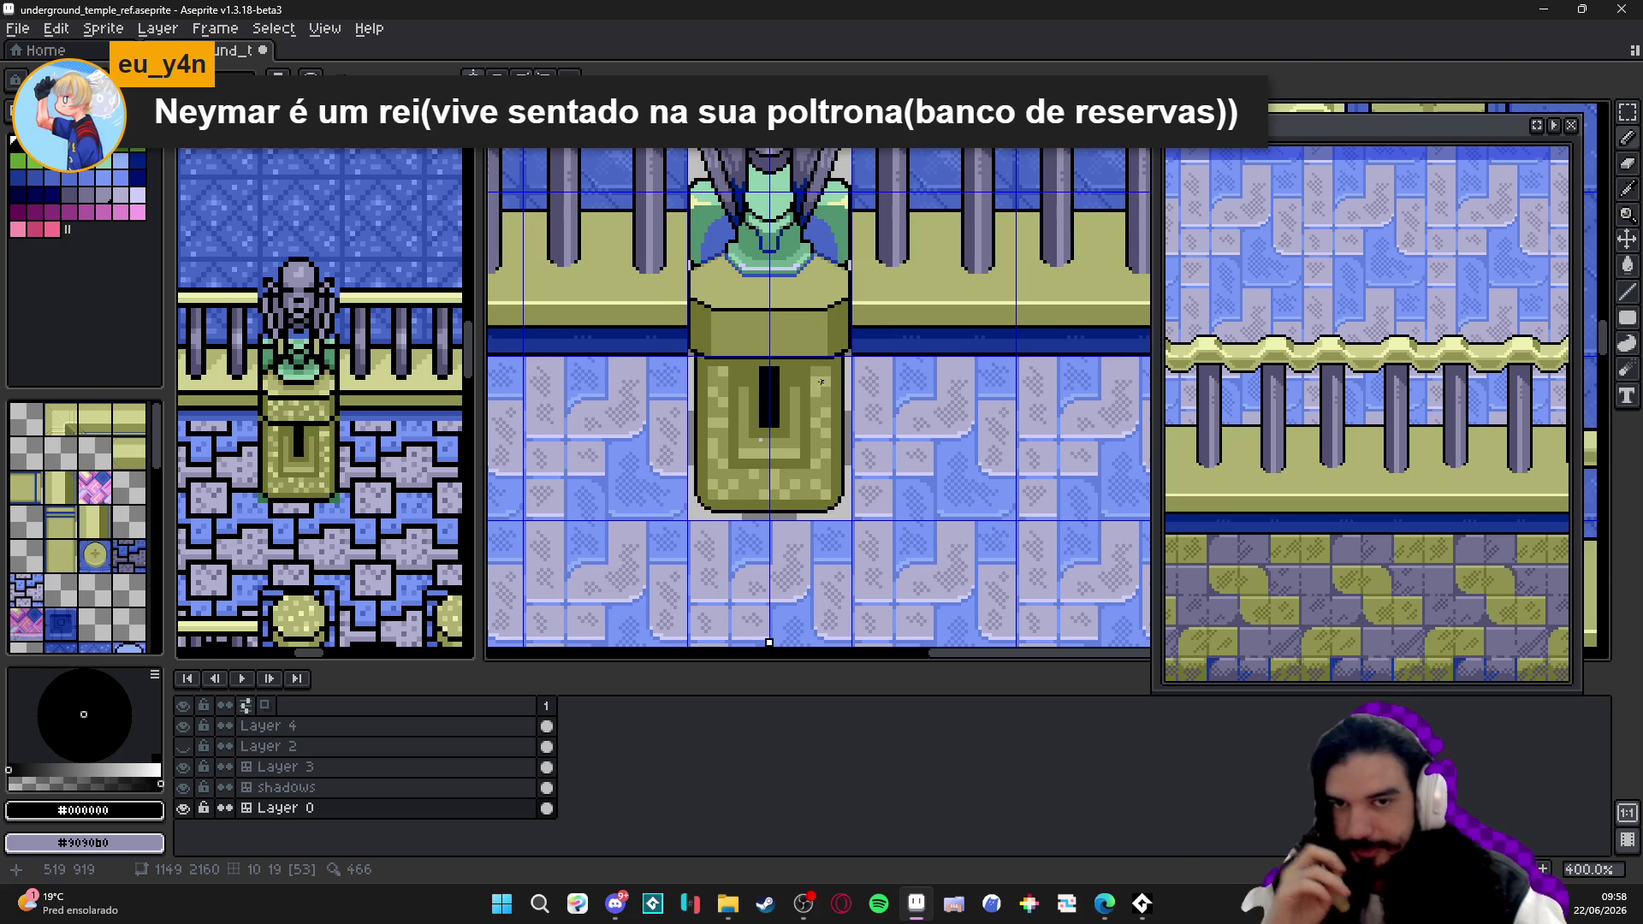
scroll(760, 440, up, 2)
scroll(720, 385, up, 1)
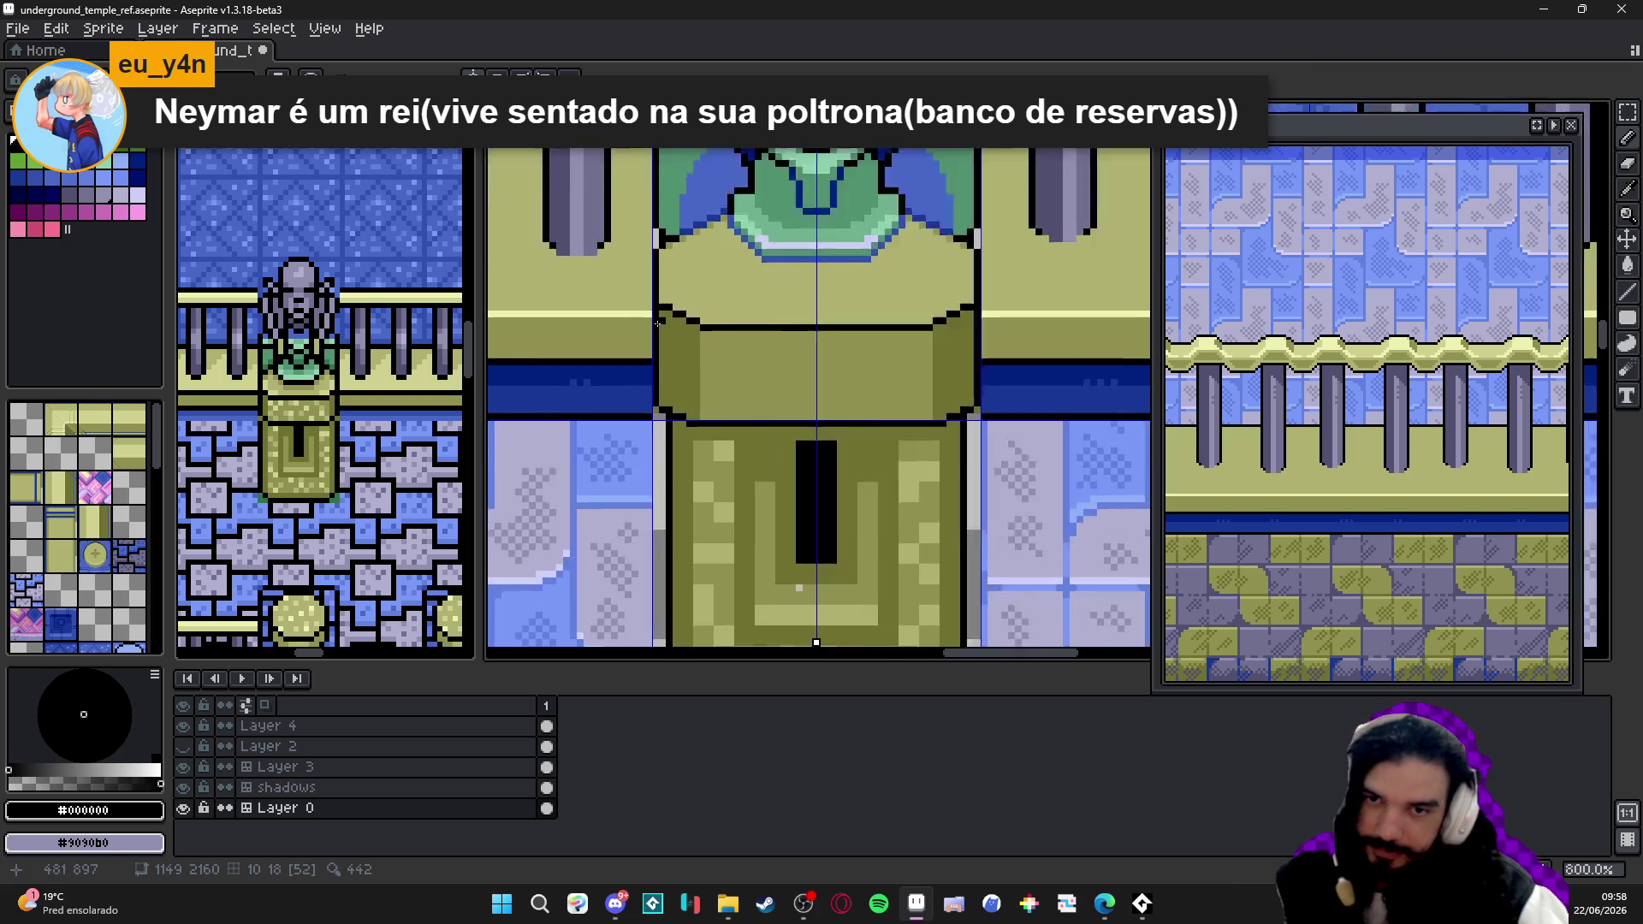
scroll(667, 334, up, 2)
- Draw a pale yellow #F0F0B0 highlight line under the pedestal top's outline, then sample #B0B070
alt+click(630, 302)
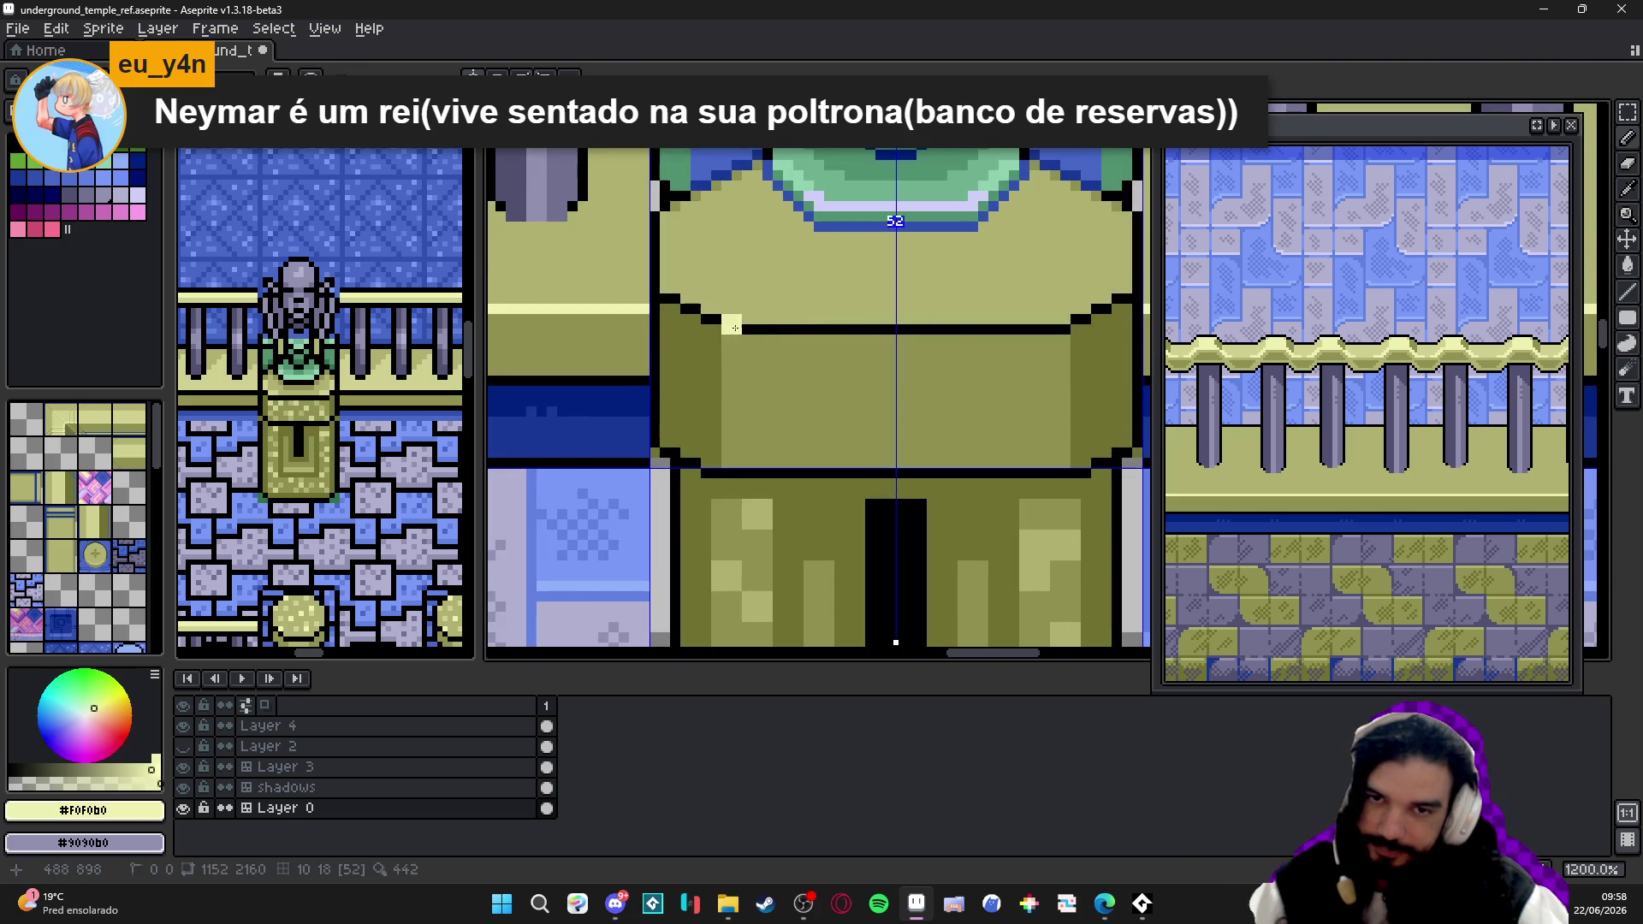
shift+click(1061, 329)
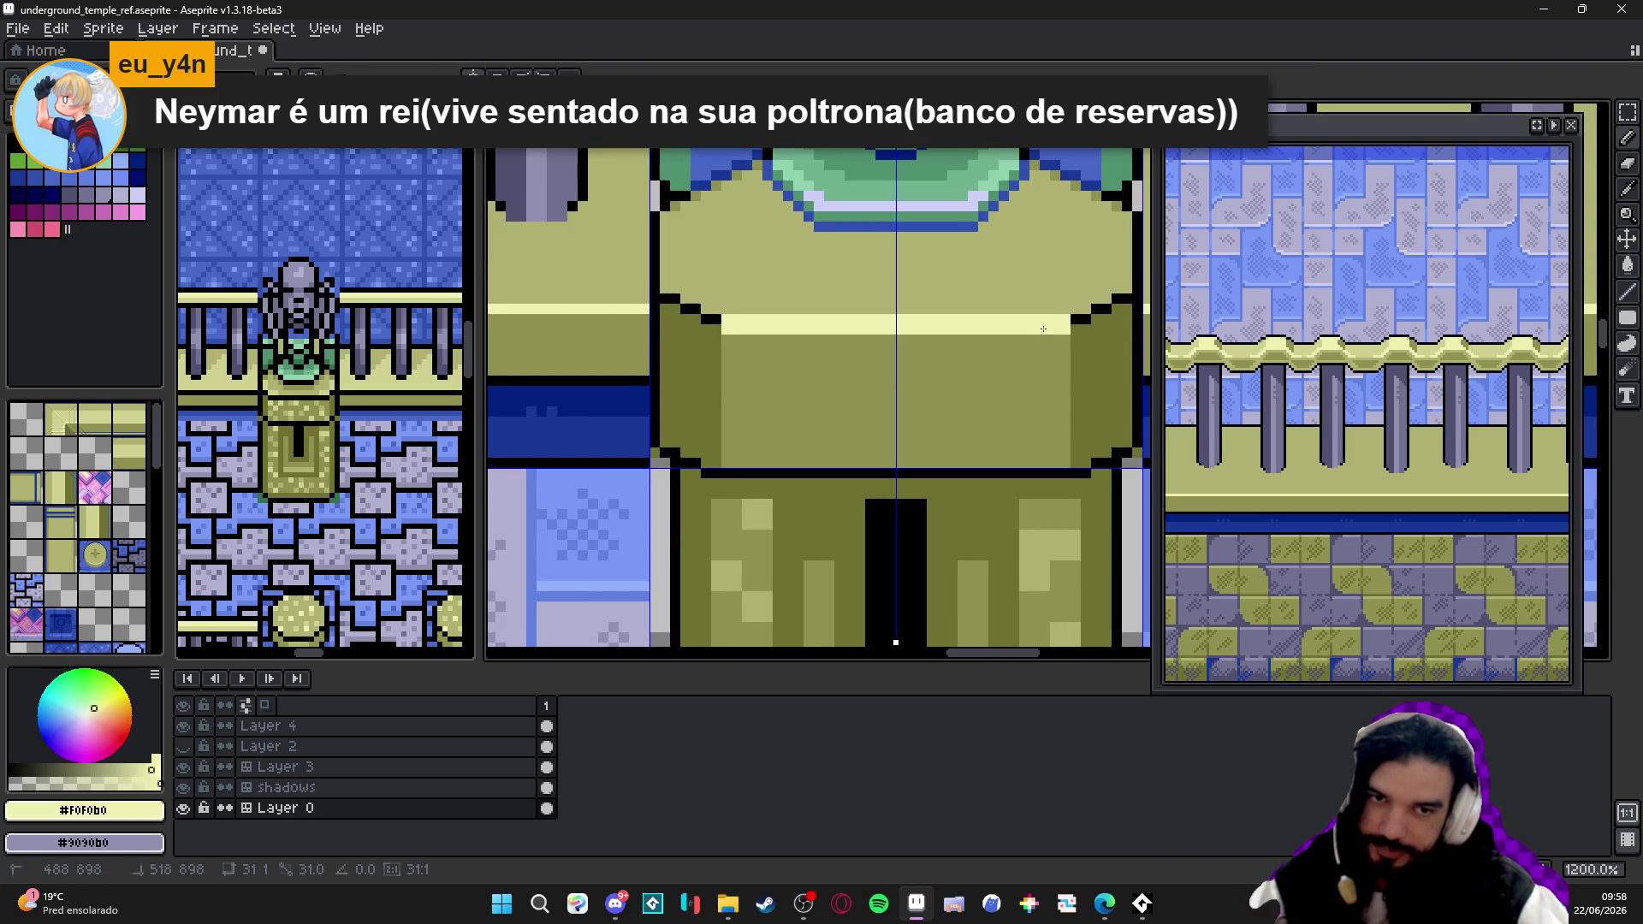
alt+click(1073, 299)
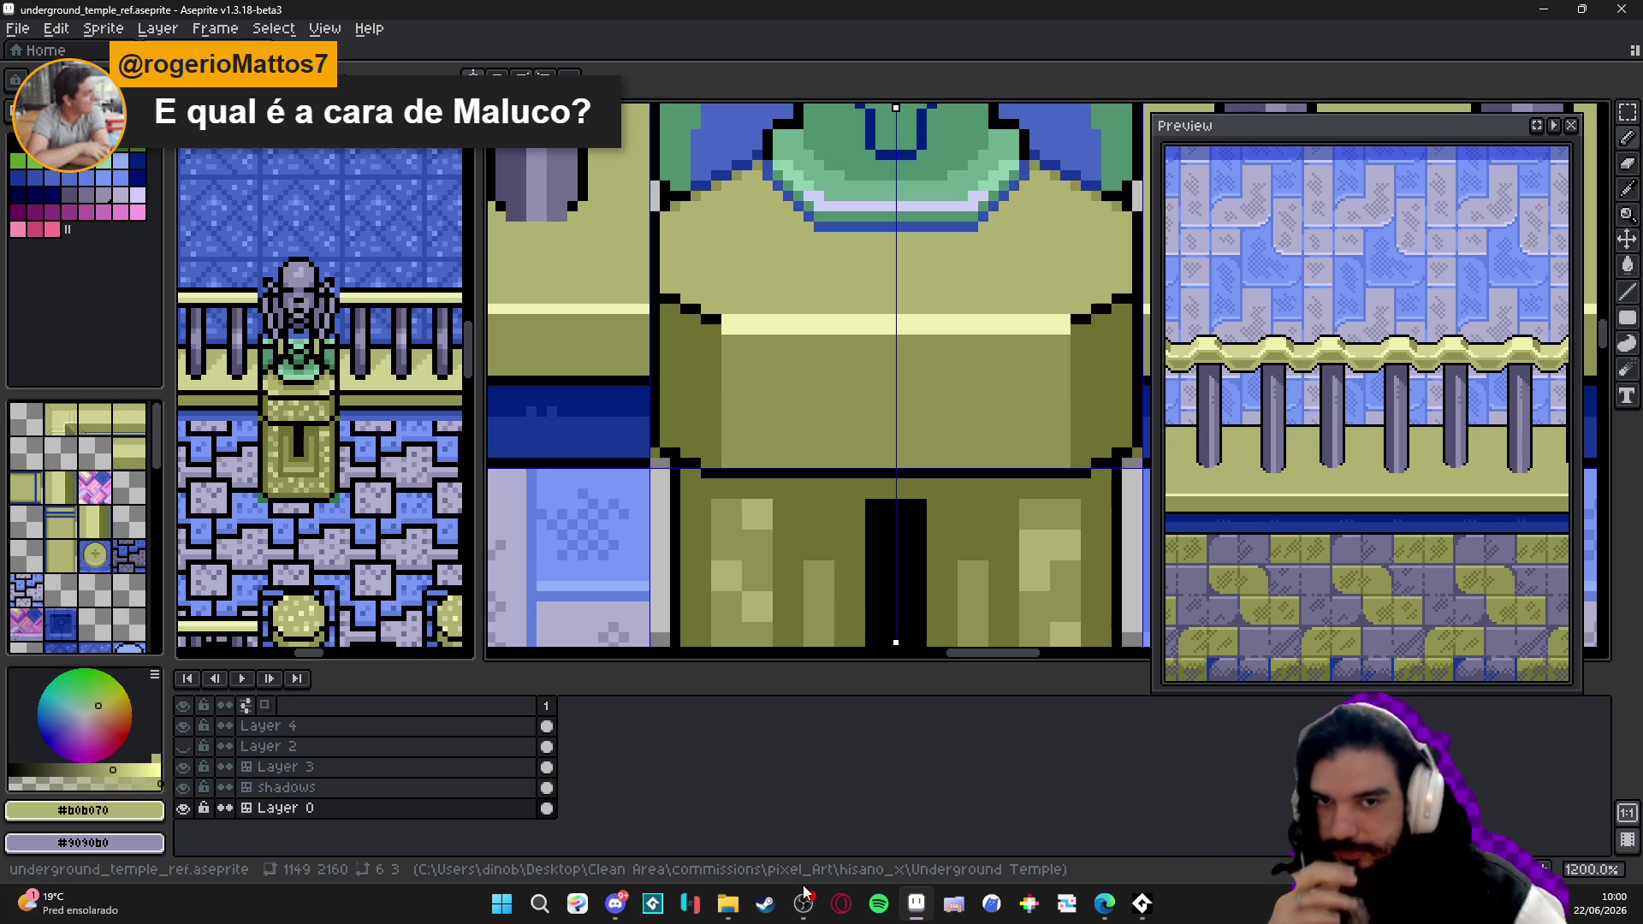
scroll(931, 389, down, 5)
- Save the shaded bust and pedestal scene to underground_temple_ref.aseprite
drag(930, 390, 787, 398)
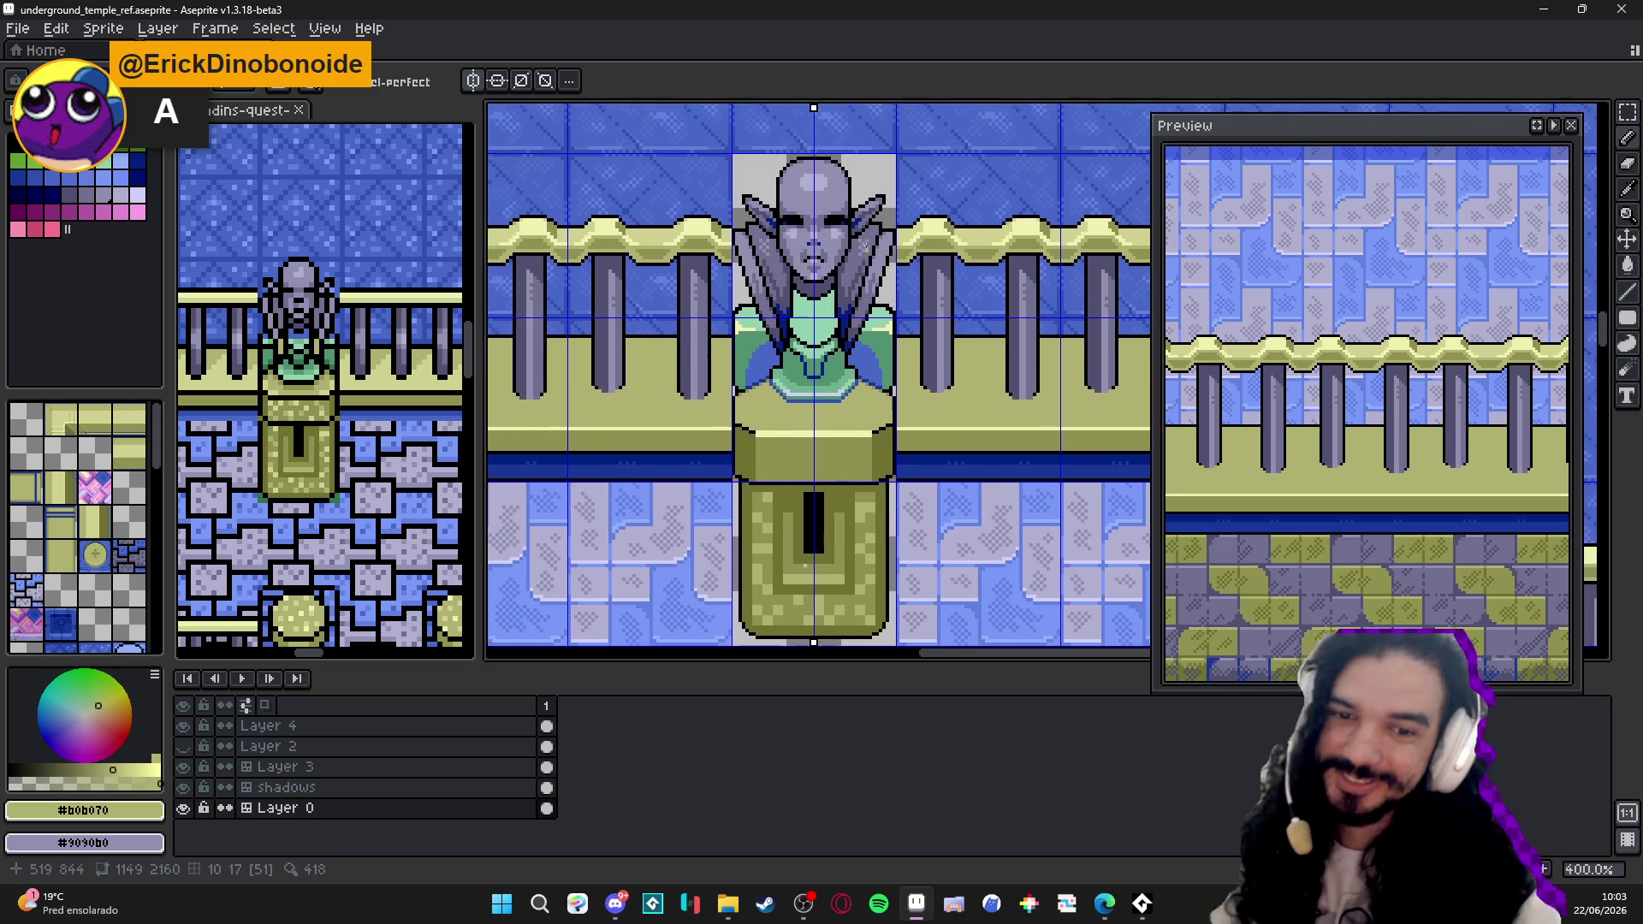
key(ctrl+s)
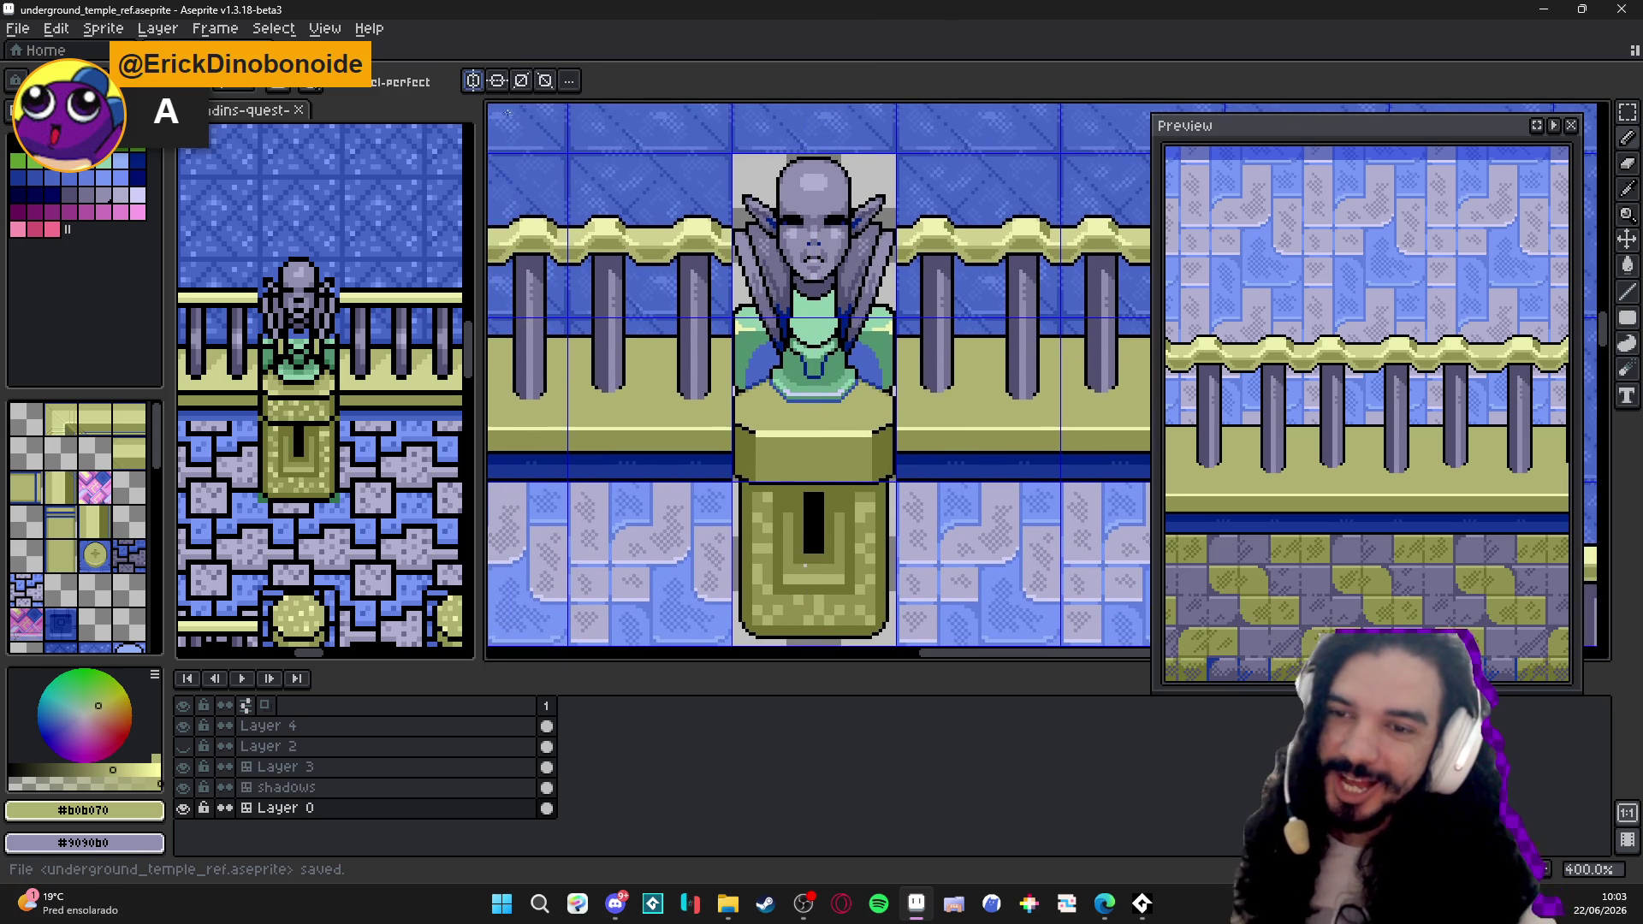
- Turn on vertical-axis symmetry for drawing the bust, pedestal and balustrade tiles
click(475, 83)
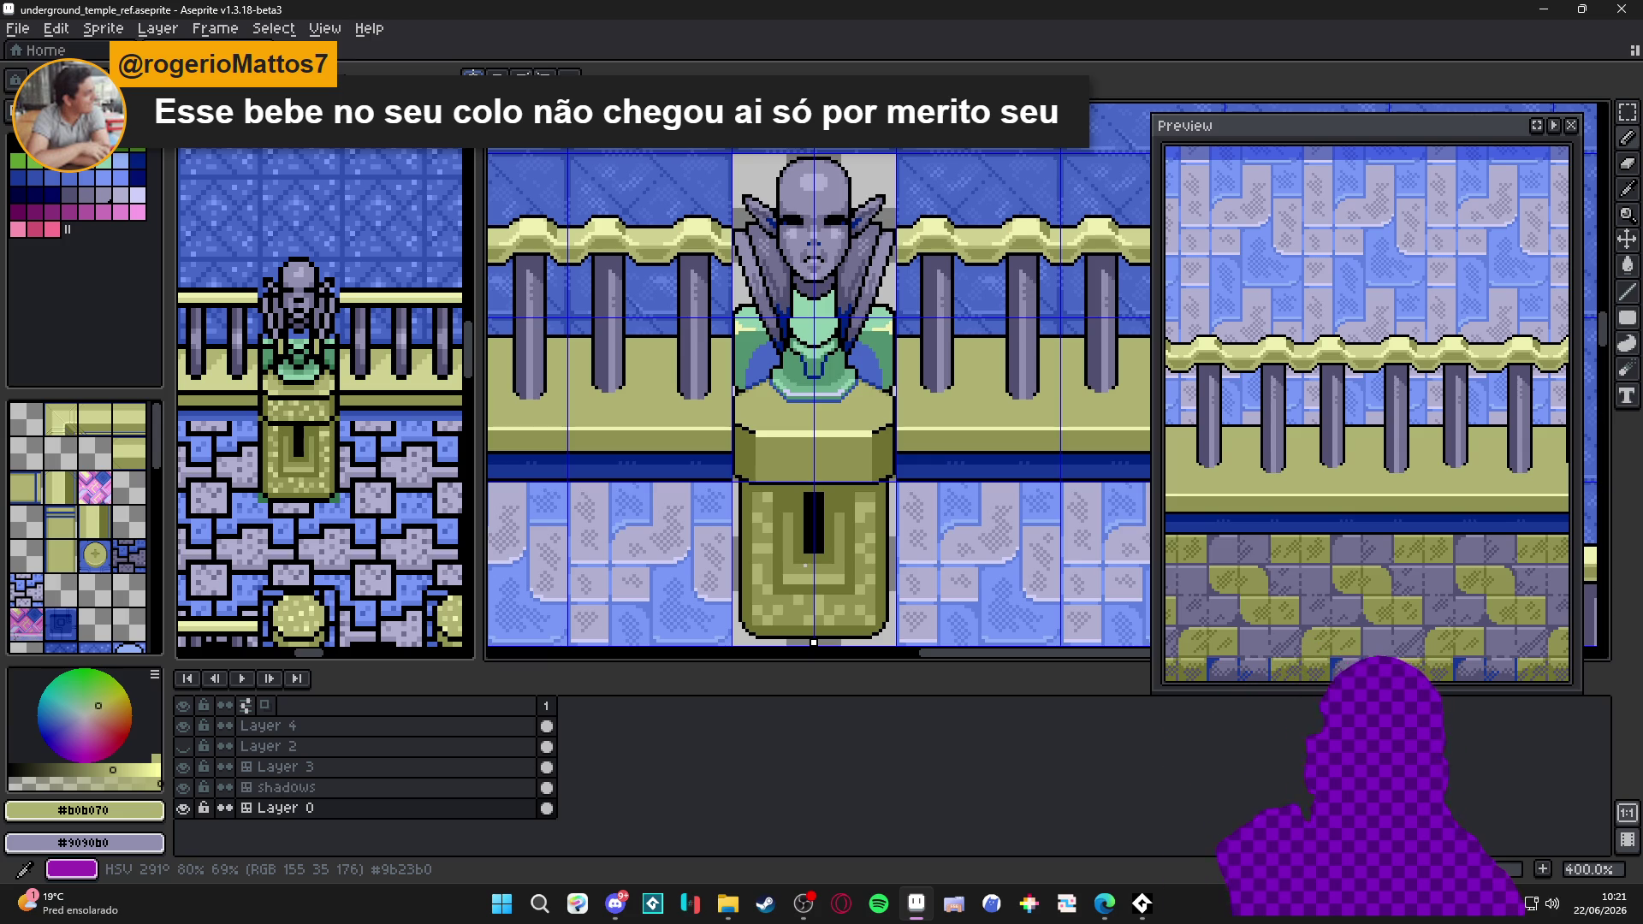
scroll(813, 463, down, 1)
scroll(813, 462, up, 1)
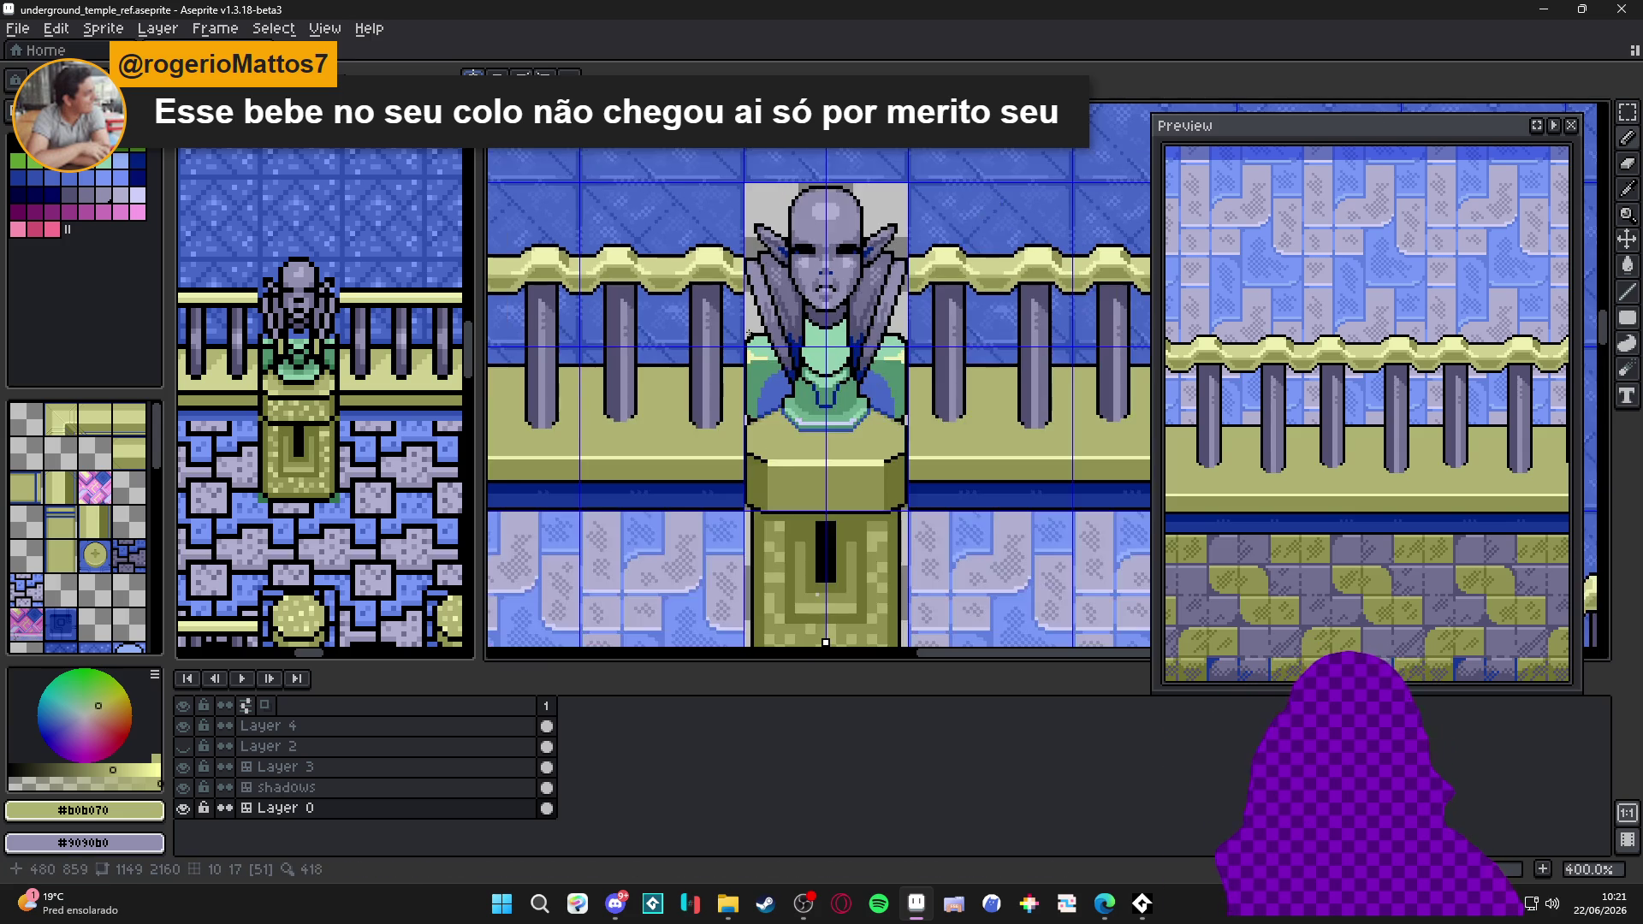
scroll(813, 462, down, 1)
drag(813, 463, 756, 429)
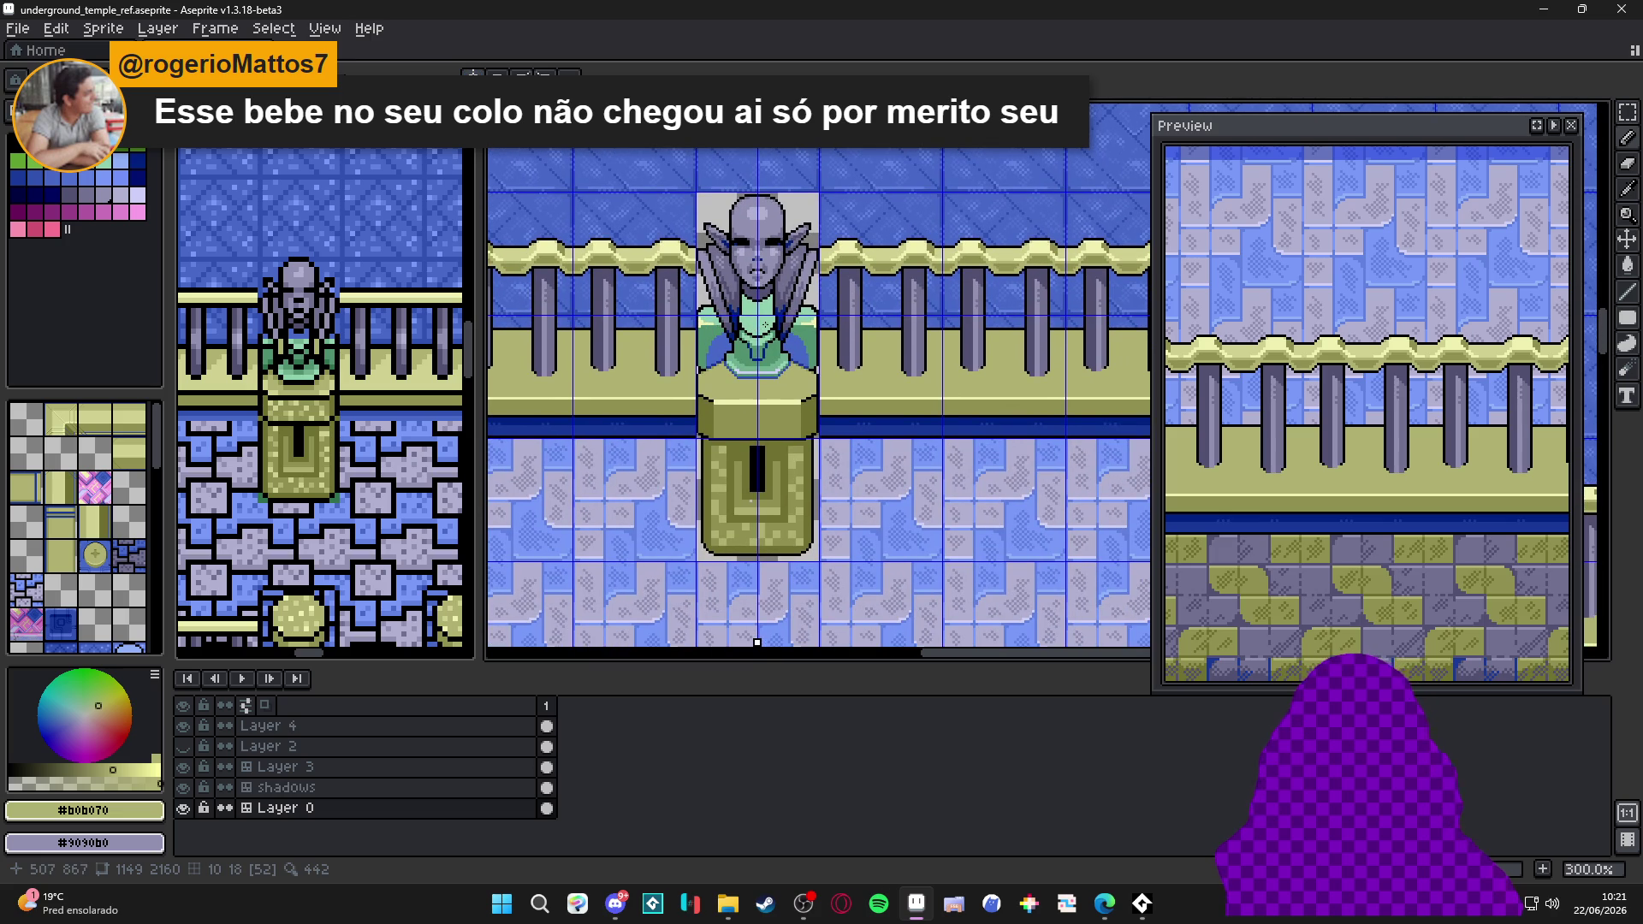
drag(772, 330, 766, 341)
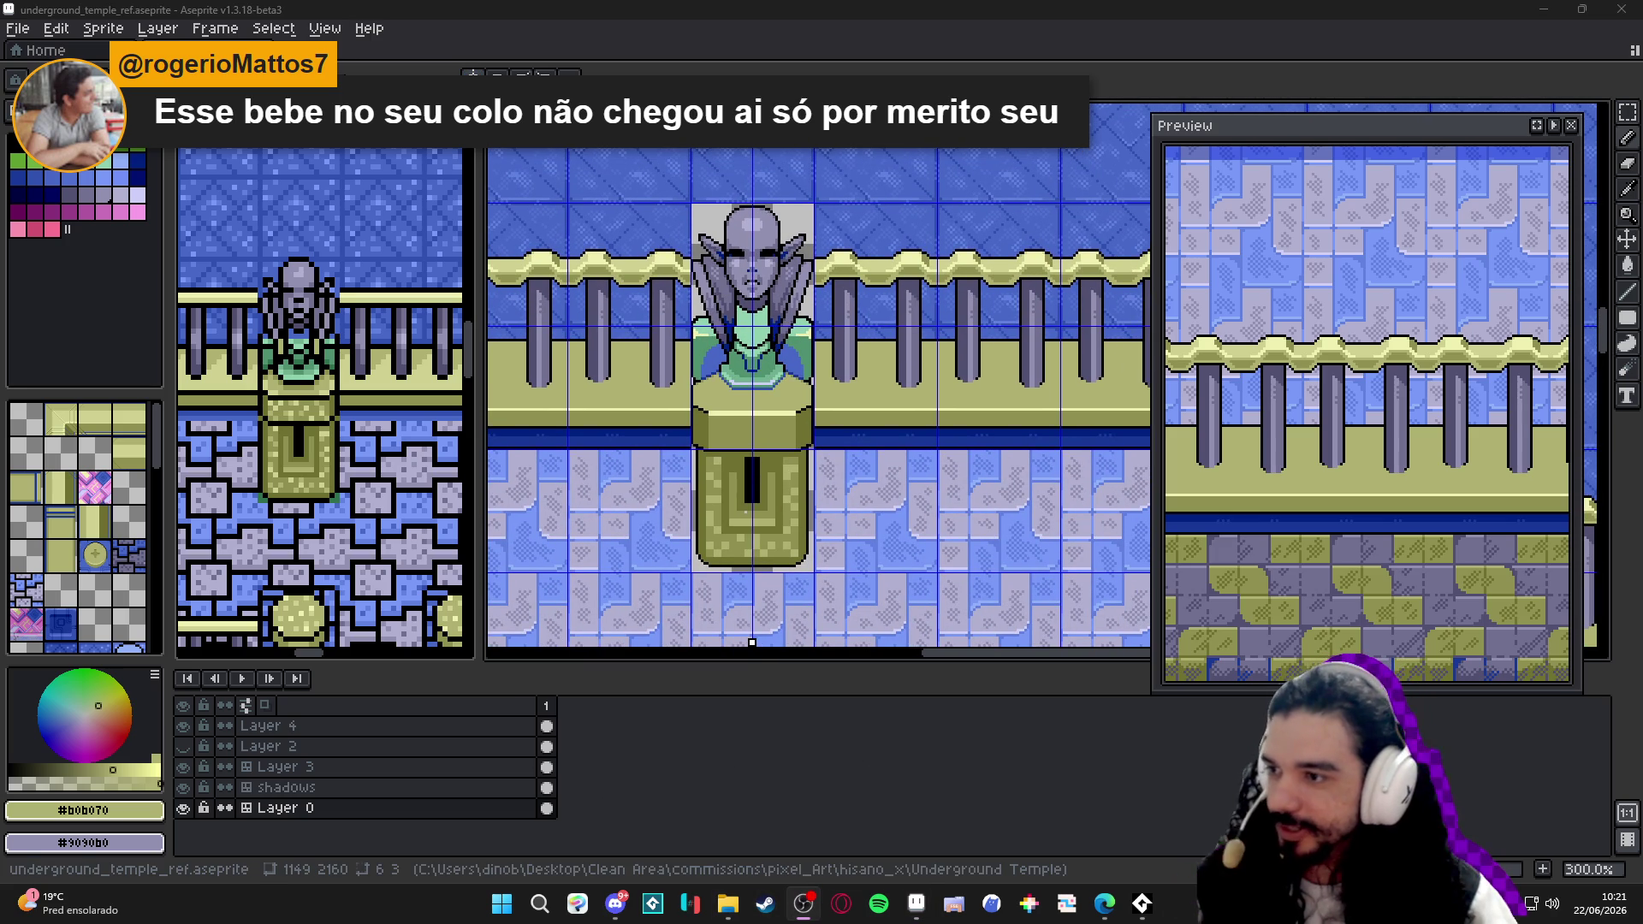
drag(727, 420, 690, 415)
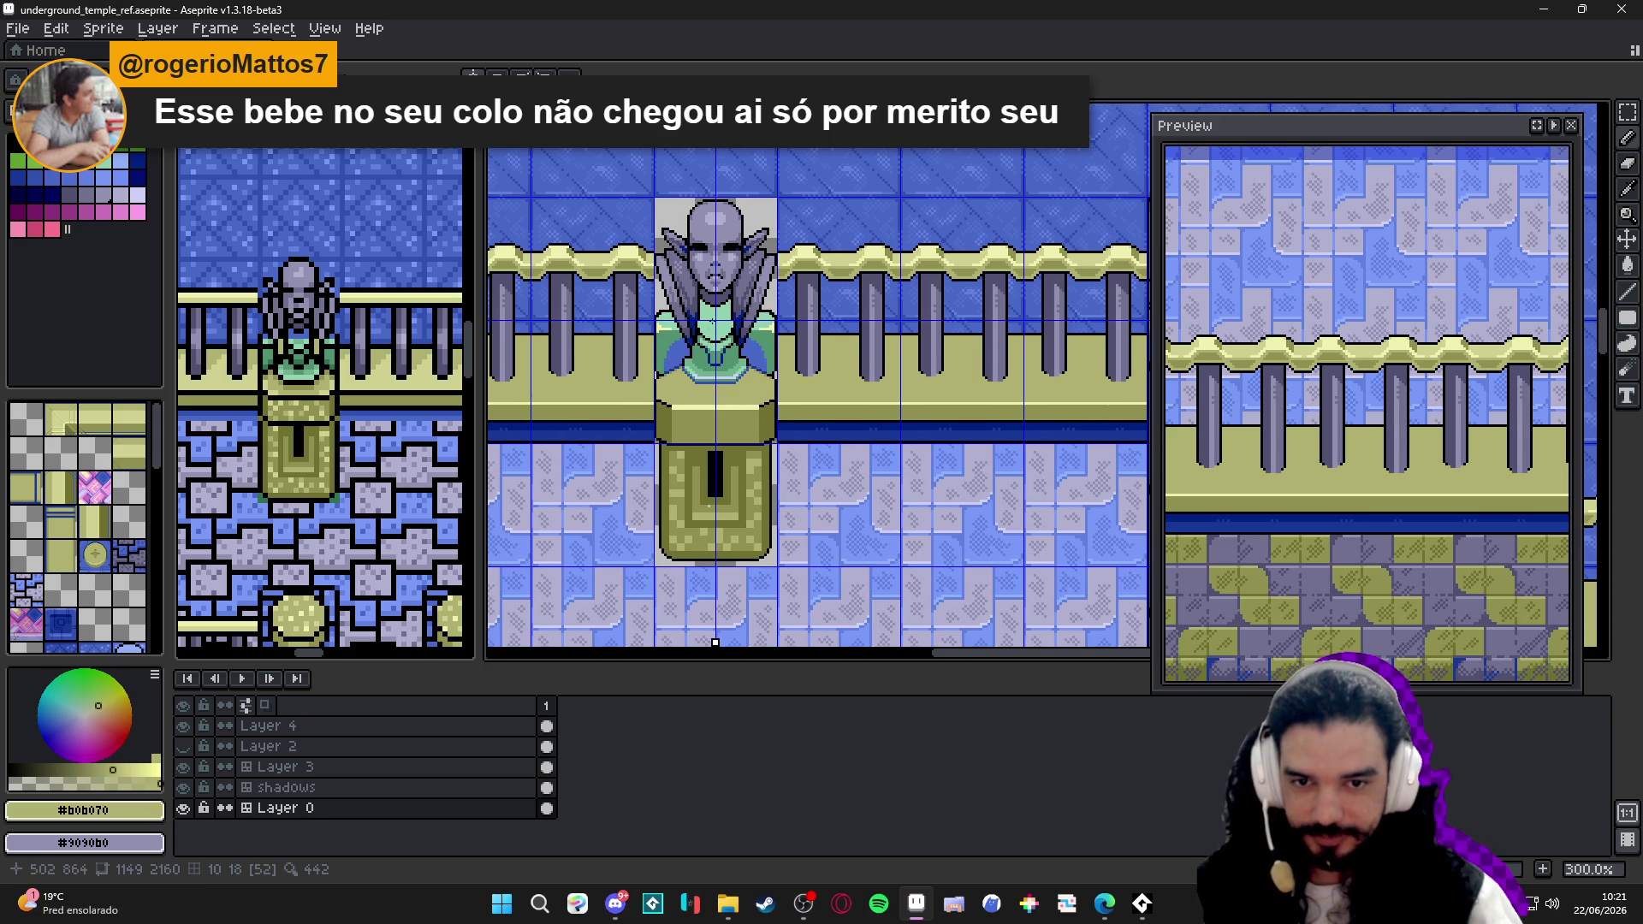
drag(674, 346, 667, 338)
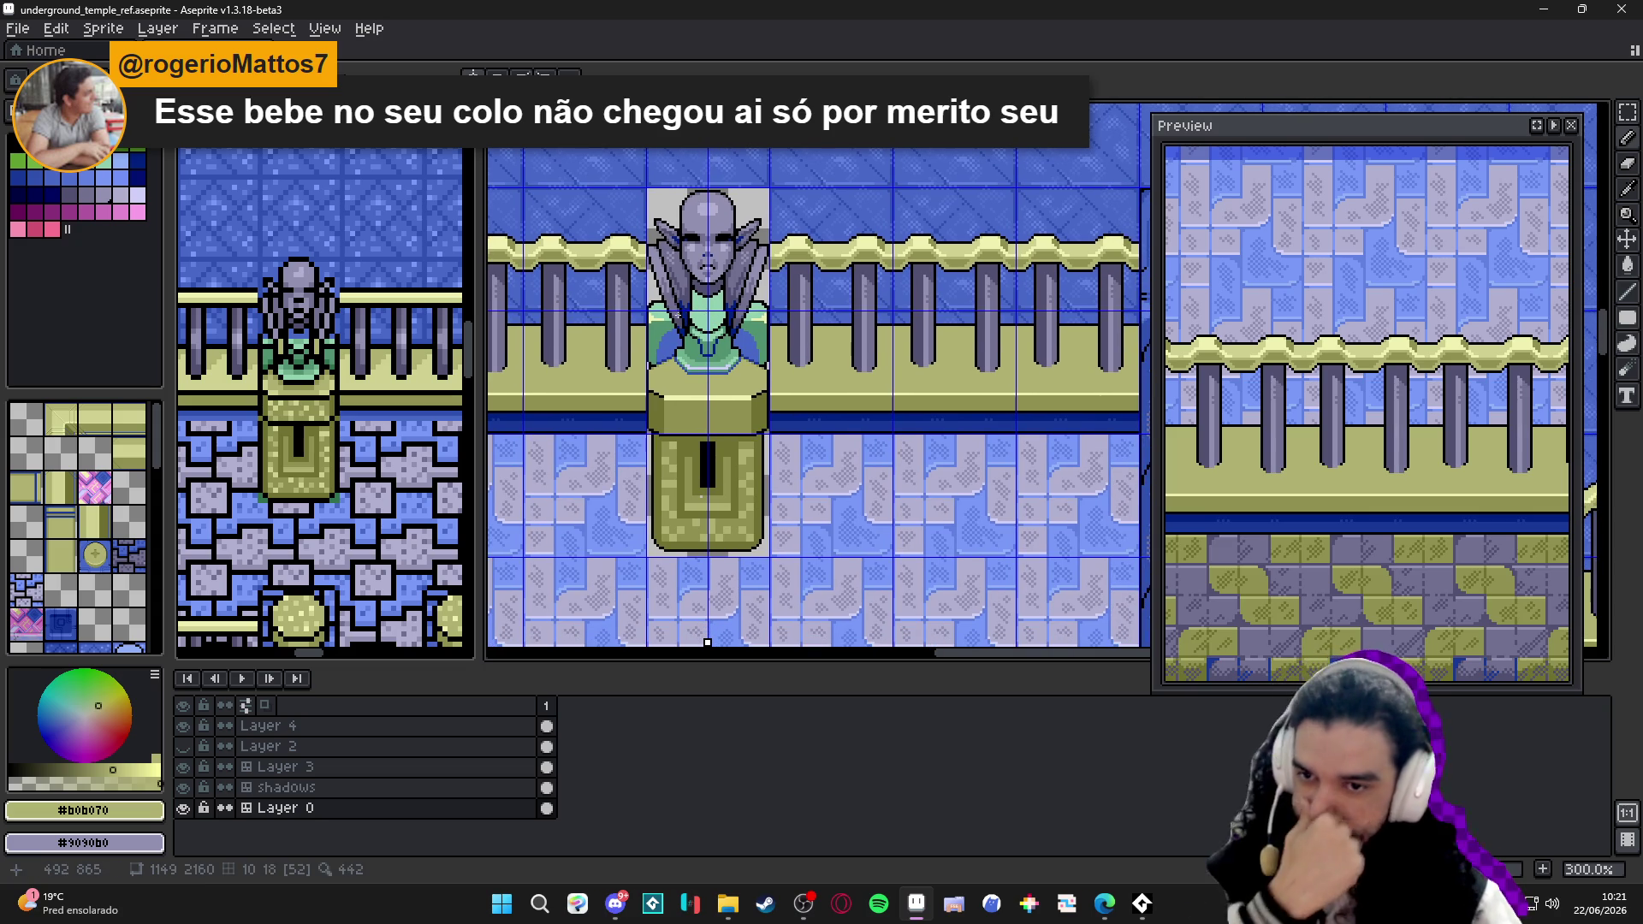
scroll(667, 338, up, 3)
scroll(674, 336, up, 2)
scroll(686, 337, up, 2)
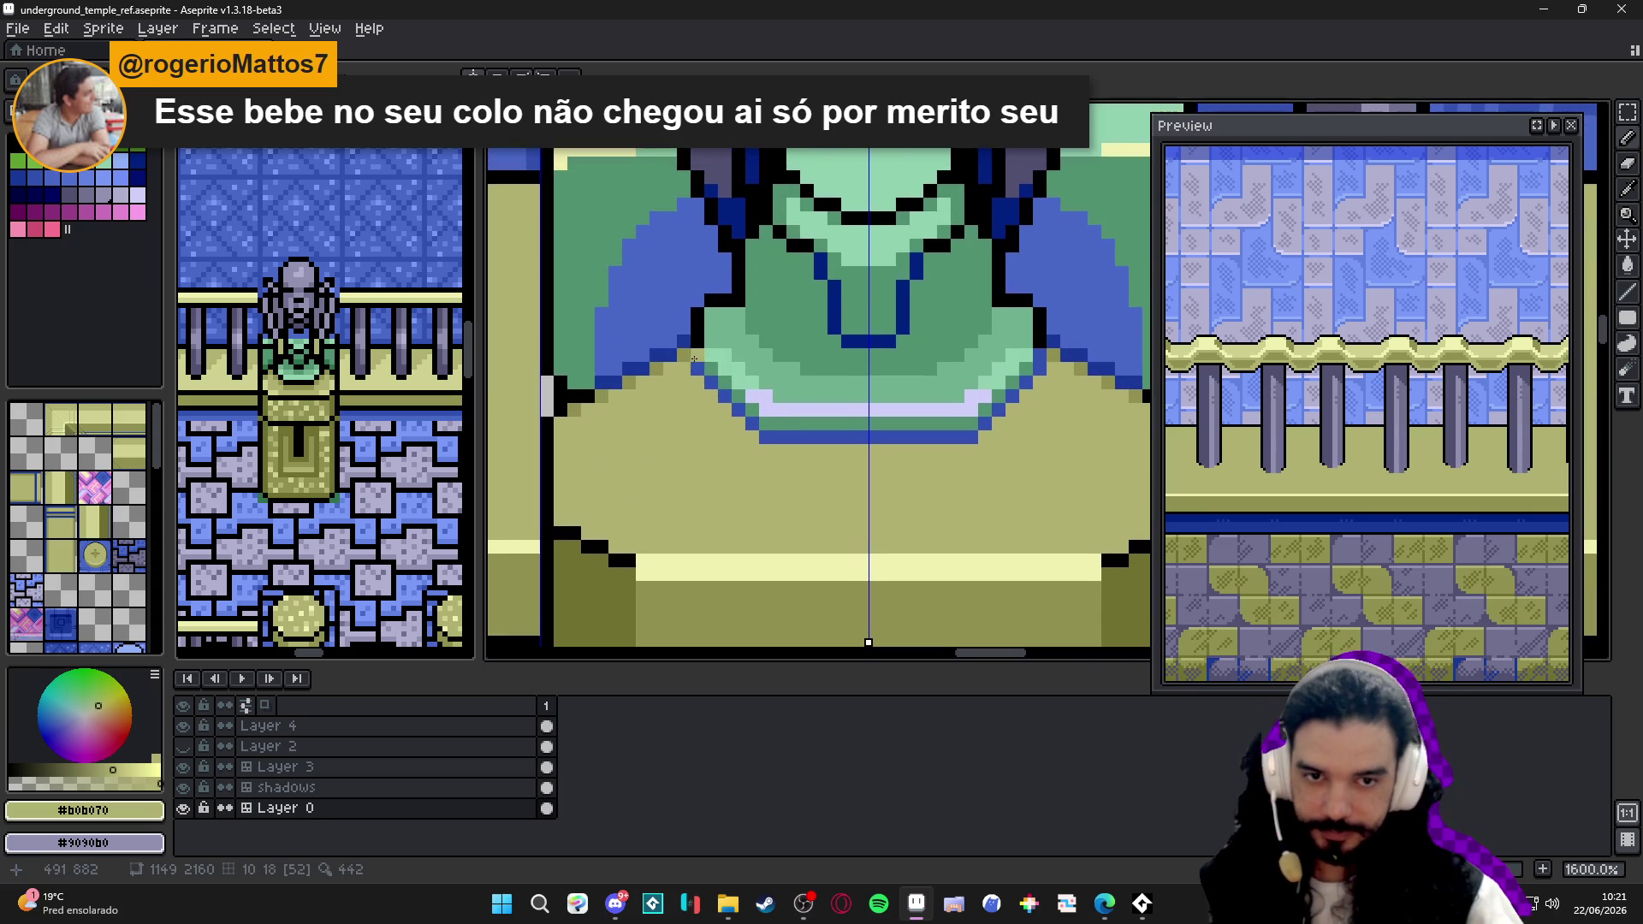
- Touch up the bust's shoulder edge in dark blue and khaki, then save the file
alt+click(695, 336)
shift+click(561, 382)
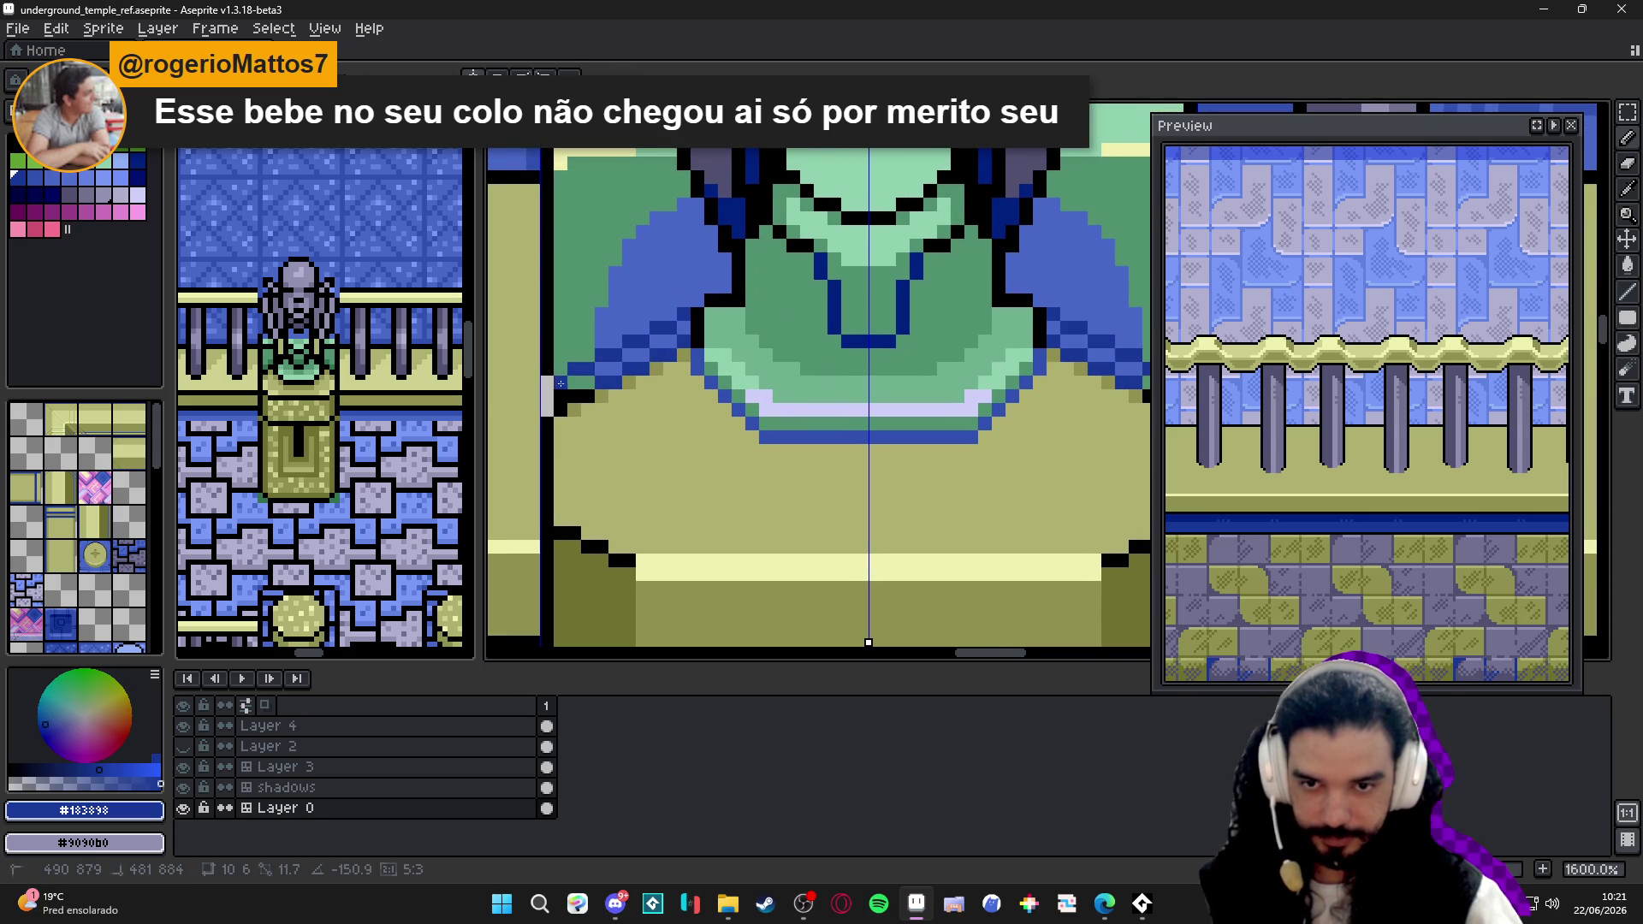
click(545, 389)
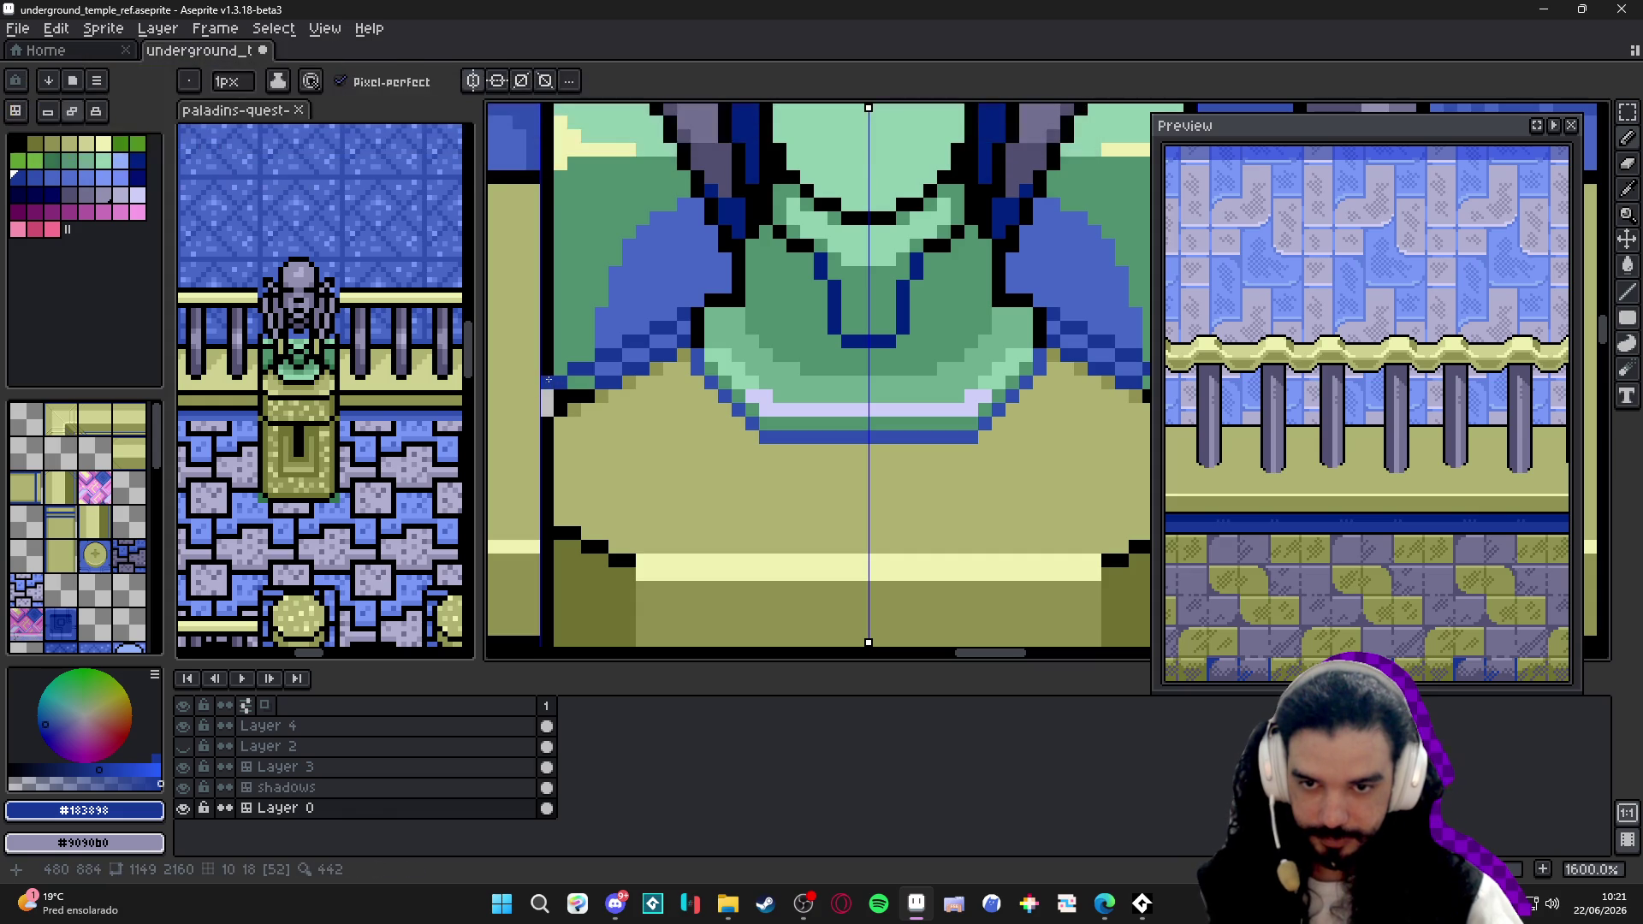
alt+click(578, 417)
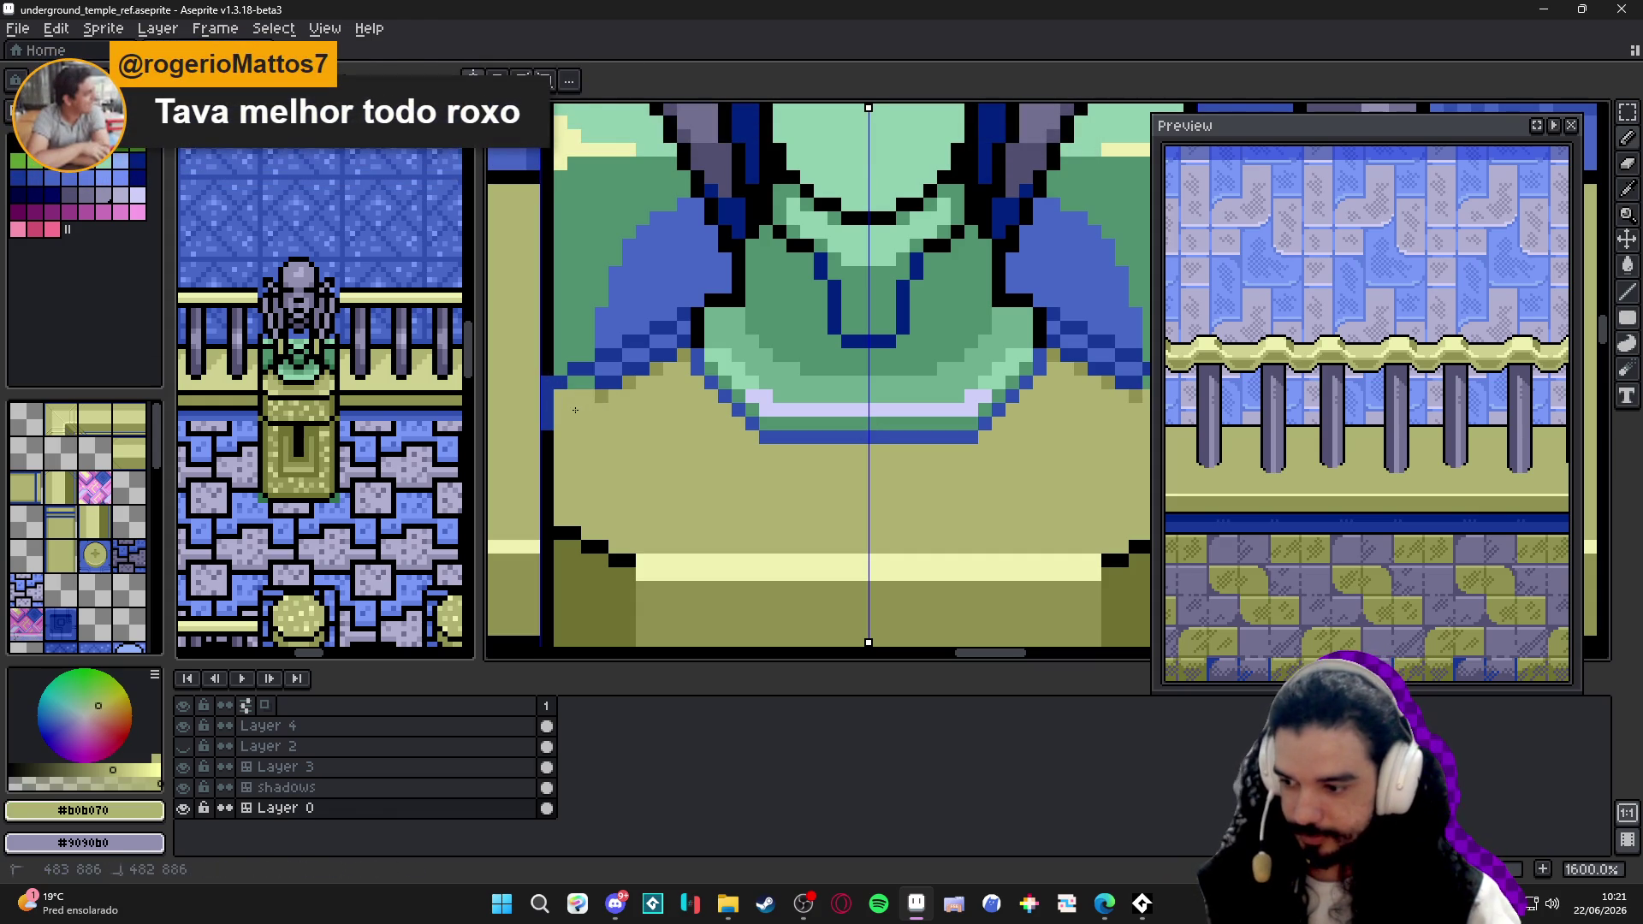
mouse_move(668, 358)
mouse_down()
mouse_move(694, 366)
mouse_move(657, 349)
mouse_move(624, 385)
mouse_move(627, 371)
mouse_up()
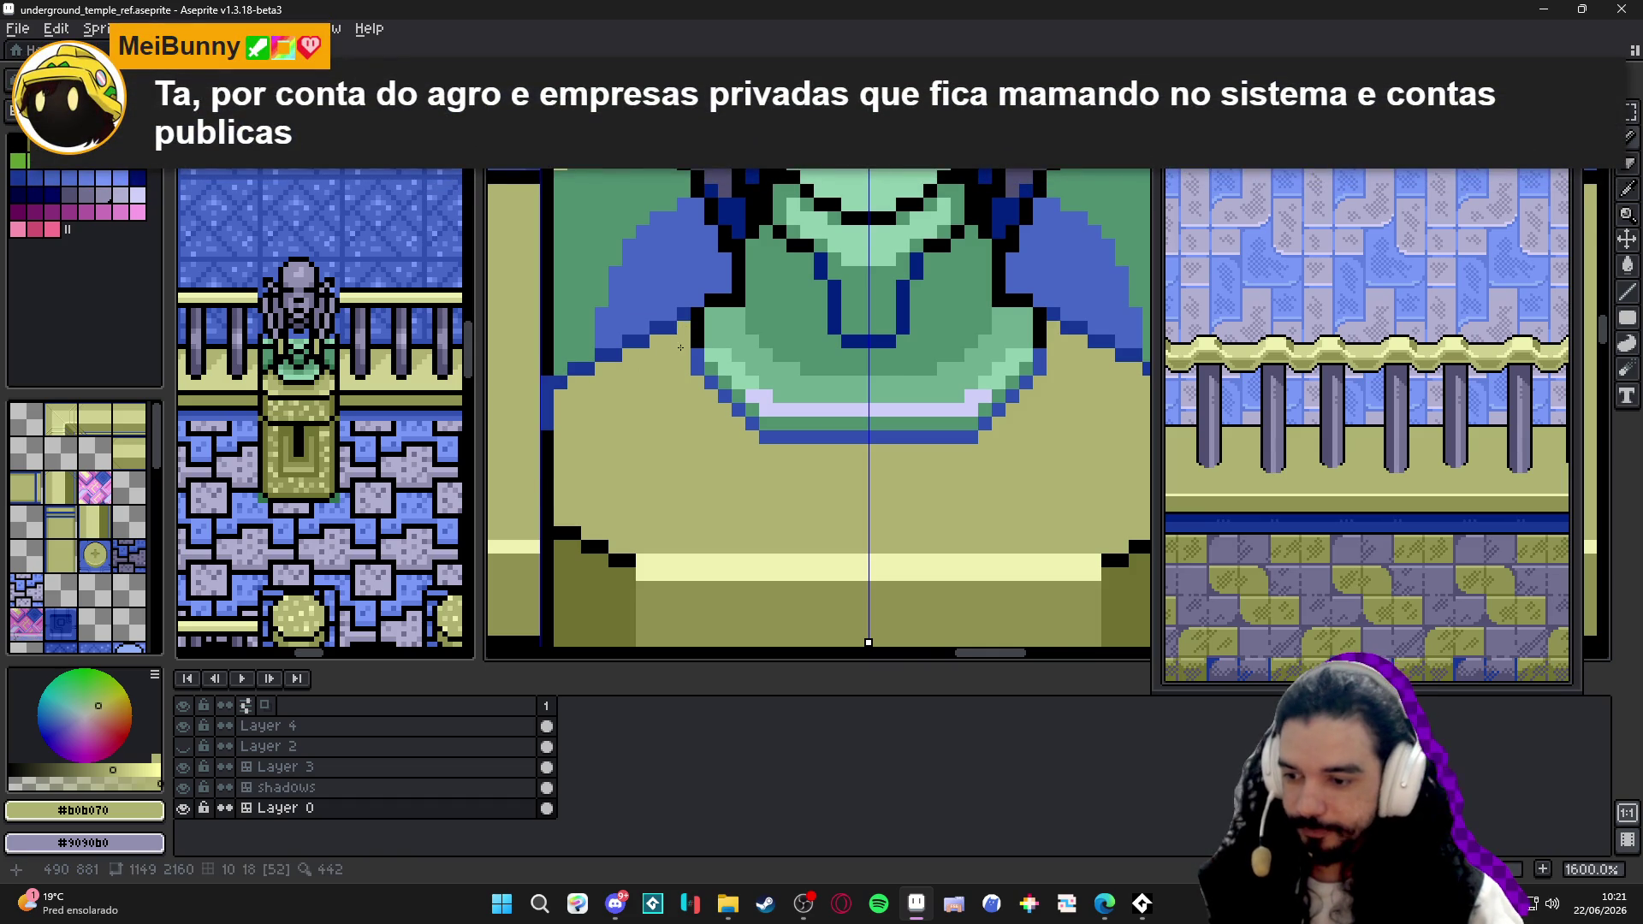
key(ctrl+s)
scroll(681, 347, down, 1)
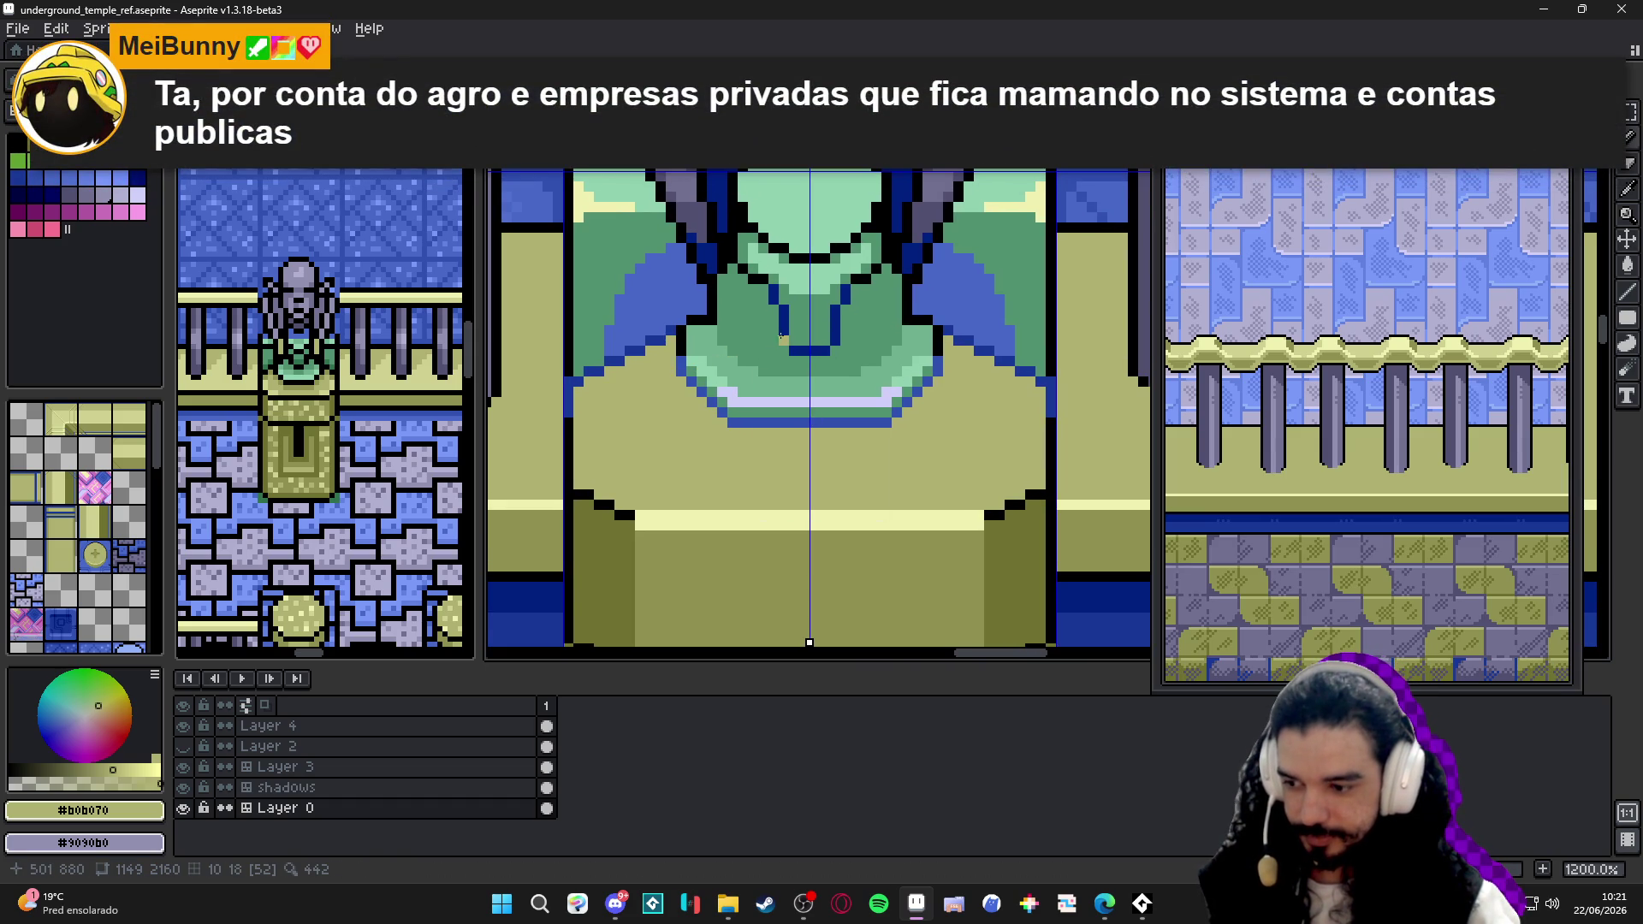
- Sample olive, black, dark blue #002080 and green around the statue, then save underground_temple_ref.aseprite
alt+click(635, 526)
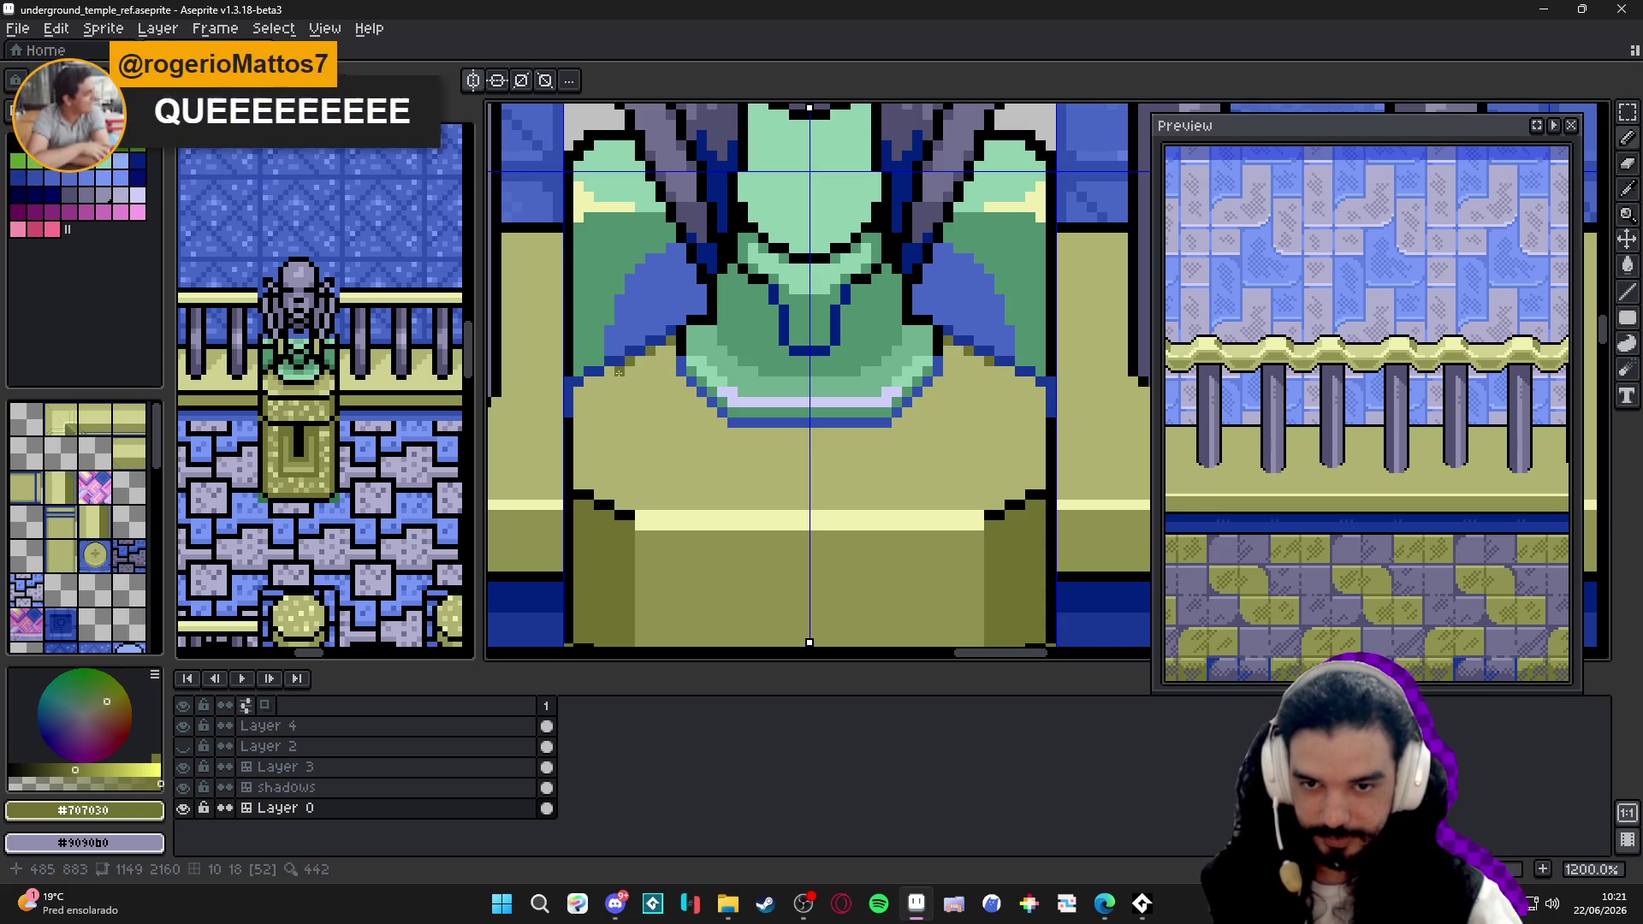
scroll(1039, 389, down, 2)
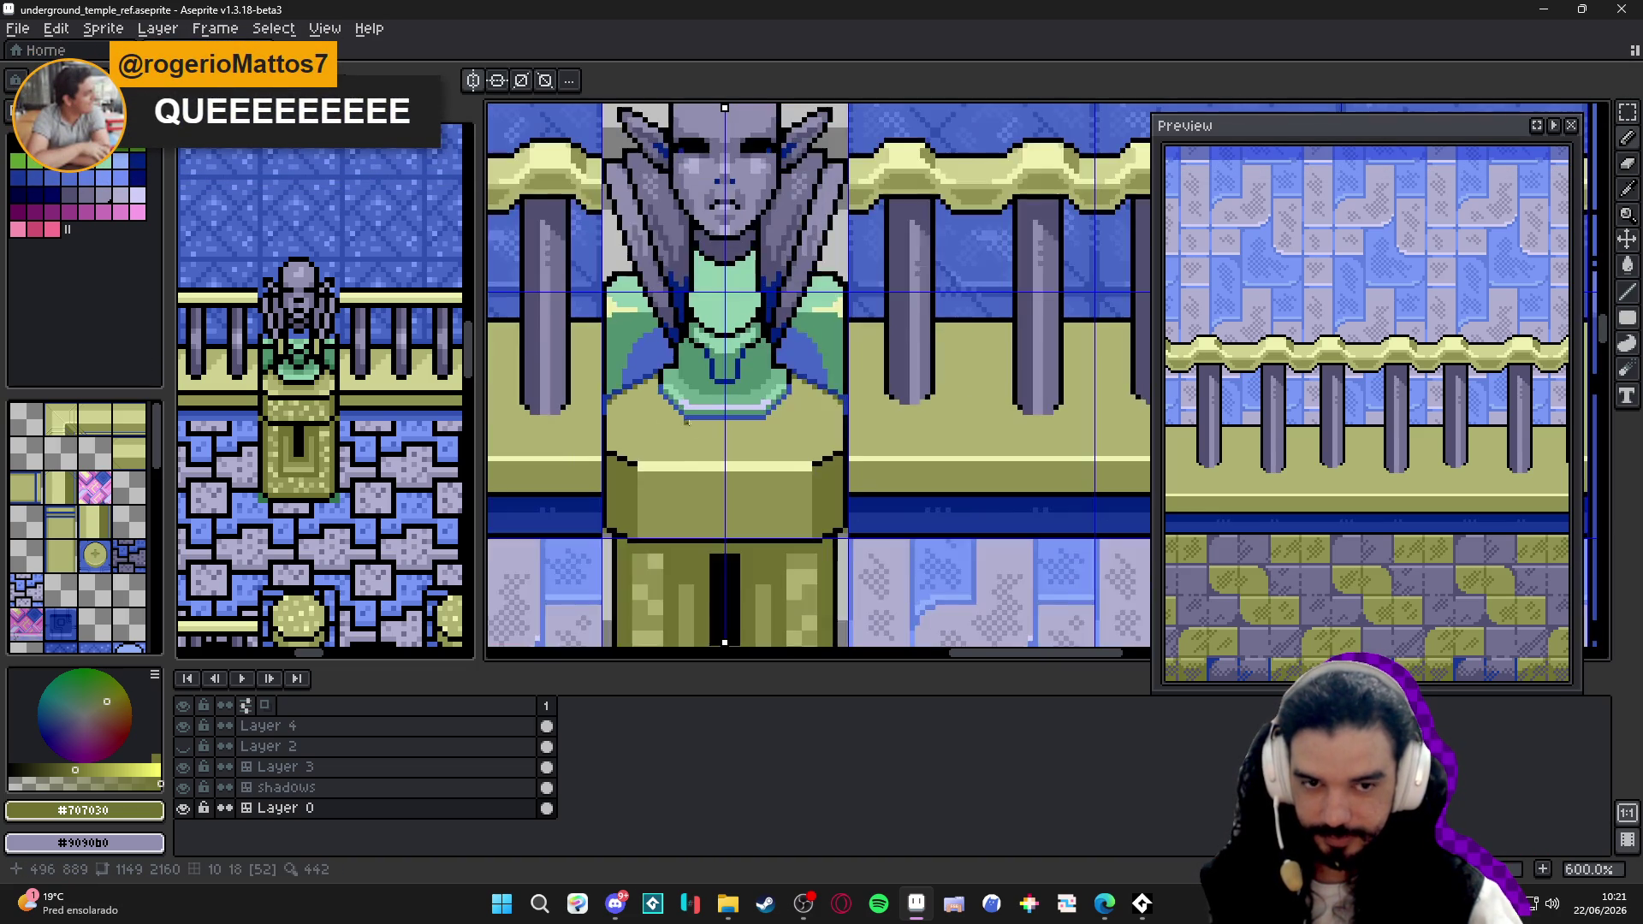
scroll(1040, 390, up, 2)
alt+click(853, 382)
scroll(852, 382, up, 1)
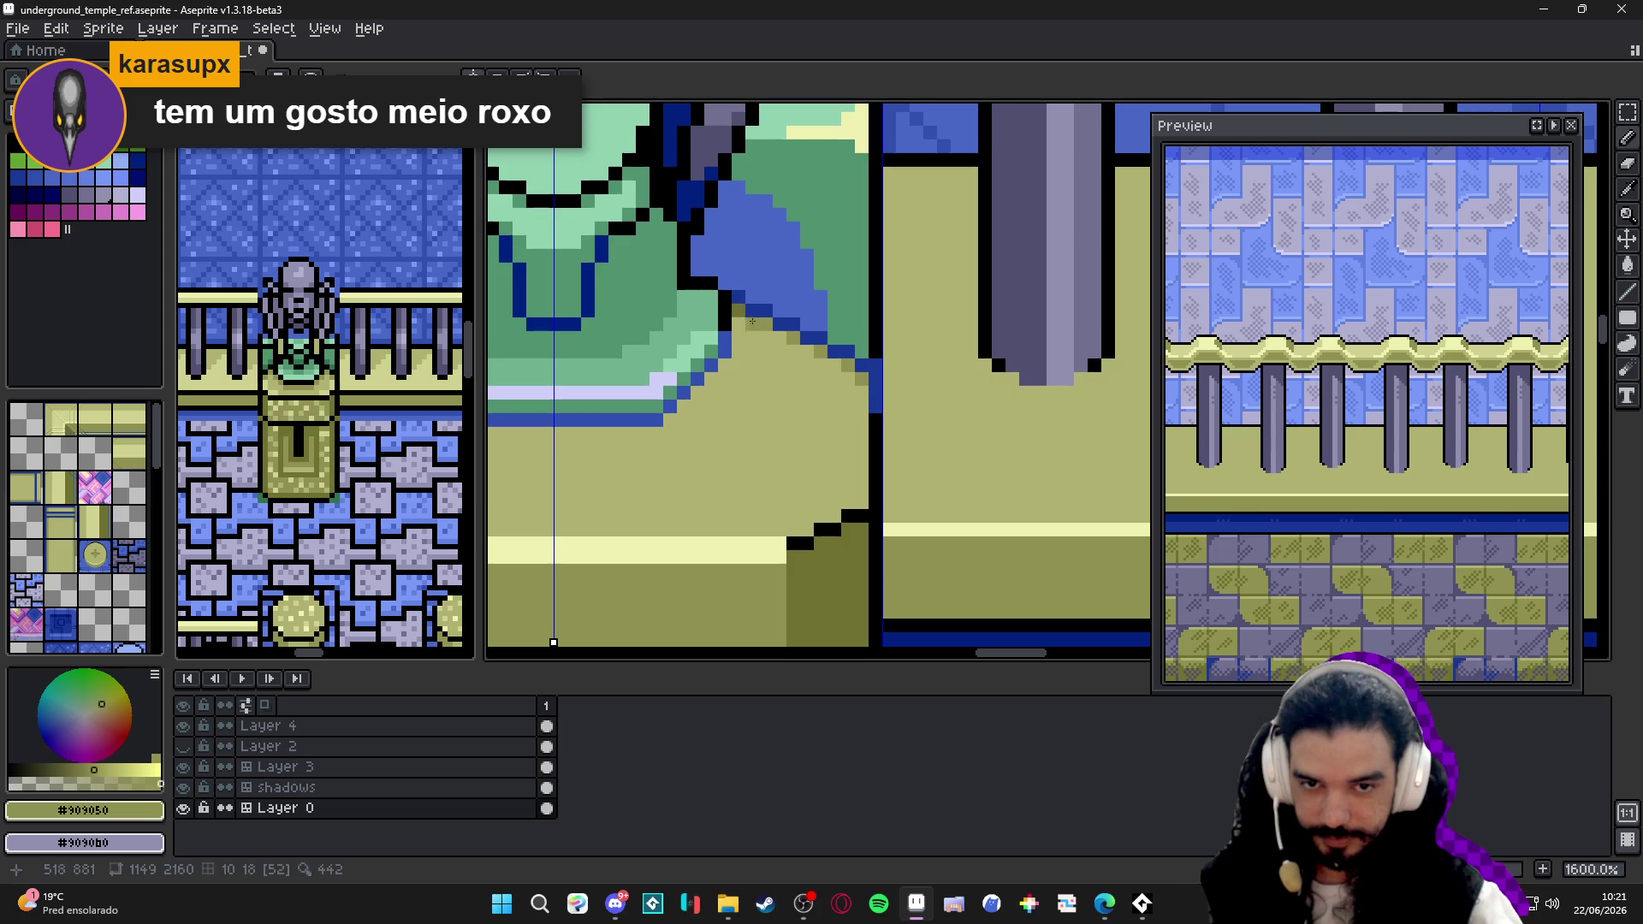
scroll(734, 312, down, 1)
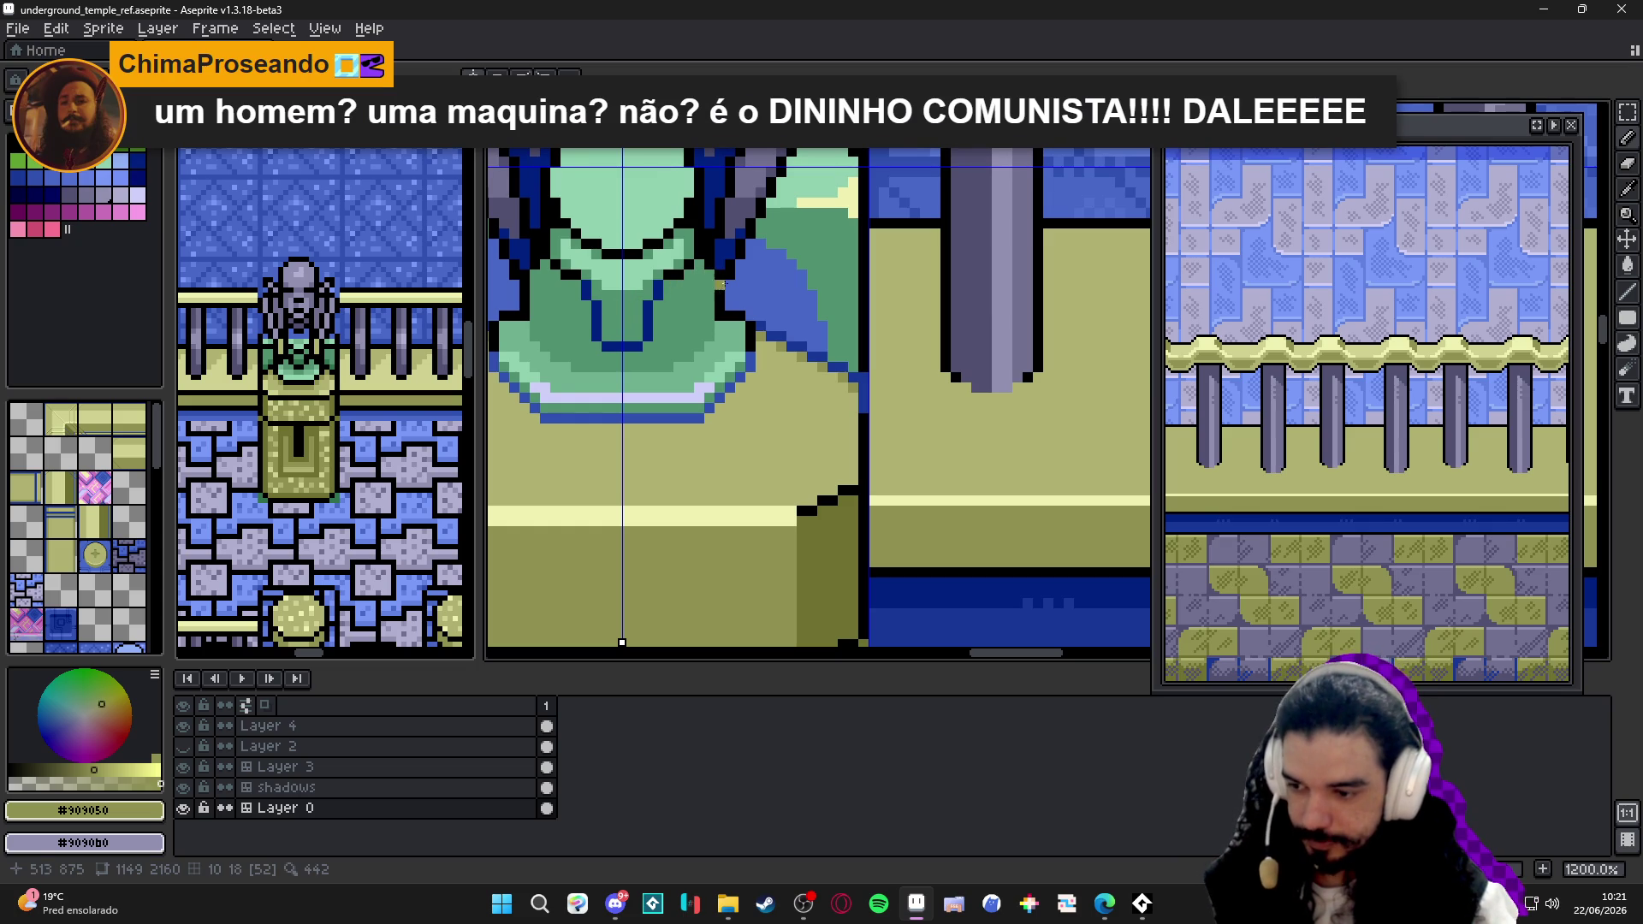
scroll(727, 293, down, 4)
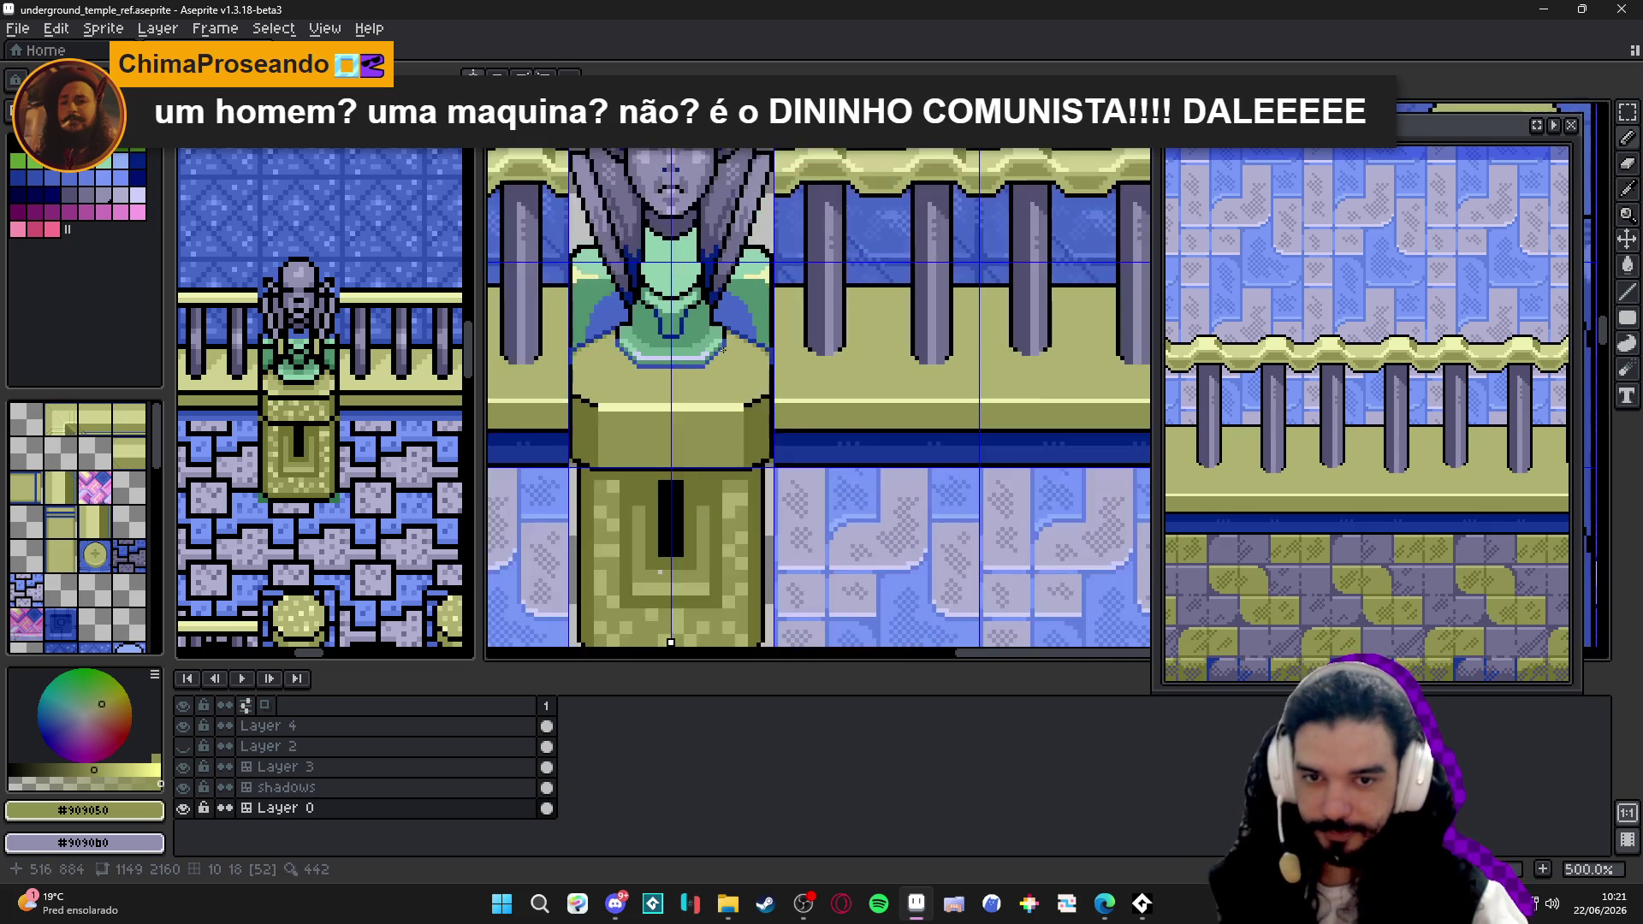
scroll(660, 574, up, 5)
alt+click(677, 356)
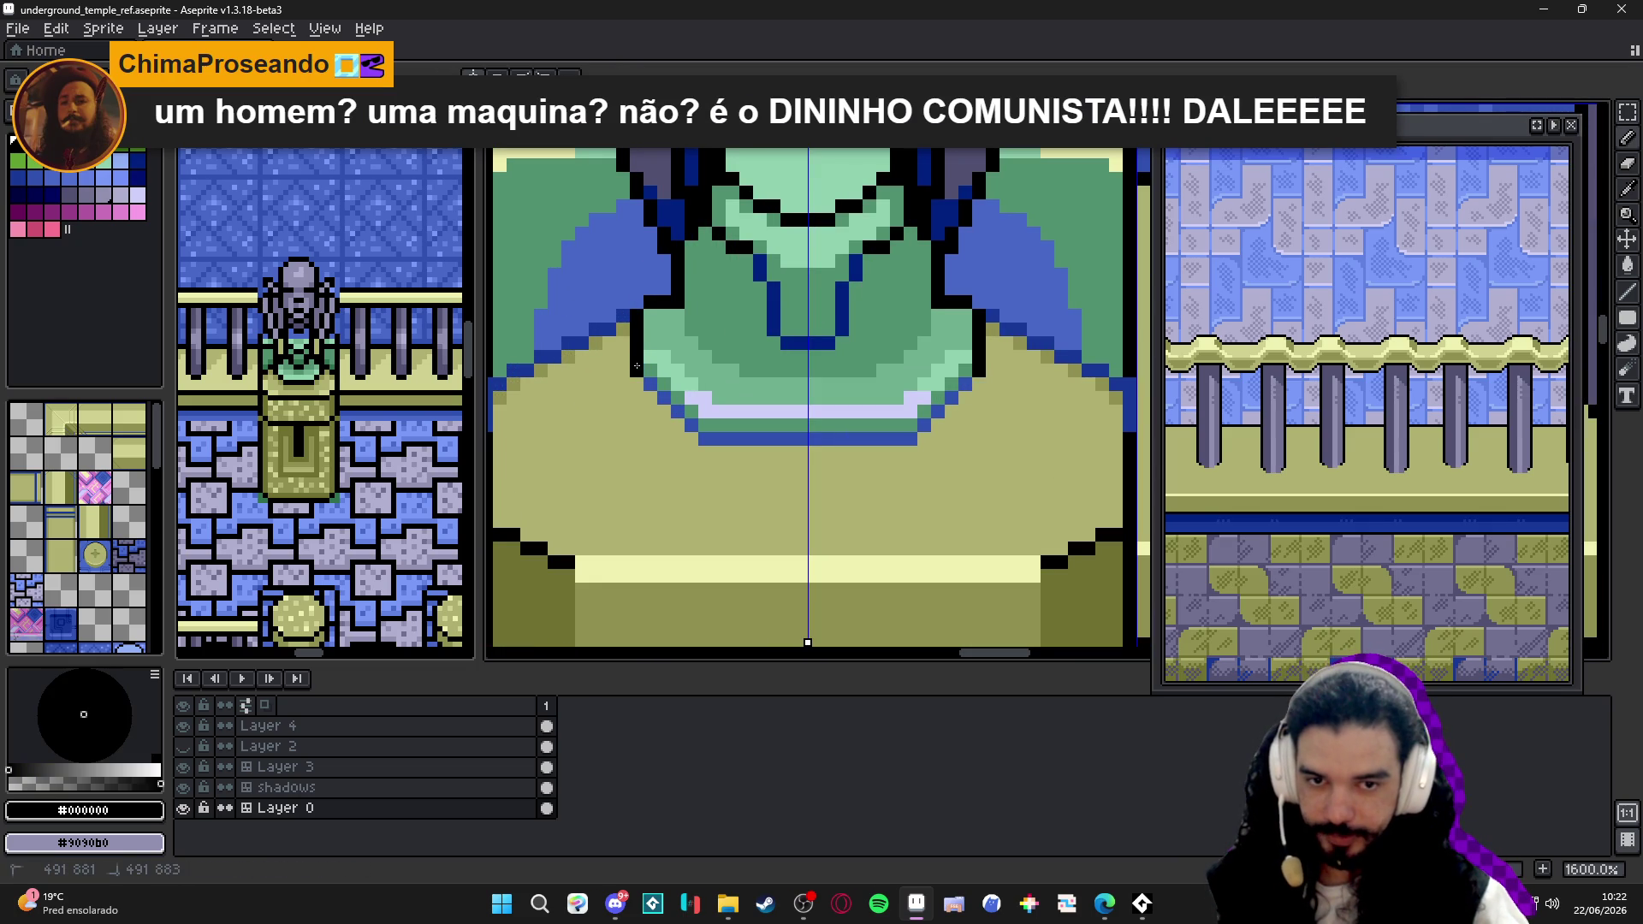
scroll(676, 354, down, 1)
scroll(719, 327, down, 3)
scroll(745, 322, up, 3)
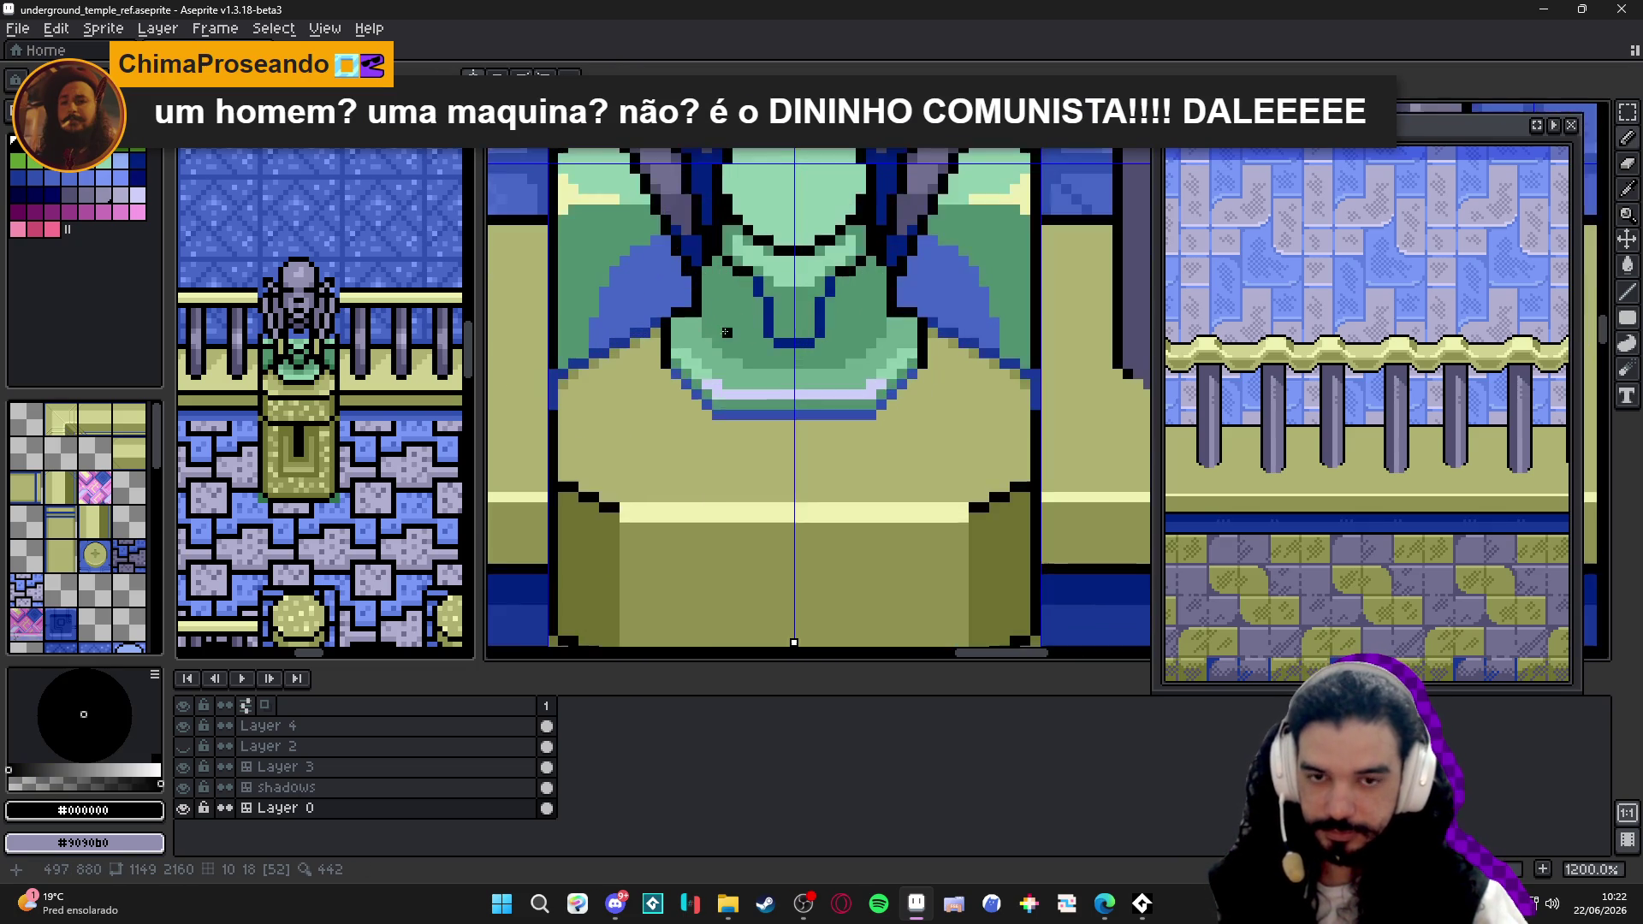
alt+click(774, 305)
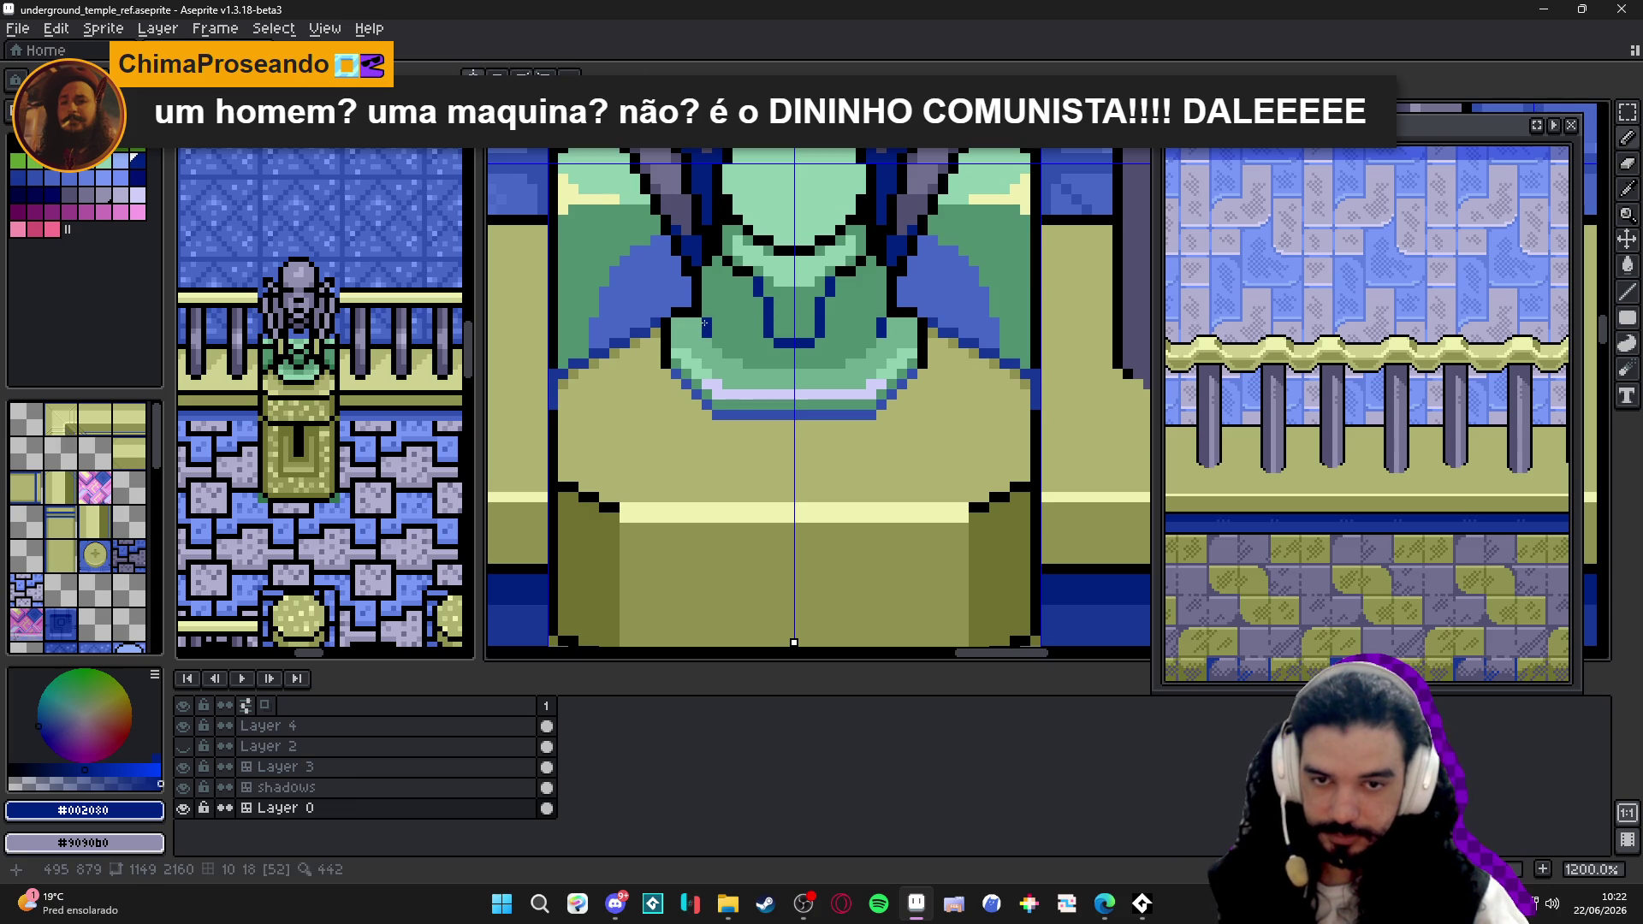
alt+click(720, 325)
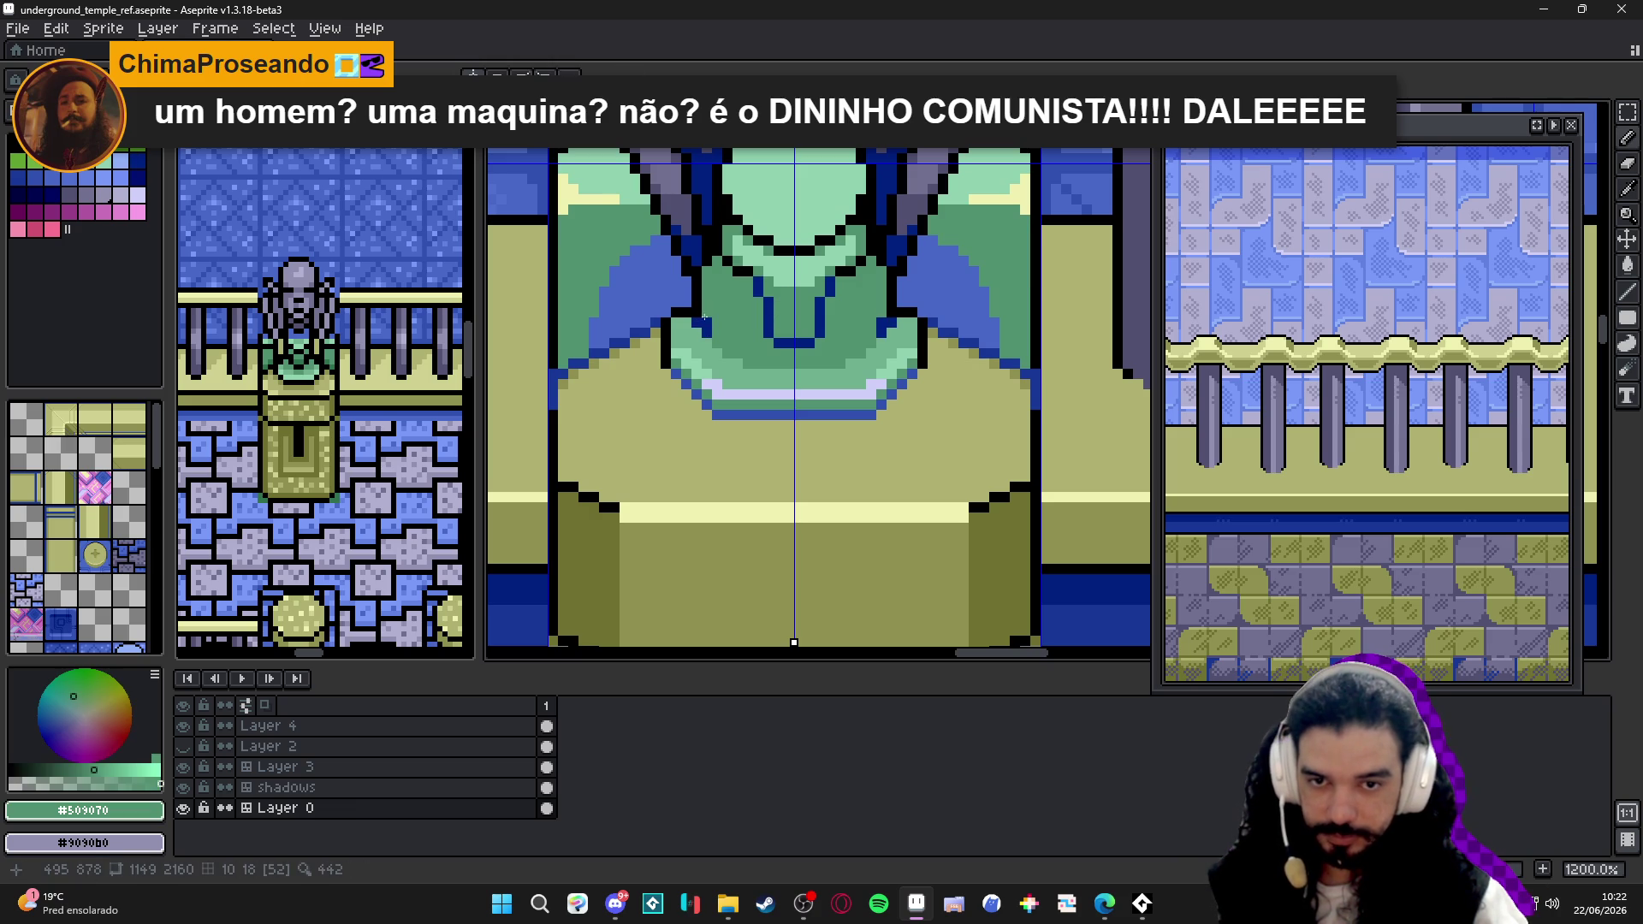
alt+click(708, 327)
scroll(716, 336, down, 2)
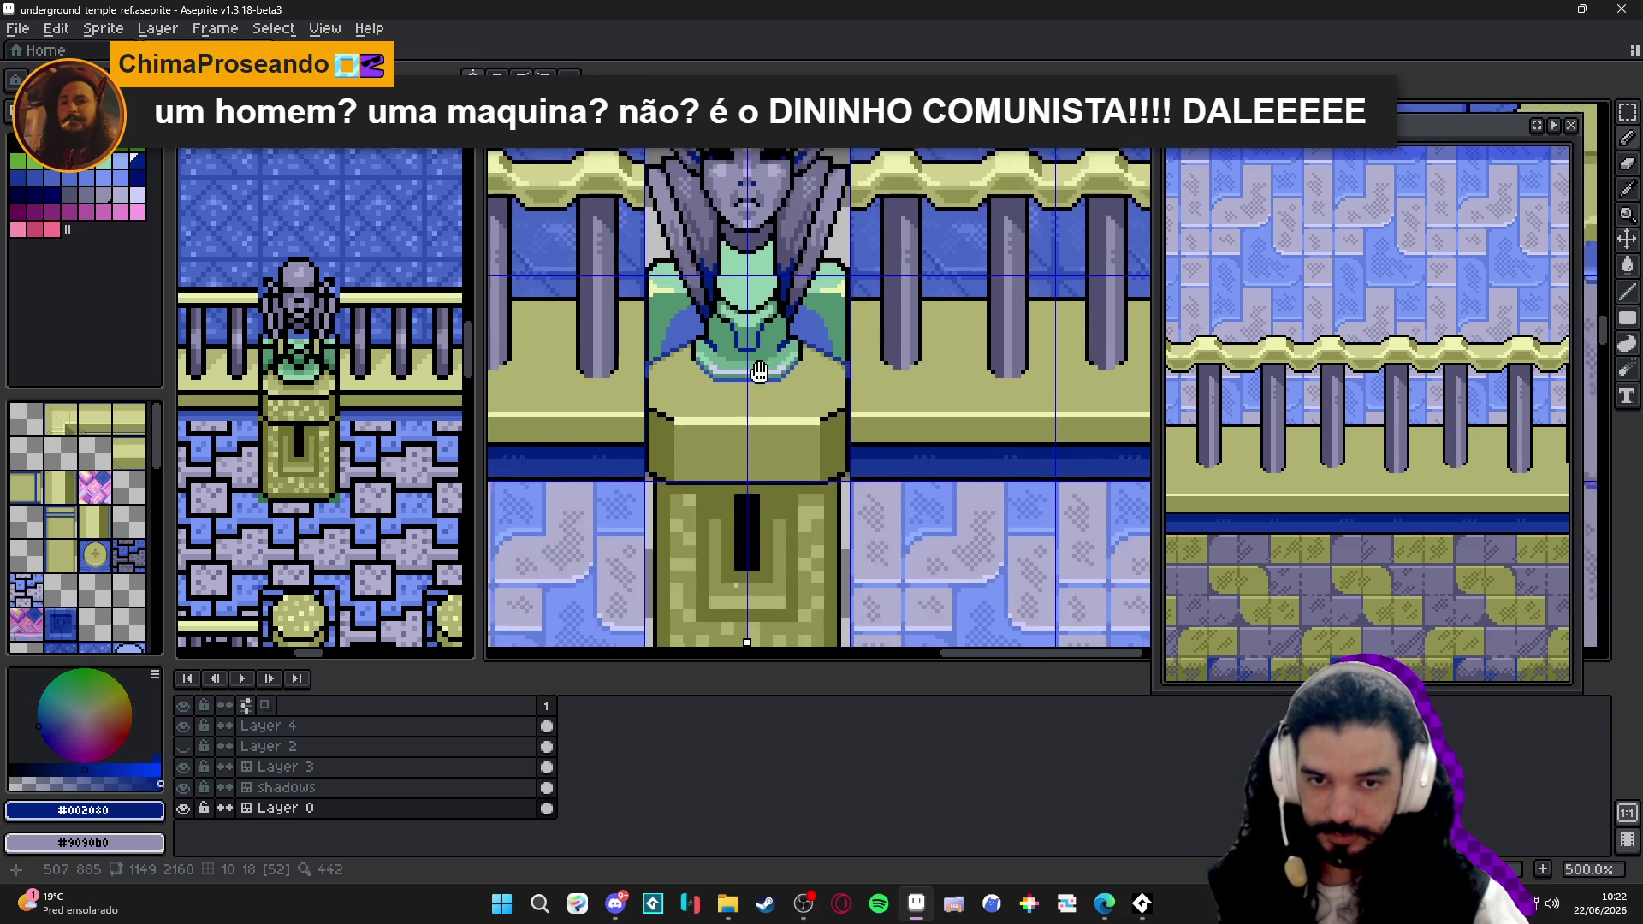
scroll(764, 384, down, 4)
scroll(721, 362, up, 4)
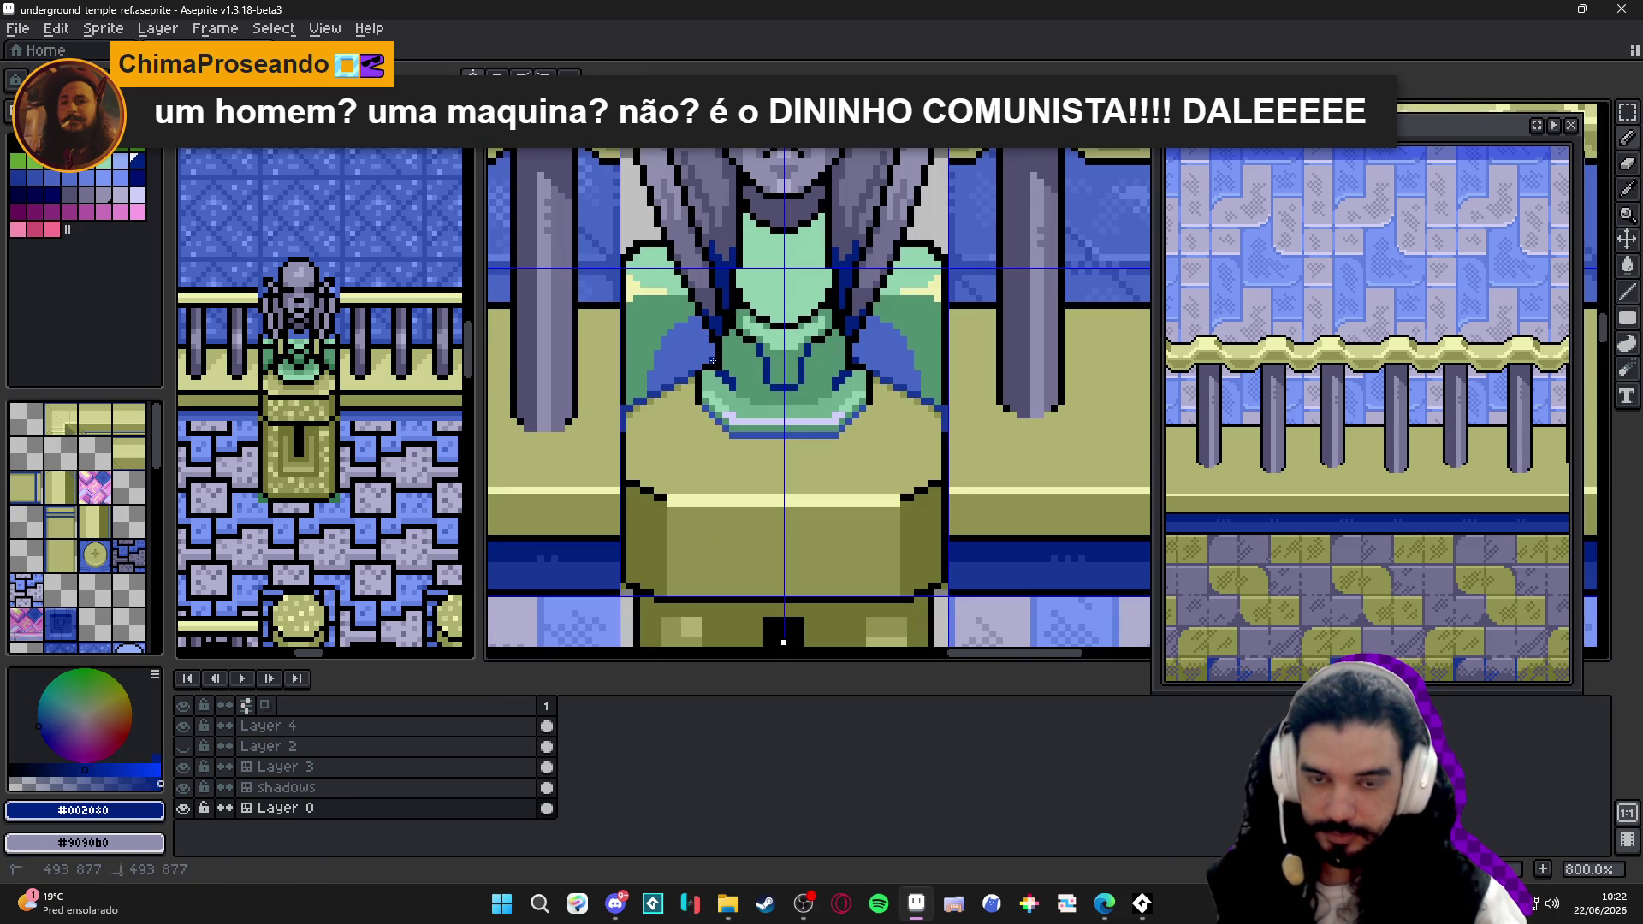
scroll(712, 361, down, 3)
key(ctrl+s)
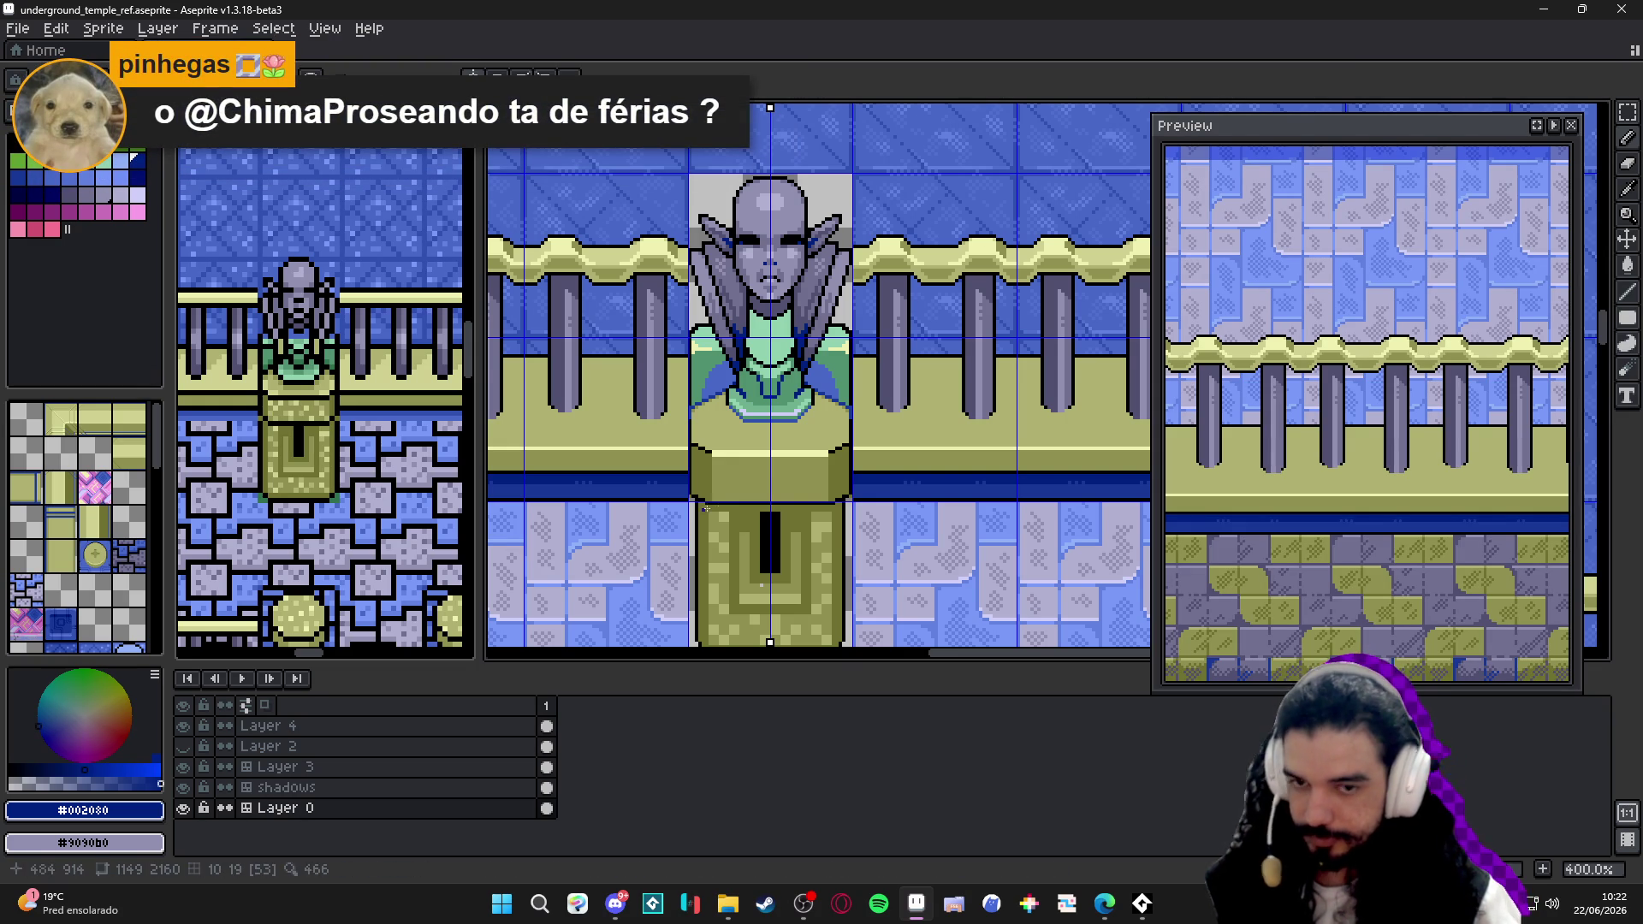
scroll(757, 465, down, 1)
- Save underground_temple_ref.aseprite, show tile index numbers, and switch to the Paladins Quest SNES map reference
key(ctrl+s)
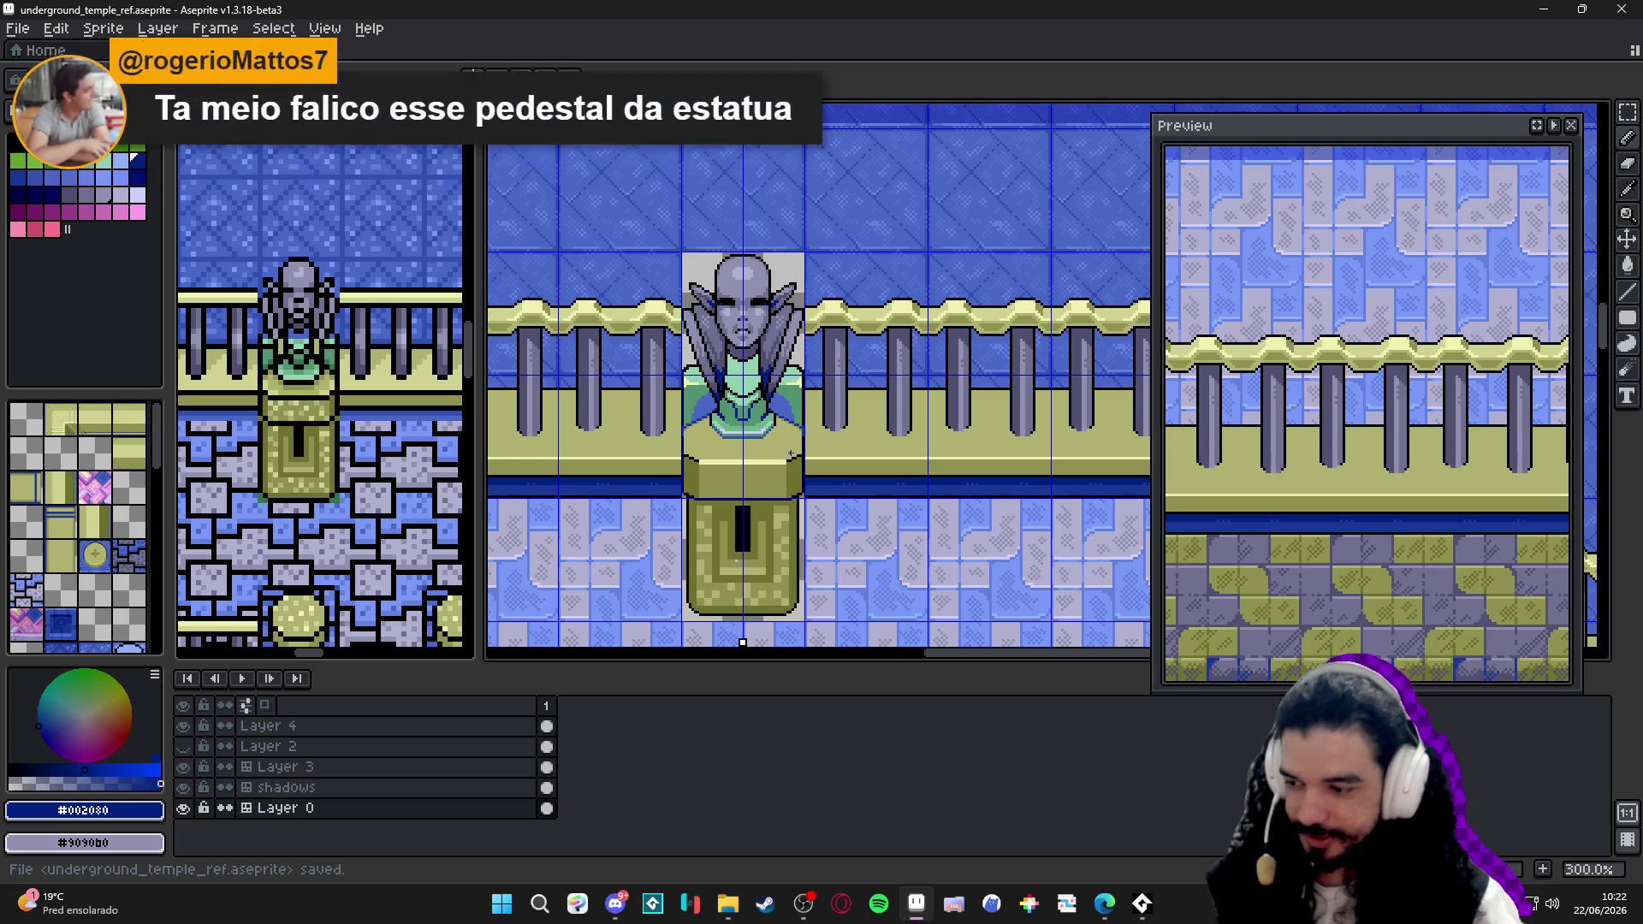
scroll(792, 454, down, 1)
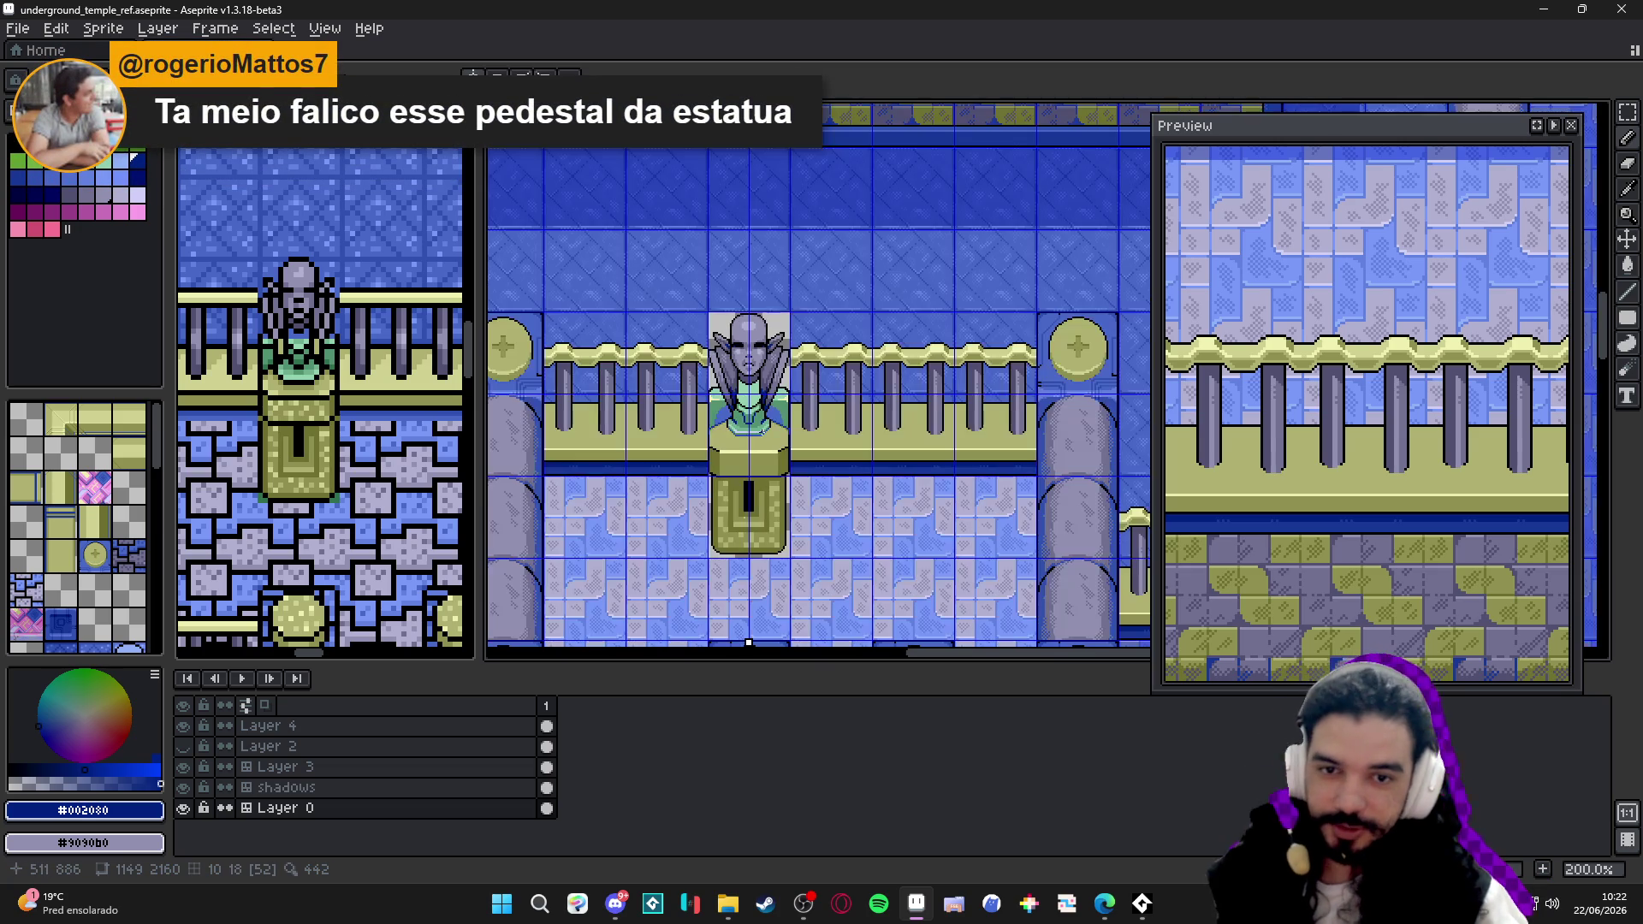
scroll(765, 415, up, 1)
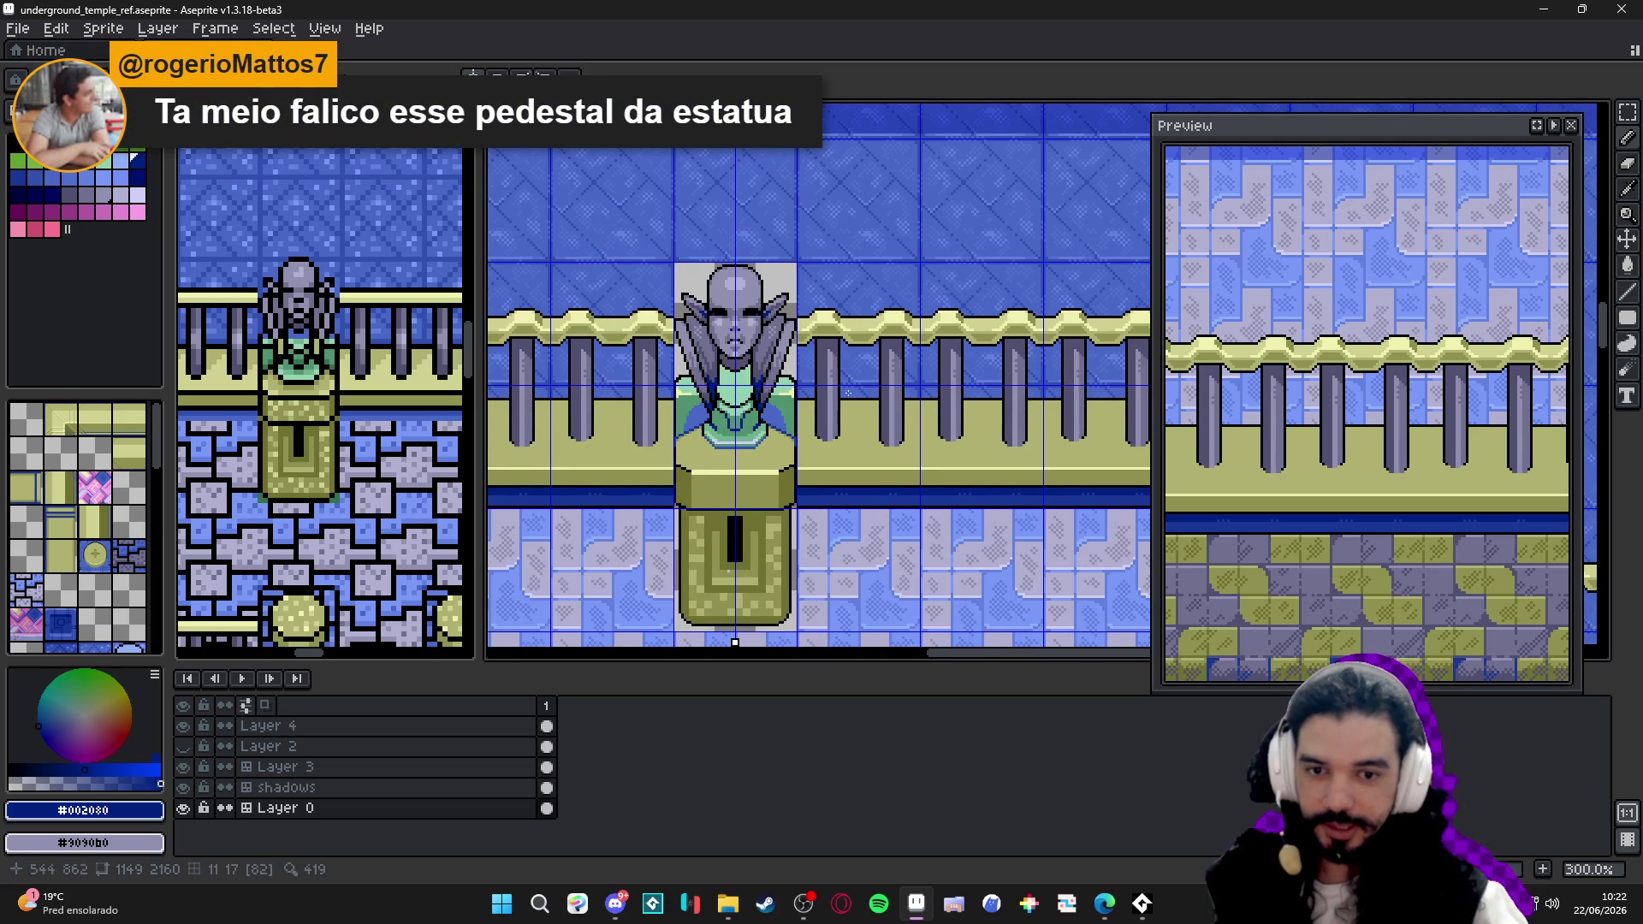
scroll(578, 256, down, 1)
key(ctrl+s)
scroll(693, 335, down, 1)
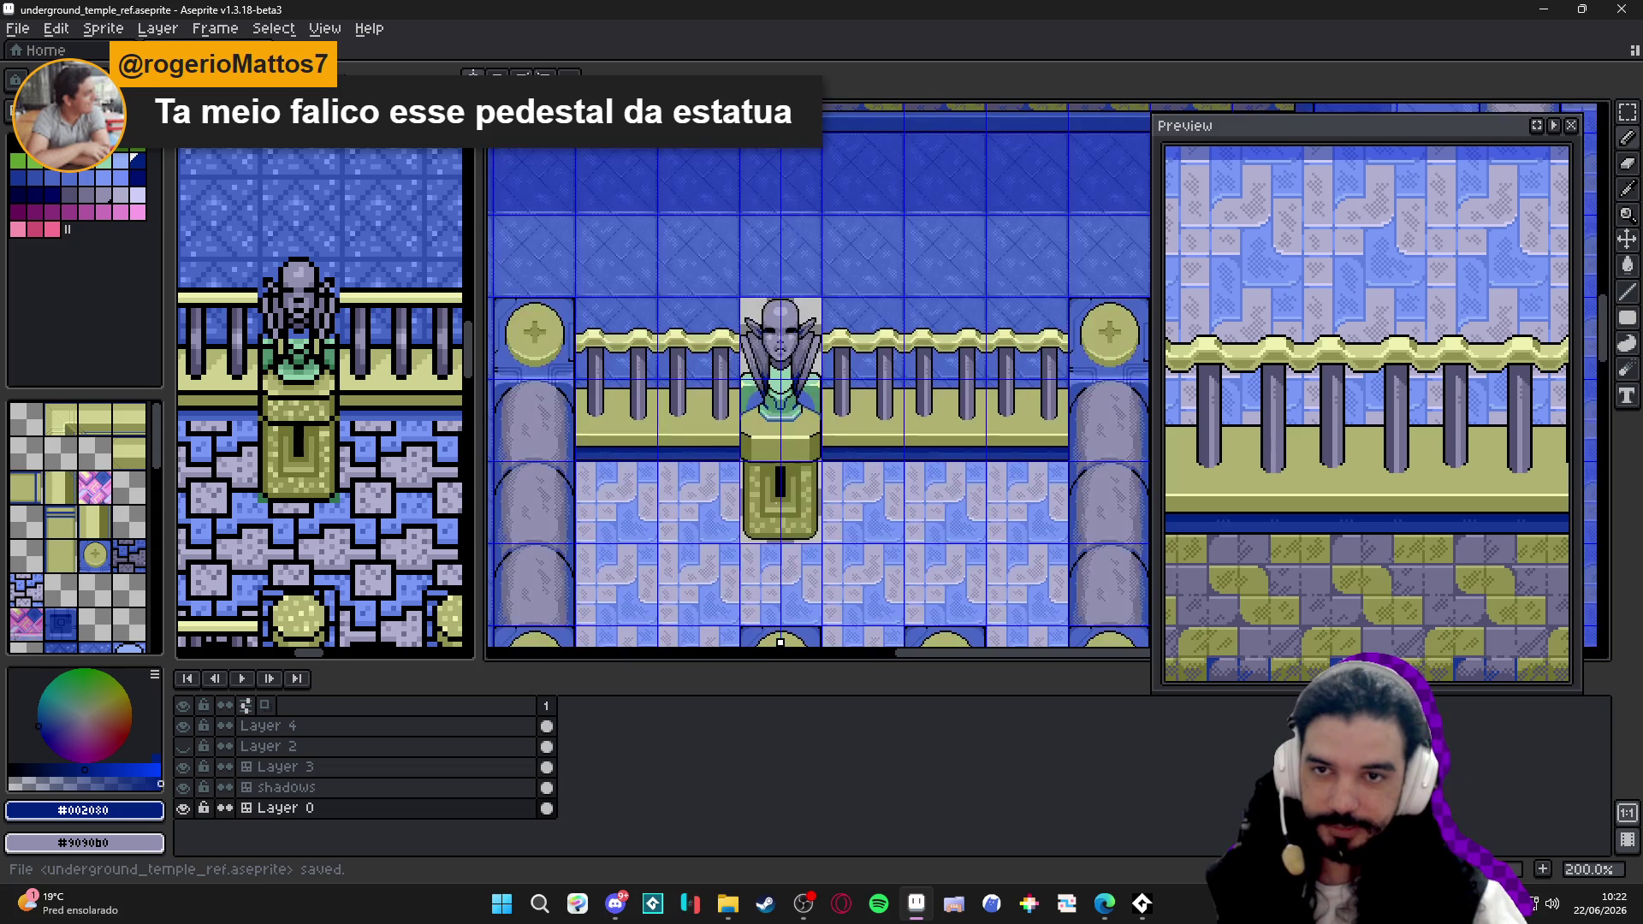
scroll(732, 385, up, 1)
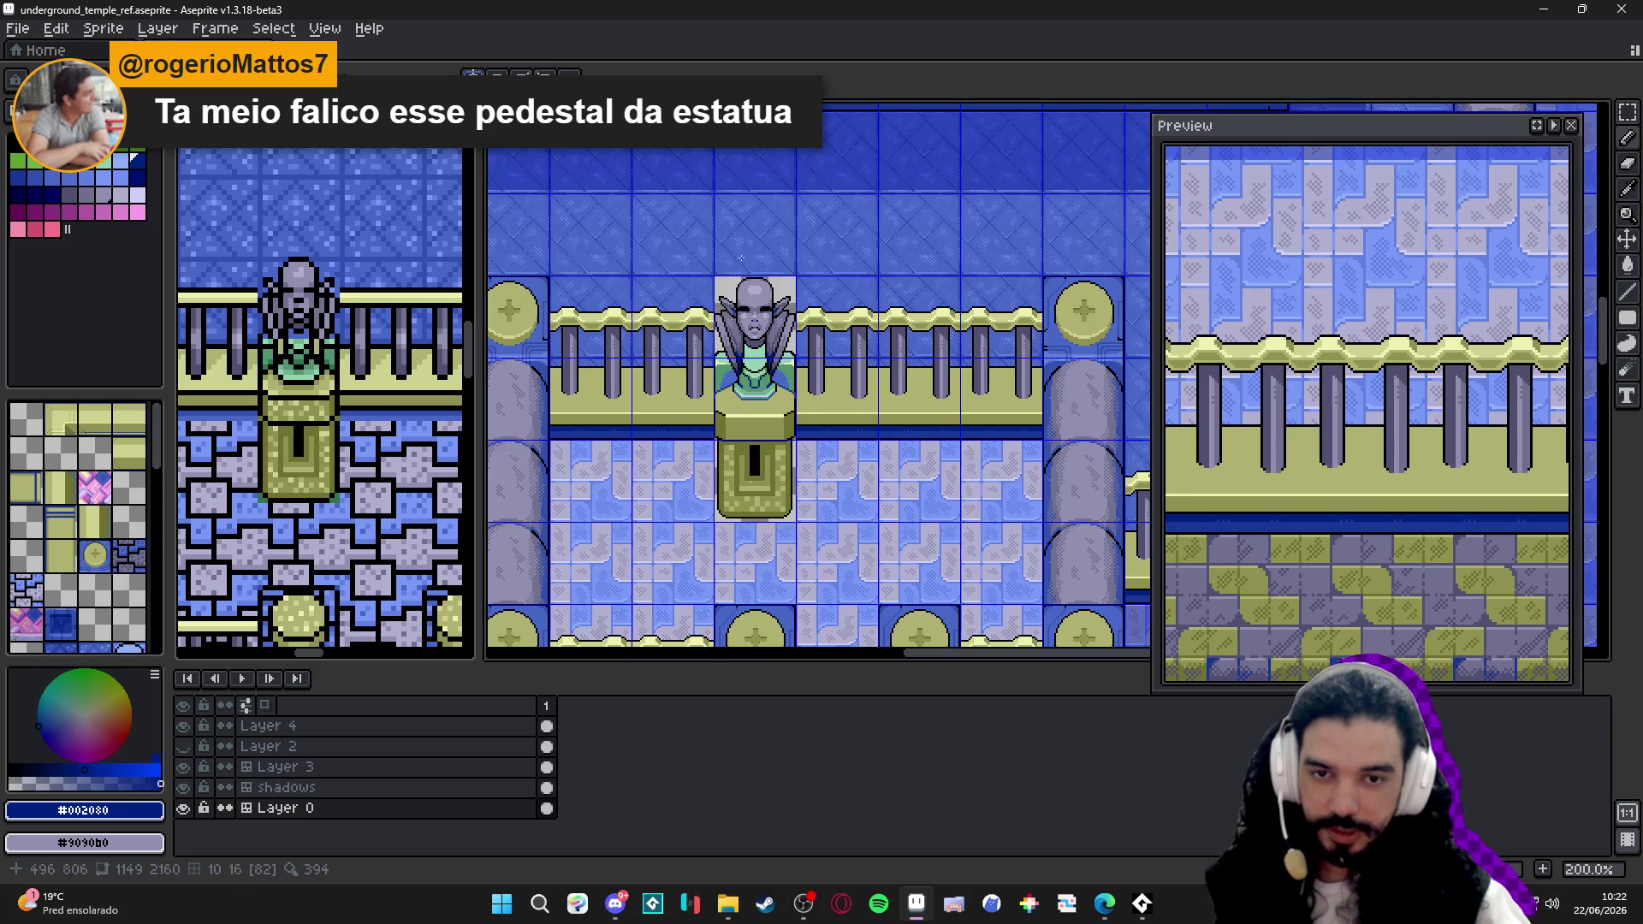
scroll(733, 385, down, 1)
drag(720, 211, 721, 480)
scroll(770, 410, up, 1)
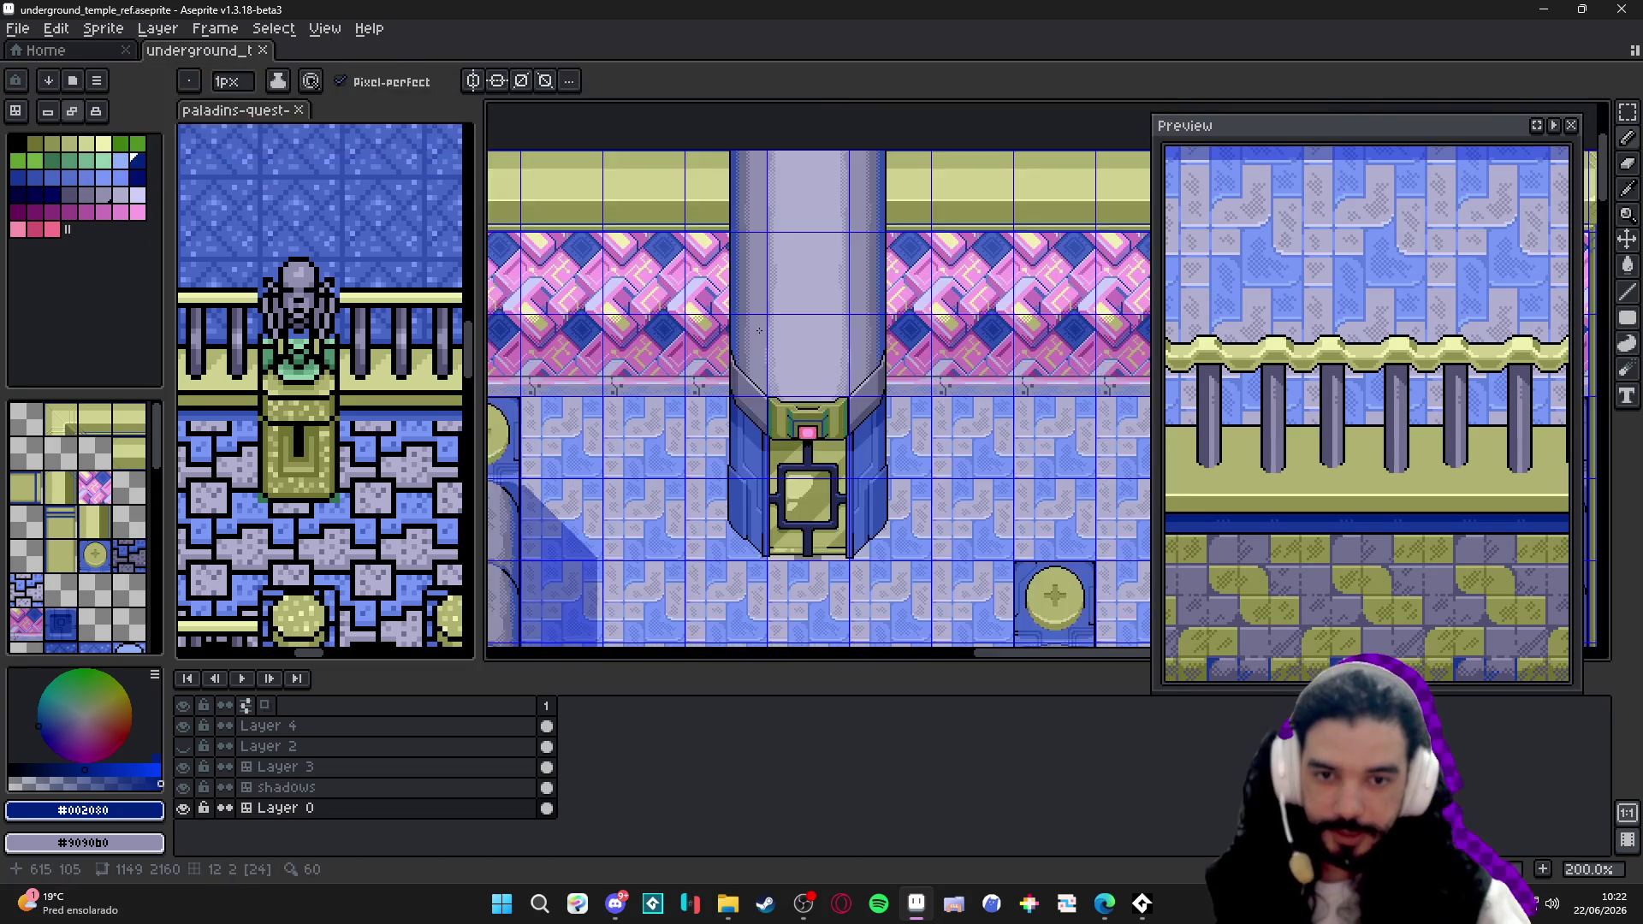
scroll(808, 329, down, 1)
scroll(843, 370, up, 1)
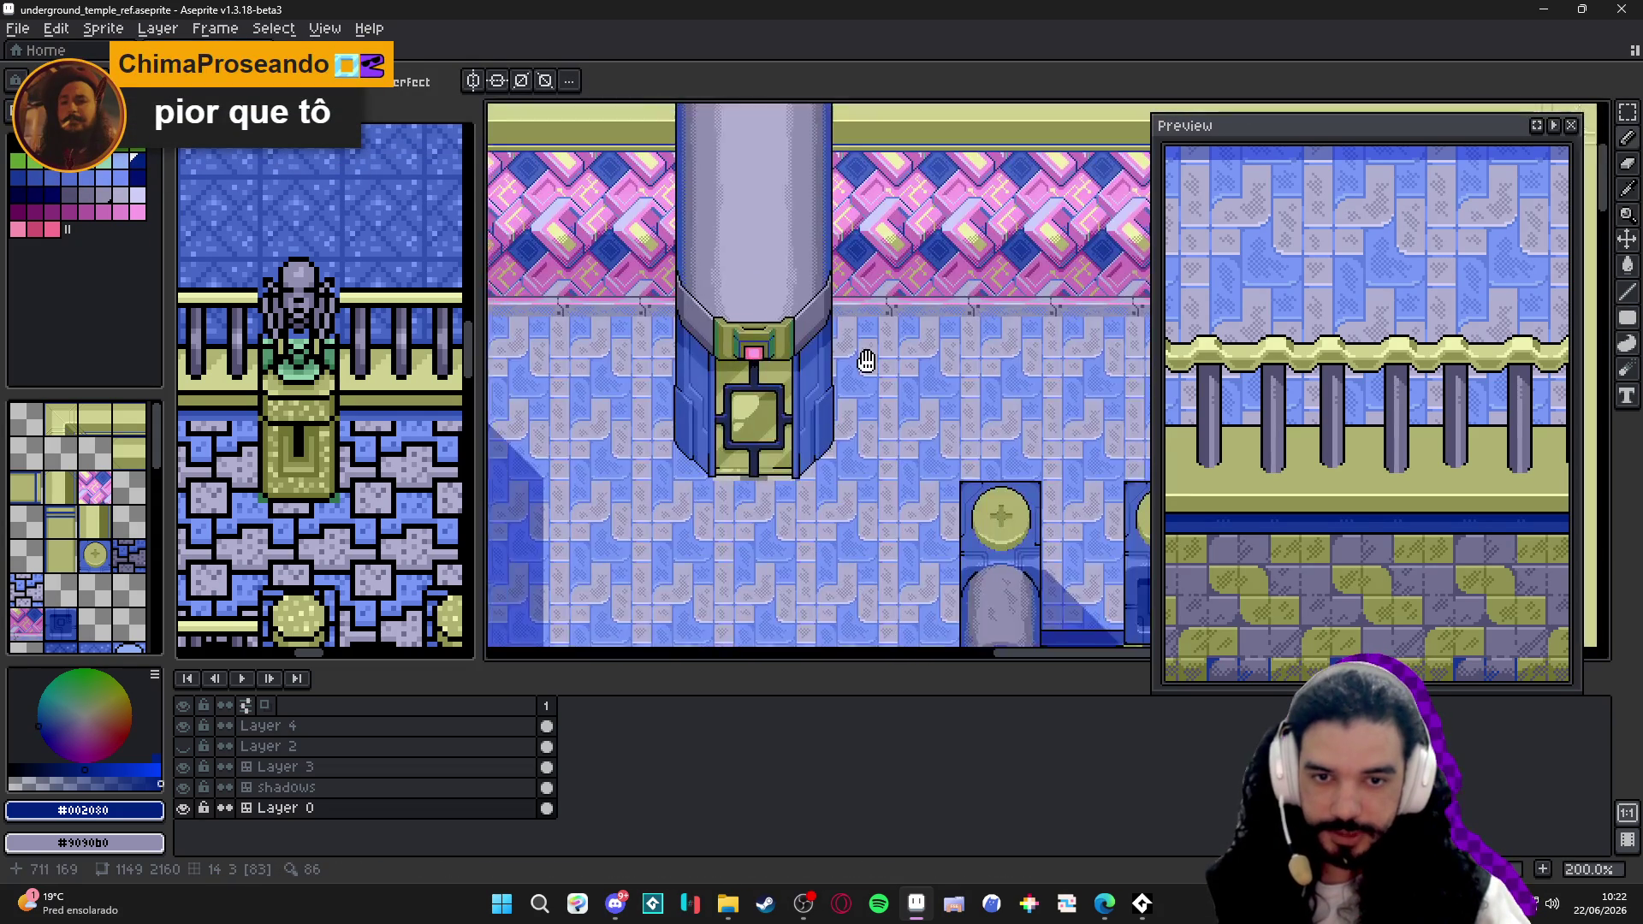
scroll(854, 362, down, 1)
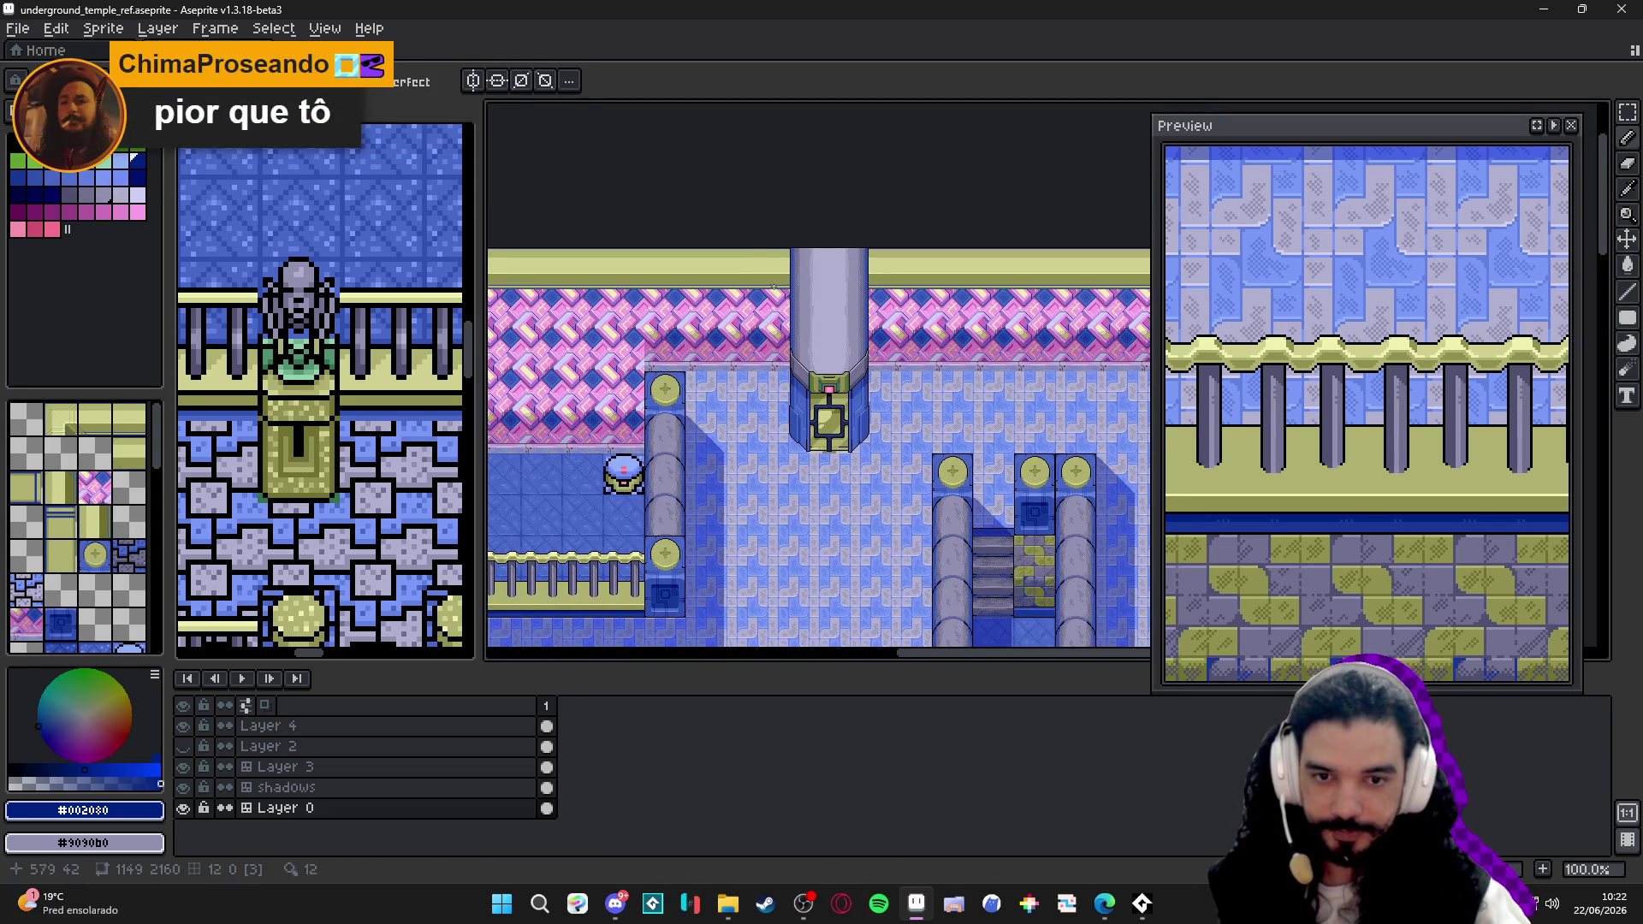
scroll(821, 411, down, 1)
scroll(822, 412, down, 1)
key(ctrl+s)
key(Tab)
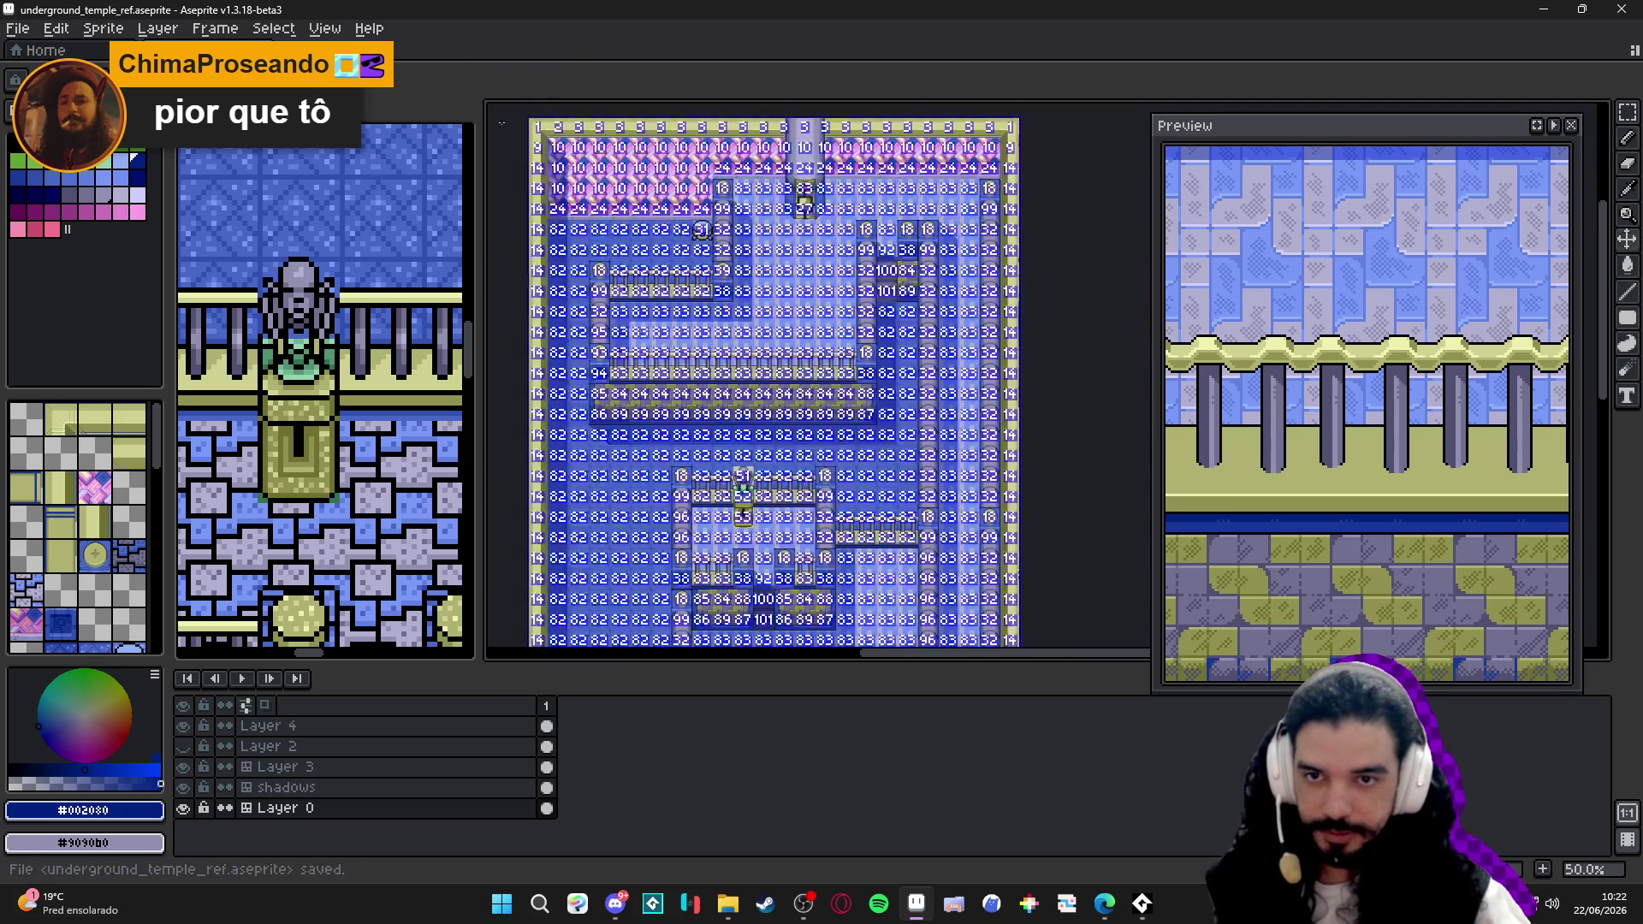
key(ctrl+Tab)
- Update the Hysano project with the open files via the Pixel Projects manager, confirming the overwrite
click(18, 27)
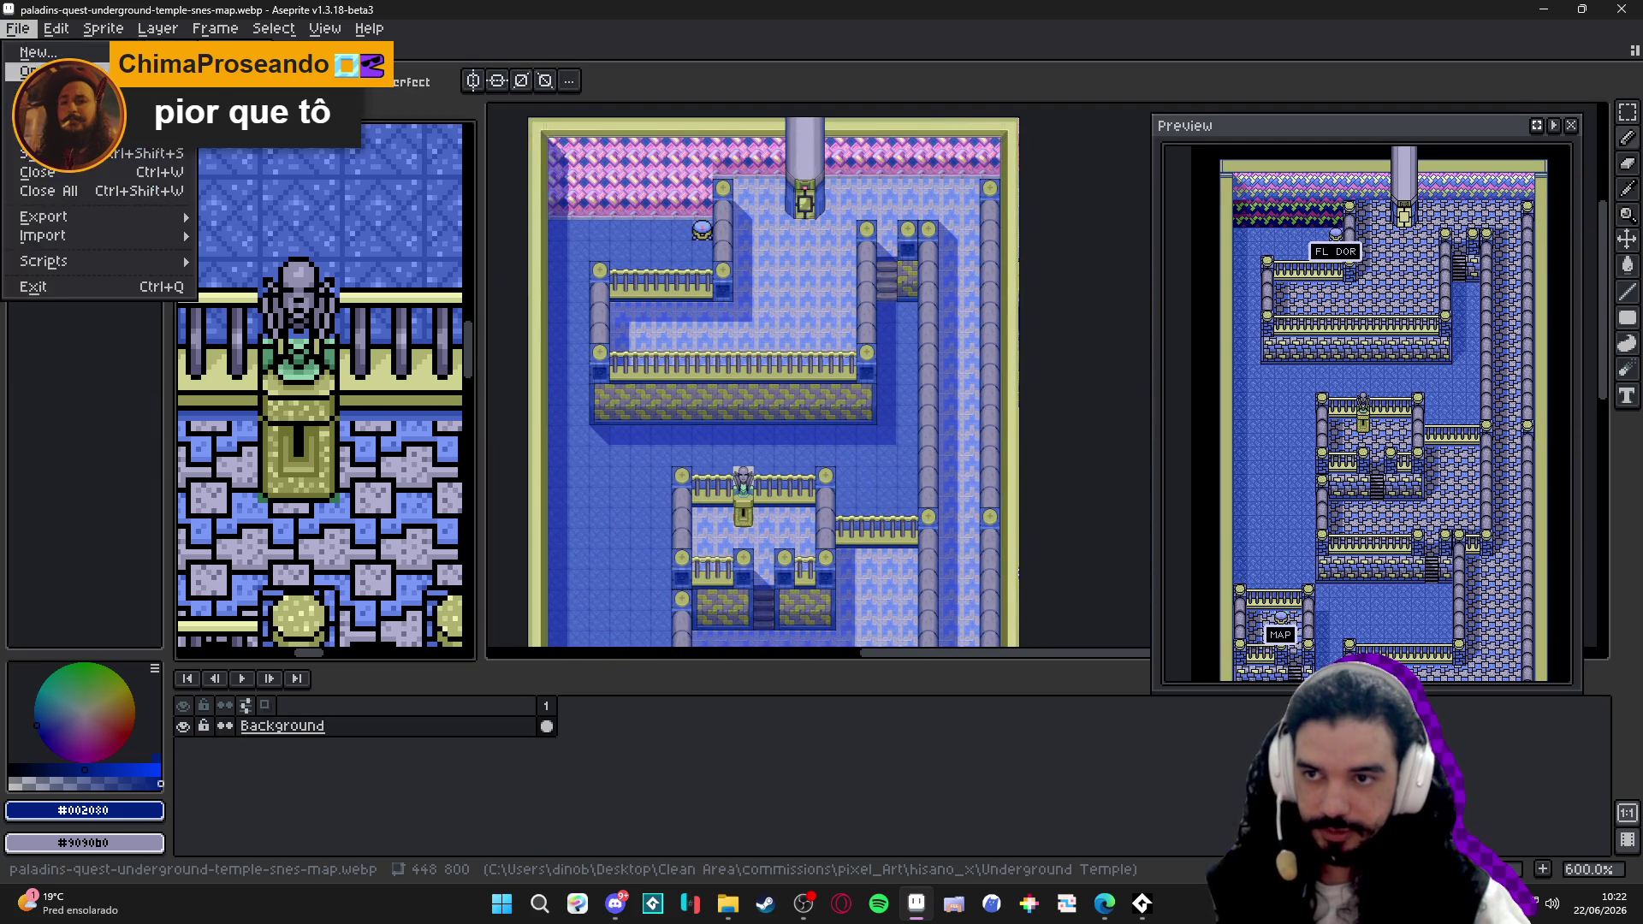
click(58, 85)
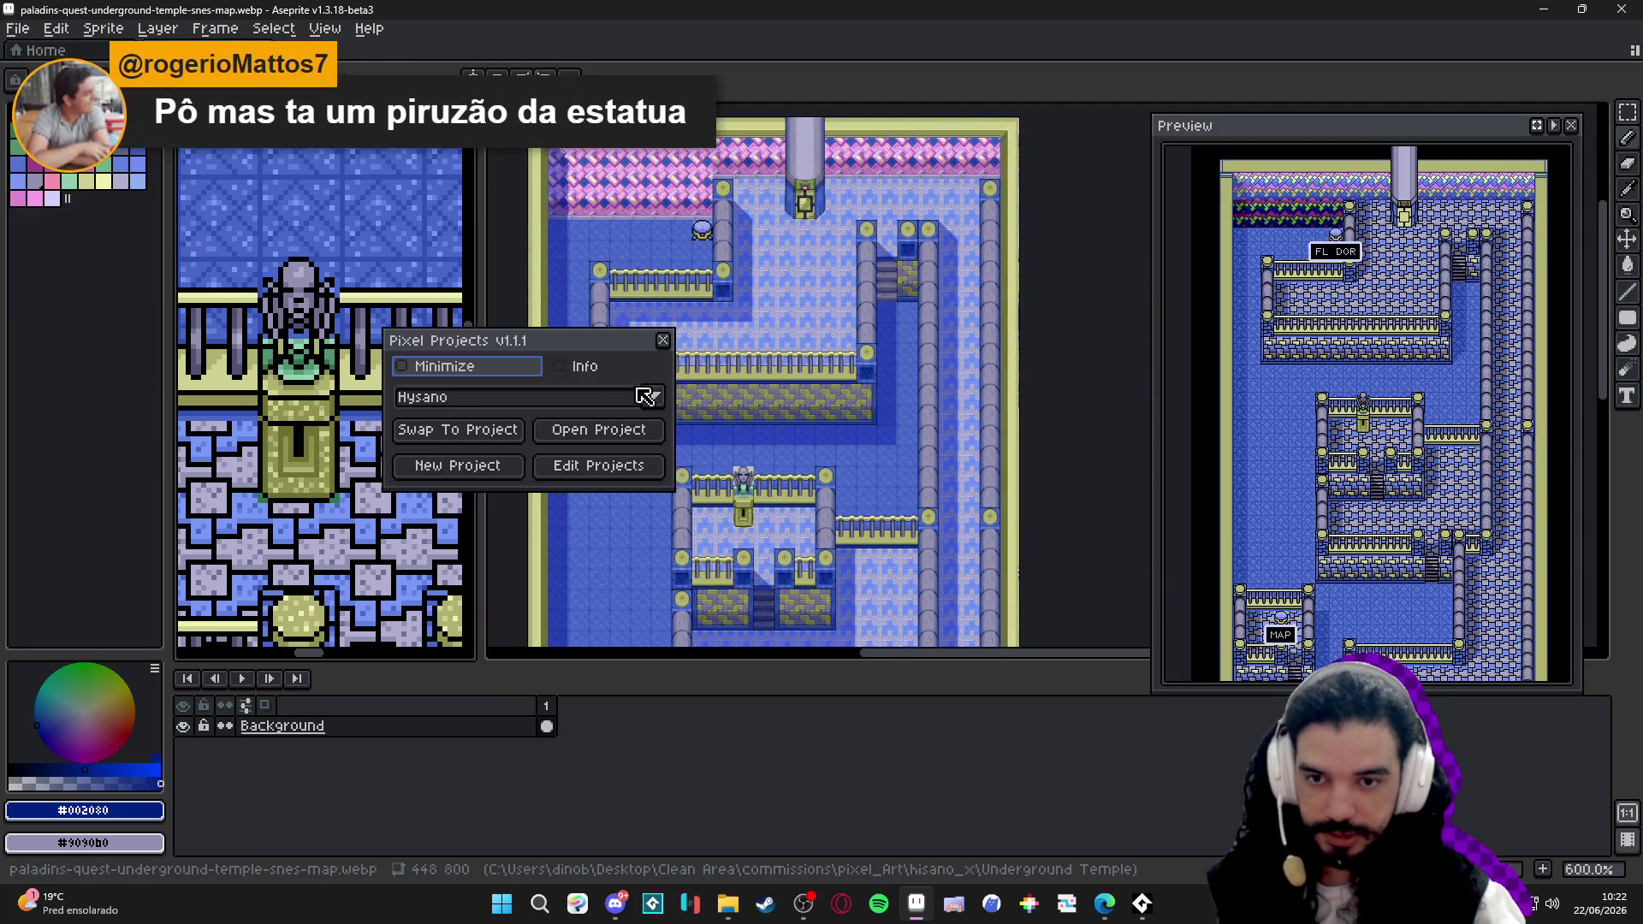
click(639, 466)
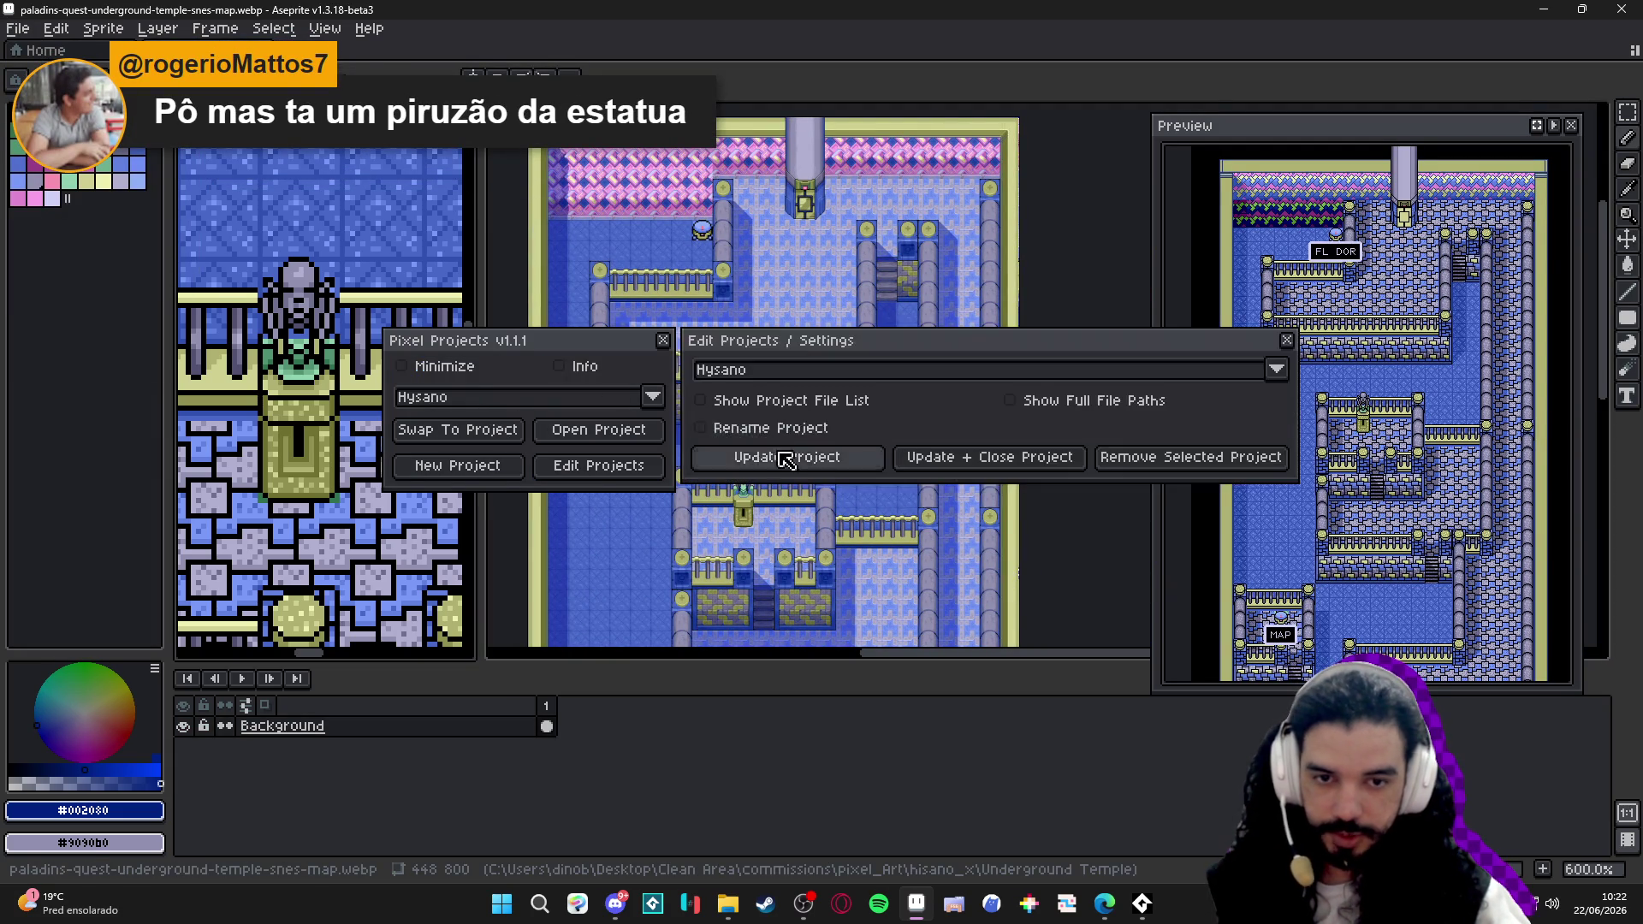
click(803, 459)
click(764, 488)
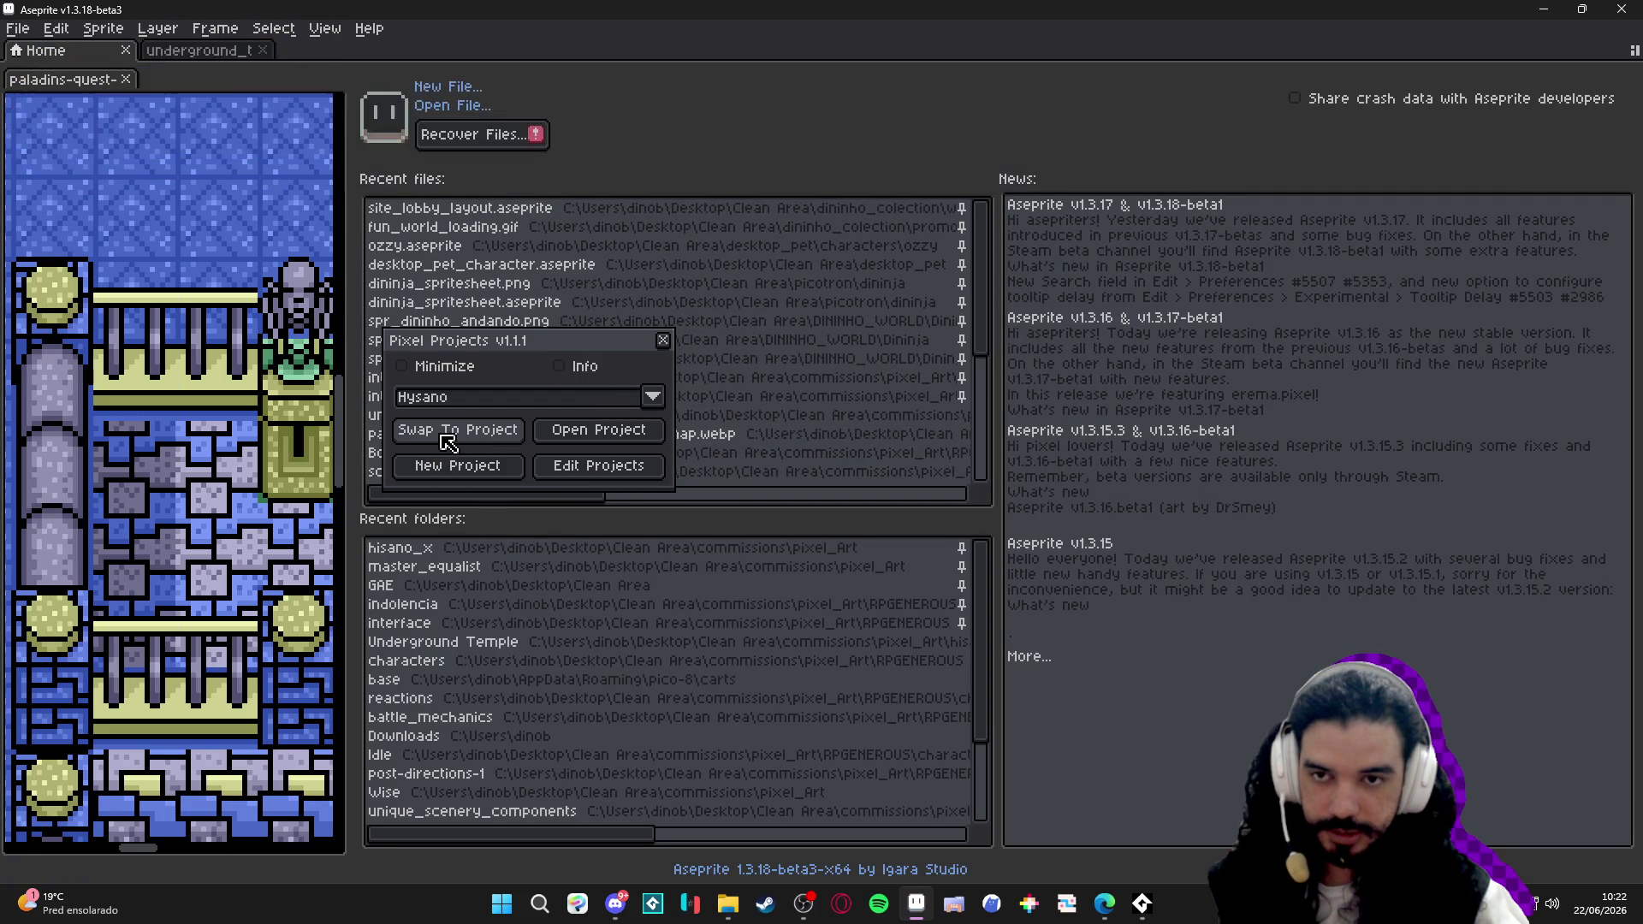
- Choose the Indolence project from the saved-projects list to swap to it
click(533, 402)
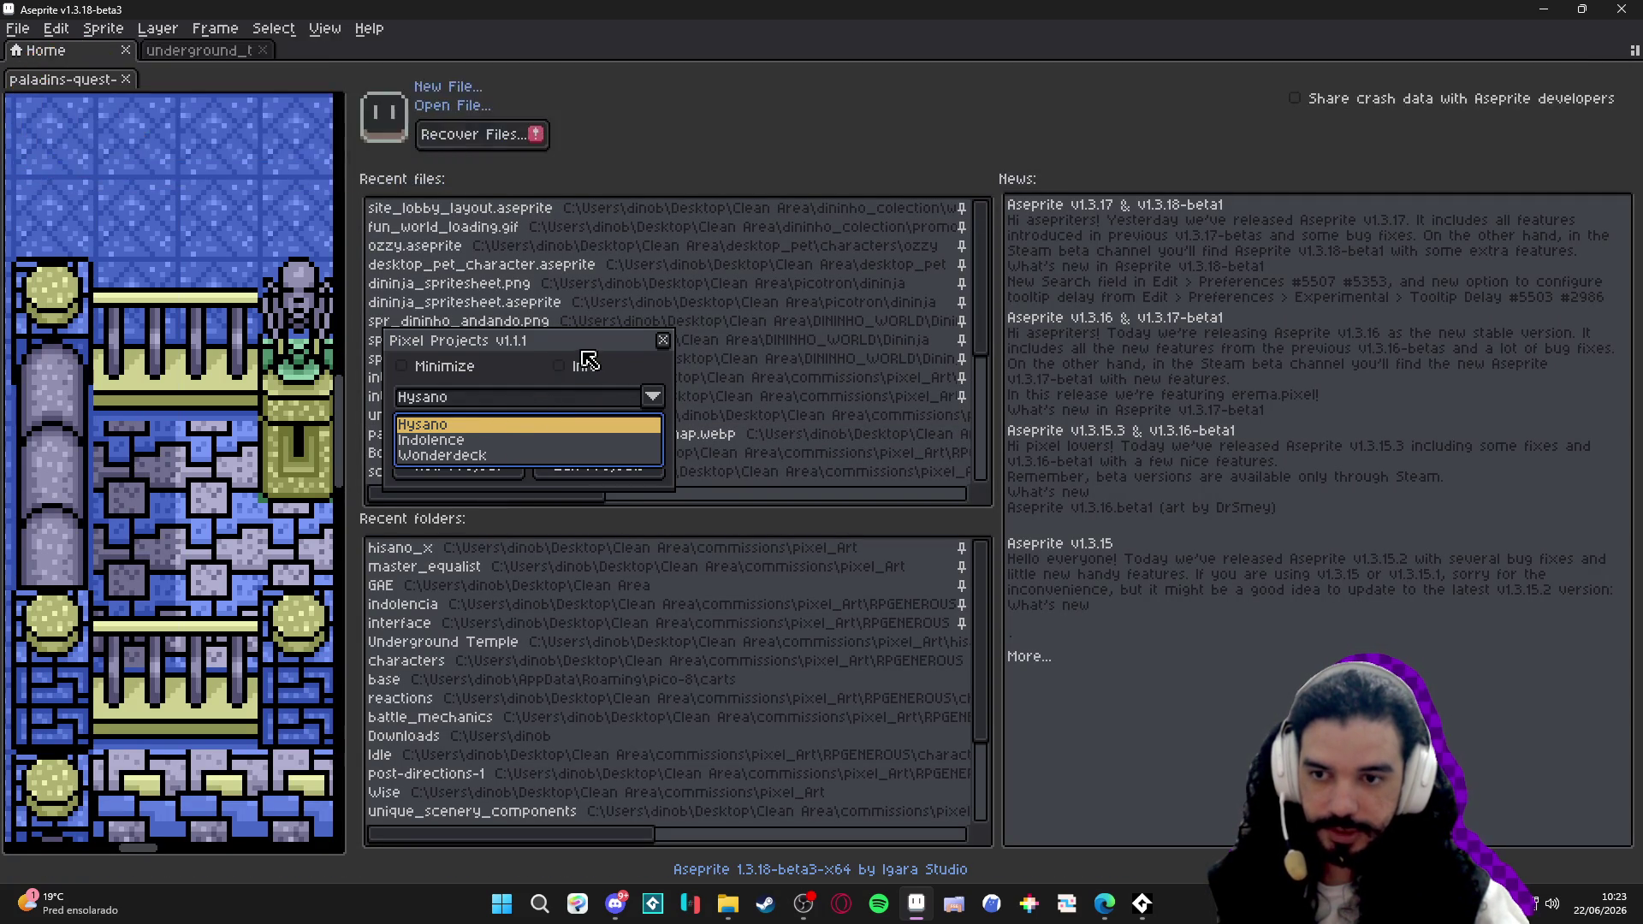
click(502, 441)
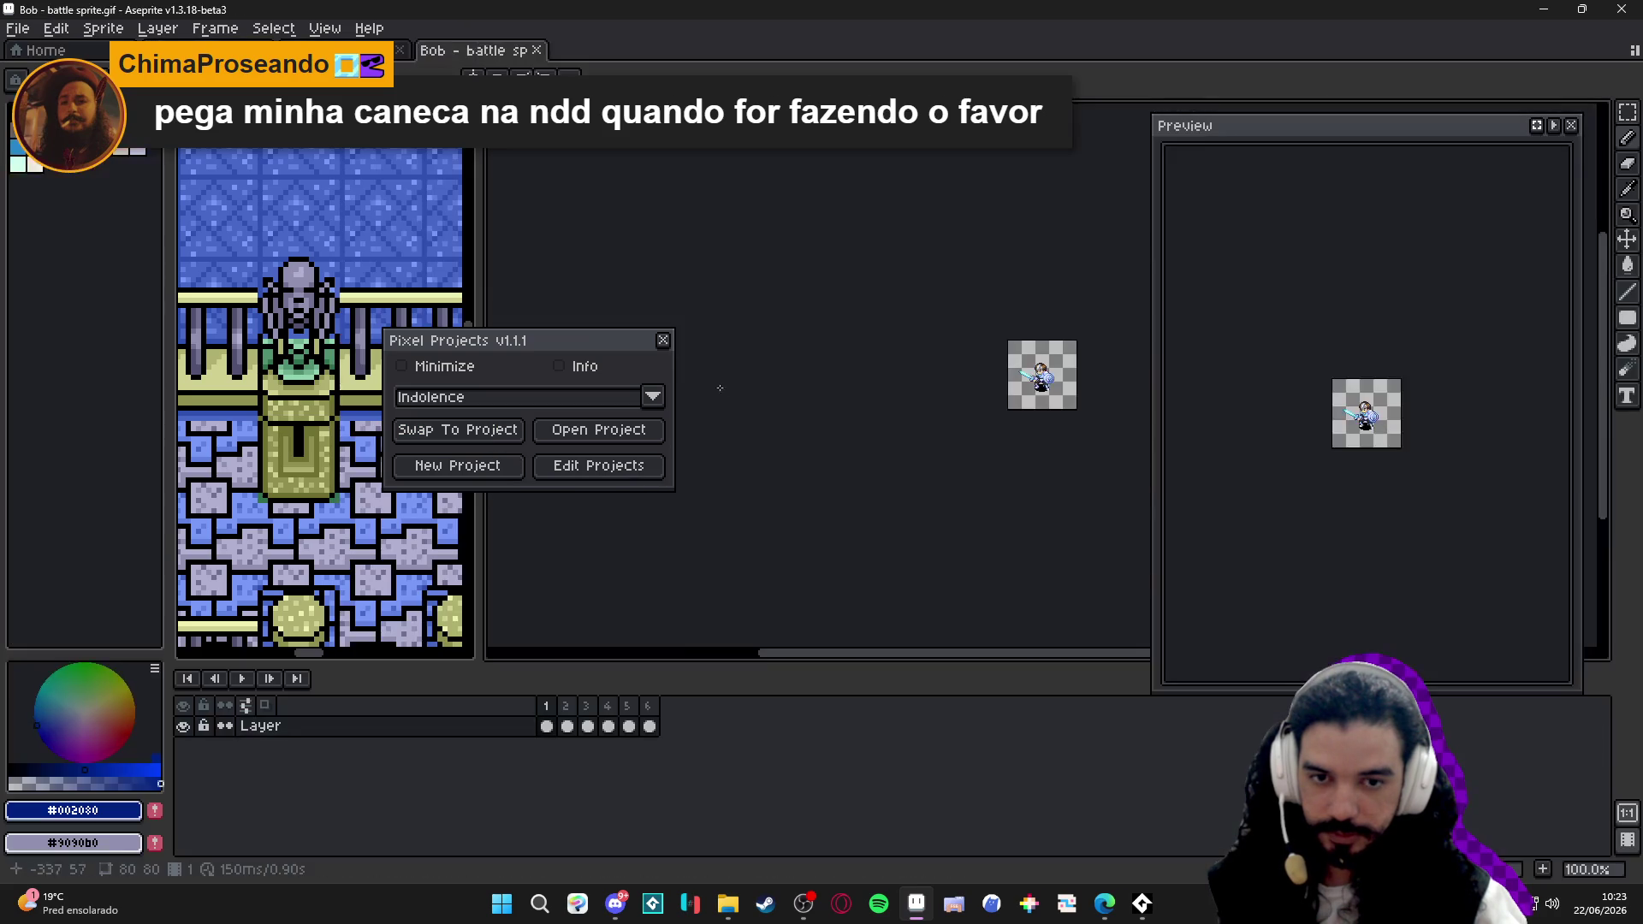